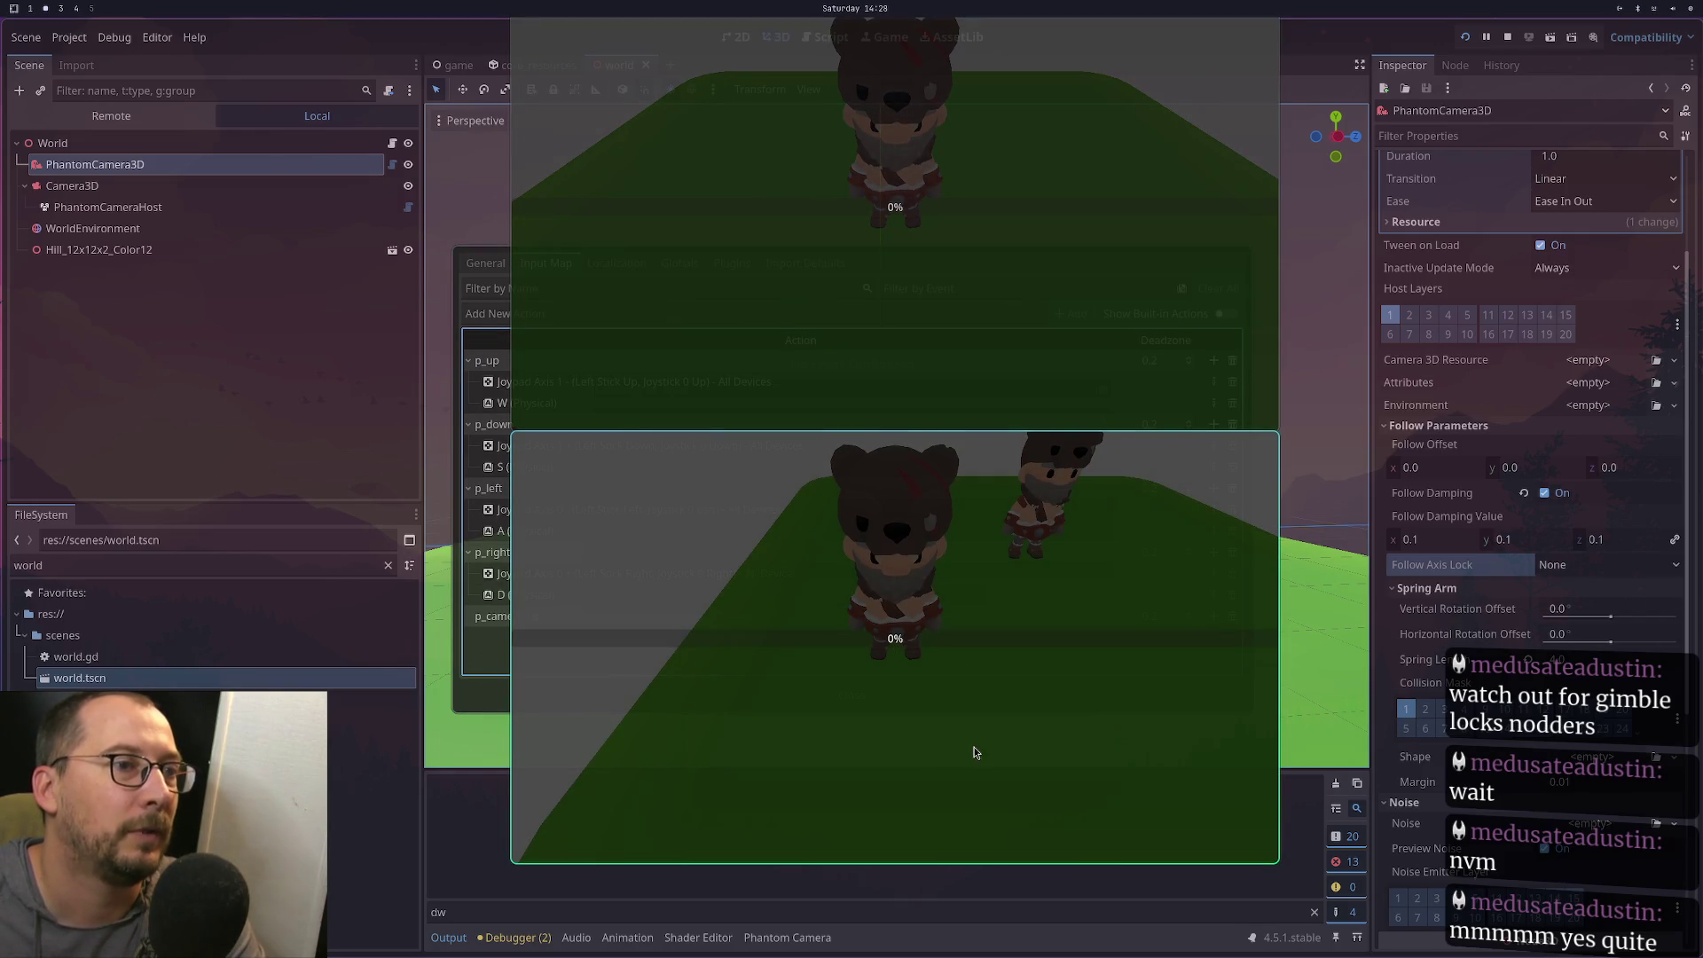
Stop the game, cancel an empty event on an Input Map action, and close the top game window.
click(1509, 39)
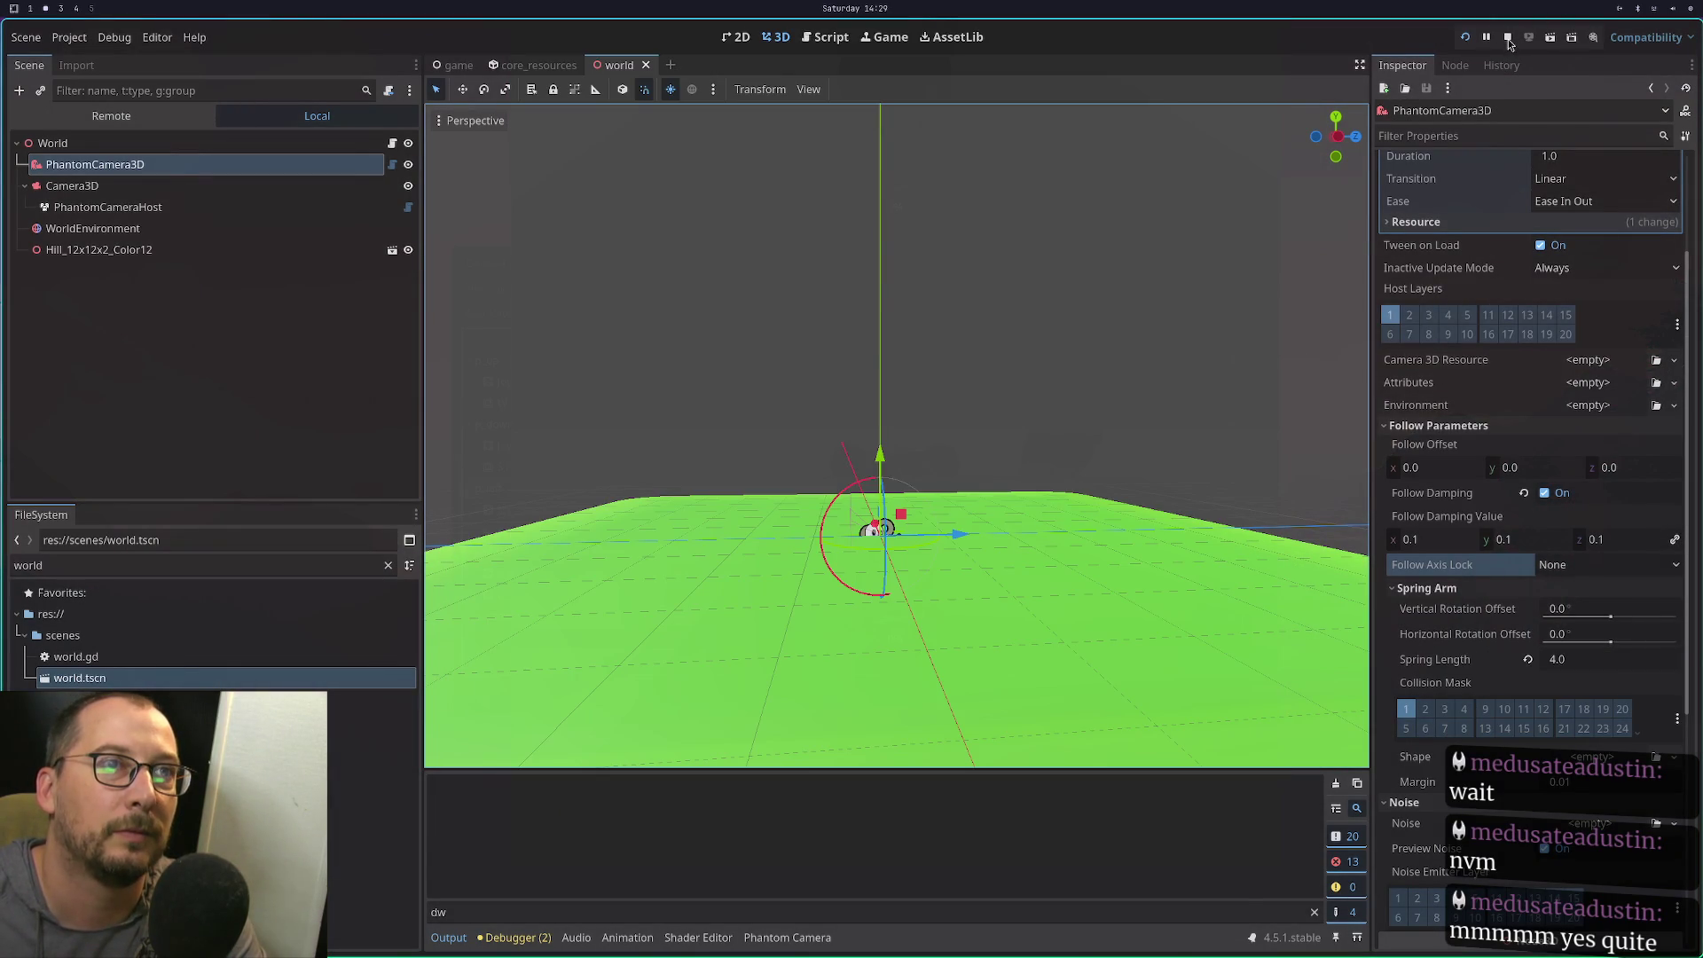
click(1244, 362)
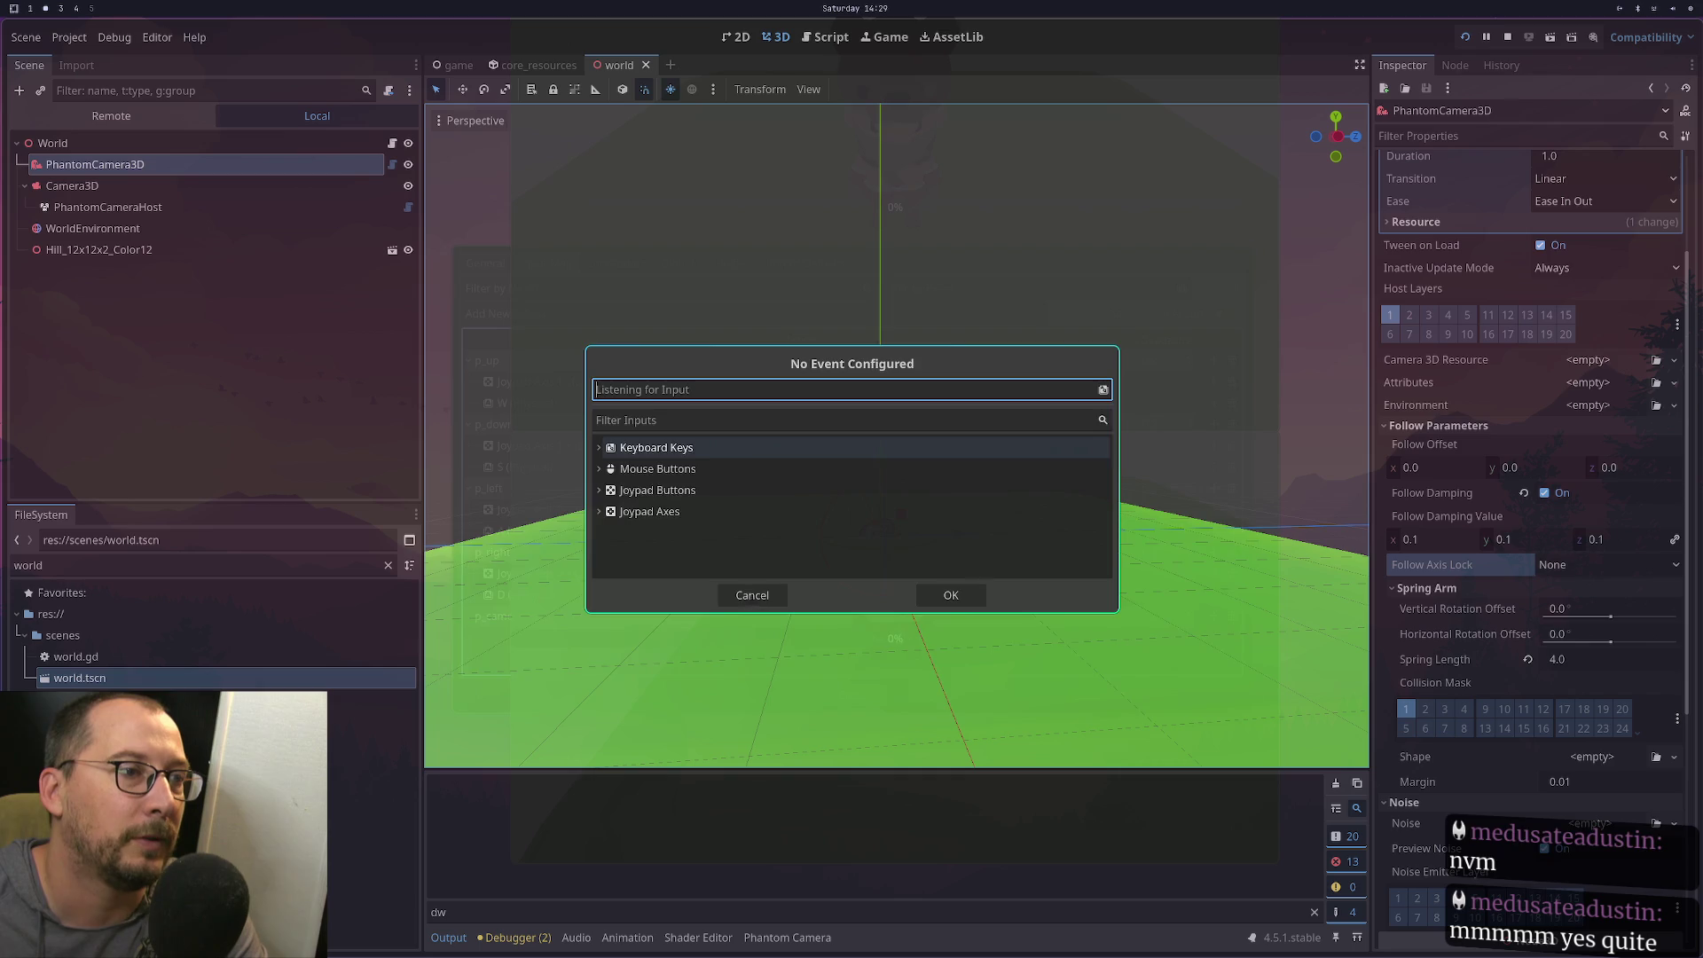
click(751, 598)
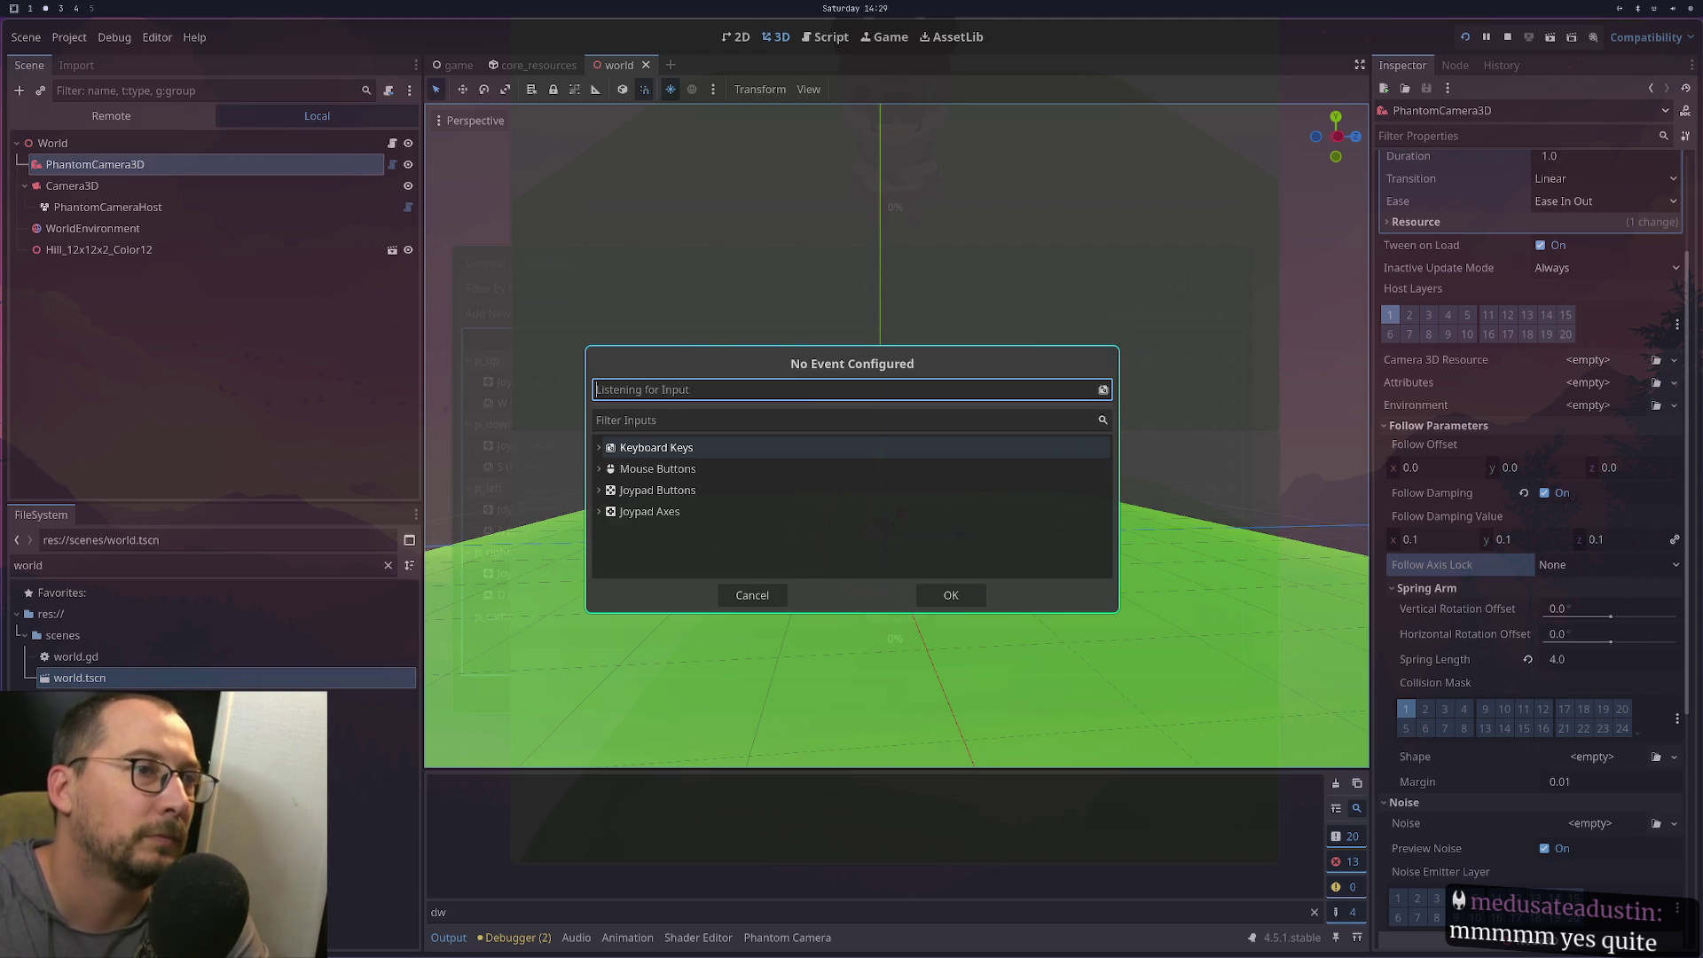
key(super+q)
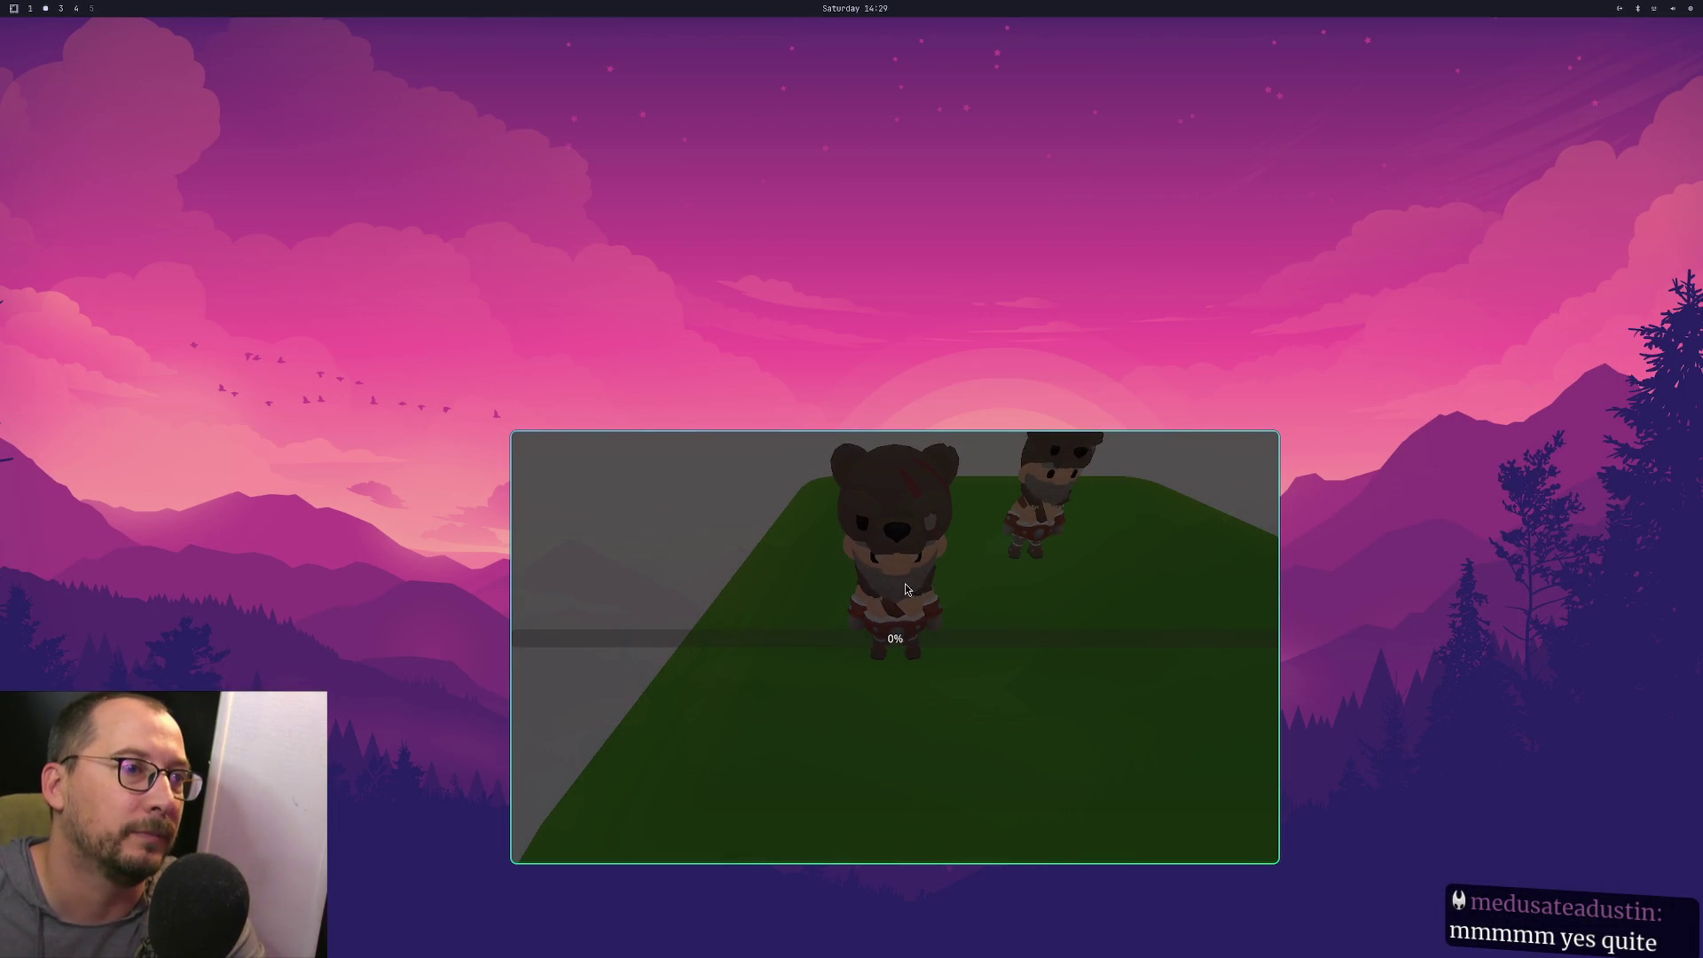
Close the last game window, relaunch Godot from the launcher, and open the Cougar project for editing.
key(super+q)
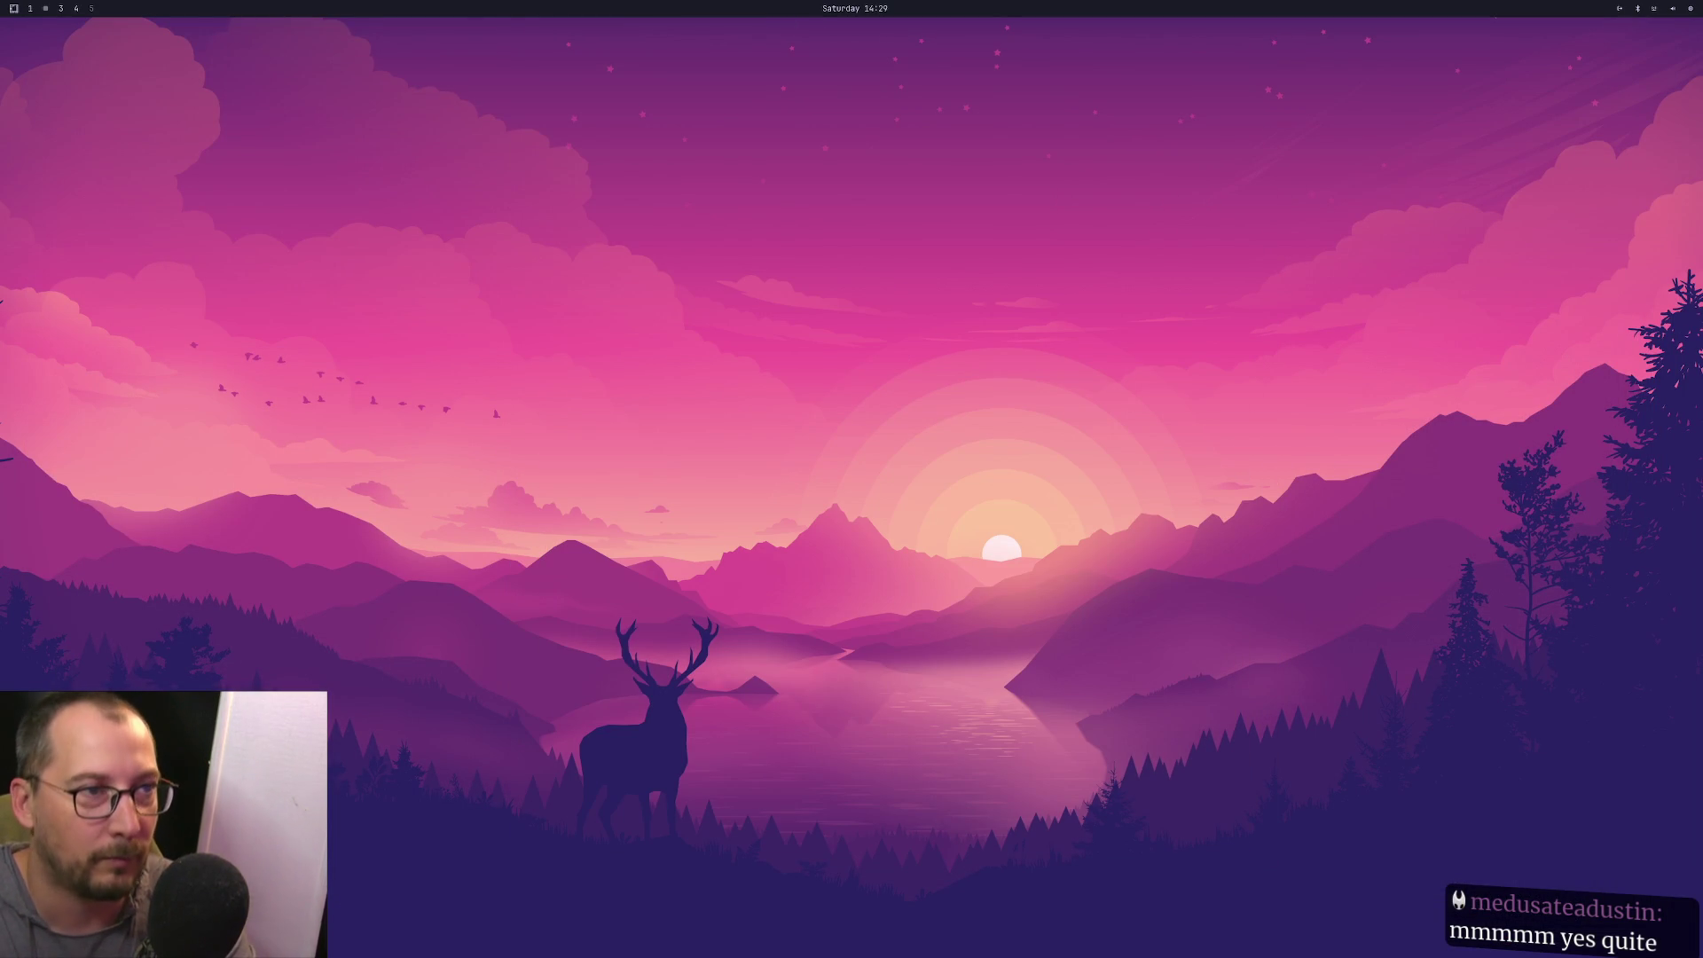
key(super+space)
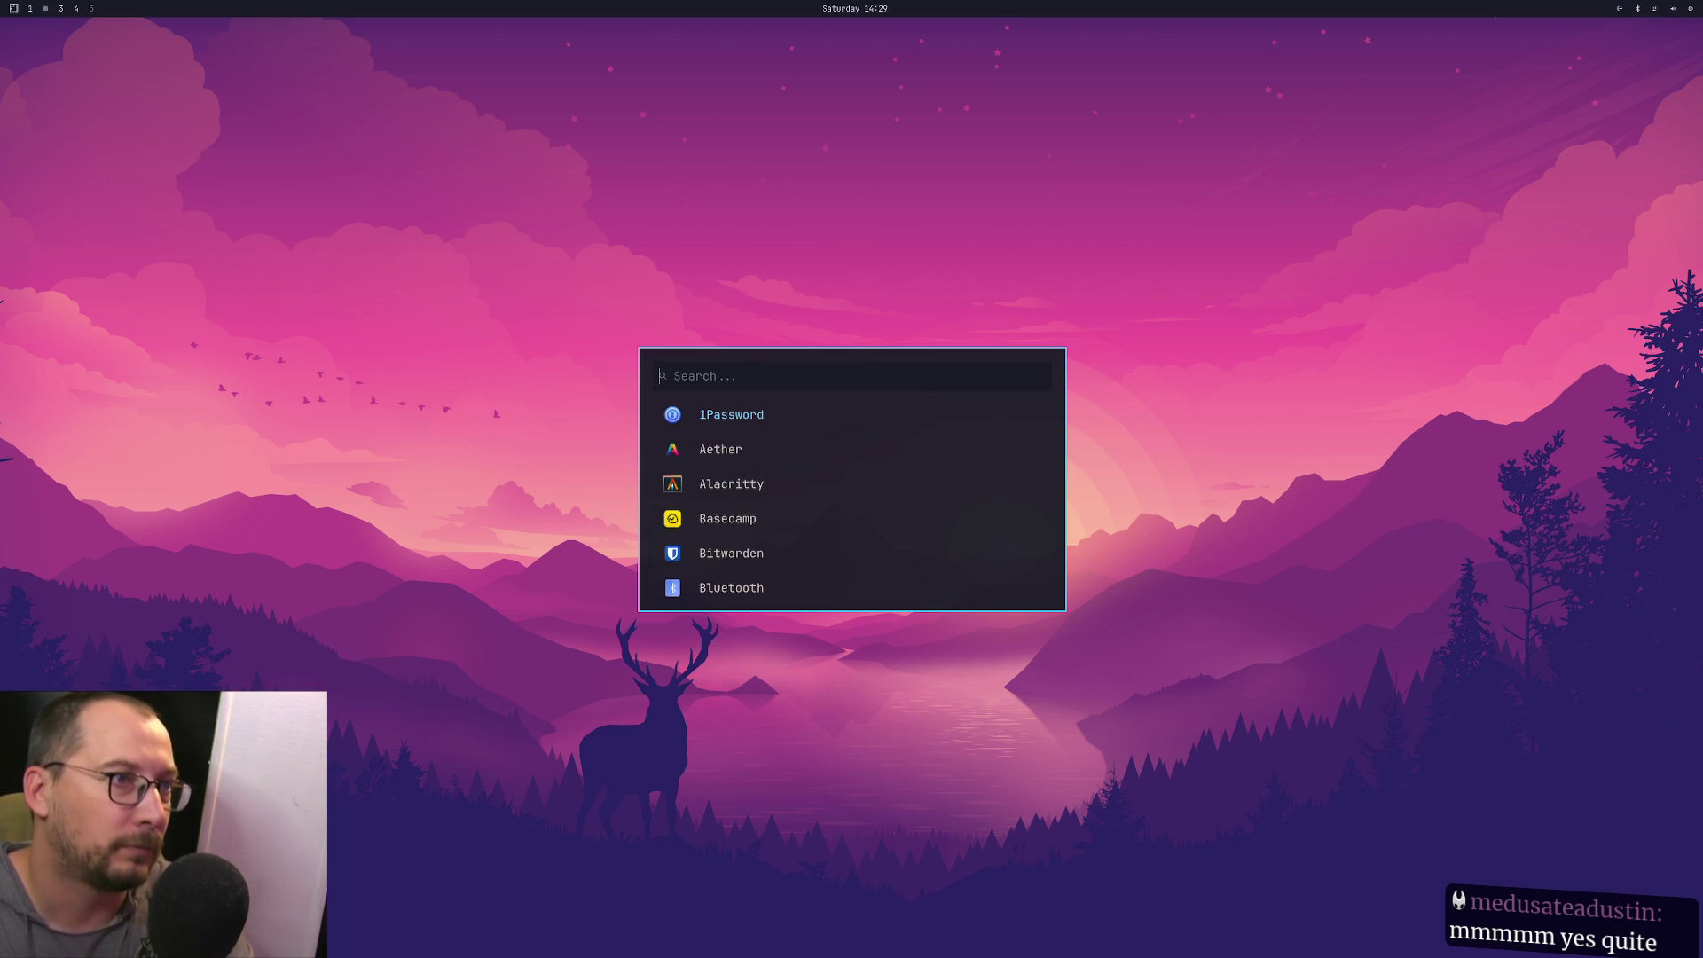
text(godot)
key(Return)
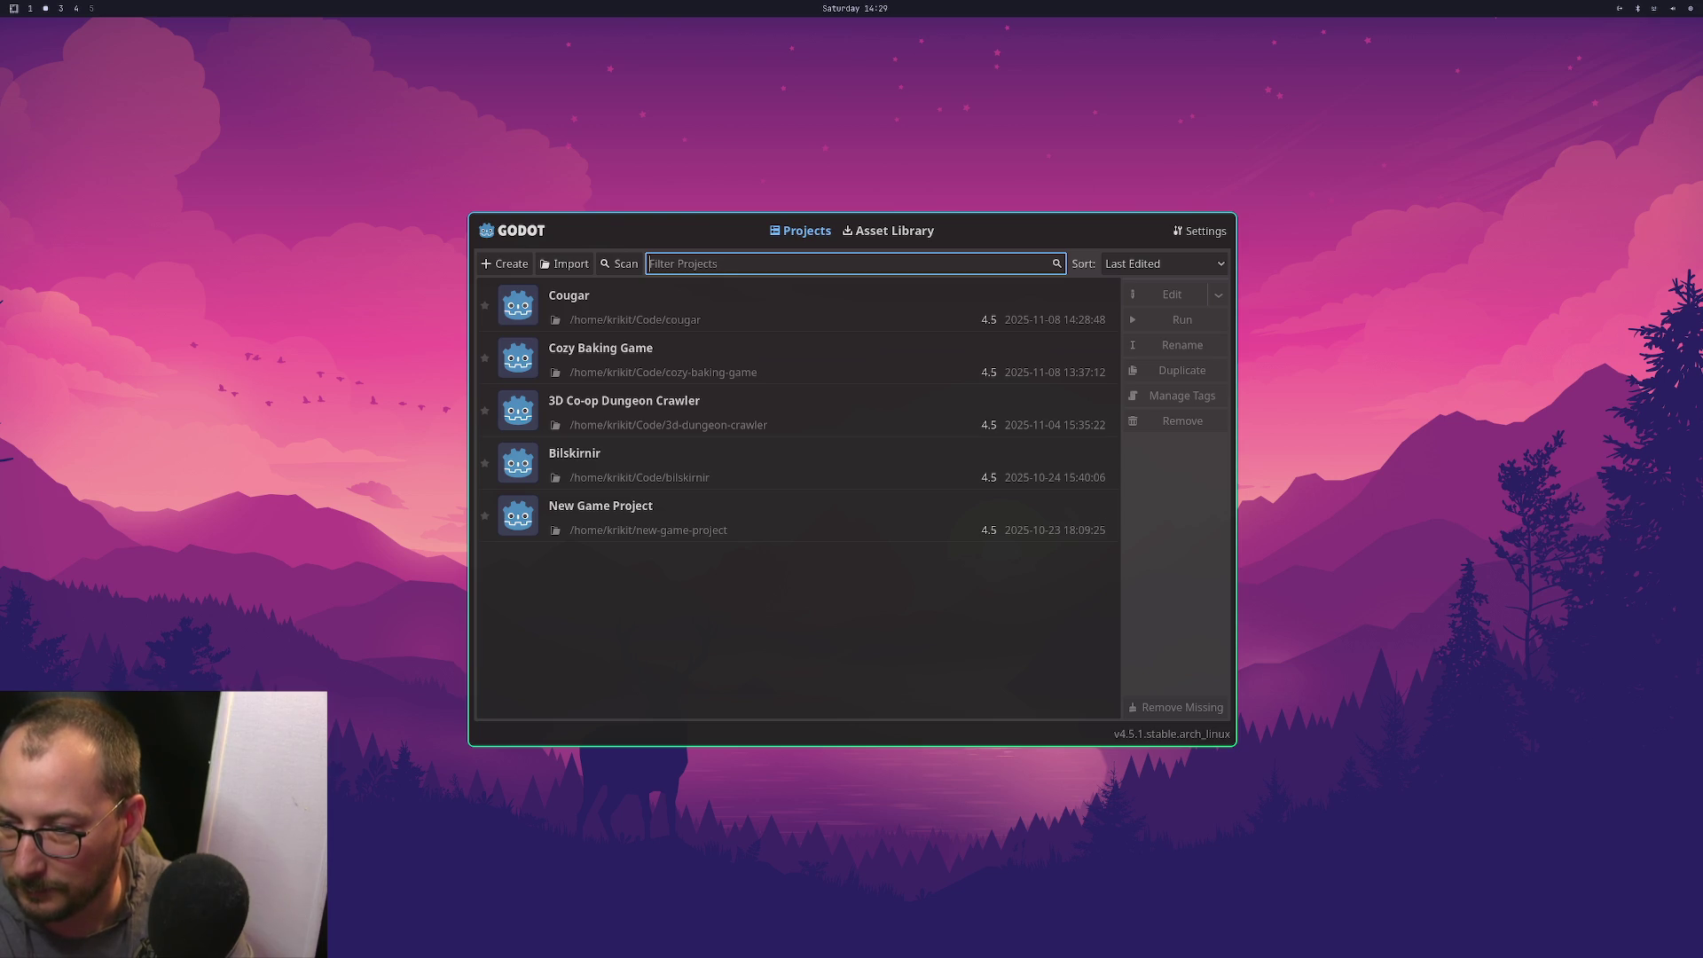
click(826, 298)
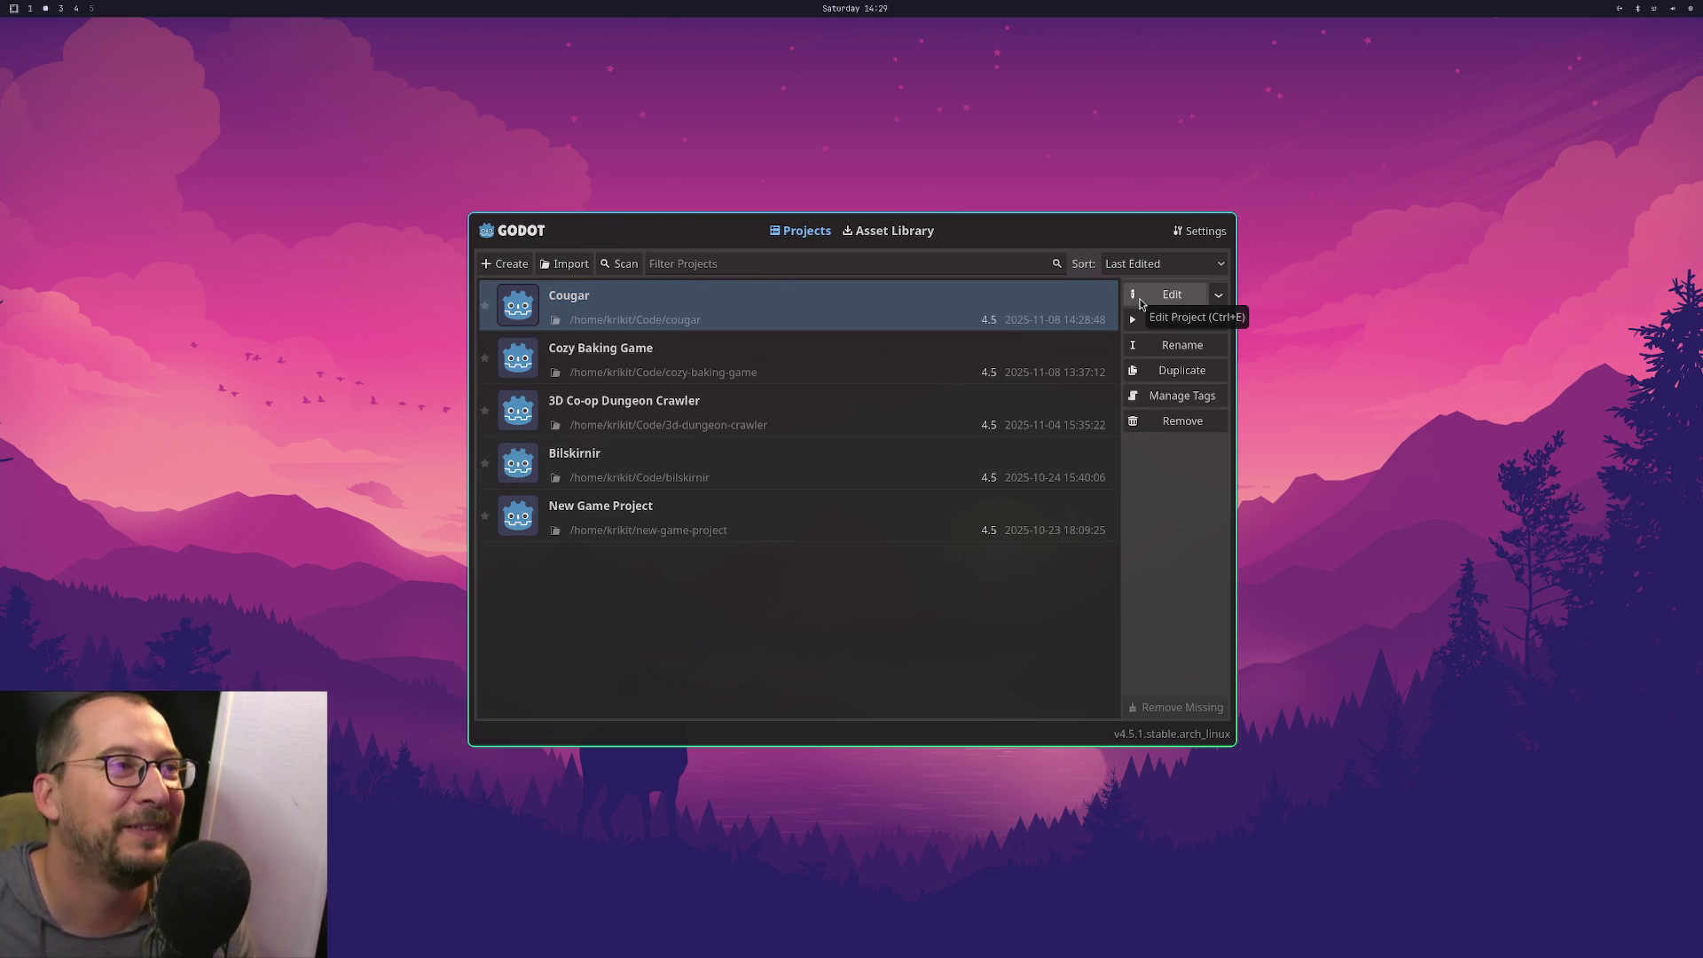
click(1142, 300)
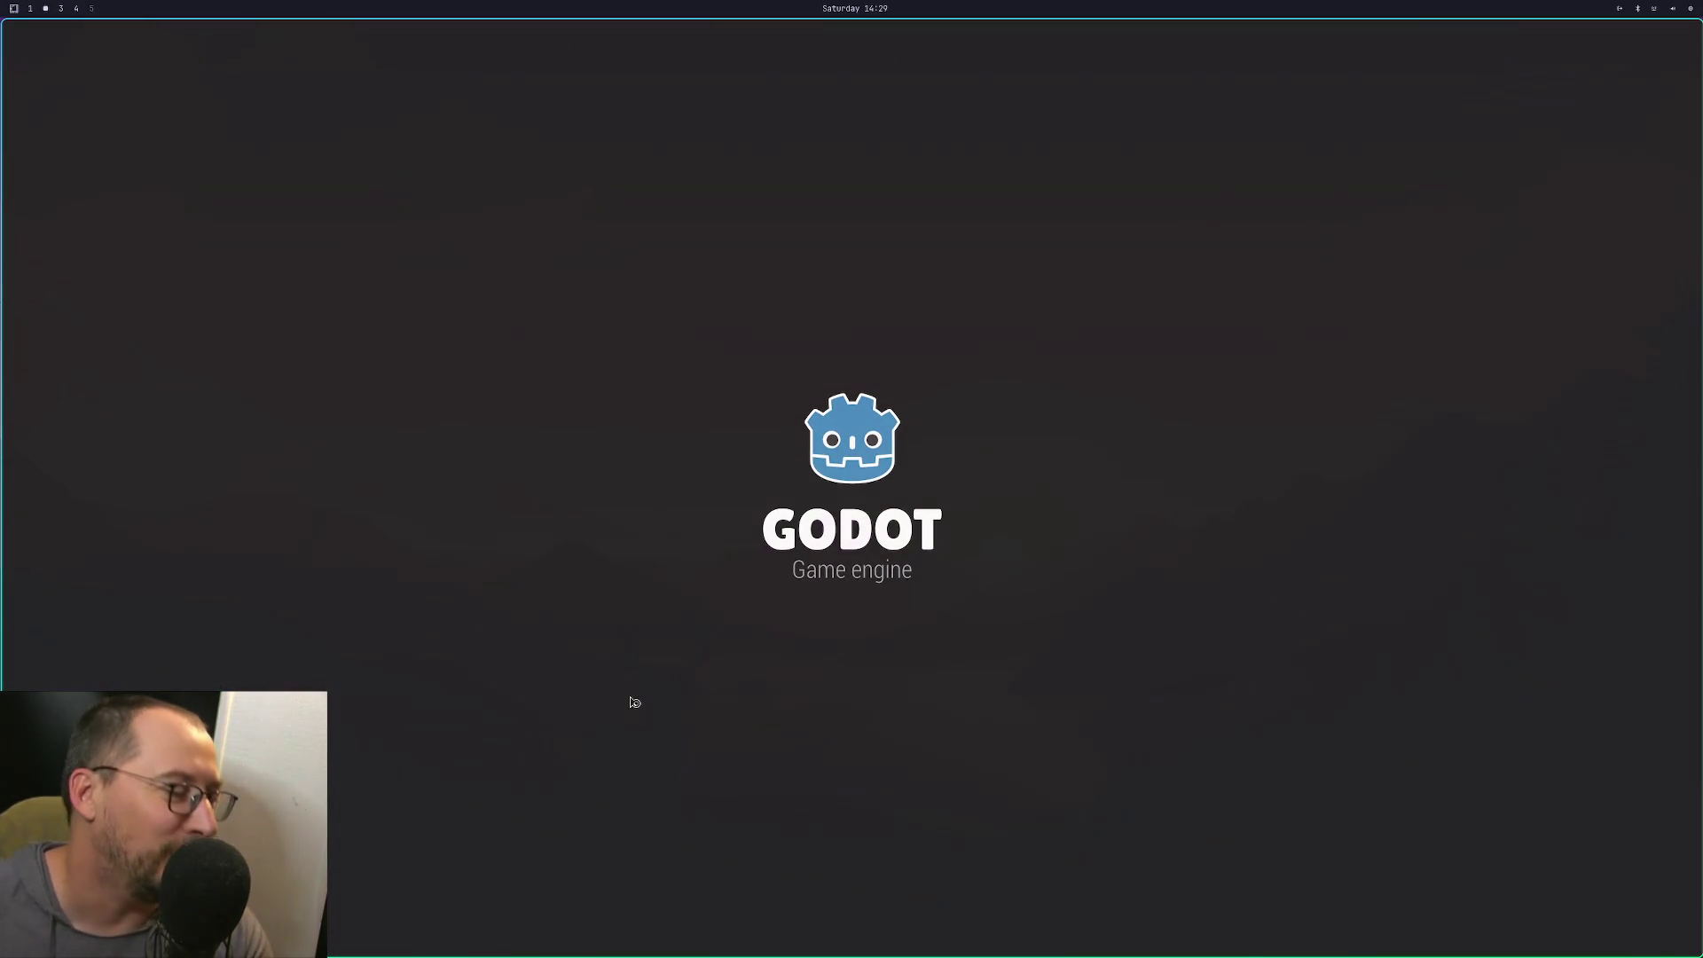
Delete the _input function from game.gd and save the file.
key(super+1)
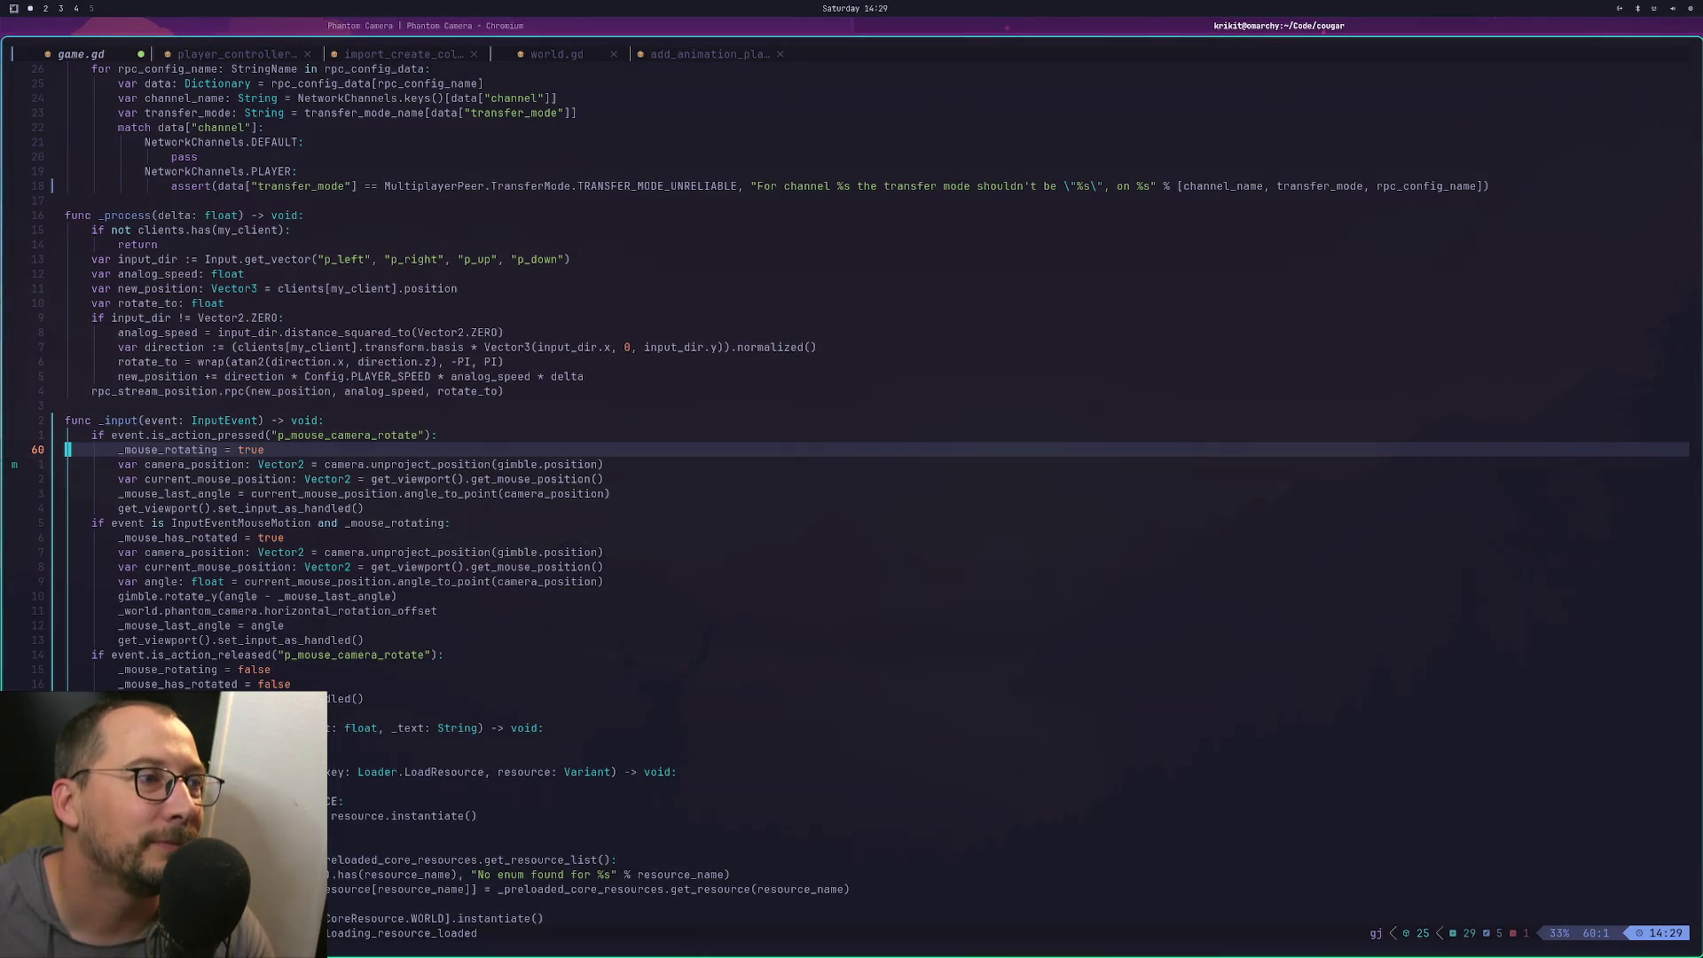
key(super+2)
key(super+1)
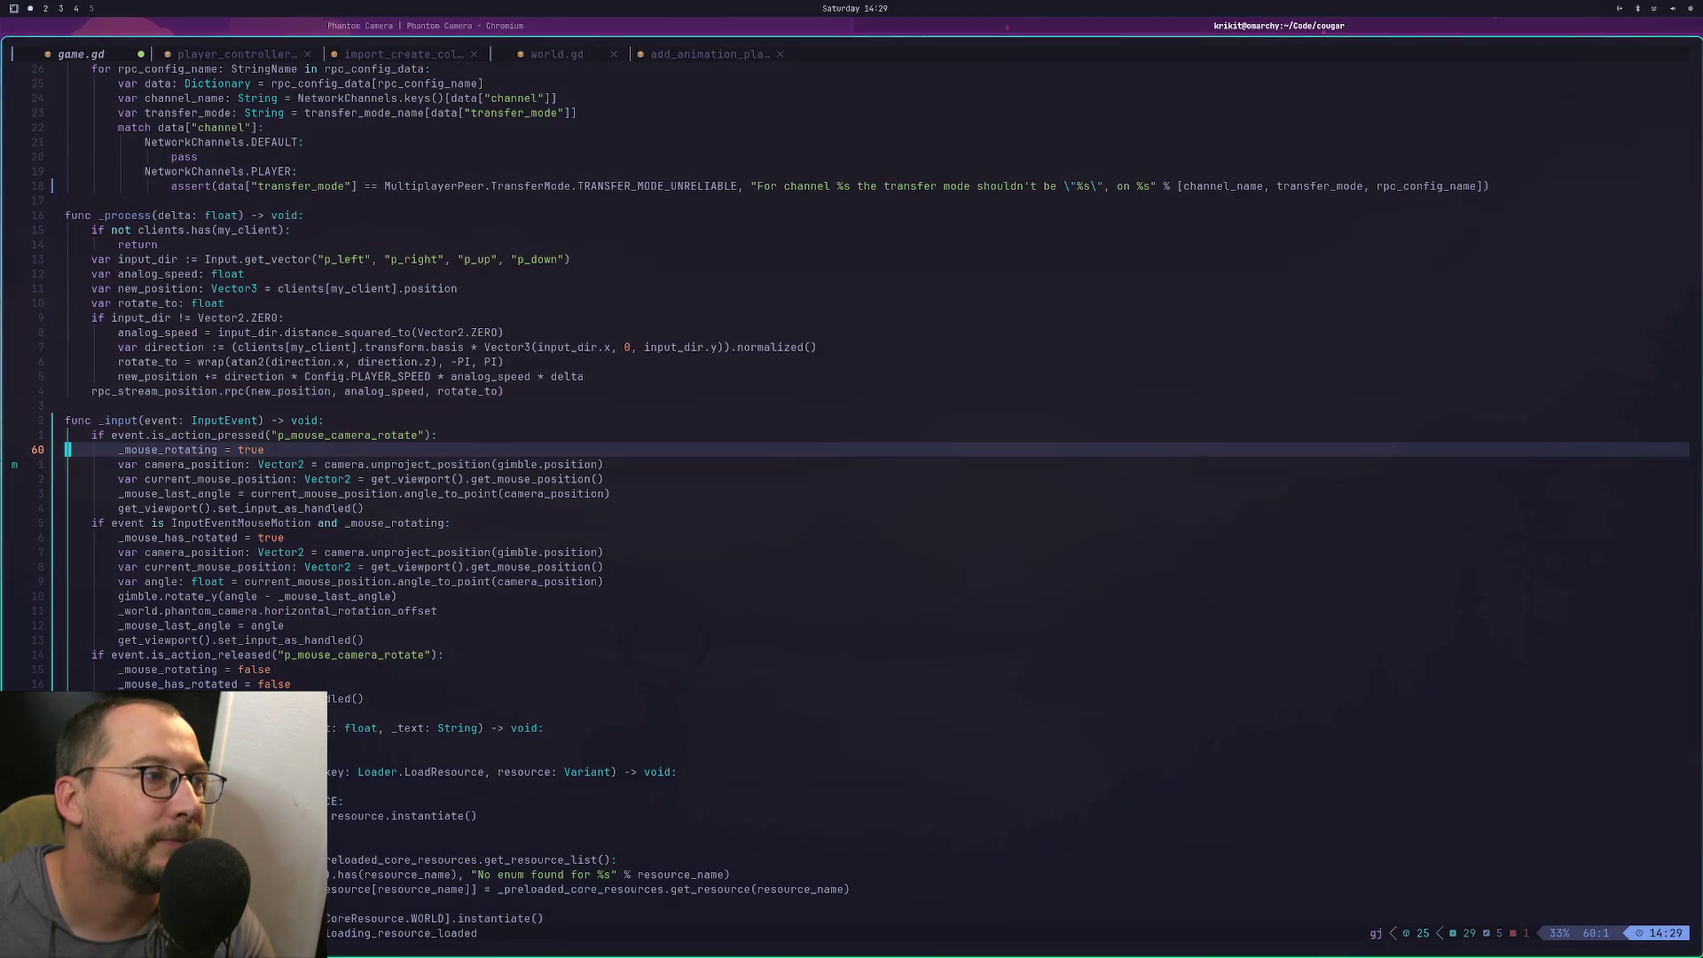
key(j)
key(j)
key(j)
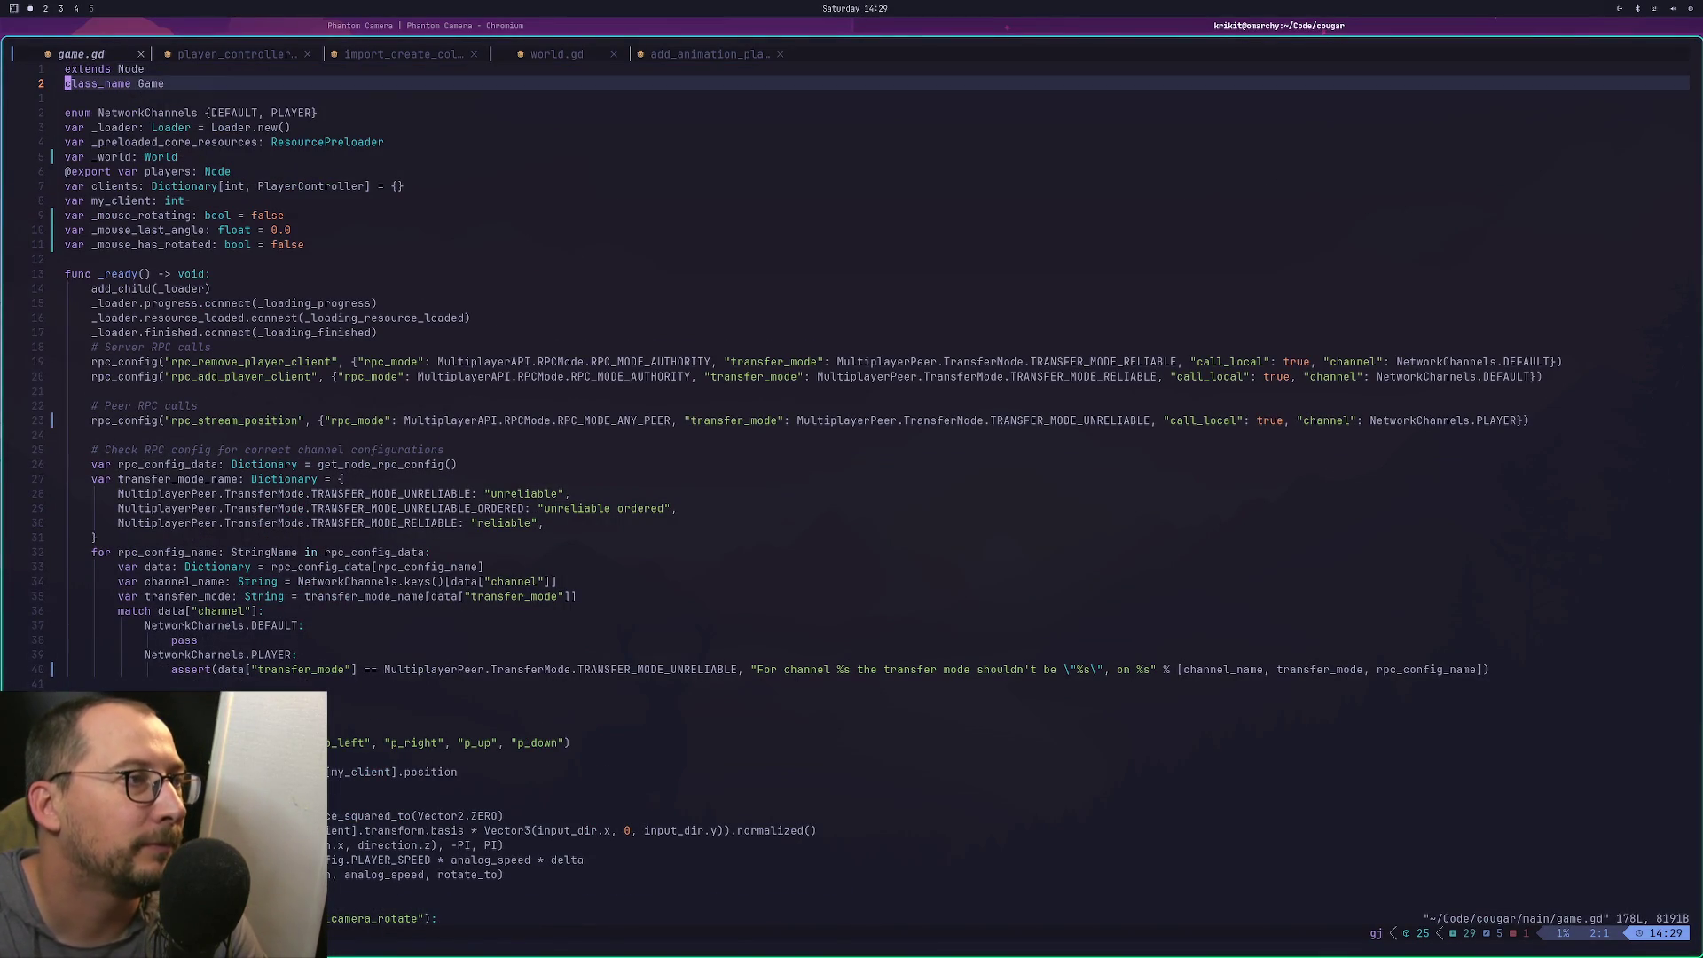
key(j)
key(j)
key(j)
key(k)
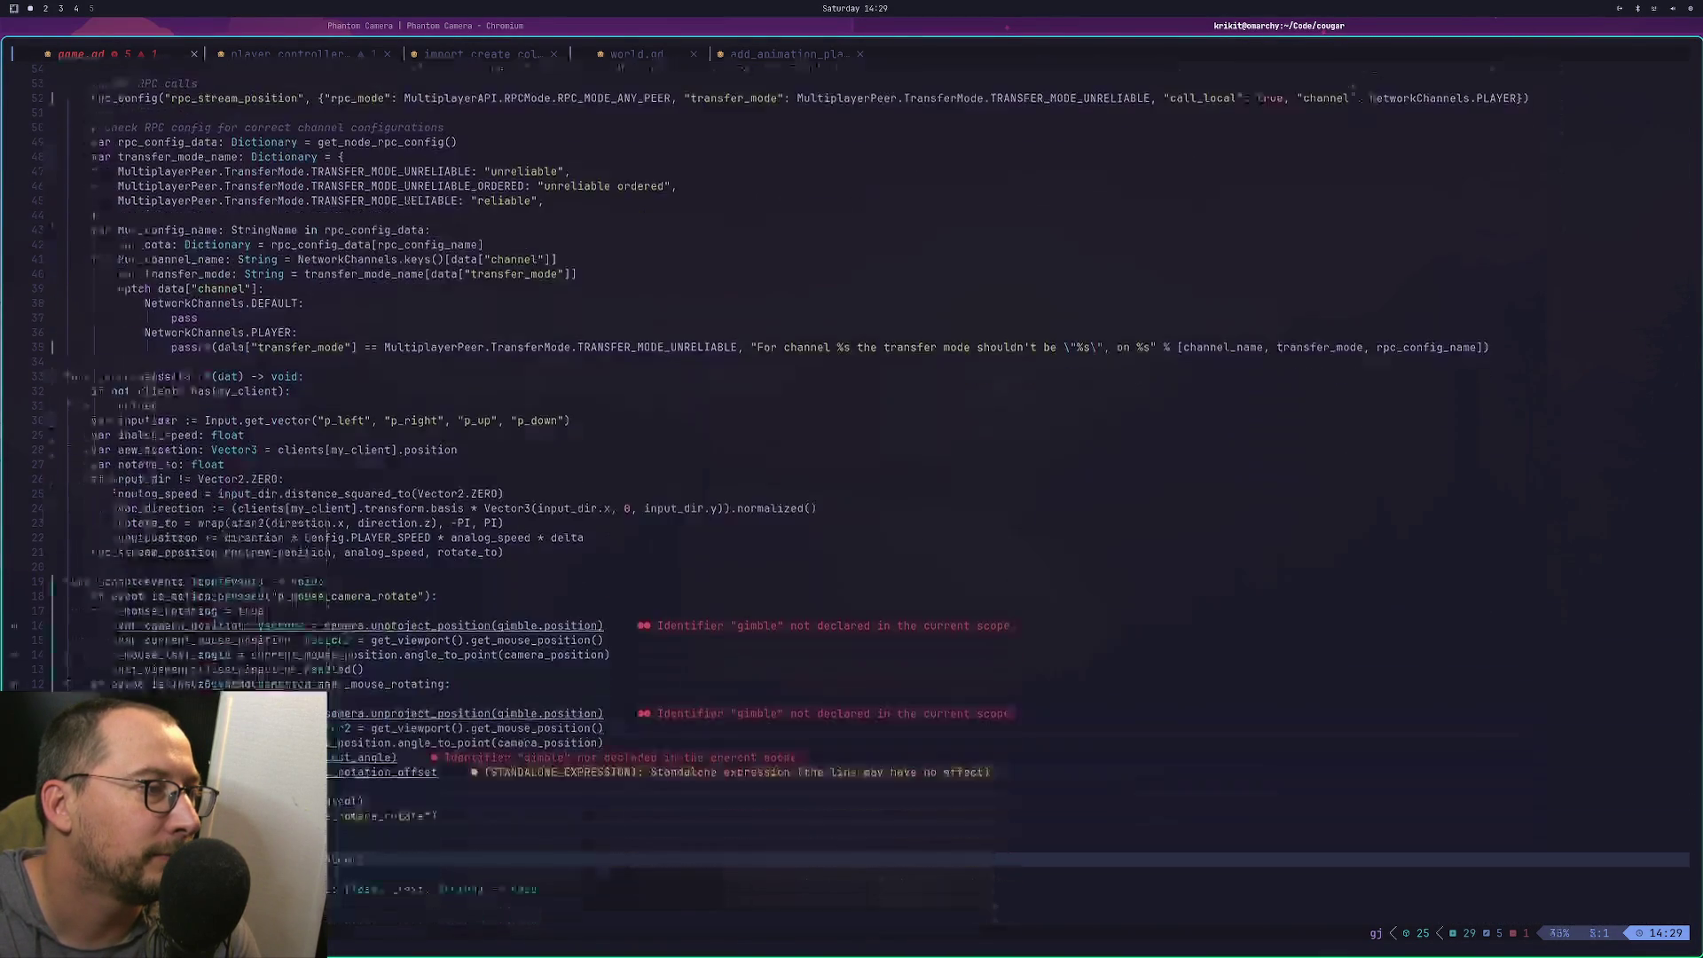
key(k)
key(k)
key(k)
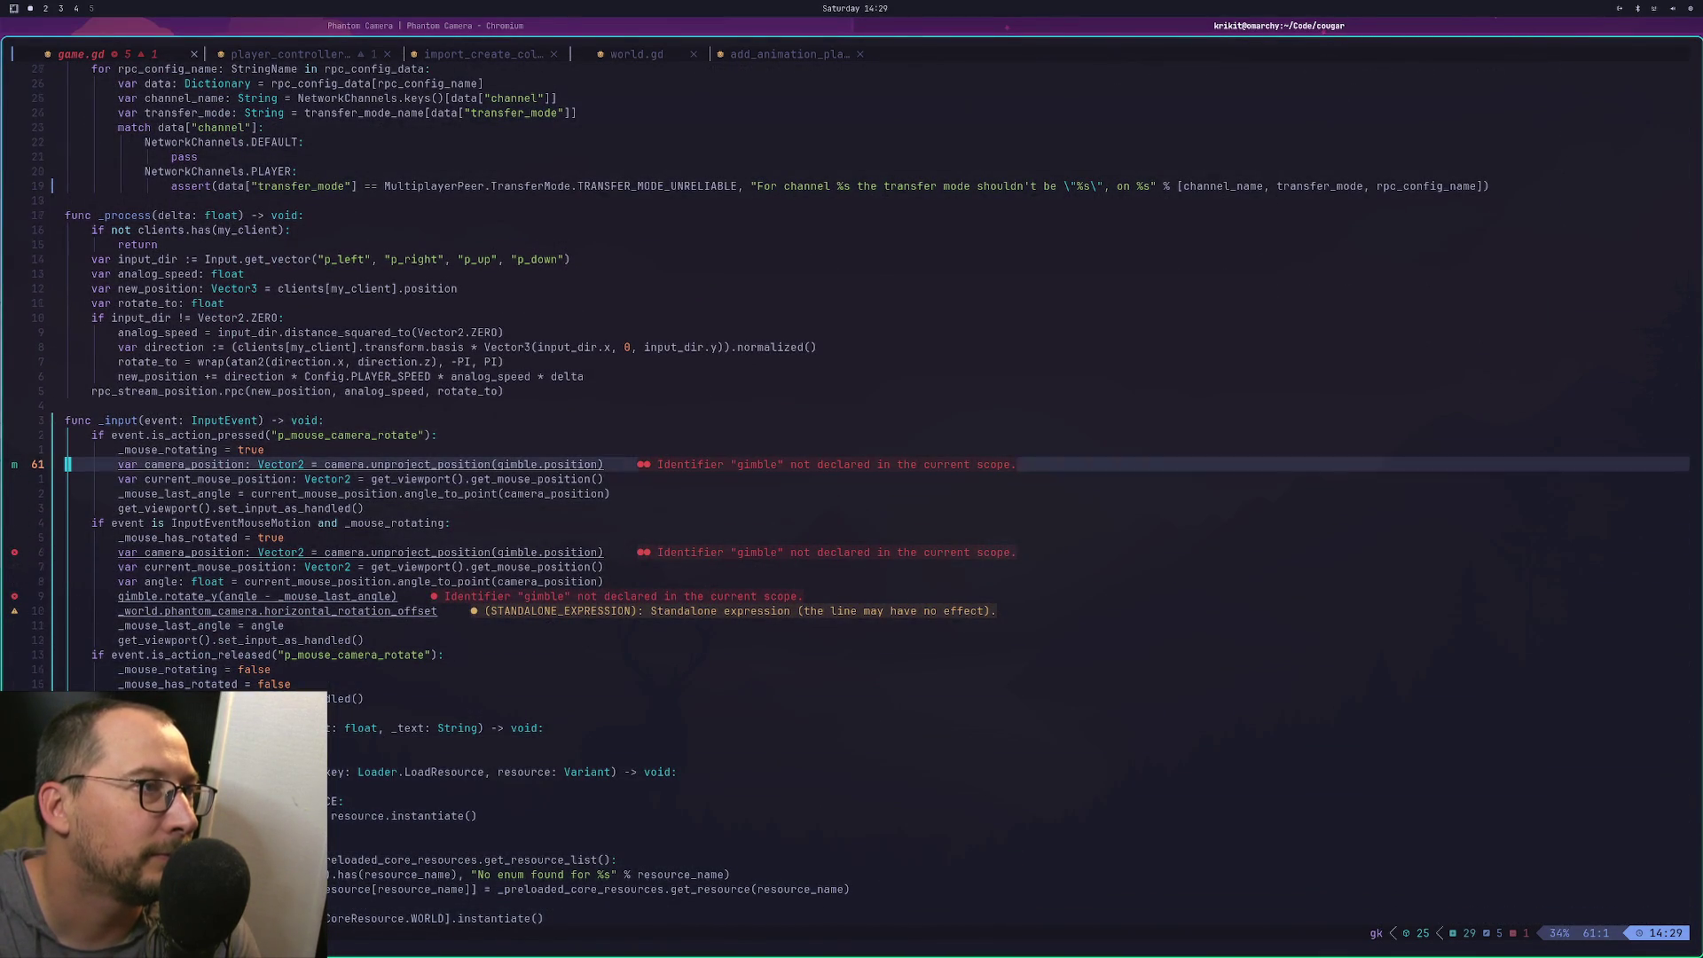
key(V)
key(j)
key(j)
key(j)
key(j)
key(j)
key(j)
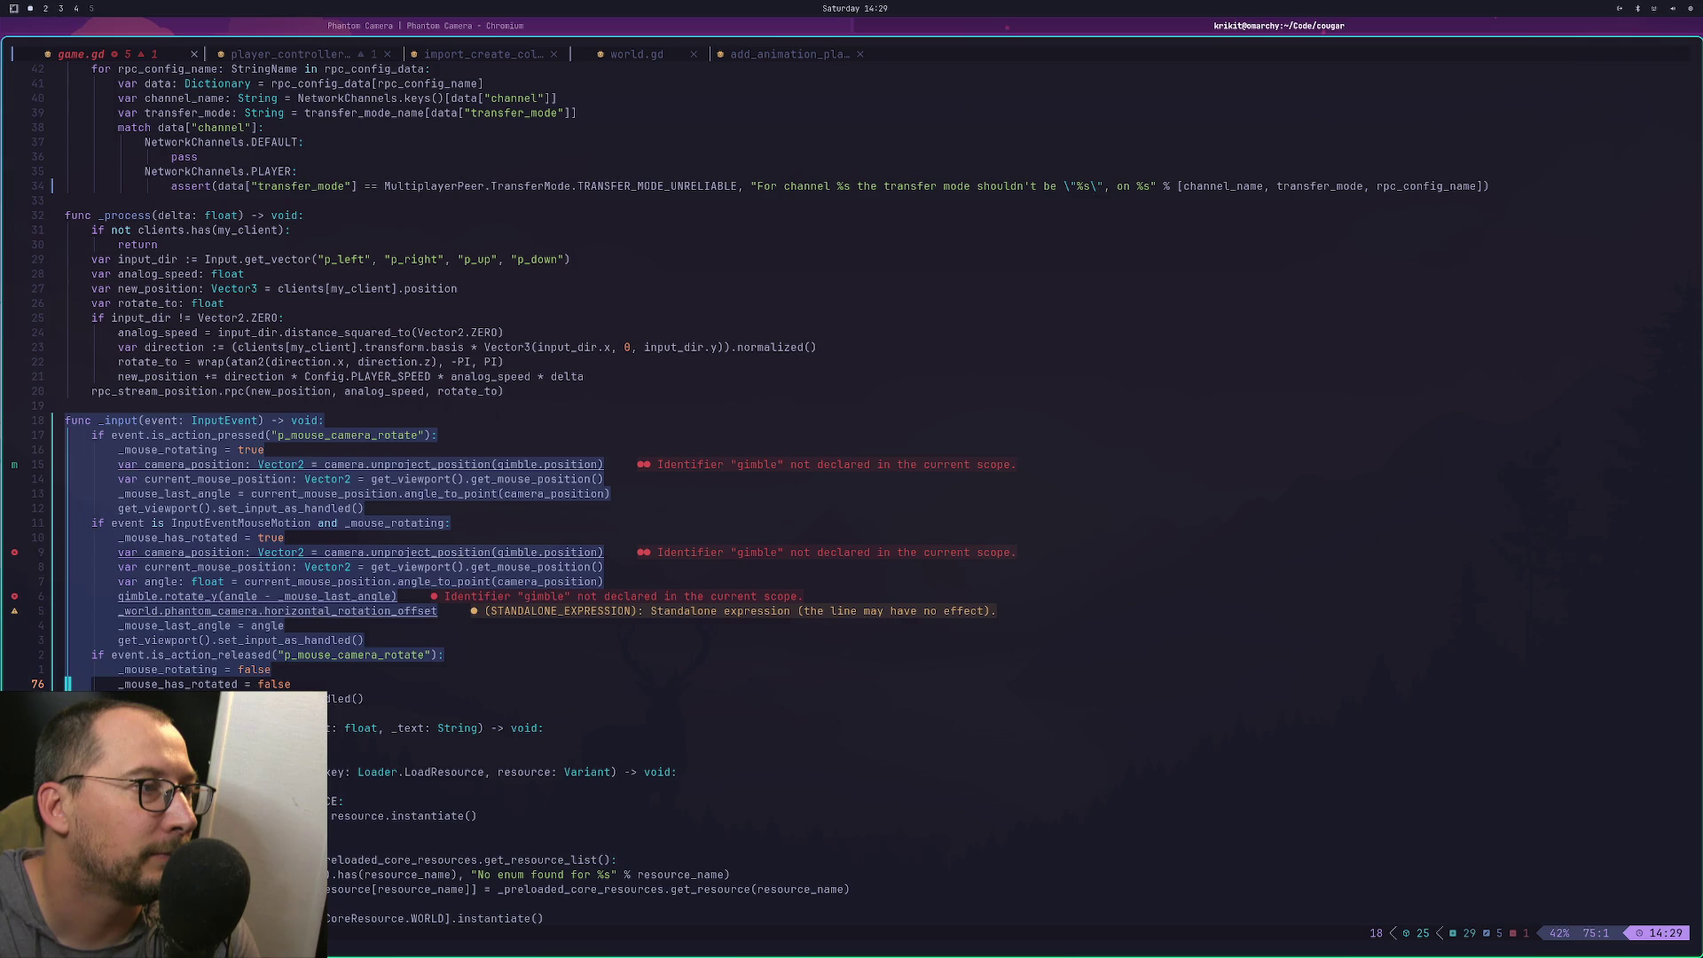
text(d:w)
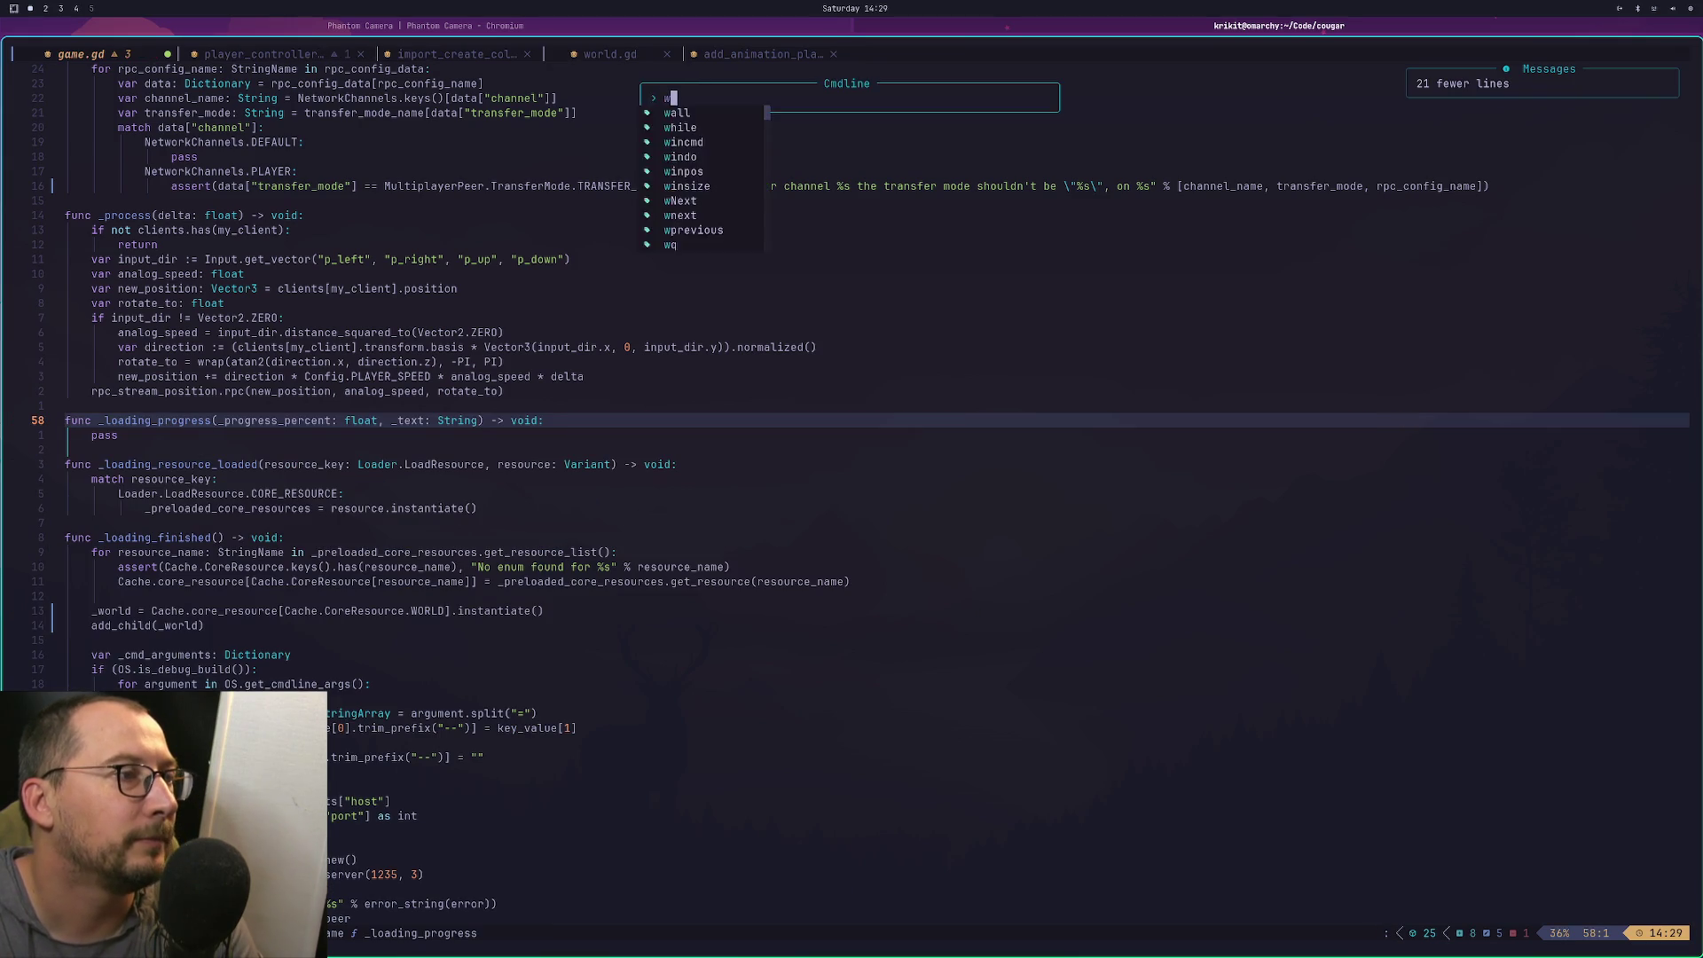
key(Return)
Copy the phantom camera follow_target line and paste it below input_dir in _process.
key(j)
key(j)
key(j)
key(j)
key(j)
key(j)
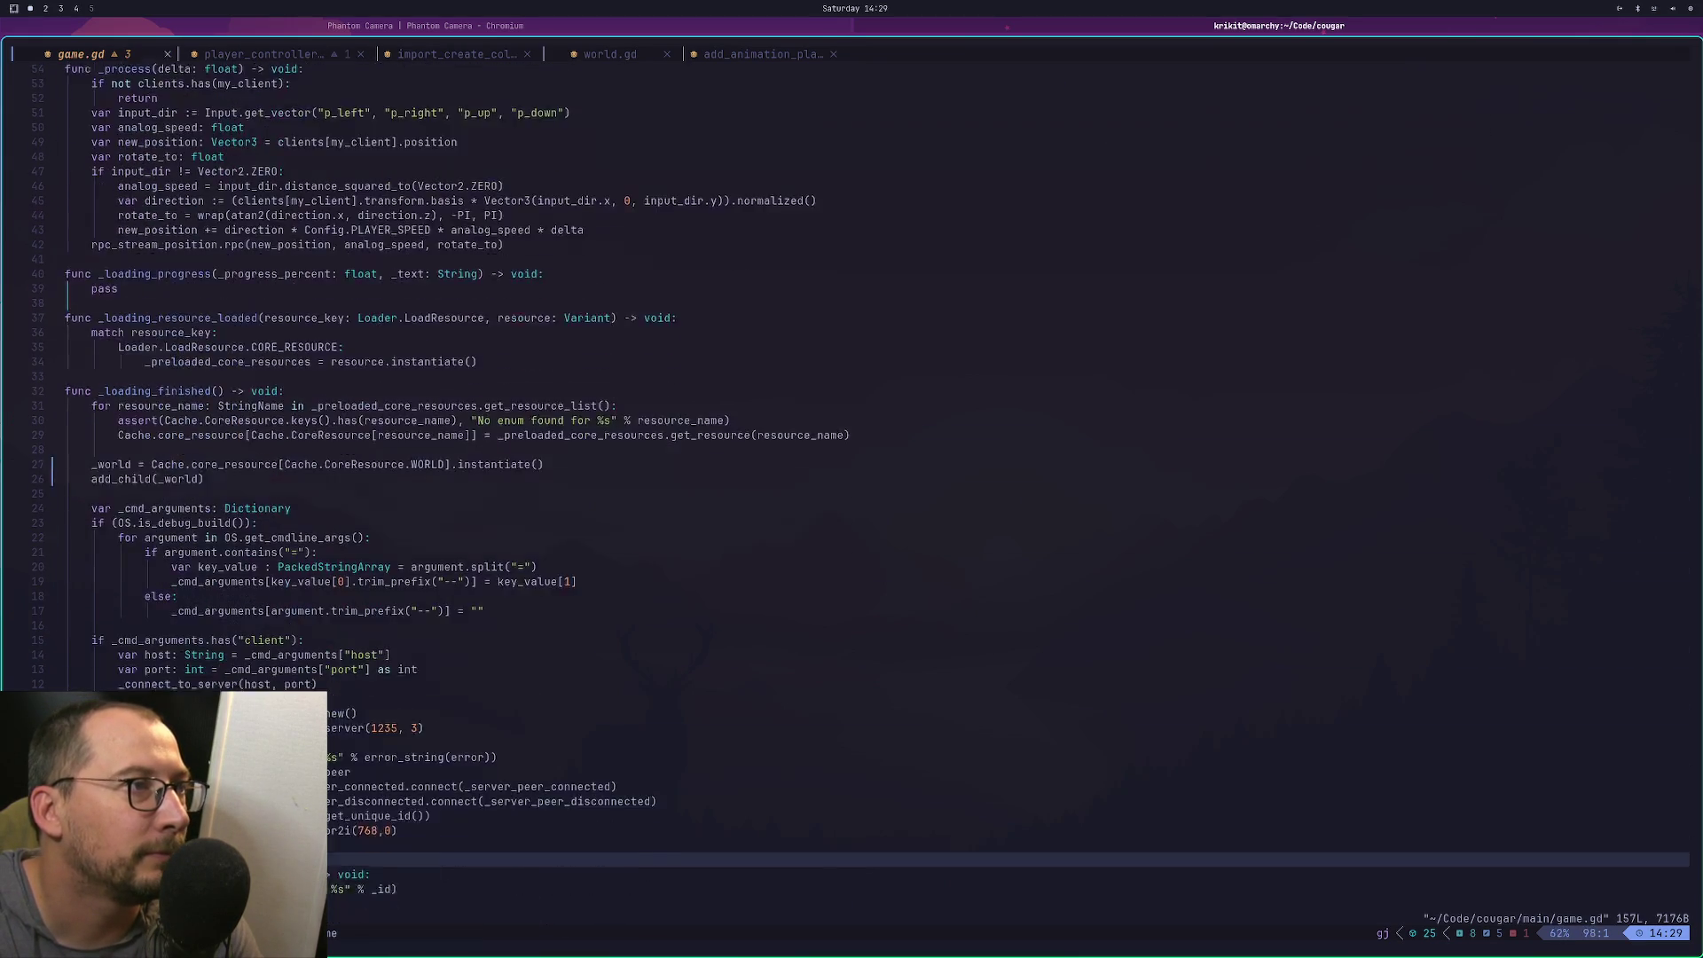
key(k)
key(k)
key(k)
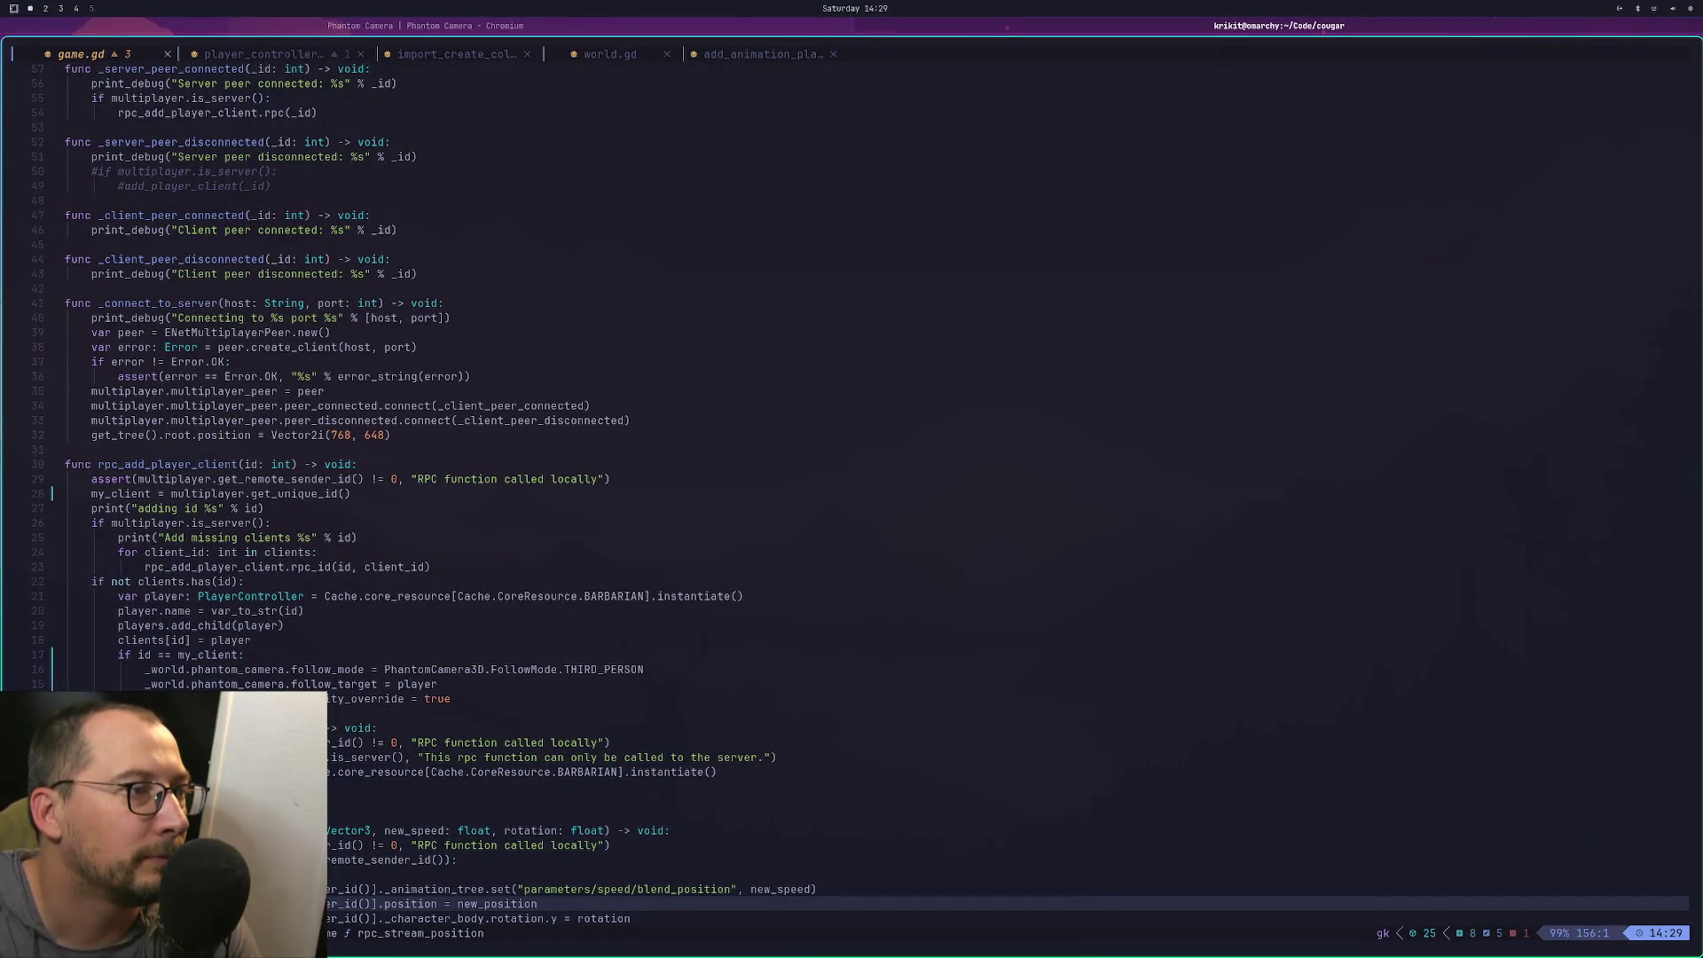
key(y)
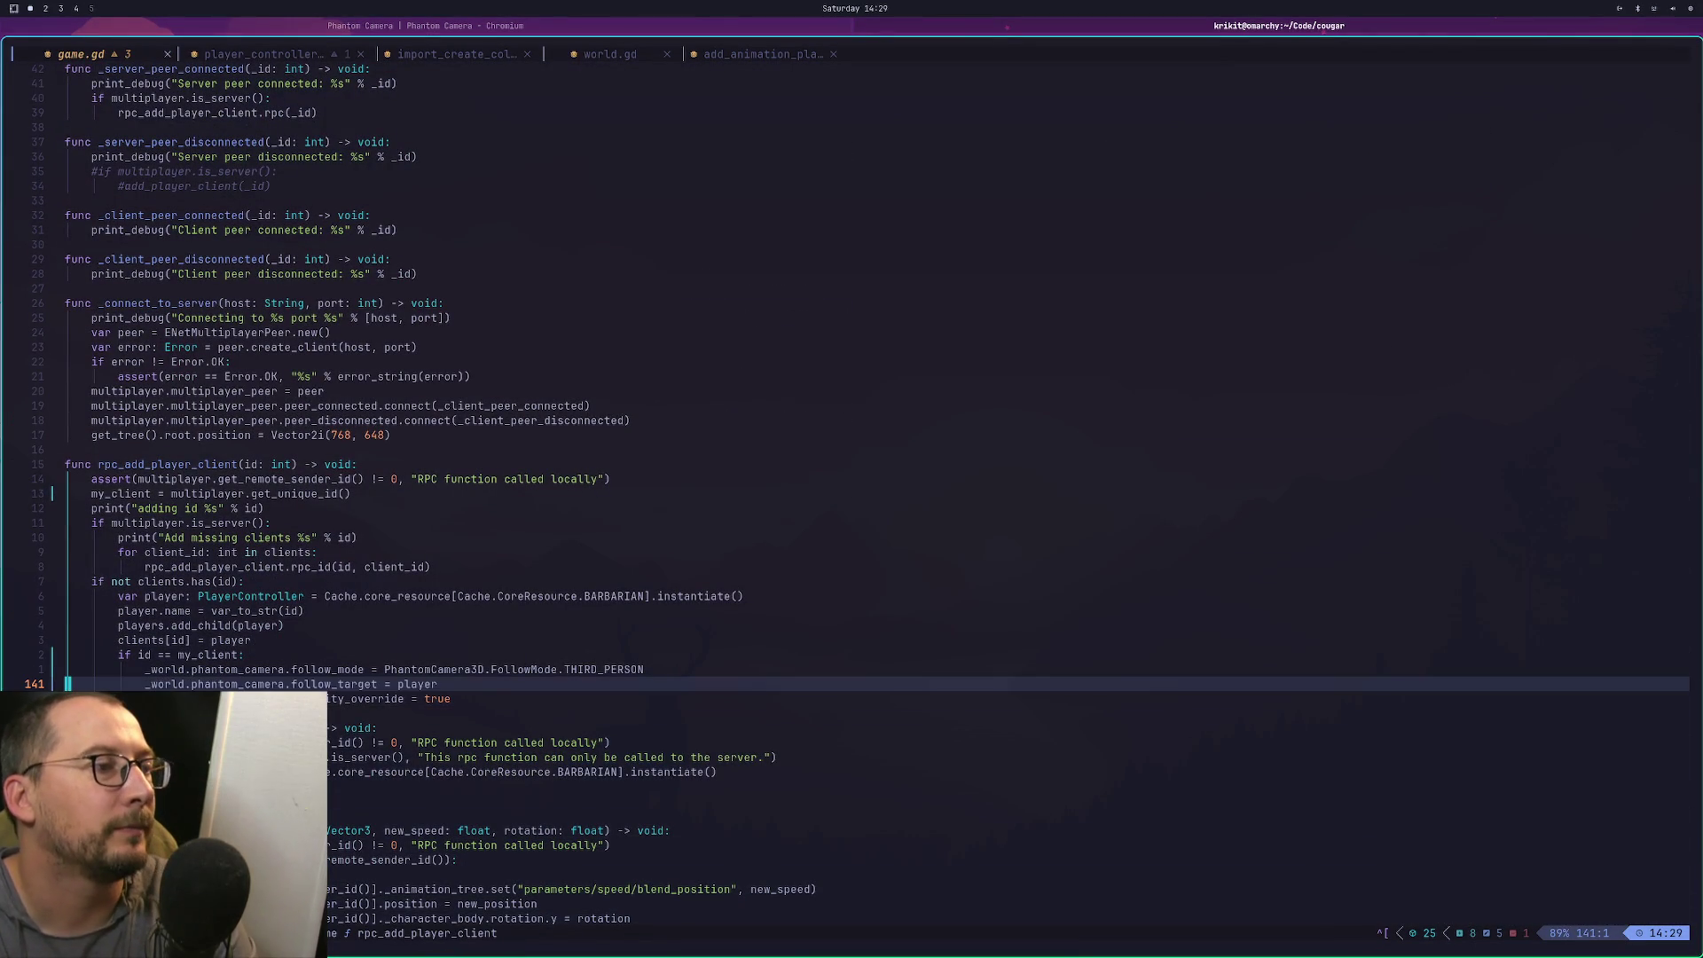
key(k)
key(k)
key(k)
key(k)
key(k)
key(k)
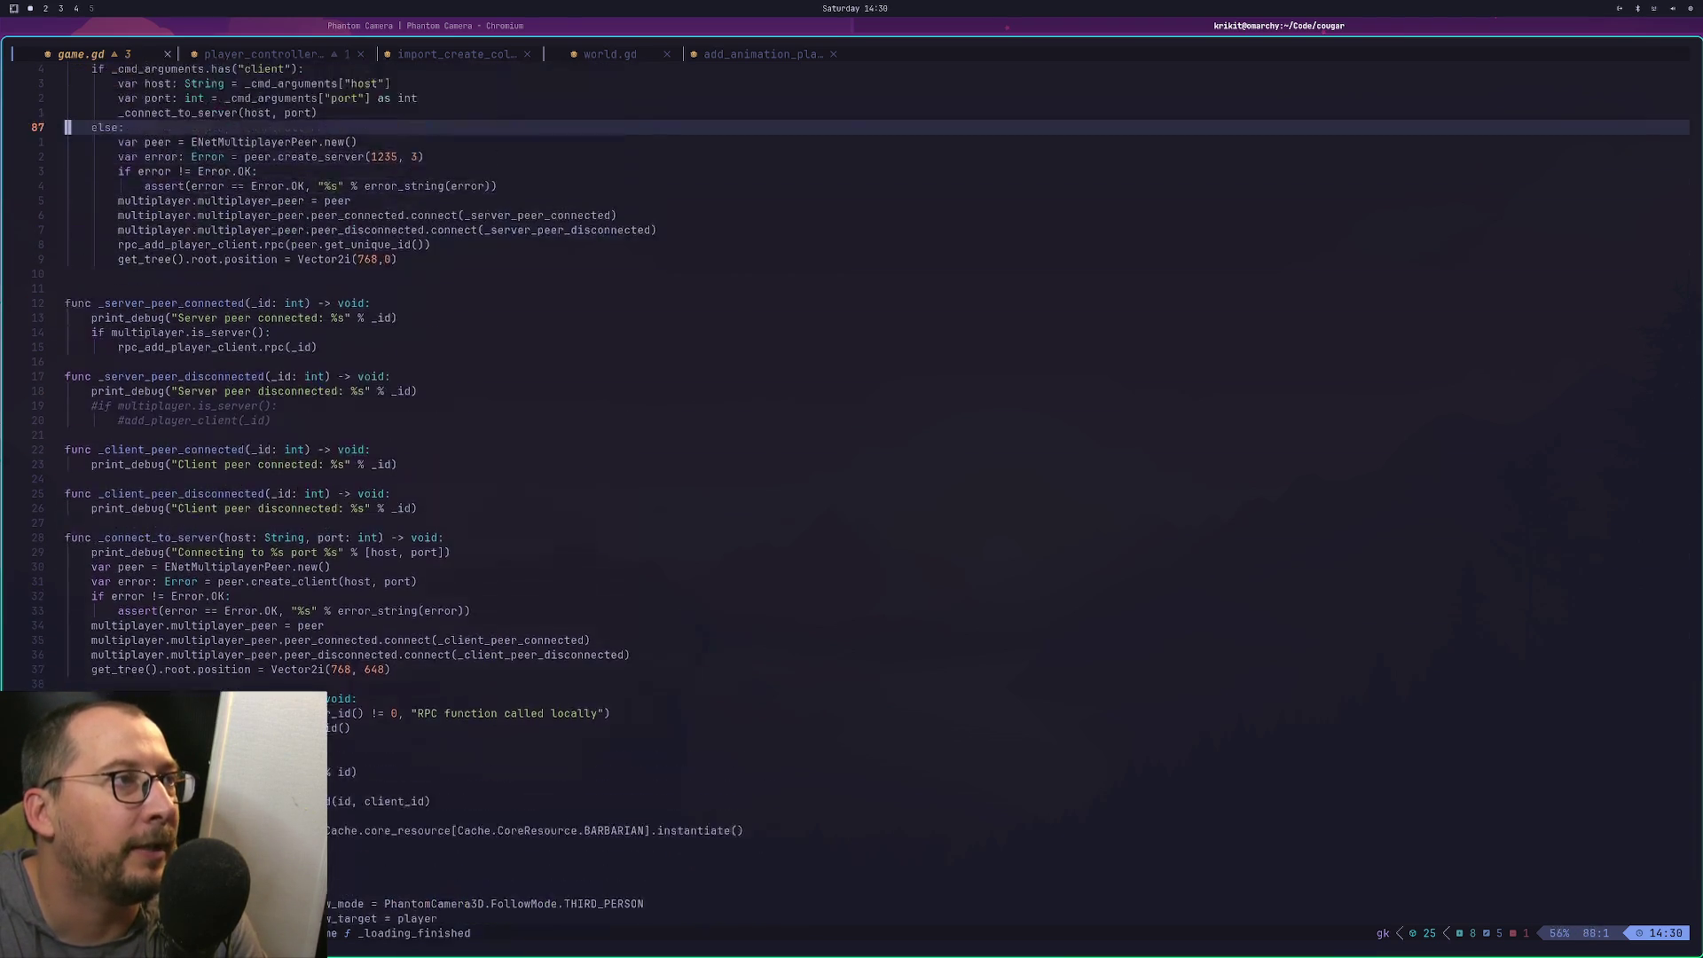
key(j)
key(j)
key(j)
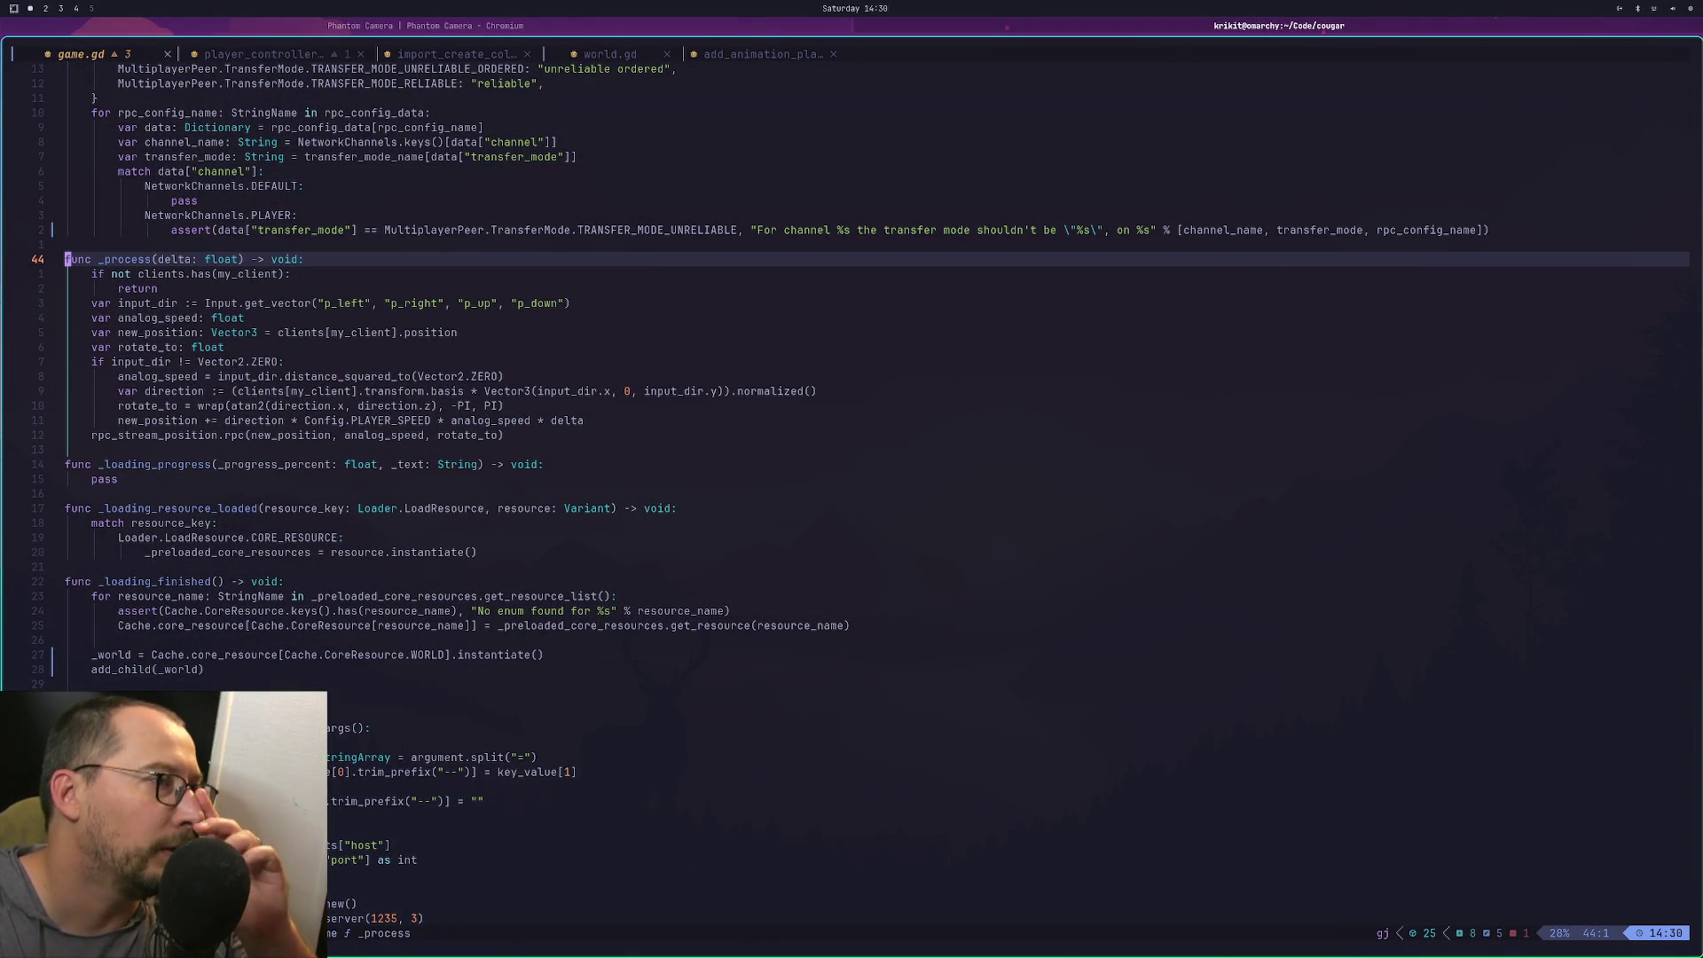
key(j)
key(j)
key(j)
key(j)
key(k)
key(j)
key(j)
key(k)
key(k)
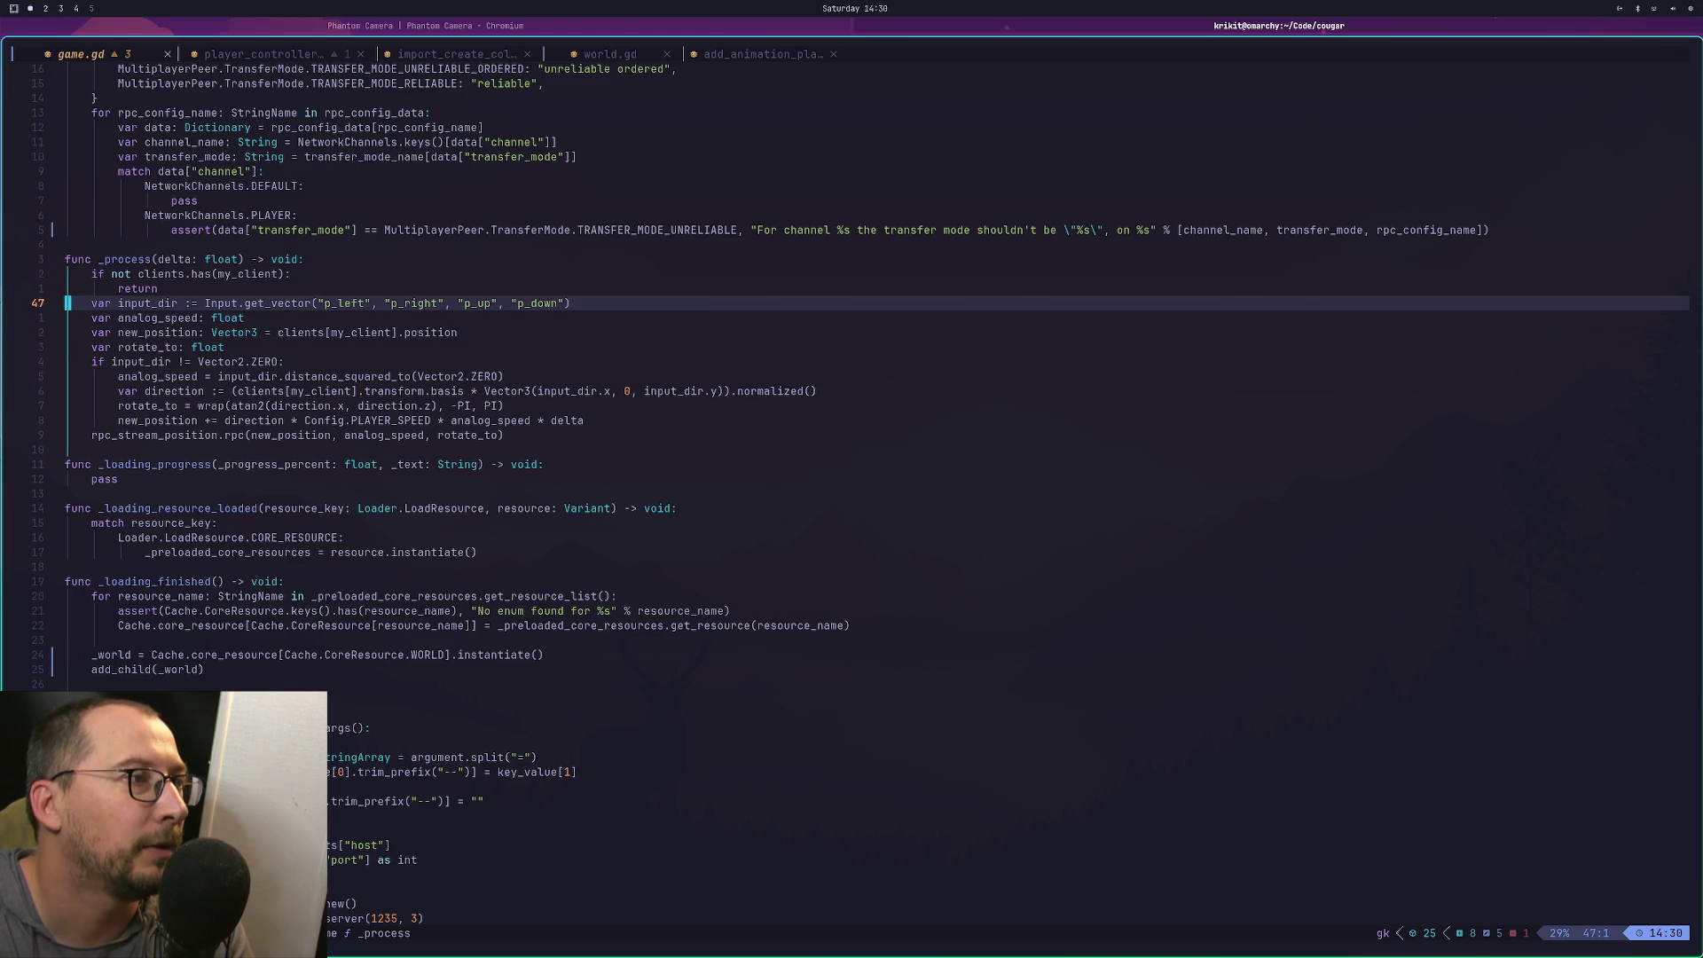
key(p)
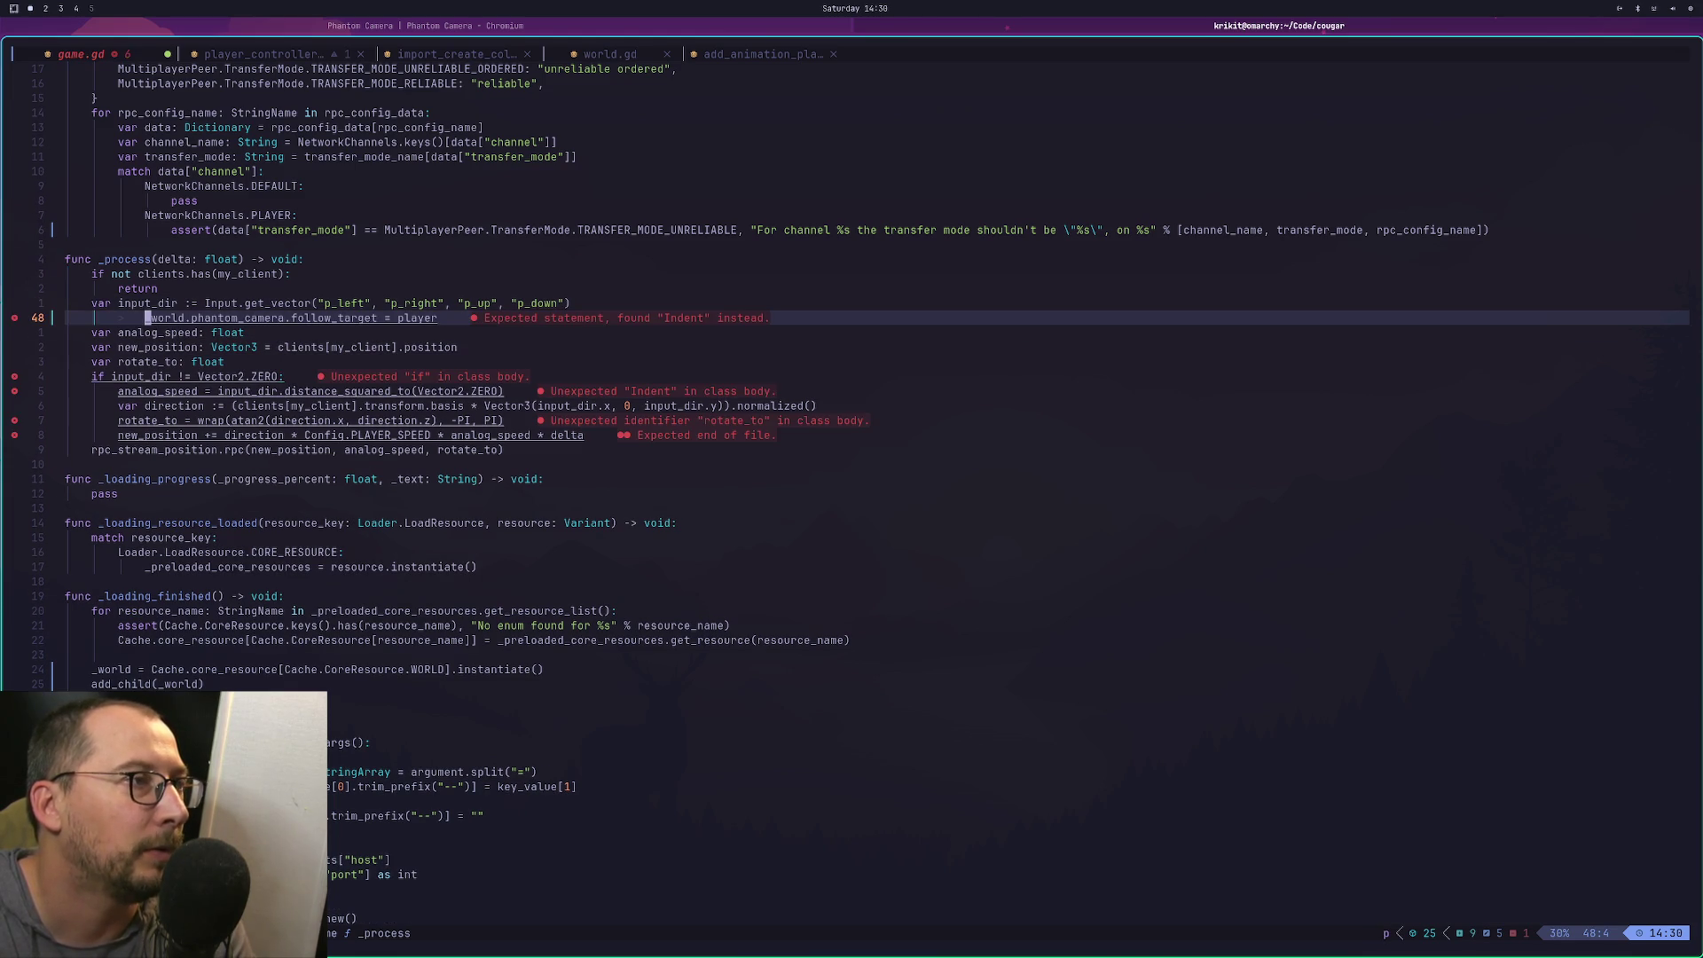
key(super+2)
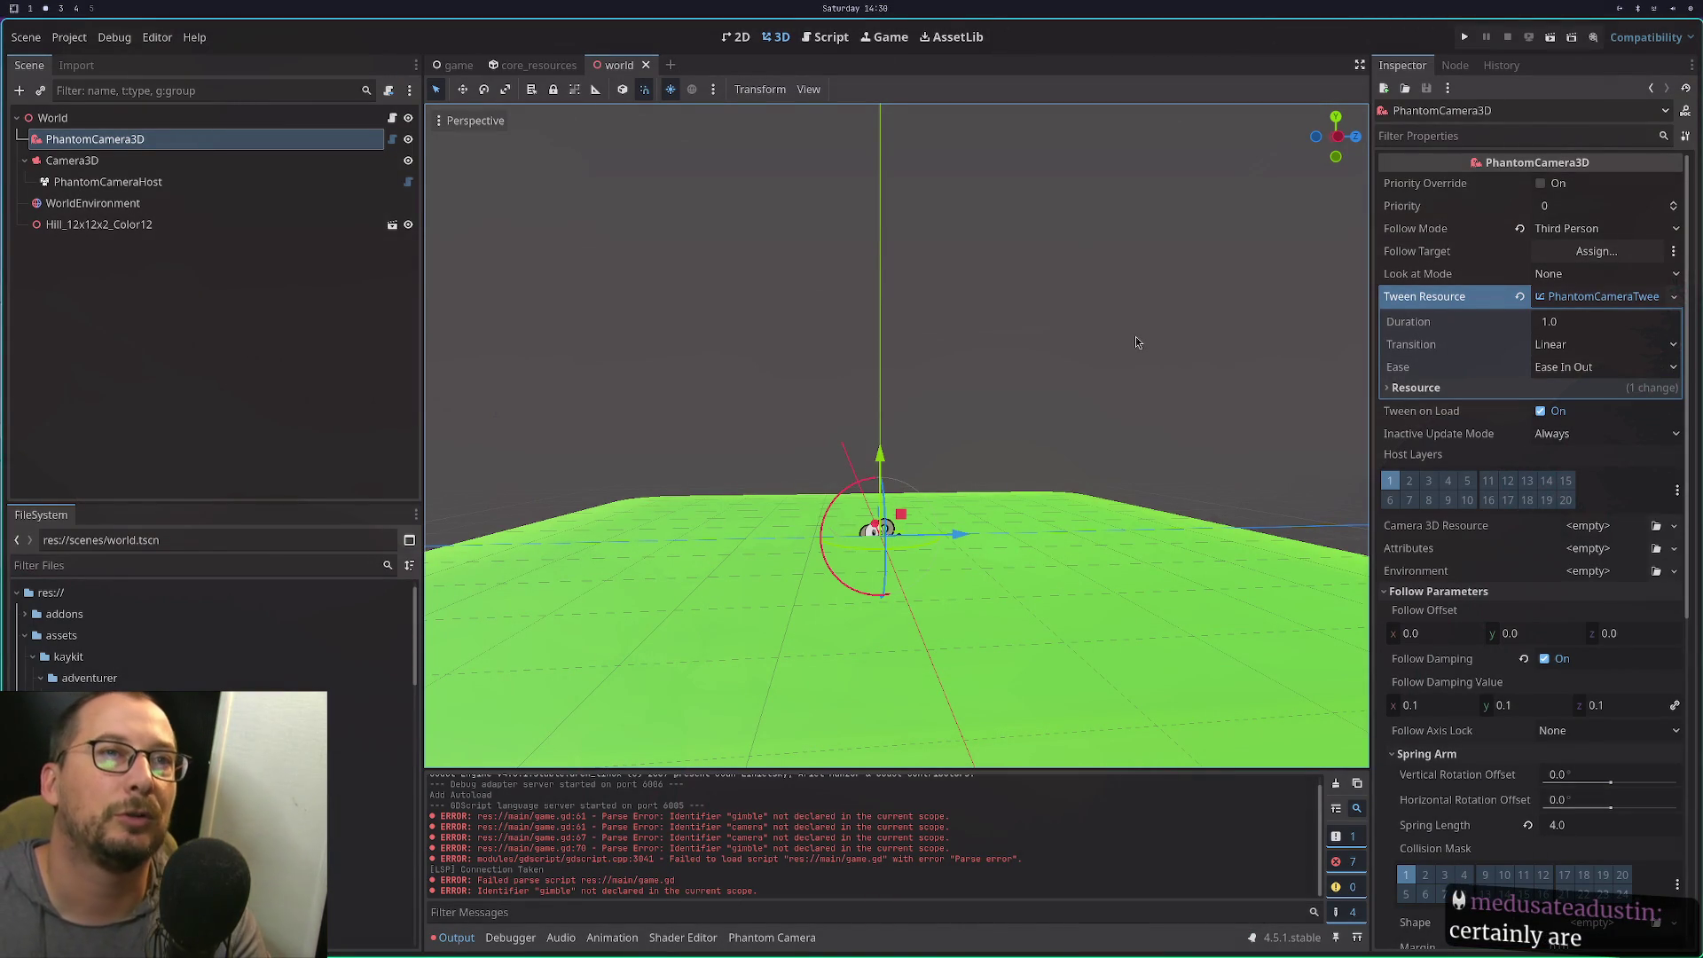
Open the Project Settings Input Map and confirm the p_camera_up action name.
click(87, 42)
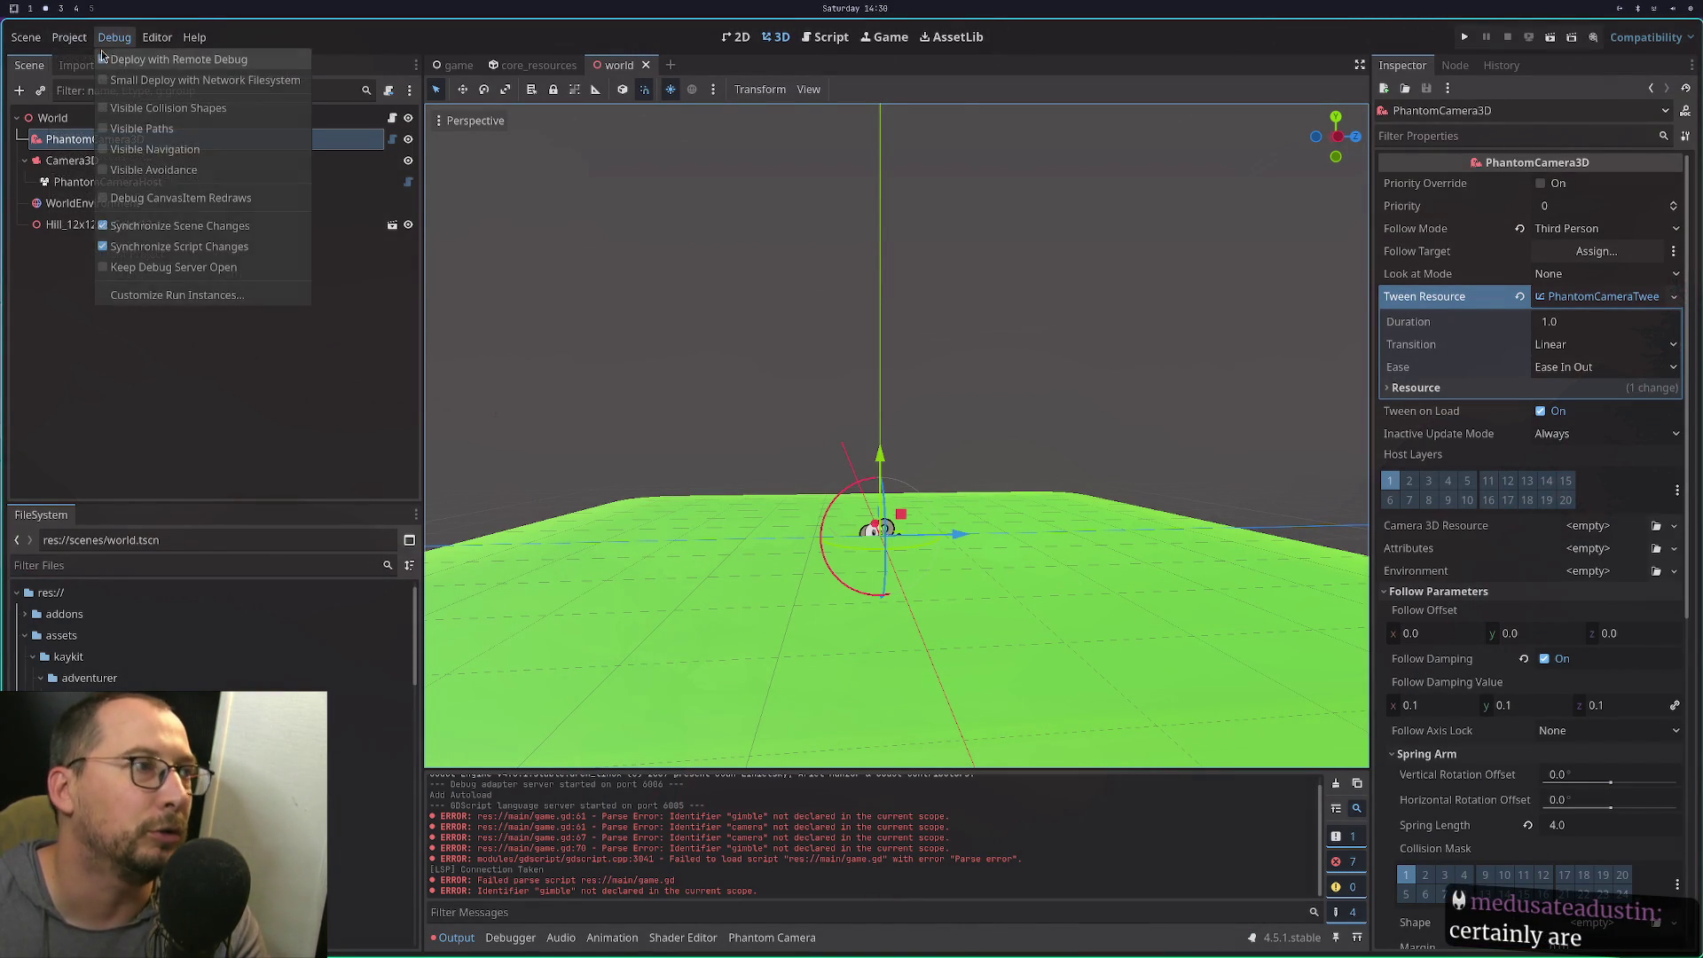
click(76, 57)
click(546, 264)
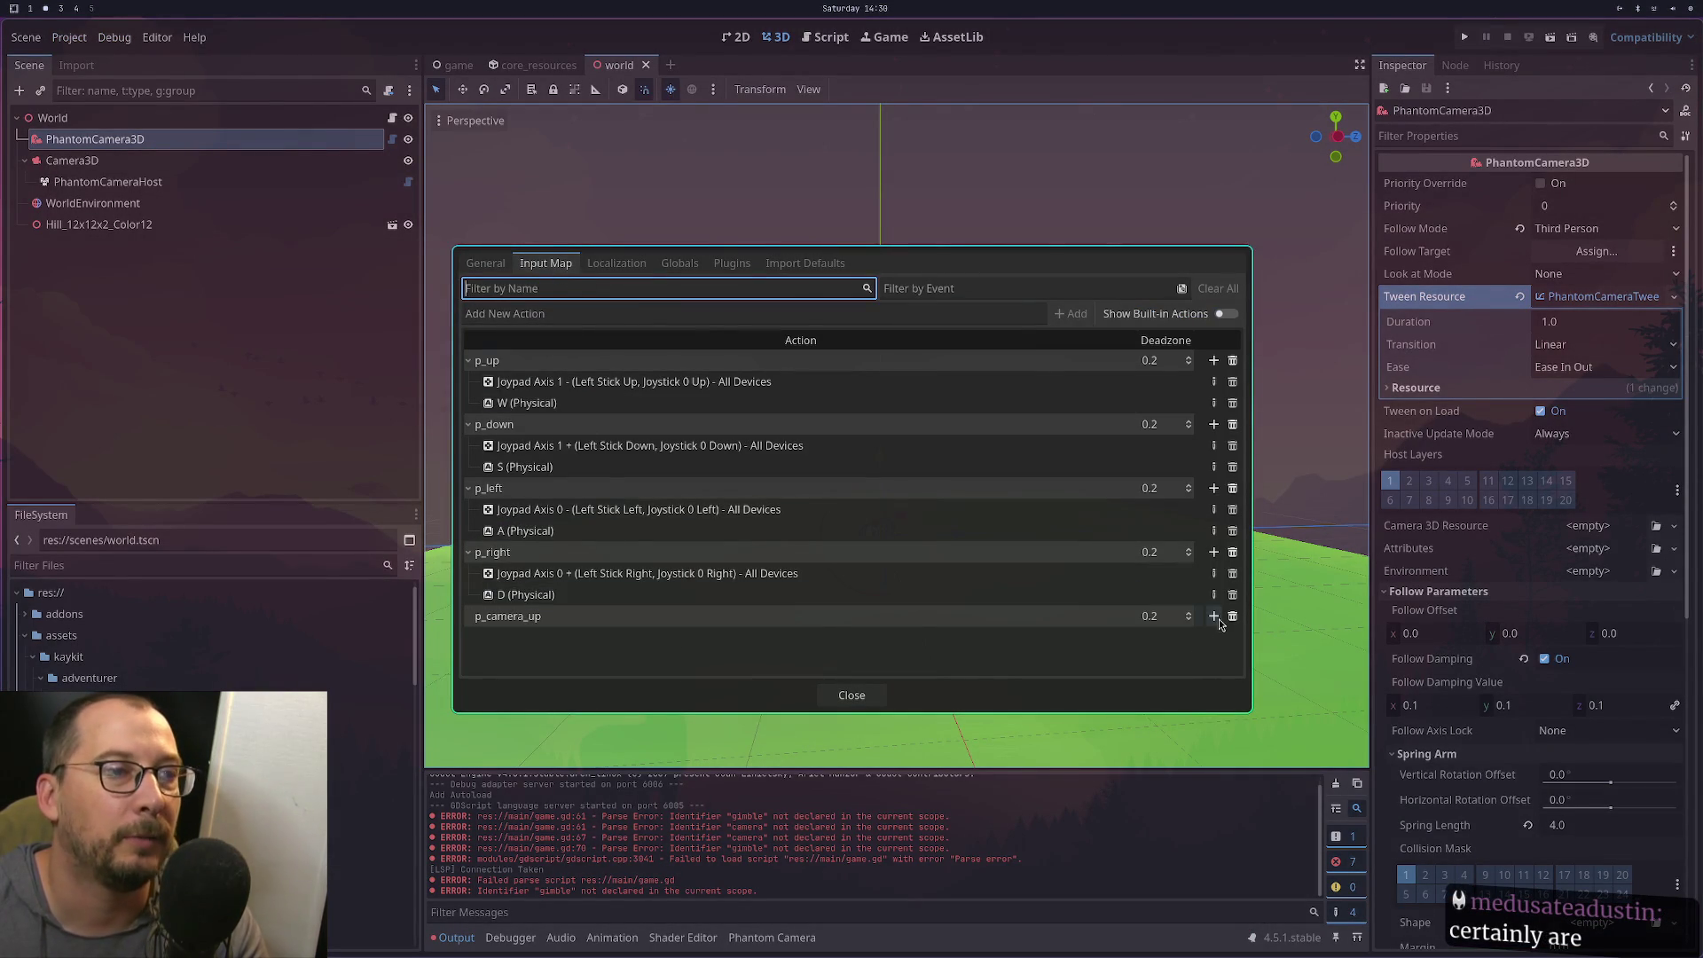
double_click(831, 619)
key(Return)
Add the p_camera_down, p_camera_left and p_camera_right actions to the Input Map.
click(548, 288)
click(656, 314)
text(p_camera_up)
key(BackSpace)
key(Return)
text(p_camera_up)
key(BackSpace)
key(BackSpace)
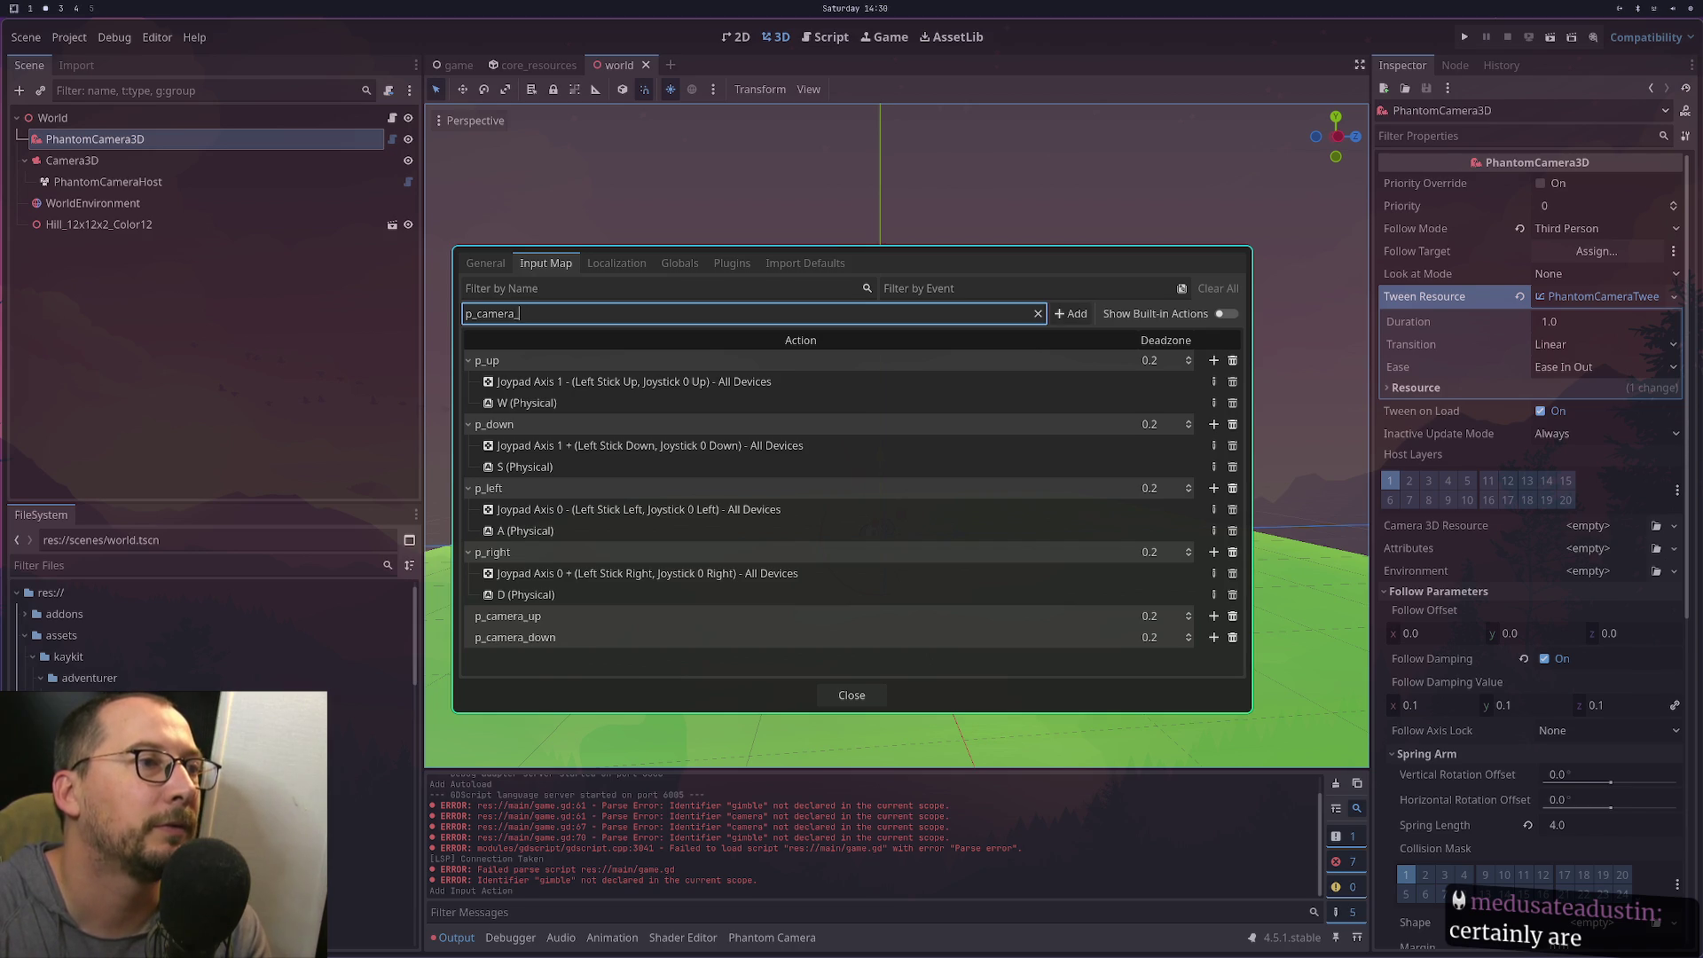
text(t)
key(Return)
text(p_camera_up)
key(BackSpace)
key(BackSpace)
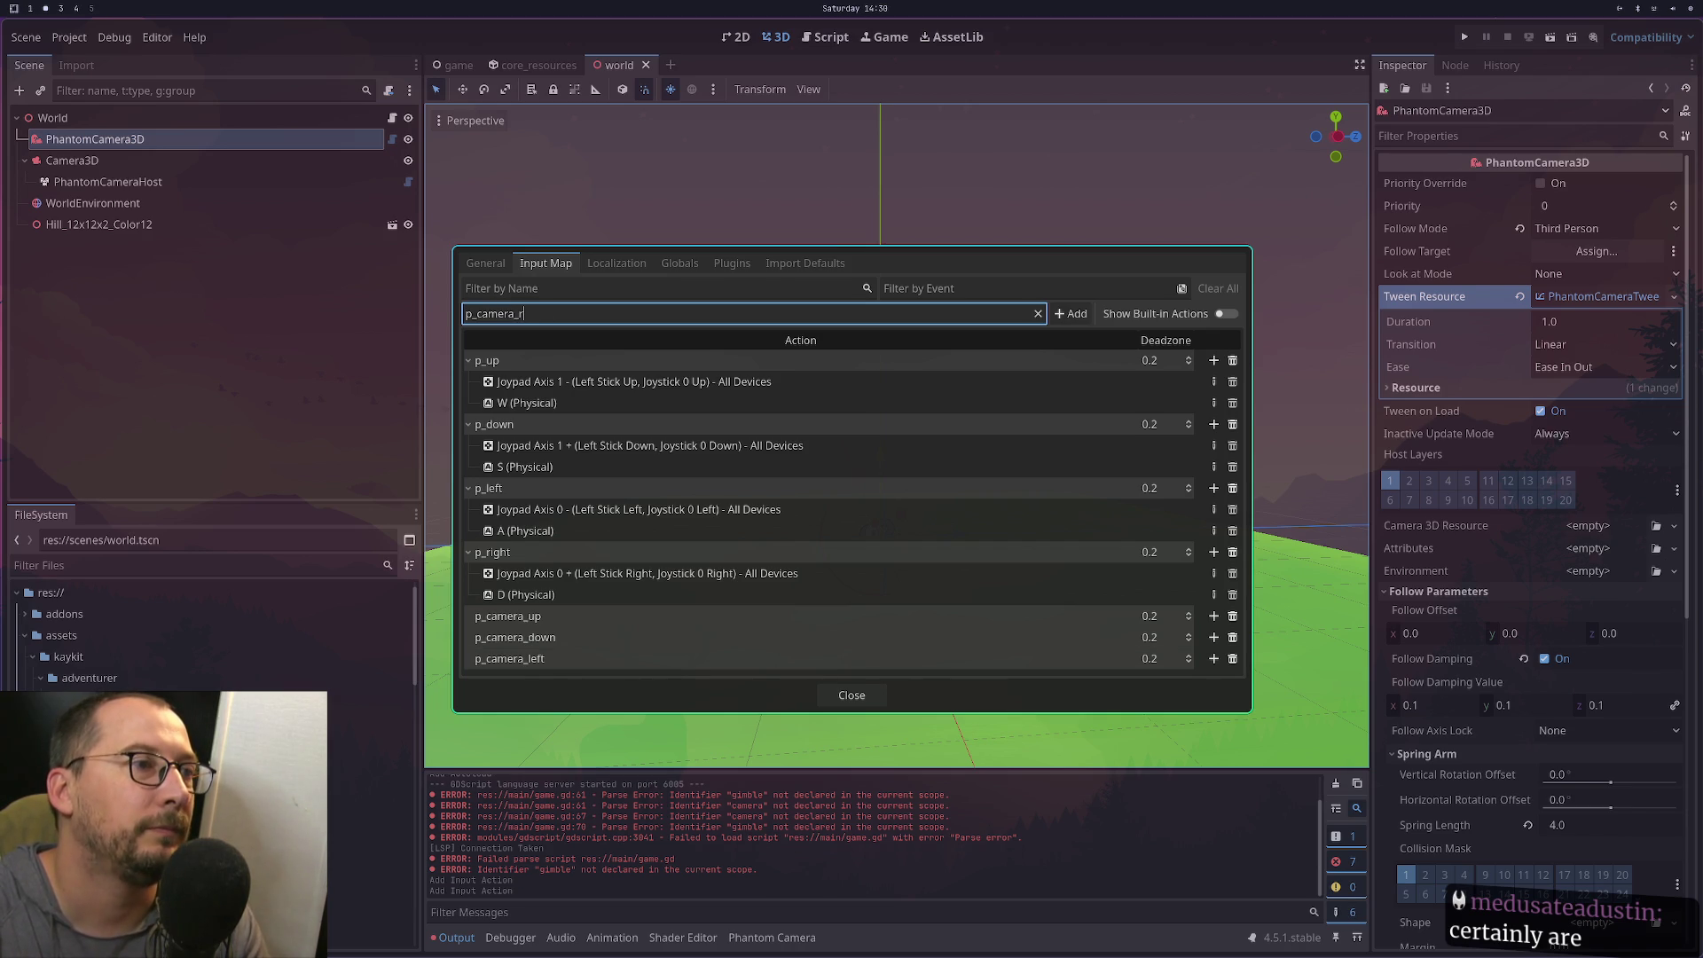
text(t)
key(Return)
Bind p_camera_up and p_camera_down to the right stick's up and down axes.
scroll(868, 658, down, 1)
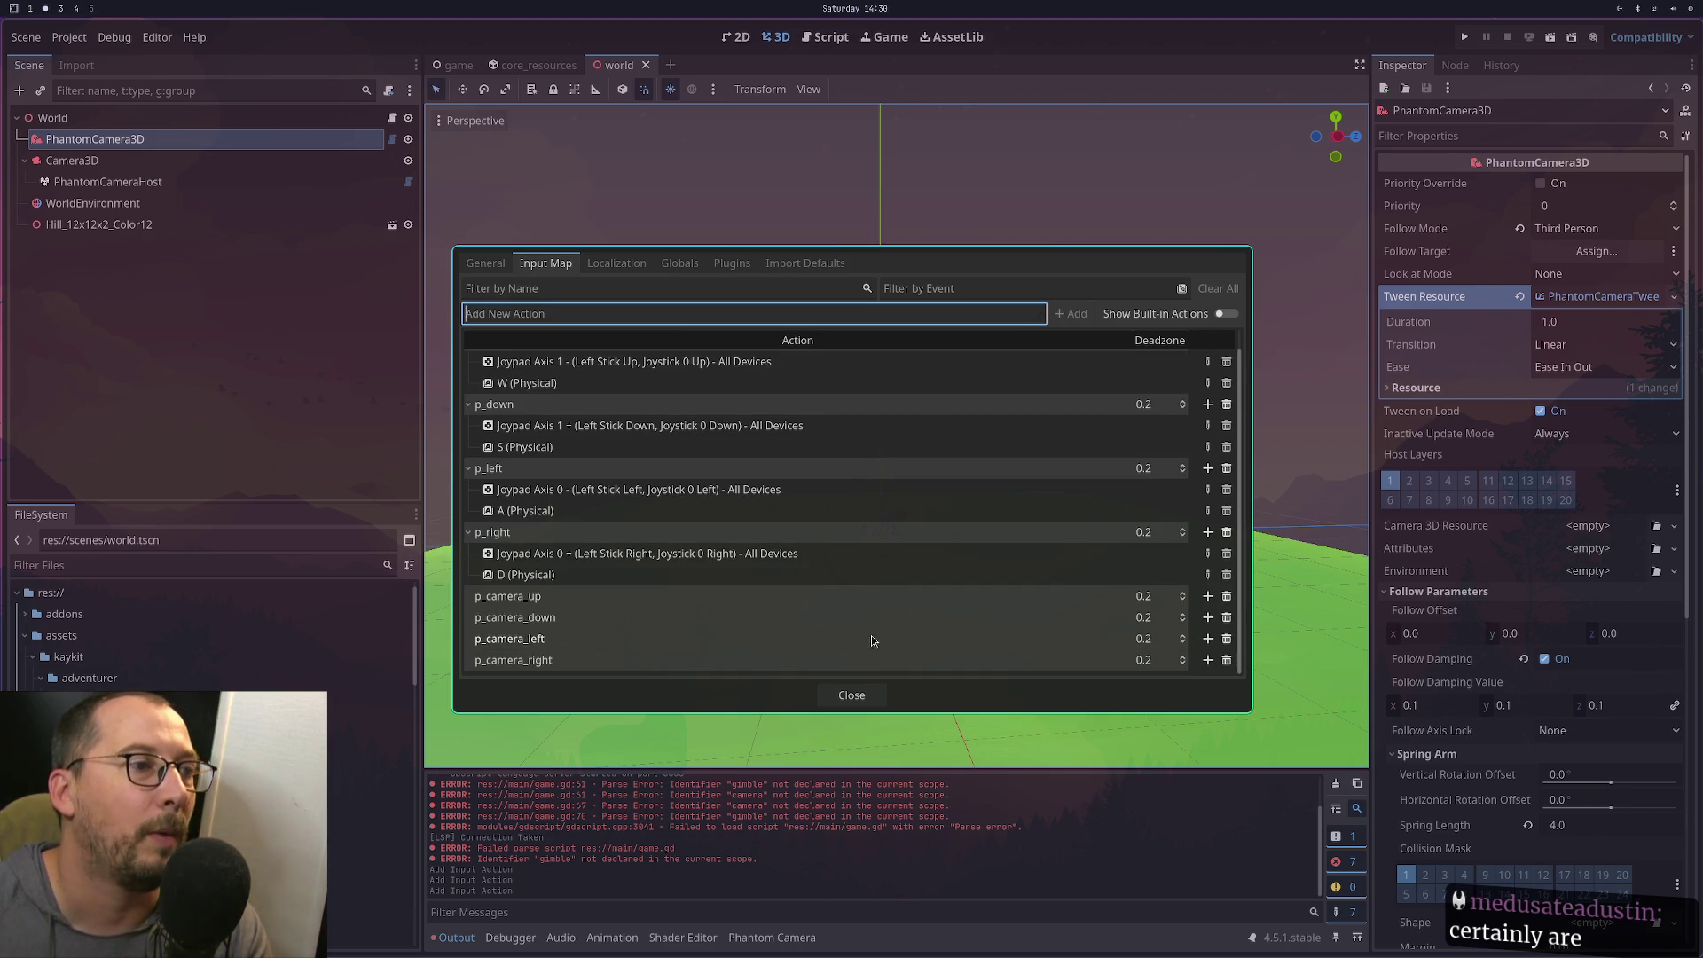
scroll(873, 647, up, 1)
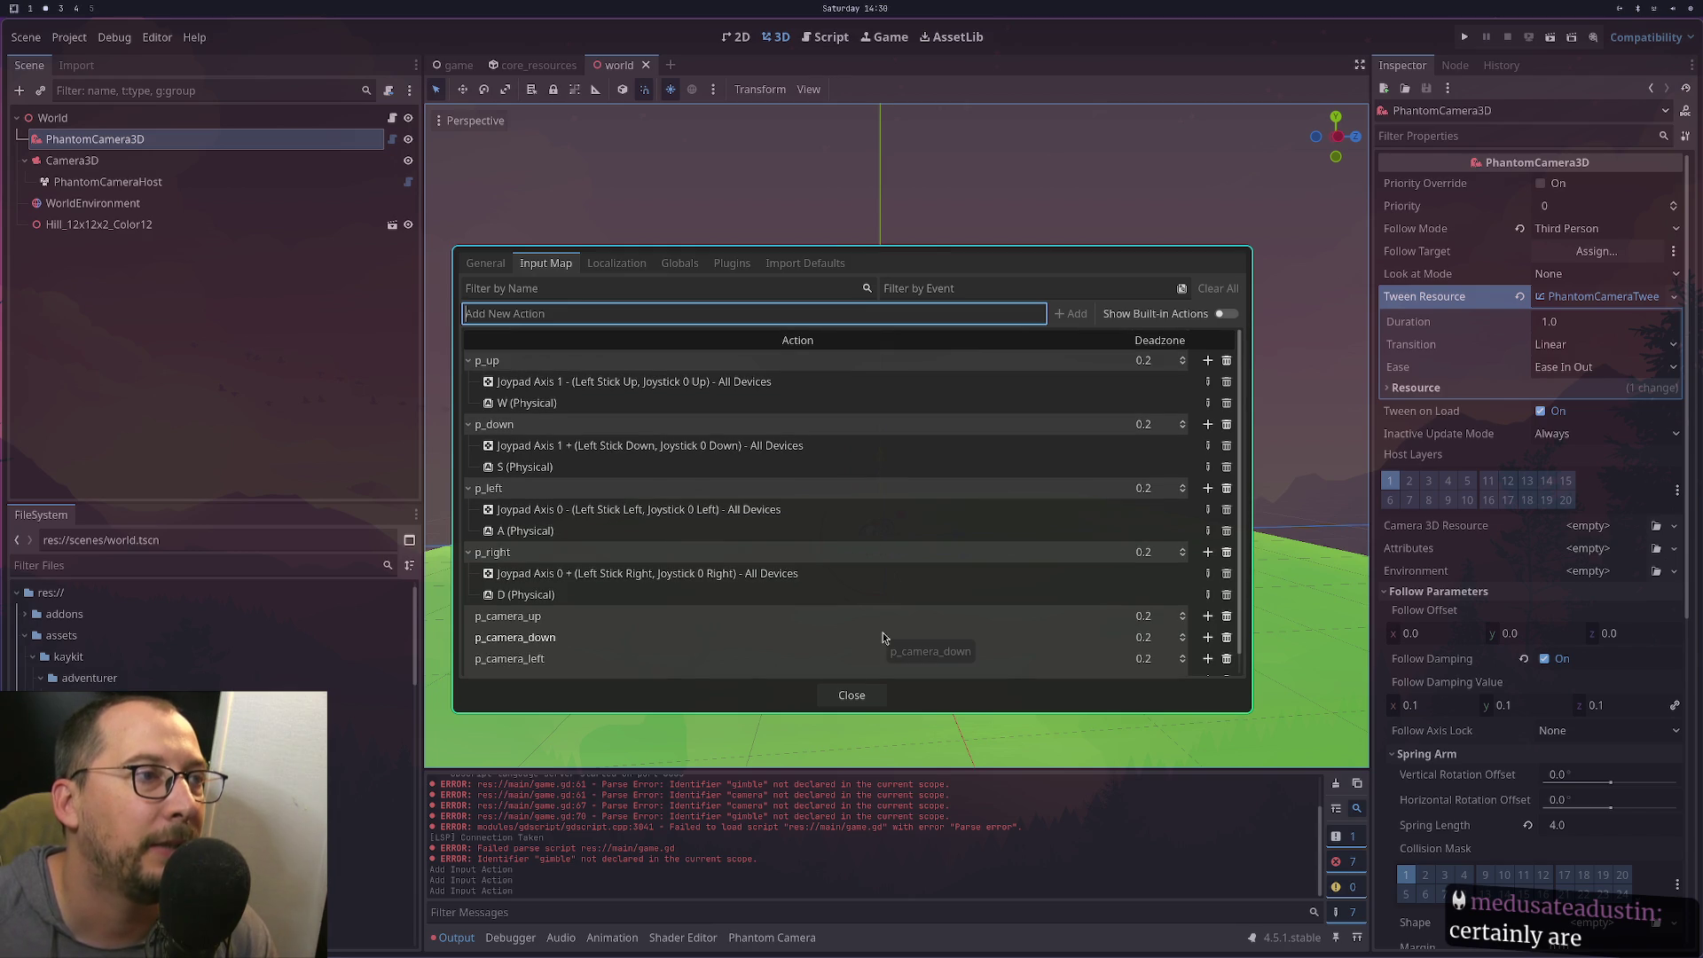
scroll(883, 641, down, 1)
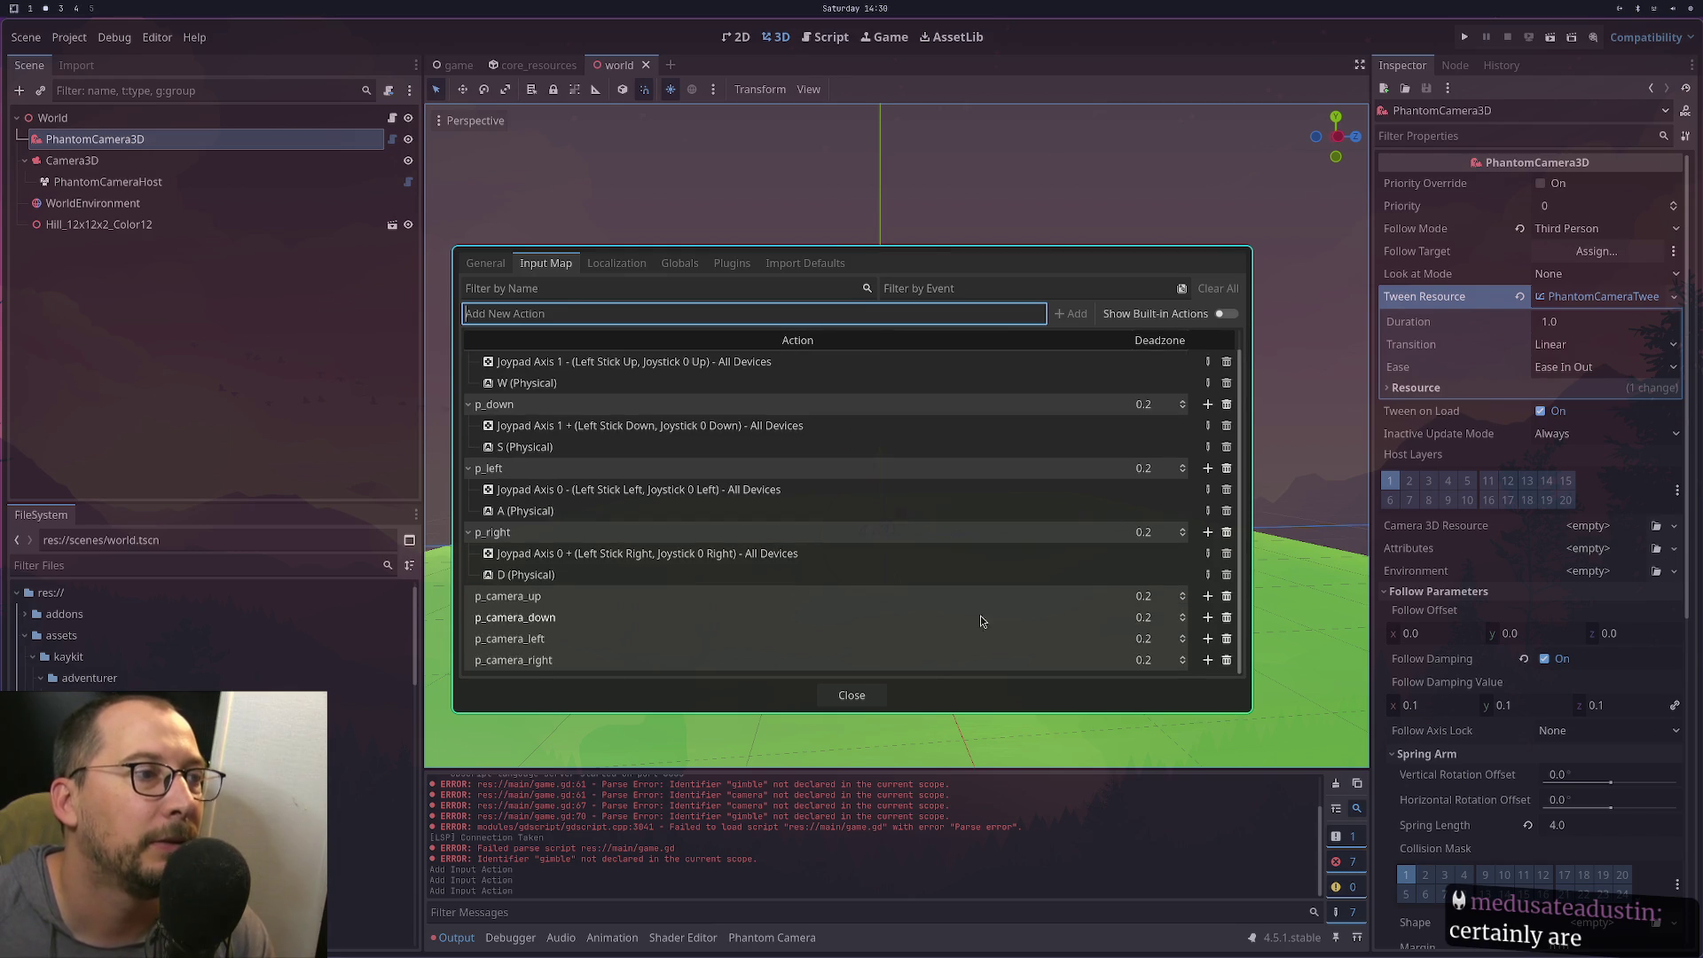
click(1208, 596)
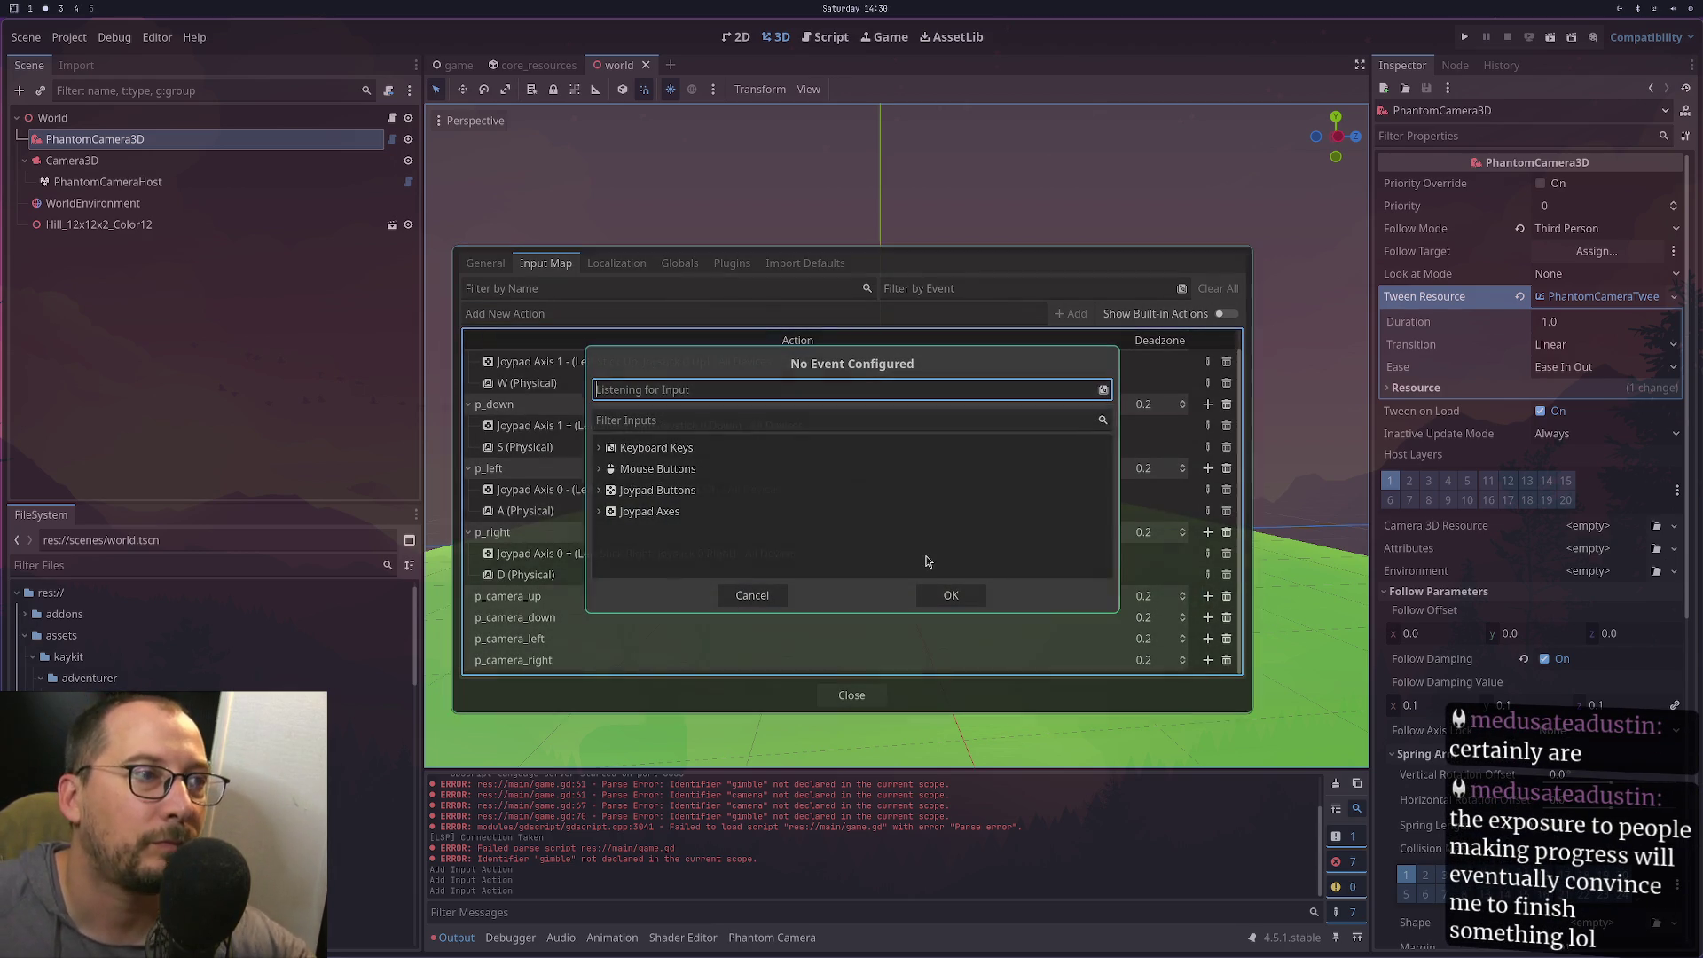
click(950, 594)
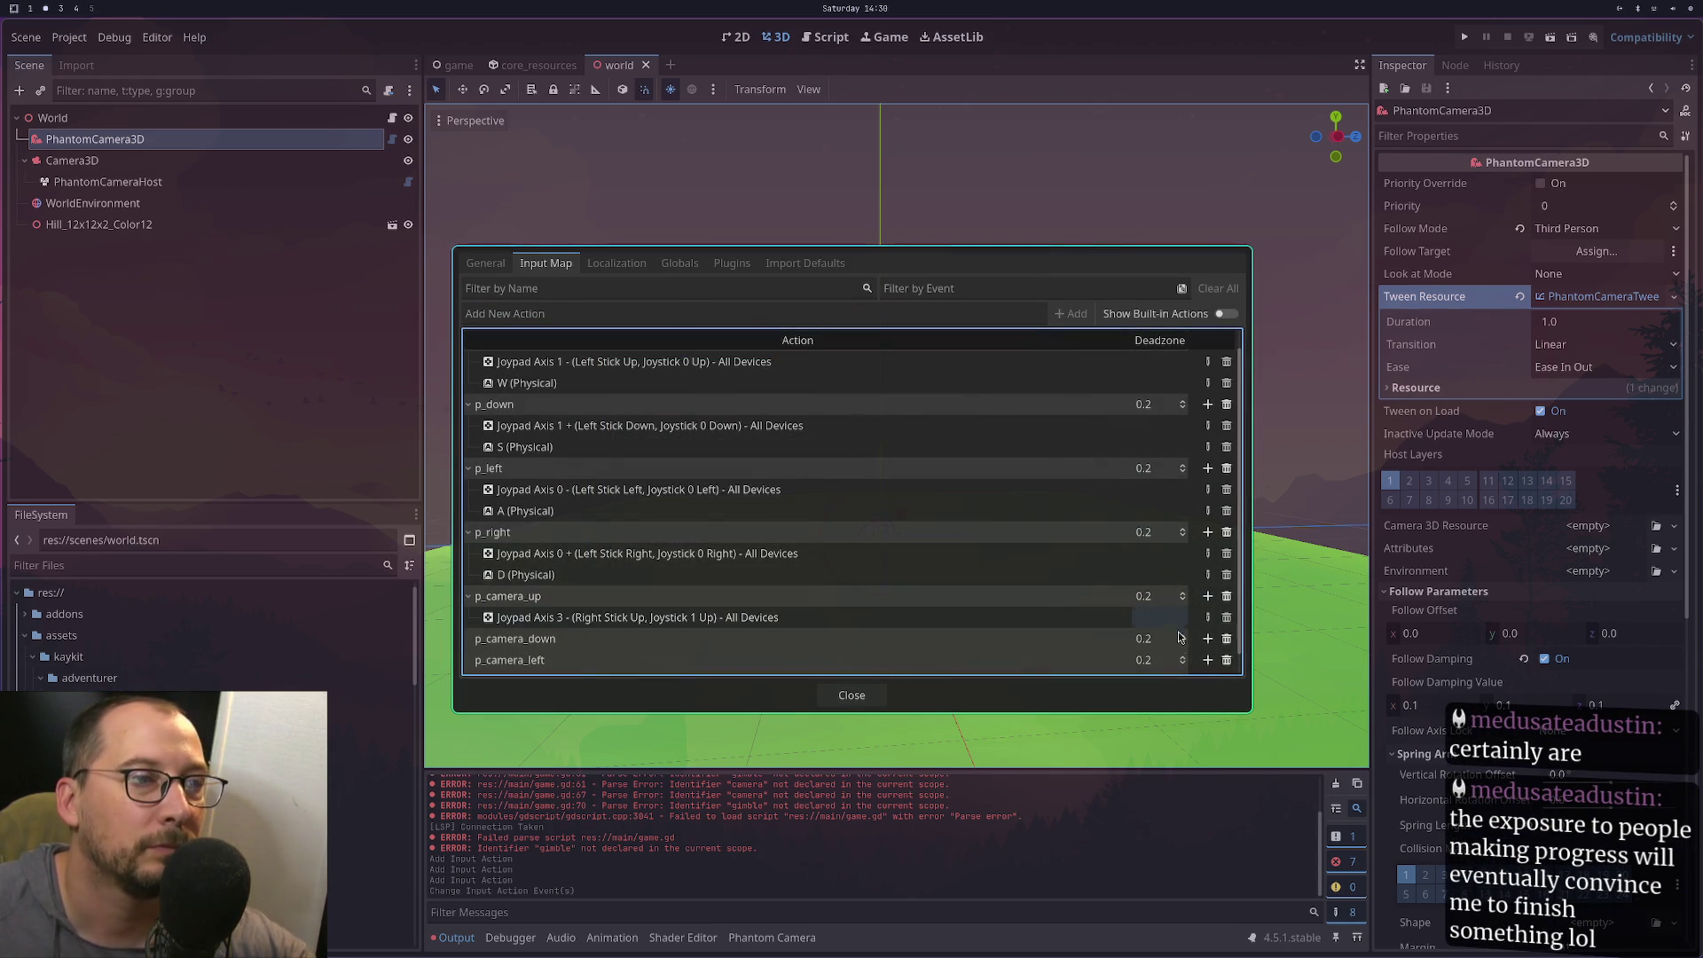
click(1208, 639)
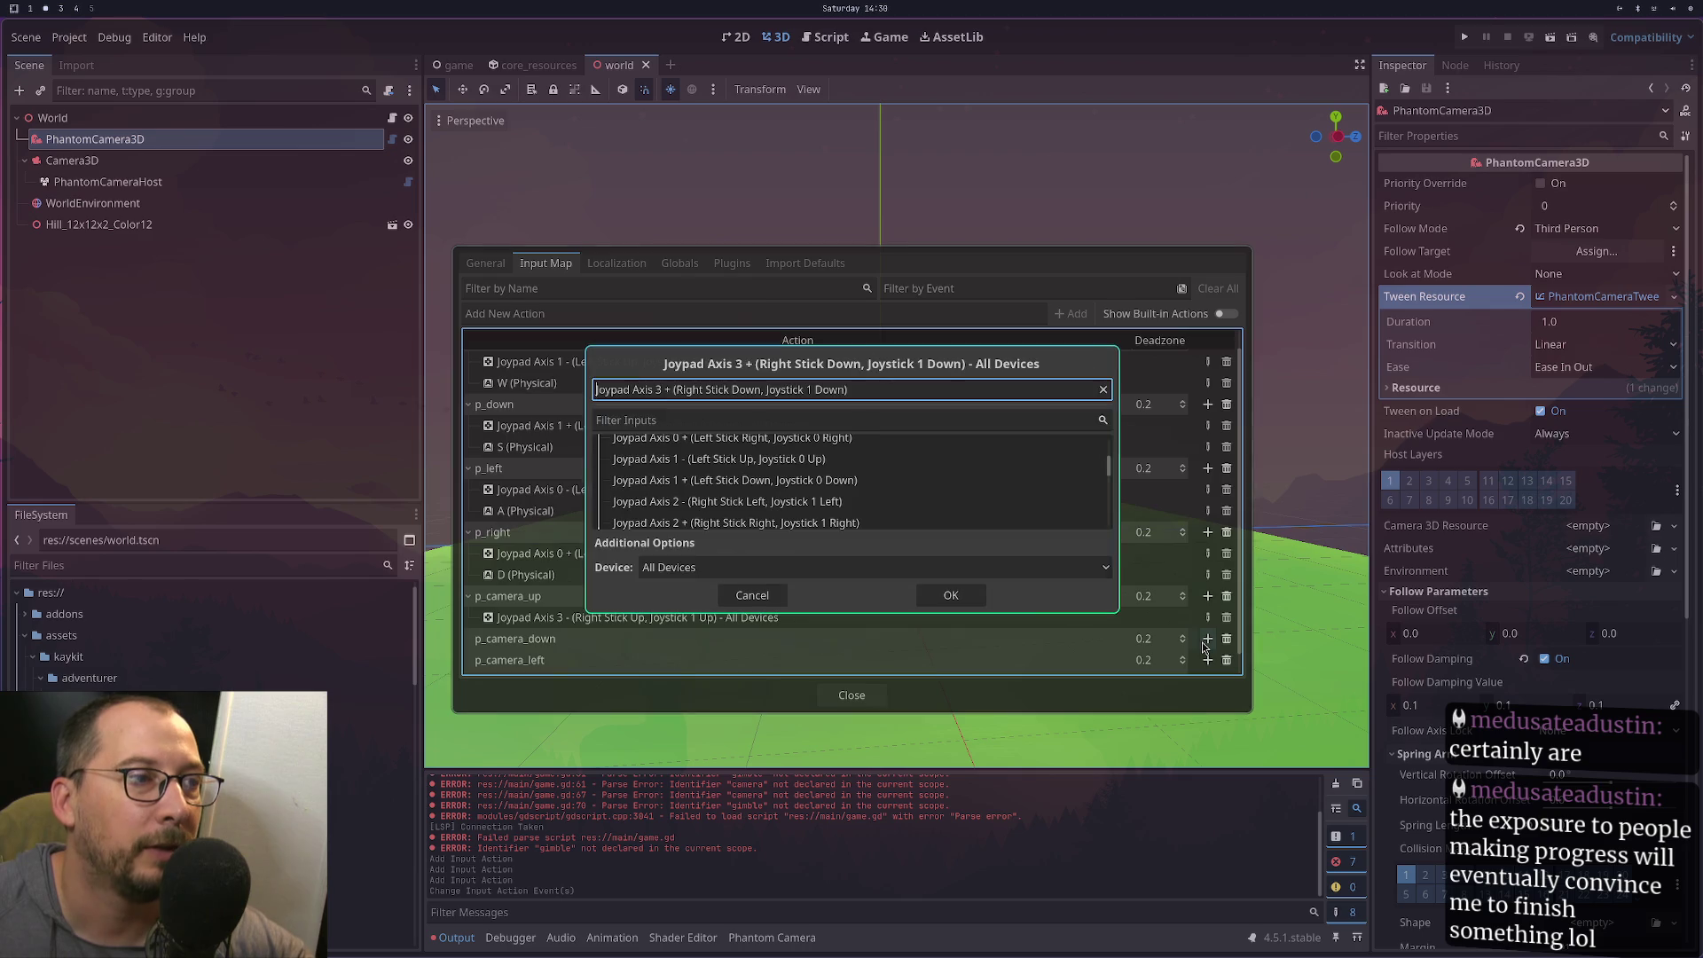
click(954, 594)
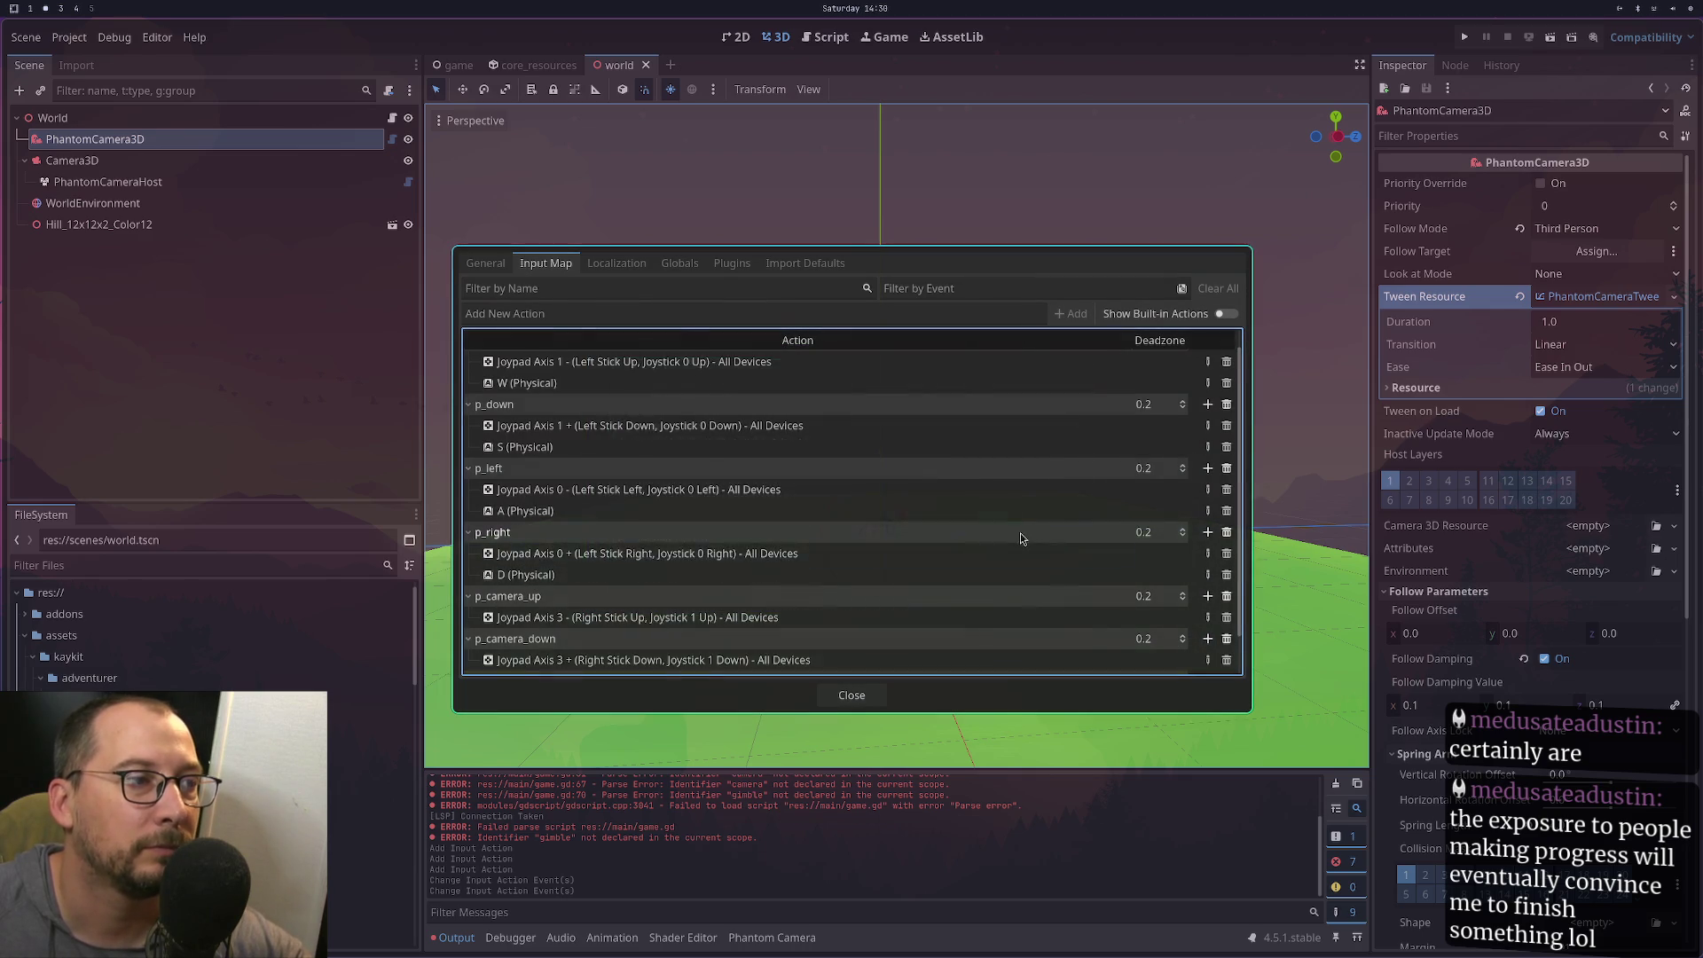
Bind p_camera_left and p_camera_right to the right stick's left and right axes, then close settings.
click(1208, 639)
click(953, 595)
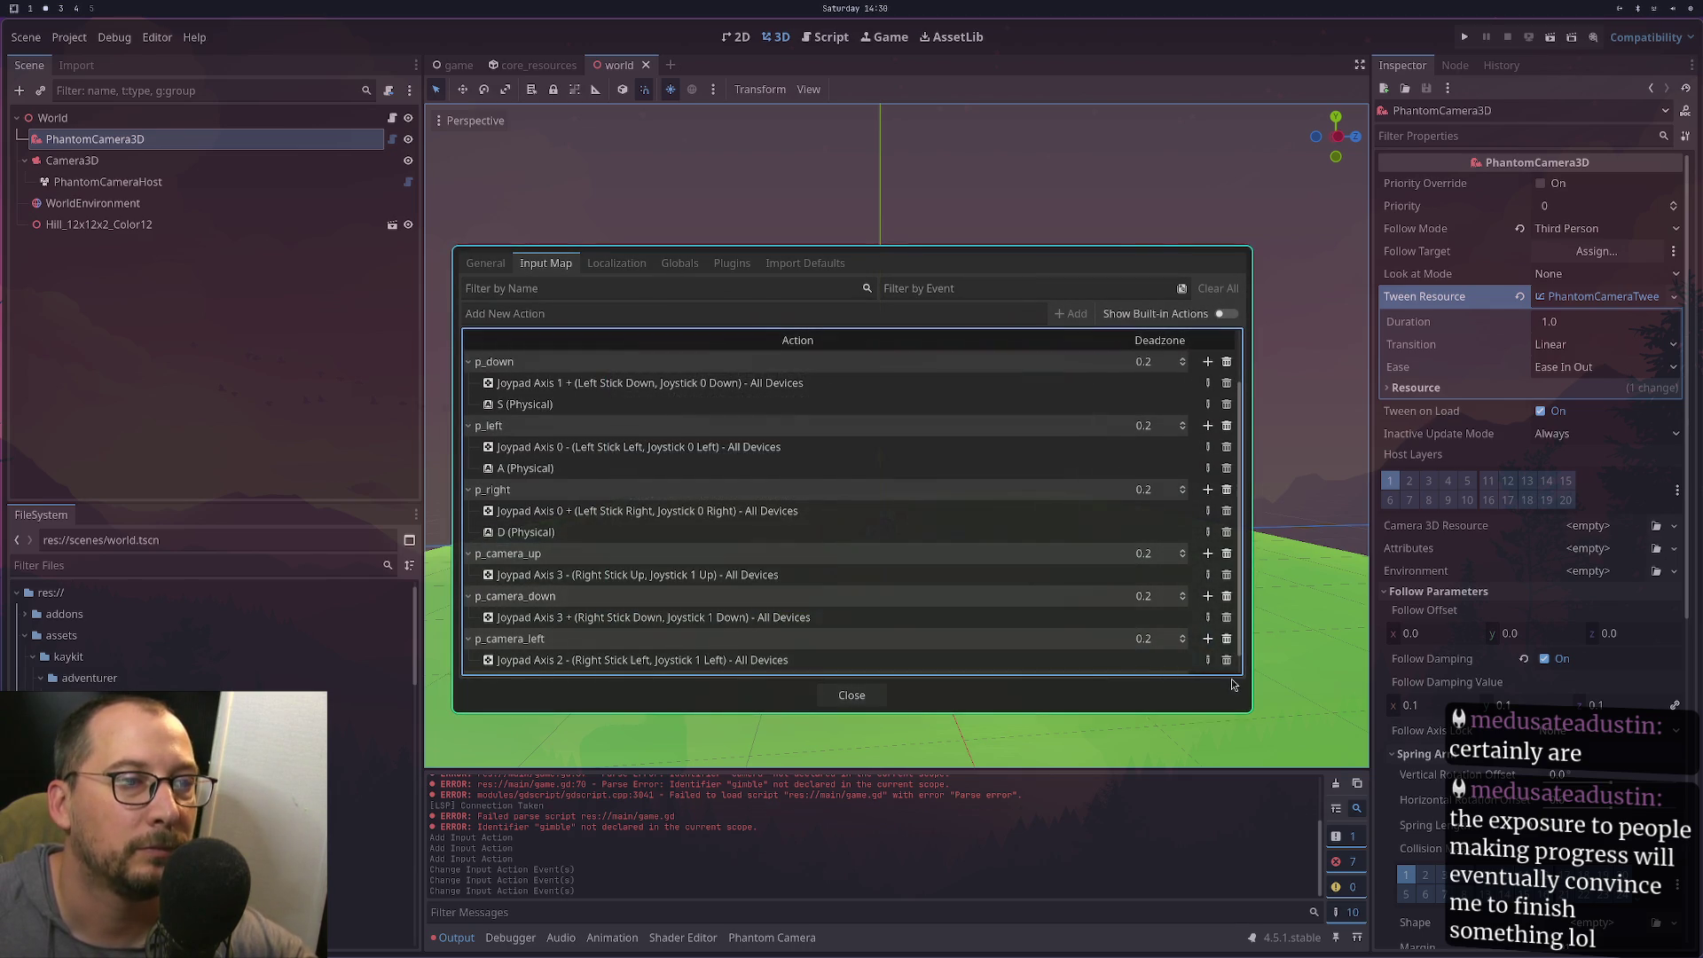
scroll(1211, 670, down, 1)
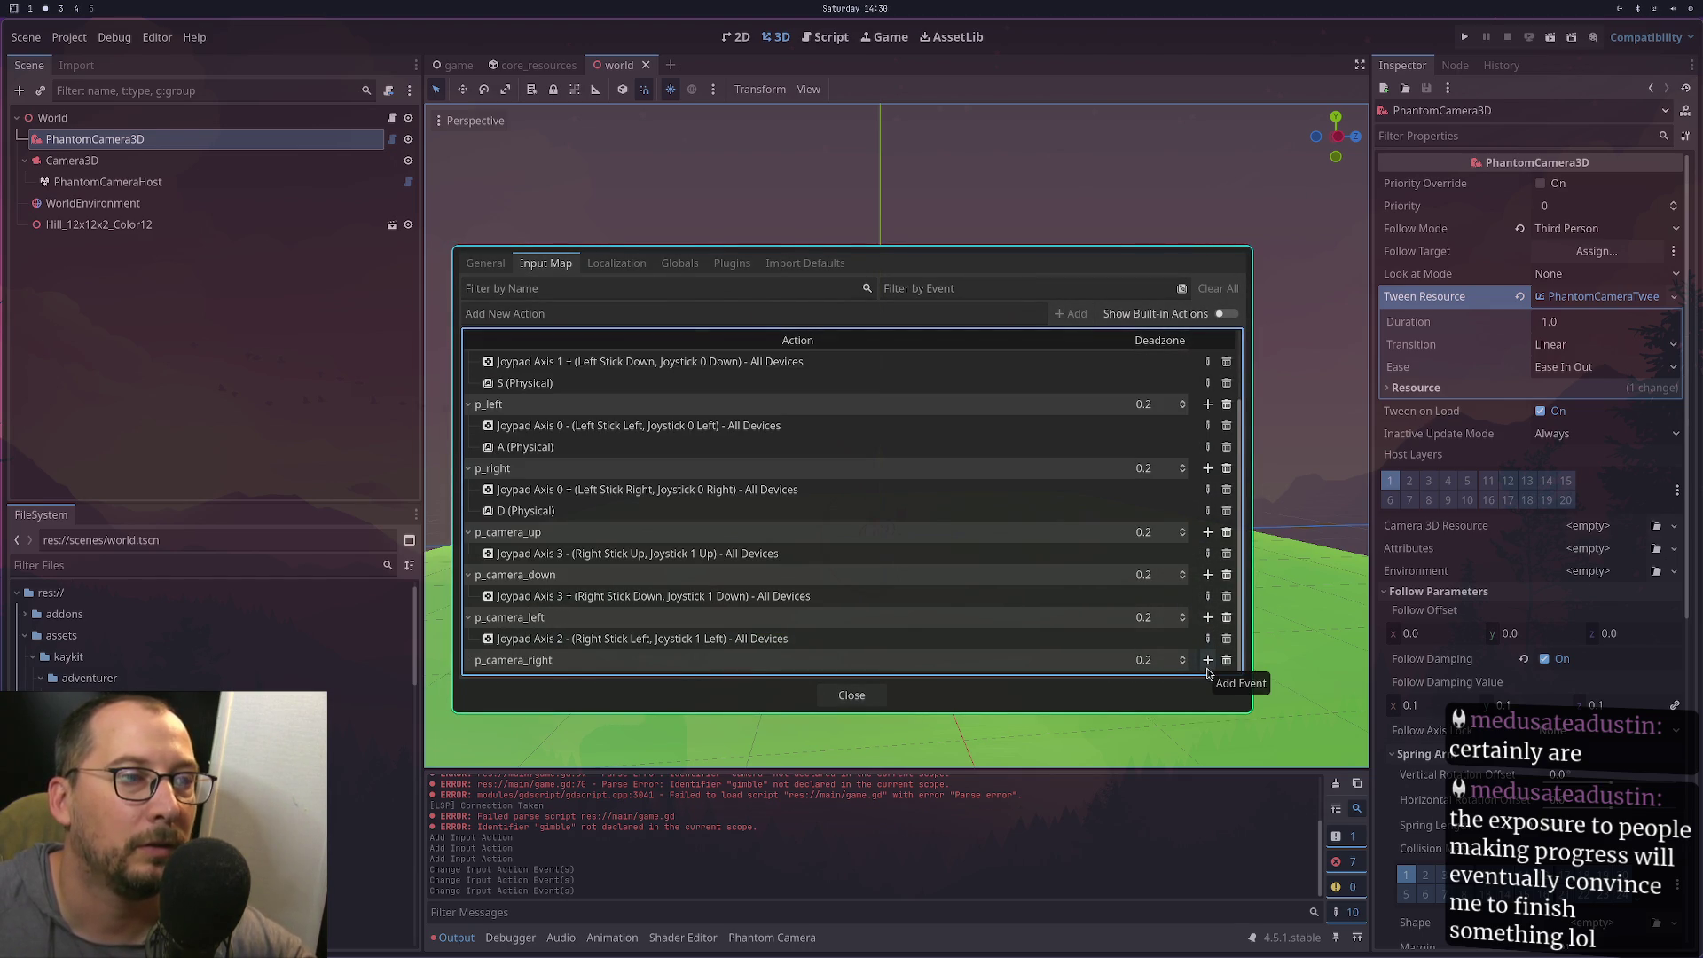
click(1207, 662)
click(967, 594)
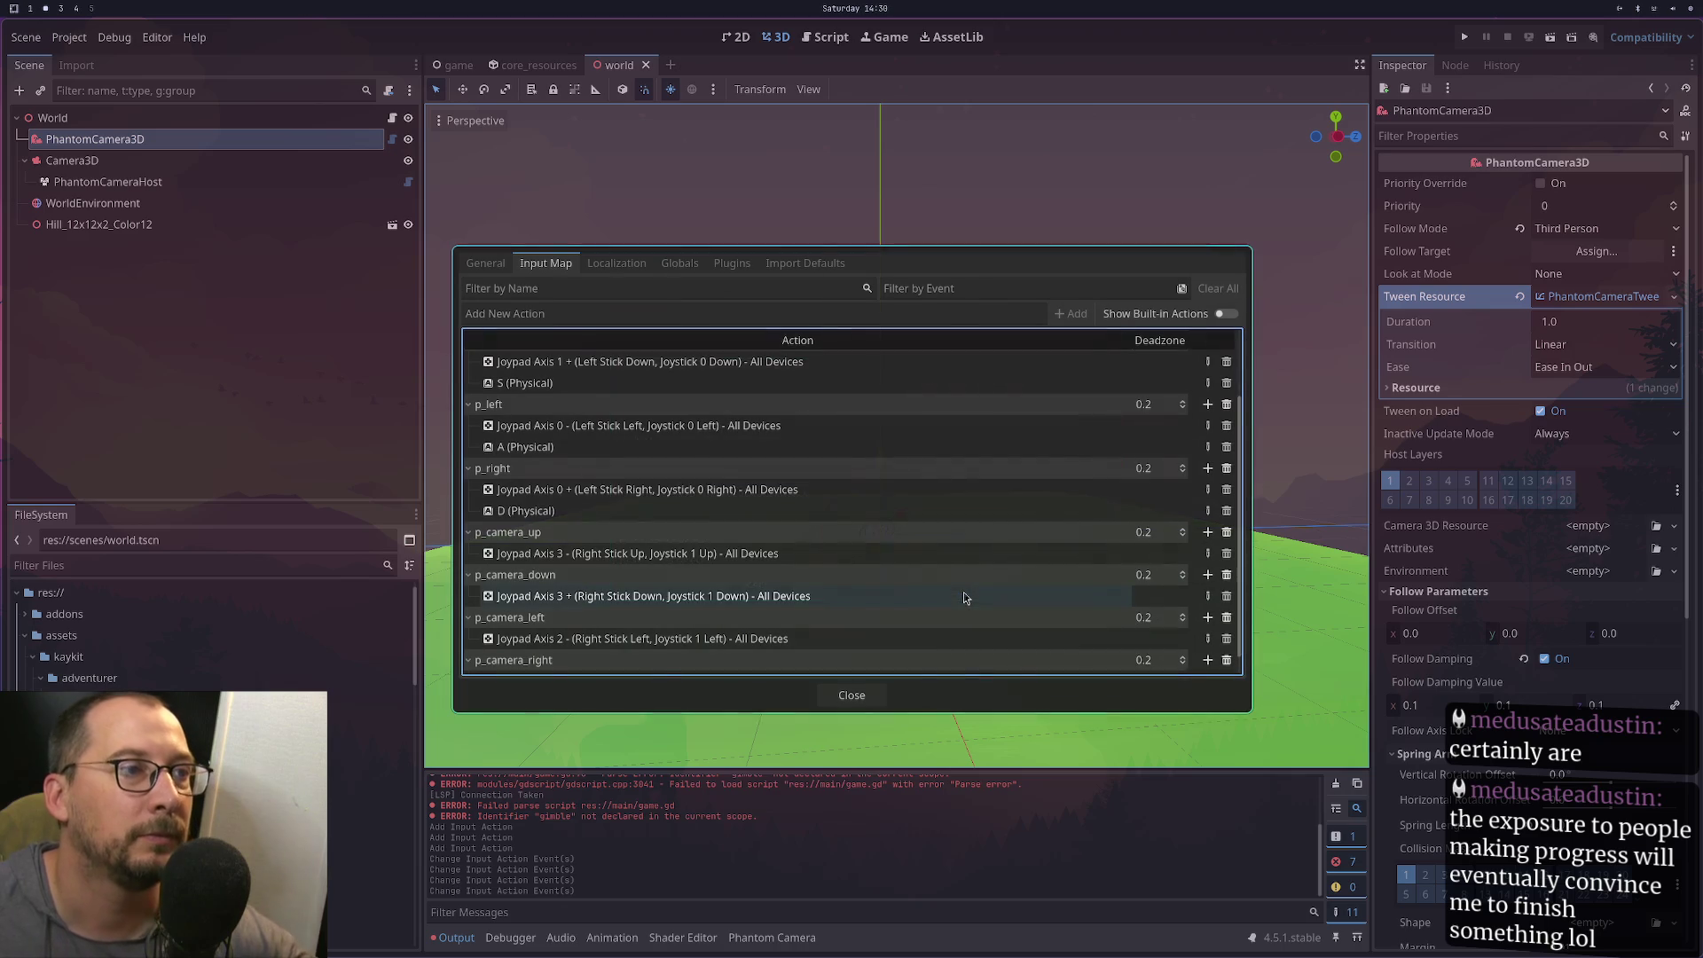
scroll(922, 577, down, 1)
click(844, 689)
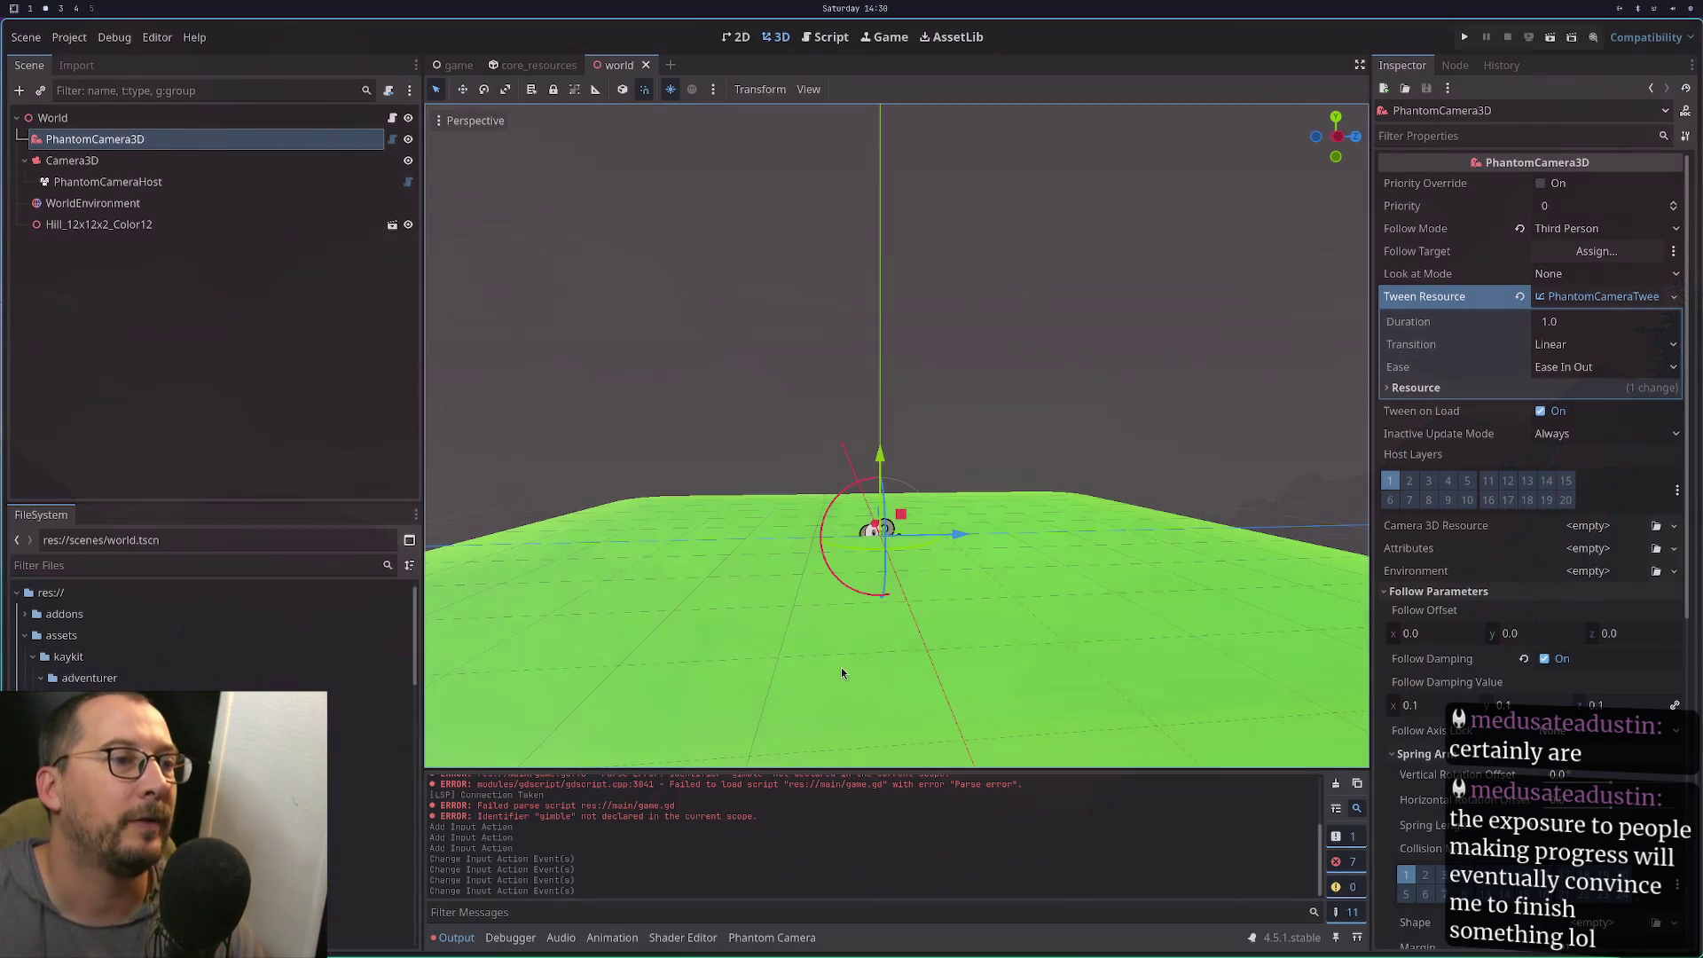
Duplicate the input_dir line and change its actions to p_camera_left and p_camera_right.
key(super+1)
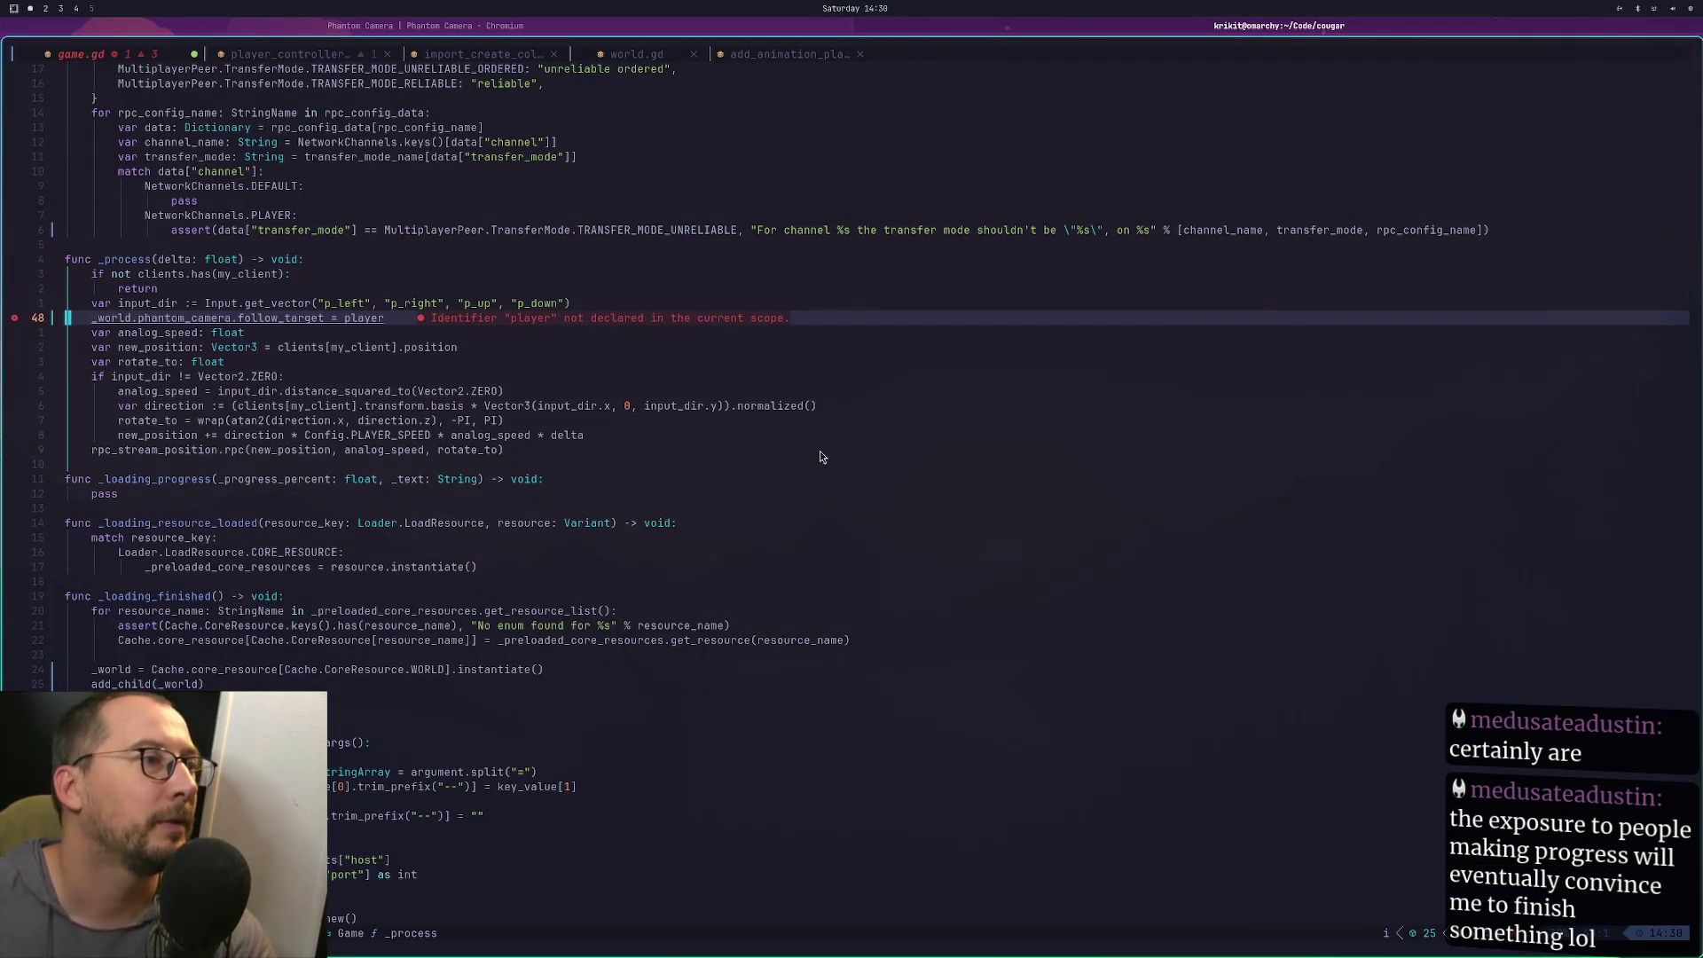
key(k)
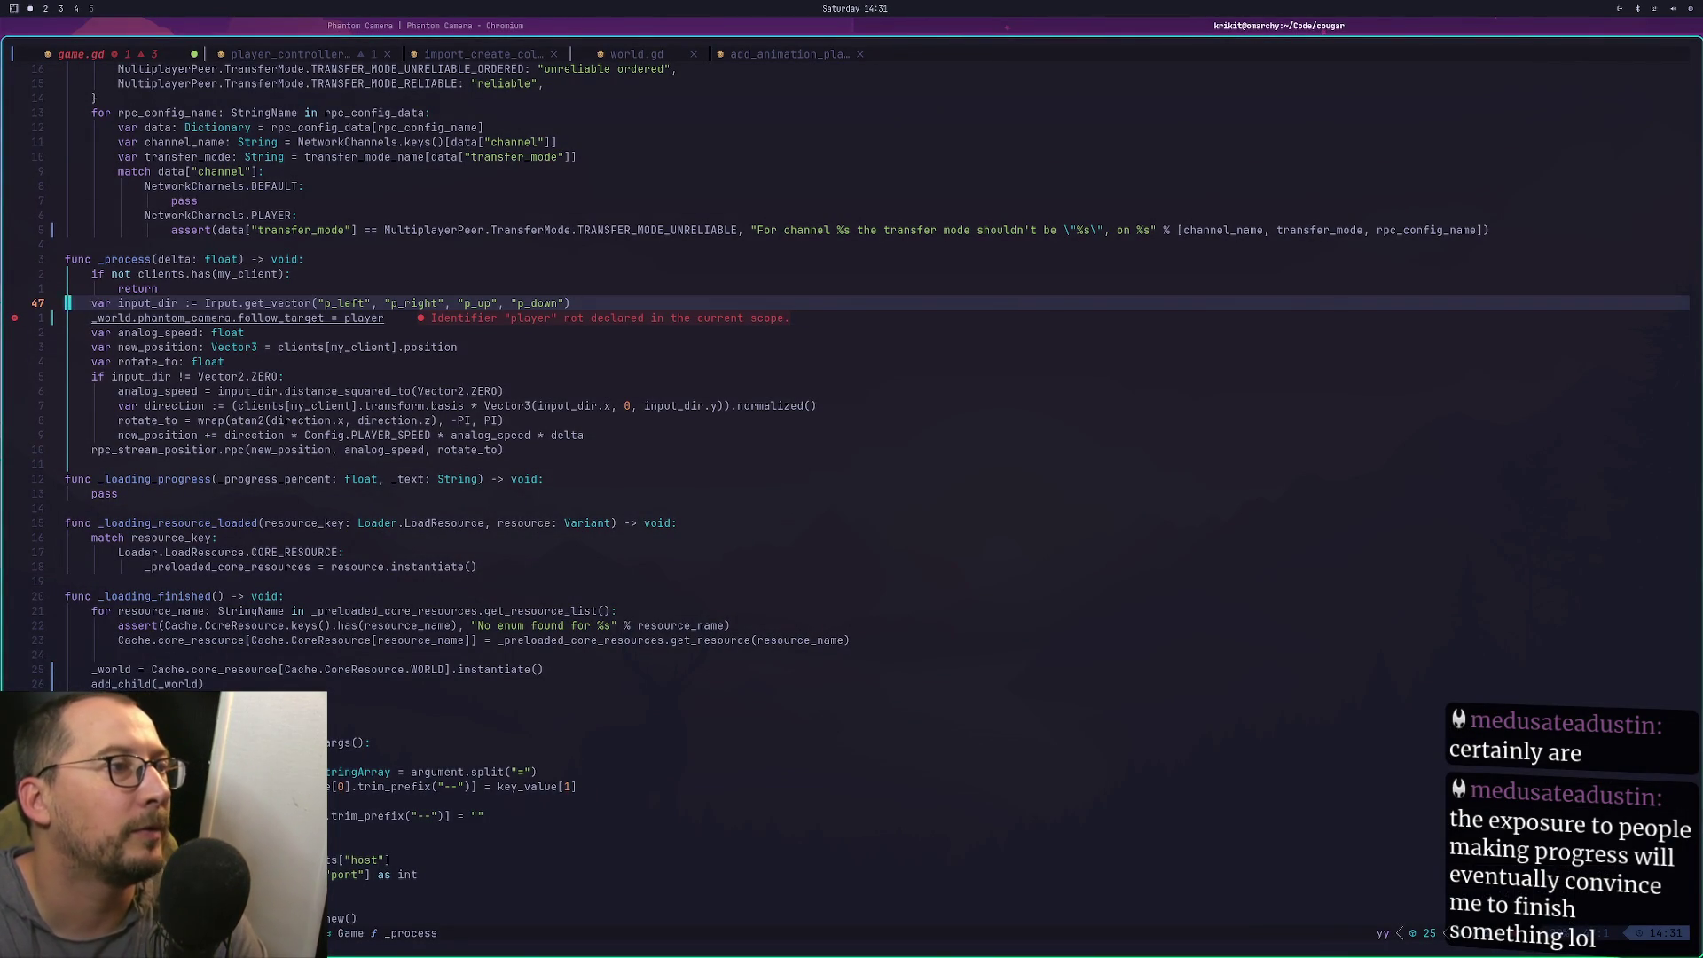
key(y)
key(y)
key(p)
key(l)
key(l)
key(l)
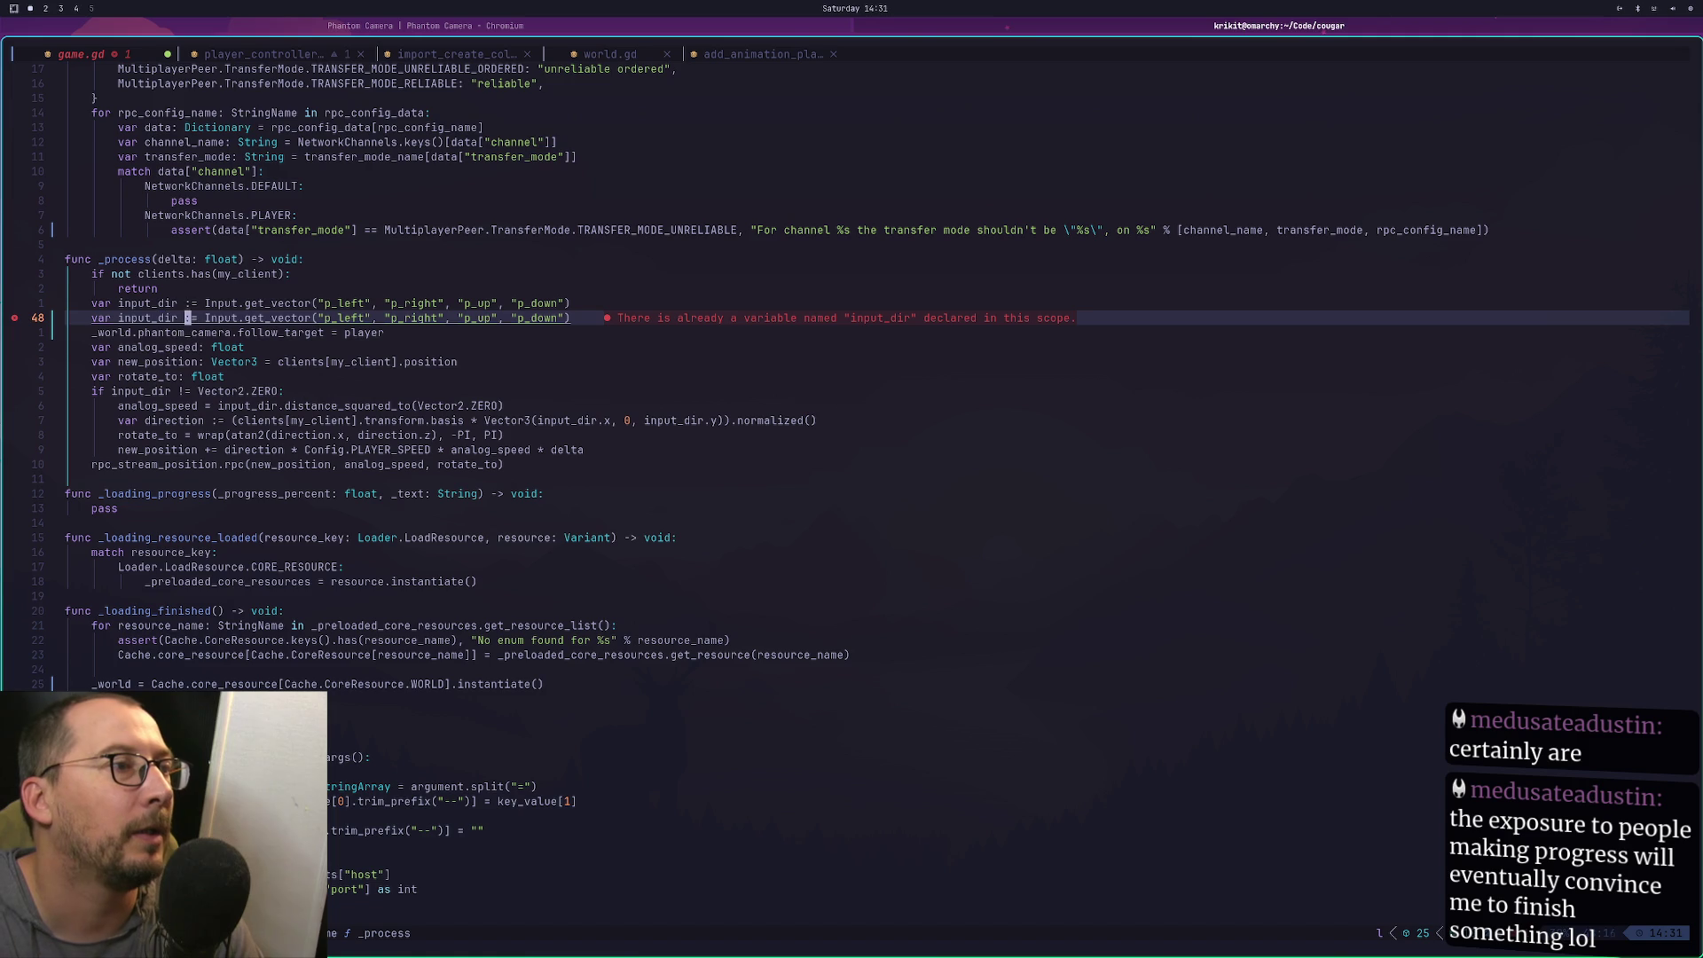
text(icamera)
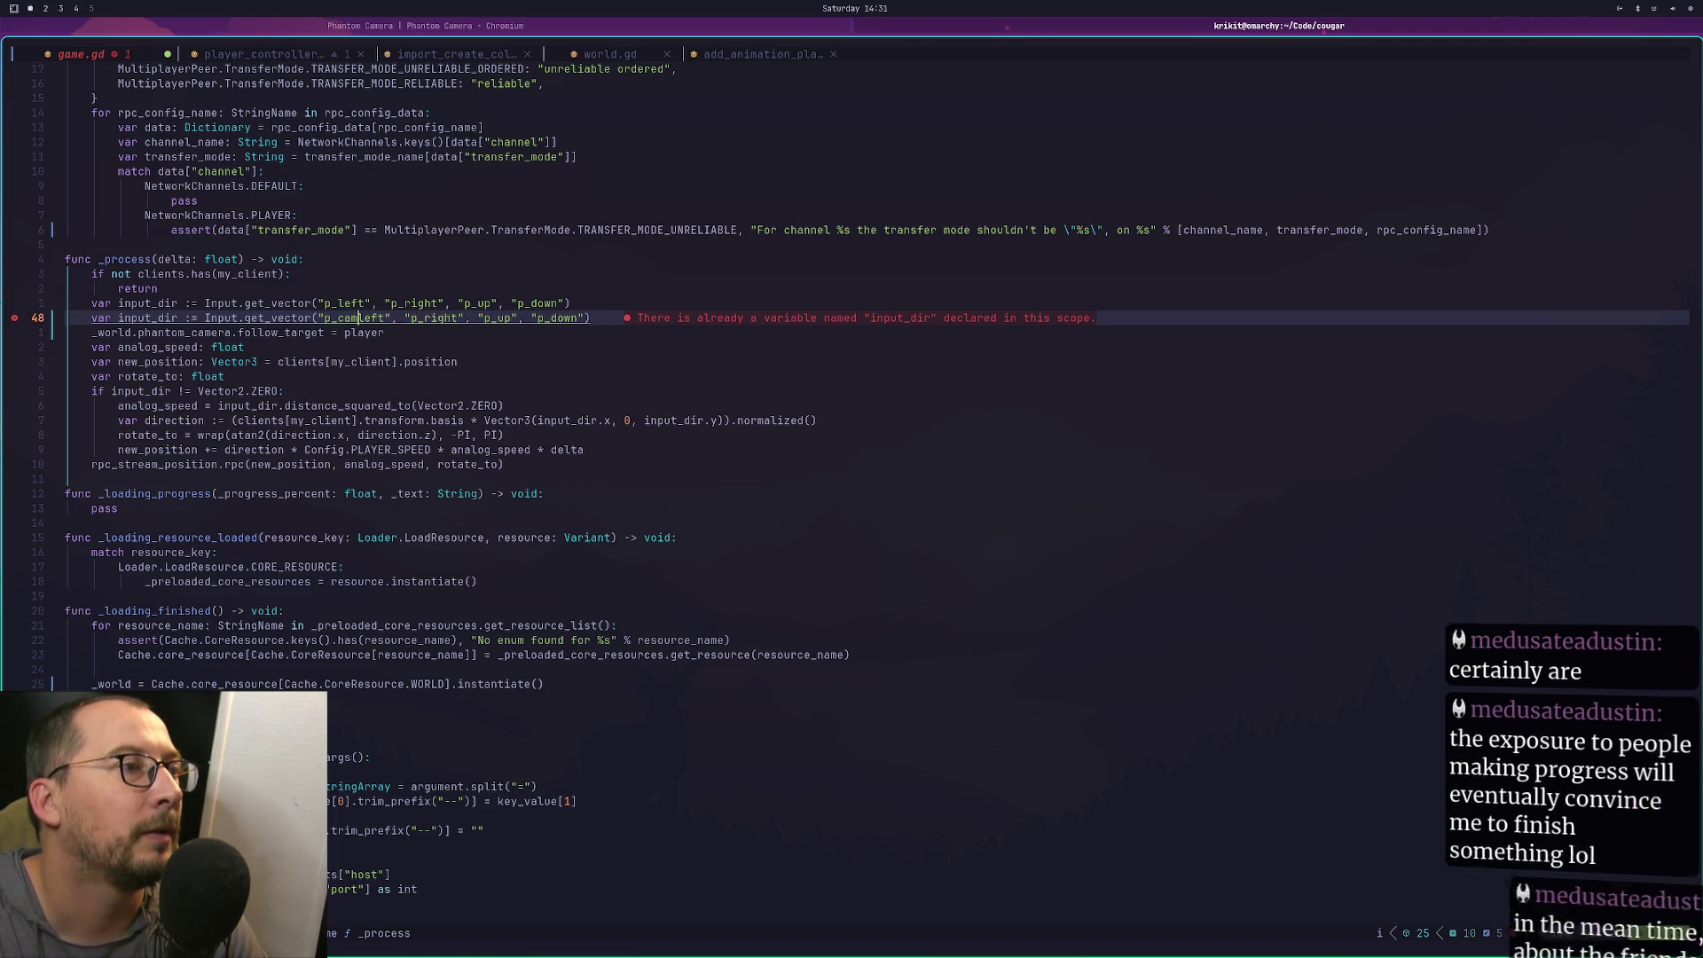
text(_)
key(Escape)
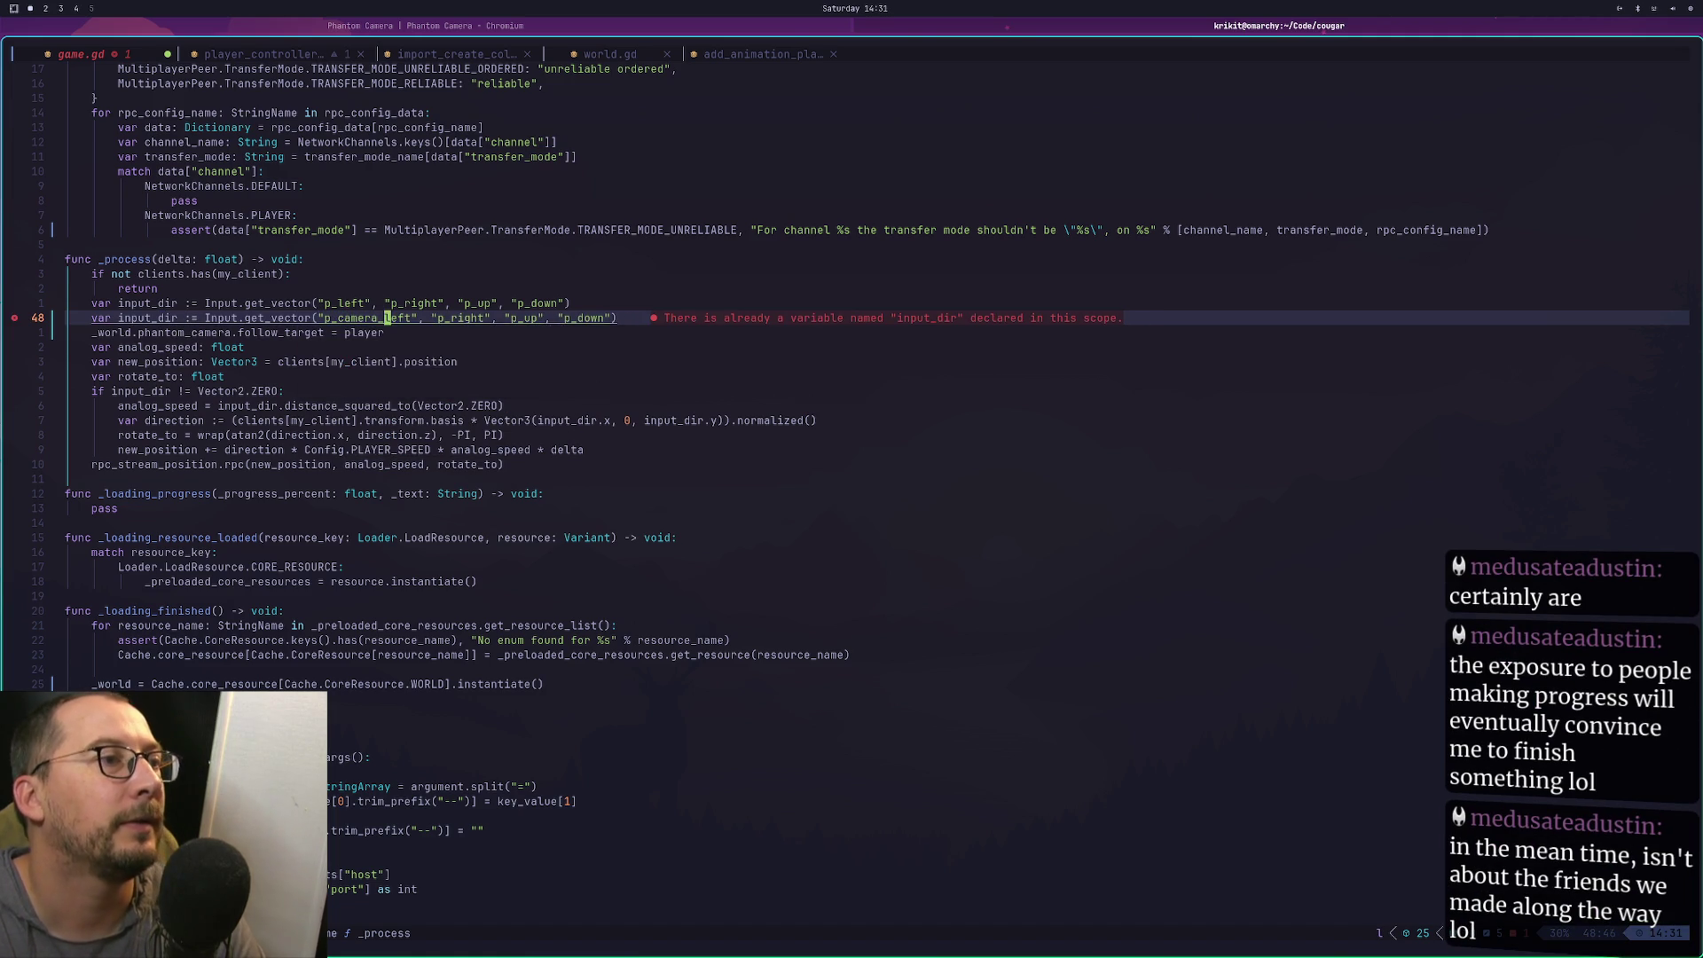
text(camera_)
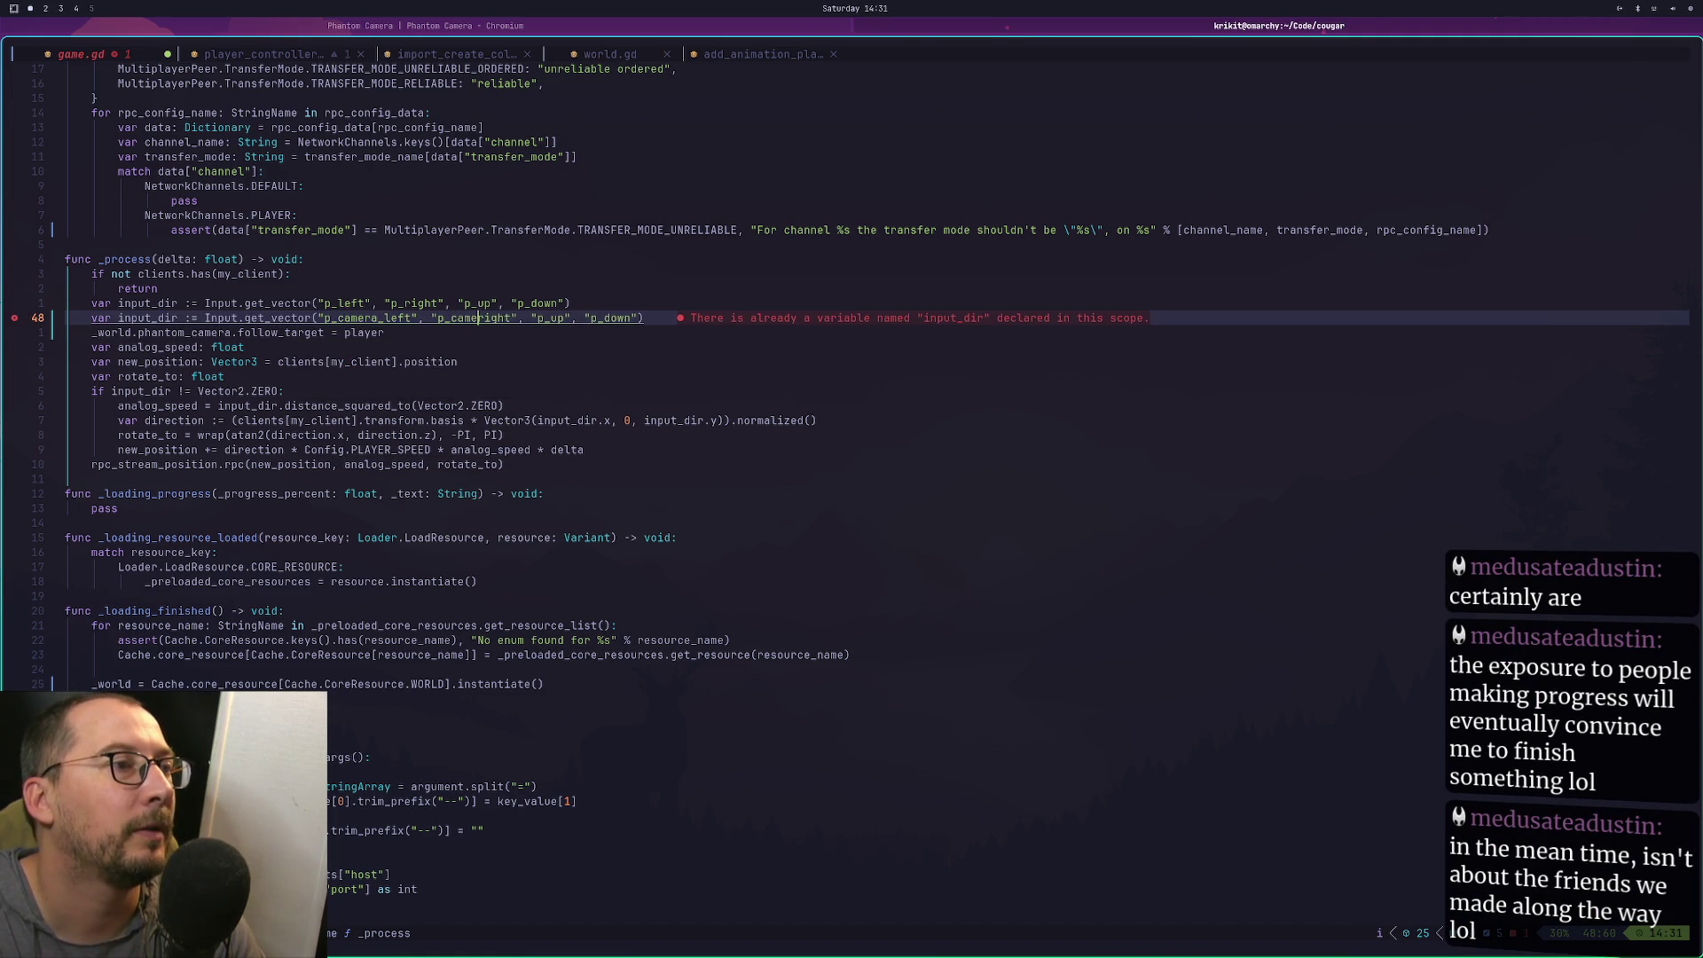
key(Escape)
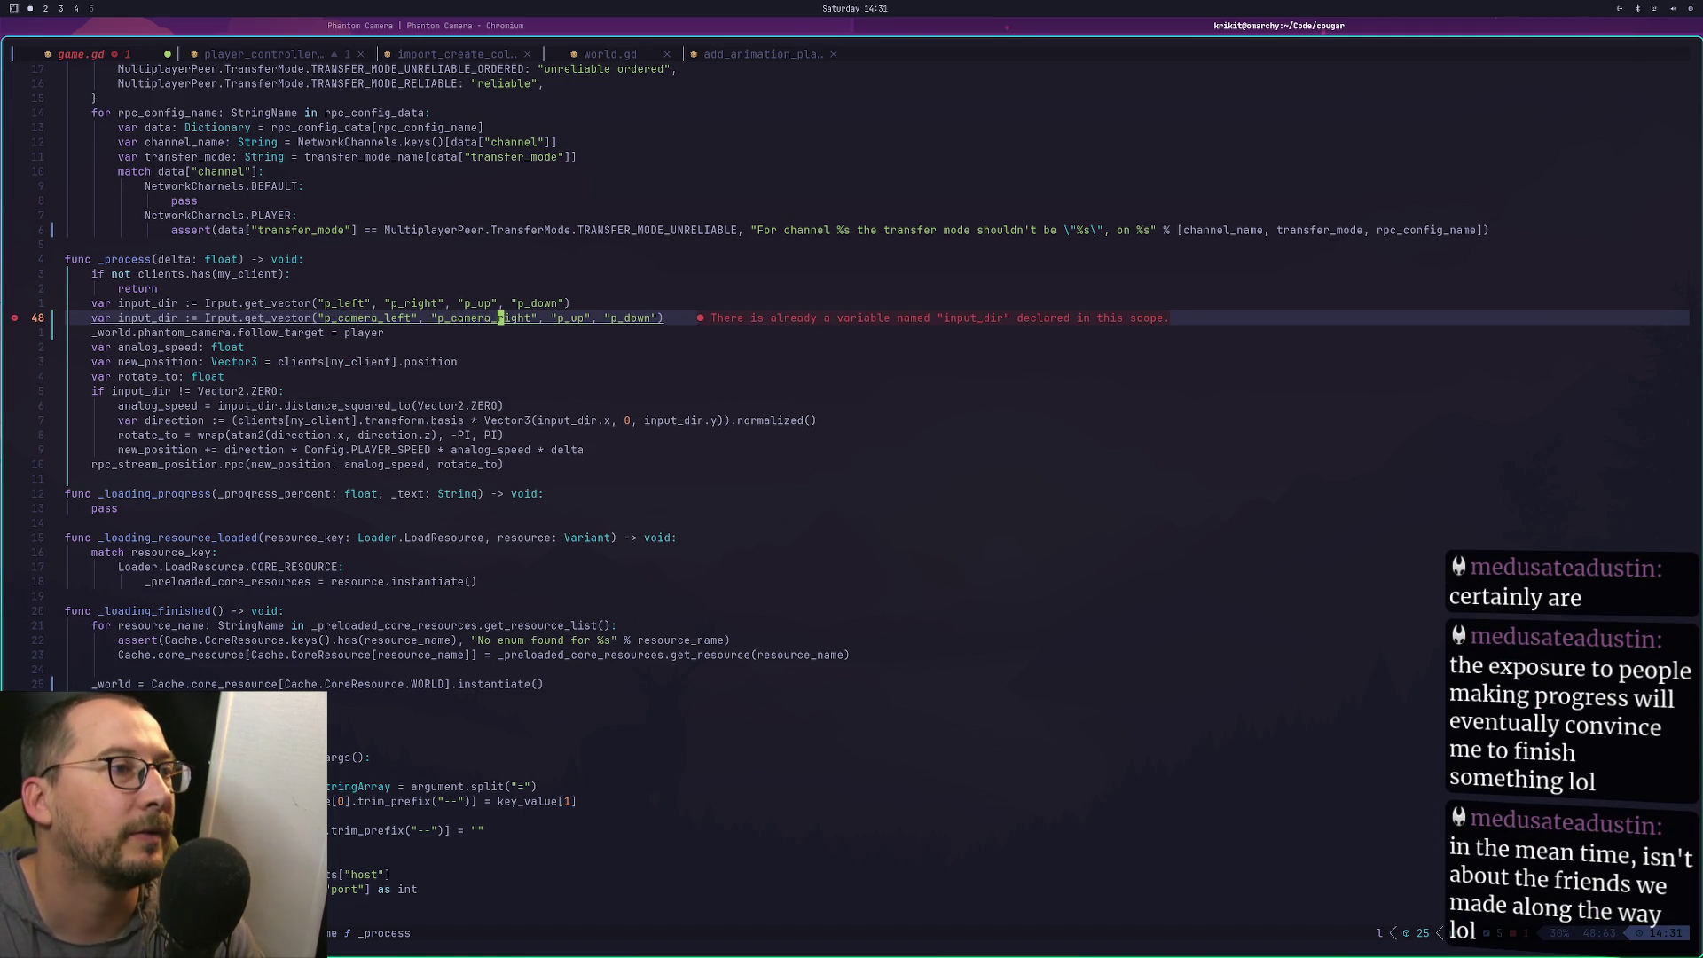
Remove the up/down arguments from the duplicated line and save game.gd.
key(l)
key(d)
key(w)
key(d)
key(w)
key(d)
key(w)
key(d)
key(w)
key(d)
key(w)
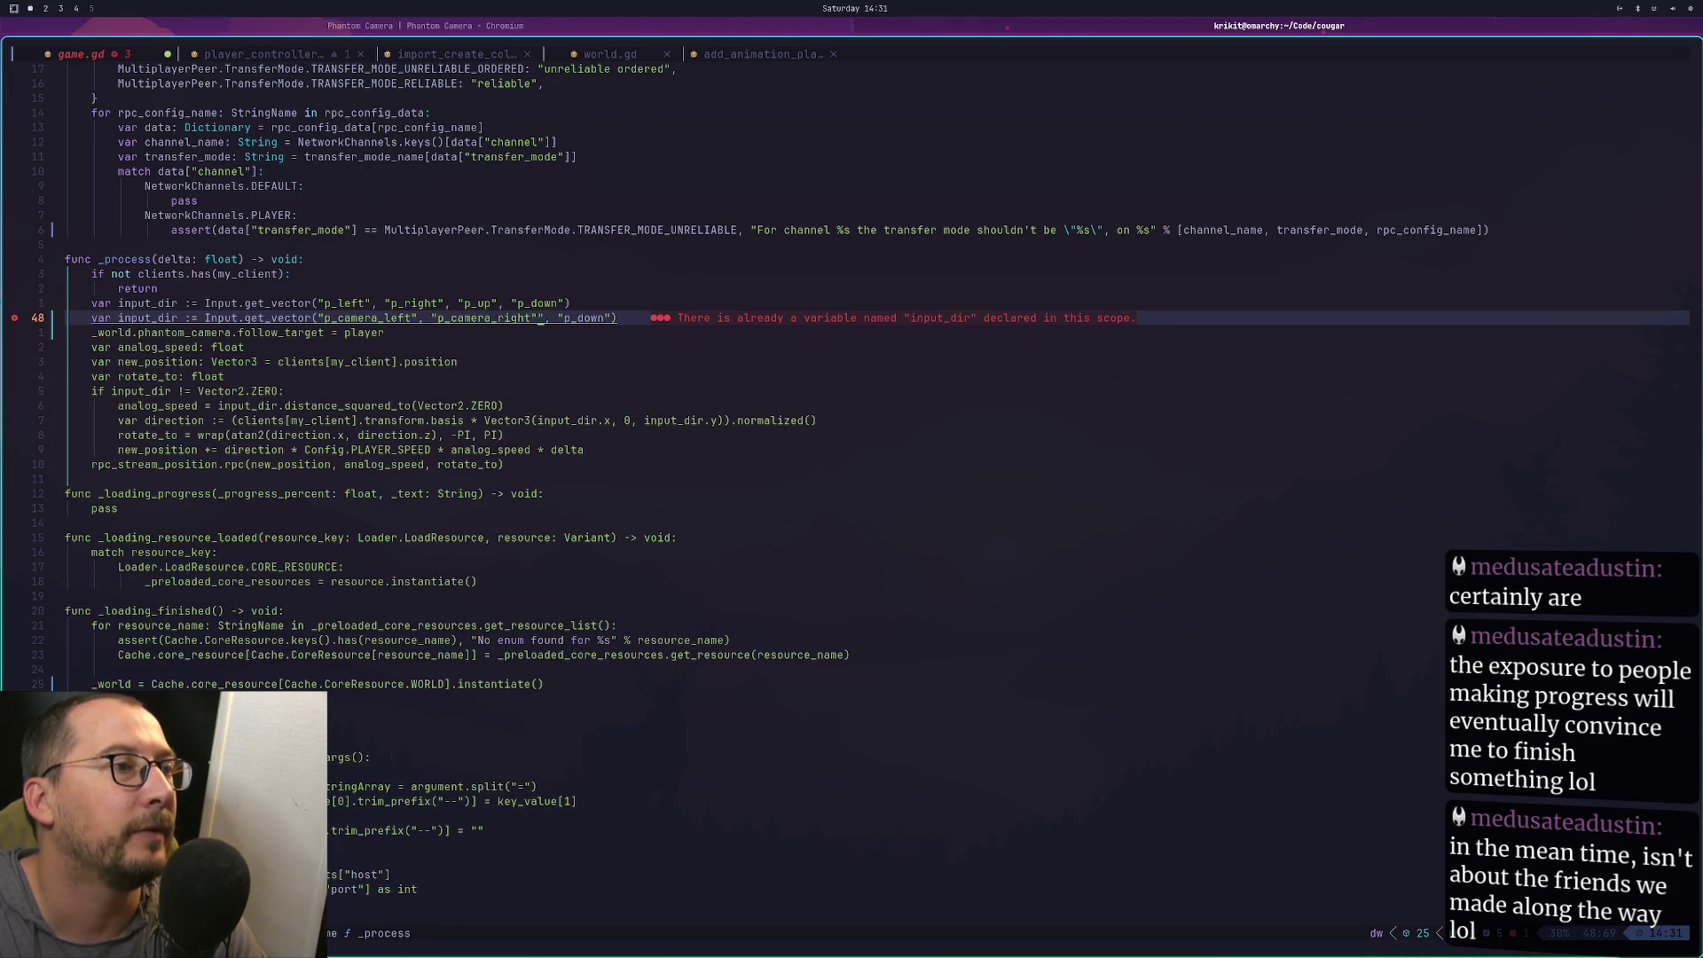
key(d)
key(w)
text(x)
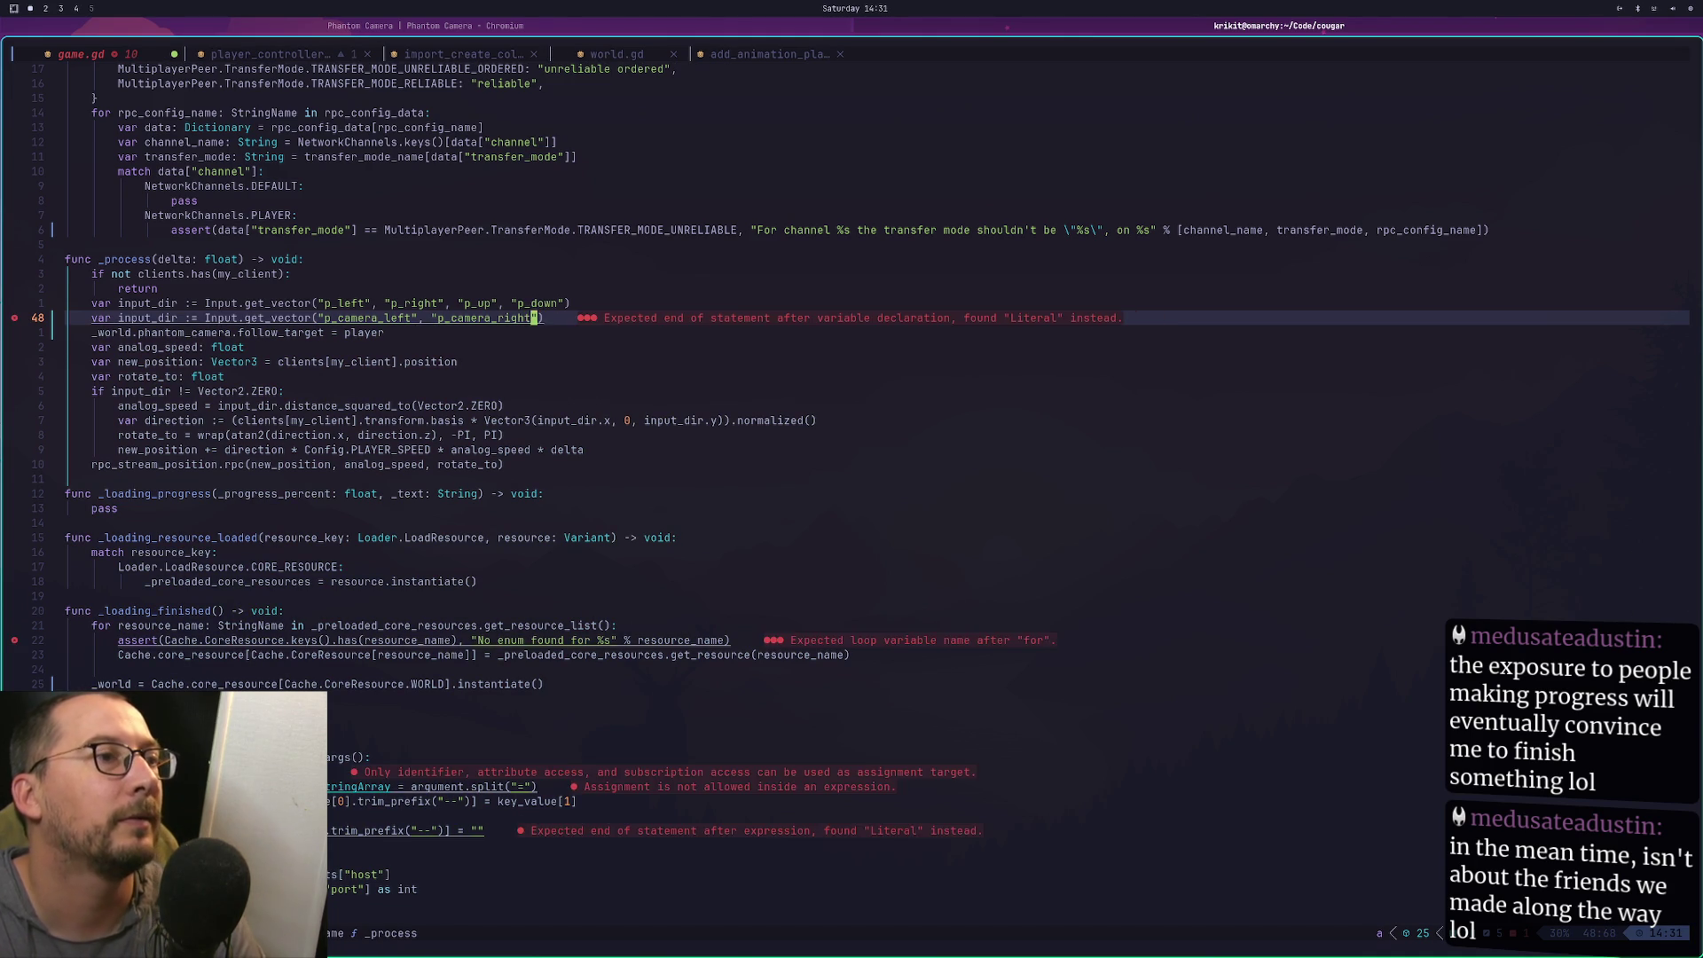
text(:)
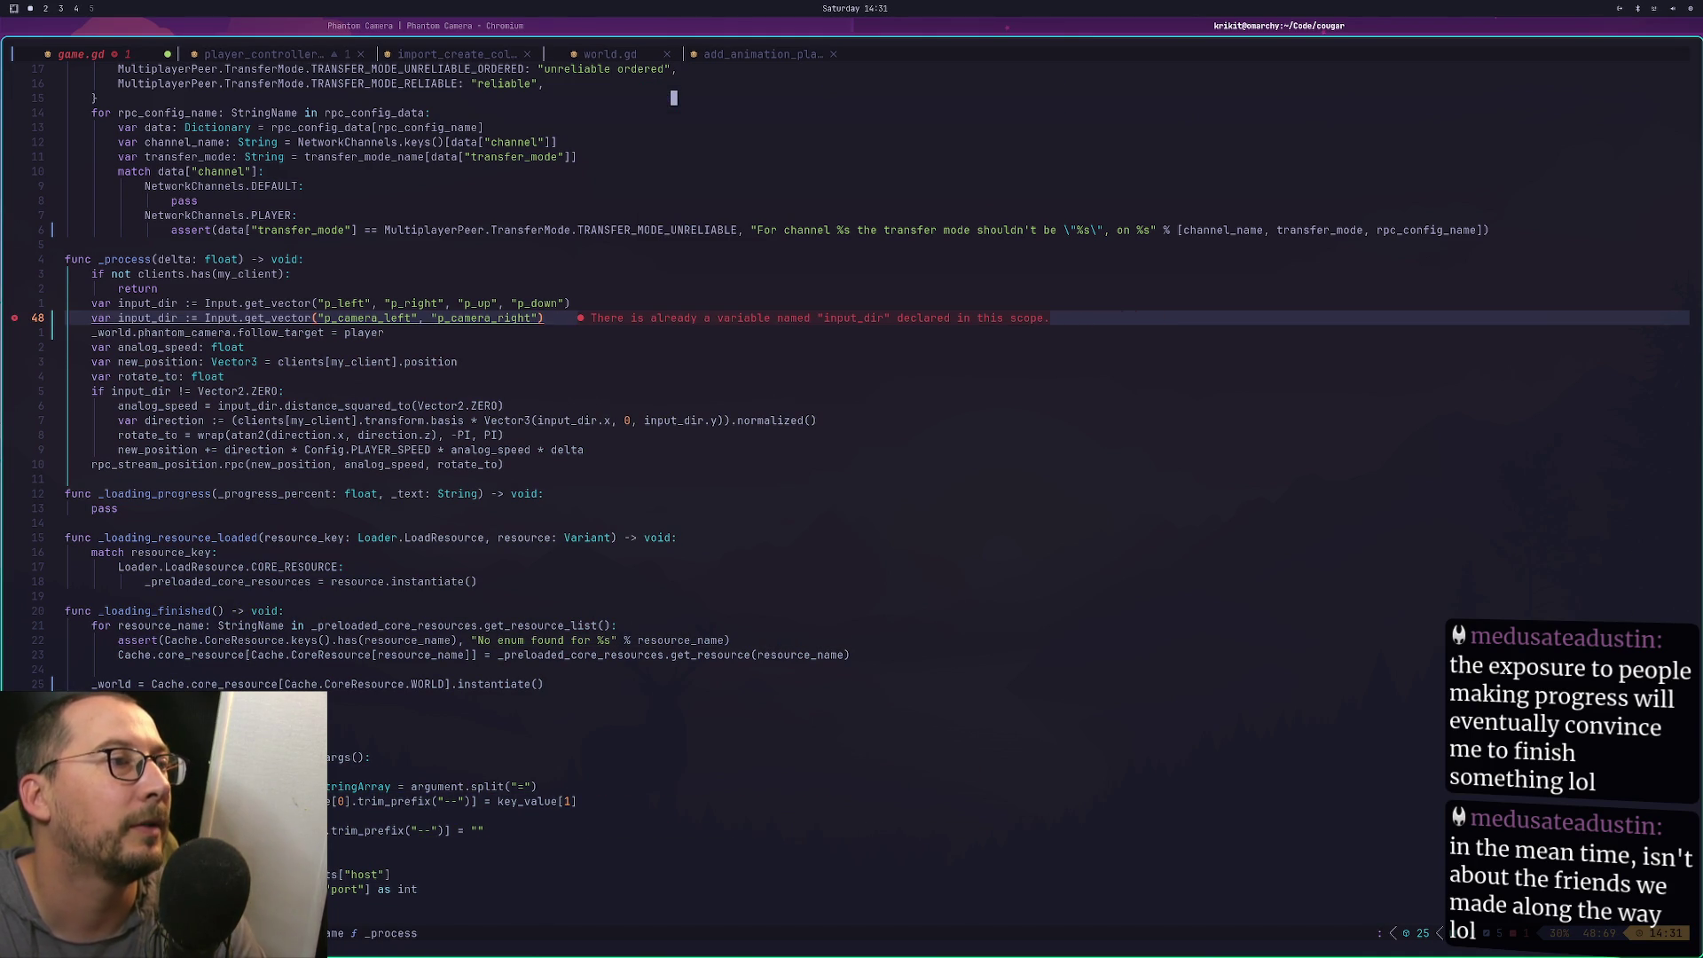
text(w)
key(Return)
key(h)
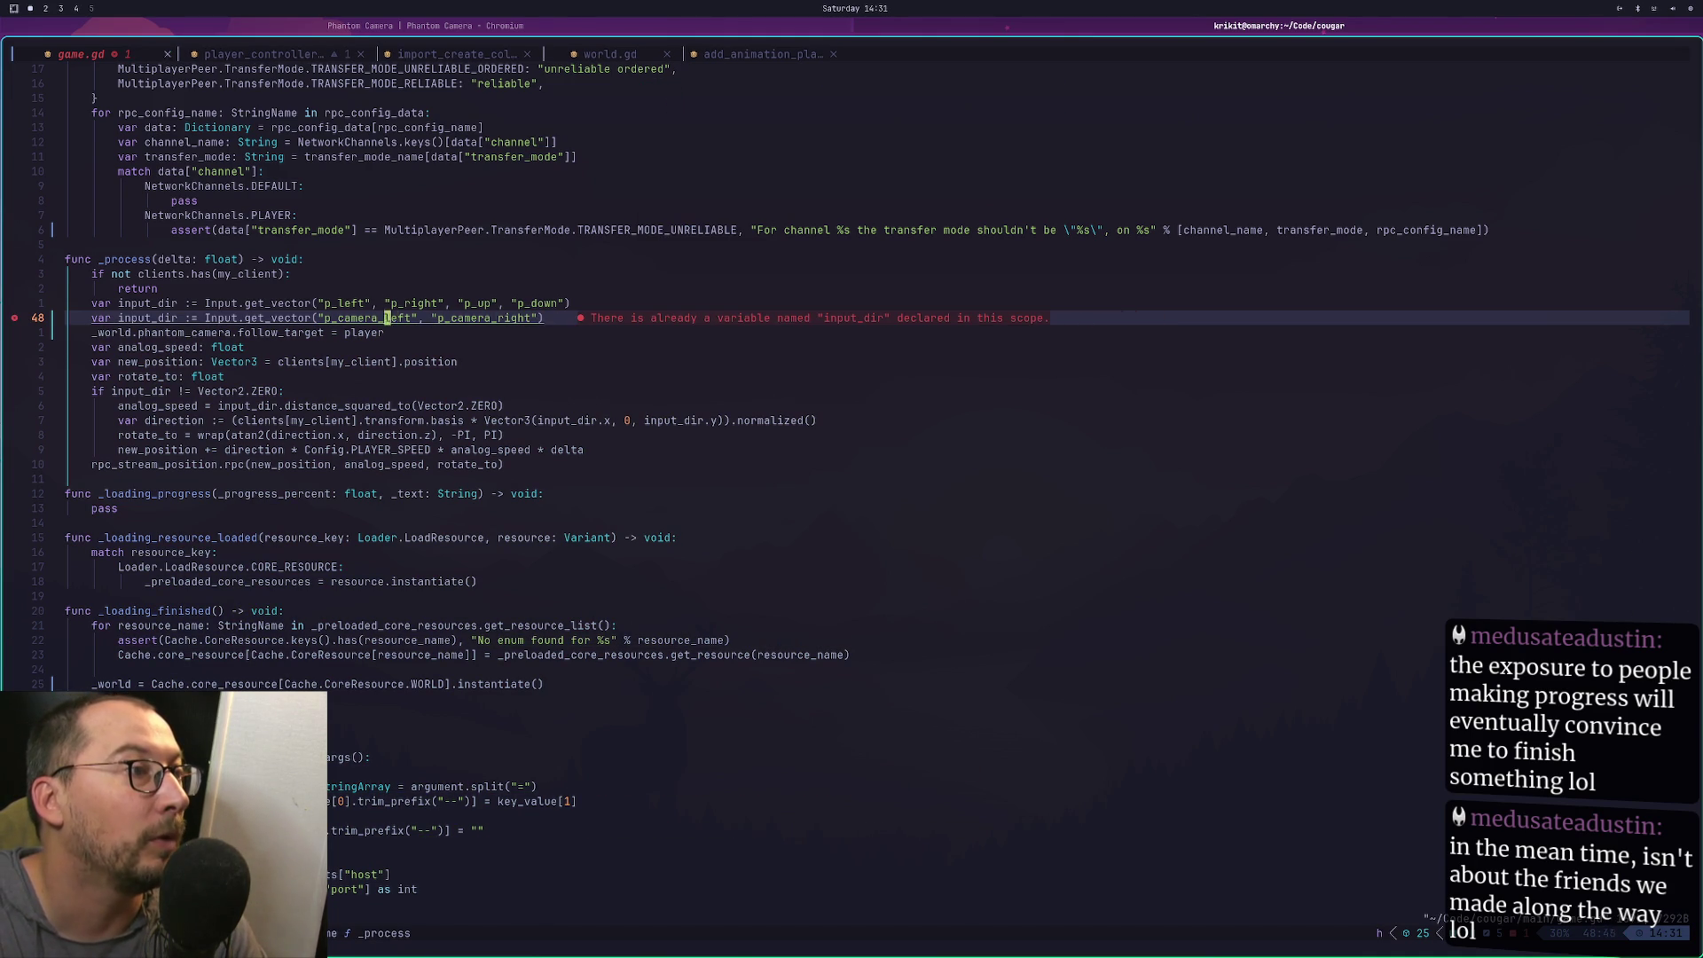
Check the Godot editor for the duplicate input_dir error and begin renaming the variable.
click(180, 317)
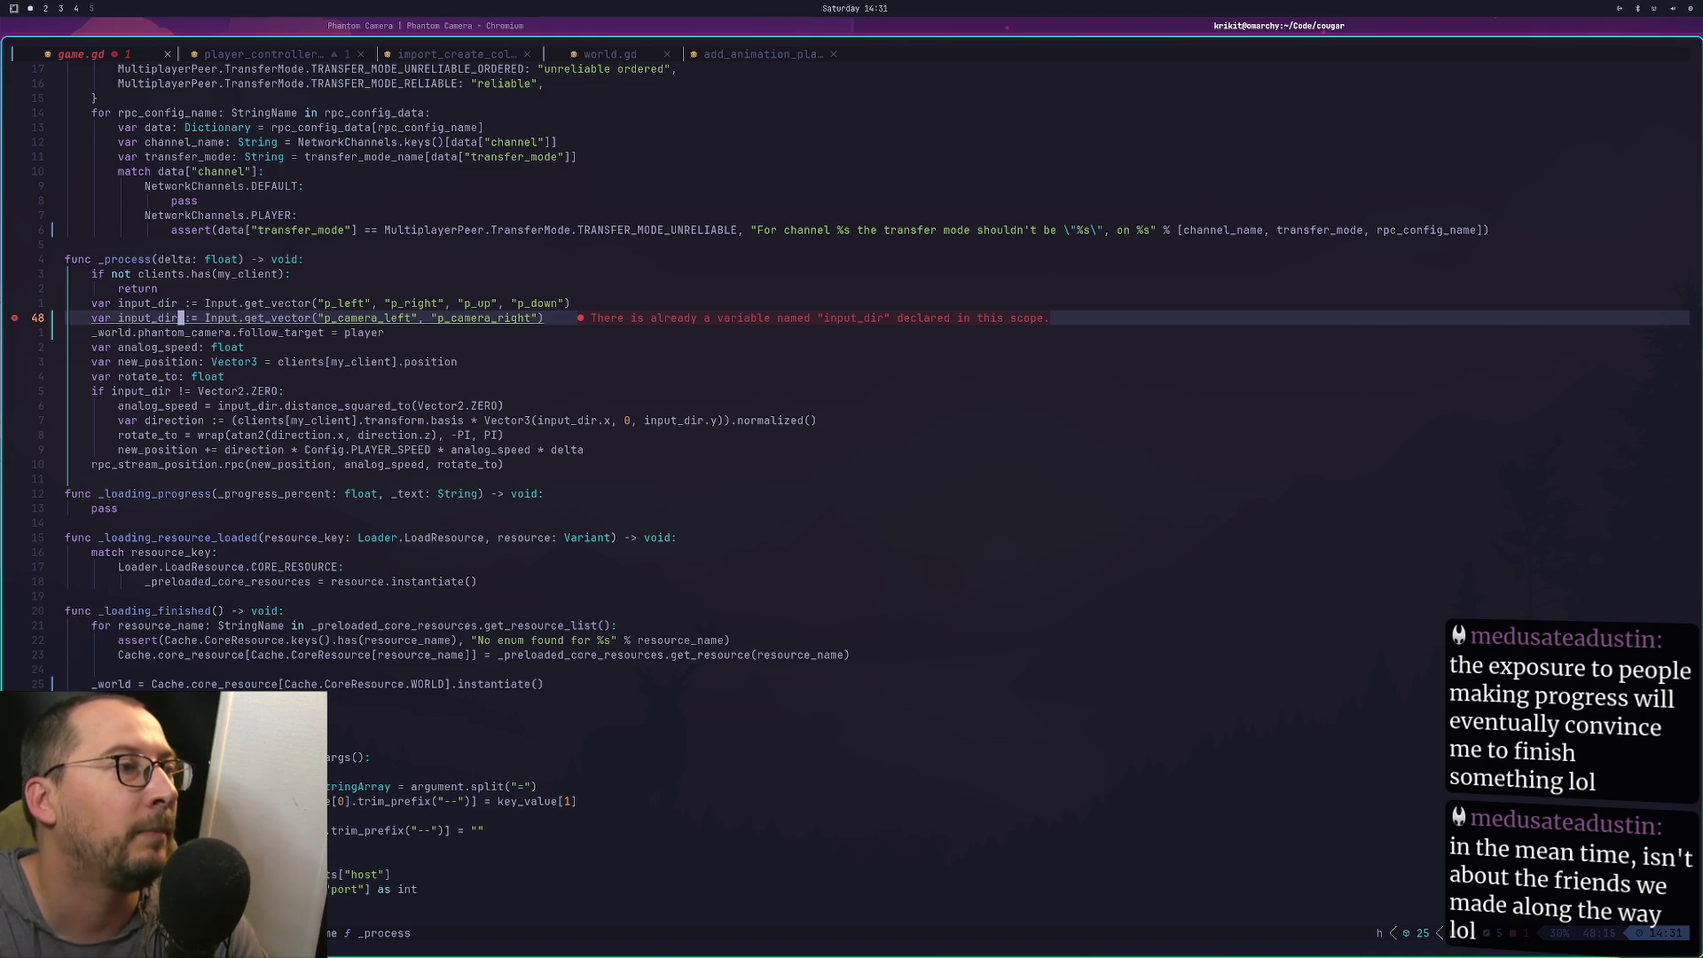
key(super+2)
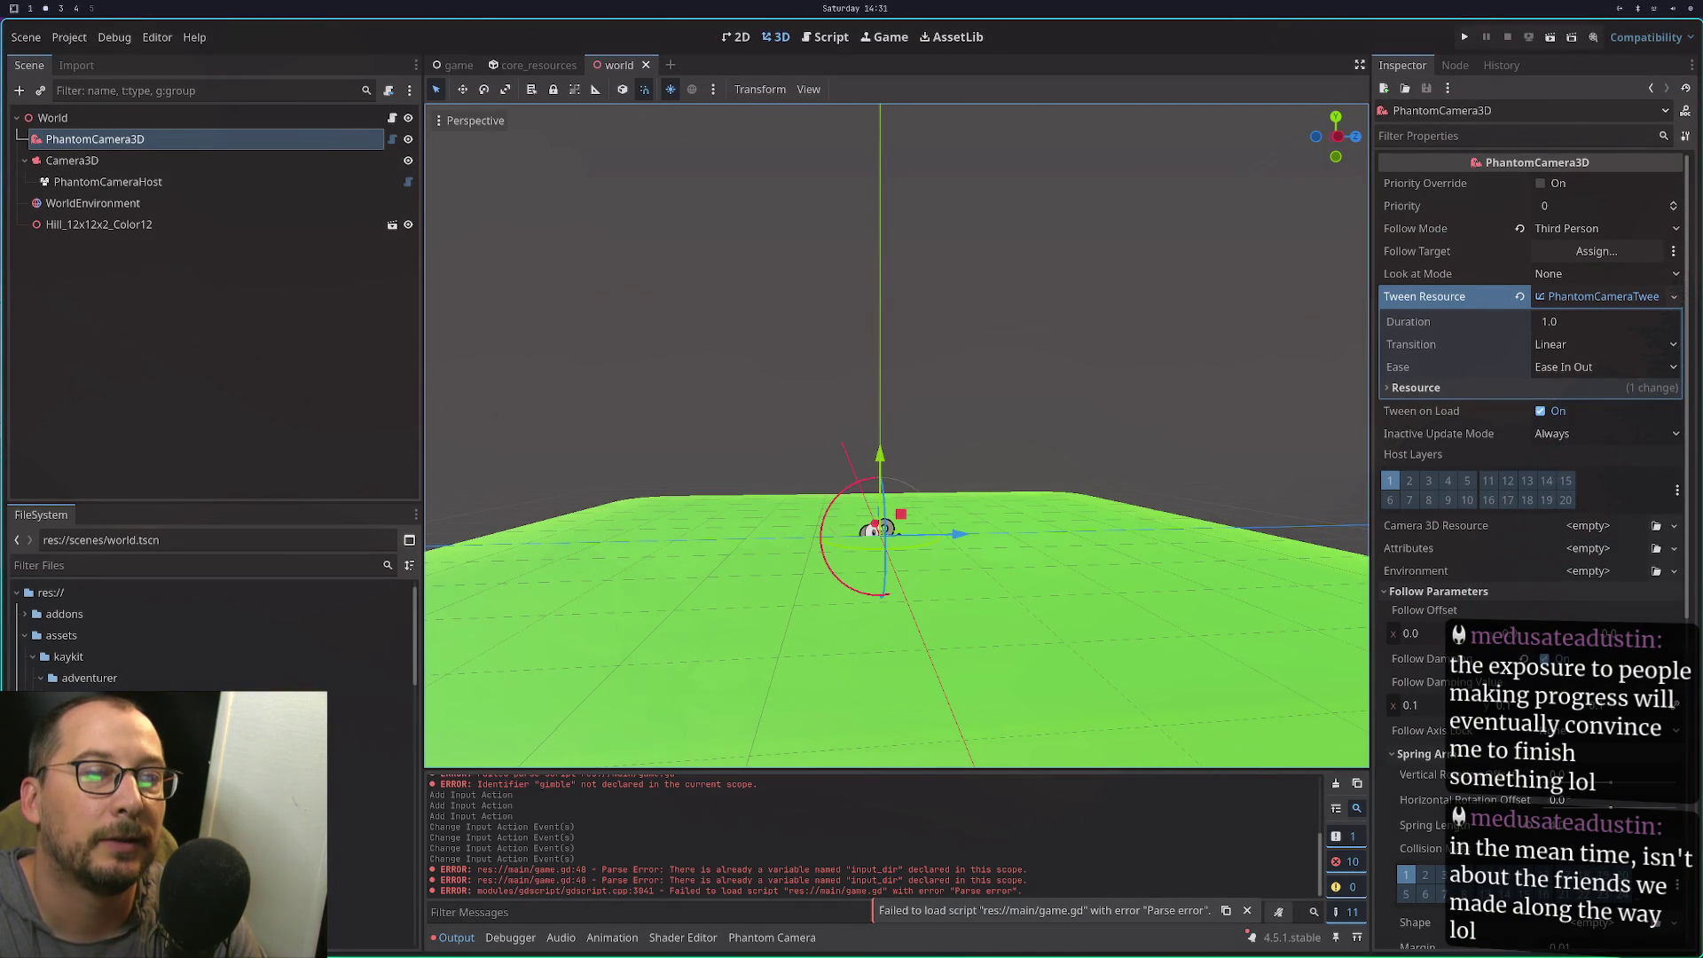
key(super+1)
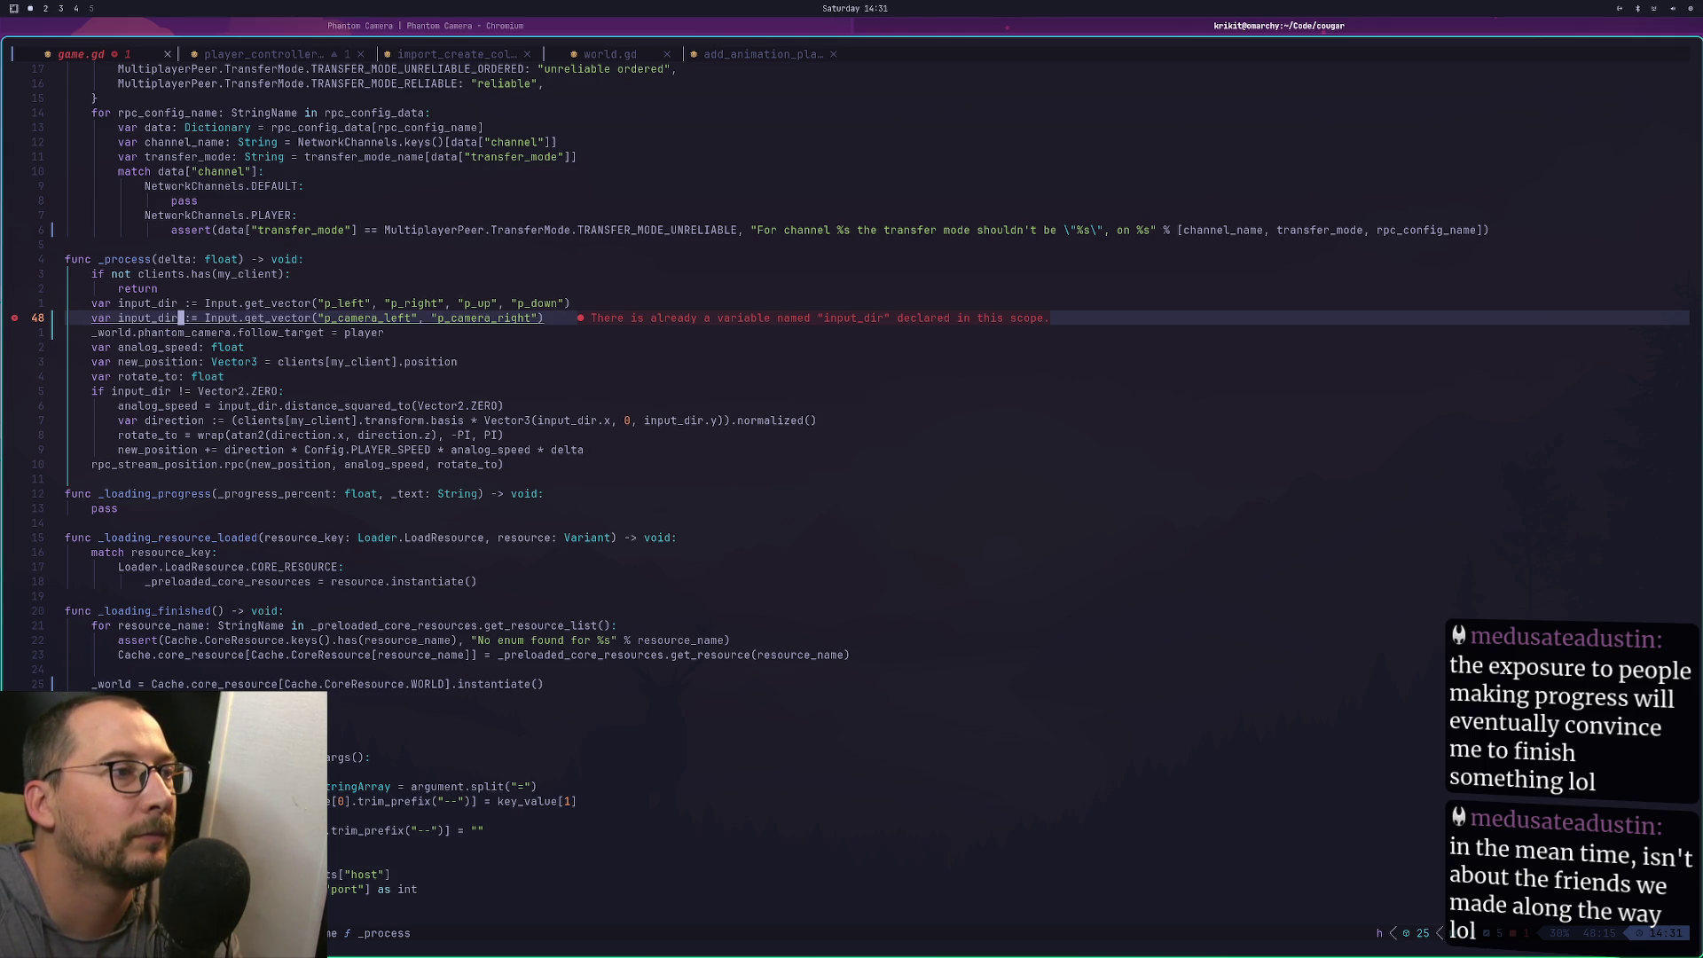
key(j)
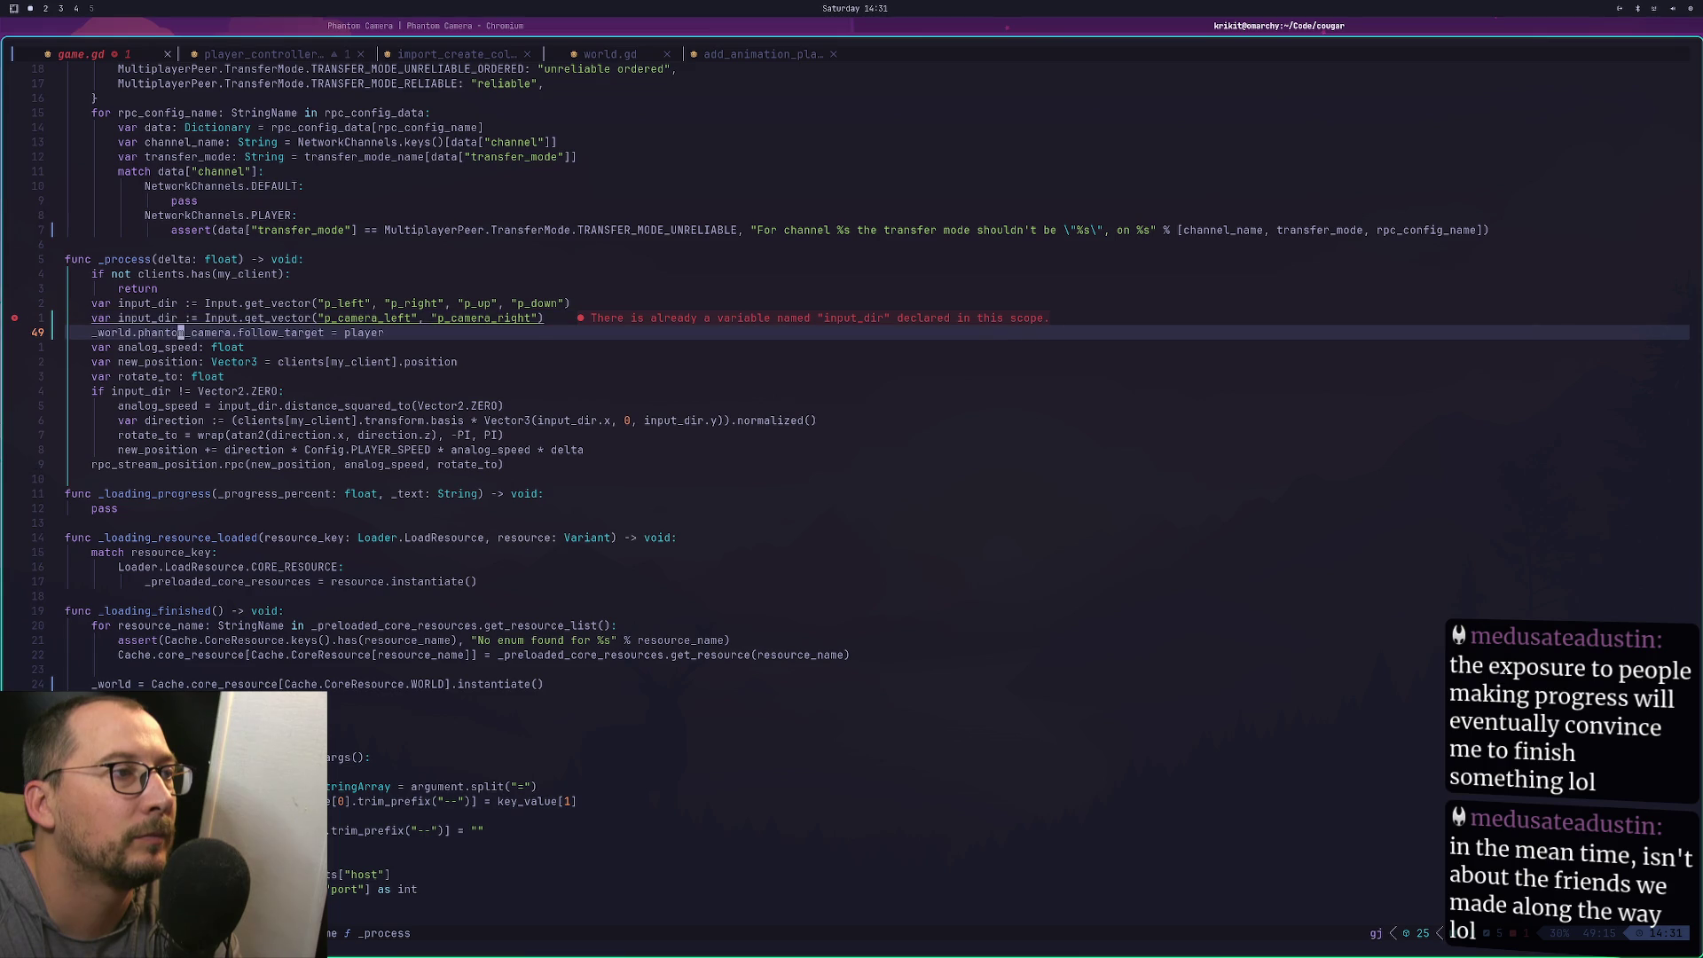
key(super+2)
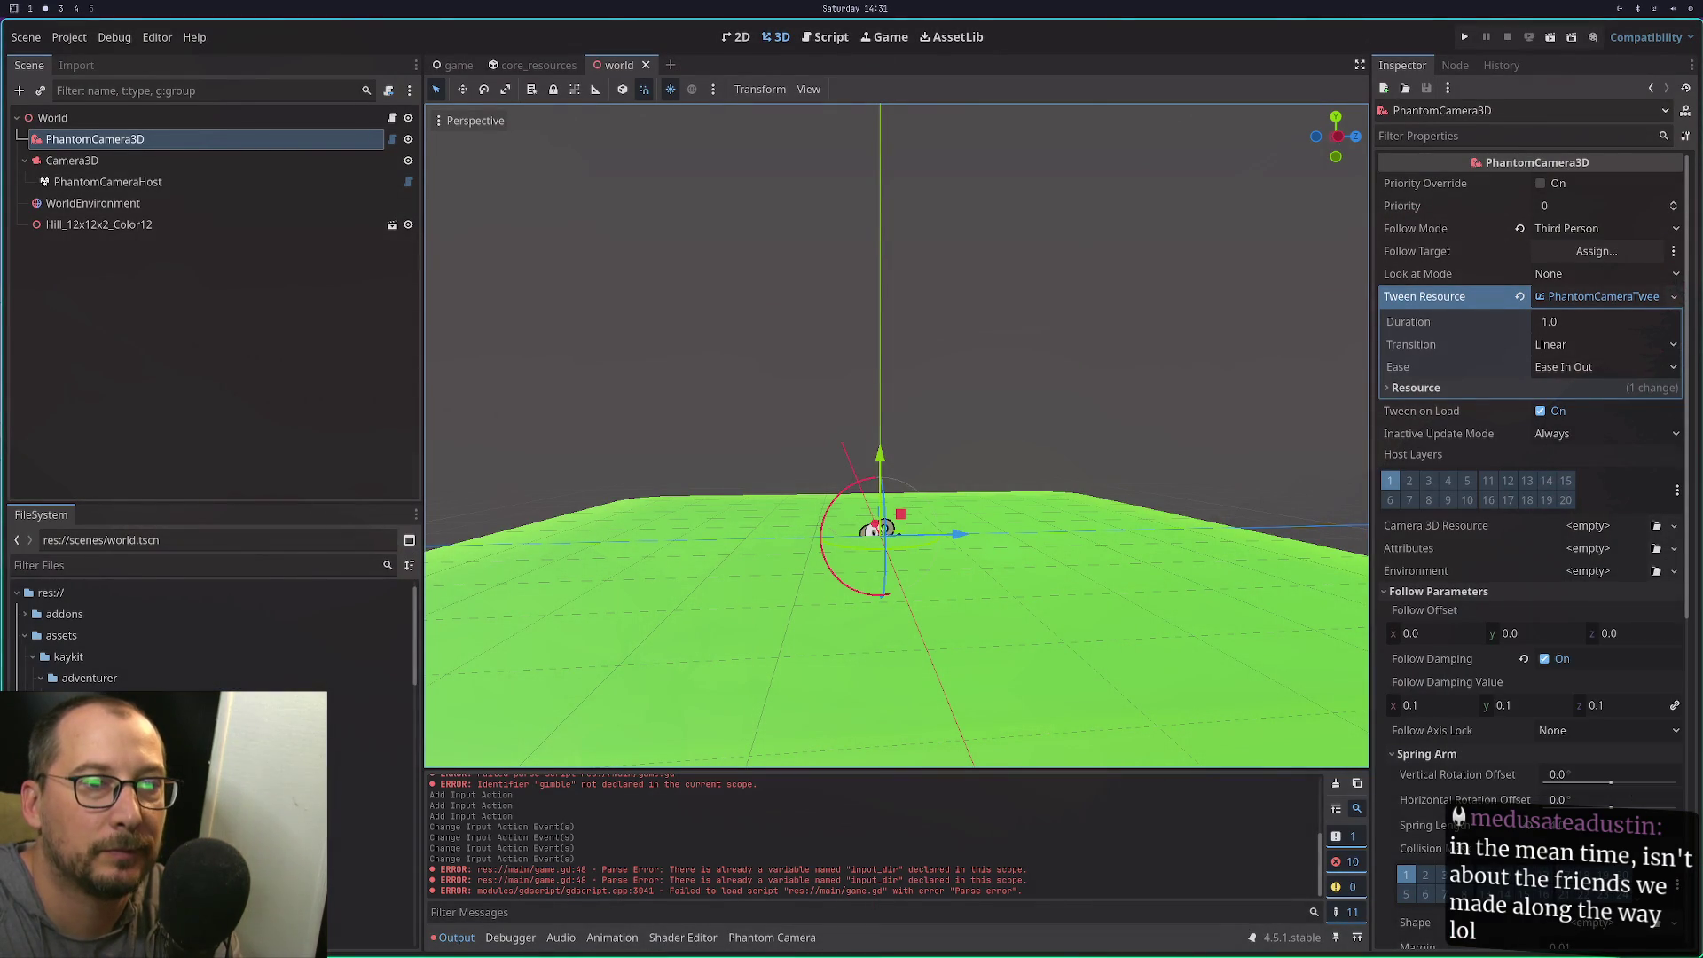
key(super+1)
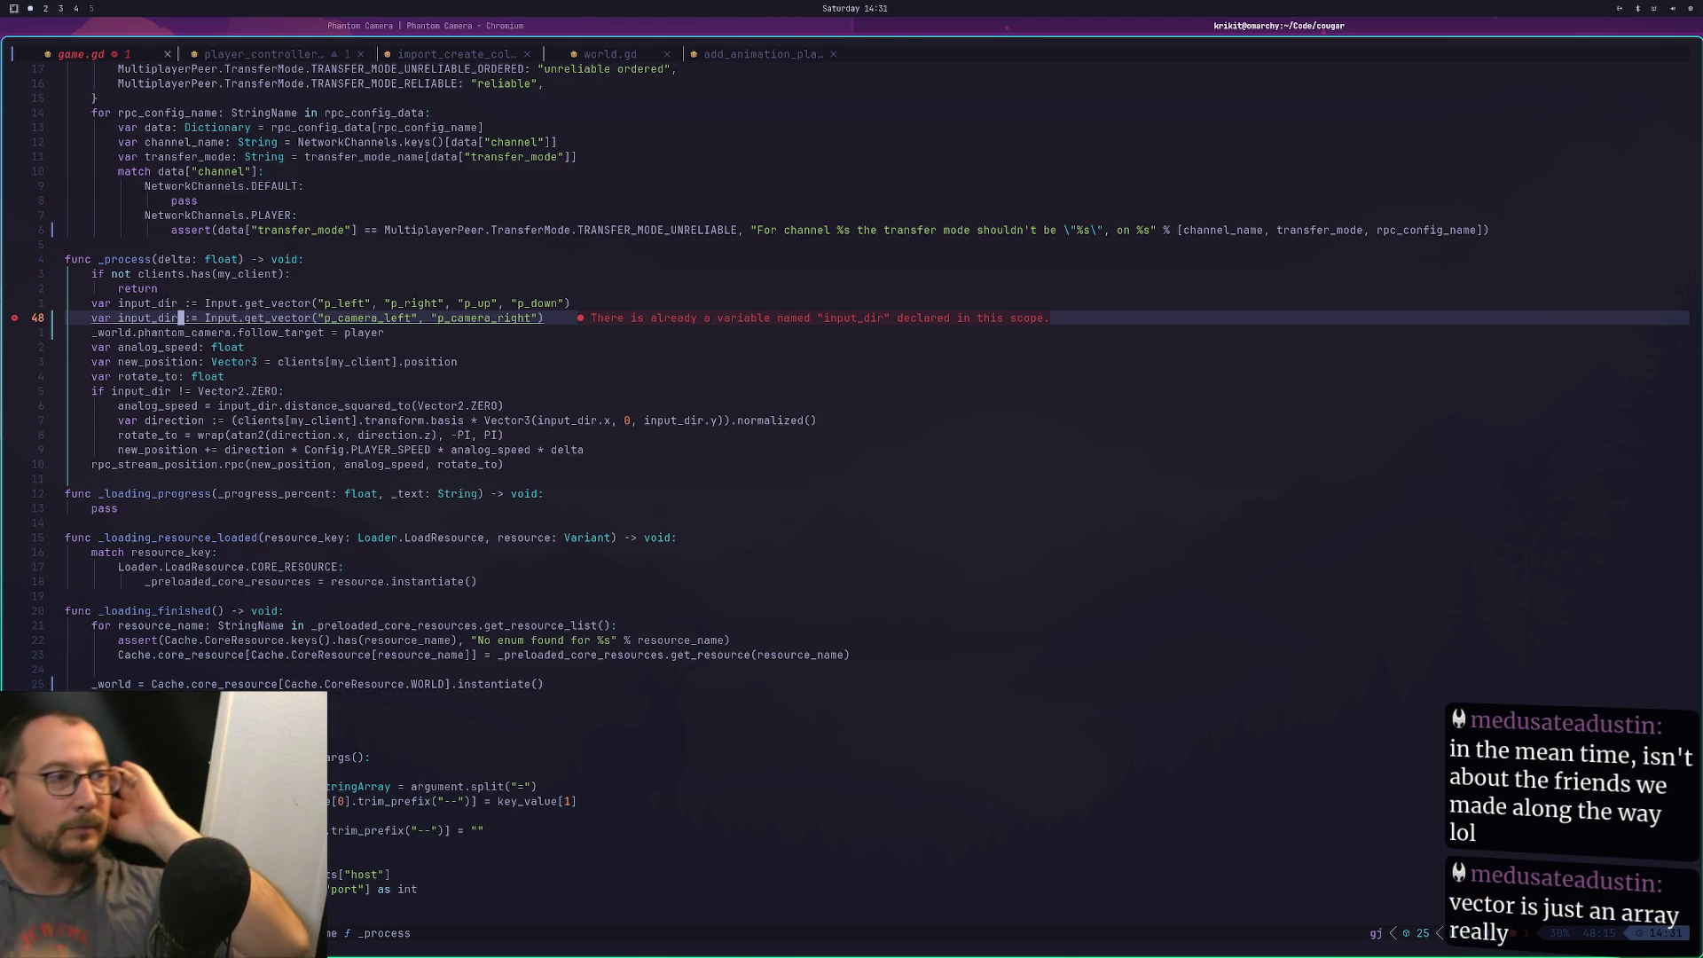
key(i)
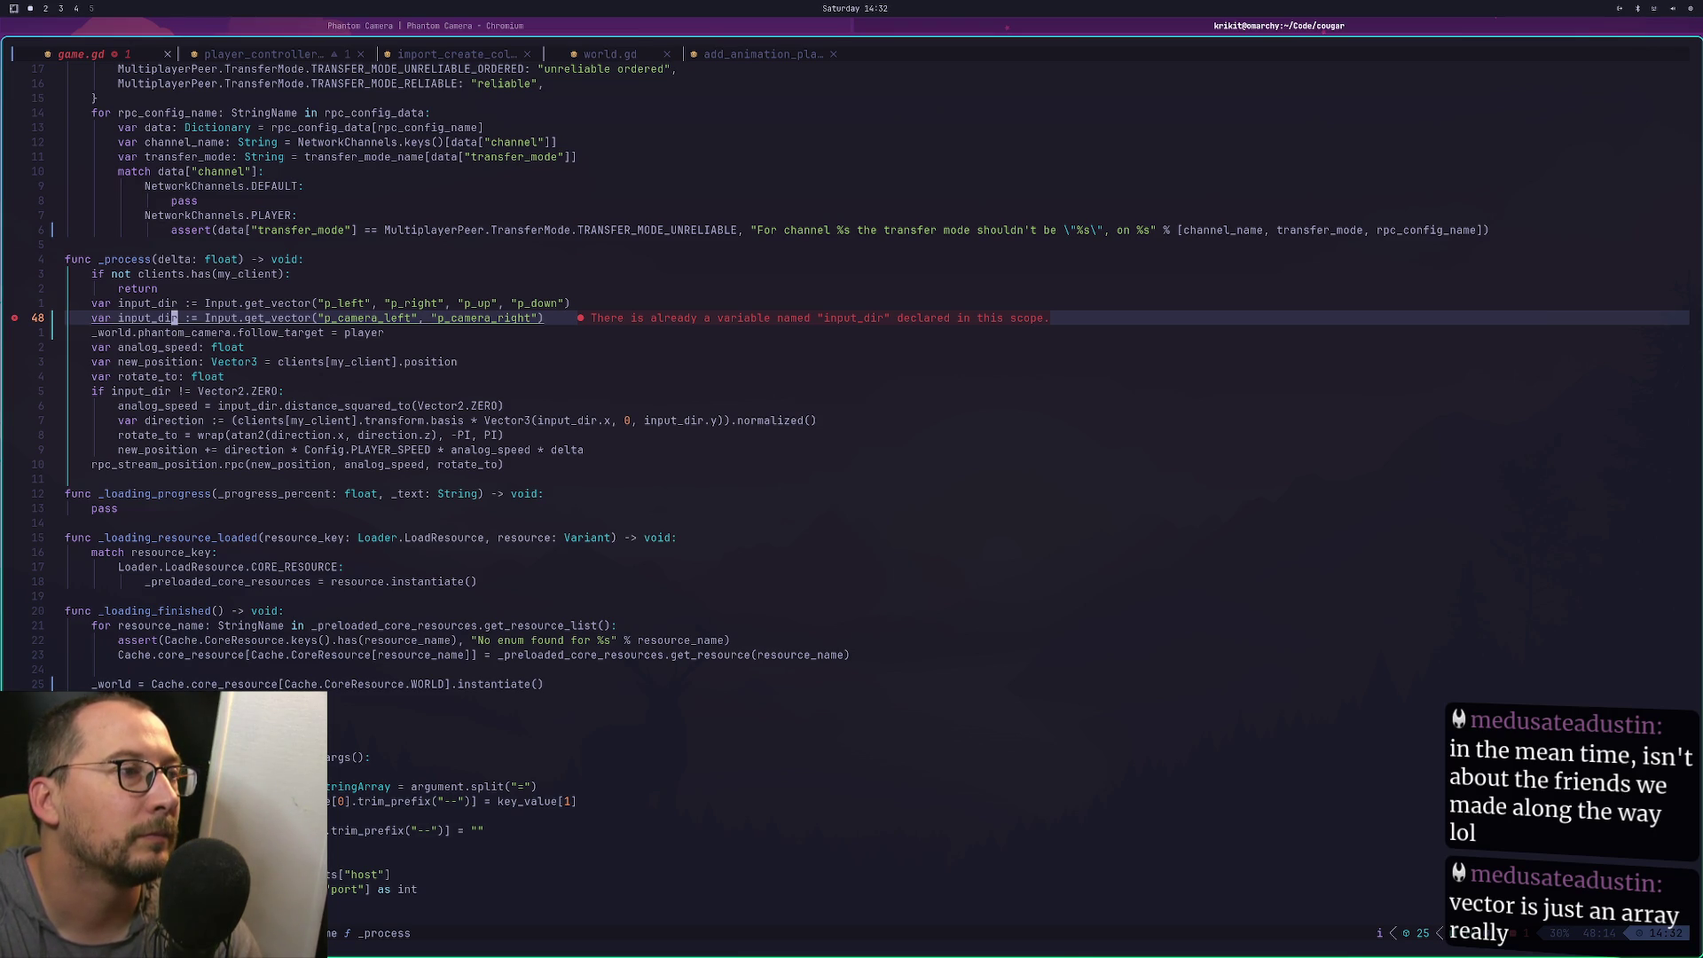
Rename the duplicated variable to camera_horizontal and save game.gd.
key(BackSpace)
key(BackSpace)
key(BackSpace)
key(BackSpace)
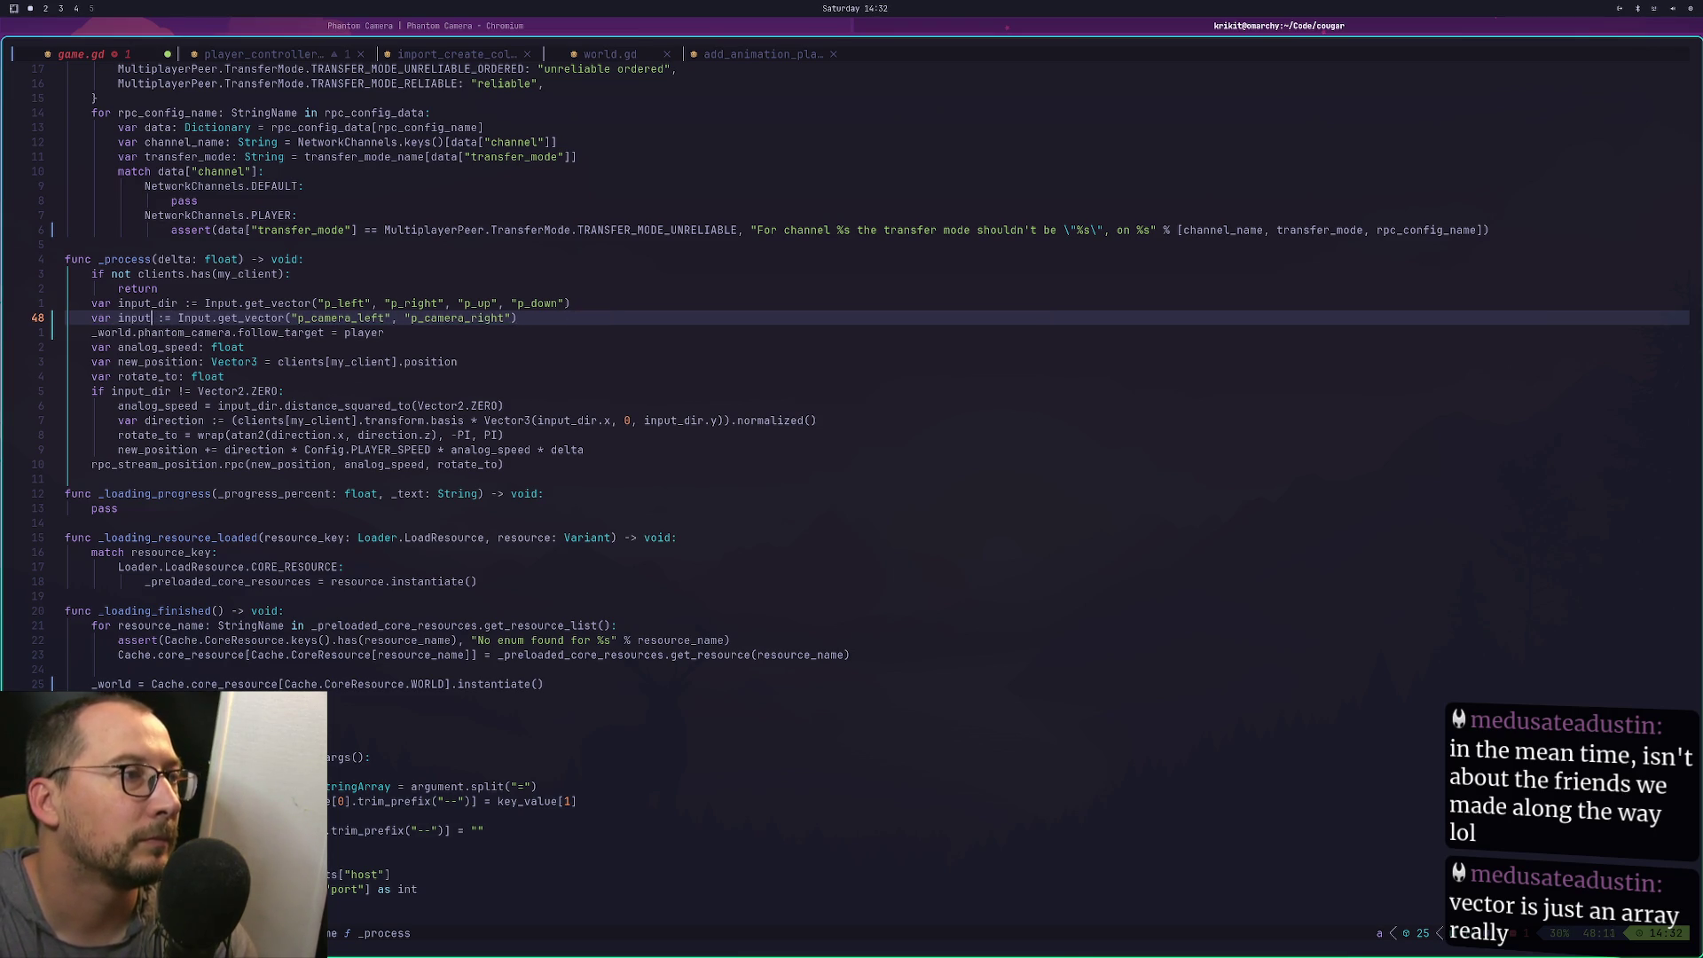
text(came)
key(BackSpace)
text(amera)
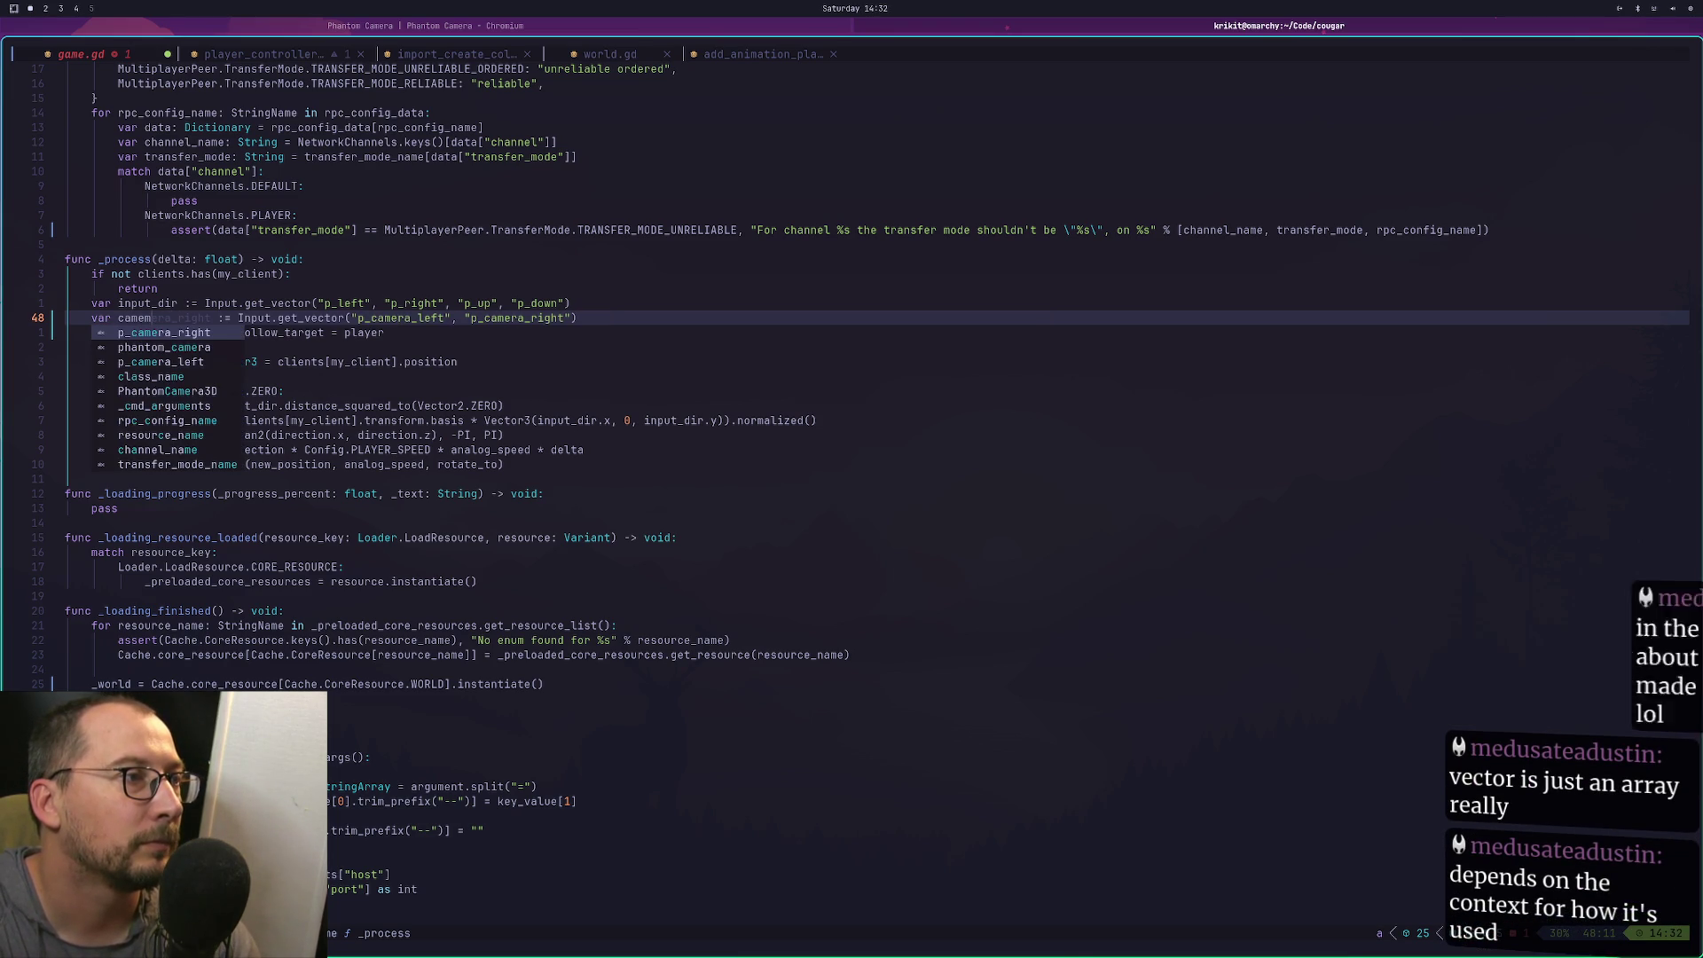
key(BackSpace)
key(BackSpace)
key(BackSpace)
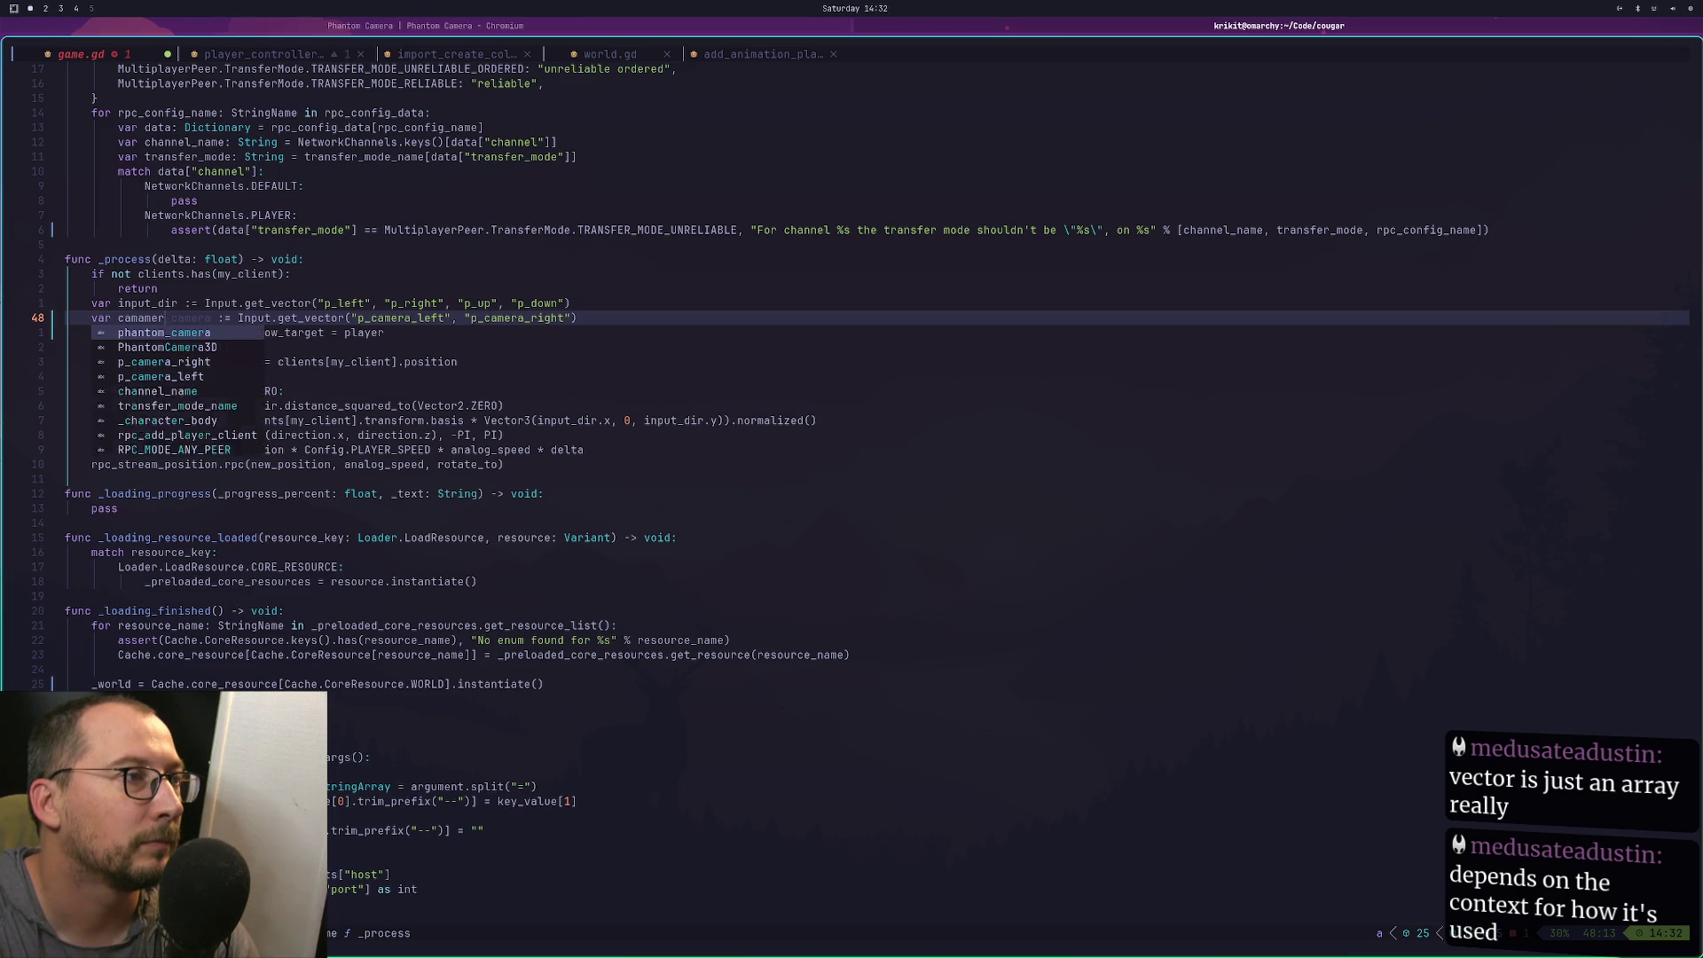
text(era)
key(super+2)
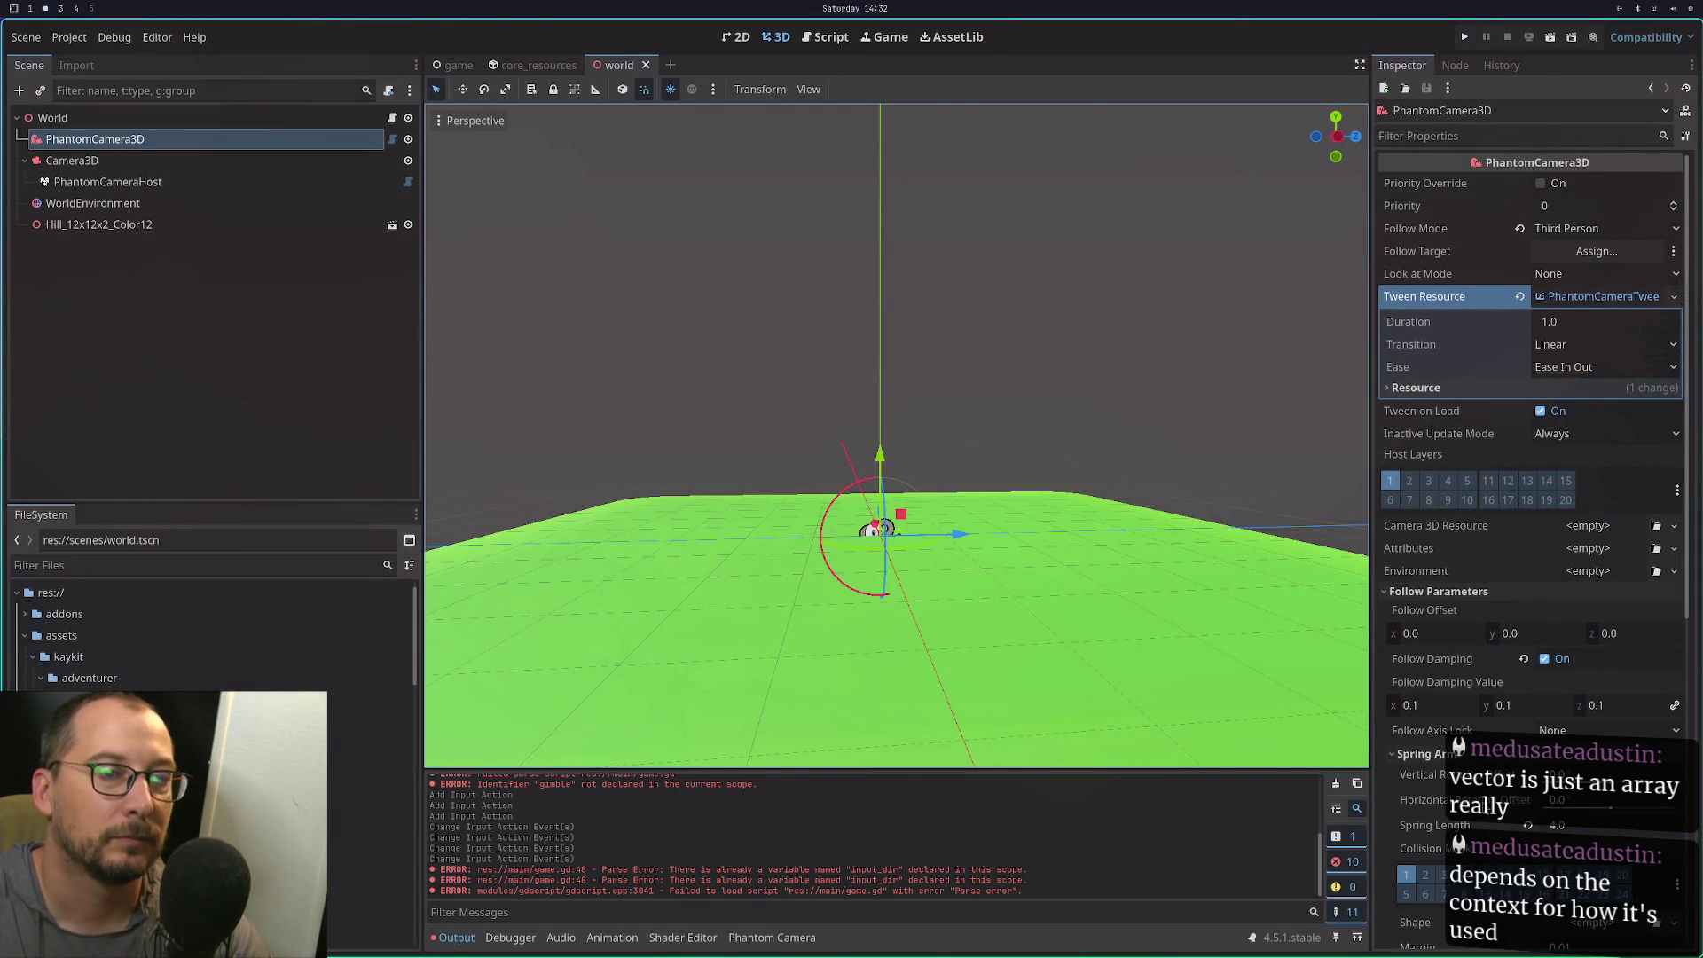
key(super+1)
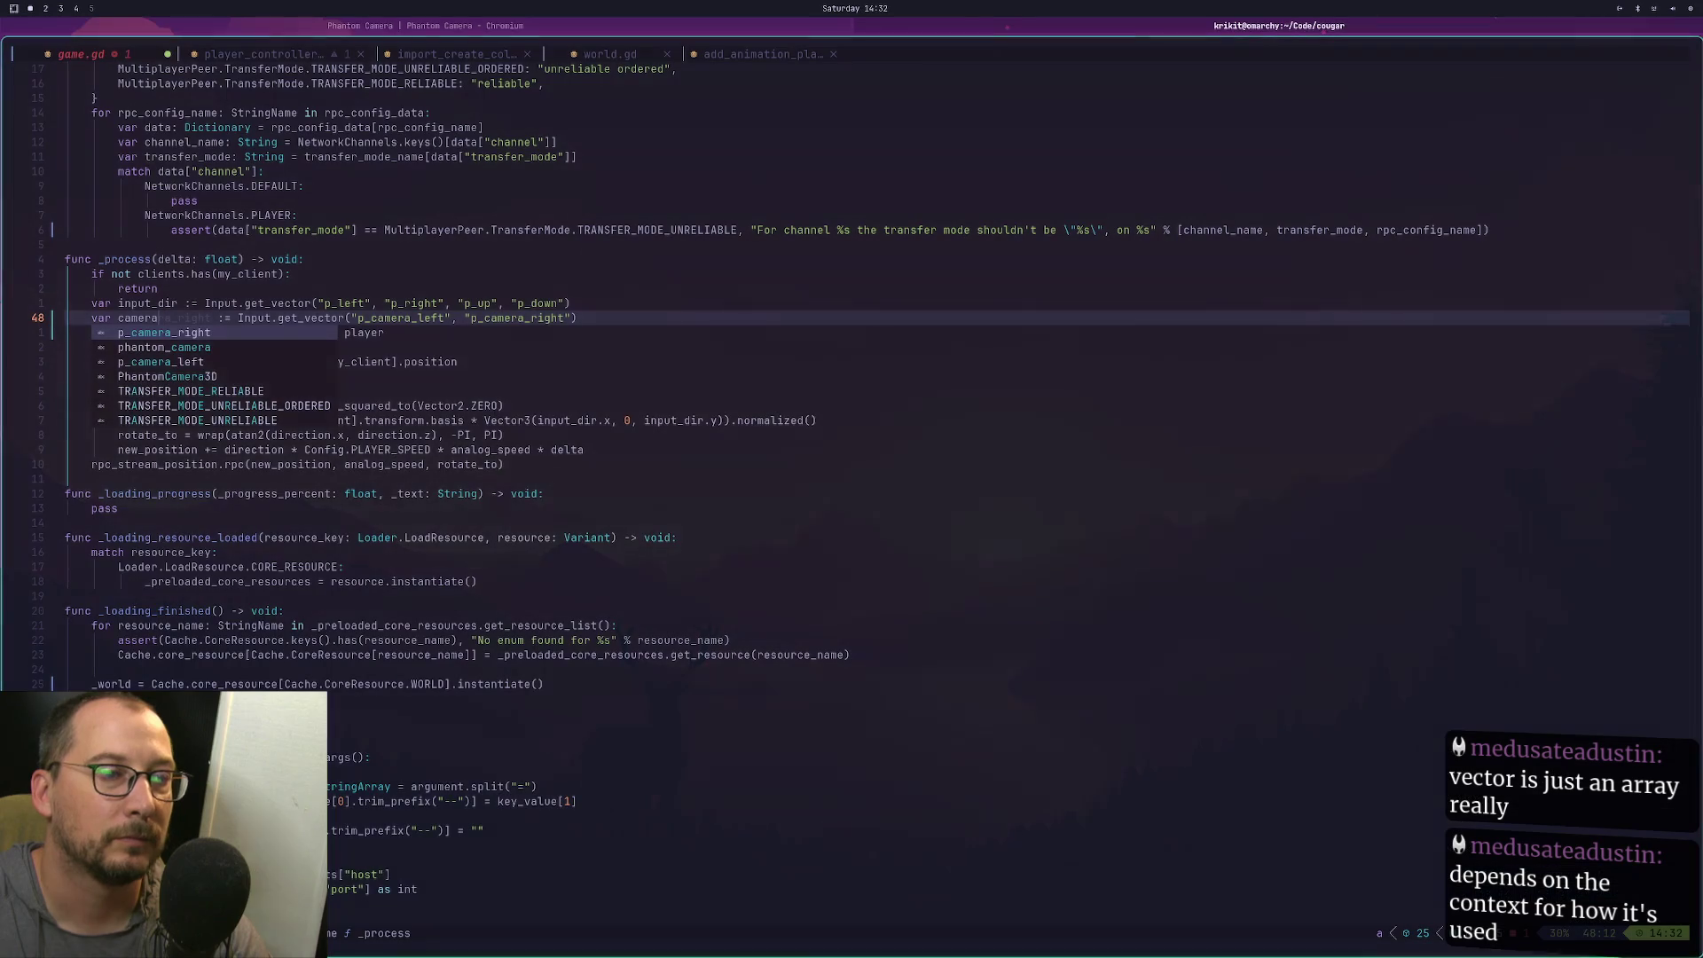
text(horizont)
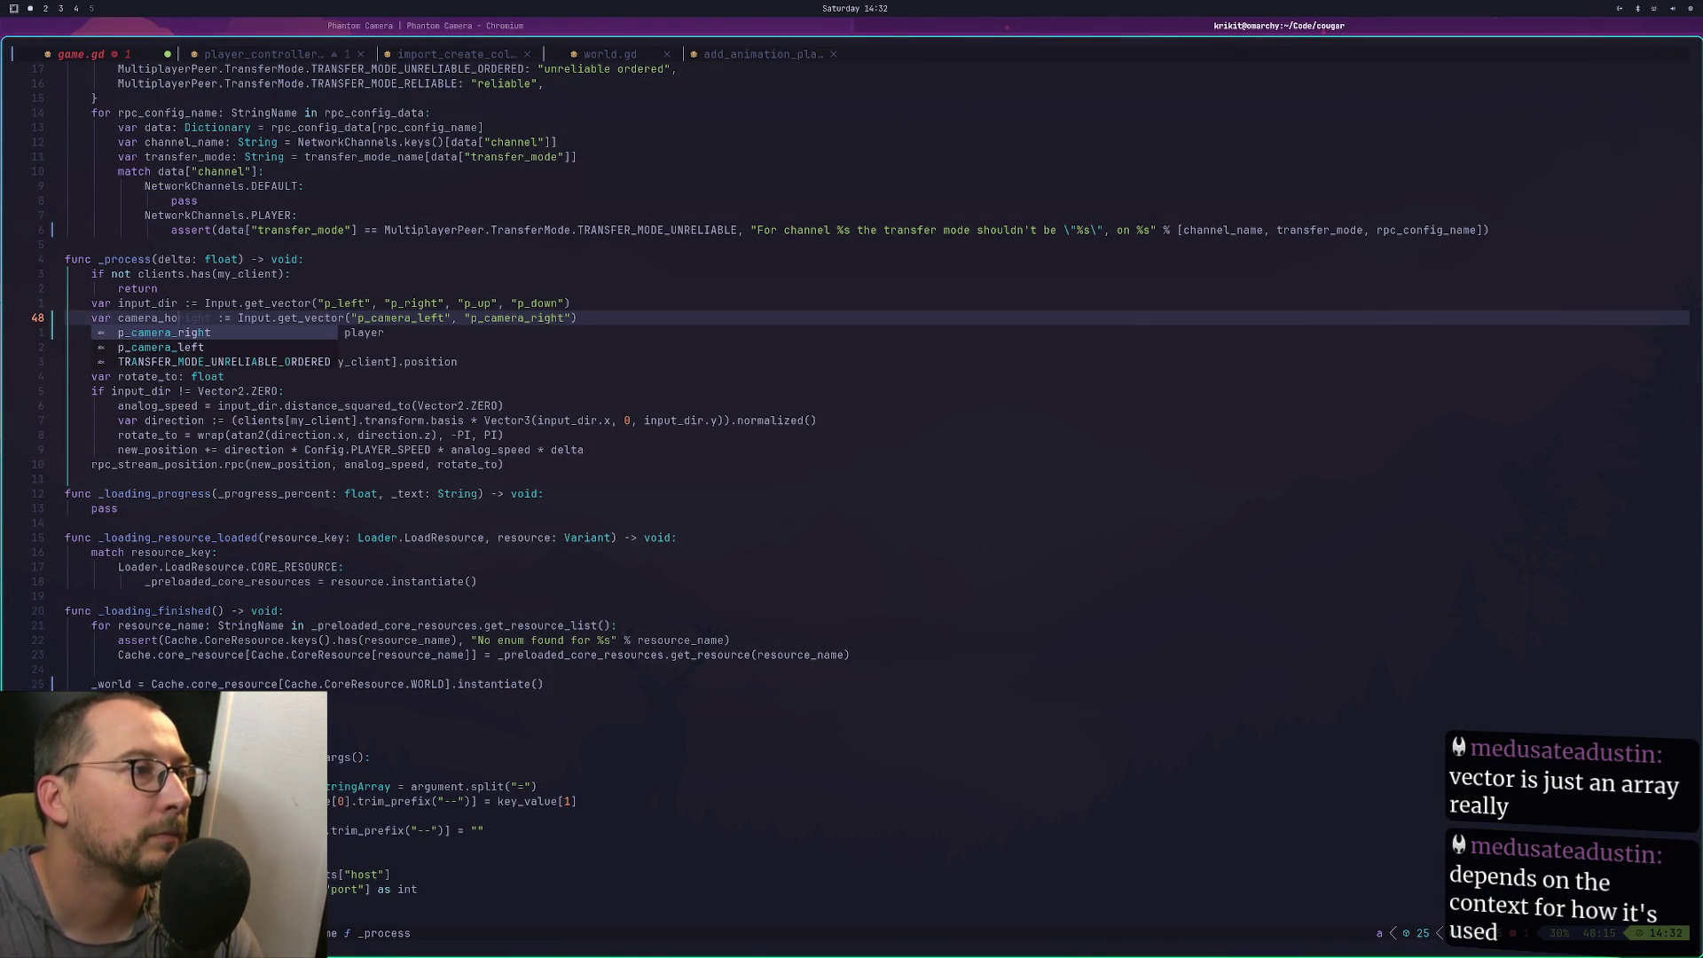
text(al)
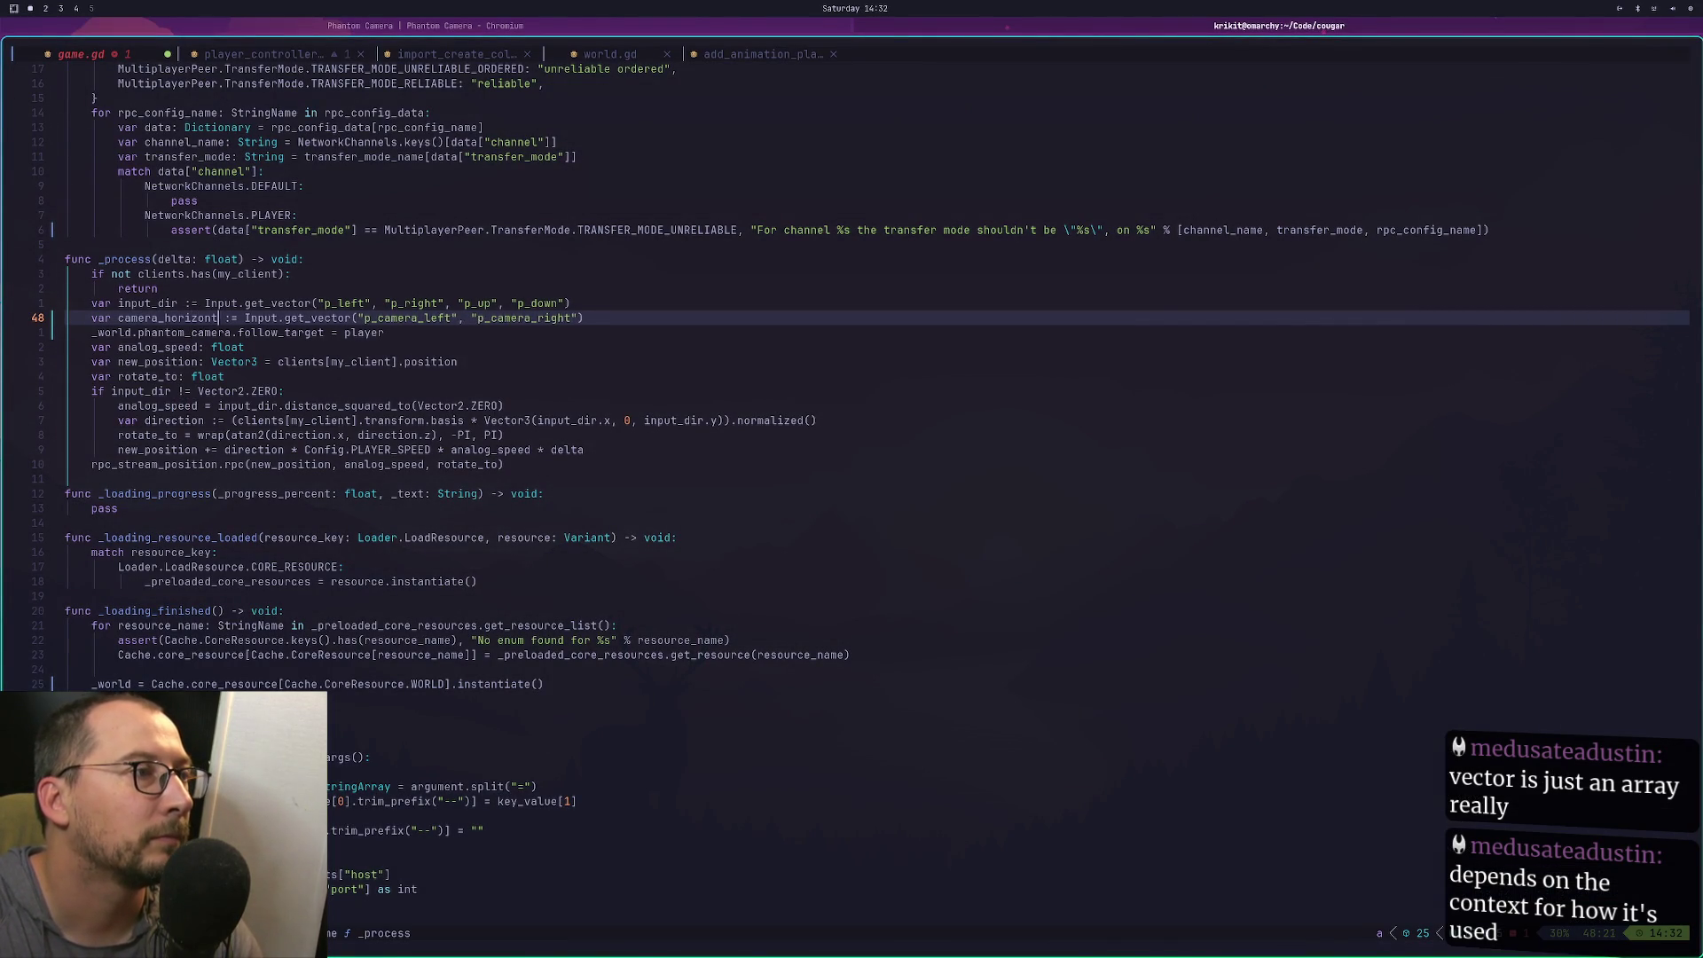
key(Escape)
key(ctrl+s)
Inspect the get_vector call flagged for too few arguments, then switch to the browser.
key(j)
key(h)
key(h)
key(h)
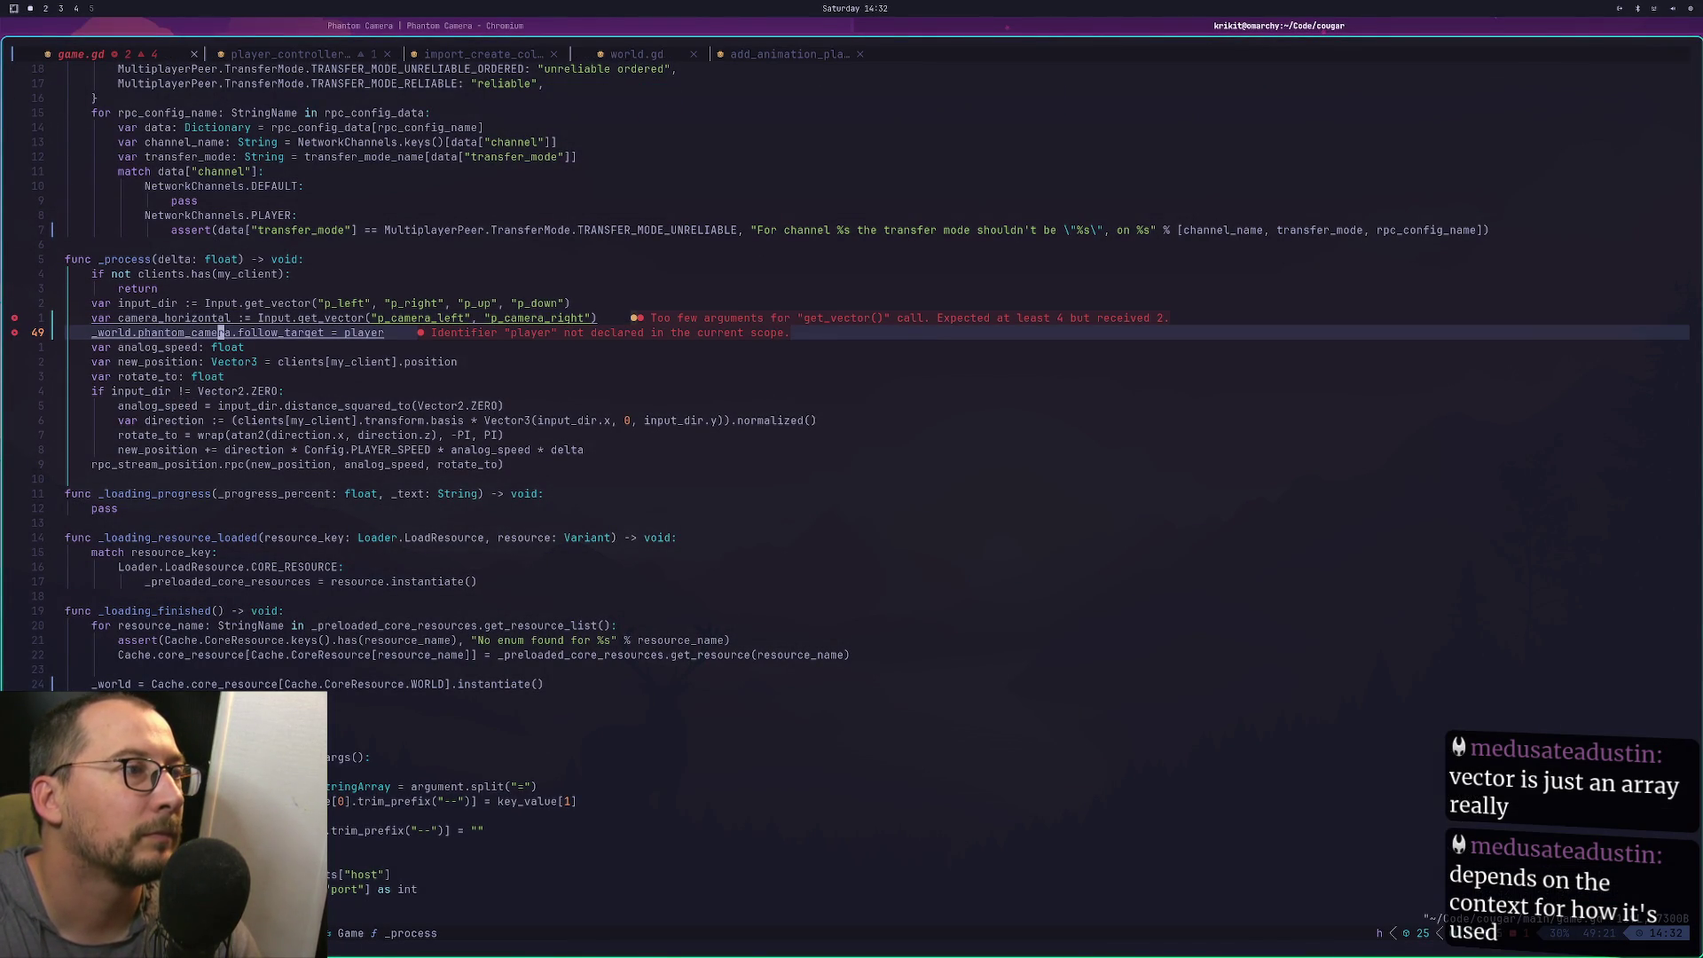
key(k)
key(l)
key(l)
key(l)
key(l)
key(l)
key(l)
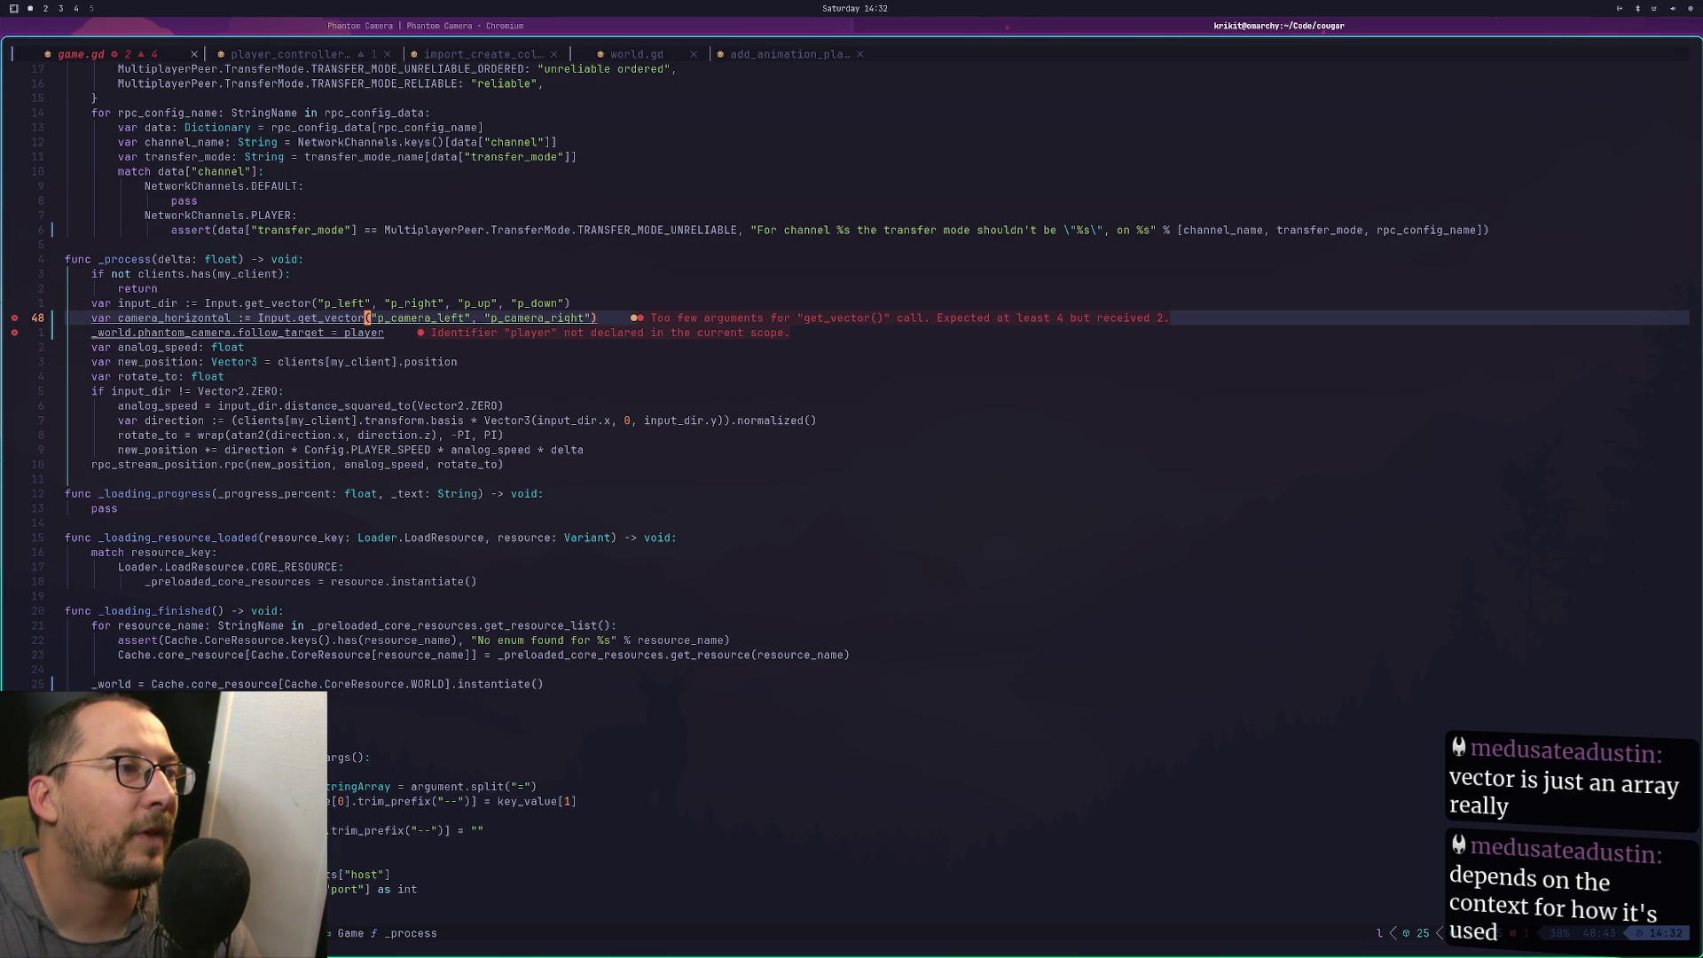
key(h)
key(h)
key(l)
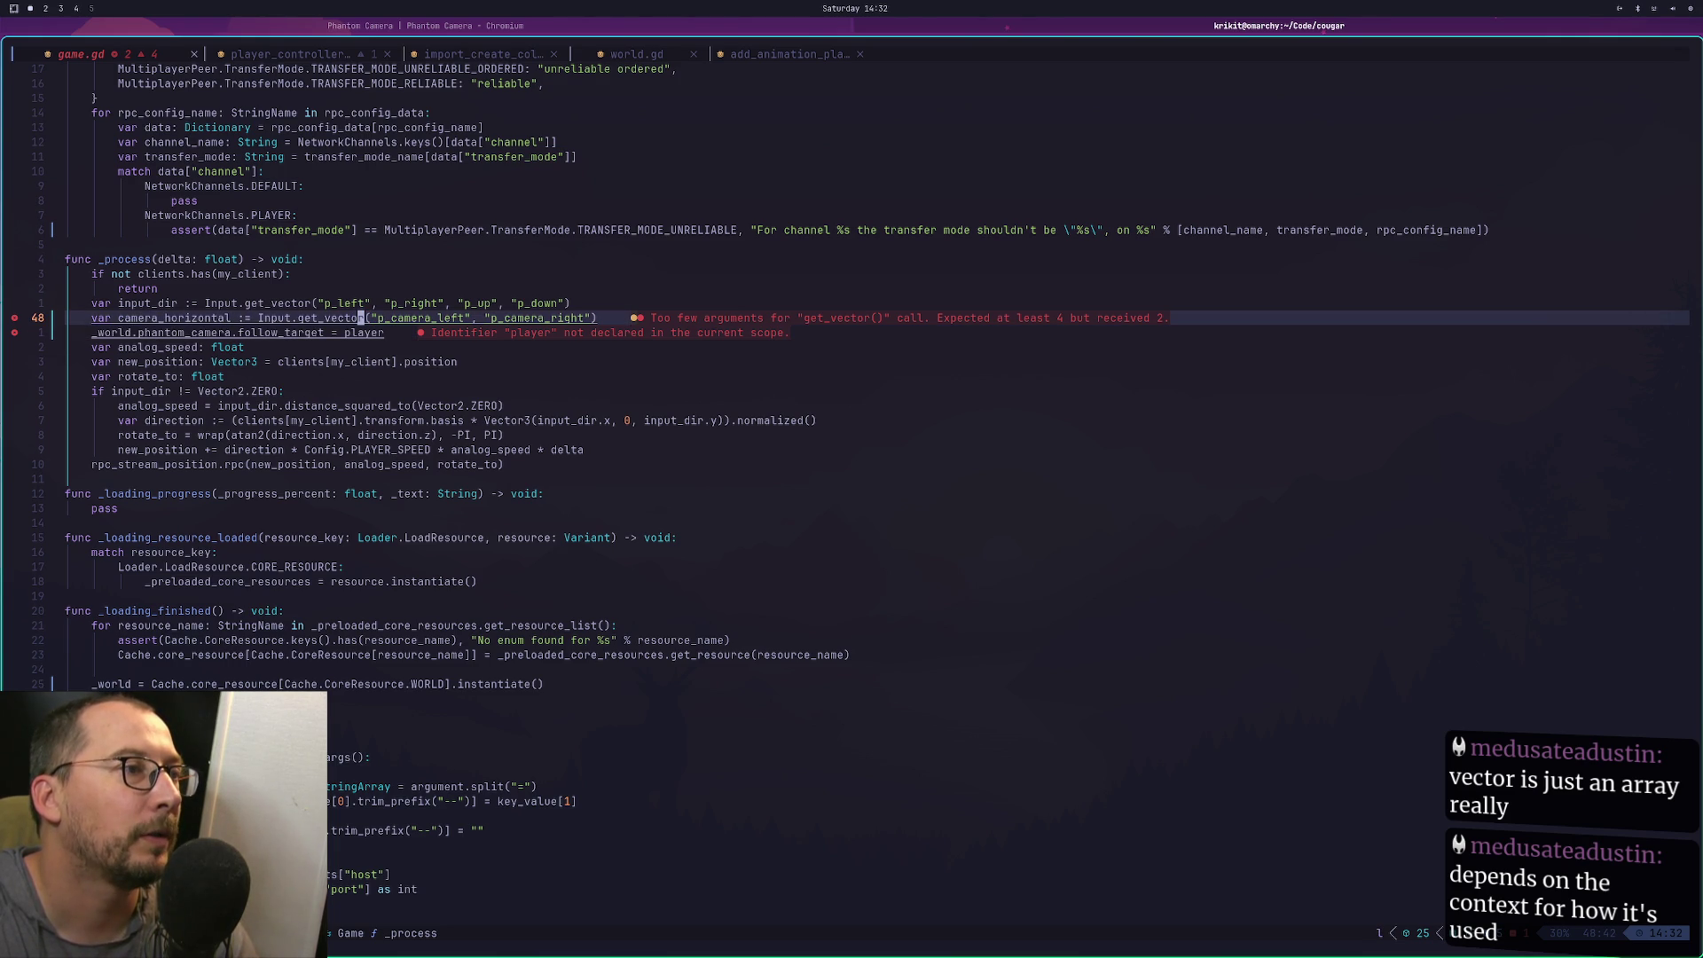
key(super+3)
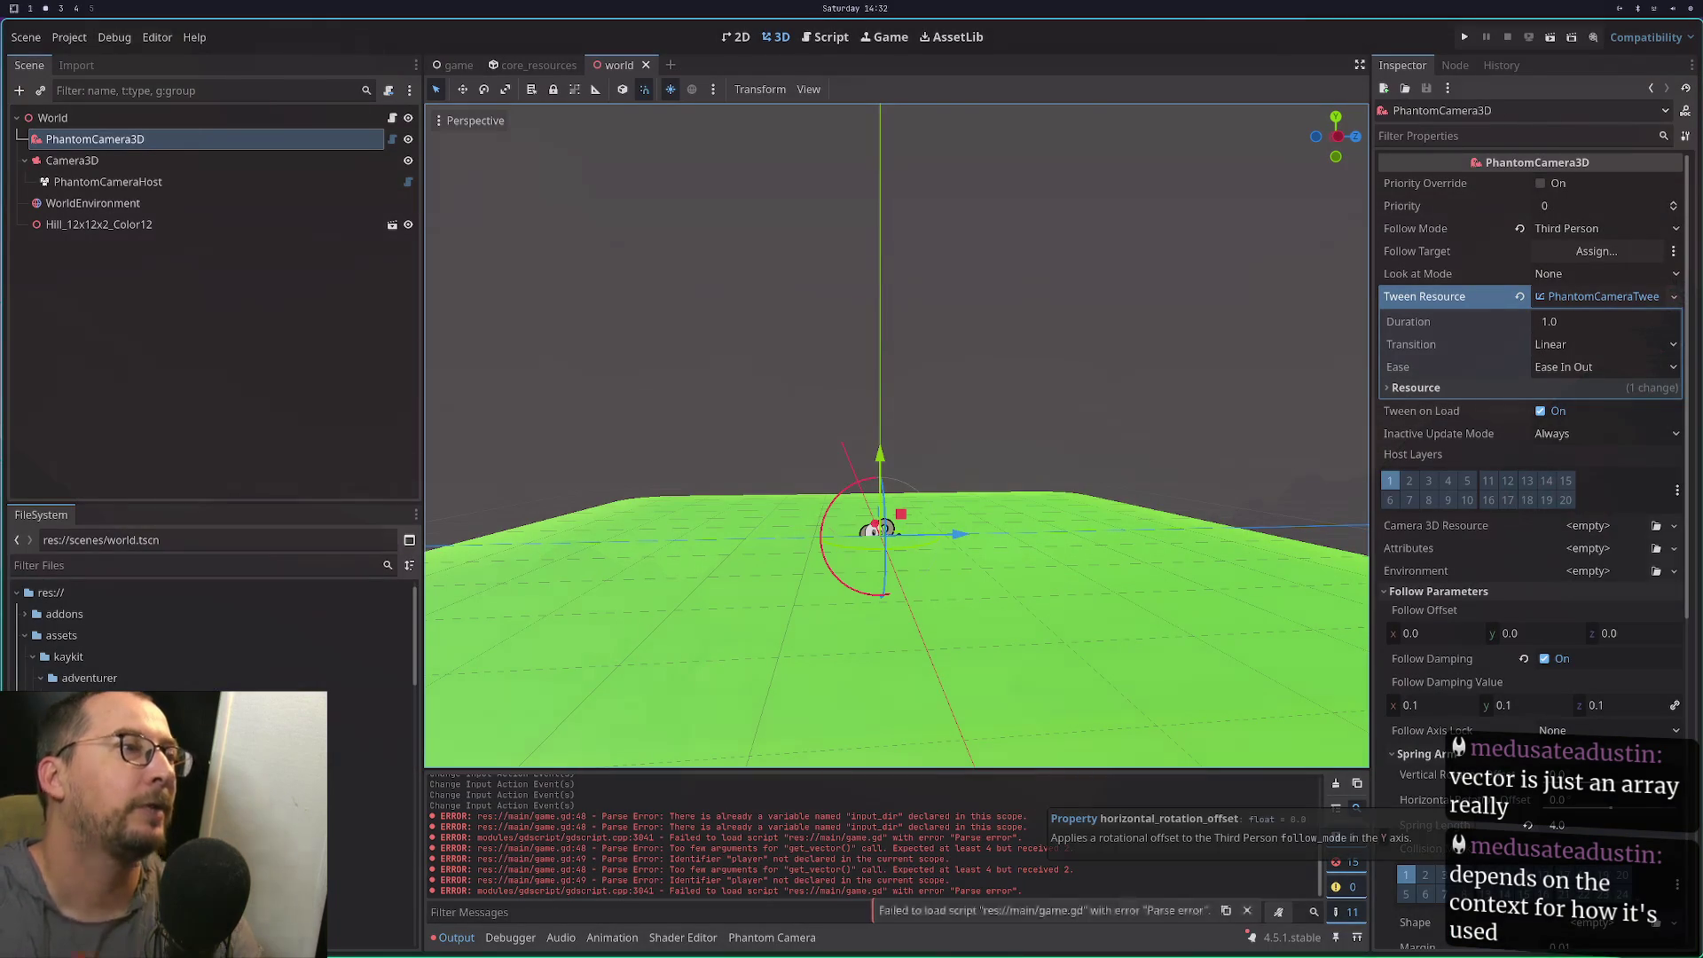
key(super+1)
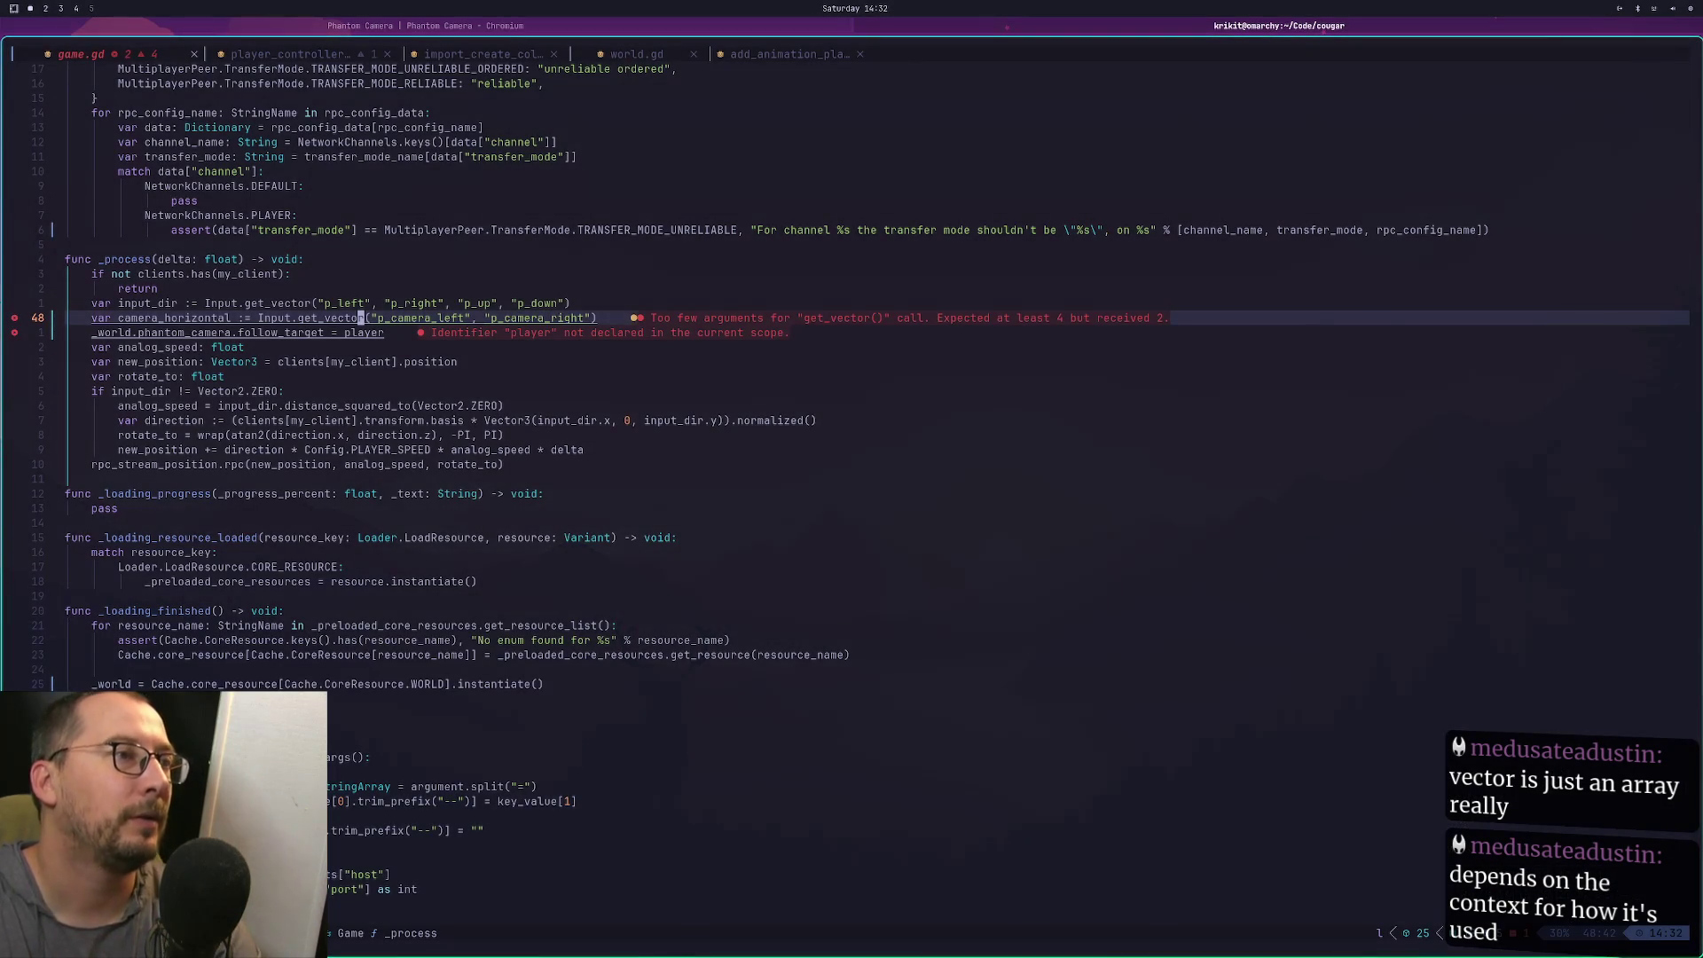
key(alt+Tab)
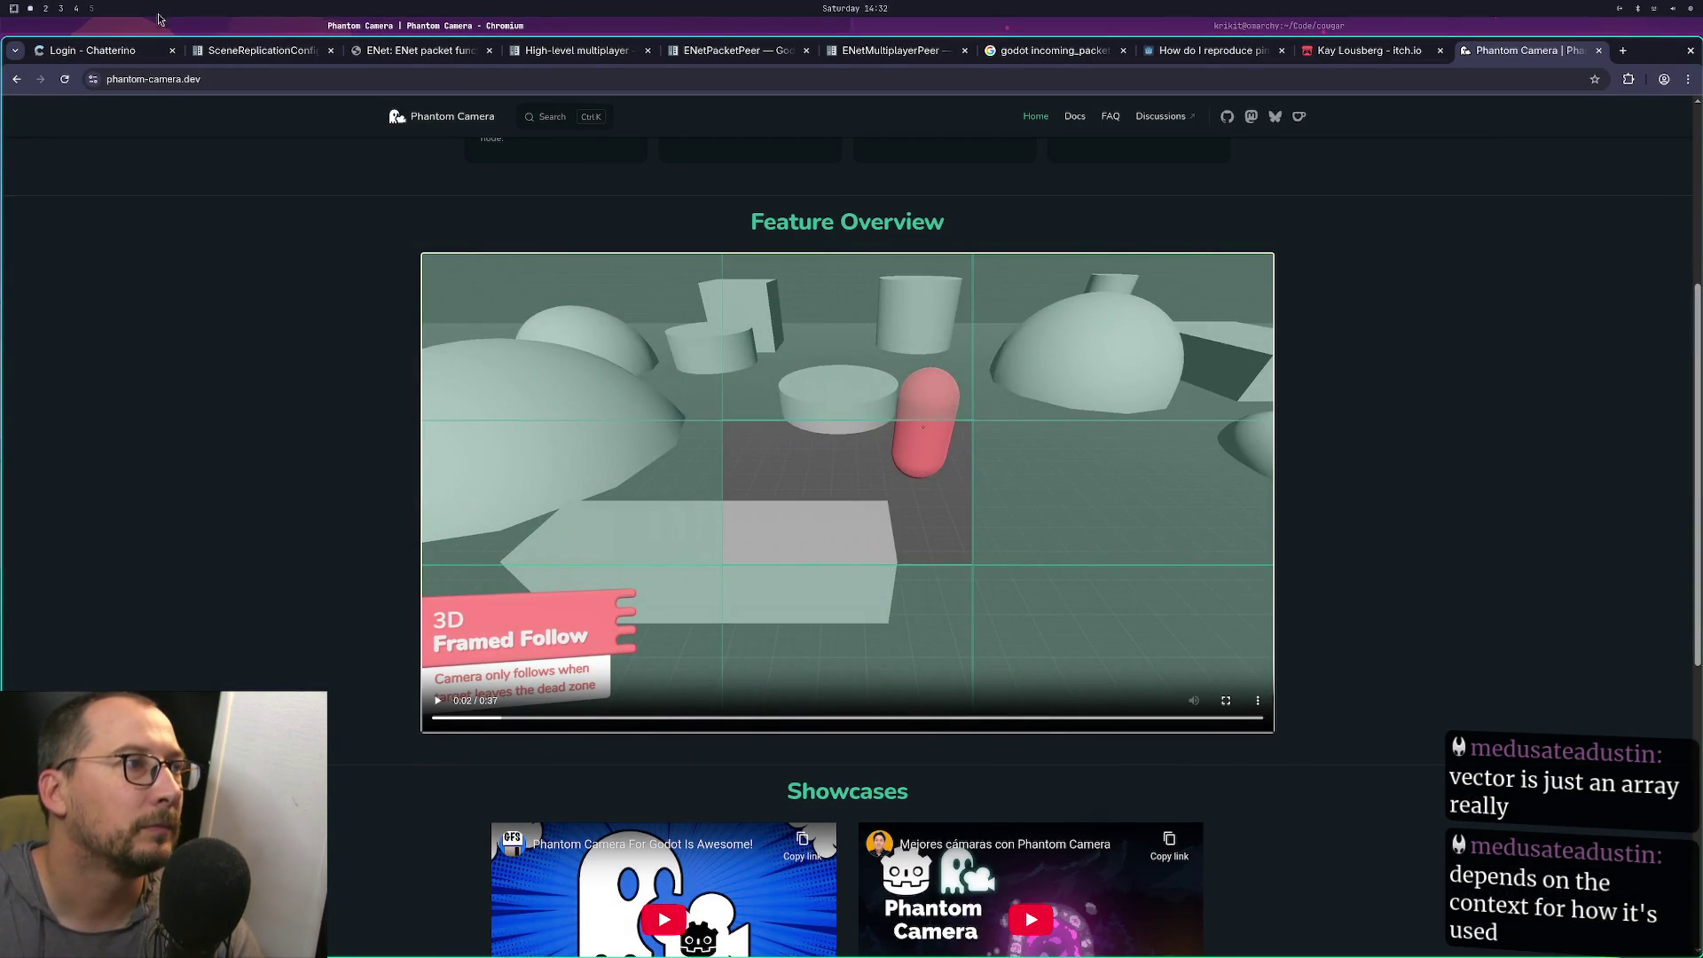
Search the Godot docs for Input and open the Input class reference.
click(214, 52)
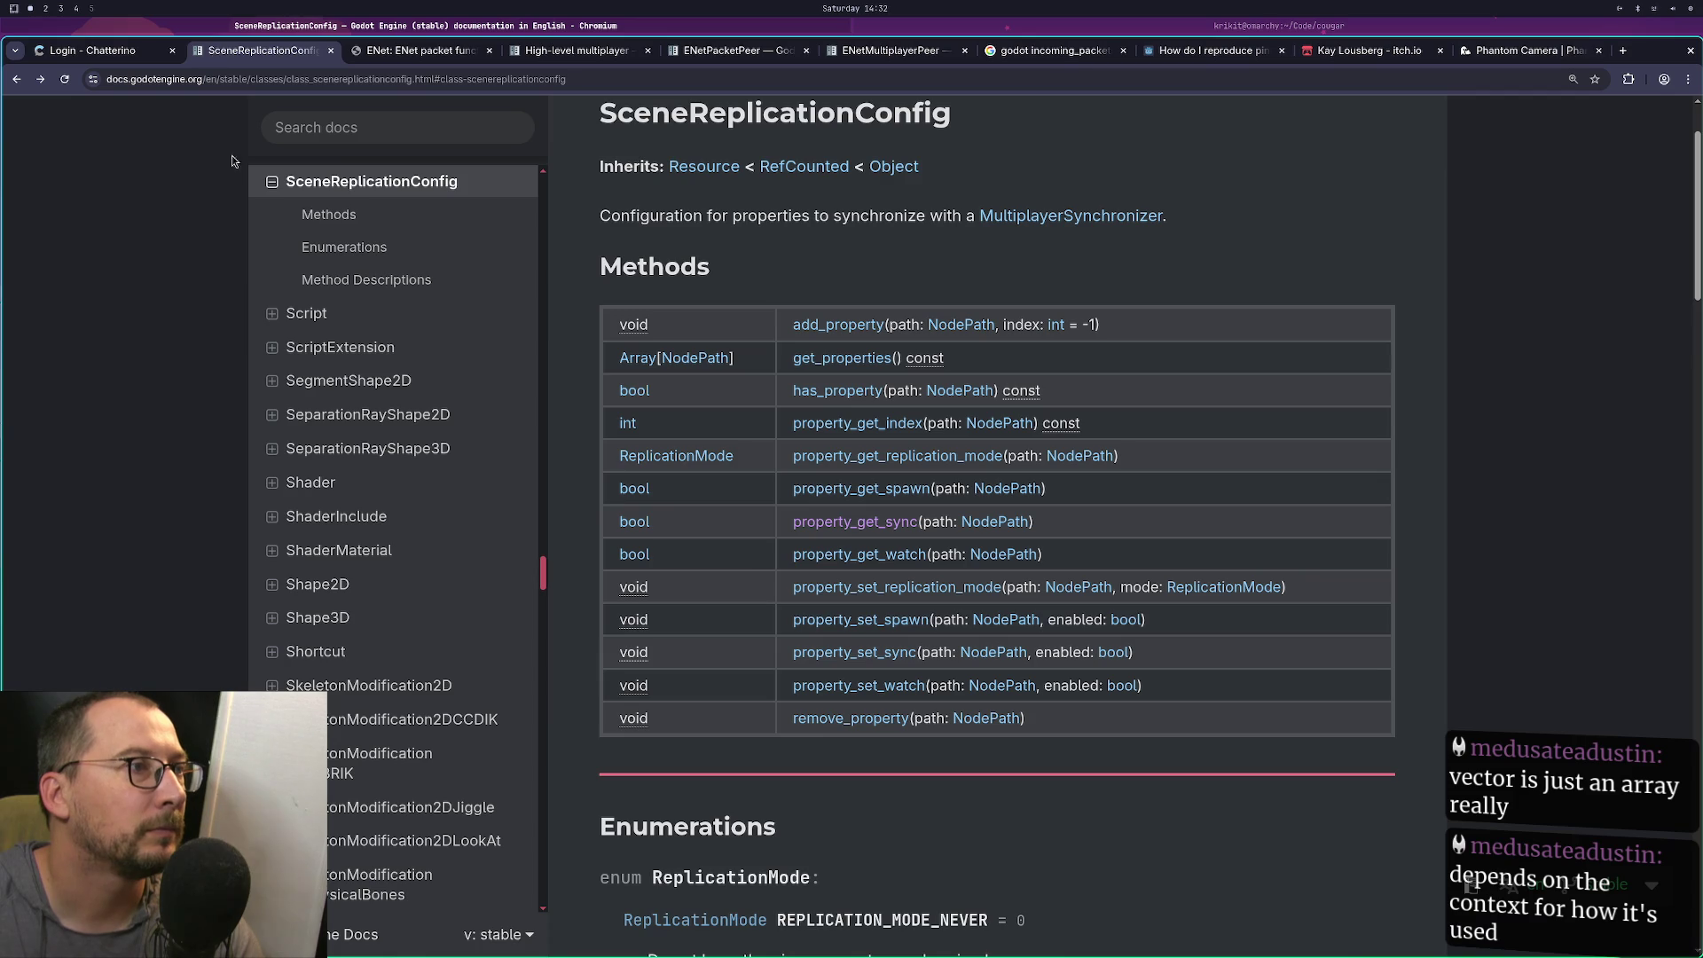
click(352, 130)
text(Input)
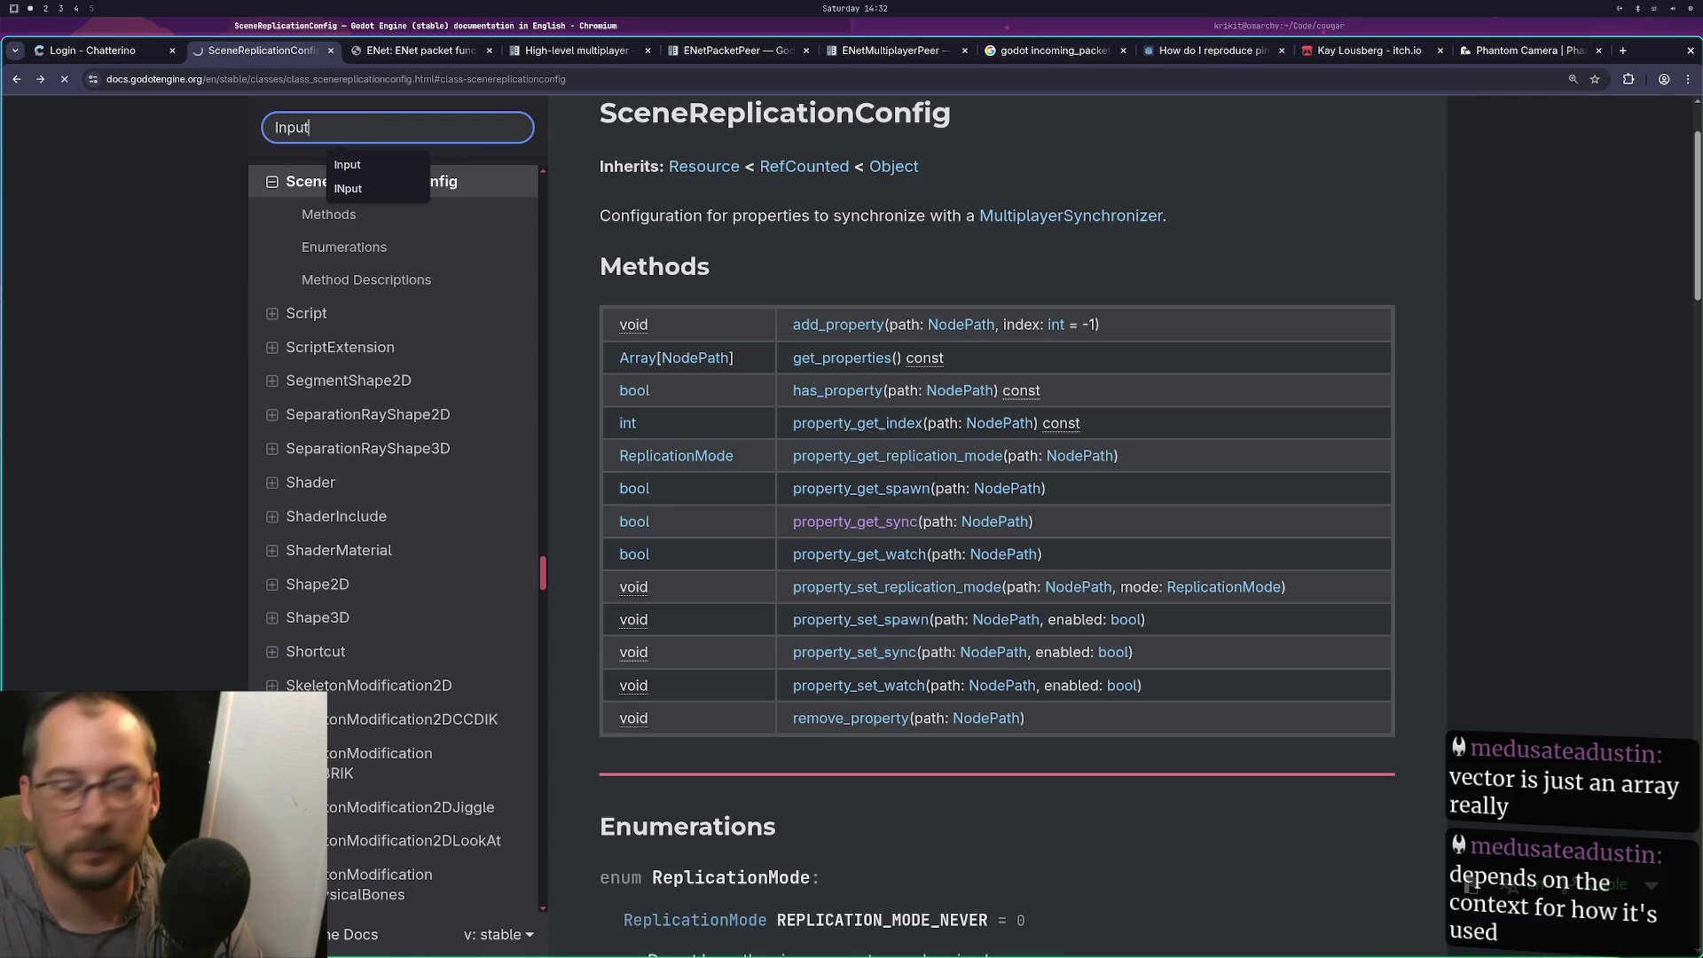
key(Return)
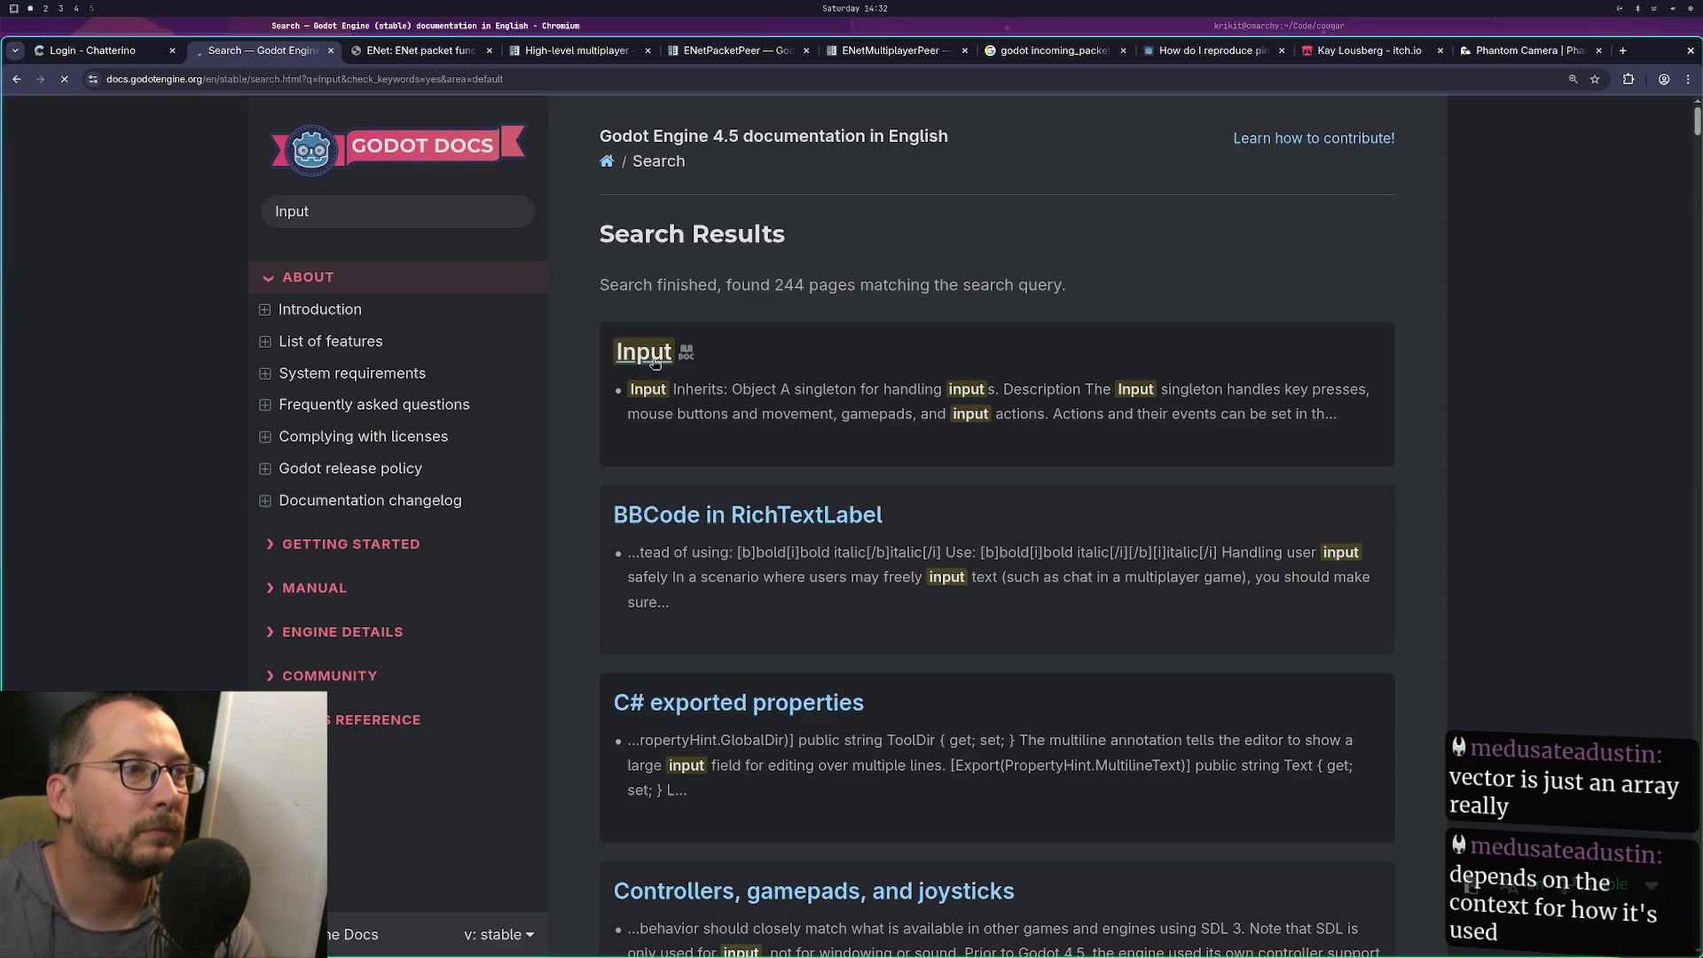
click(654, 360)
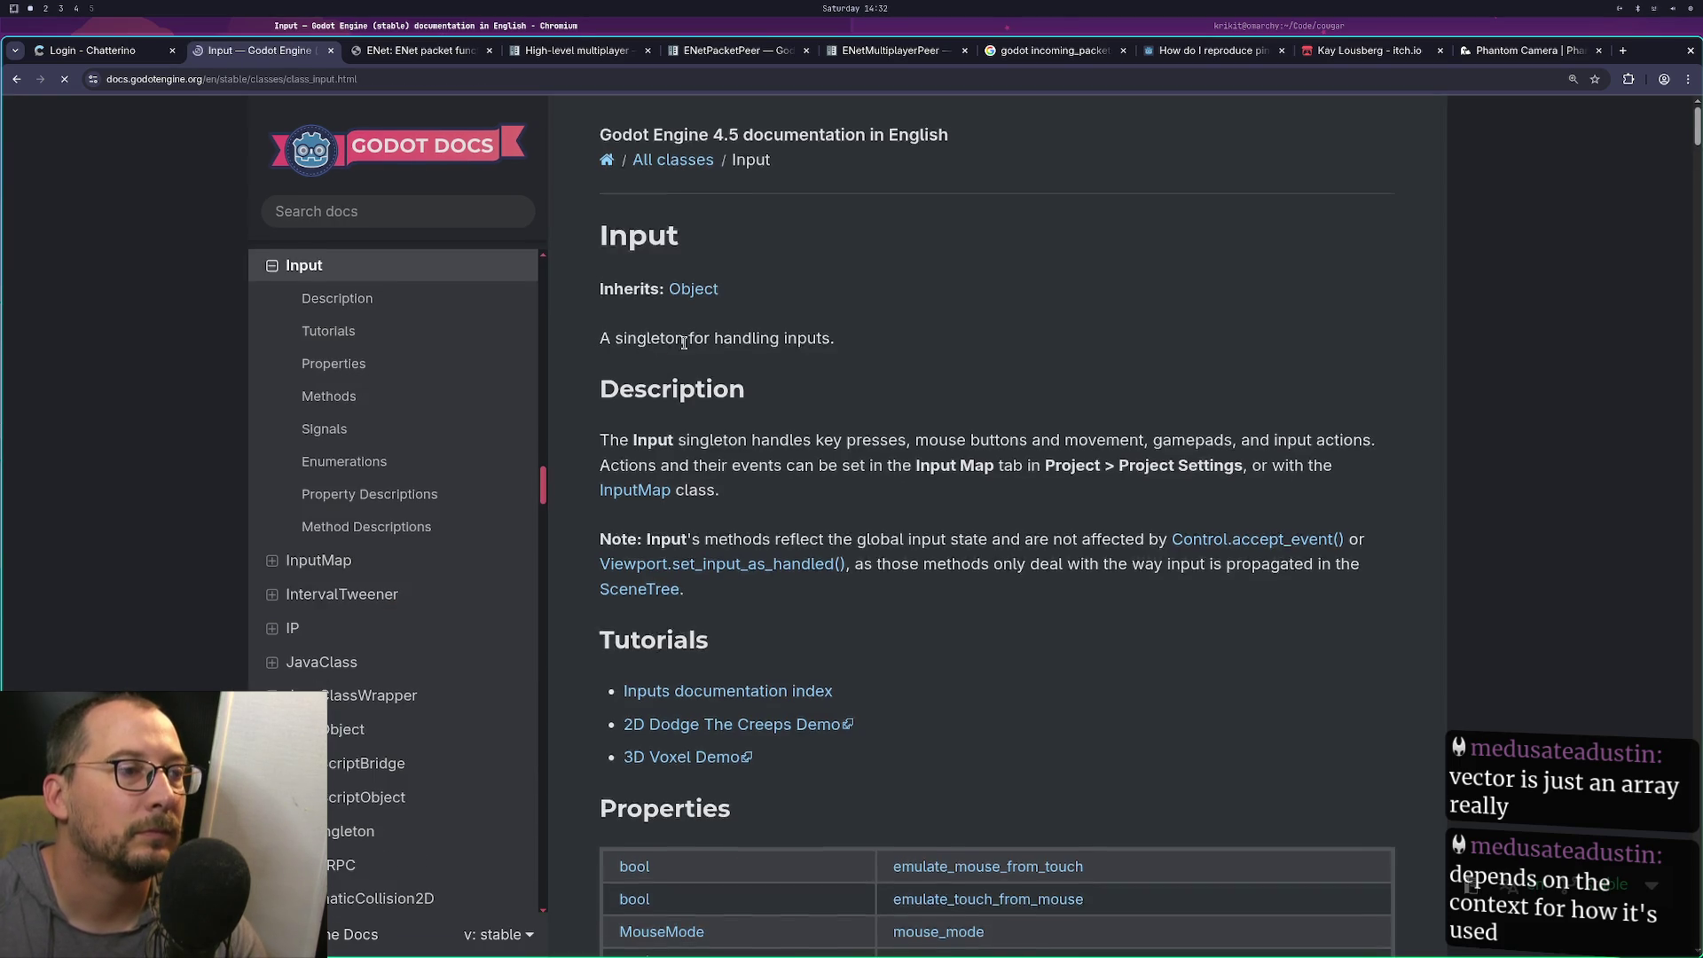
Find 'vector' in the Input methods list to read get_vector's four-action signature.
scroll(692, 362, down, 6)
scroll(693, 362, down, 5)
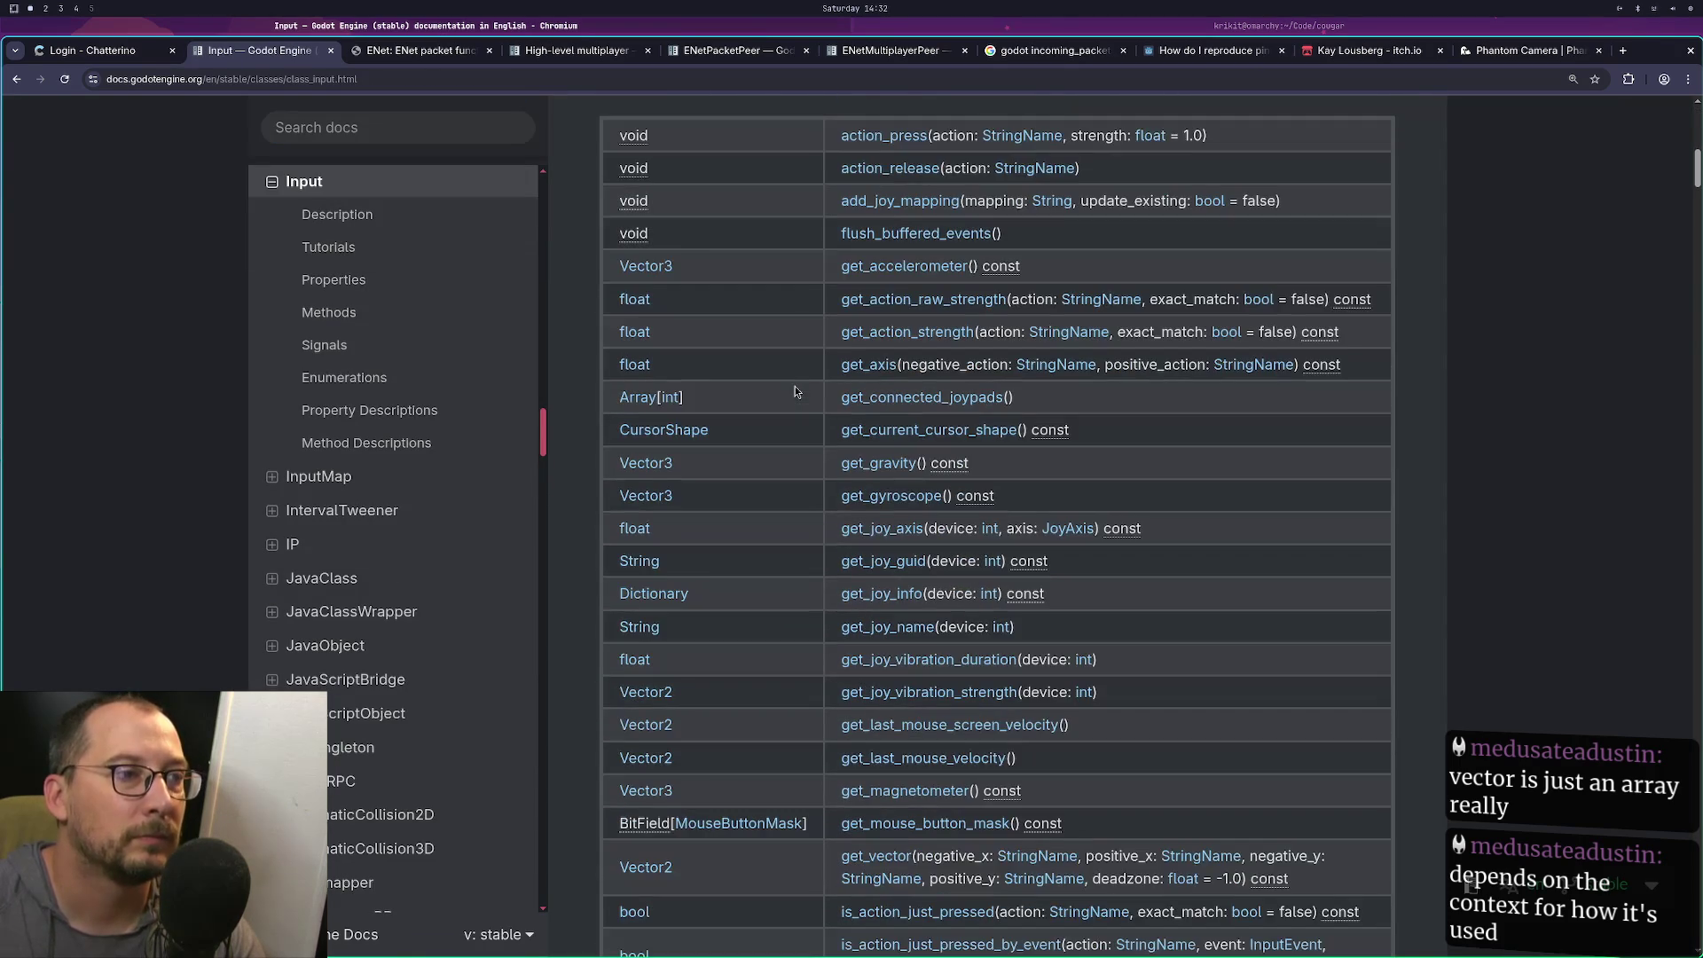
key(ctrl+f)
text(vector)
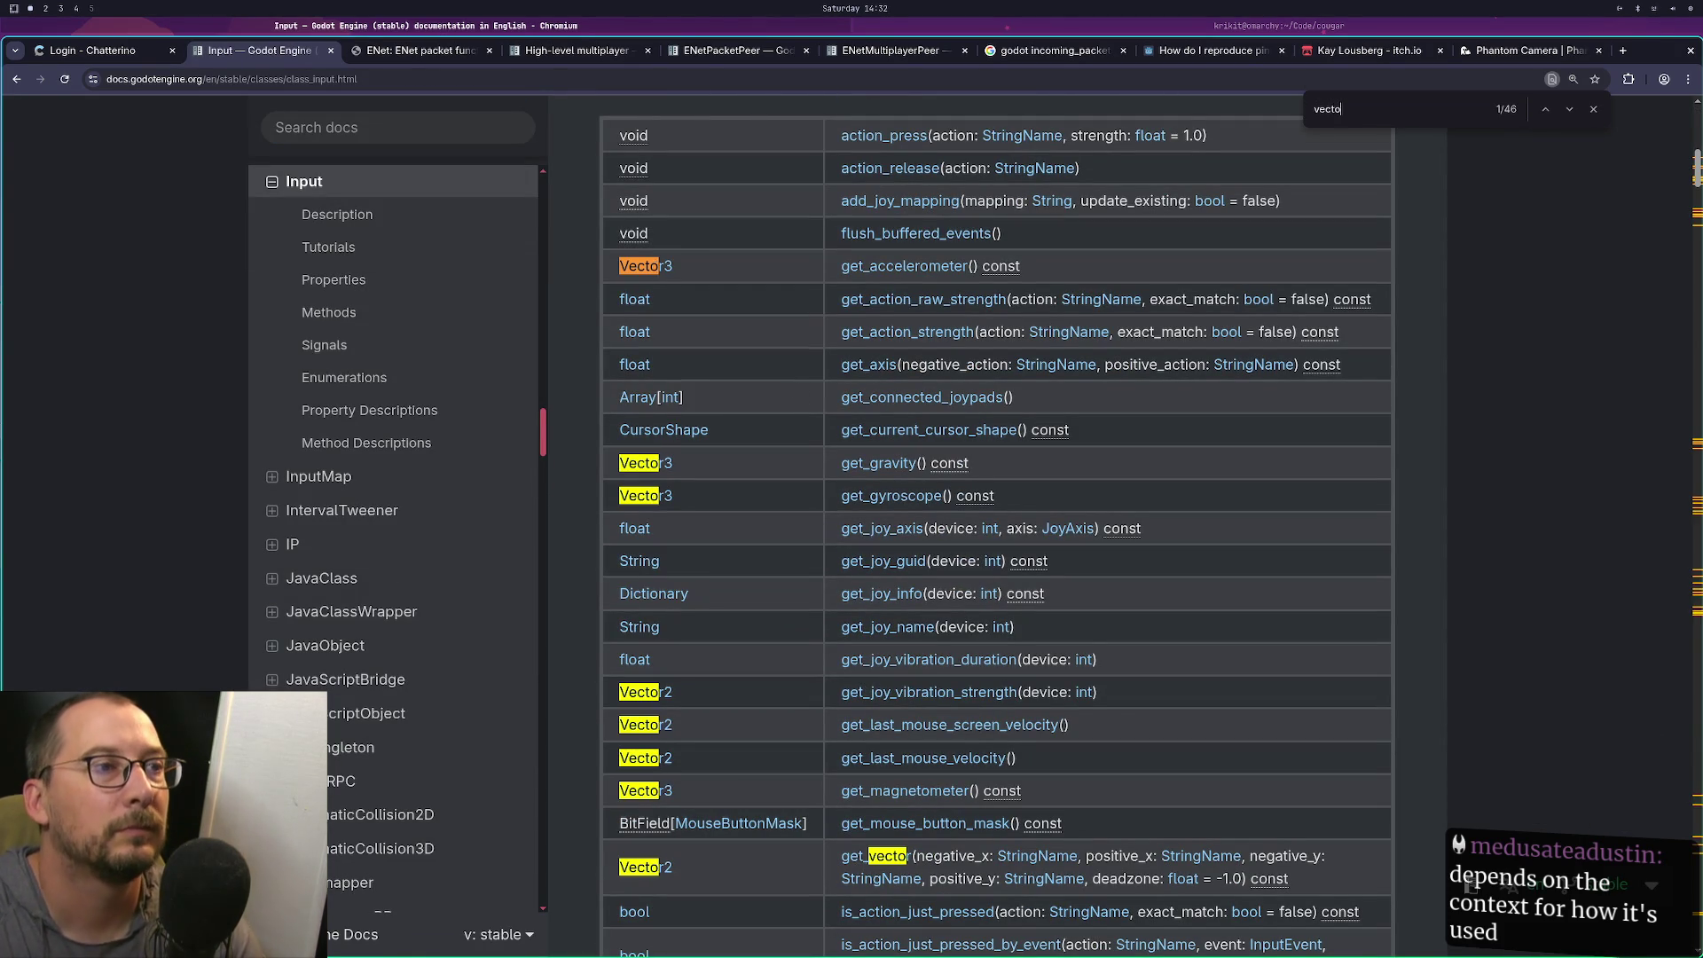
scroll(935, 356, down, 2)
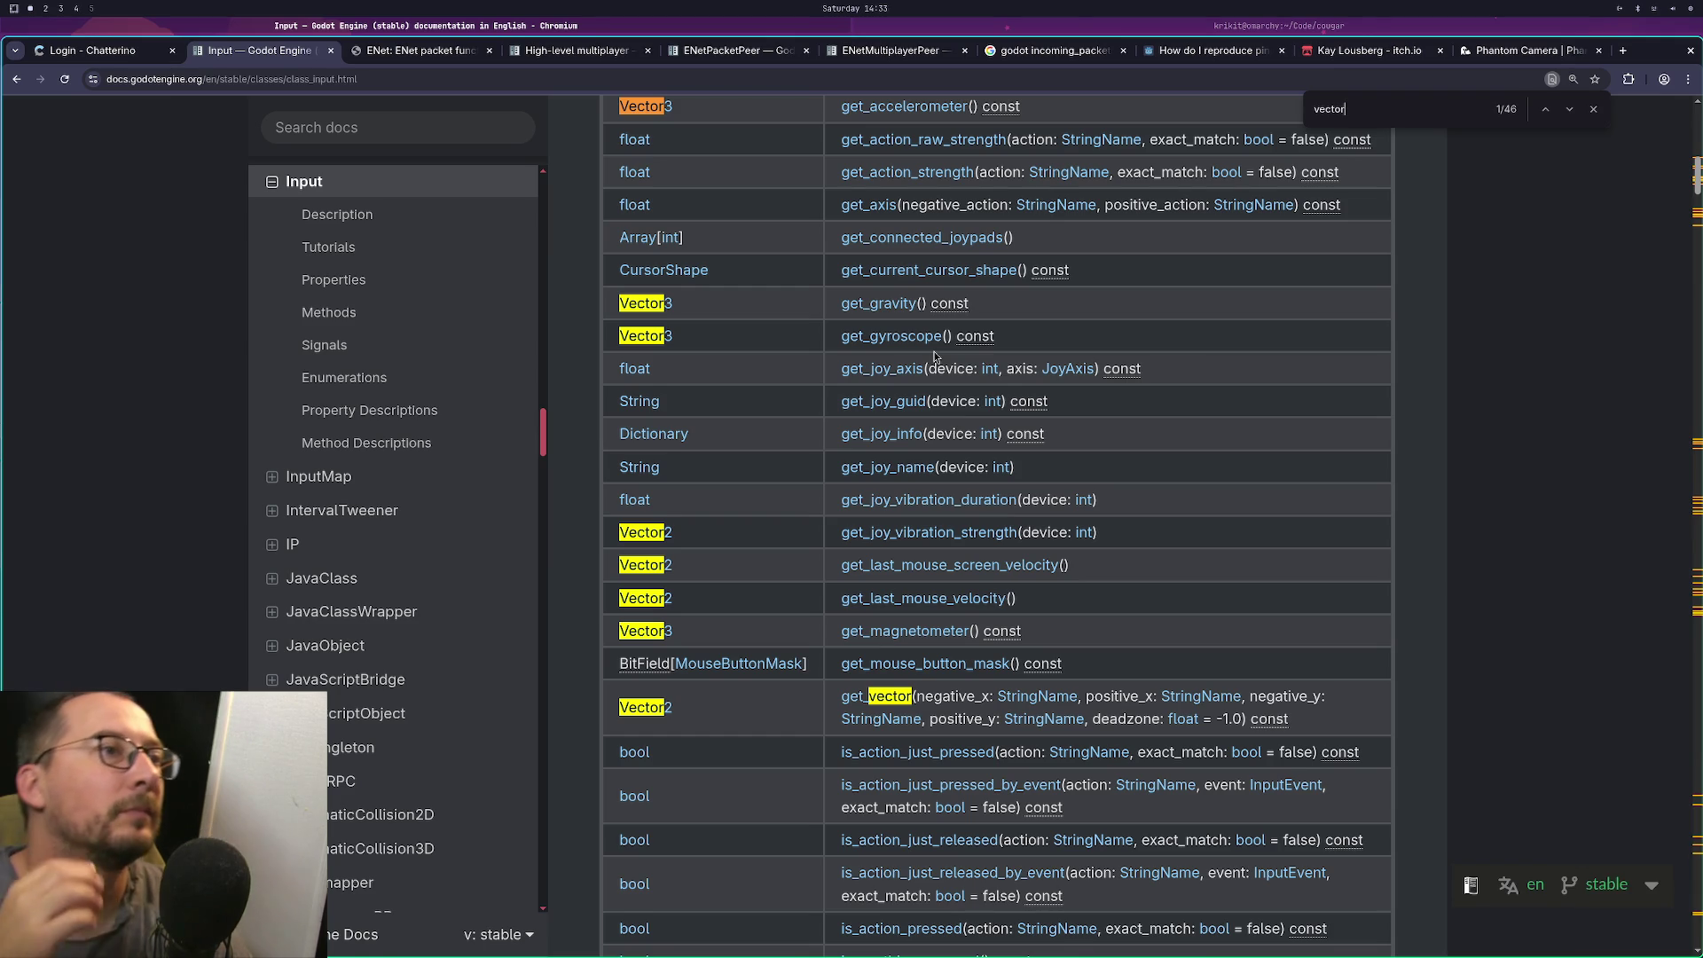
scroll(992, 506, up, 1)
scroll(992, 506, down, 1)
scroll(992, 506, down, 1)
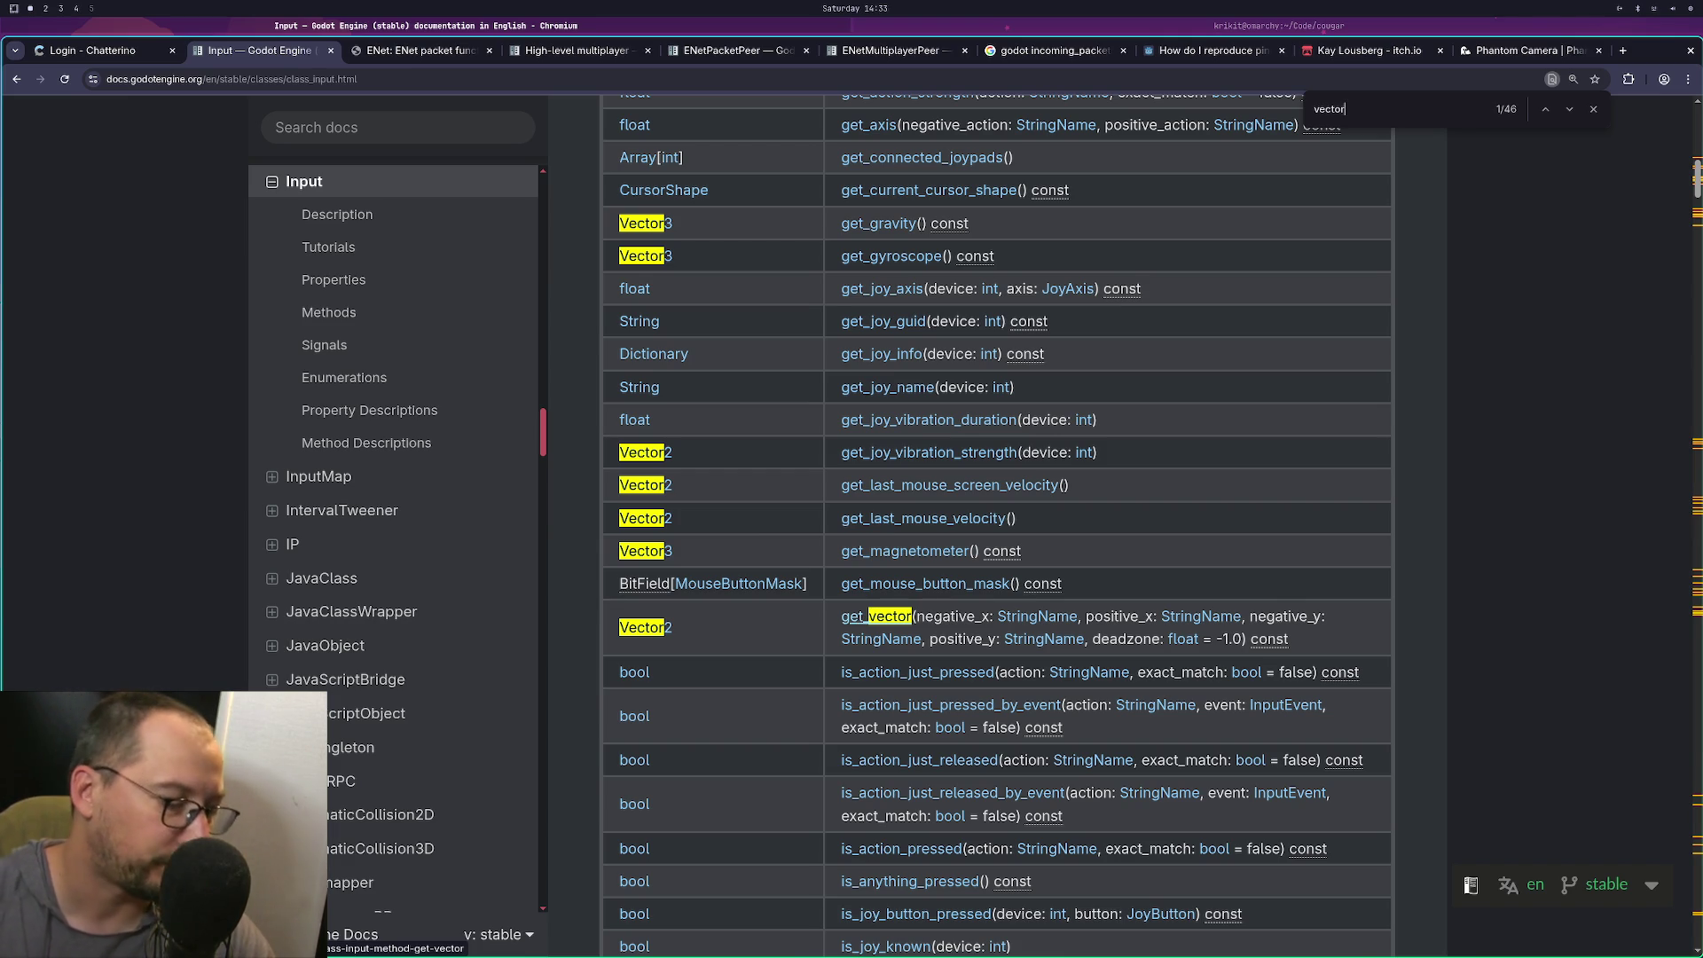
Compare the docs with the Godot editor, ending back on game.gd.
key(super+2)
key(super+1)
key(super+2)
key(super+1)
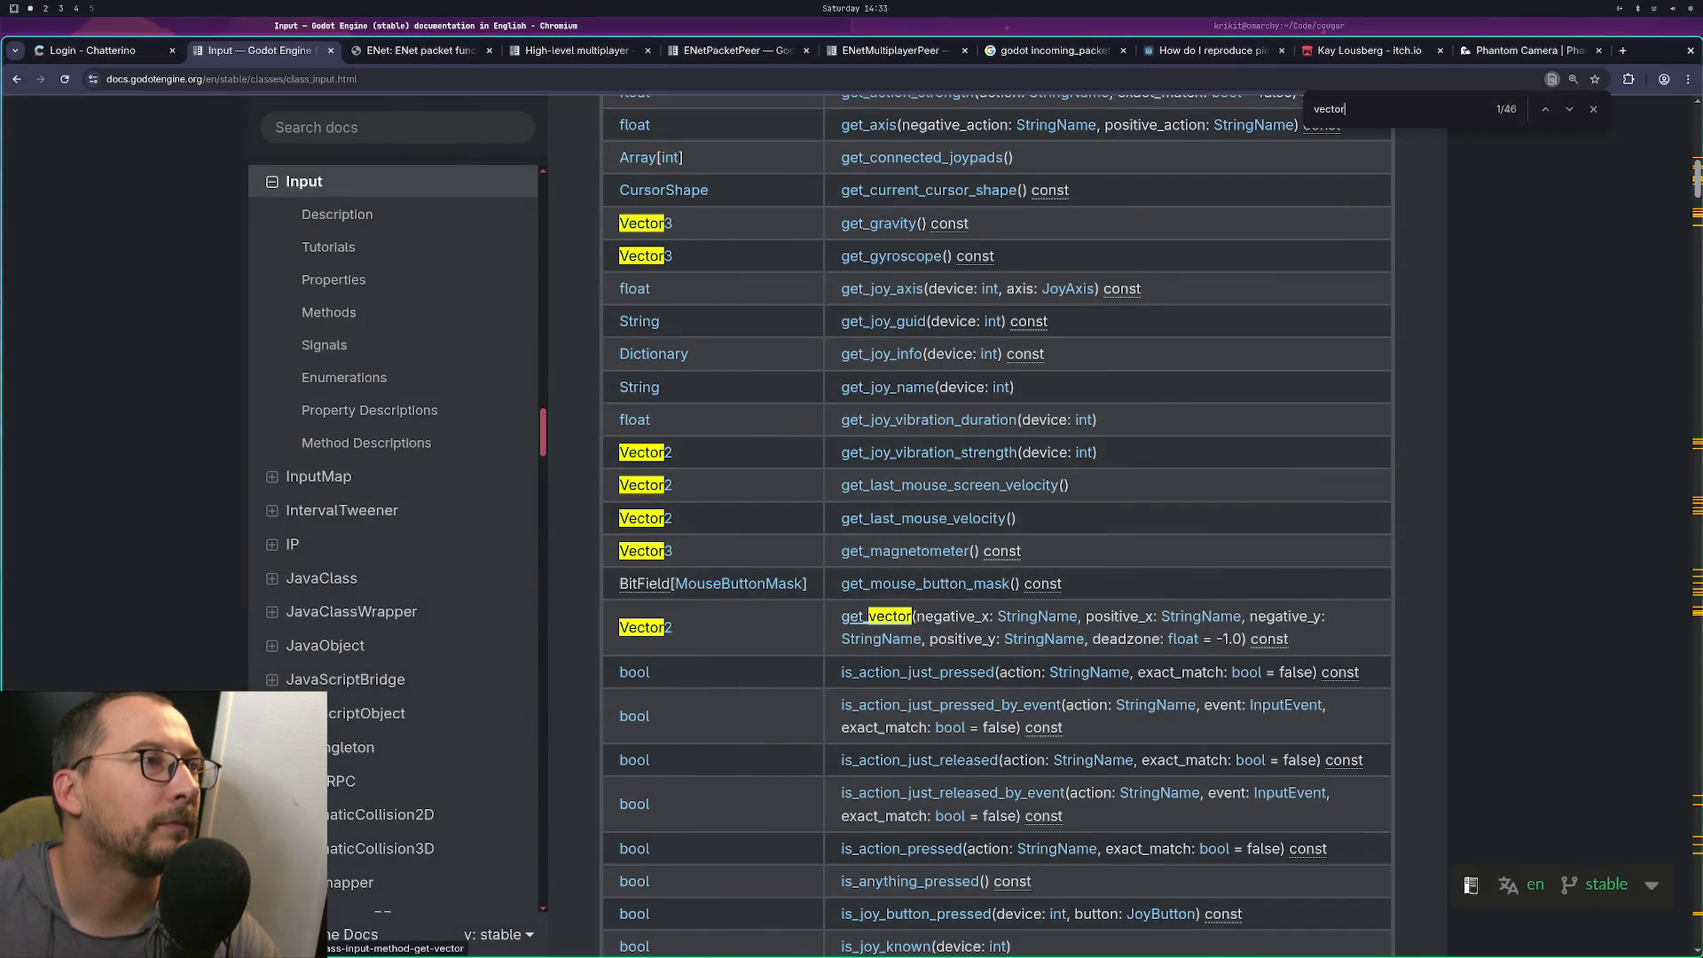
key(super+2)
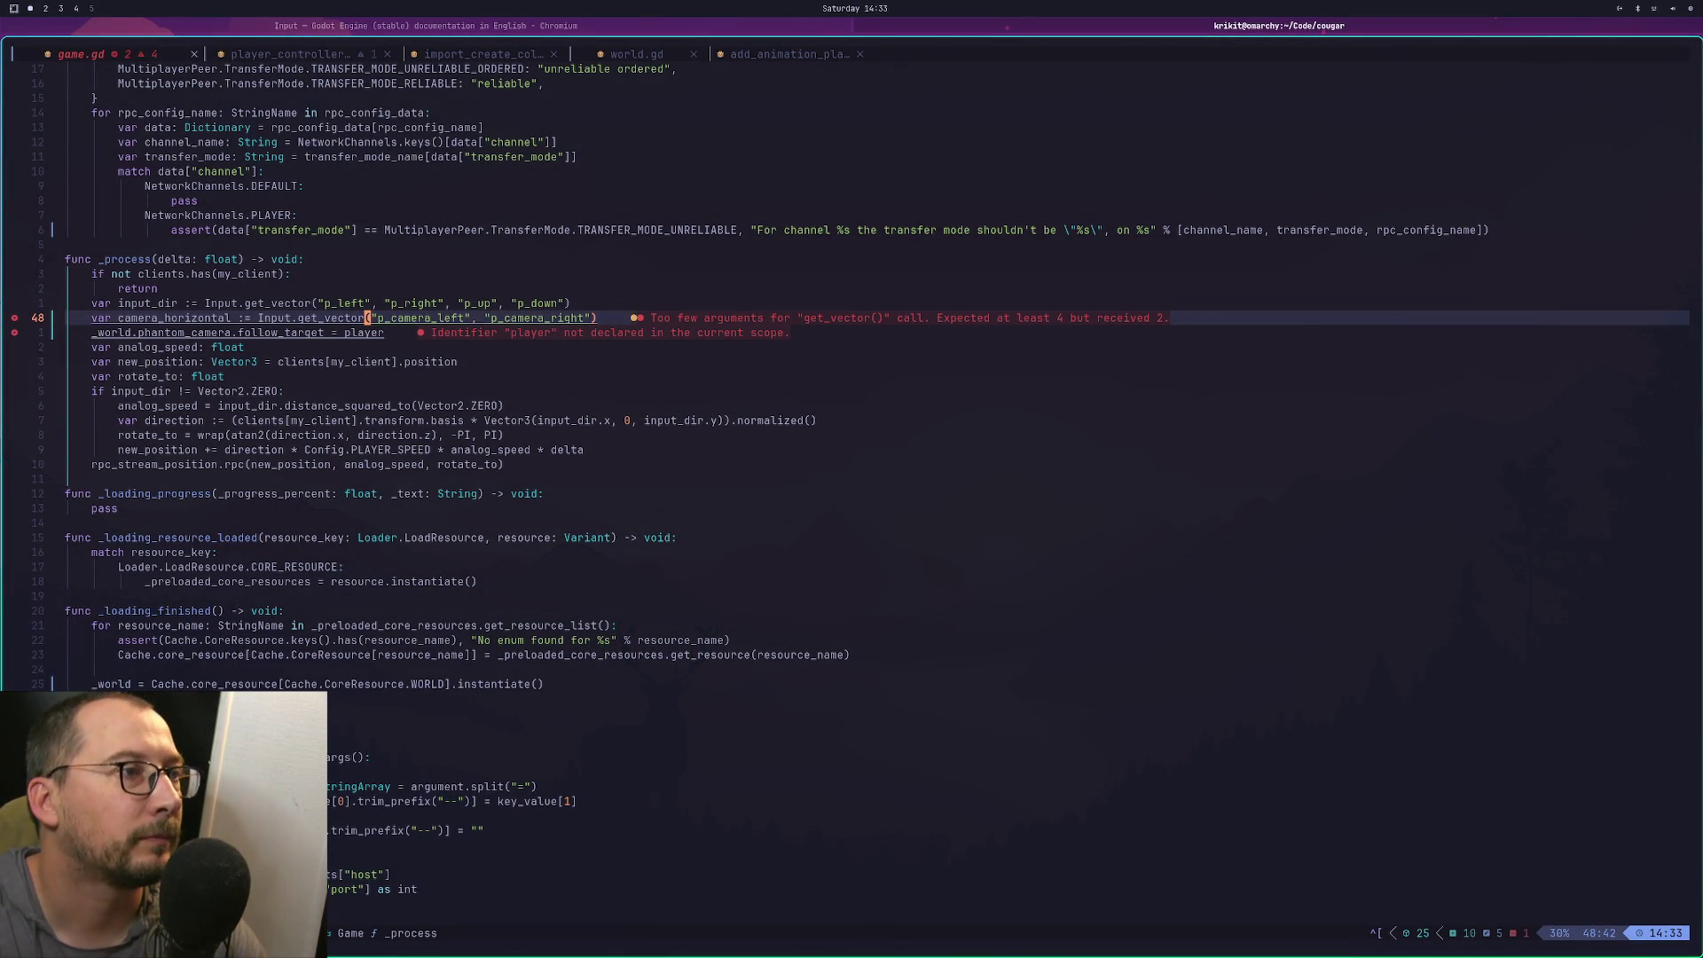
Review line 48's get_vector call in game.gd against the get_vector documentation.
key(l)
key(l)
key(l)
key(super+2)
key(super+1)
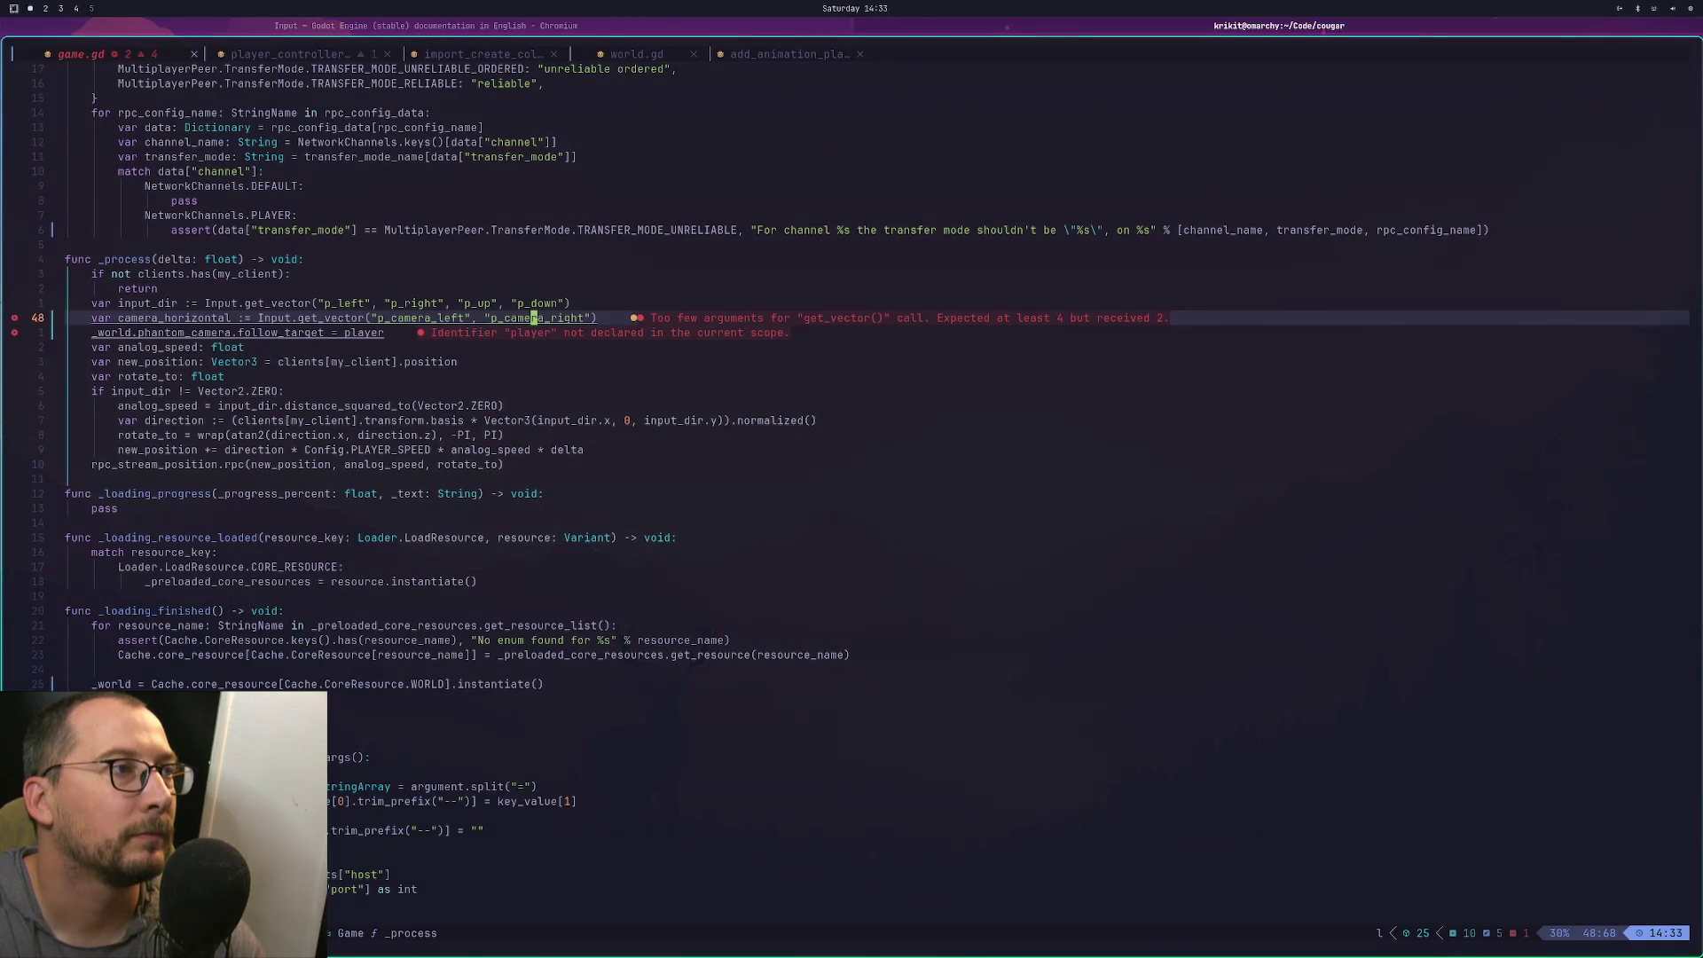
key(alt+Tab)
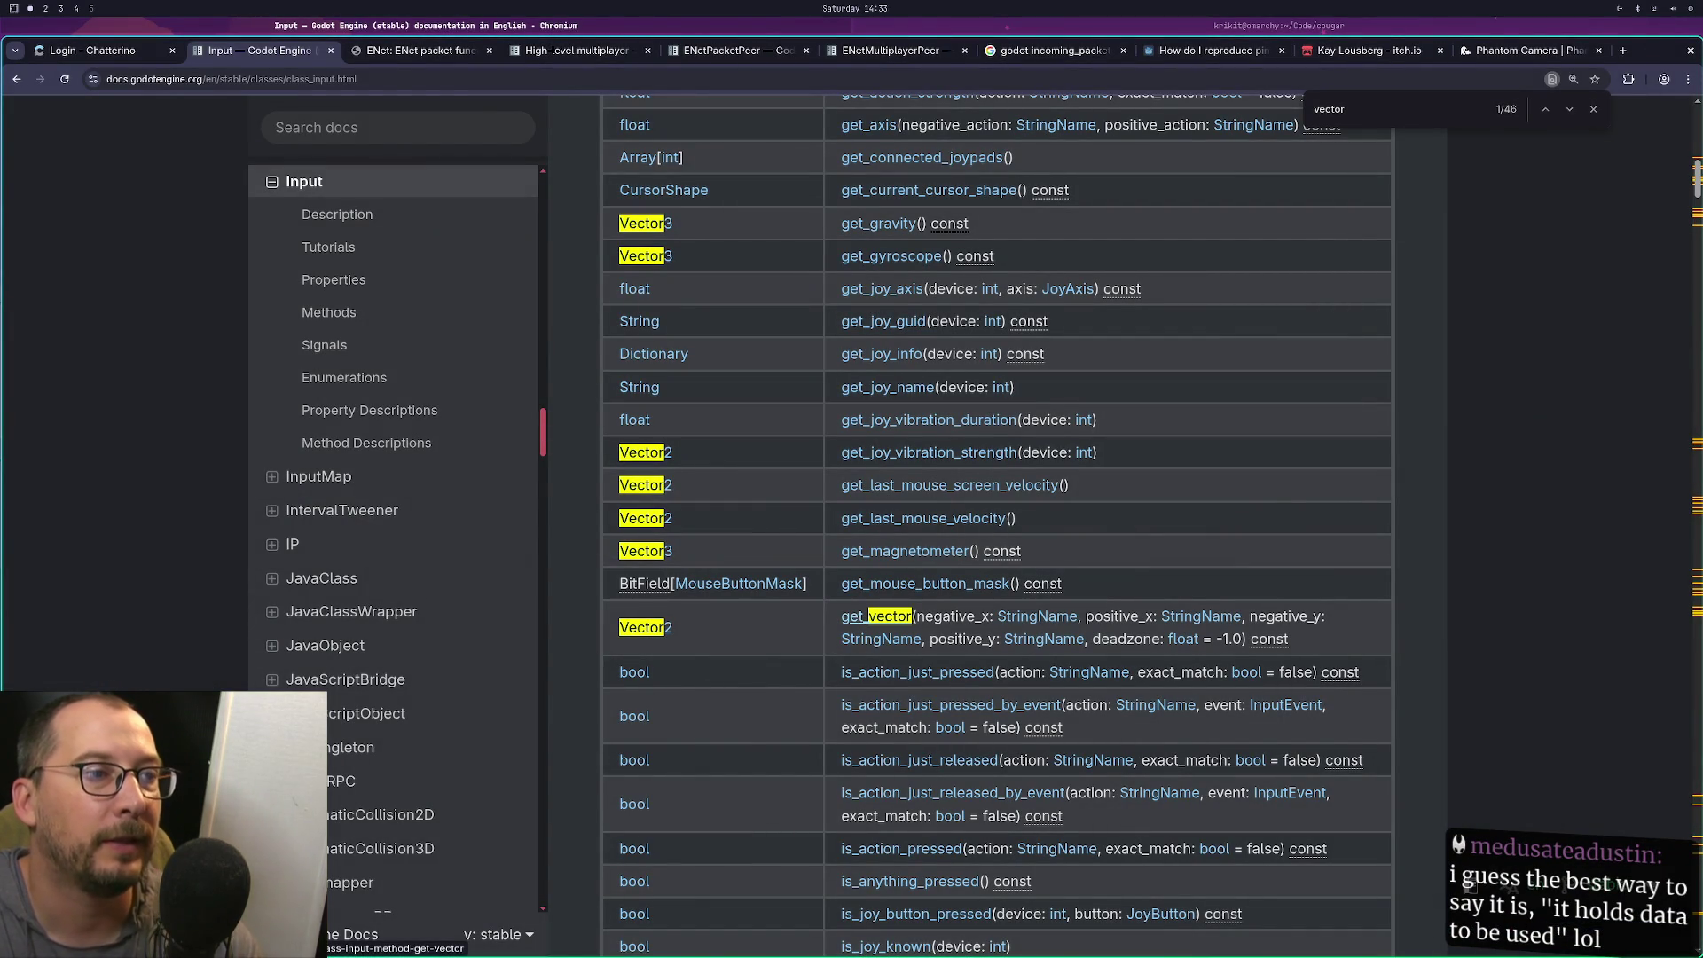
key(ctrl+1)
key(alt+Tab)
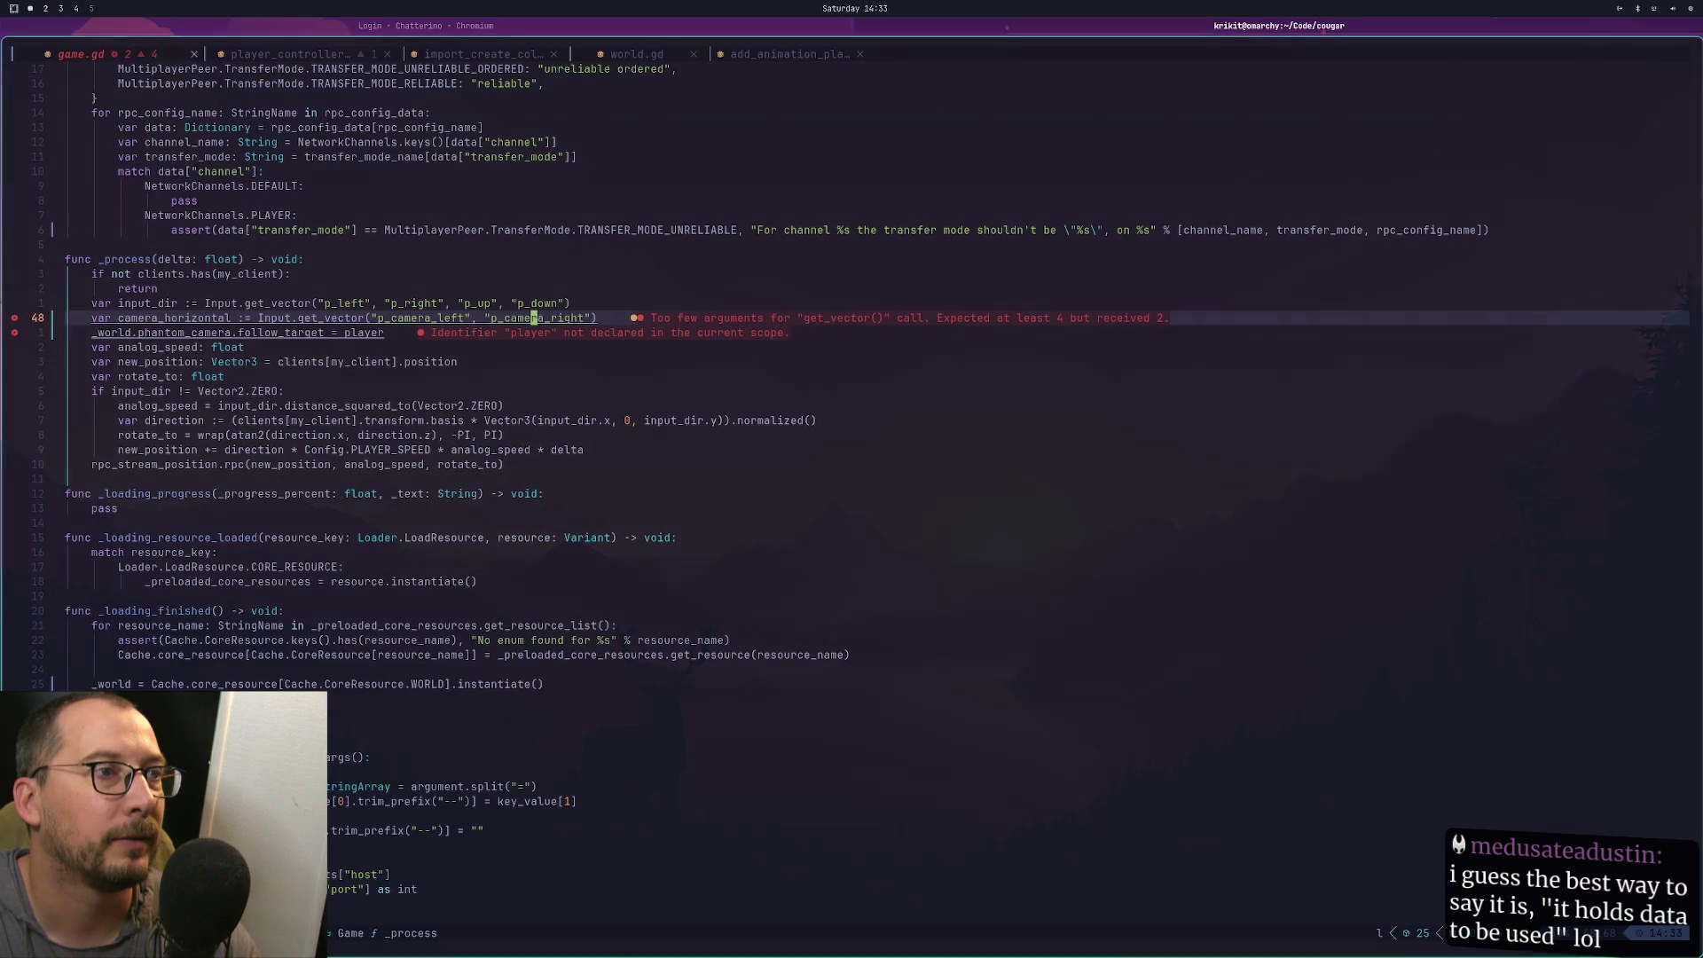
key(g)
key(k)
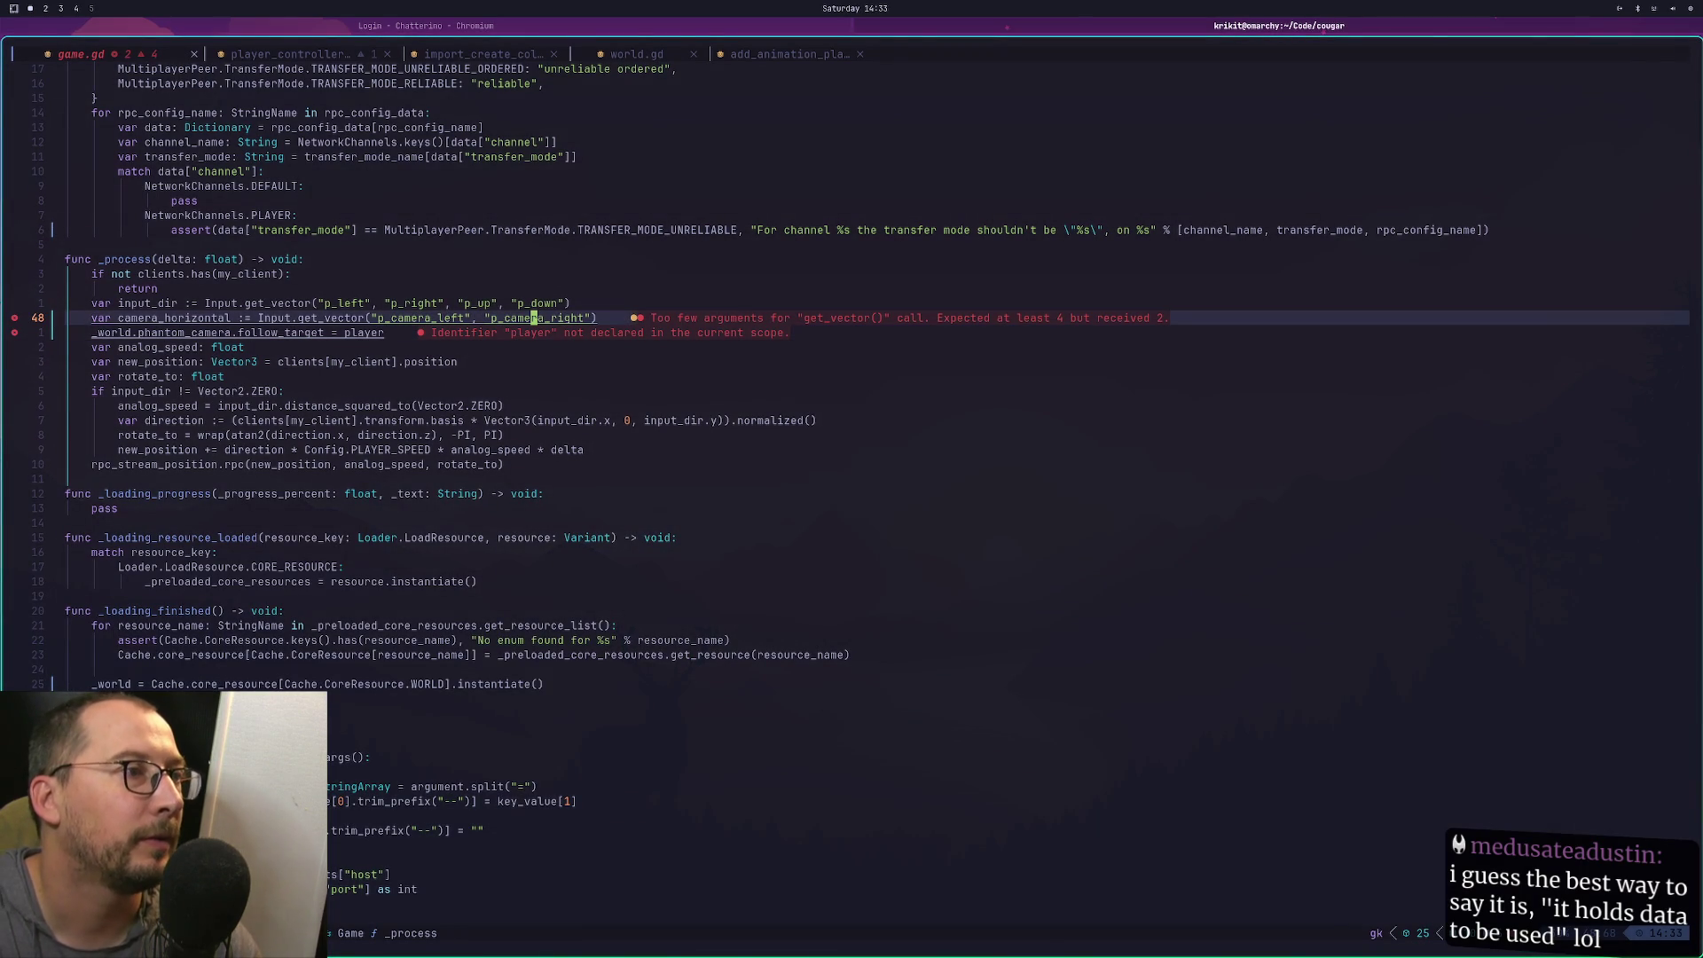
key(h)
key(b)
key(b)
key(b)
key(l)
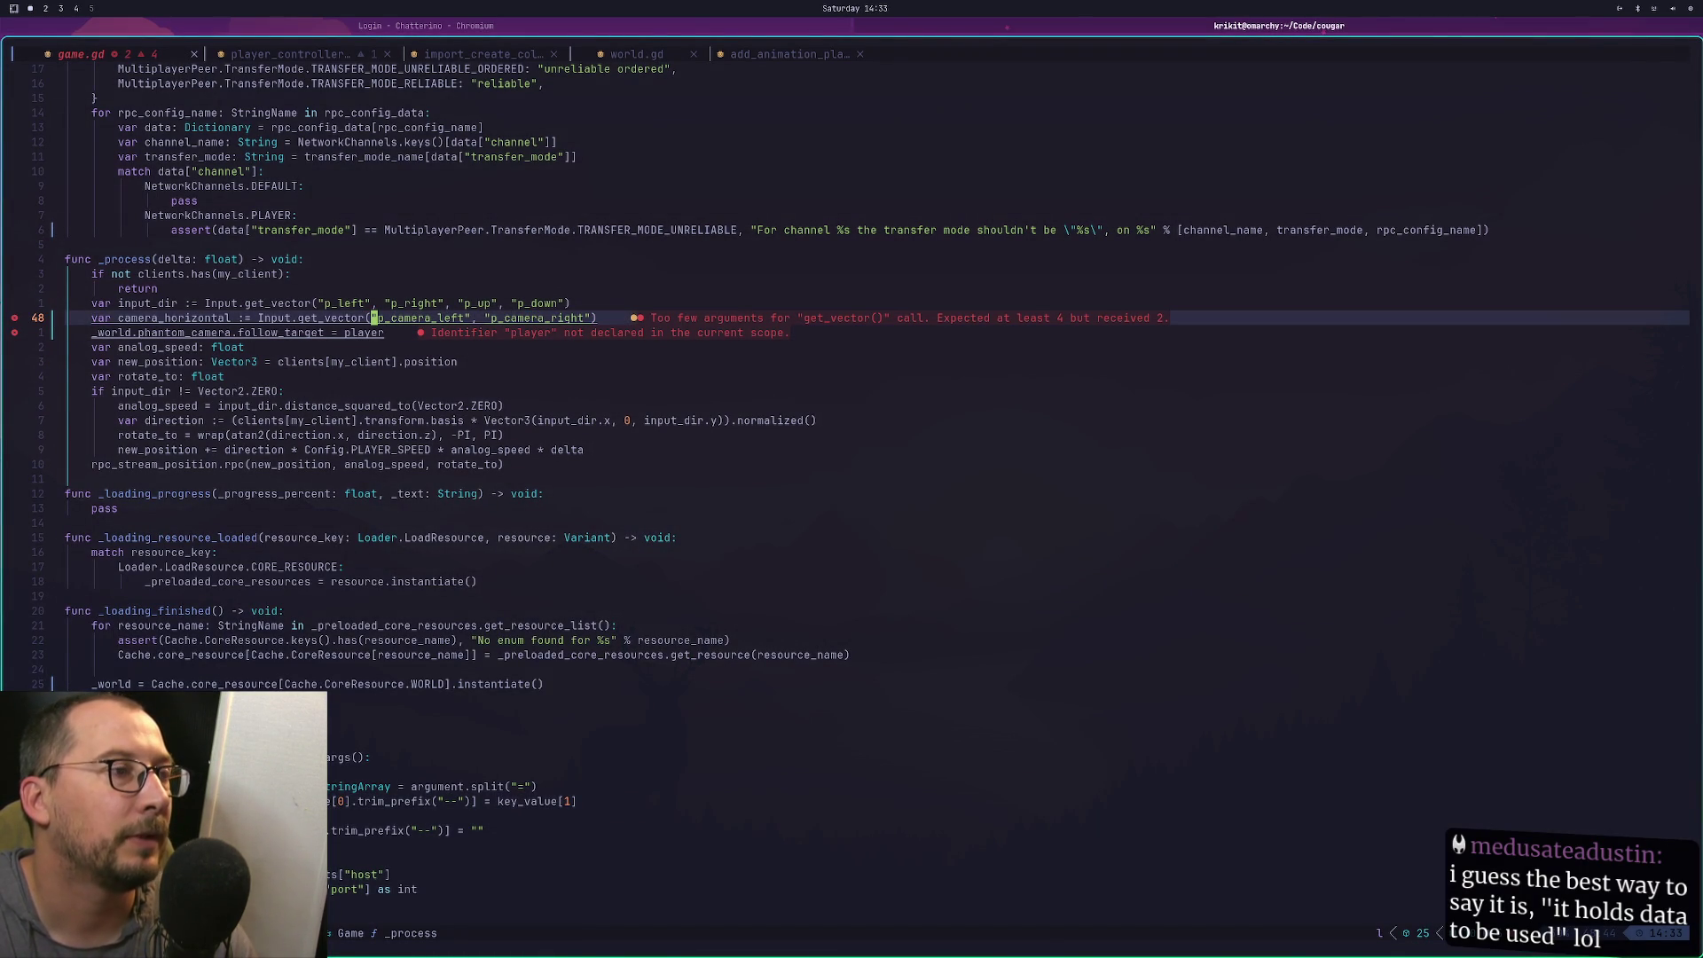
Close the Chatterino Login tab in the browser and return to game.gd.
key(alt+Tab)
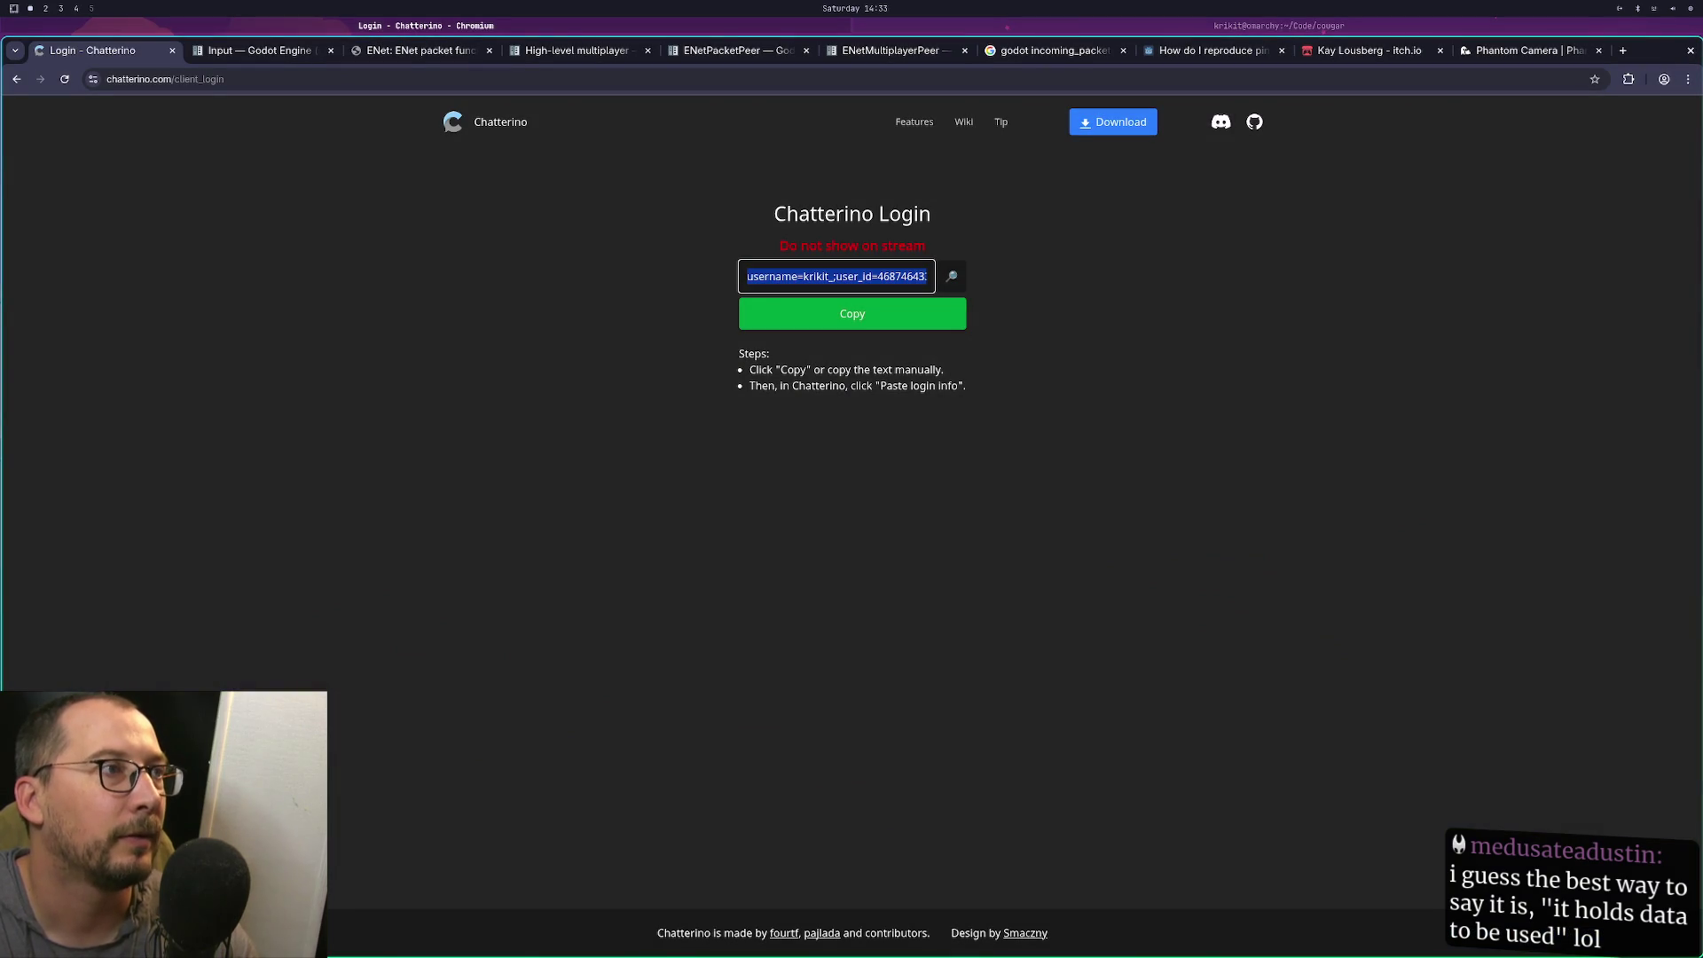
click(172, 50)
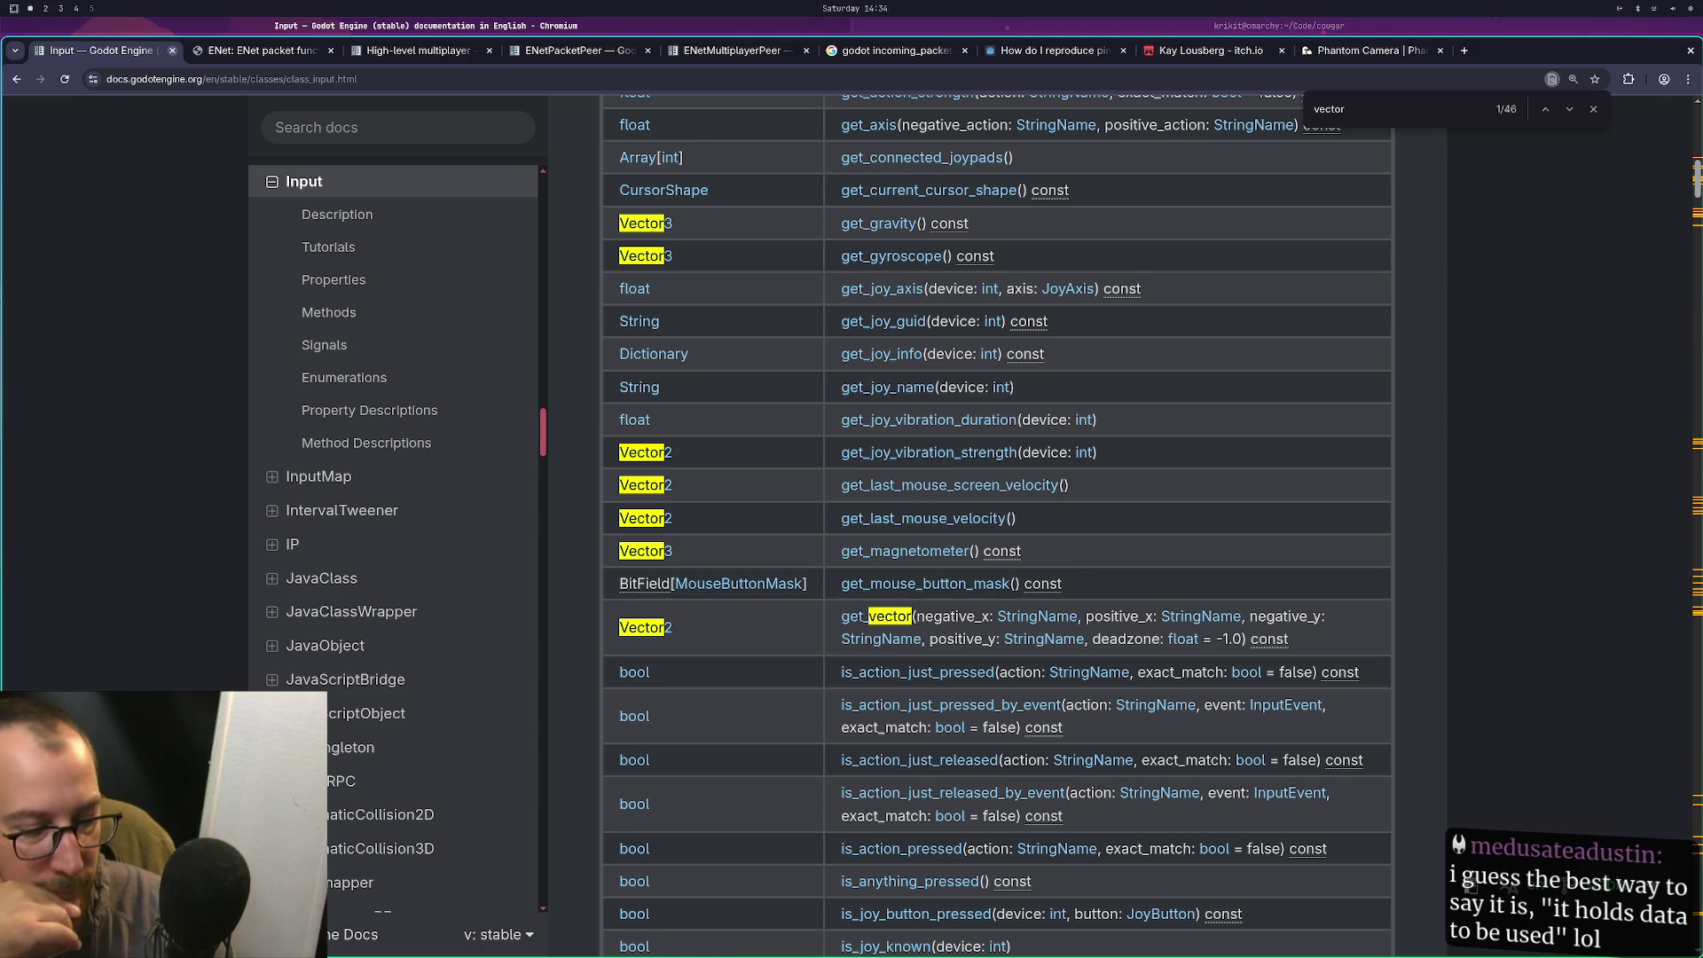
key(alt+Tab)
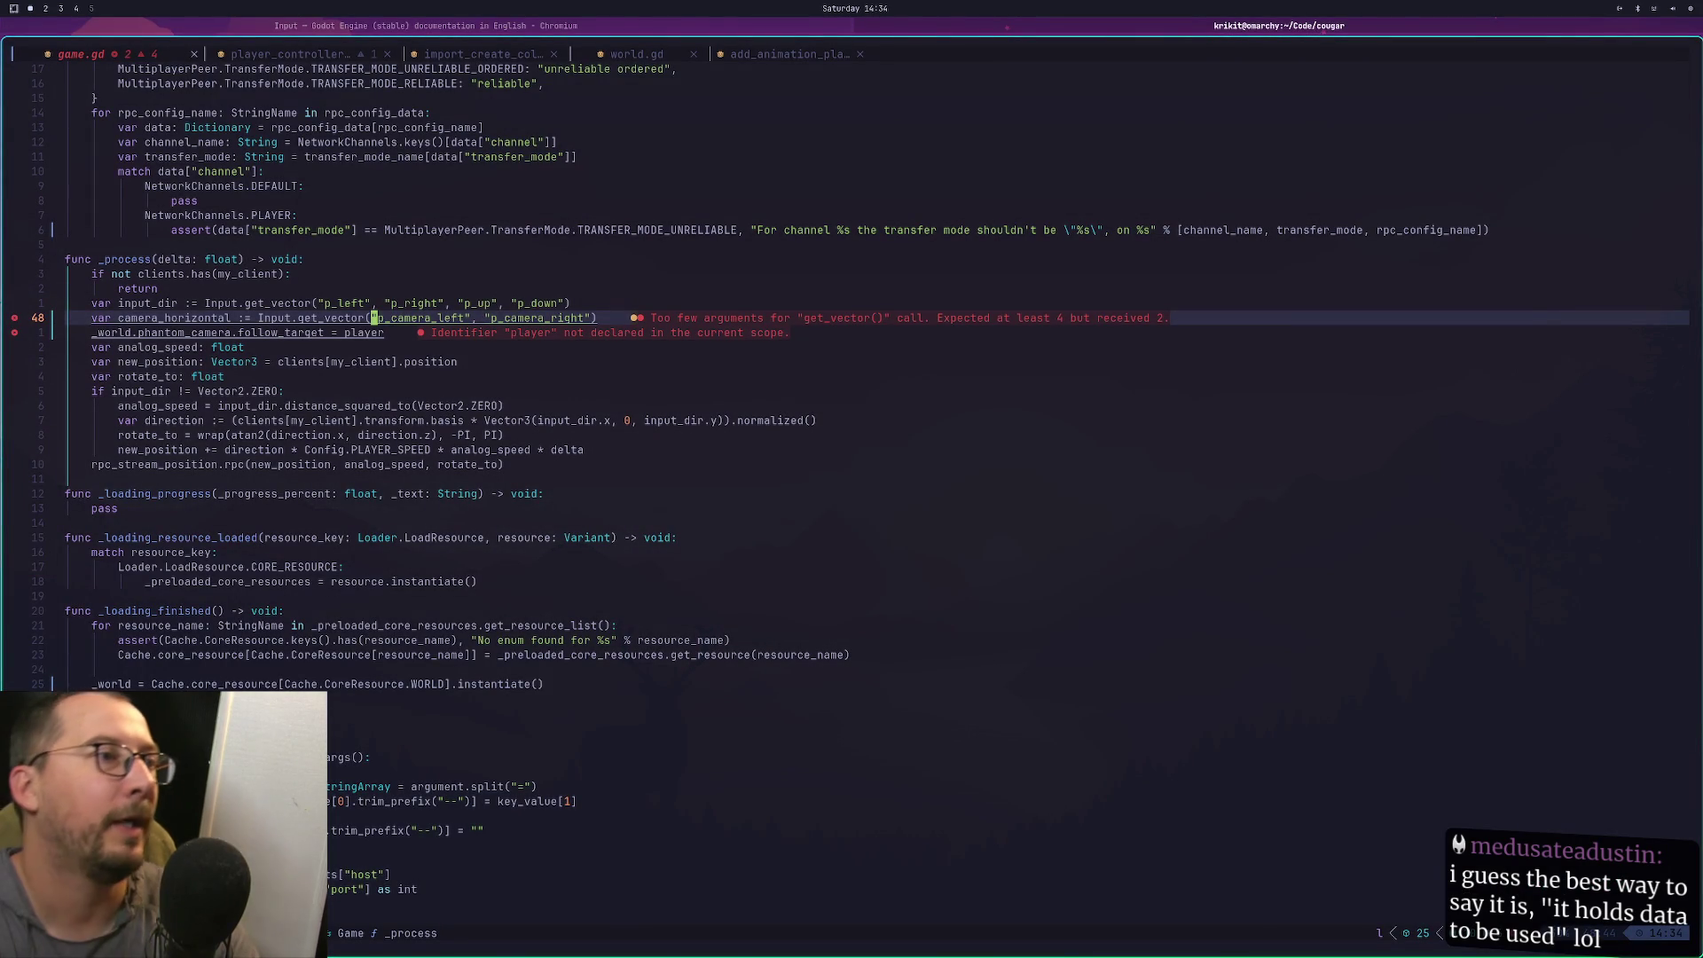
key(l)
key(l)
key(l)
key(l)
Add p_camera_up and p_camera_down as the third and fourth get_vector actions on line 48.
text(ight",)
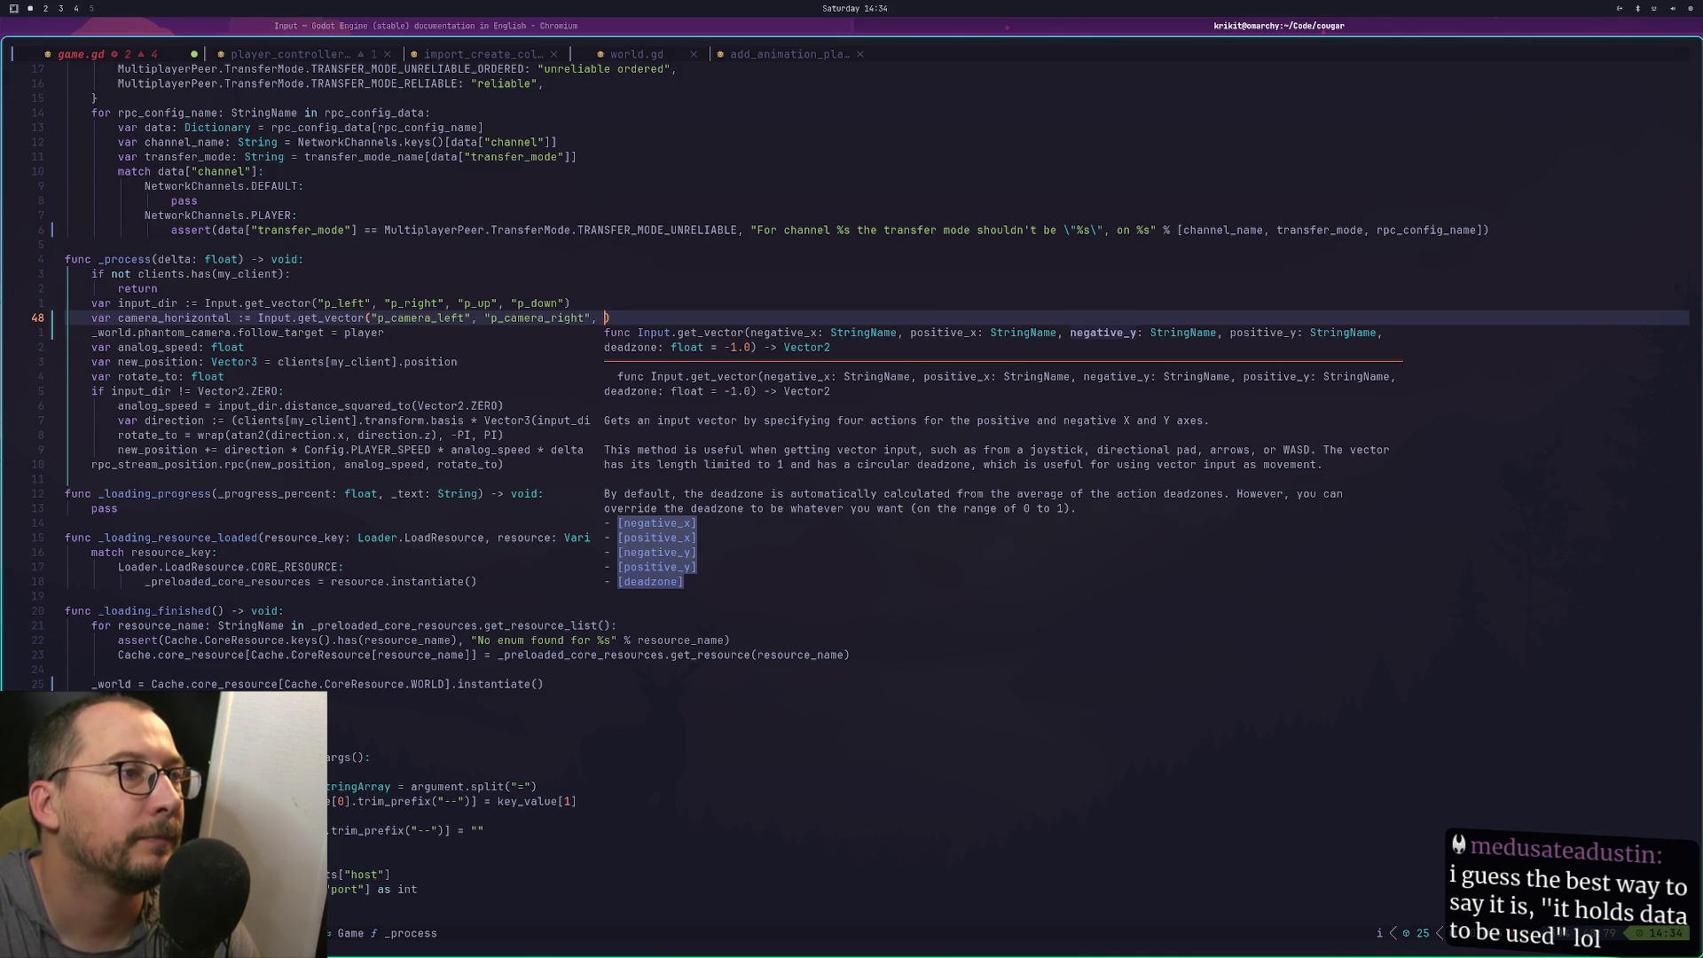
key(Return)
key(BackSpace)
text("p_)
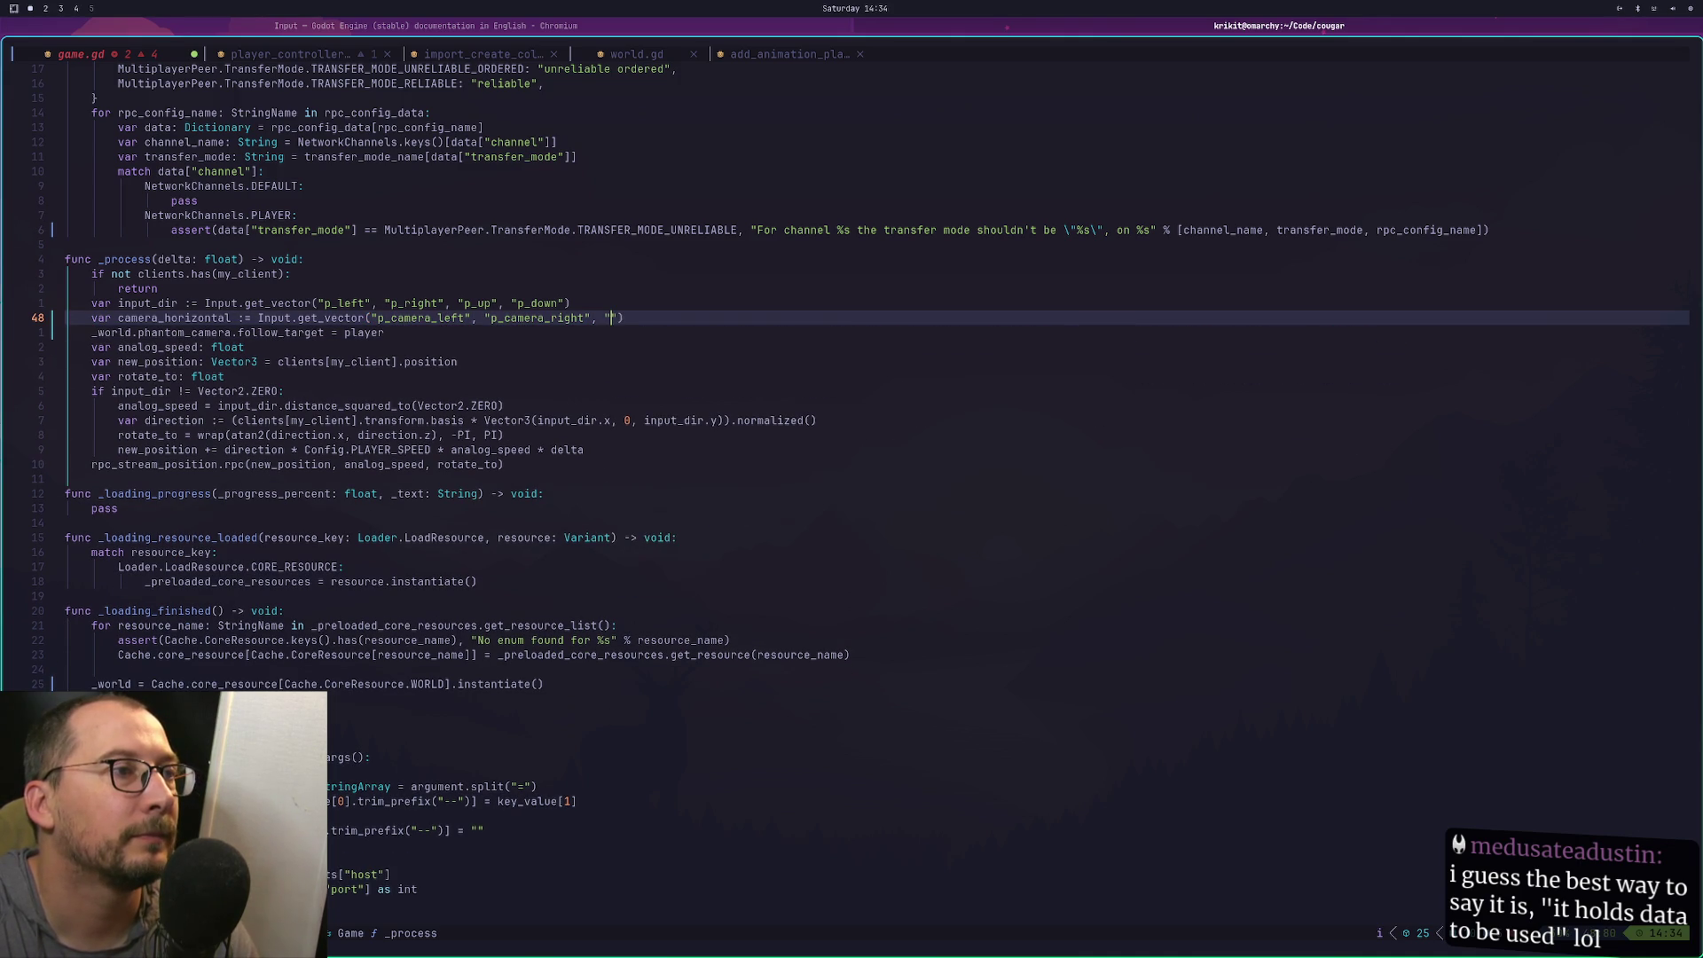
text(camera)
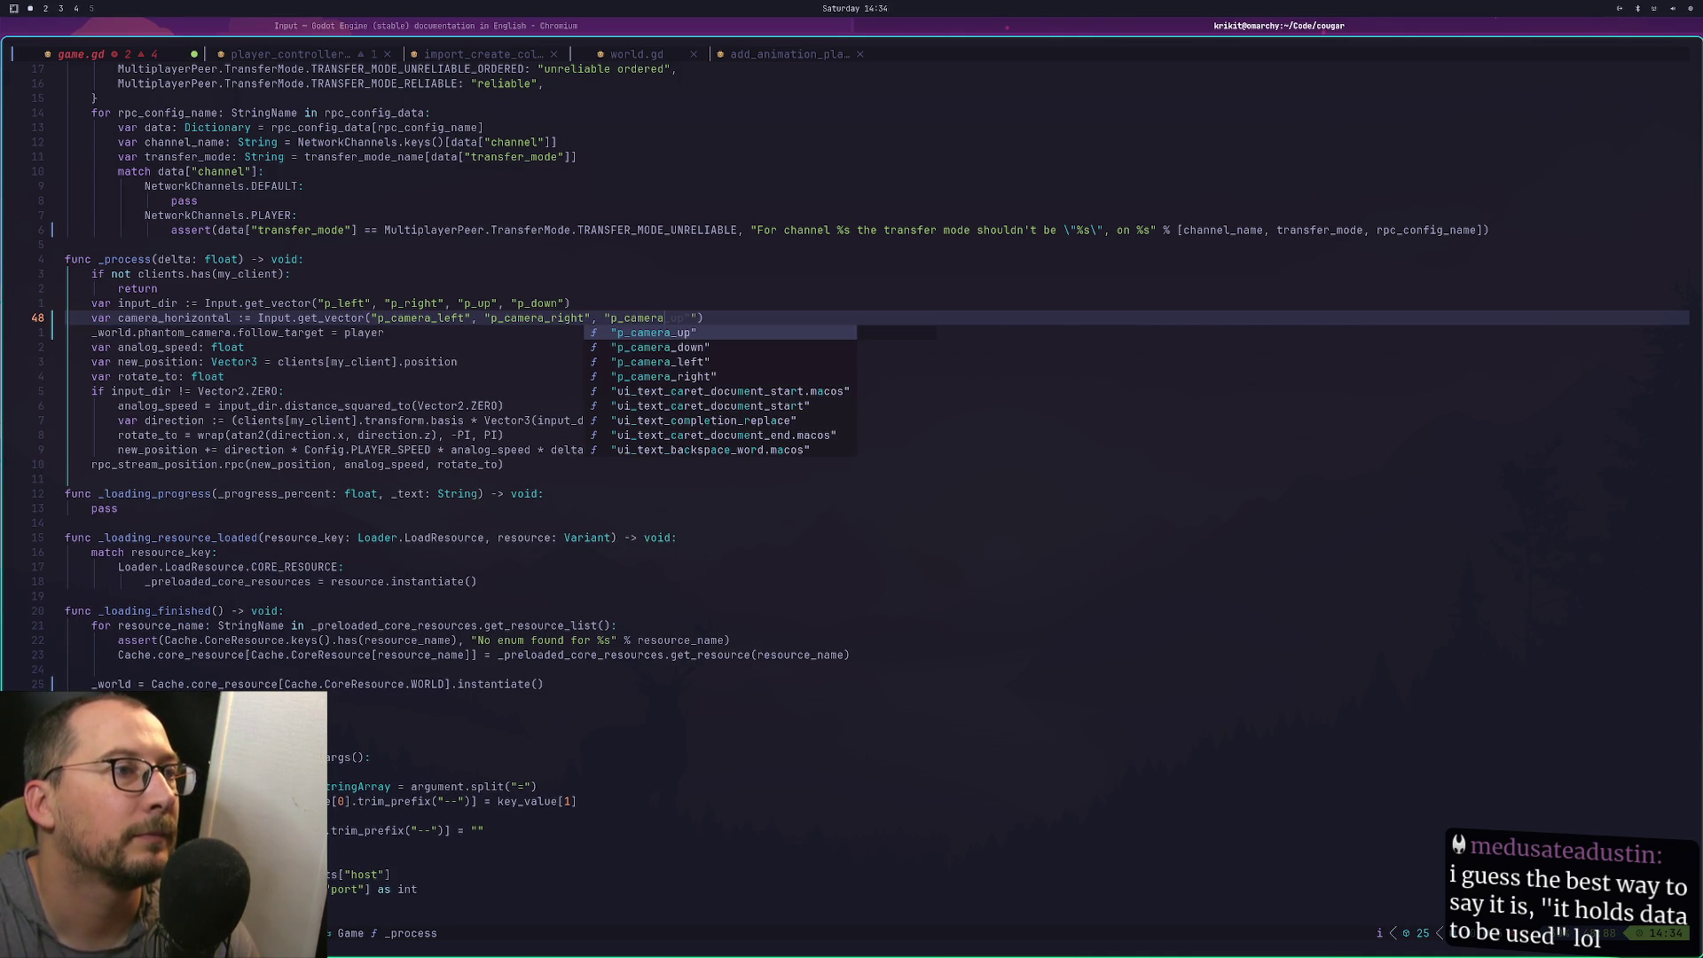
text(_up)
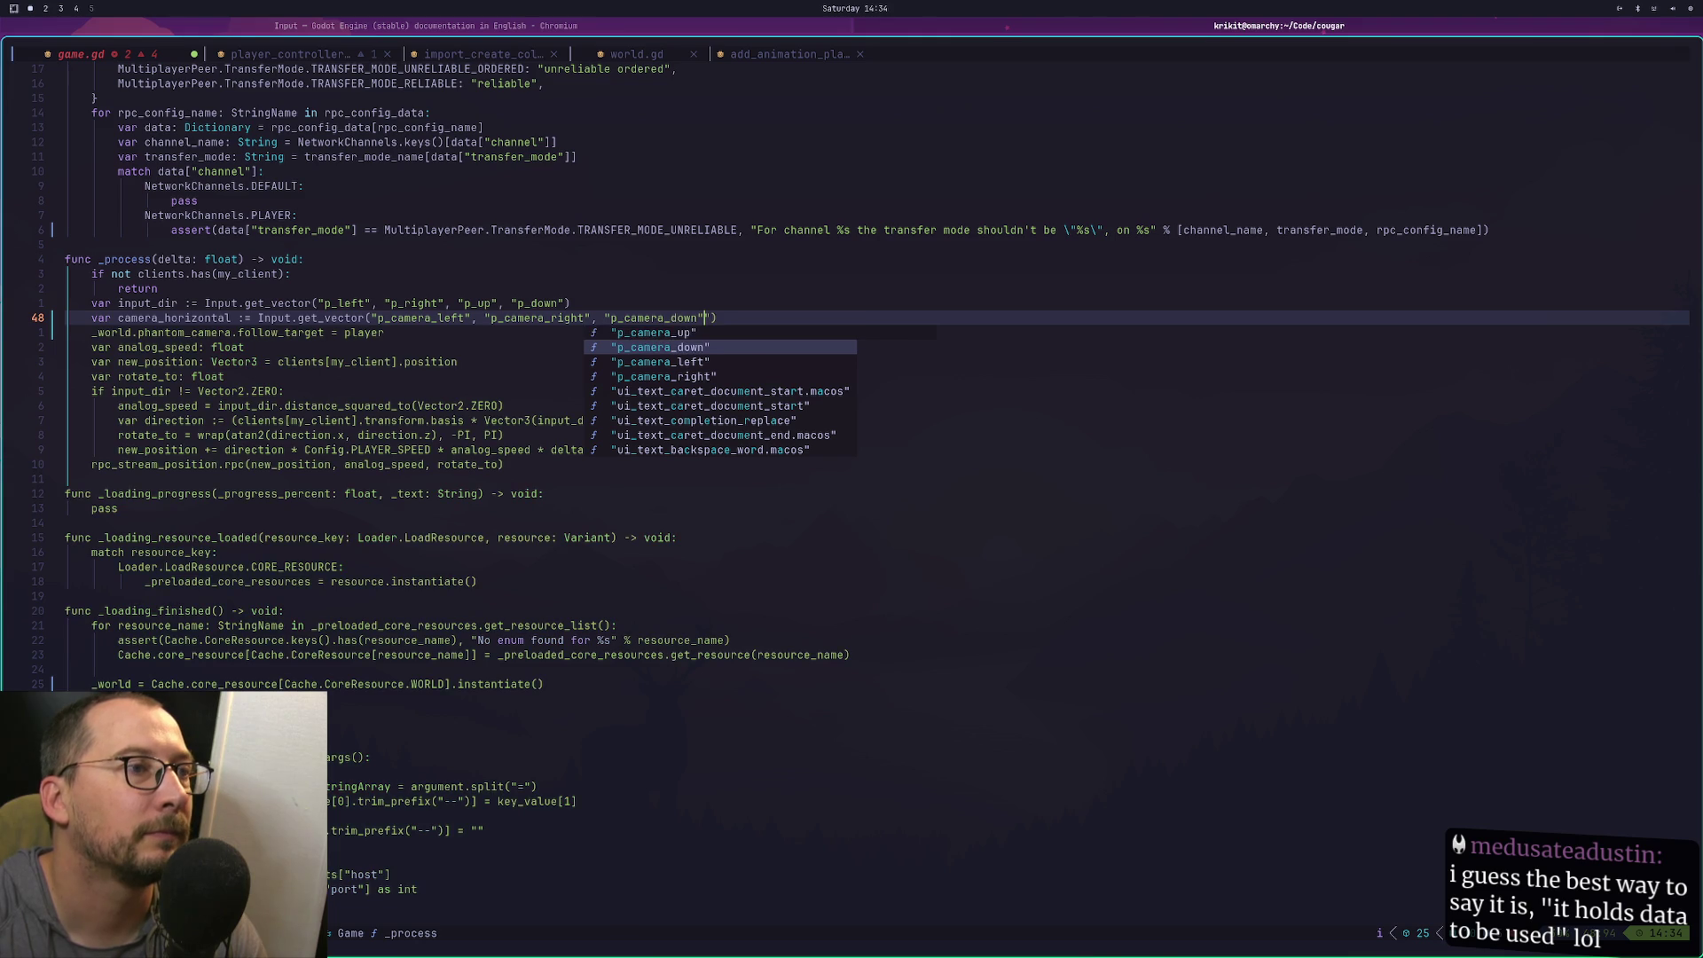
key(Escape)
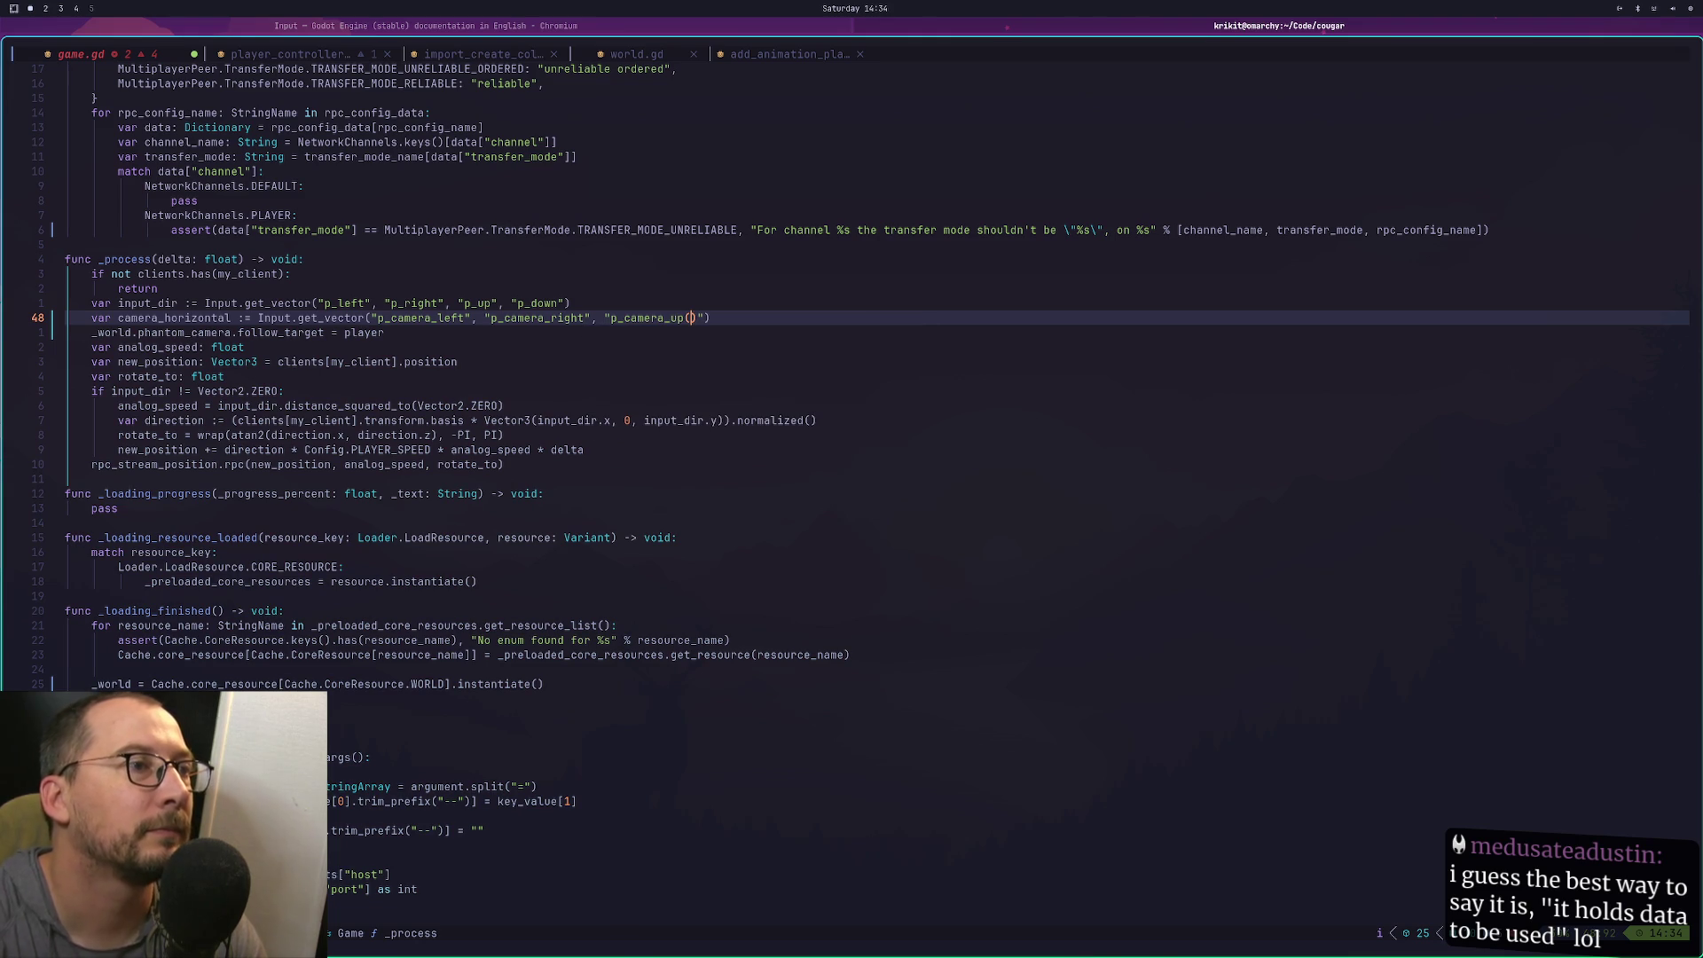
text(a_up", "p)
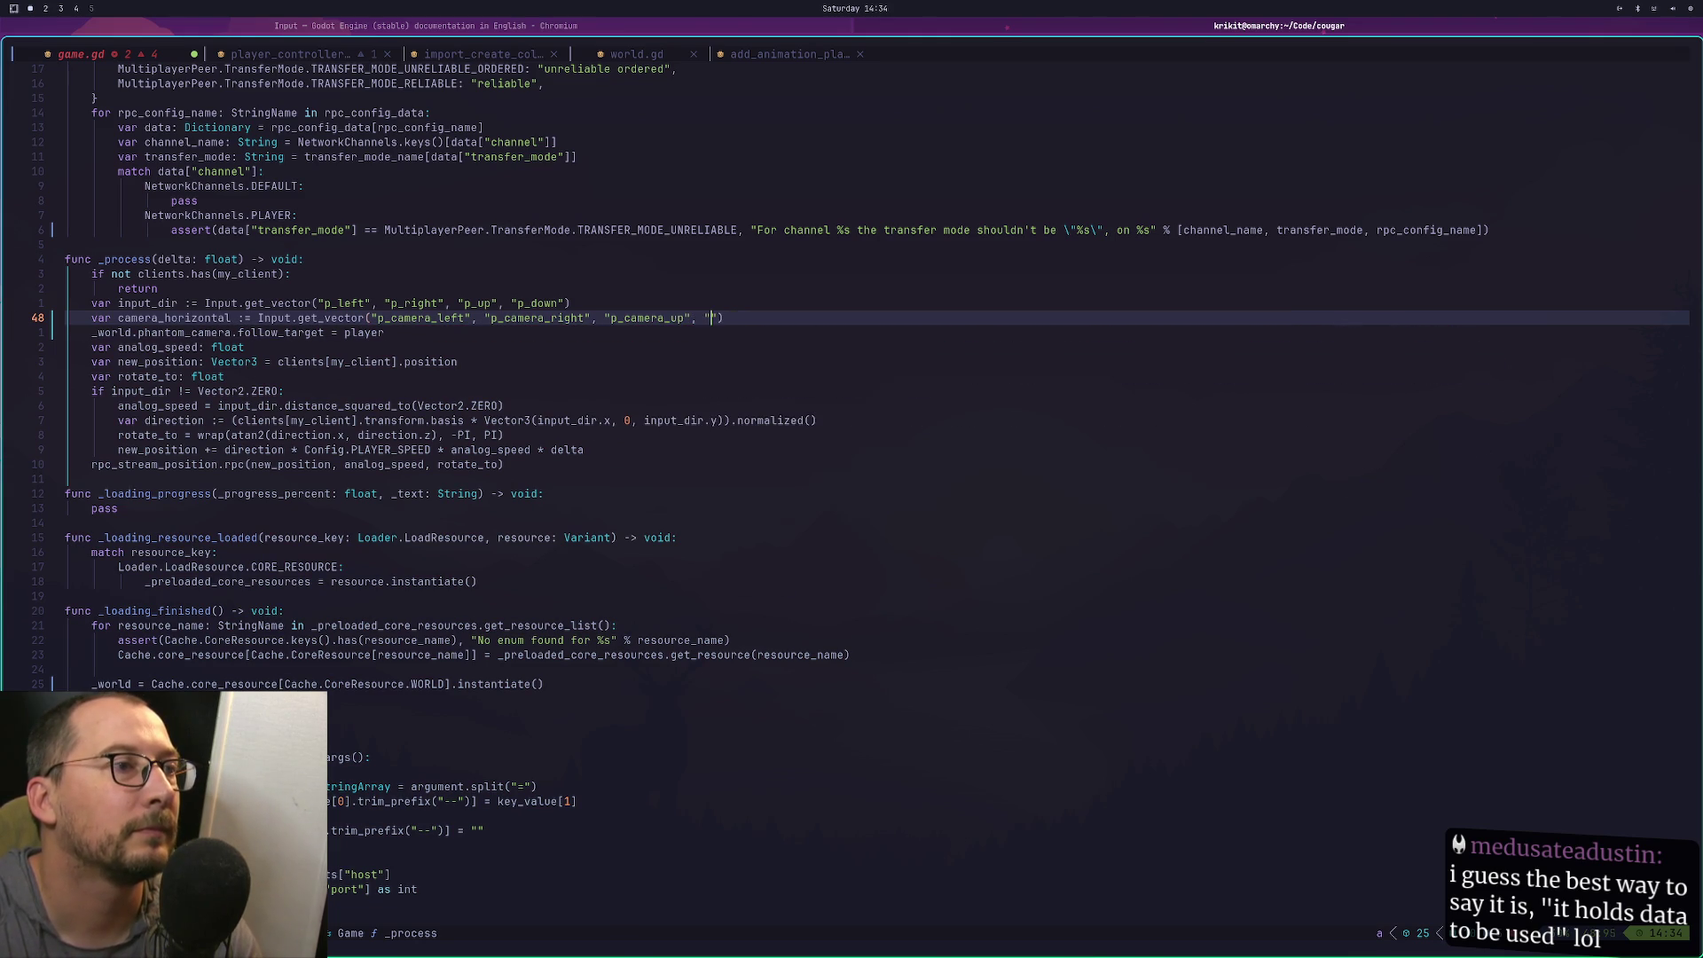
text(_camera_do)
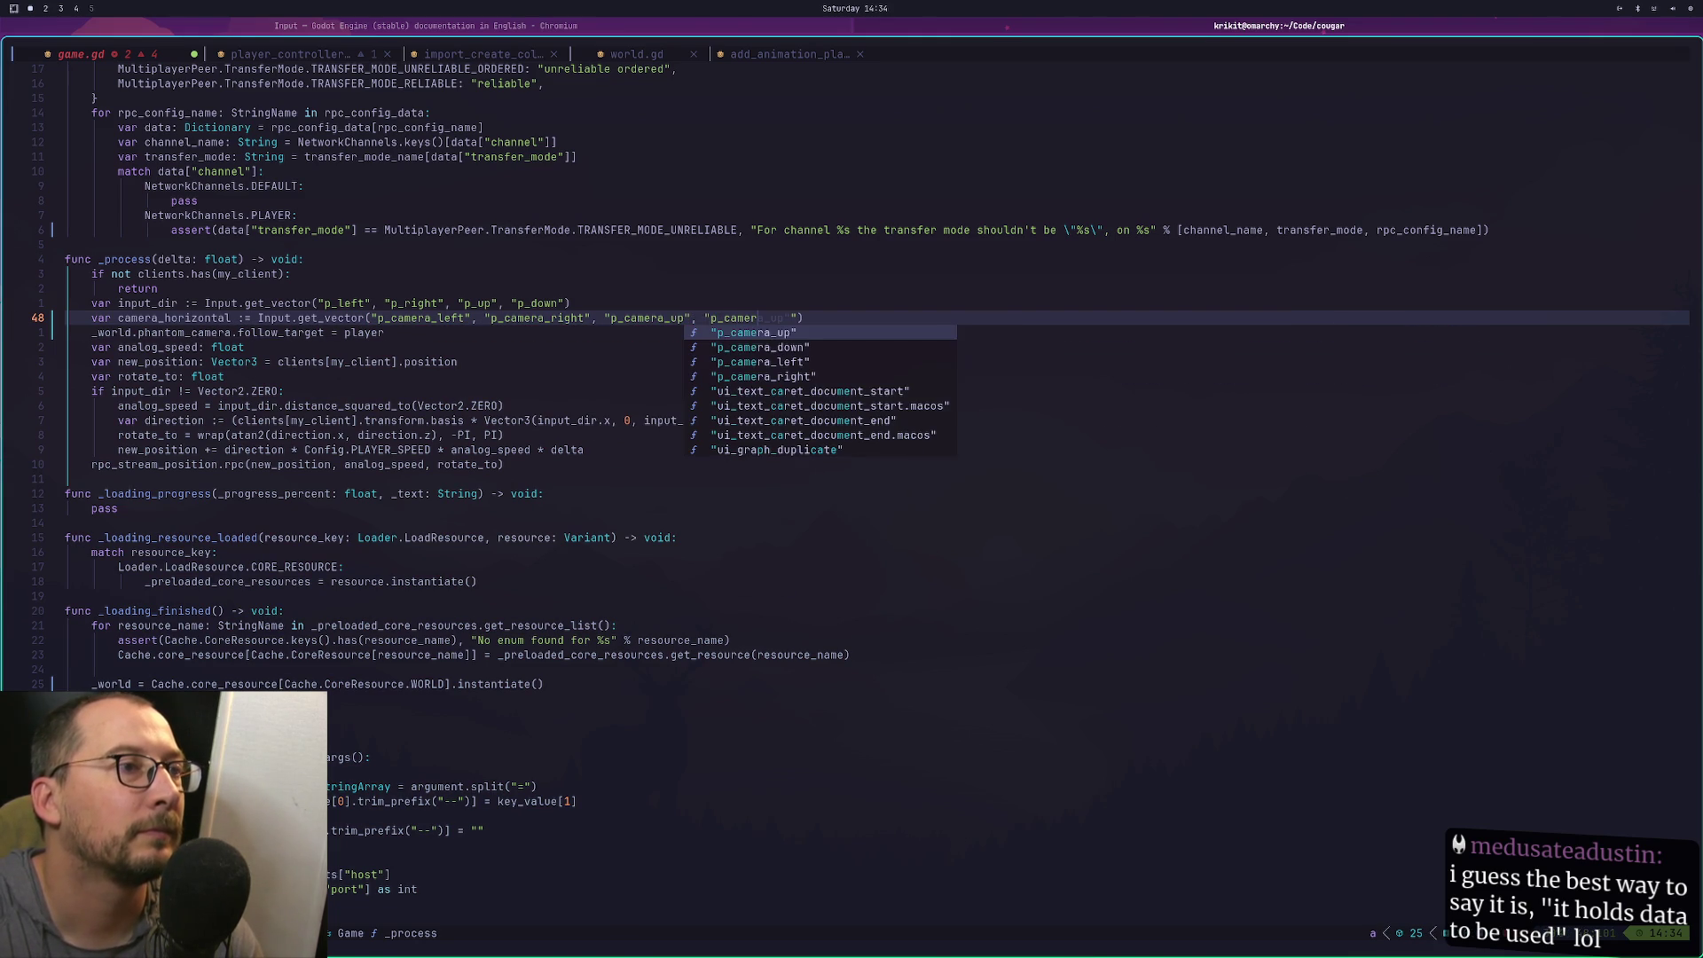
key(Return)
key(BackSpace)
key(Escape)
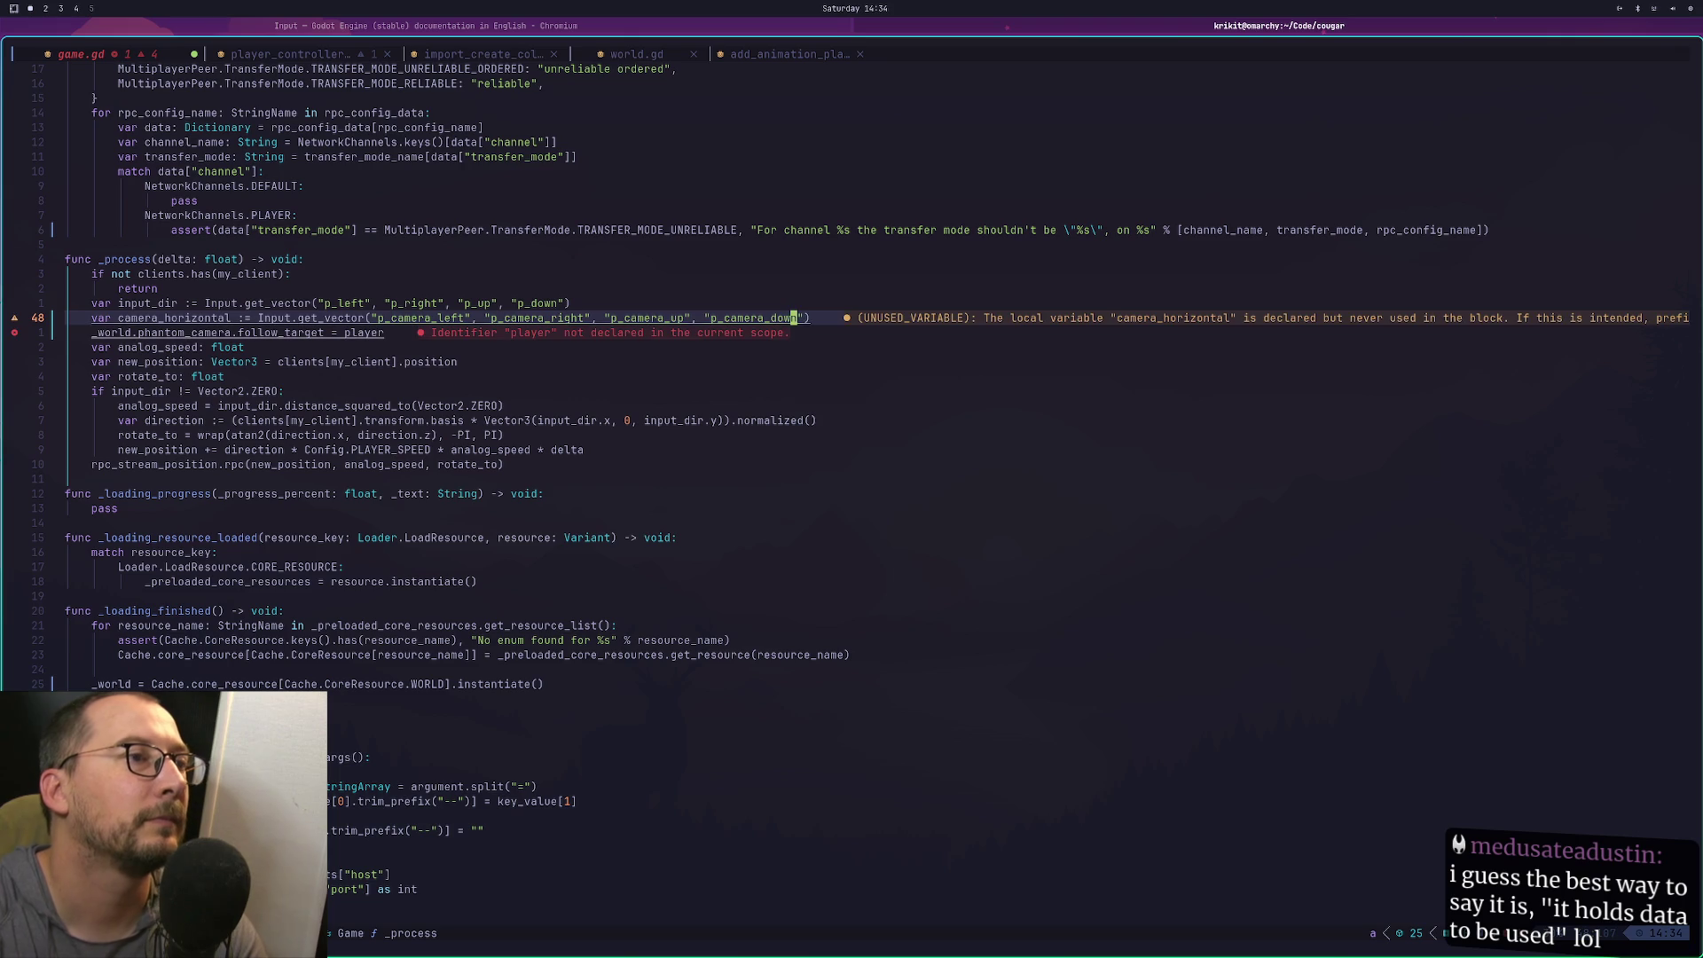
key(j)
key(h)
Rename the camera_horizontal variable to input_camera and save game.gd with :w.
key(b)
key(b)
key(k)
key(l)
key(a)
key(BackSpace)
key(BackSpace)
key(BackSpace)
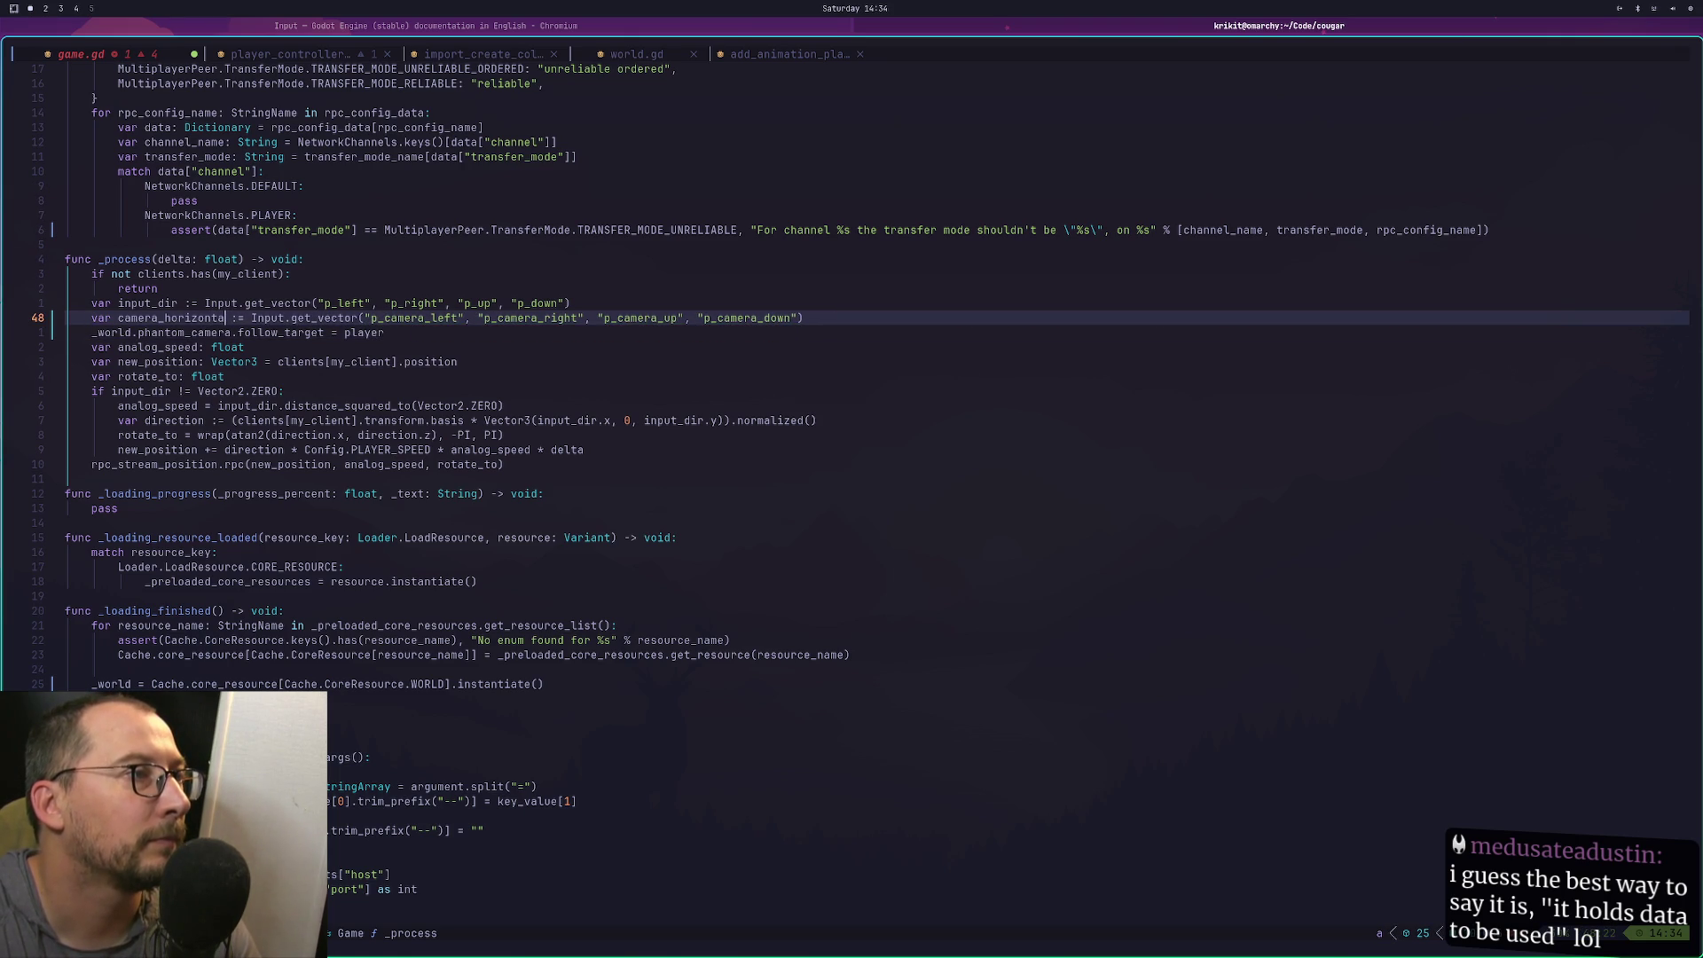
text(a)
key(Escape)
key(h)
key(h)
key(h)
text(i_nput_)
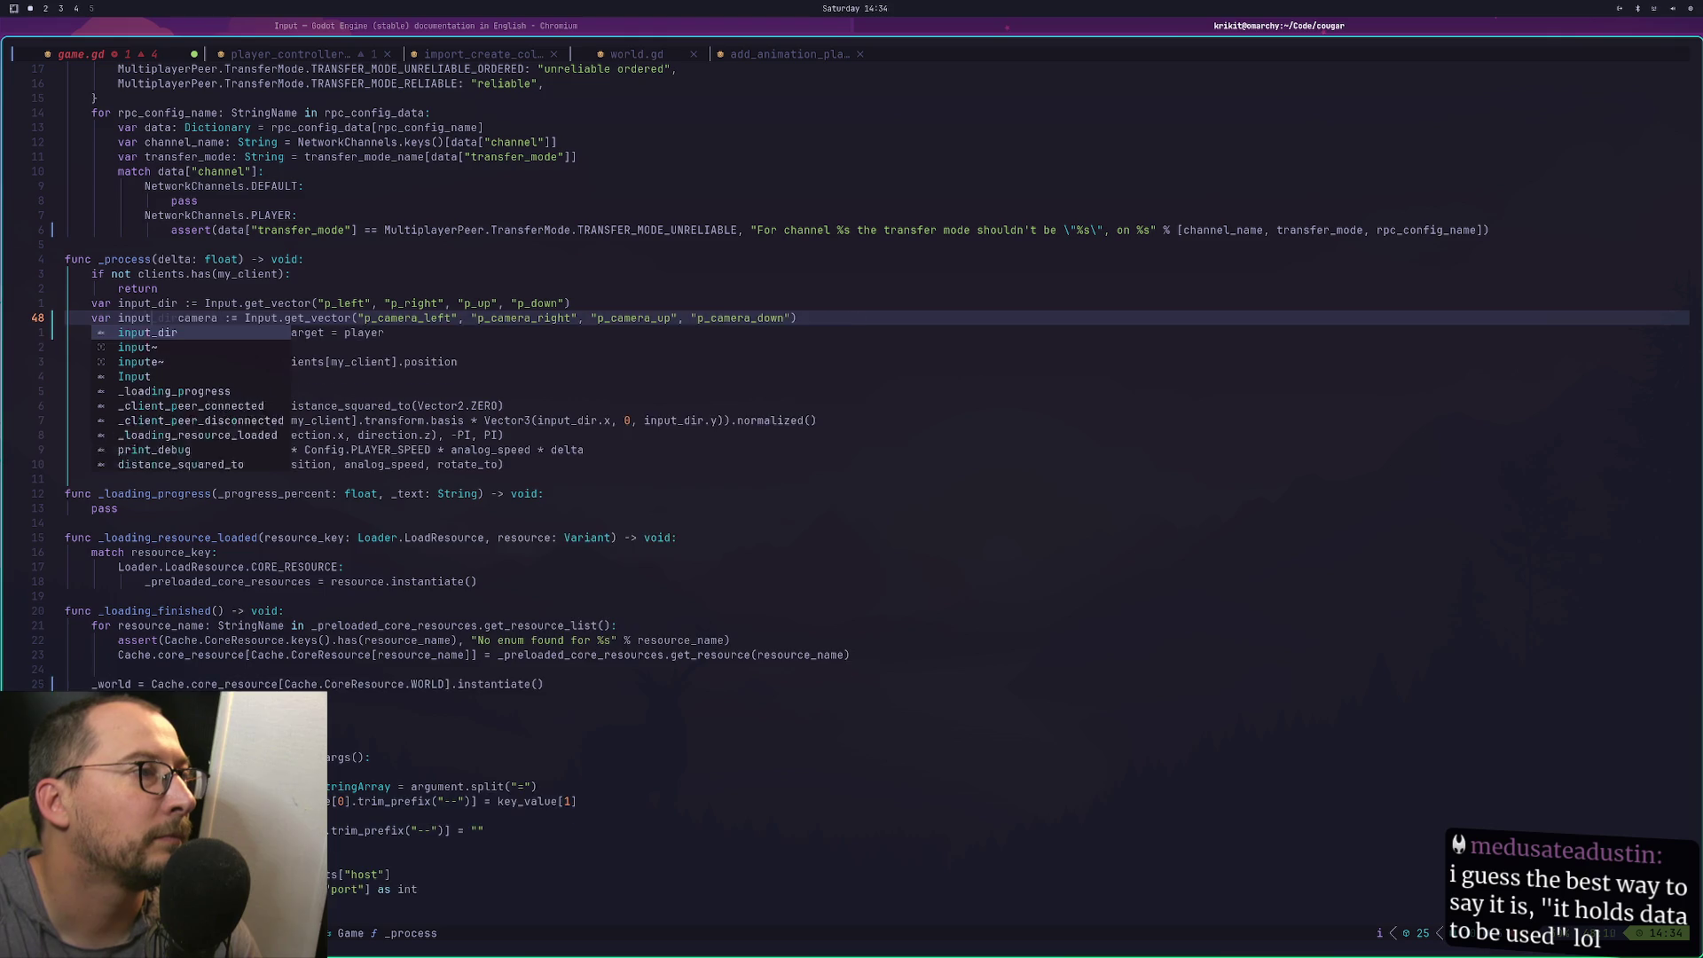
key(Escape)
key(colon)
text(w)
key(Return)
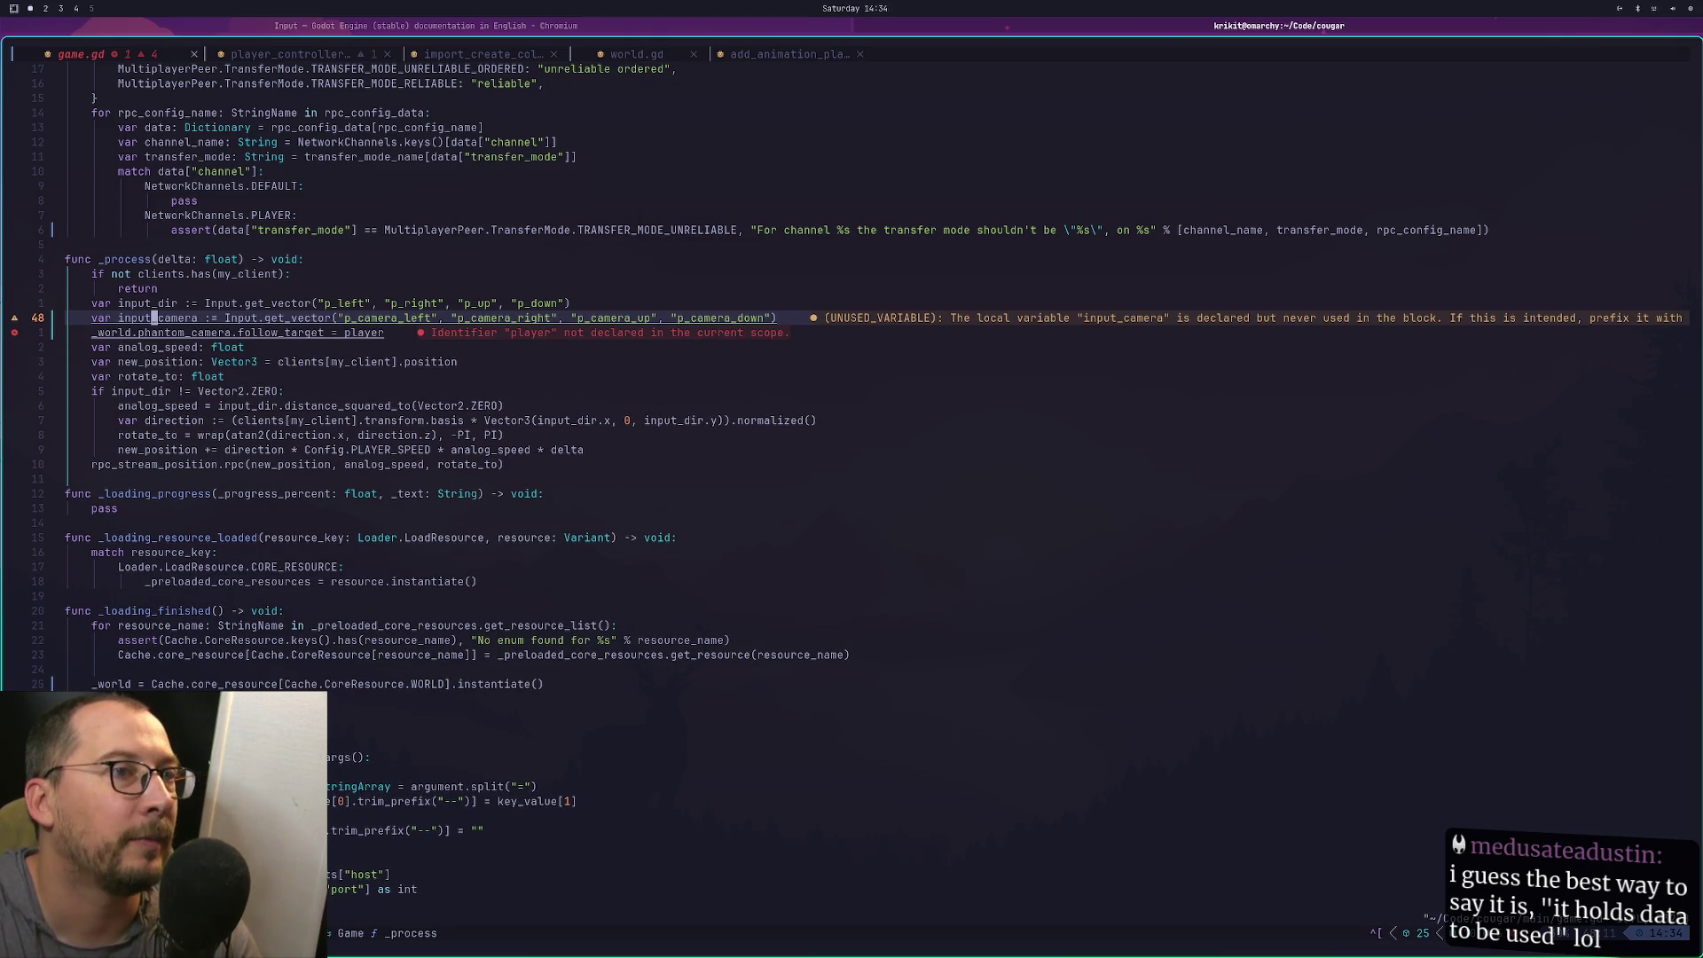
Delete 'follow_target = player' so line 49 reads _world.phantom_camera, then switch to Godot.
key(j)
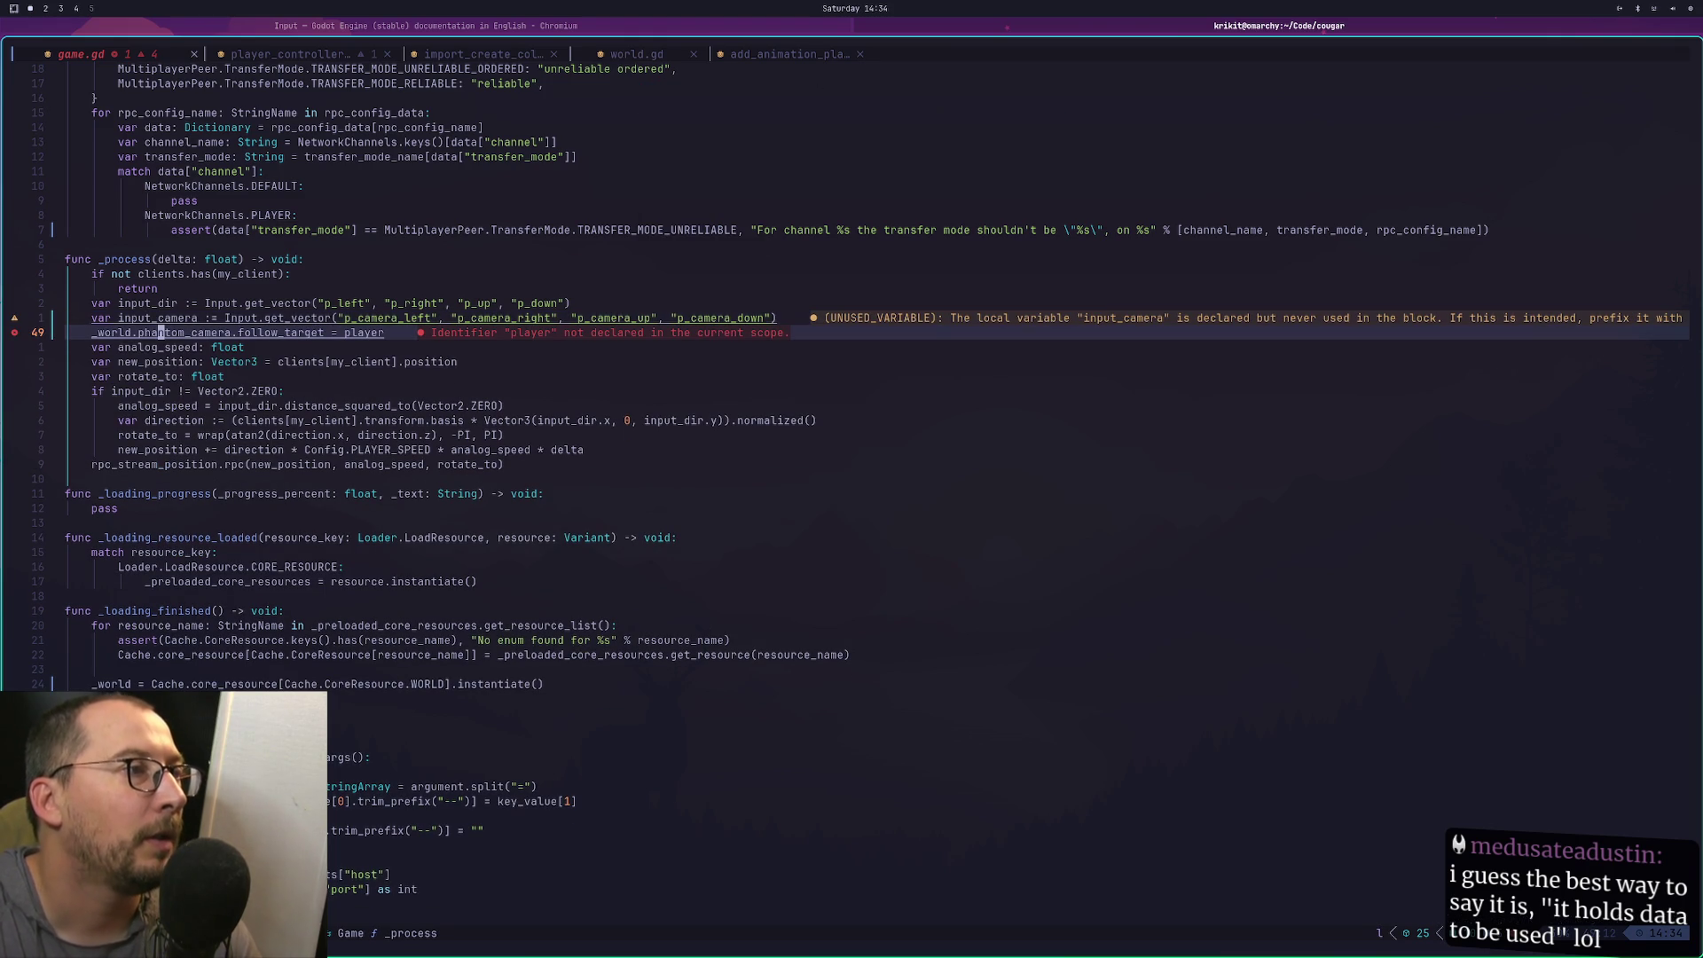
key(f)
key(w)
key(A)
key(BackSpace)
key(BackSpace)
key(BackSpace)
key(BackSpace)
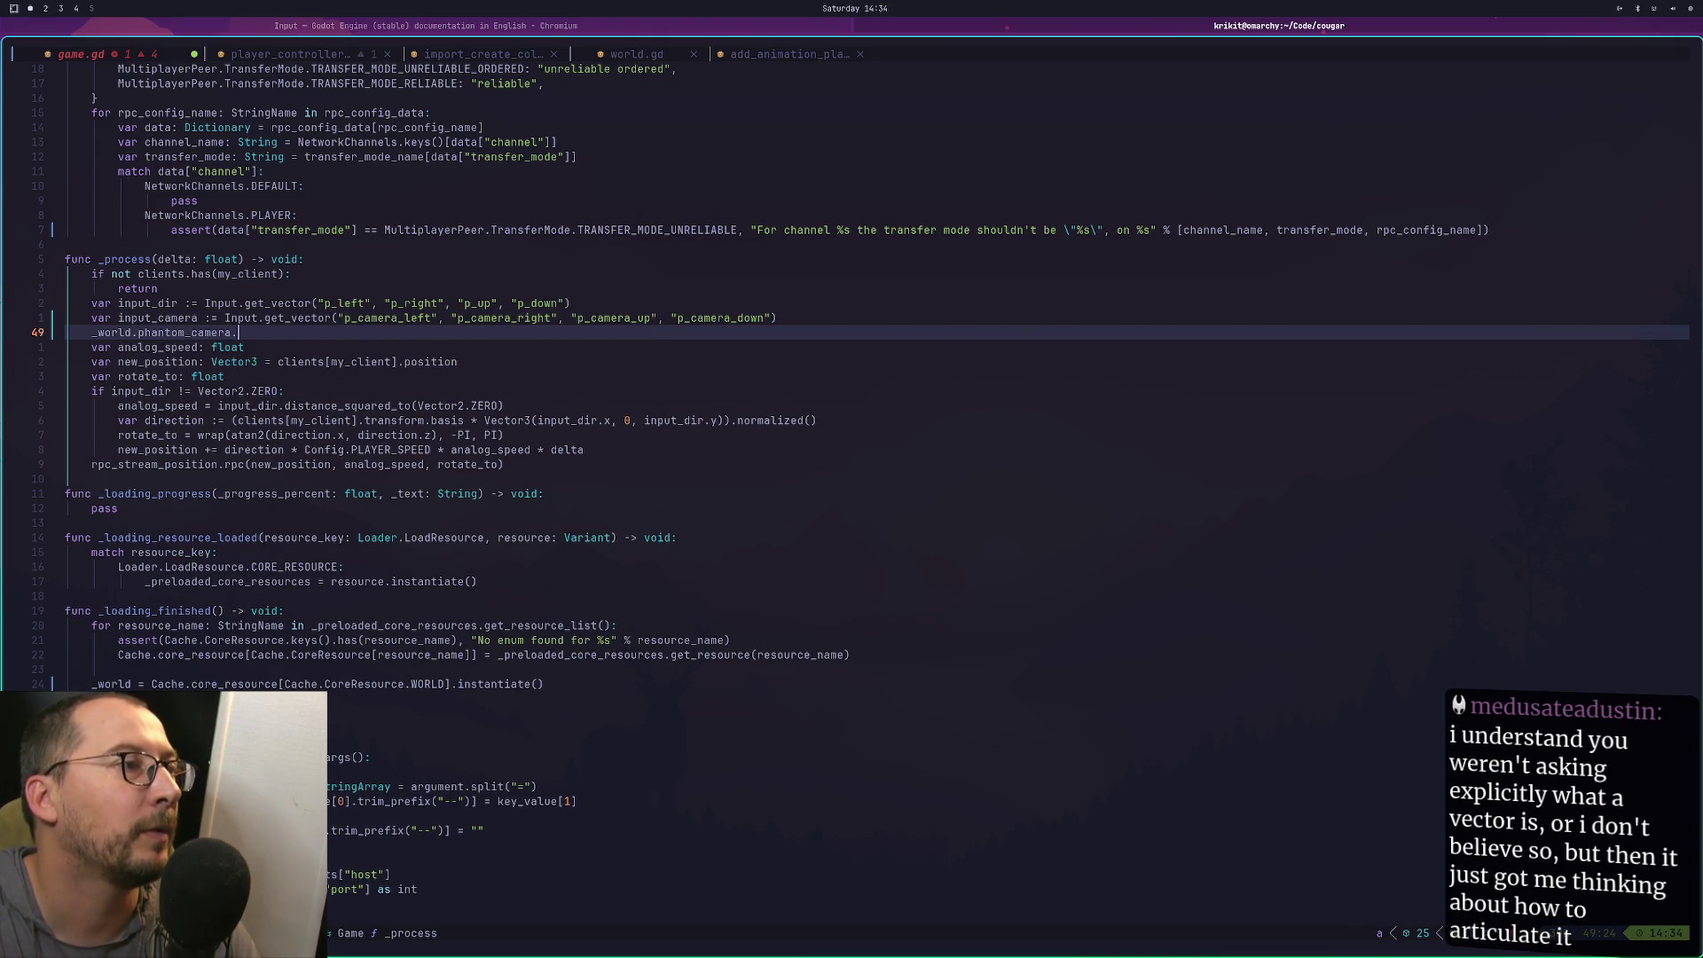
key(super+2)
key(KP_1)
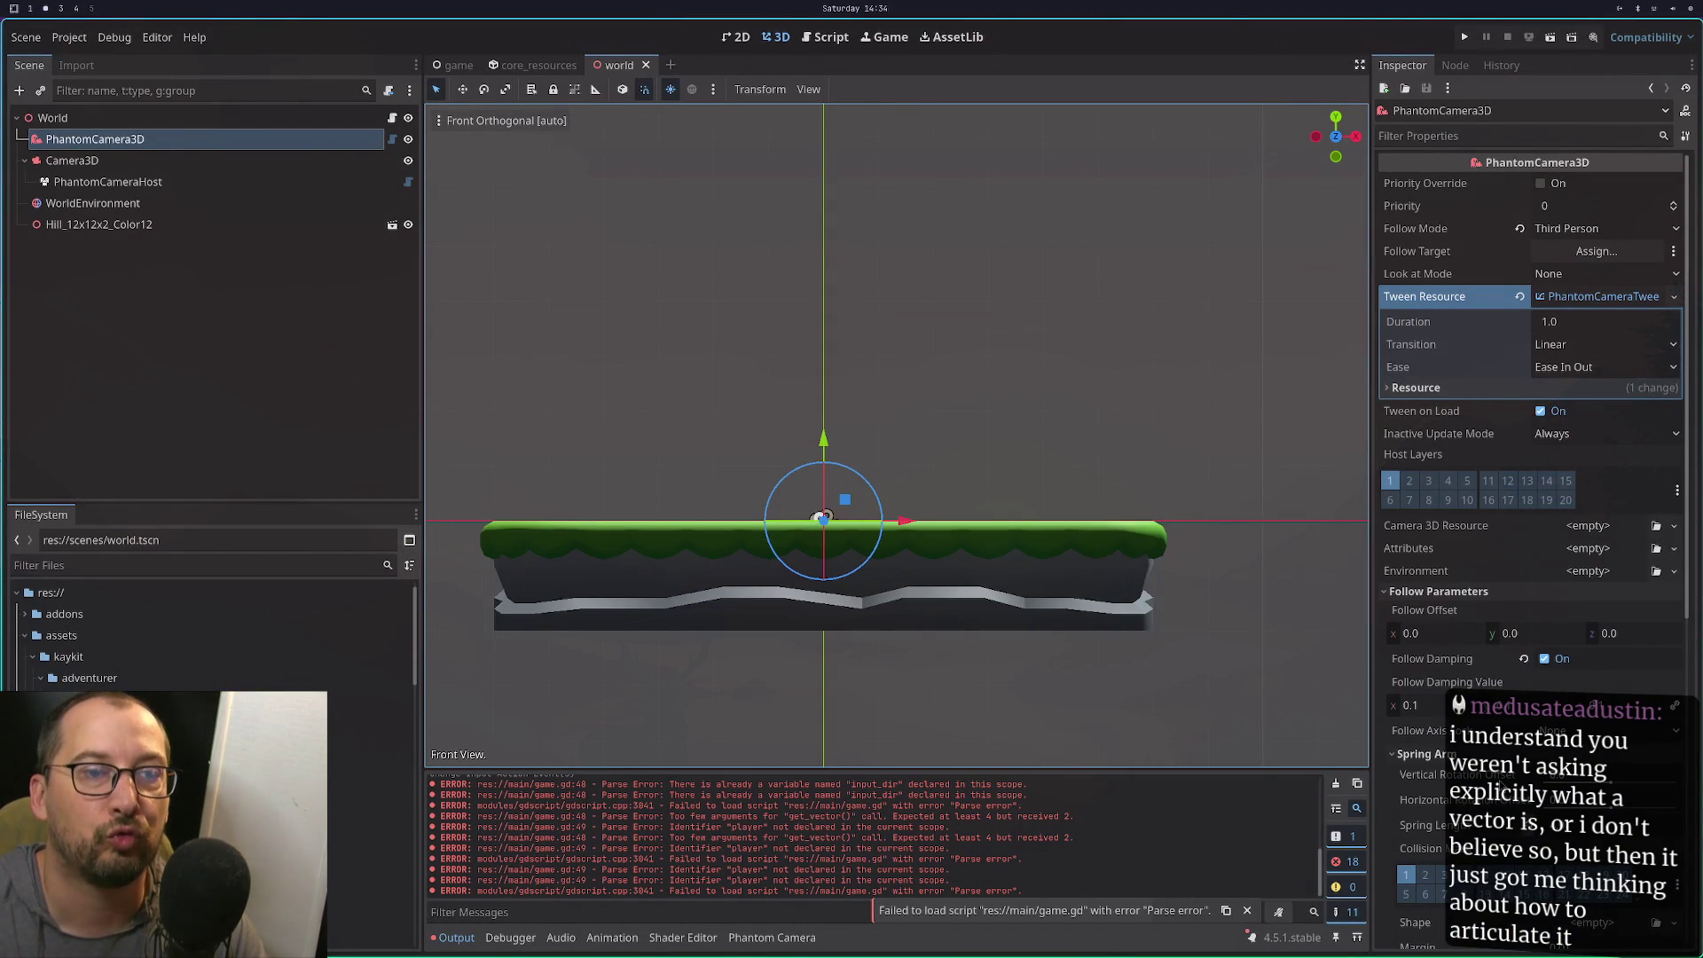
Check the Vertical Rotation Offset property options, then close the game.tscn editor with Don't Save.
right_click(1505, 777)
click(1525, 809)
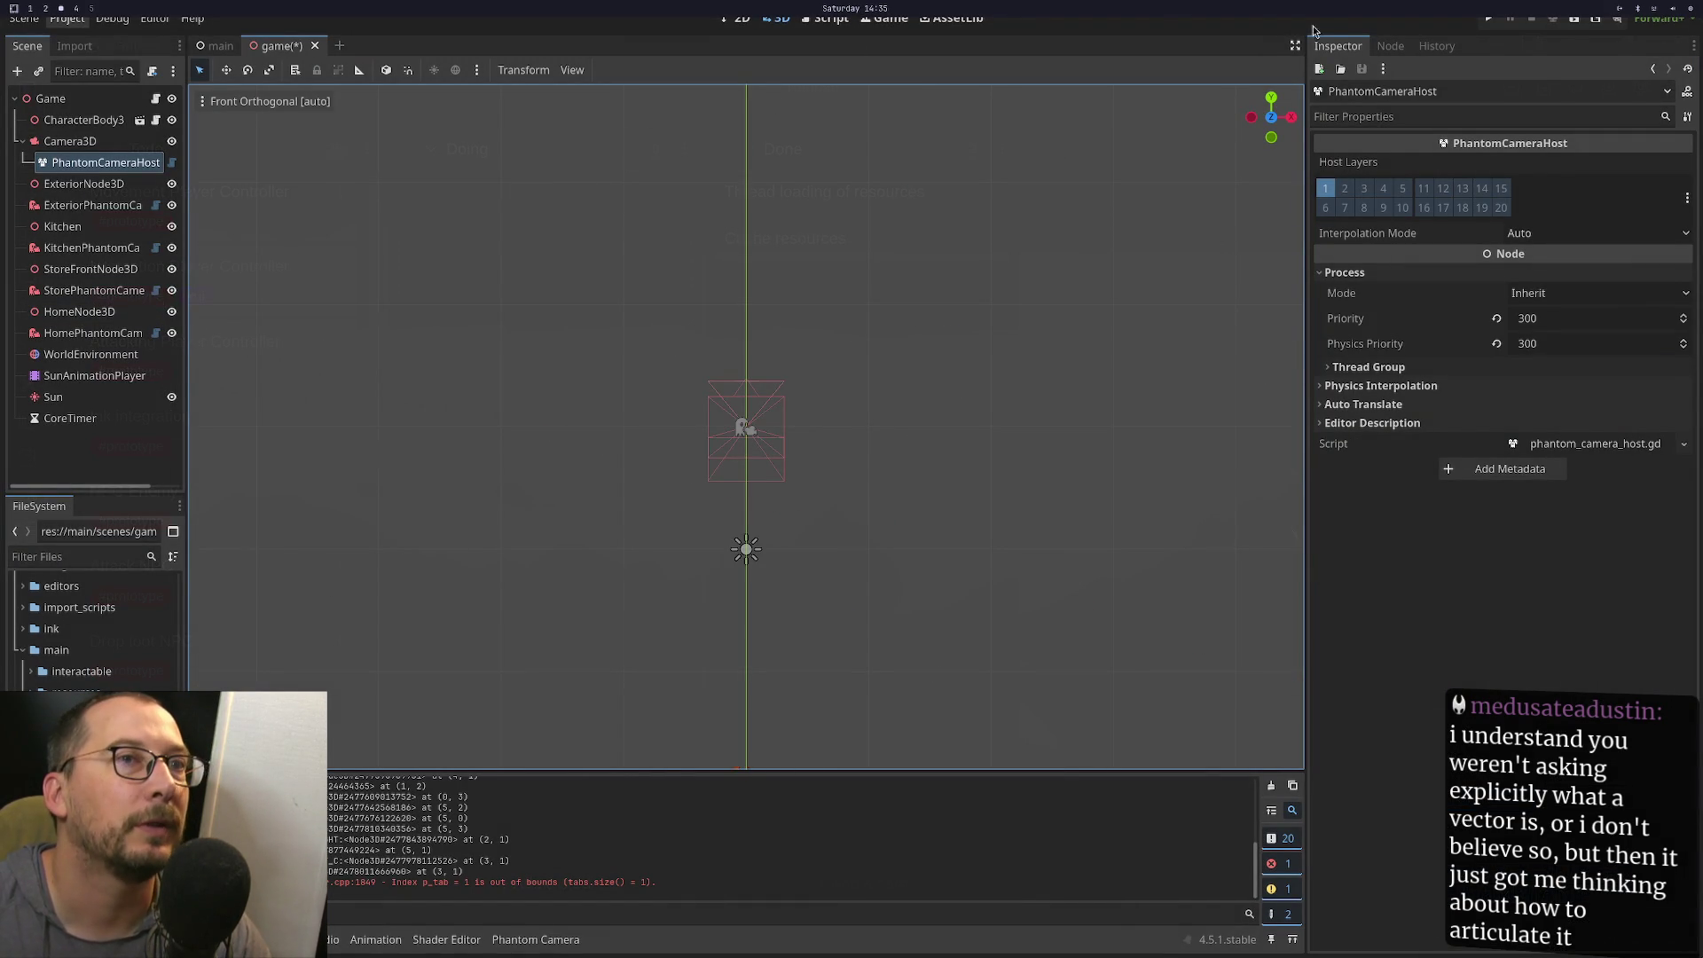
key(ctrl+shift+w)
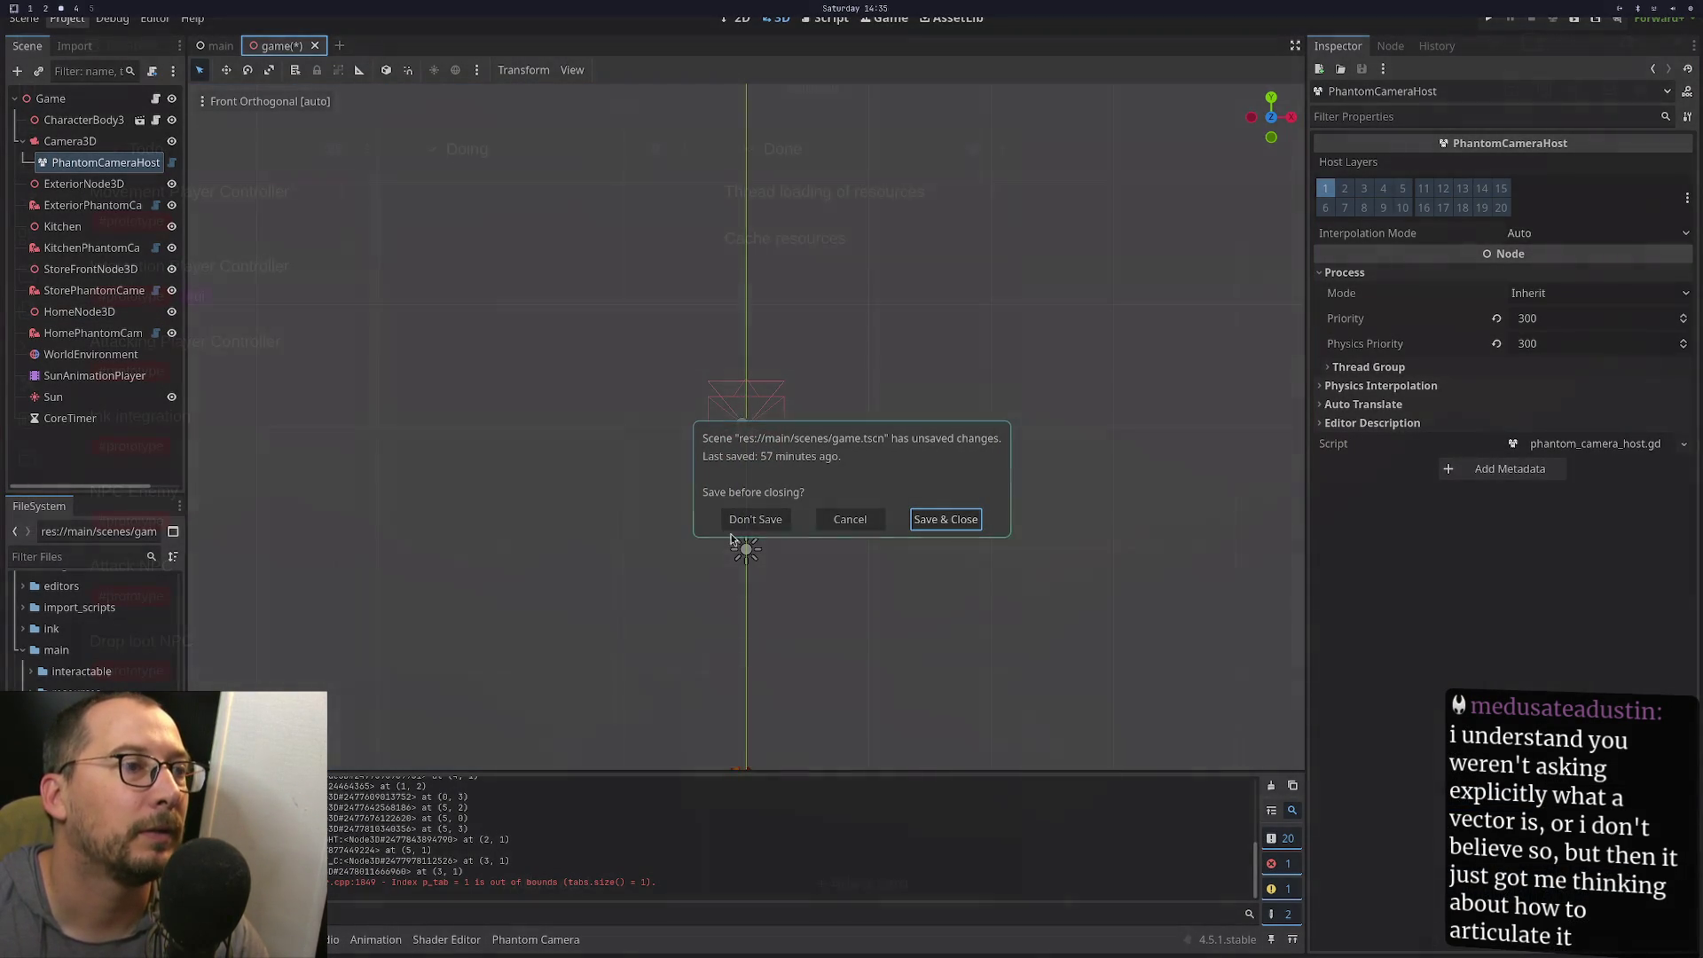
click(744, 526)
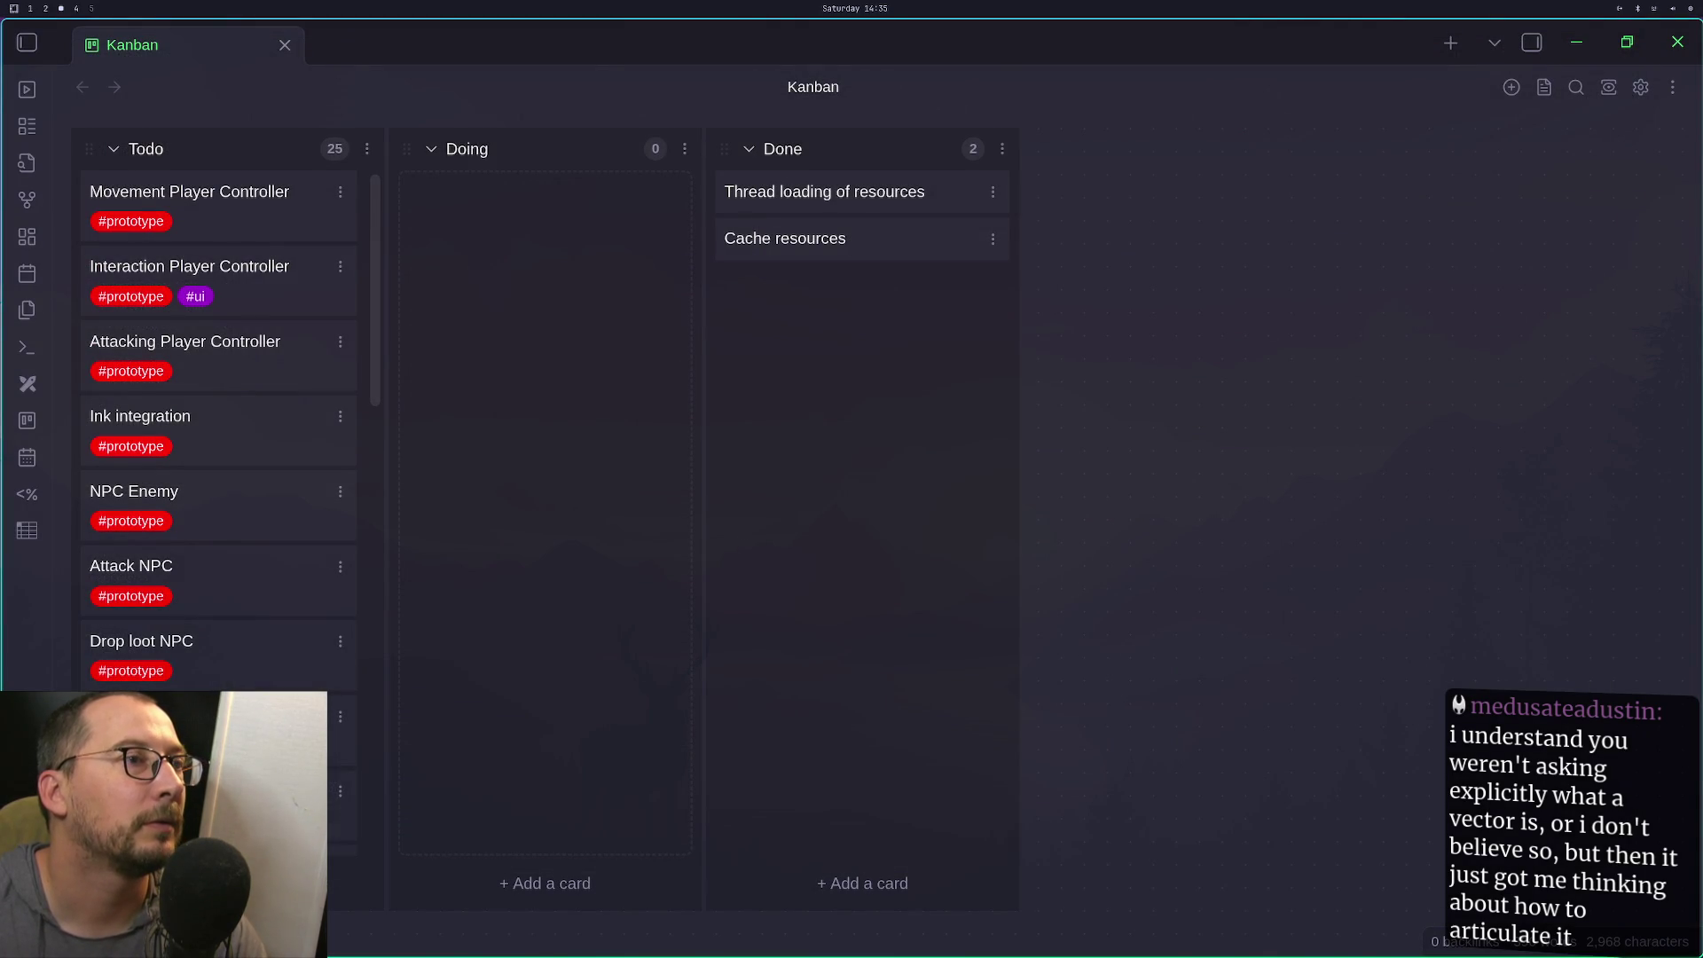
Cycle through workspaces 4, 2, 1 and 3 back to Neovim on workspace 1, leaving insert mode.
key(super+4)
key(super+2)
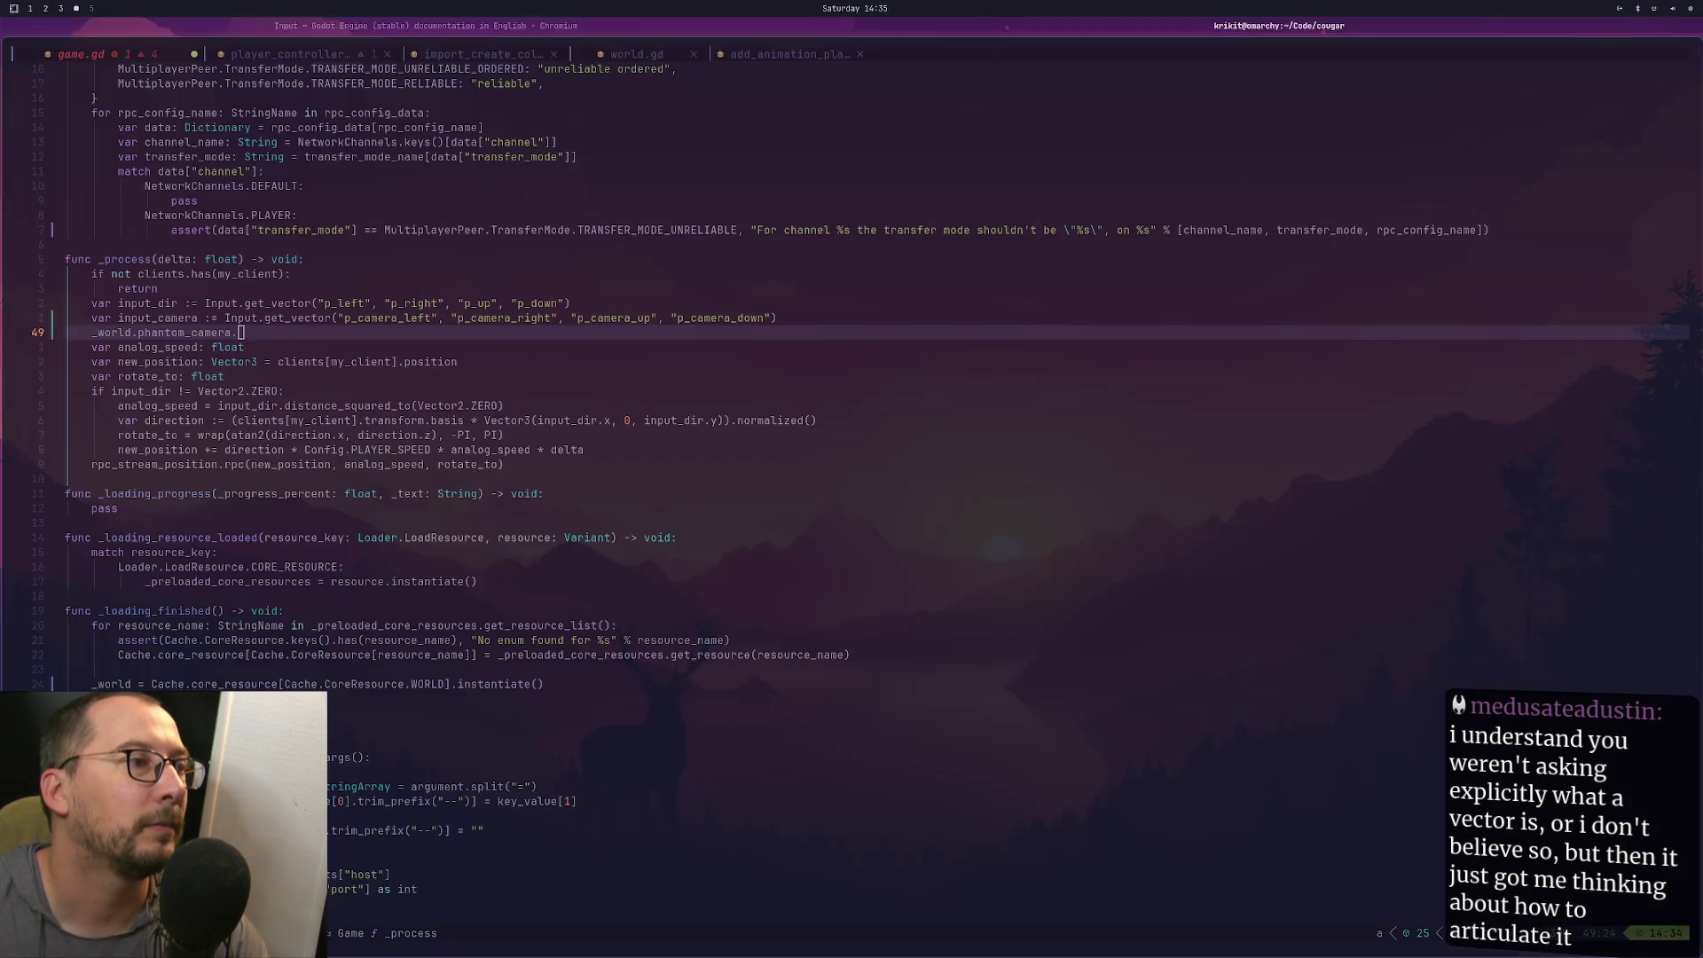
key(super+1)
key(super+3)
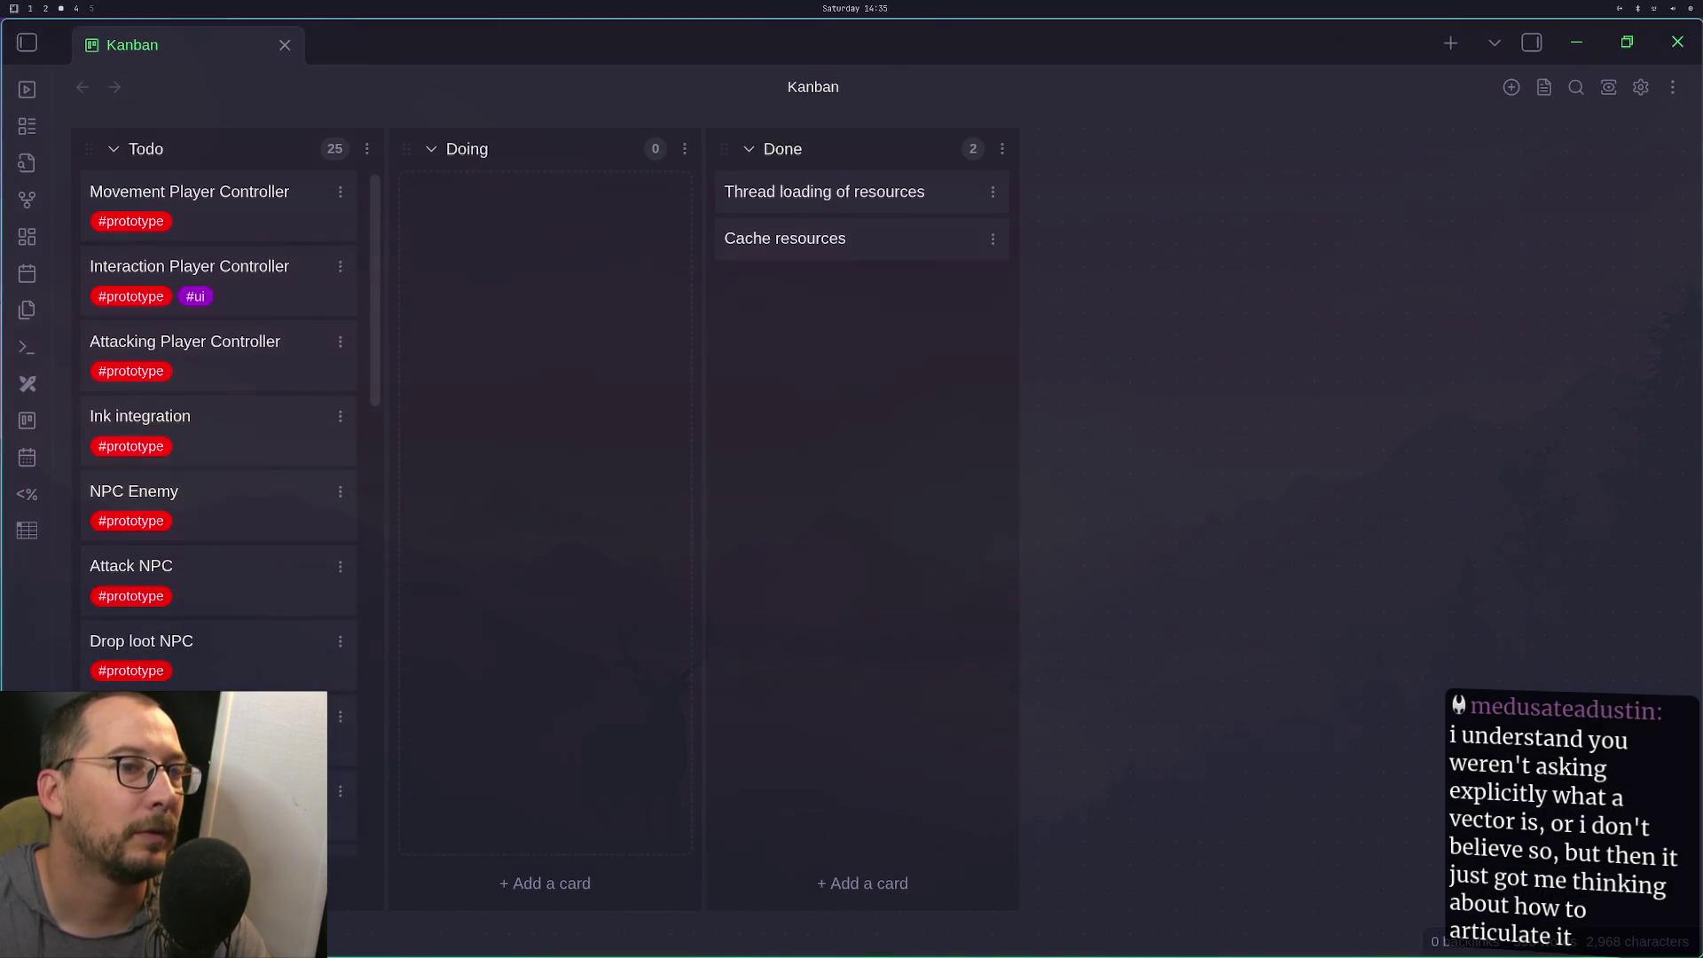
key(super+4)
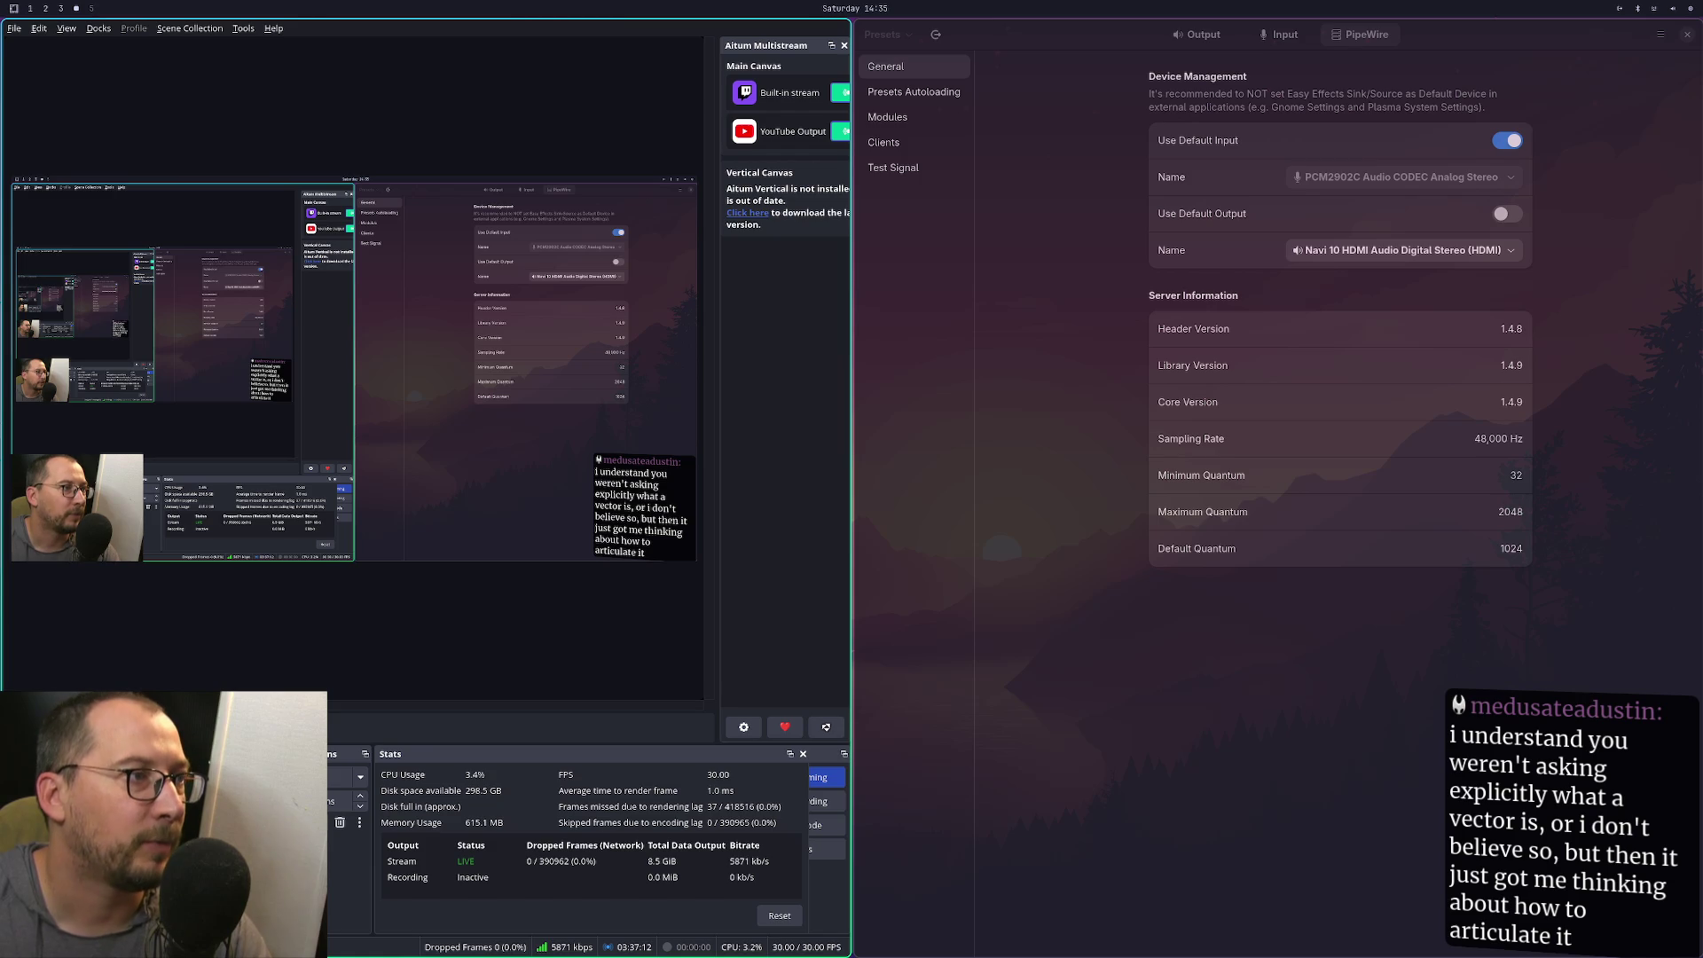
key(super+1)
key(Escape)
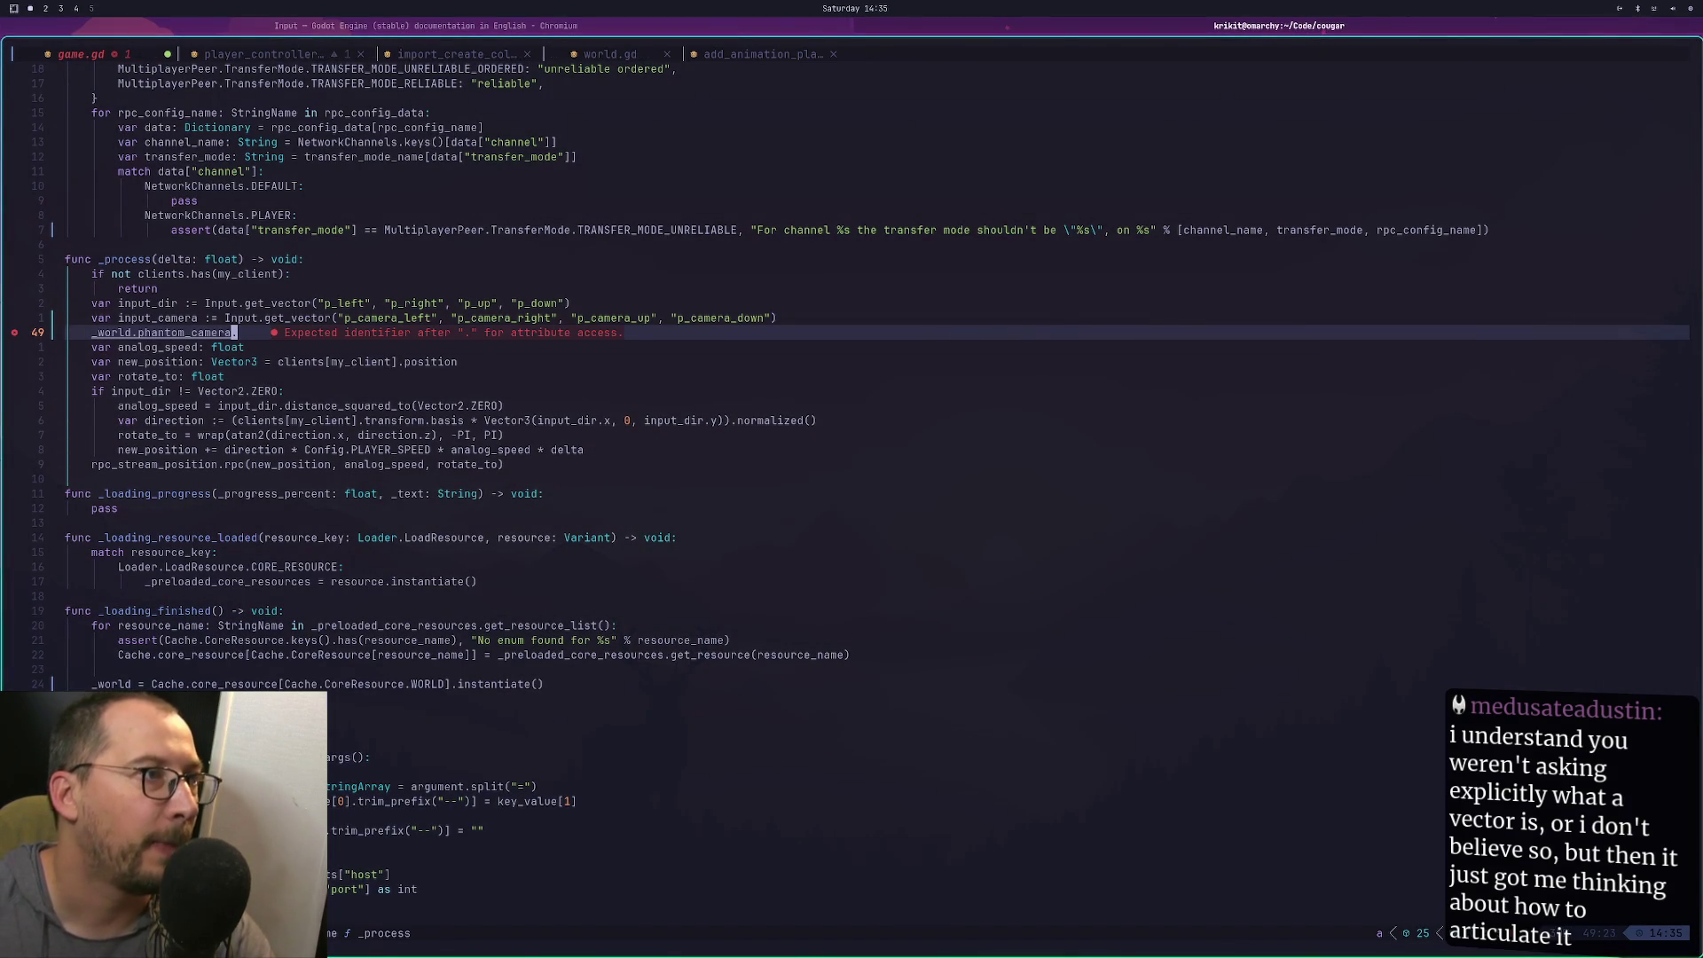
Compare lines 48 and 49, then append after 'phantom_camera.' to list members like FollowMode.
key(k)
key(j)
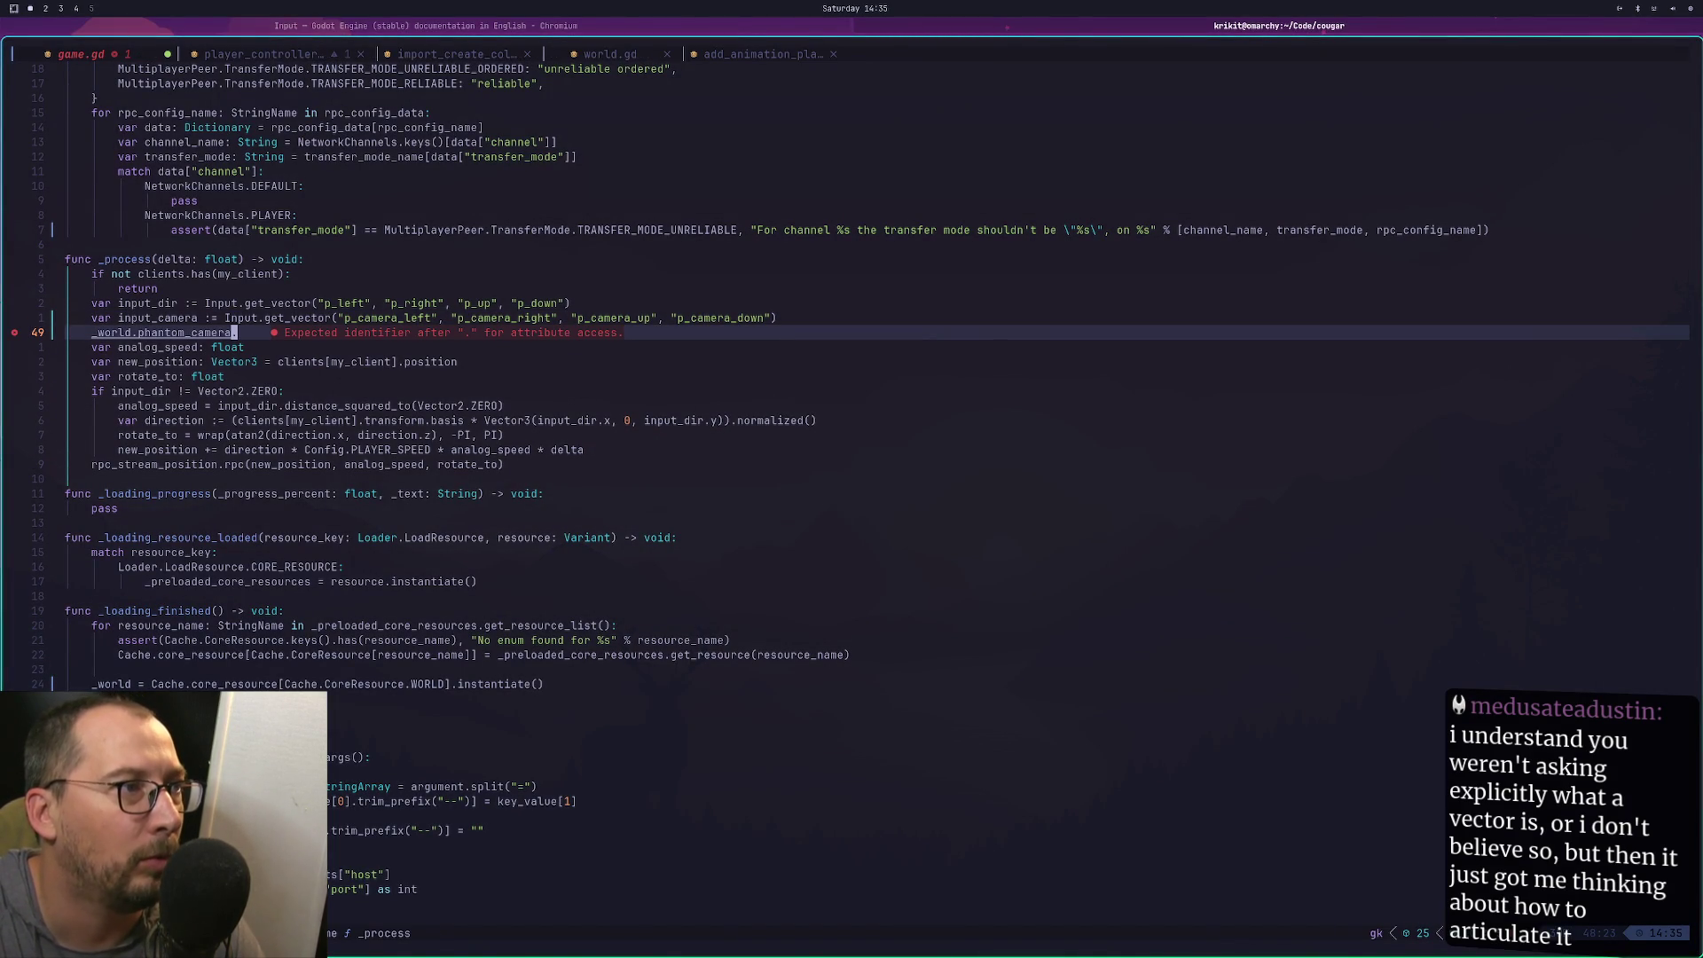
key(j)
key(k)
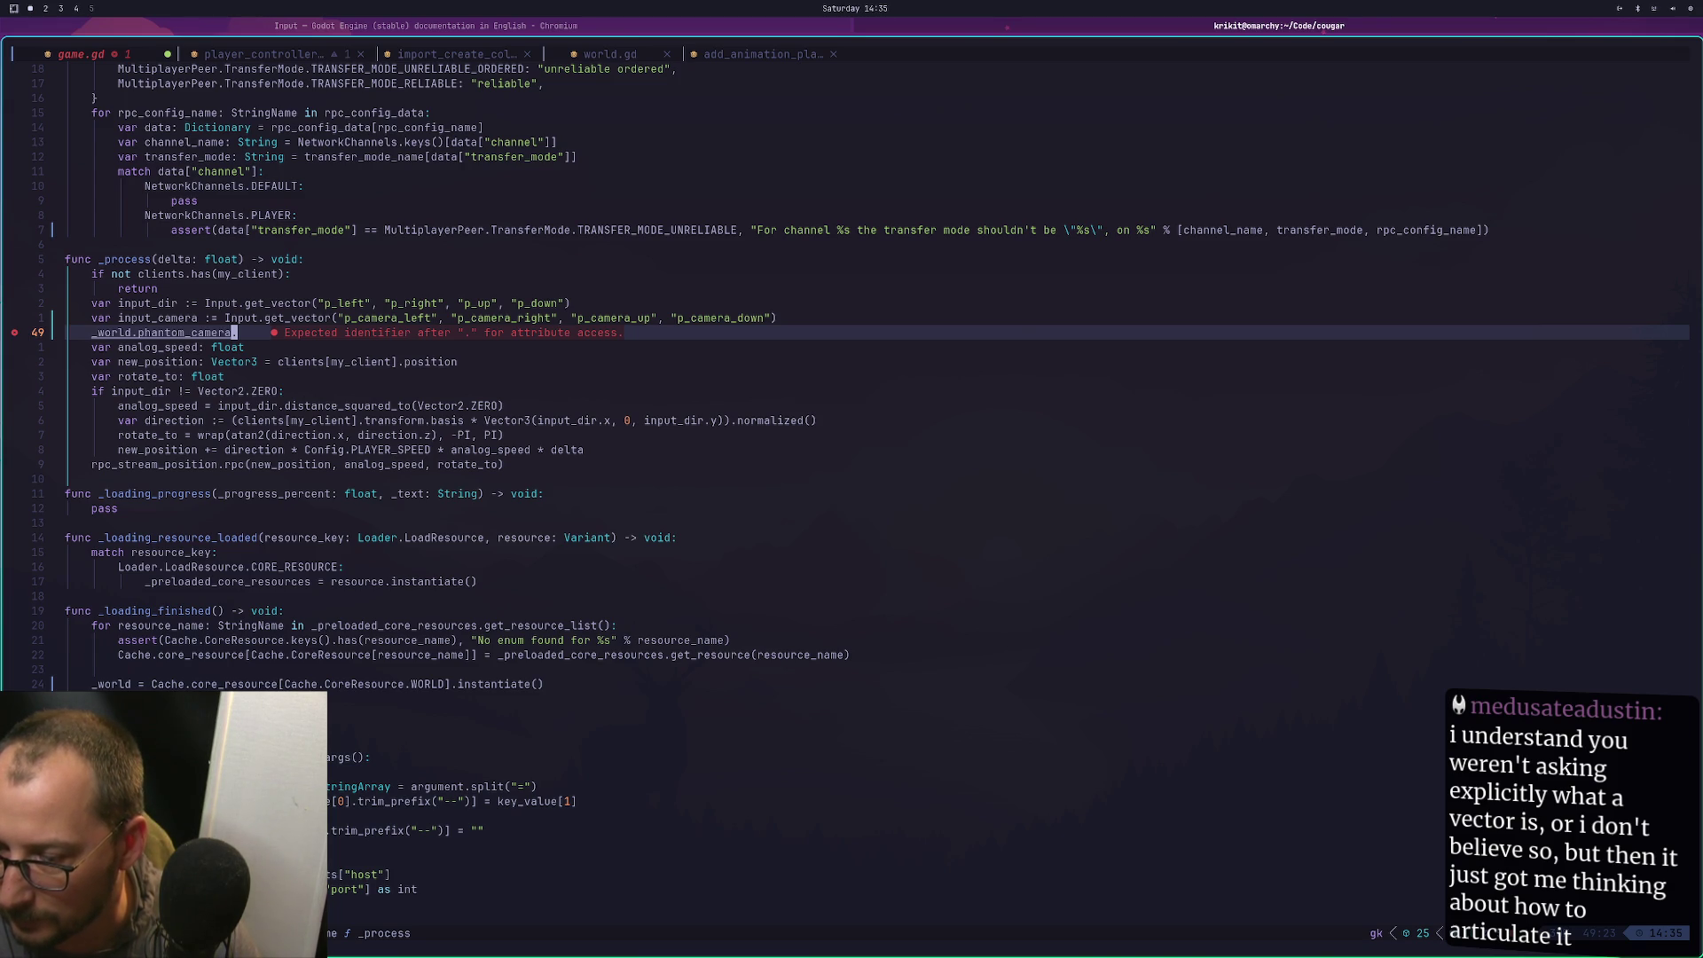
key(j)
key(k)
key(k)
key(j)
key(j)
key(k)
key(k)
key(j)
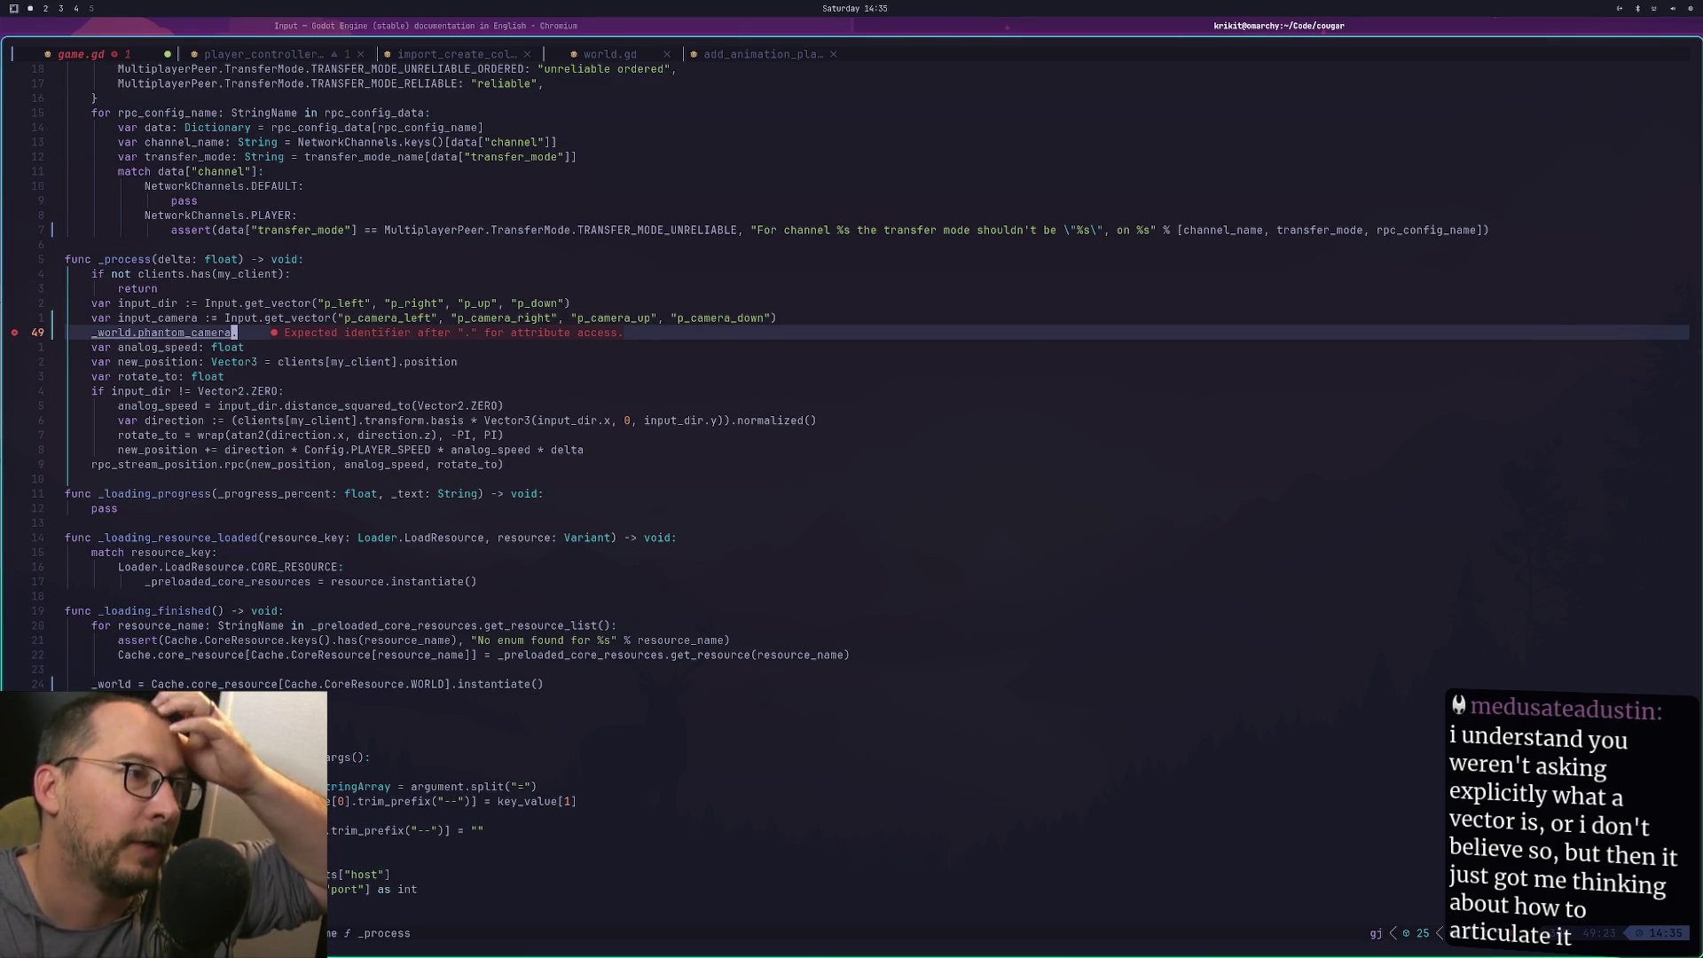
key(g)
key(j)
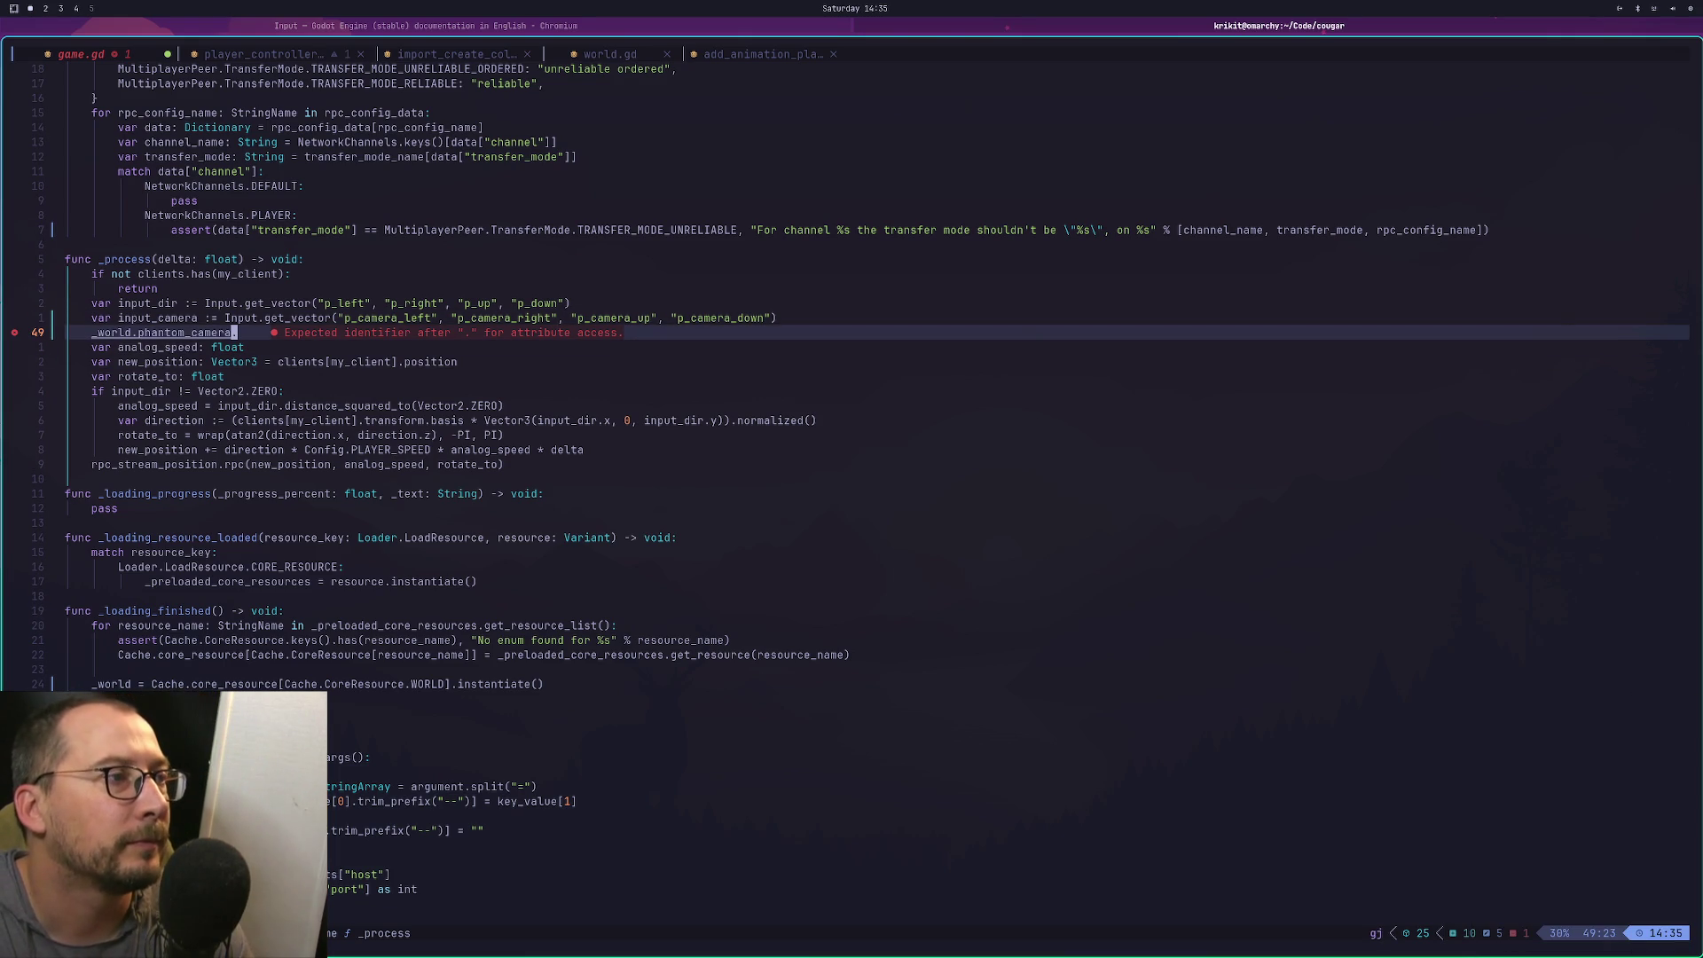
key(k)
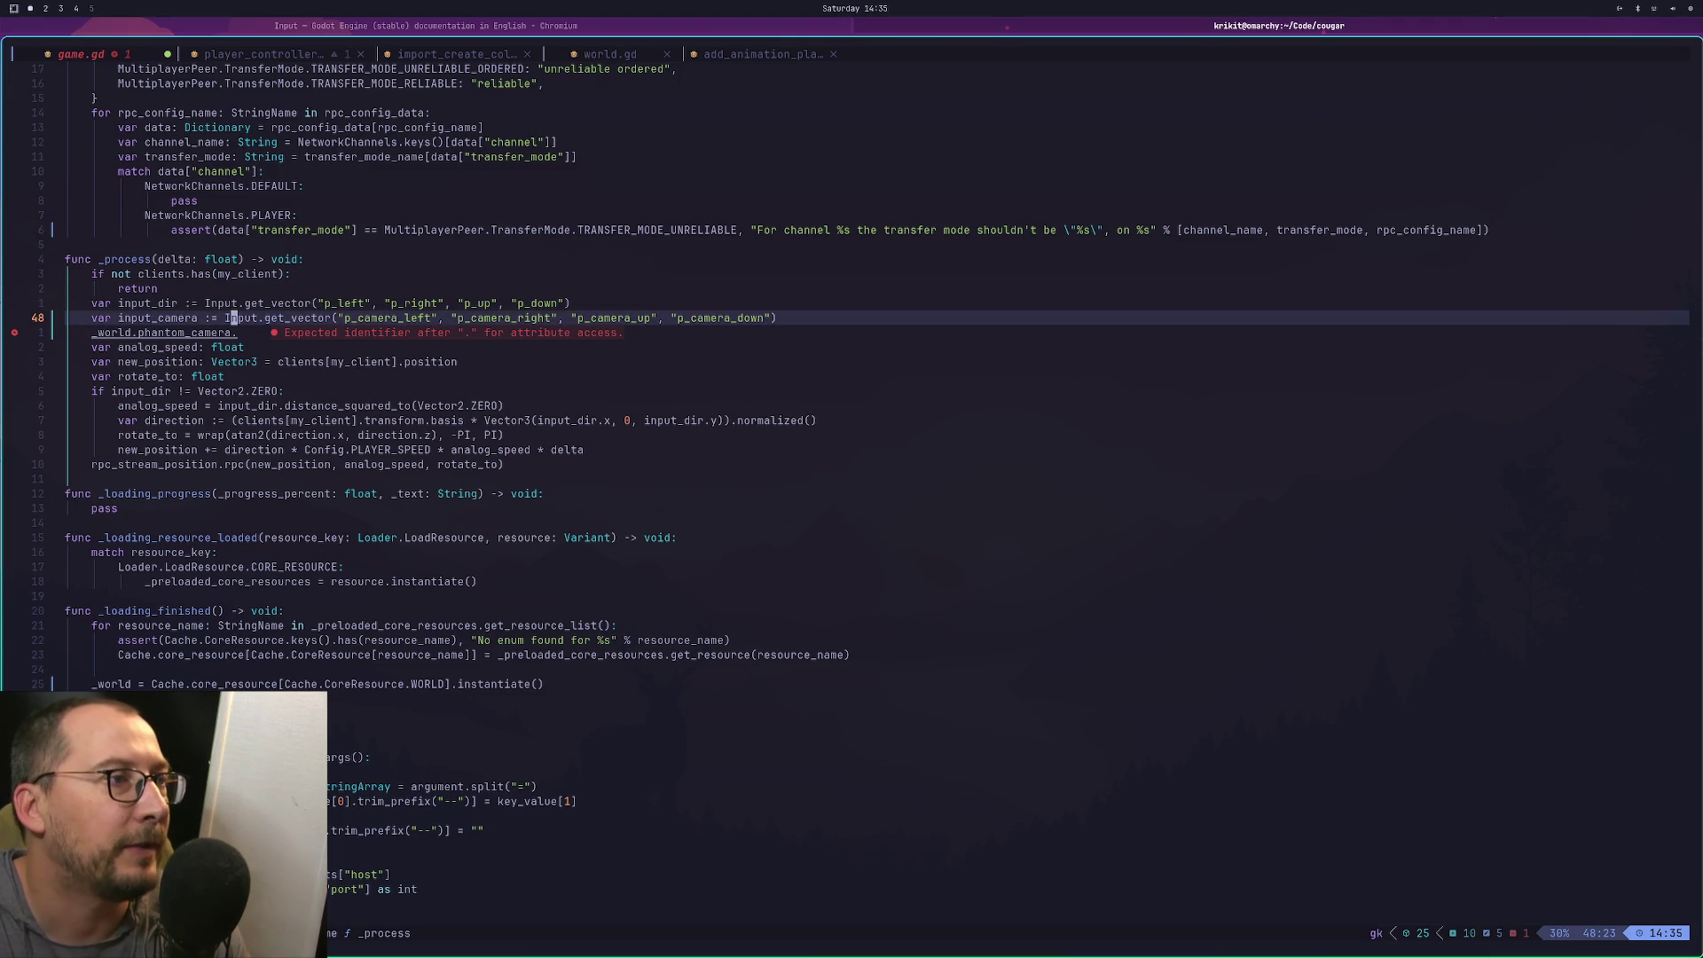
key(j)
key(k)
key(k)
key(j)
key(j)
key(j)
key(k)
key(k)
key(j)
key(k)
key(j)
key(k)
key(j)
key(k)
key(j)
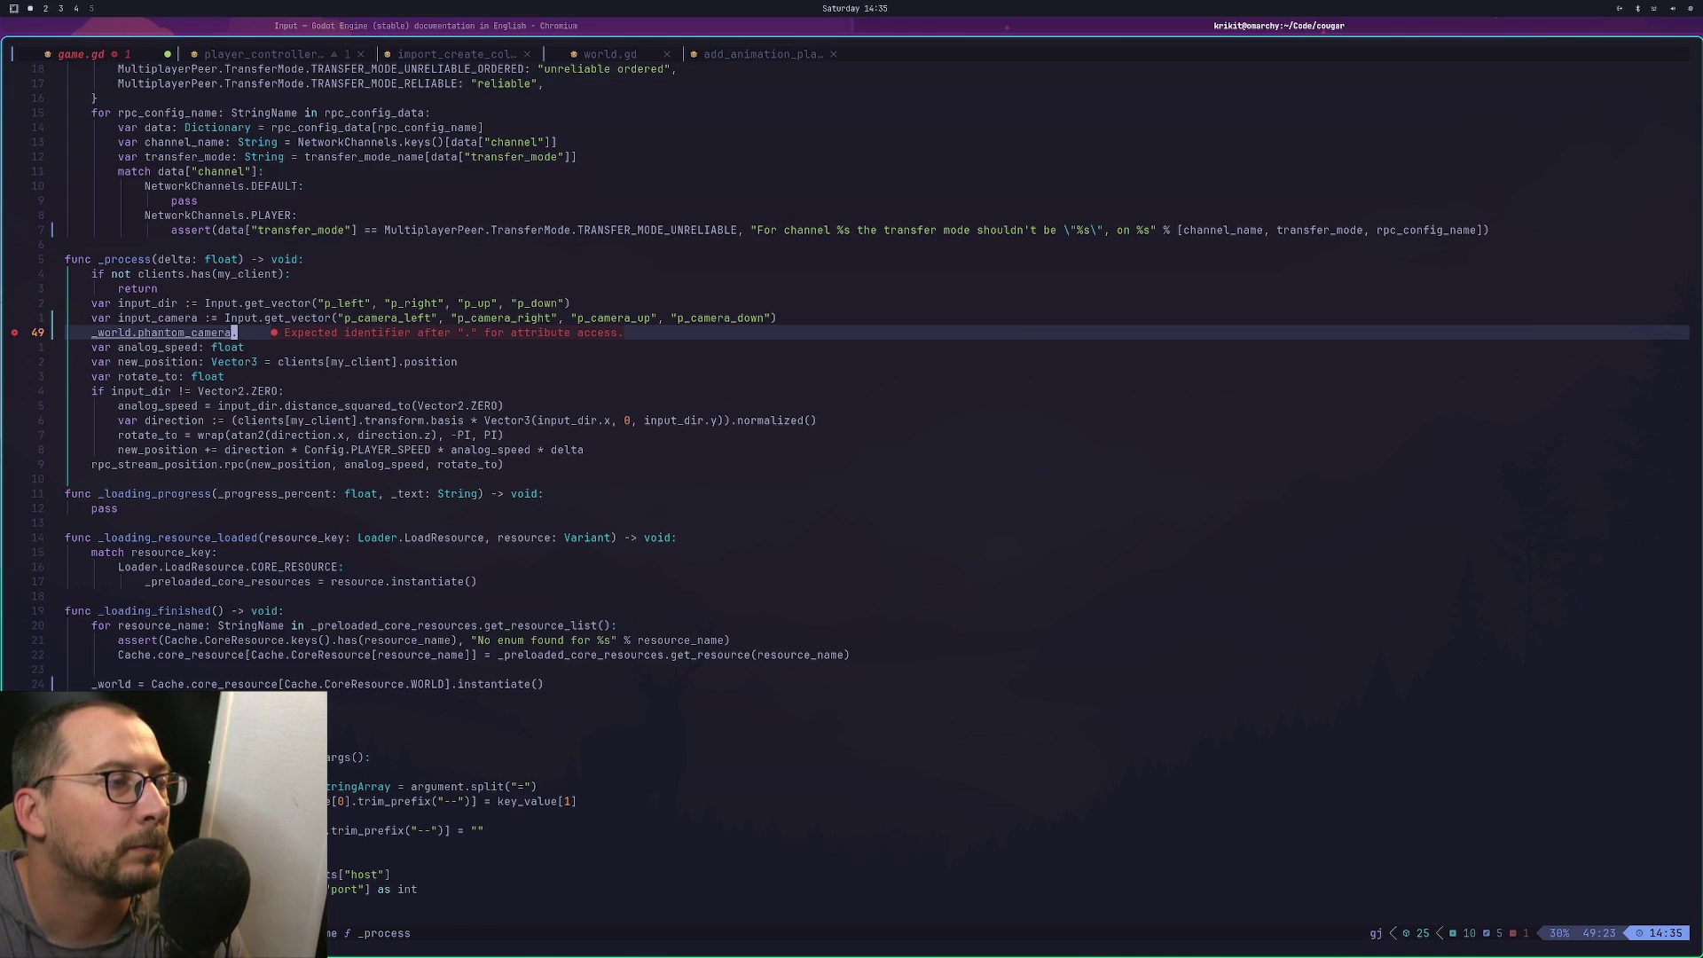
key(k)
key(j)
key(k)
key(j)
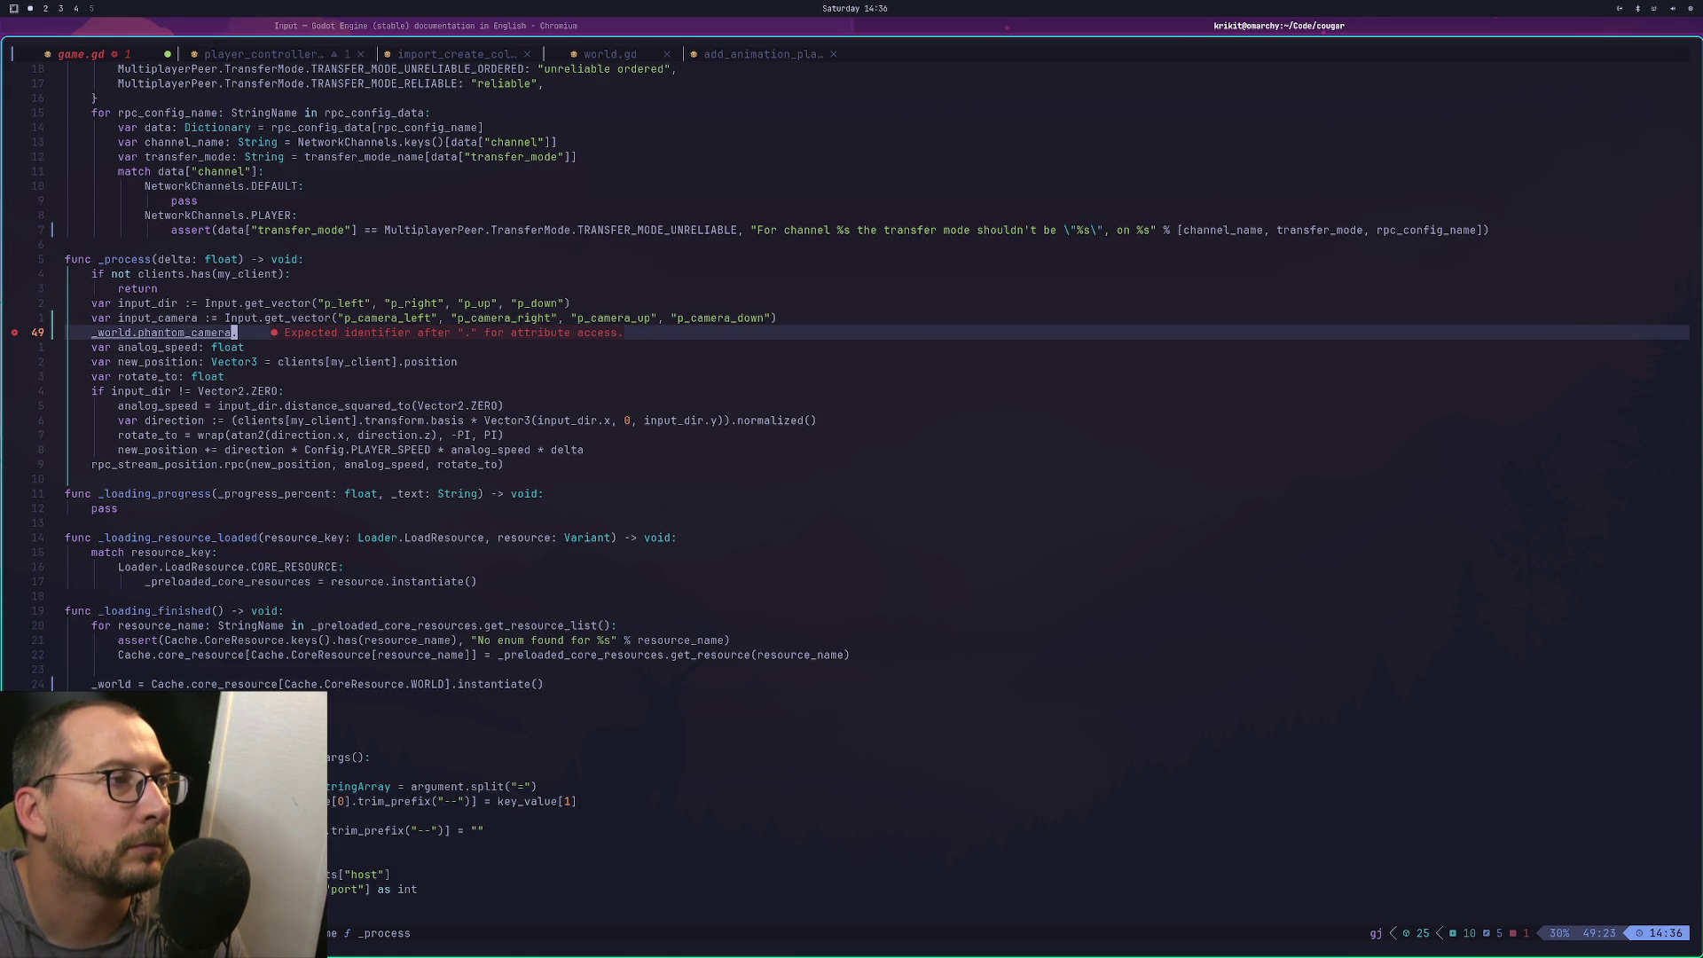
key(a)
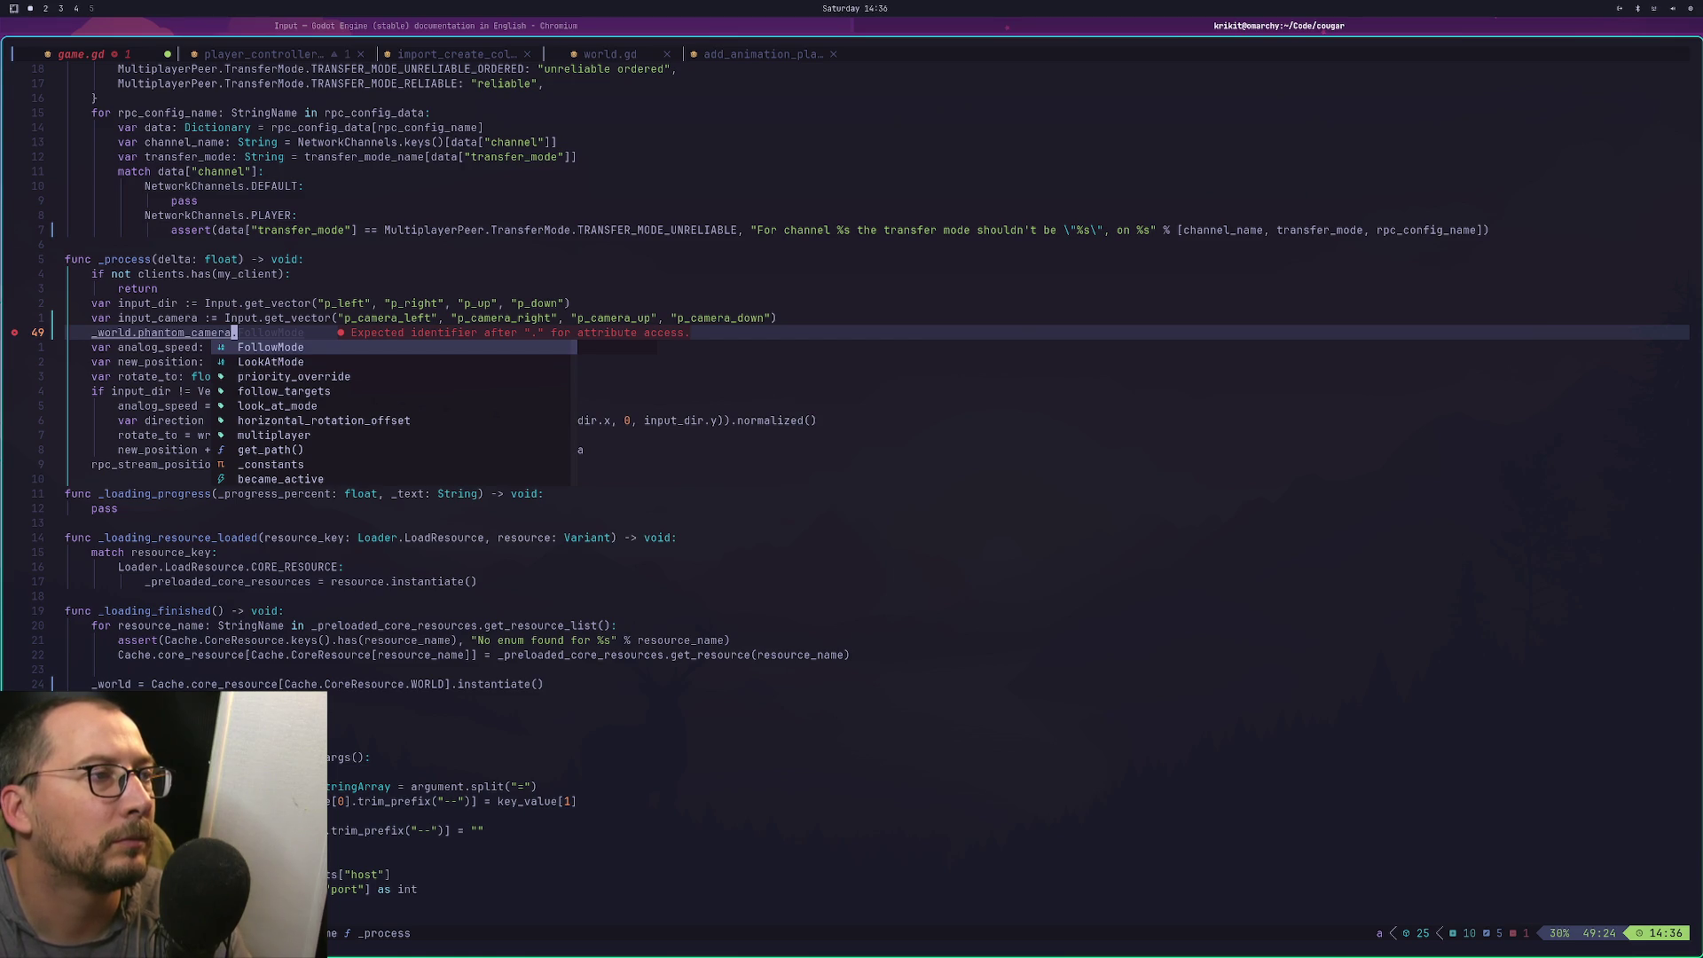
After checking Spring Arm properties in Godot, append vertical_rotation_offset to _world.phantom_camera on line 49.
key(super+2)
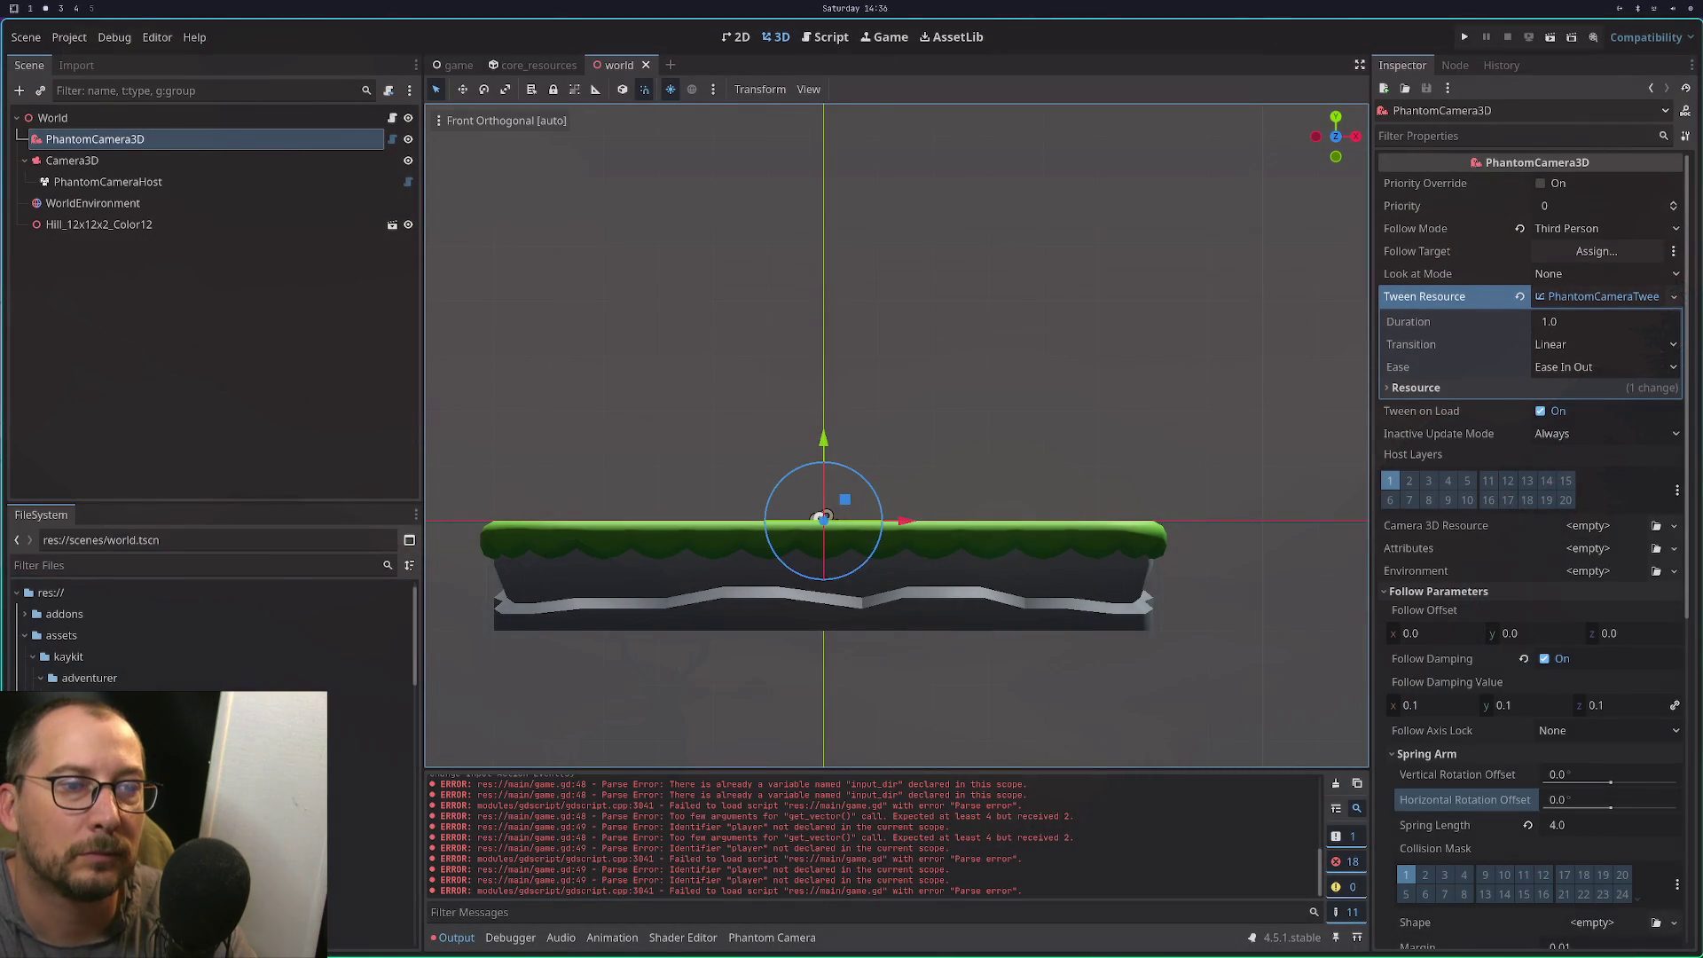
key(super+1)
key(Escape)
key(k)
key(k)
key(k)
key(k)
key(k)
key(k)
key(l)
key(e)
key(e)
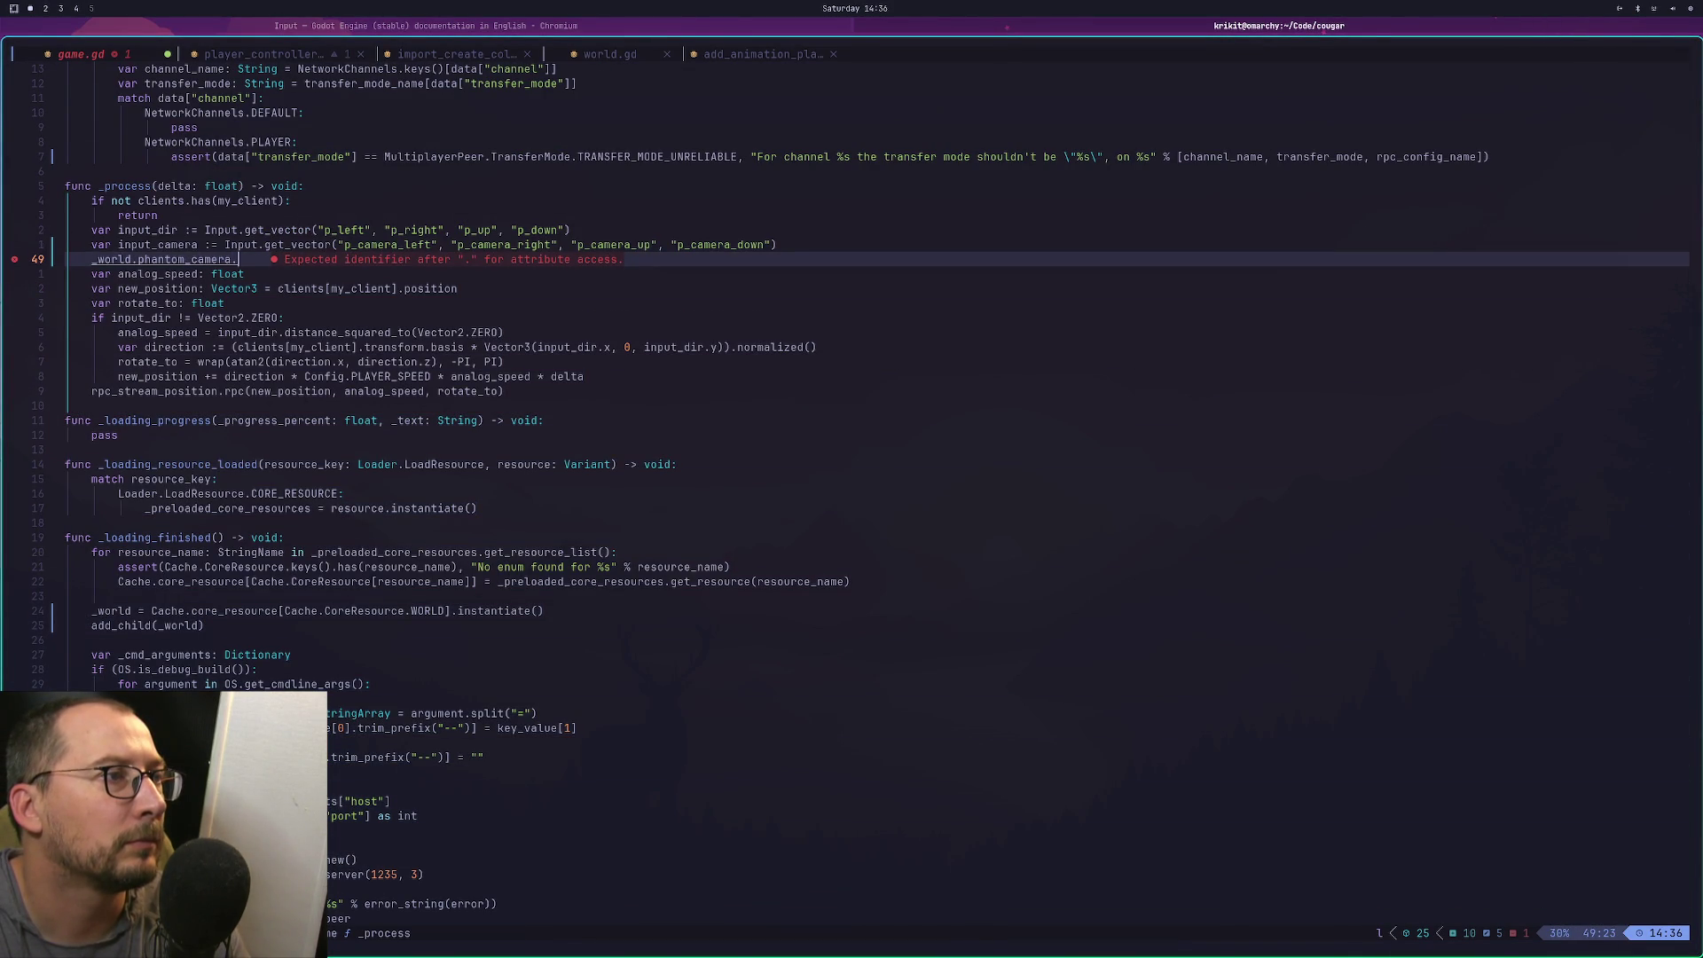
text(a.vertical_rotation_offset)
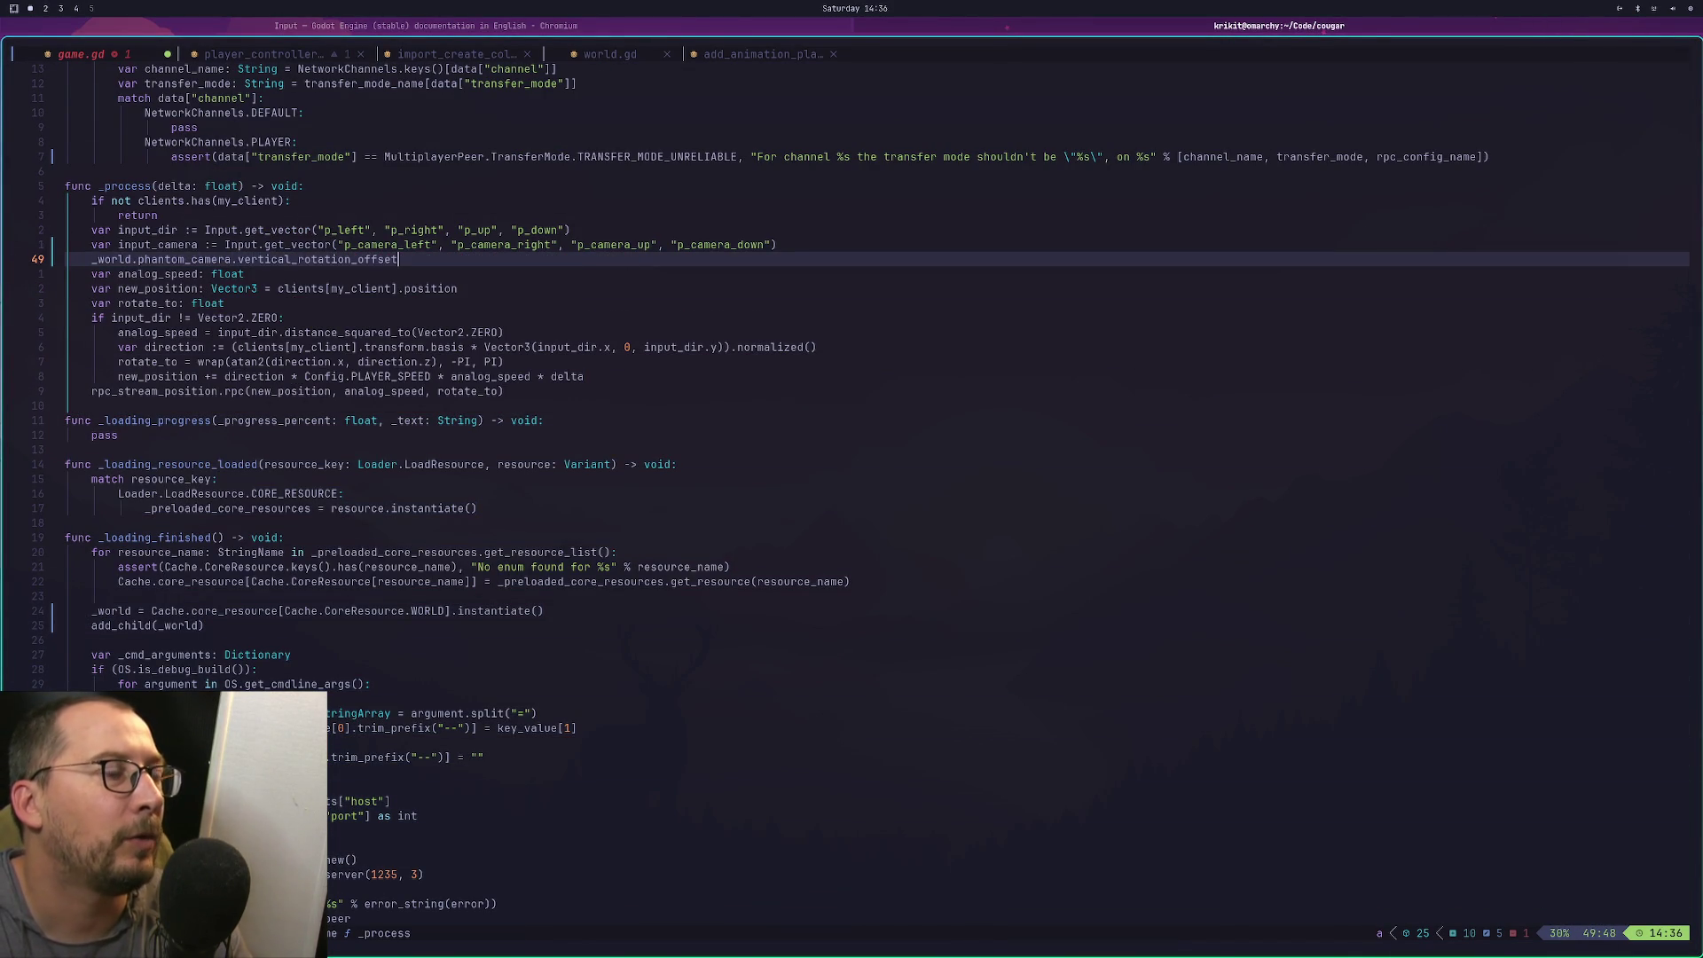
key(Escape)
key(h)
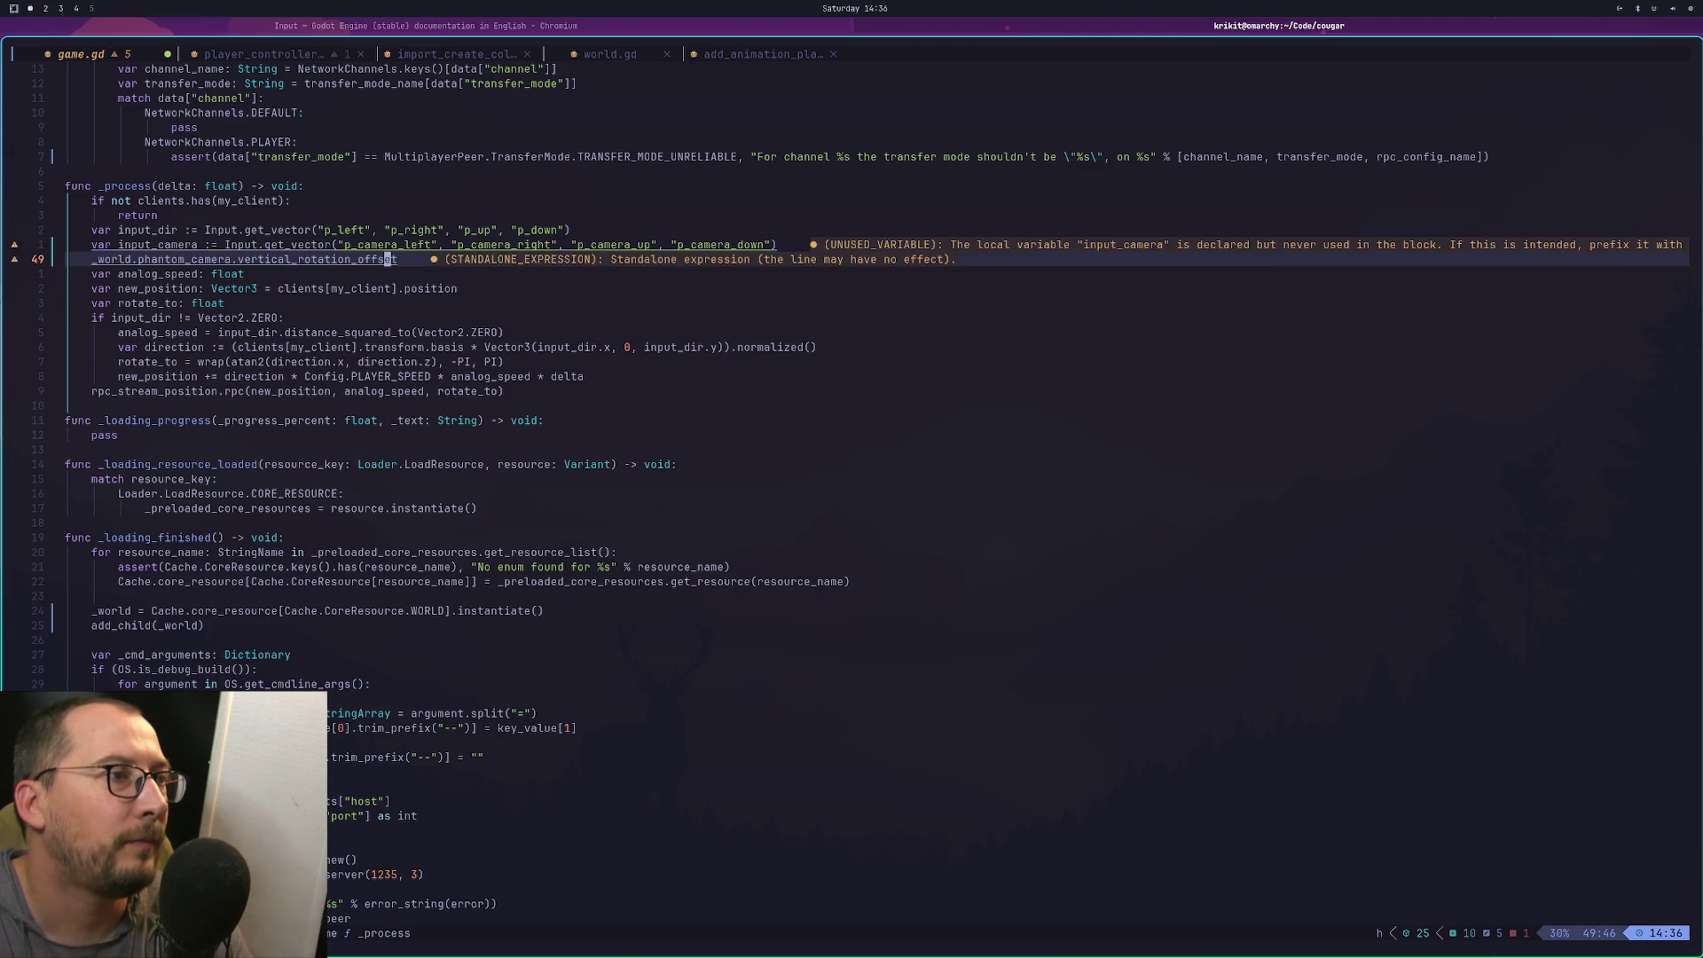
key(h)
key(h)
key(h)
key(h)
key(h)
key(h)
Make line 49 set vertical_rotation_offset to itself plus input_camera.x.
key(v)
key(l)
key(l)
key(l)
key(l)
key(l)
key(l)
key(y)
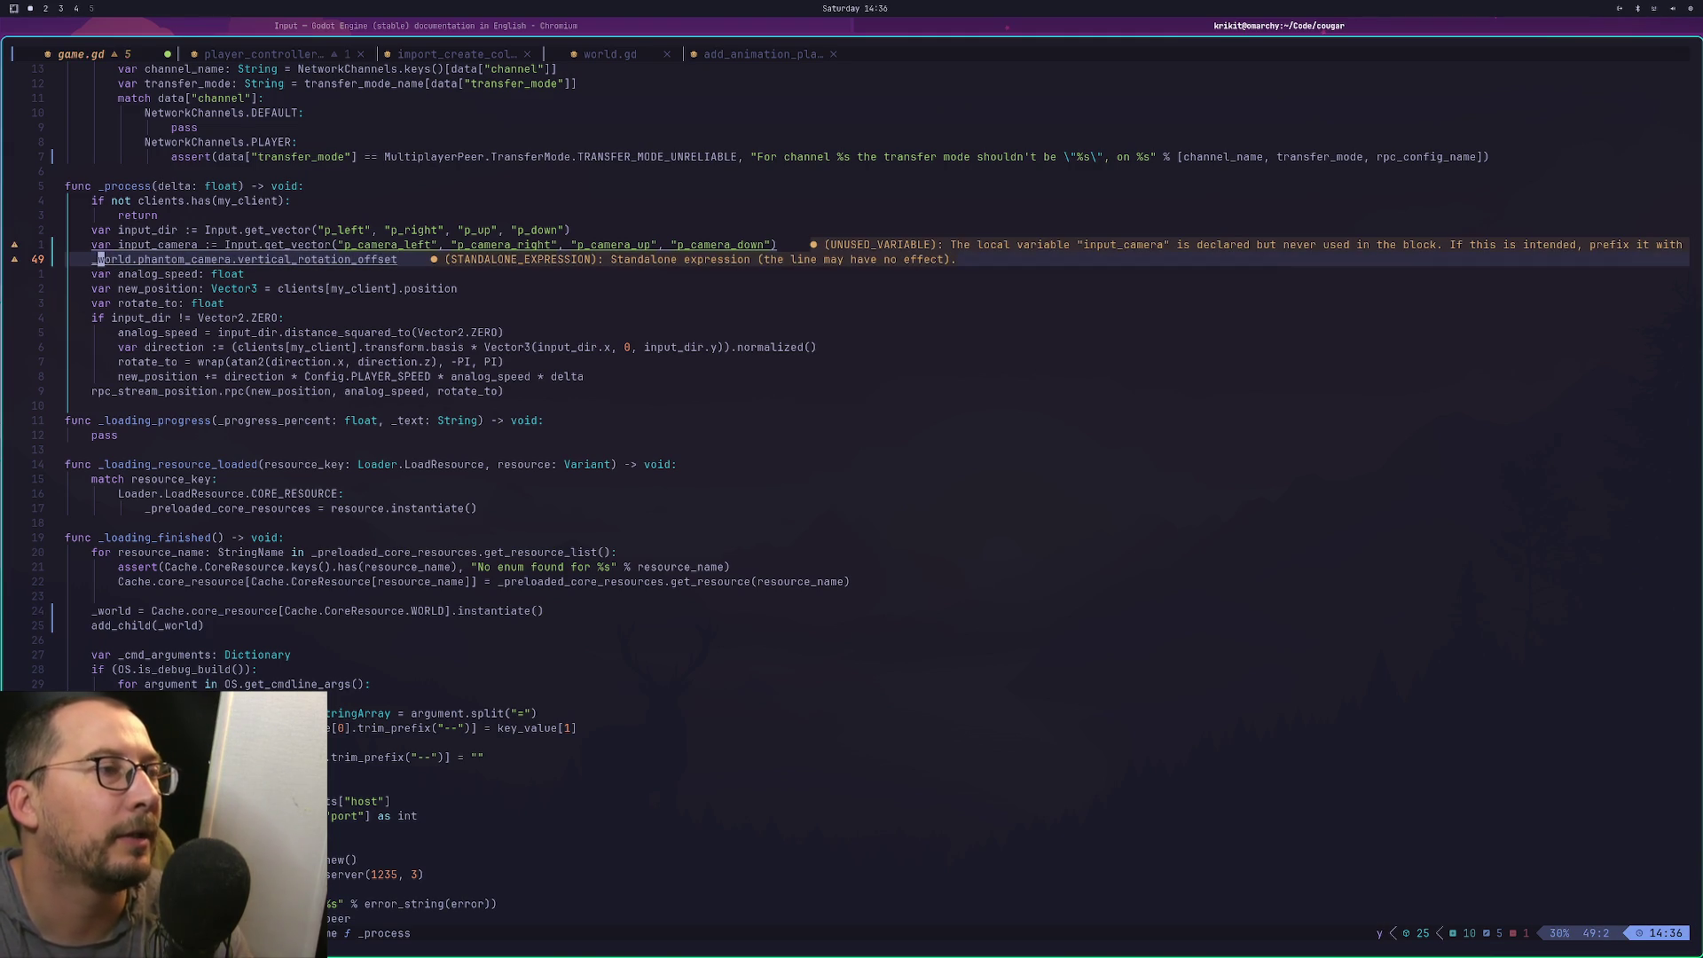
key(l)
key(l)
key(l)
text(a)
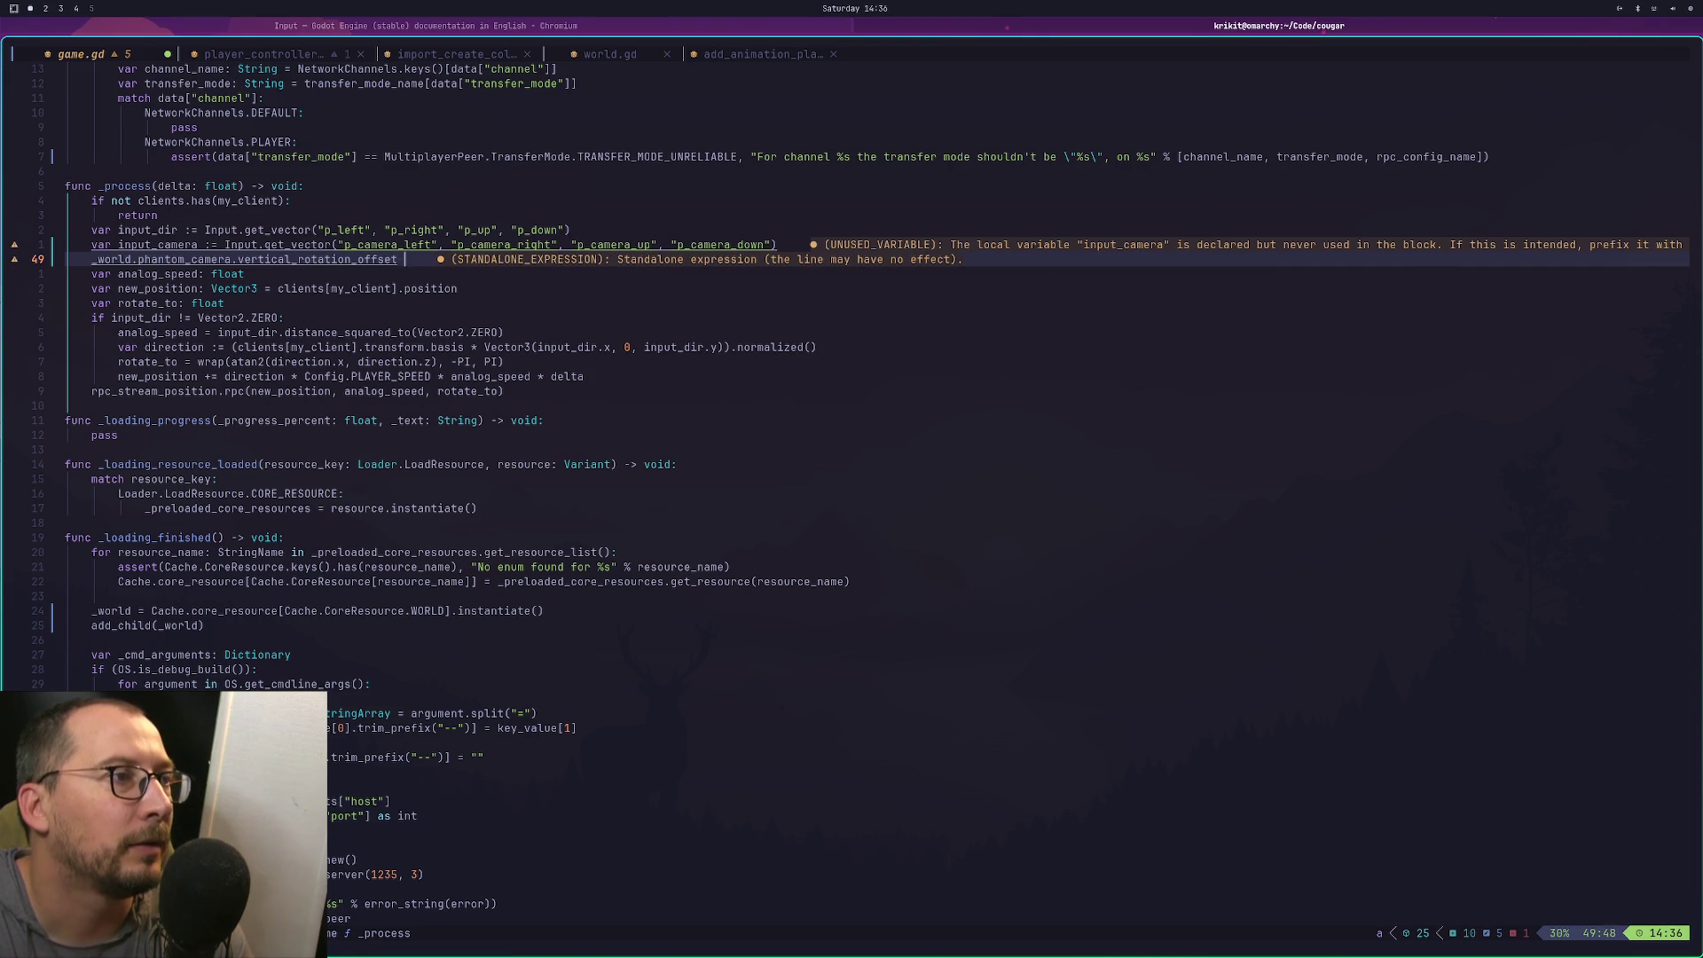
text( =)
key(Escape)
key(p)
text(ation_offset + )
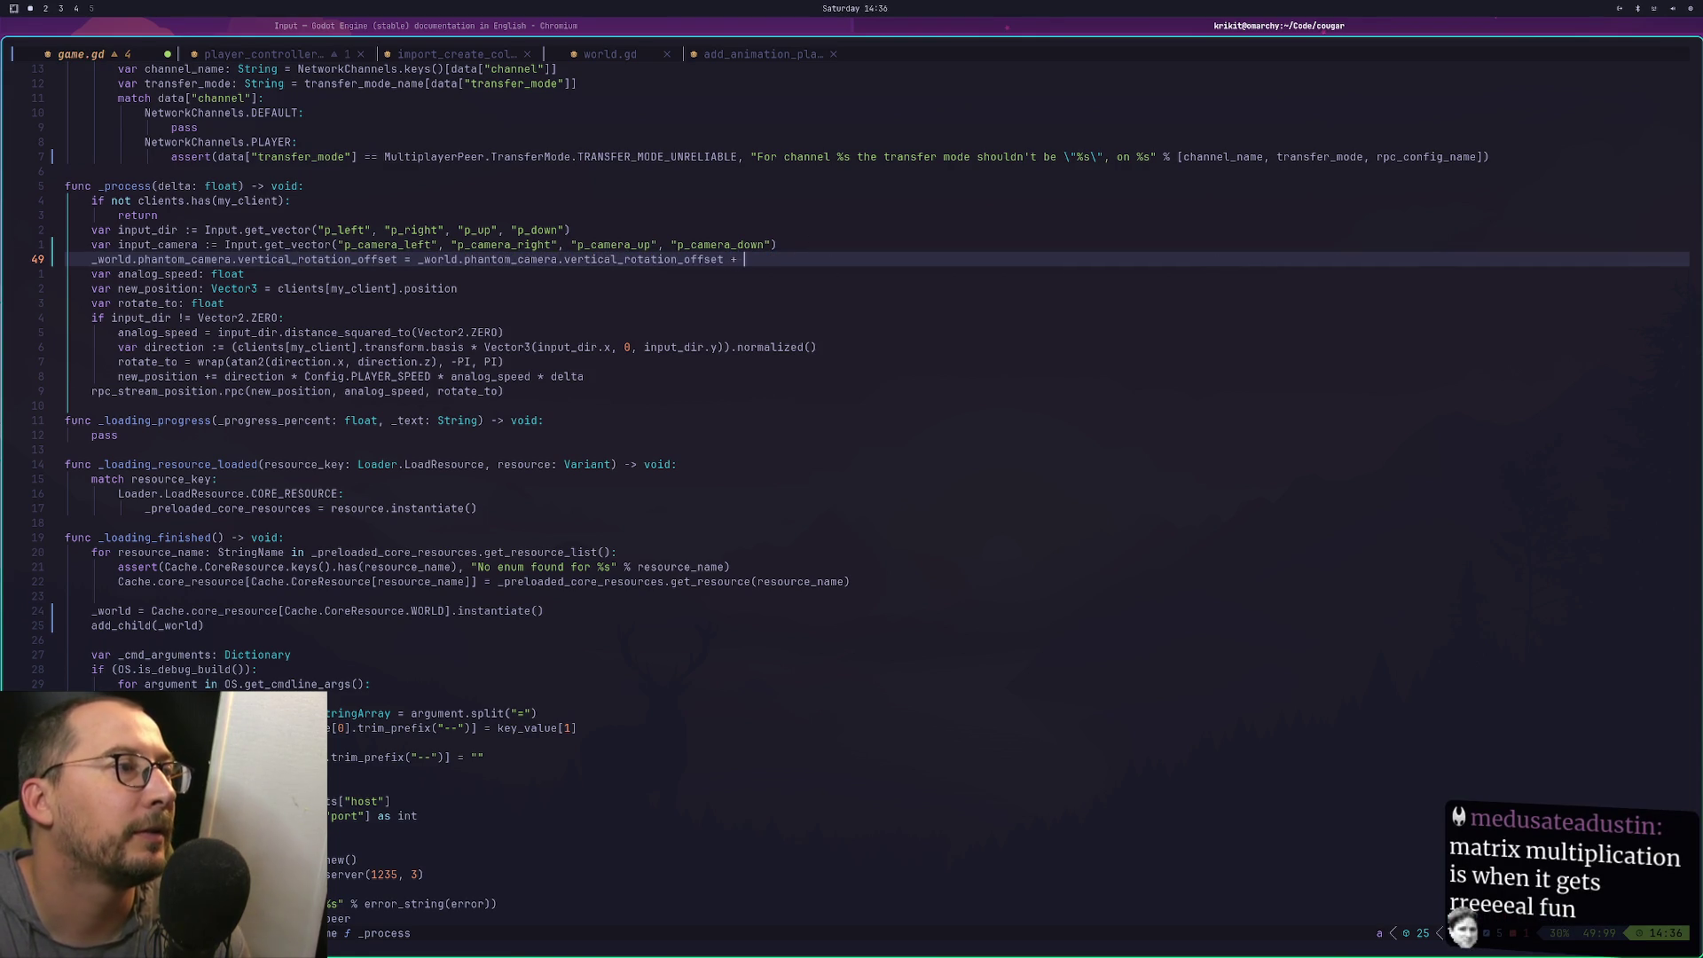
text(input)
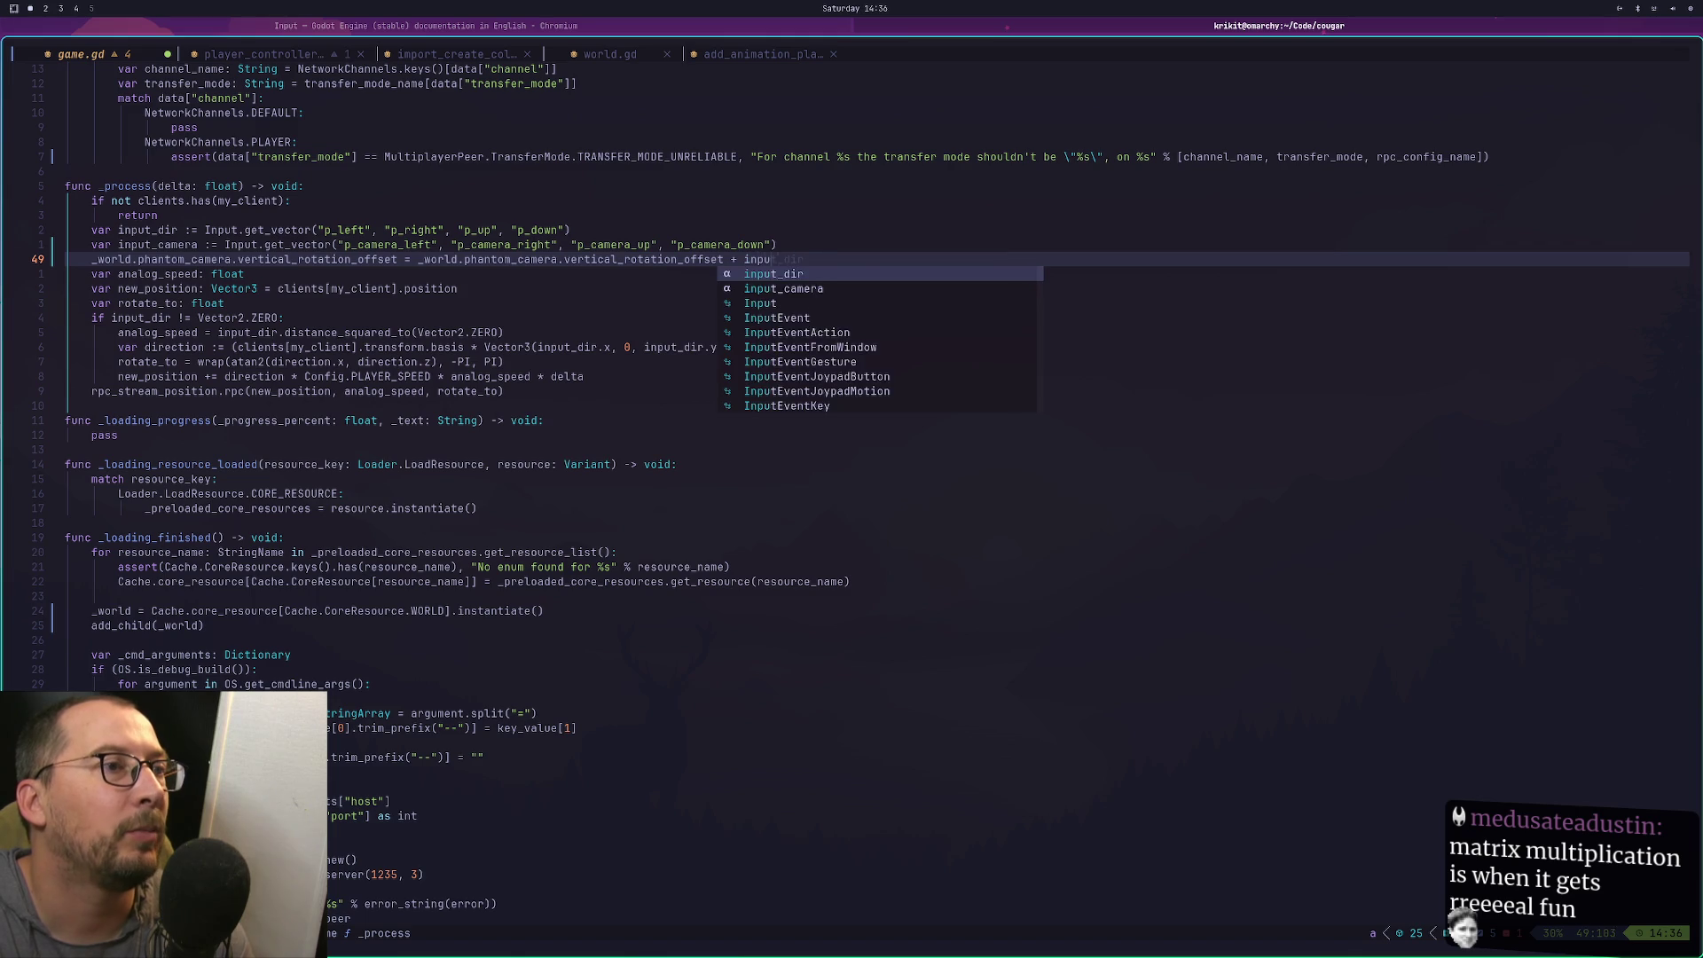
text(_cam)
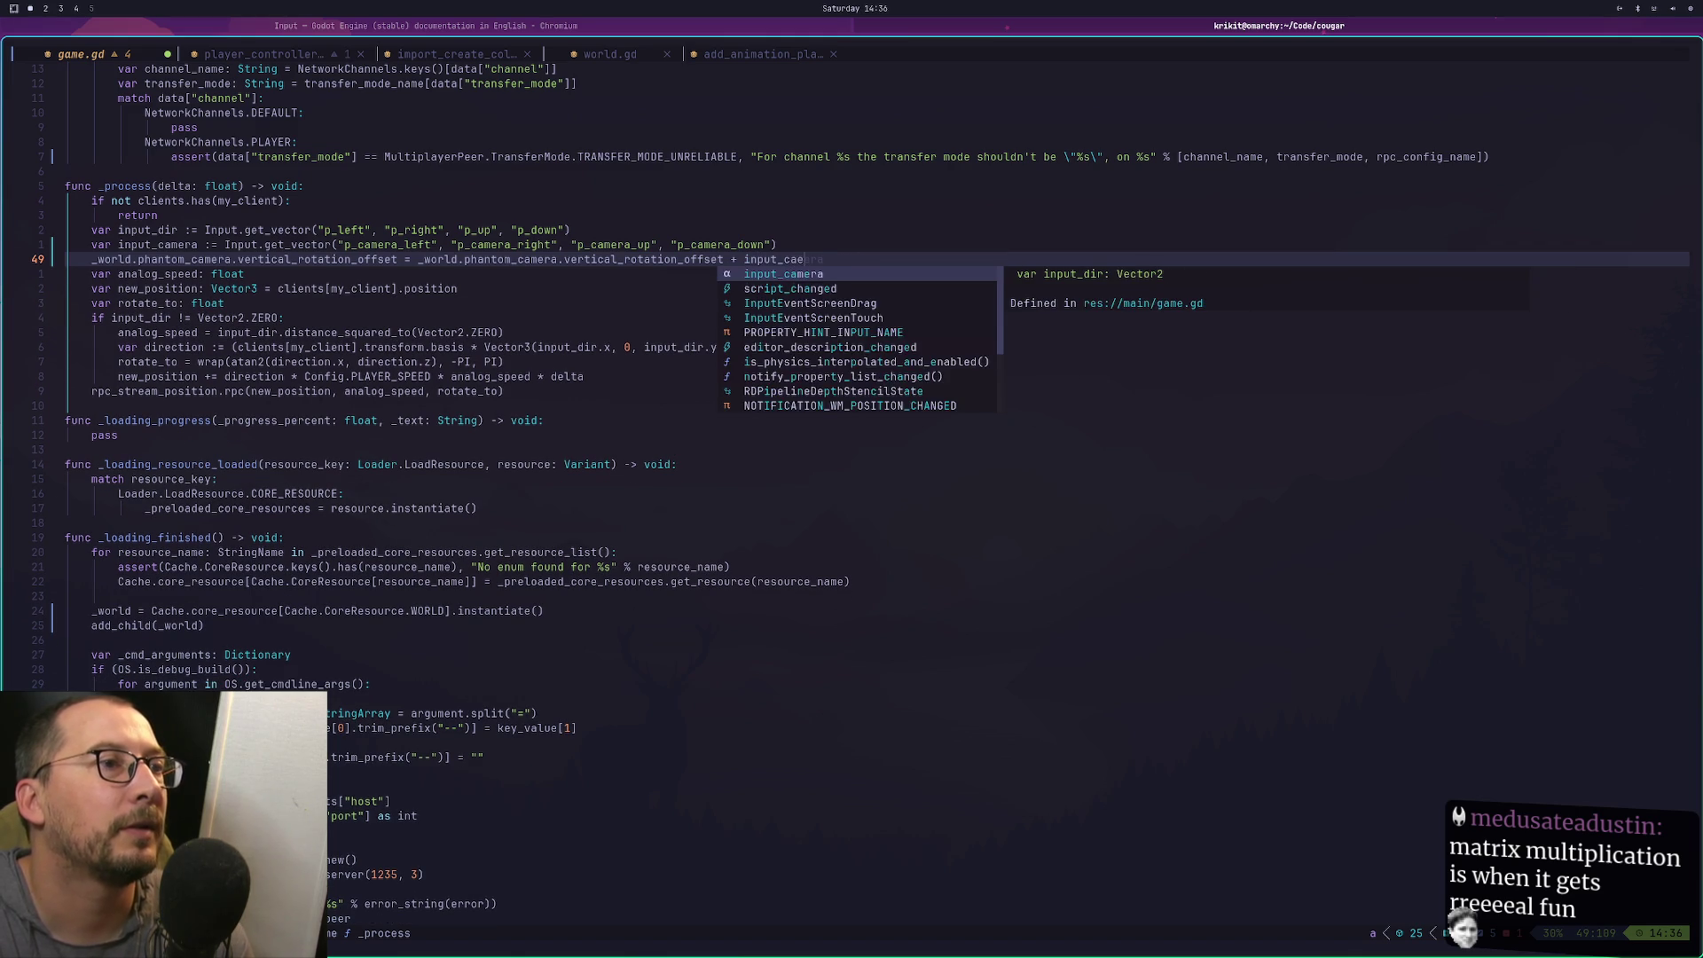
text(era.)
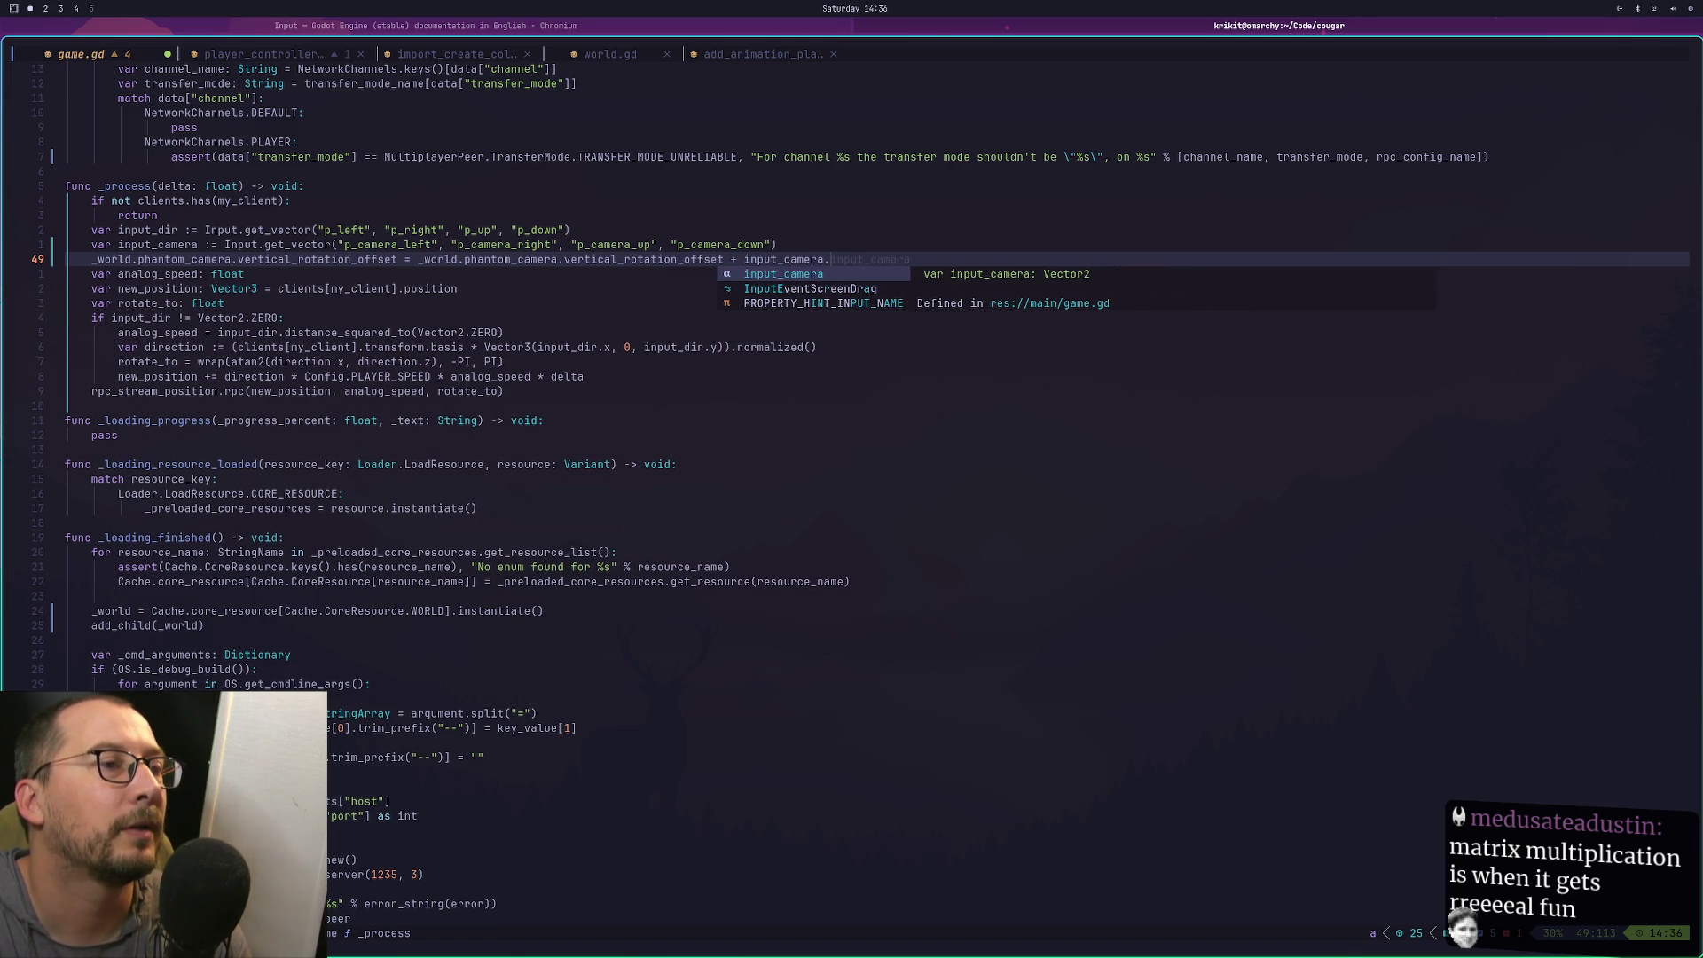
text(x)
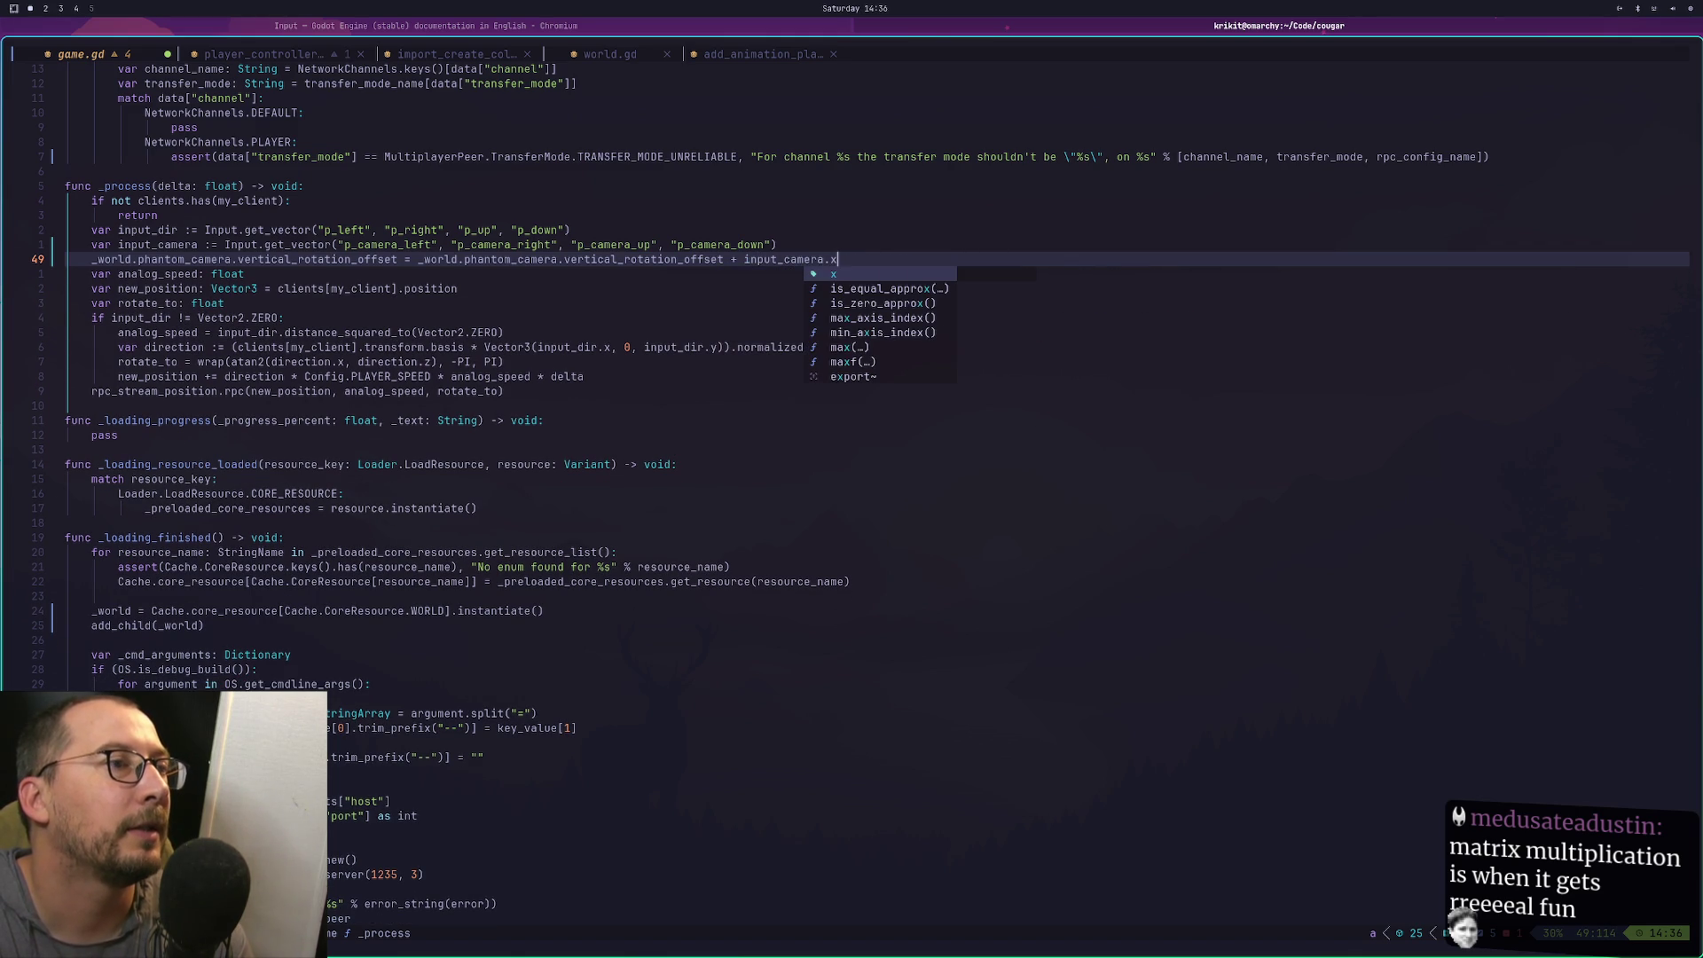
key(BackSpace)
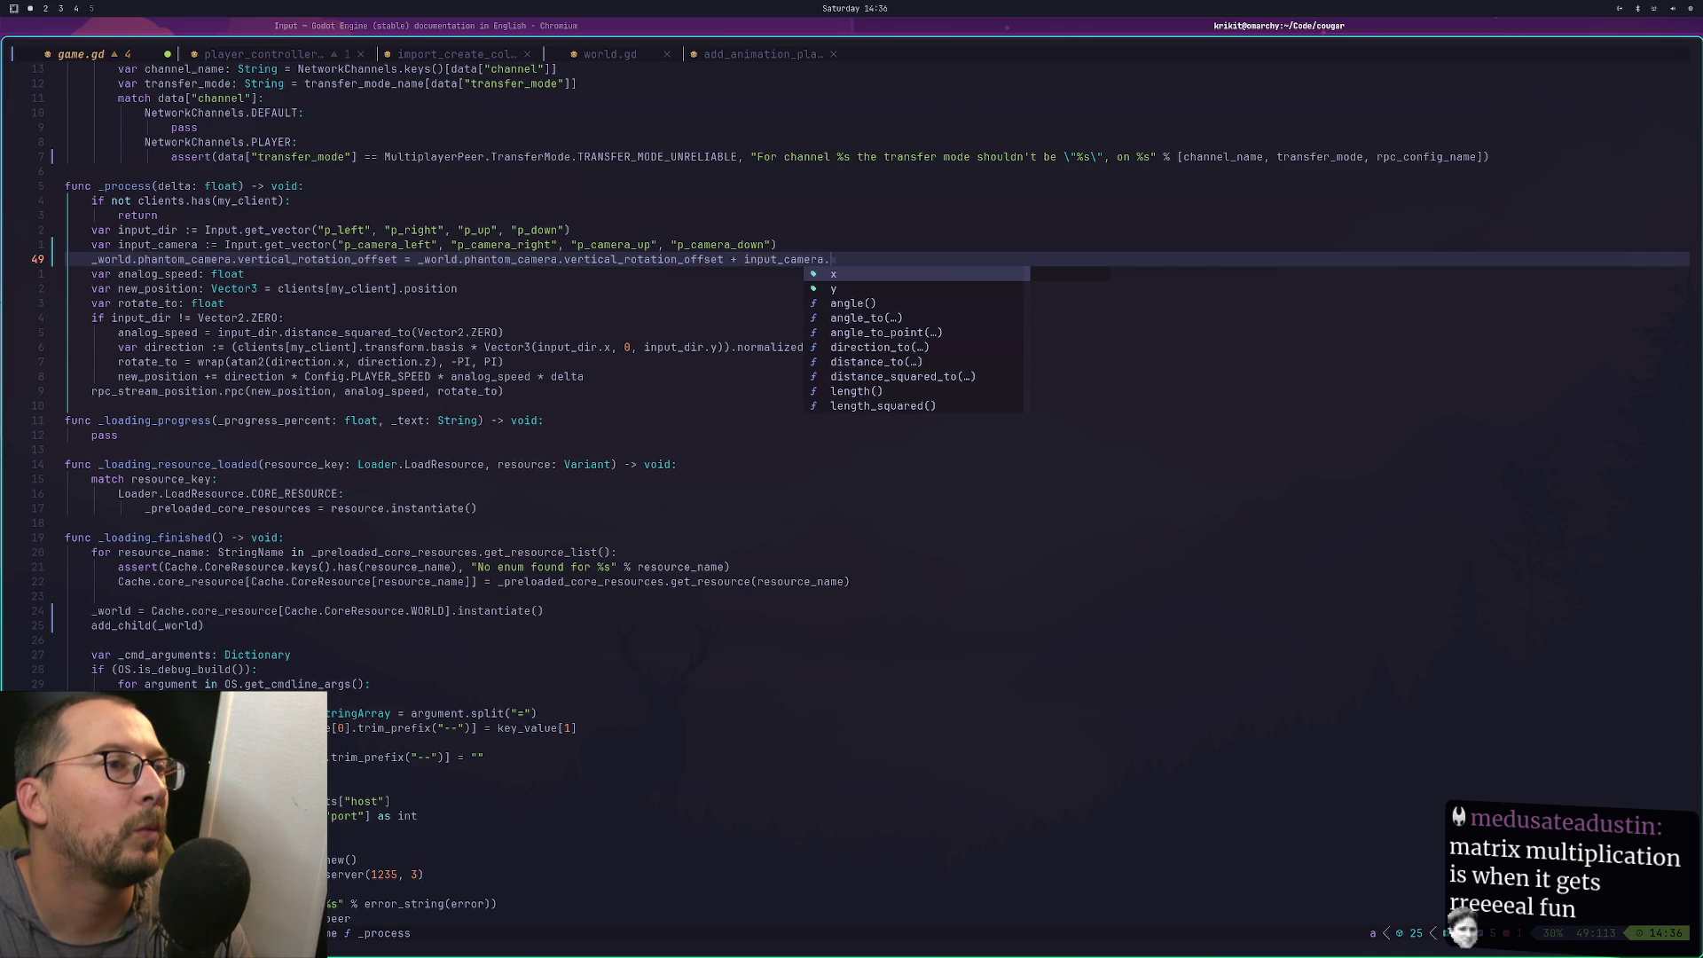
key(Return)
Wrap the added term as (input_camera.x * delta), save with :w, and switch to Godot.
text(Bi()
key(Escape)
text(Ea )
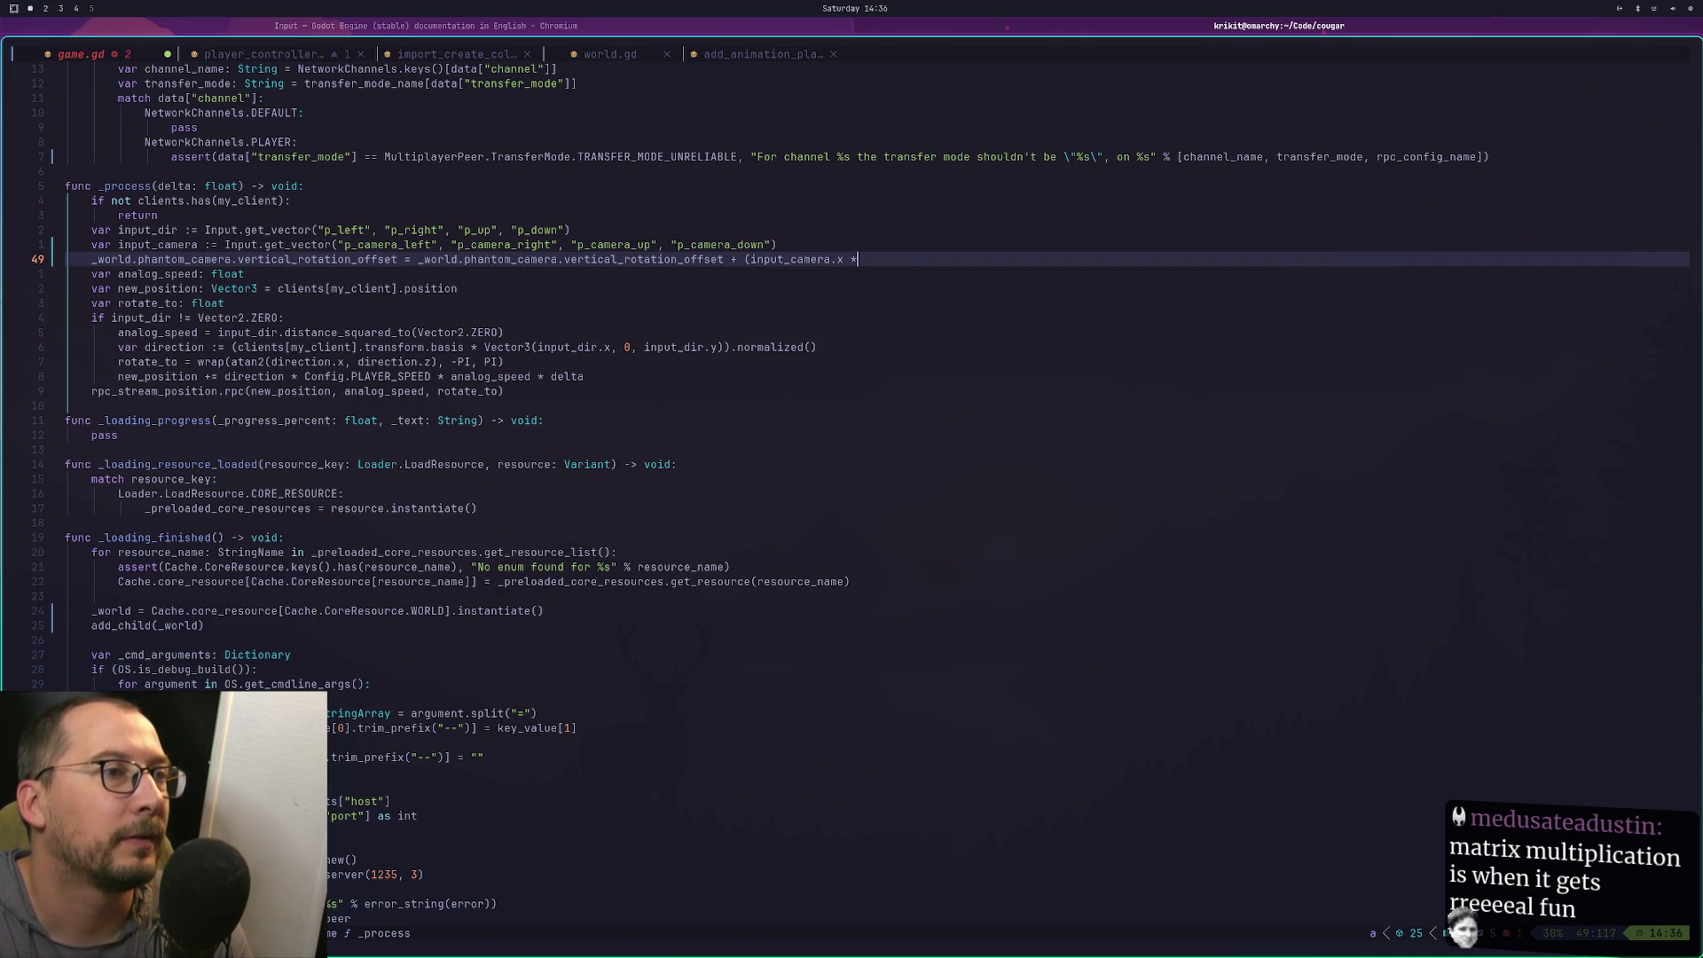
text())
key(Escape)
text(:w)
key(Return)
key(super+2)
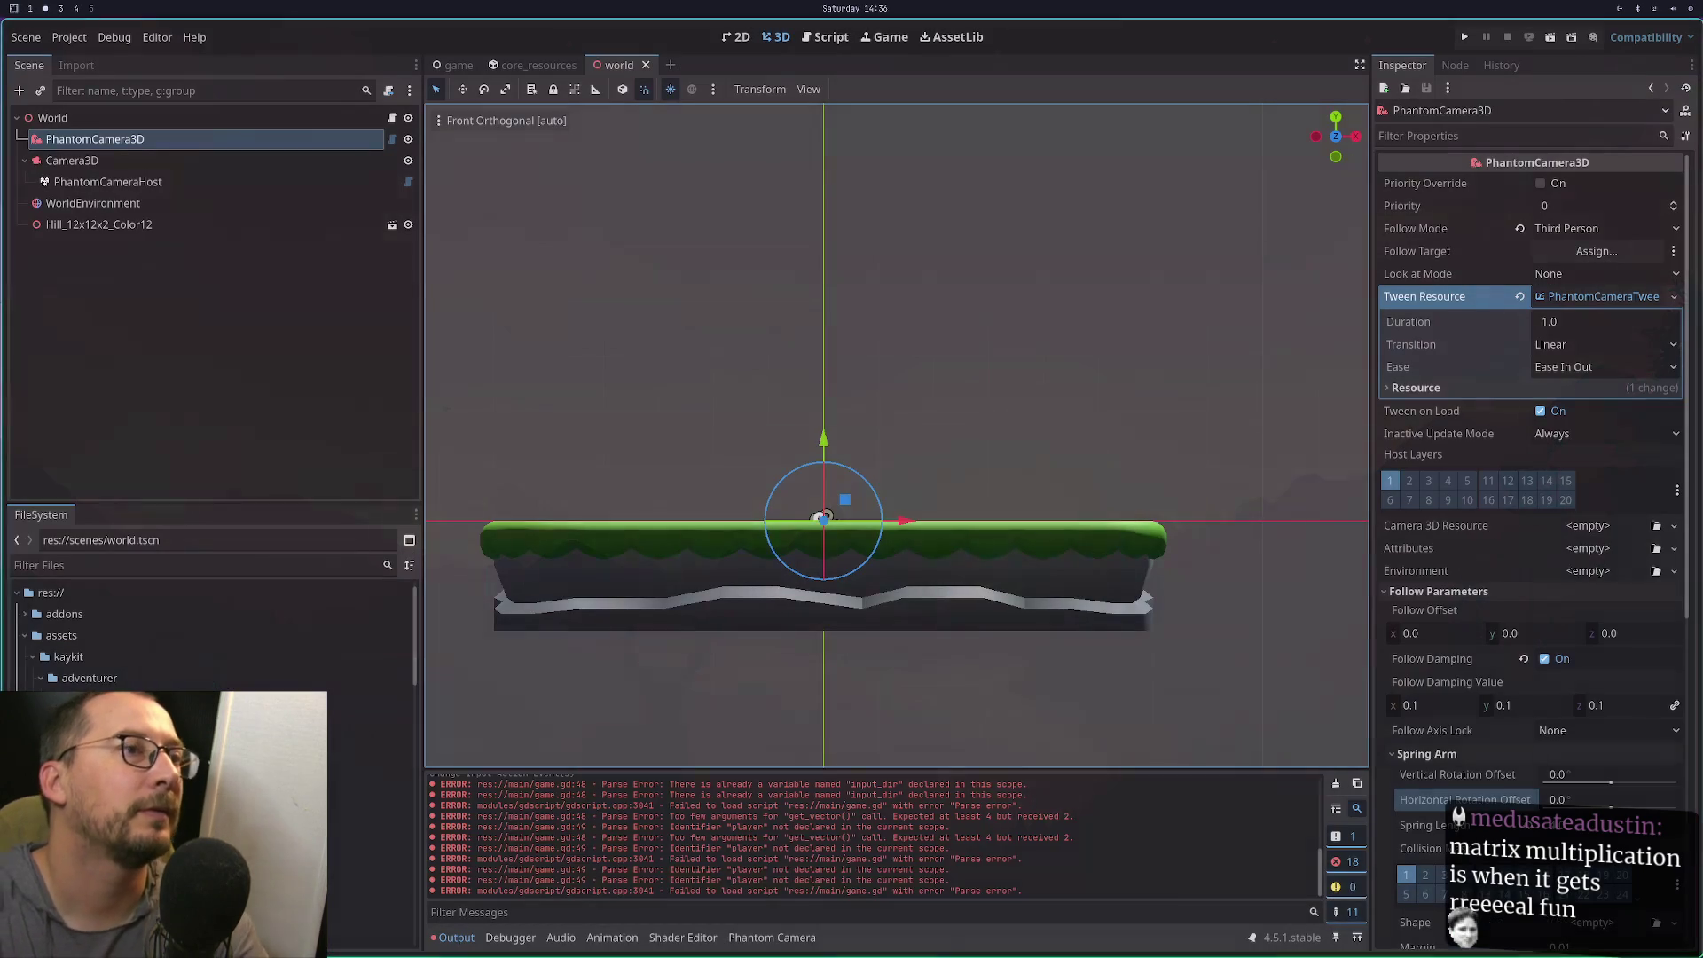
Run the project in two client windows, focus the lower game window, then stop it.
click(1465, 39)
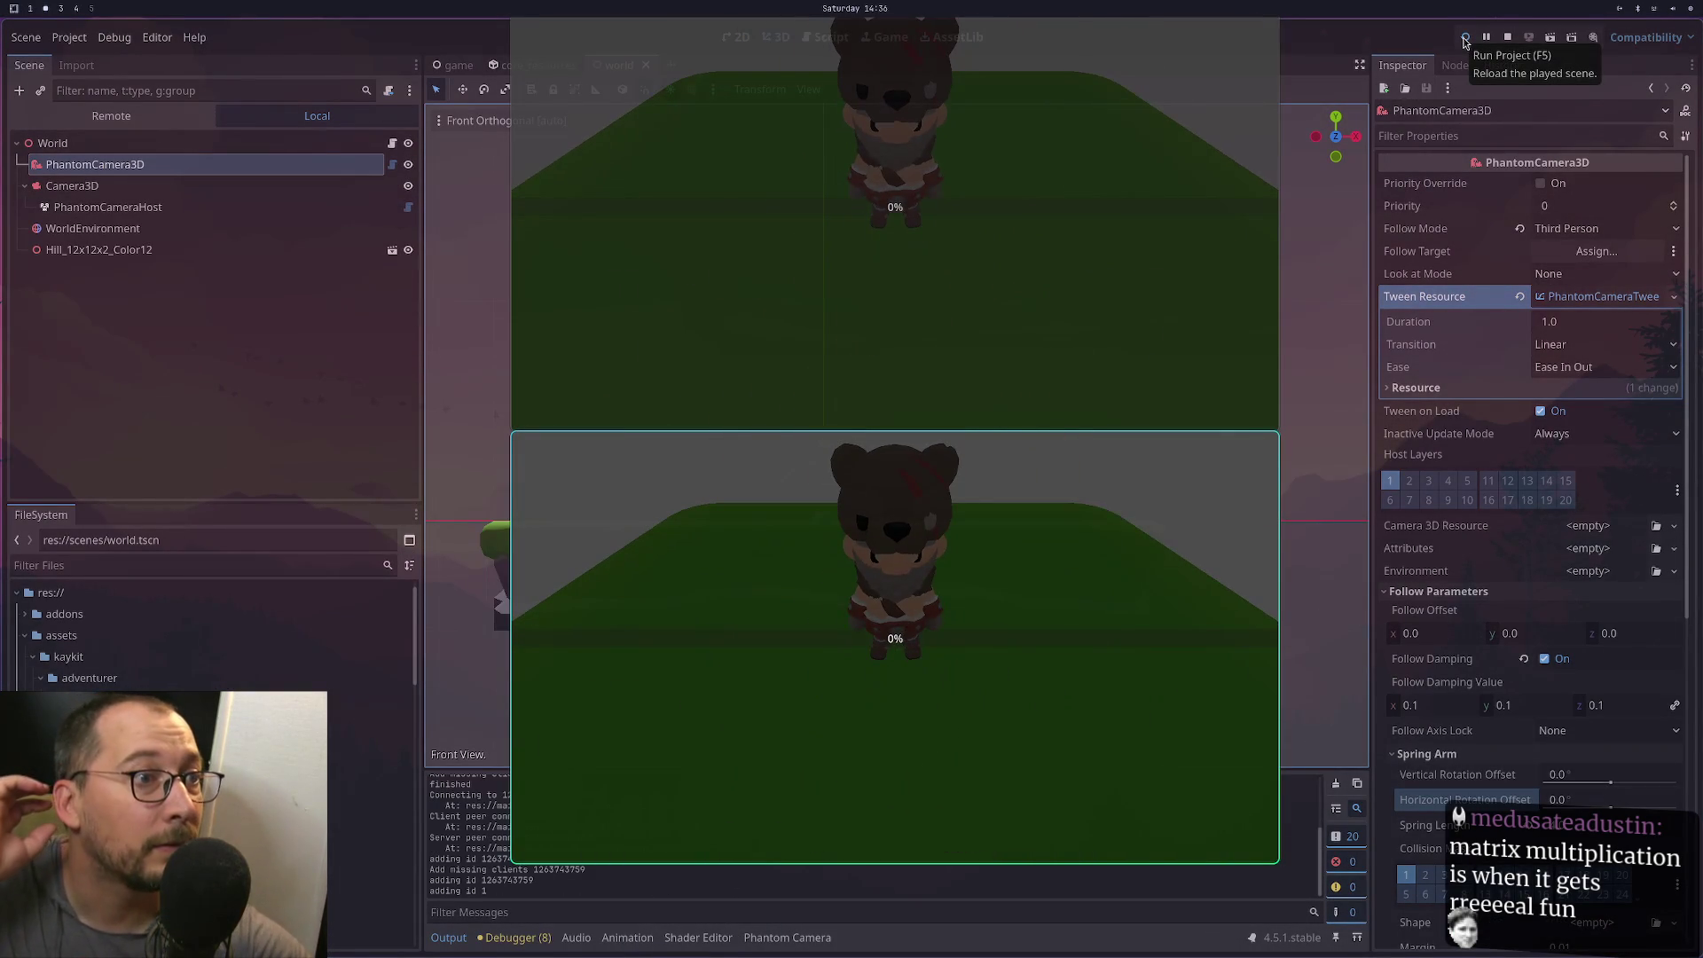
click(1006, 626)
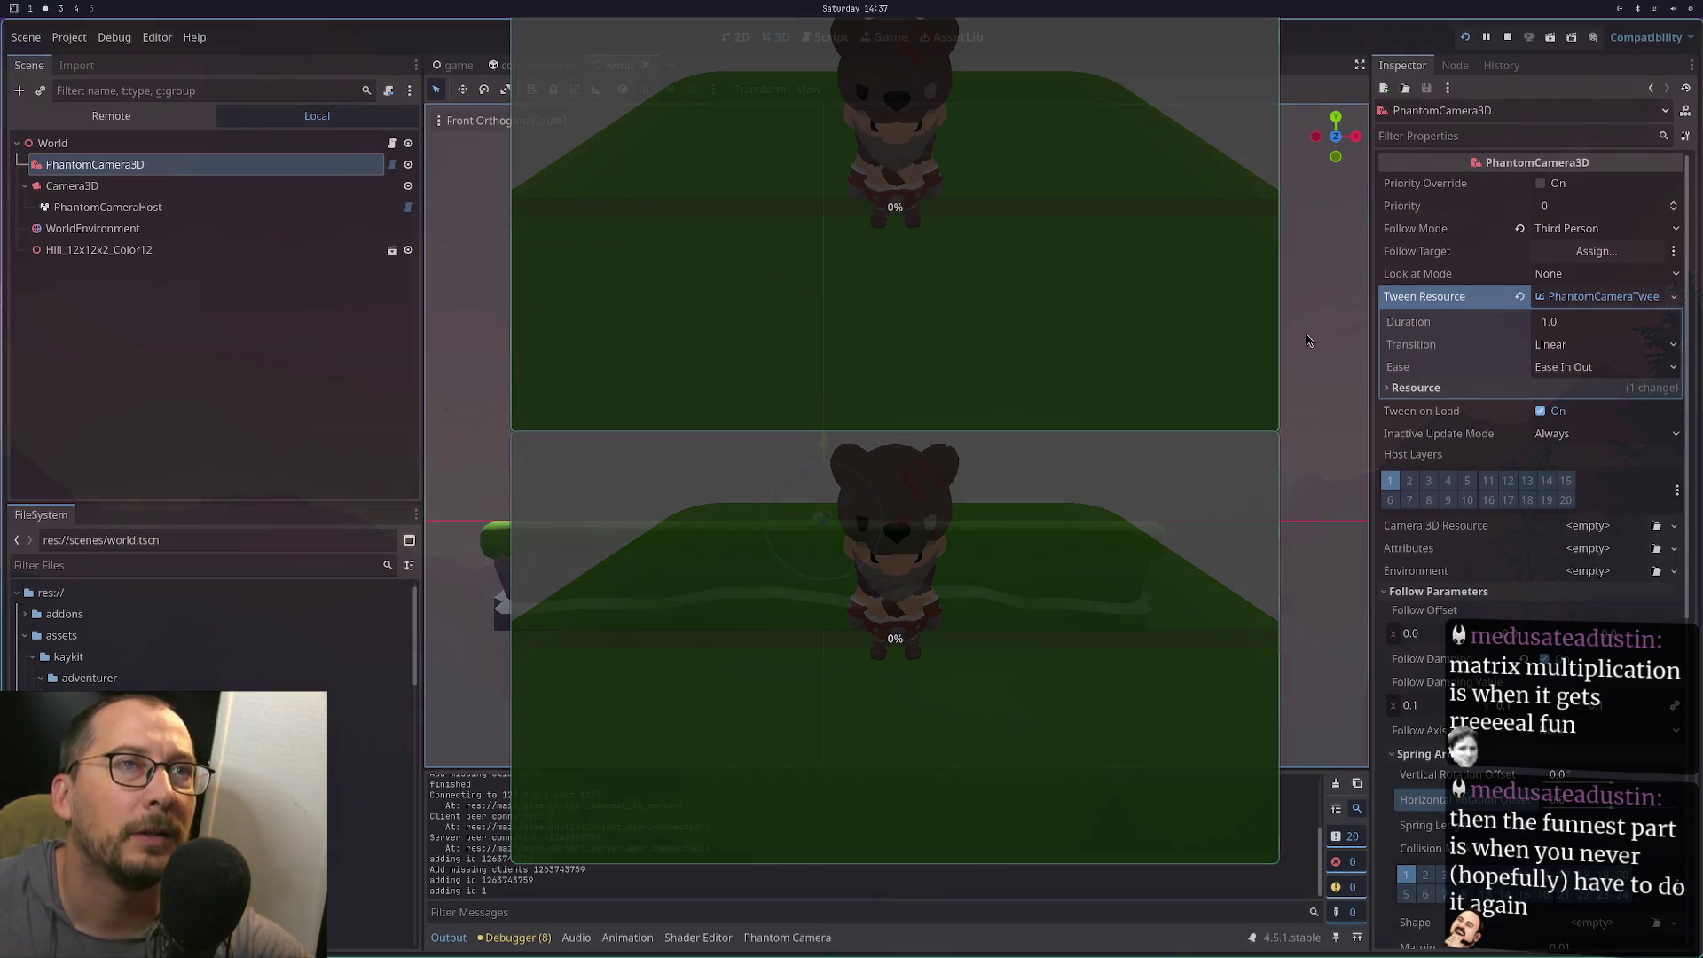
click(1507, 37)
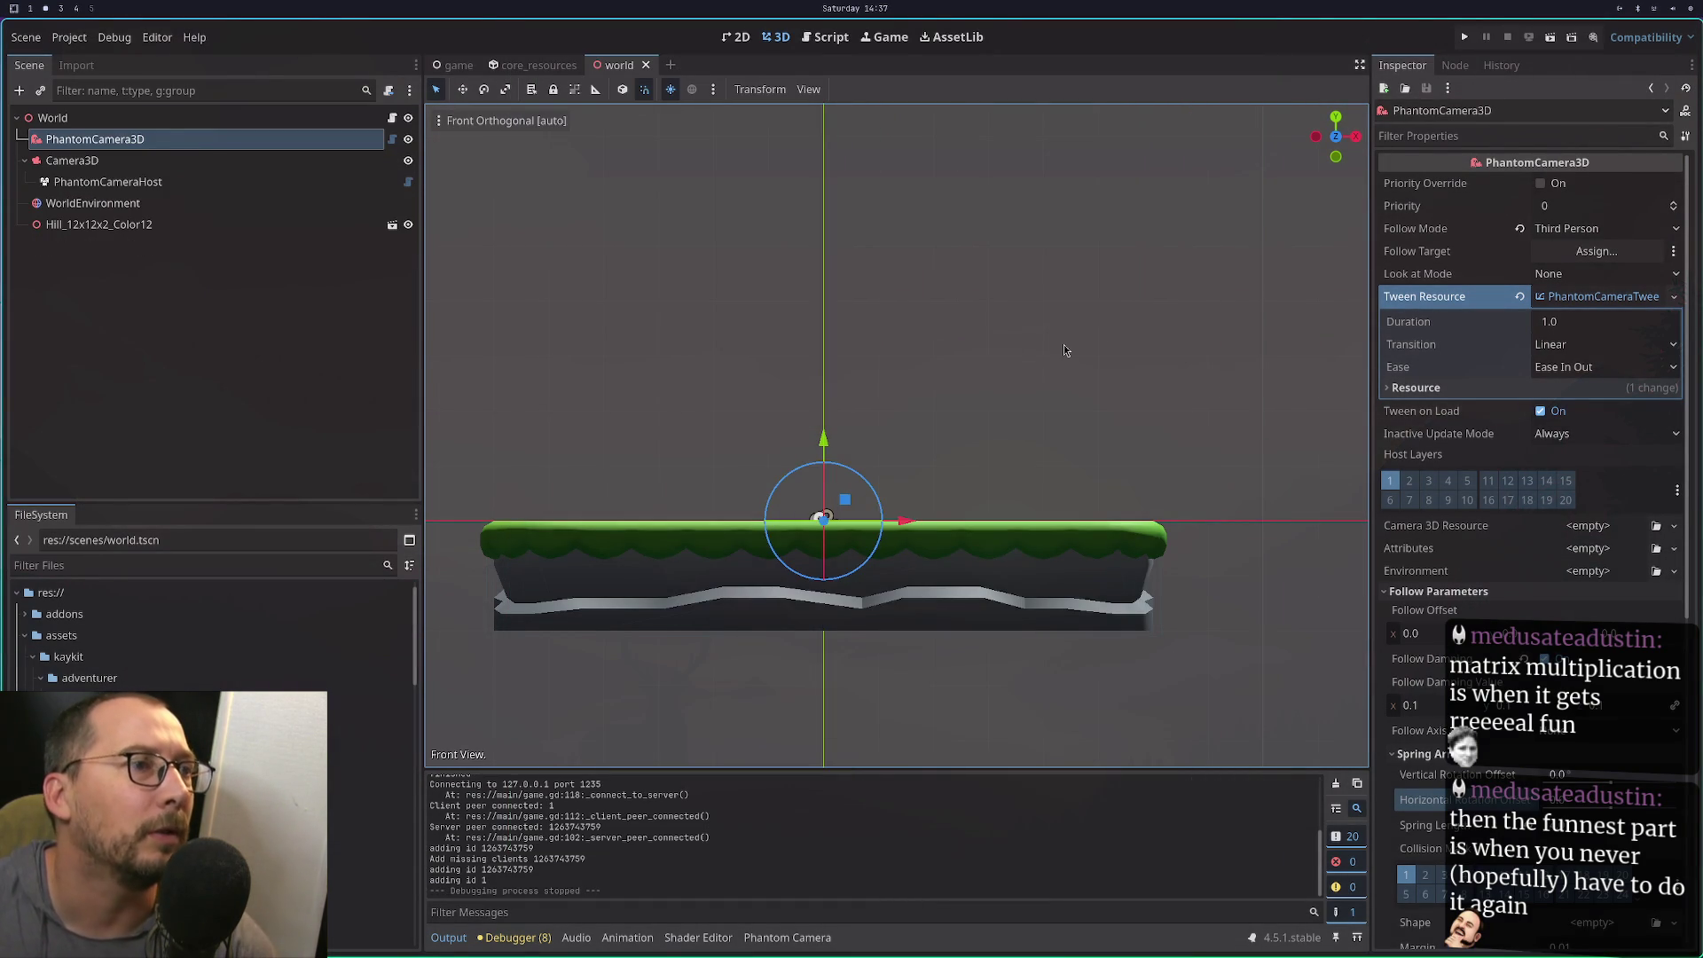
key(super+1)
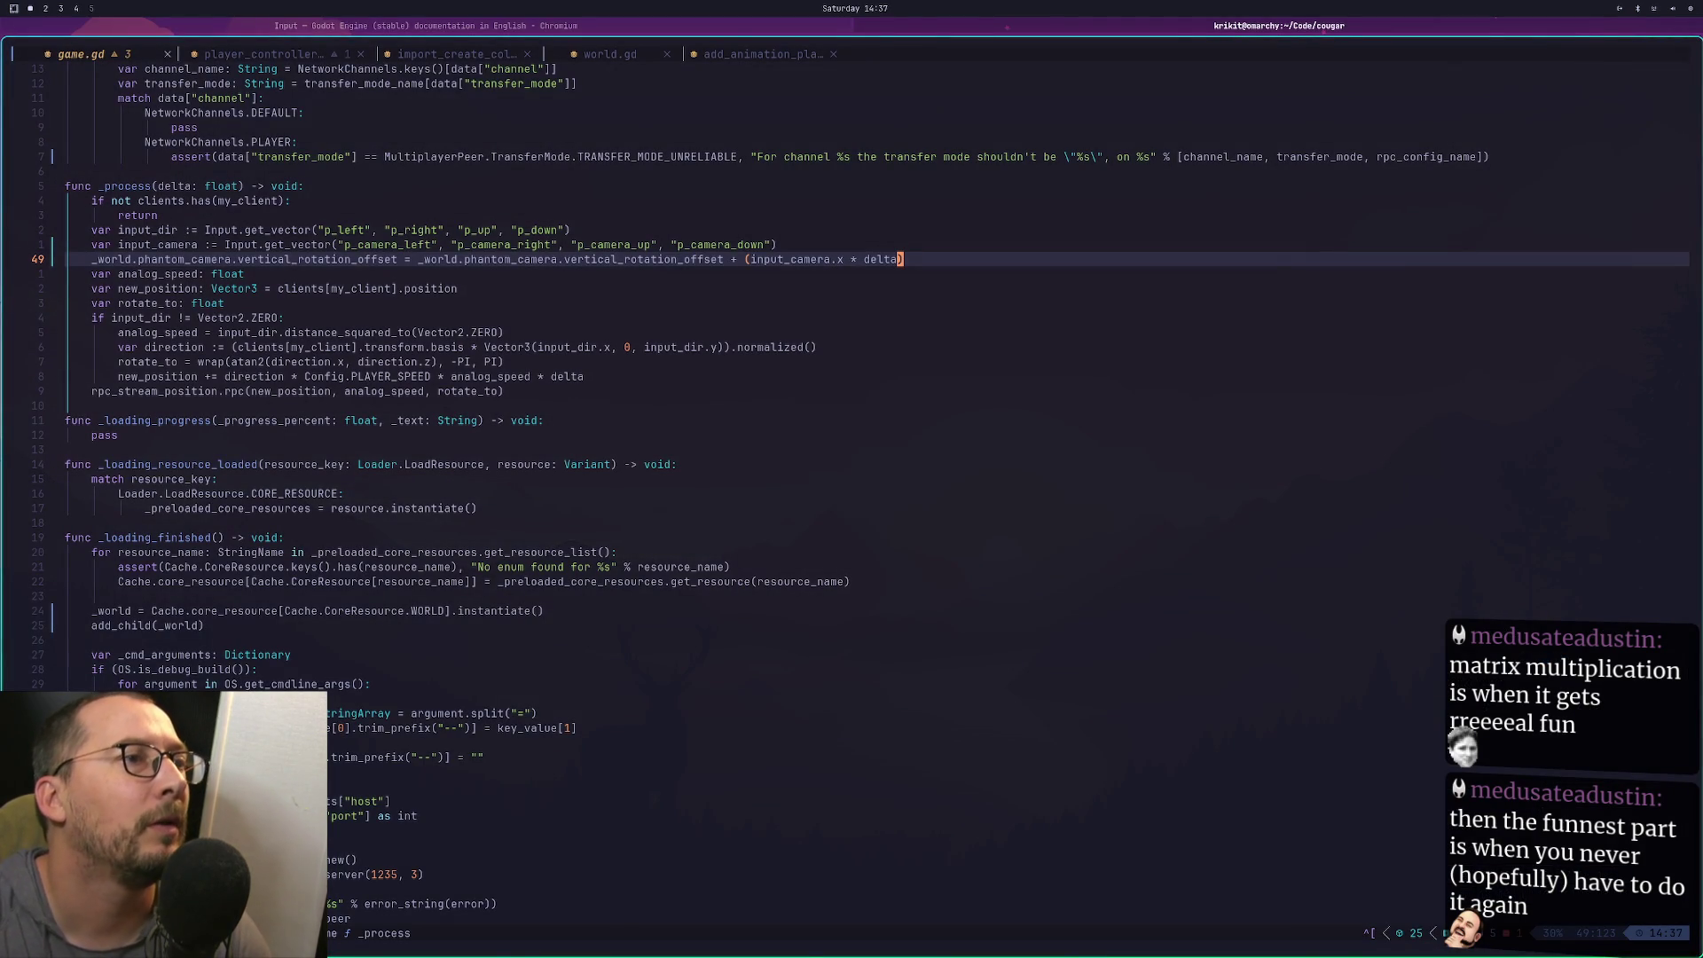
Insert print_debug(input_camera) above the rotation-offset update, then open Godot's Project menu.
key(shift+o)
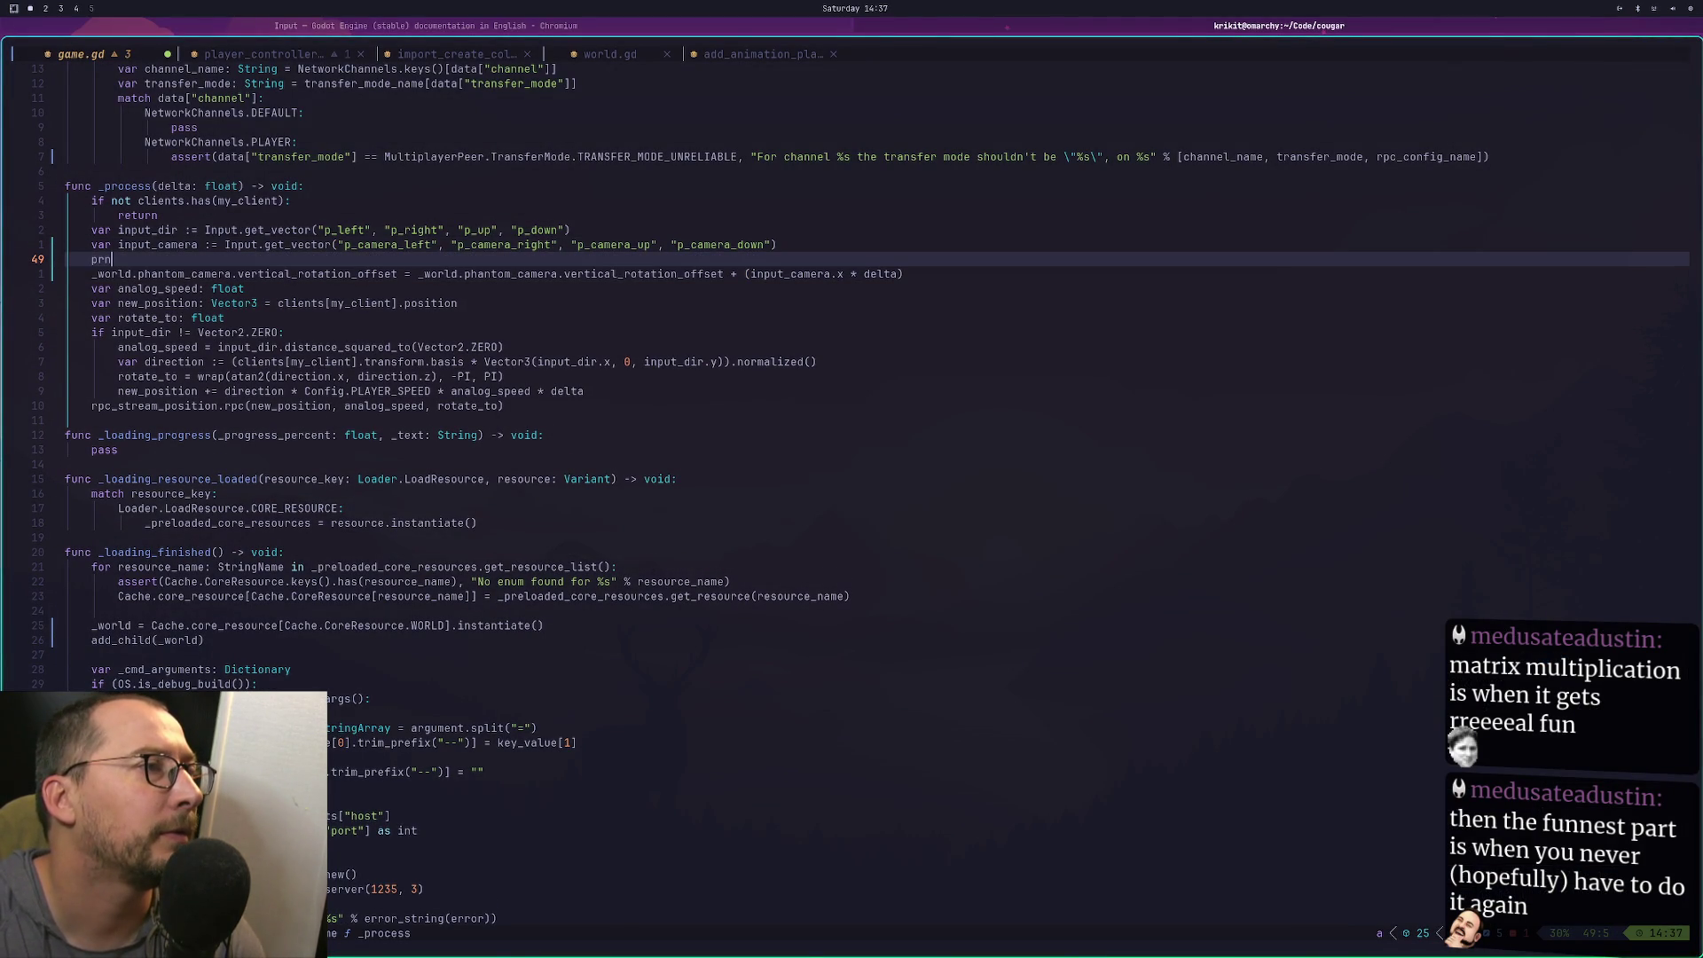
key(BackSpace)
text(int__)
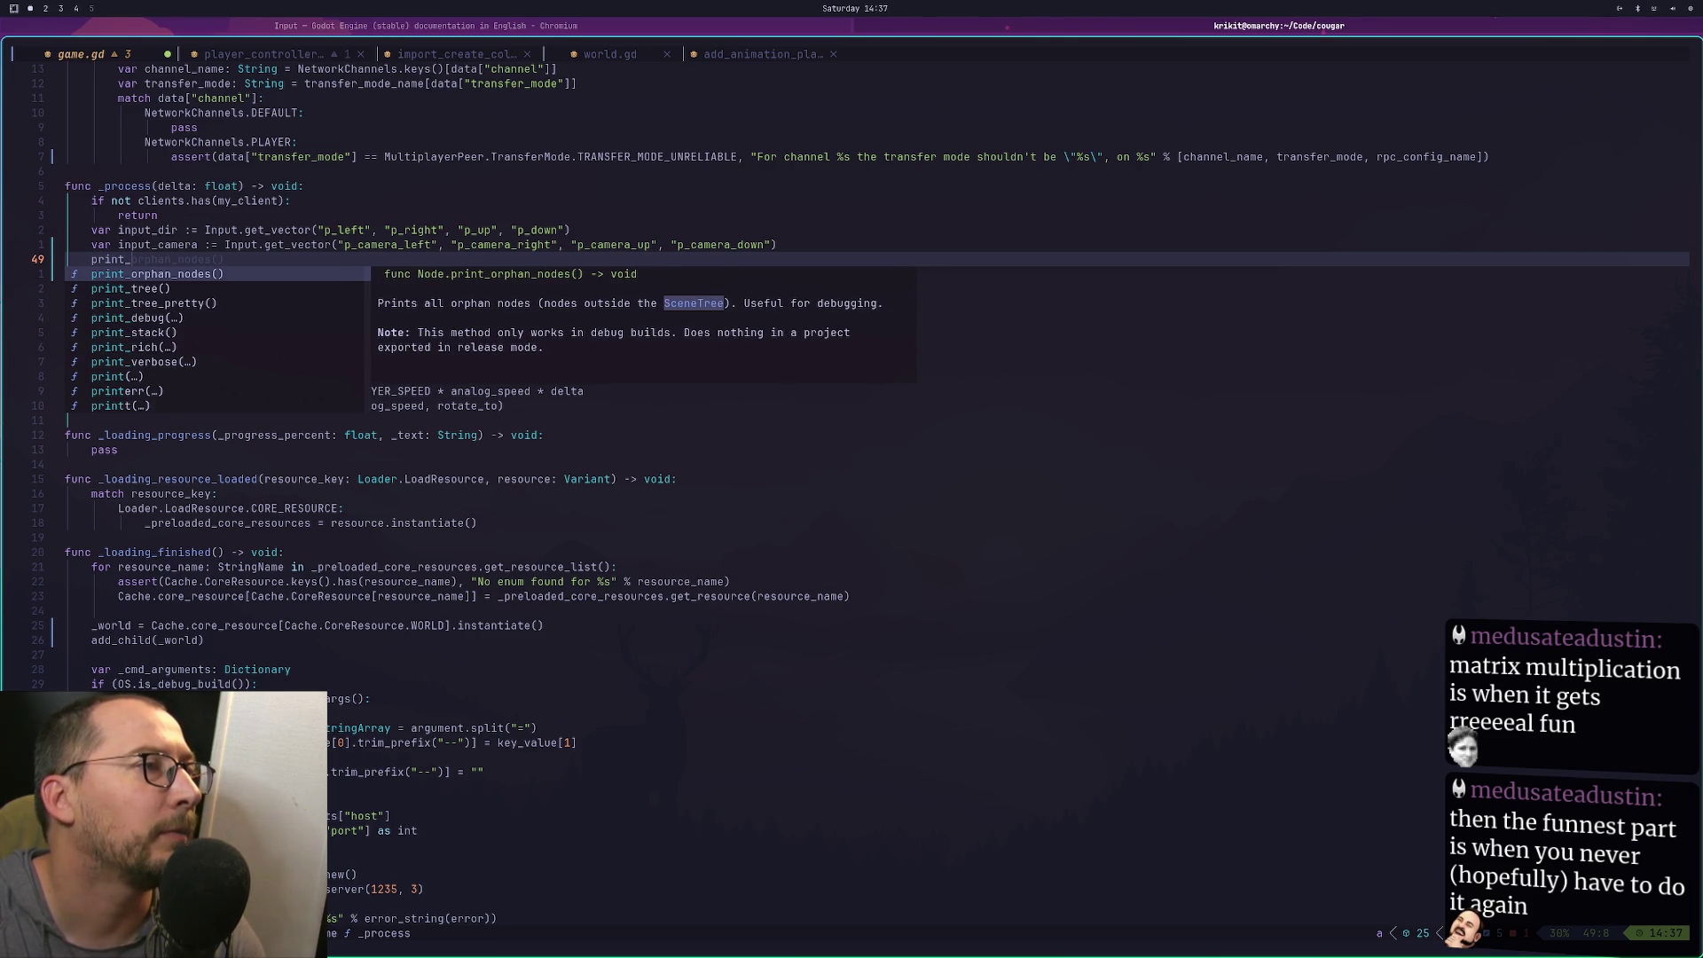
text(debug)
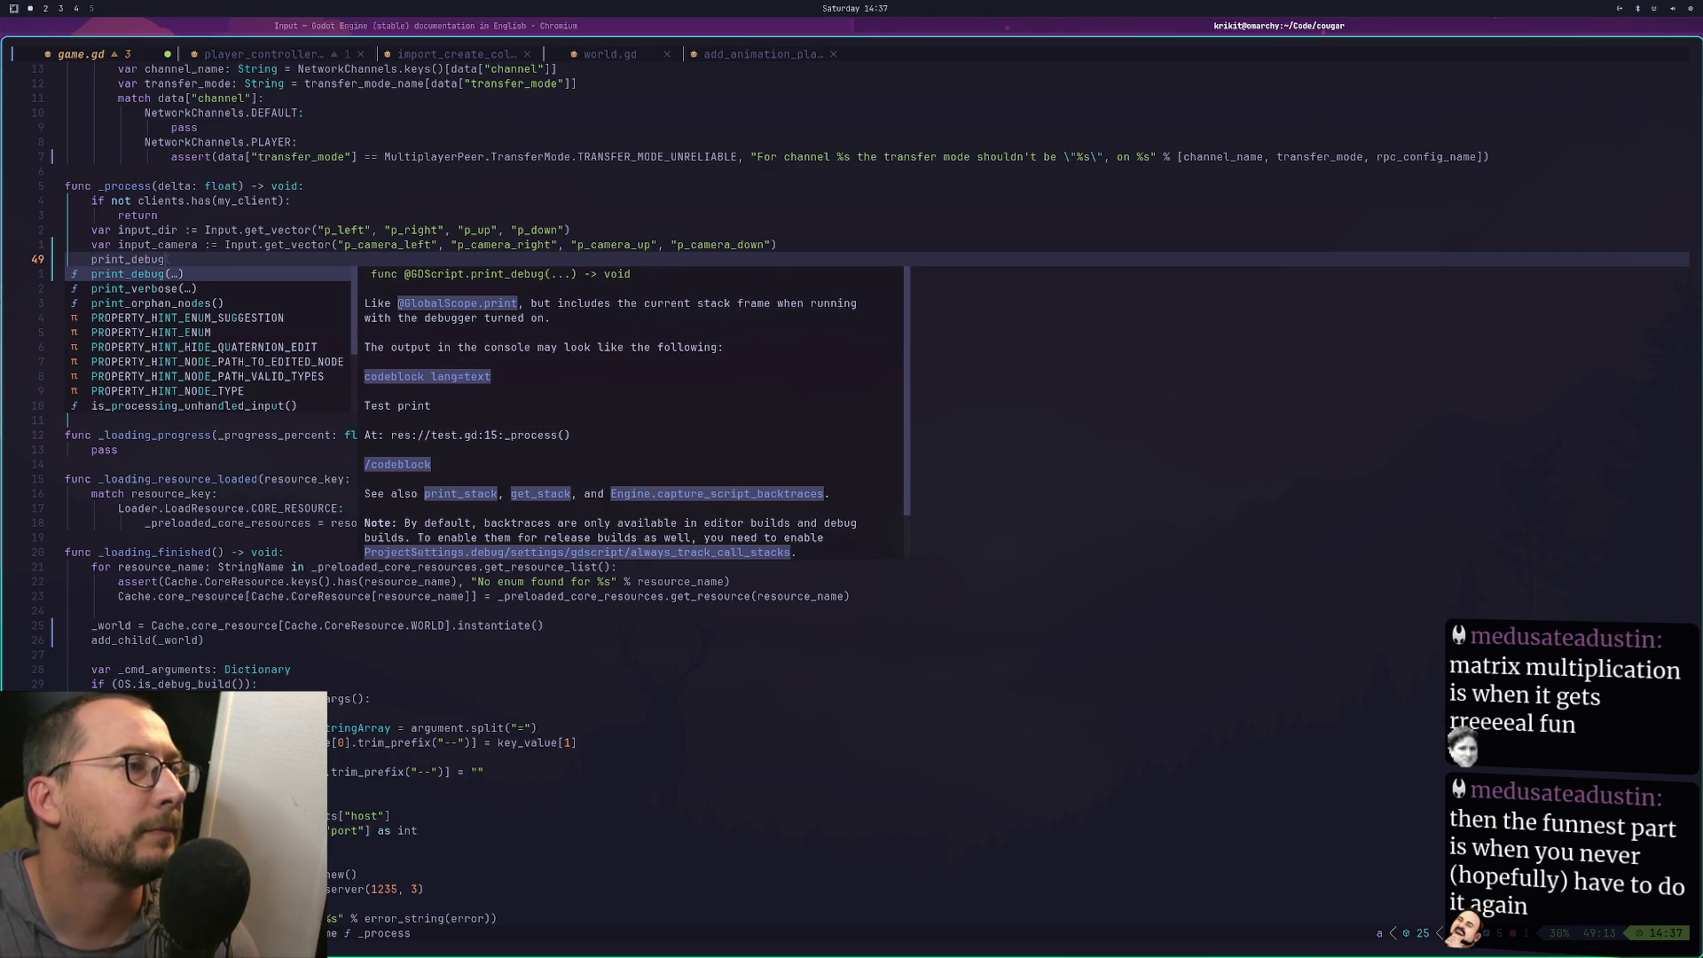
key(Return)
text(input_camera)
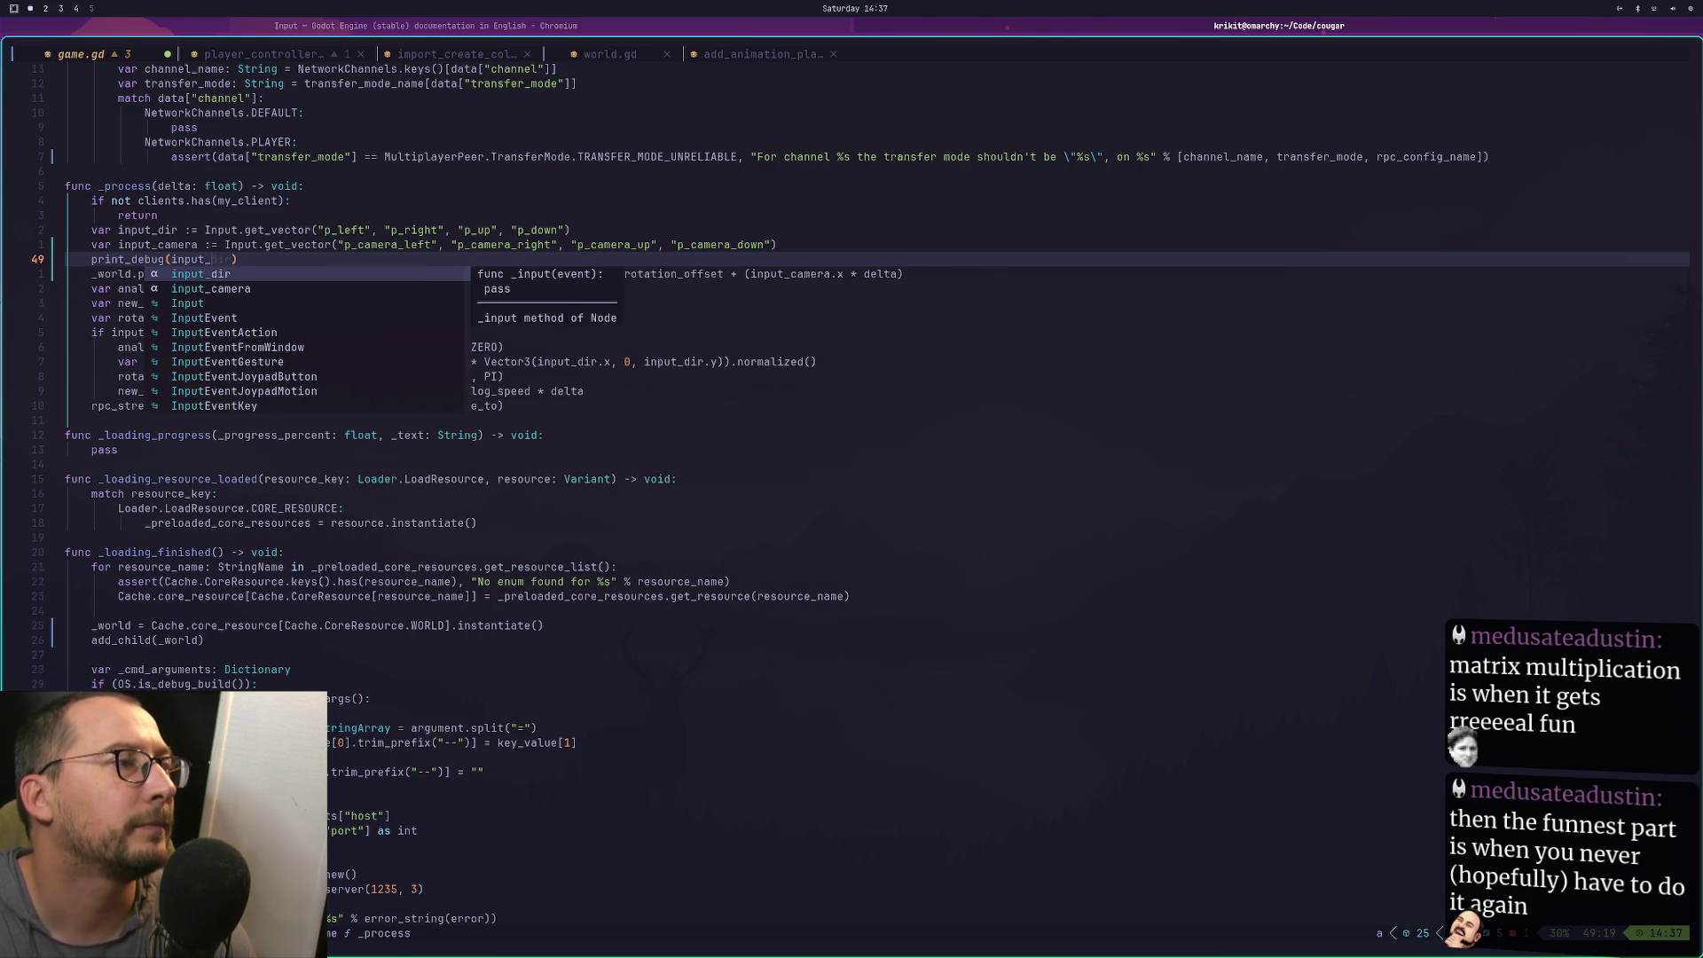
key(Escape)
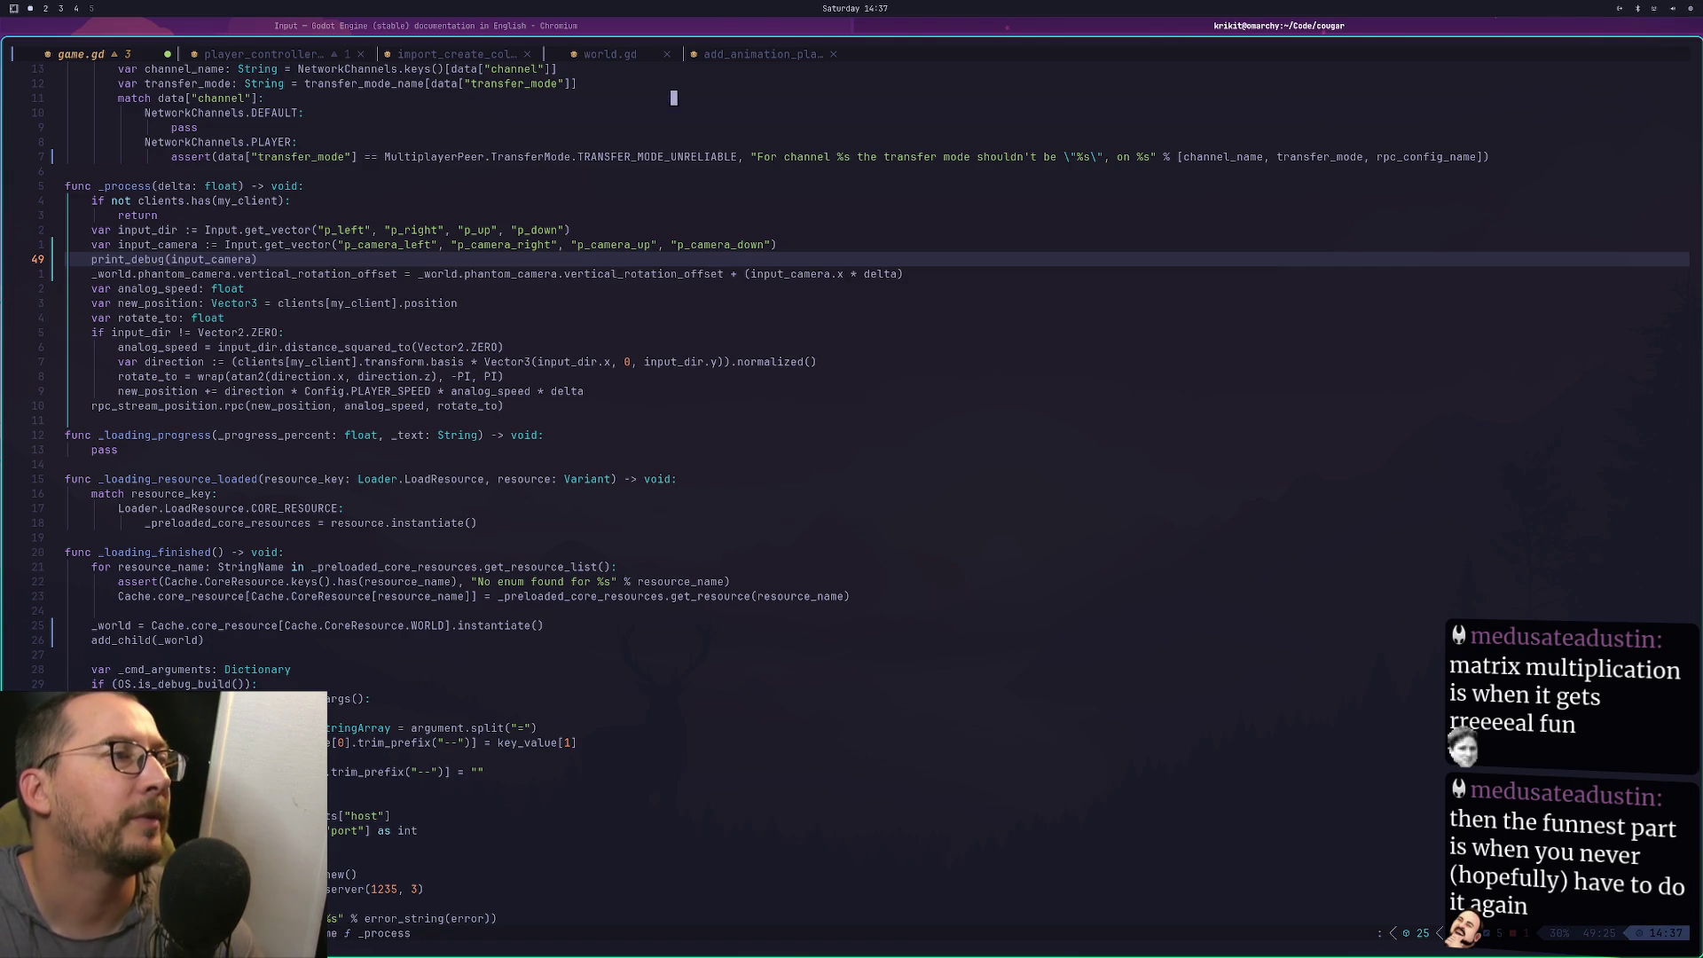
key(super+2)
click(69, 37)
Open Project Settings on Input Map twice, entering runs of 1s in the action name field.
click(76, 60)
key(Escape)
click(69, 36)
click(75, 60)
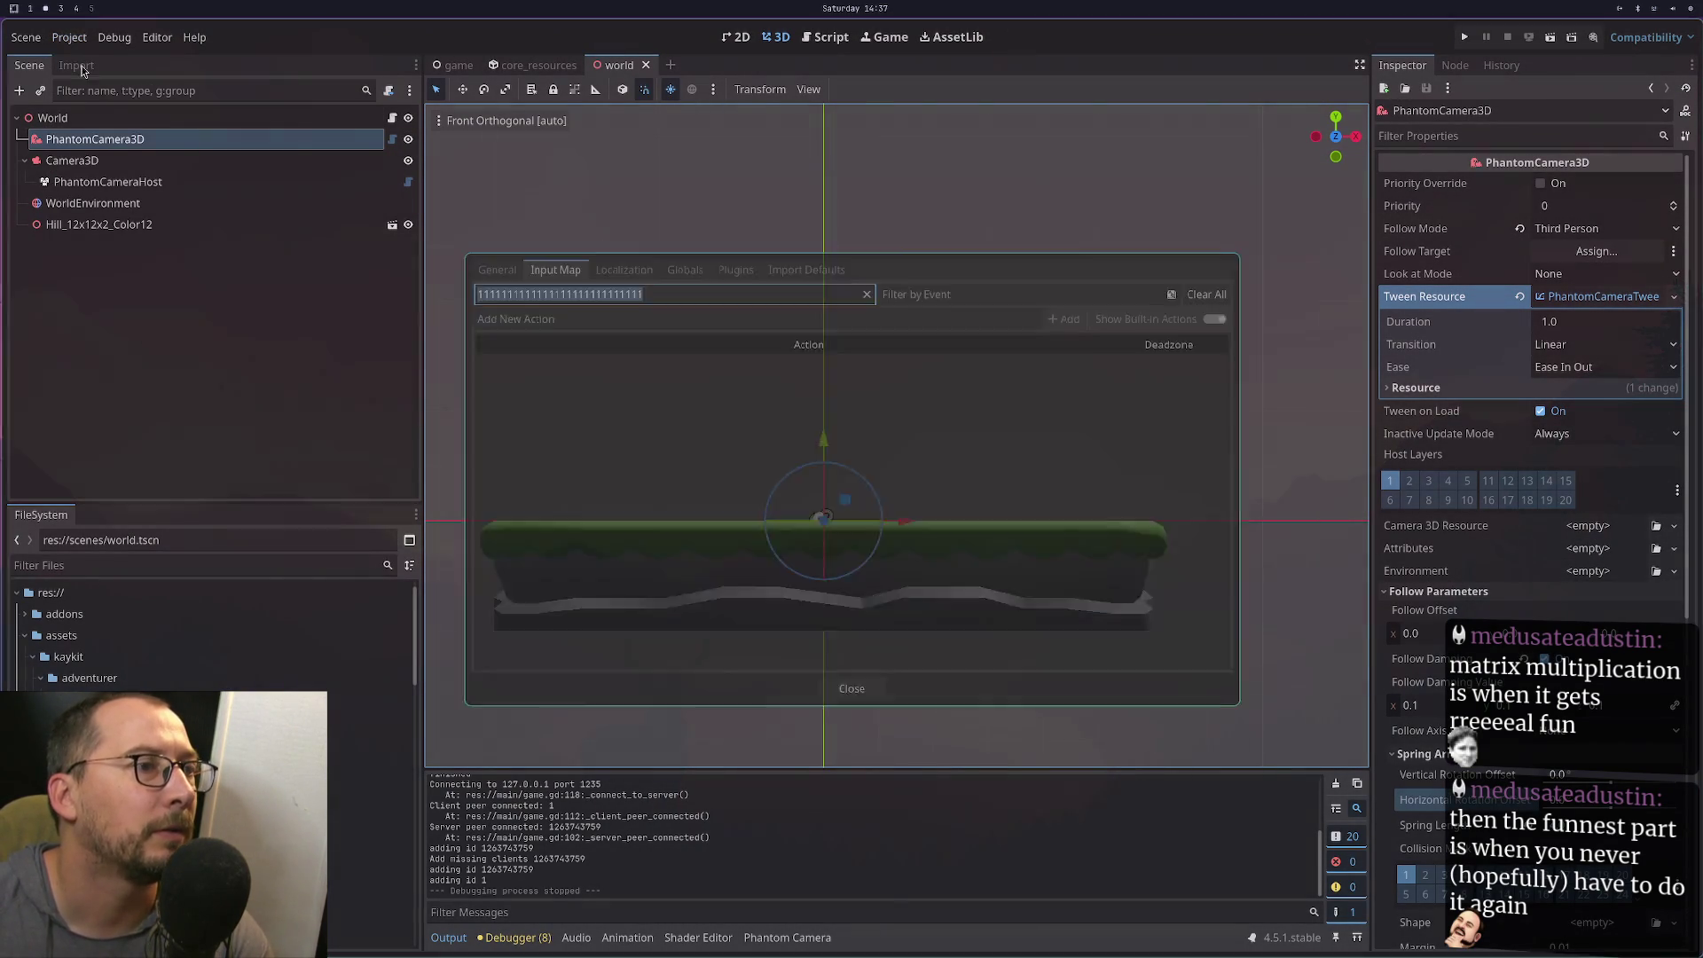
click(868, 289)
text(11111111111111111111111111111111111111111111111111111111)
click(867, 288)
text(11111)
key(Escape)
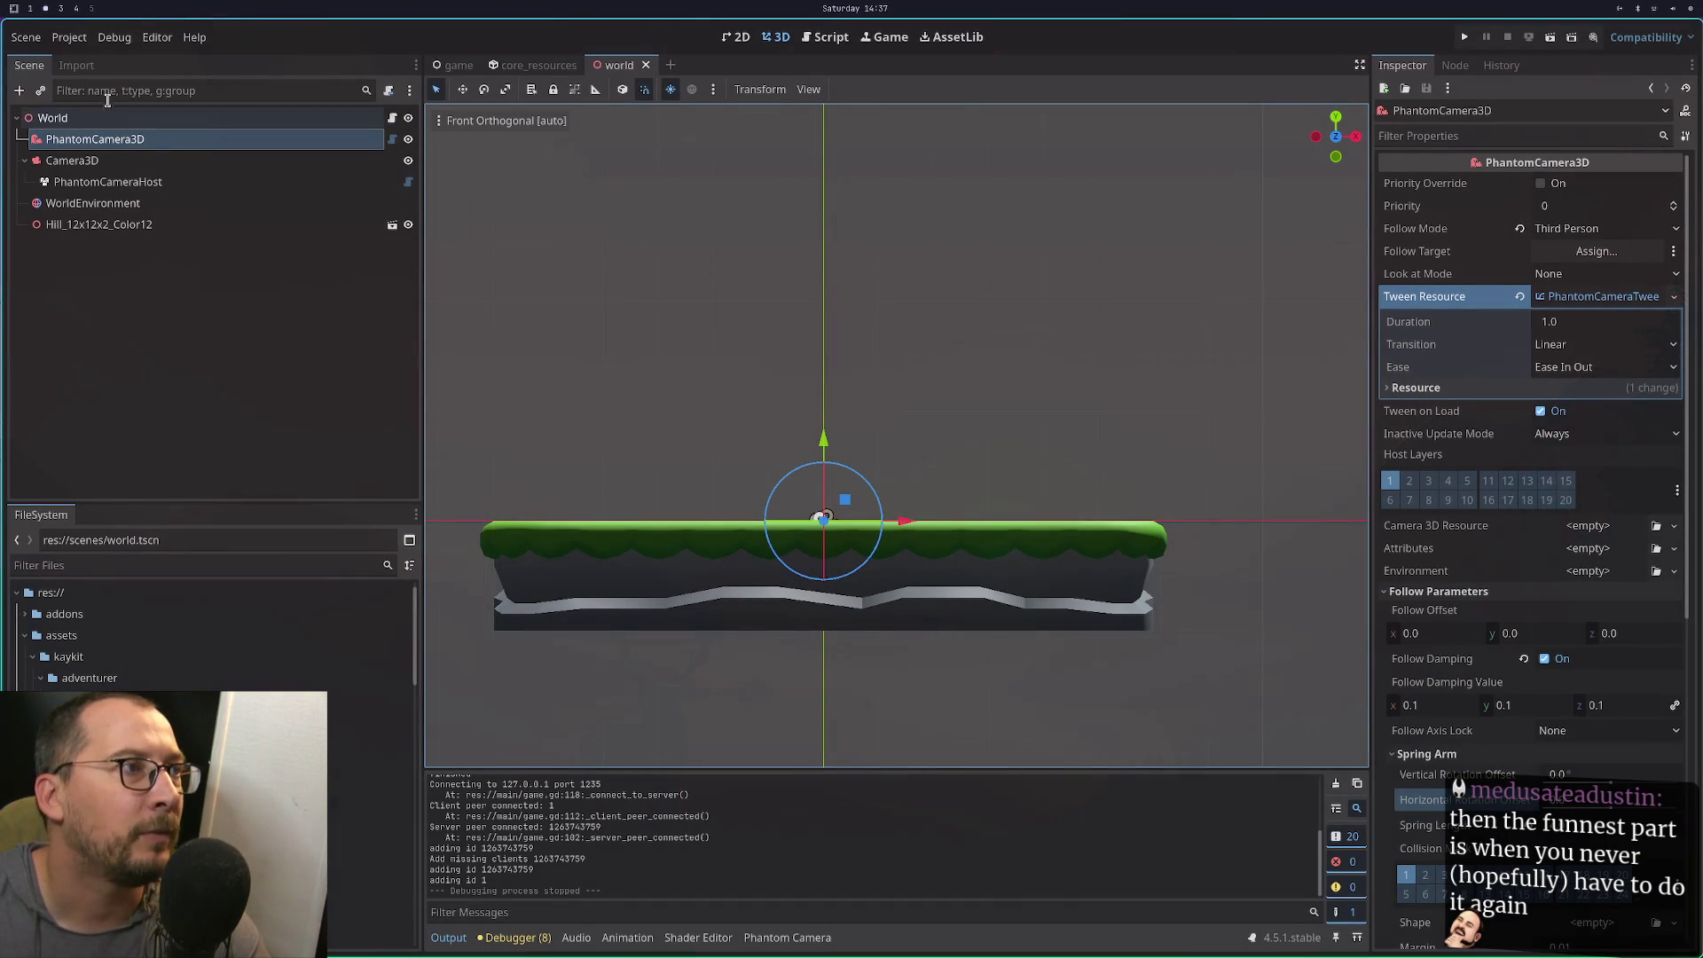
Clear the scene tree selection, then reopen Project Settings, type more 1s, and close it.
click(83, 40)
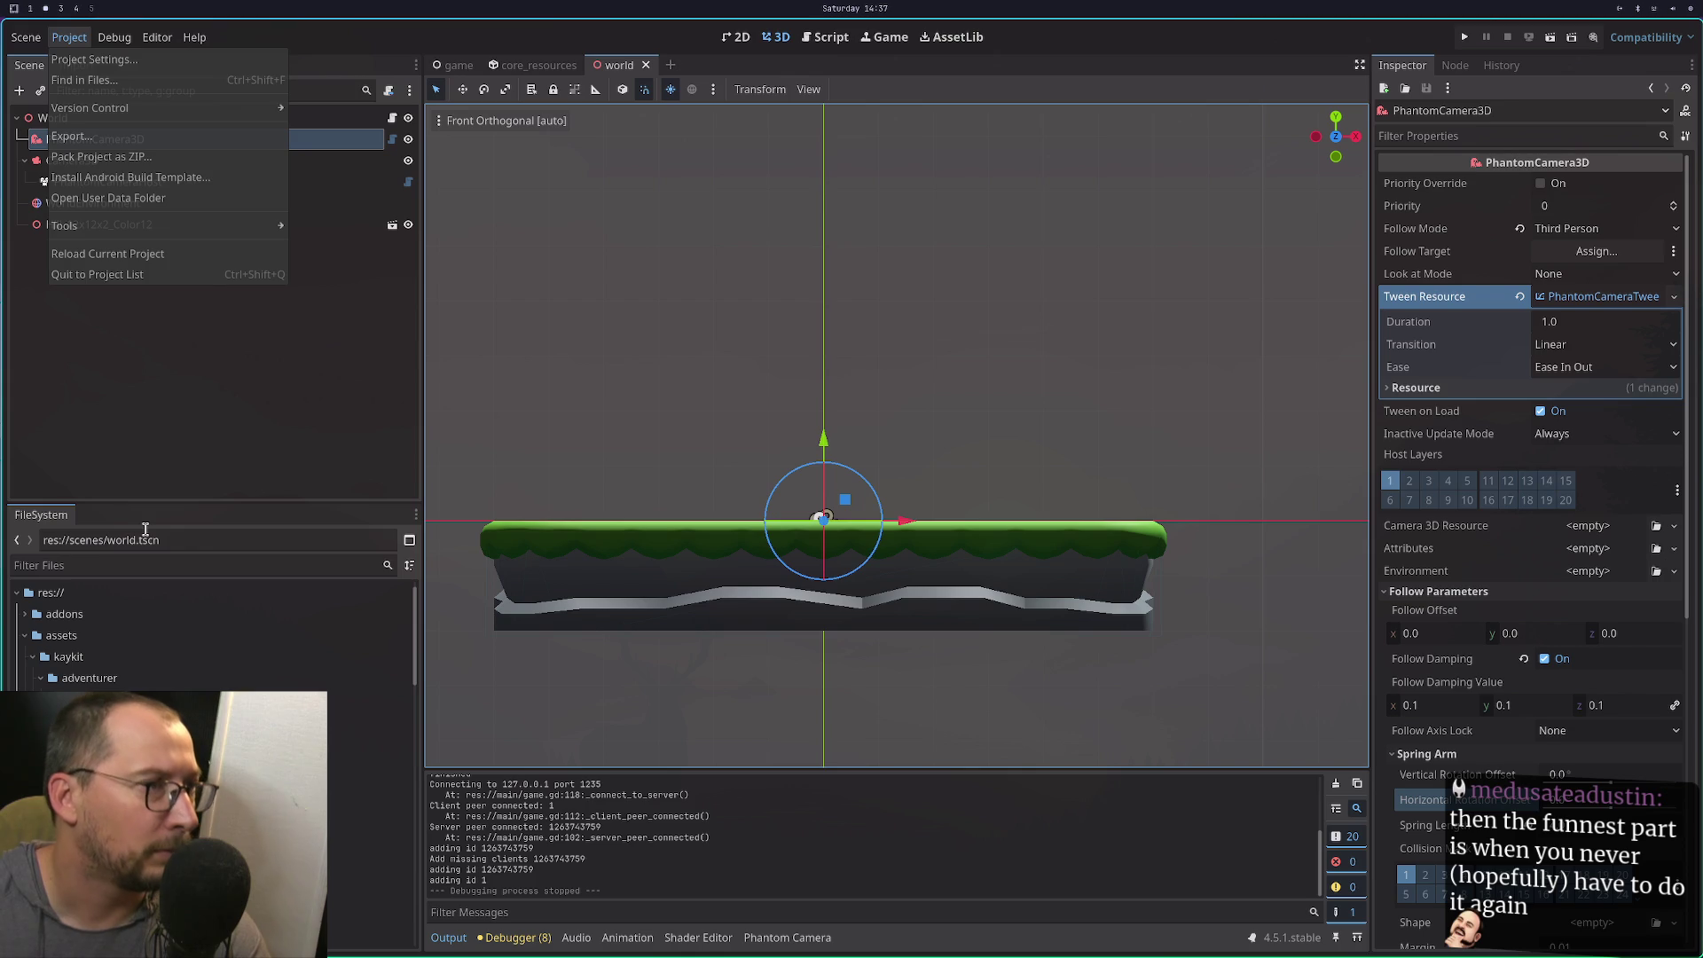
click(141, 438)
click(141, 438)
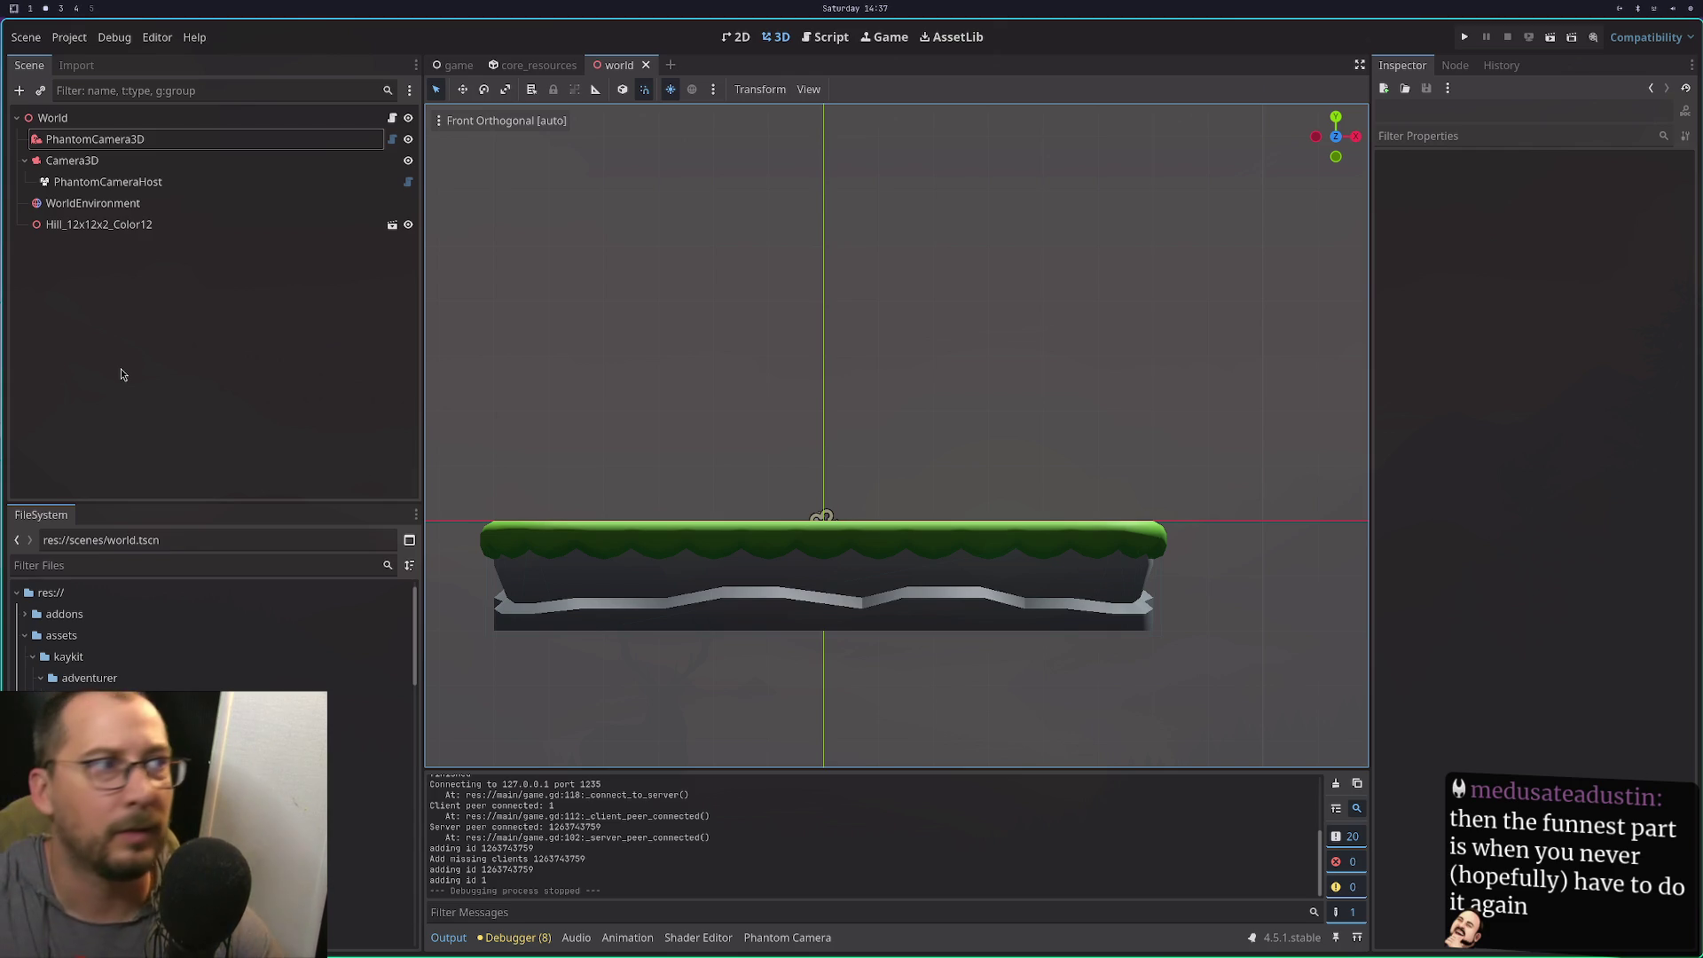
click(173, 87)
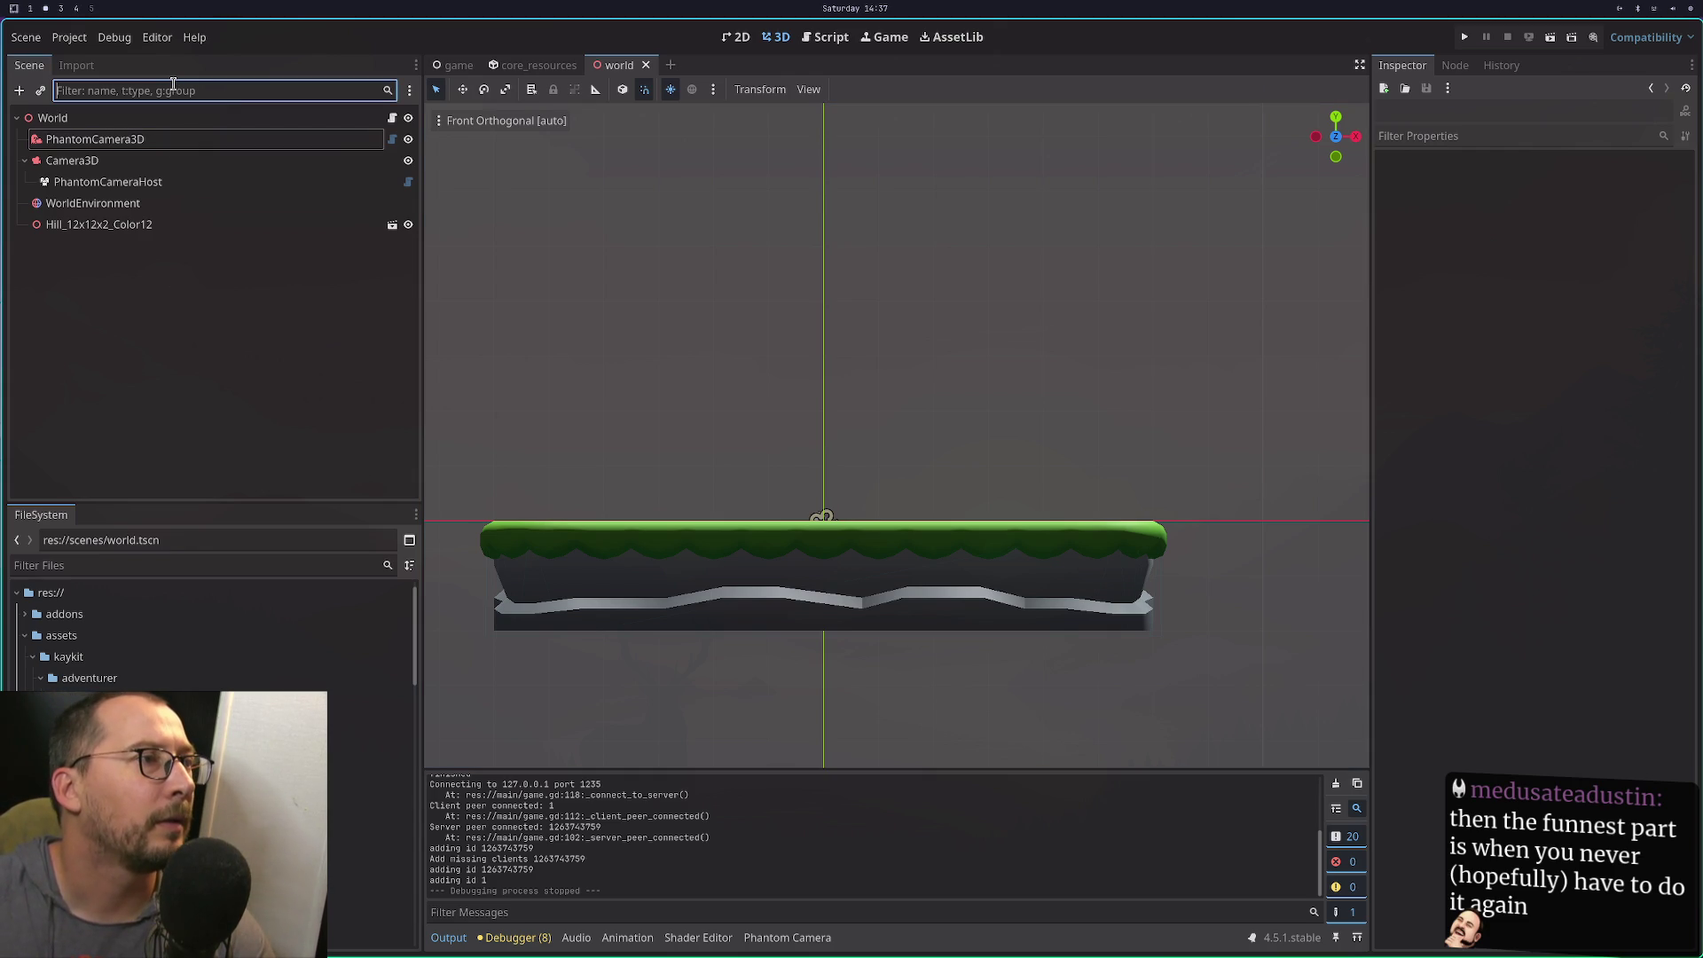
click(71, 37)
click(89, 59)
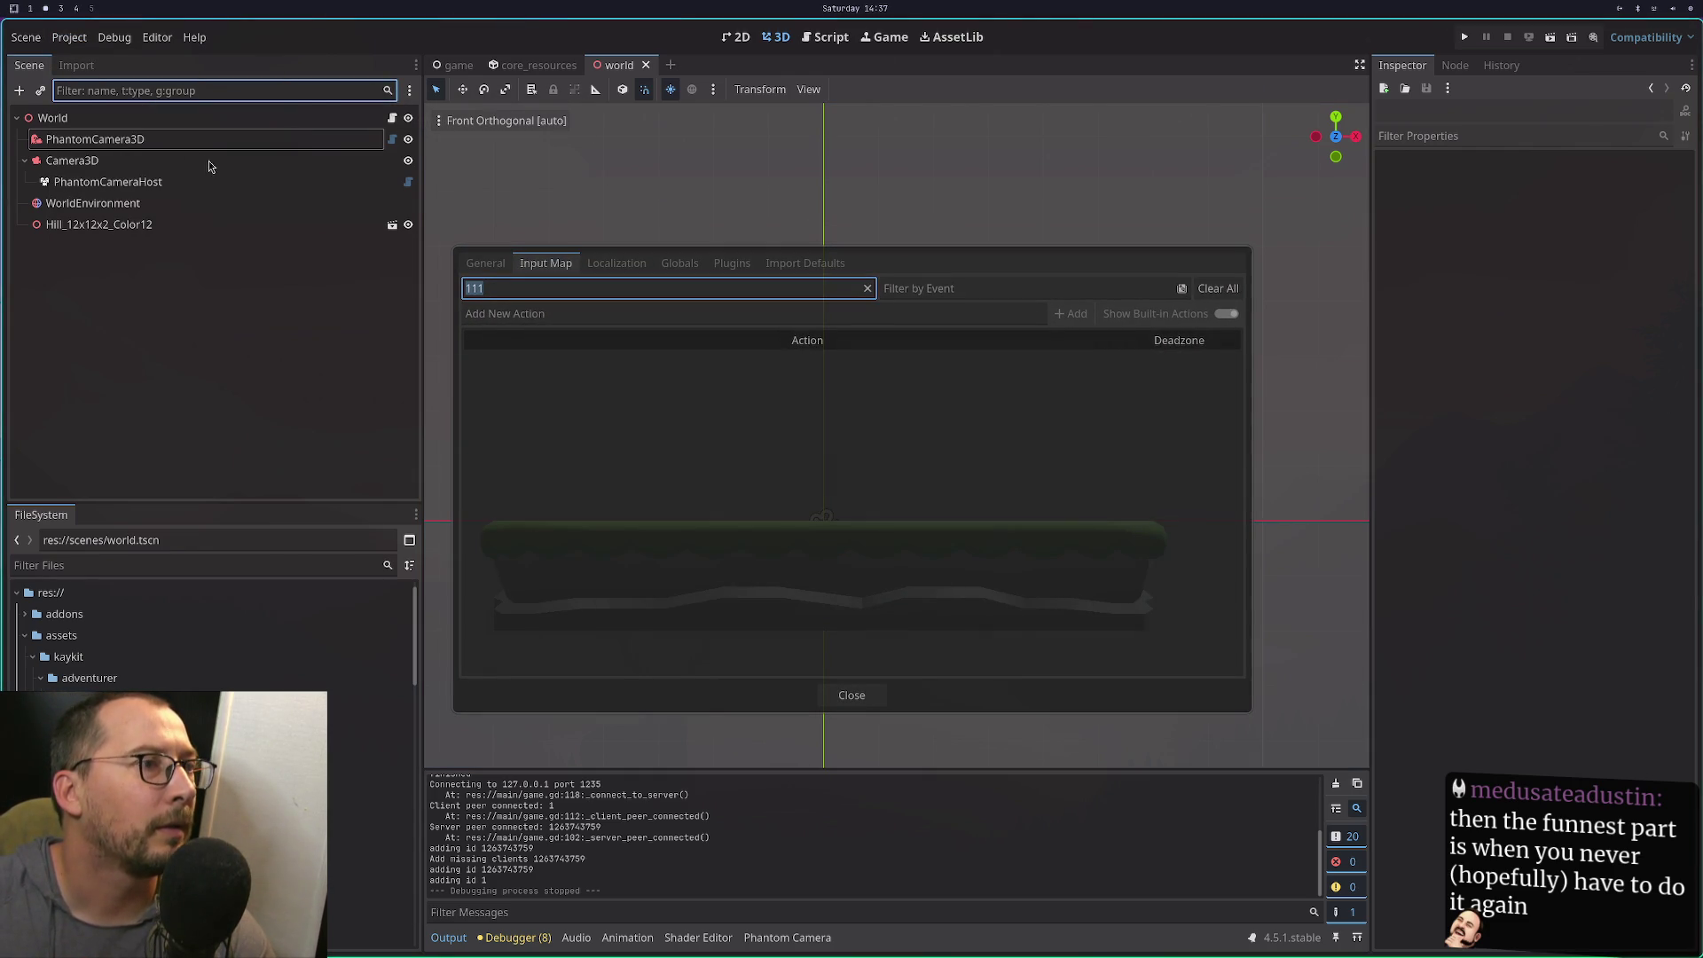
text(1111111111111111)
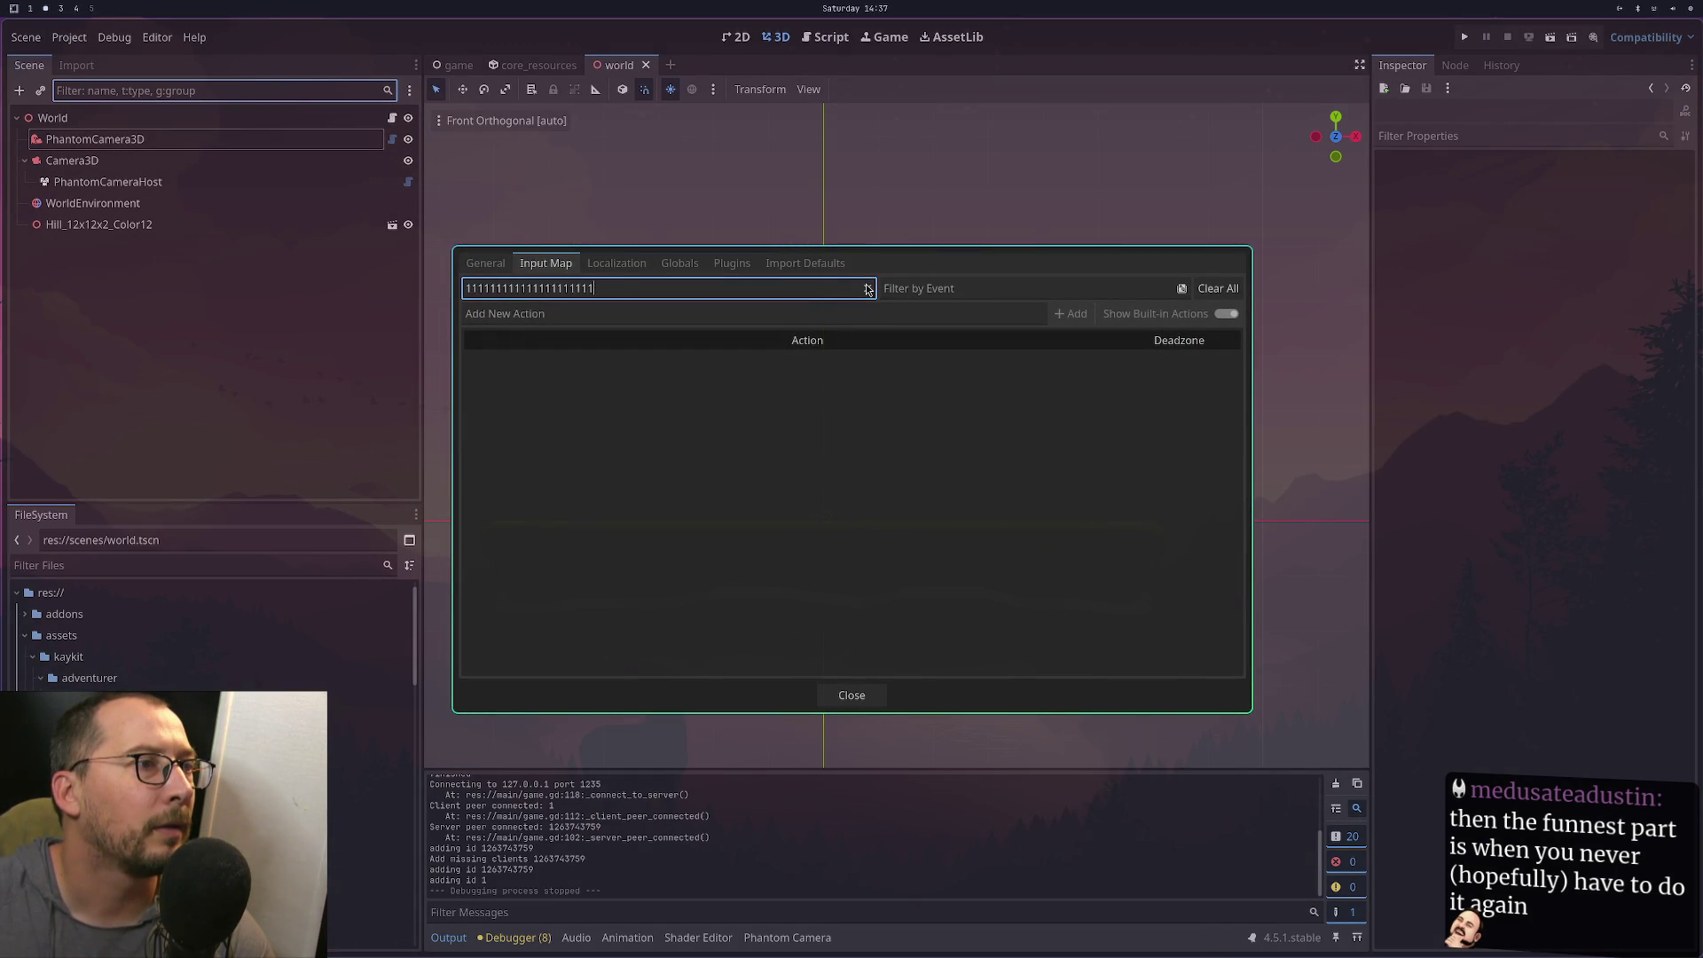
key(Escape)
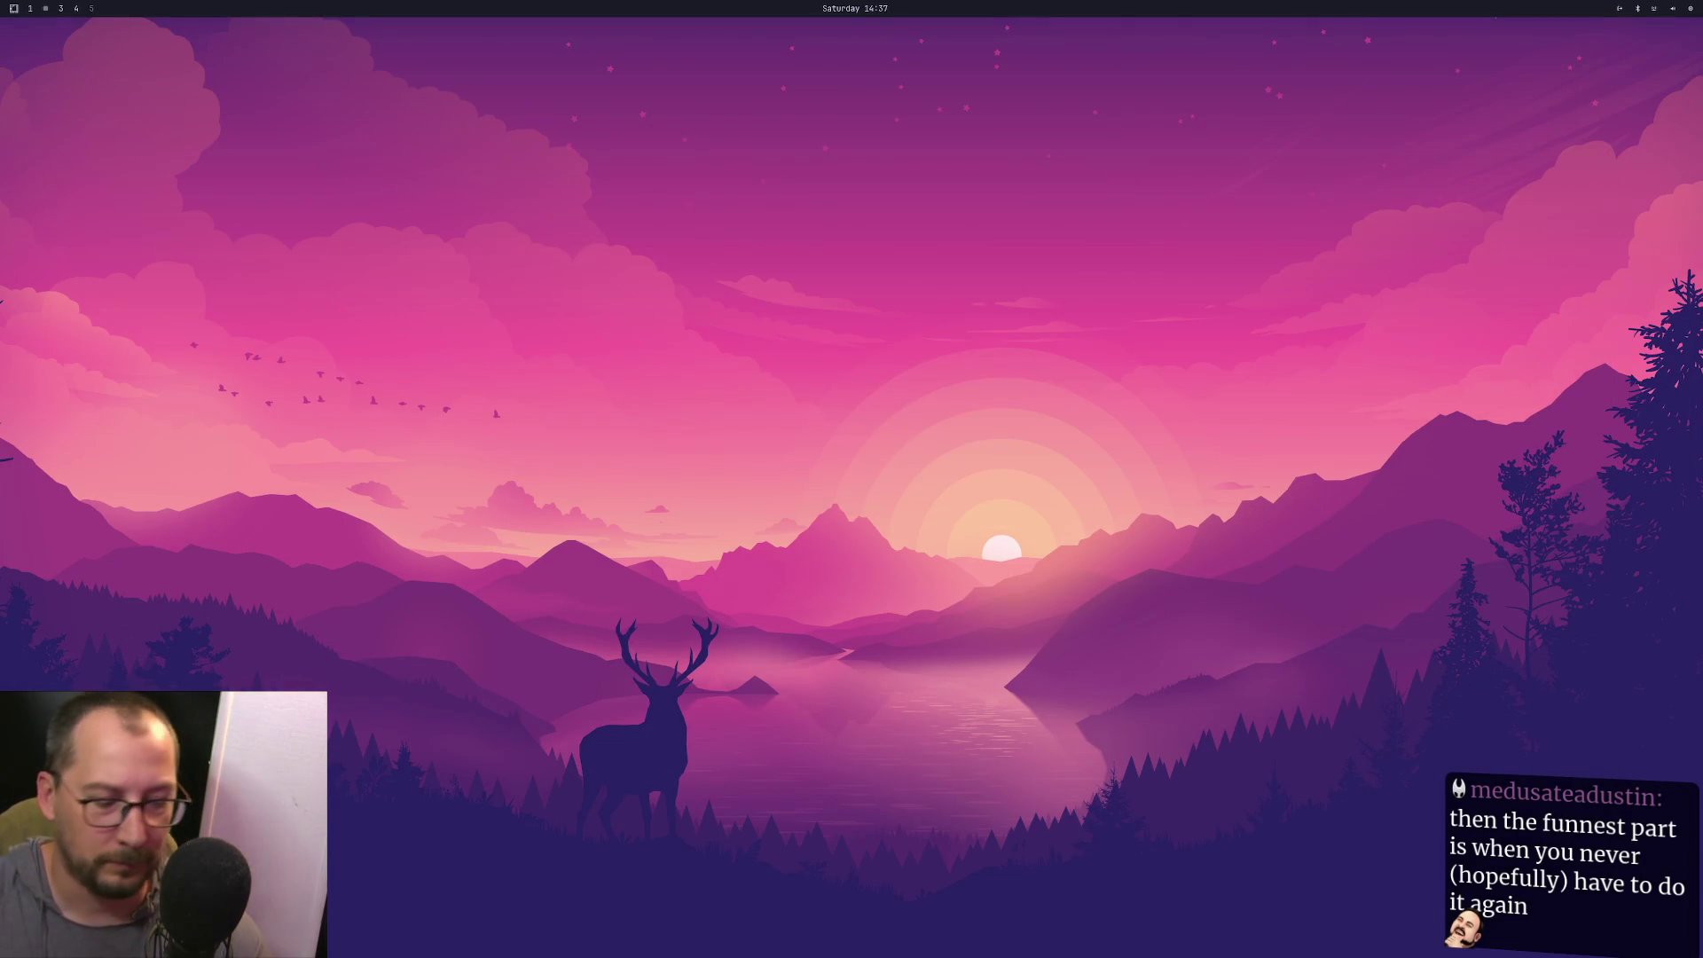
Launch Godot from the app launcher and open the Cougar project from the cleared project list.
key(super+space)
text(god)
key(Return)
text(111111111111111111111111111111111111111111)
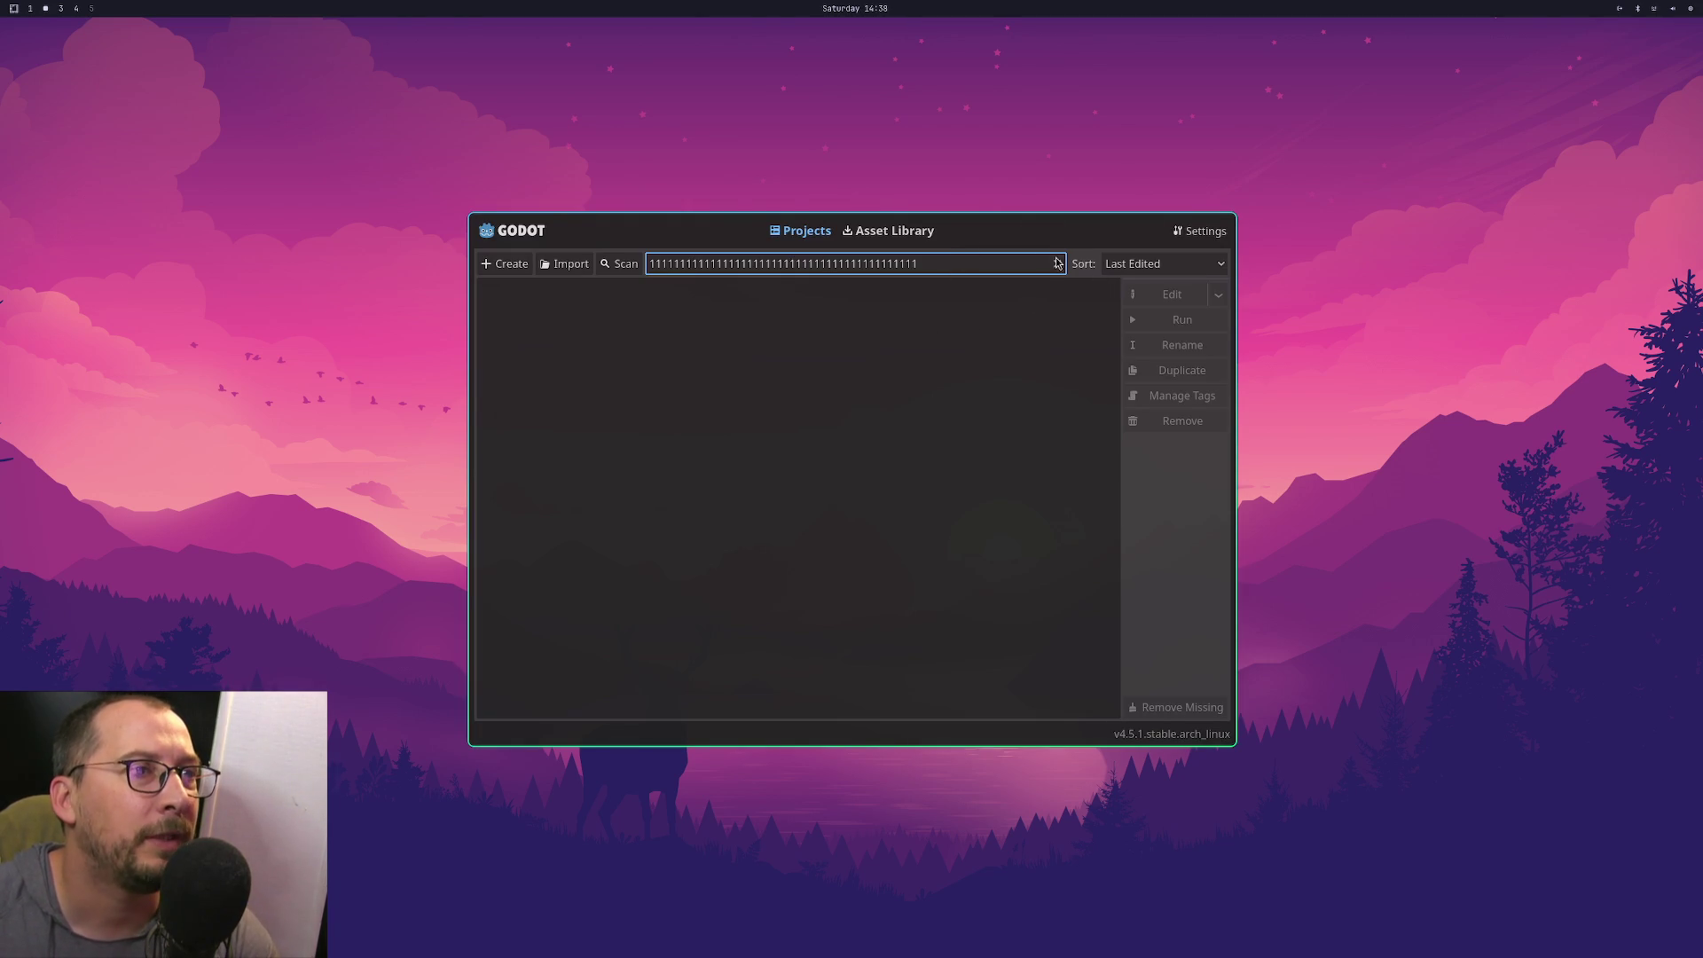
click(1057, 263)
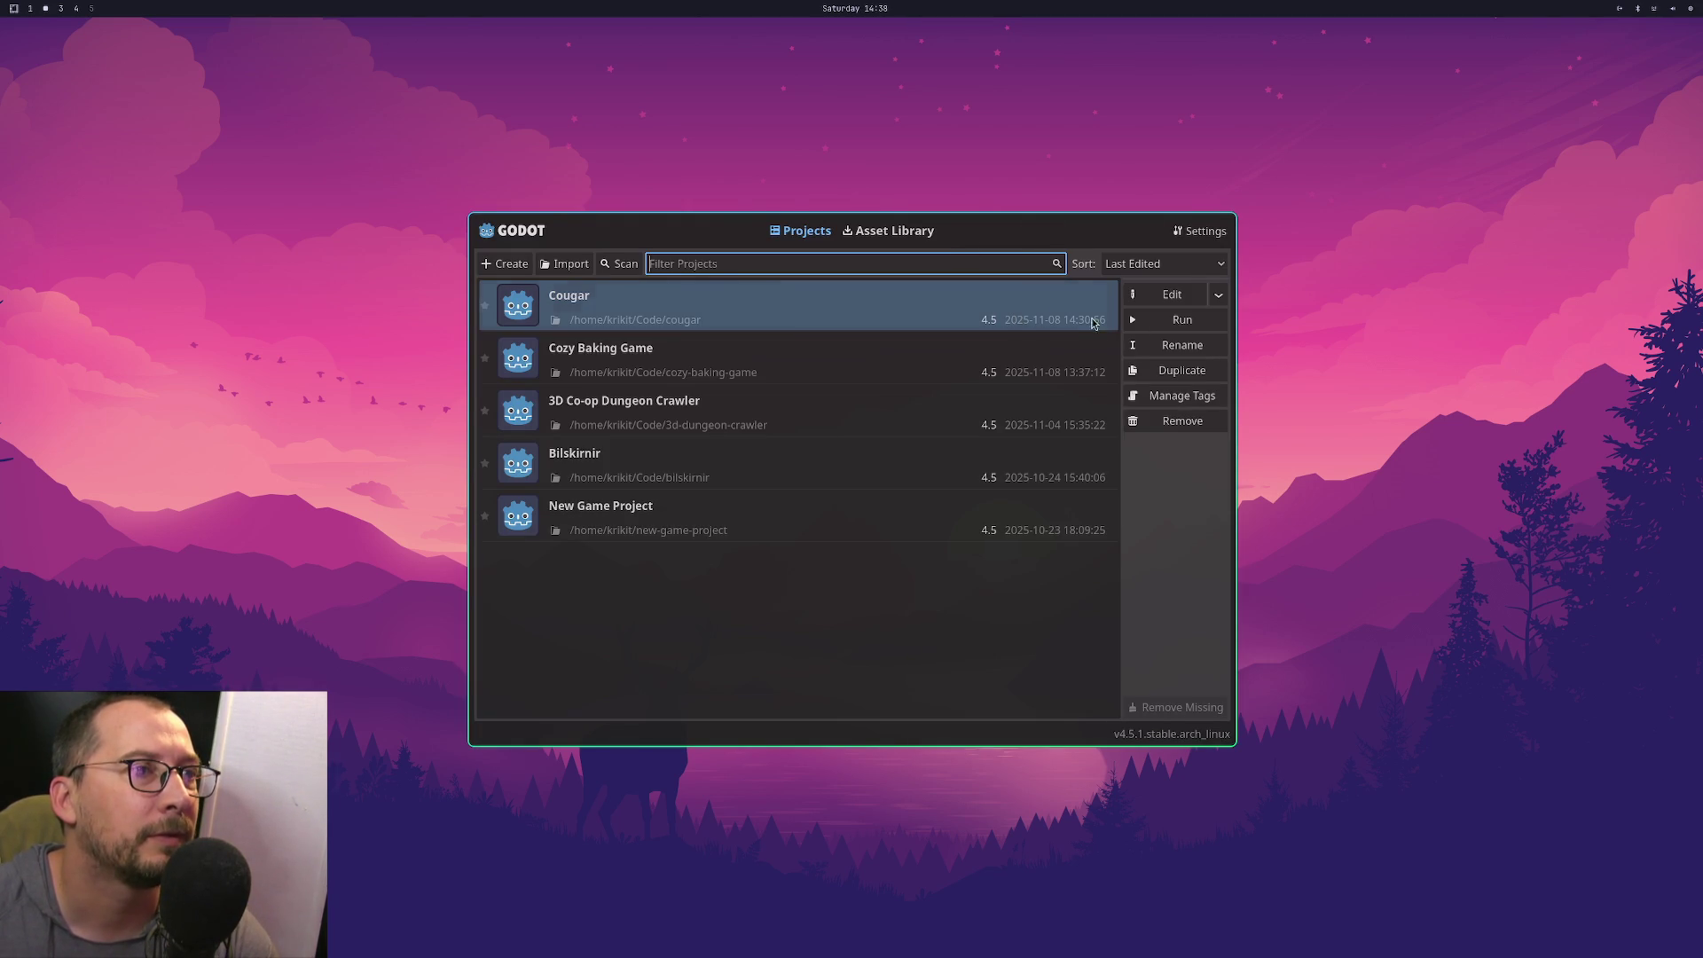
click(1191, 298)
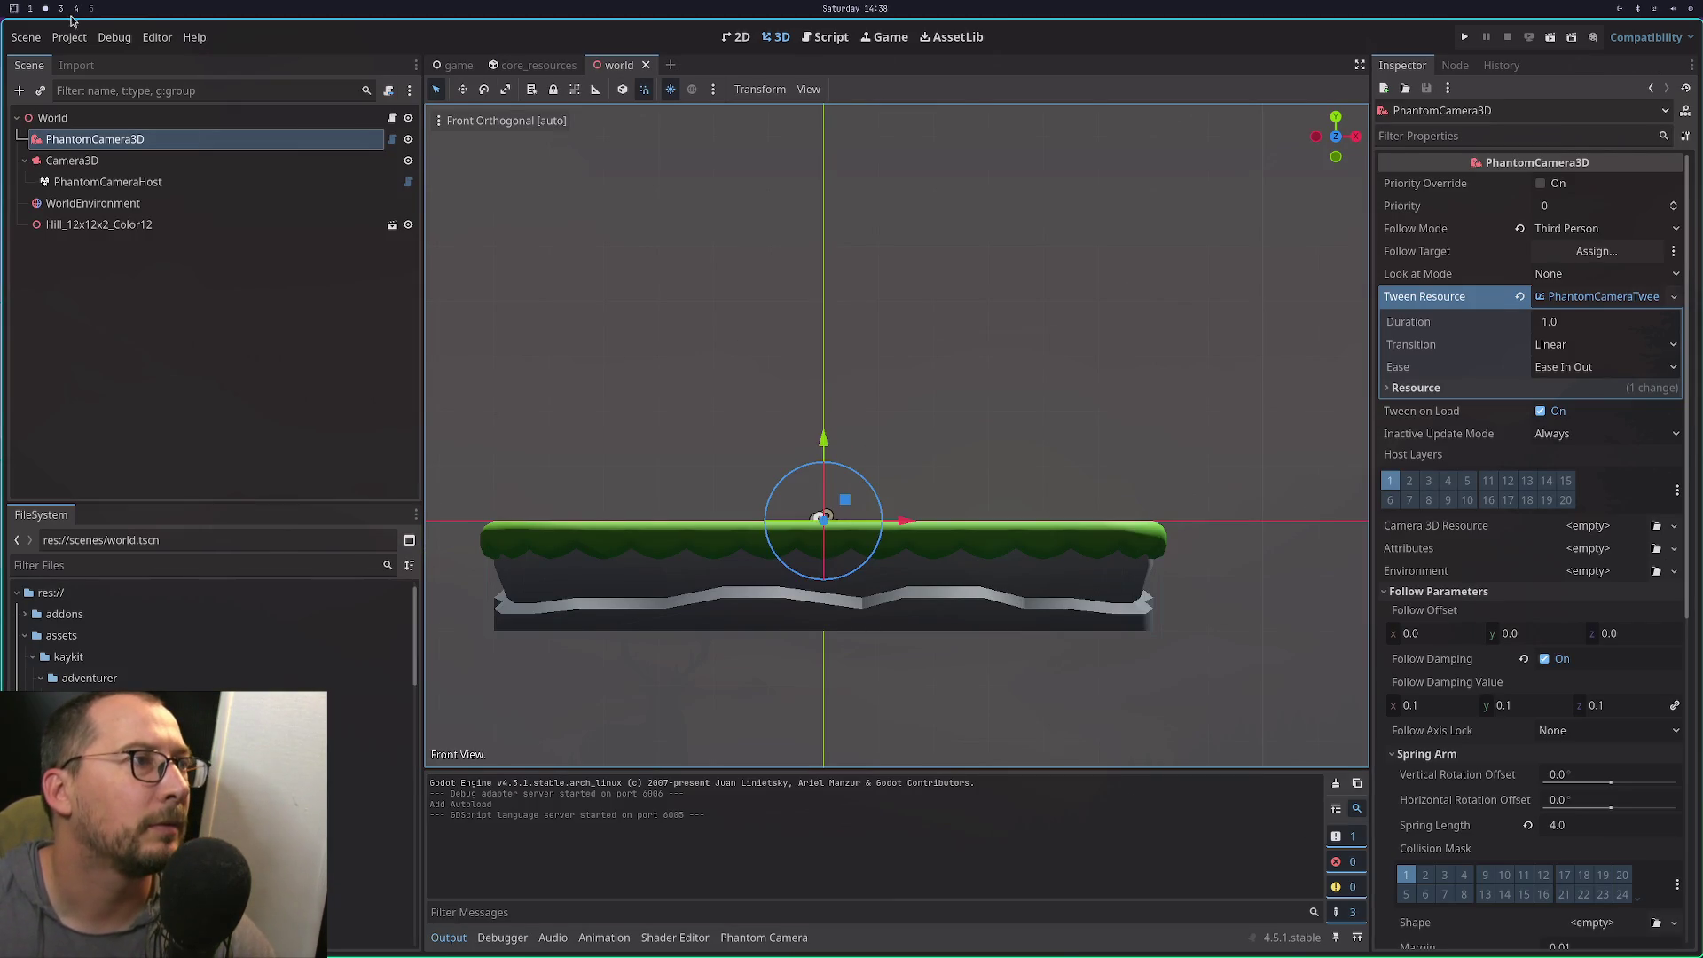
Glance at Project Settings, then switch workspaces to the Neovim code editor.
click(74, 38)
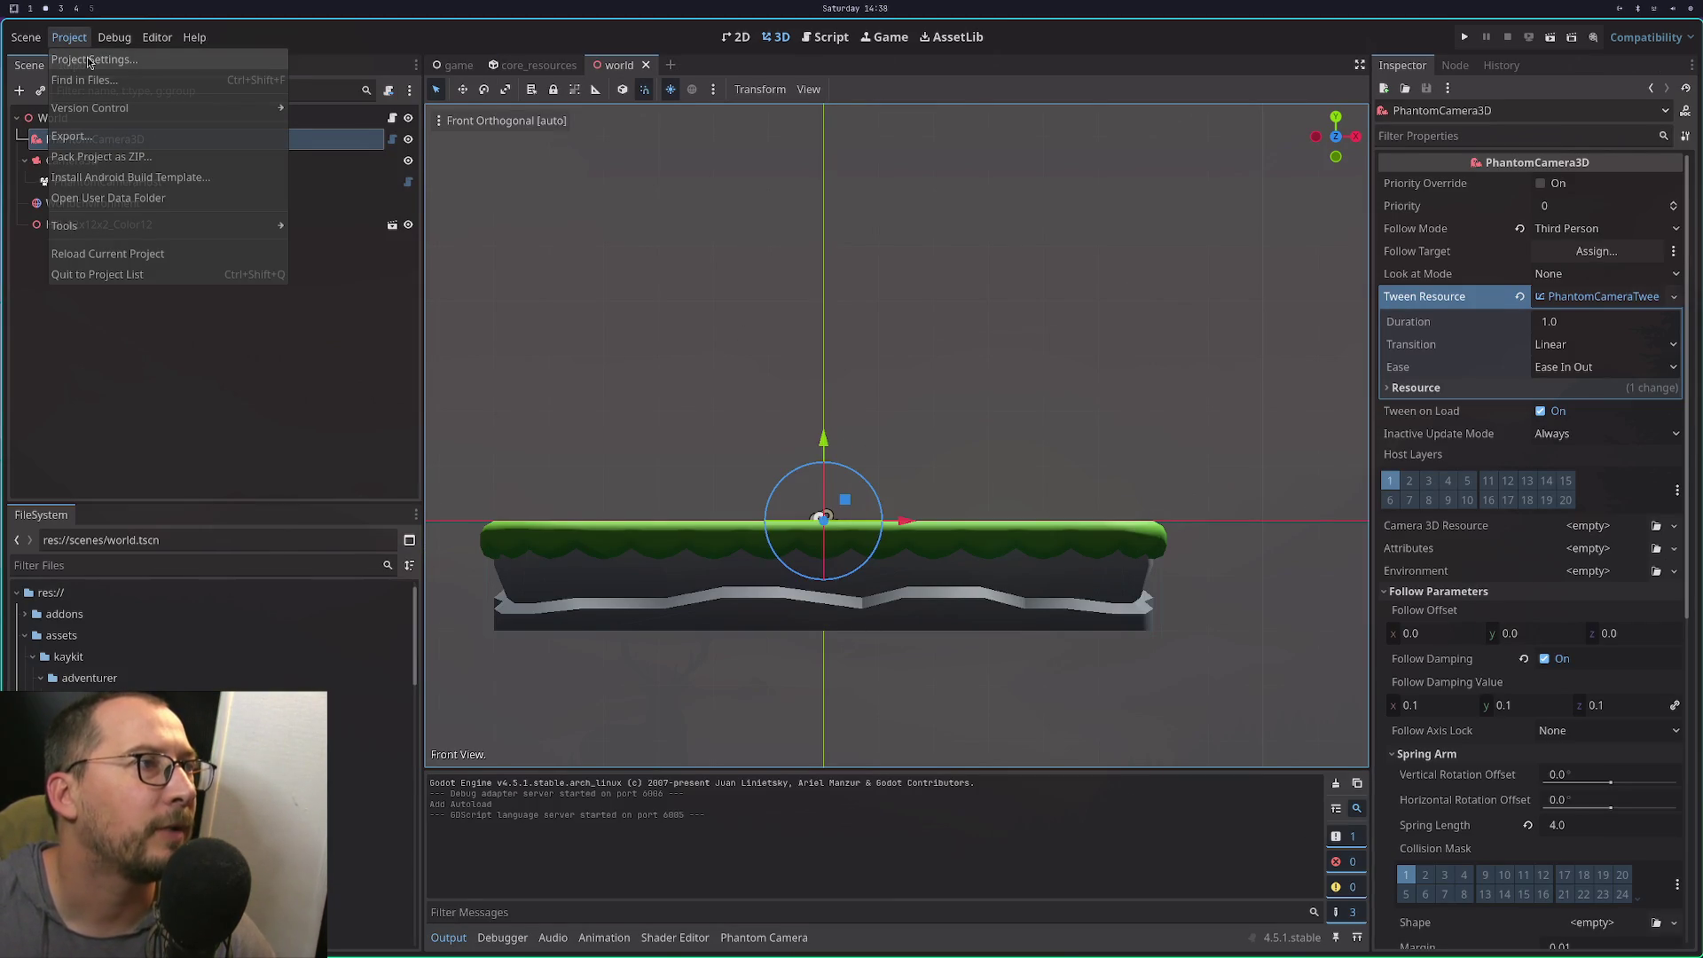
click(88, 60)
key(Escape)
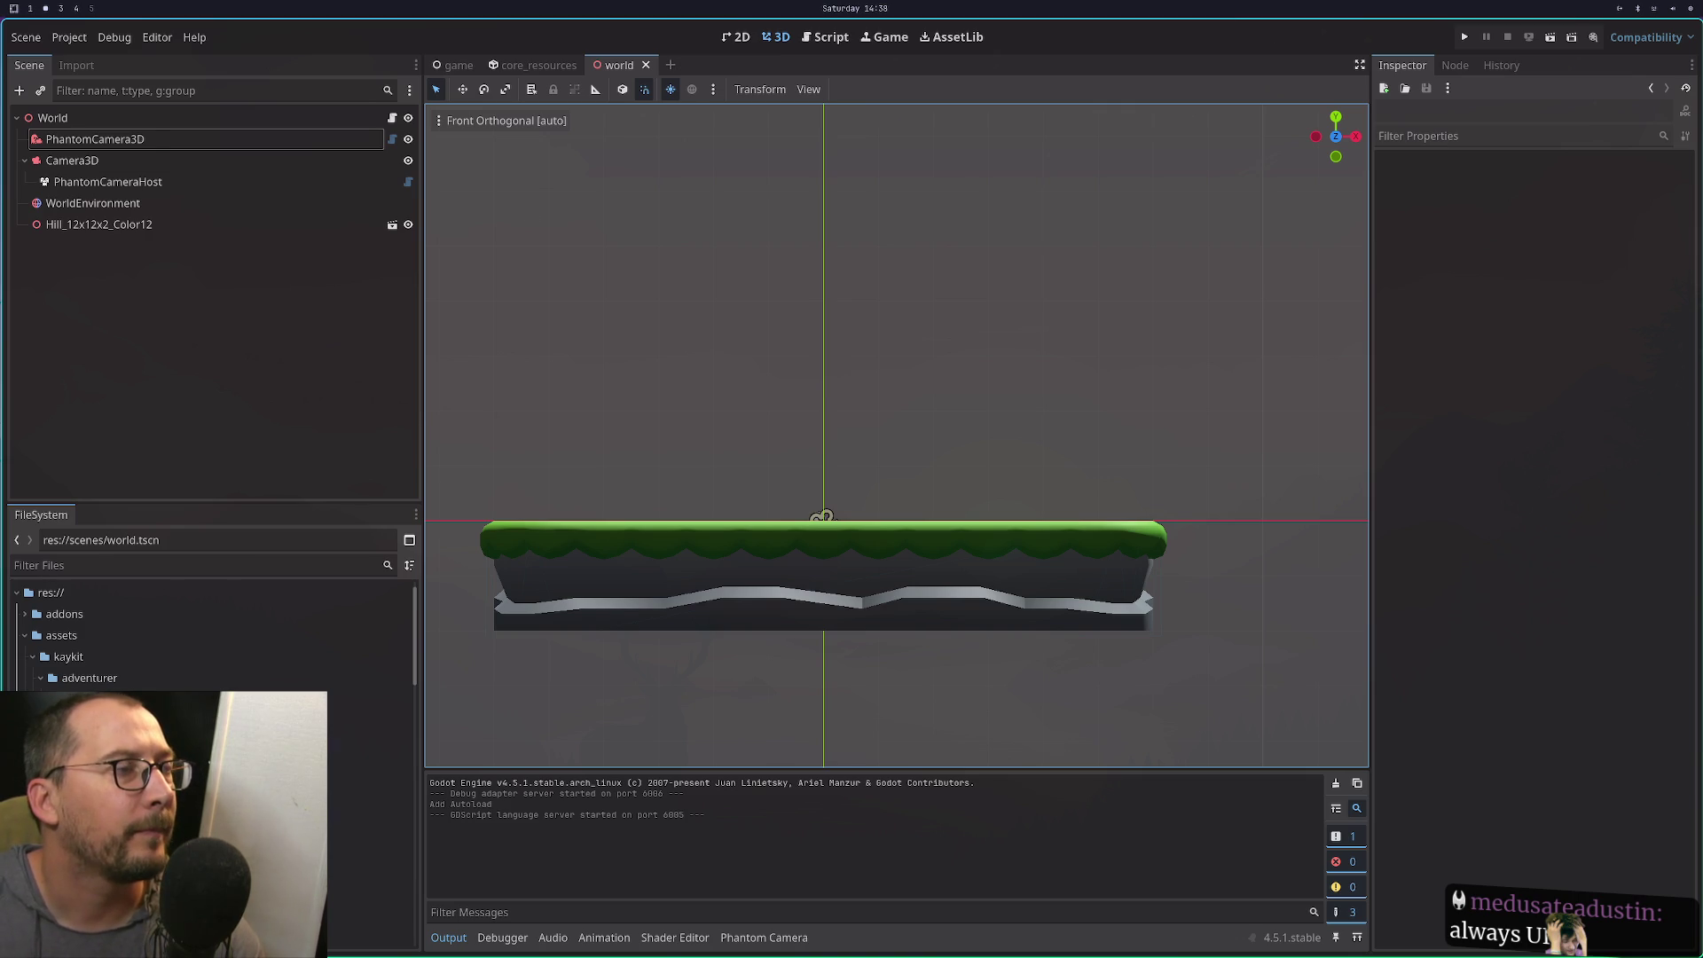
key(super+3)
key(super+1)
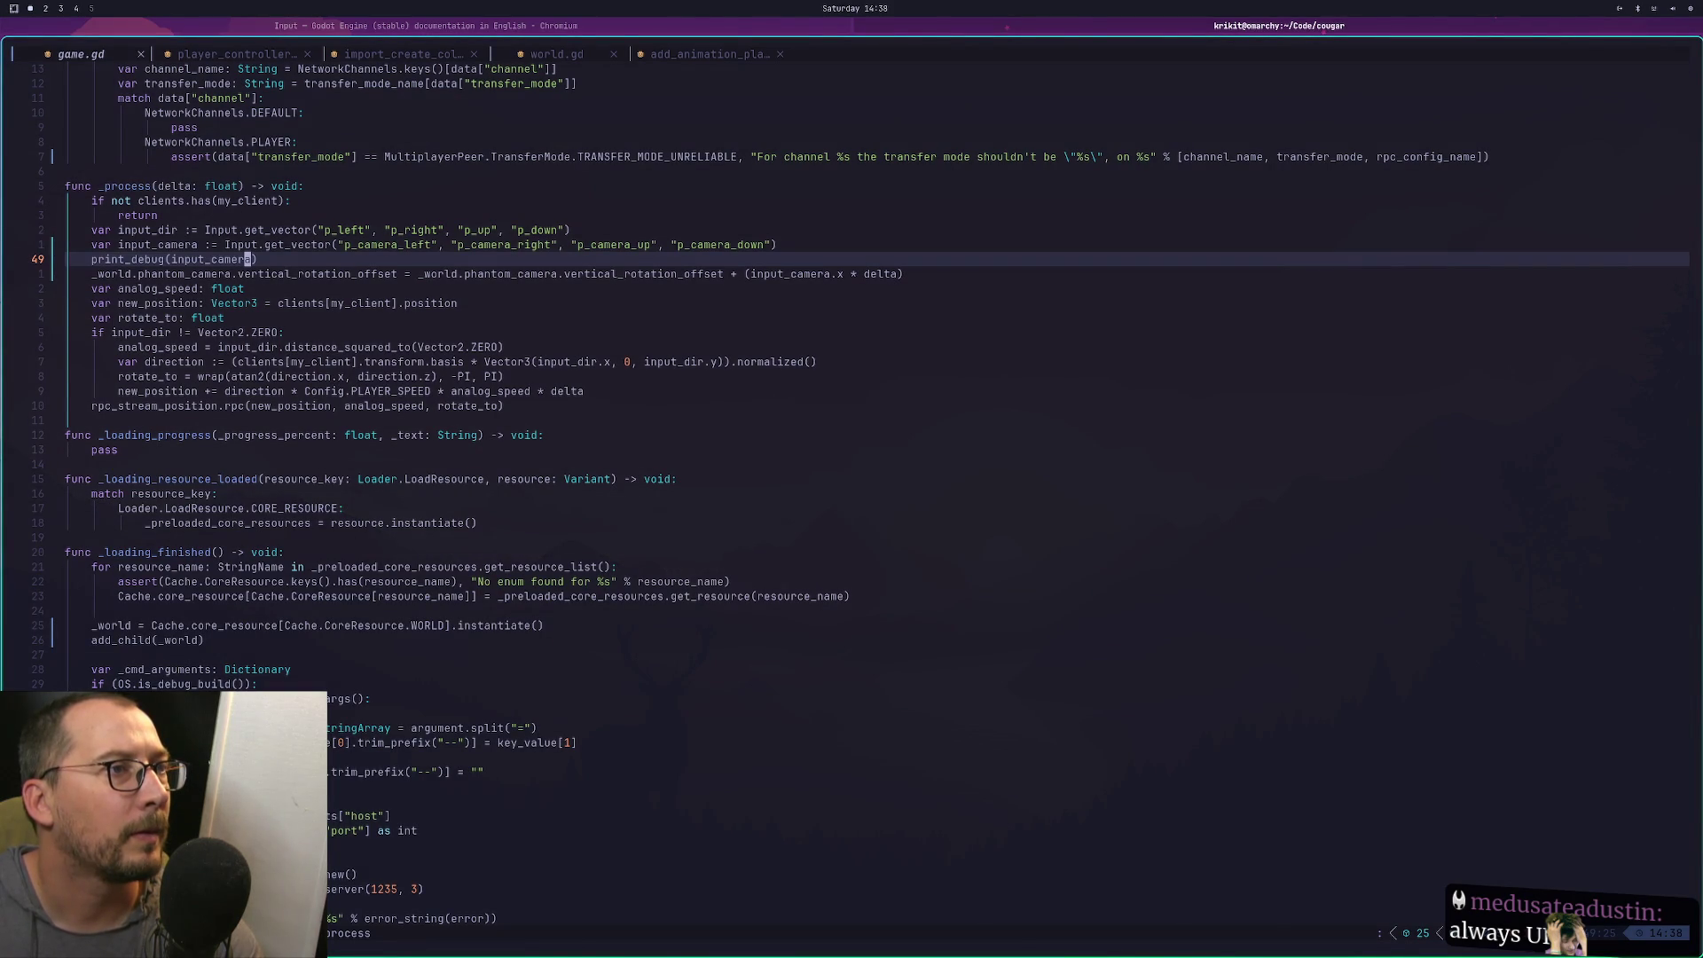
Run the game in Godot to check the print_debug output, then stop it and return to Neovim.
key(super+2)
click(1463, 37)
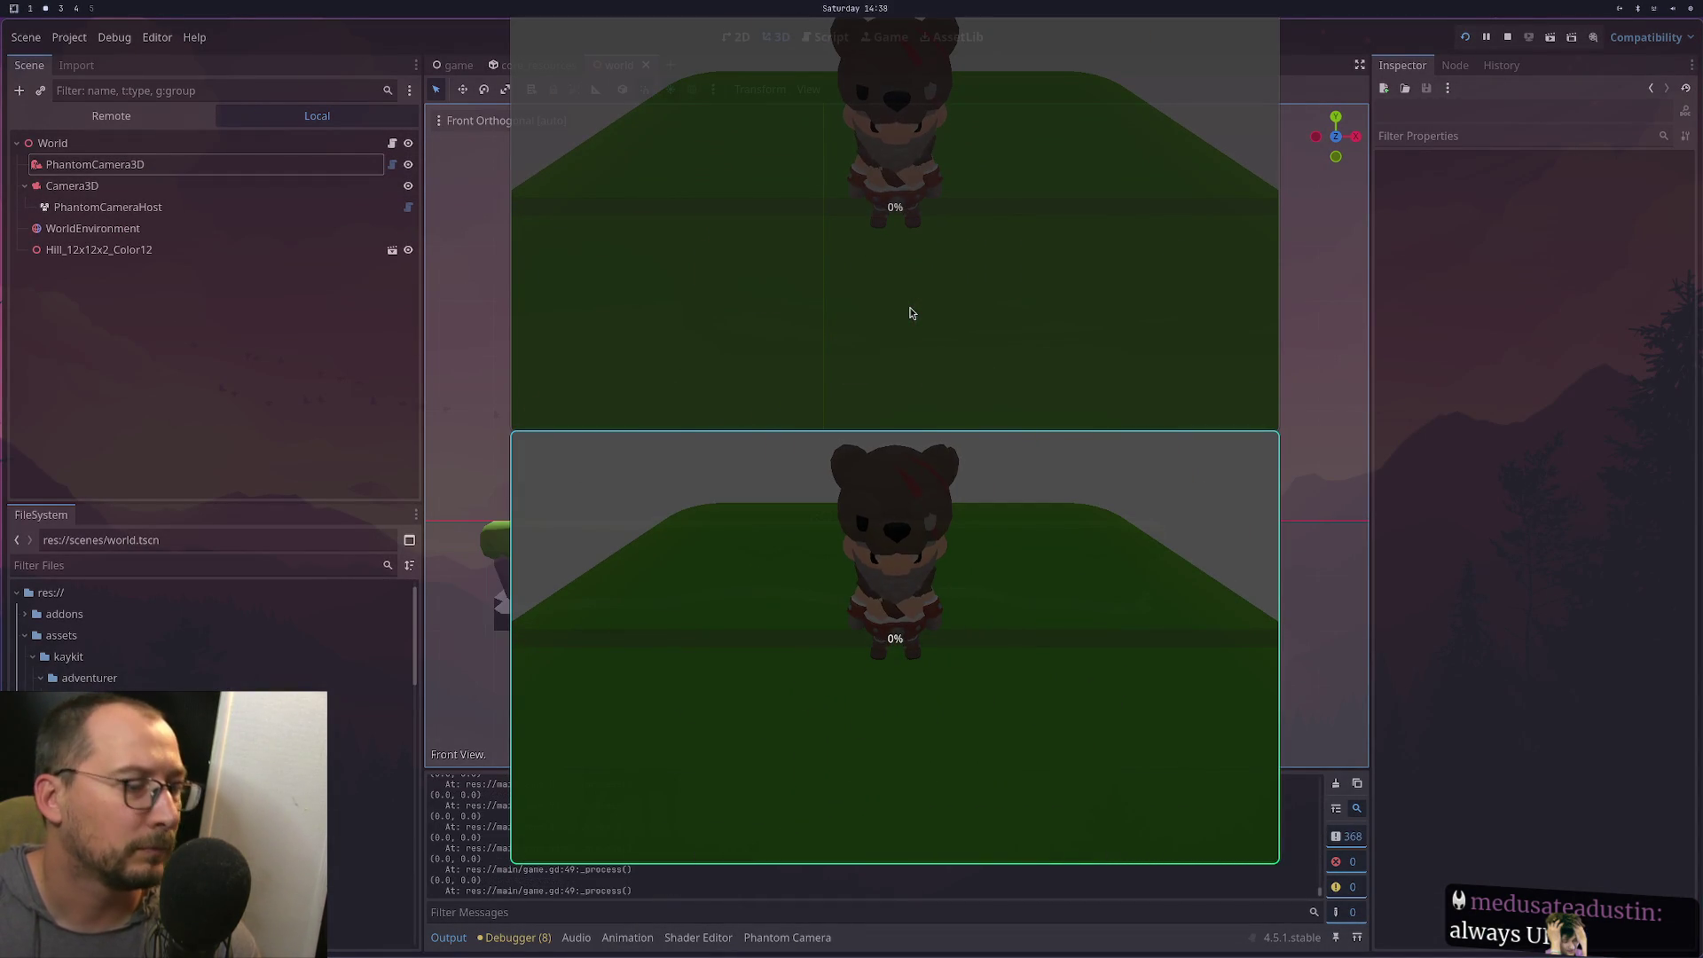
click(910, 306)
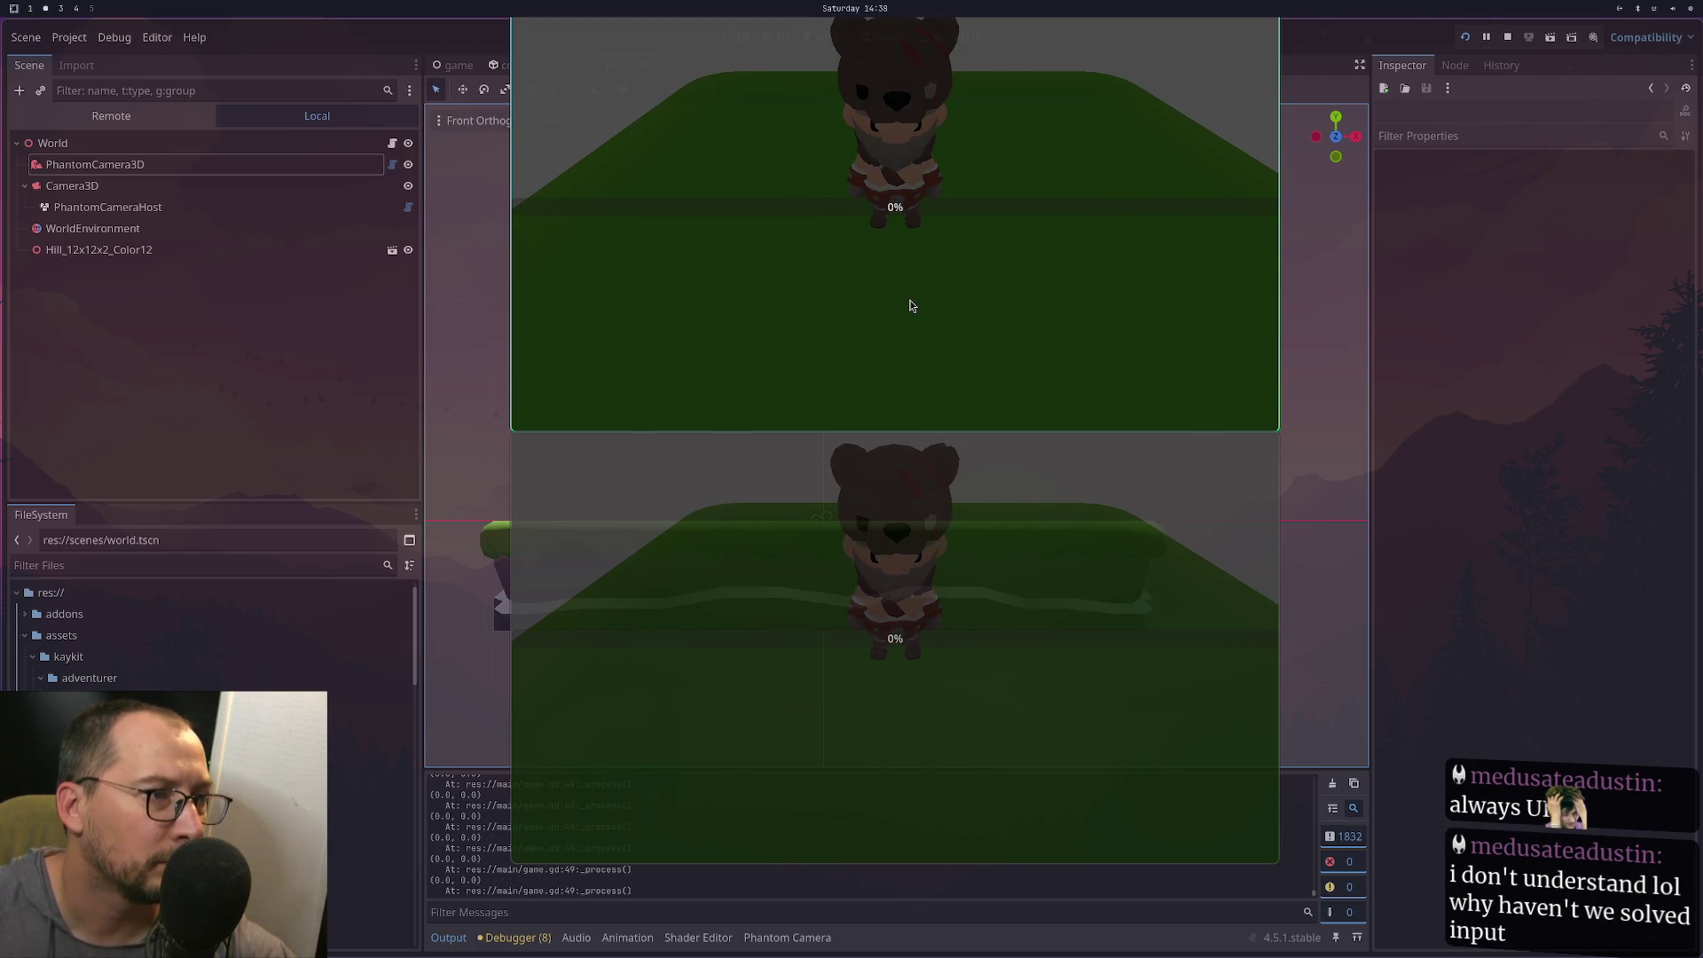
click(1508, 37)
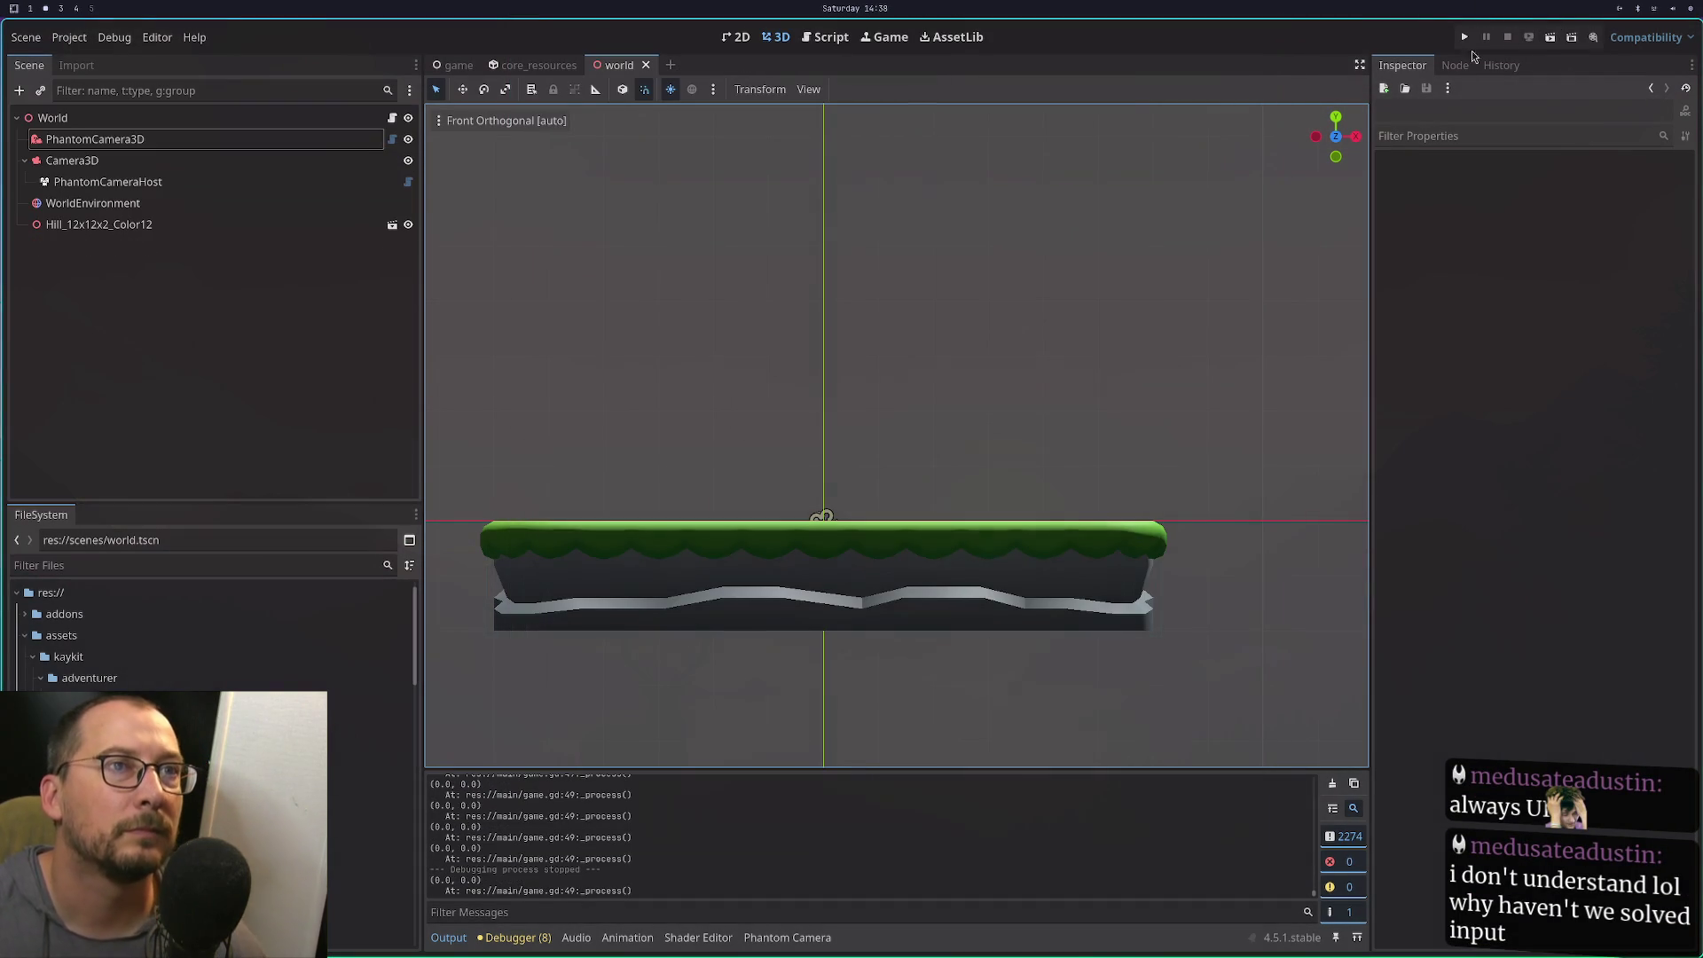
key(super+1)
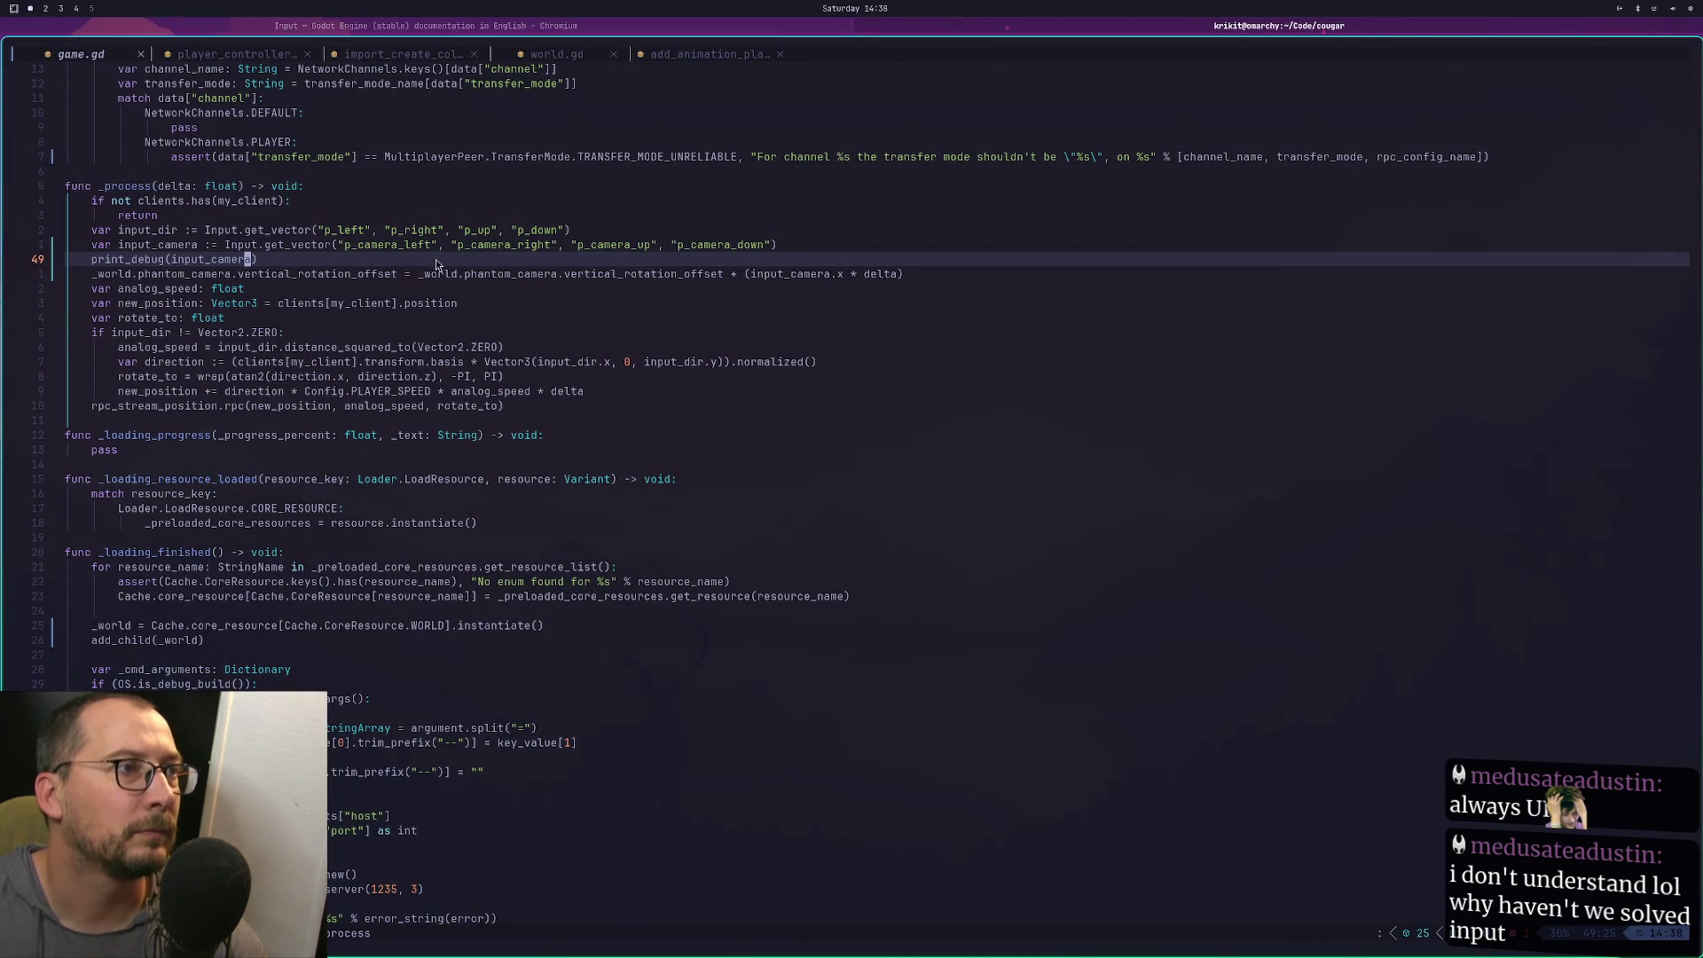
Change the operator on line 50 of game.gd from '_=' to '+='.
click(335, 275)
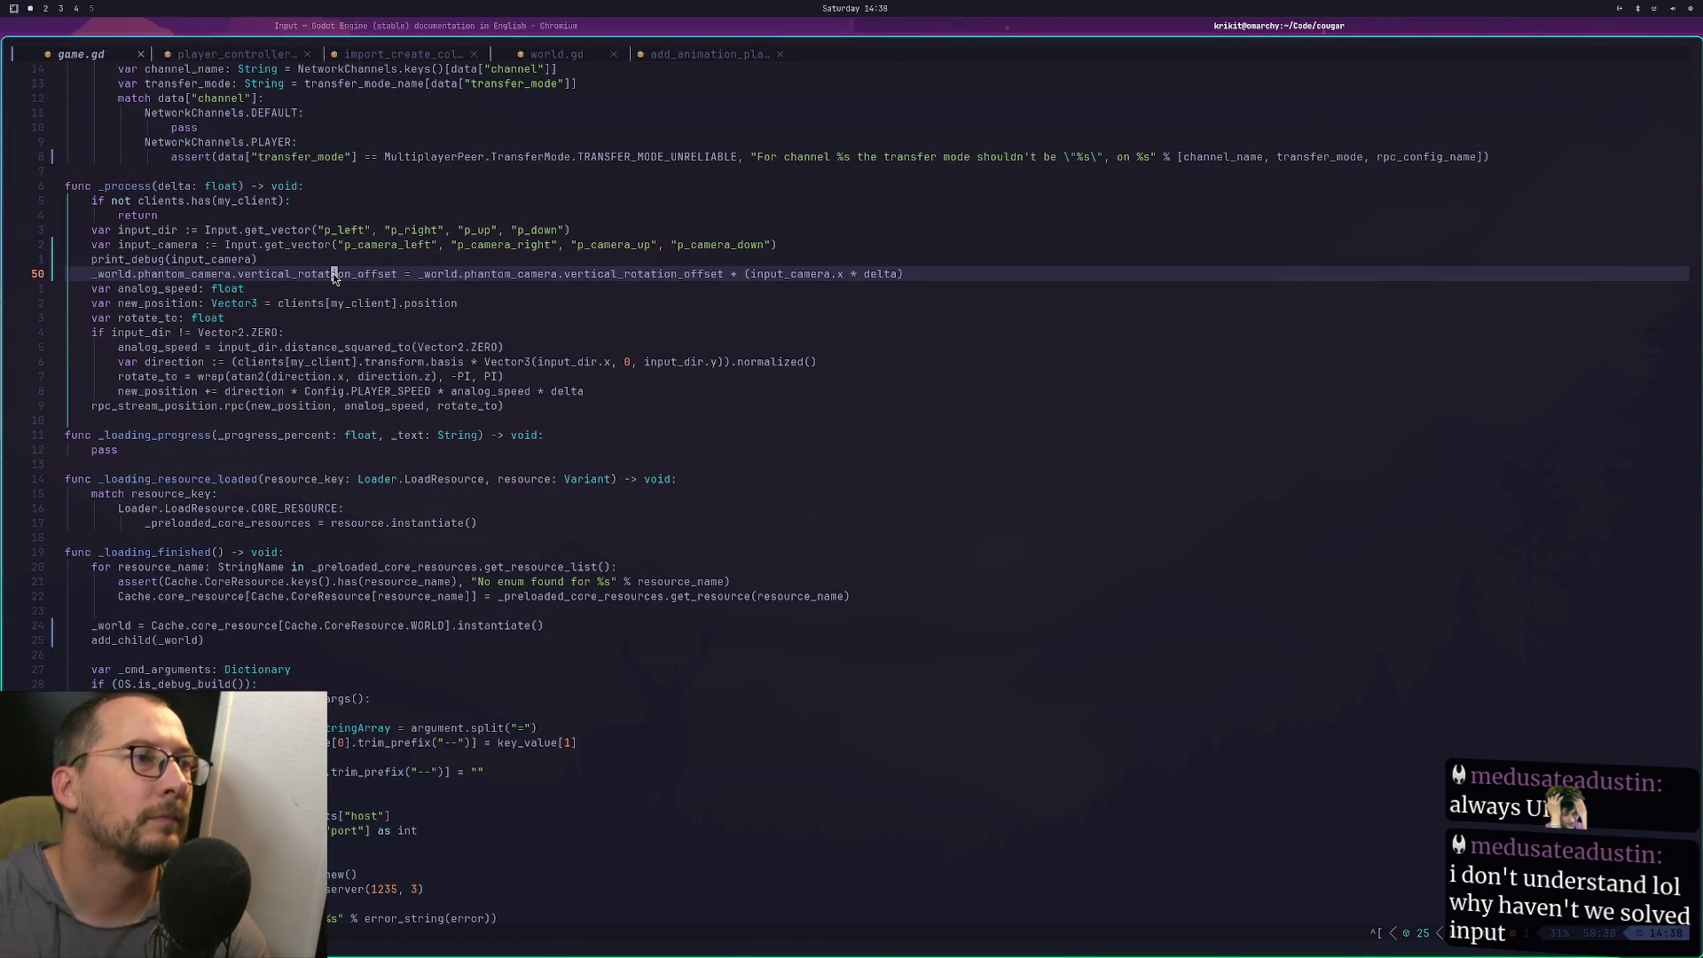
key(g)
key(k)
key(g)
key(j)
text(ewi_)
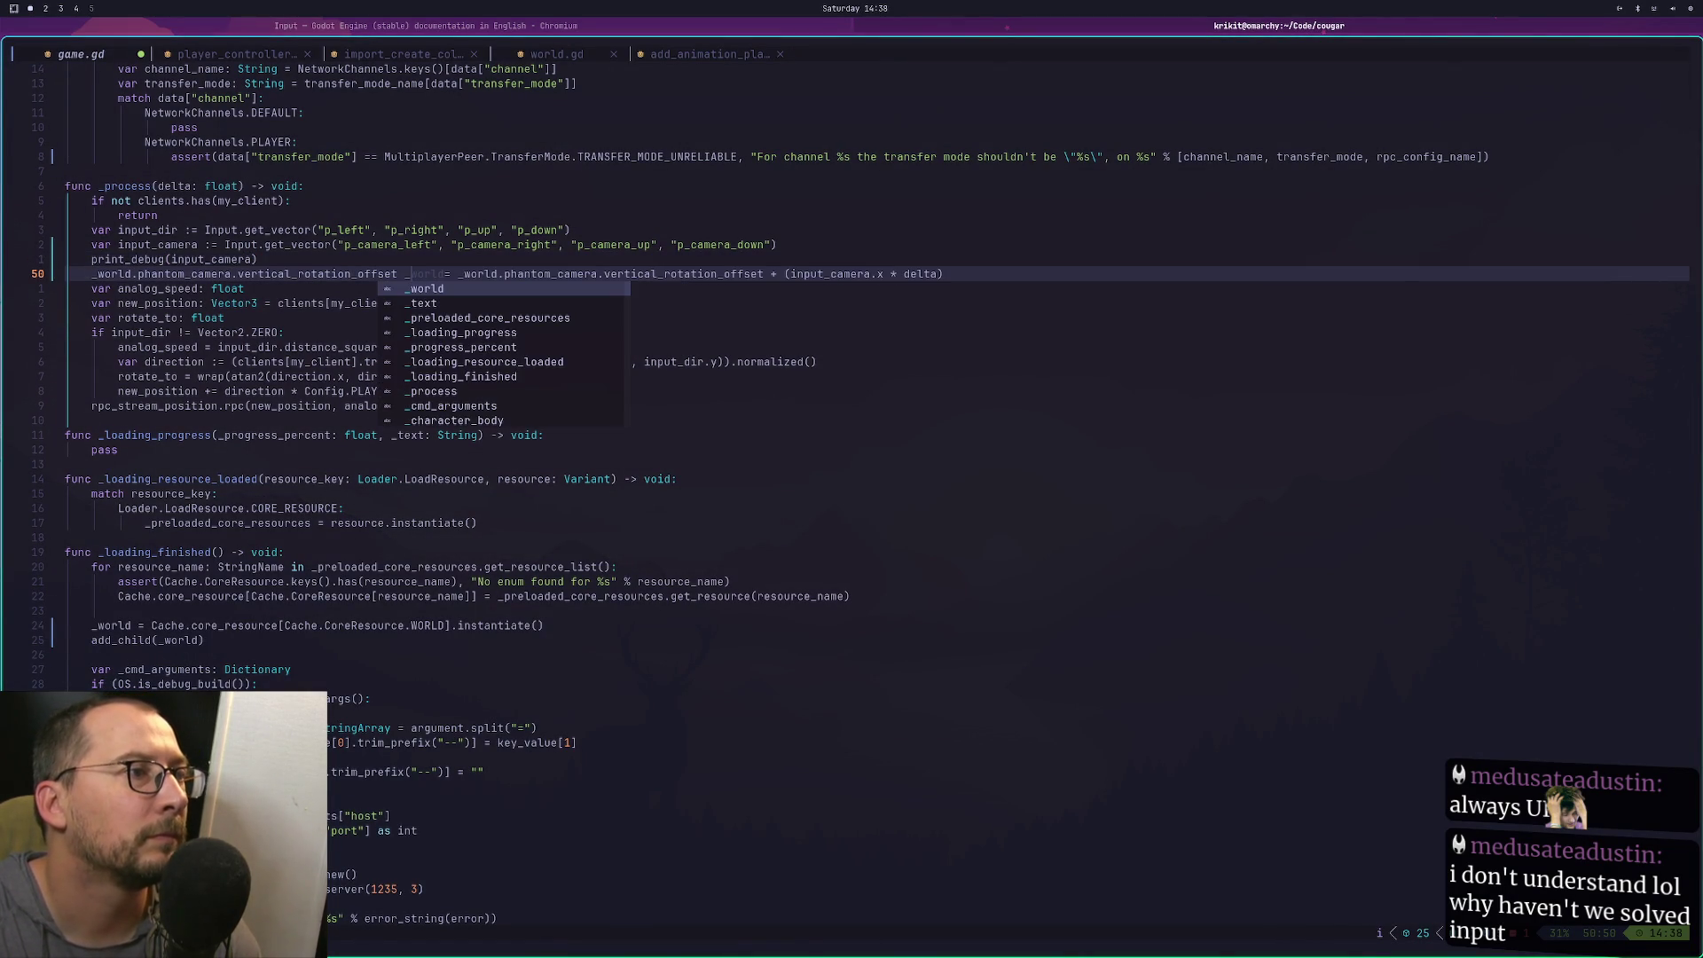
key(BackSpace)
text(+)
Delete the repeated vertical_rotation_offset term and extra space, then save game.gd with :w.
key(l)
key(l)
key(l)
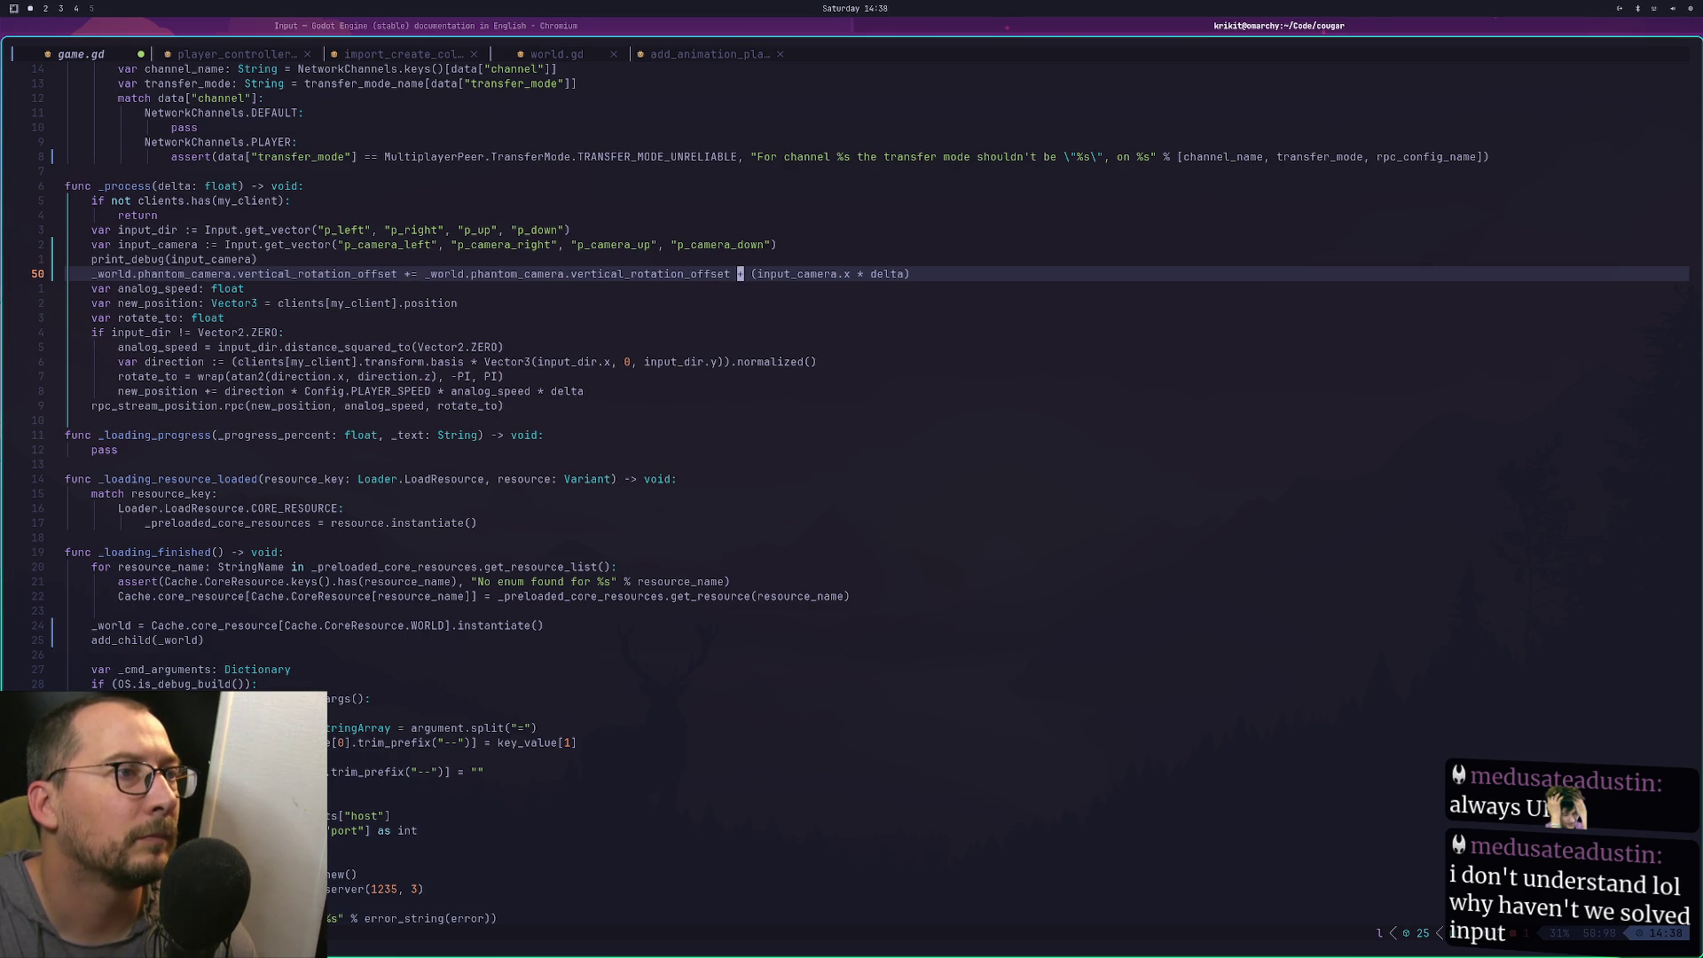
key(i)
key(BackSpace)
key(BackSpace)
key(BackSpace)
key(BackSpace)
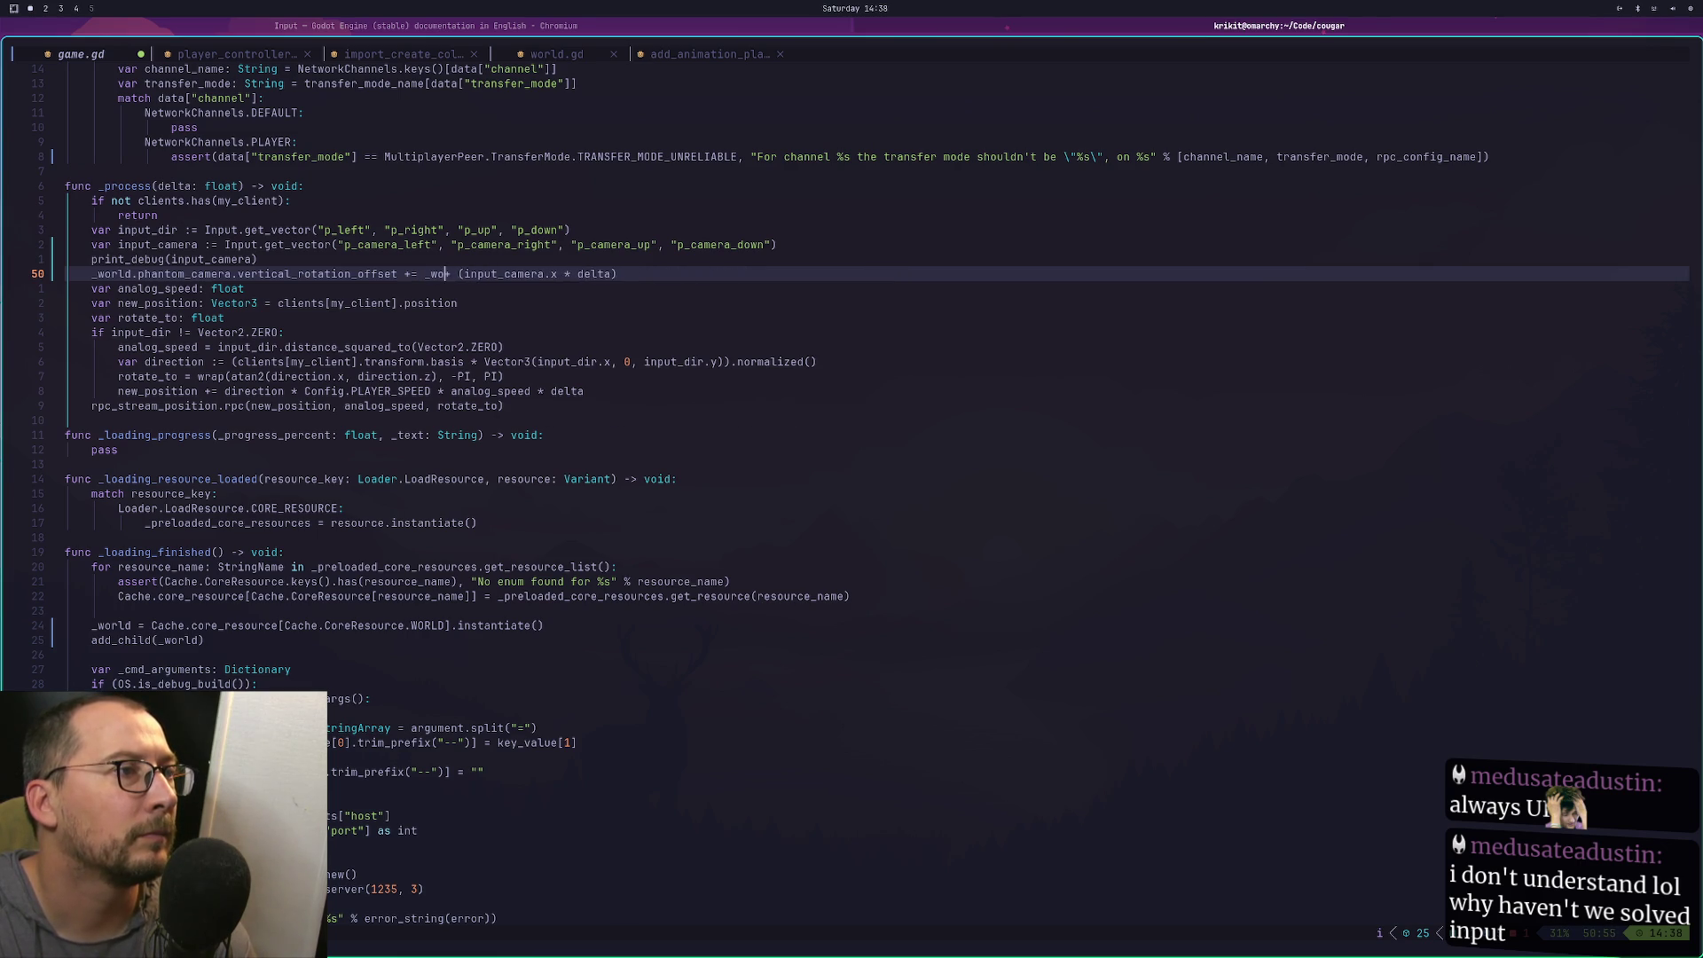
key(BackSpace)
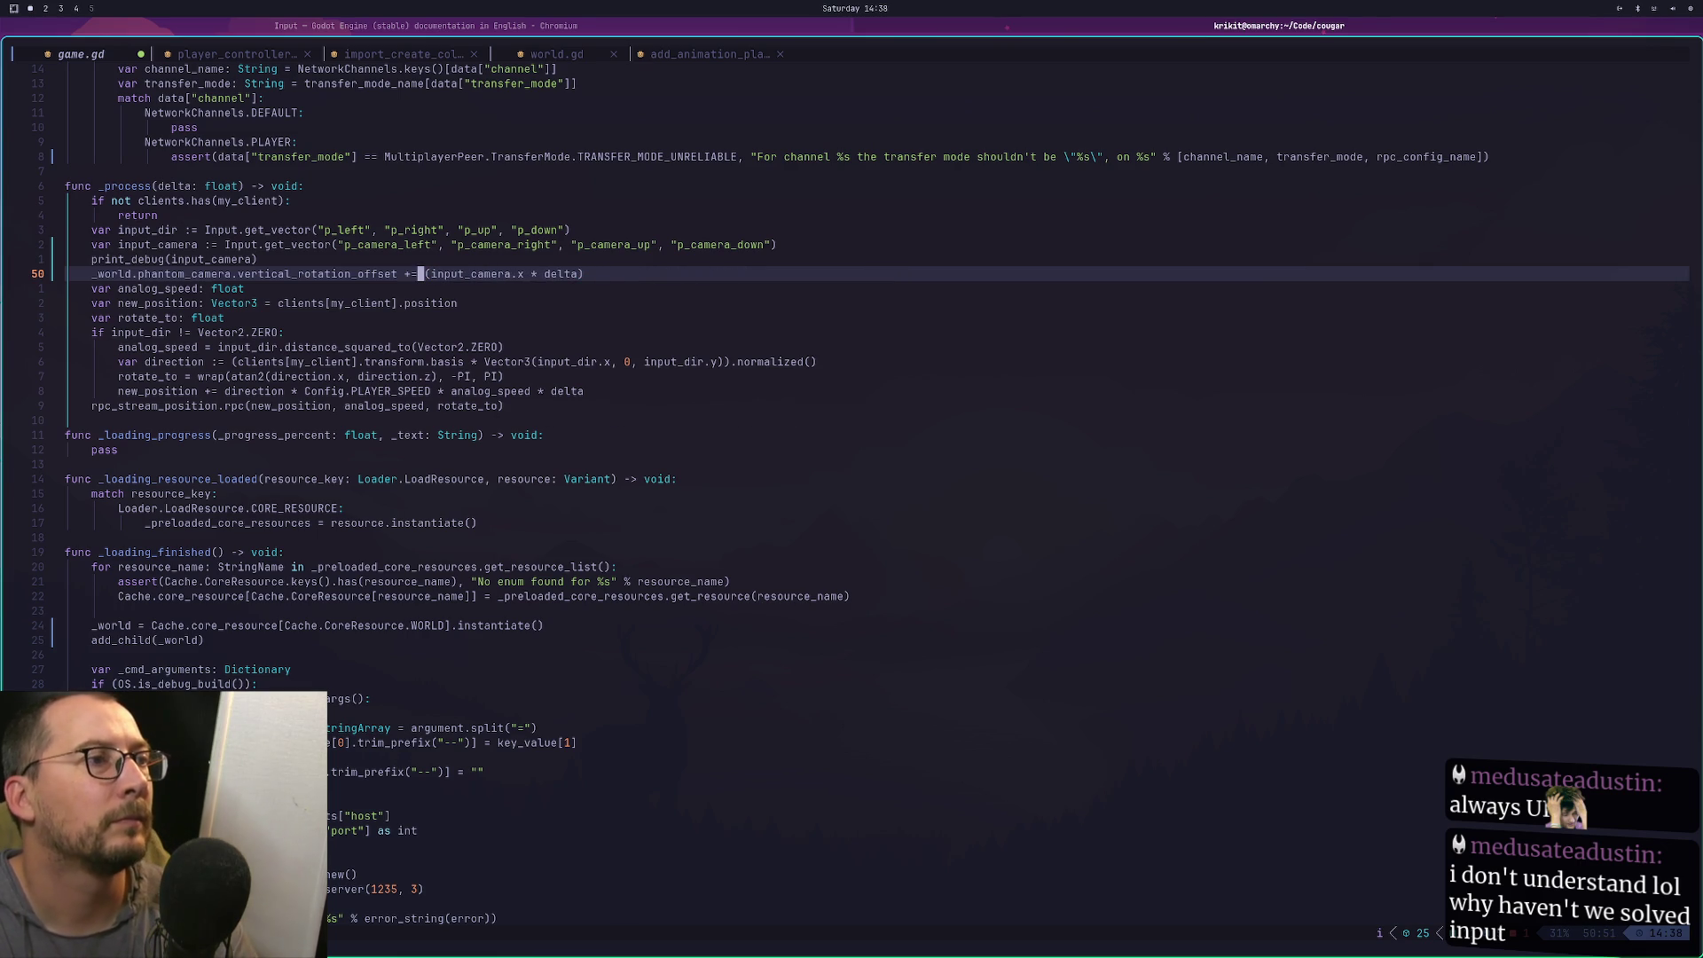
key(Escape)
text(:w)
key(Return)
Run the game and expand Node > World in the Remote tree to inspect Camera3D.
key(super+2)
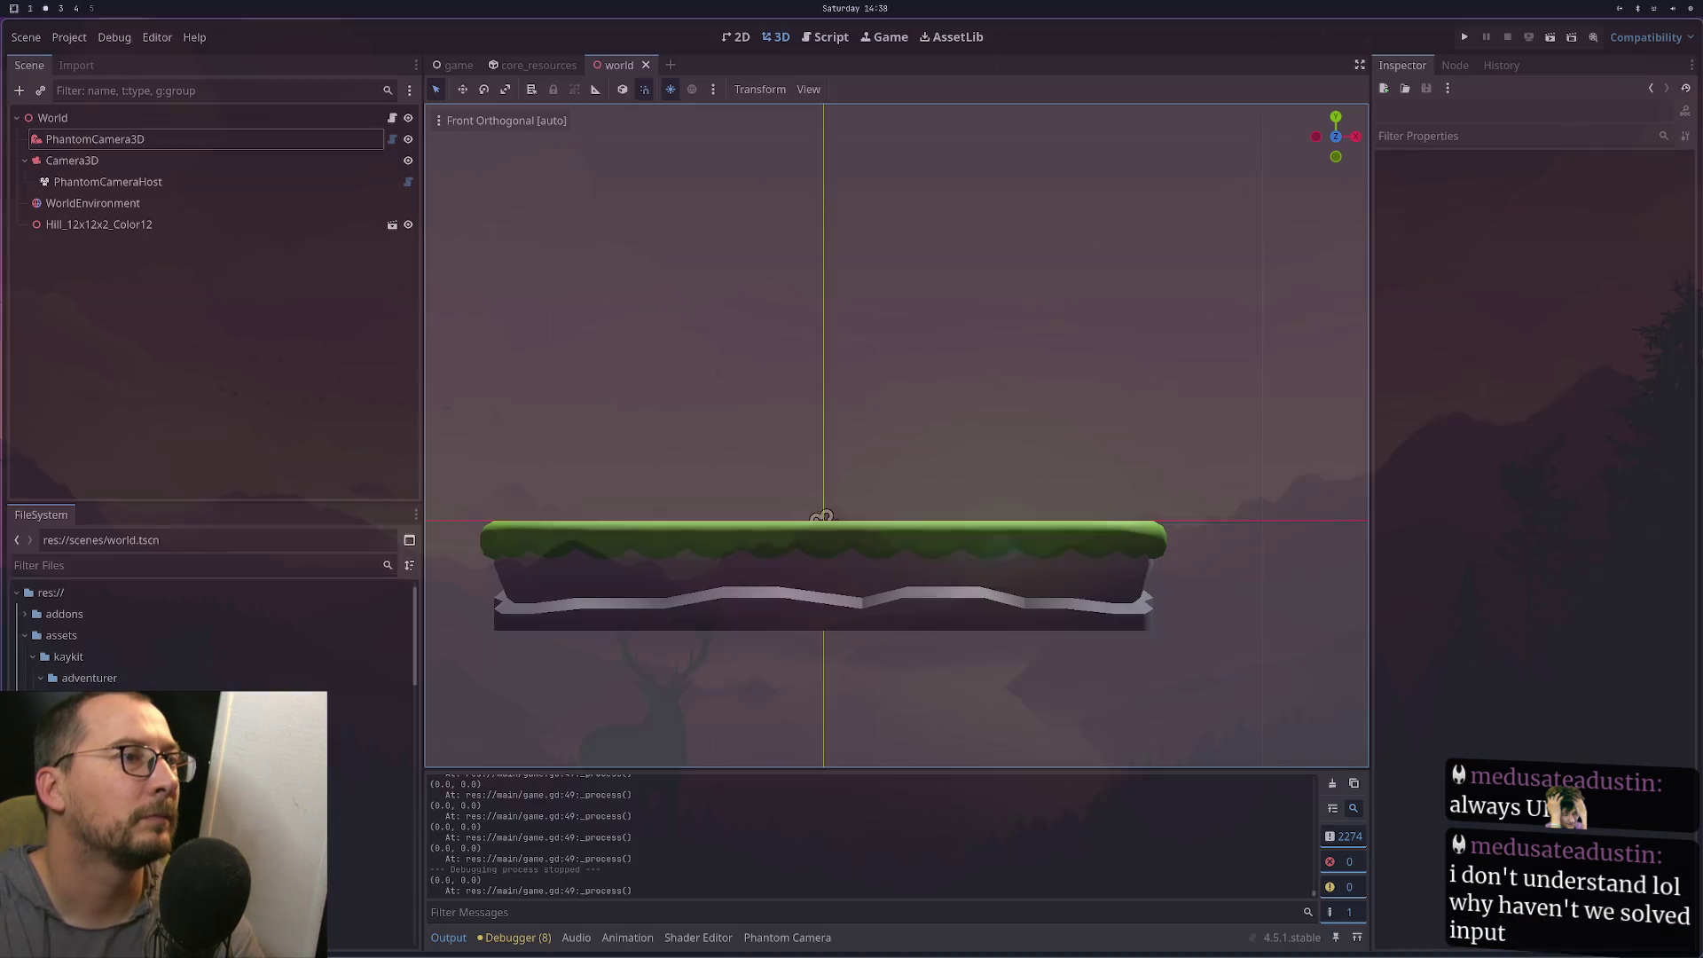
click(1464, 40)
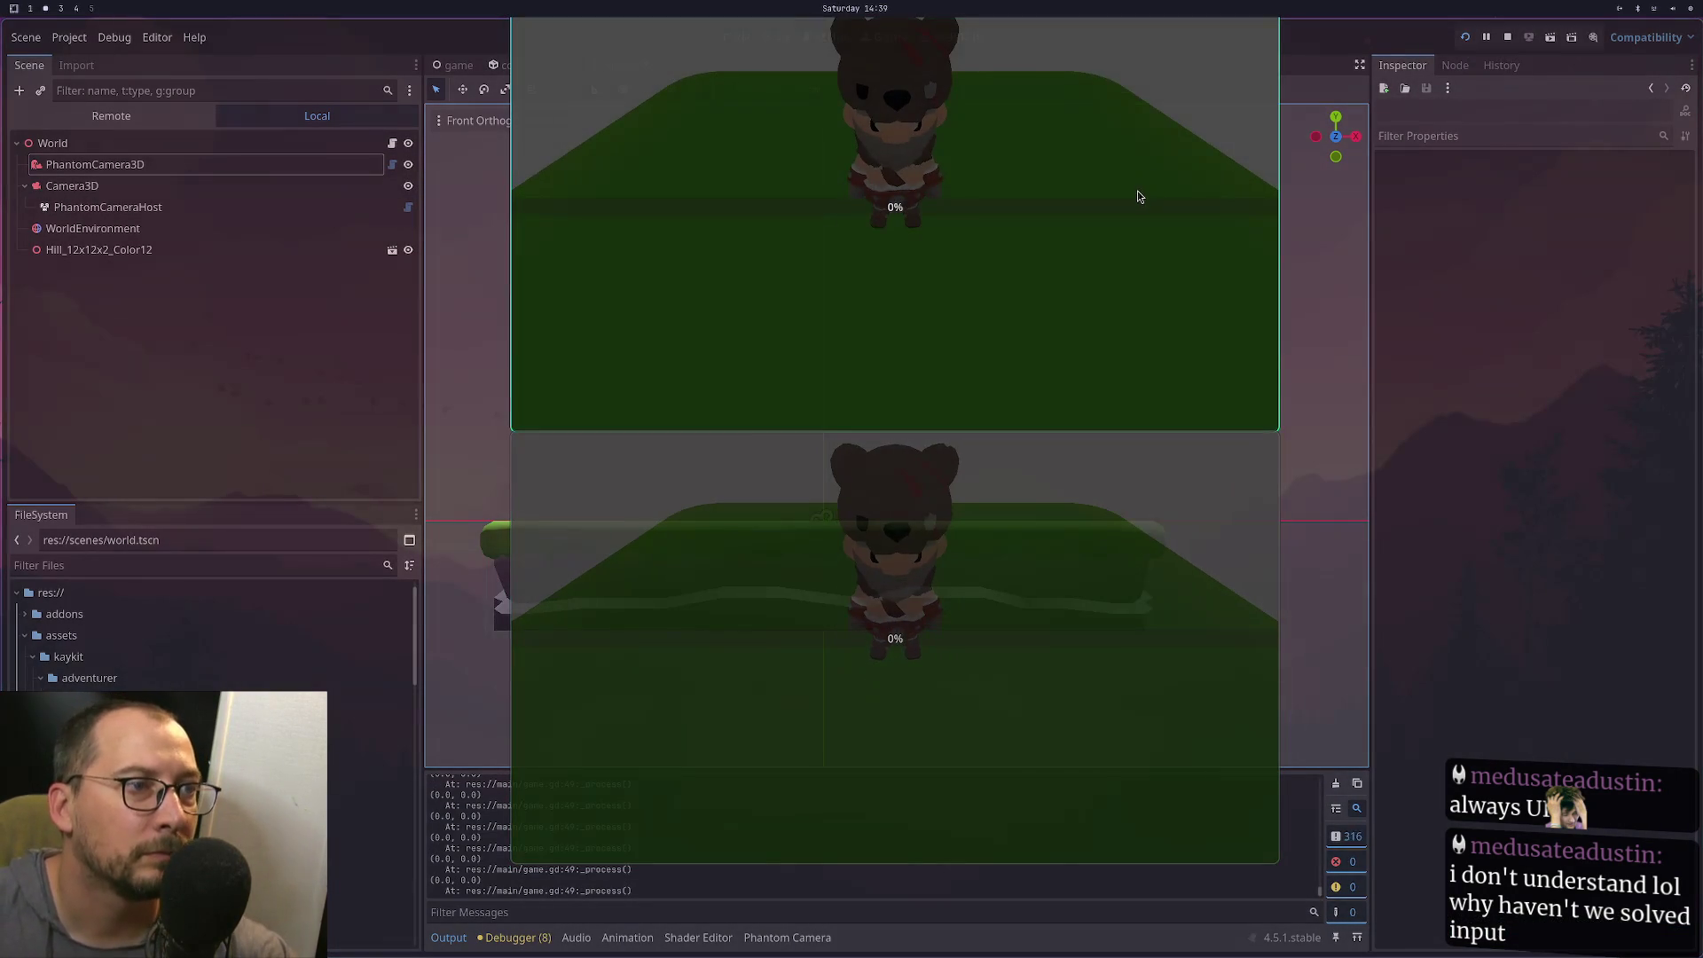
click(89, 117)
click(17, 187)
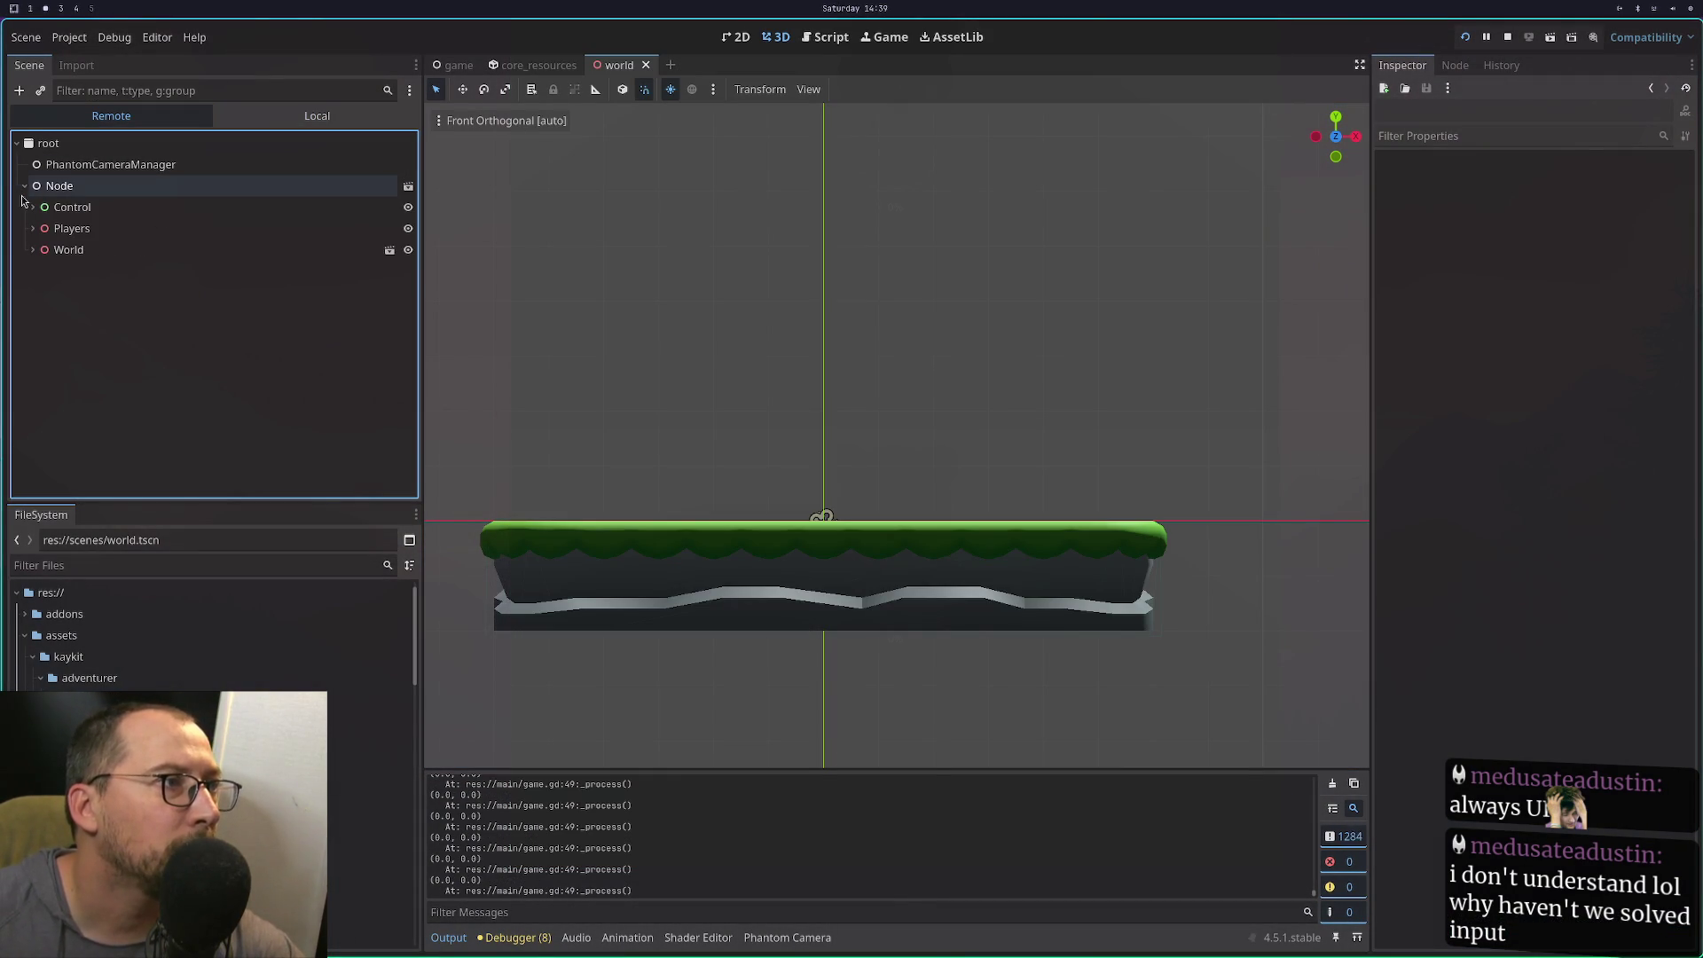
click(33, 249)
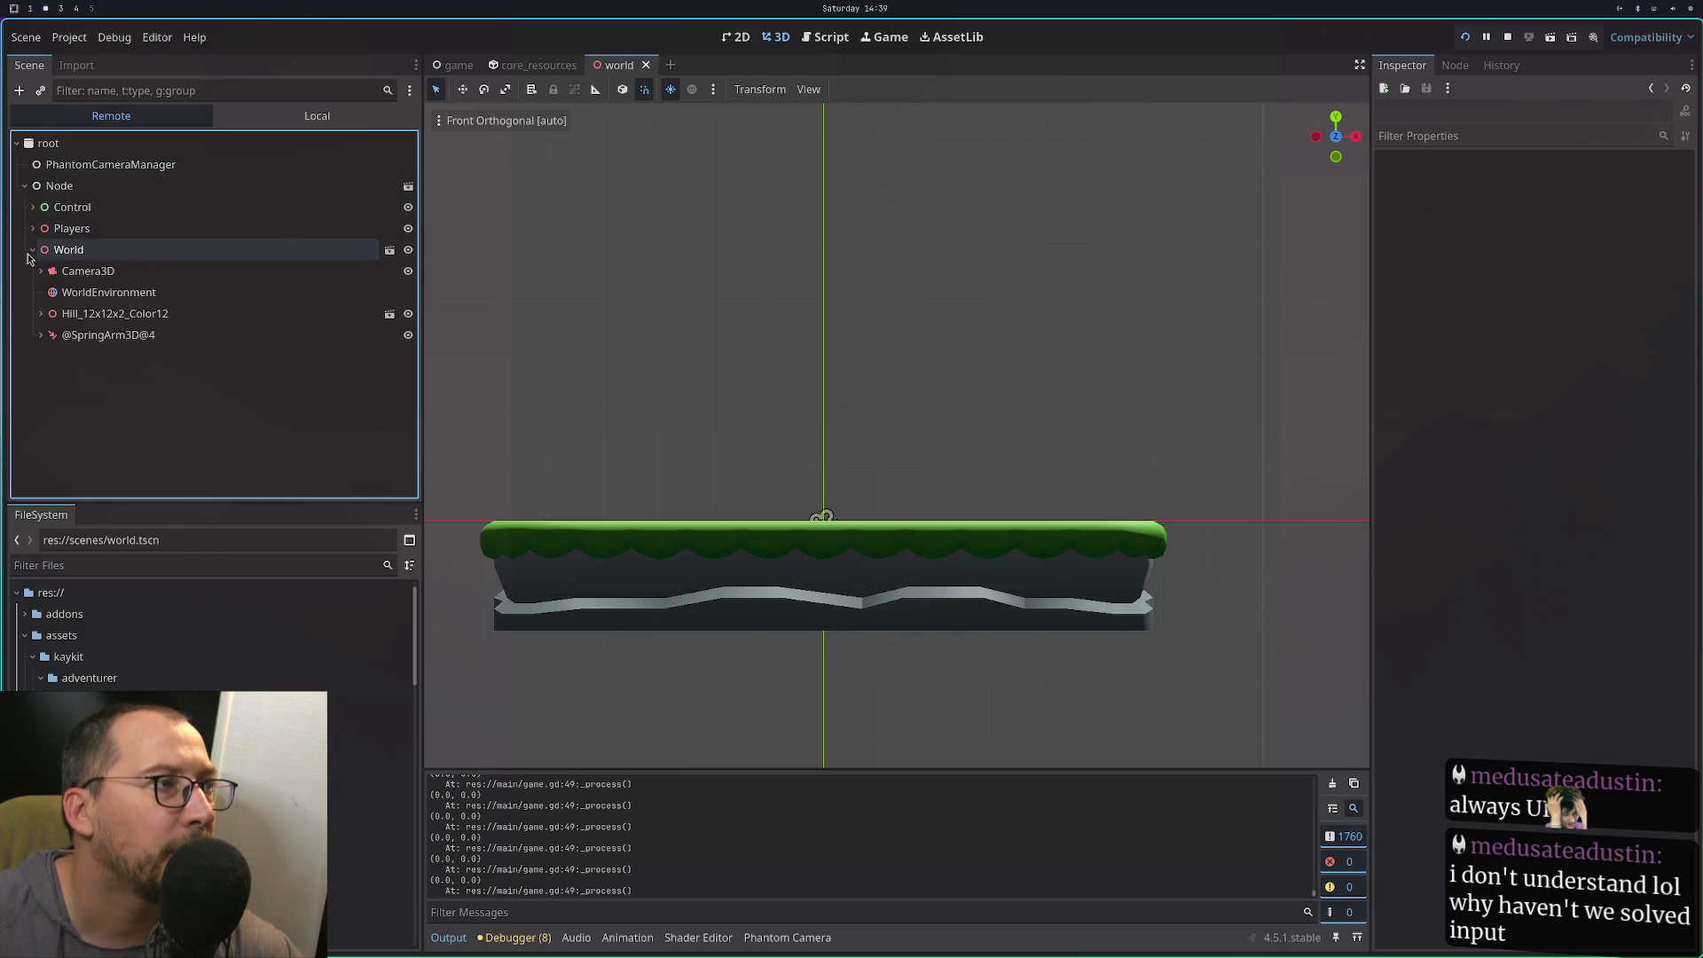
click(49, 279)
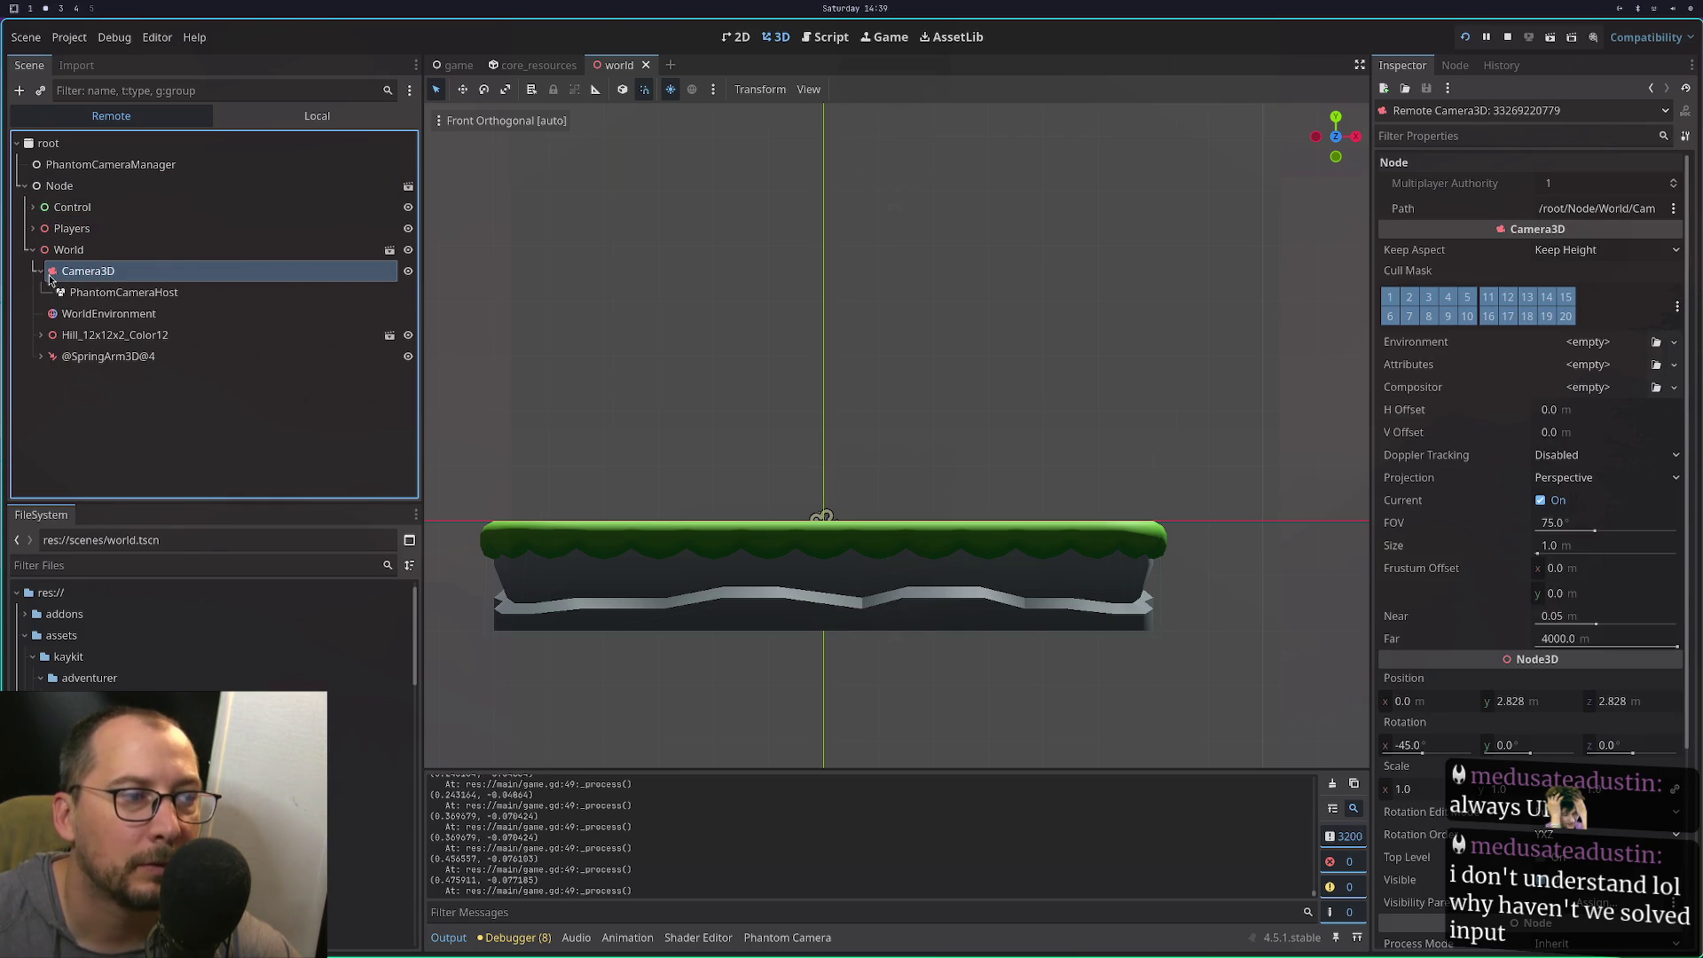
key(KP_1)
scroll(1430, 713, down, 3)
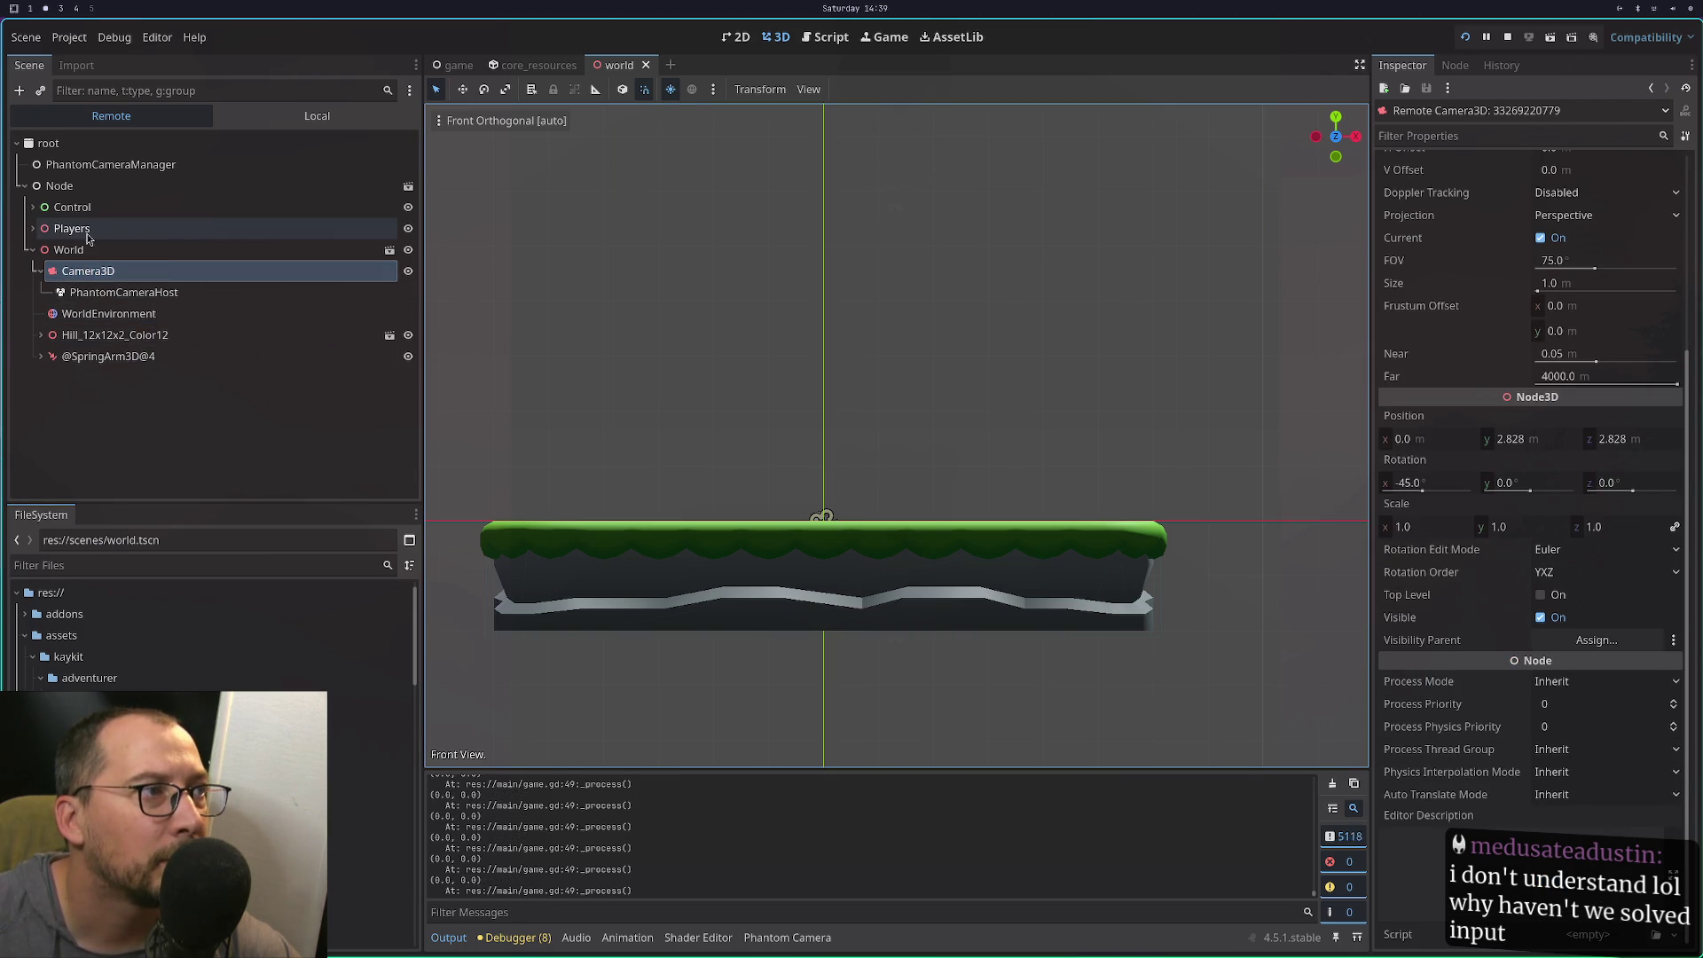
click(62, 361)
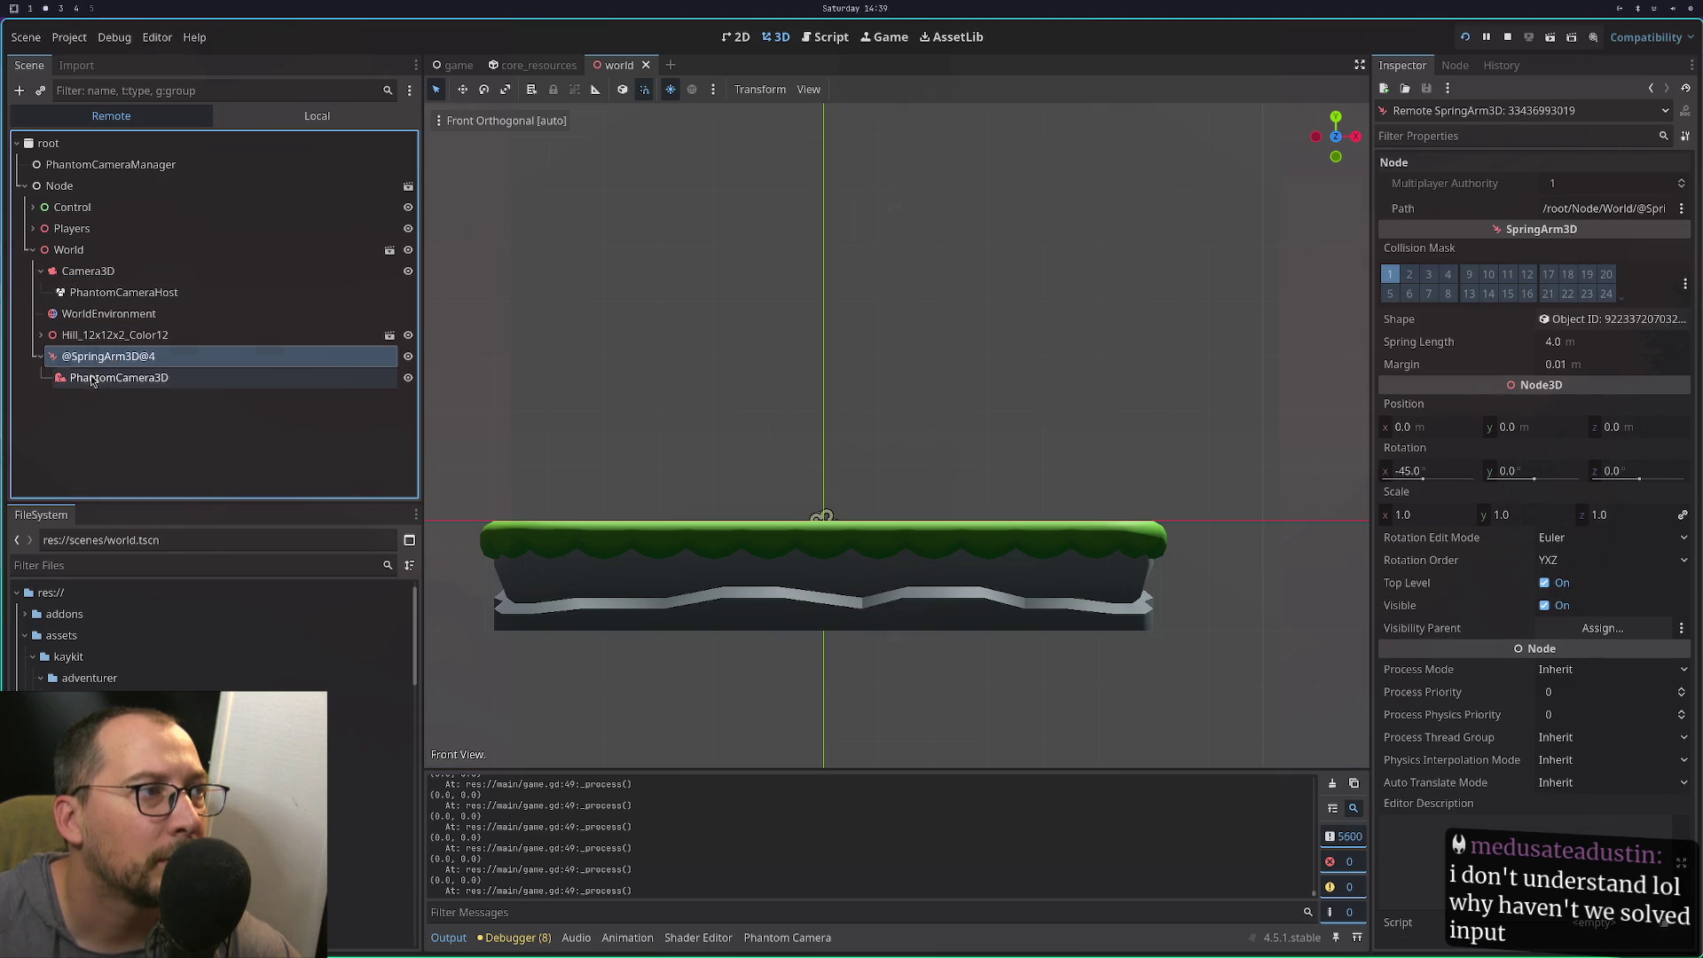
click(87, 380)
scroll(1481, 570, down, 7)
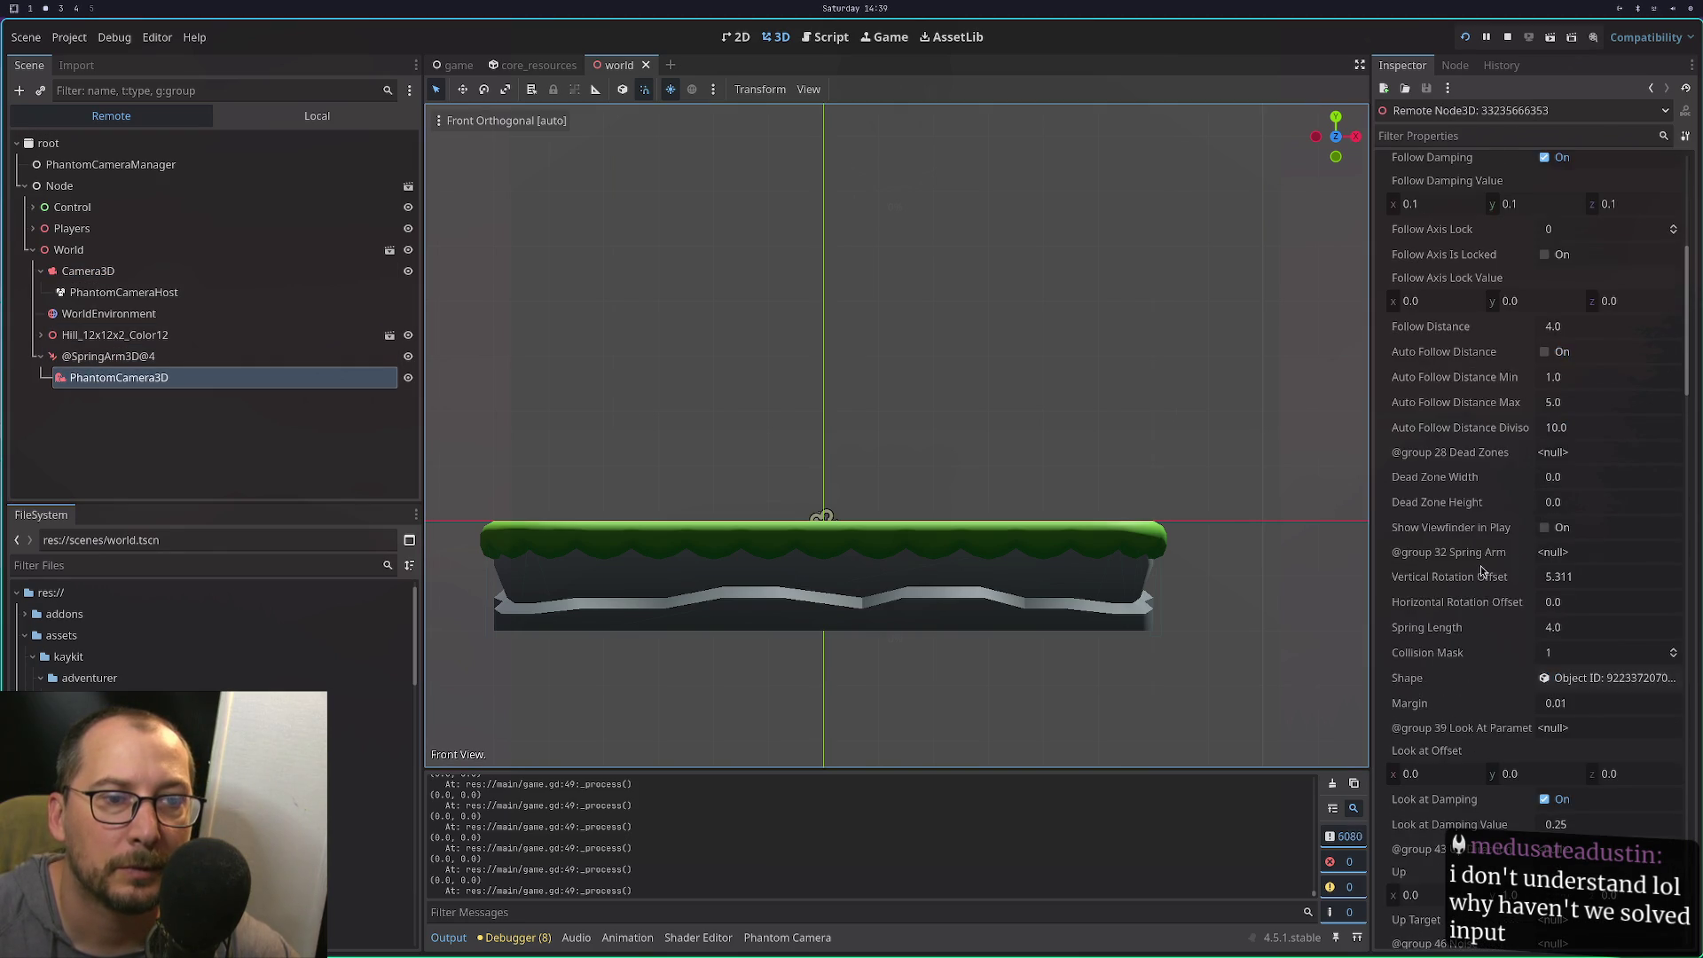
scroll(1481, 571, down, 2)
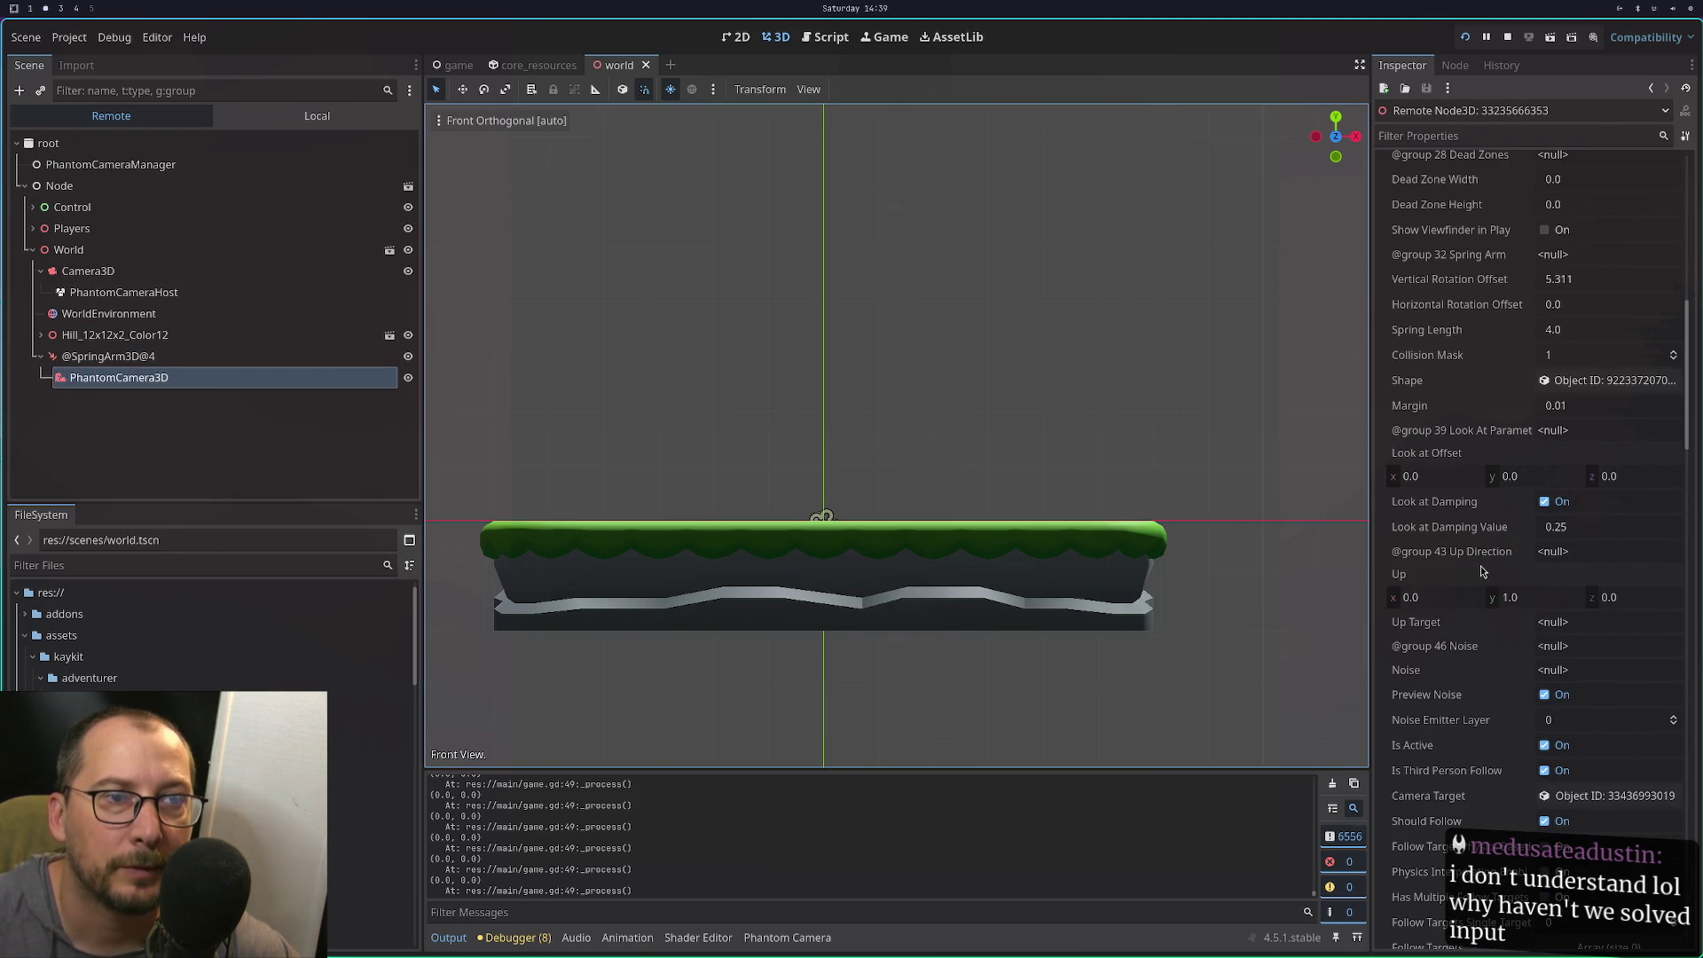
scroll(1481, 571, down, 4)
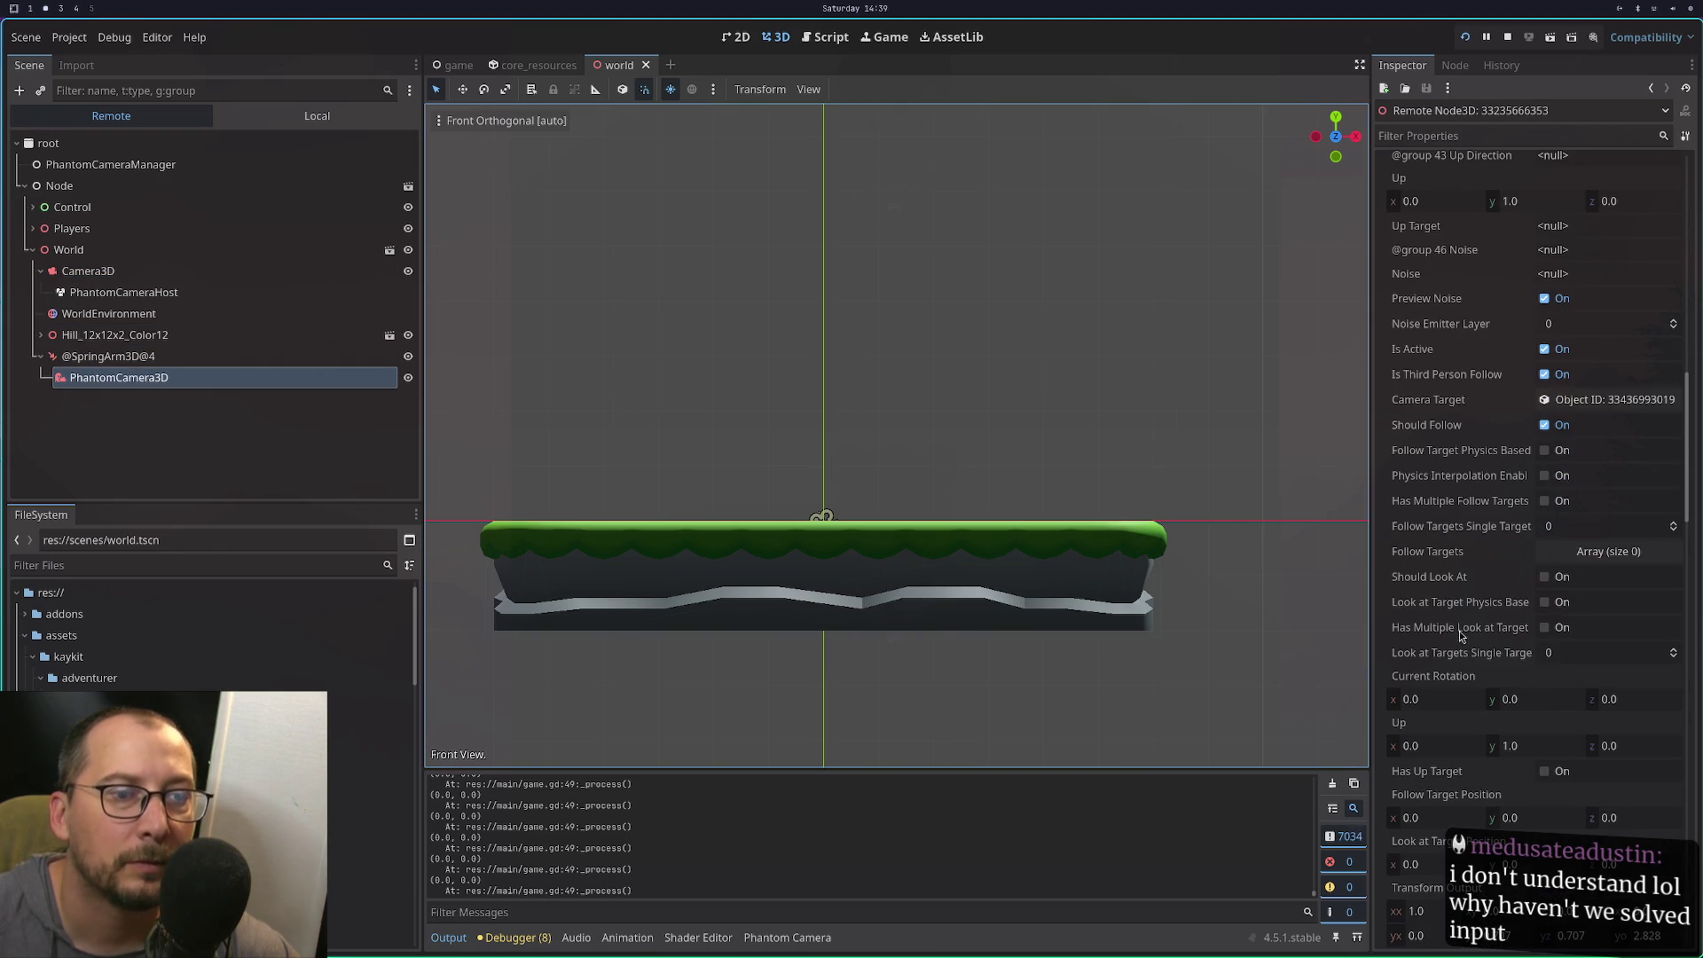
Compare the local PhantomCamera3D, then re-inspect the remote one down to its rotation offsets and H Offset.
click(238, 118)
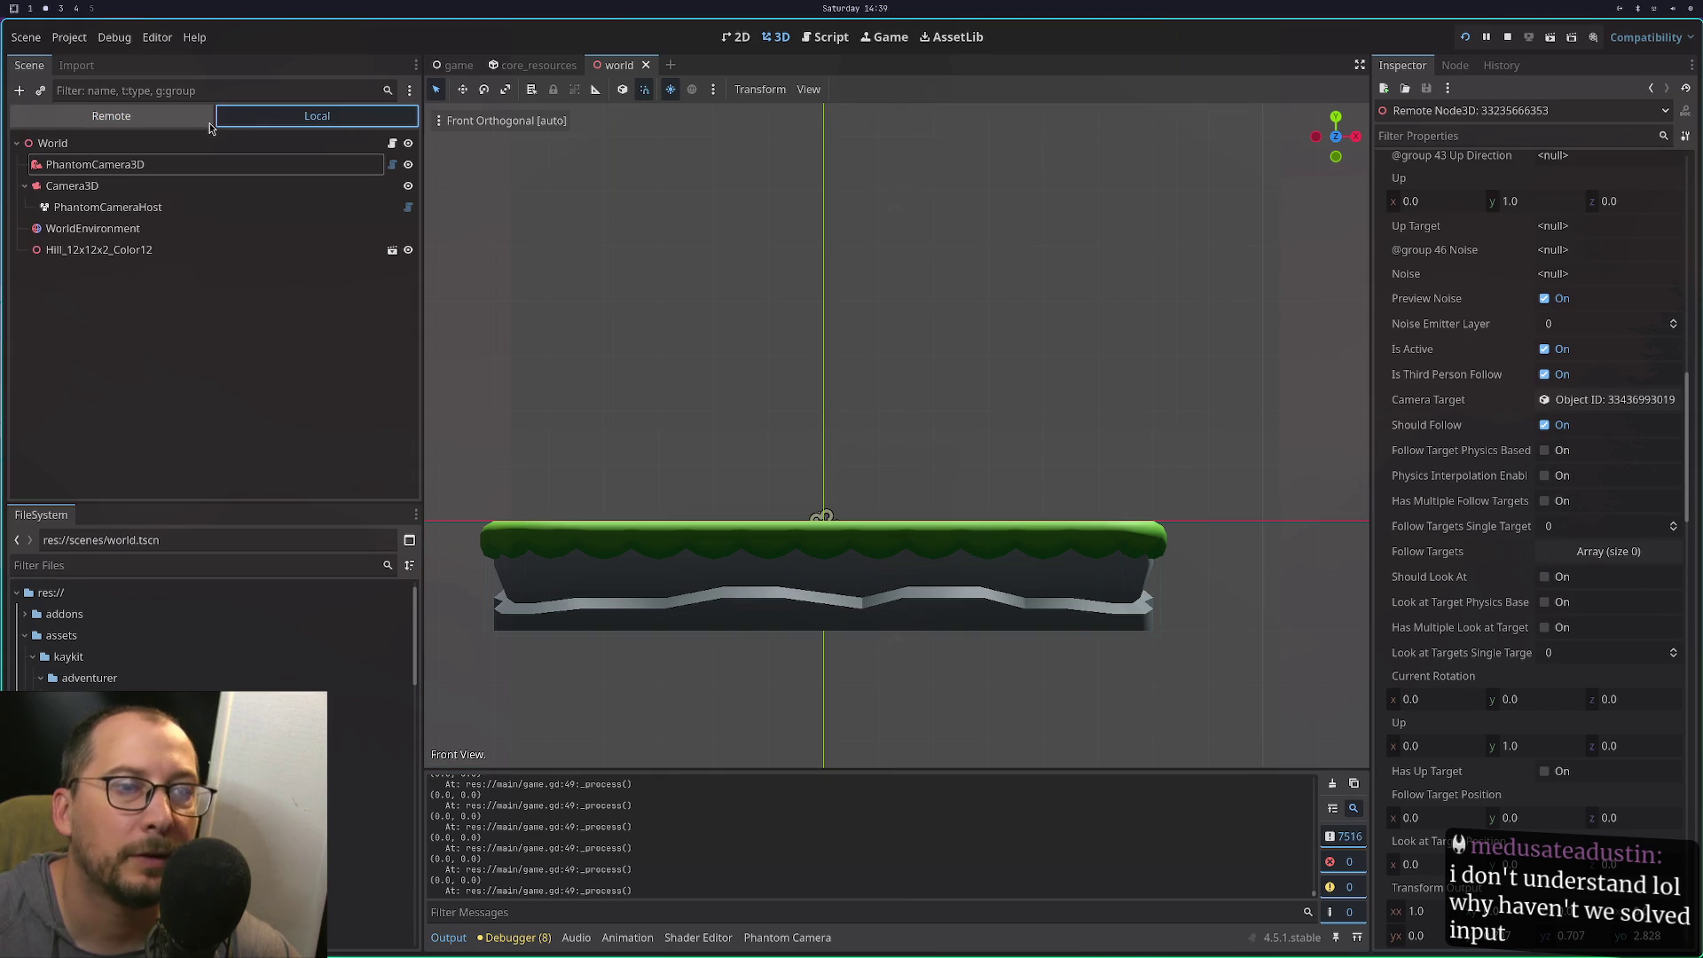
click(163, 177)
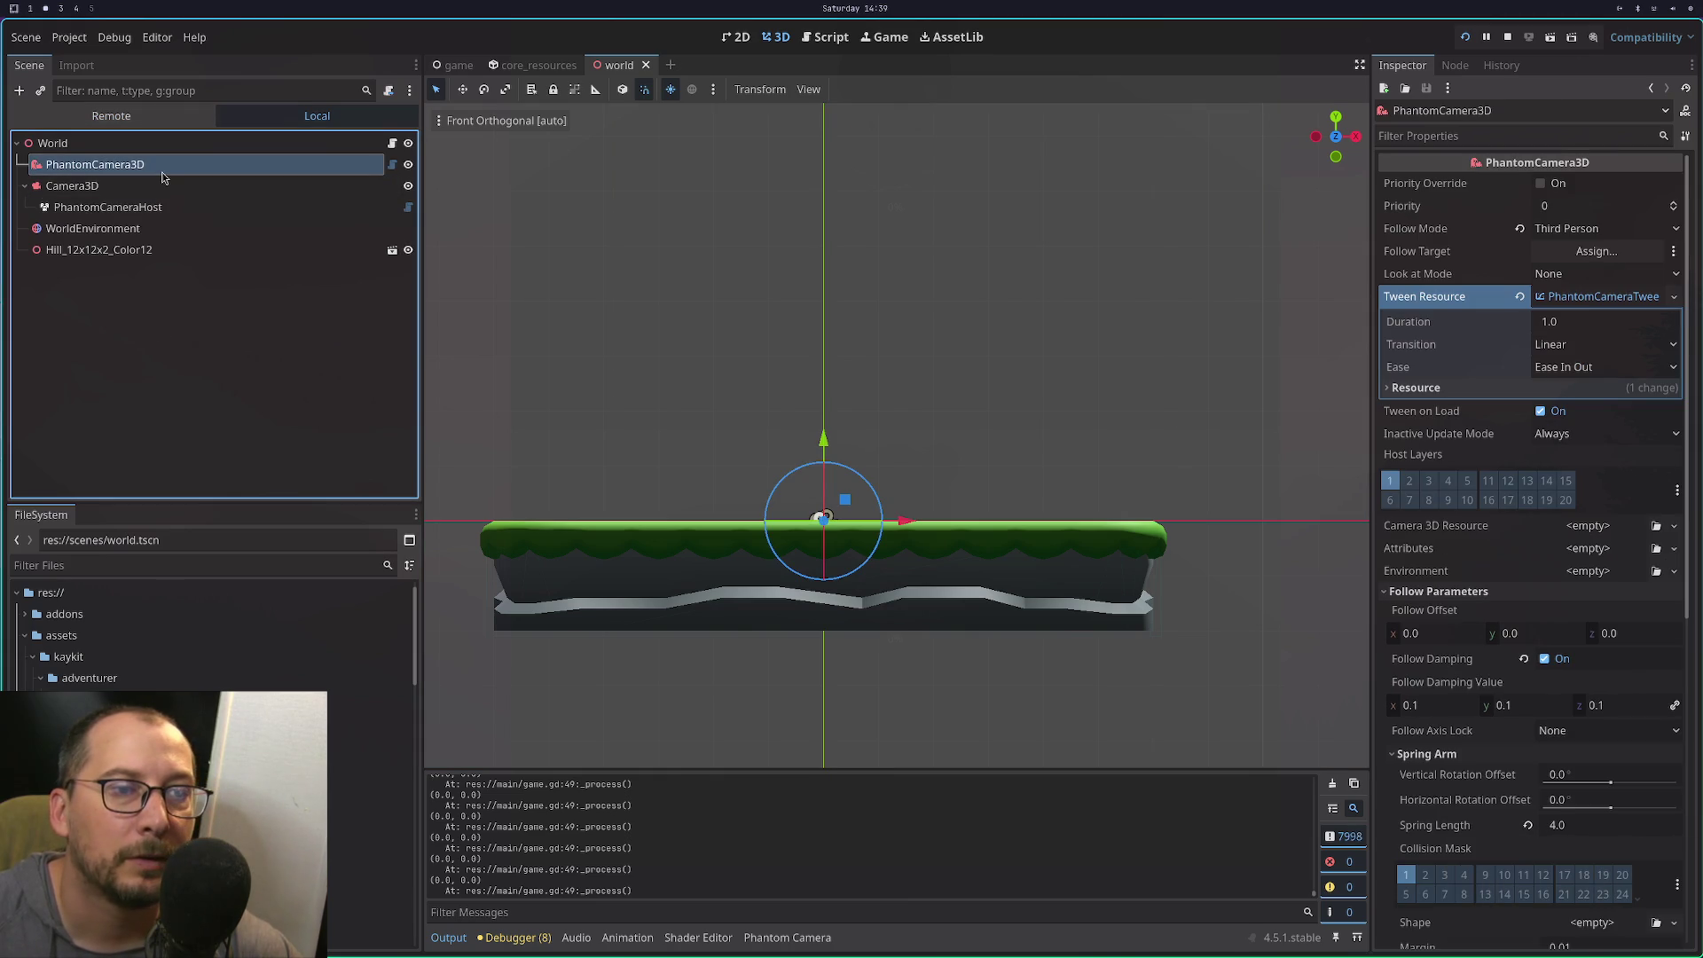
click(92, 116)
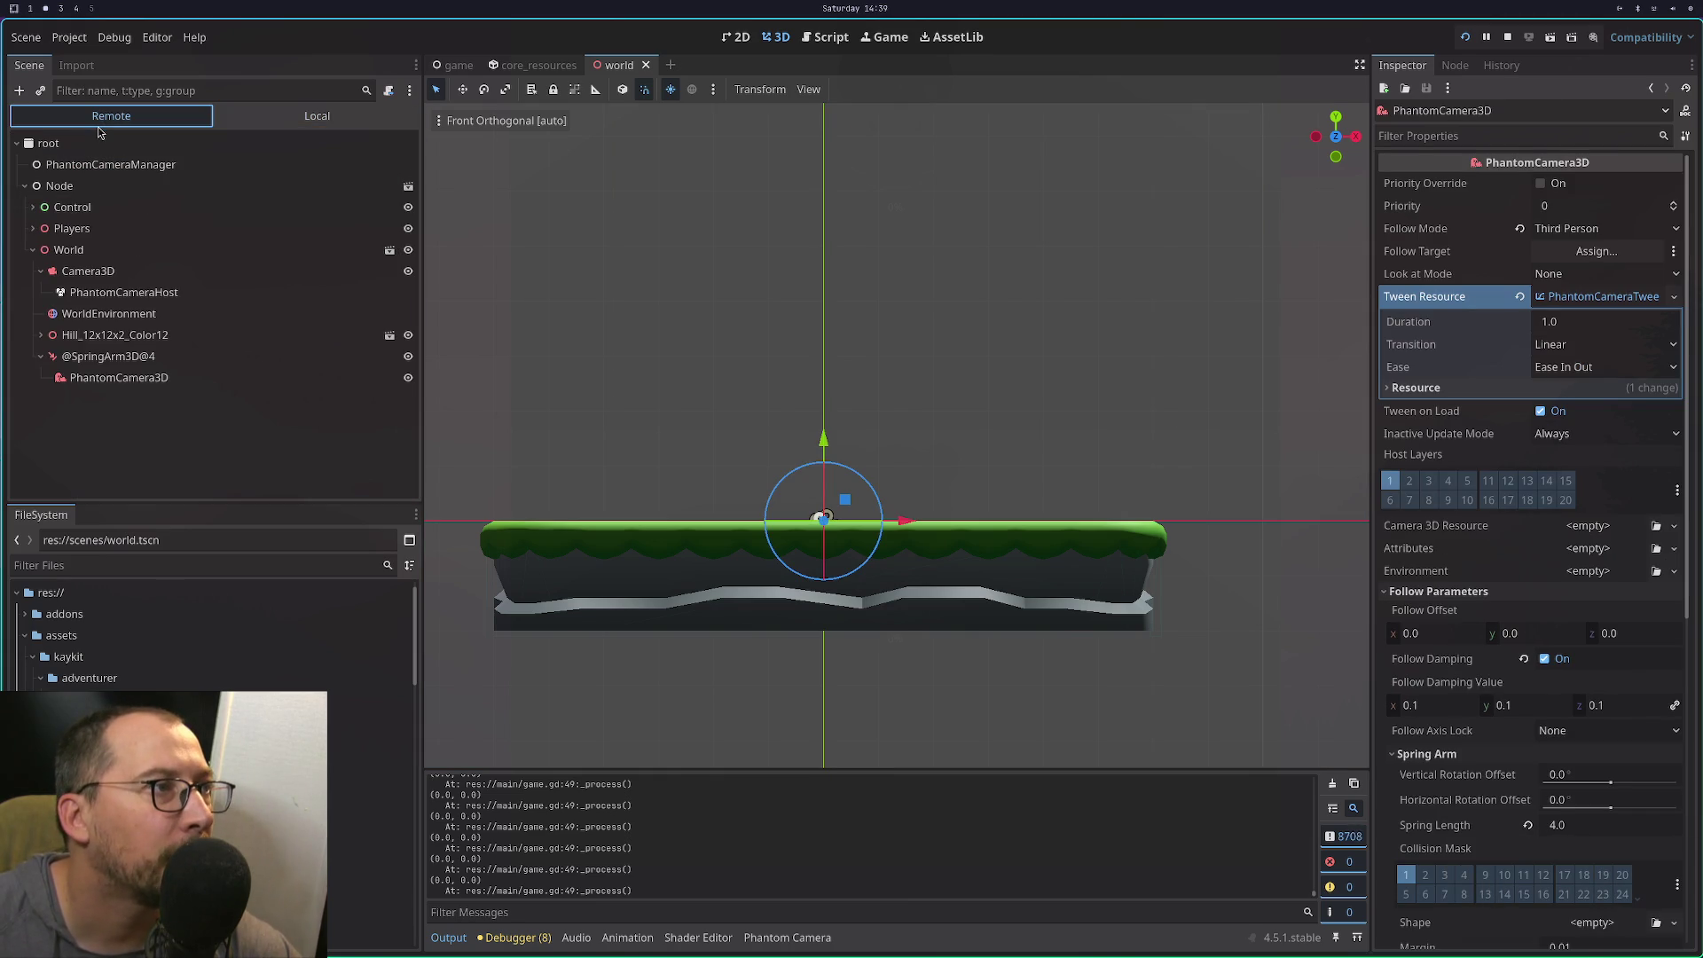
click(136, 377)
click(136, 357)
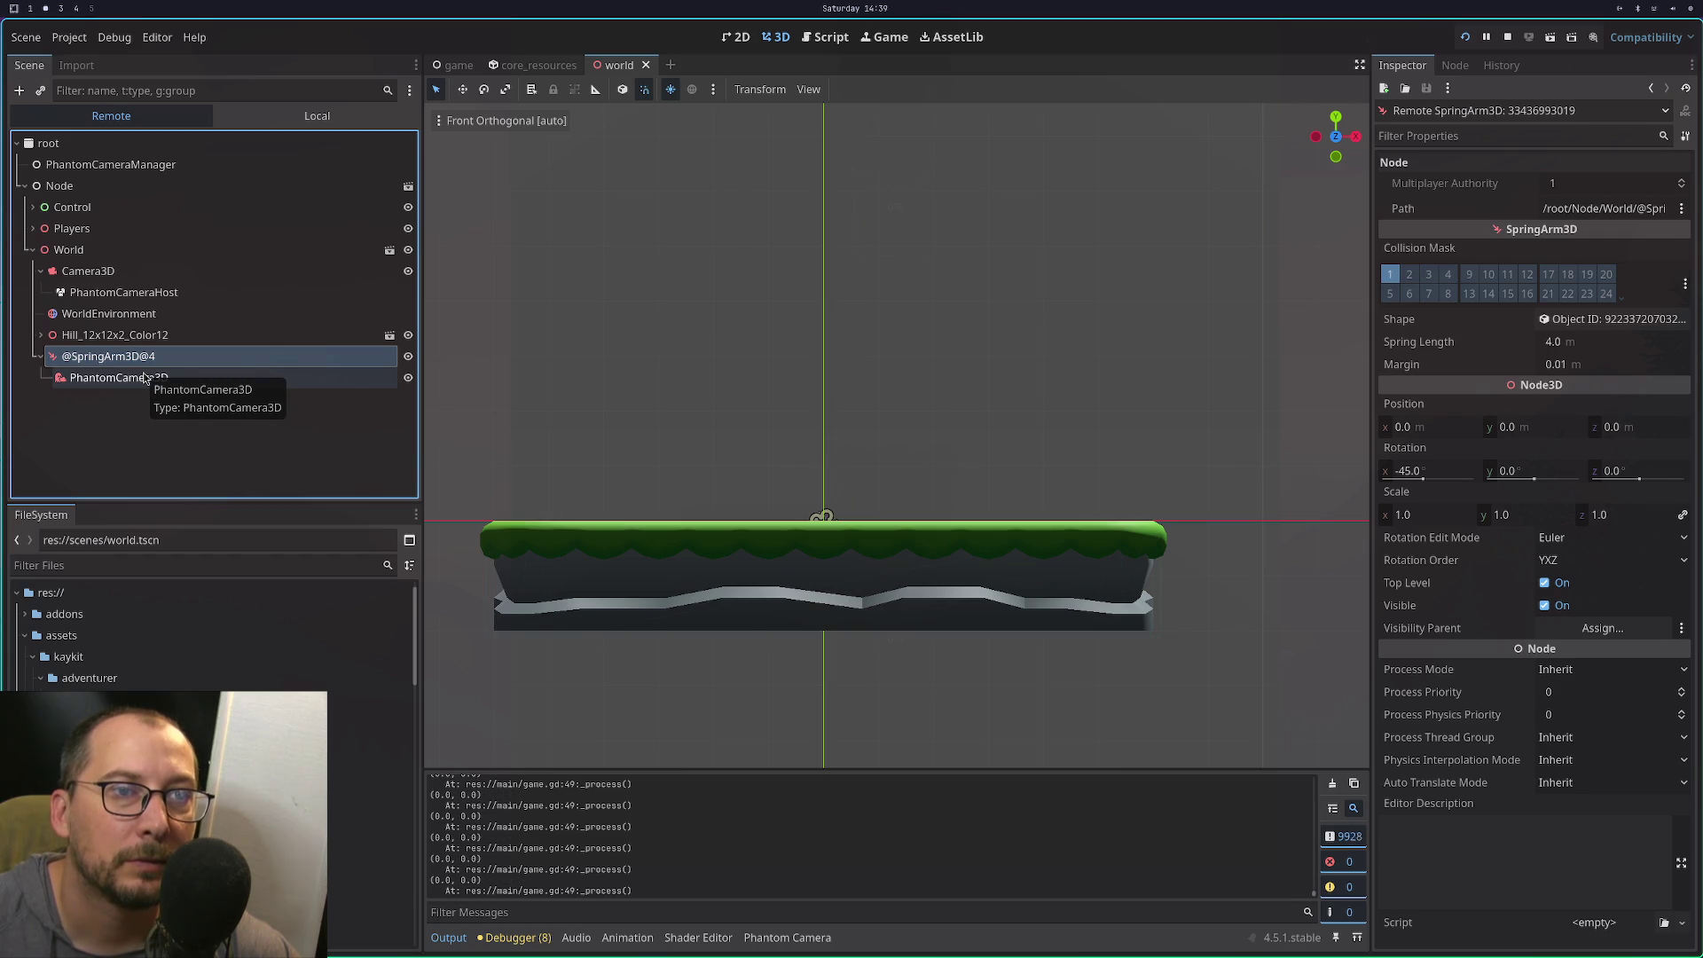
click(142, 378)
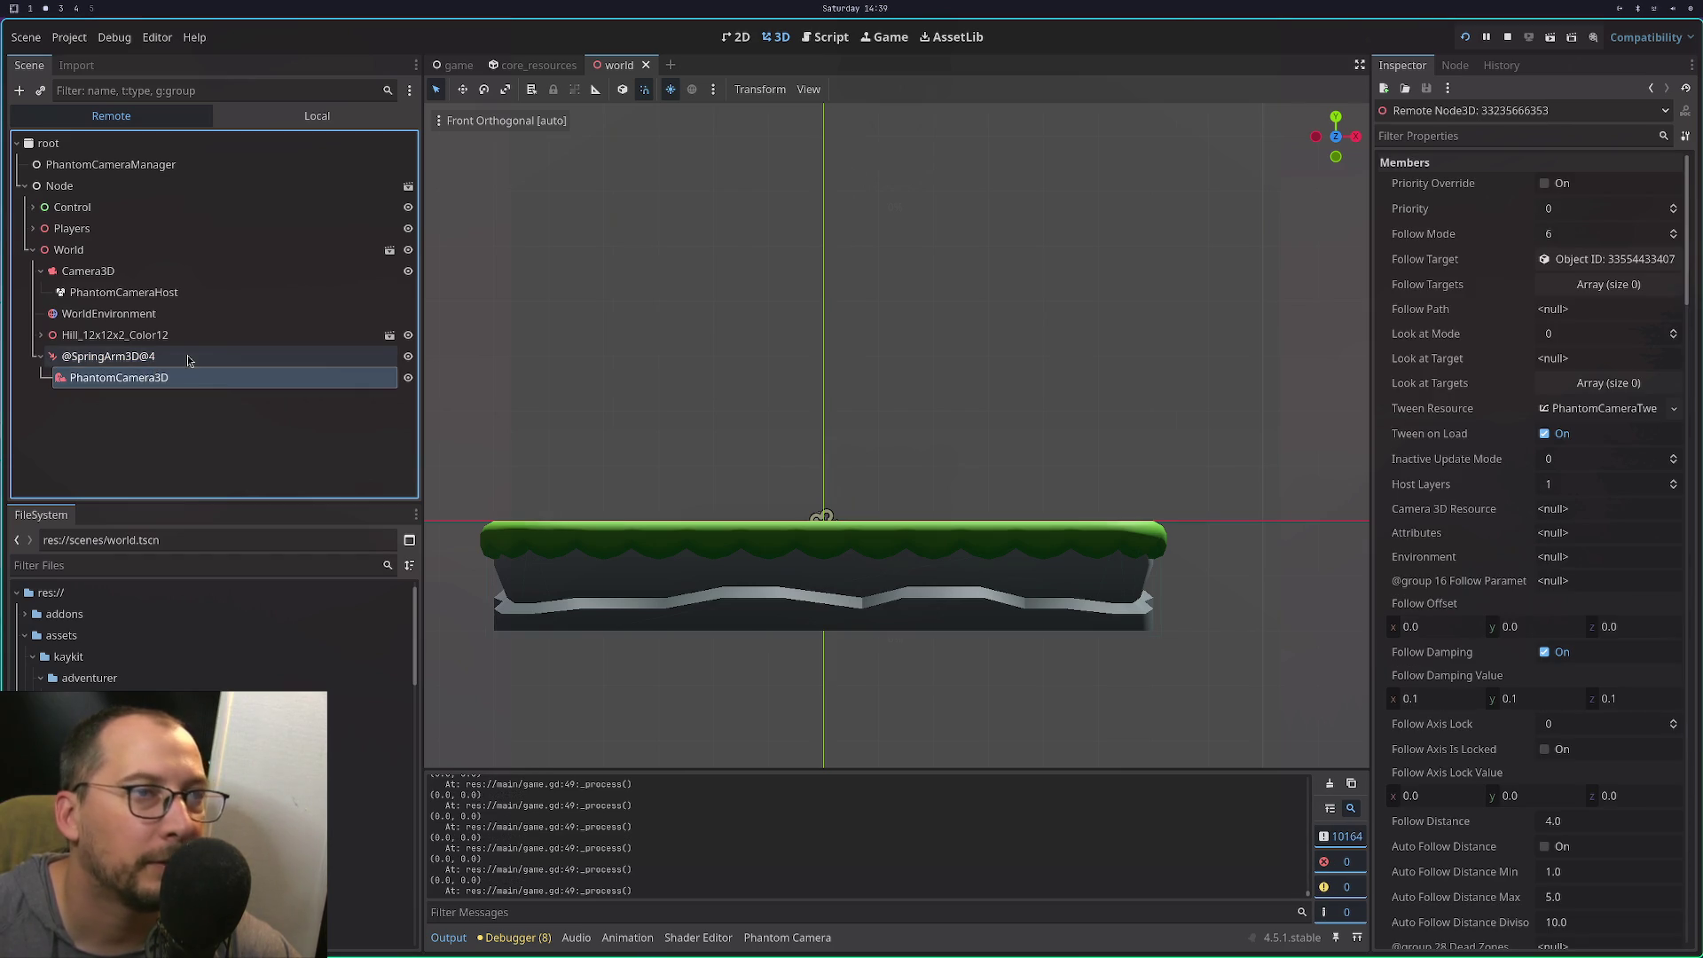
scroll(1439, 493, down, 5)
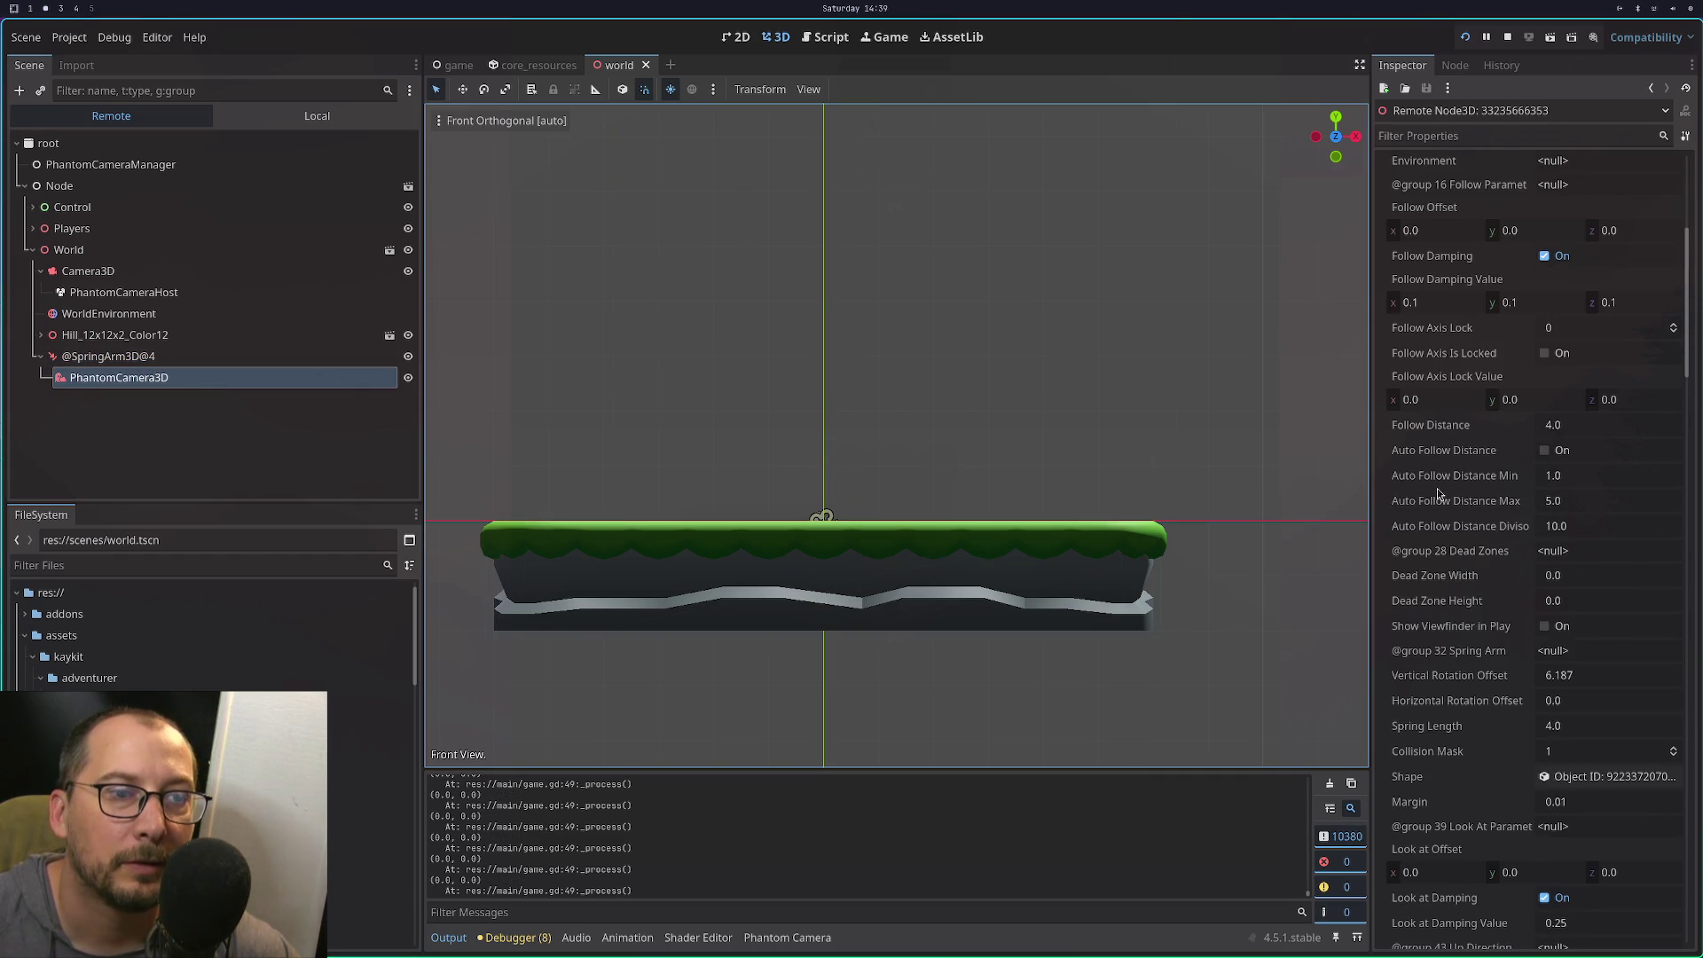
scroll(1439, 494, down, 10)
scroll(1439, 627, down, 10)
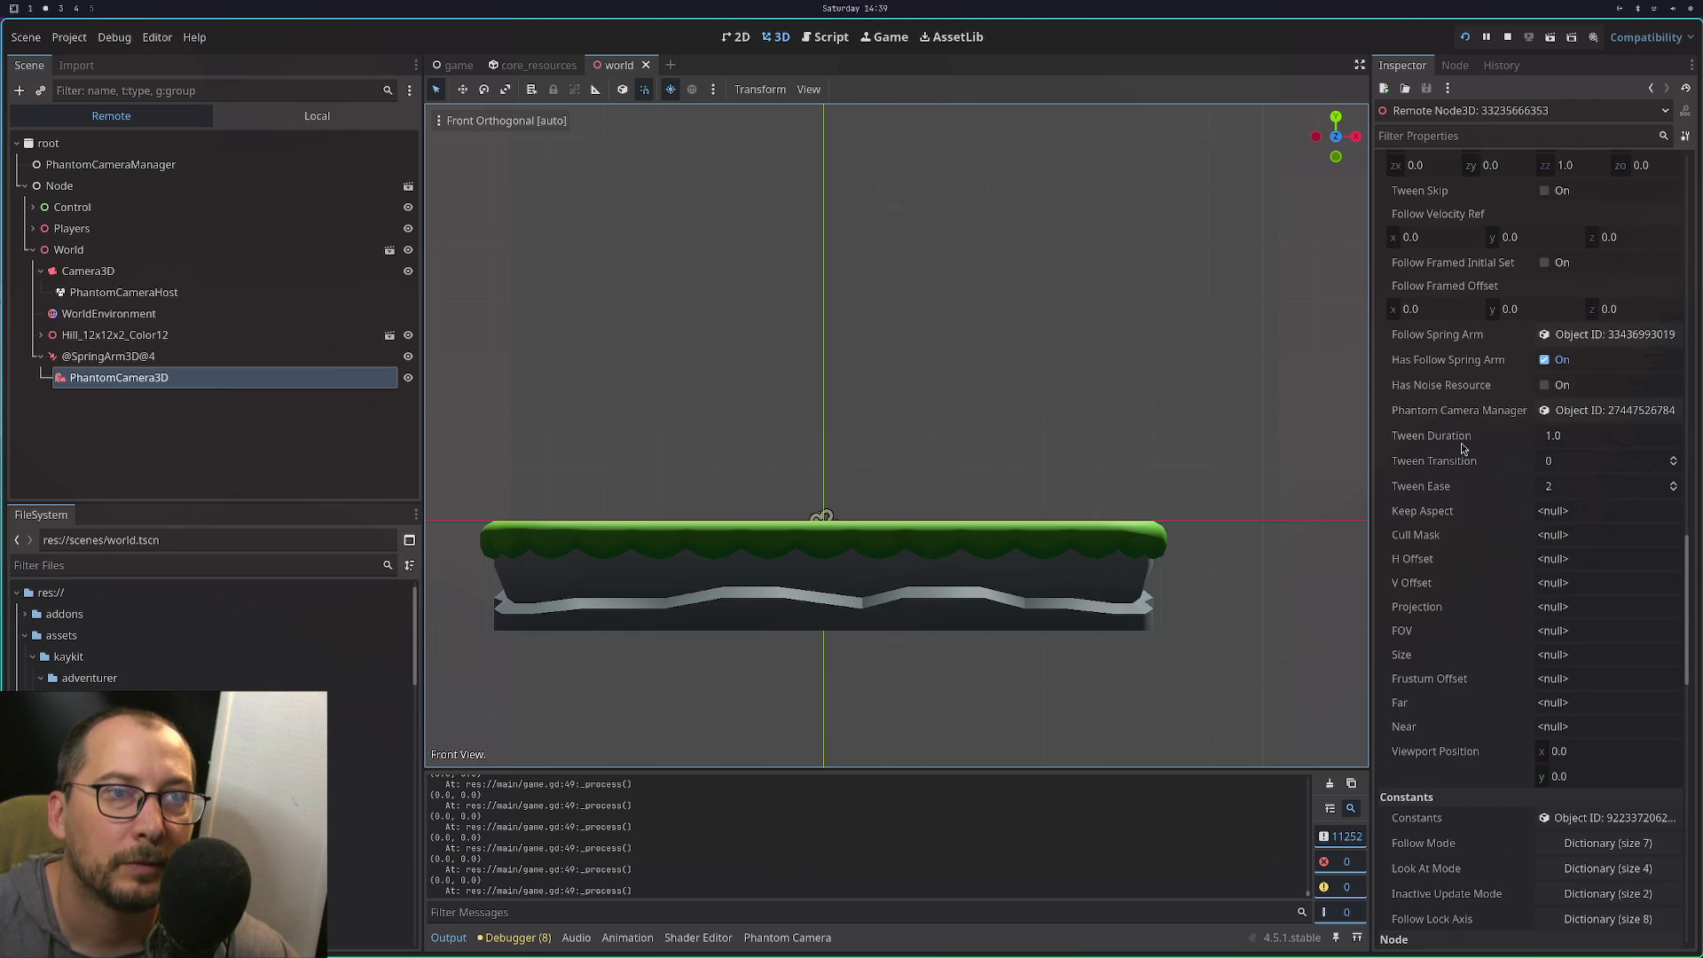
scroll(1464, 490, down, 3)
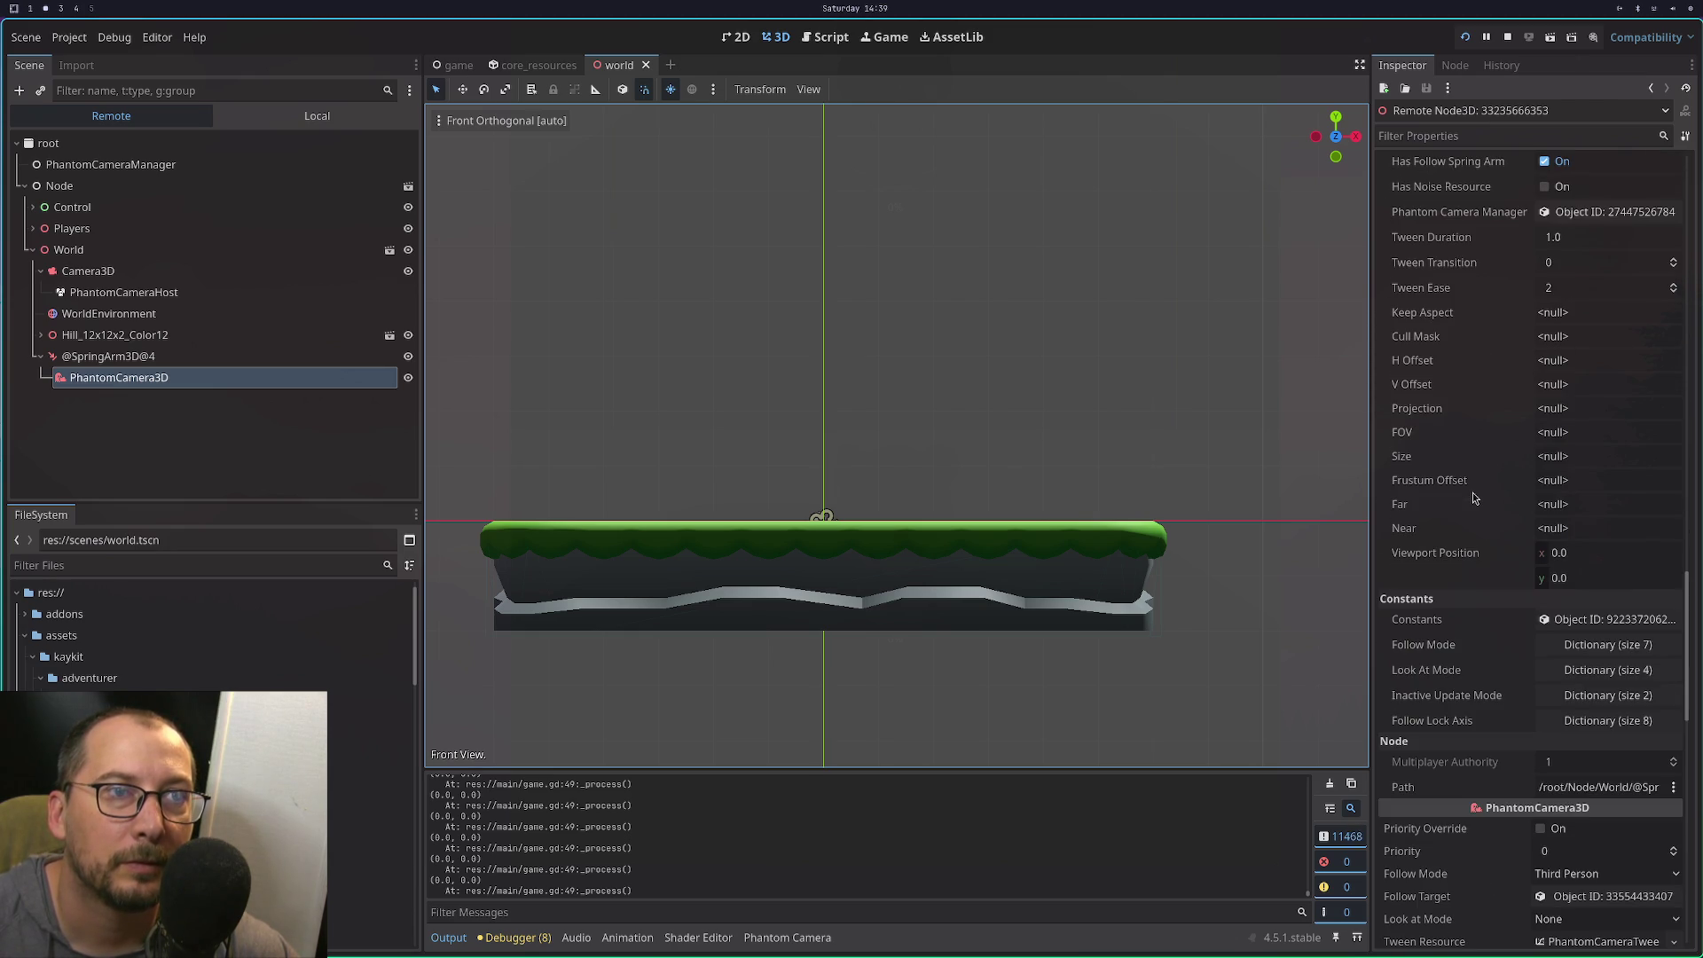
click(1408, 365)
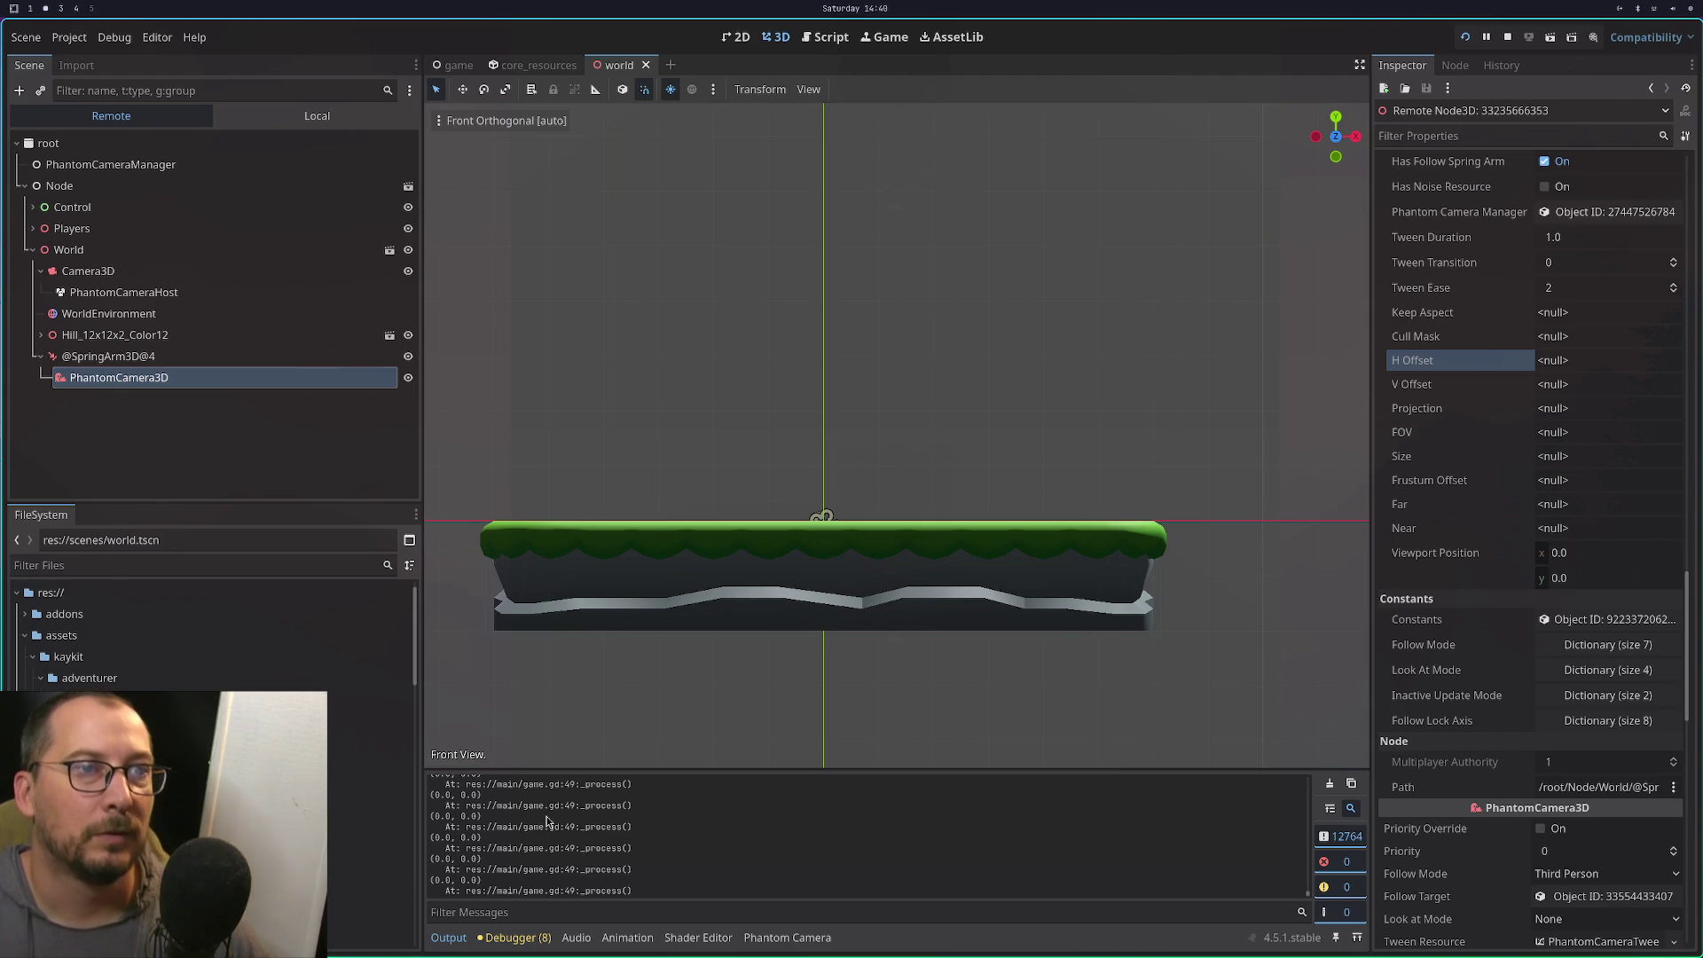
Remove the parentheses and ' * delta' on line 50 so it adds input_camera.x directly, then save.
key(alt+Tab)
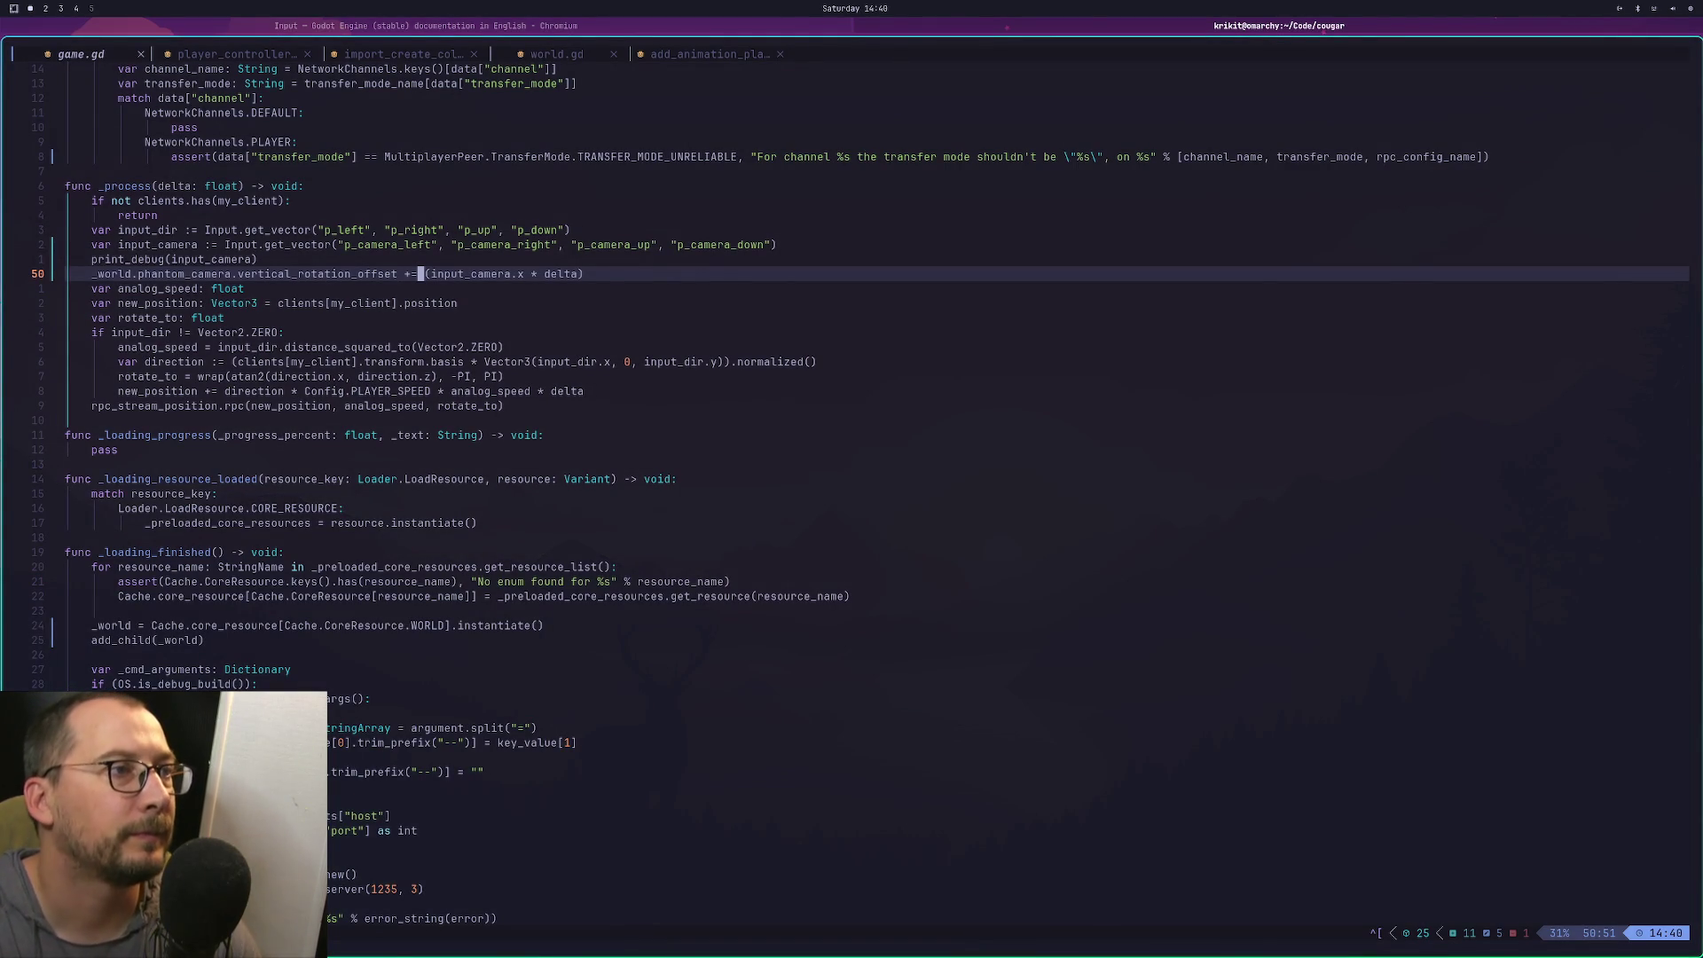
key(Delete)
key(Right)
key(Right)
key(Right)
key(Delete)
key(BackSpace)
key(BackSpace)
key(BackSpace)
key(Escape)
text(:w)
key(Return)
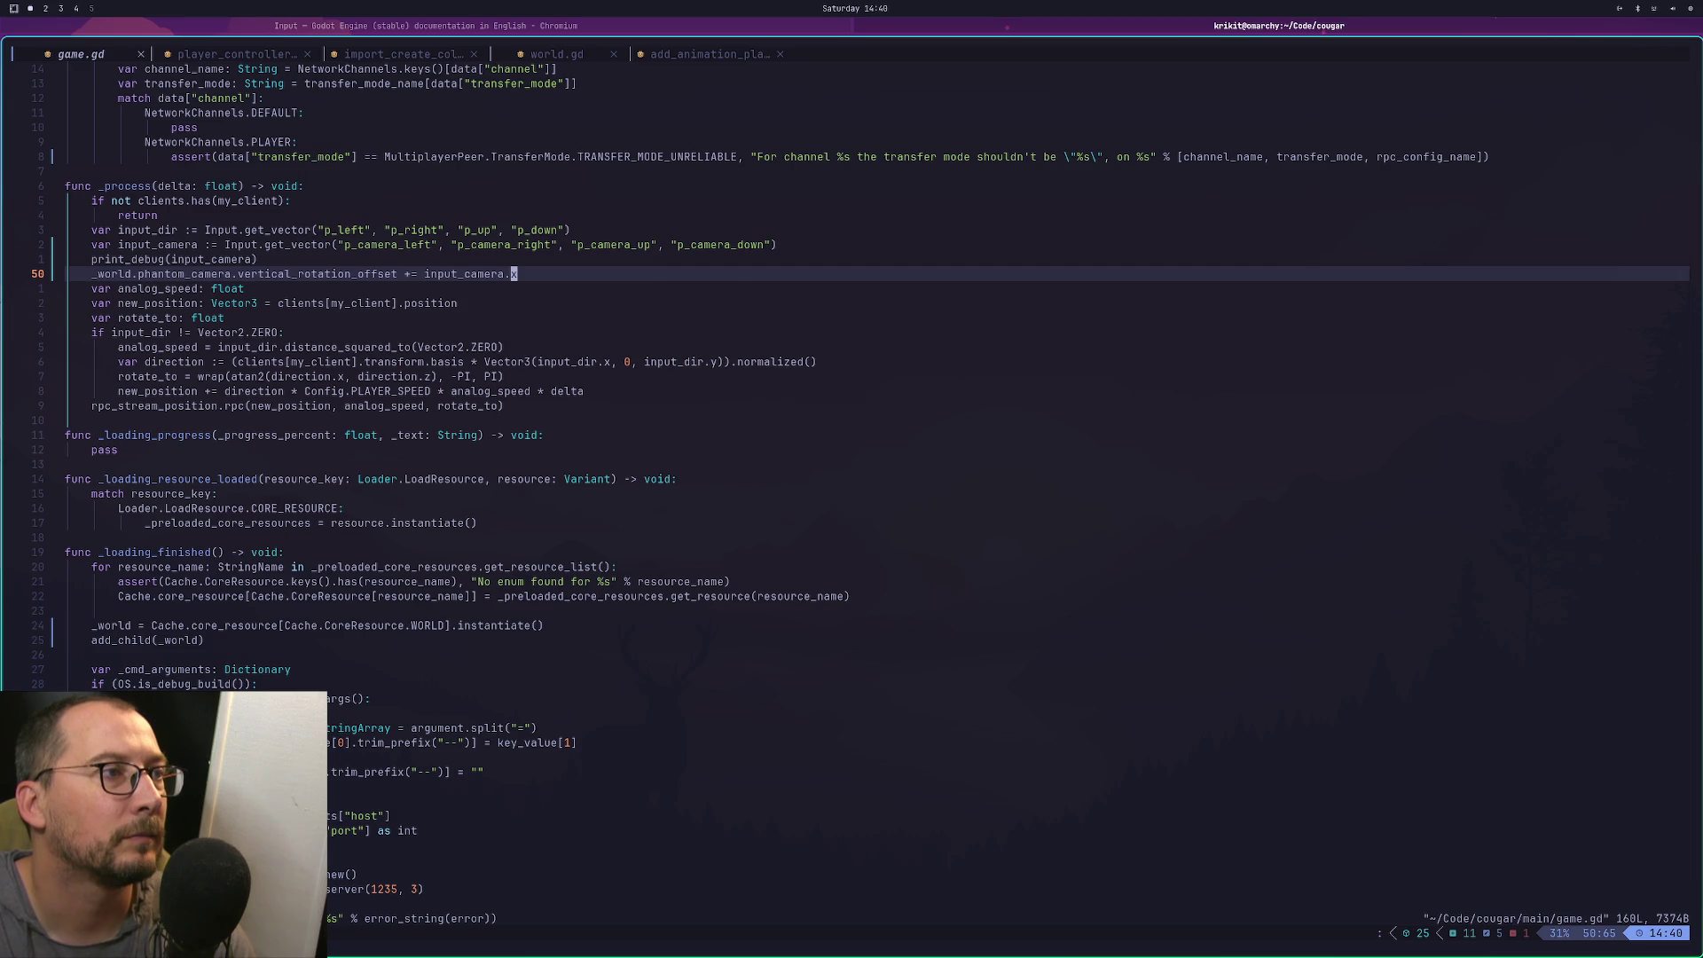
key(h)
key(h)
key(h)
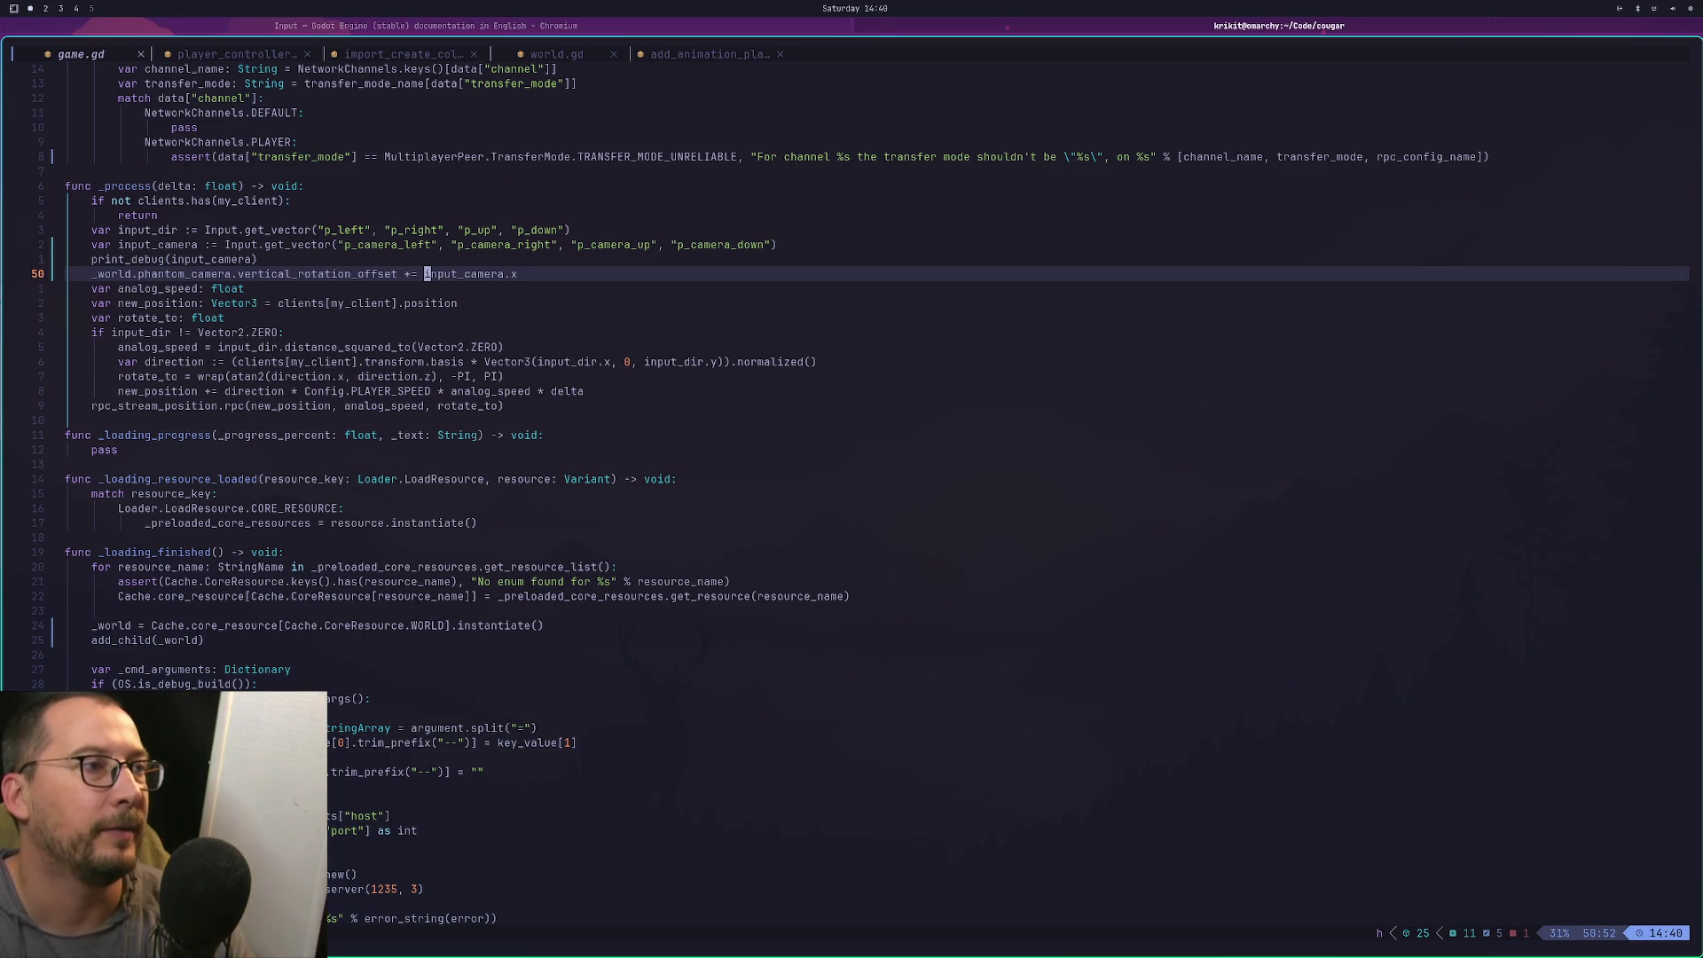
Relaunch the game in Godot to test the change, then stop it.
key(super+2)
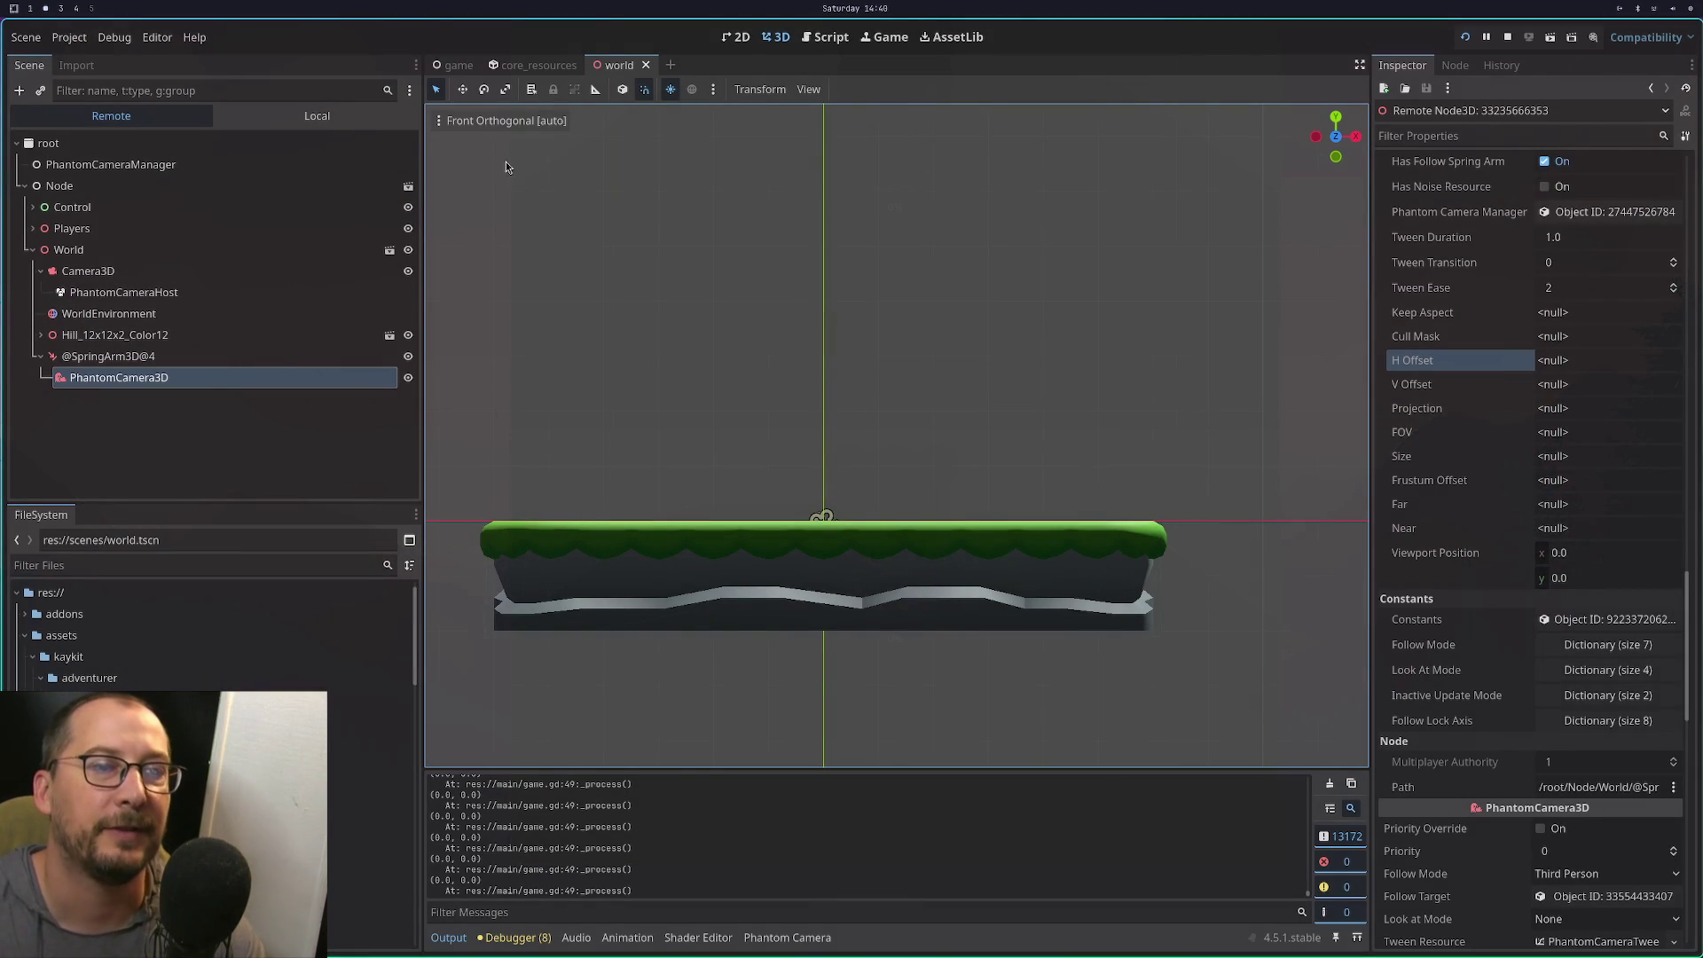
click(1464, 36)
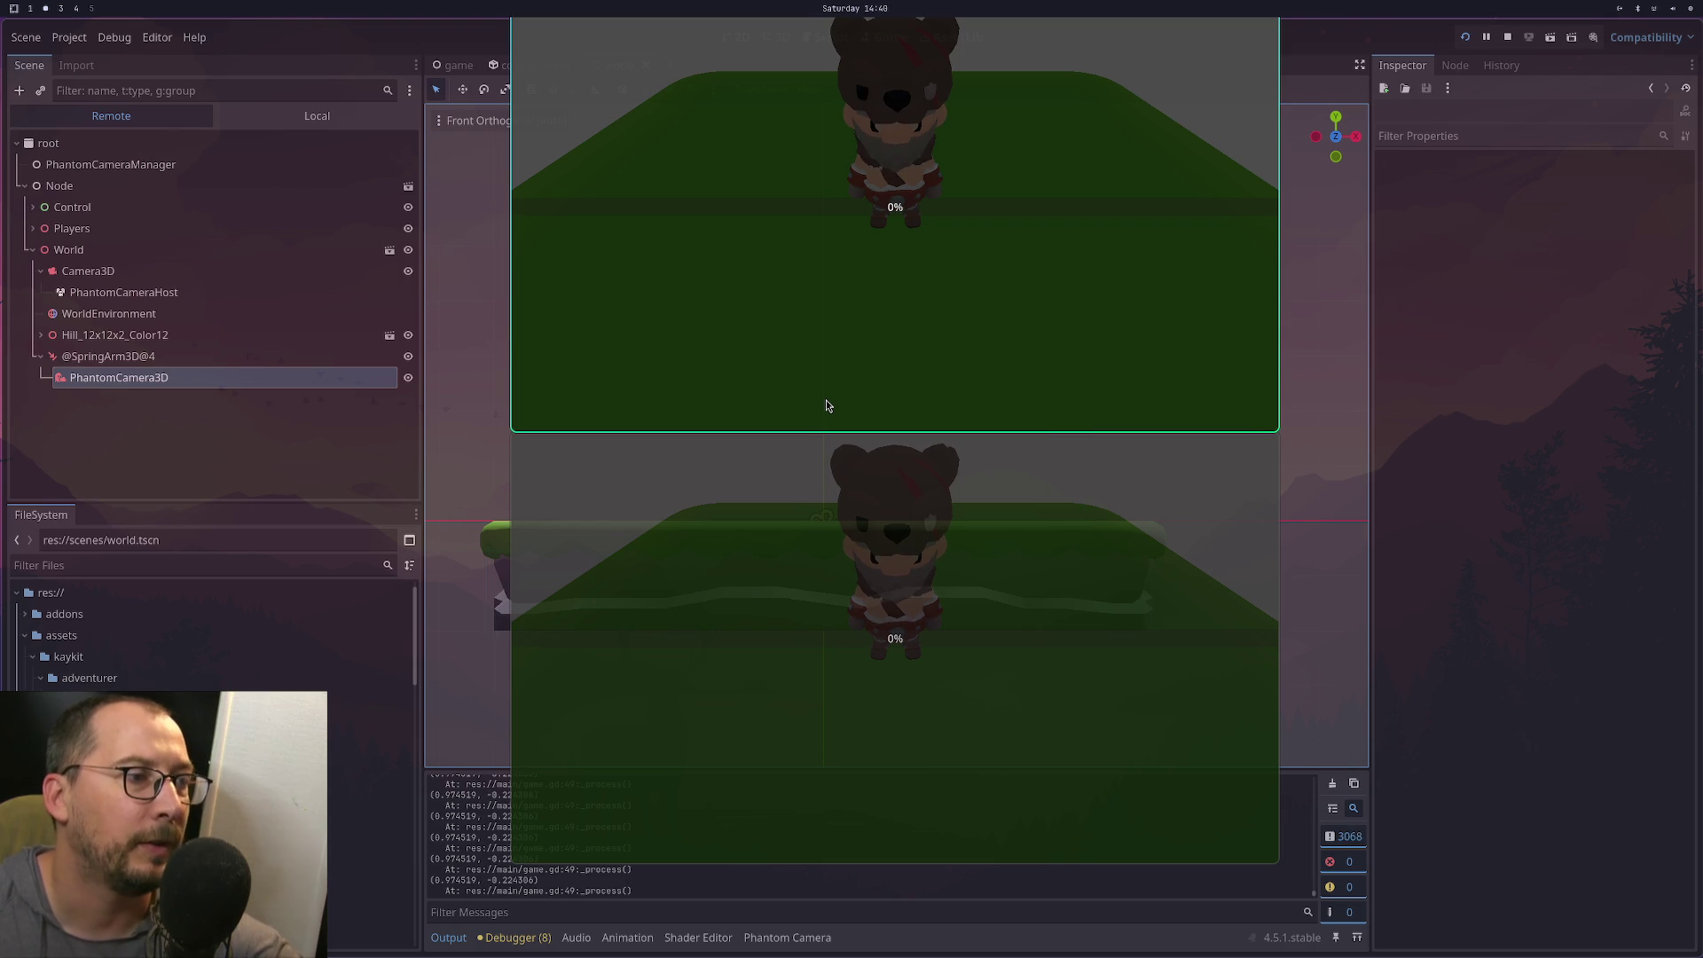
click(1506, 40)
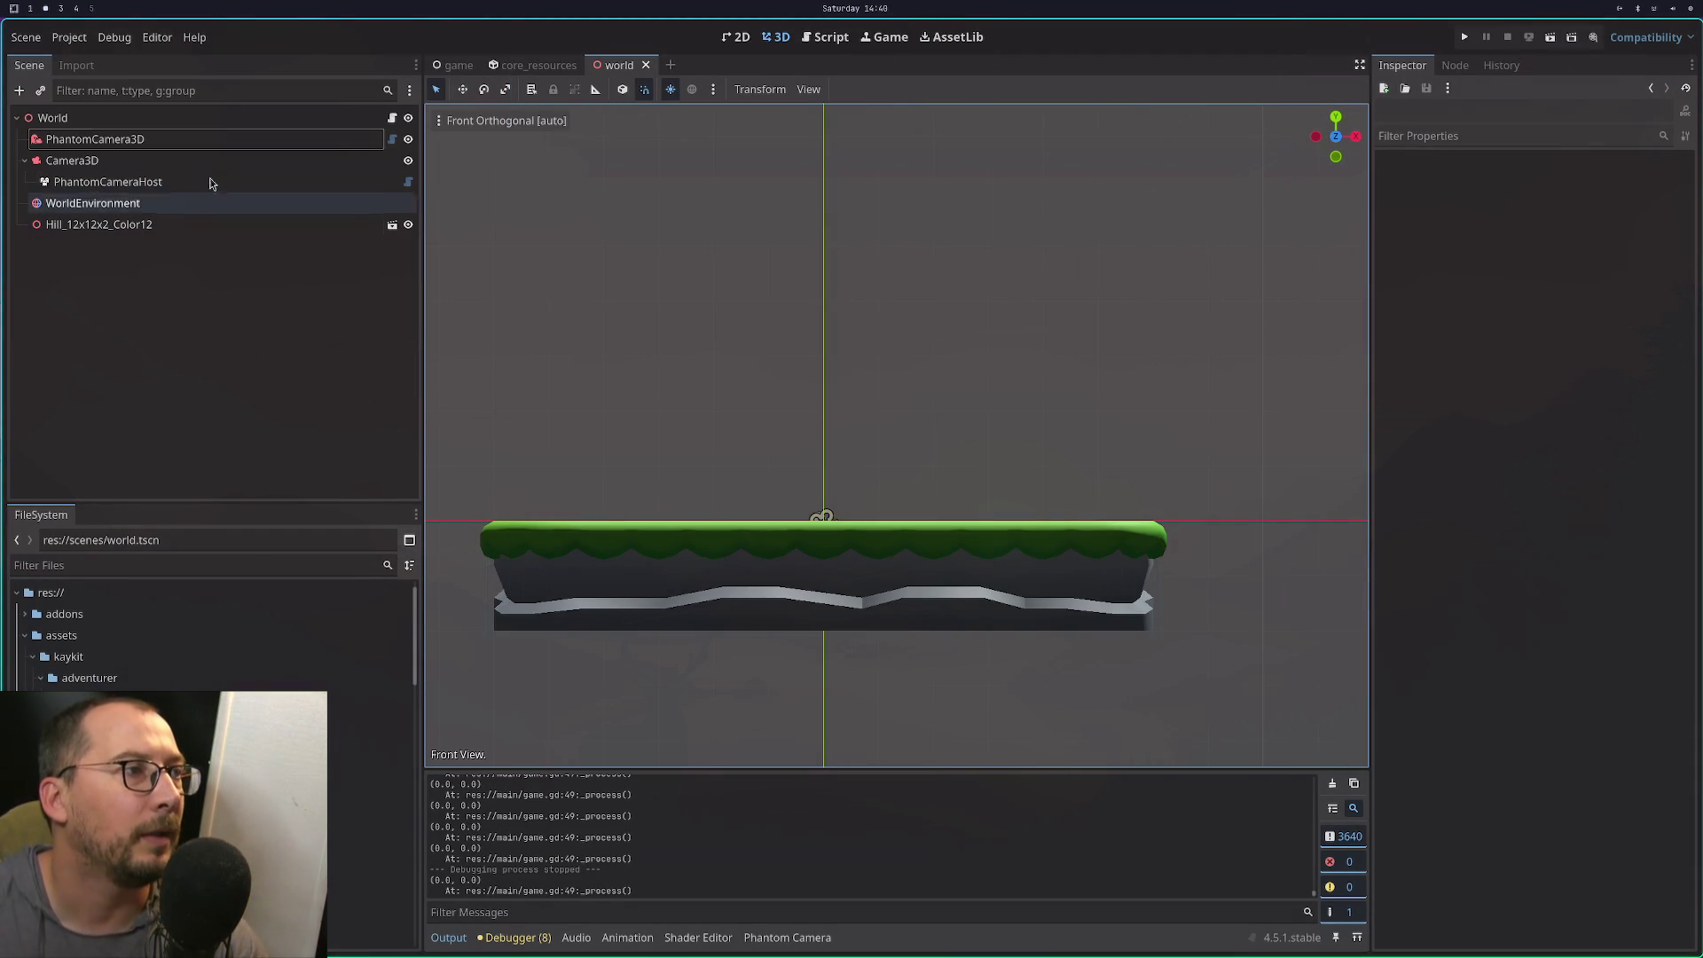
Select PhantomCamera3D and open its class reference via Vertical Rotation Offset's Open Documentation option.
click(245, 137)
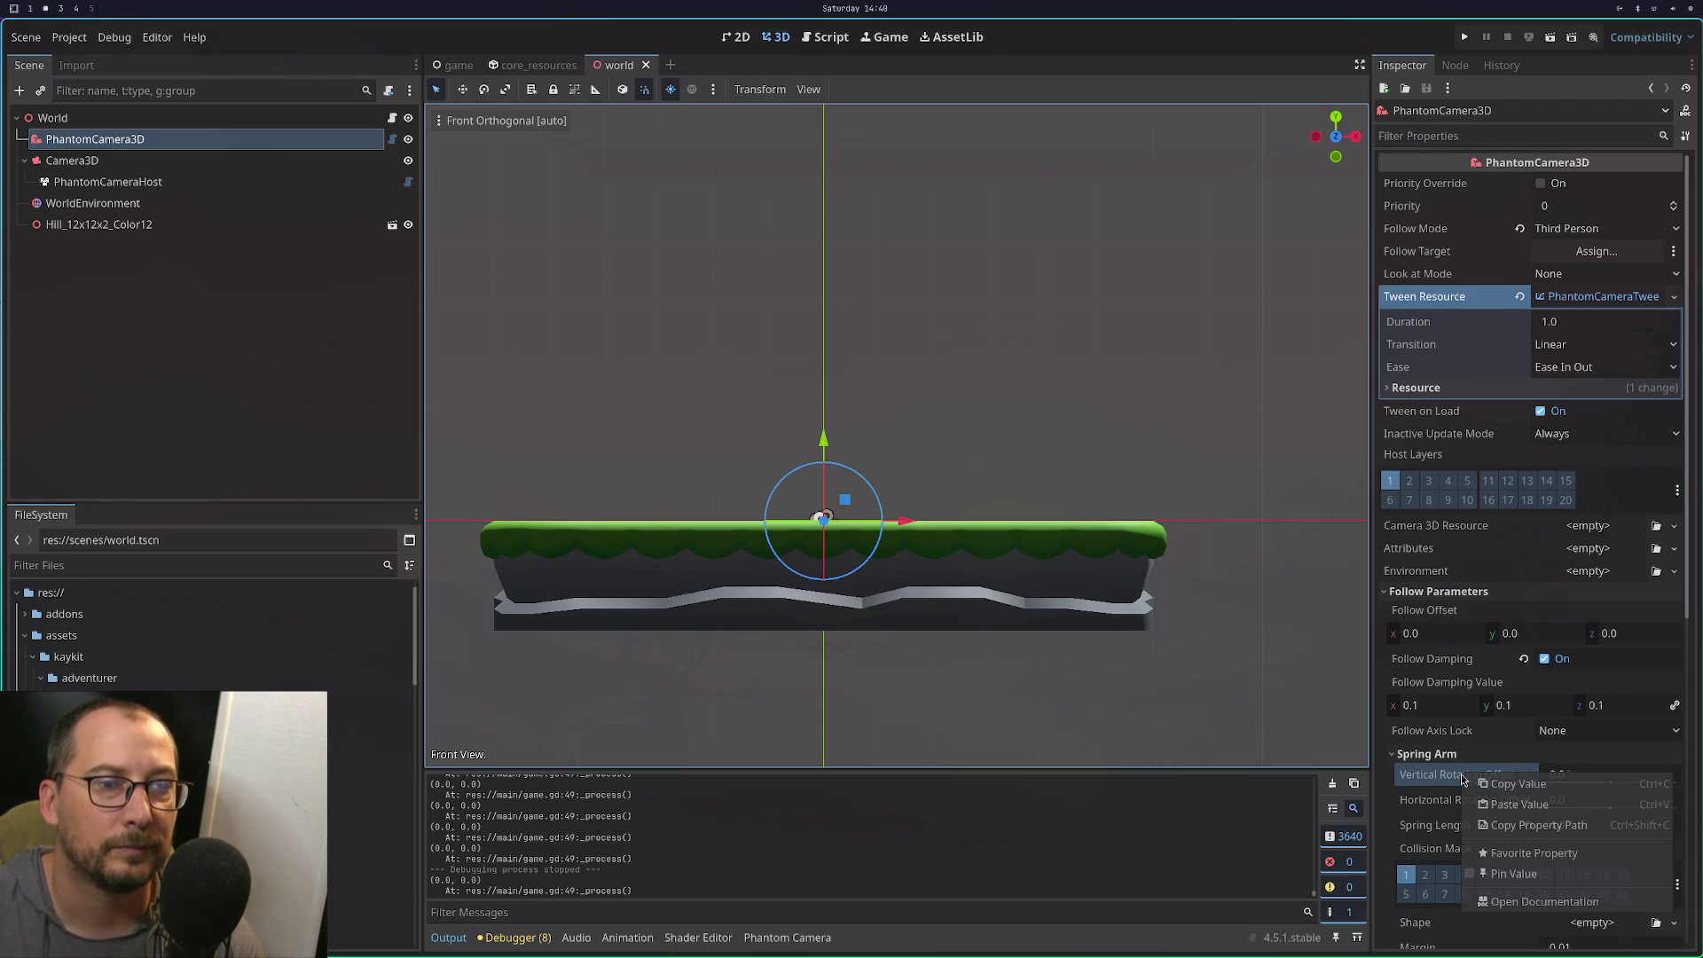
key(super+1)
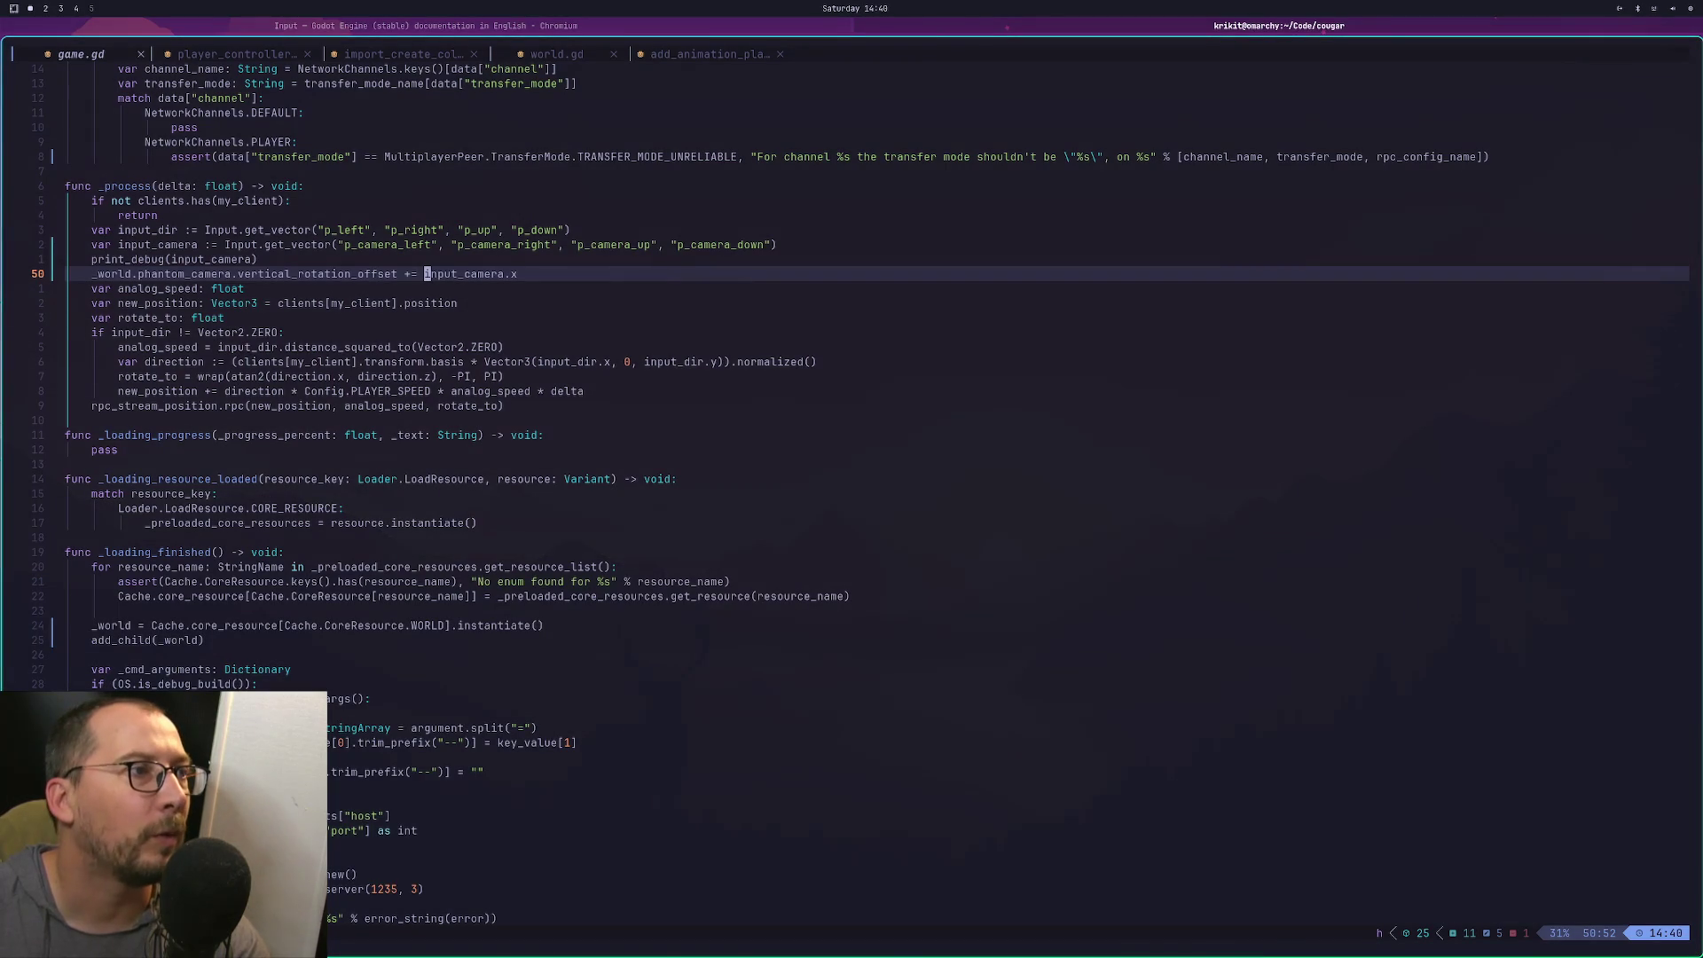
key(super+2)
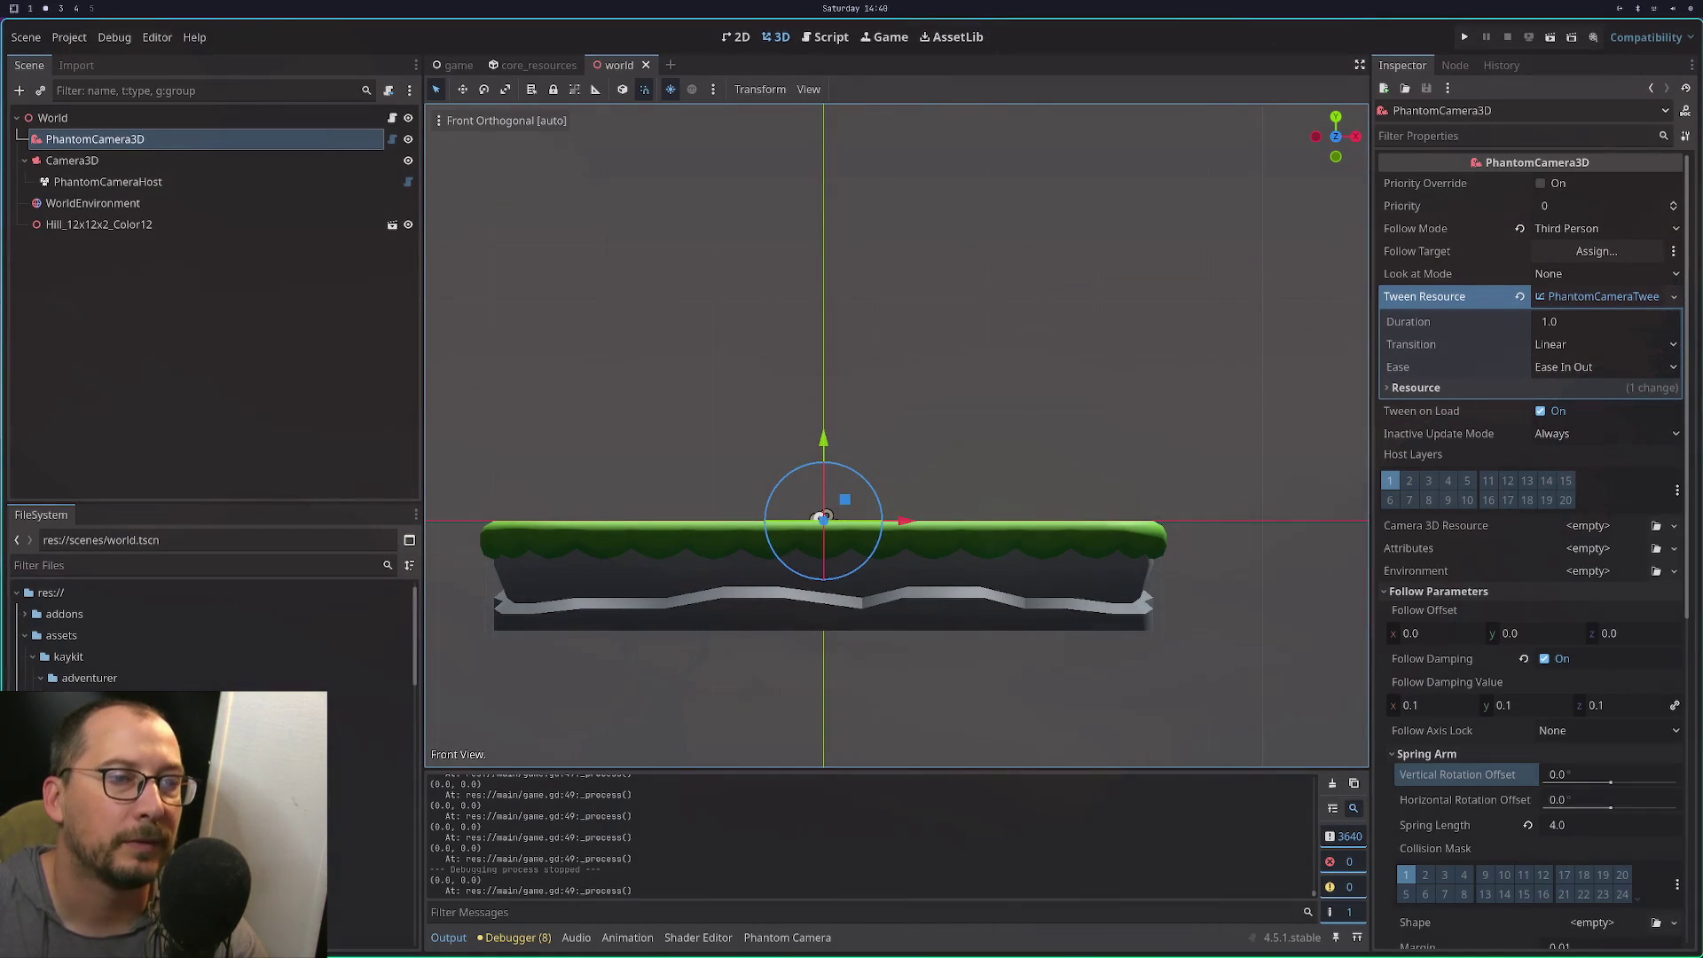
right_click(1479, 777)
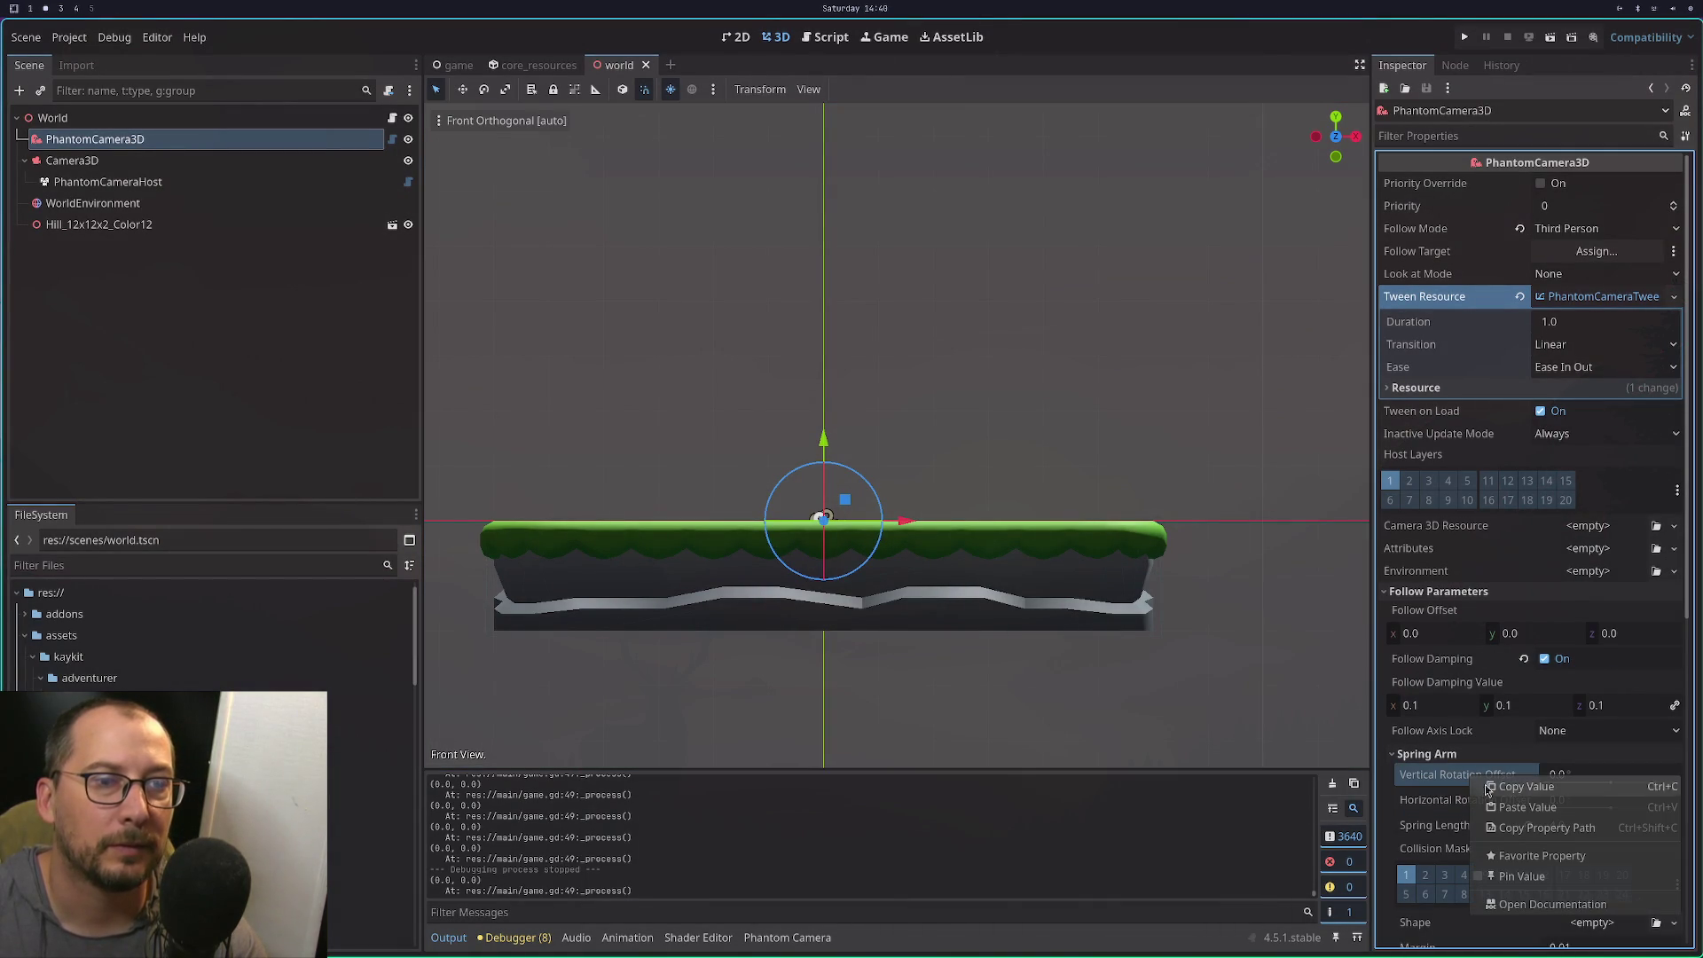
click(1515, 901)
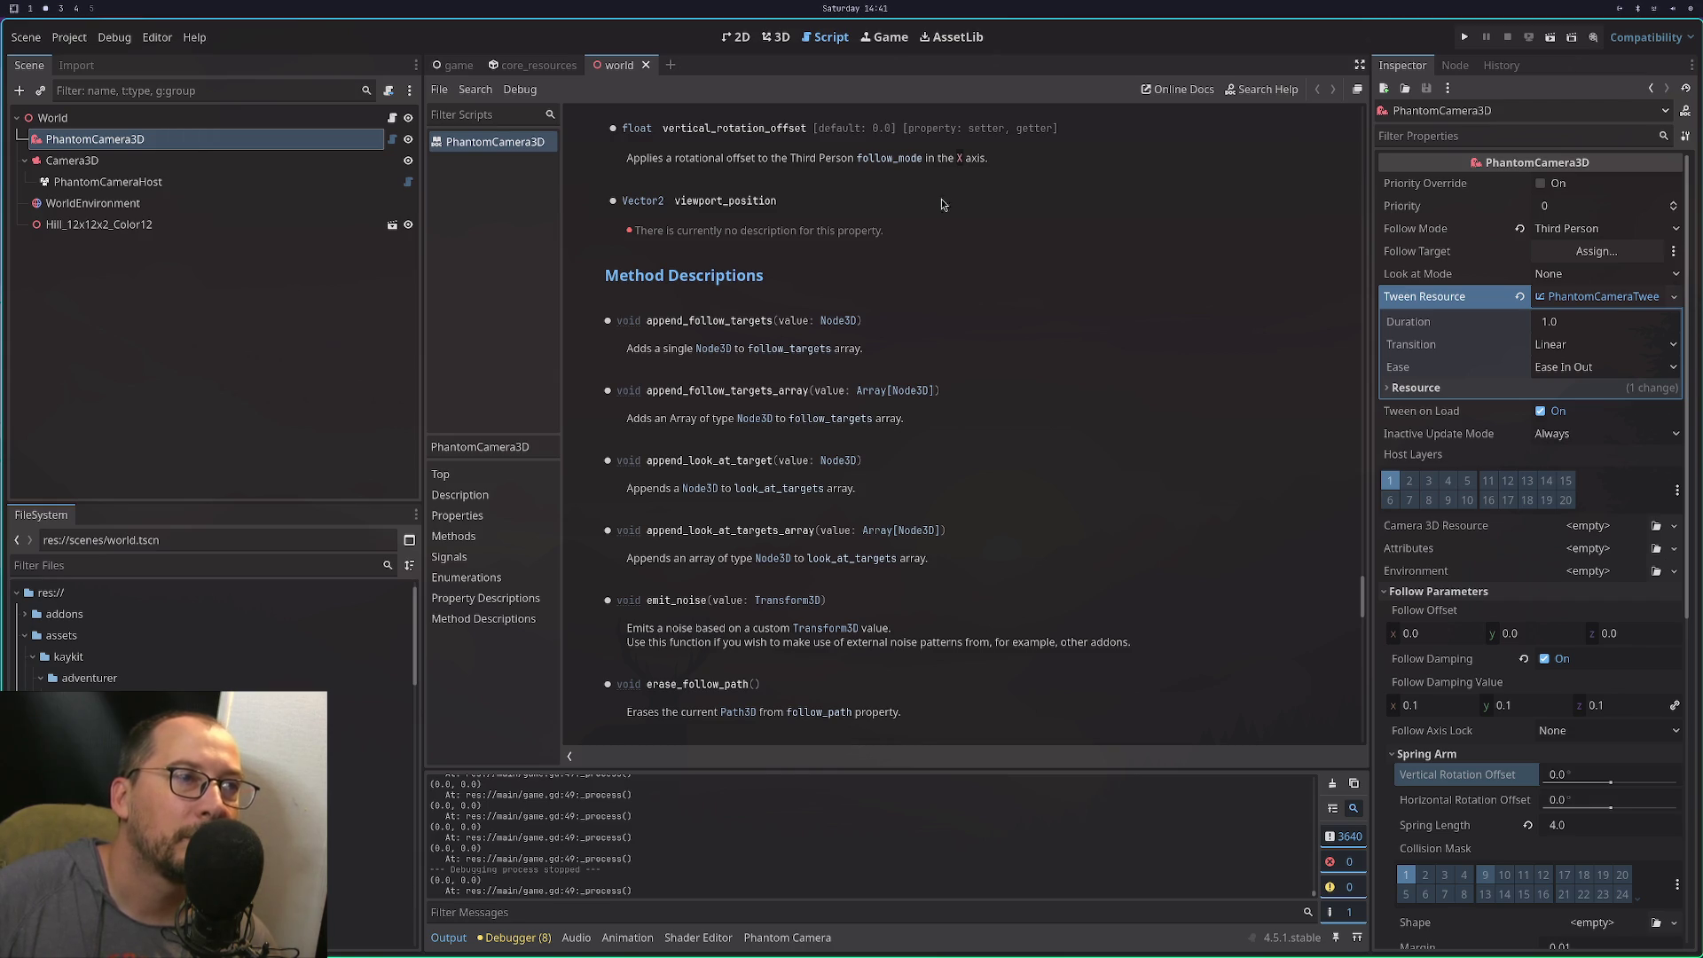
On line 50 of game.gd, swap input_camera.x for a constant starting '0.', save with :w, and return to Godot.
key(super+1)
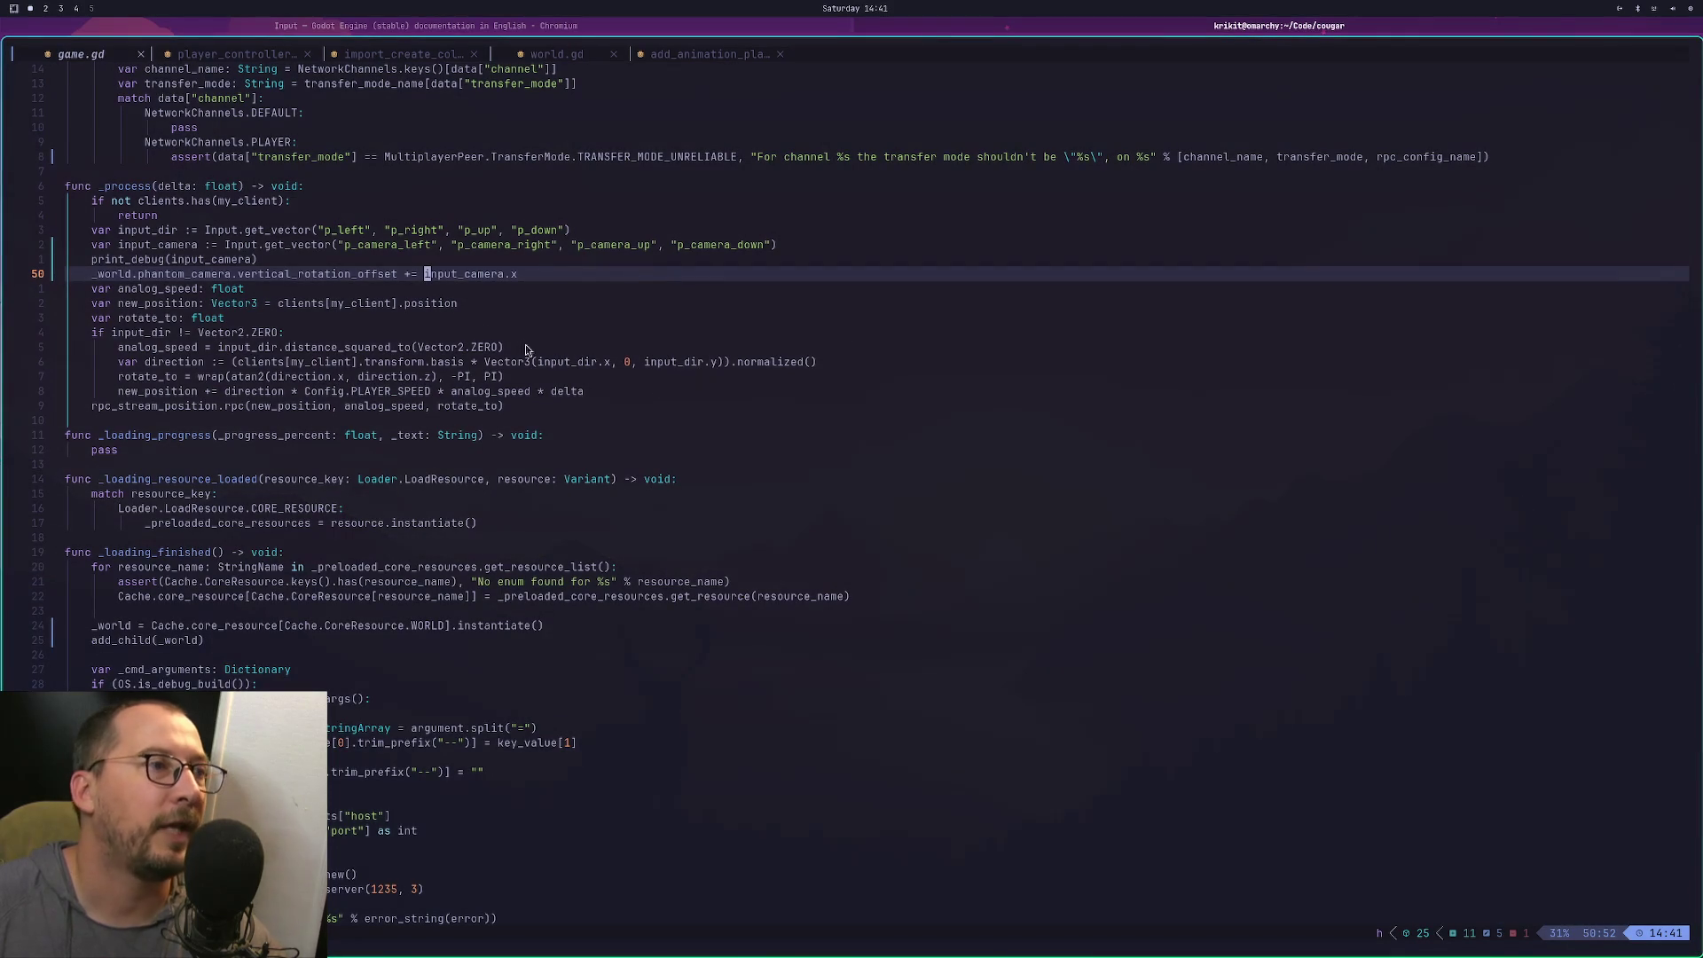
key(l)
key(l)
key(l)
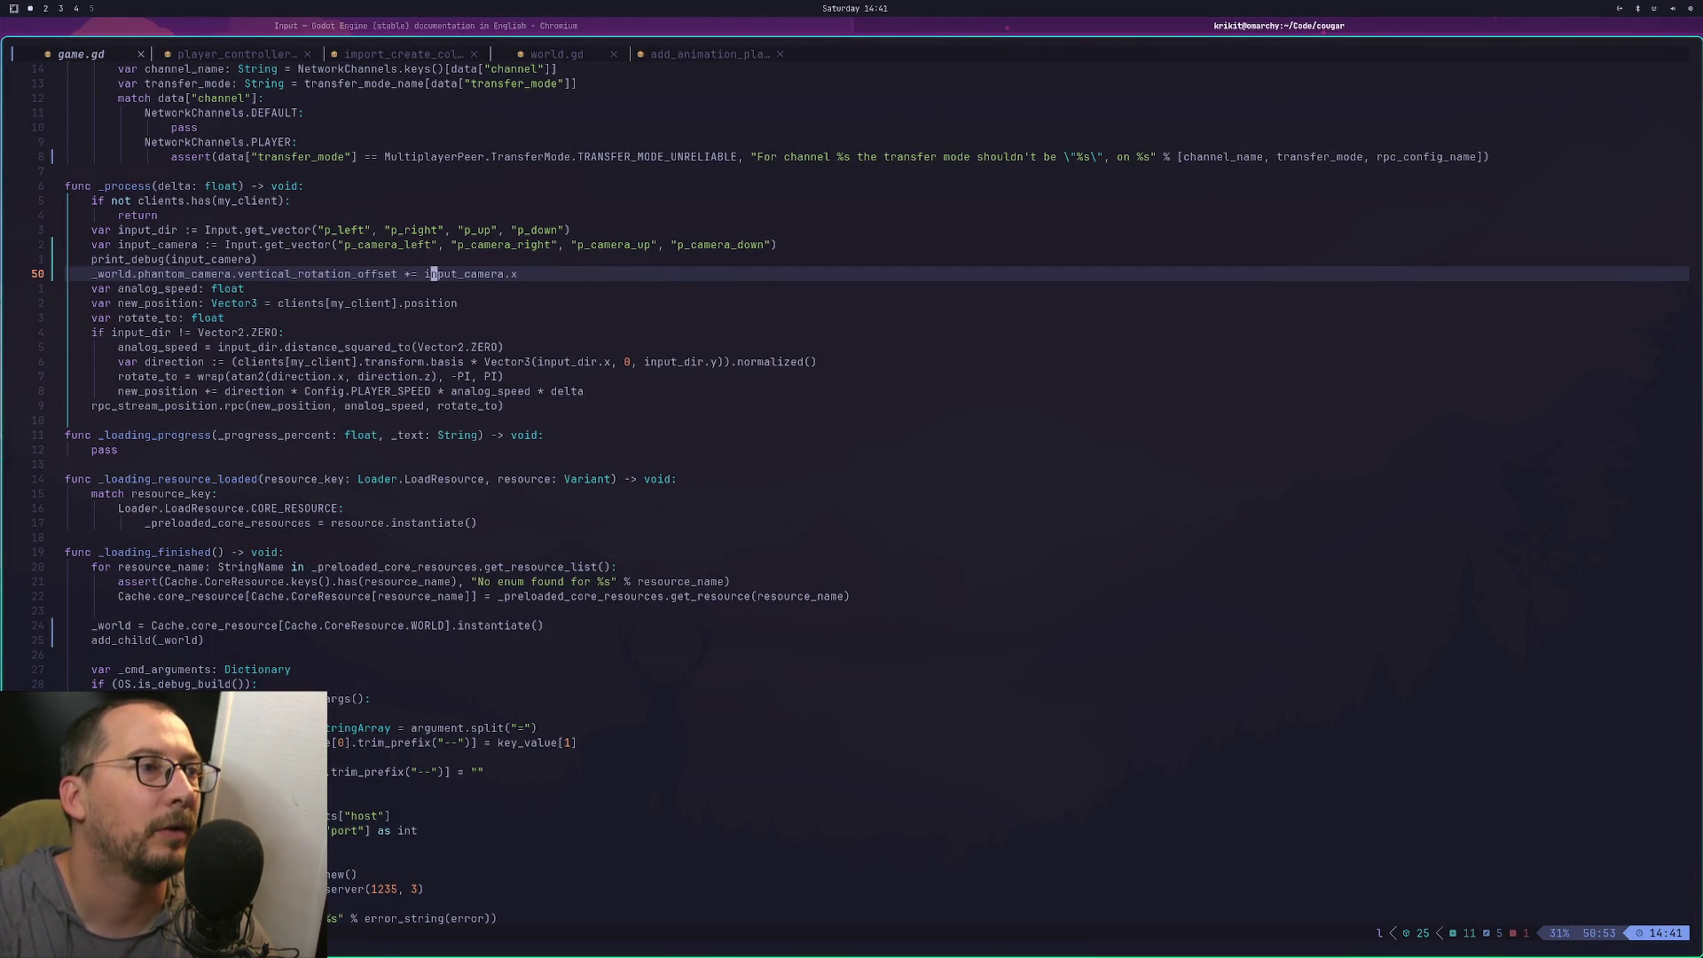
key(a)
key(BackSpace)
key(BackSpace)
key(BackSpace)
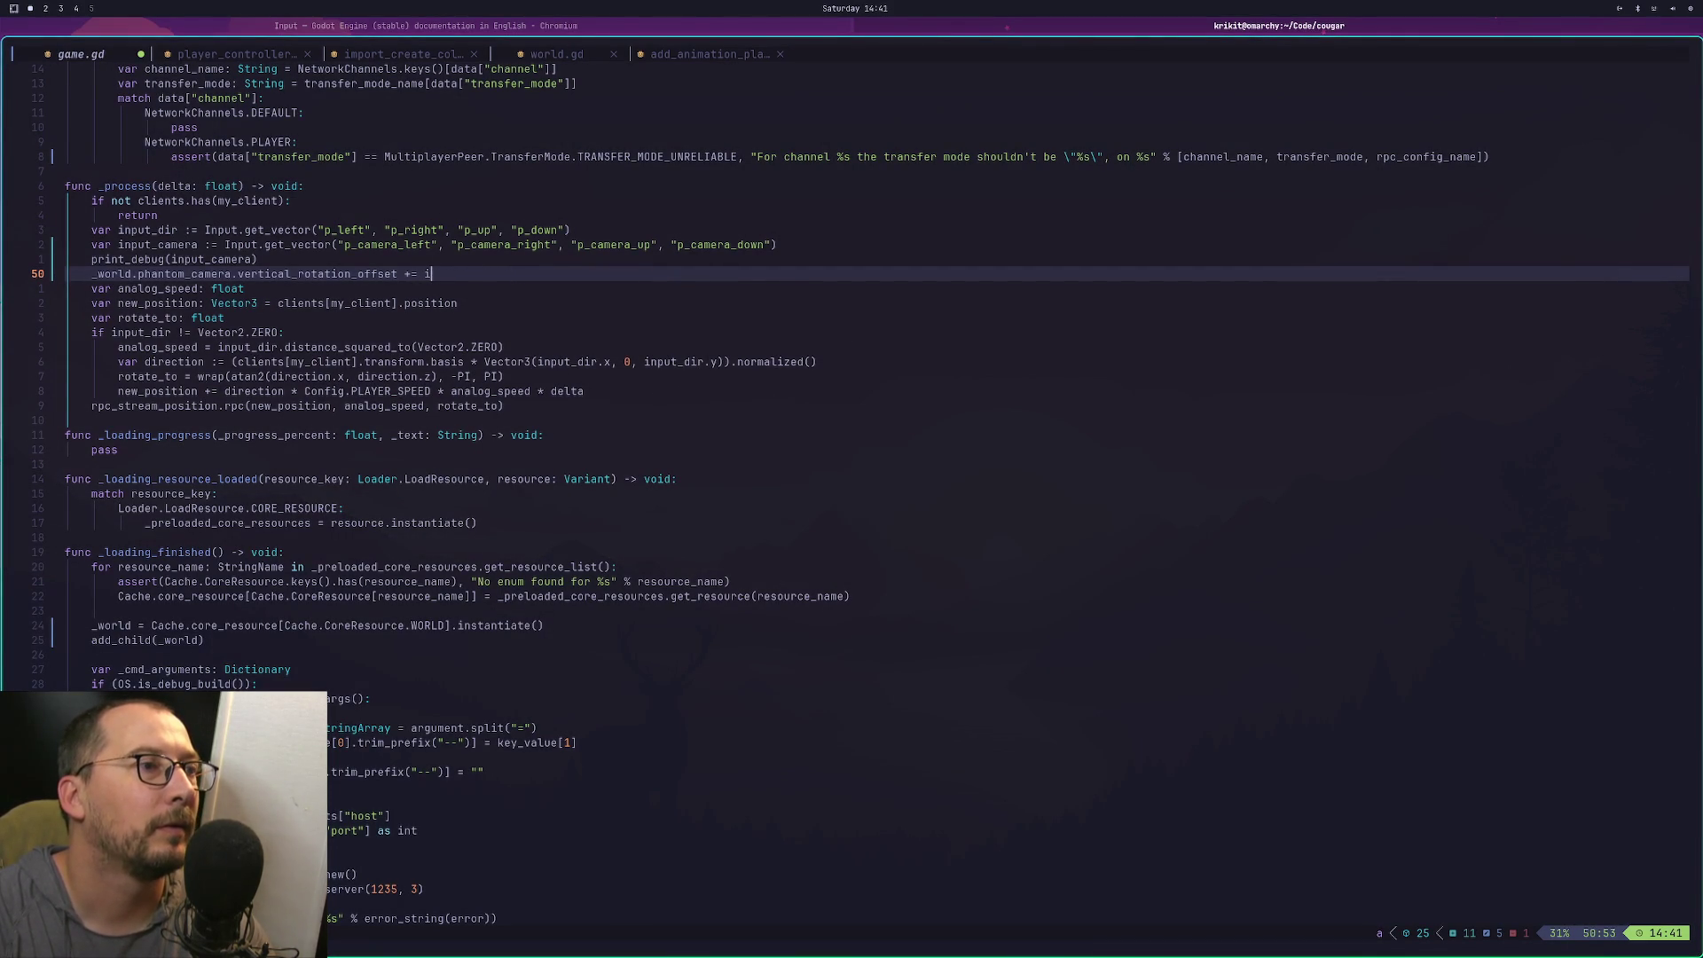
text(0.2)
key(Escape)
text(:w)
key(Return)
key(super+2)
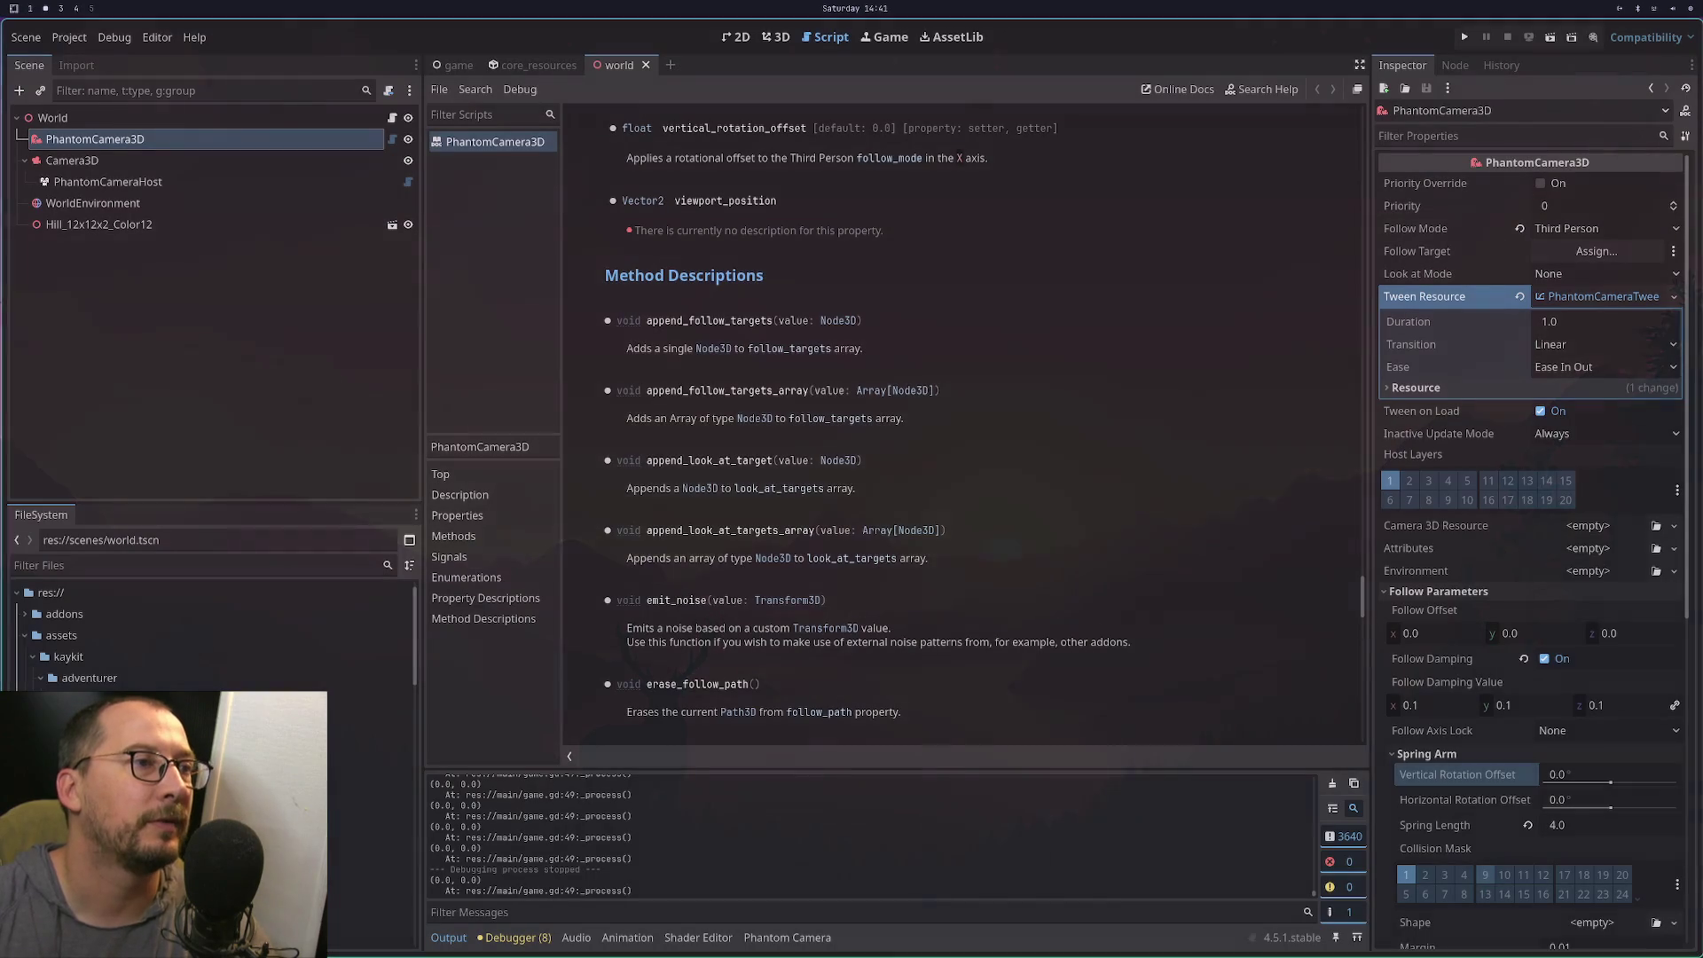
Run the game and try large Vertical and Horizontal Rotation Offset values, such as 39.6 and long runs of 1s.
click(1464, 40)
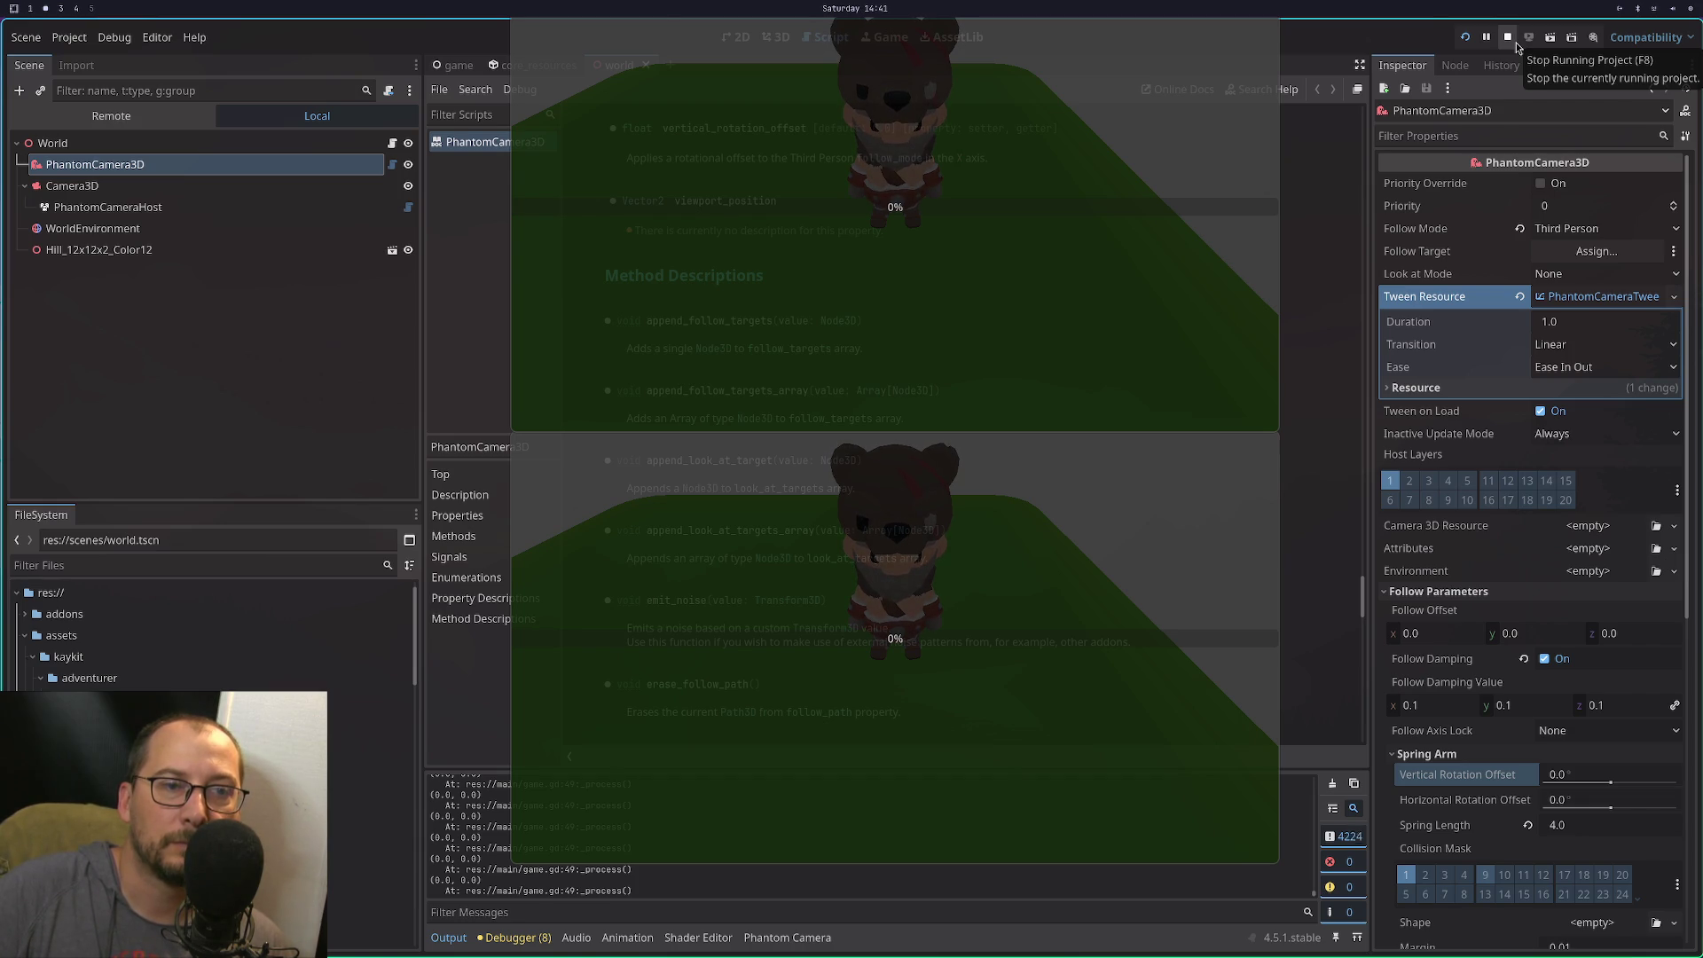
click(1614, 792)
drag(1615, 792, 1620, 787)
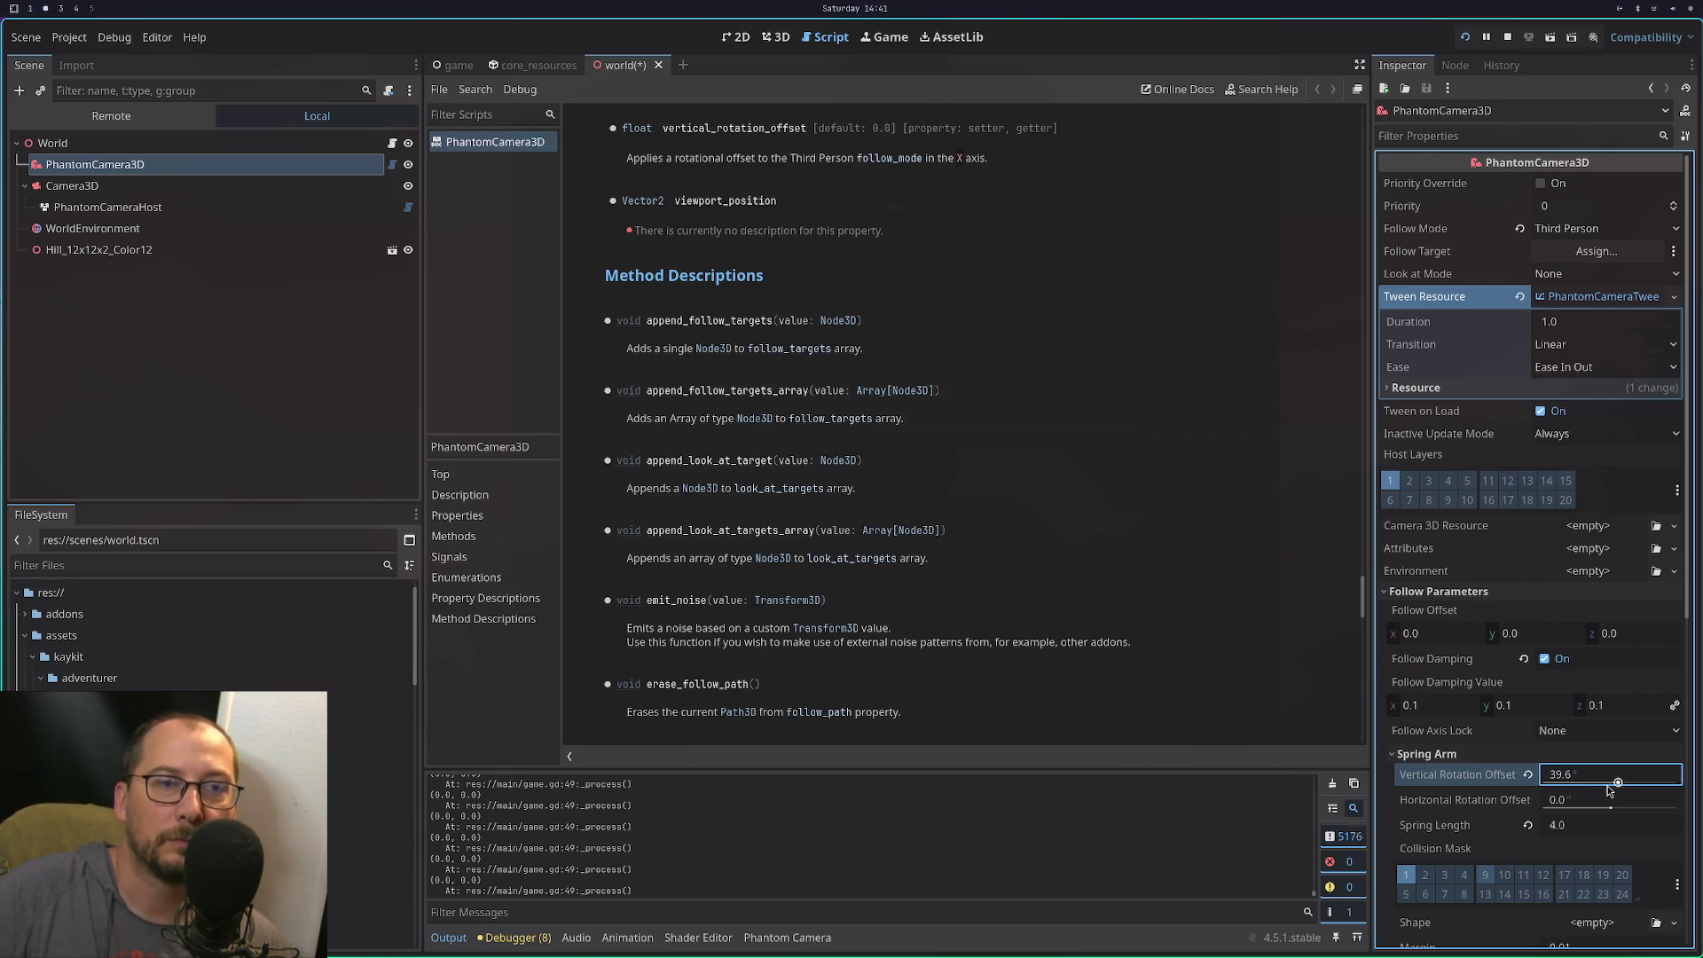
click(1527, 775)
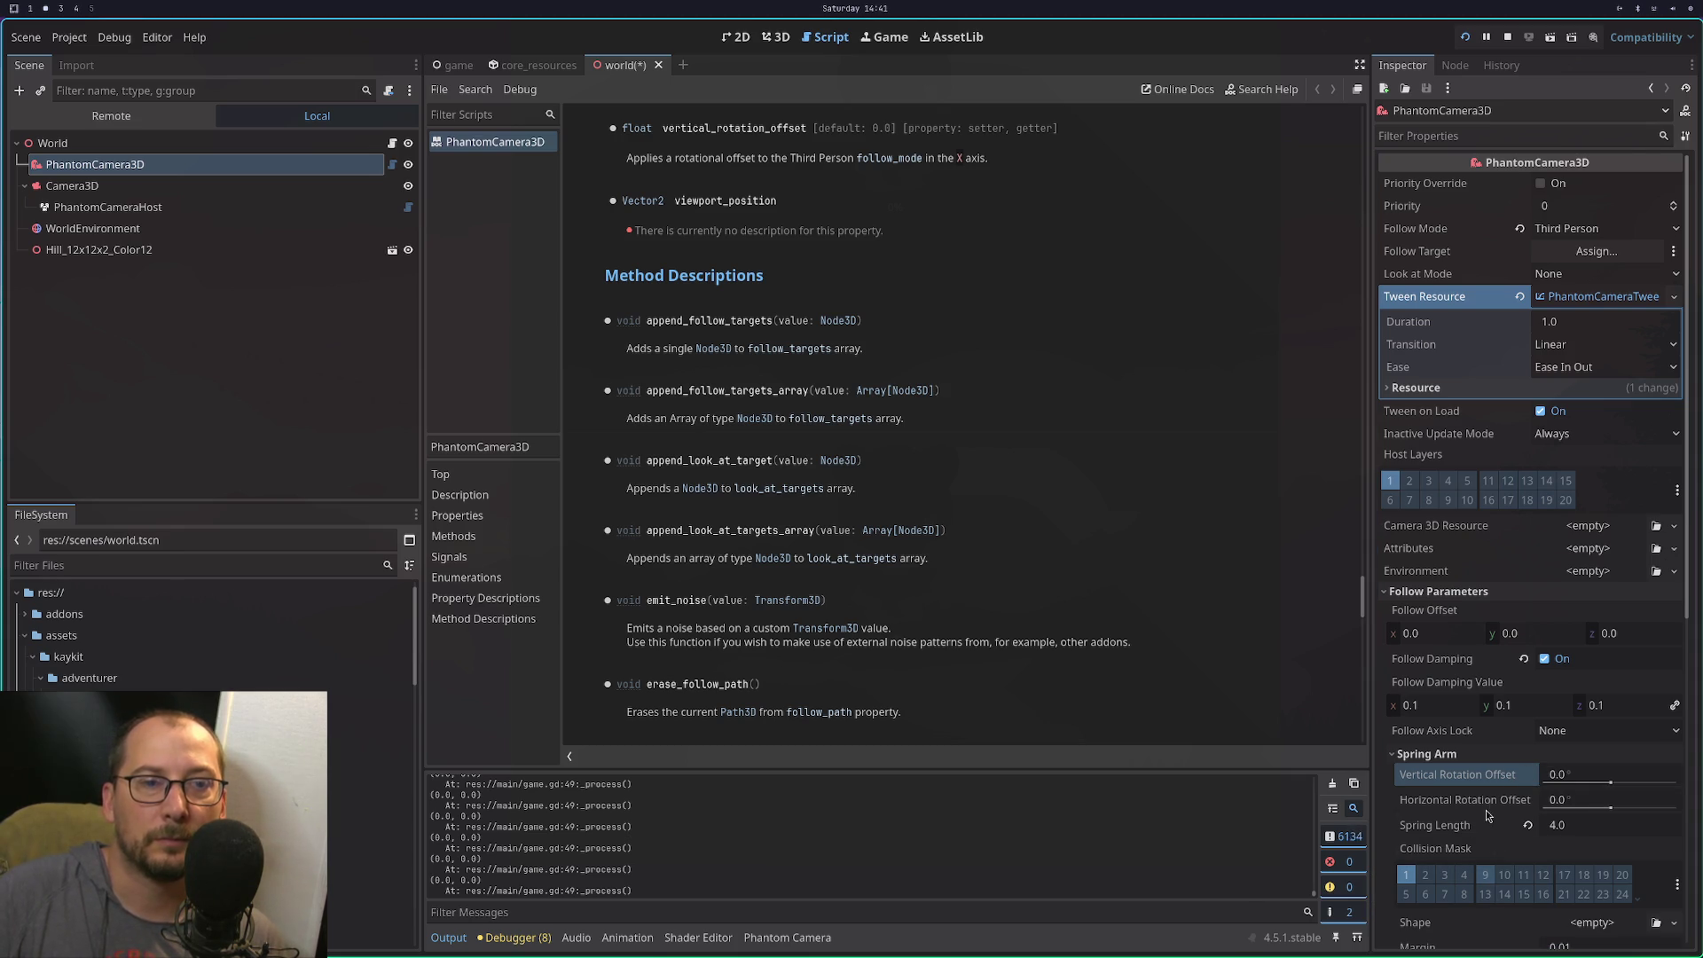
click(1494, 803)
click(1499, 787)
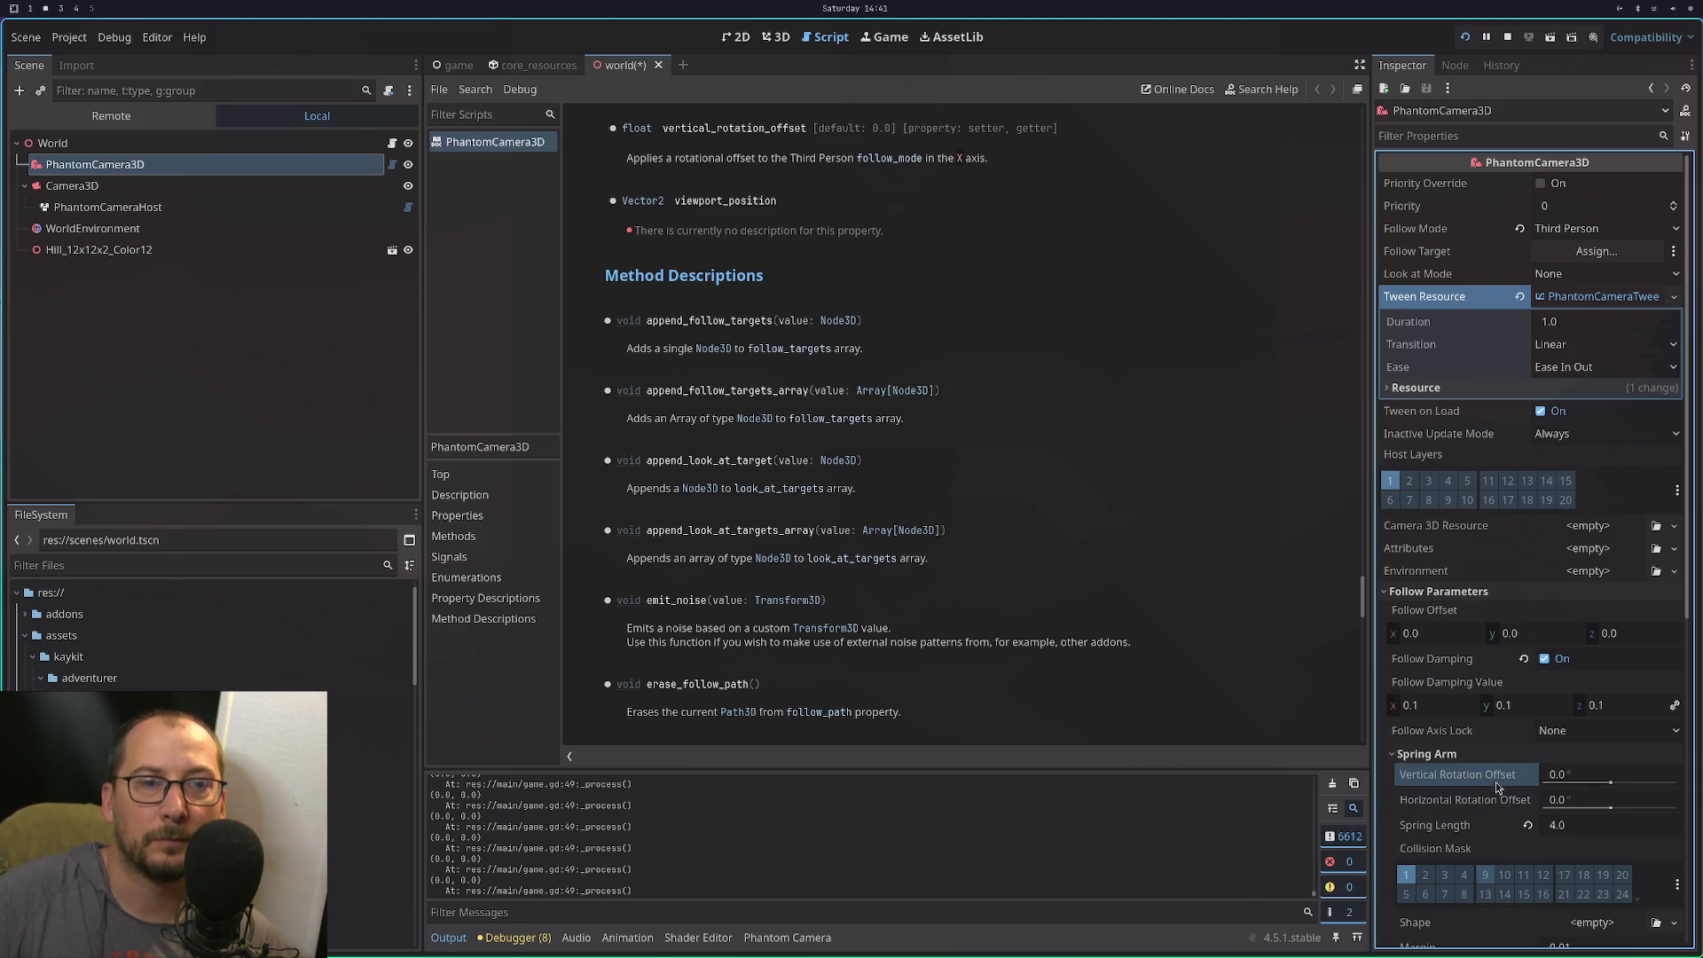
text(1111111111111111111111)
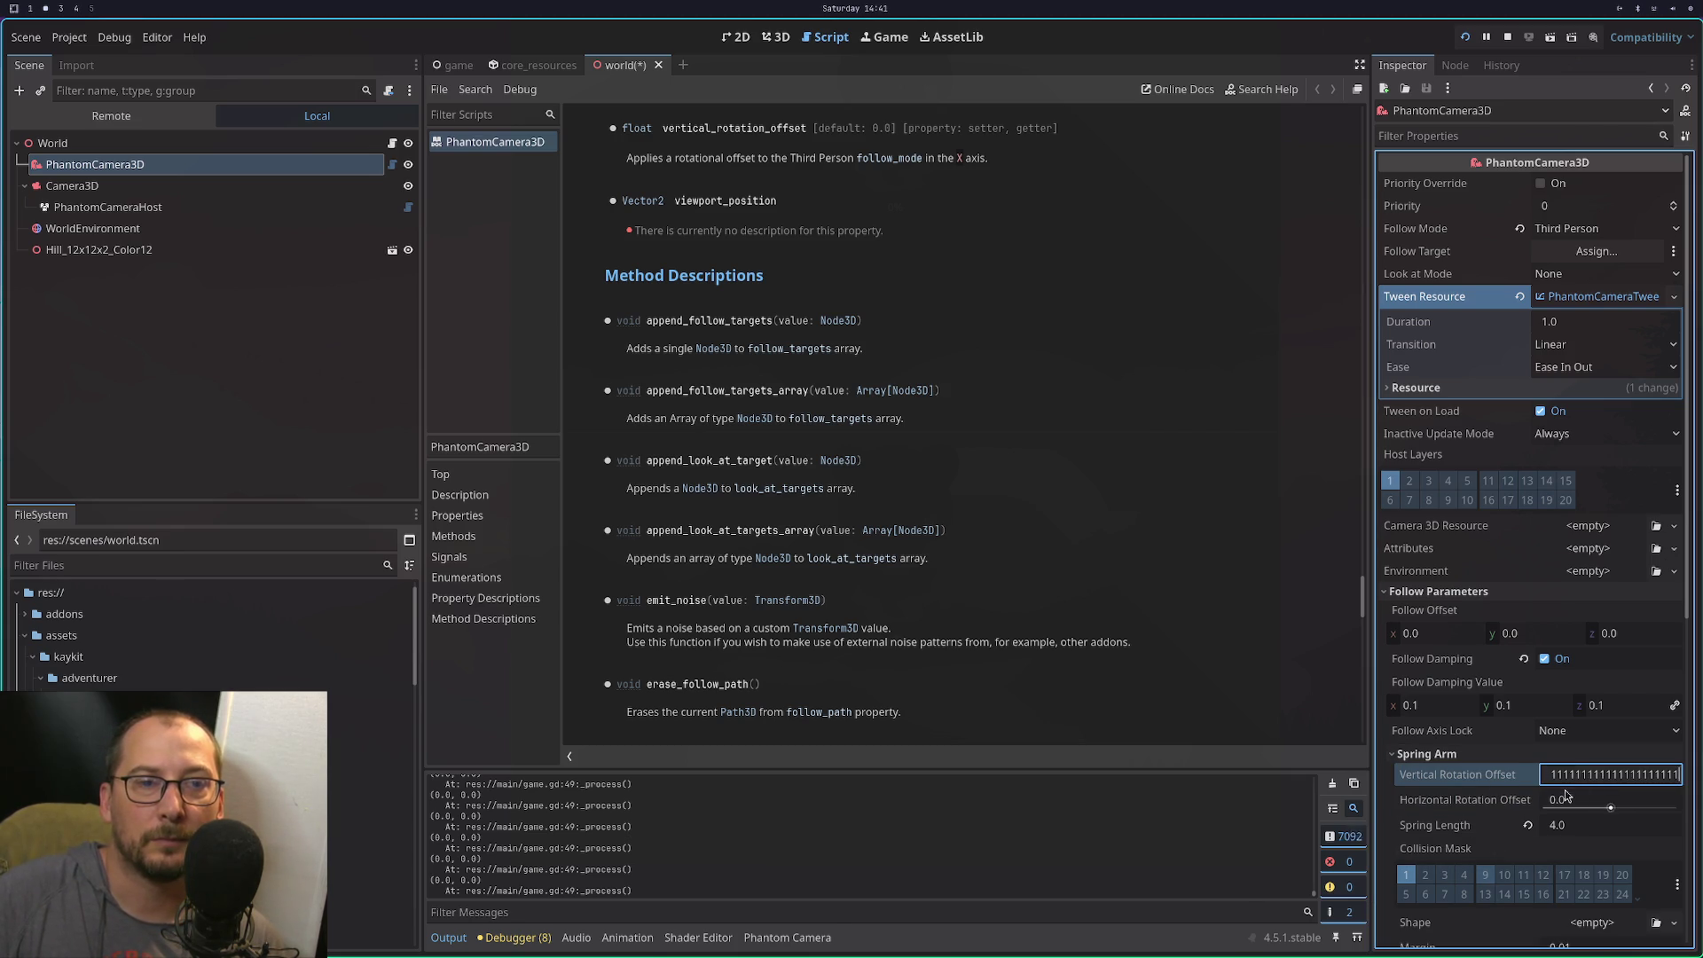
click(1563, 797)
text(11111111111111111111)
key(Return)
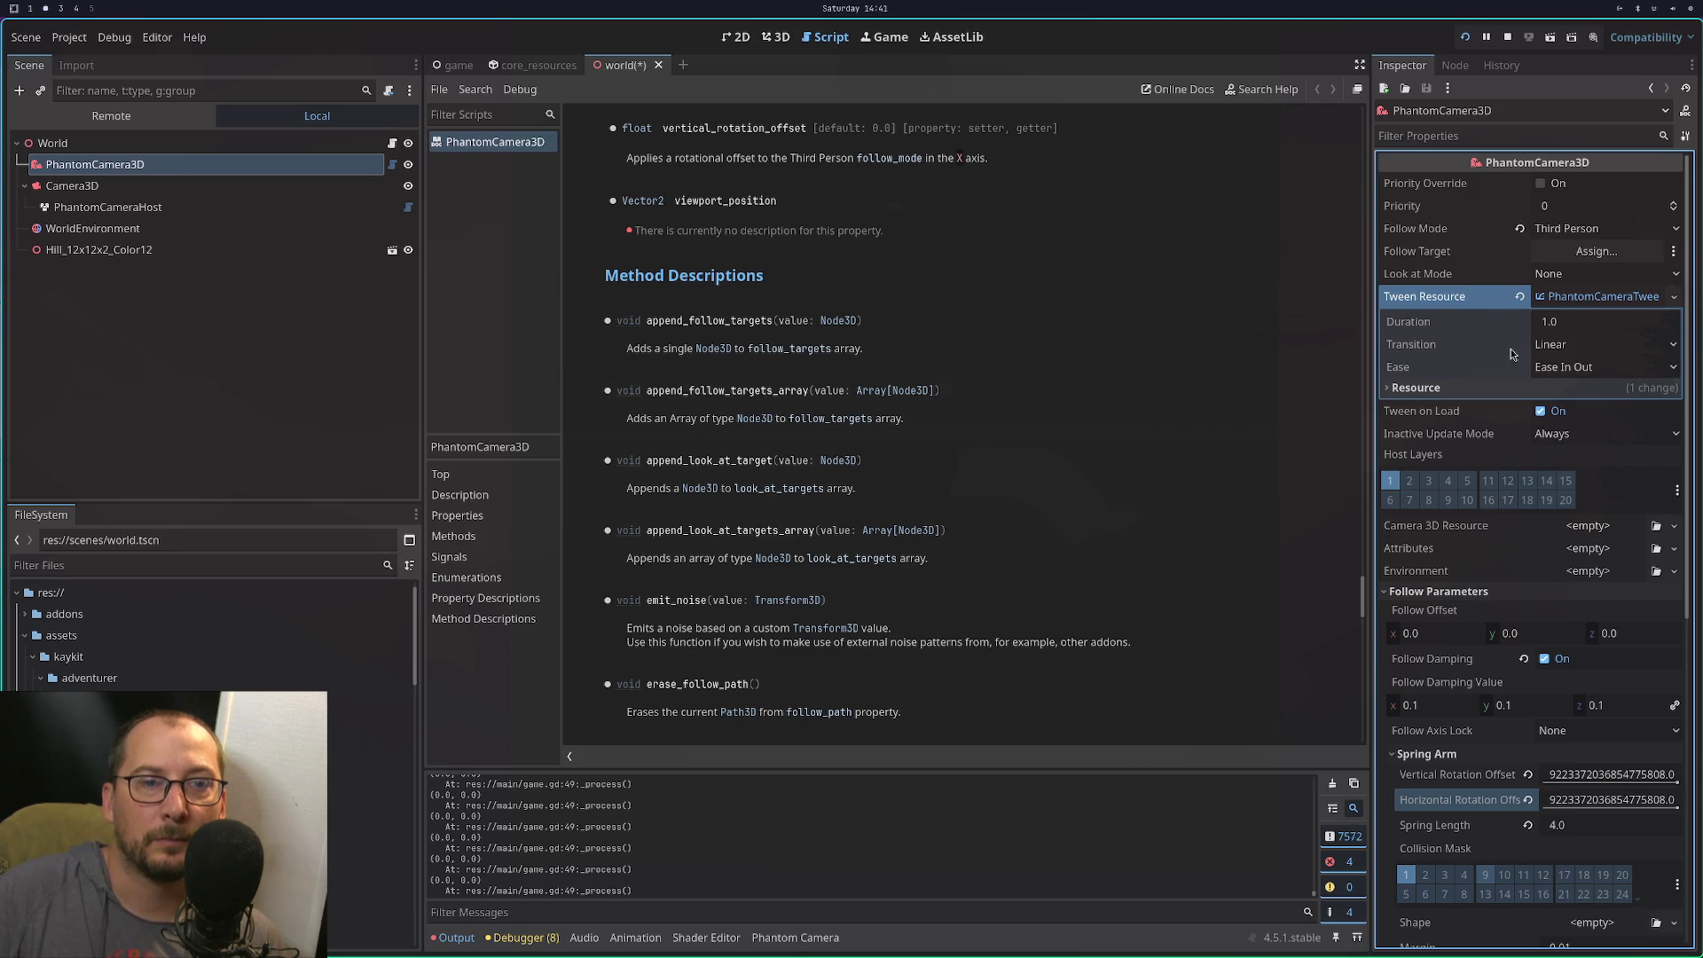
key(F5)
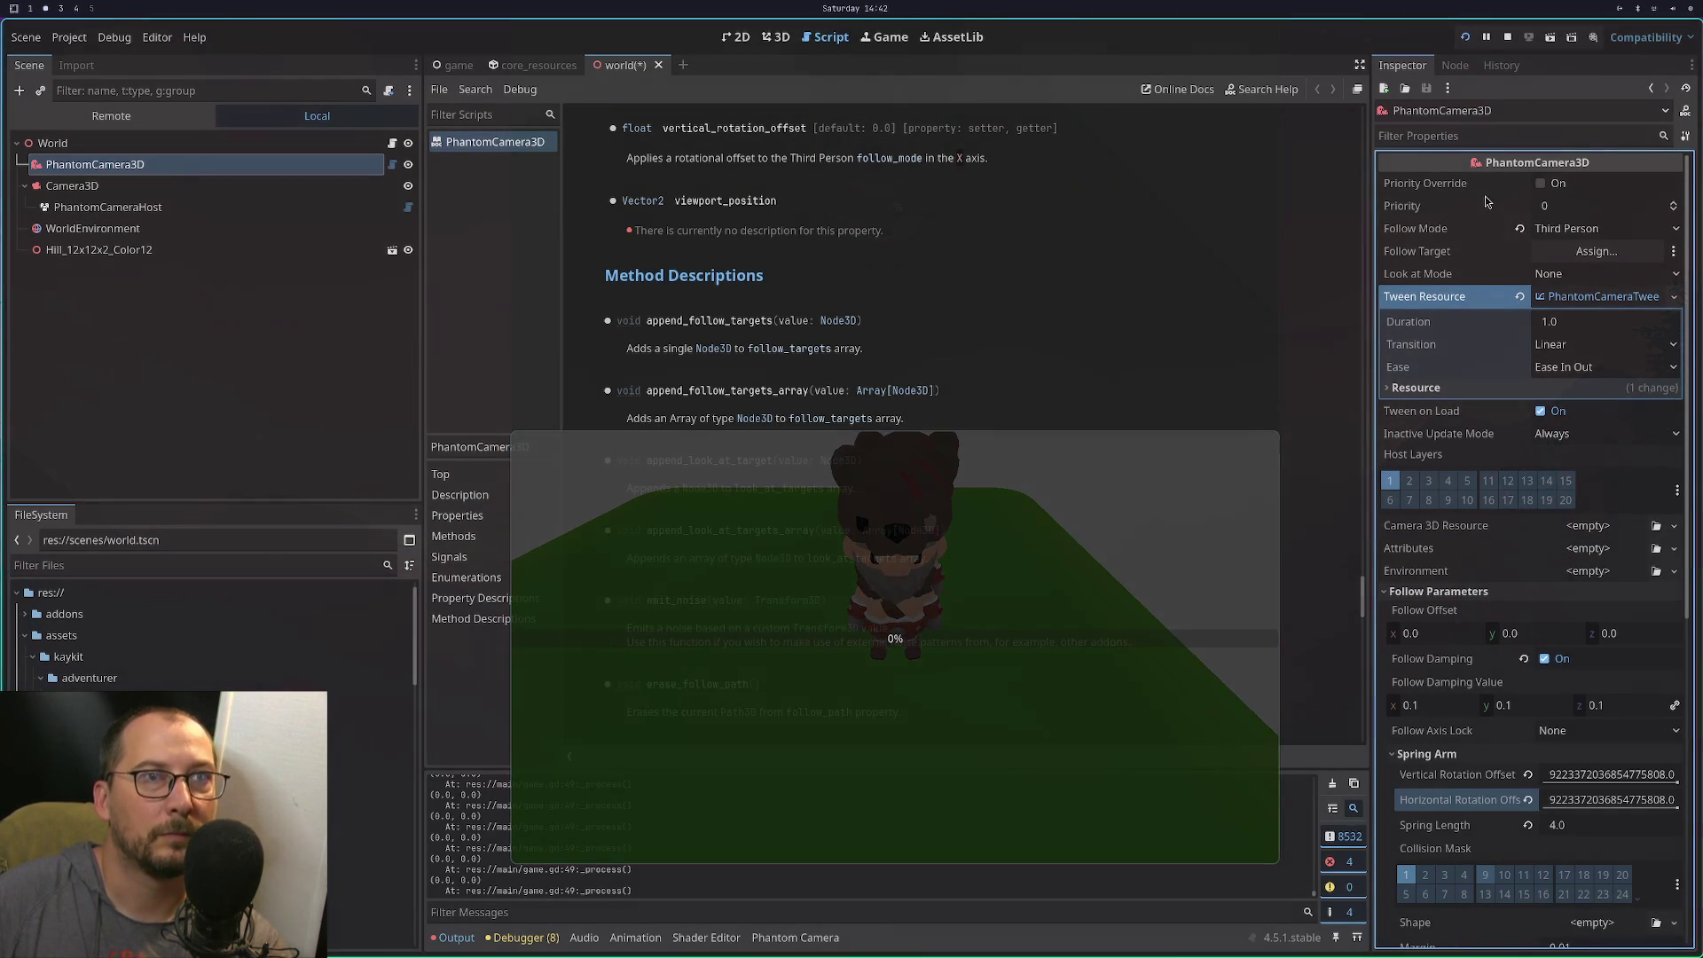
Stop the game, revert both rotation offsets to 0.0, and save the world scene.
click(1508, 38)
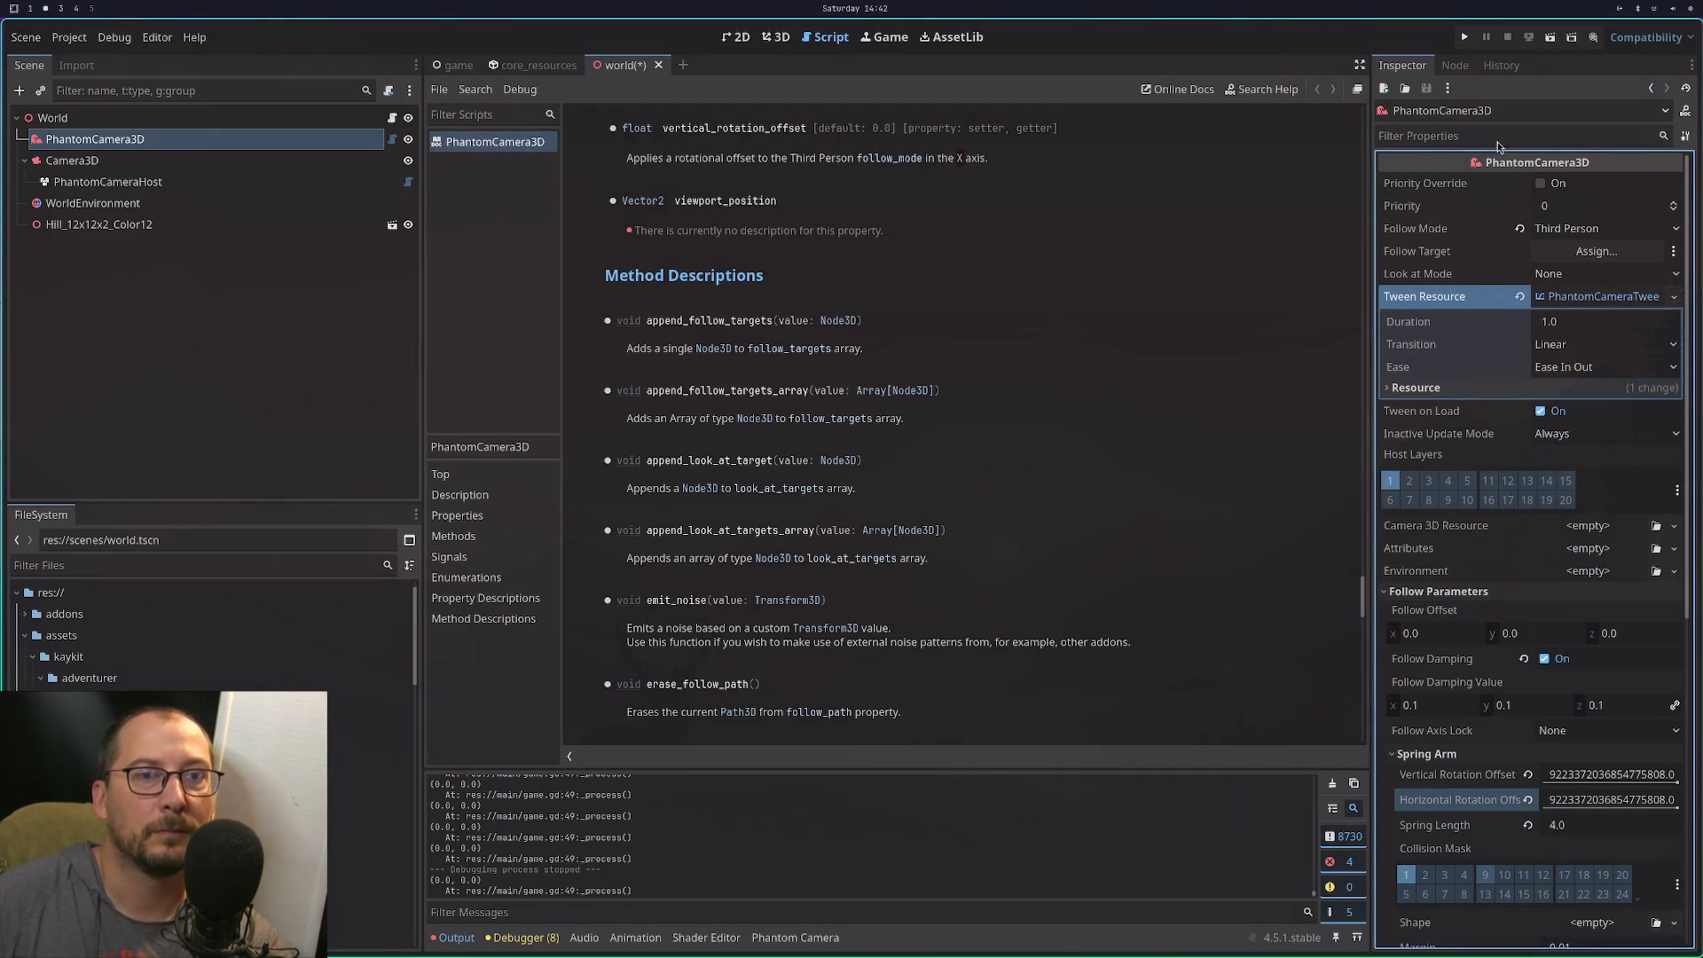
click(1613, 778)
text(11111111110)
key(Tab)
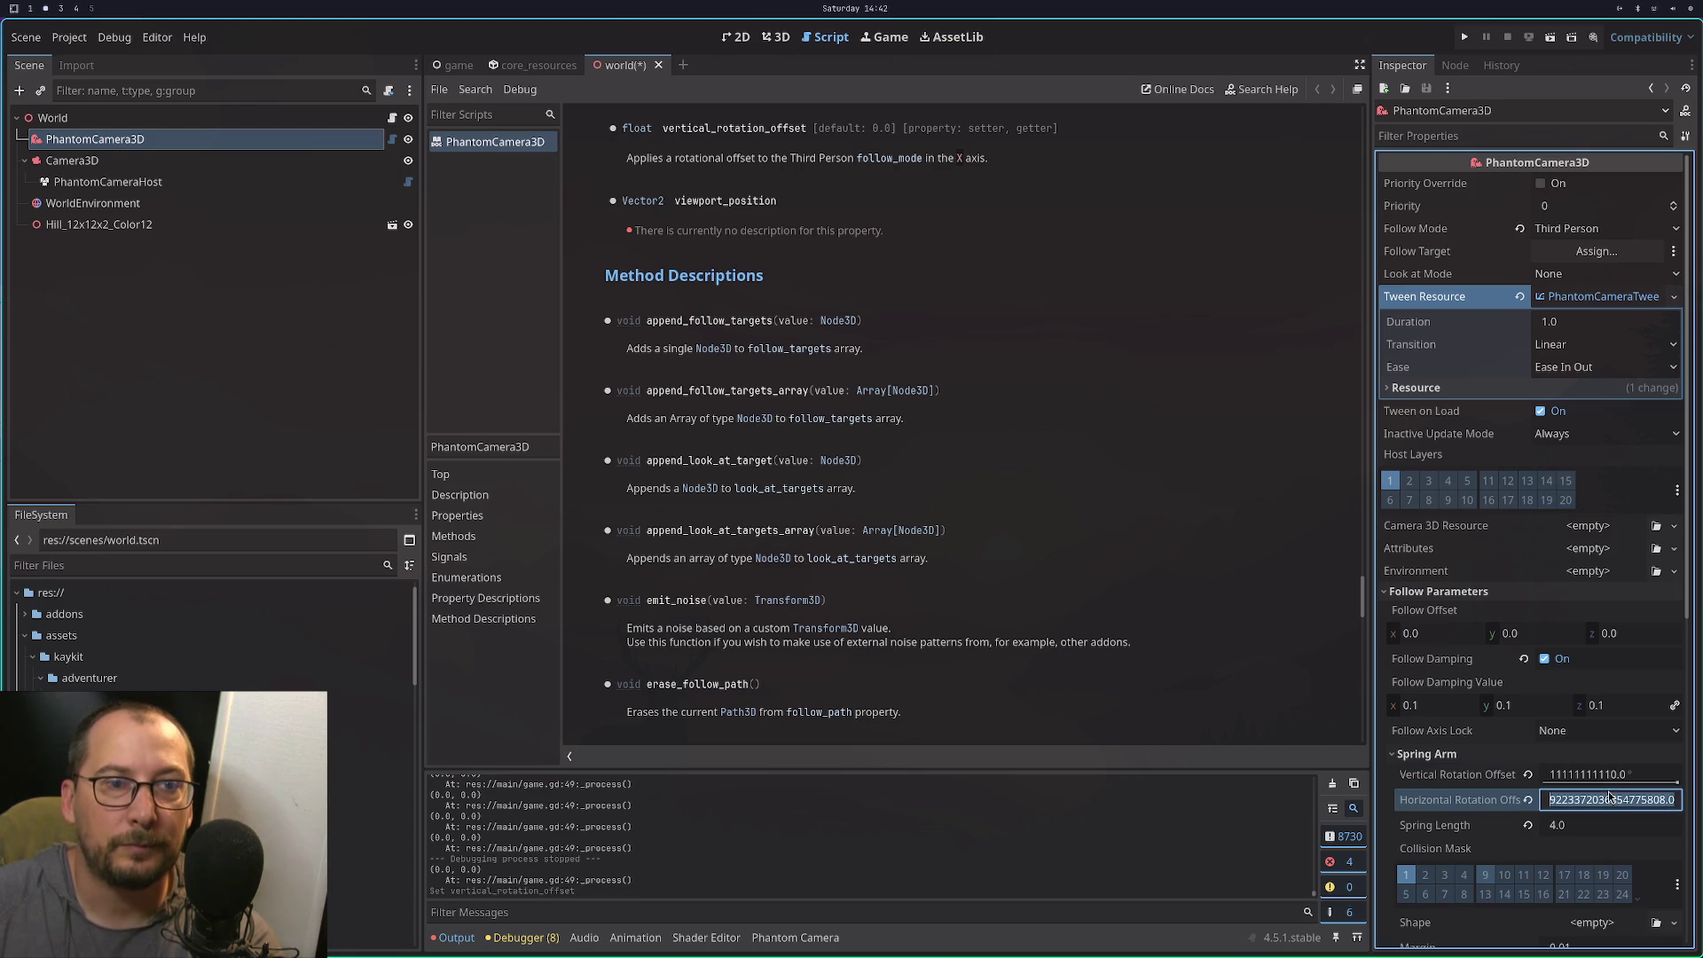
click(1527, 800)
click(1528, 776)
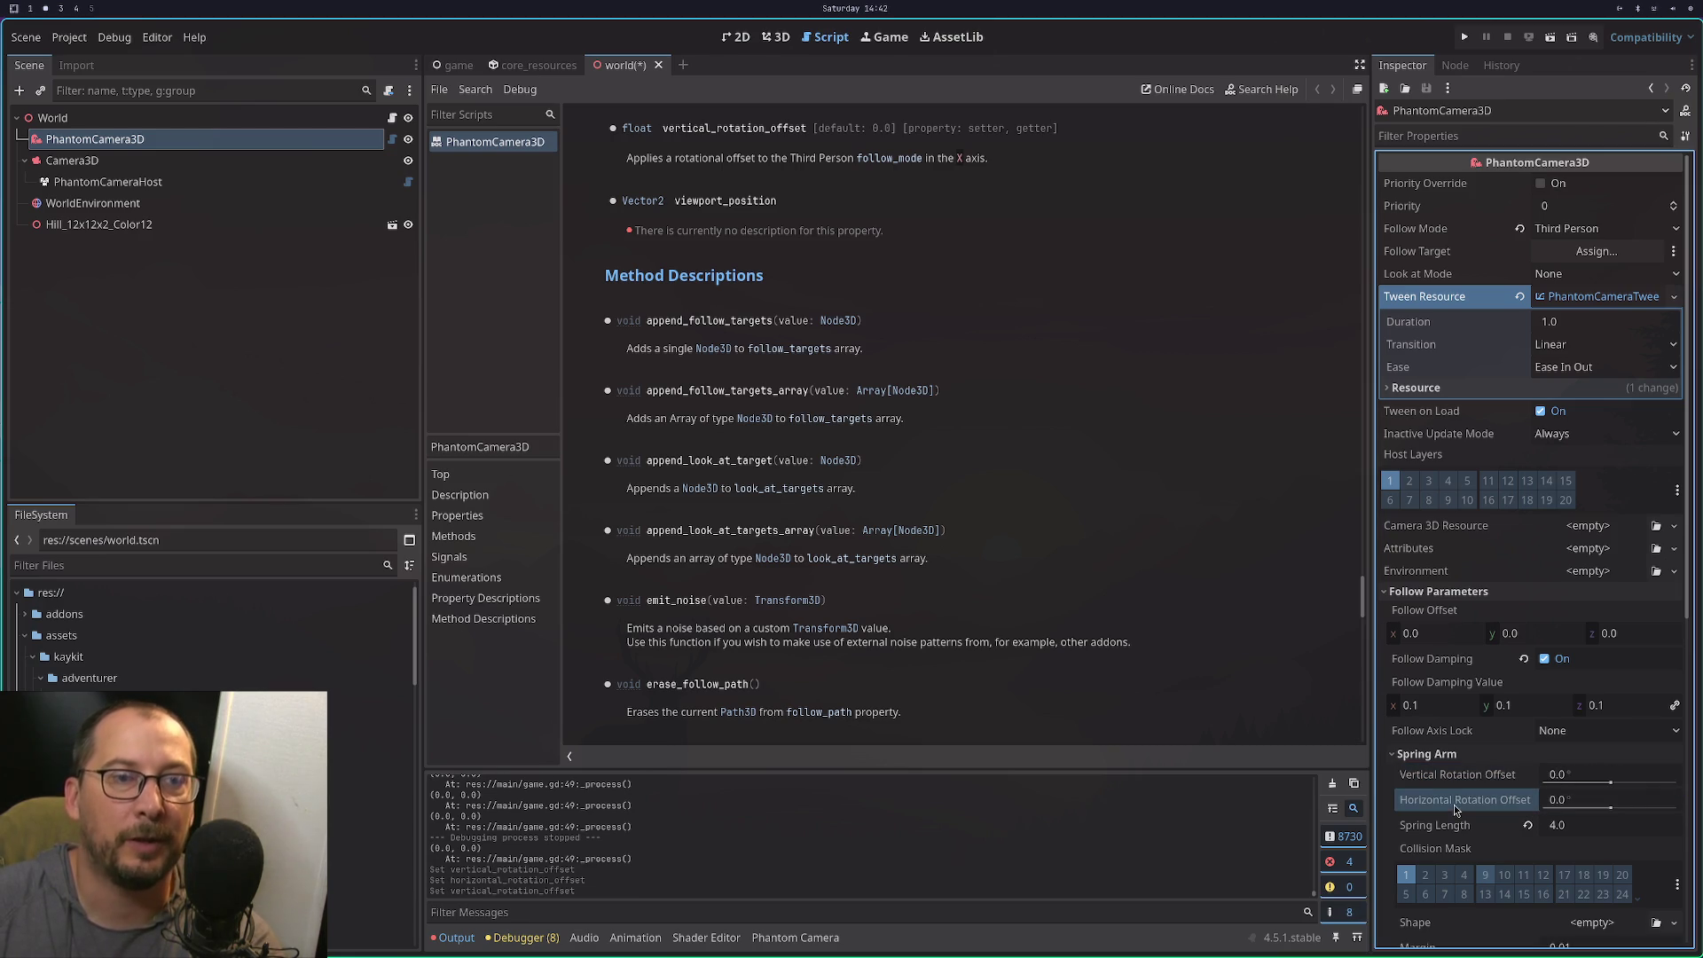
key(ctrl+s)
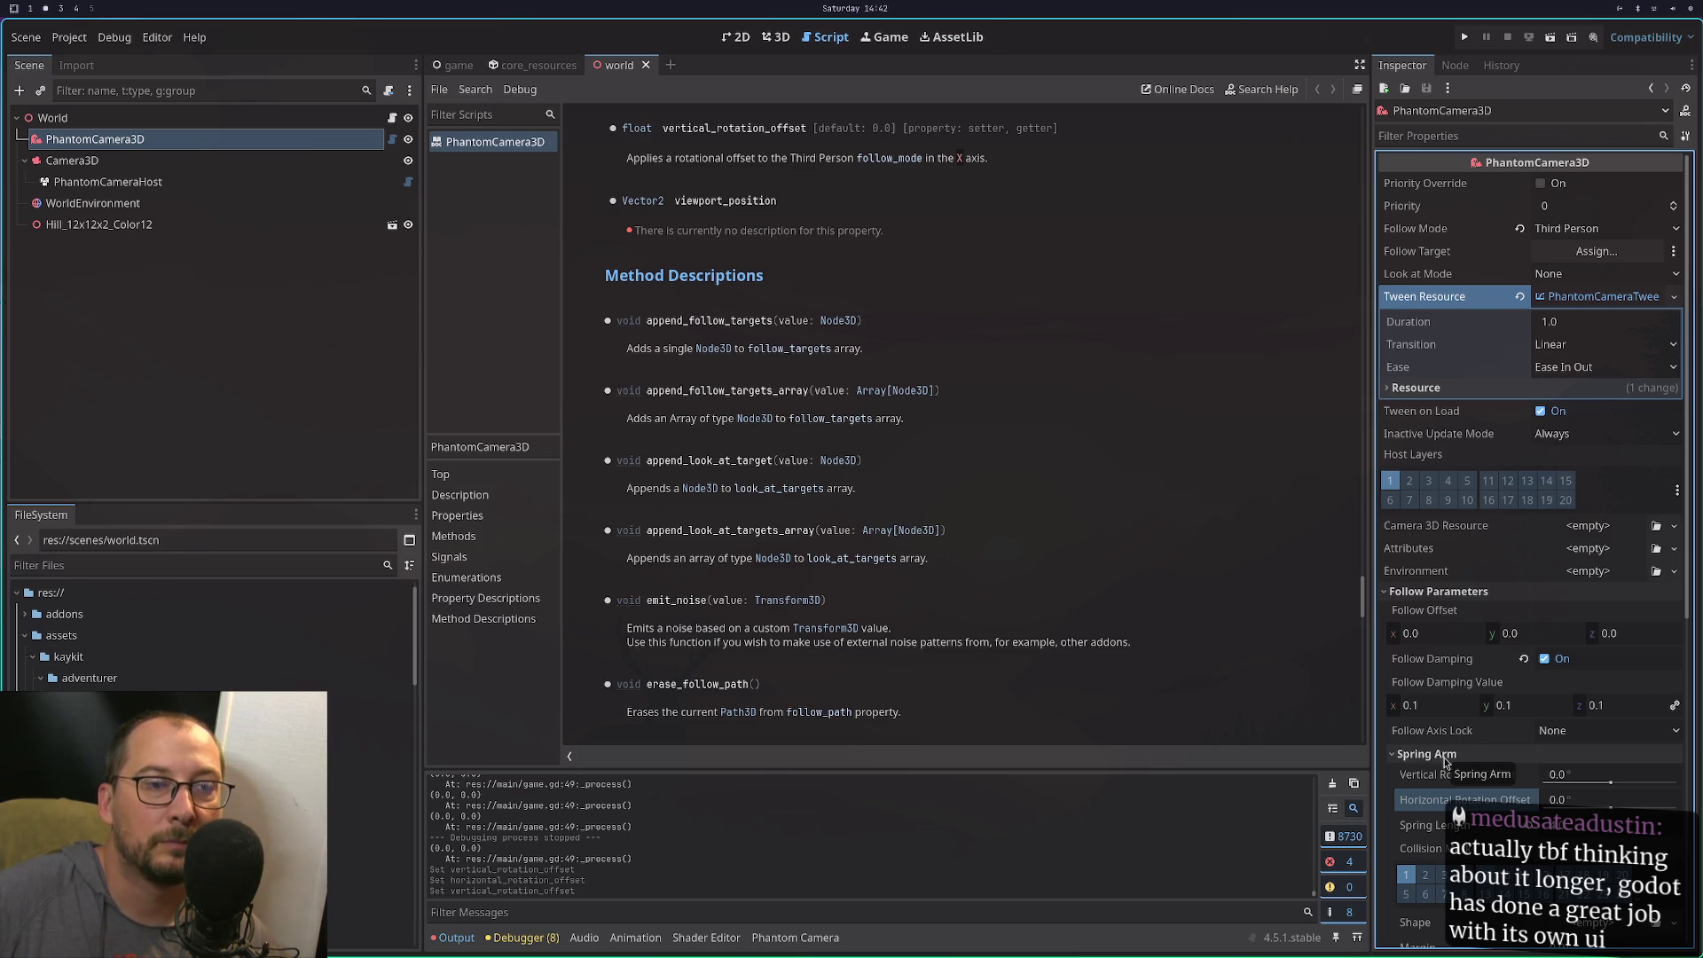
scroll(1481, 760, down, 3)
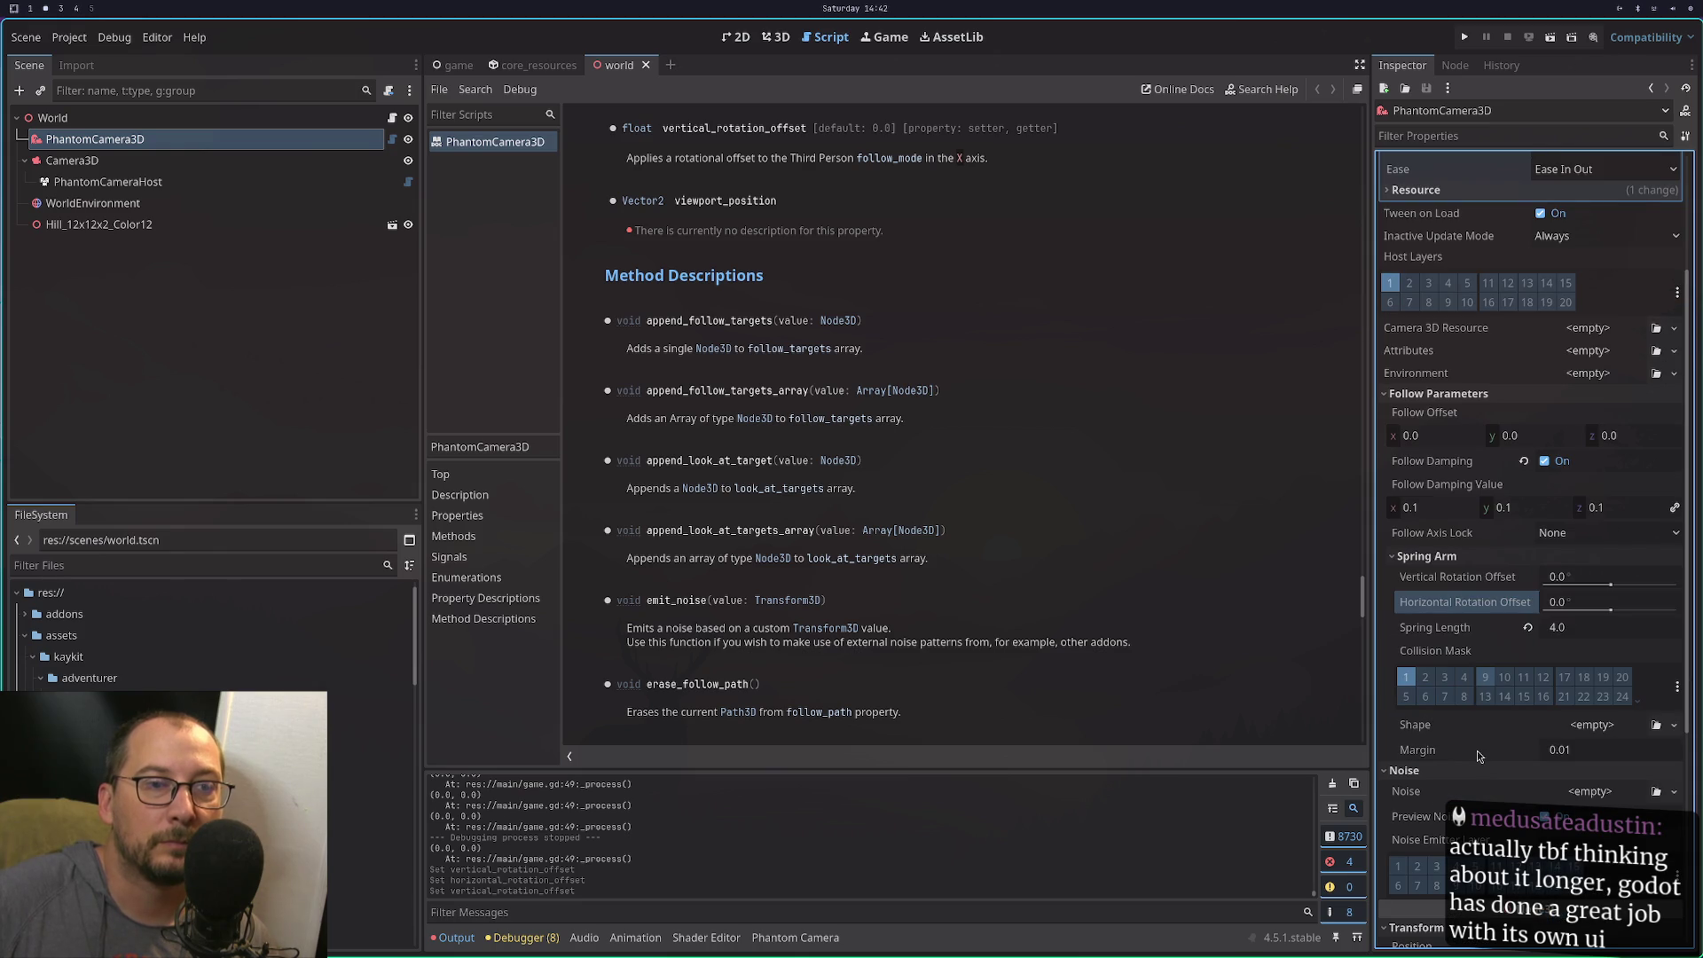
click(1430, 751)
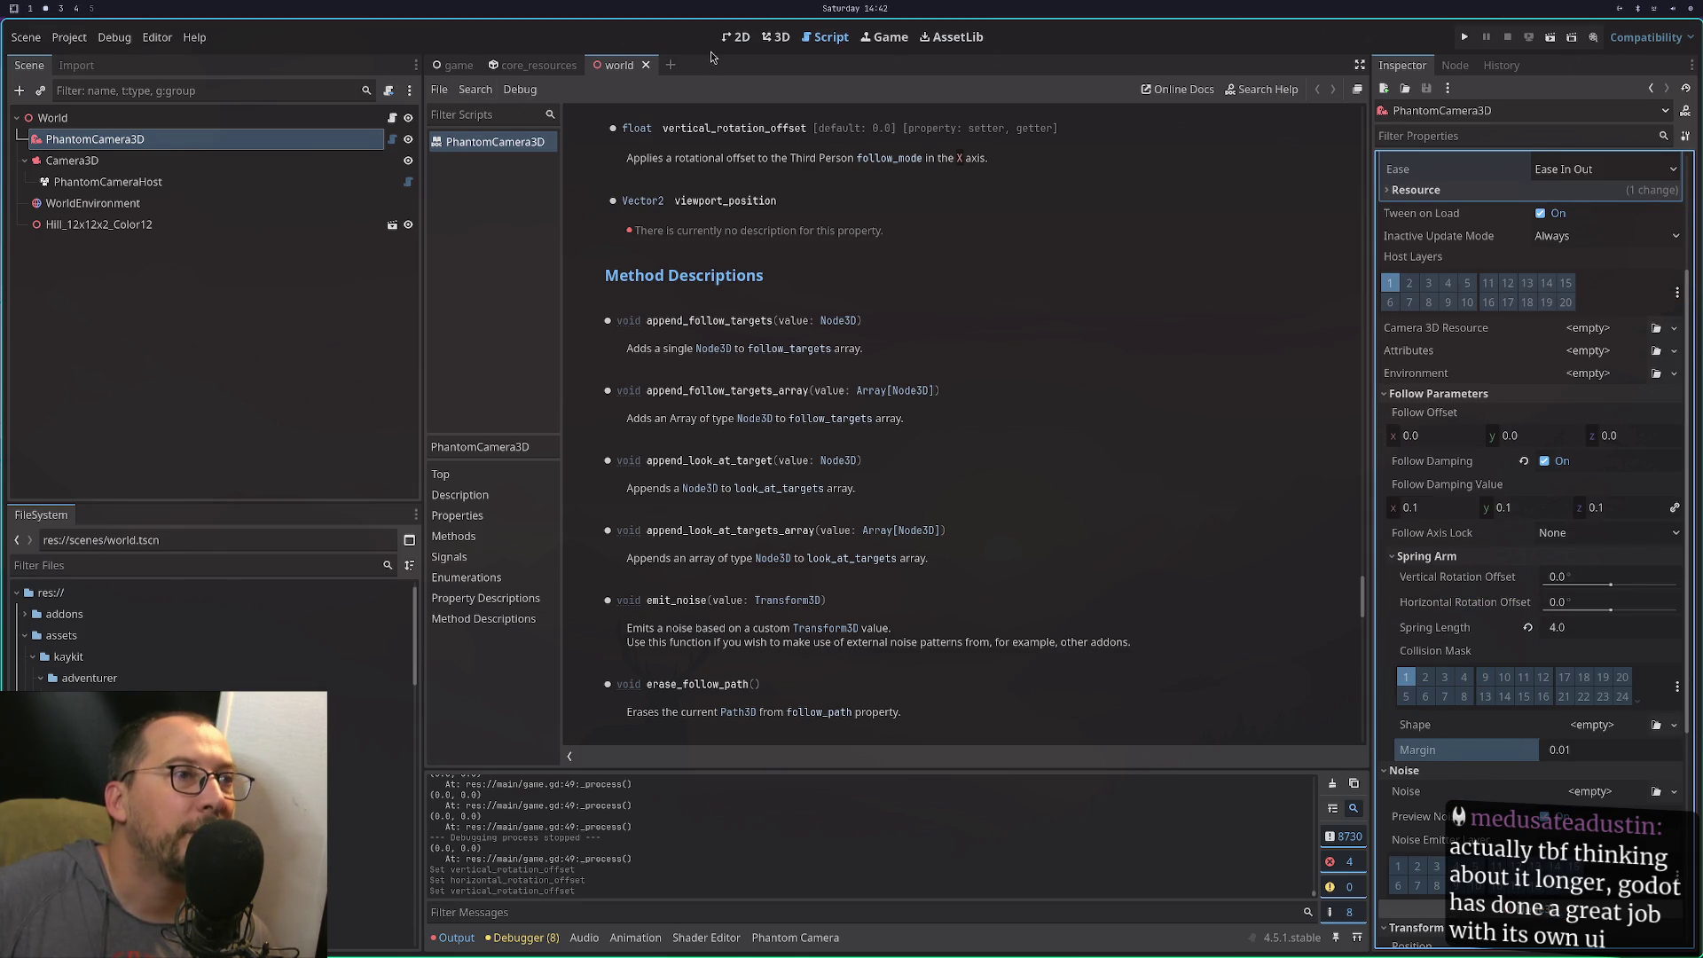
click(647, 67)
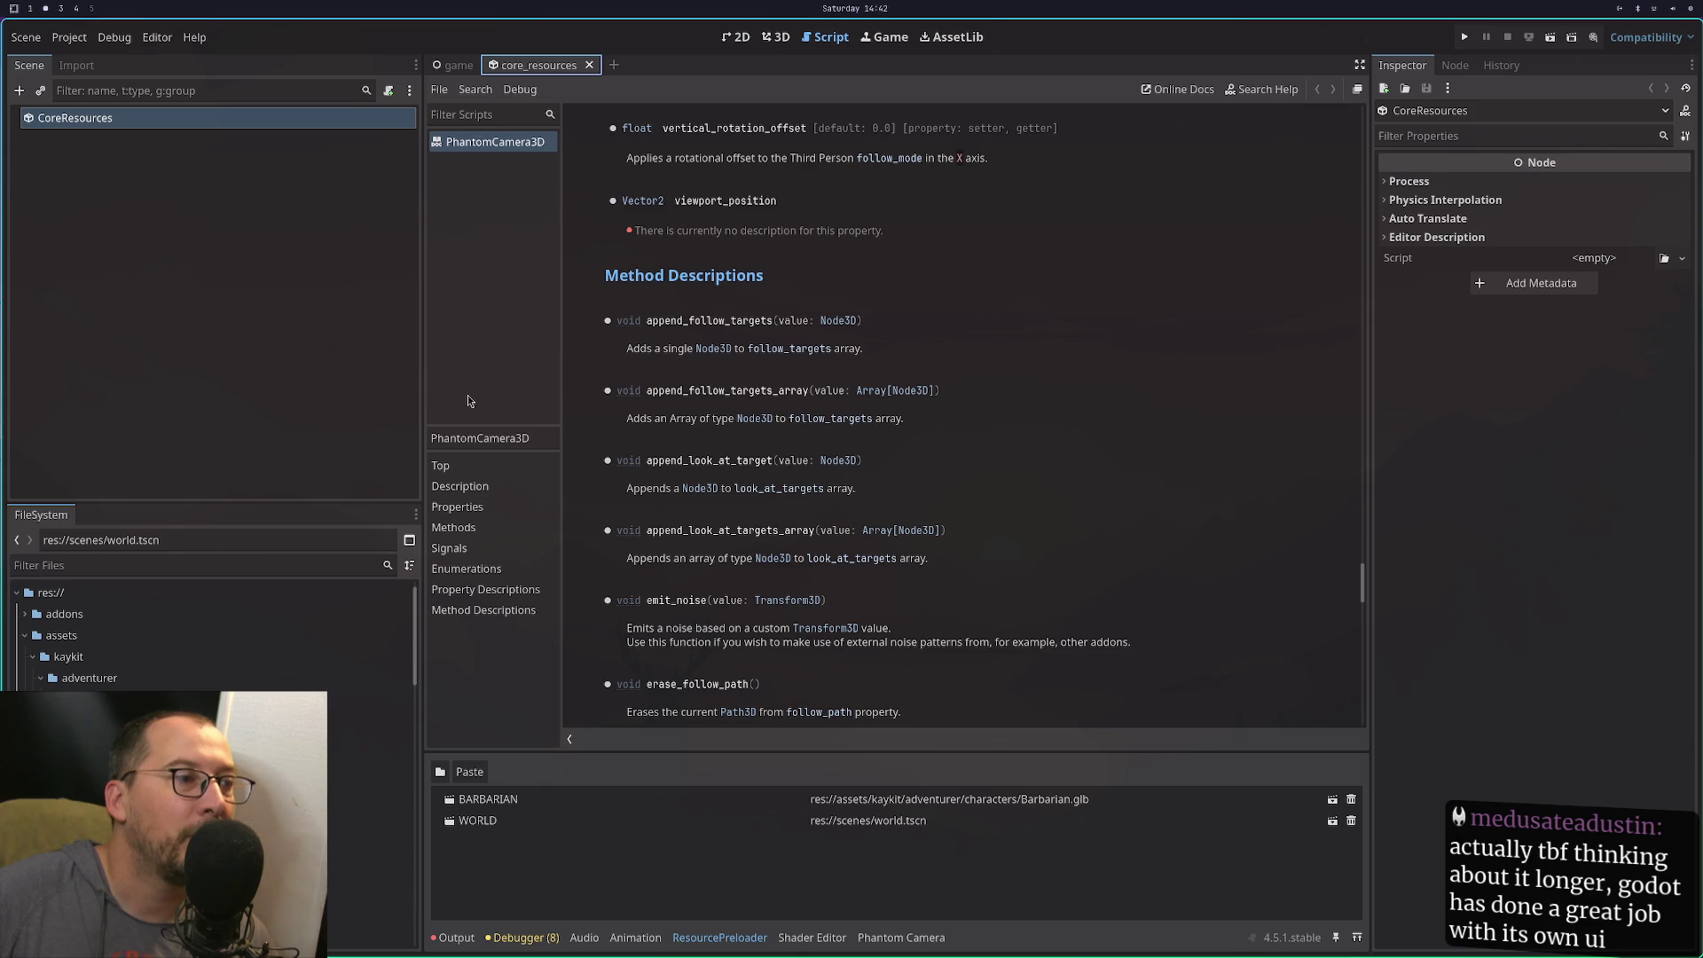
Filter FileSystem by 'world', reopen world.tscn, and bring up the rotation offset and Margin property menus.
click(111, 563)
text(world)
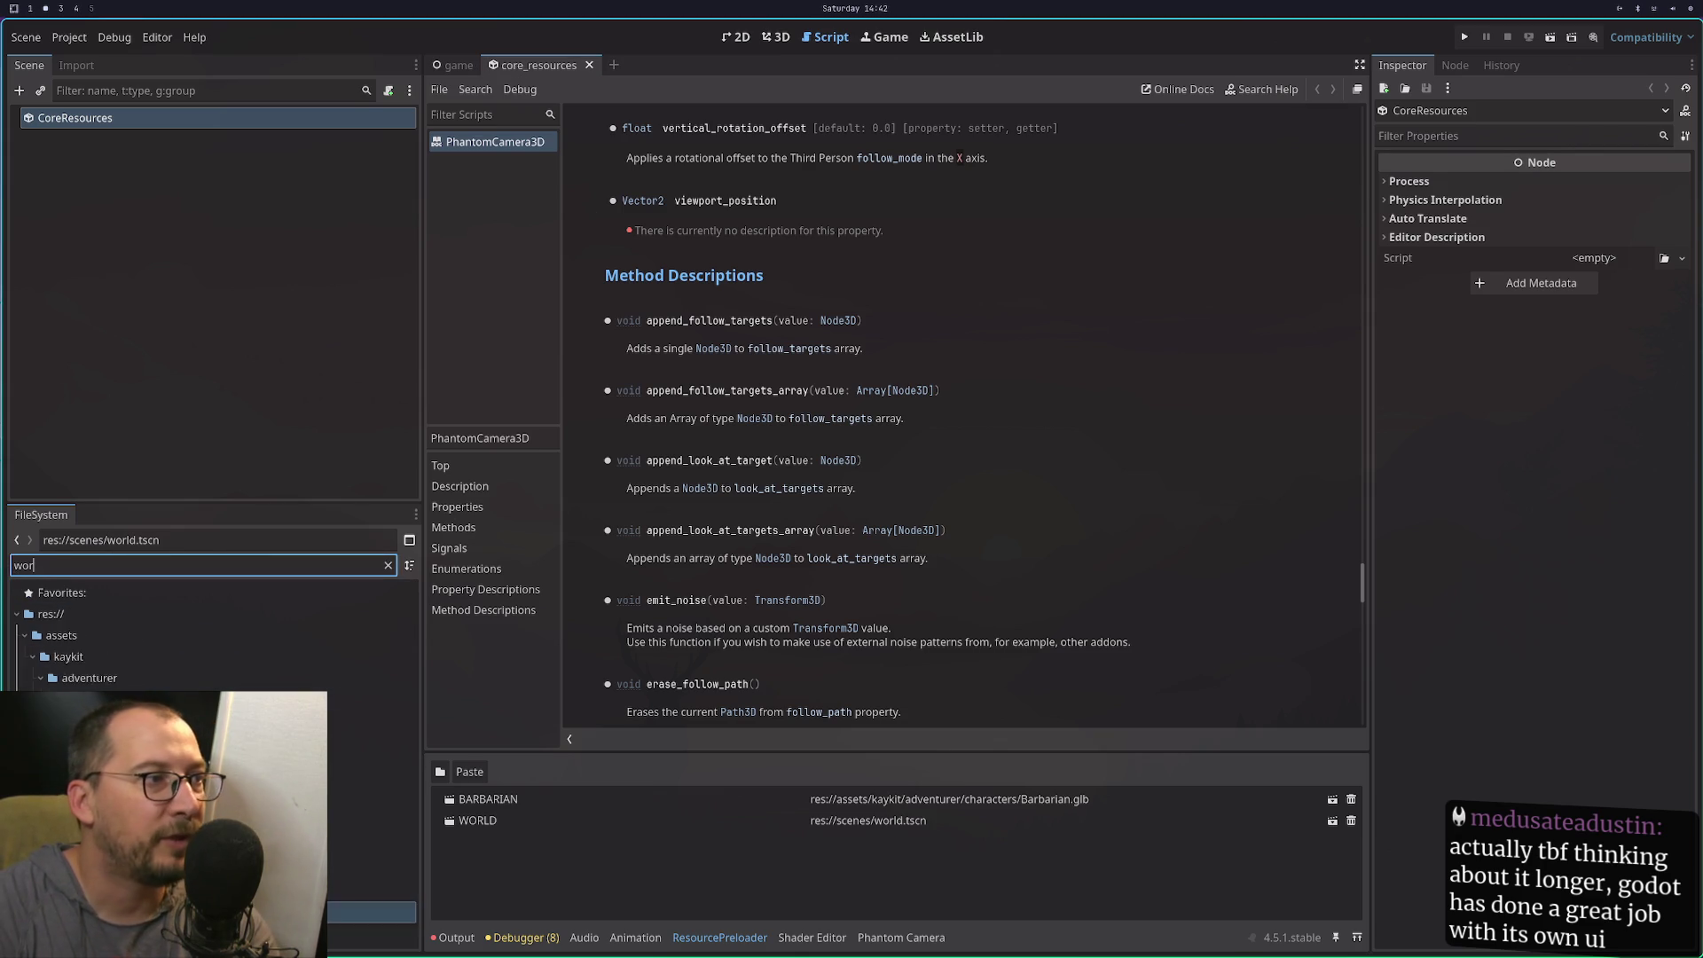
double_click(80, 677)
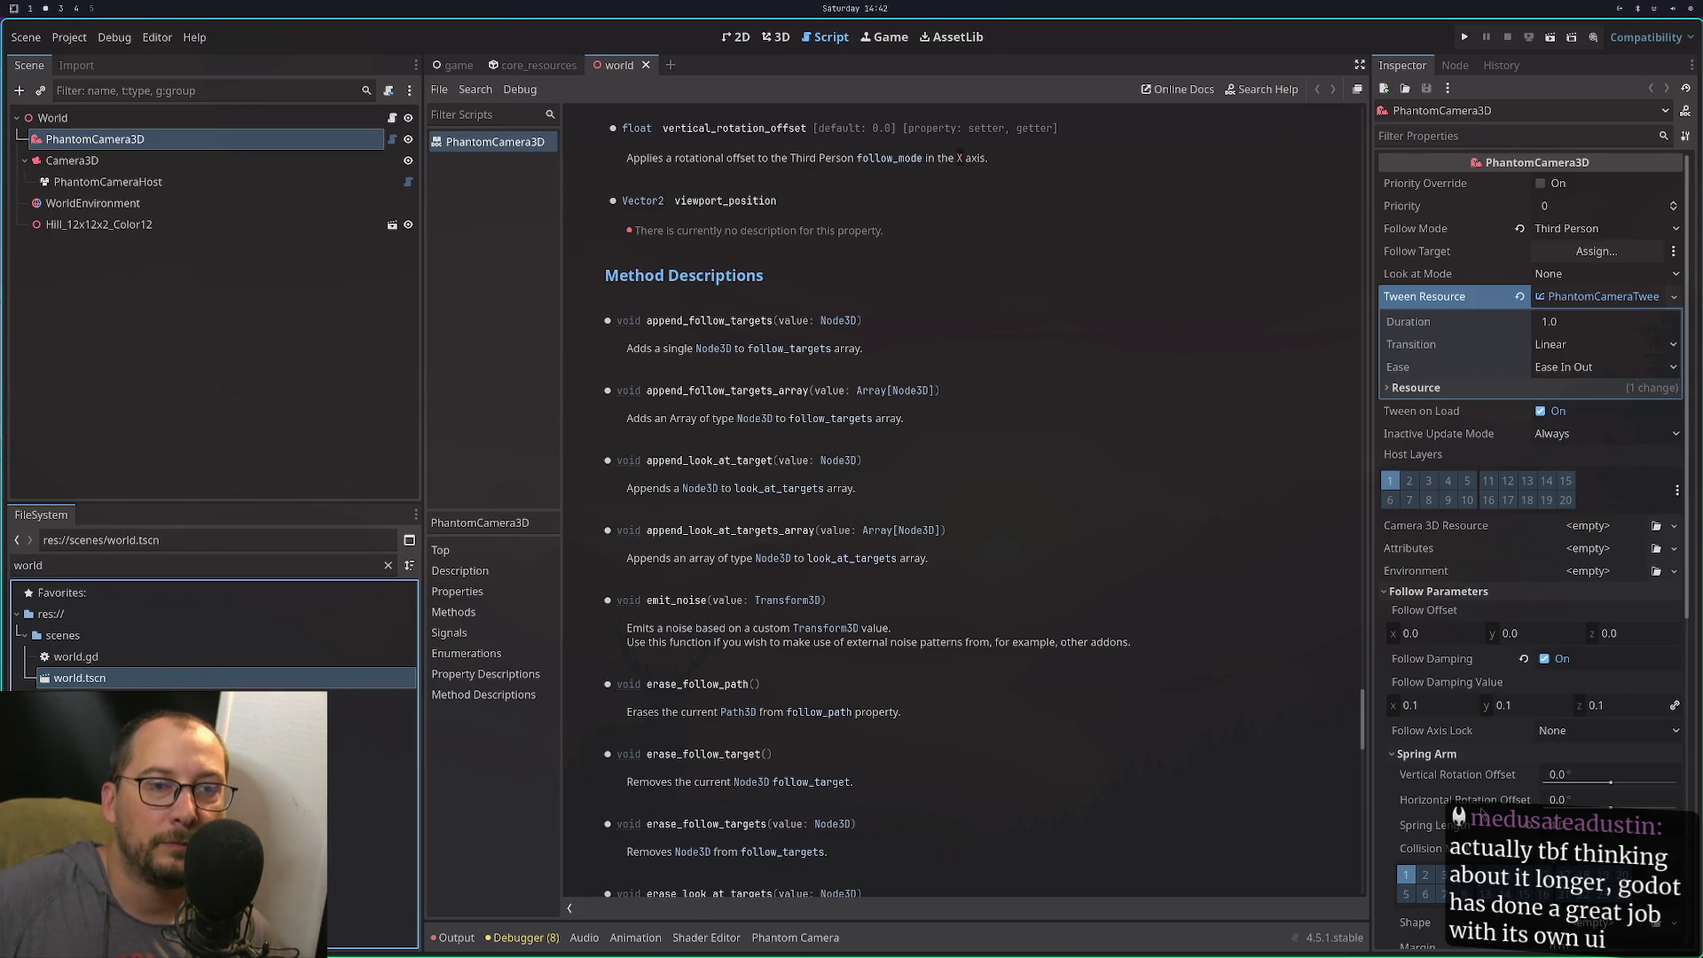
scroll(1482, 813, down, 2)
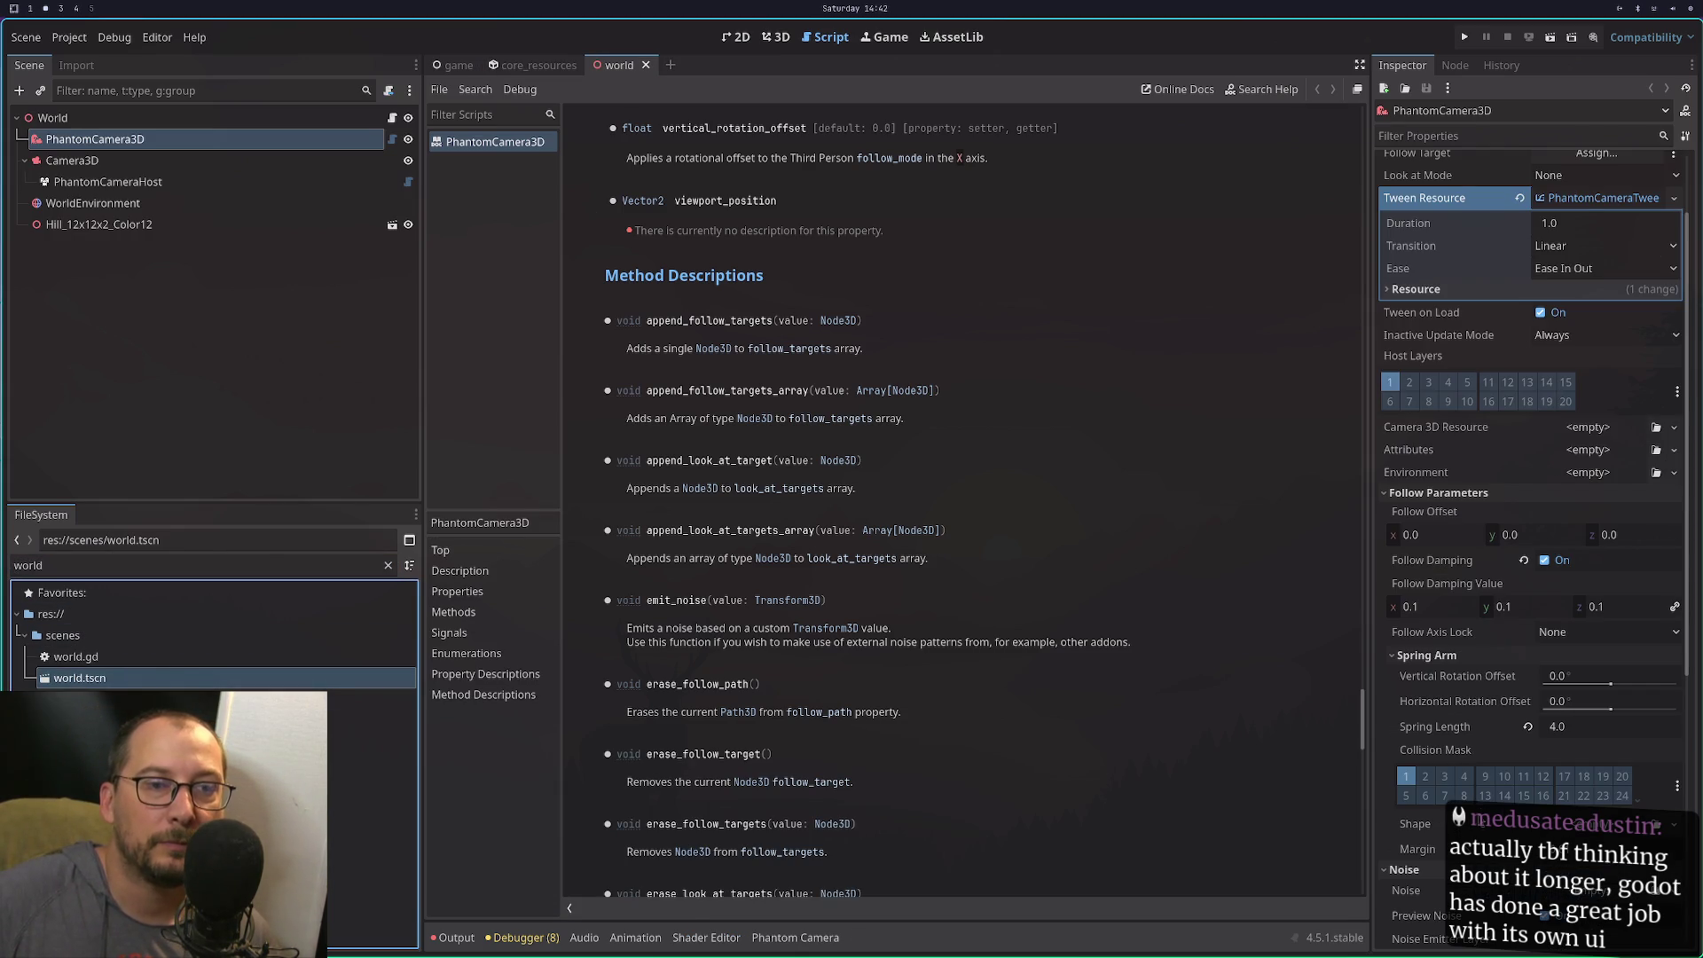
click(1430, 856)
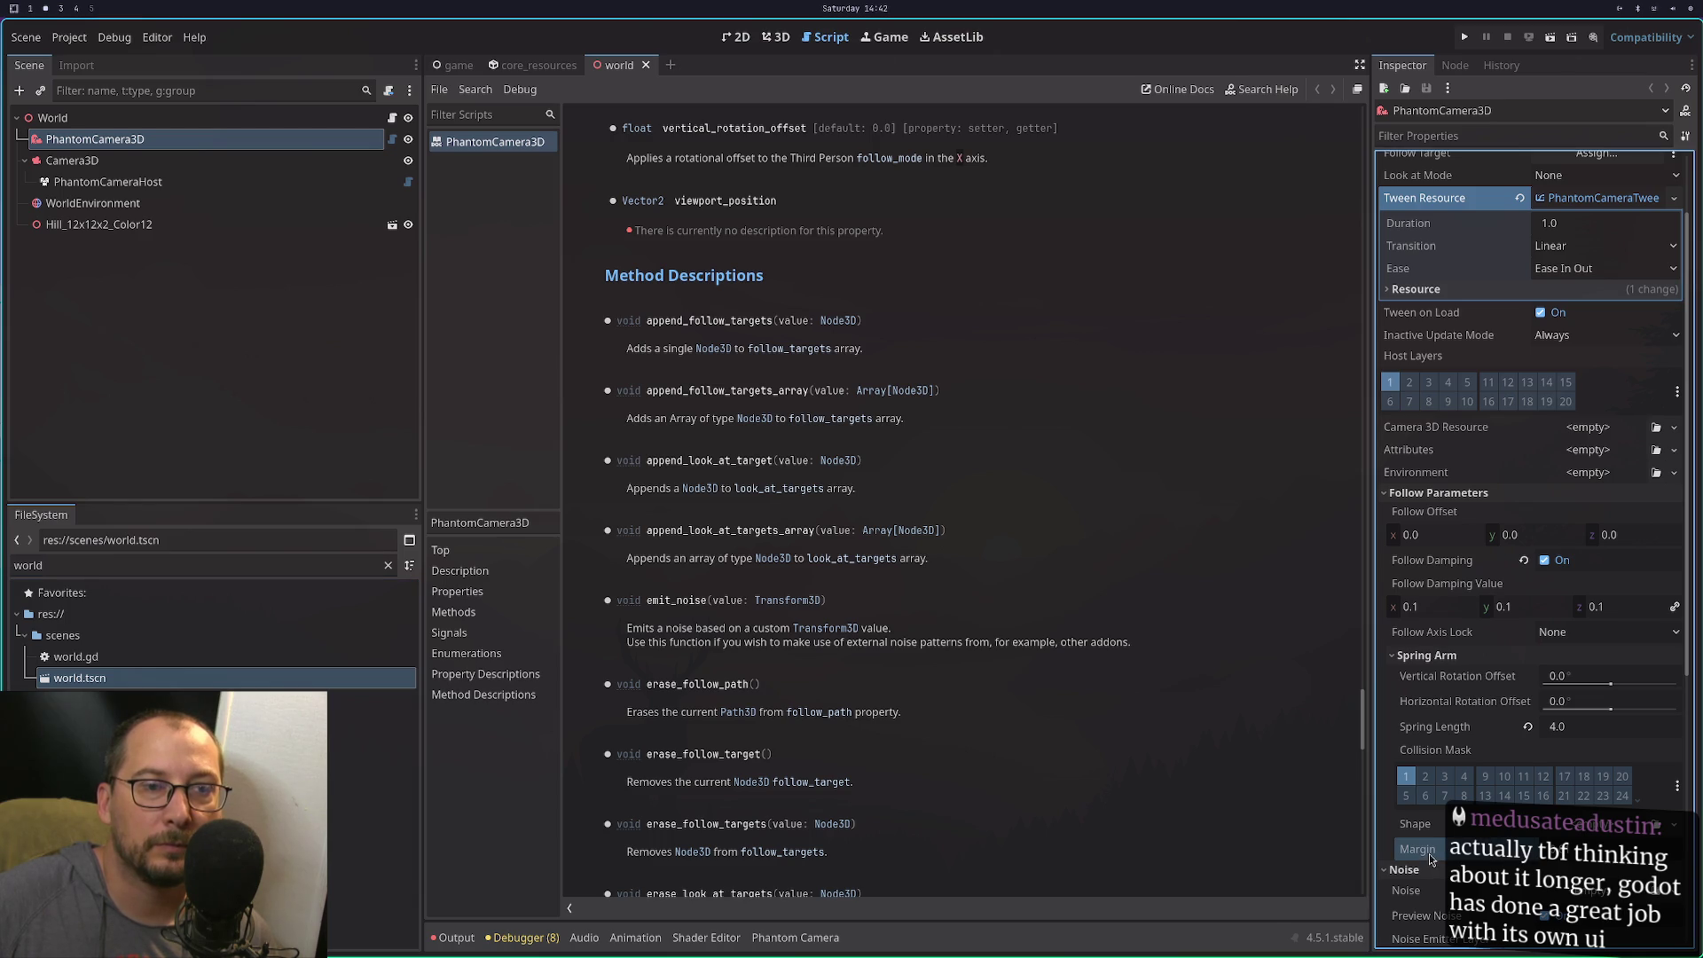
right_click(1498, 705)
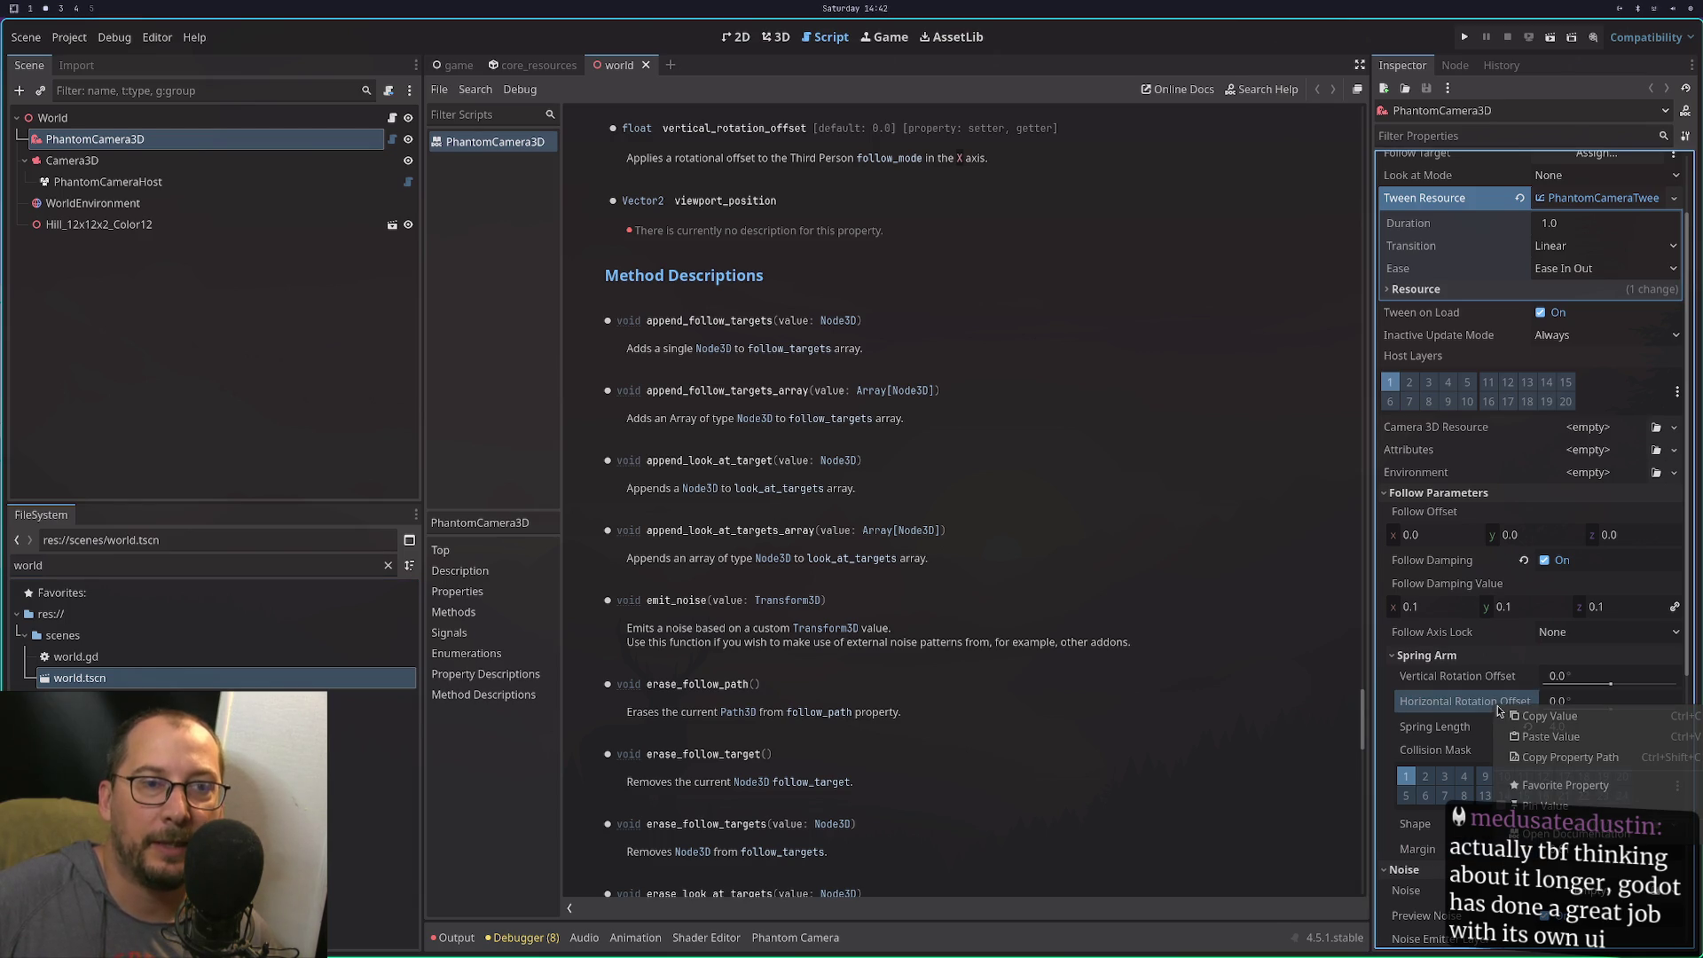
right_click(1484, 853)
Open the Margin property's documentation and scroll up through the PhantomCamera3D property list.
click(1572, 947)
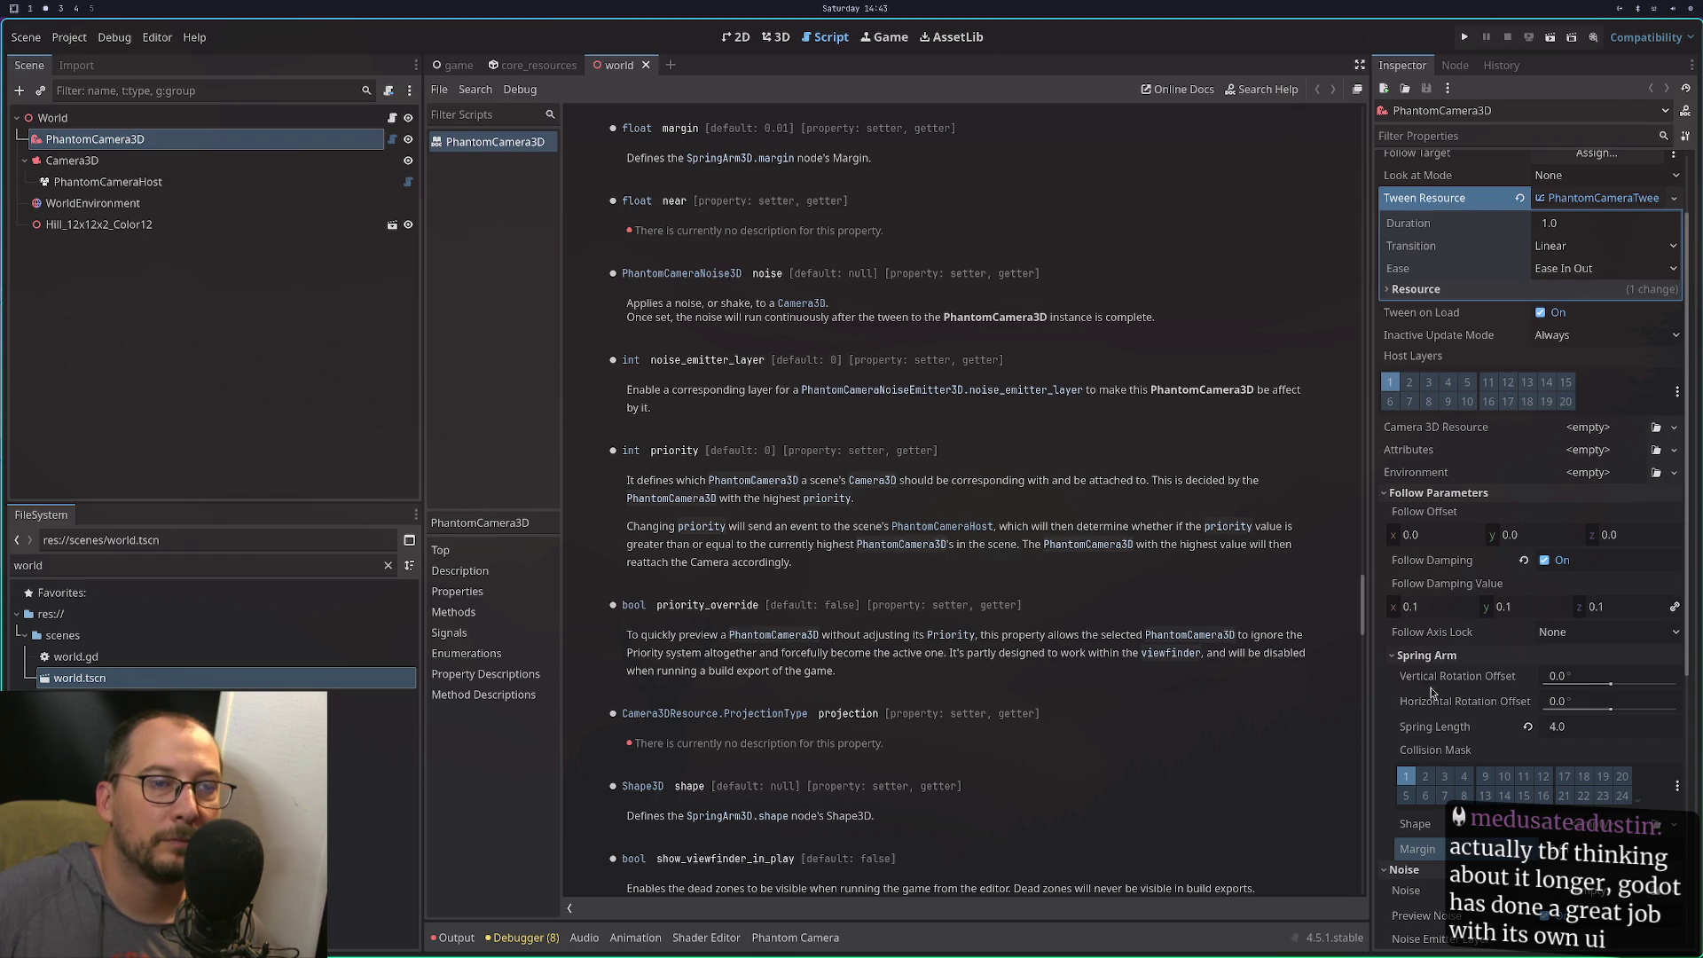
scroll(991, 568, up, 3)
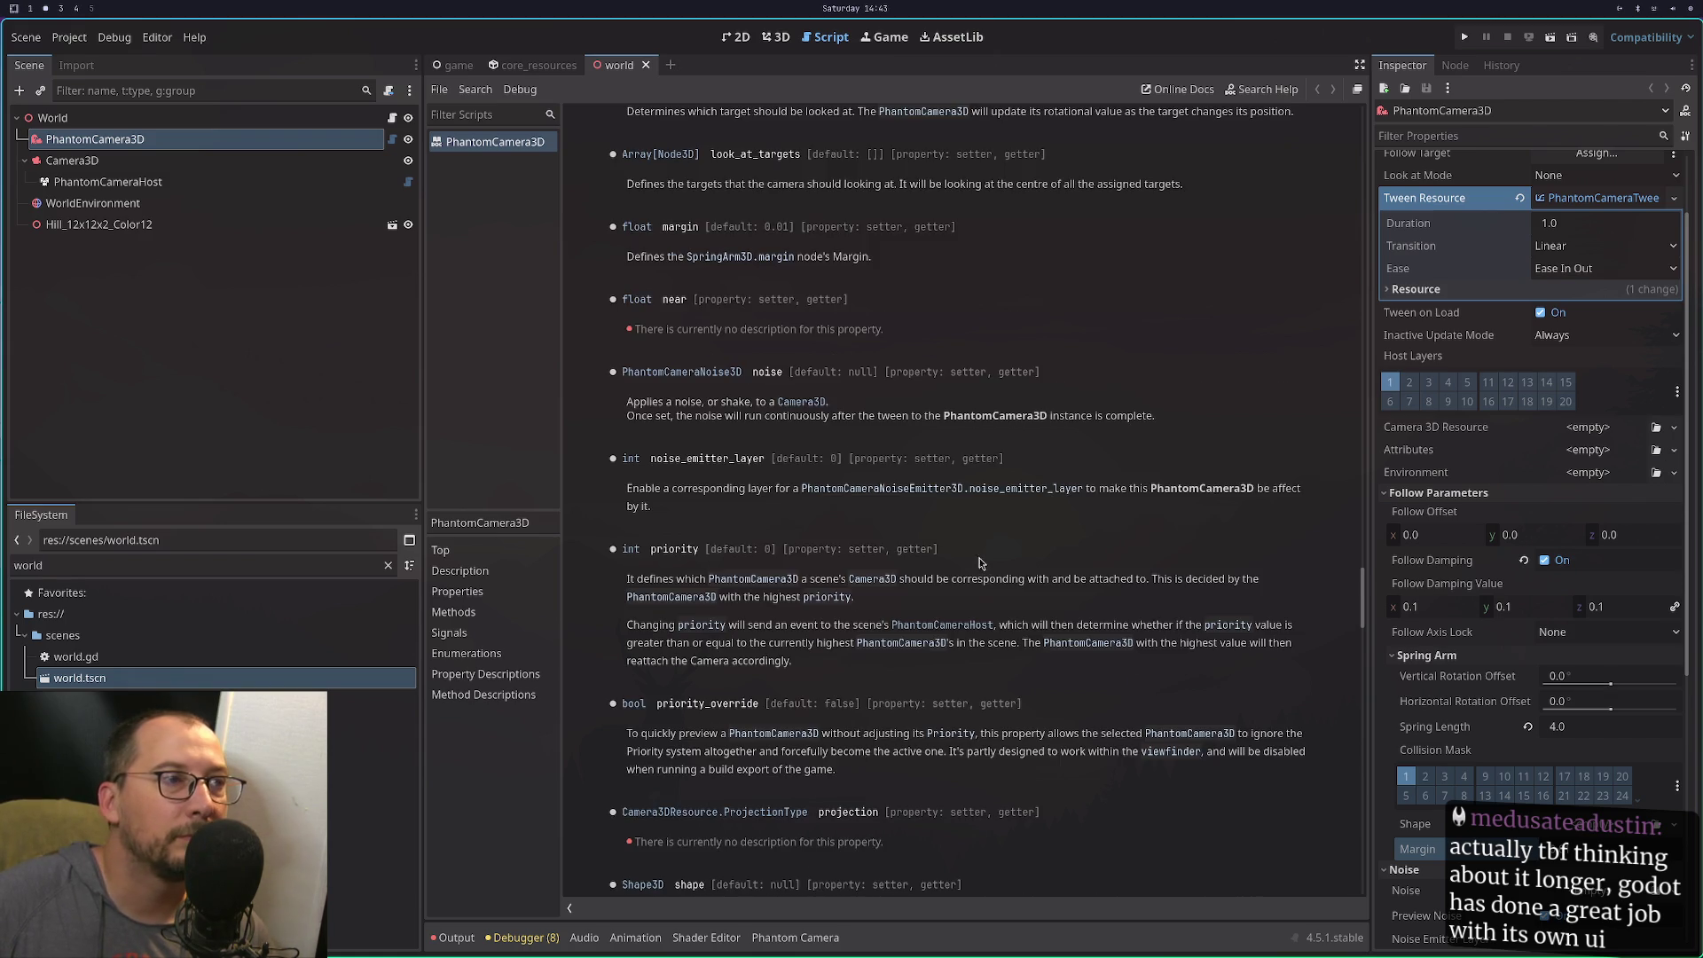
scroll(992, 568, up, 3)
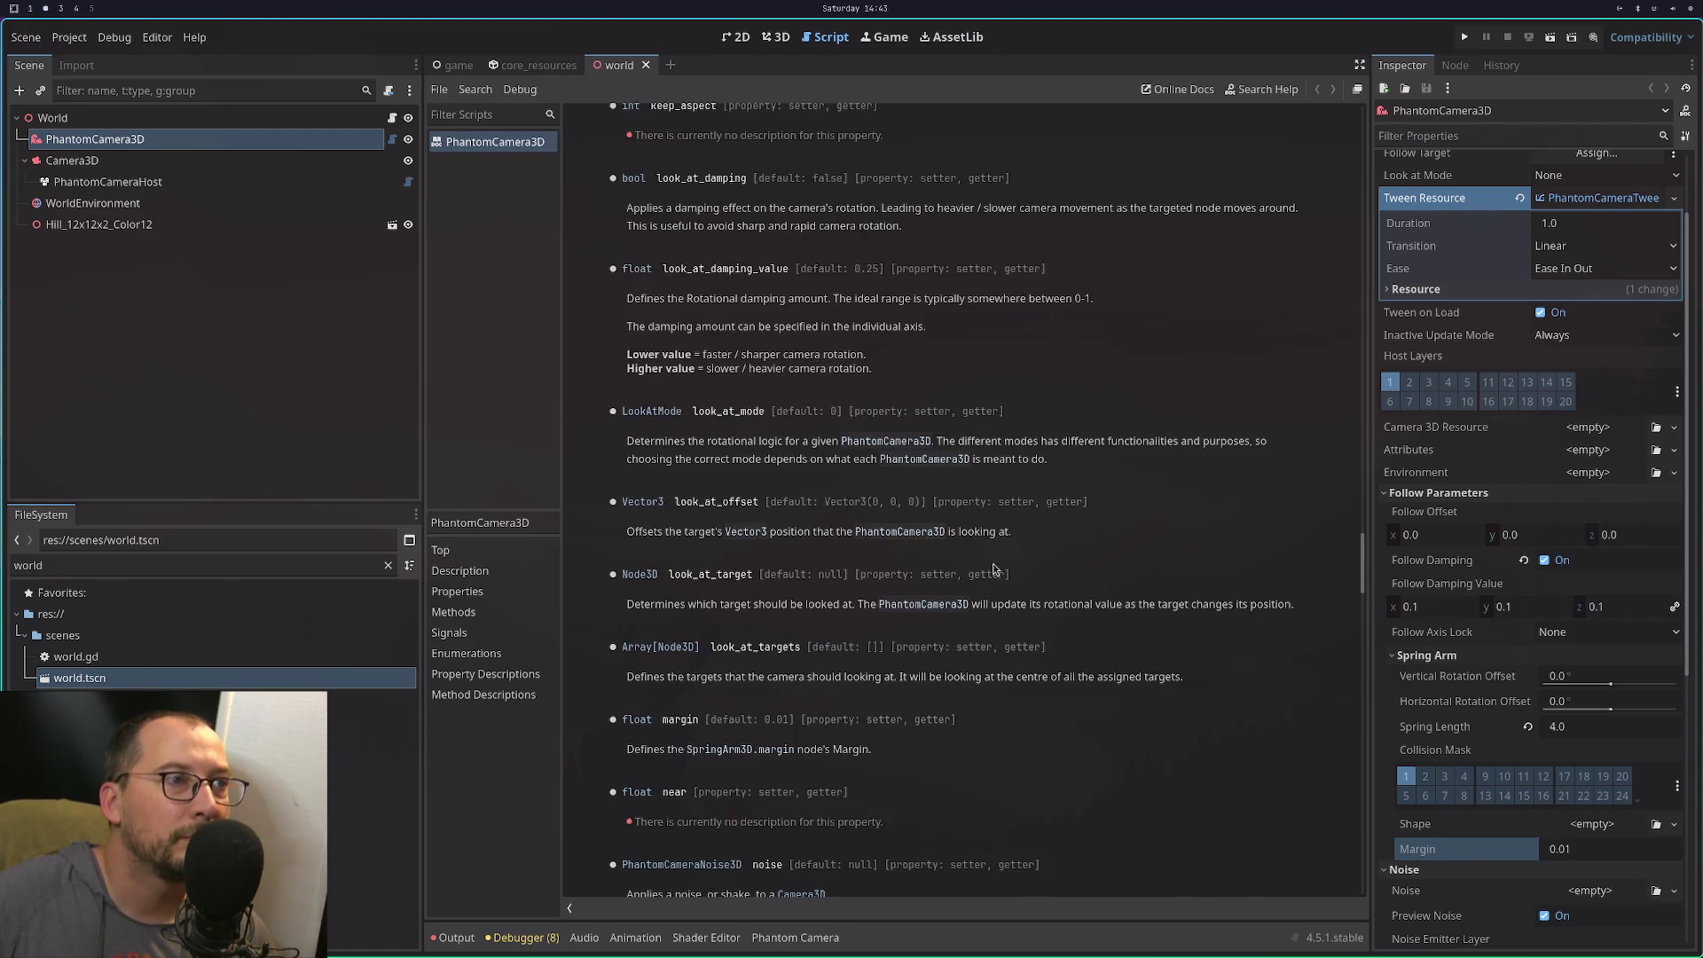
scroll(994, 568, up, 4)
Open Vertical Rotation Offset's documentation and scroll up through the reference to tween_resource.
right_click(1483, 677)
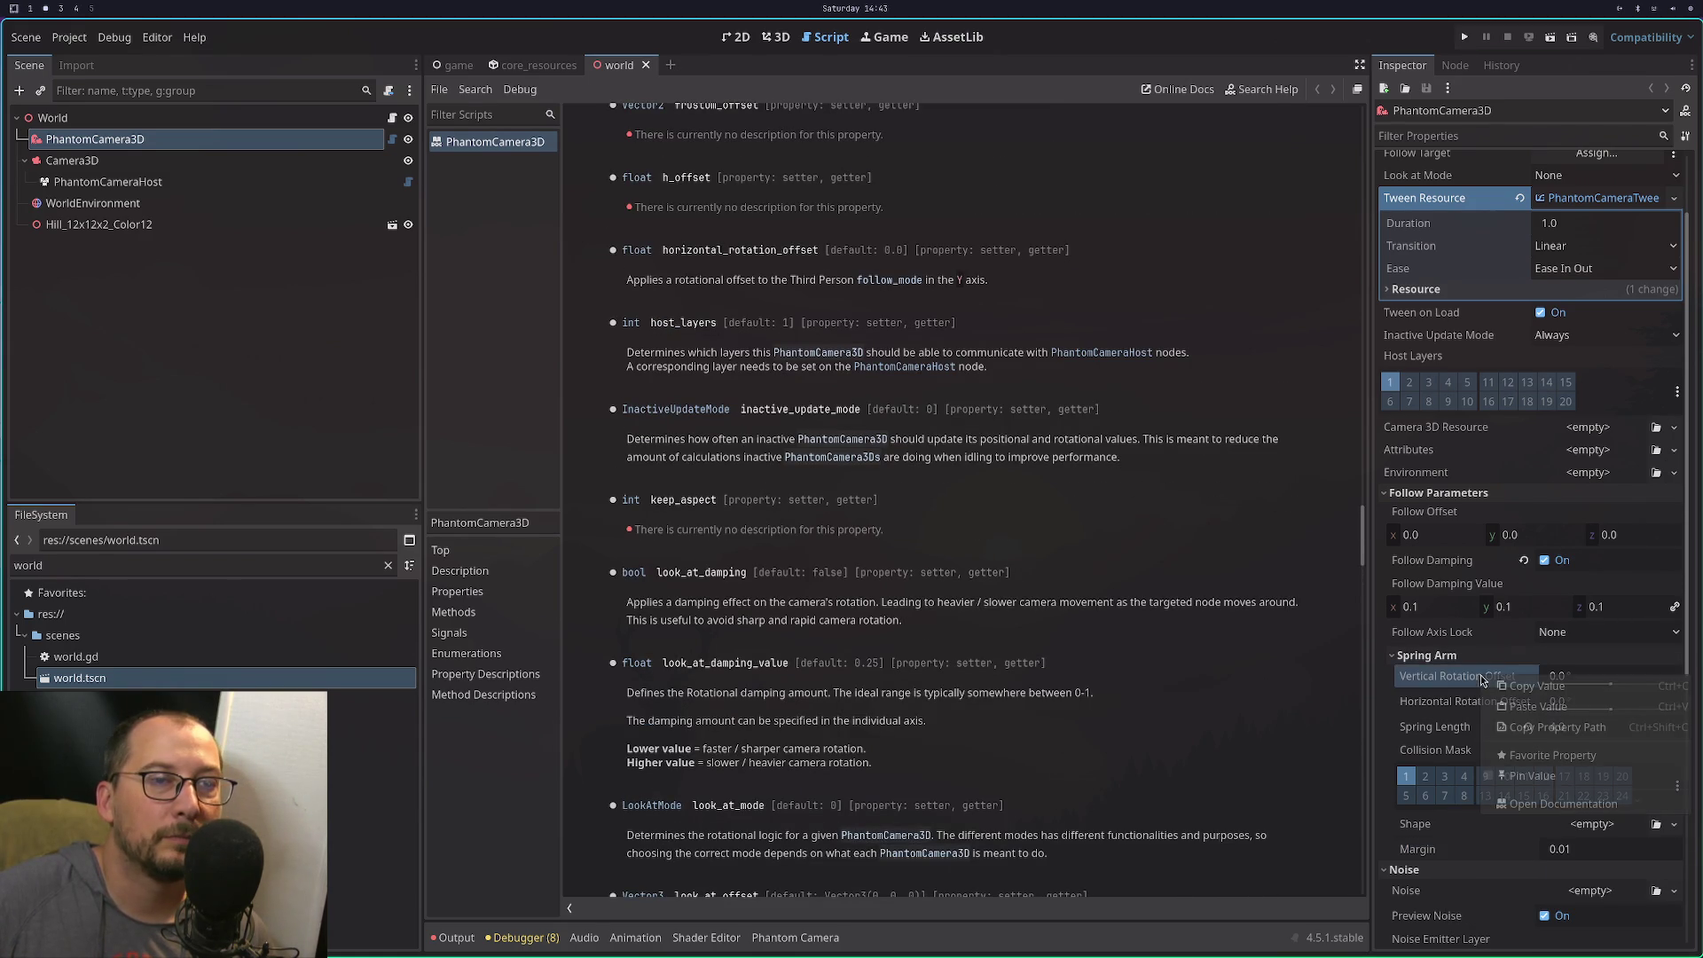
click(1499, 803)
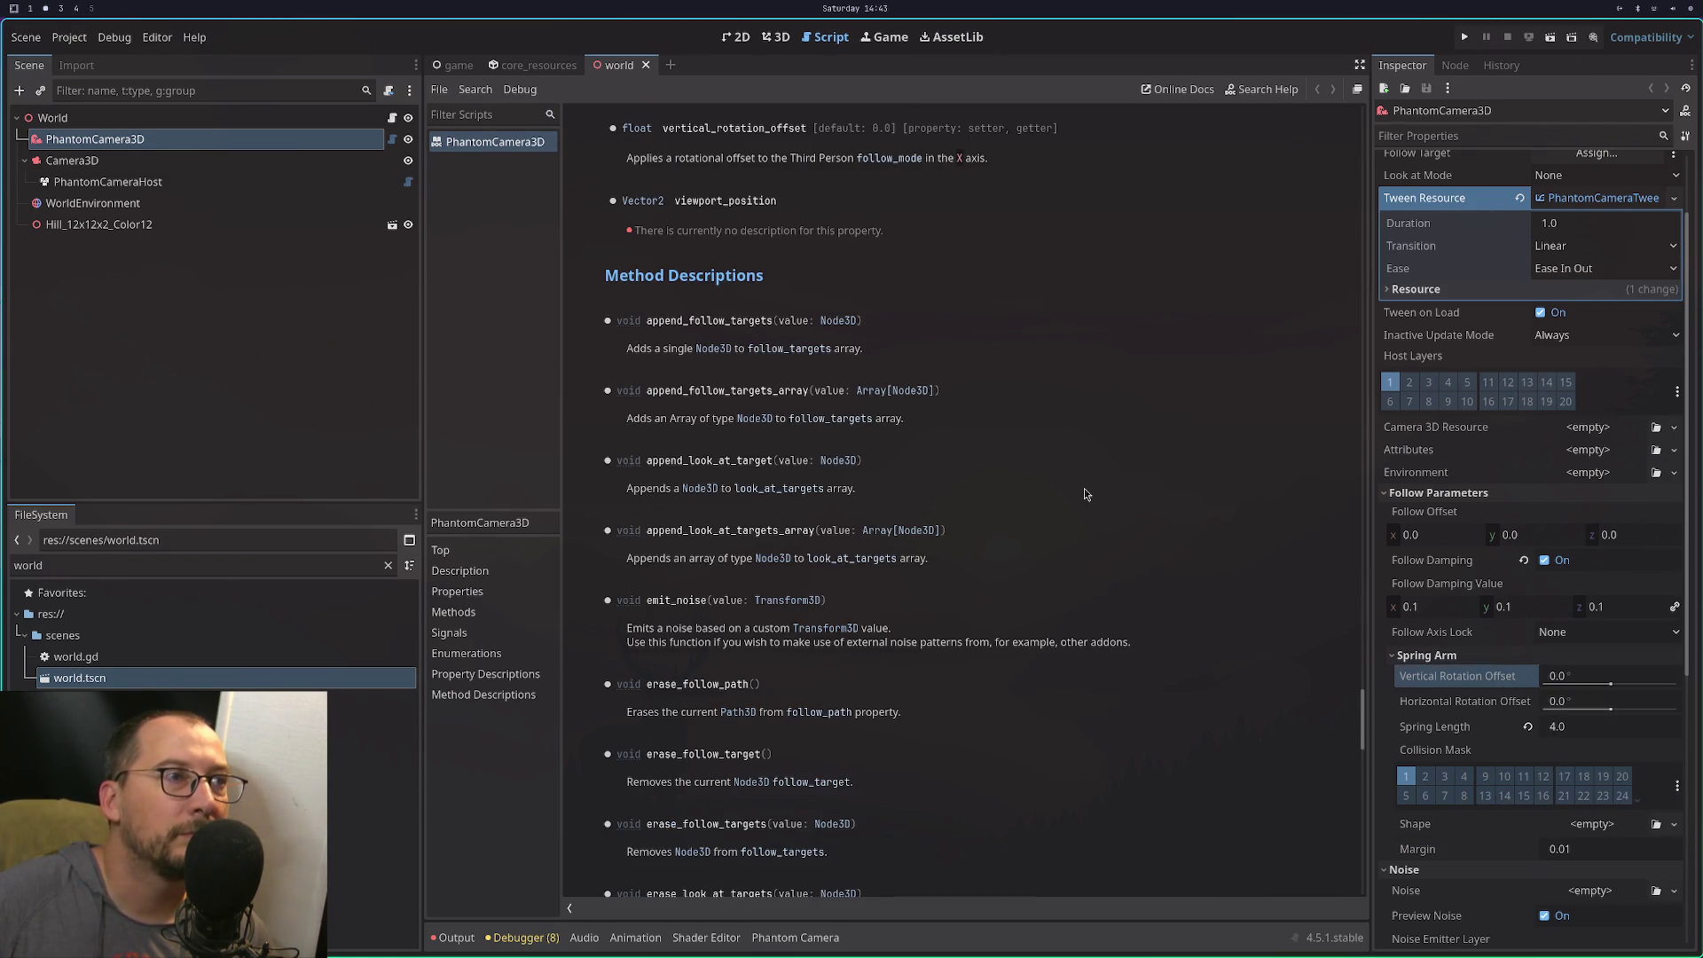
scroll(1109, 503, up, 2)
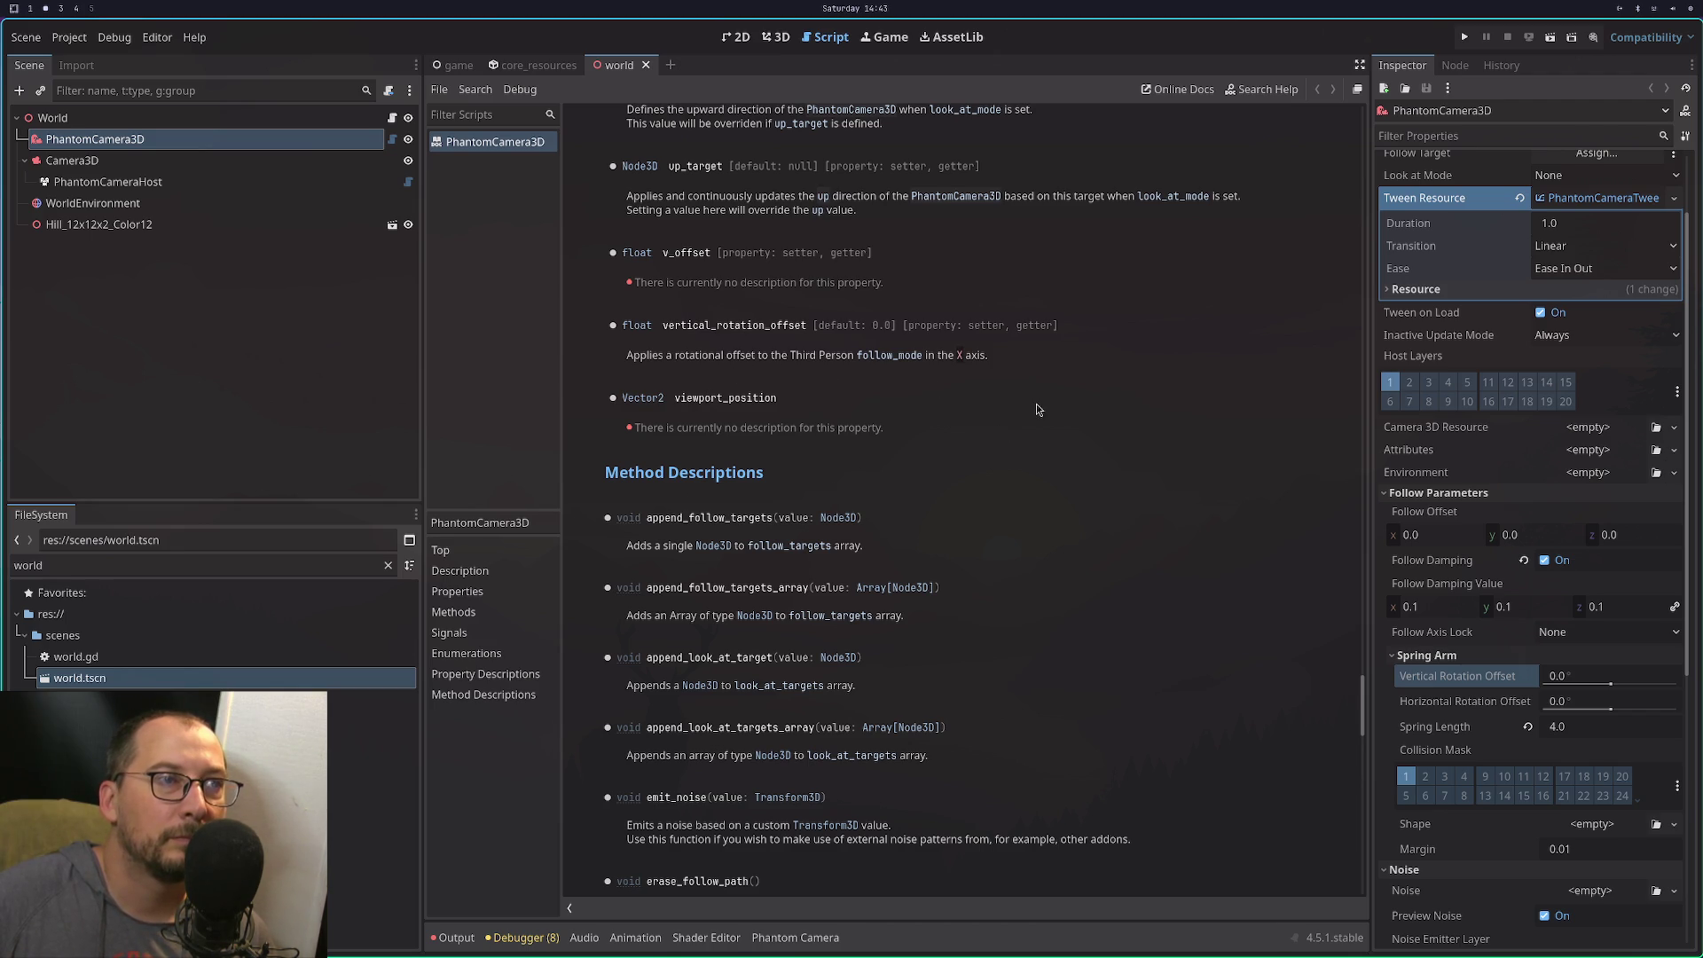
scroll(1039, 409, up, 5)
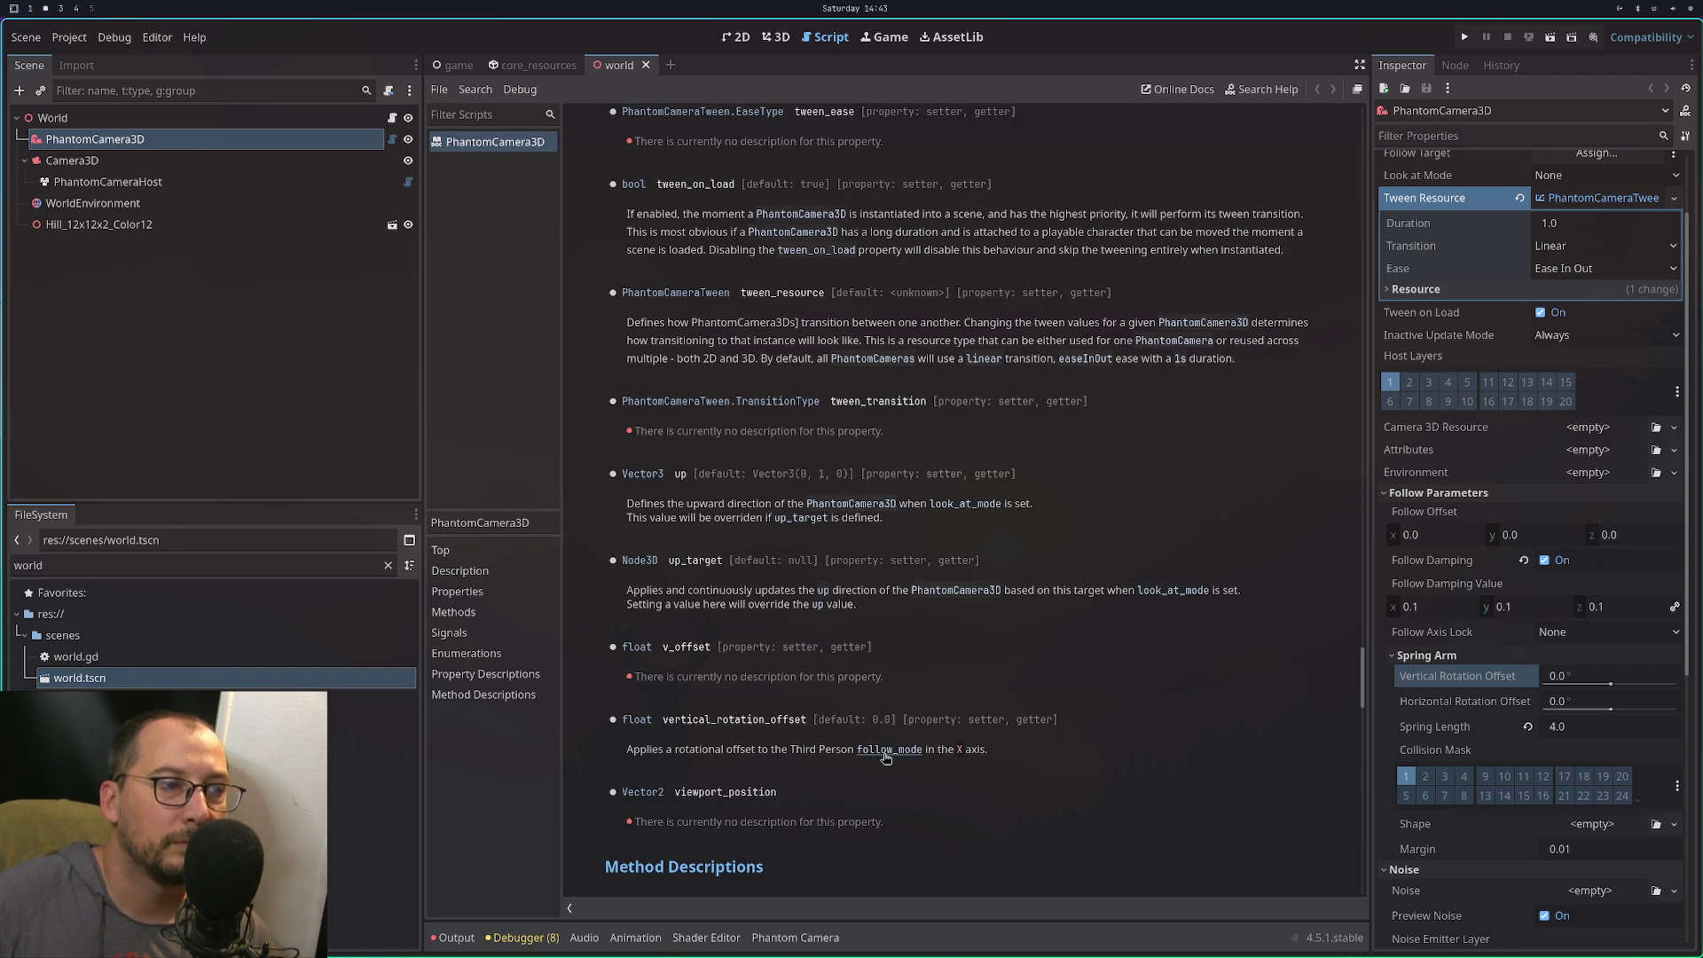
scroll(1497, 449, up, 3)
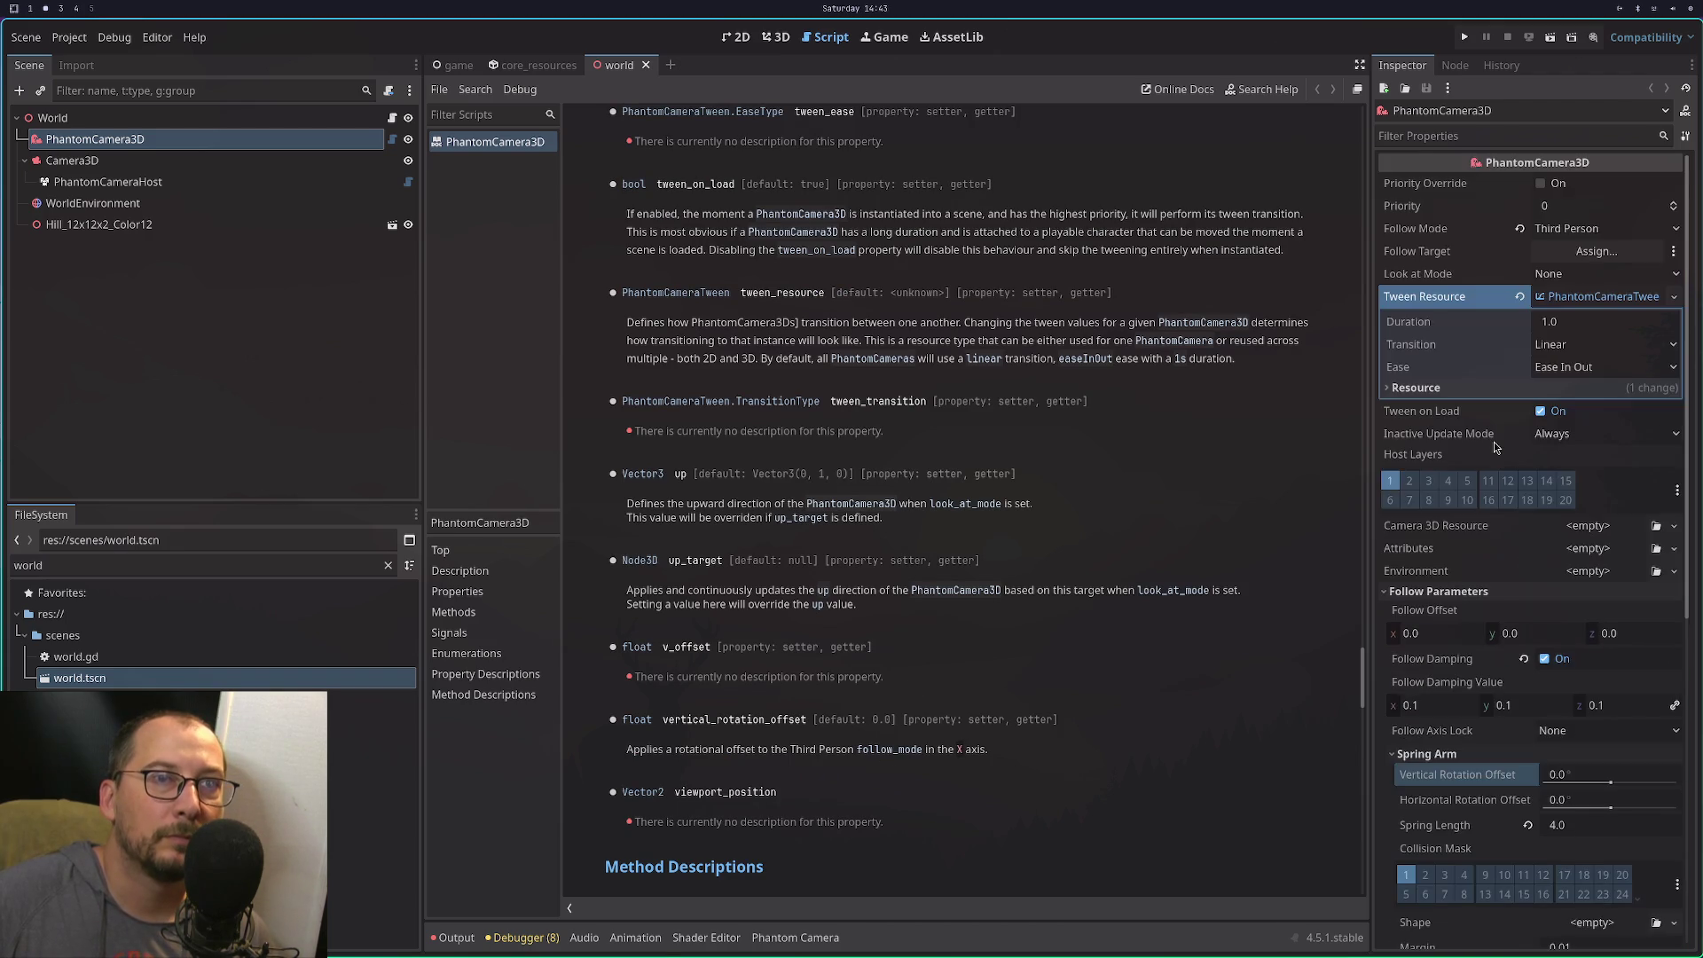
Revert the PhantomCamera3D Follow Mode, undo back to Third Person, and scroll to its Spring Arm settings.
click(1519, 228)
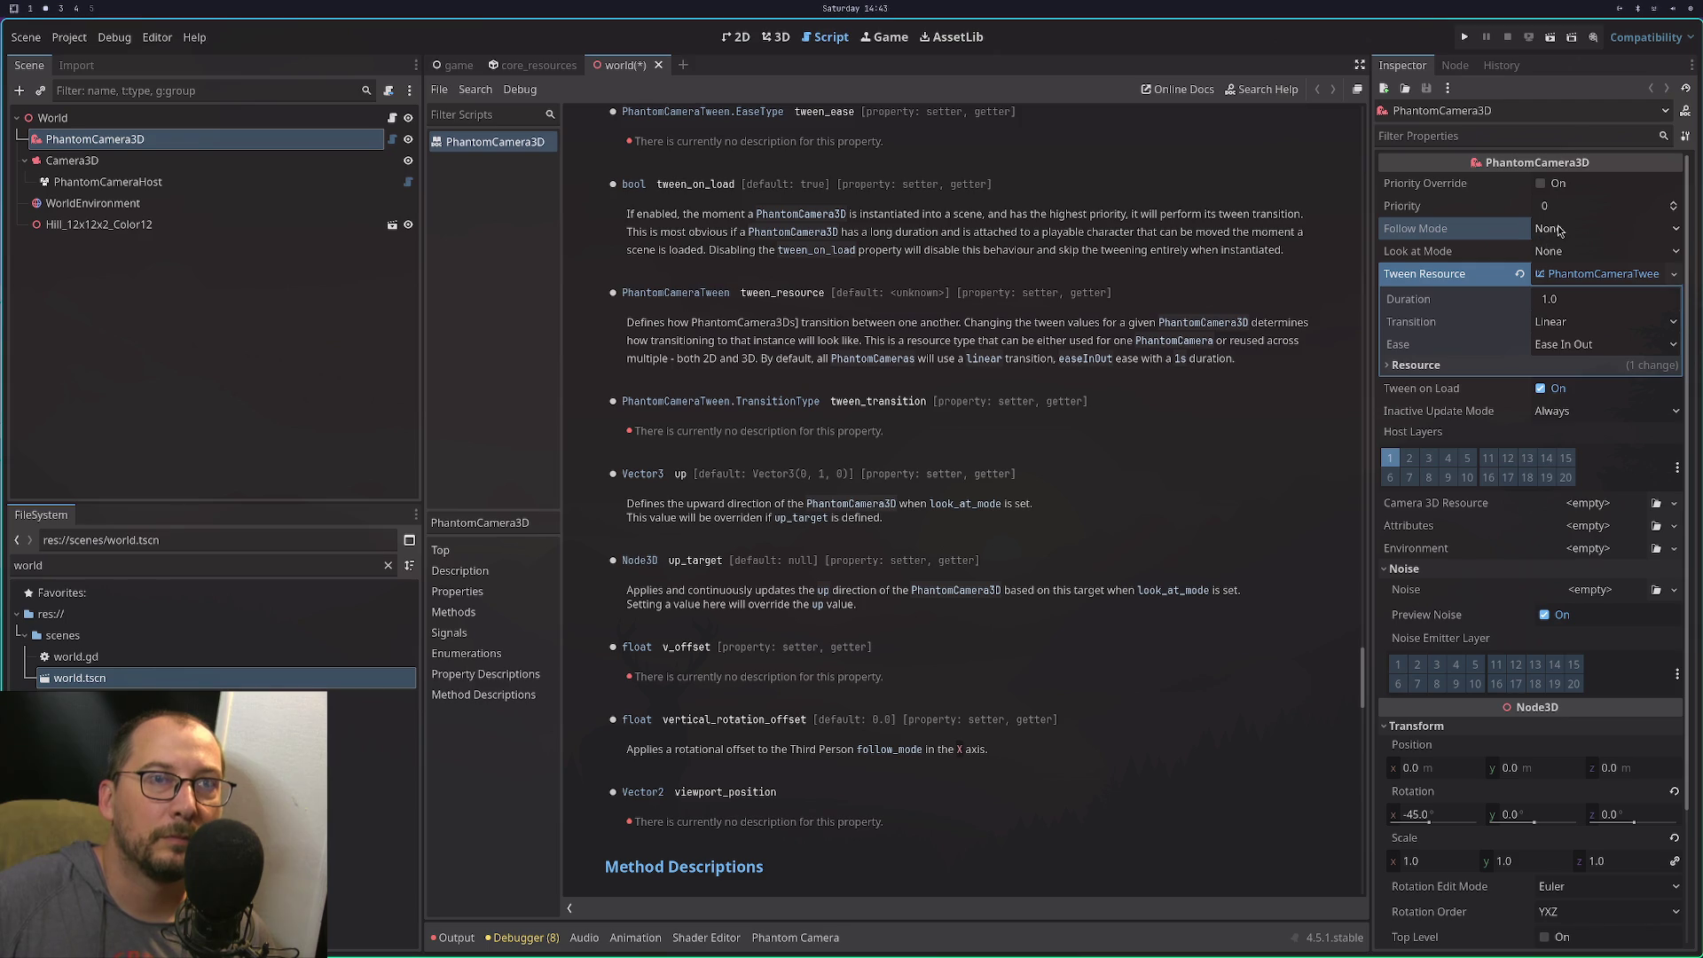
click(1559, 230)
key(Escape)
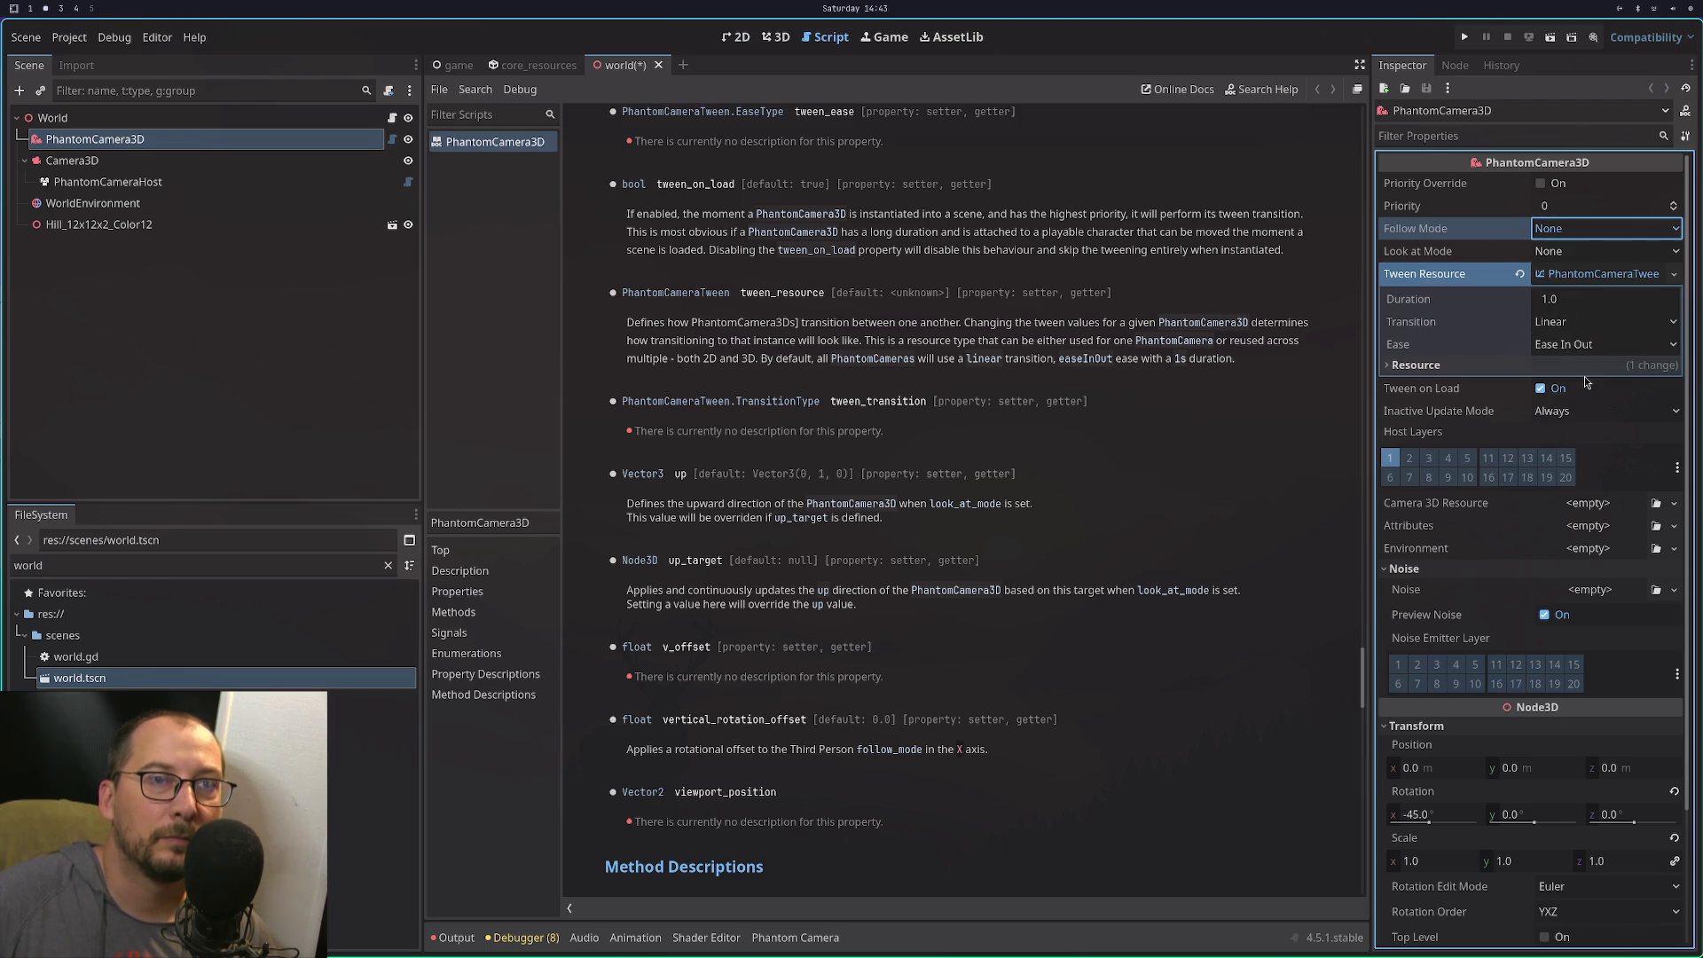
key(ctrl+z)
scroll(1461, 438, down, 5)
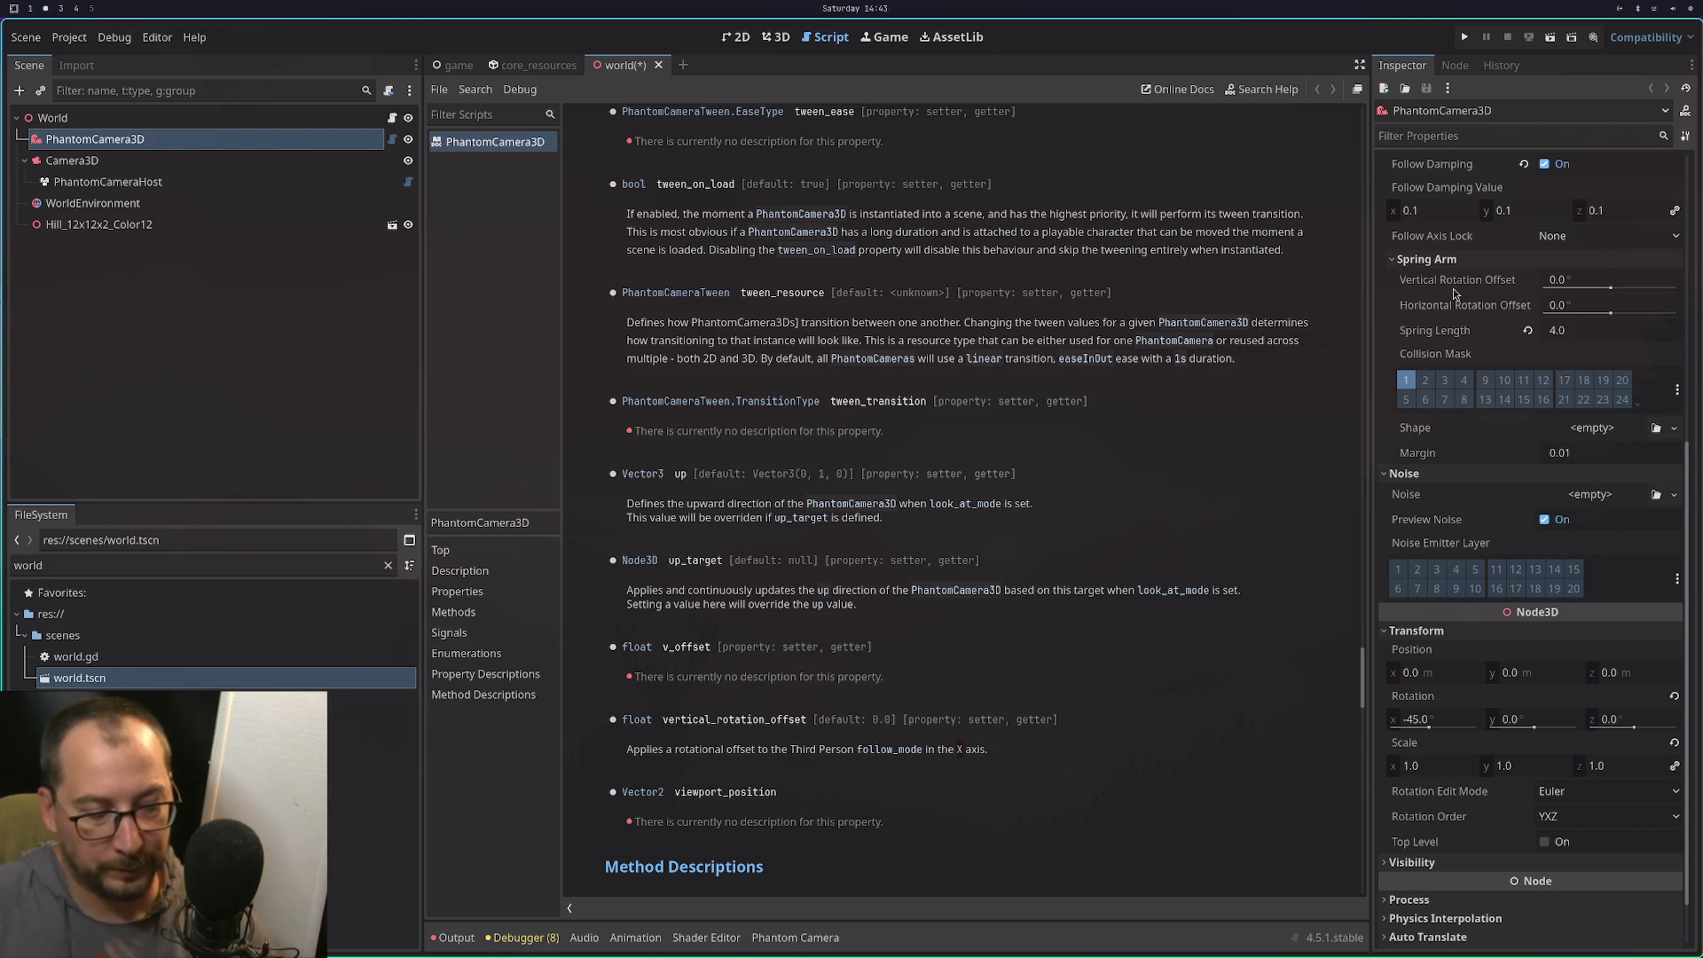
key(super+1)
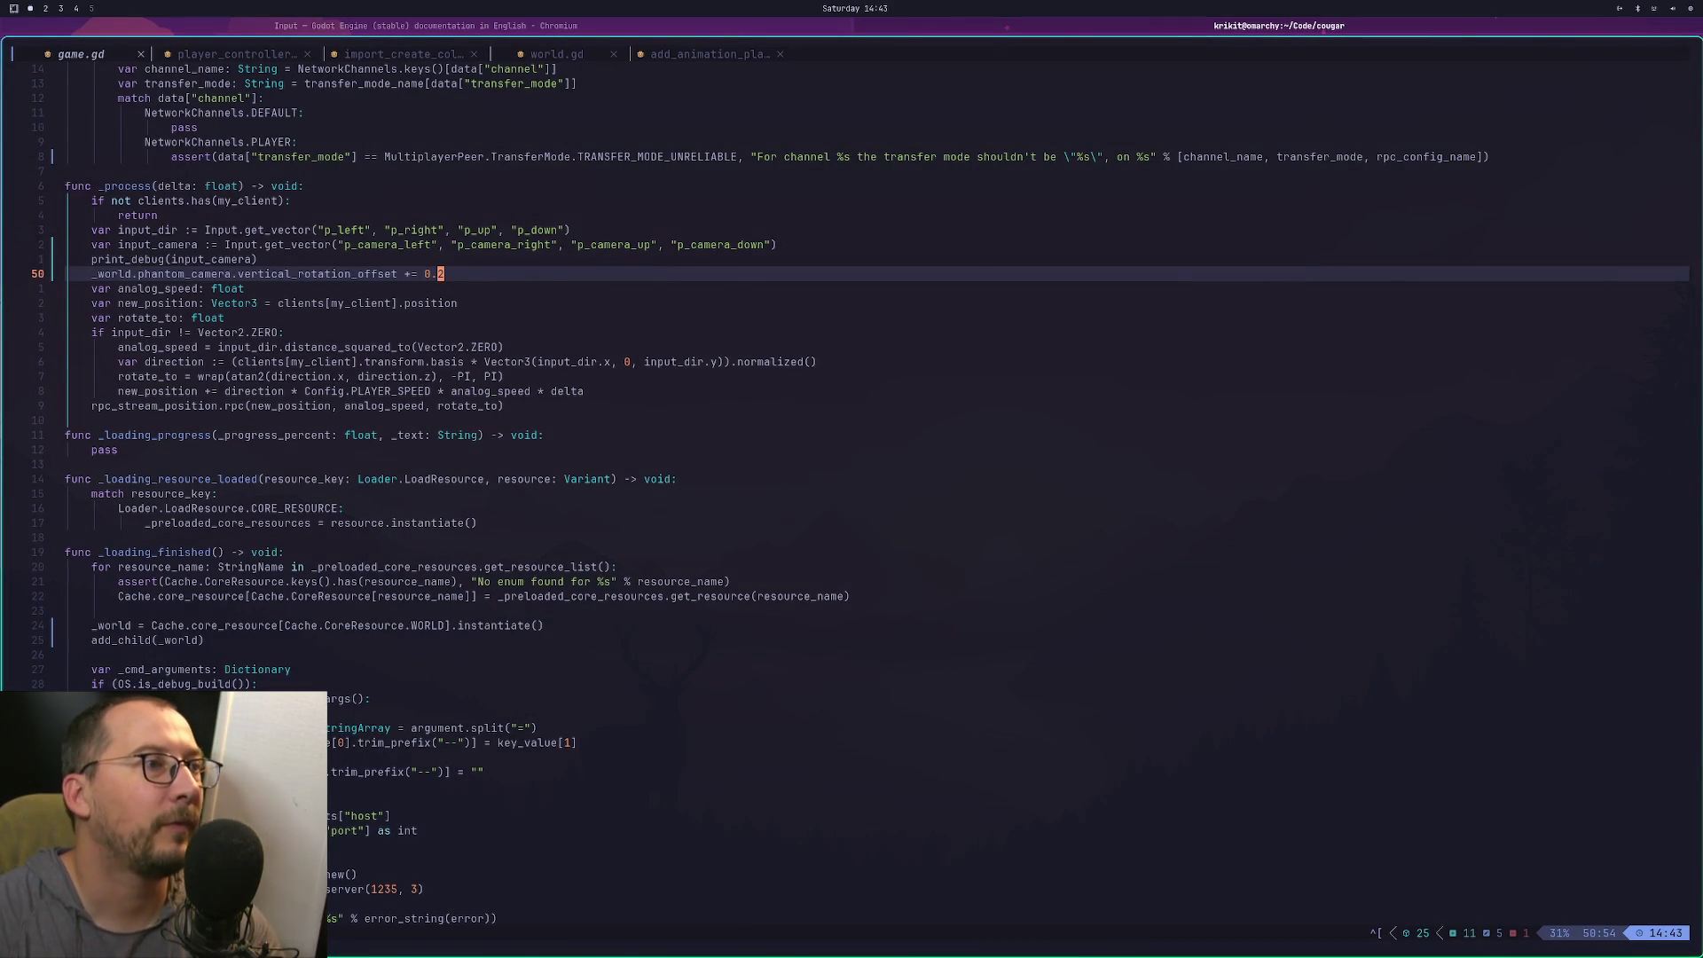
Yank the _world.phantom_camera.vertical_rotation_offset path from the += 0.2 line.
key(n)
key(4)
key(9)
key(k)
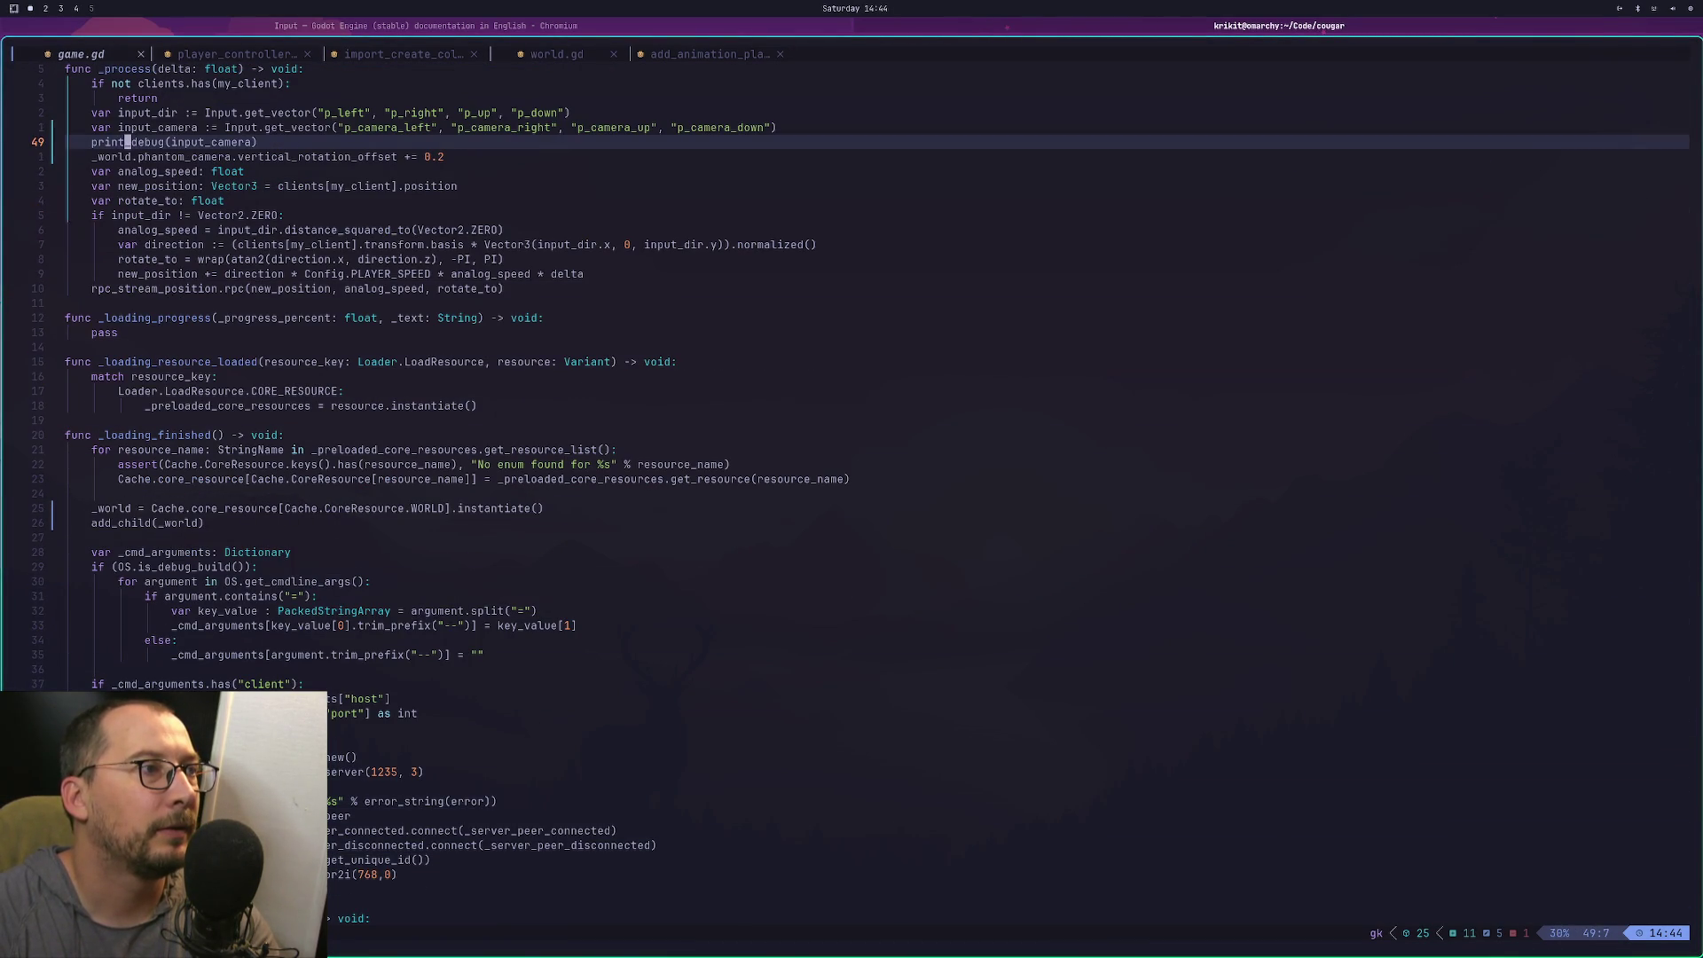
key(j)
key(h)
key(h)
key(h)
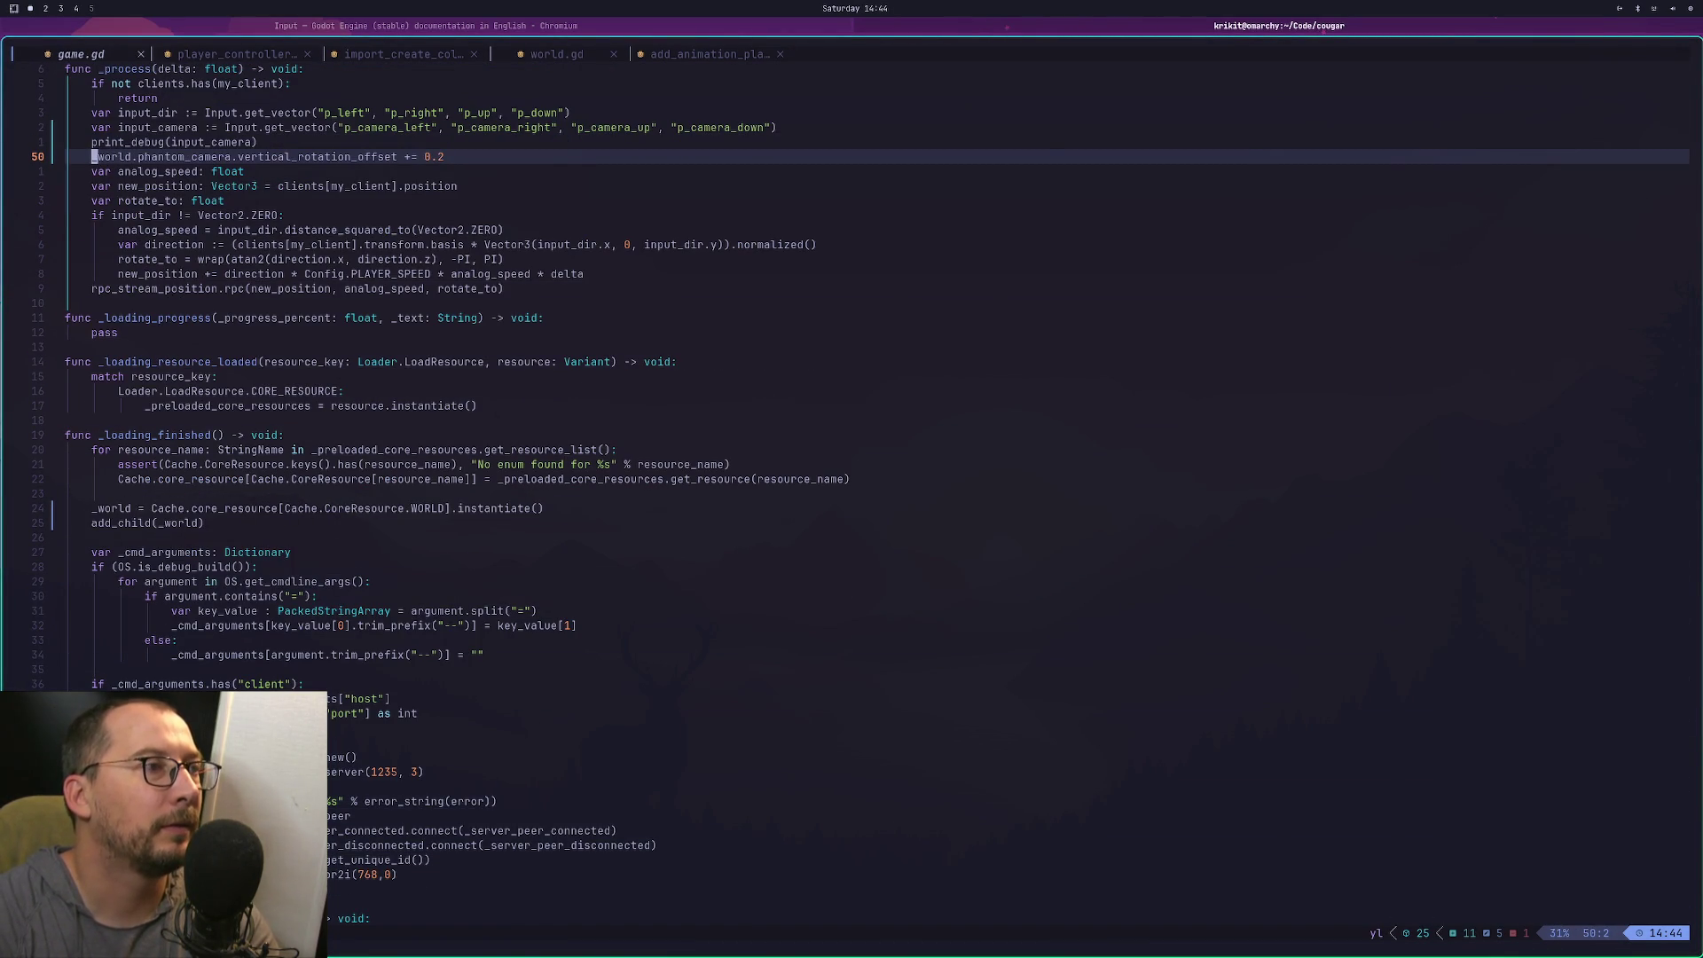
key(v)
key(l)
key(l)
key(l)
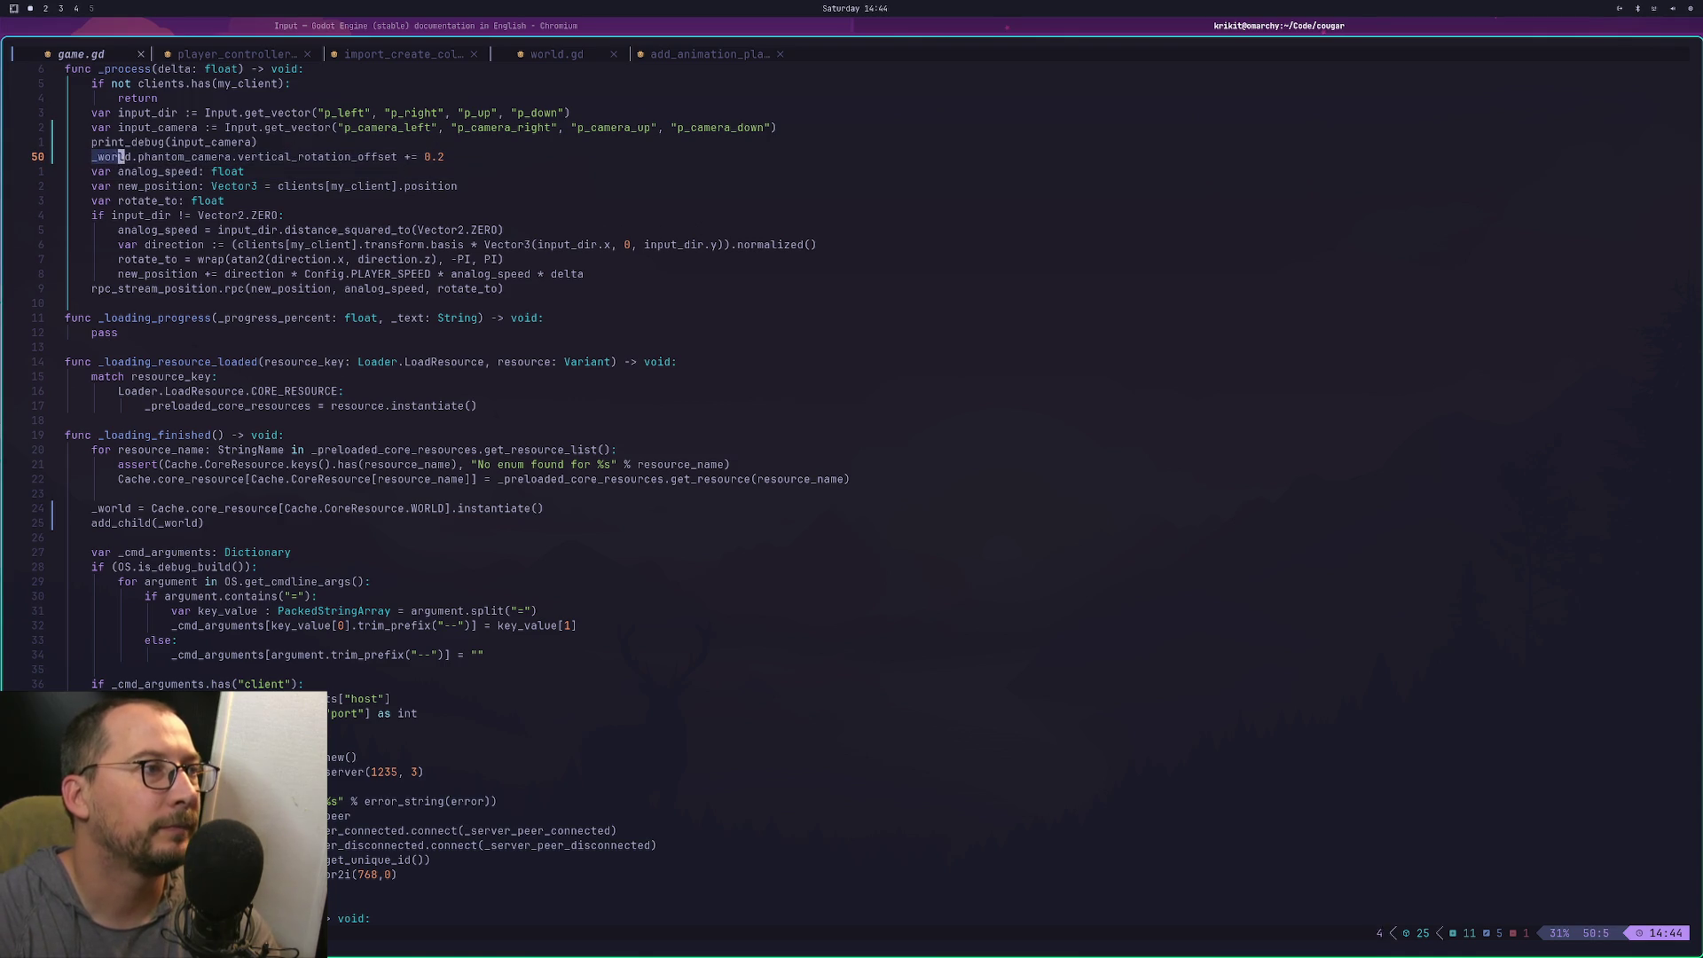
key(l)
key(l)
key(l)
key(y)
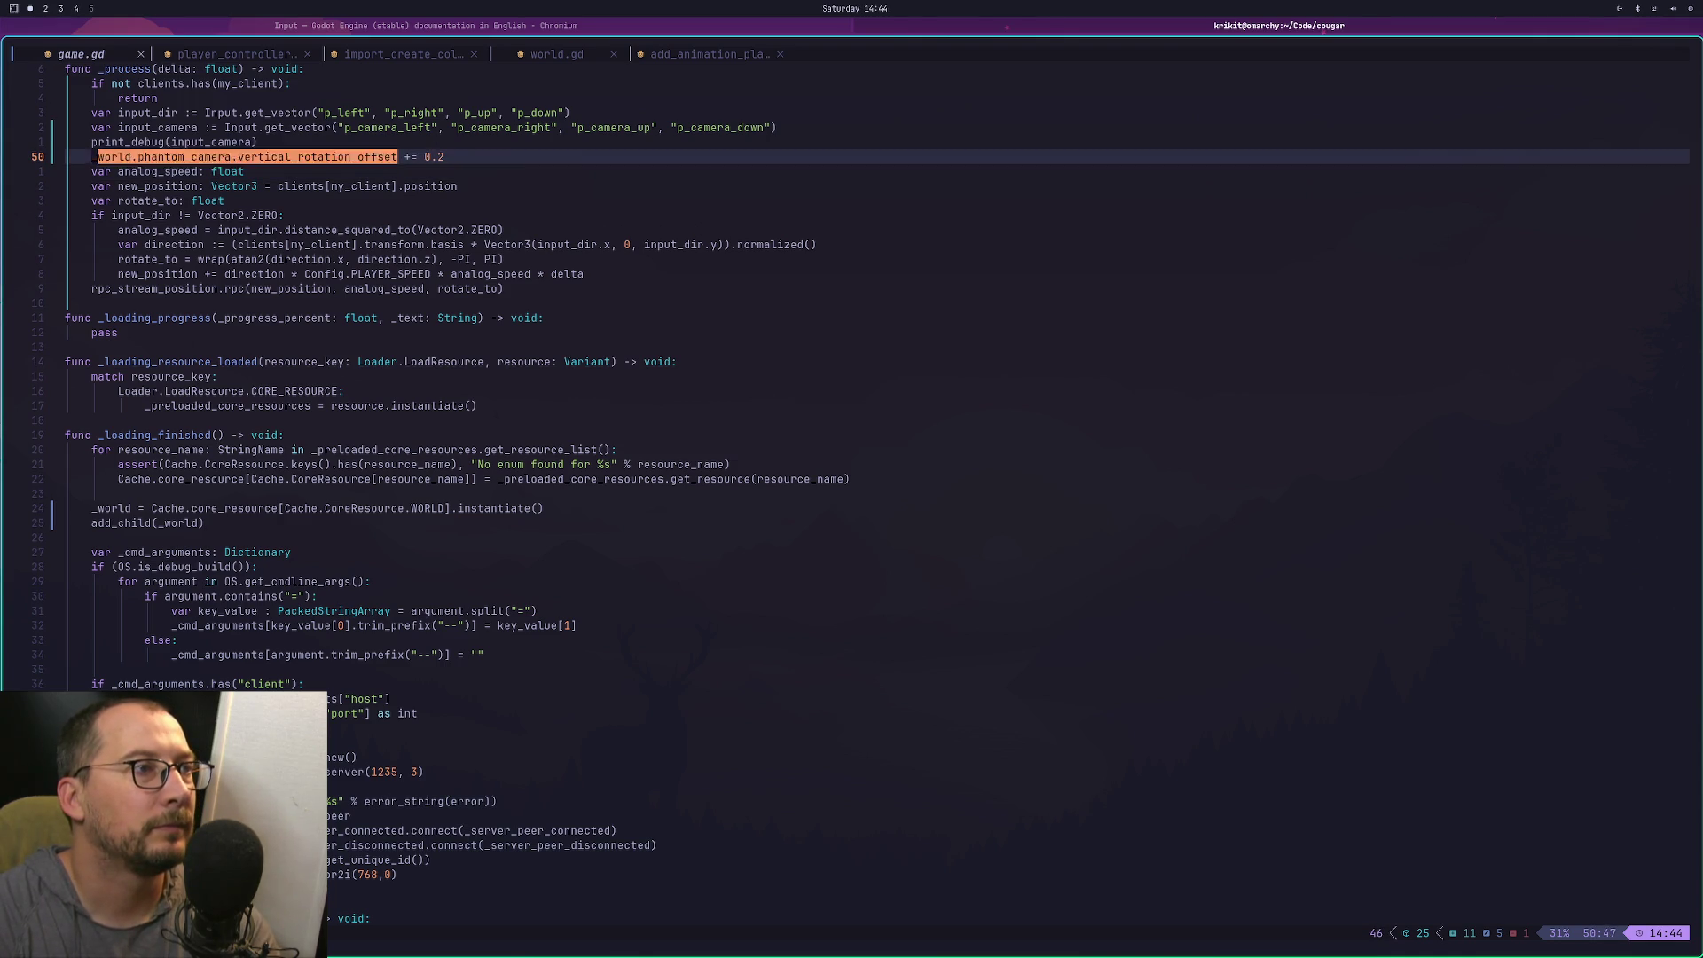
key(k)
Replace print_debug's input_camera argument with the offset path and move that line below the increment.
key(e)
key(e)
key(e)
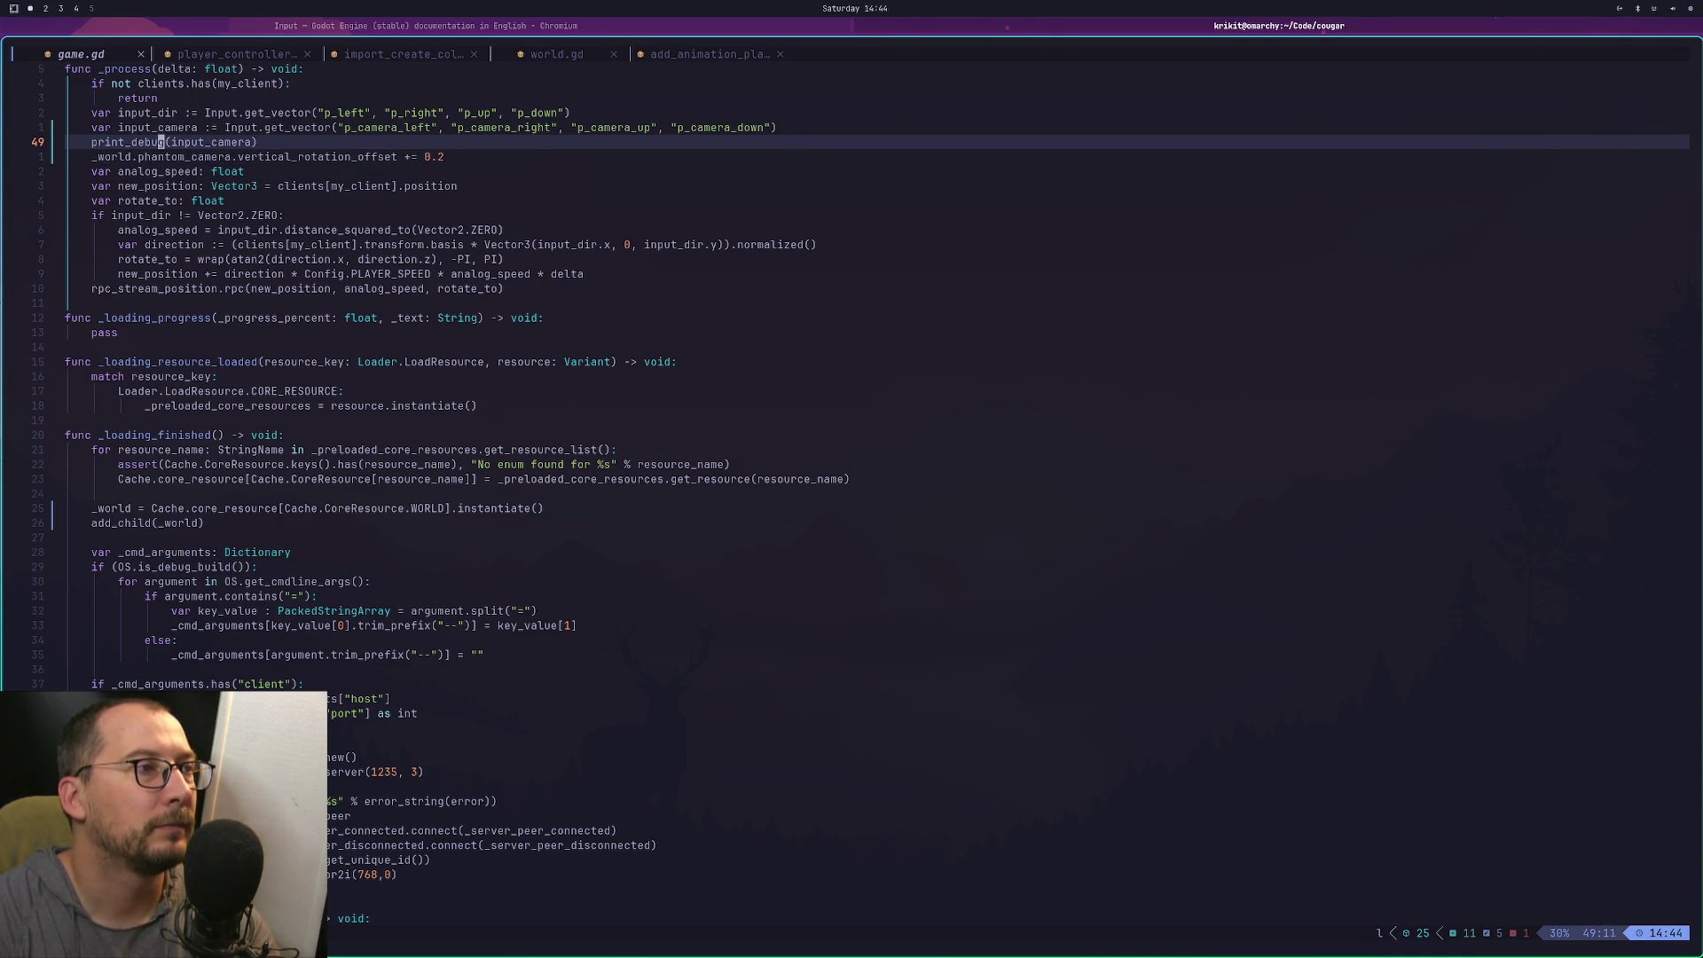
key(a)
key(BackSpace)
key(BackSpace)
key(BackSpace)
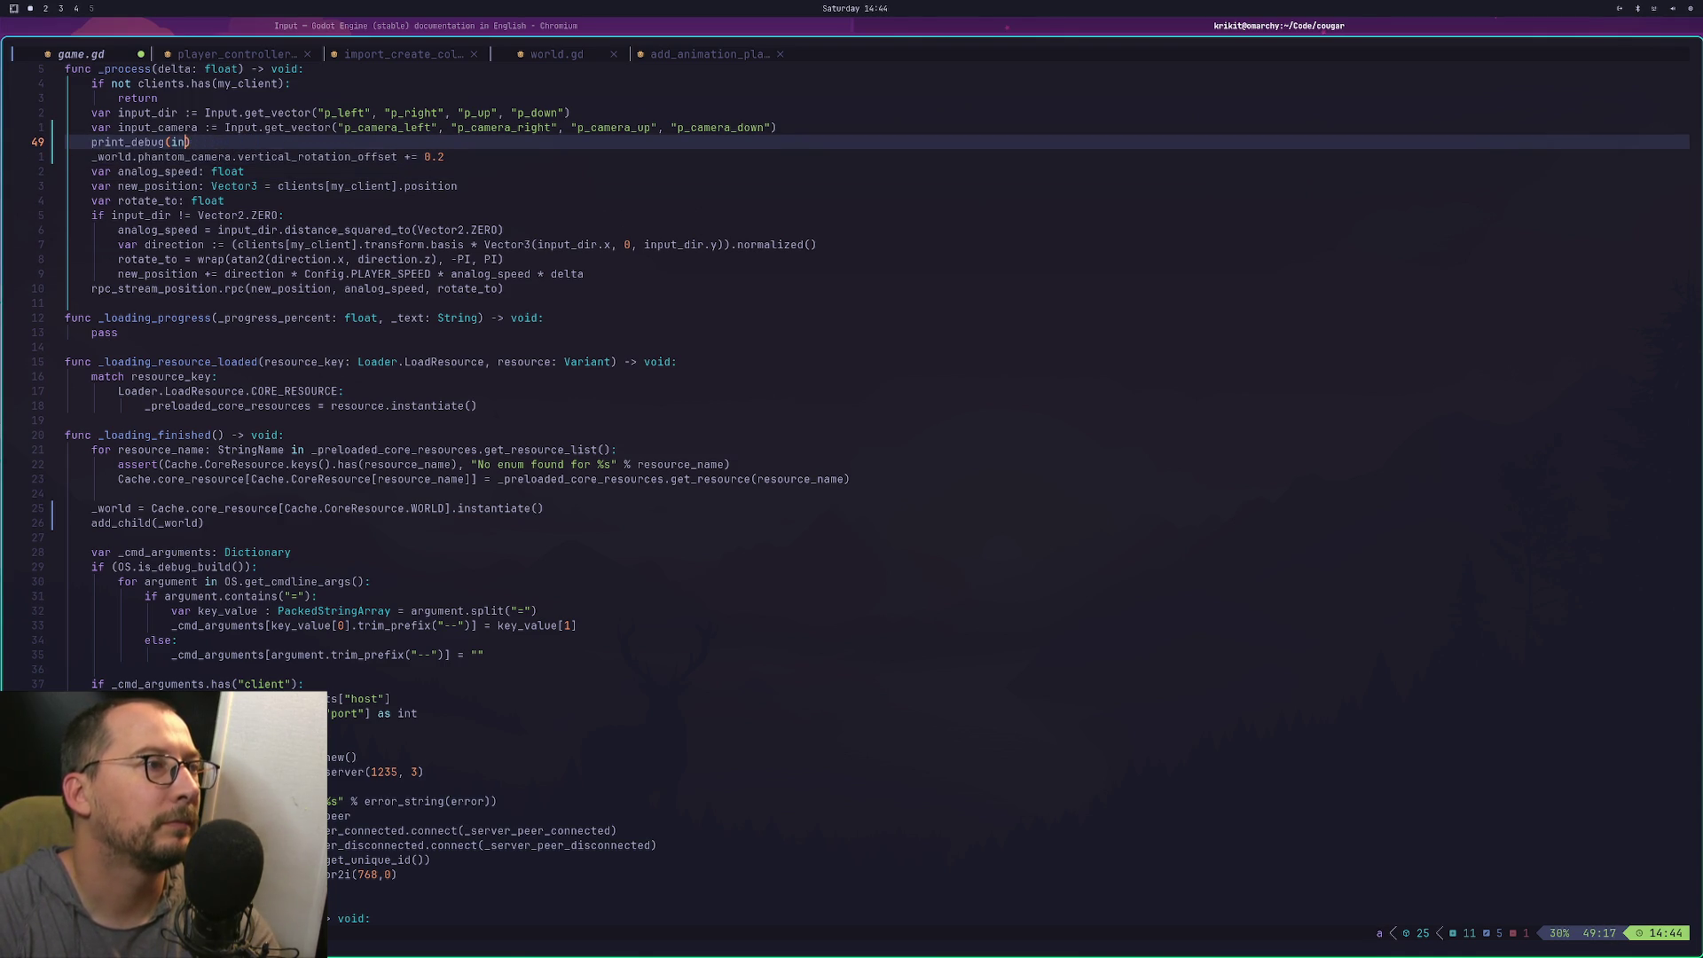
key(Escape)
key(p)
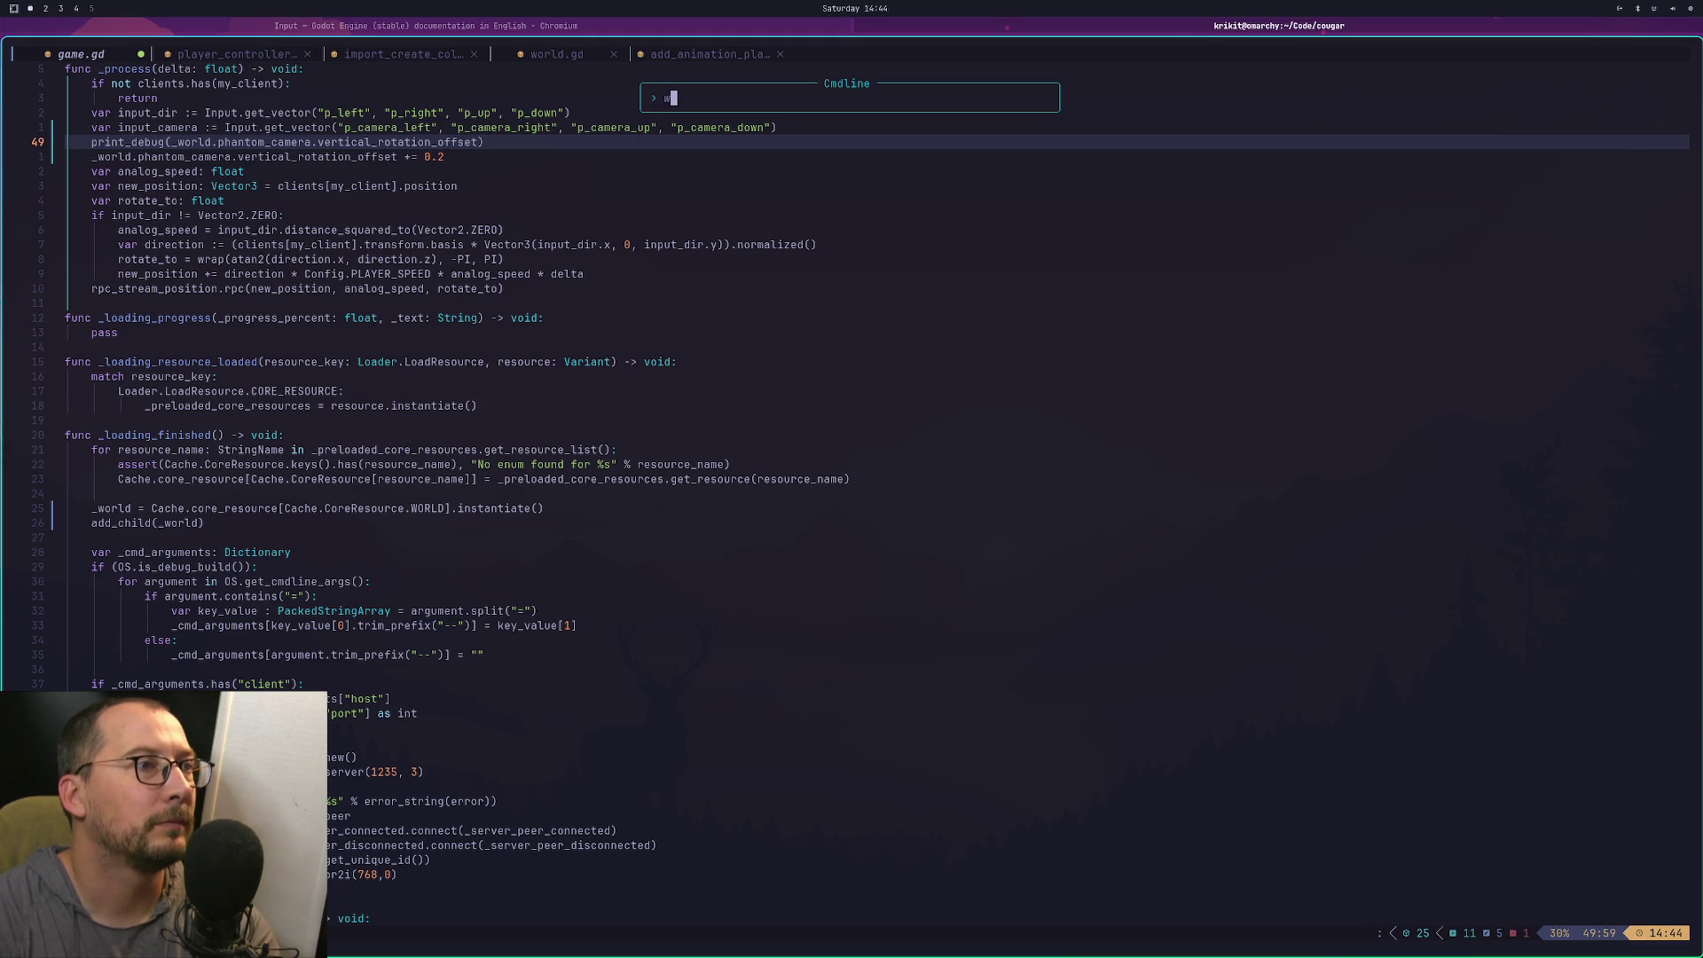
key(d)
key(d)
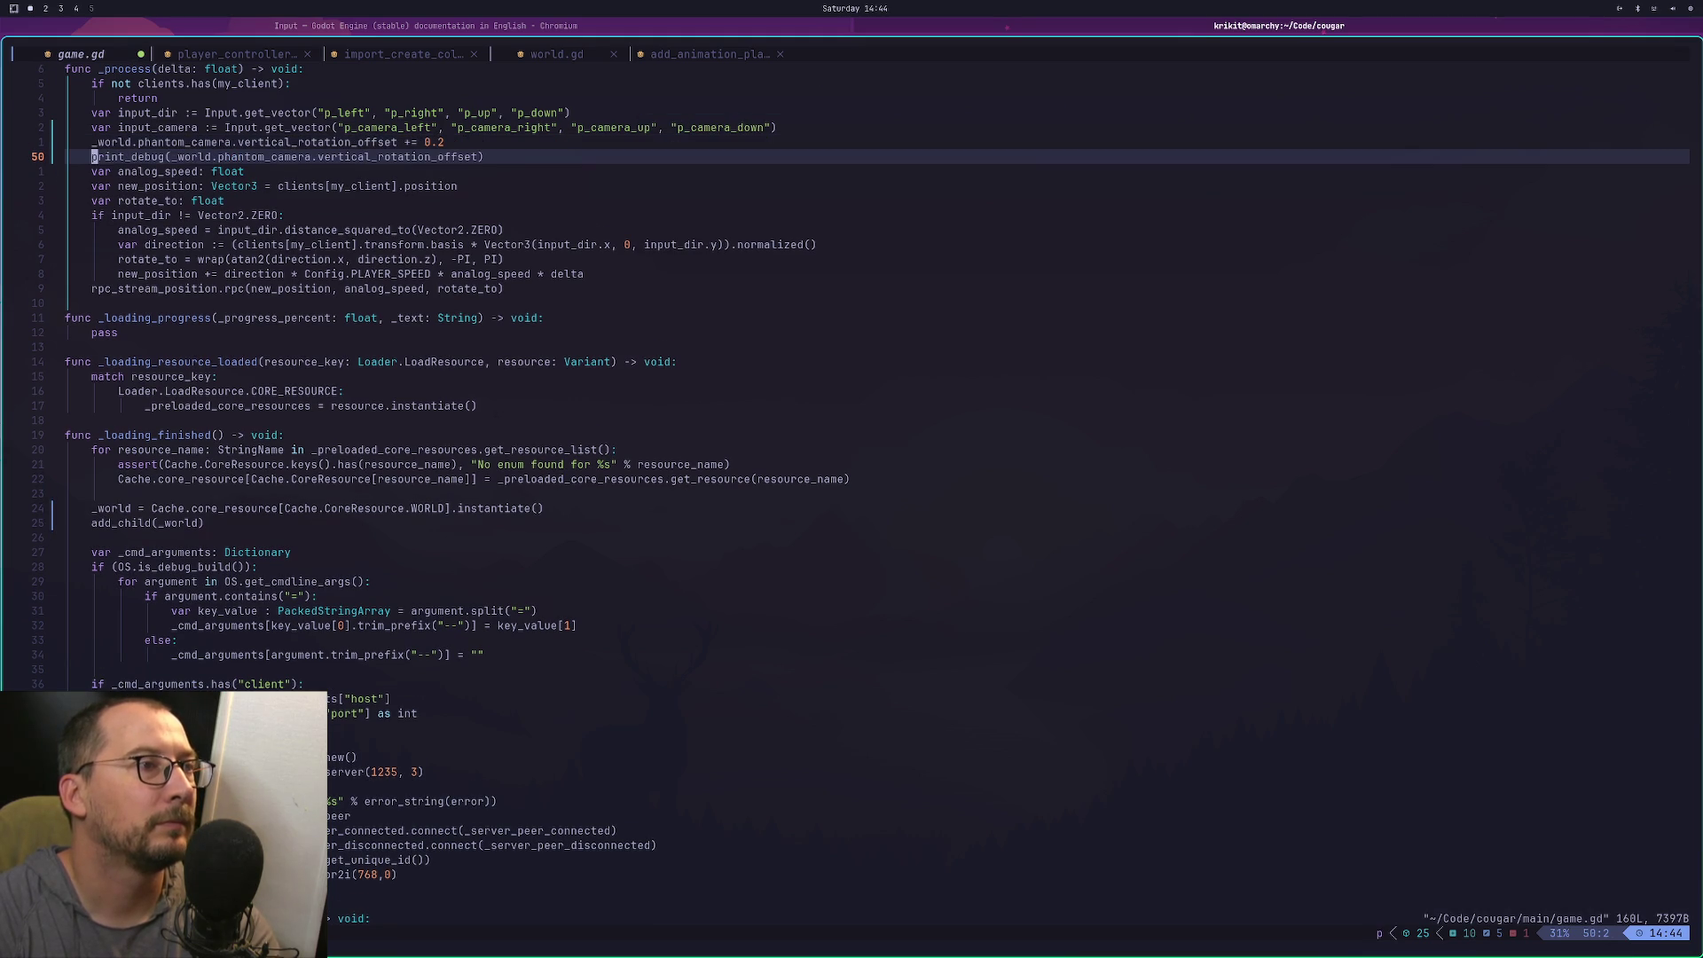
key(super+2)
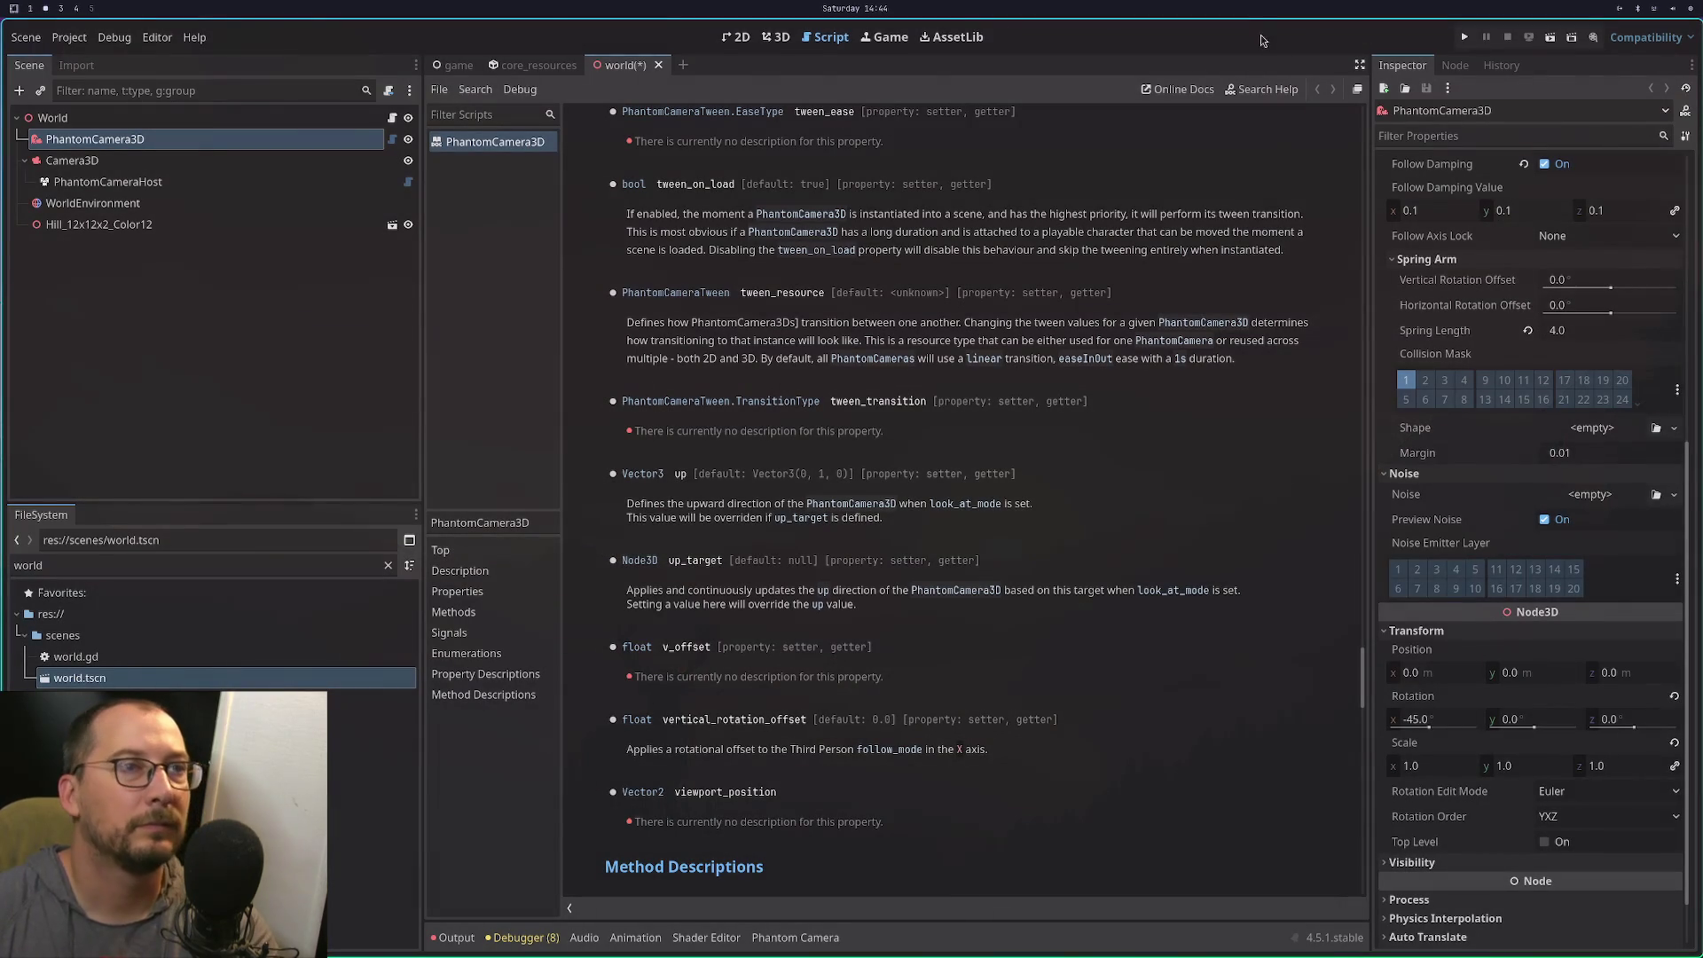
Run the two-window multiplayer test, walk the player with W in the top window, then stop it.
click(1468, 39)
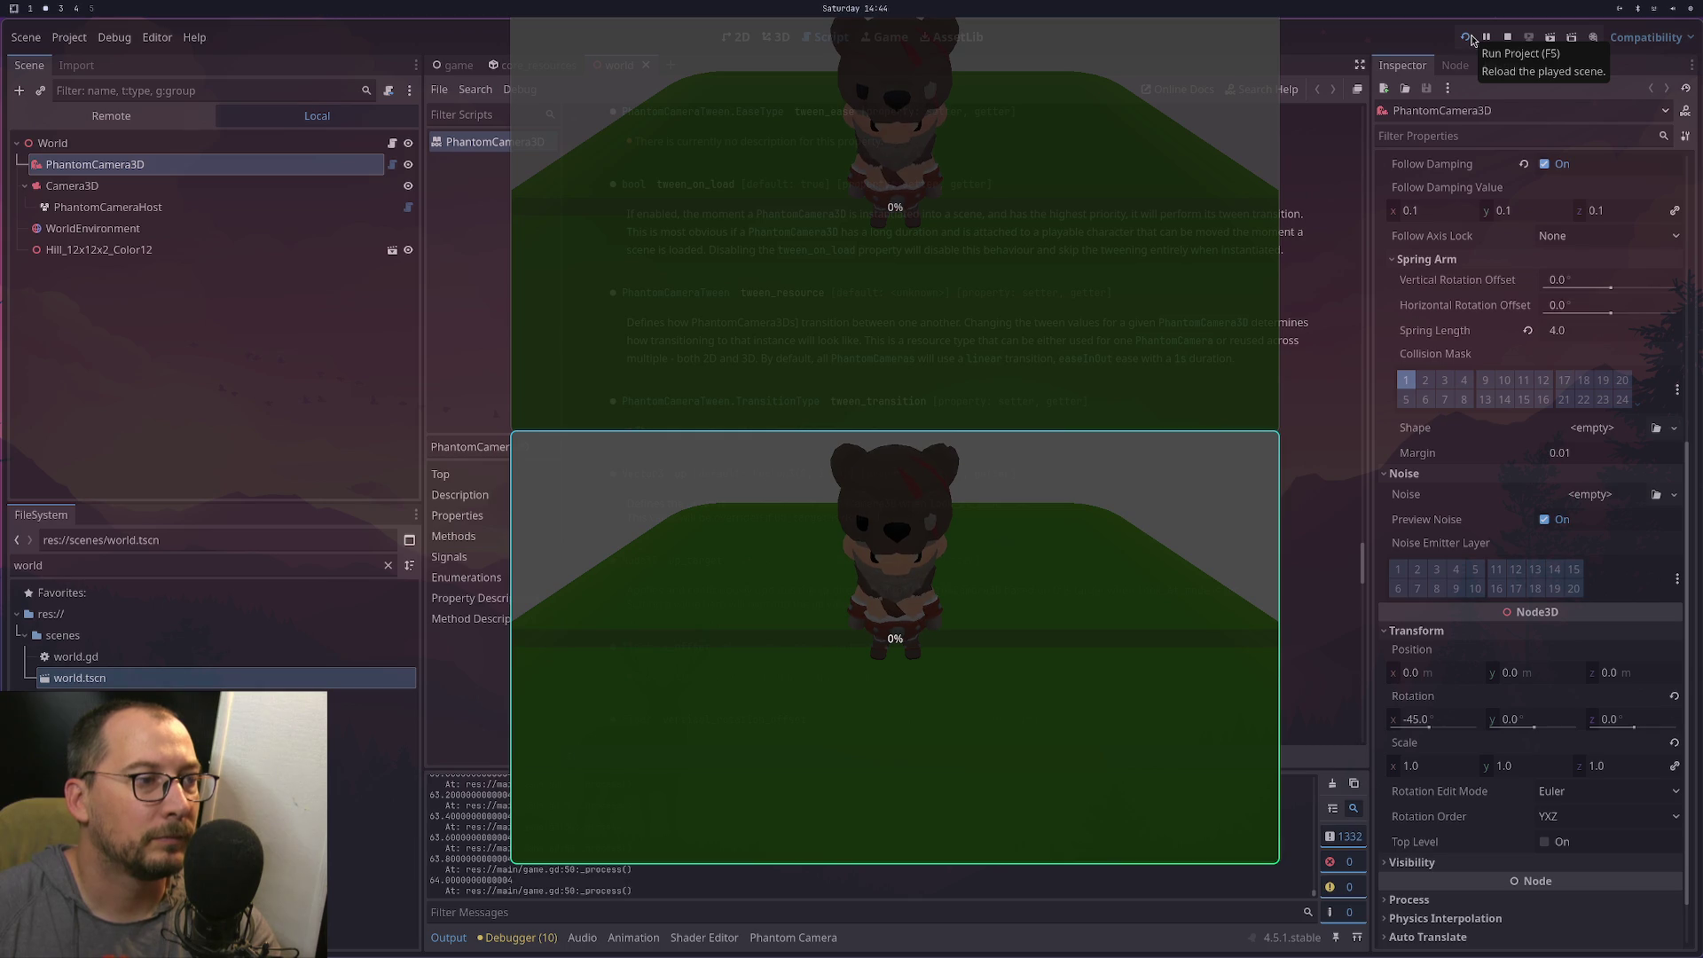
click(996, 160)
key(w)
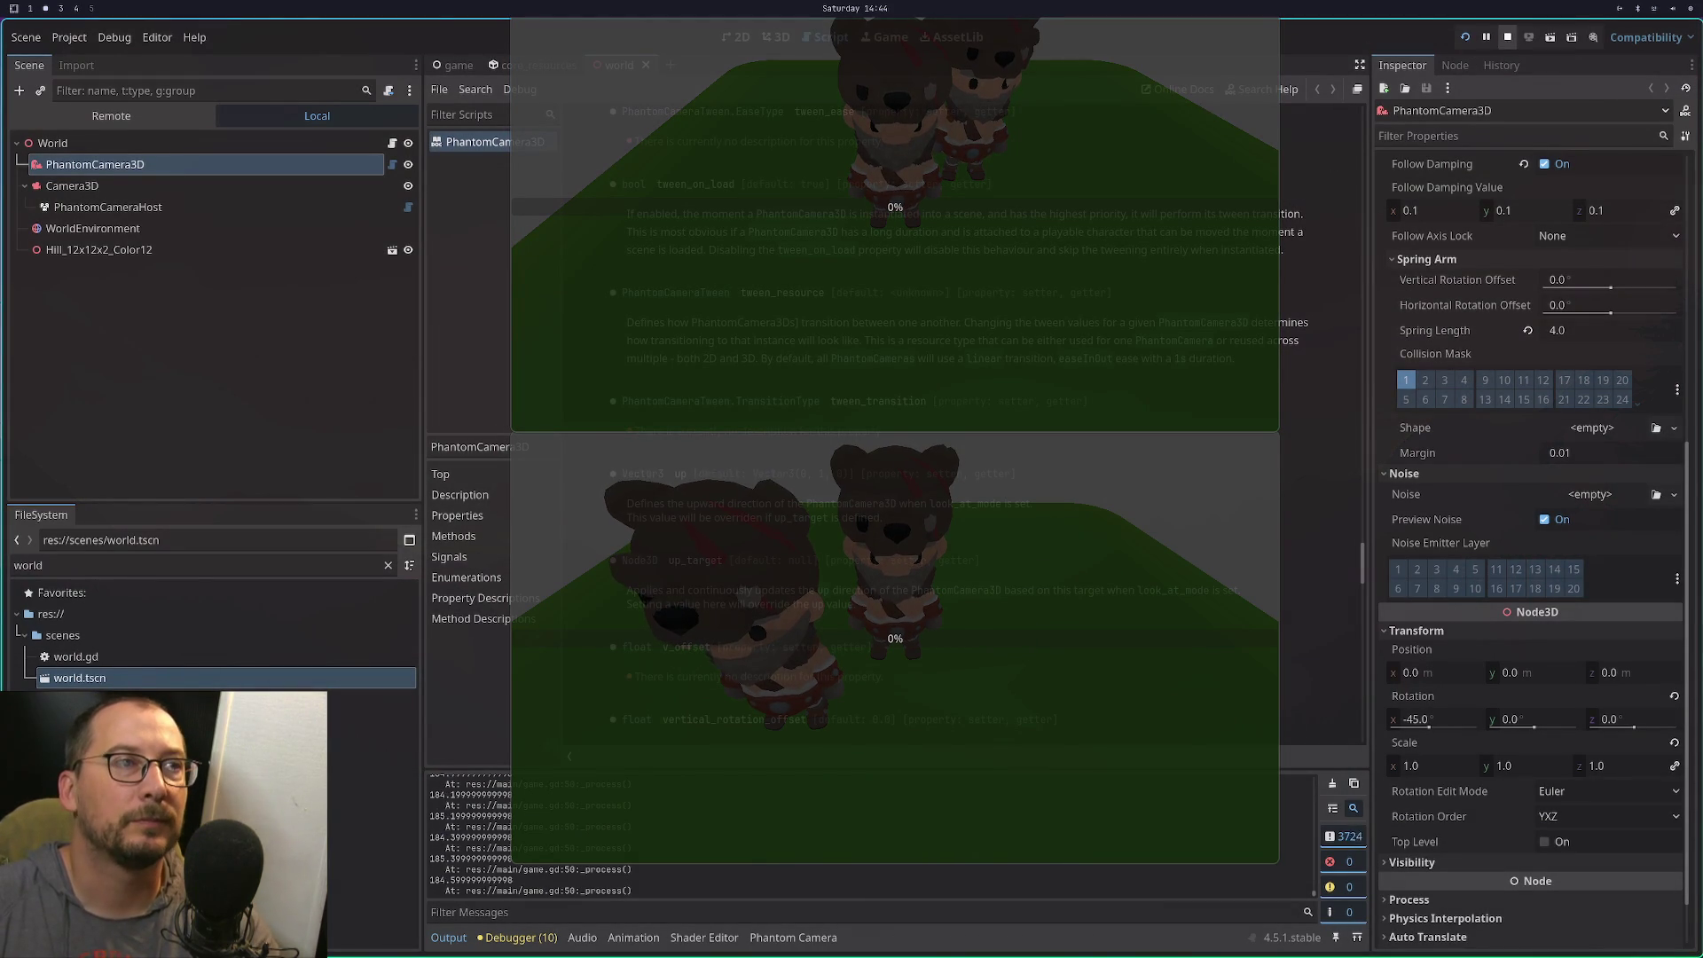
click(1508, 38)
click(1469, 39)
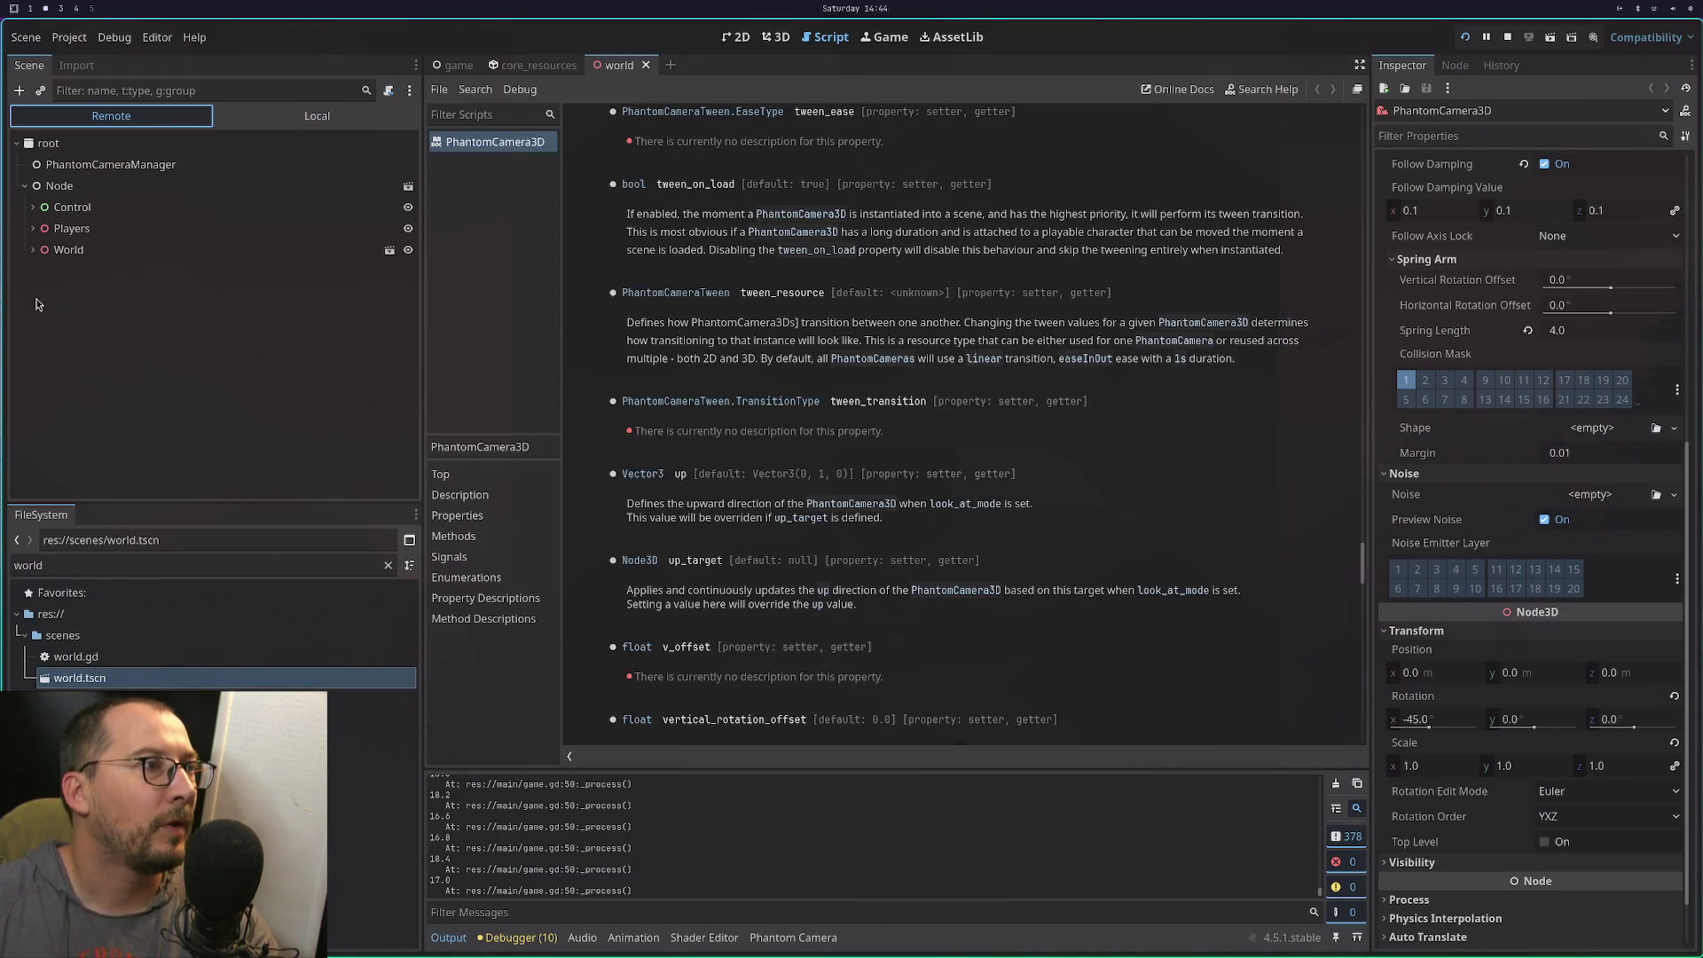
click(33, 250)
click(75, 358)
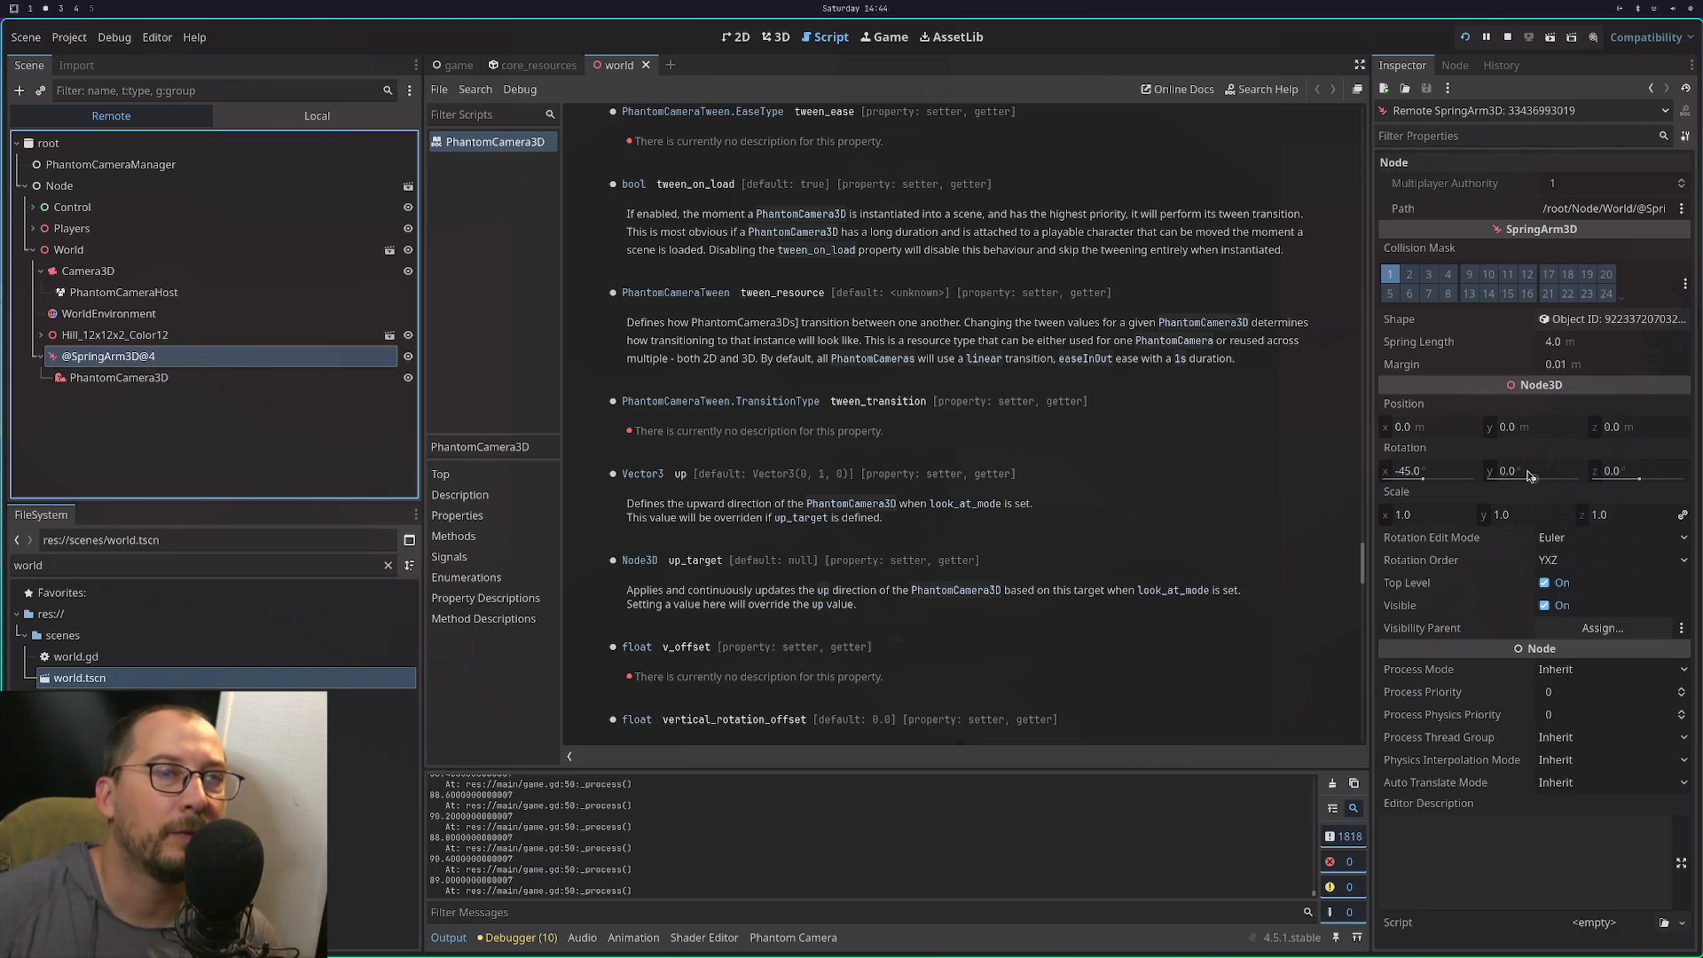
drag(1534, 480, 1518, 485)
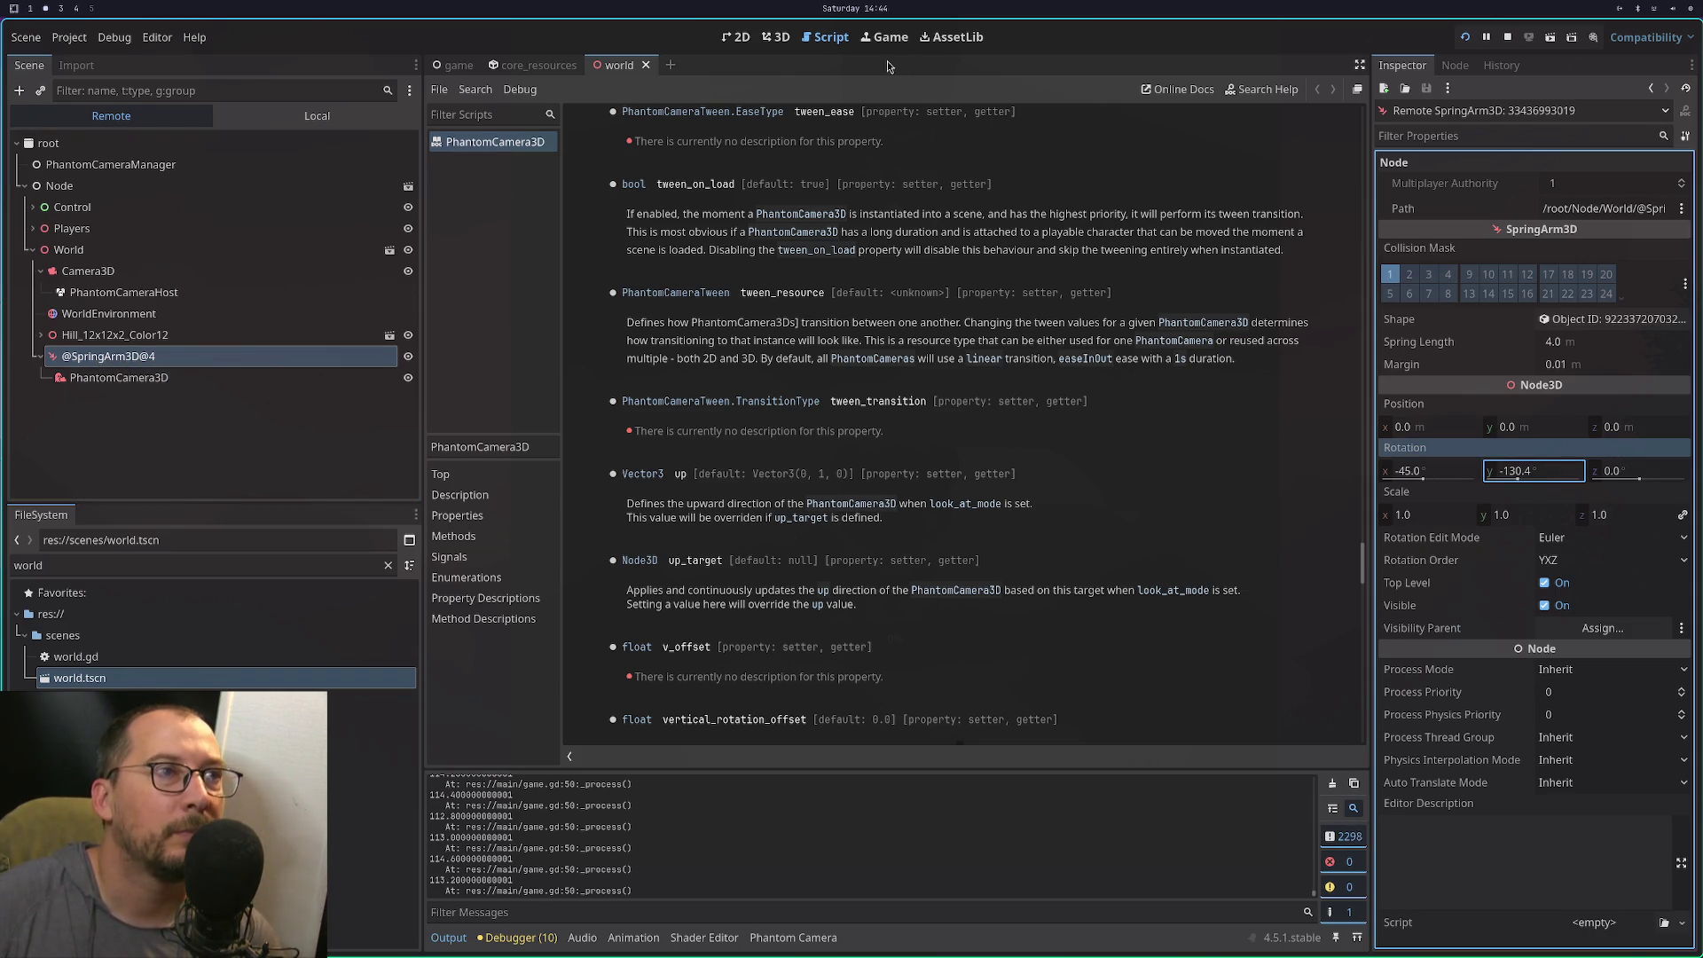
click(878, 38)
click(829, 37)
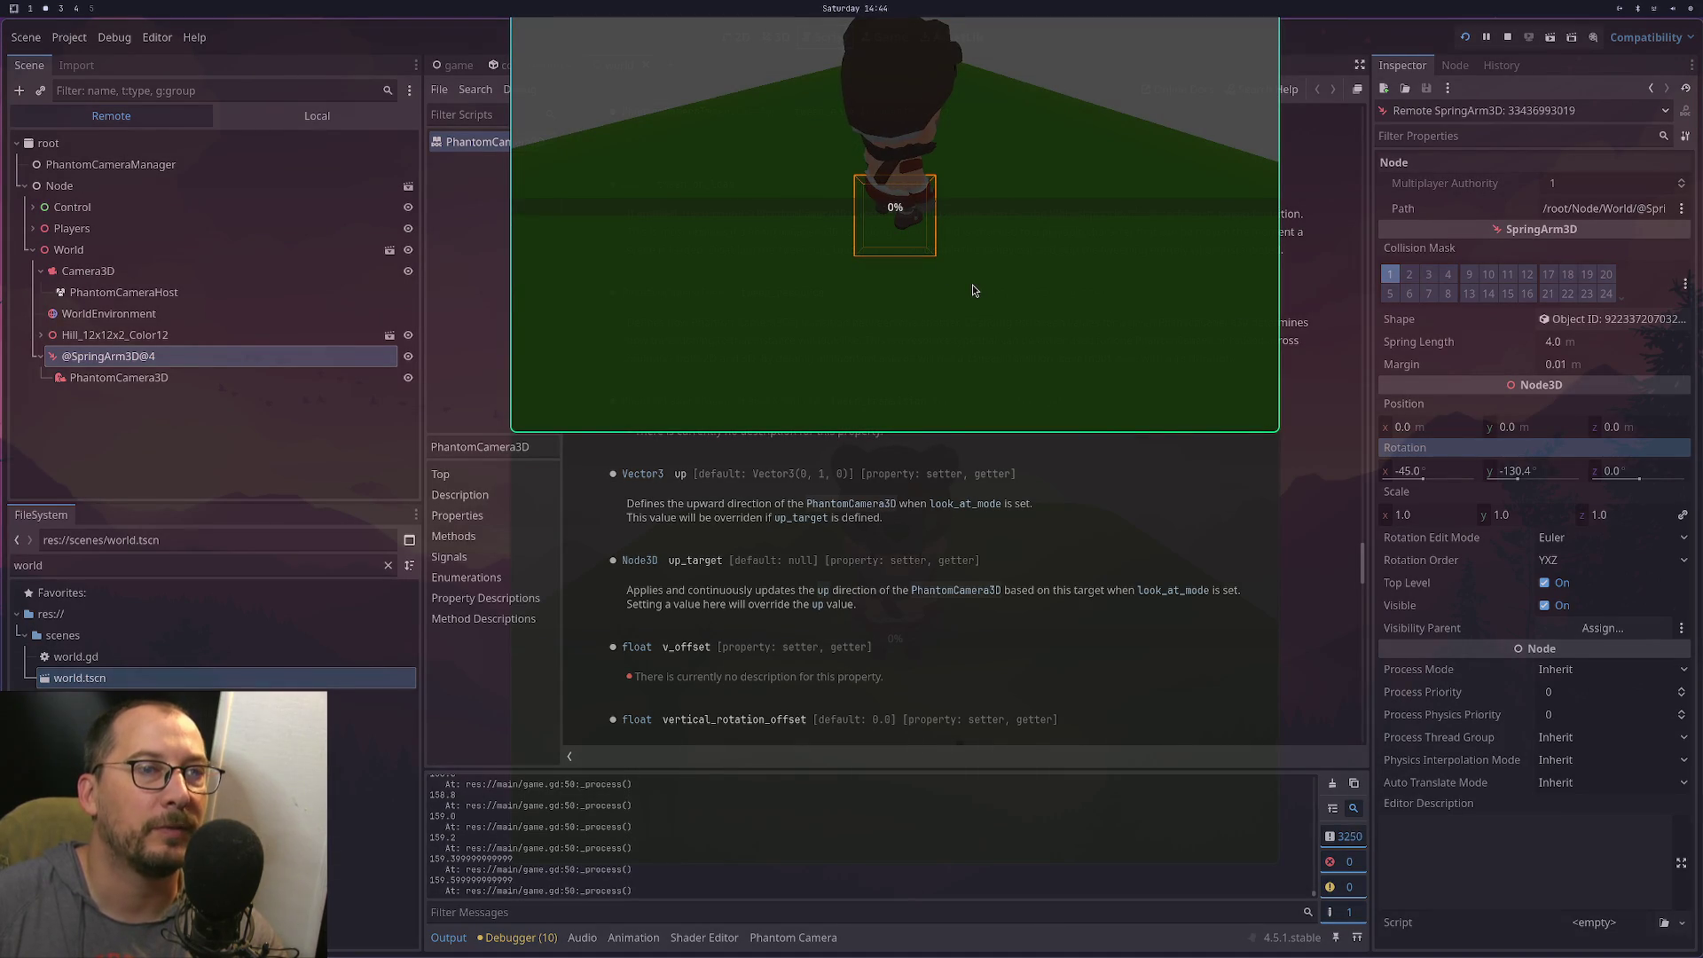
key(F8)
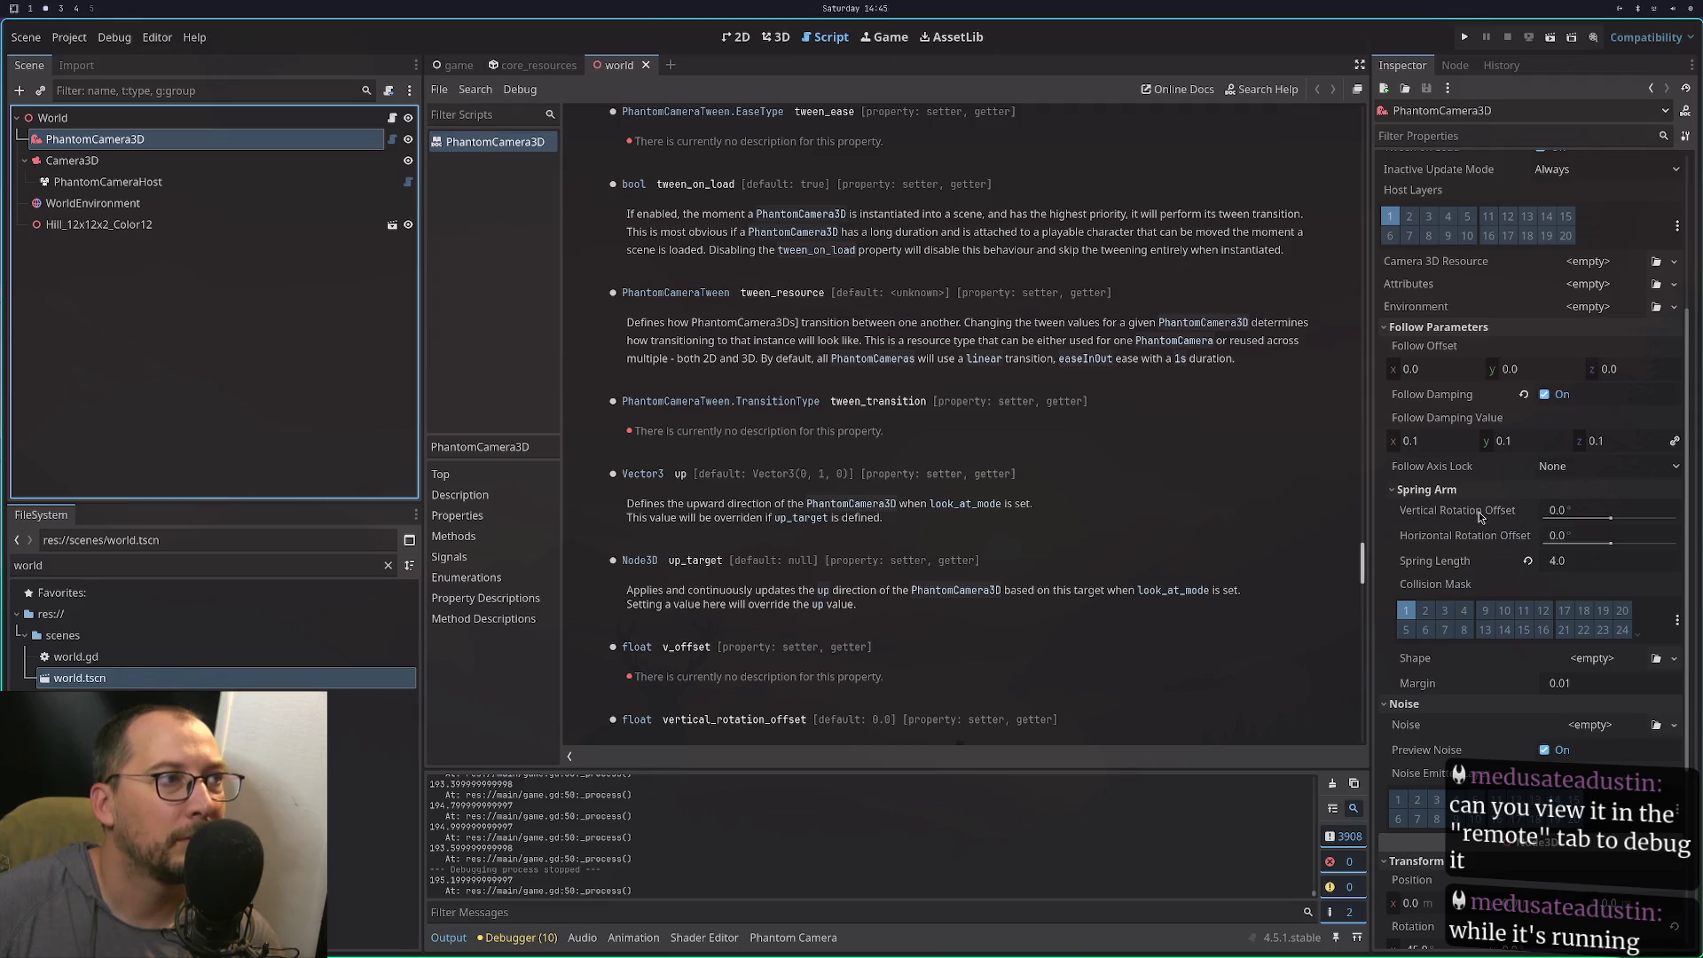
scroll(1480, 517, down, 2)
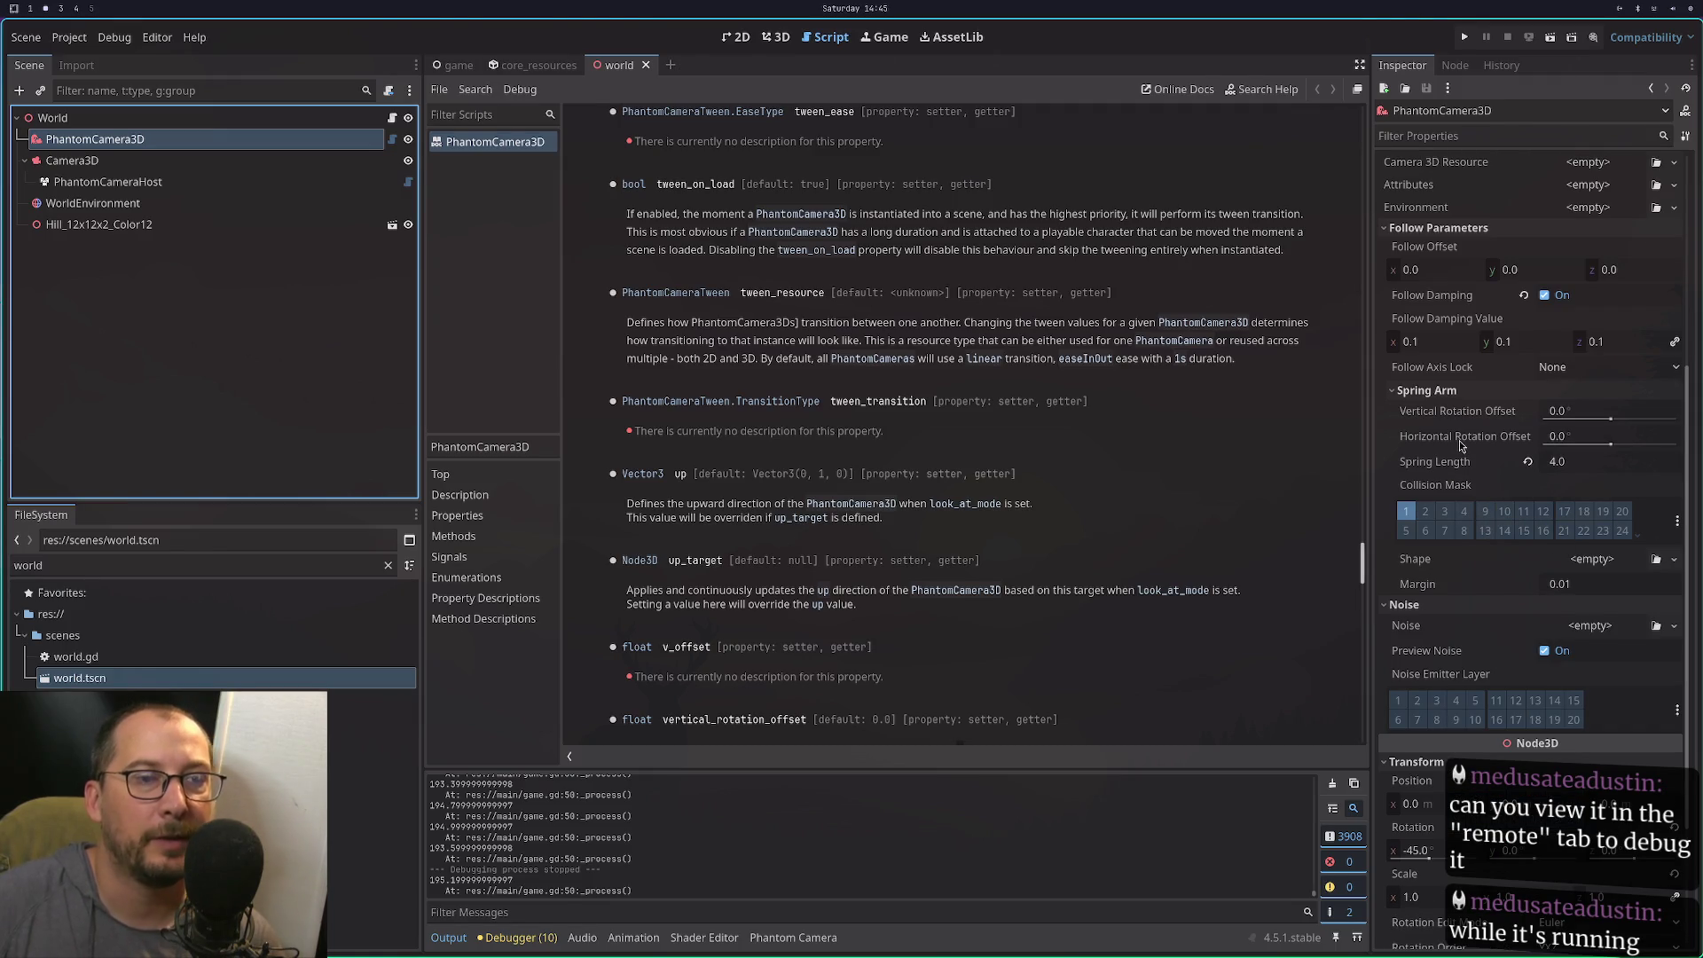
key(super+1)
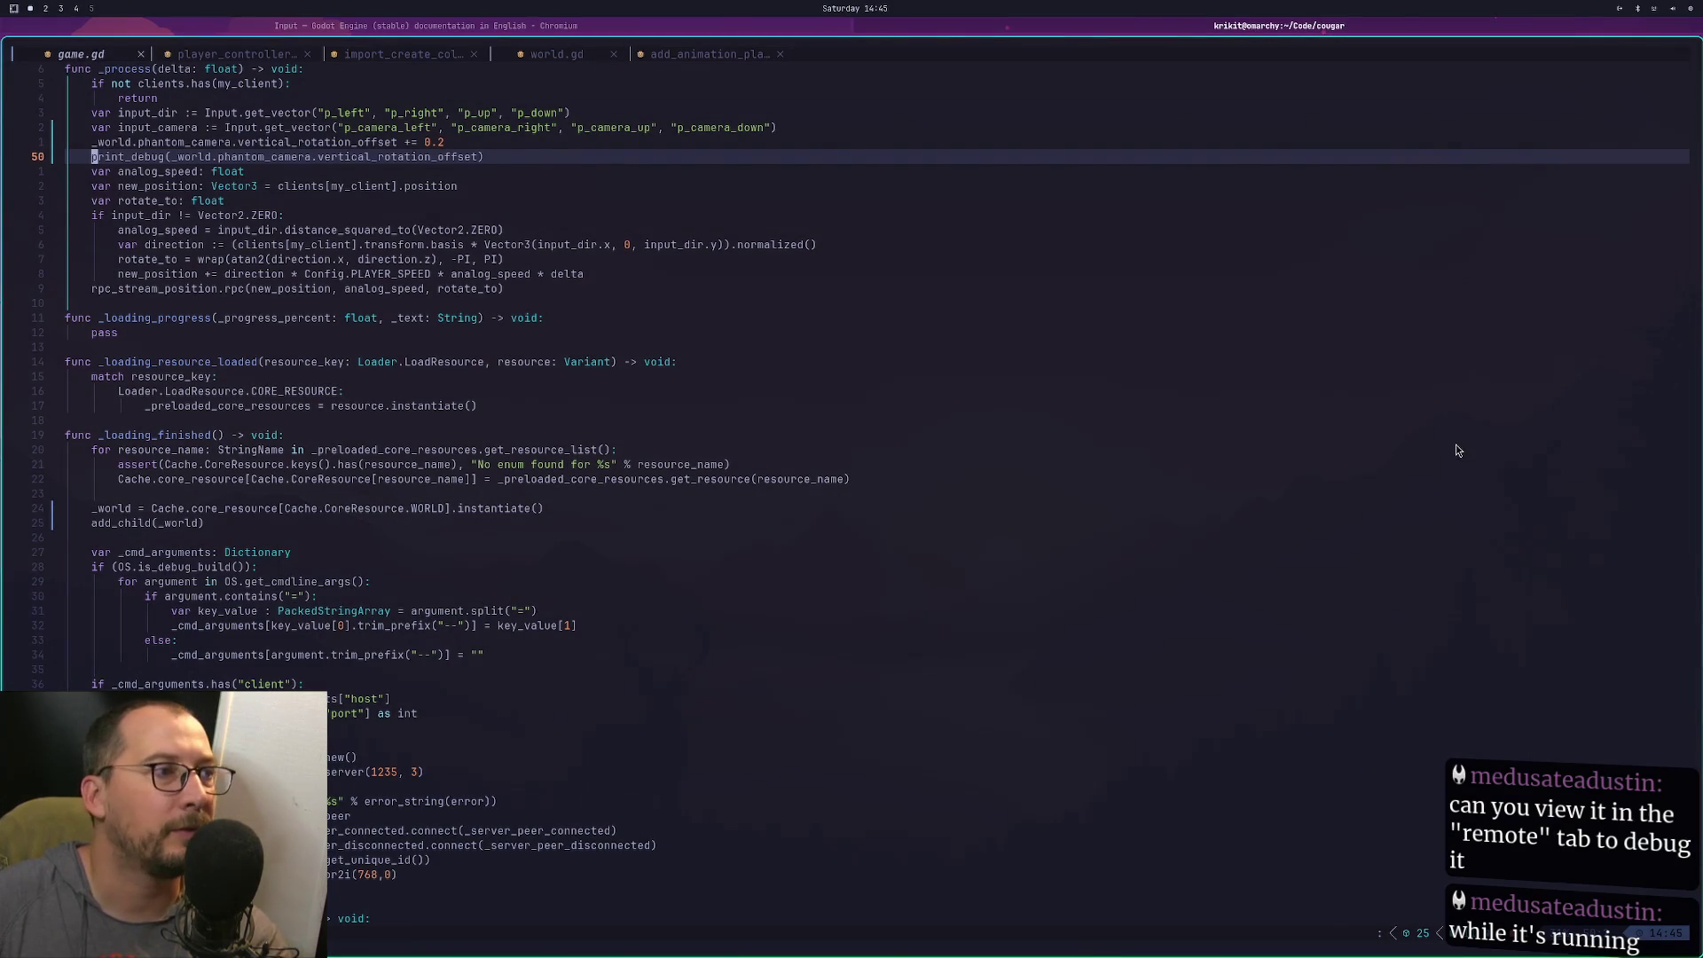
key(super+2)
key(super+3)
key(super+2)
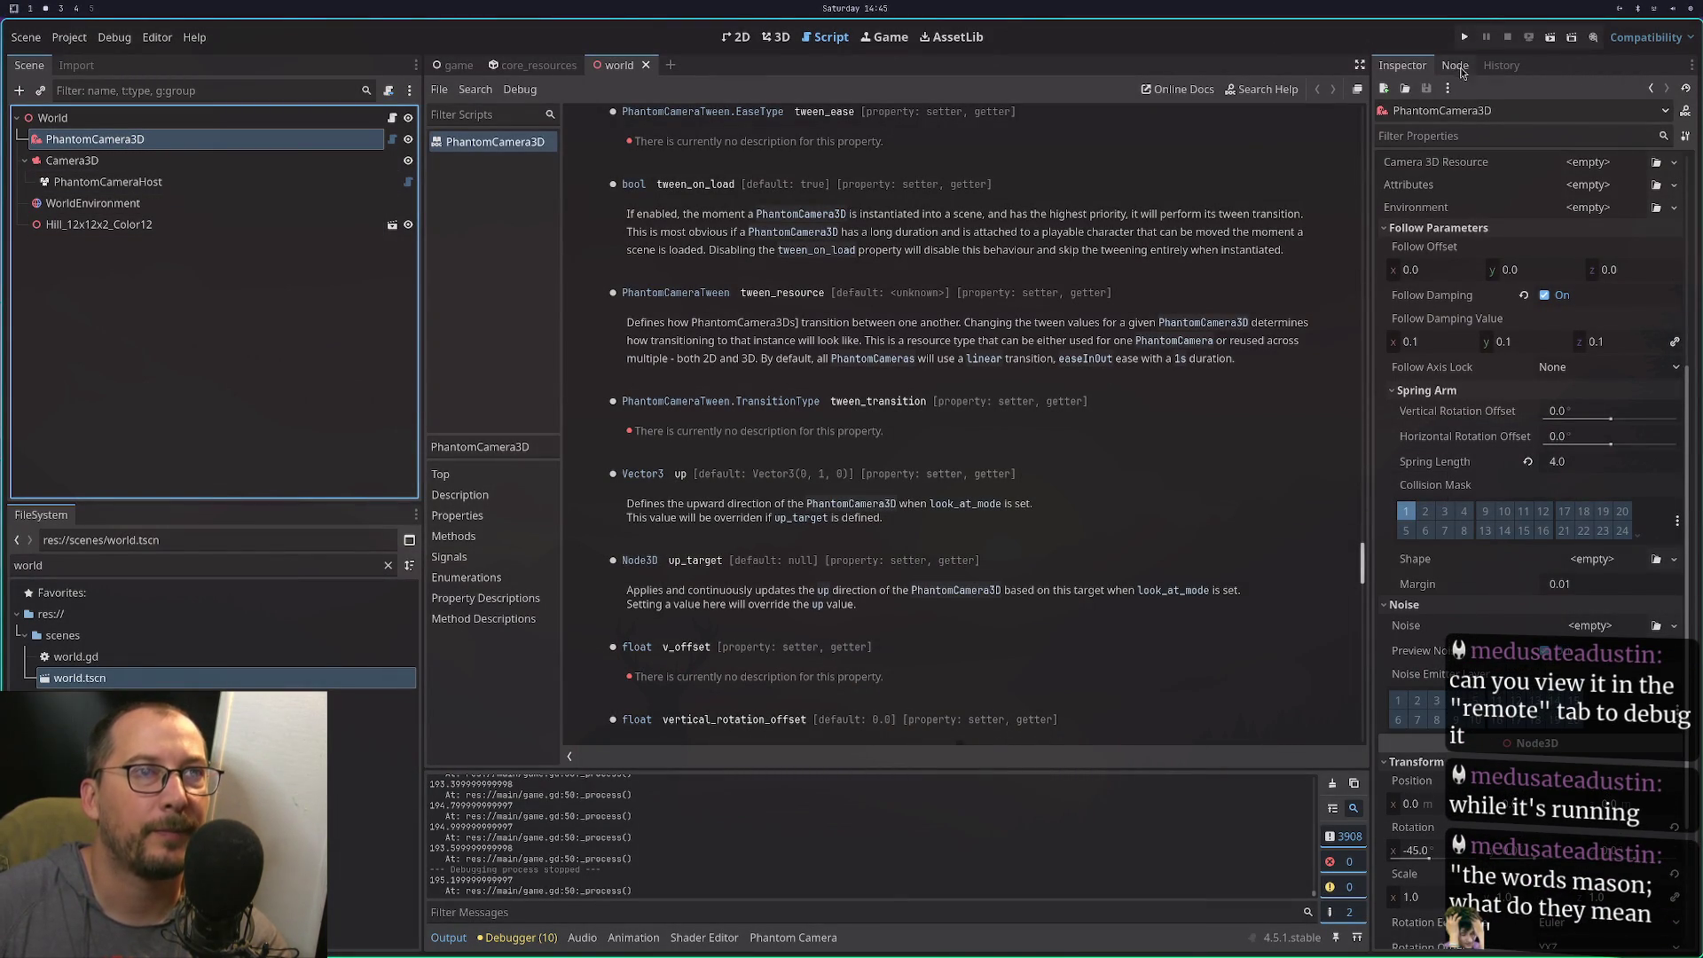
click(1467, 37)
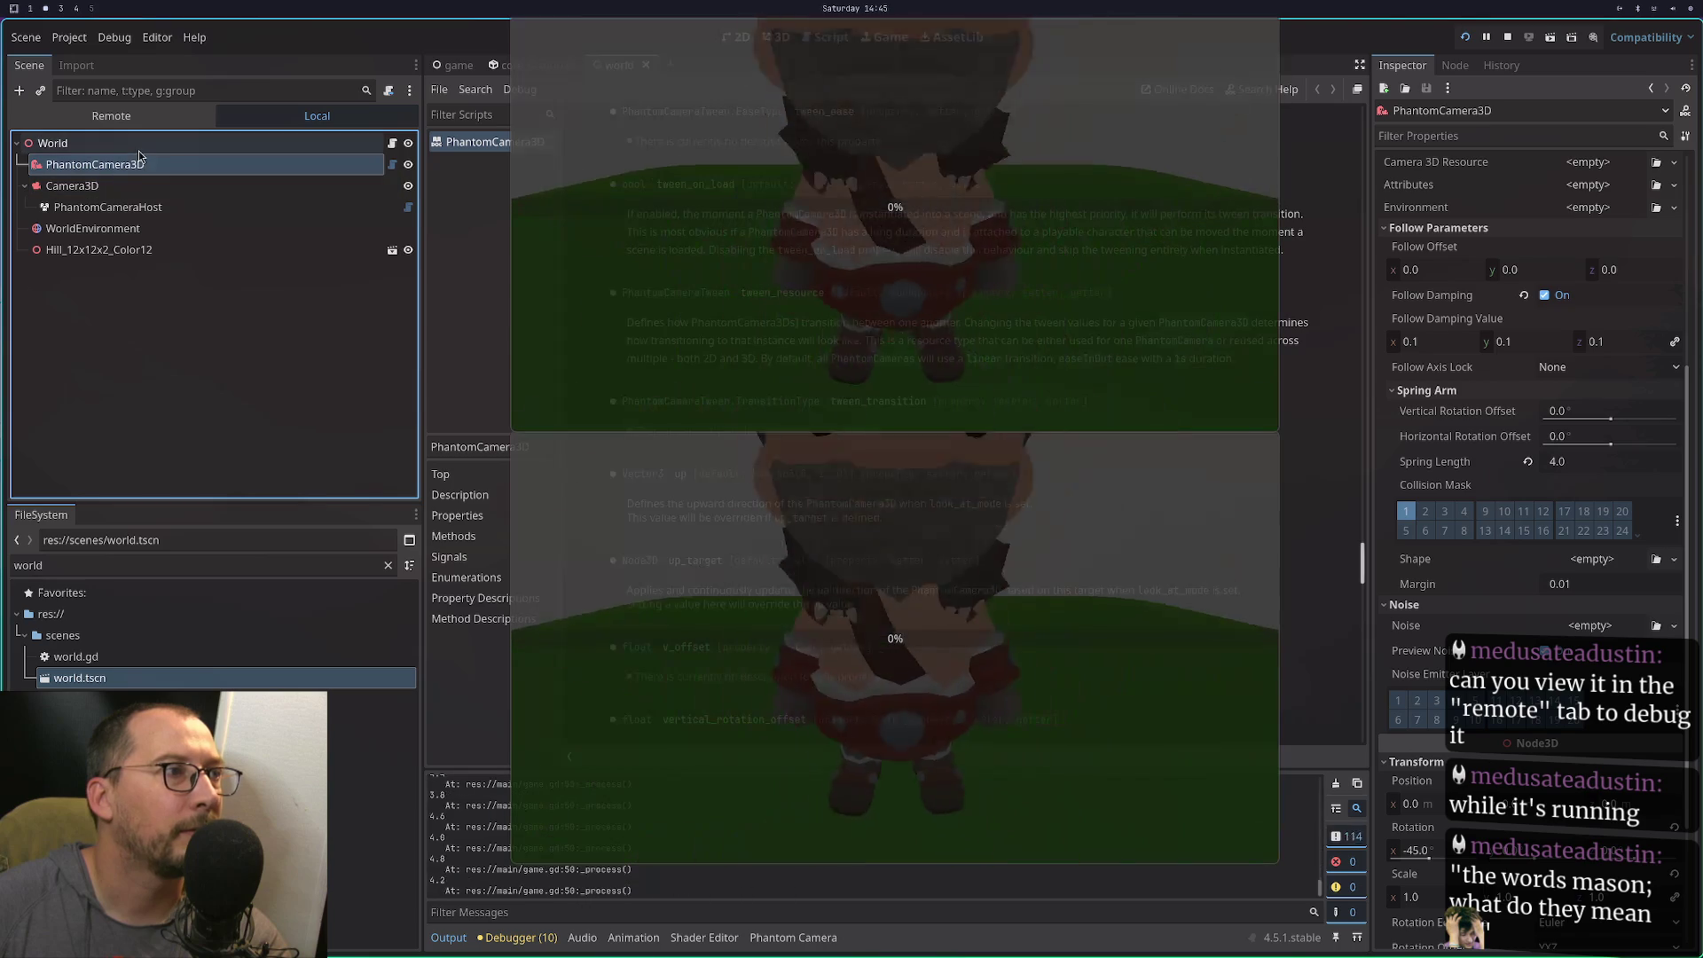
Inspect the live PhantomCamera3D and spring arm nodes in the Remote scene tree.
click(111, 116)
click(121, 376)
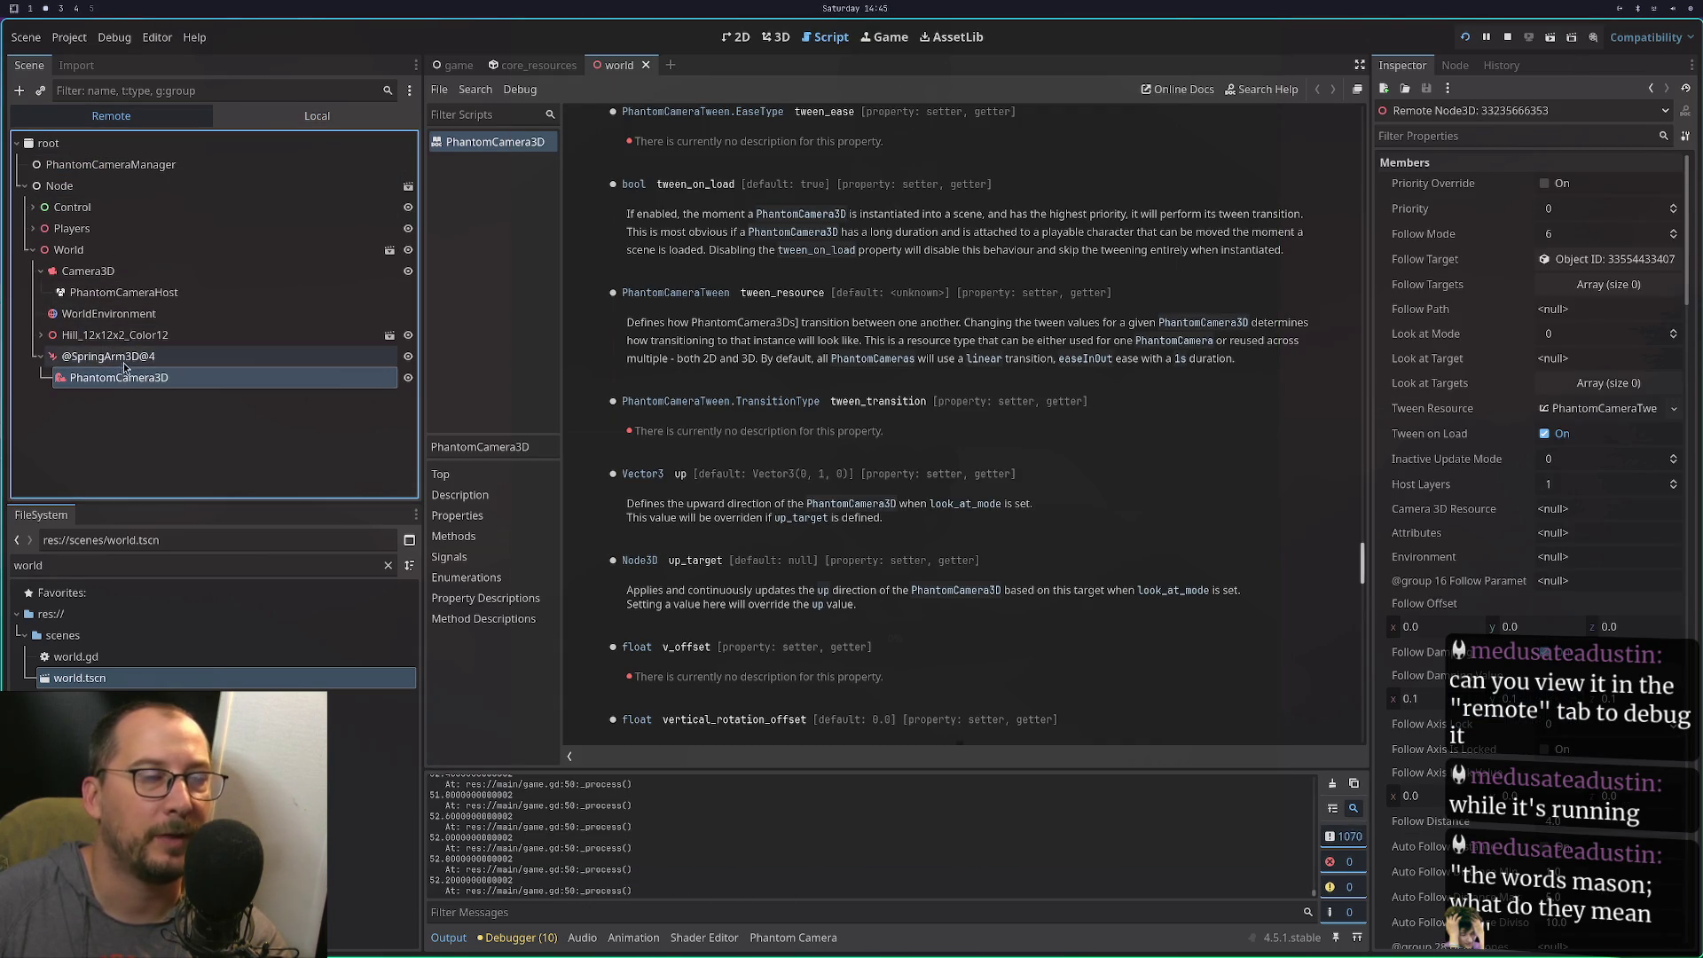
click(127, 359)
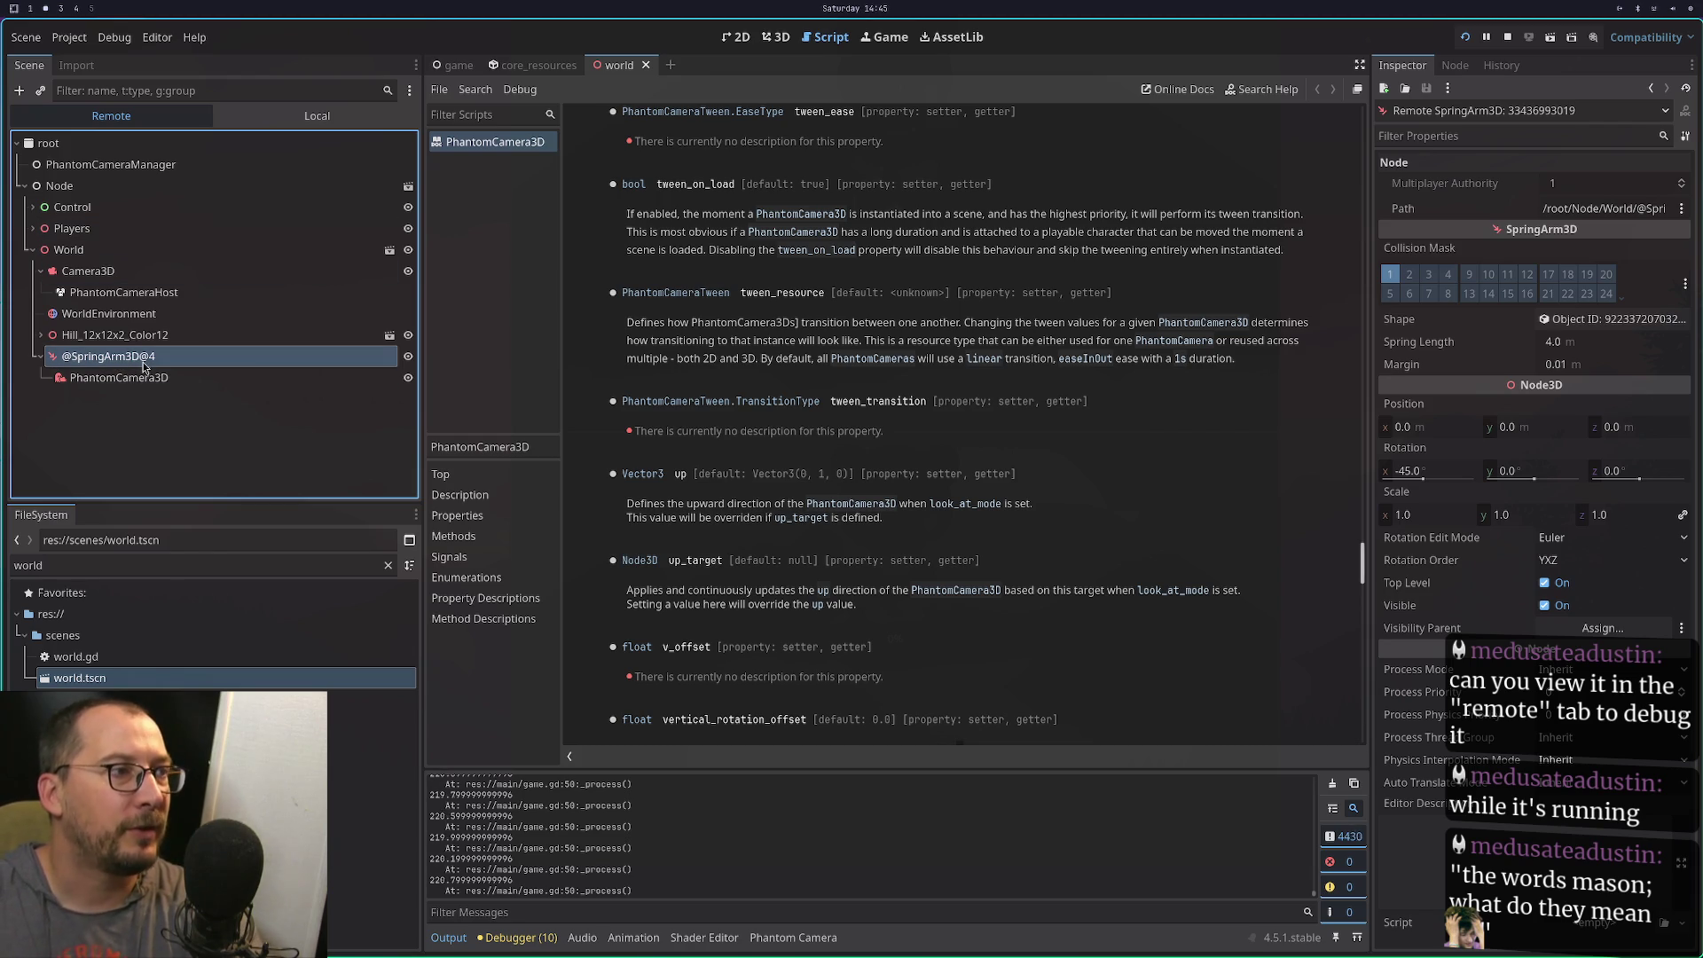
click(148, 378)
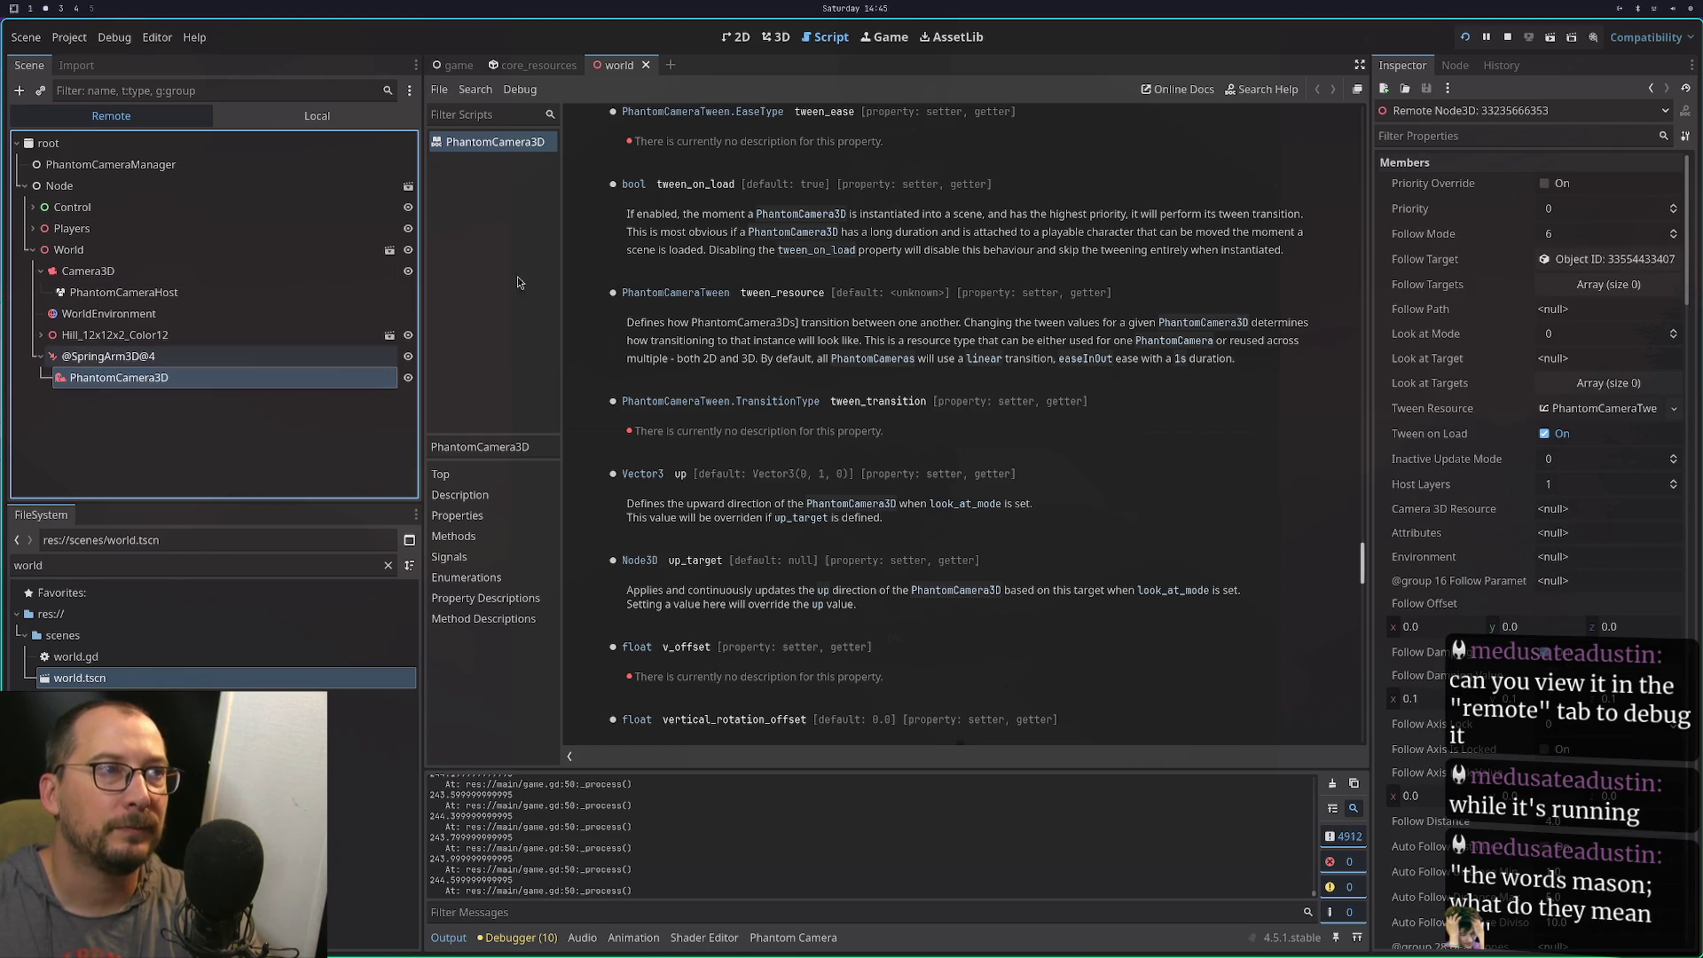
click(888, 40)
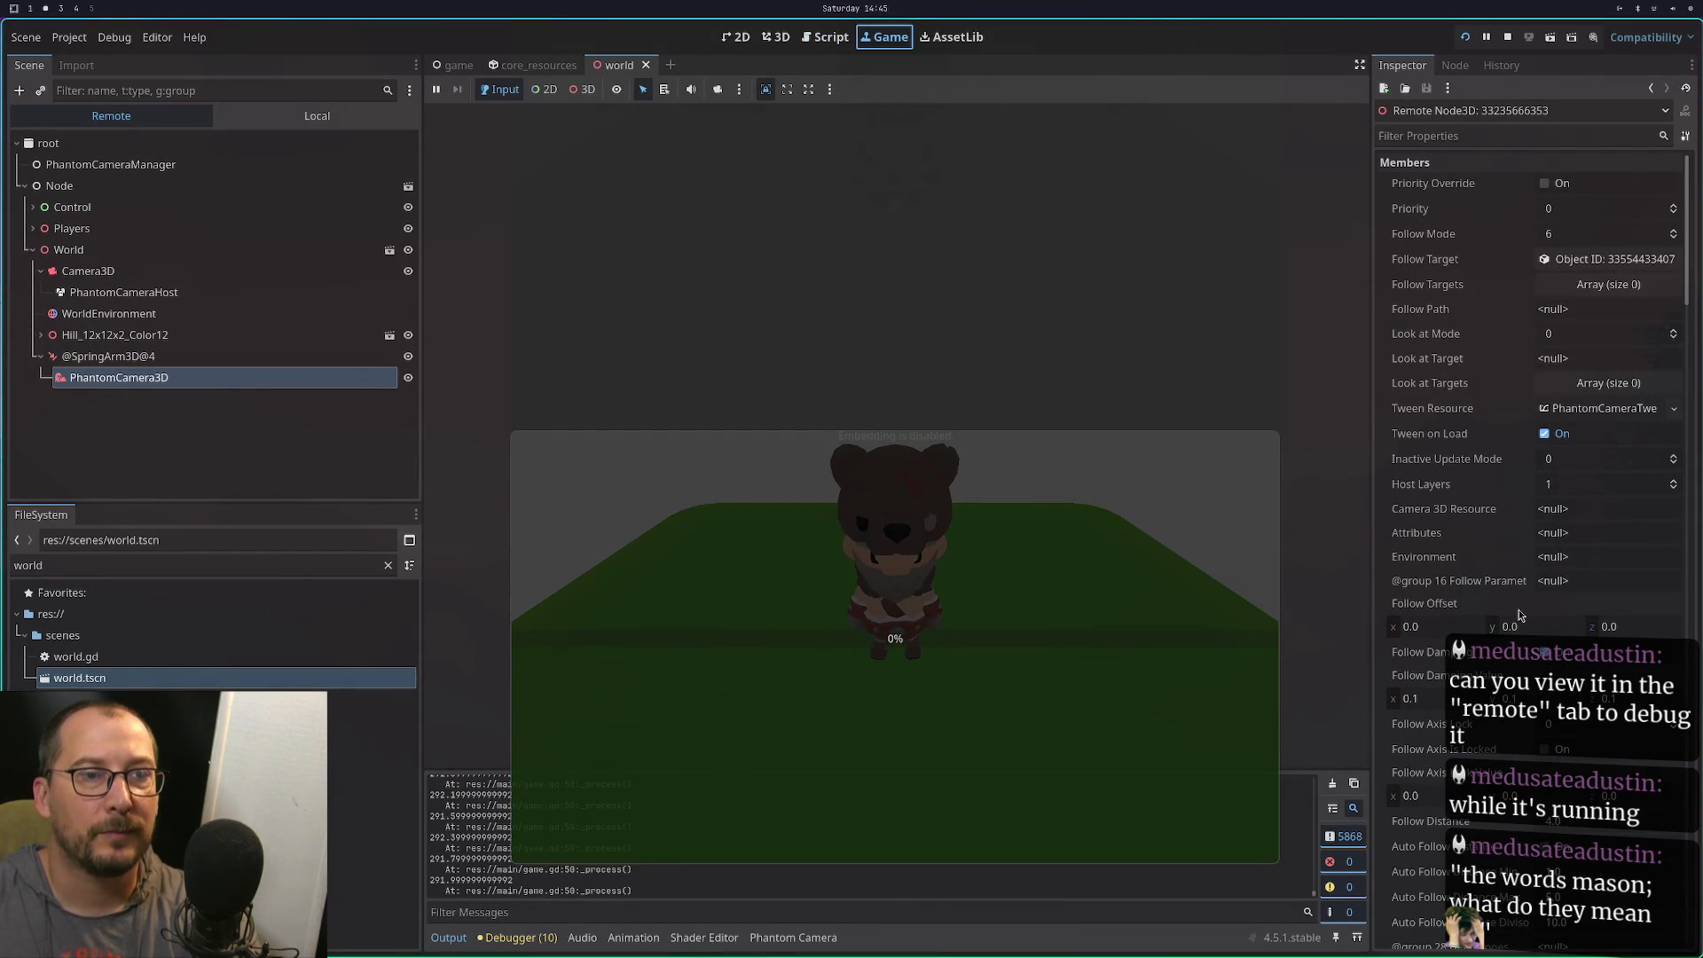
scroll(1503, 667, down, 15)
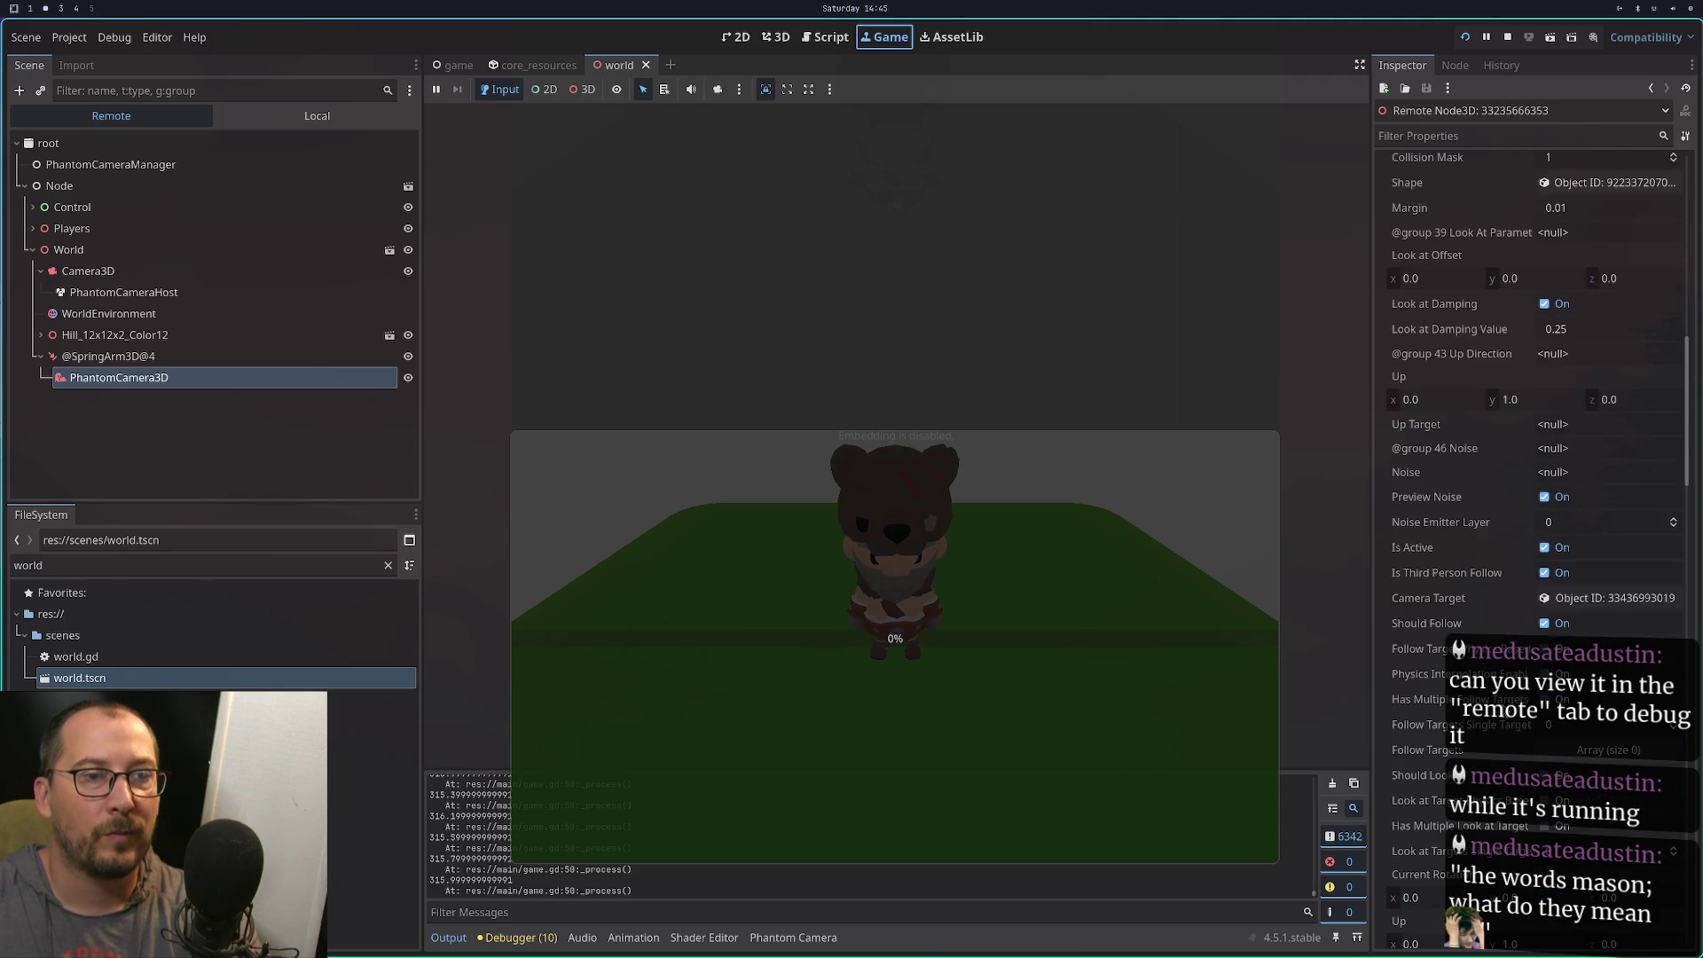
scroll(1531, 532, down, 5)
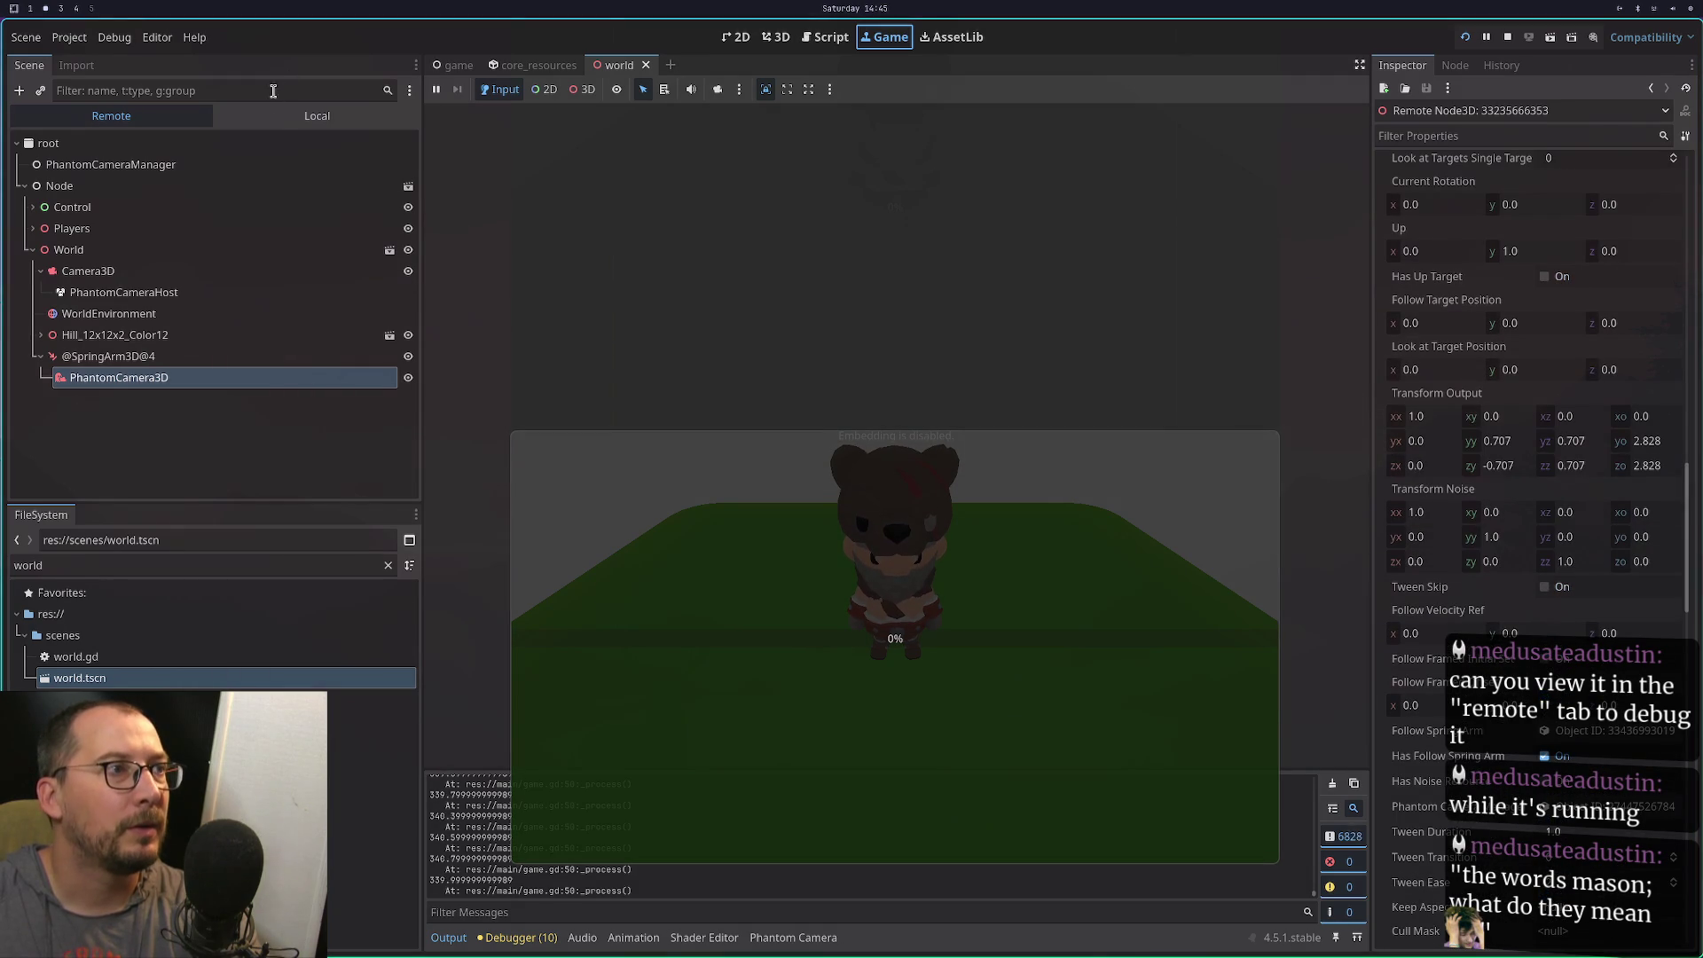
Restart the game, revert the local PhantomCamera3D's X rotation to 0, then stop the run.
click(311, 115)
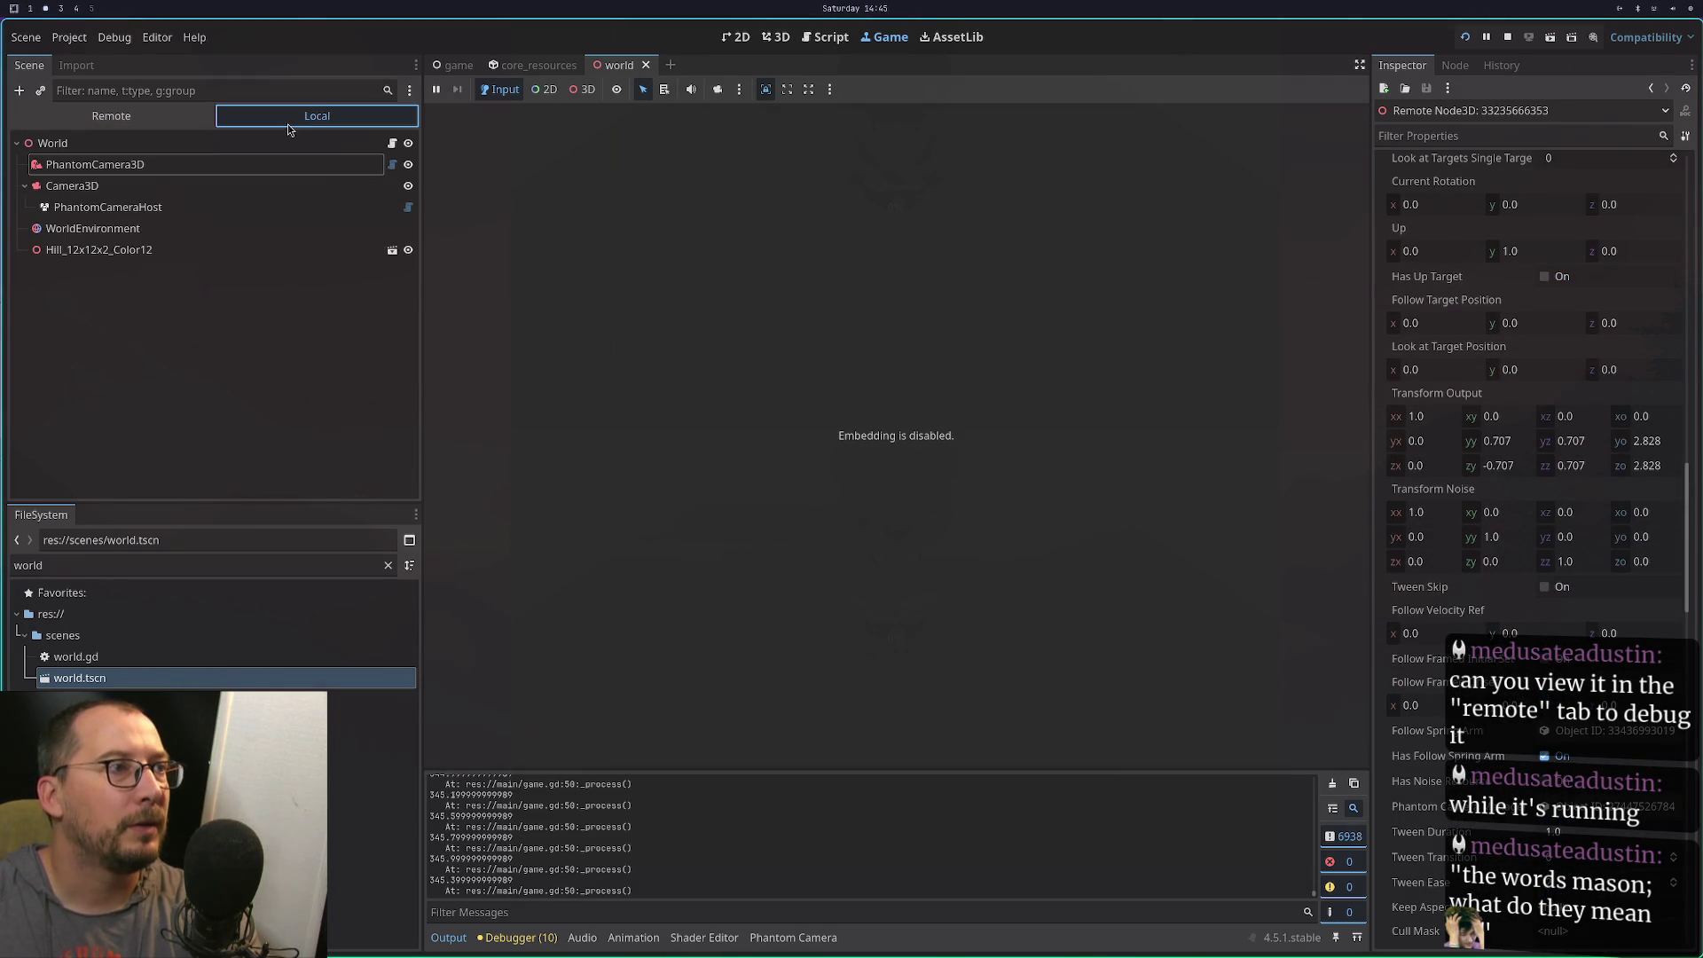
click(112, 189)
click(98, 165)
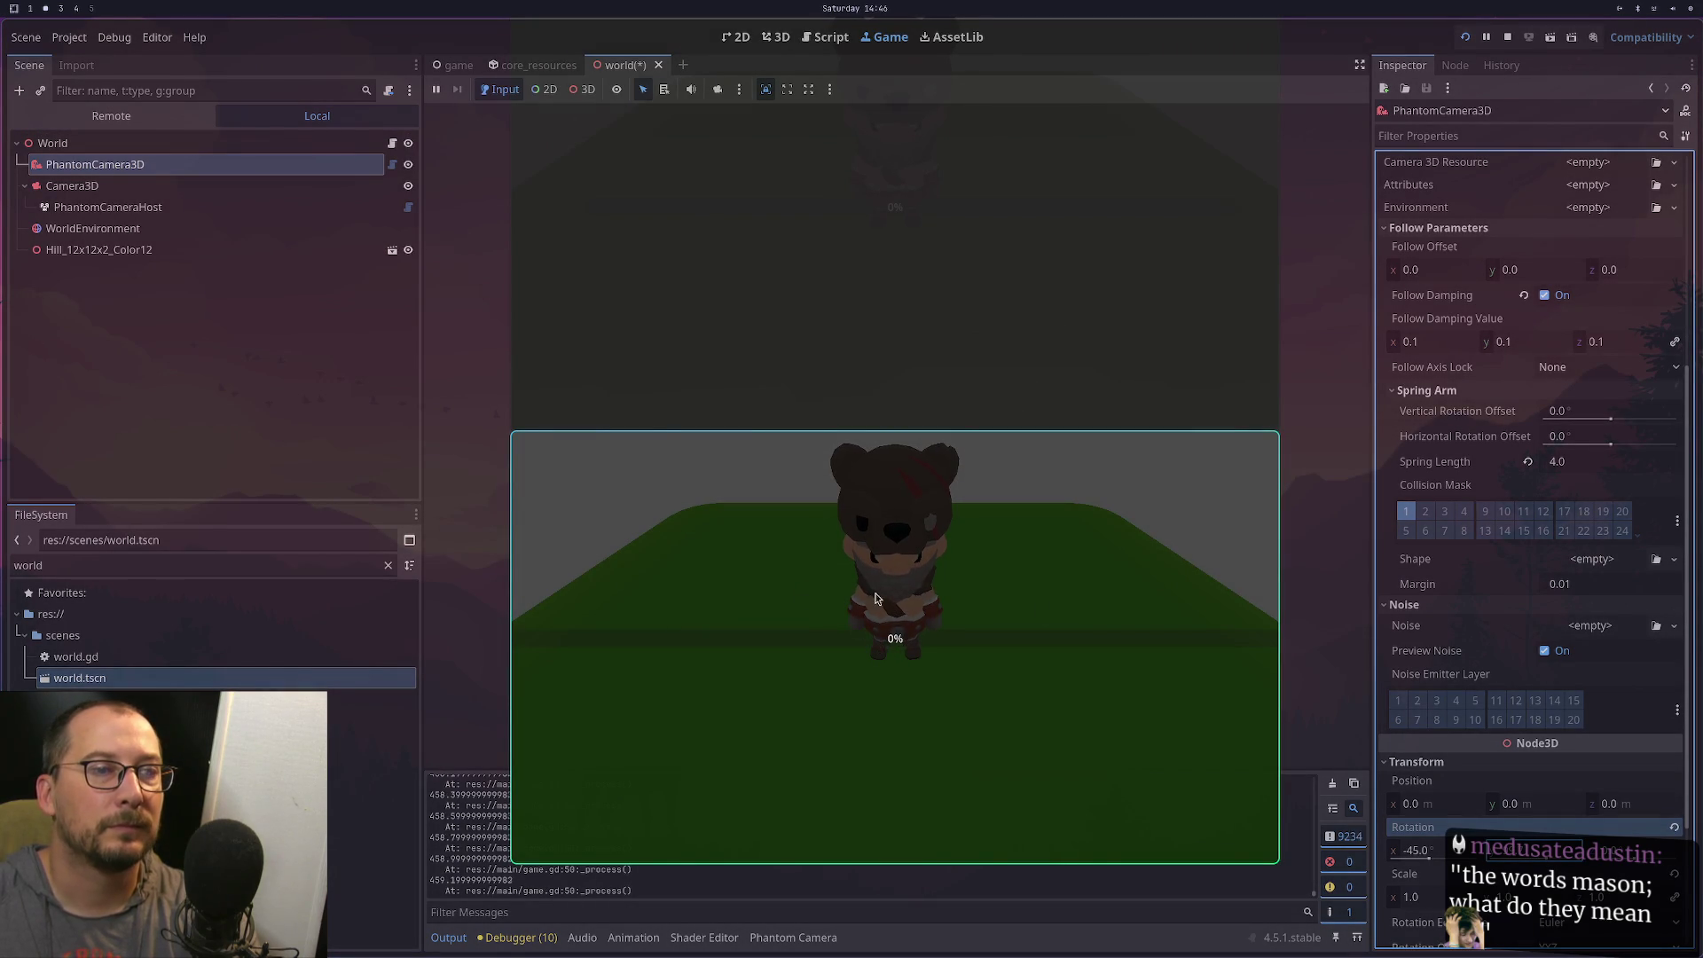
click(1465, 39)
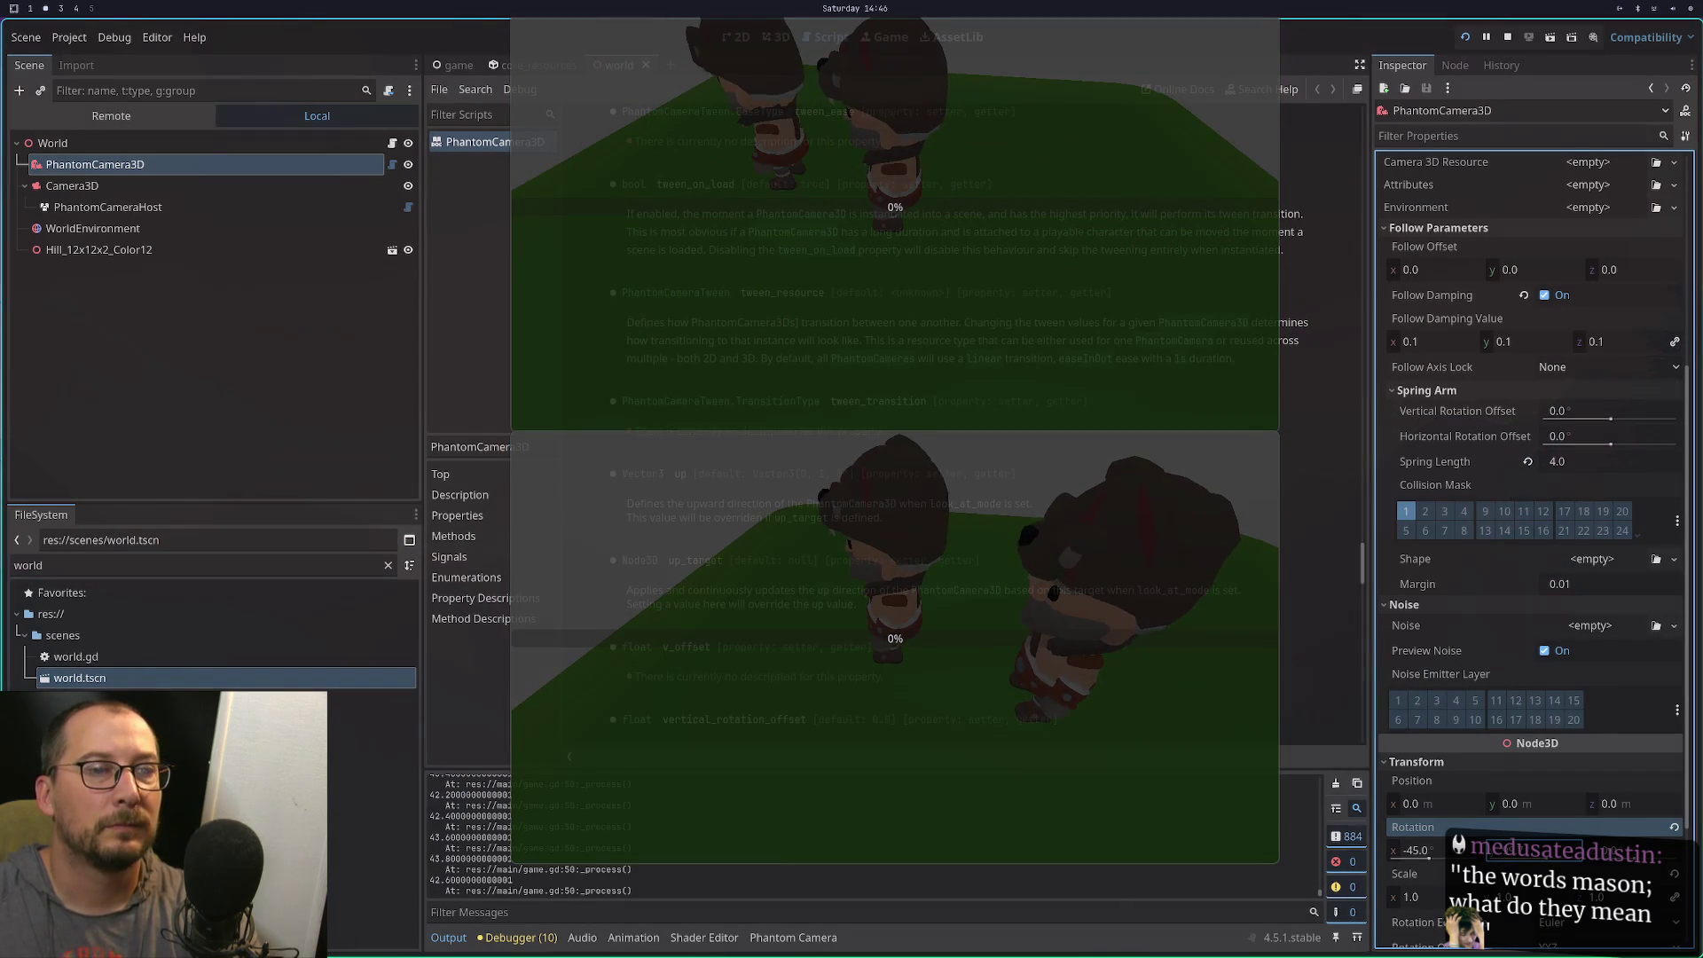
click(1672, 827)
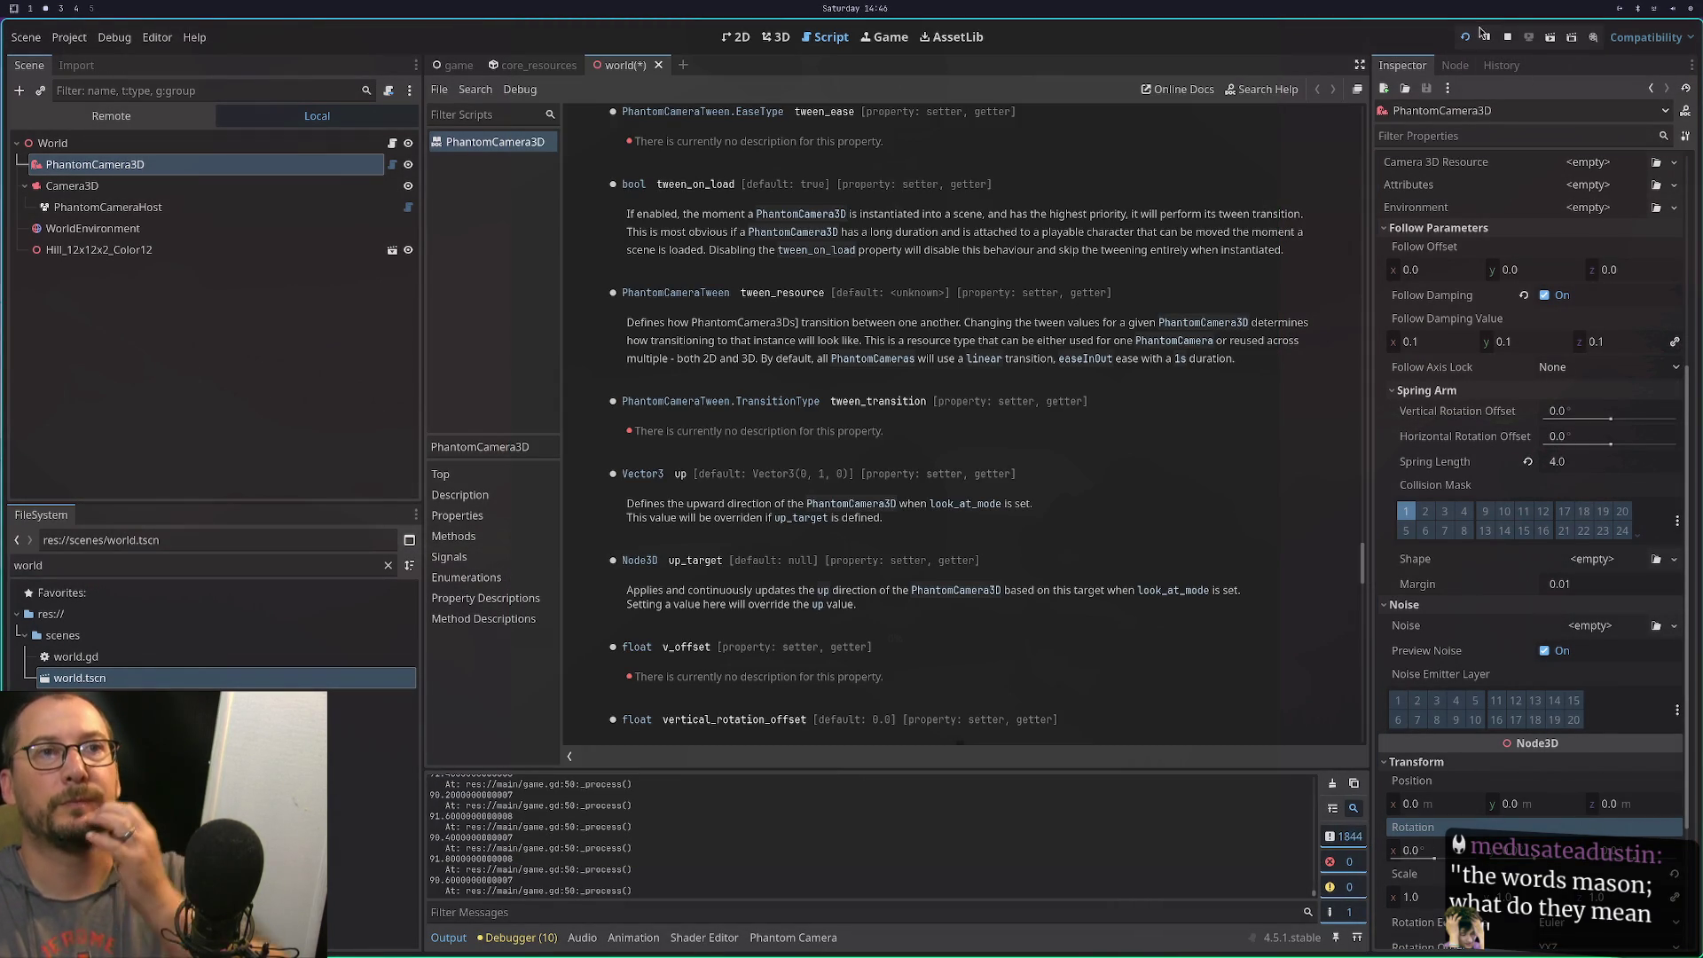
click(1507, 36)
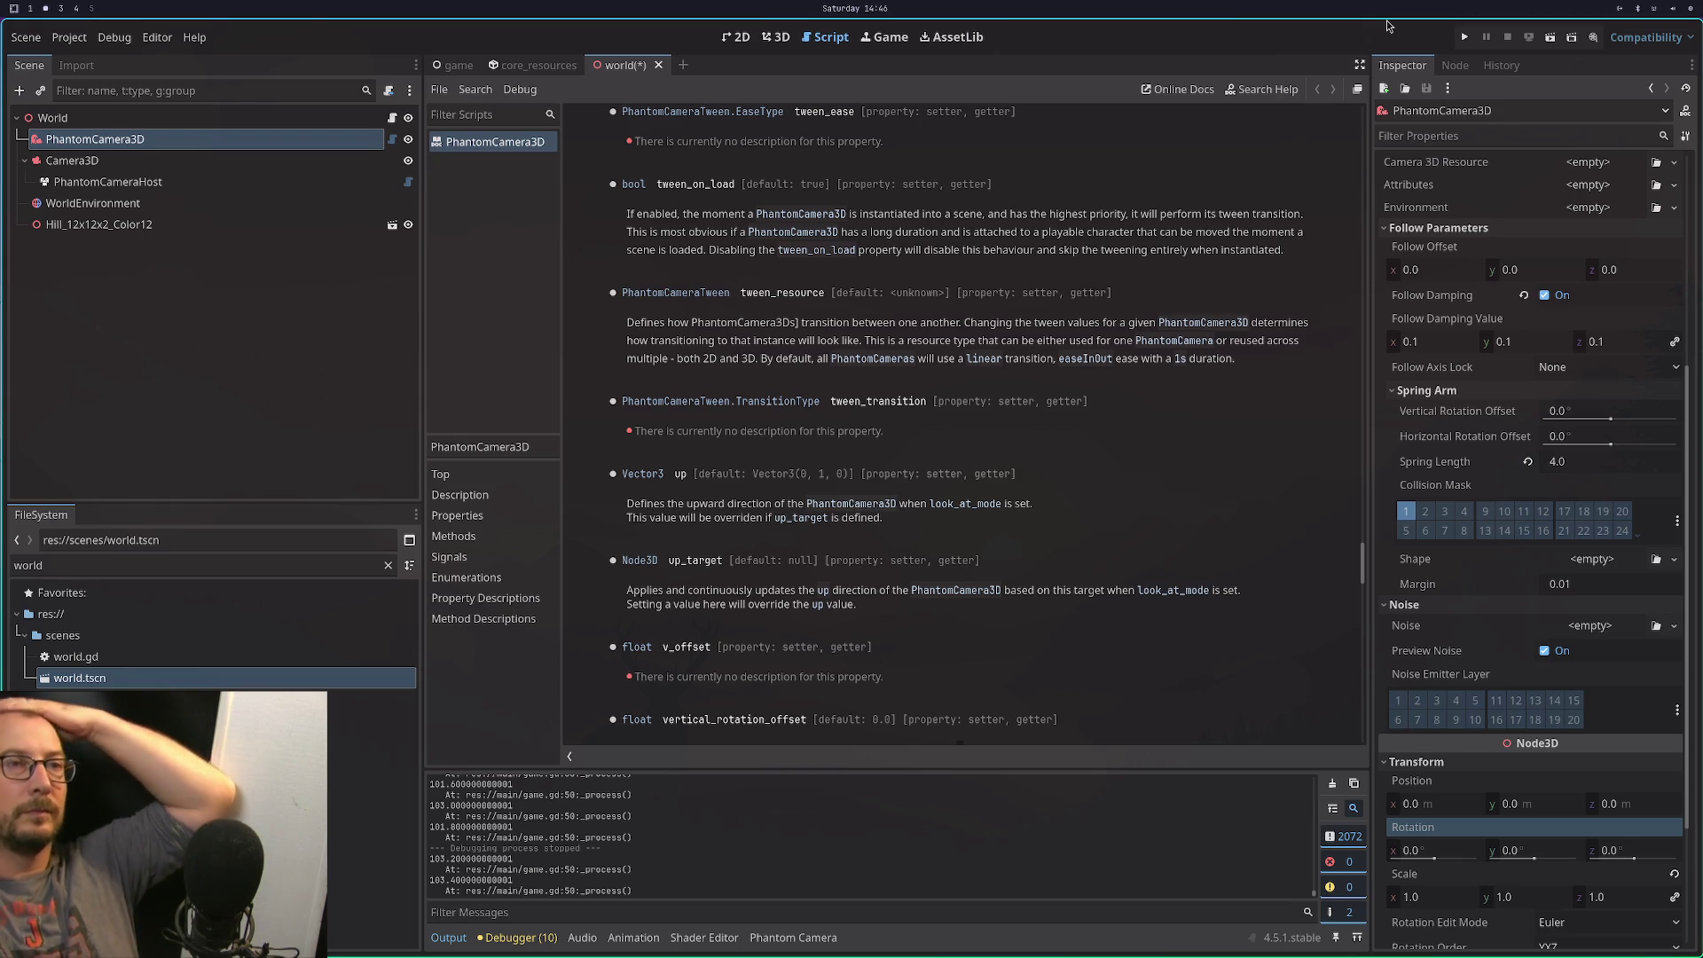
Run the multiplayer project again so both client windows show the characters on the field.
click(1464, 37)
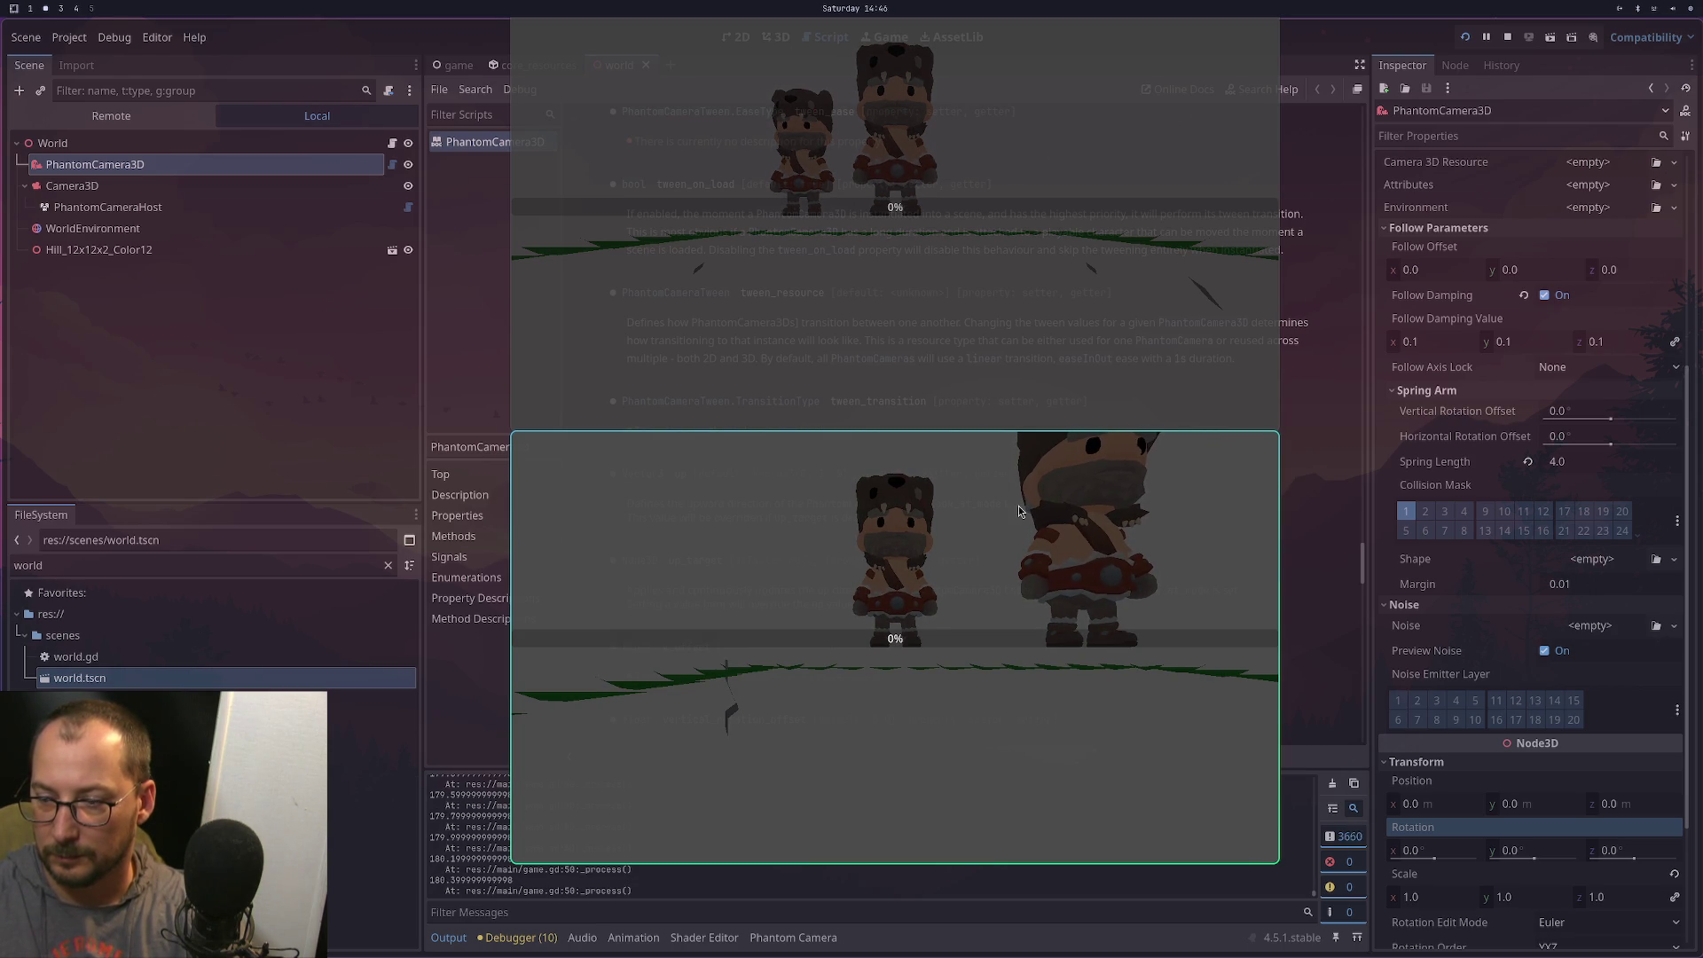
Walk the character left in both game windows, then inspect the live PhantomCamera3D in the Remote tree.
key(a)
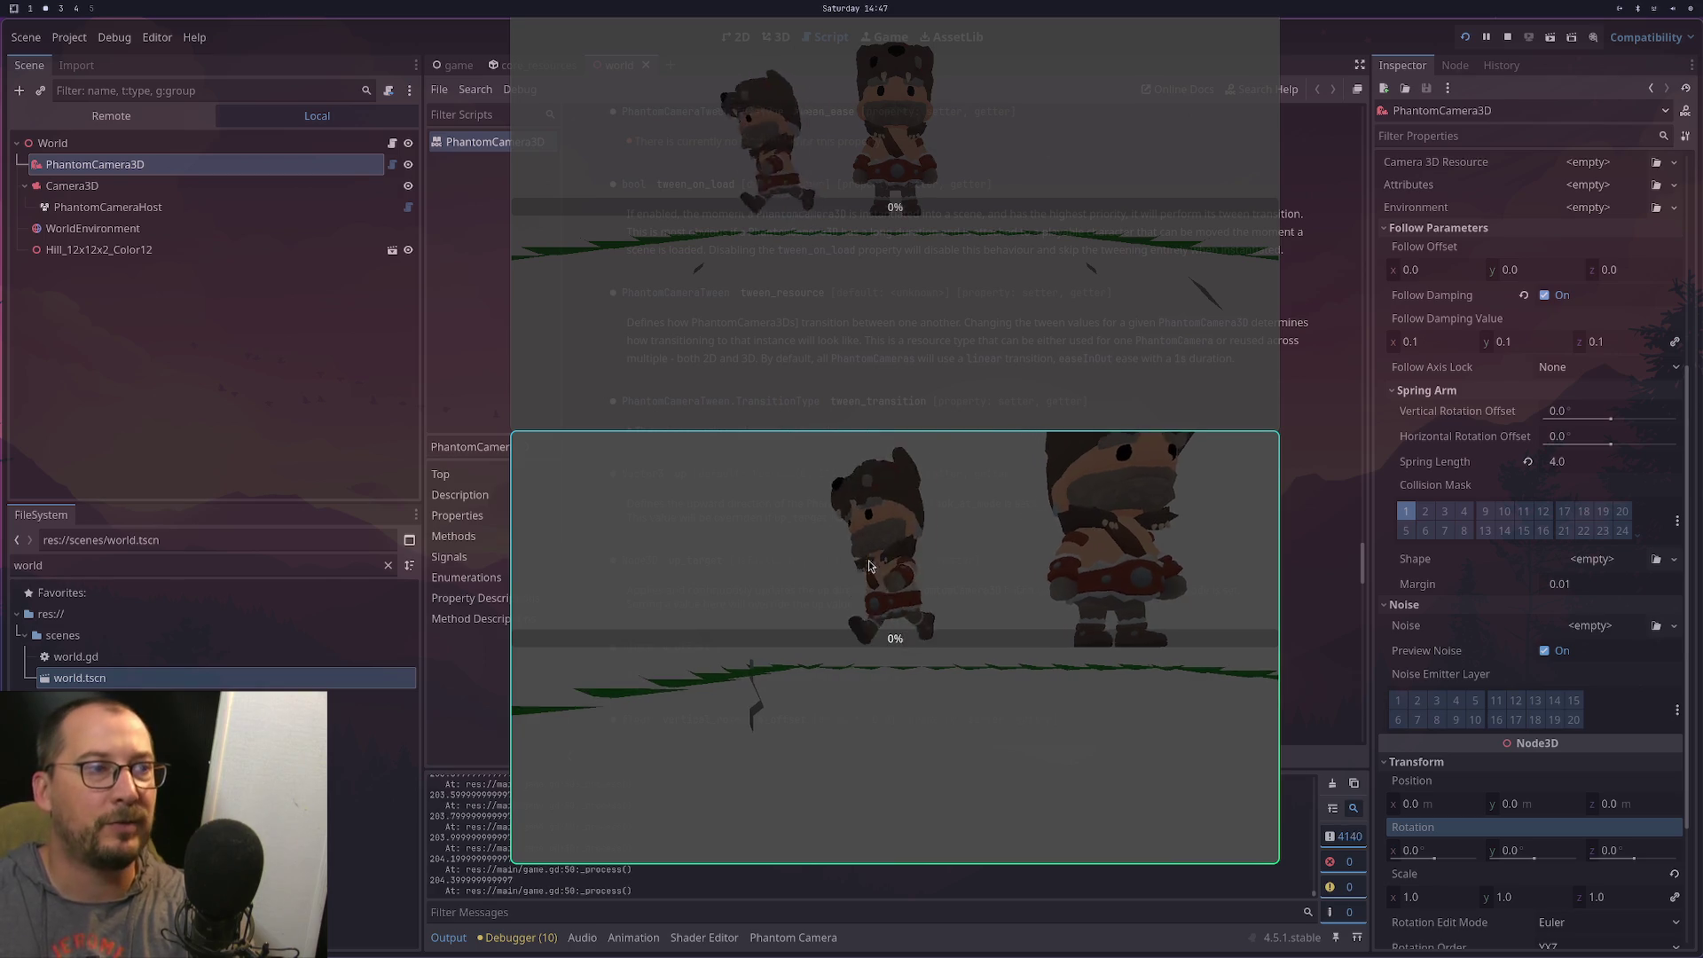
click(1034, 323)
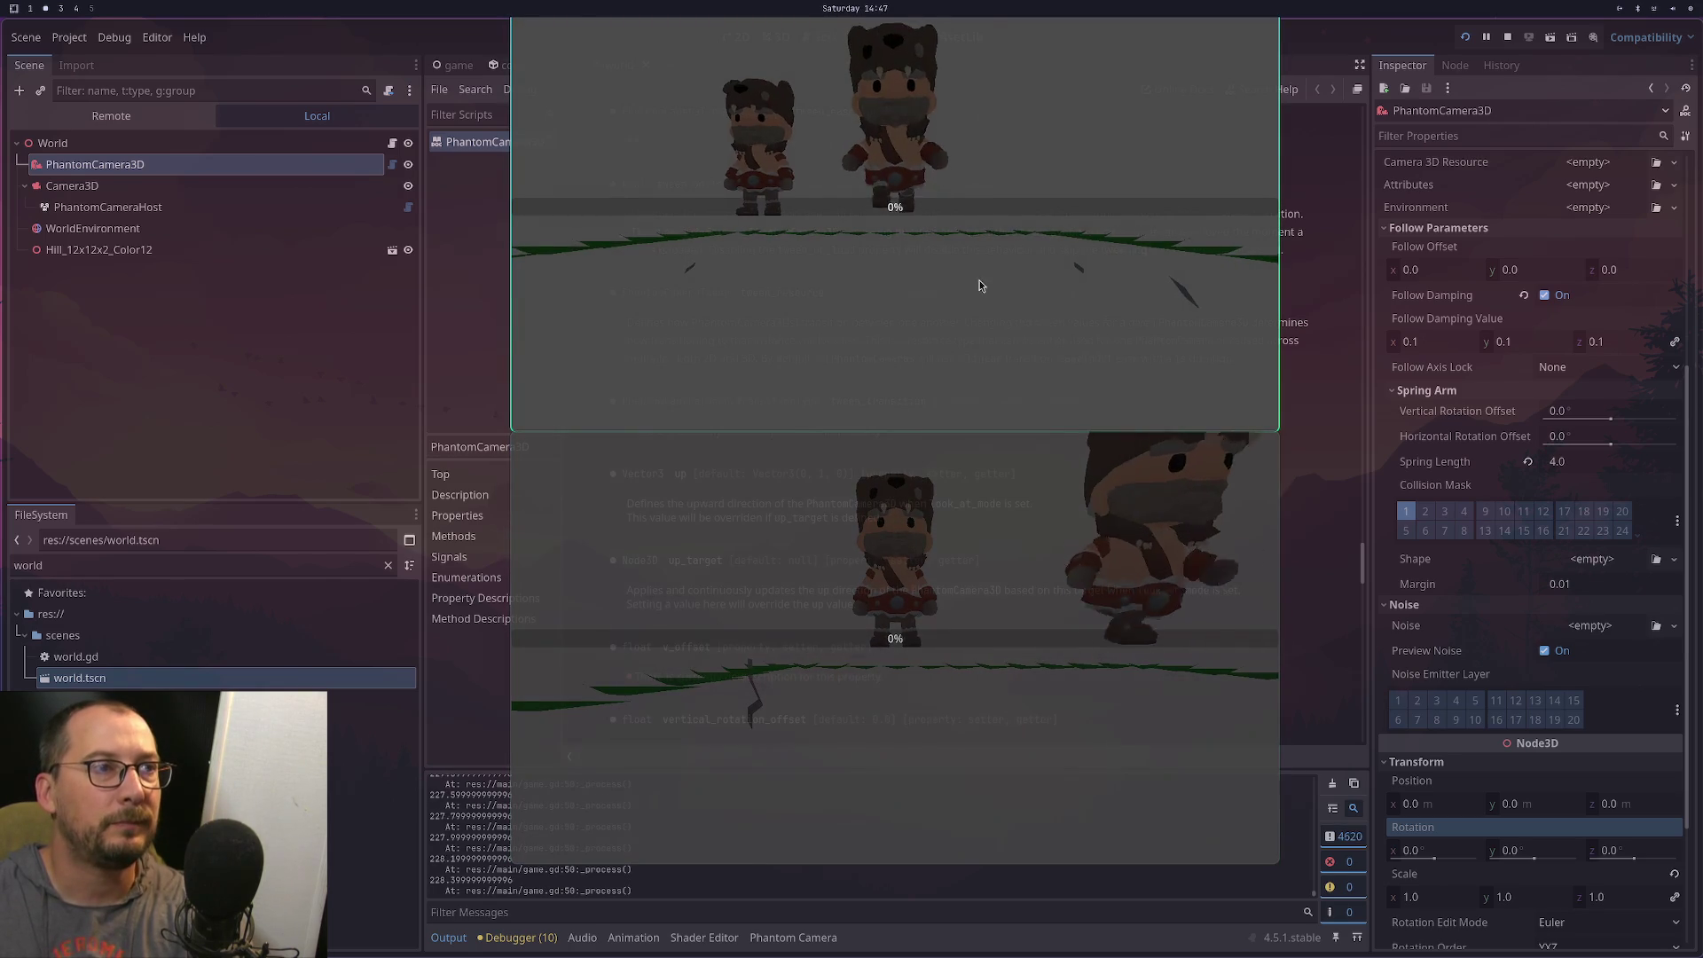
key(a)
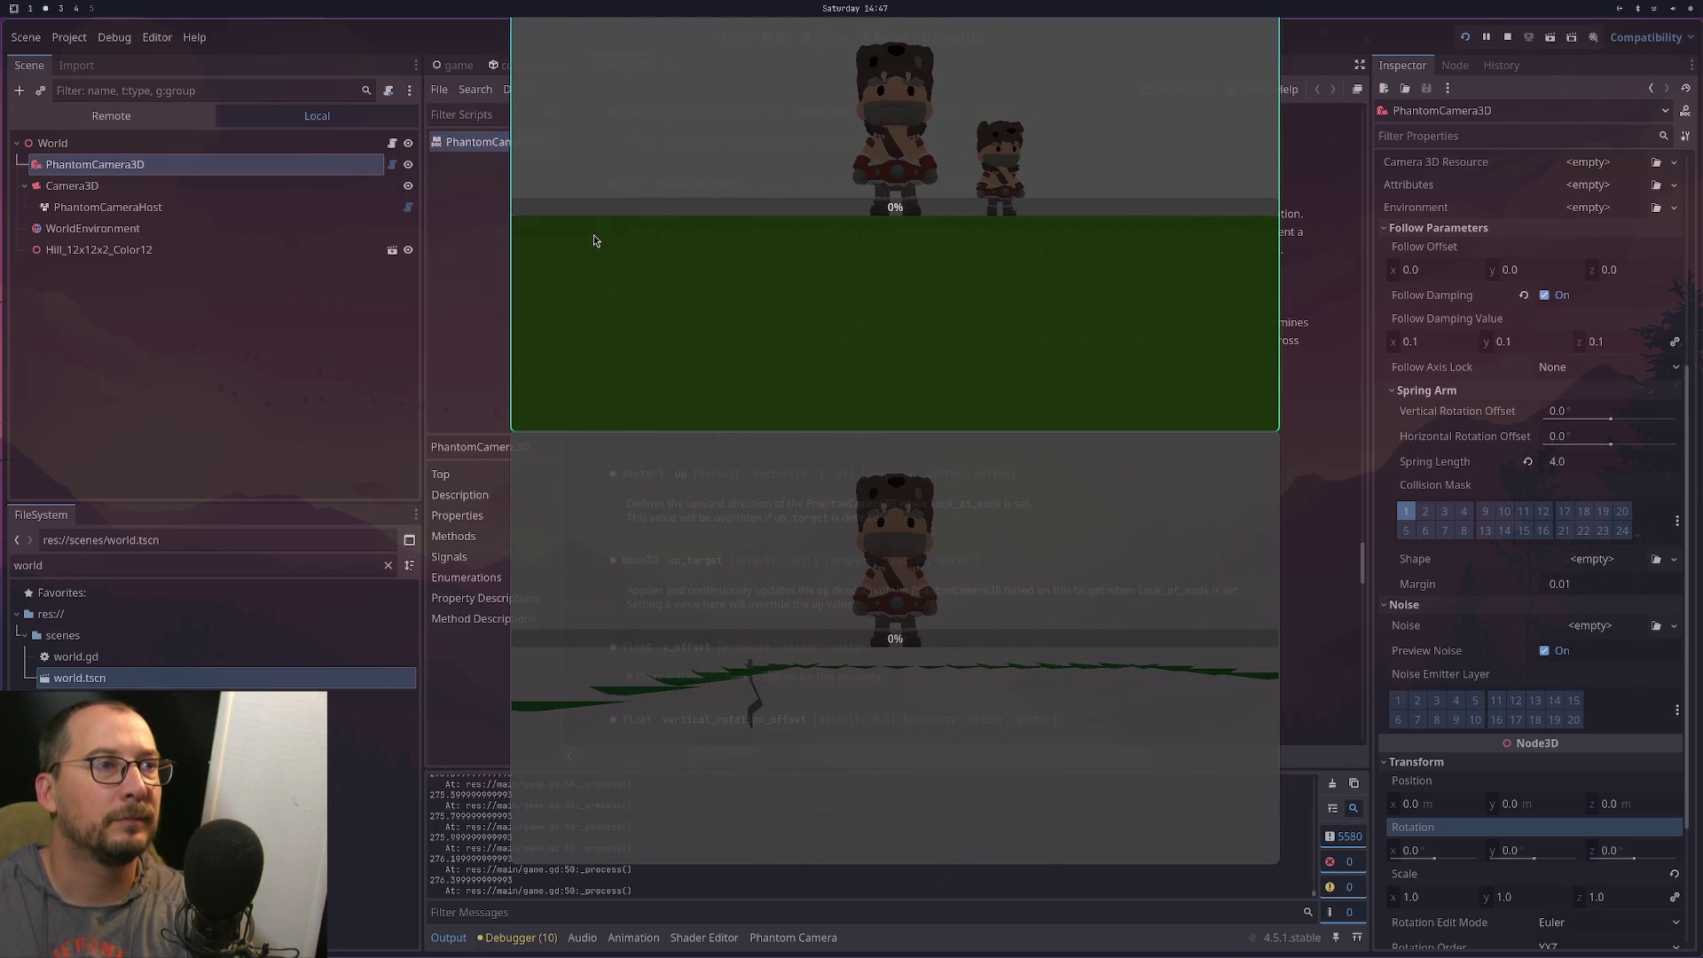
click(154, 125)
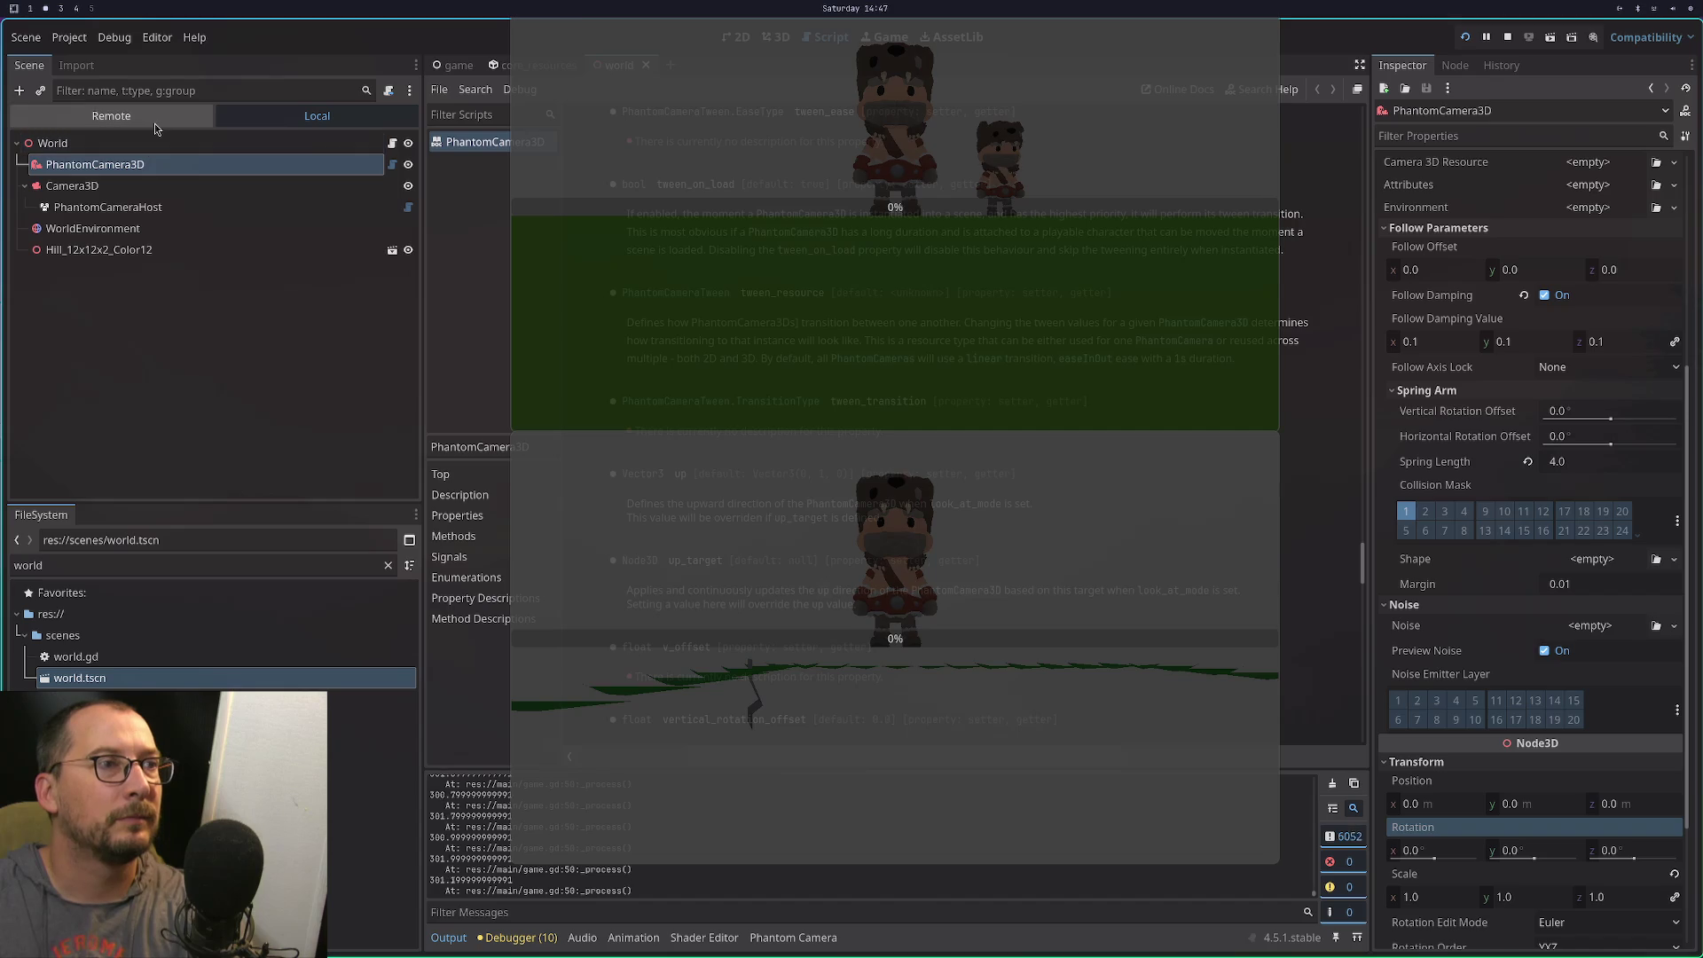
click(163, 384)
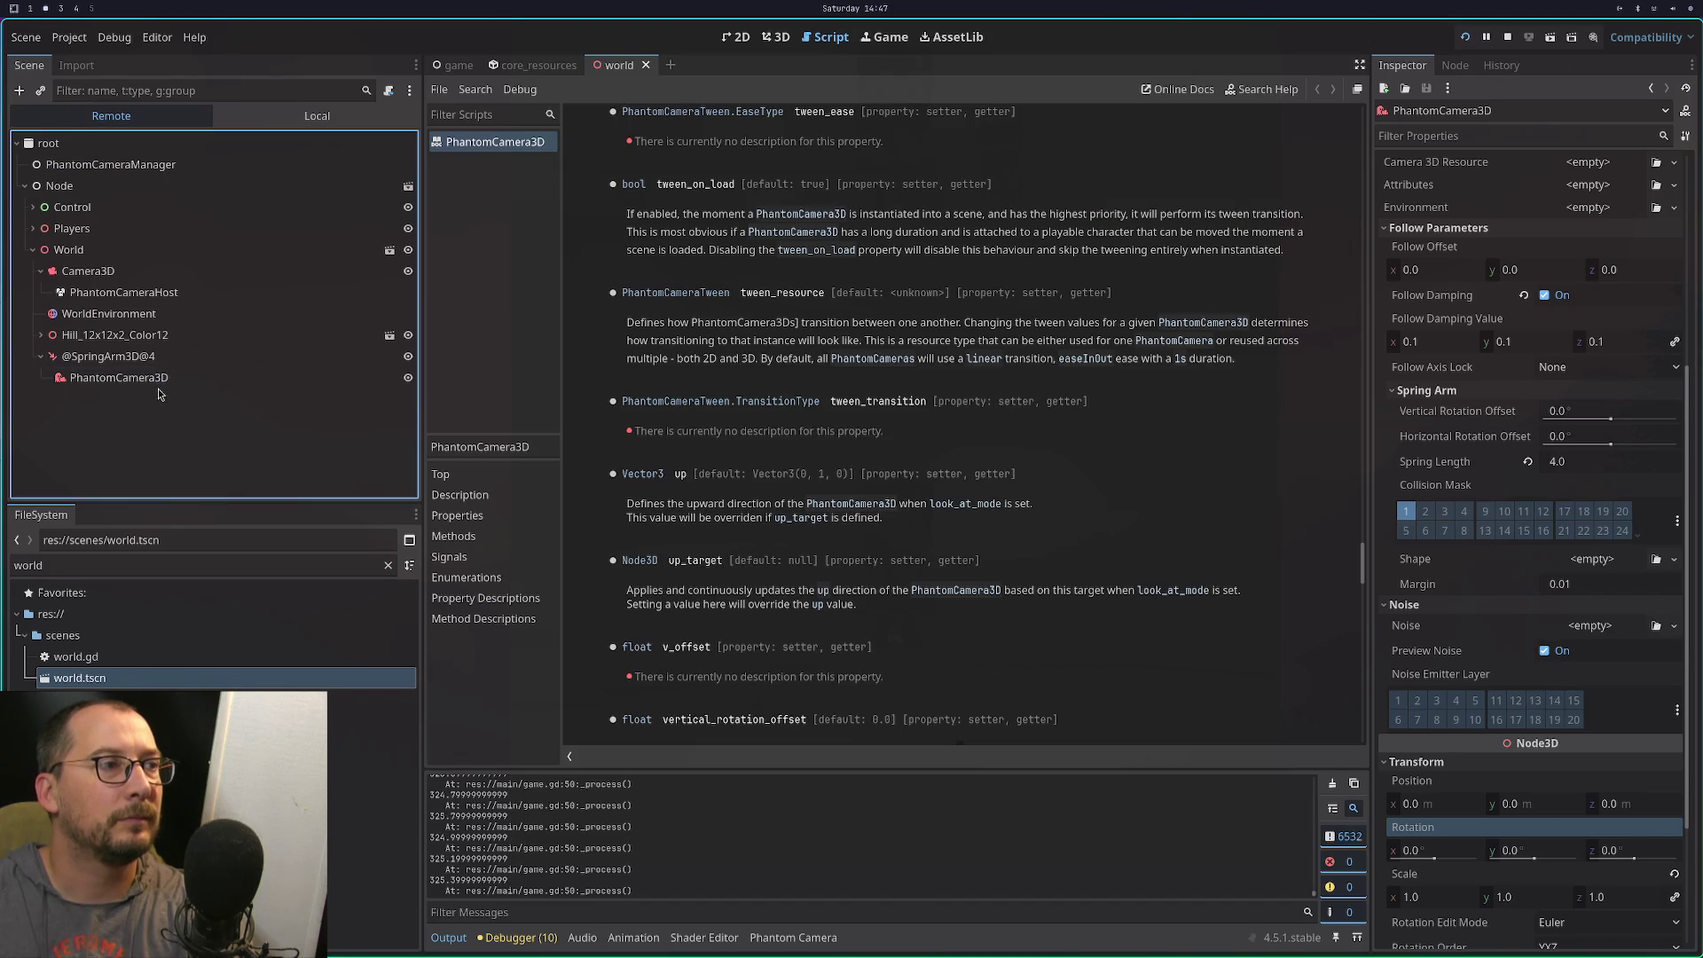
Scroll to the live camera's Spring Arm section and drag Vertical Rotation Offset from 29885.5 down to -261.5.
scroll(1504, 428, down, 10)
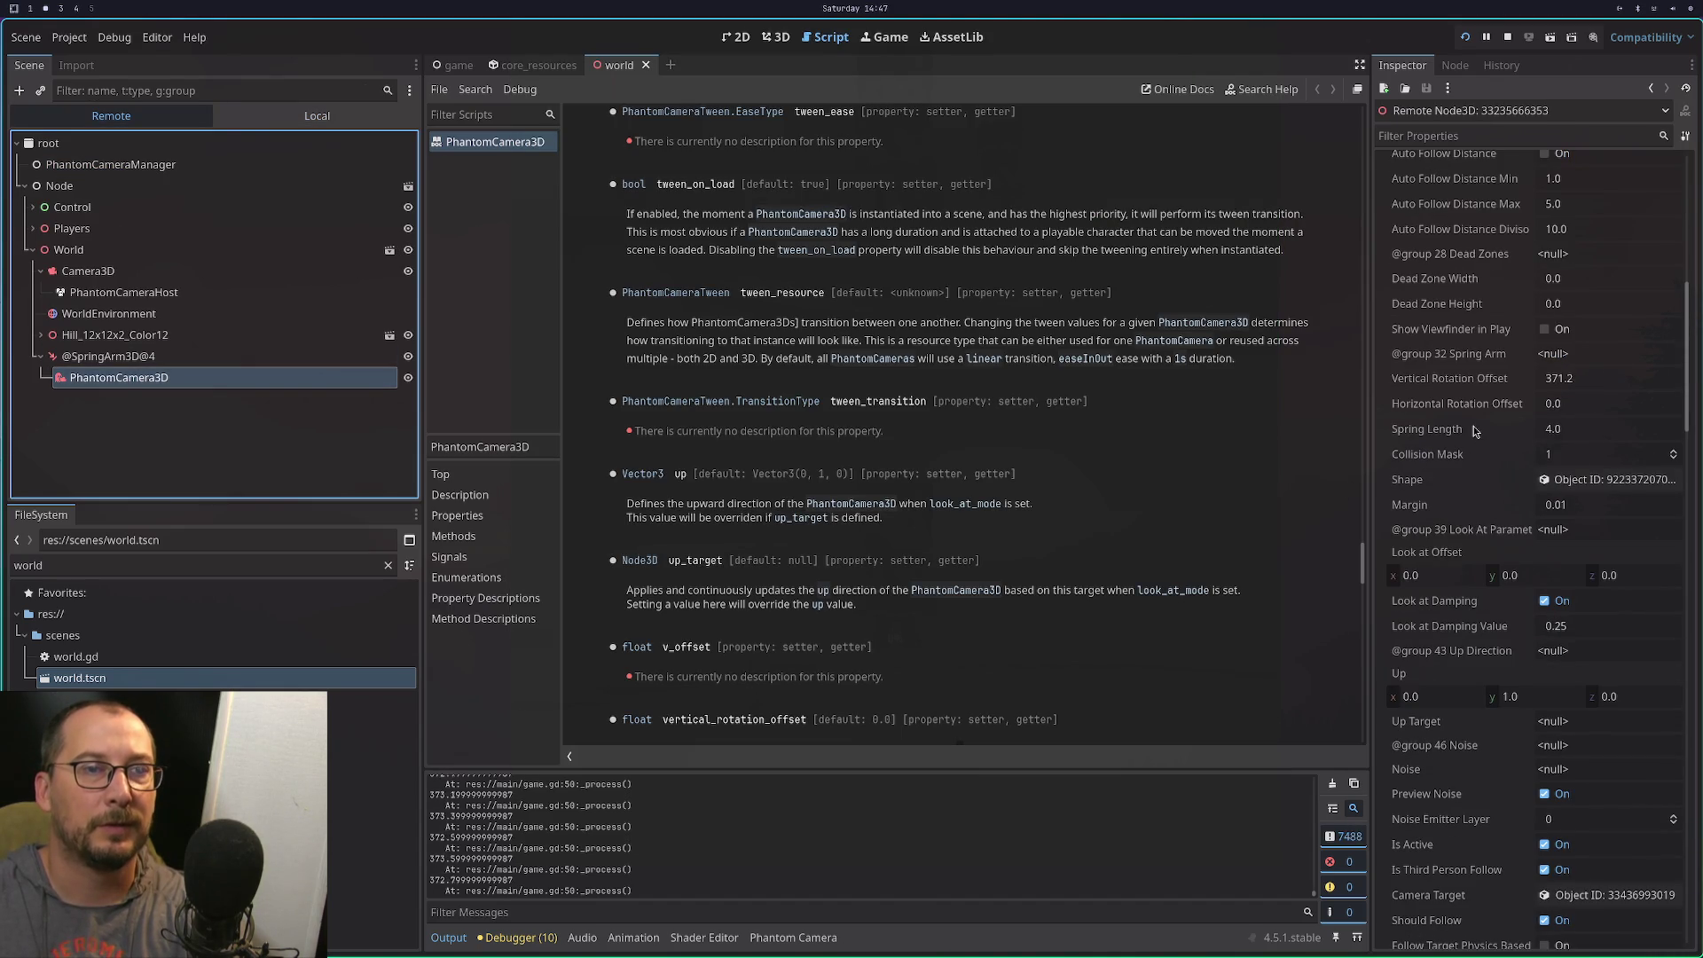
scroll(1475, 431, down, 2)
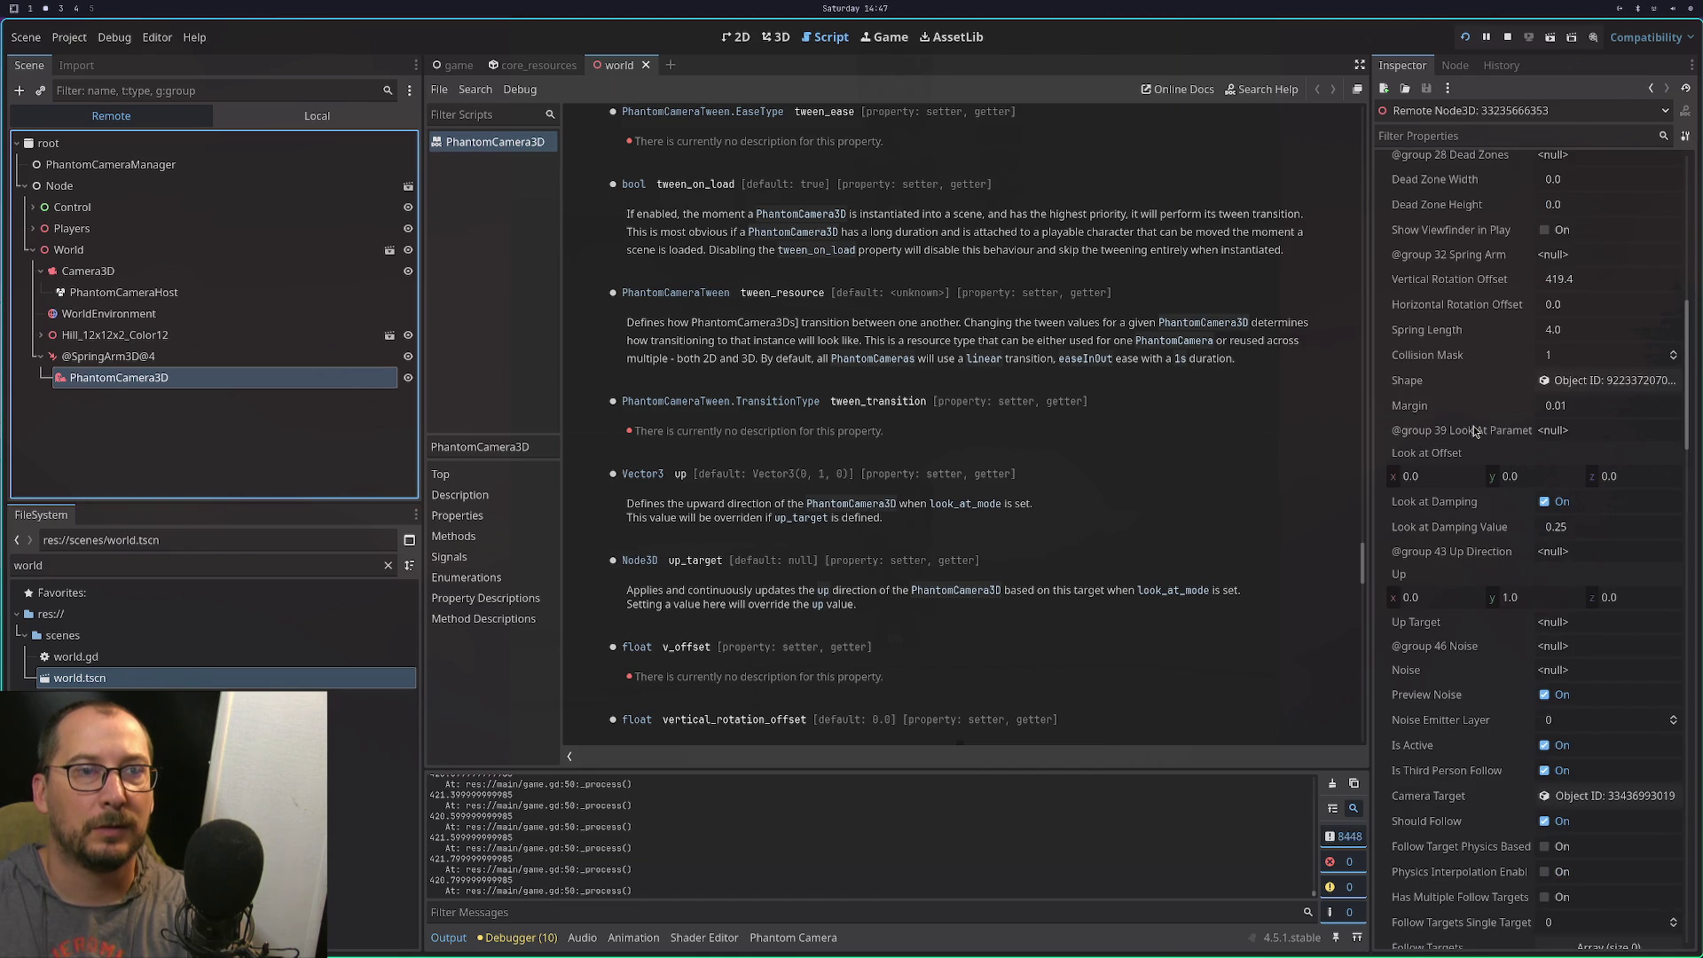
scroll(1476, 432, down, 8)
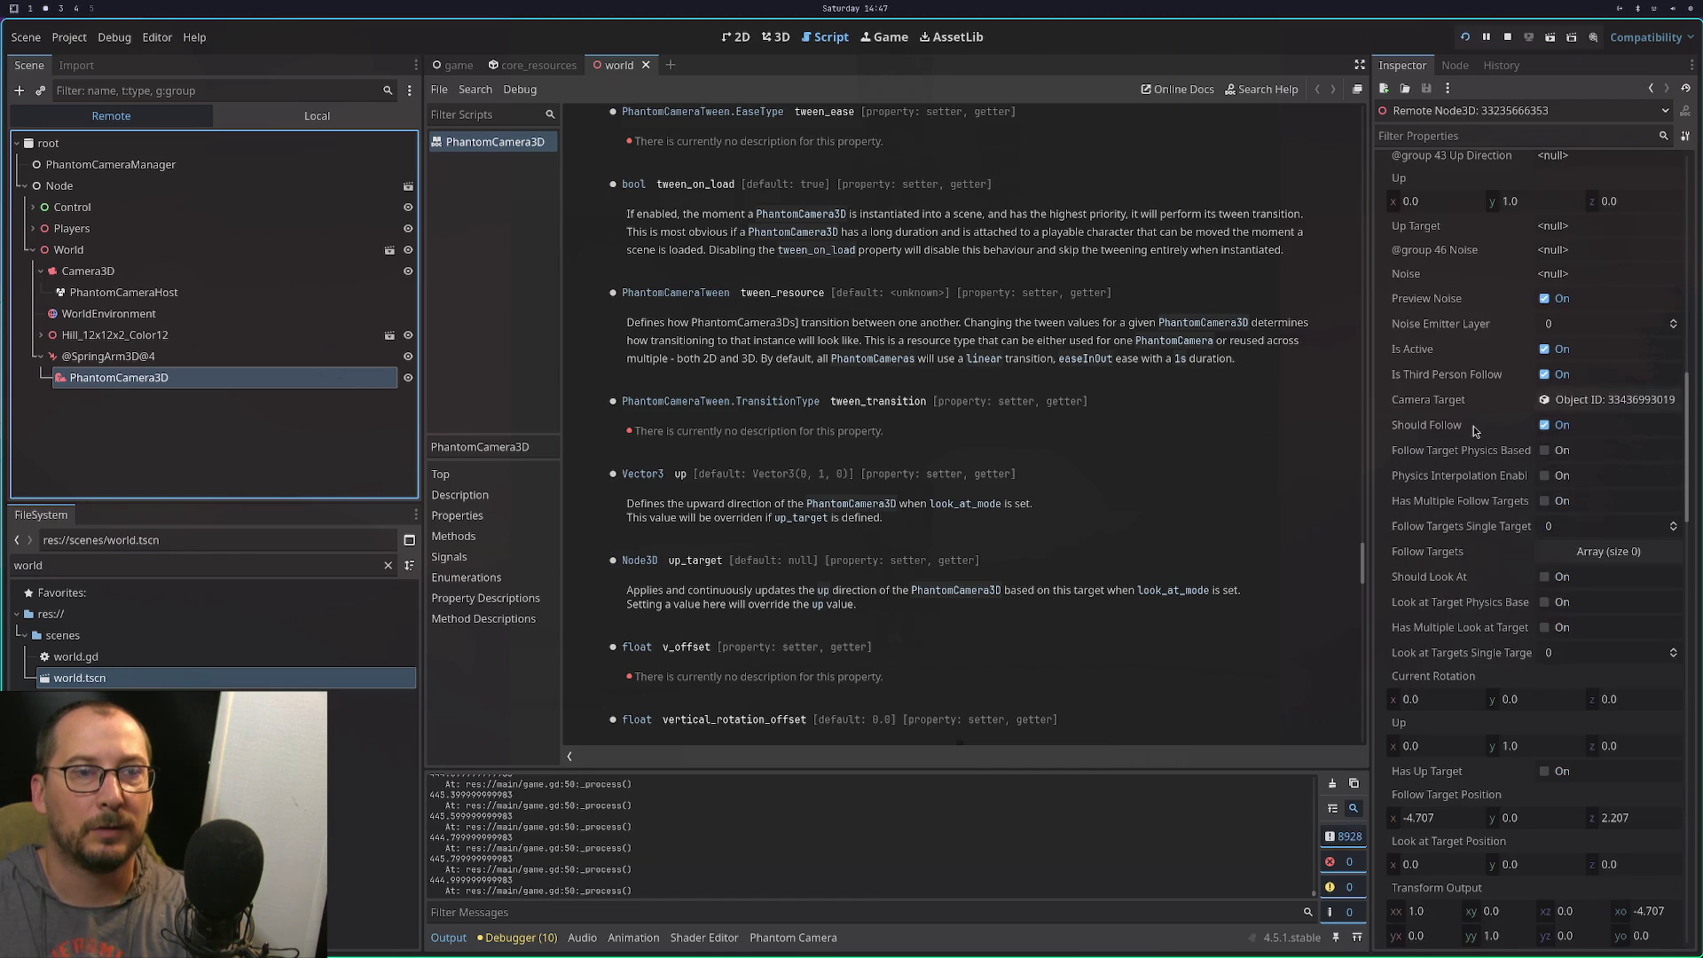
scroll(1475, 431, down, 6)
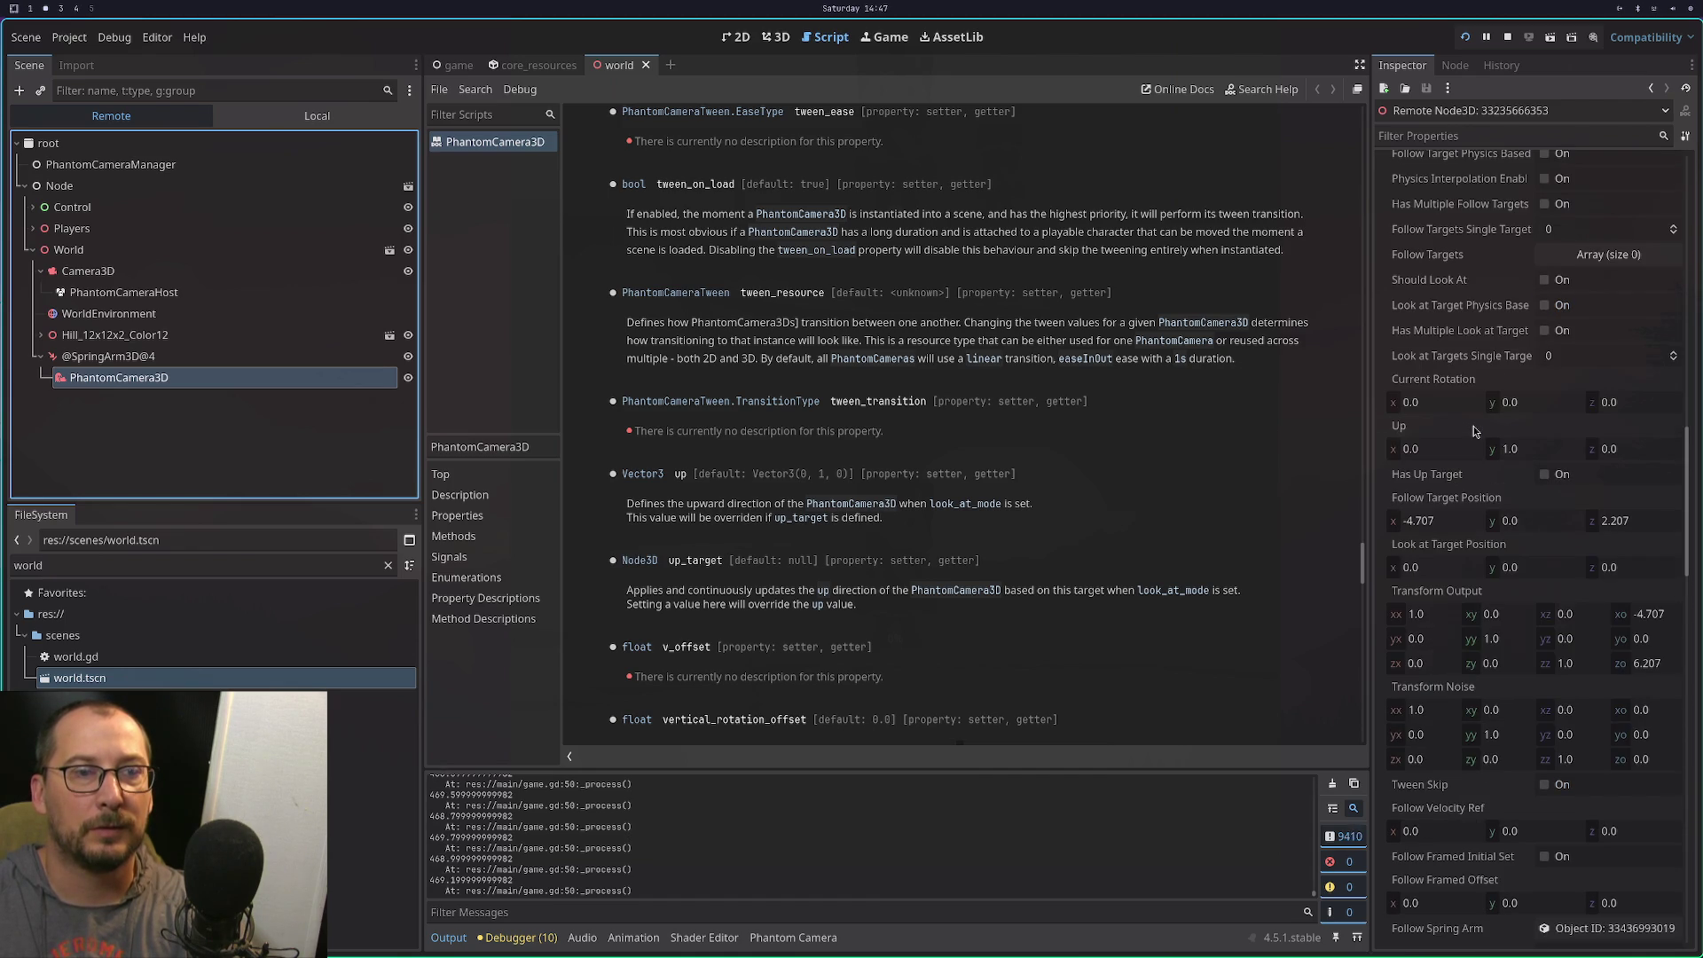
scroll(1475, 432, down, 4)
scroll(1475, 431, down, 8)
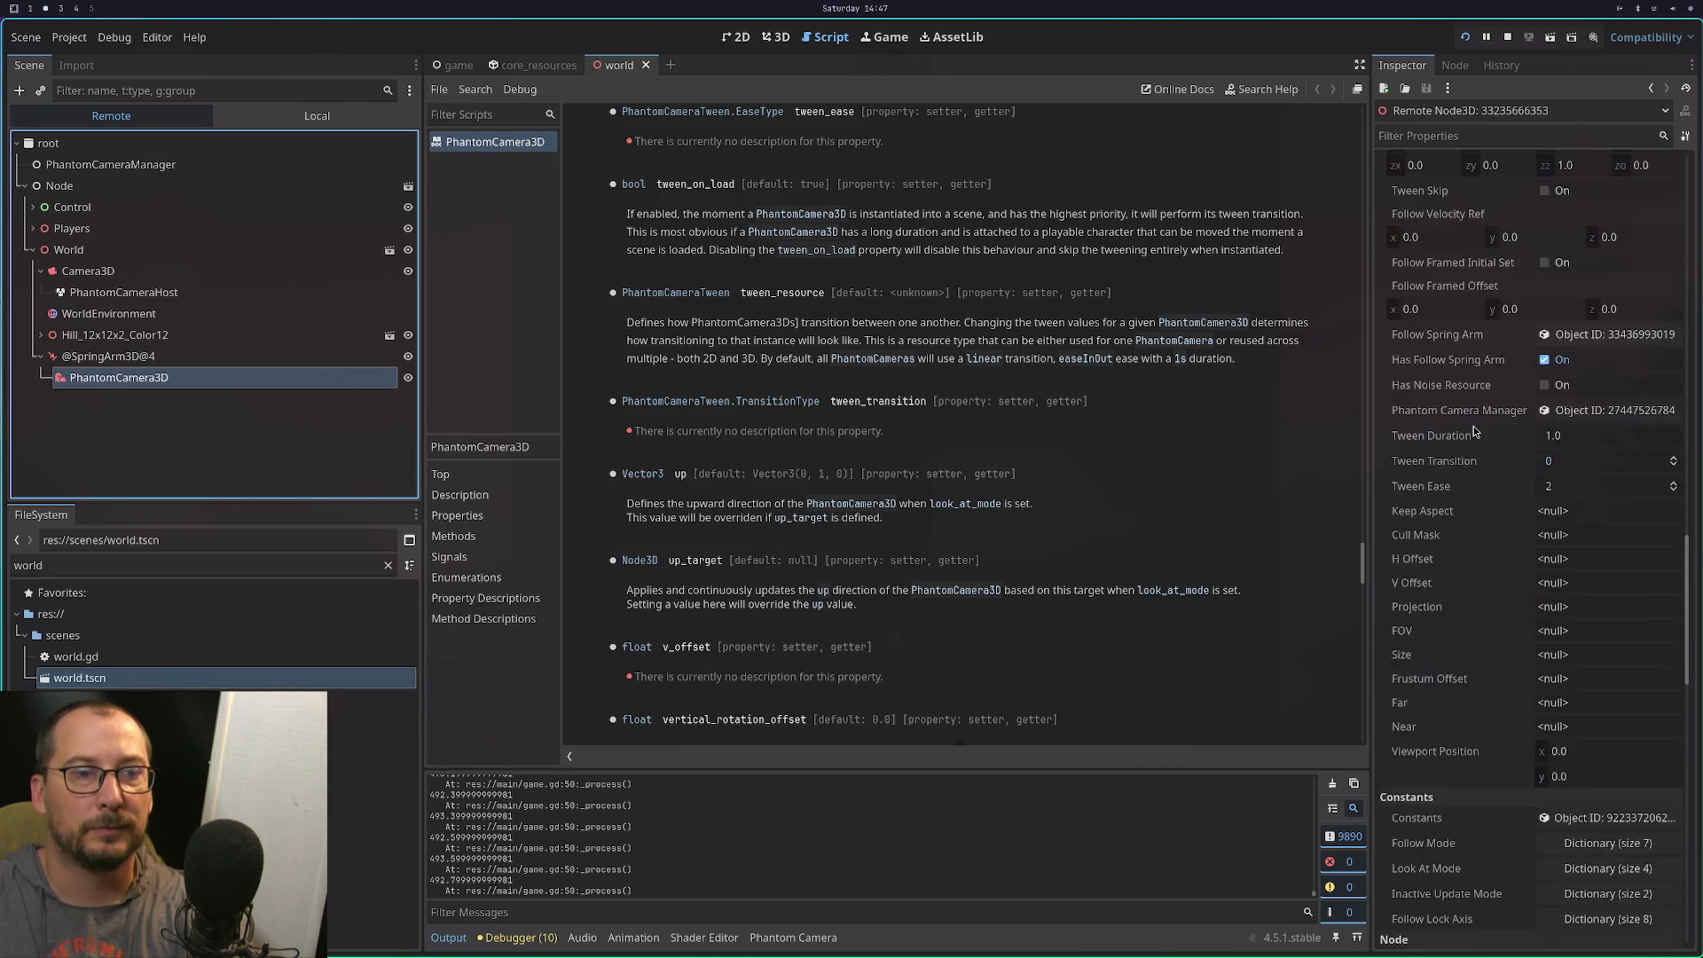
scroll(1428, 503, down, 5)
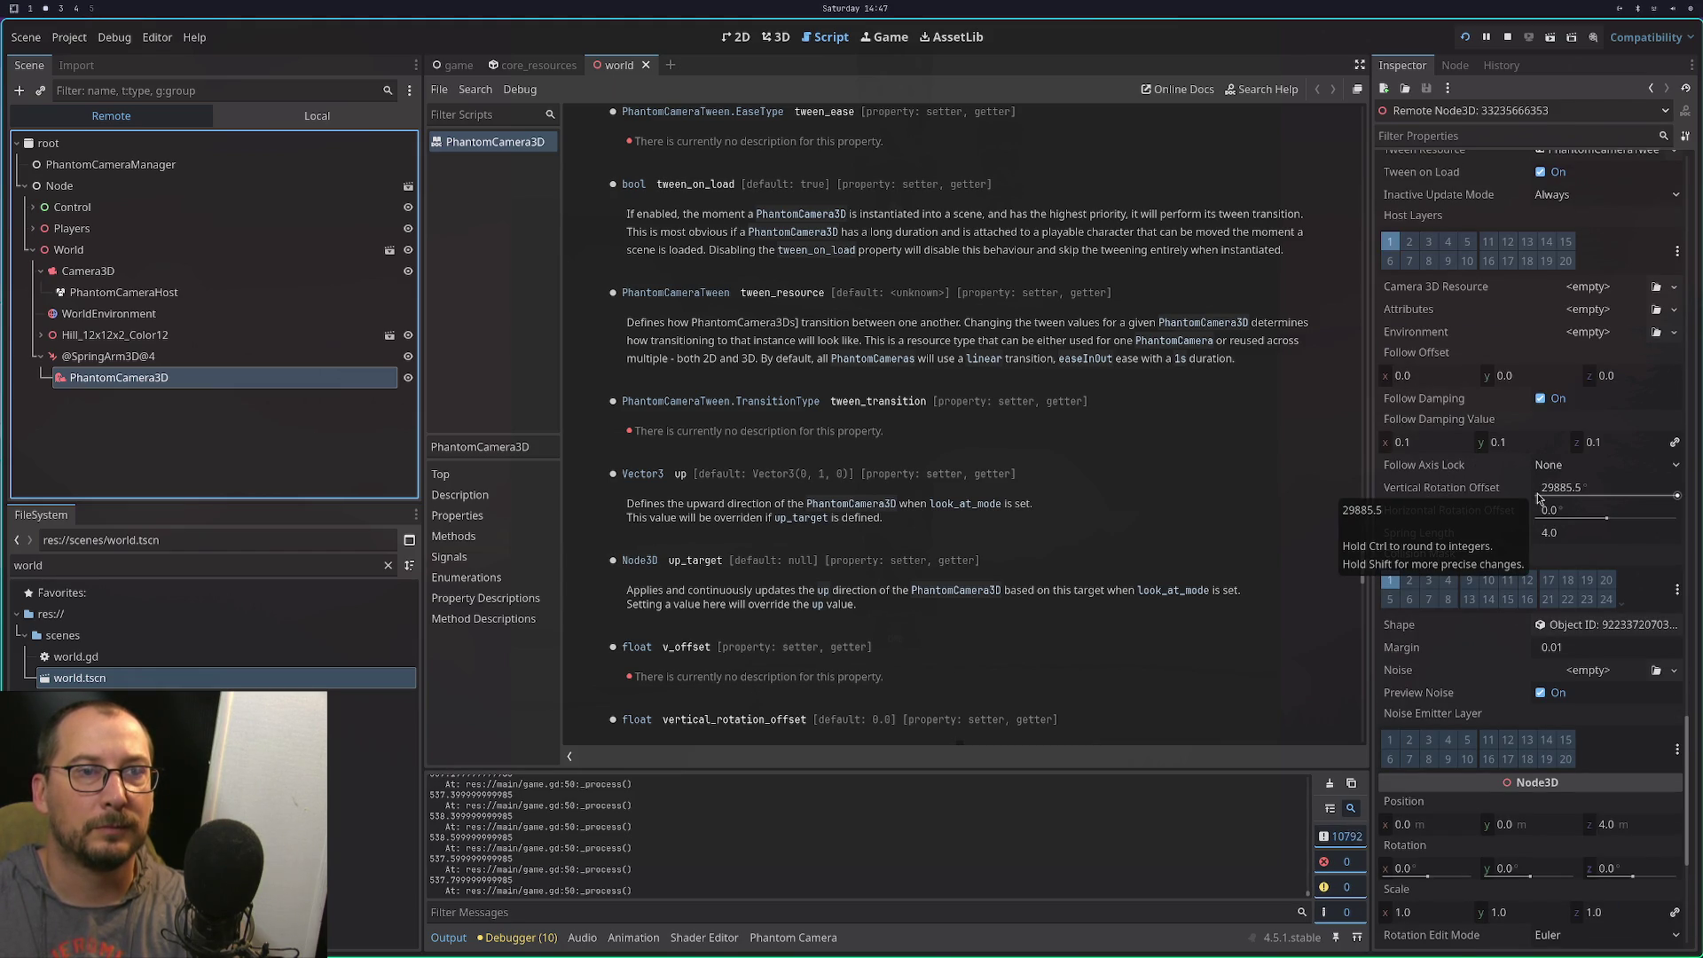
click(1595, 490)
drag(1594, 490, 1555, 496)
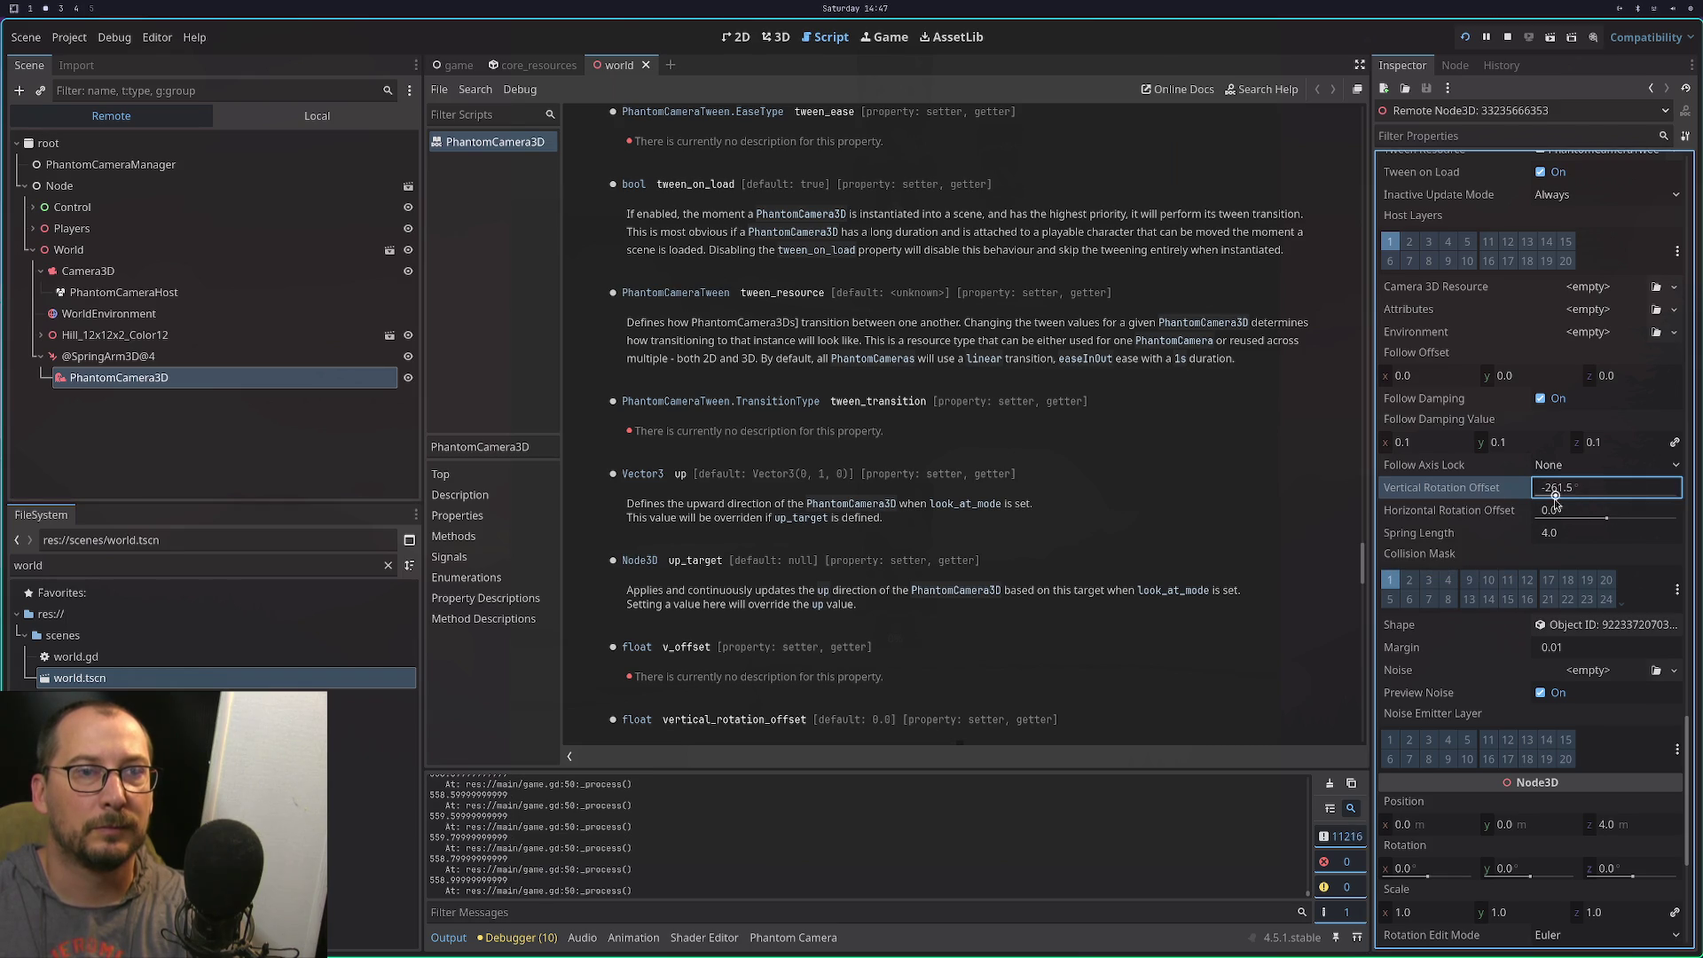
key(super+3)
Cycle workspaces back to Godot and stop the running game.
key(super+4)
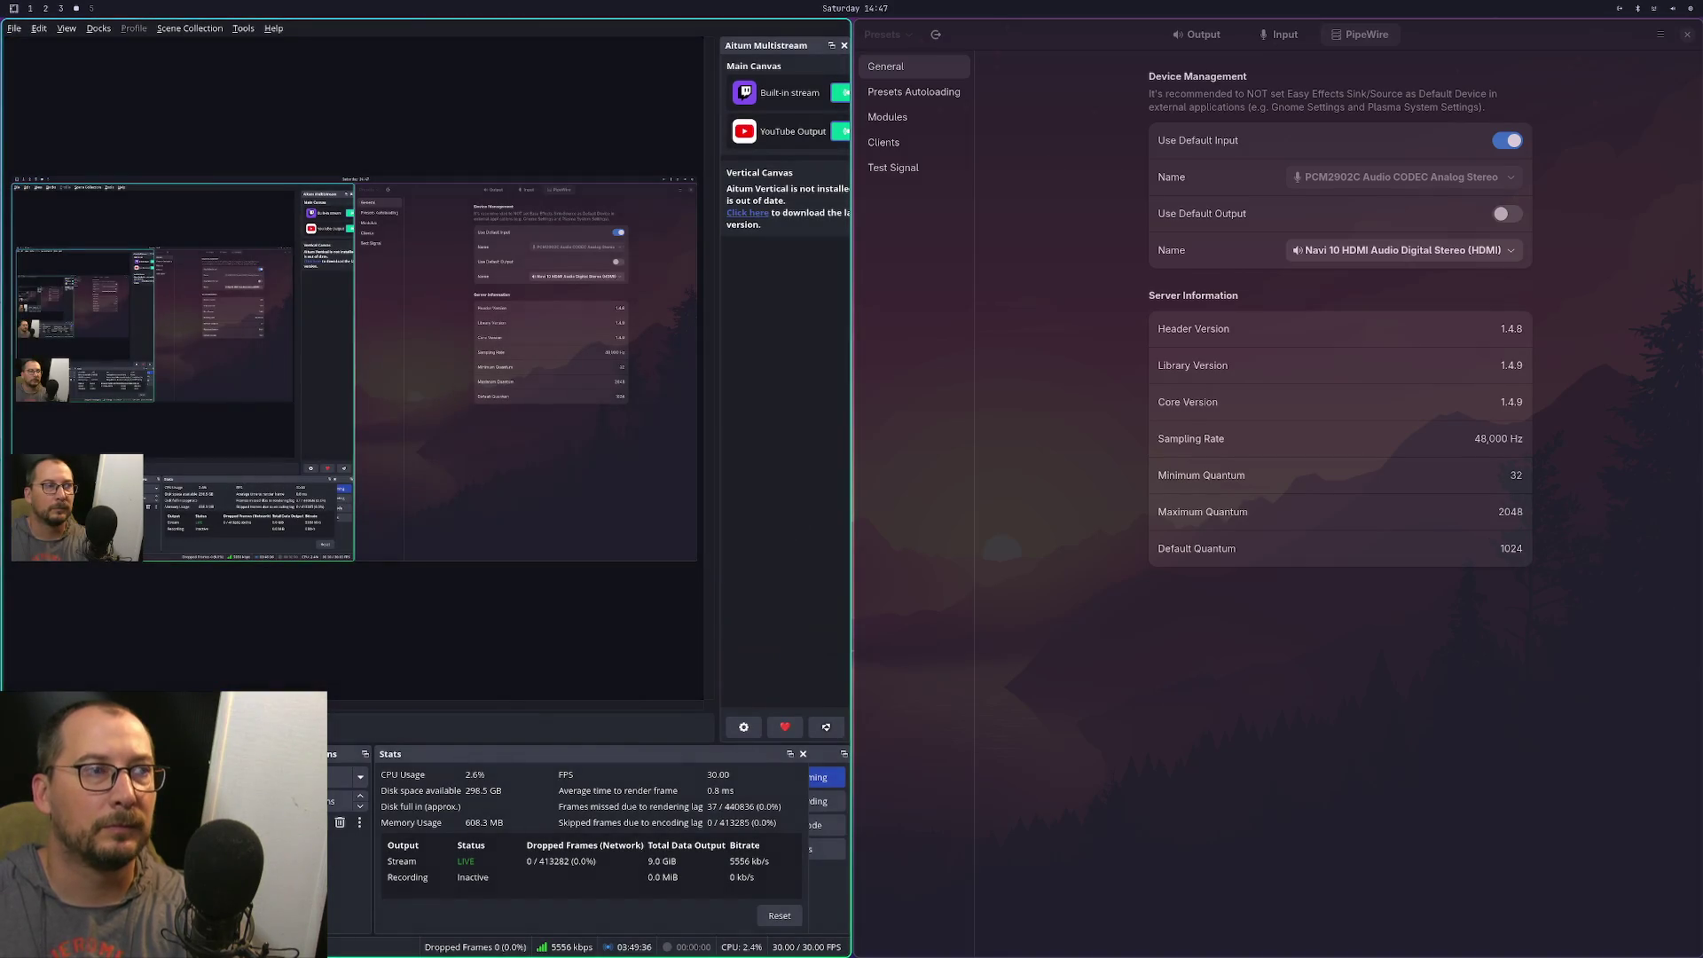
key(super+1)
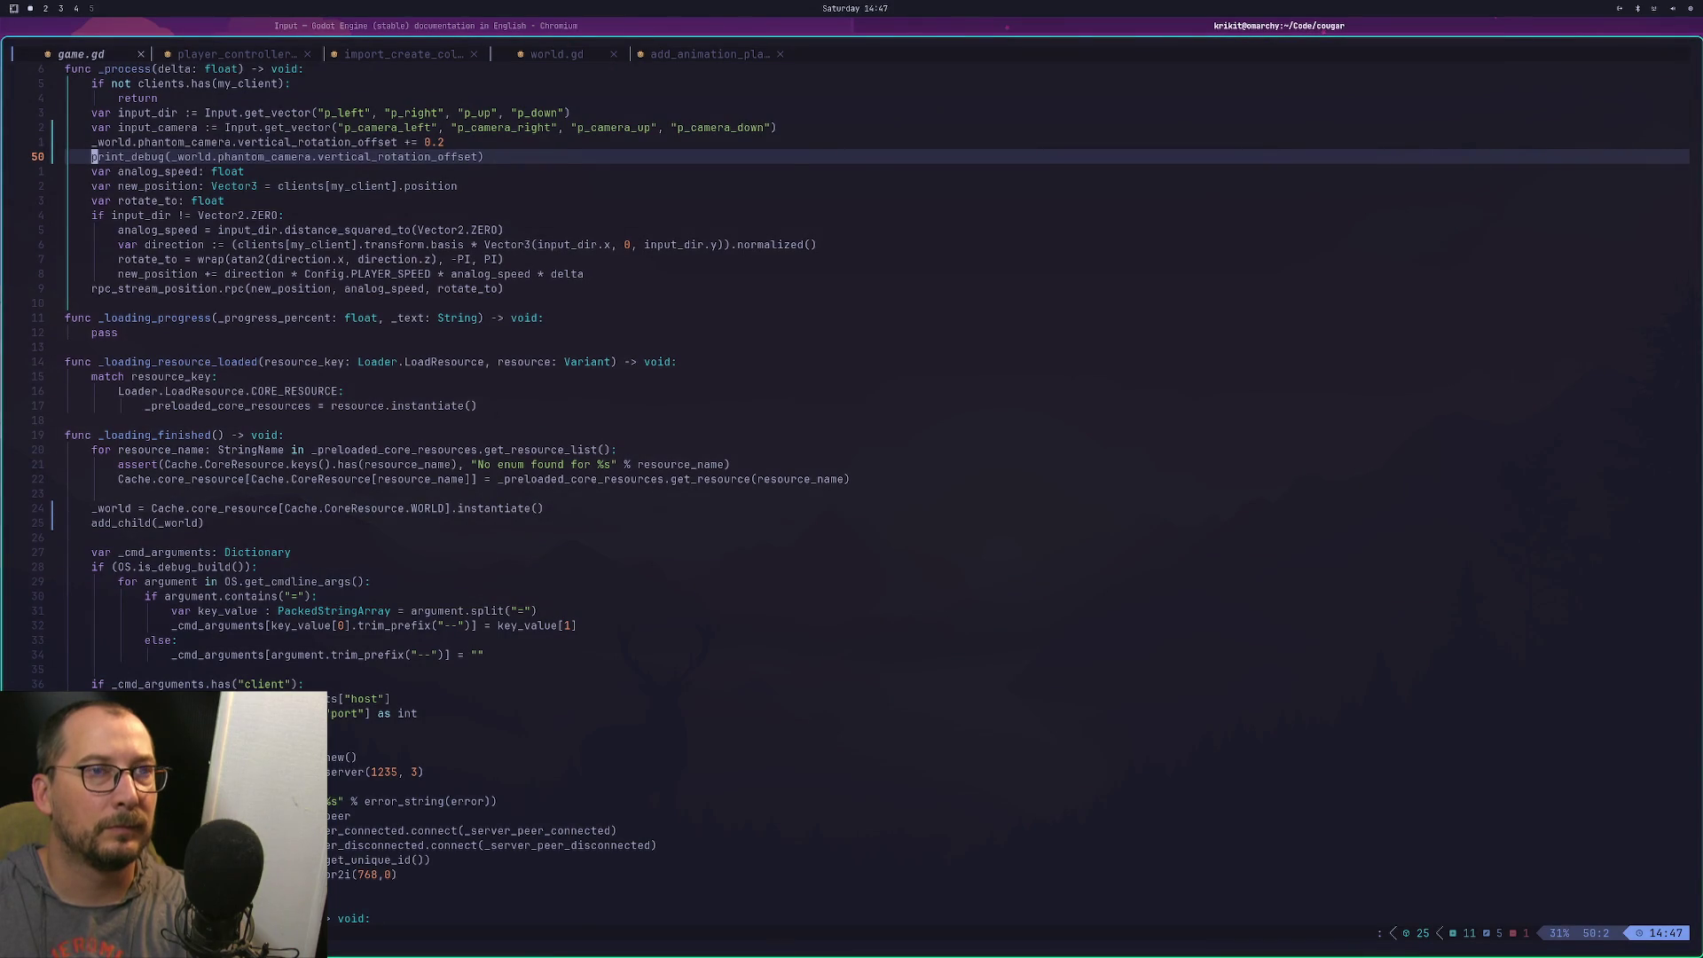
key(super+2)
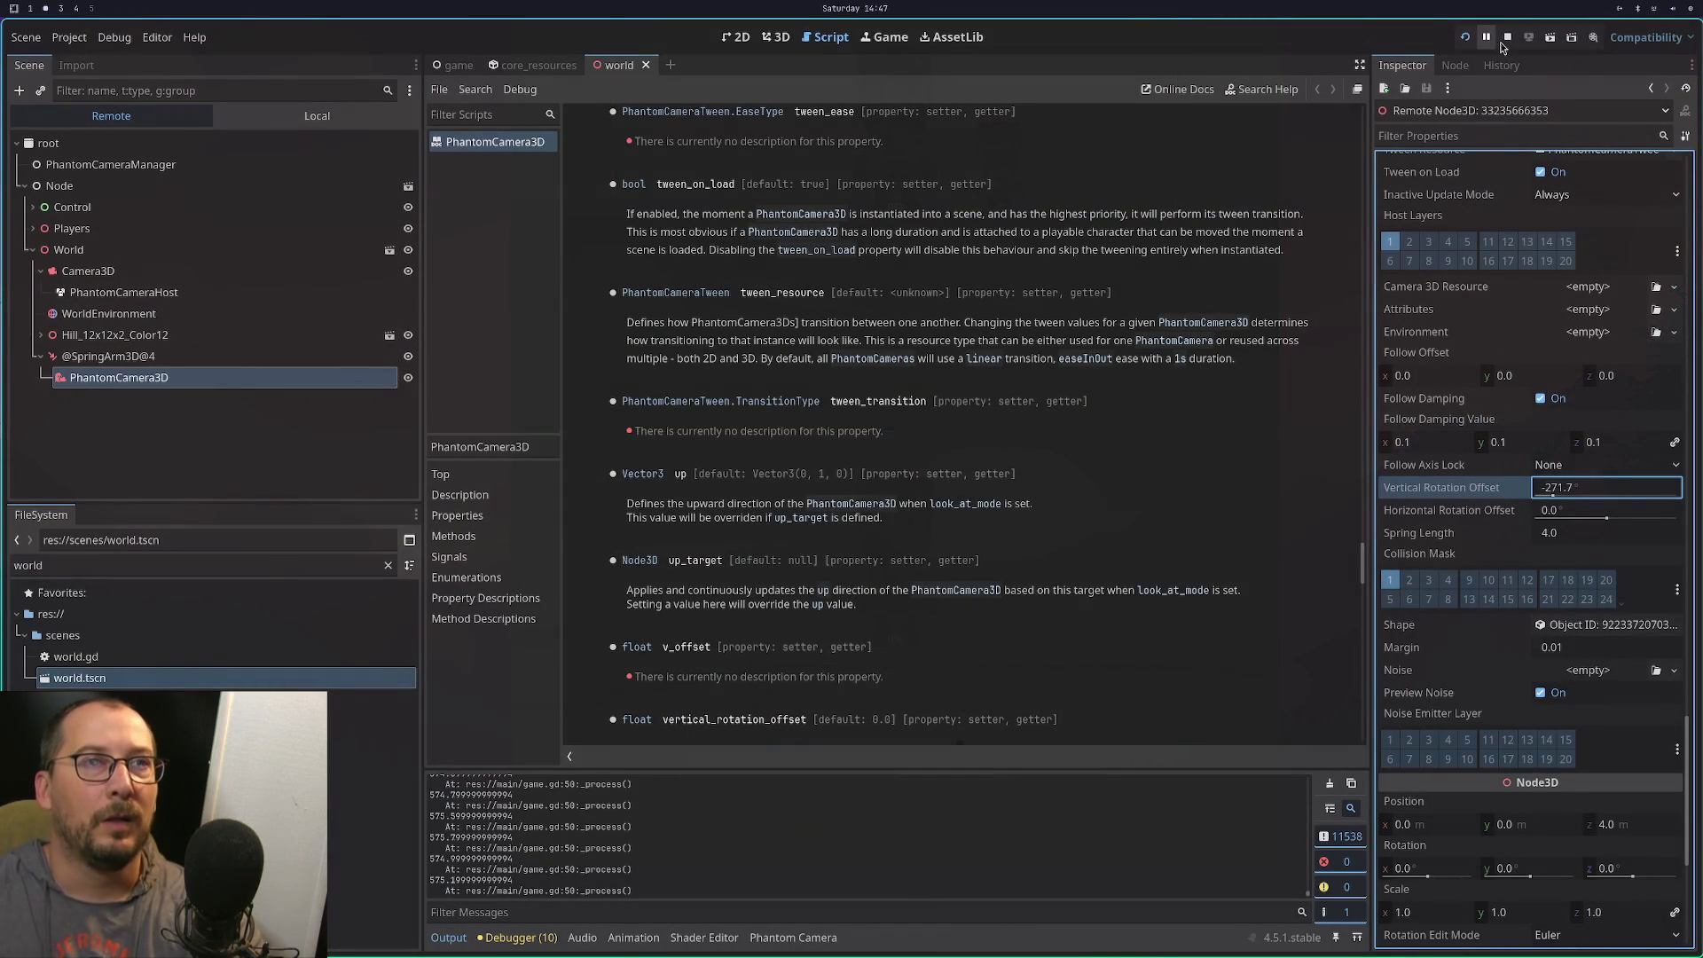
click(1508, 37)
Switch workspaces to Chromium showing the Godot Input class reference.
key(super+1)
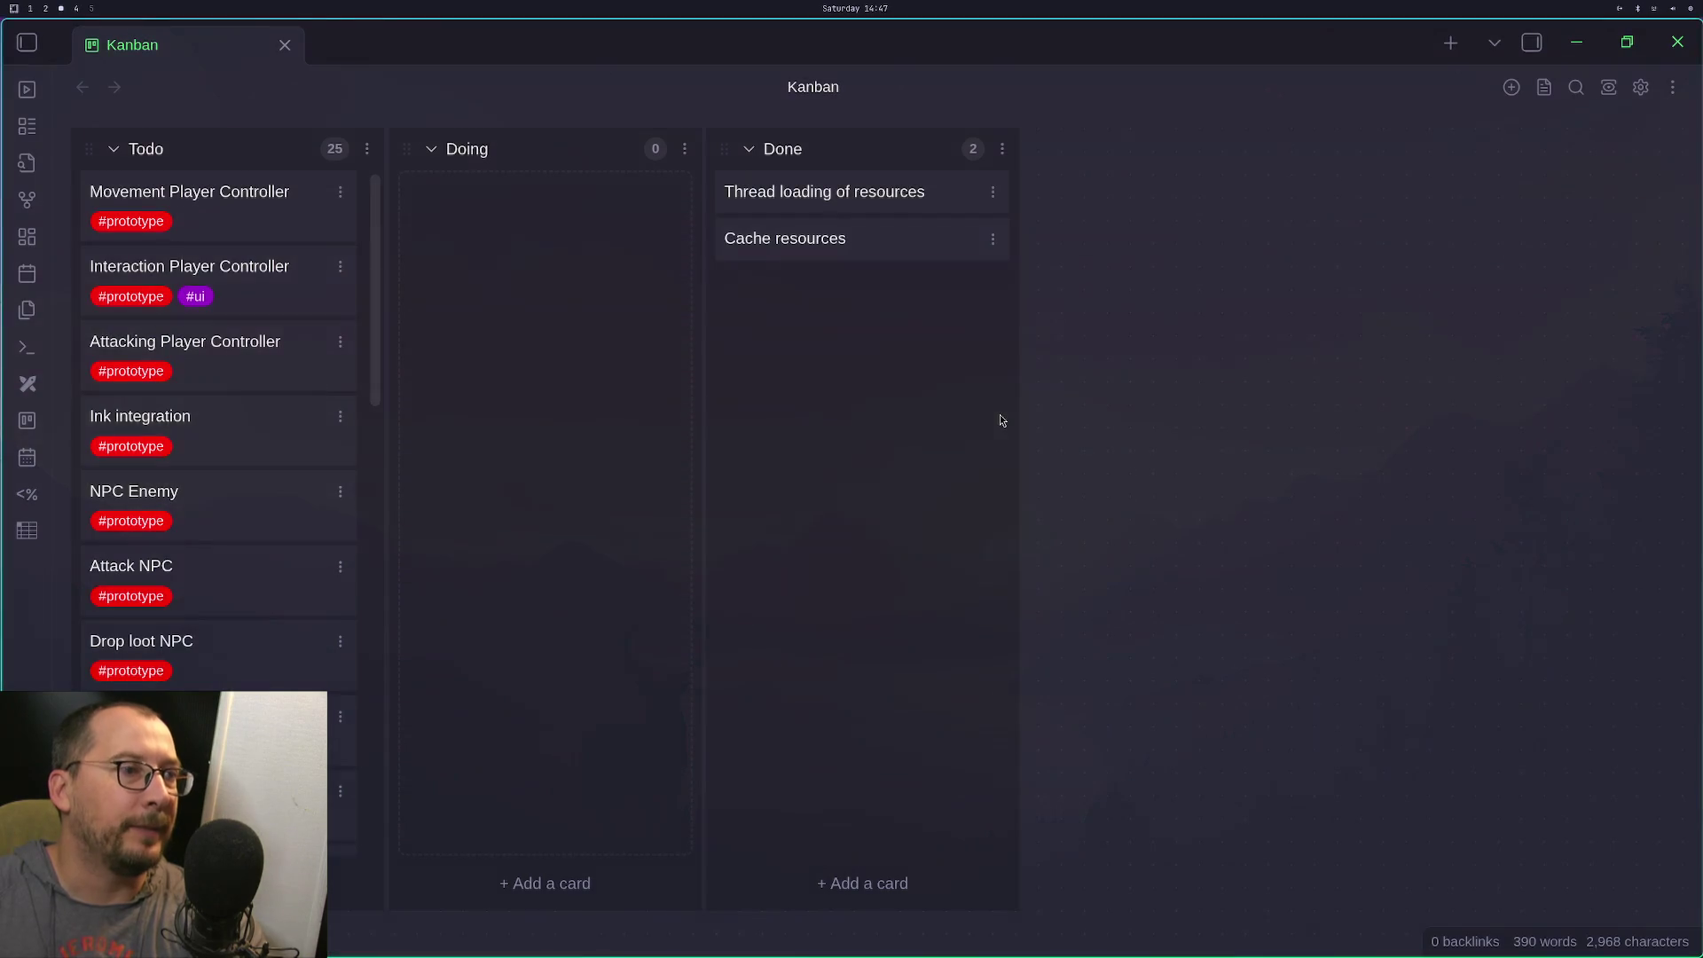
key(super+3)
key(super+2)
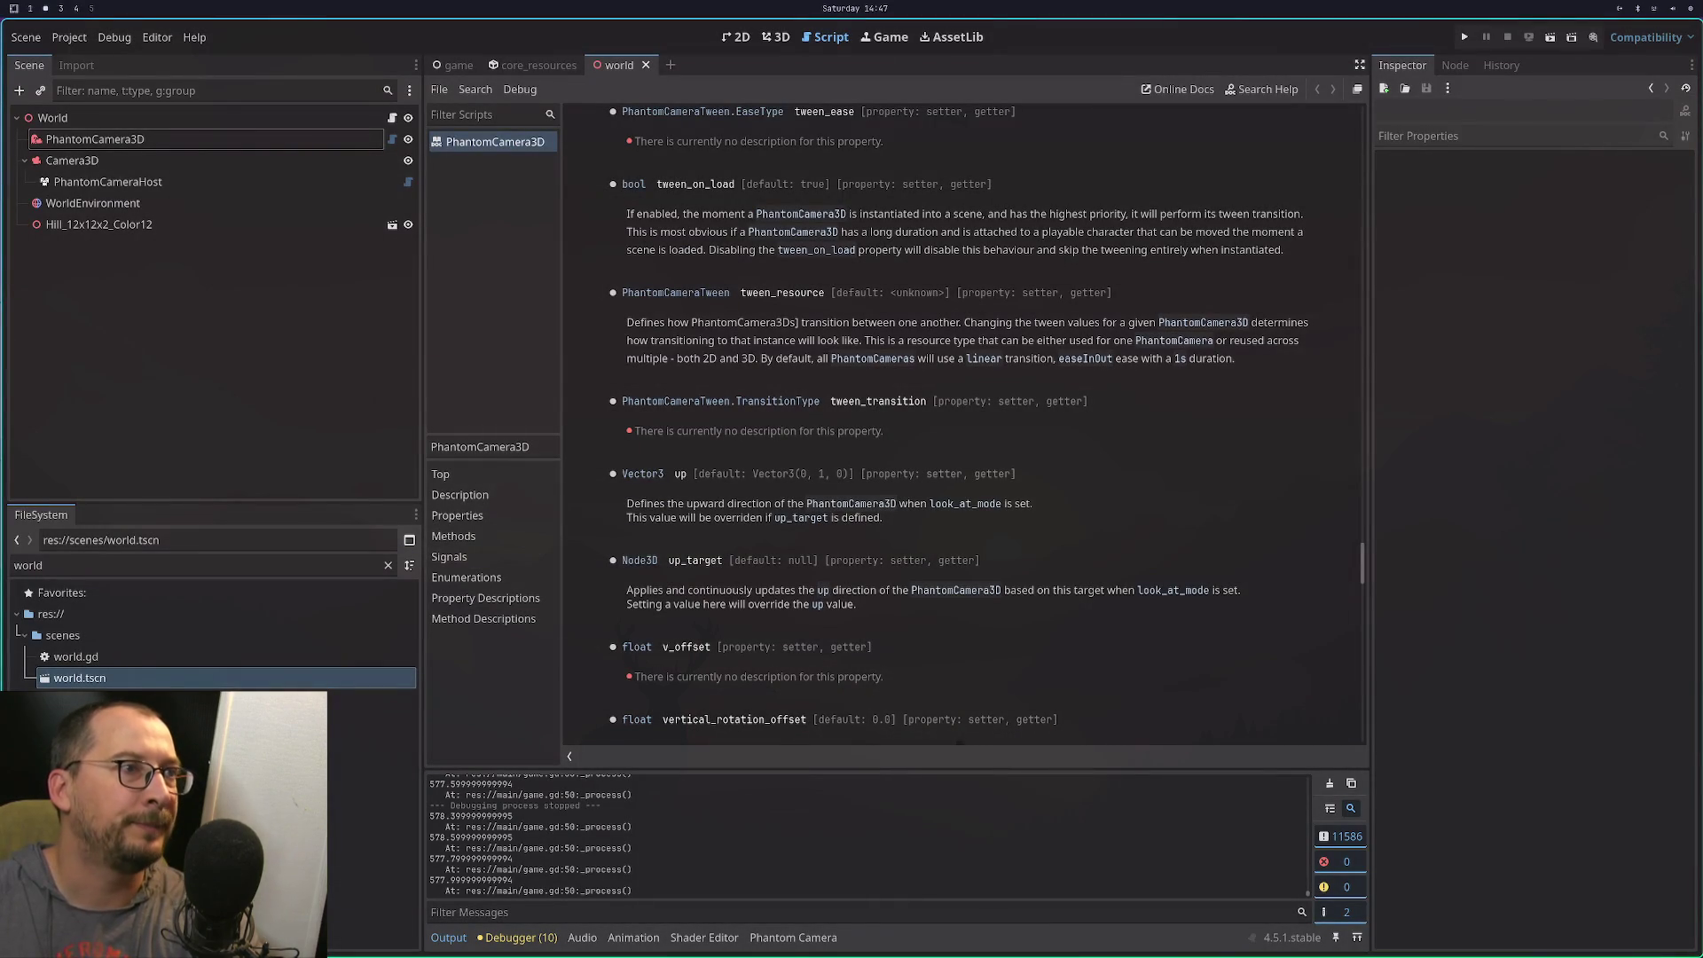
key(super+3)
key(super+4)
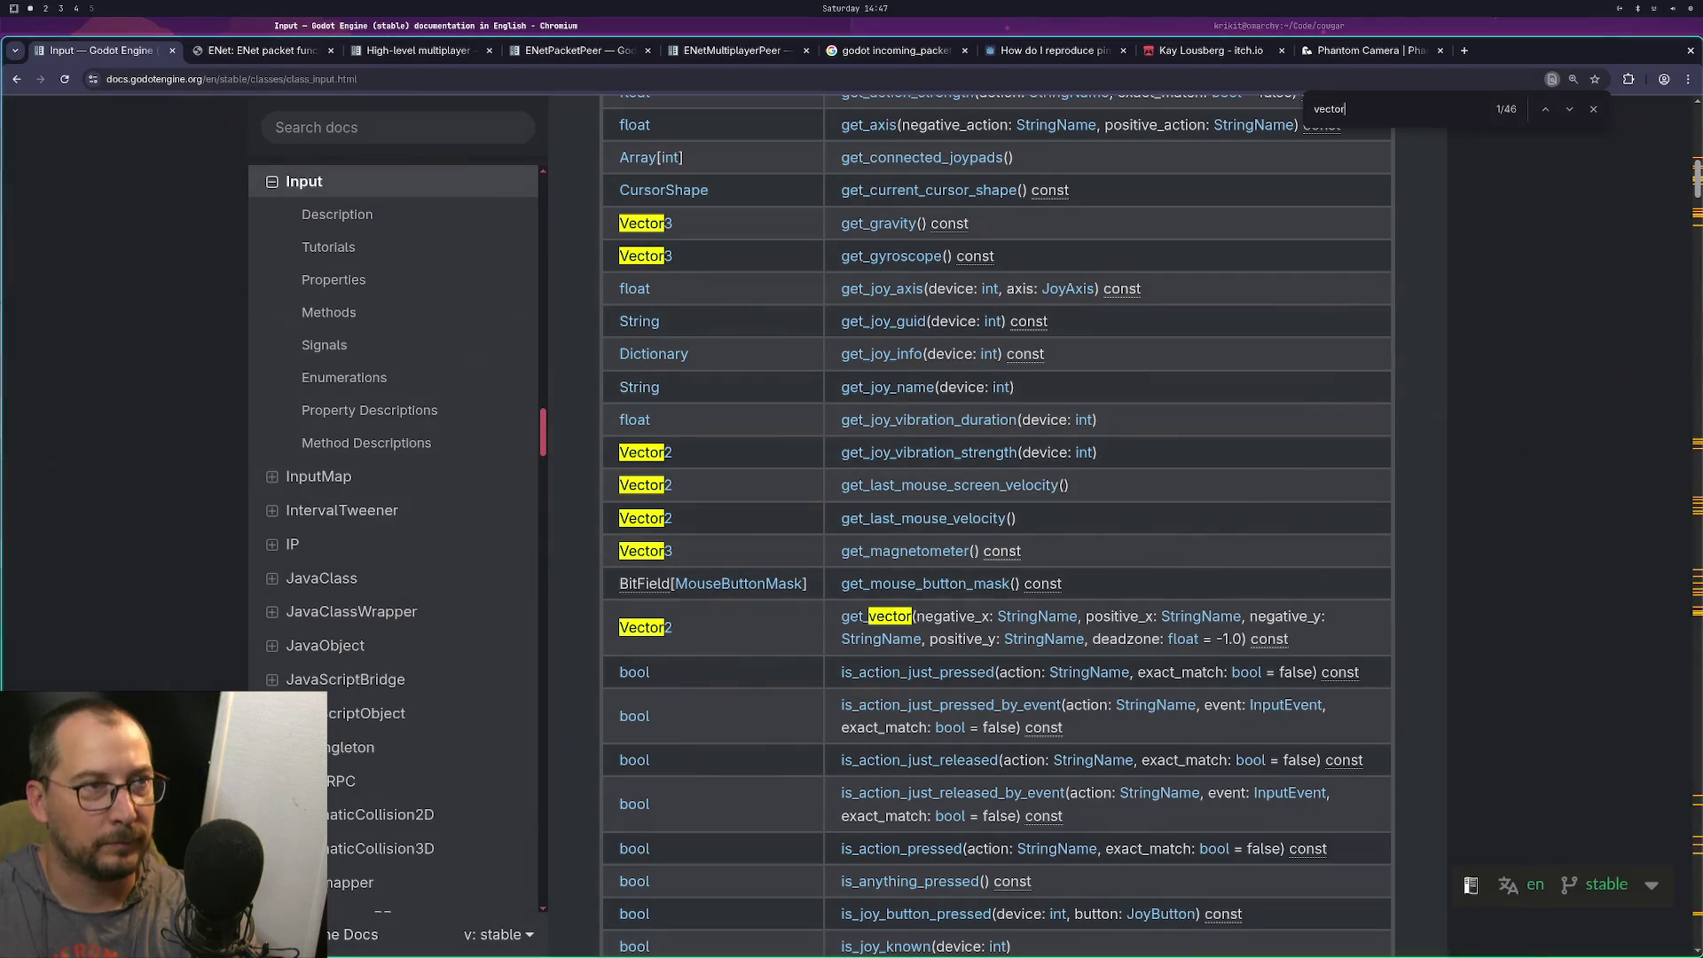
Open the Phantom Camera docs' Third Person (3D) page, then play and pause its example video.
click(1328, 50)
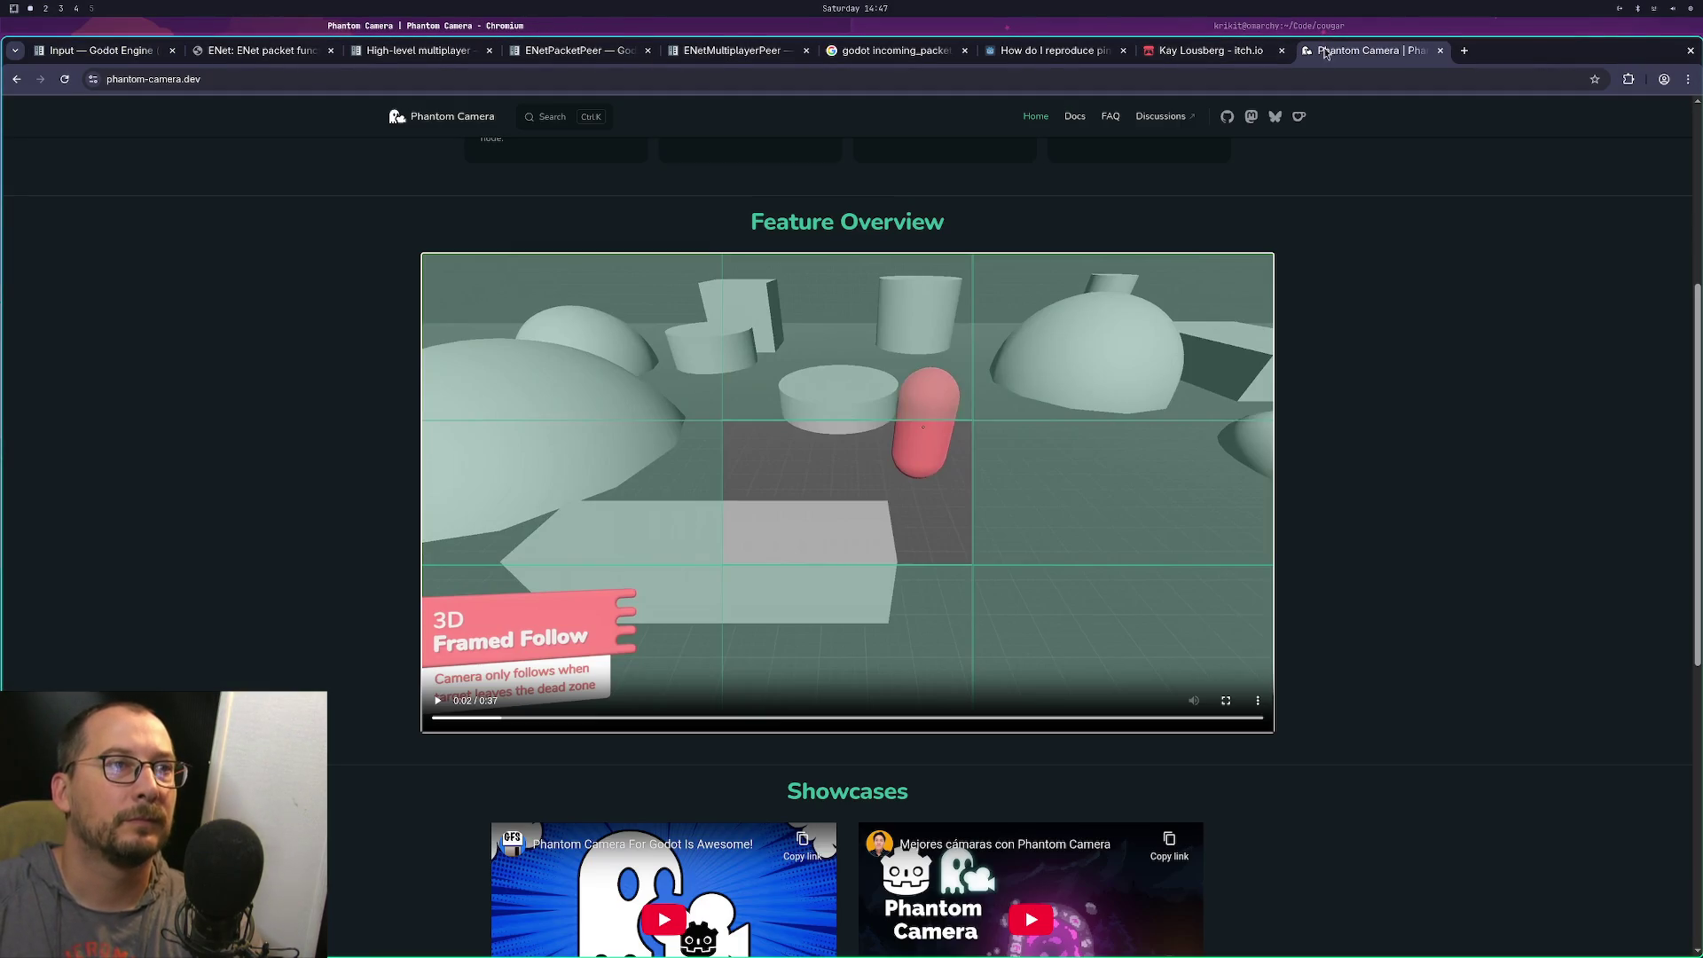
scroll(1312, 247, up, 1)
click(1074, 116)
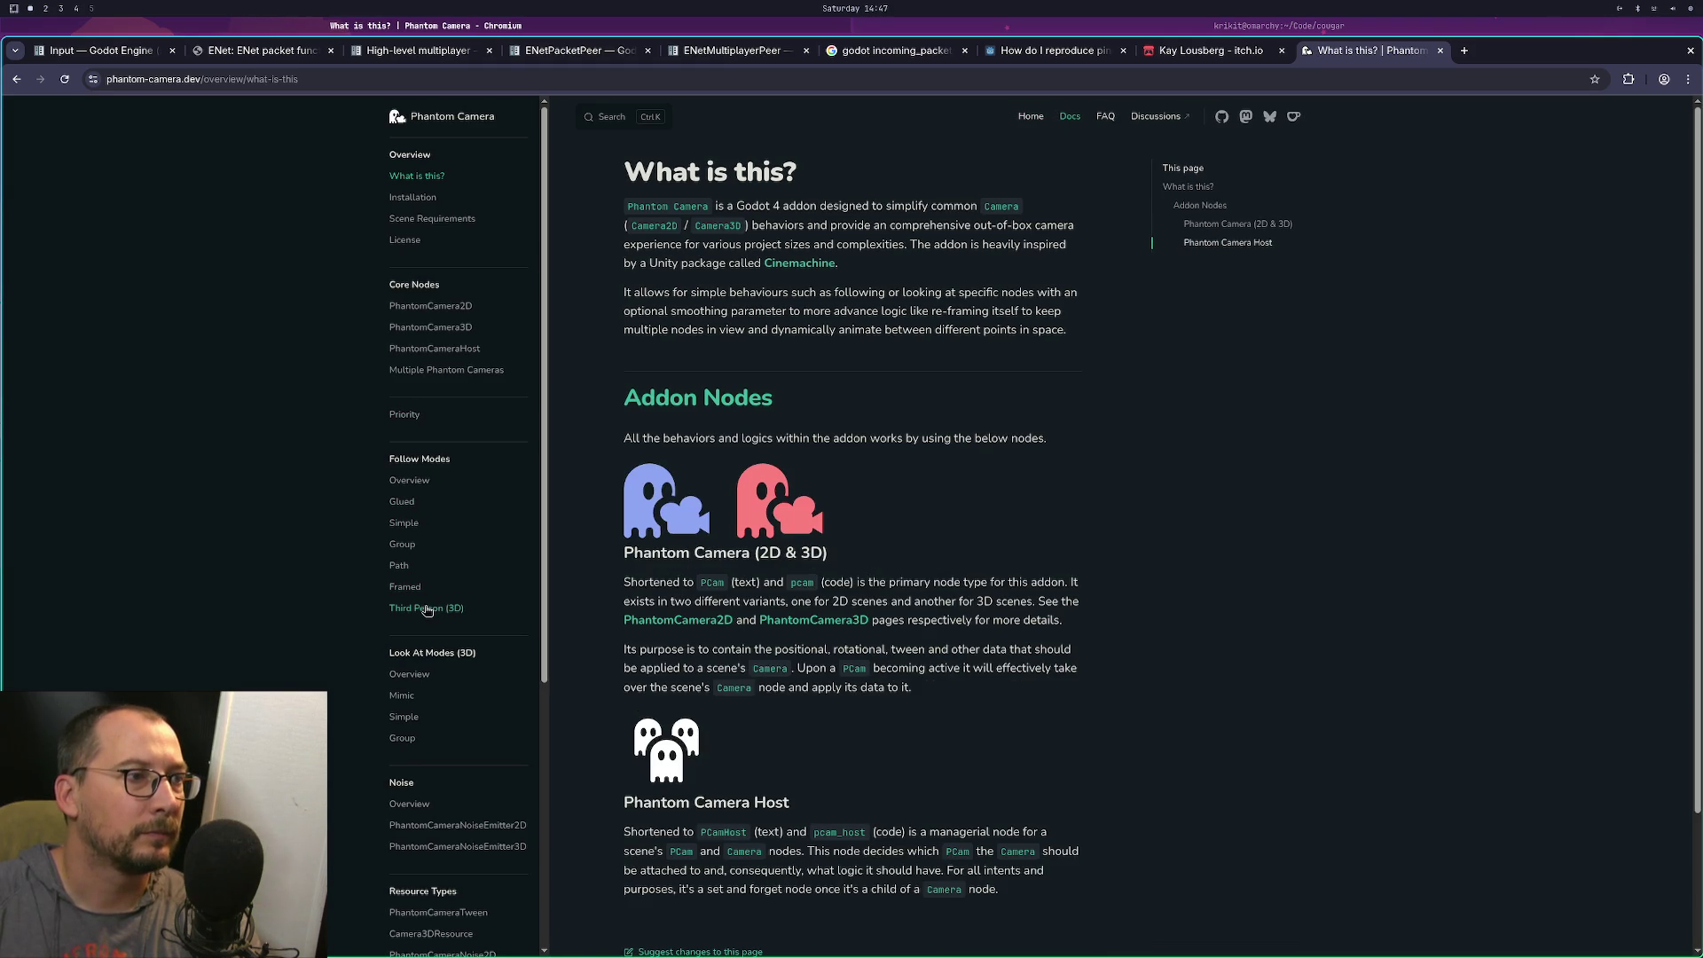
click(427, 610)
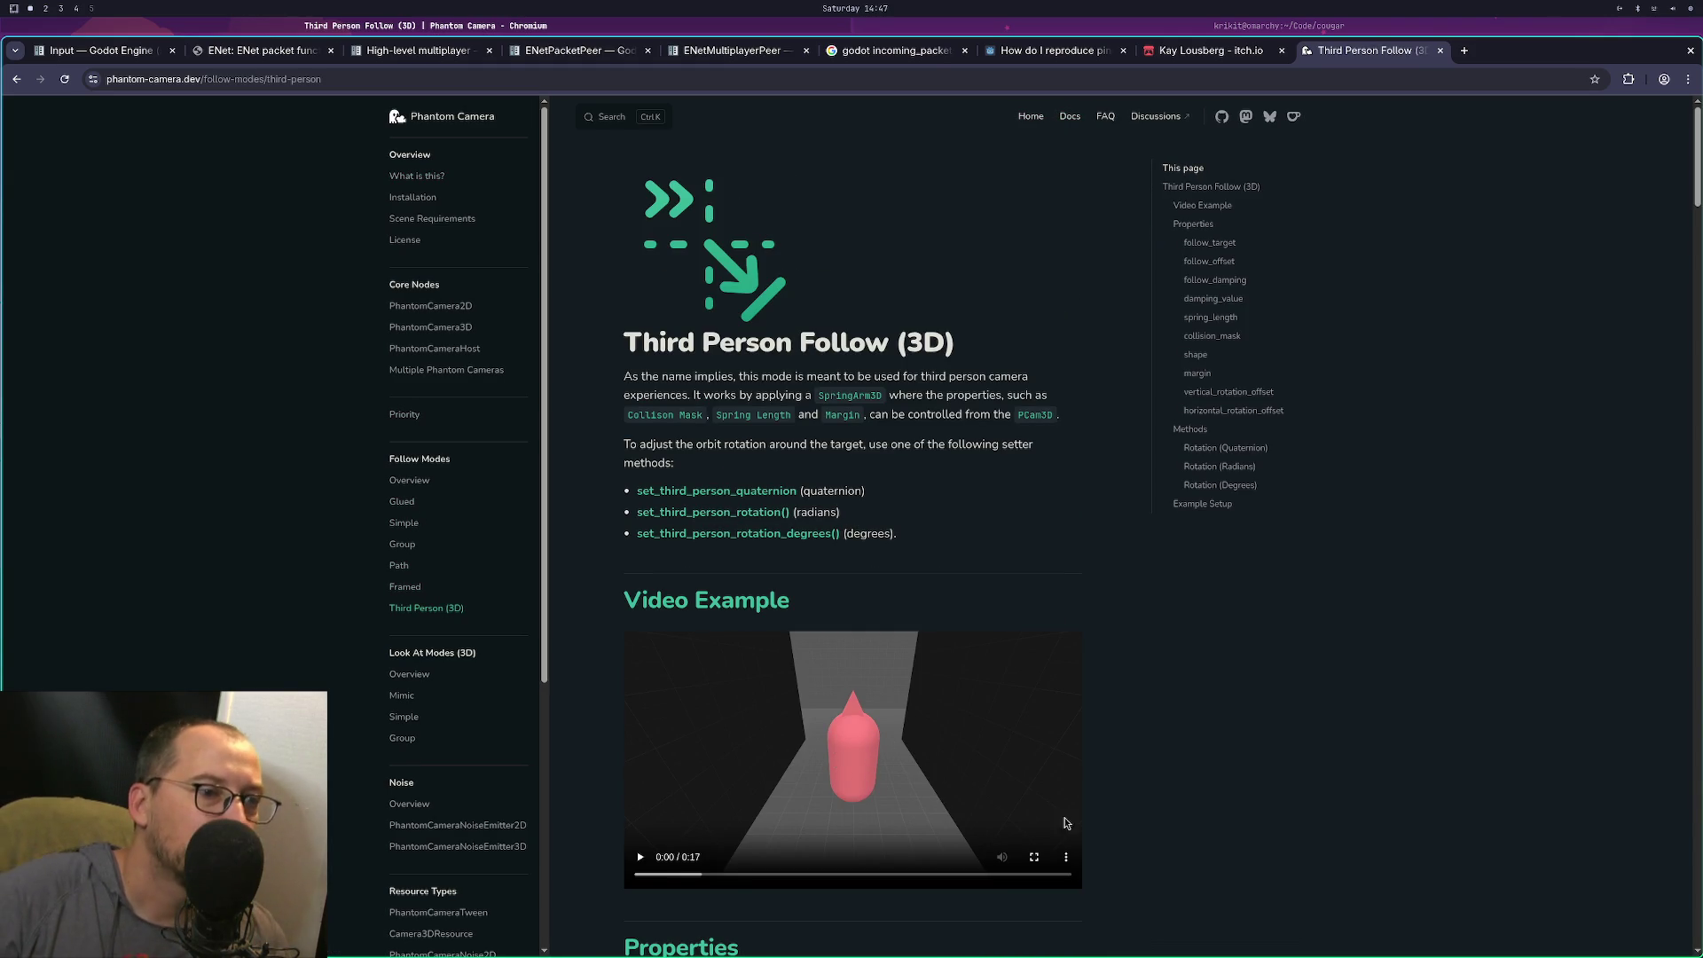
click(1014, 857)
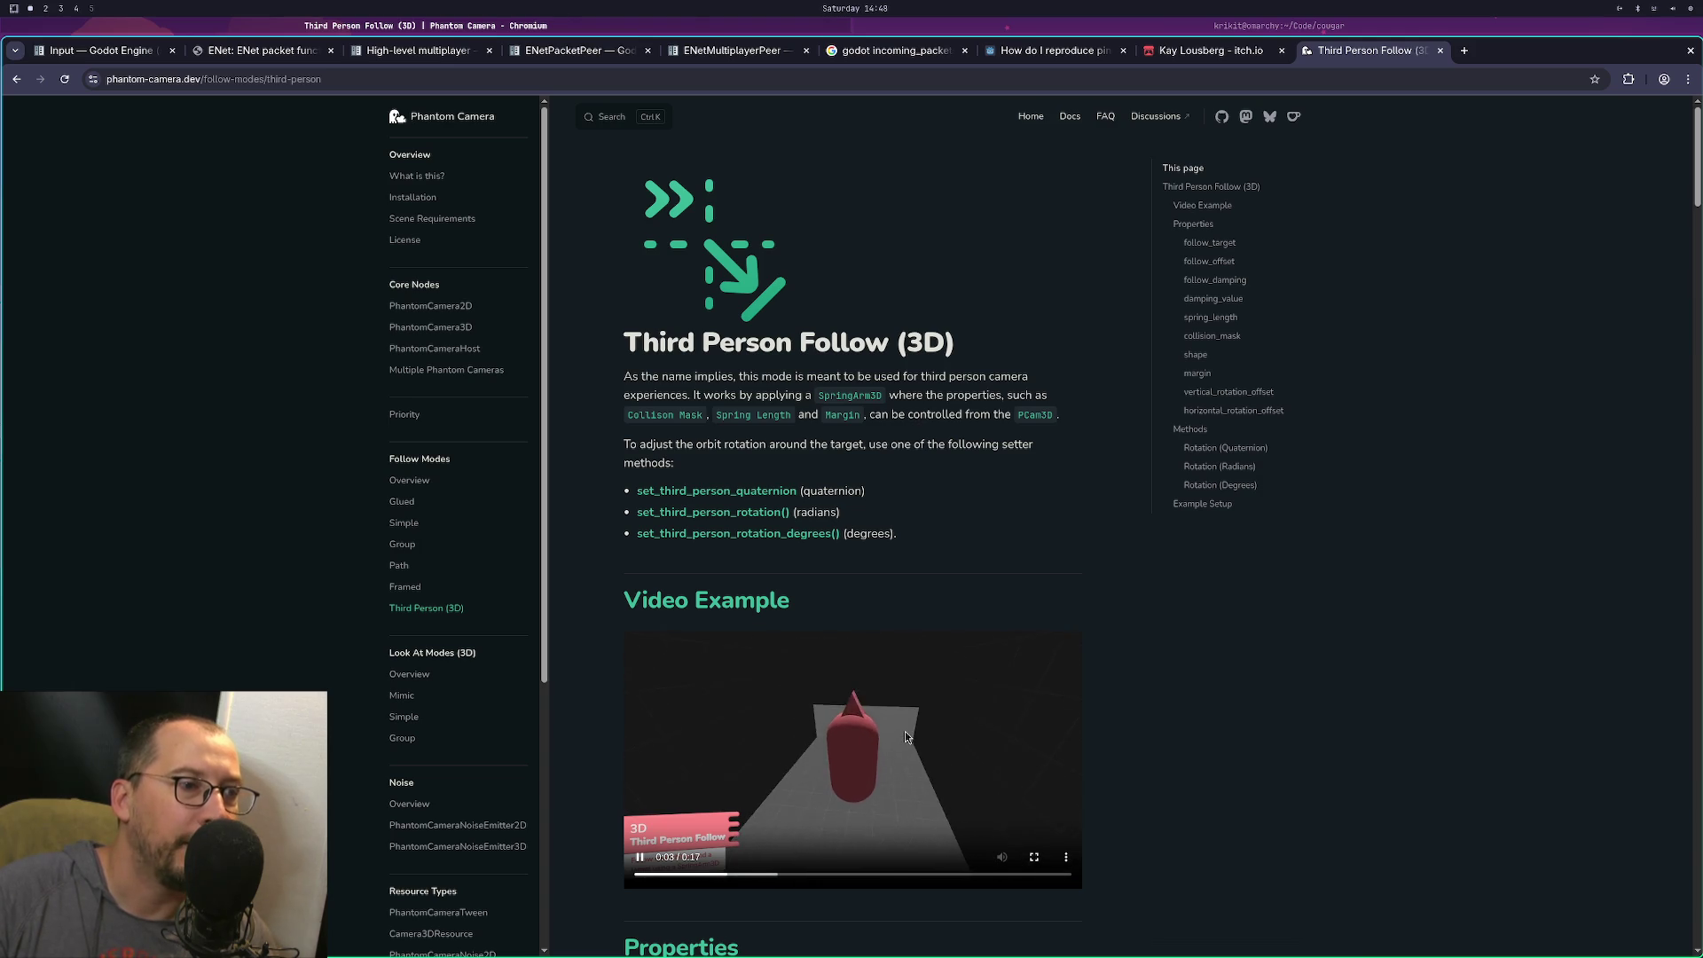
click(804, 778)
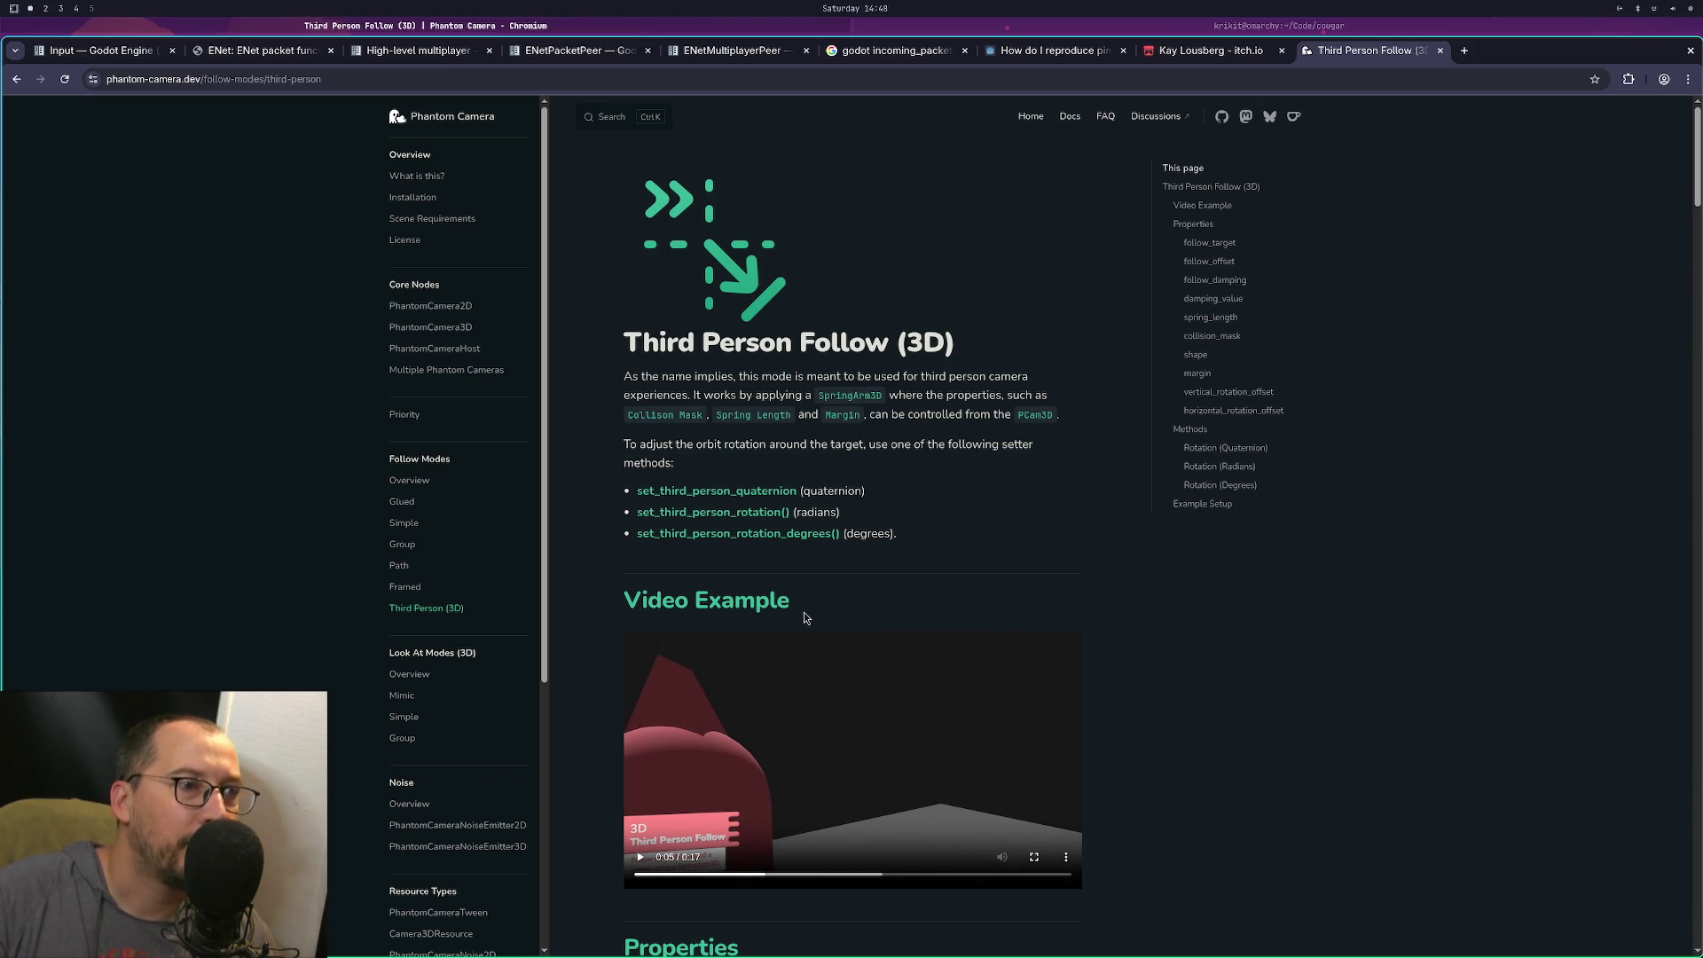
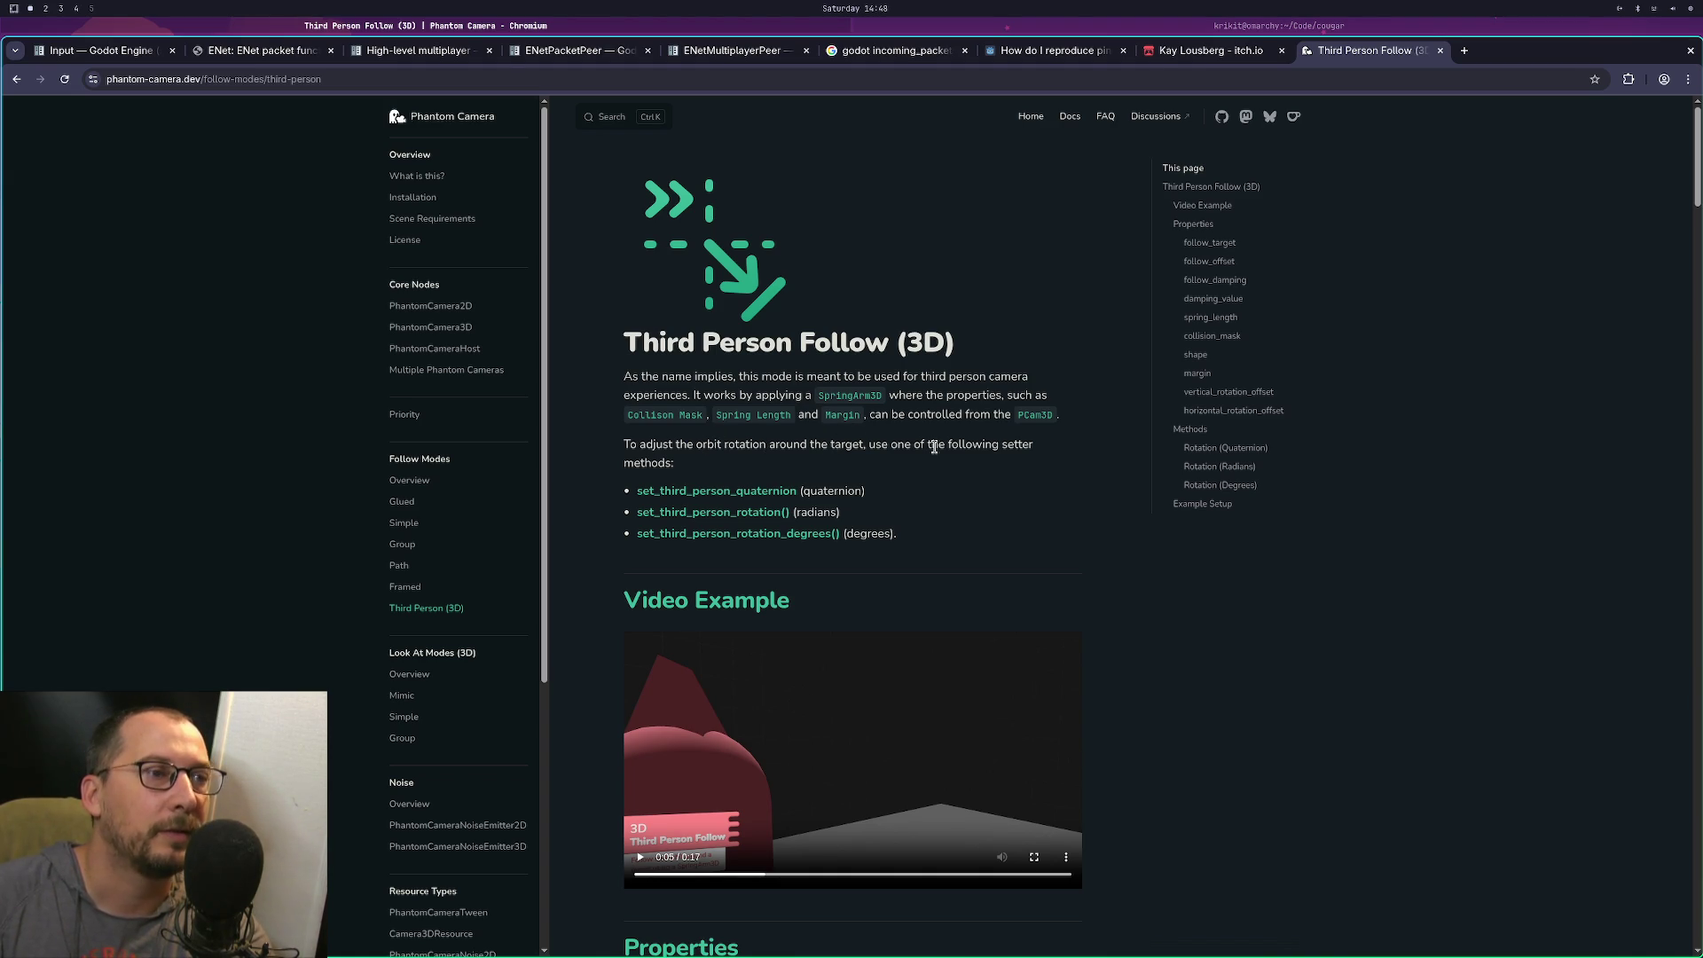
Scroll the Third Person Follow docs down to the Rotation (Radians) setter and getter methods.
scroll(839, 440, down, 1)
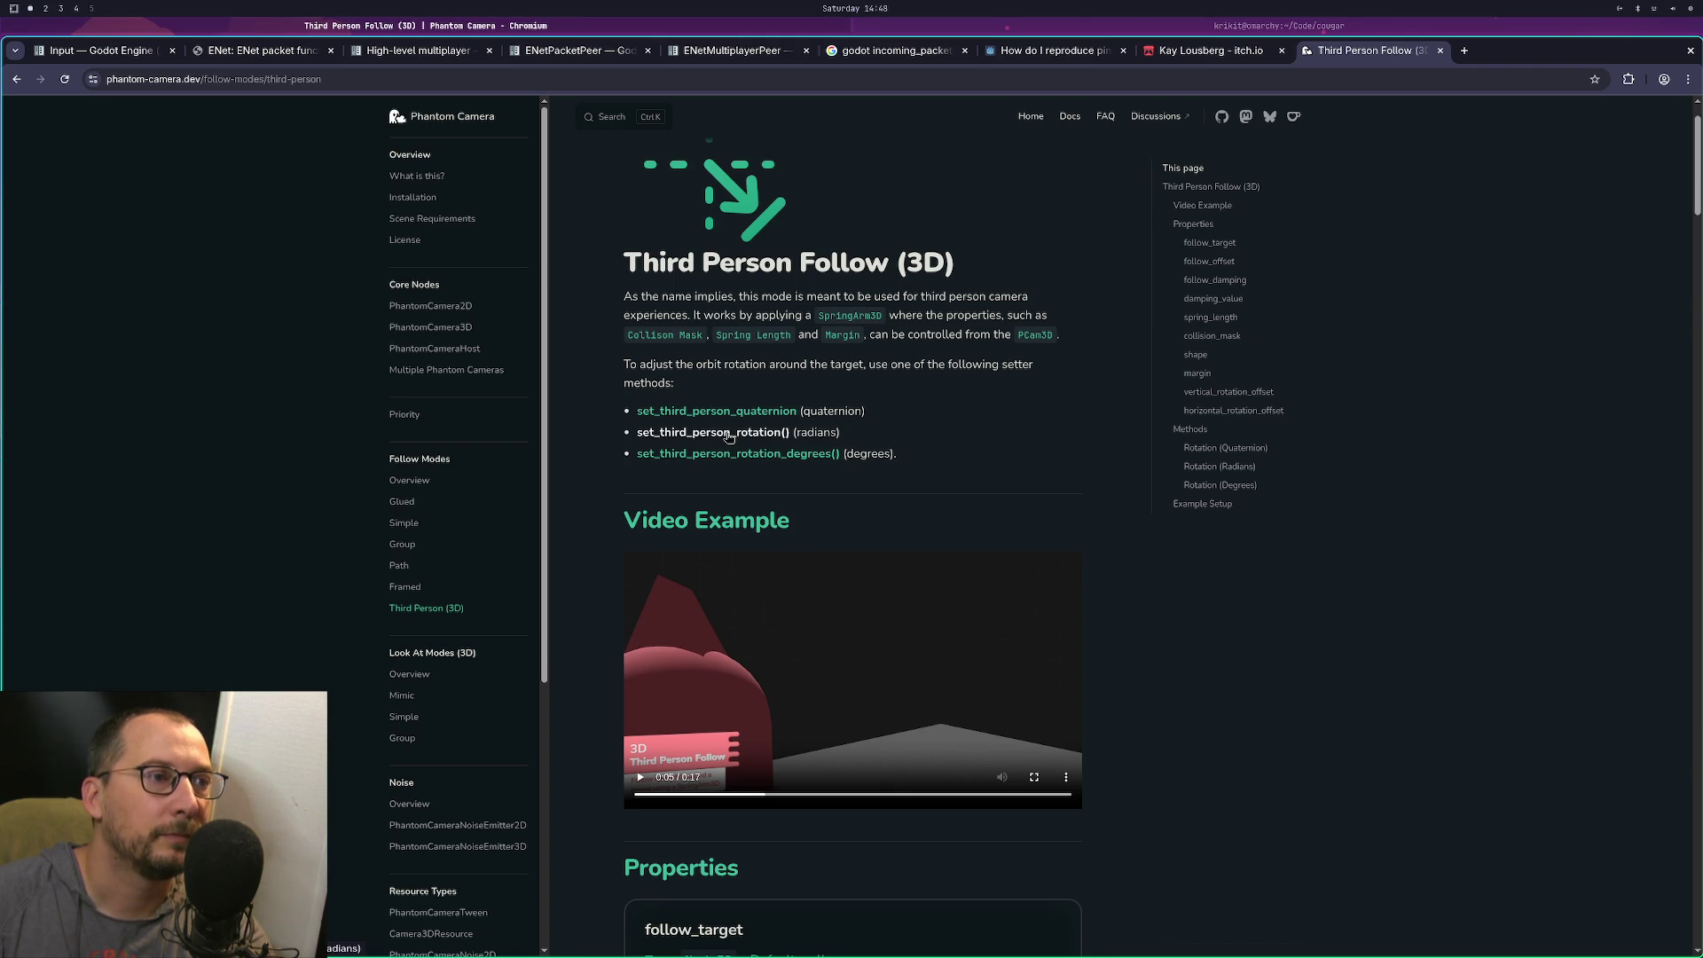
scroll(727, 434, down, 5)
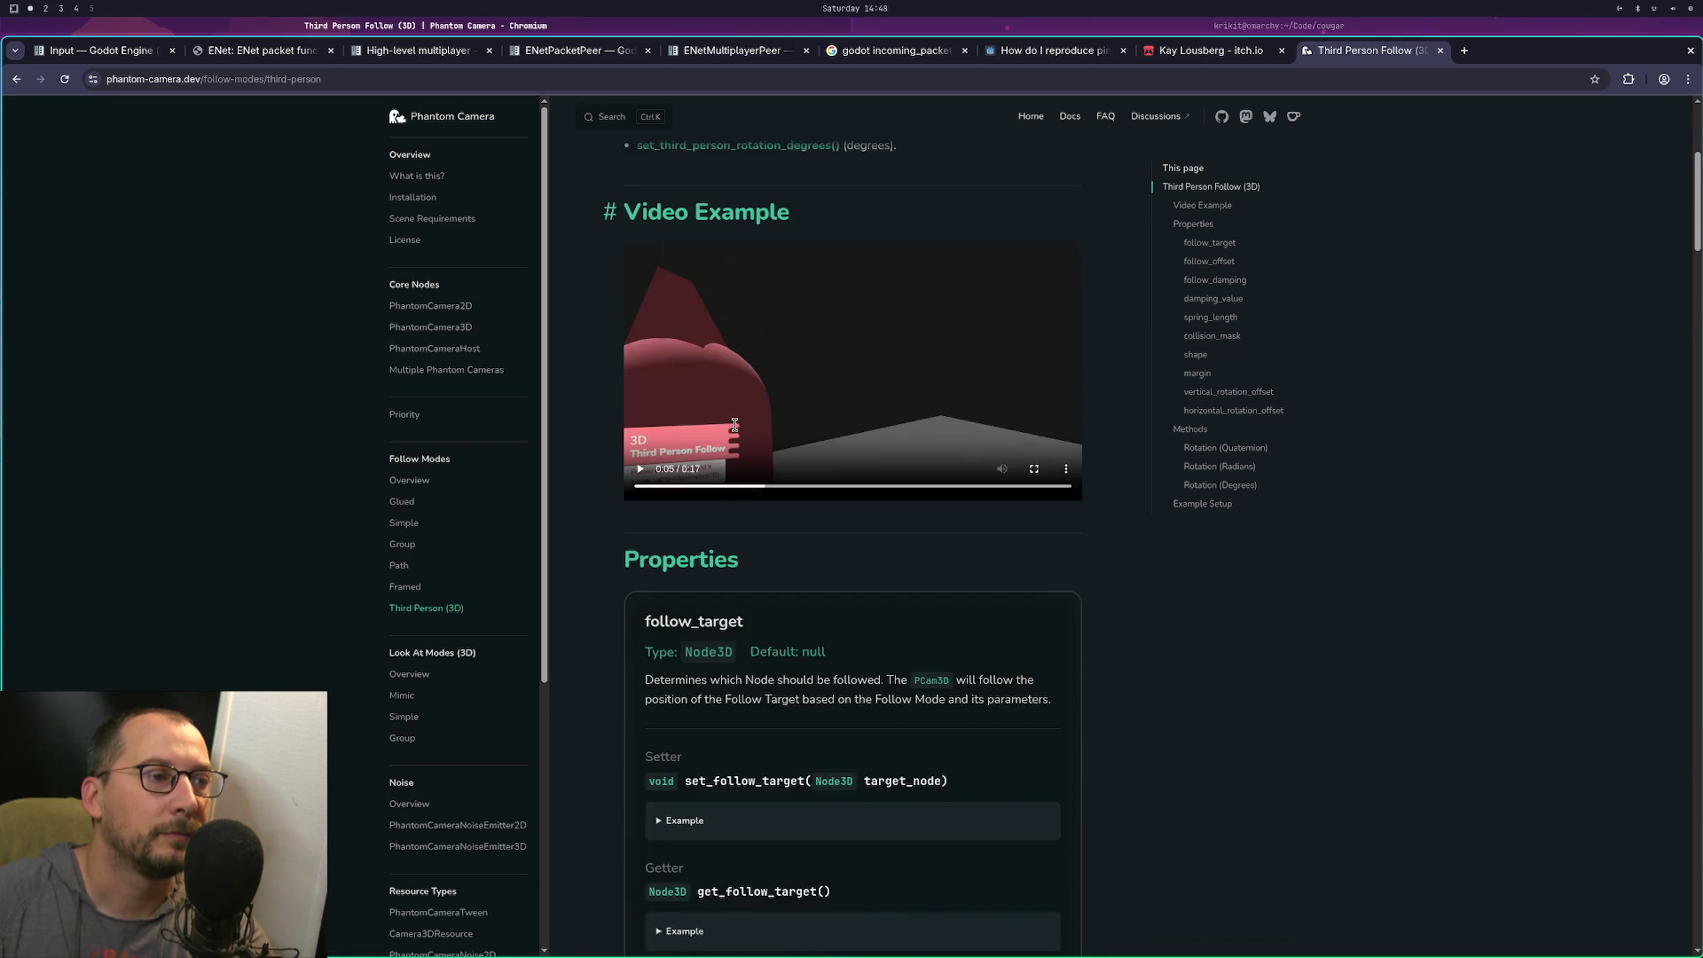
scroll(767, 635, down, 5)
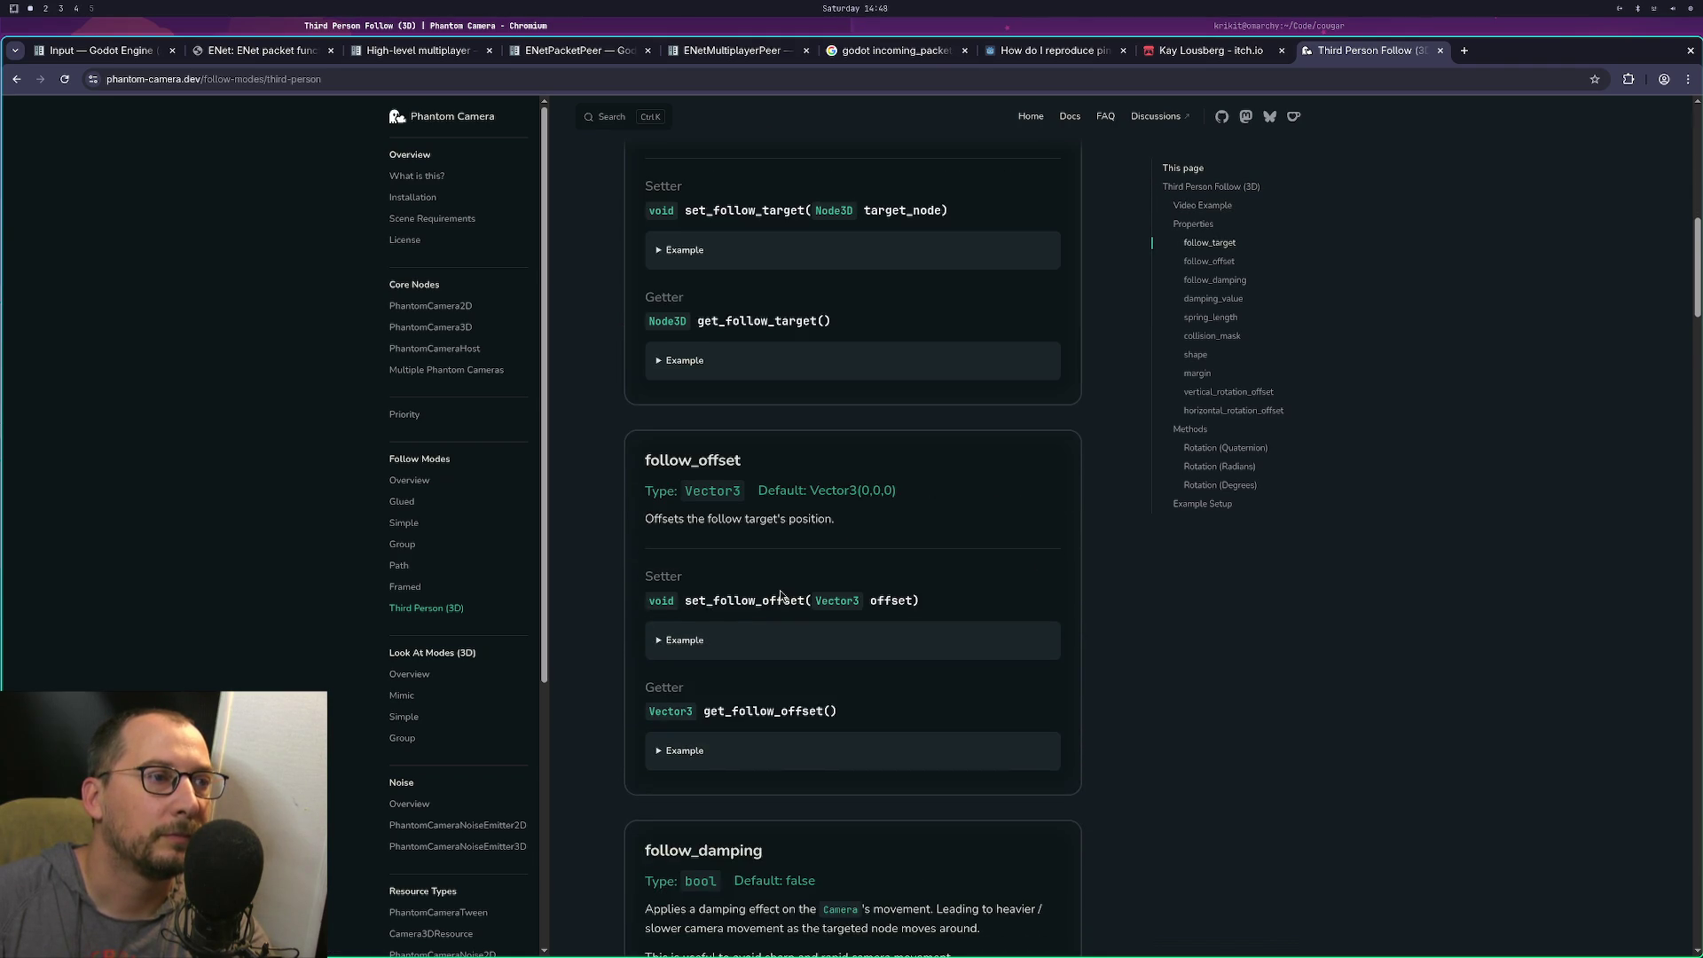
scroll(776, 603, down, 6)
scroll(780, 592, down, 10)
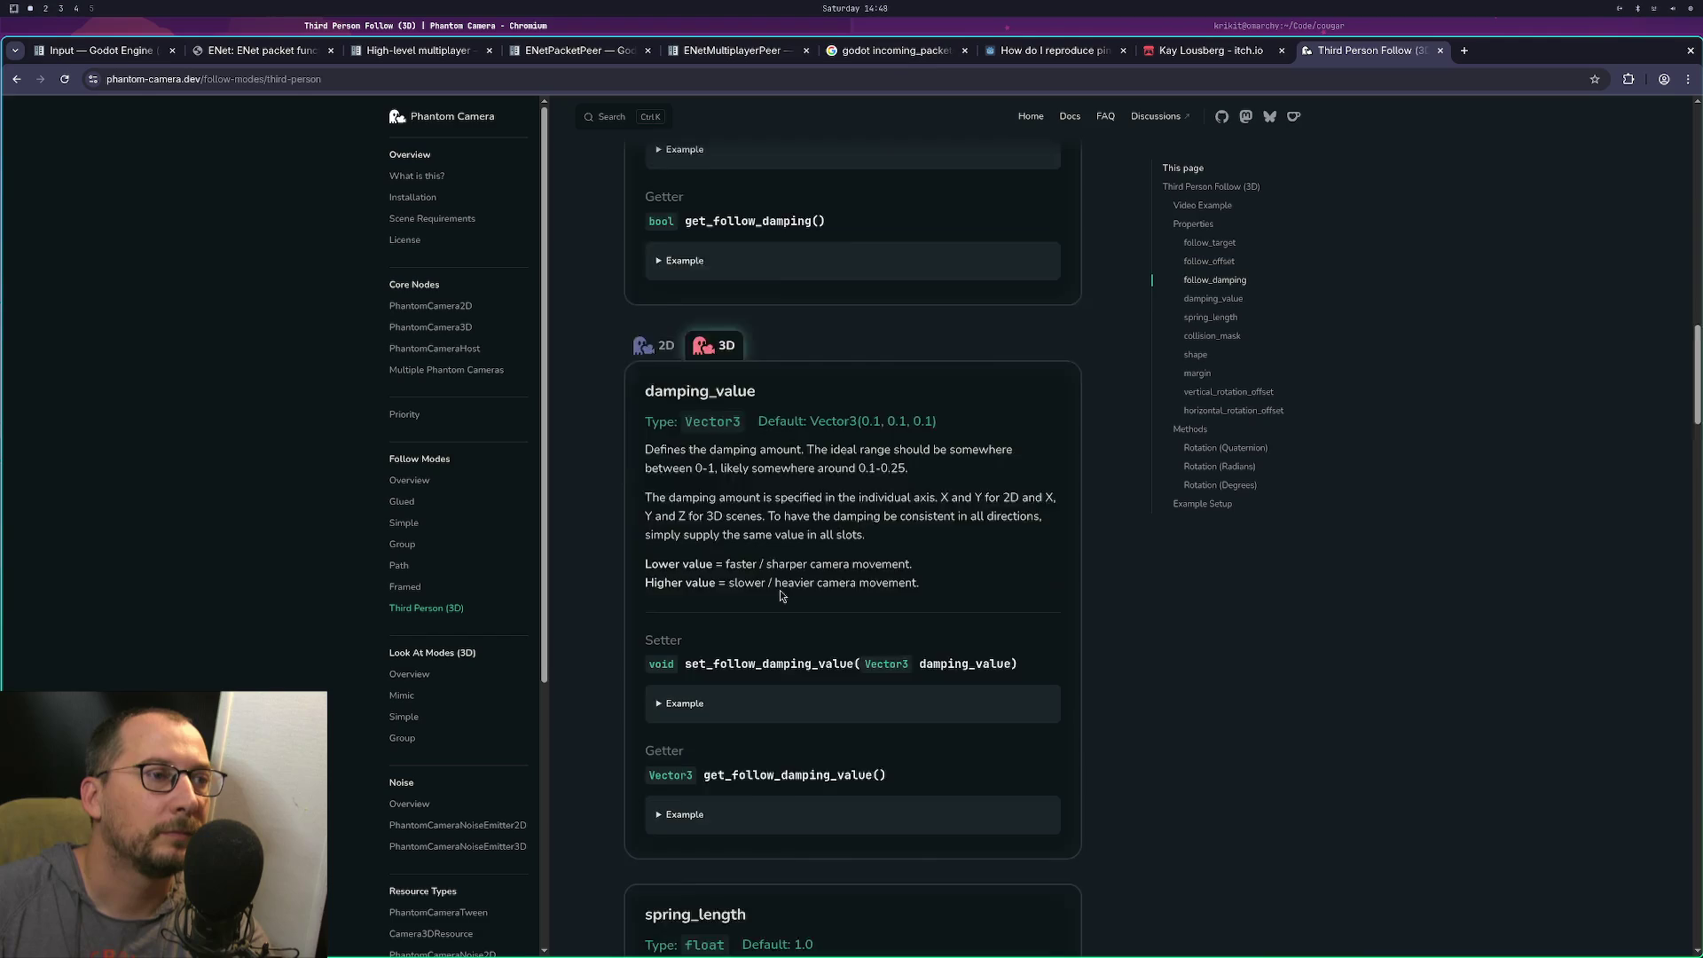
scroll(781, 595, down, 12)
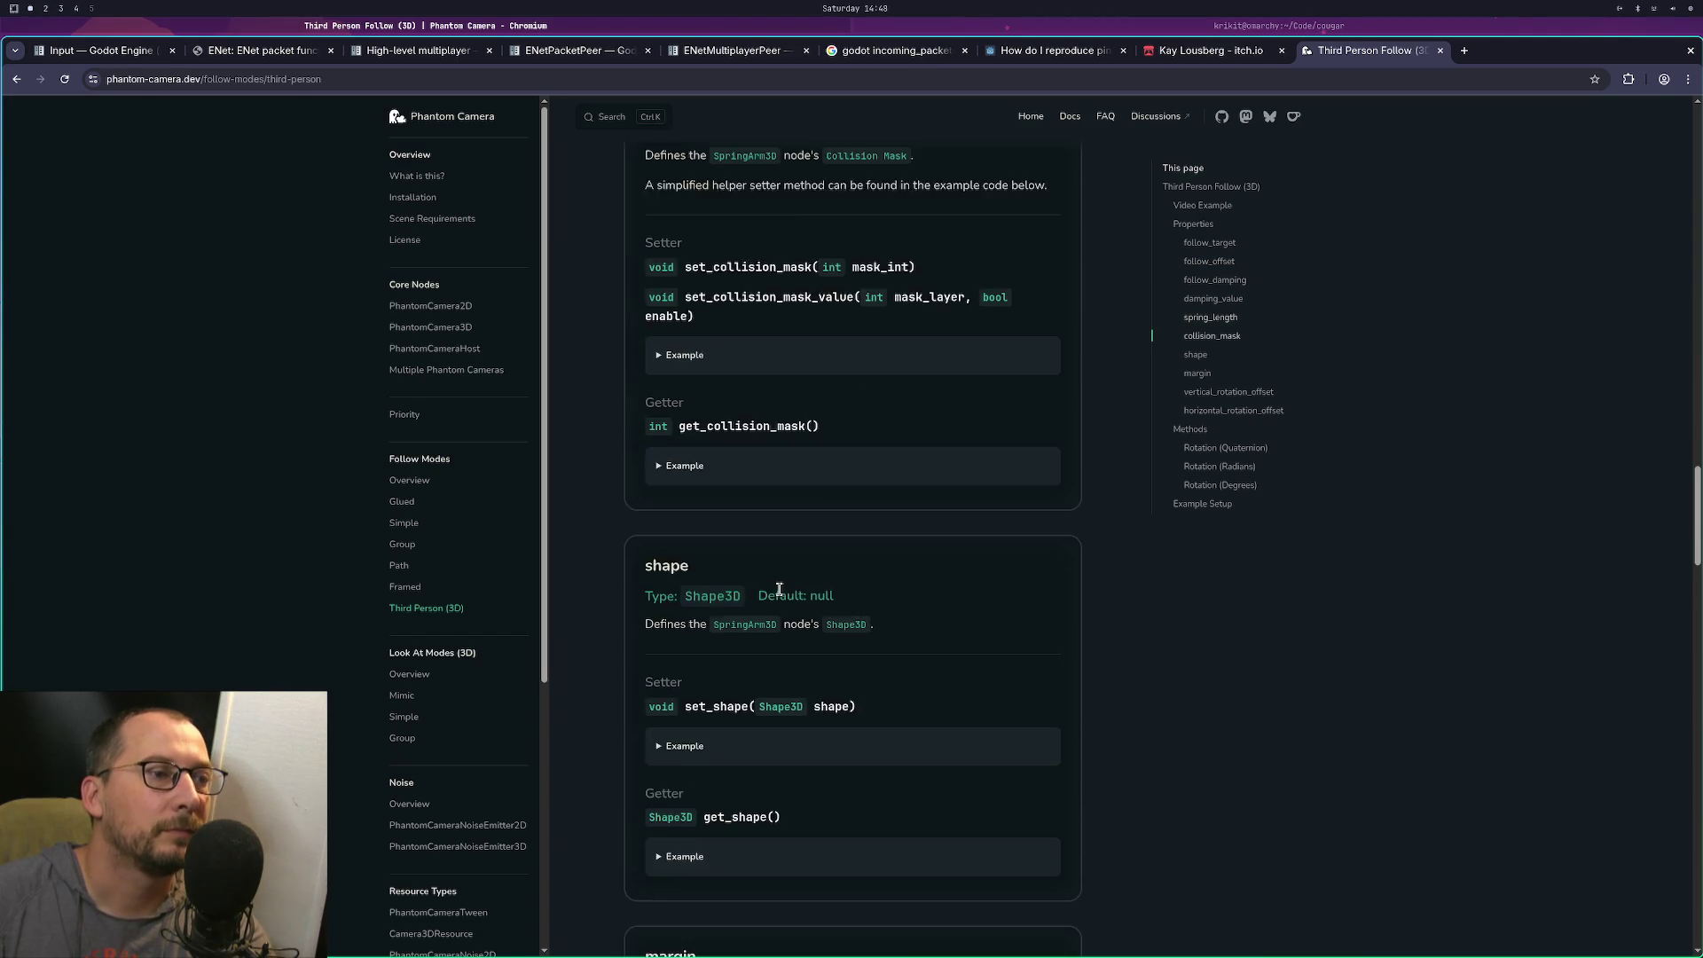
scroll(781, 595, down, 9)
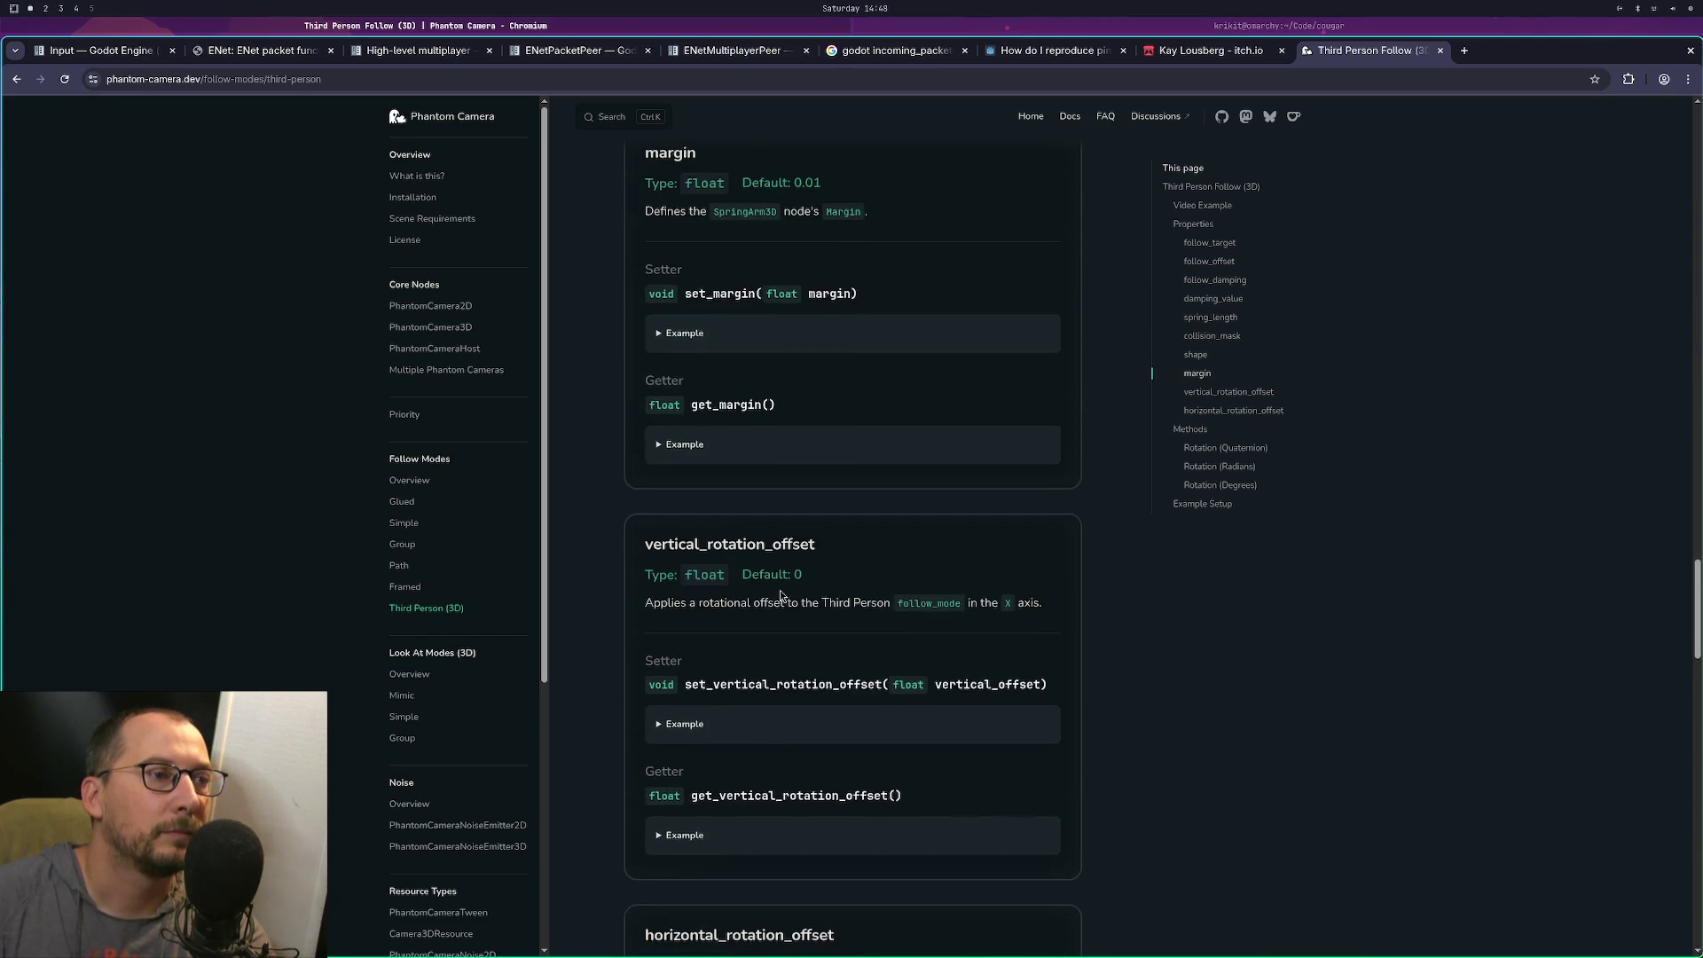
scroll(781, 596, up, 5)
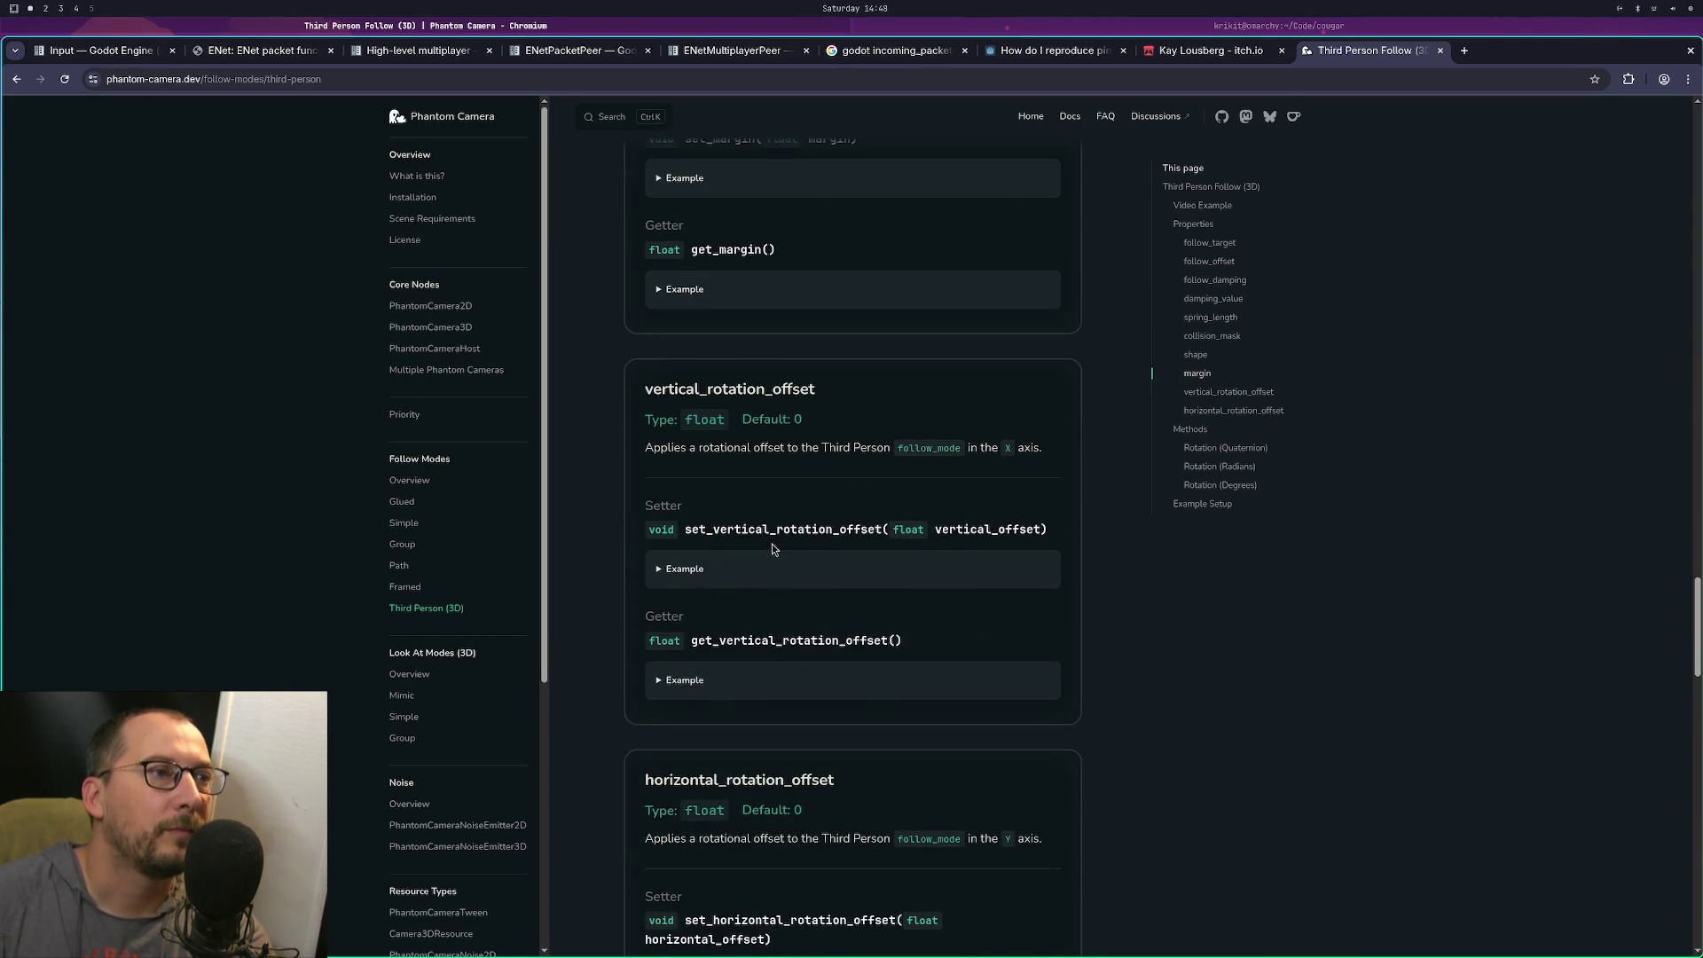
scroll(776, 555, up, 1)
scroll(769, 537, down, 1)
scroll(768, 538, up, 2)
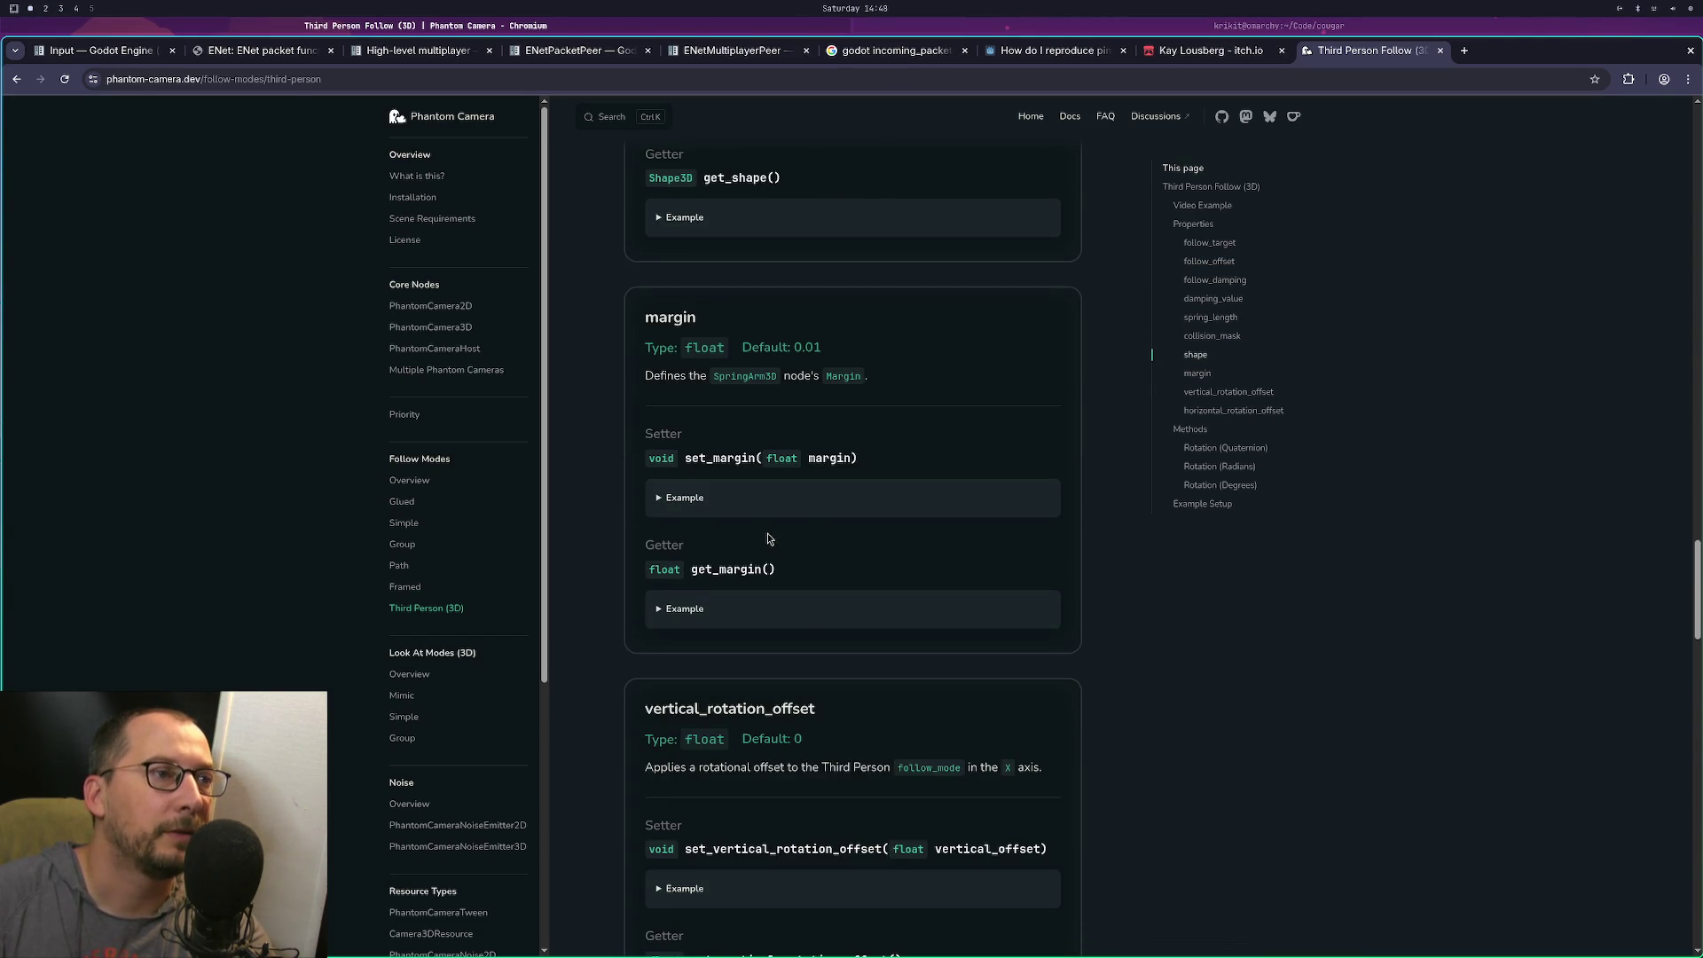
scroll(769, 537, down, 3)
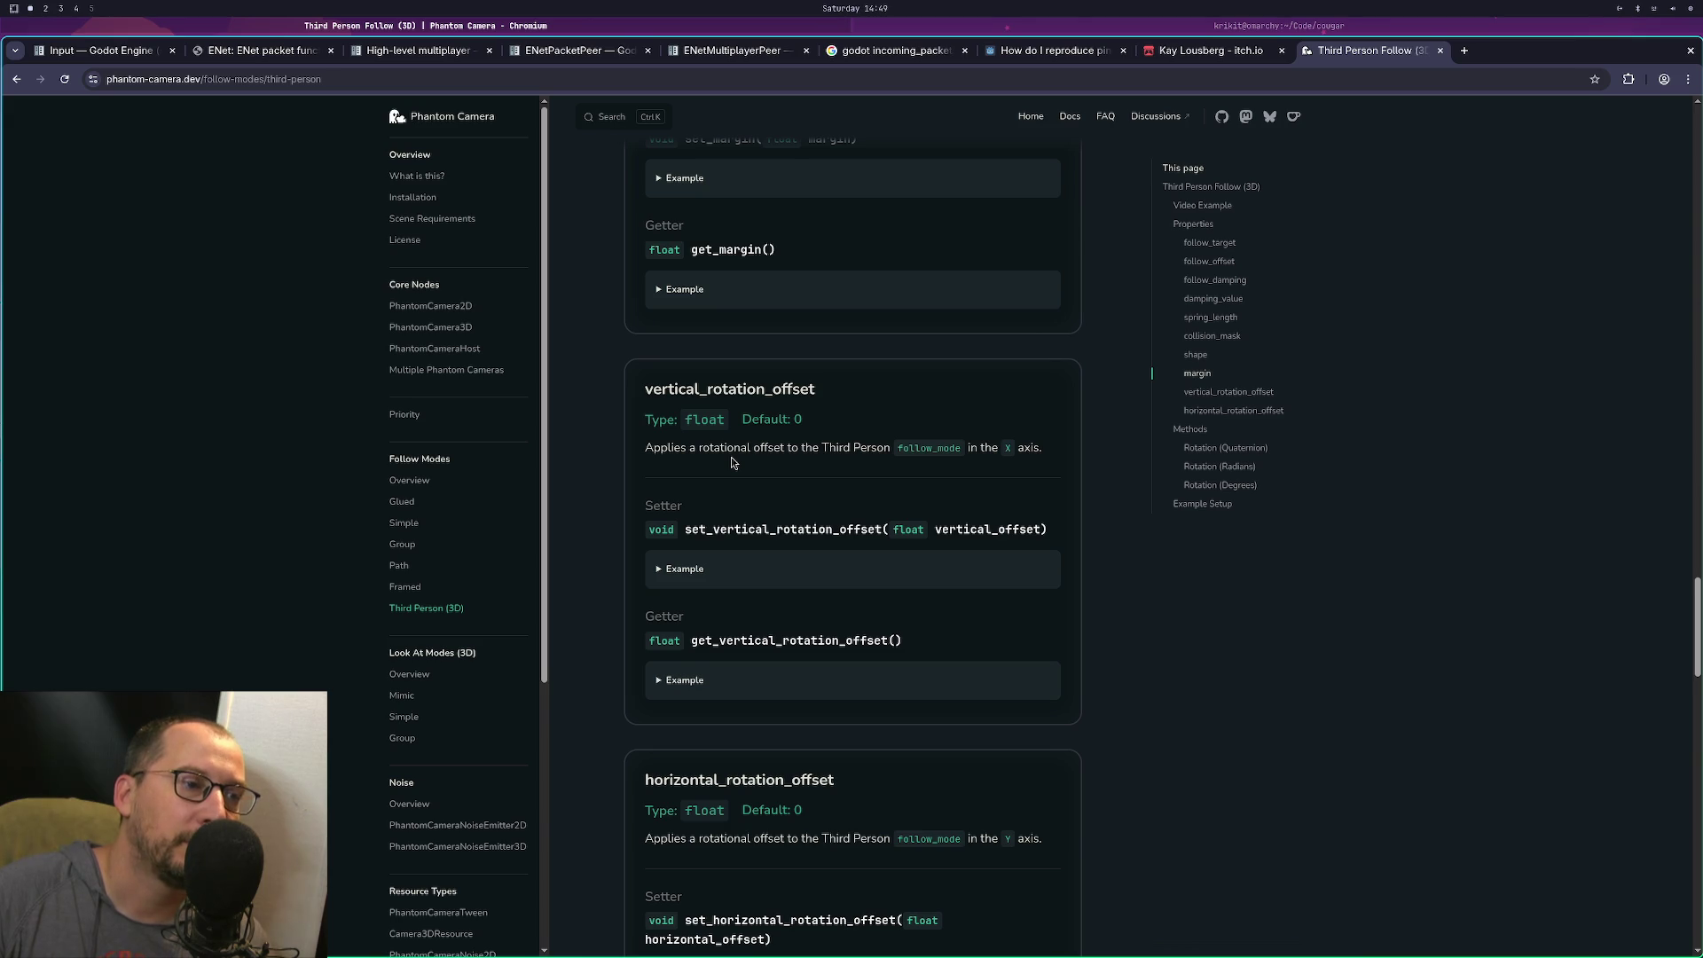
scroll(735, 467, down, 5)
scroll(759, 489, down, 2)
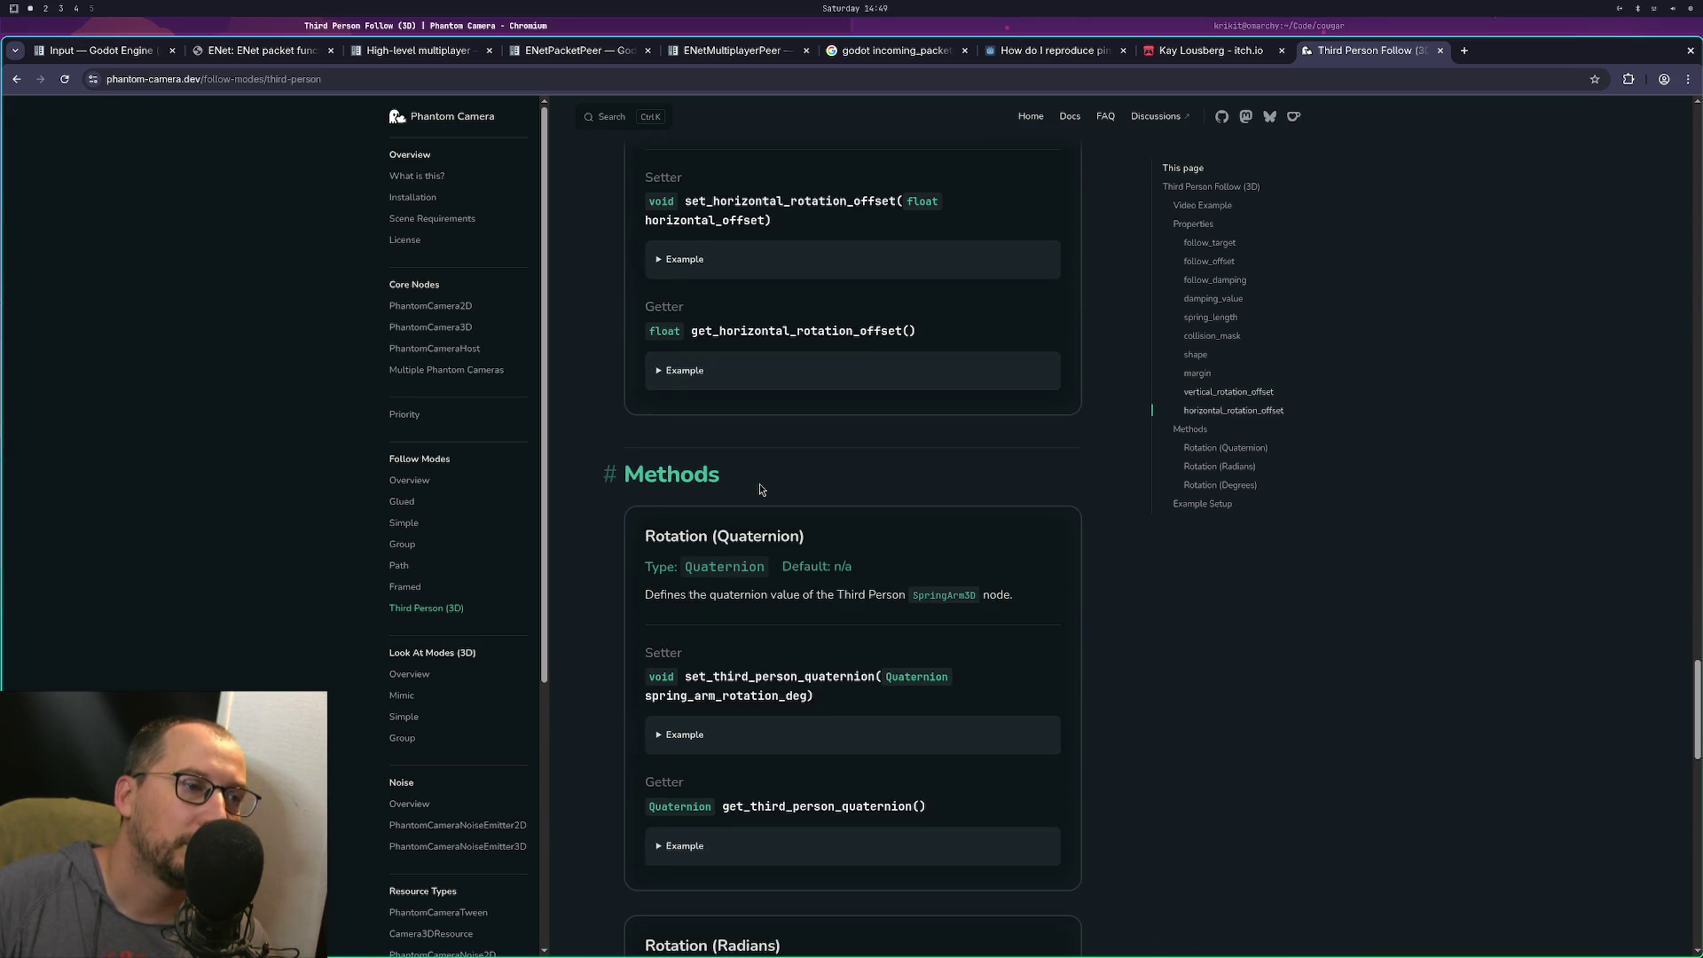
scroll(759, 490, down, 4)
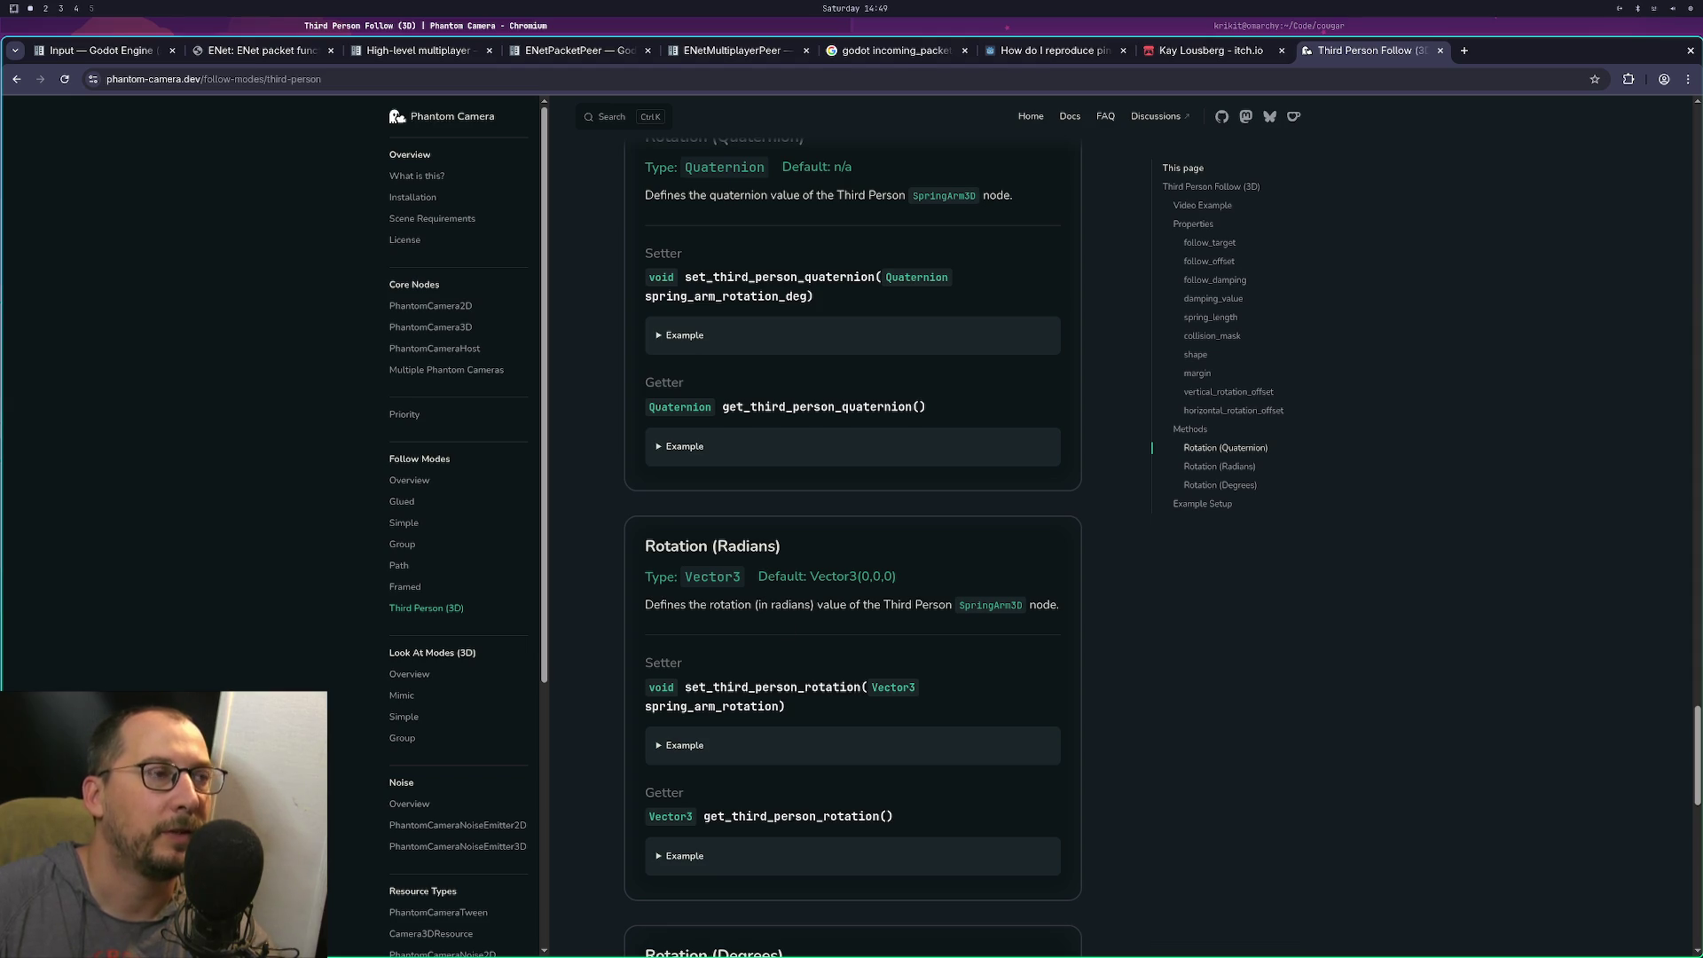
Cycle through the workspaces and bring up game.gd in Neovim.
key(super+2)
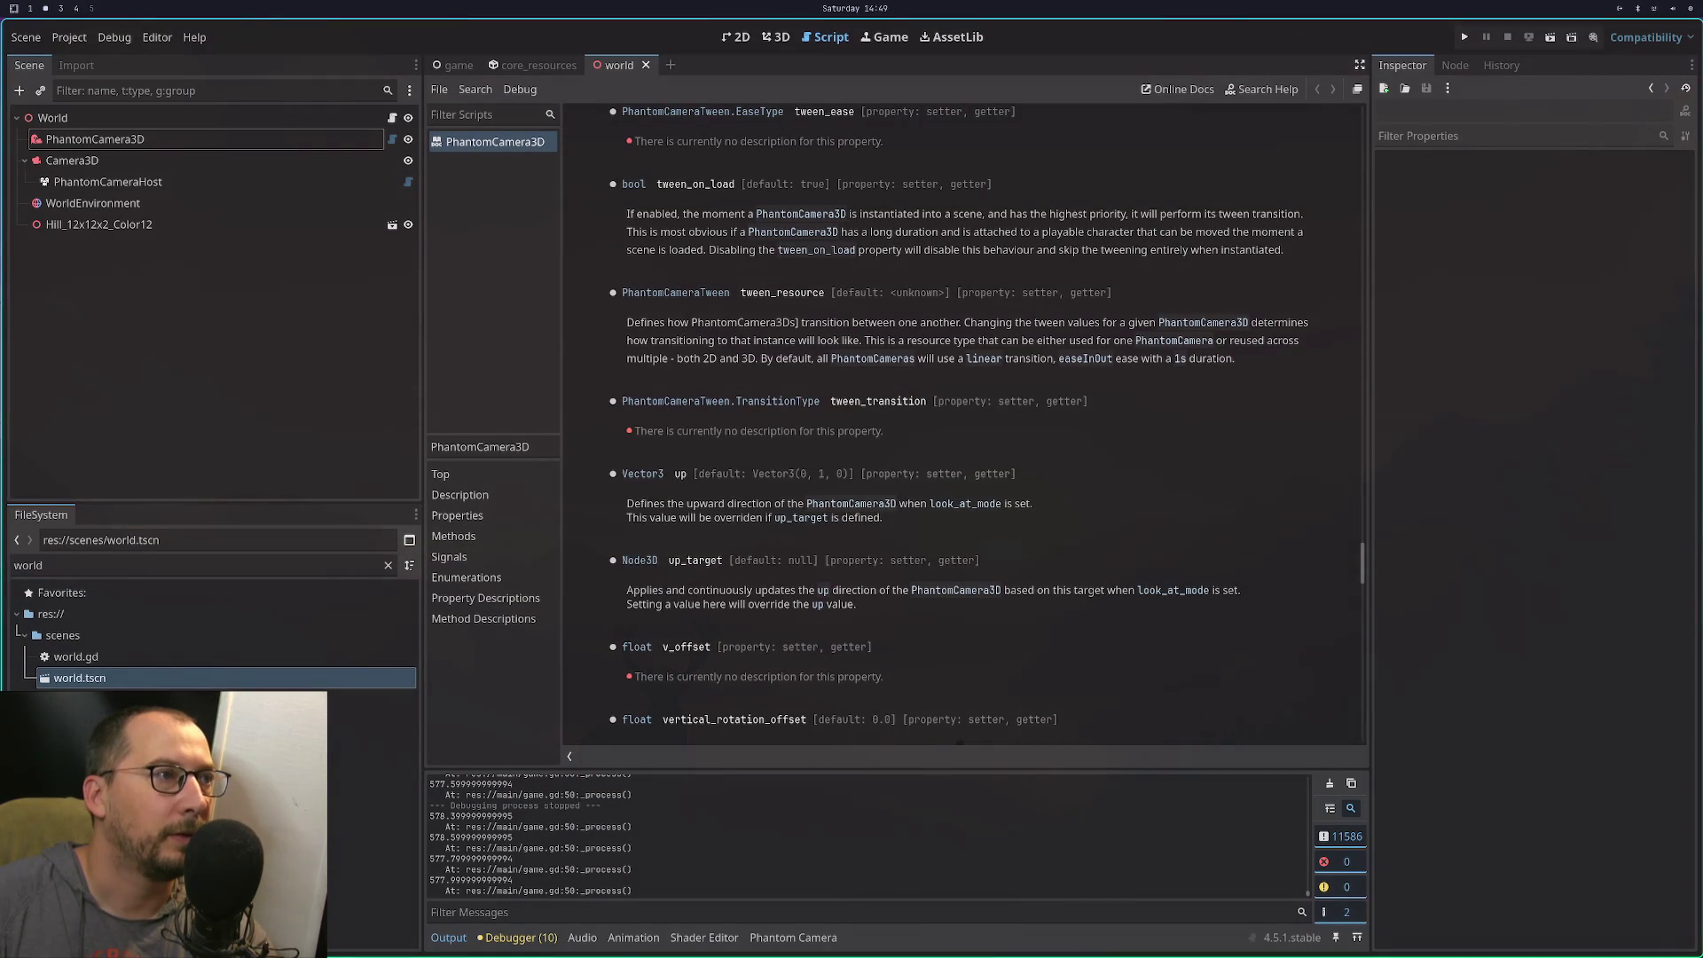
key(super+3)
key(super+4)
key(super+1)
key(super+2)
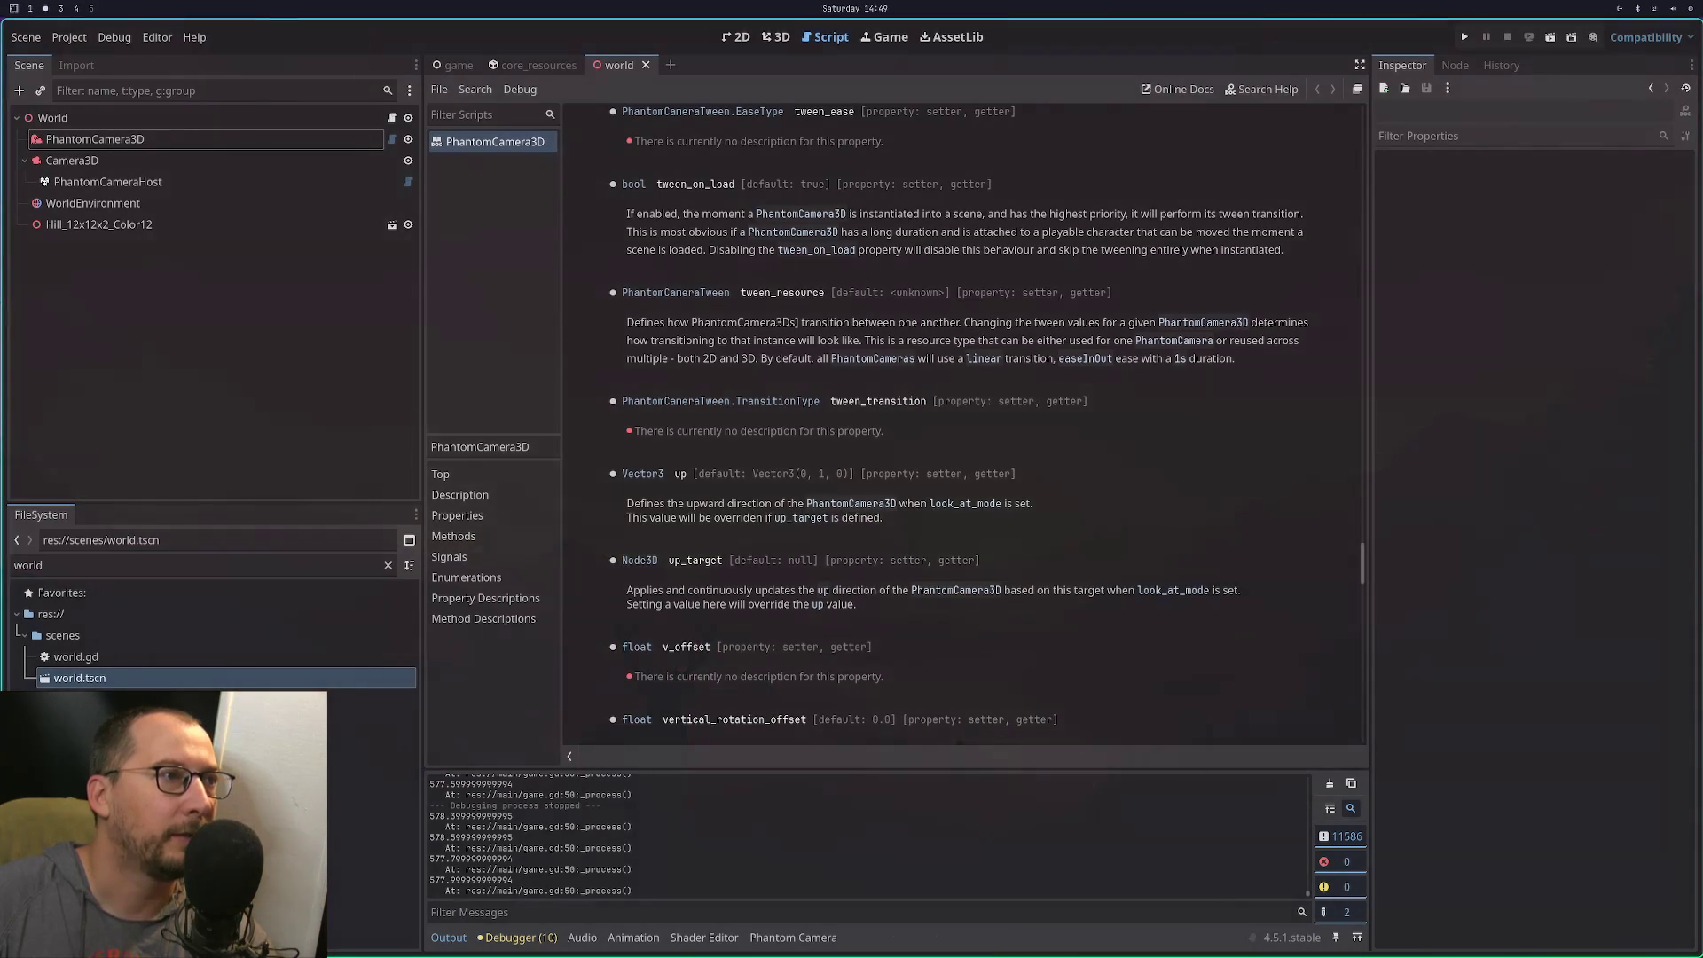
key(super+1)
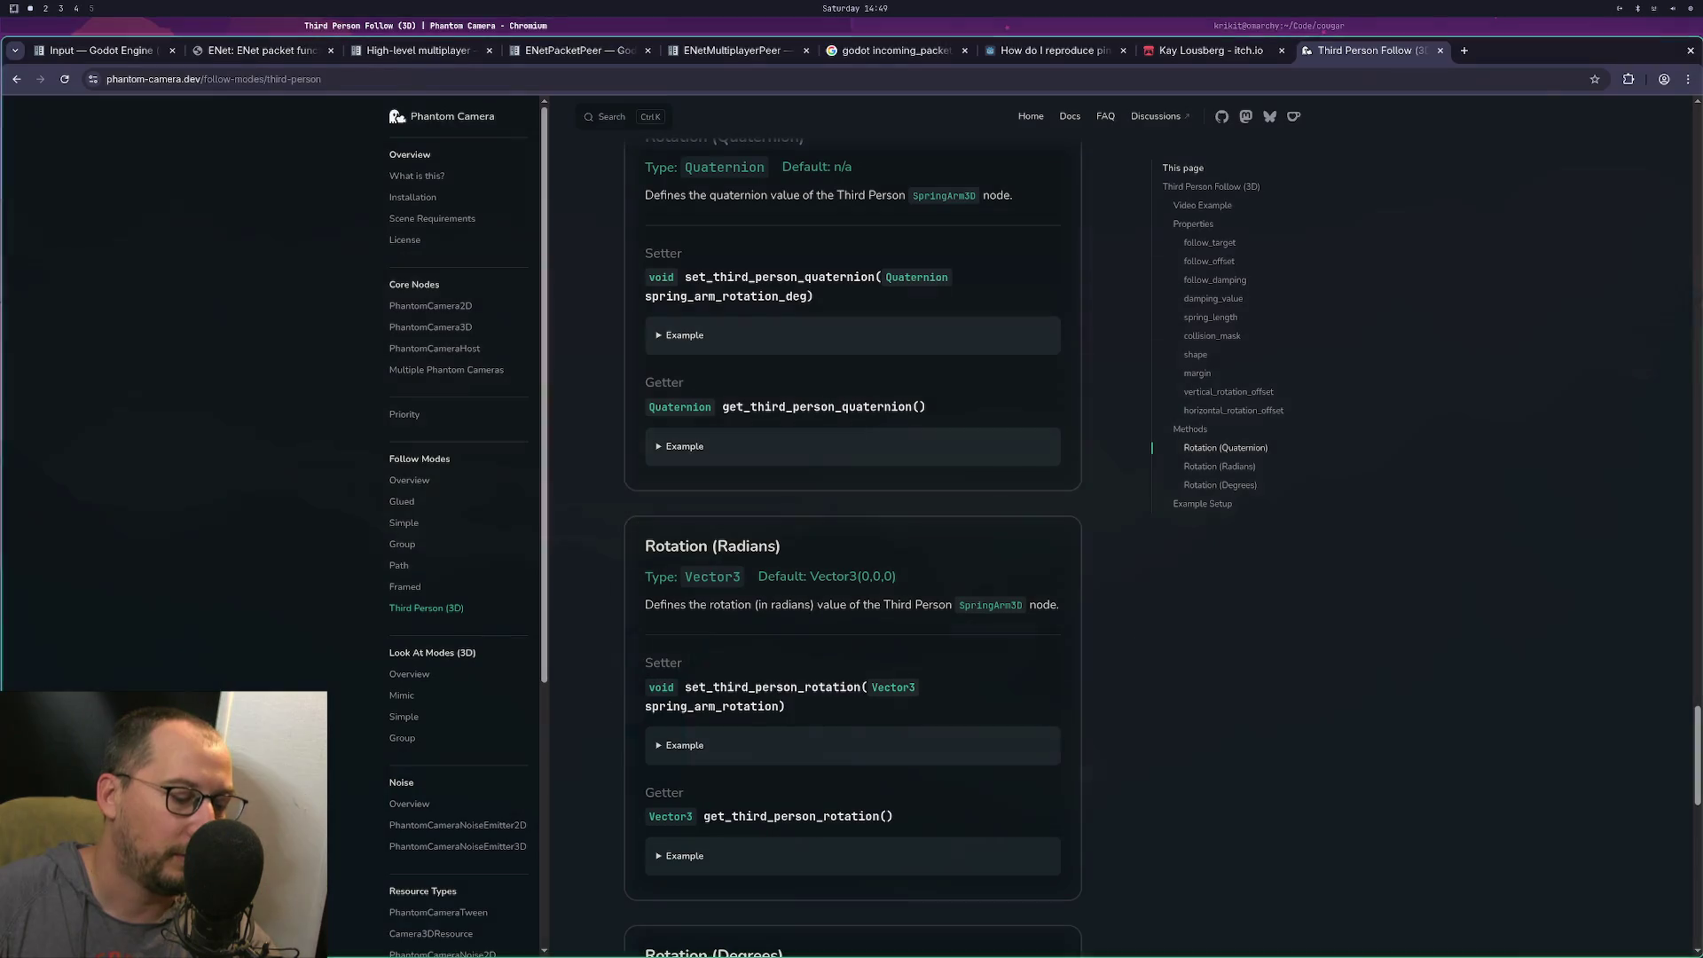
key(alt+Tab)
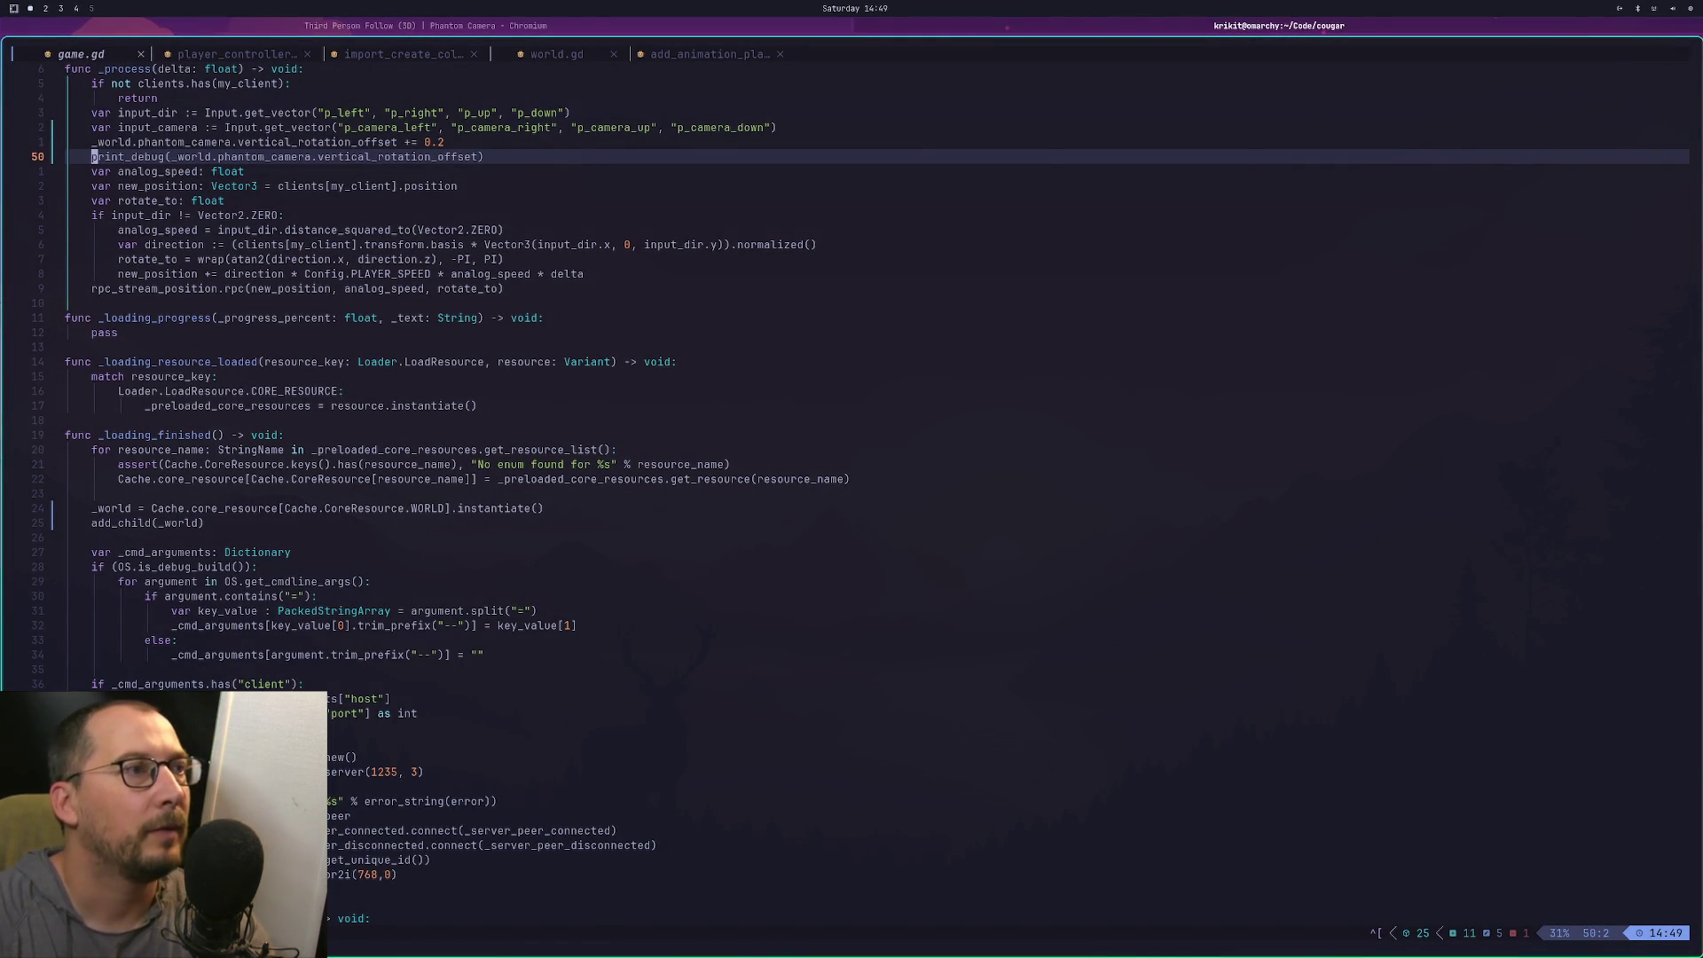
On line 49, replace the vertical_rotation_offset += 0.2 assignment with set_third_person_rotation().
key(j)
key(h)
key(h)
key(k)
key(l)
key(l)
key(l)
key(l)
key(l)
key(l)
key(l)
text(kcwset_th)
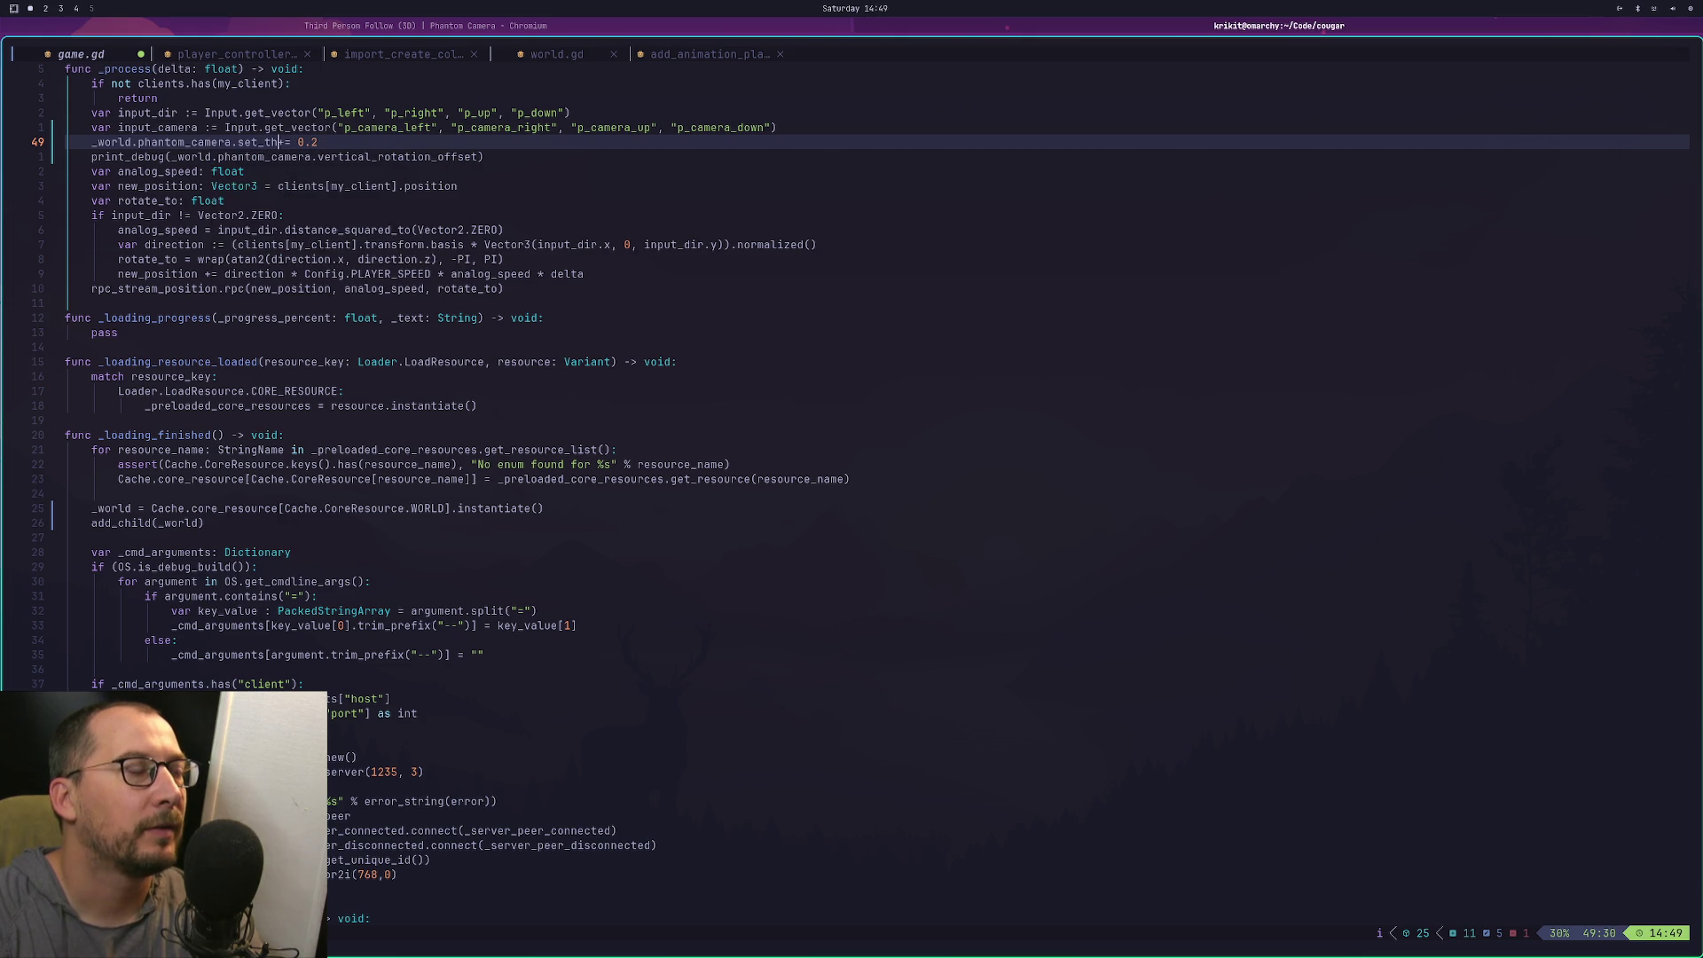
key(Escape)
key(shift+c)
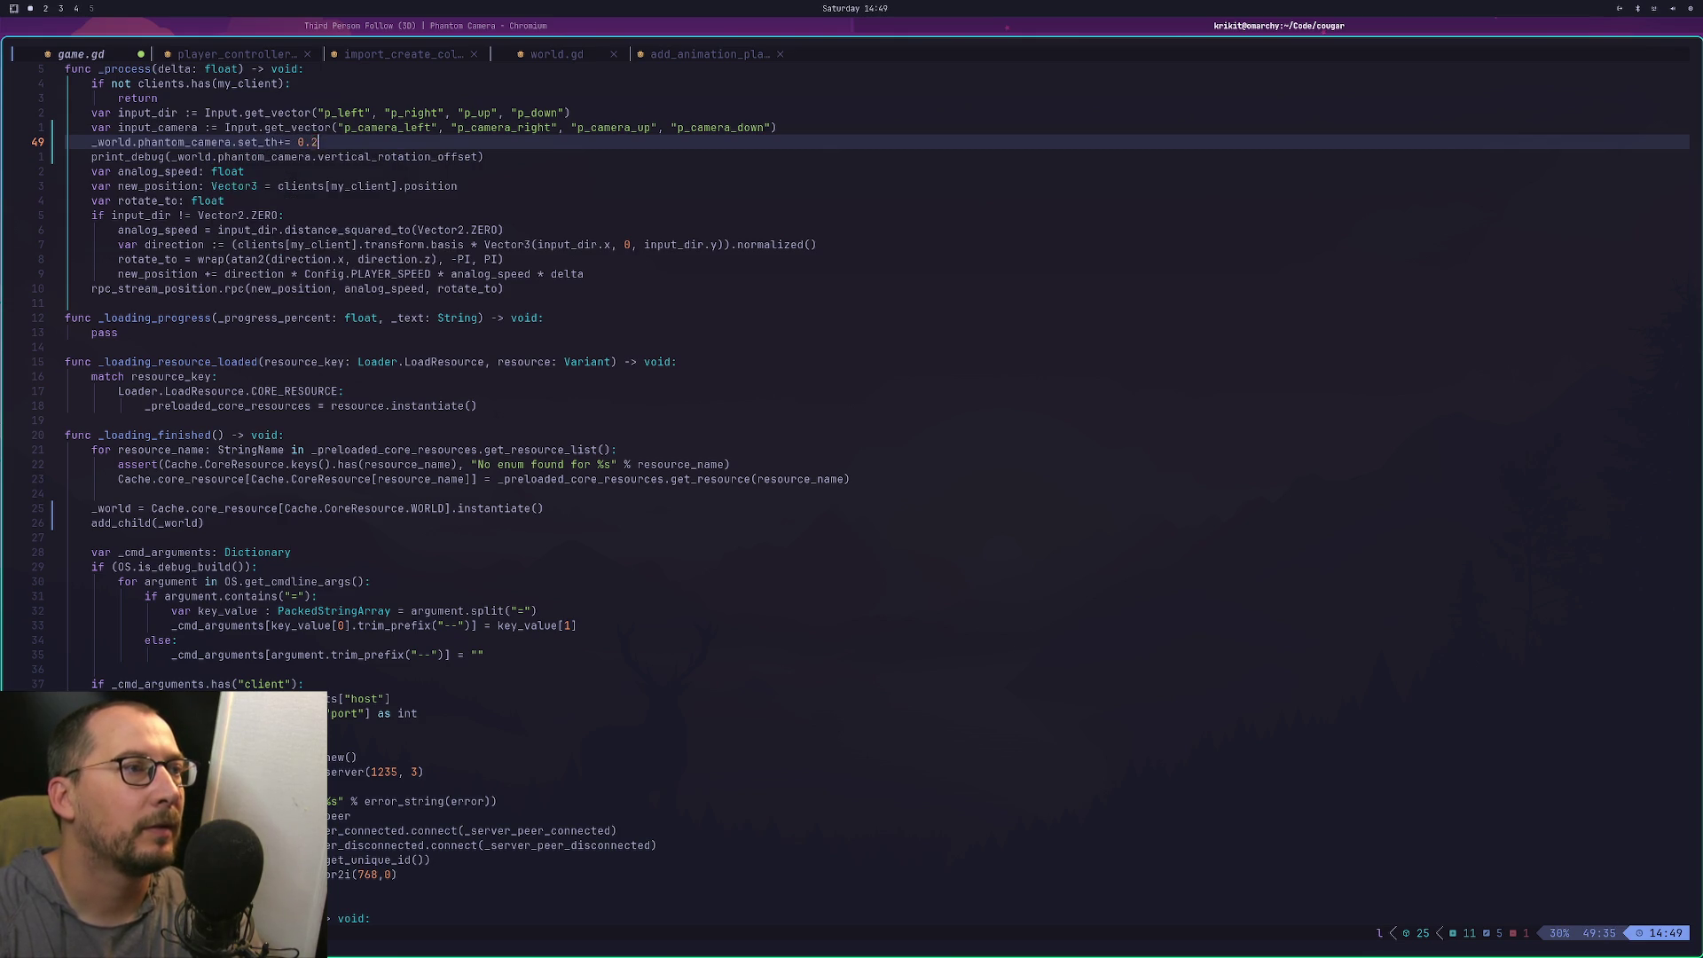
key(BackSpace)
key(BackSpace)
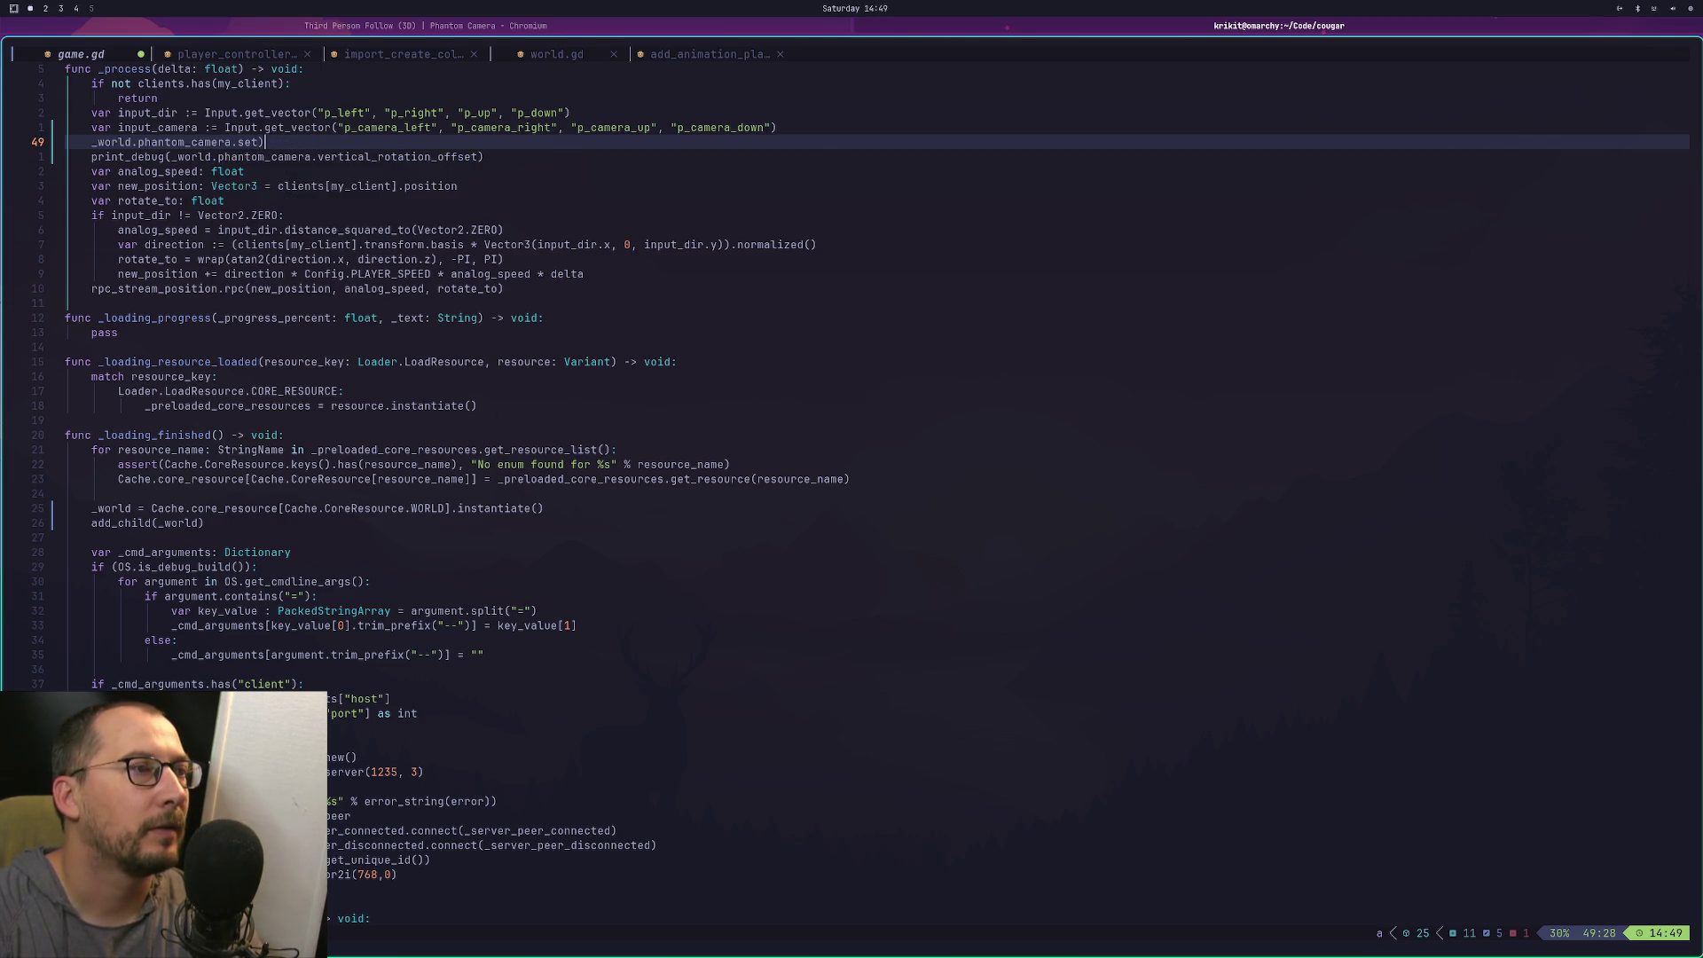
text(_)
key(BackSpace)
key(BackSpace)
key(BackSpace)
text(thir)
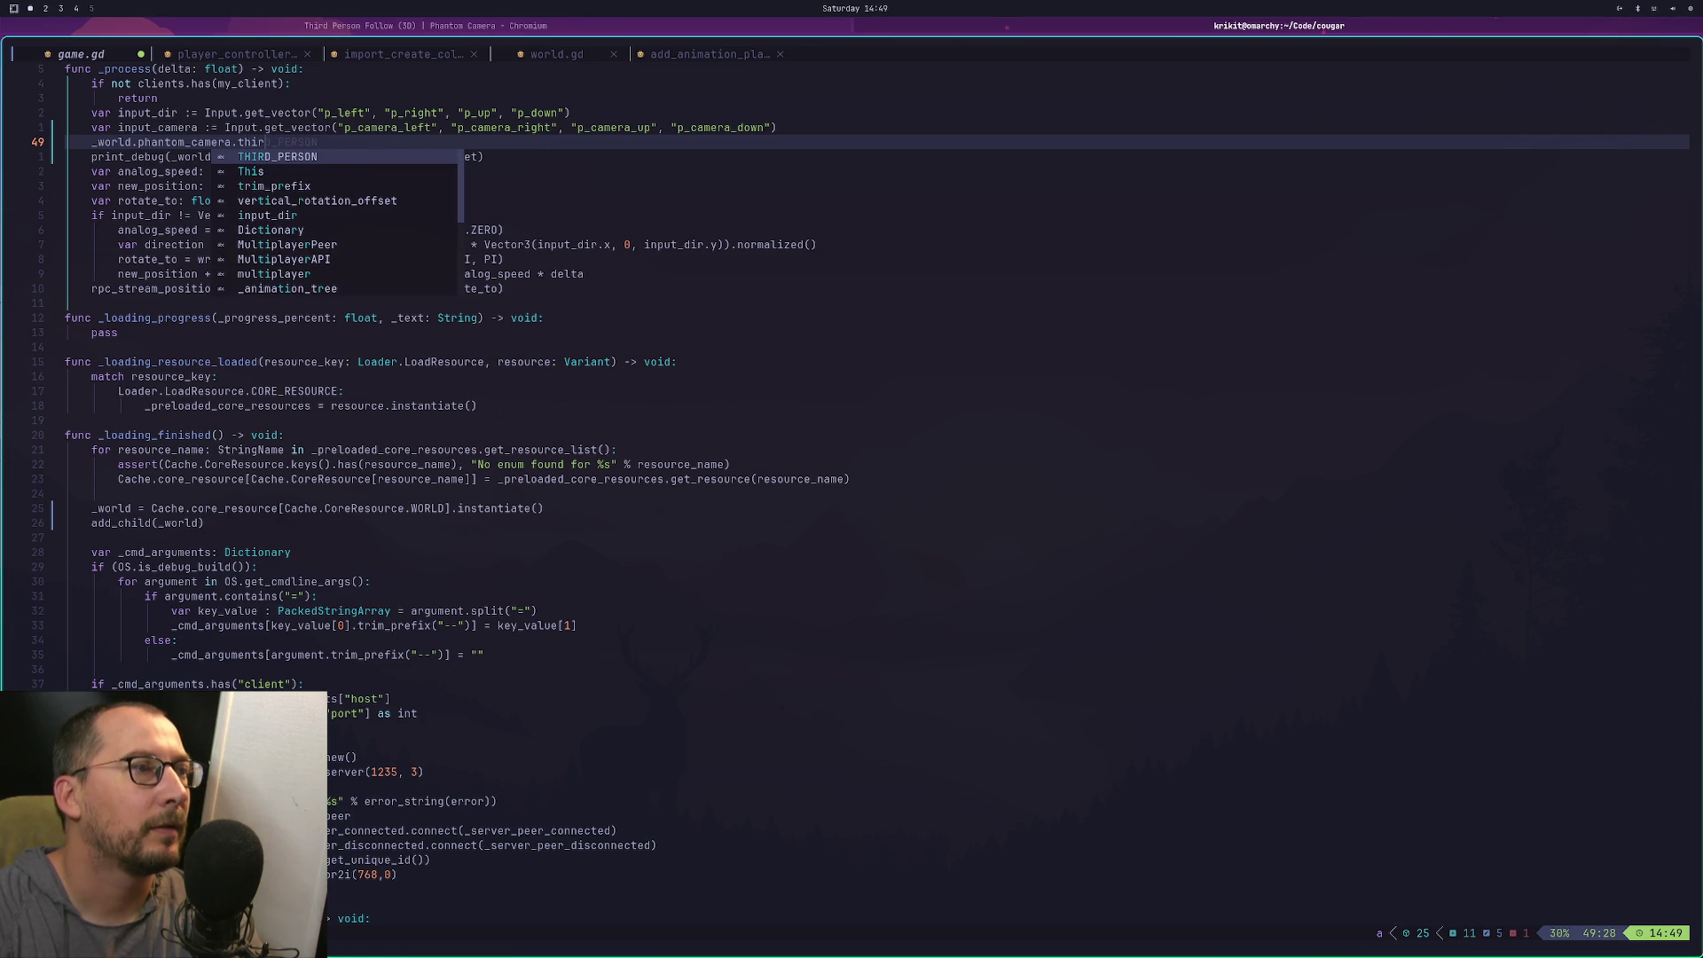
key(BackSpace)
key(BackSpace)
key(BackSpace)
text(set_)
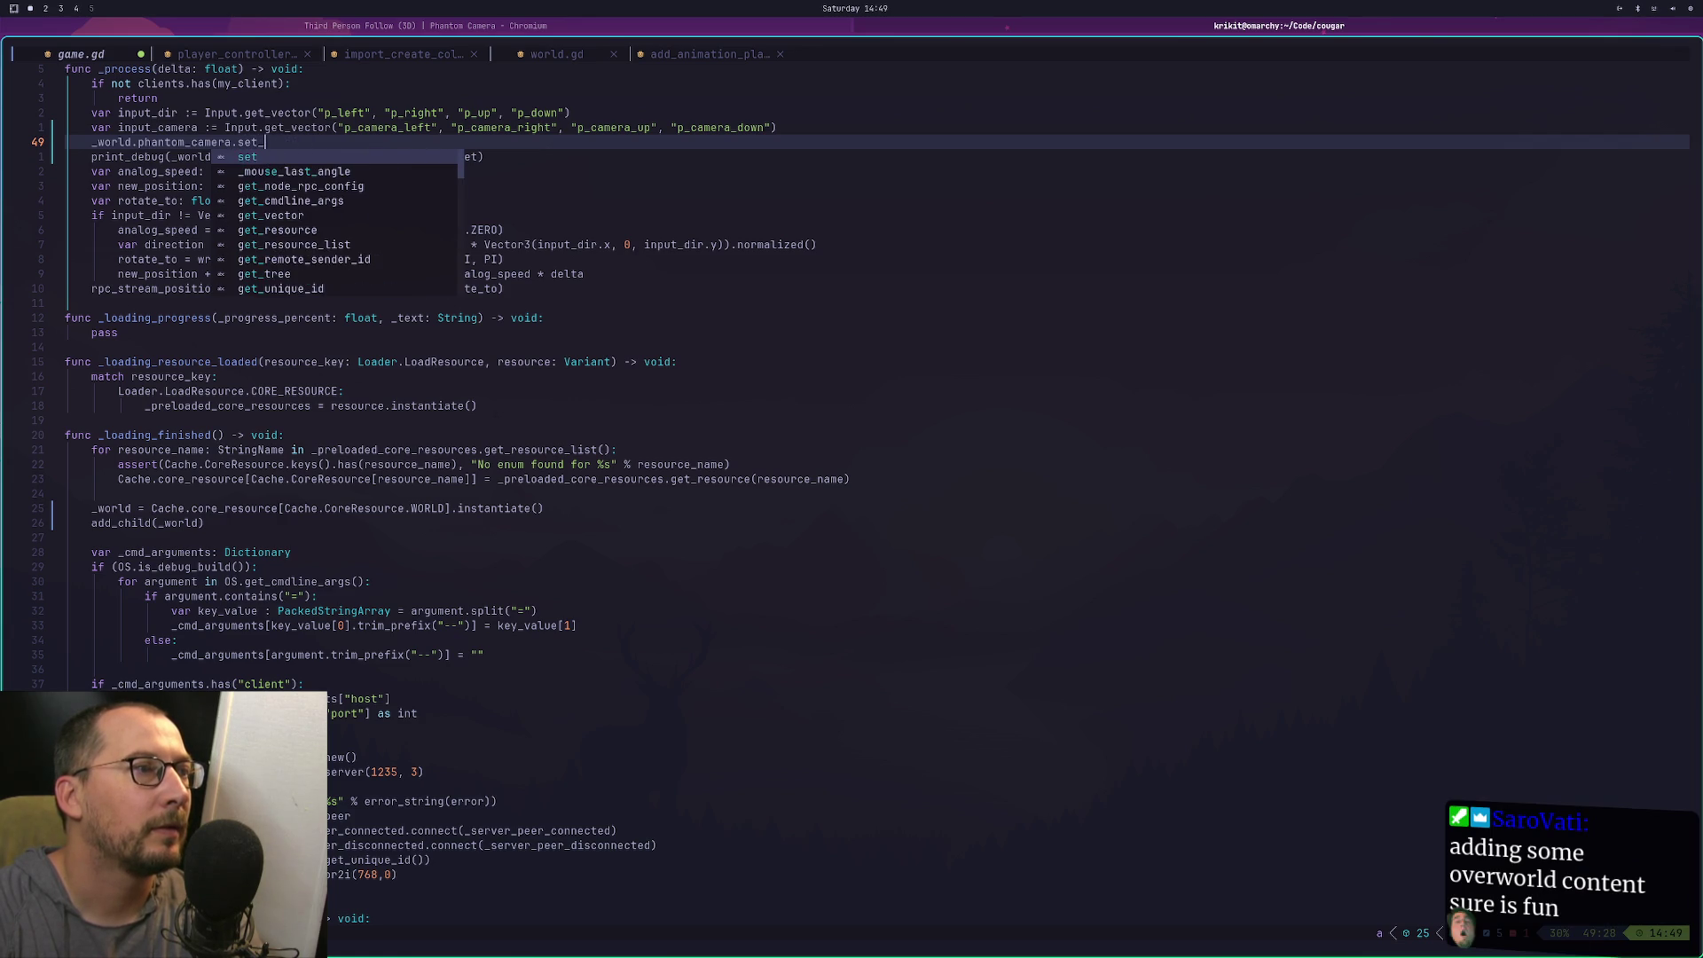
text(third)
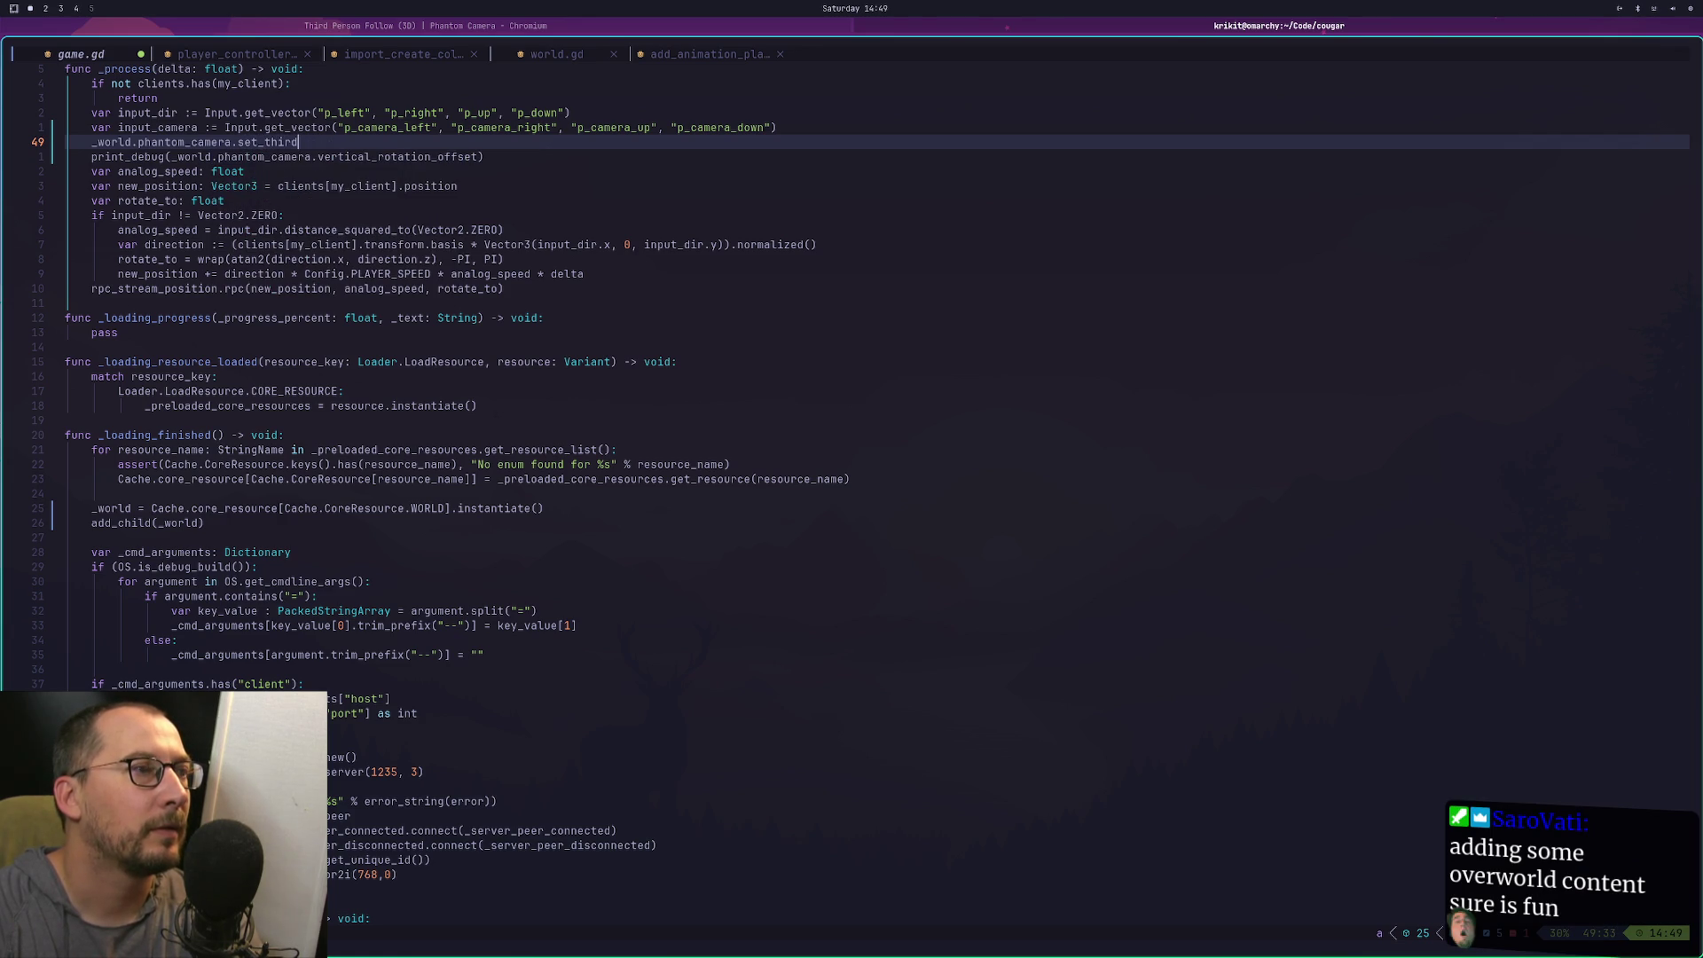
text(_person_r)
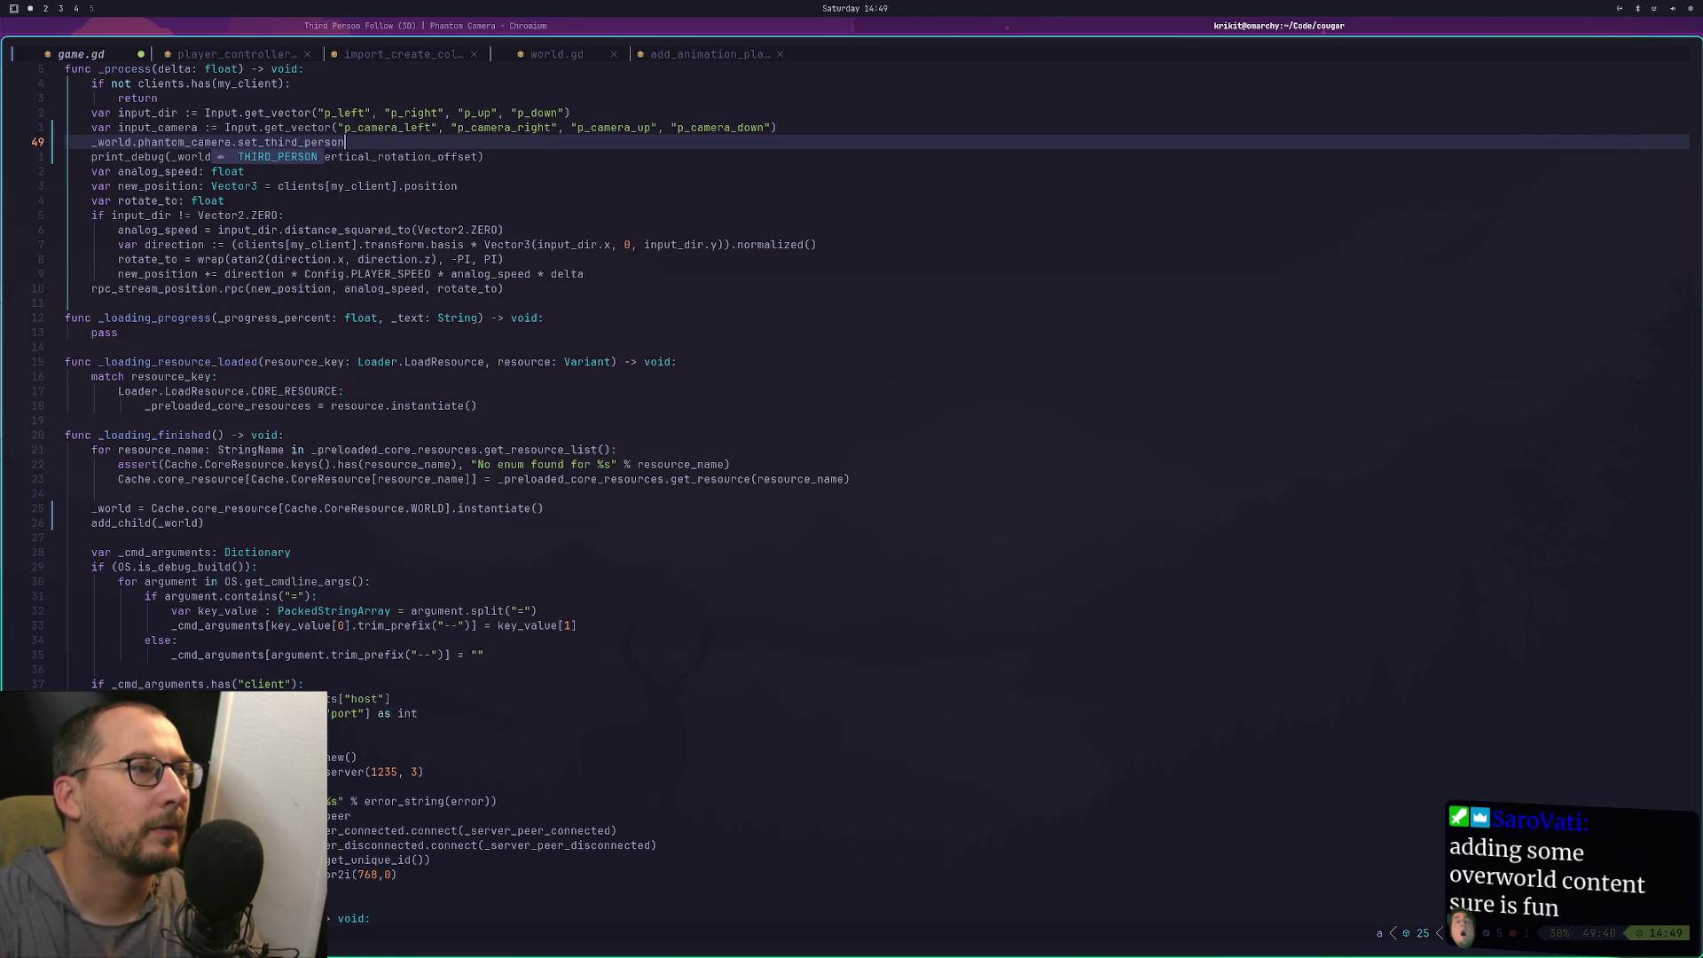
text(otation)
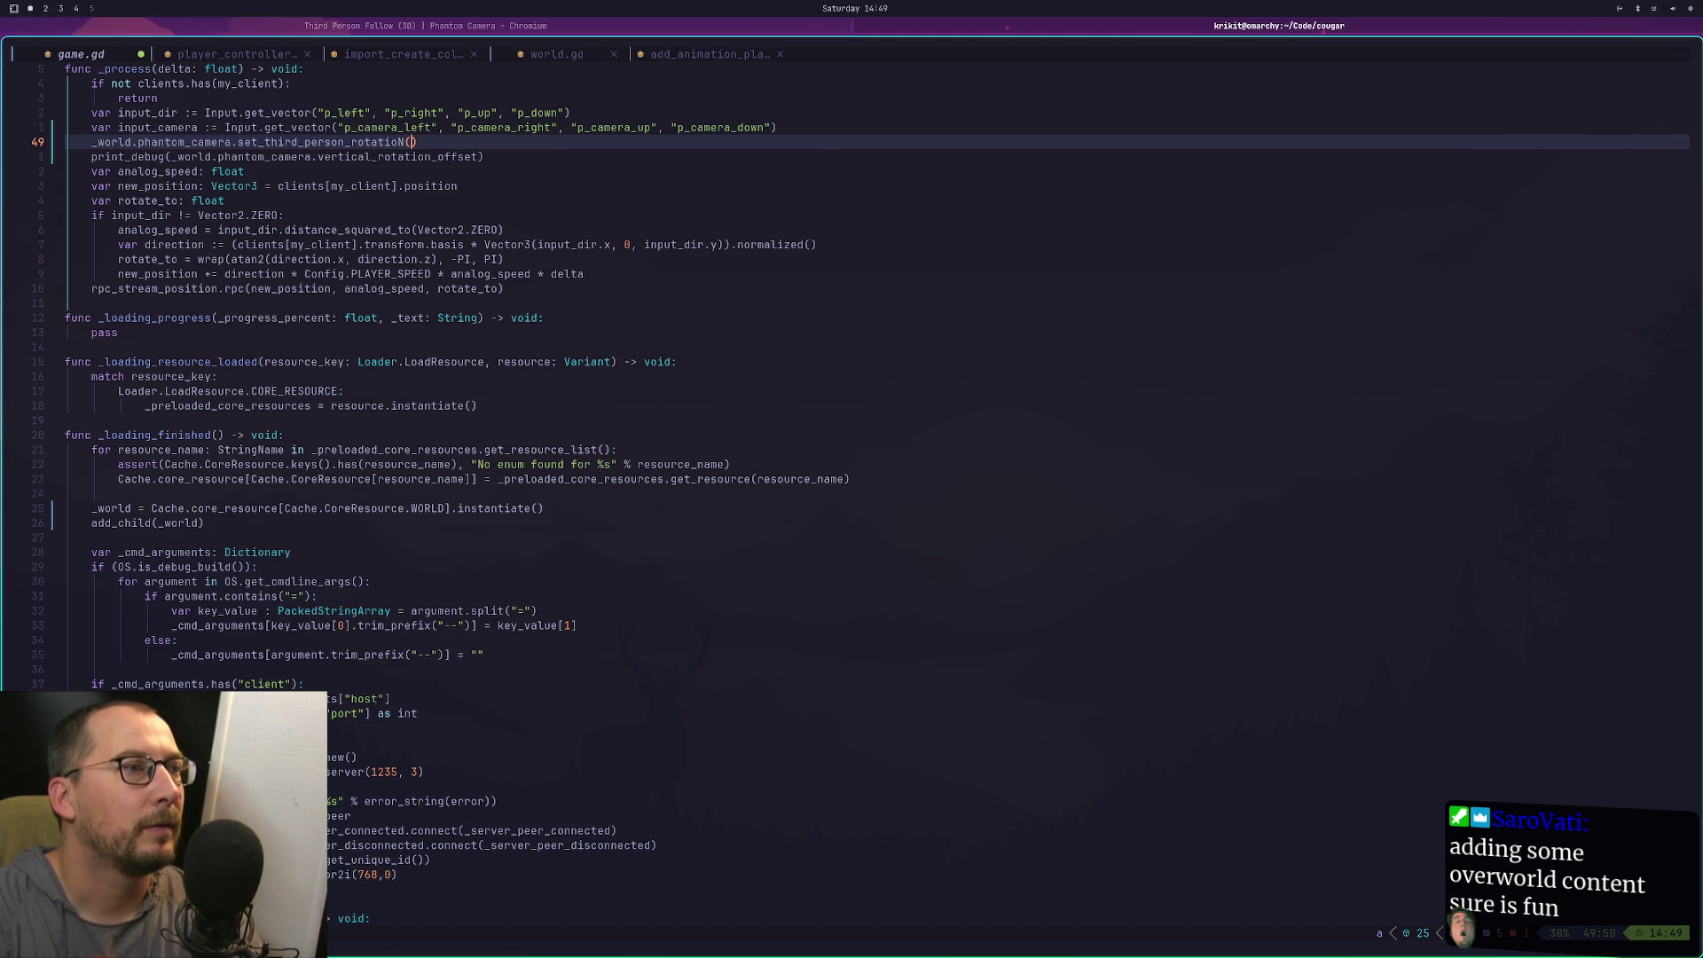
text(())
Save game.gd with :w and switch to the Godot workspace.
key(Escape)
text(:w)
key(Return)
key(super+2)
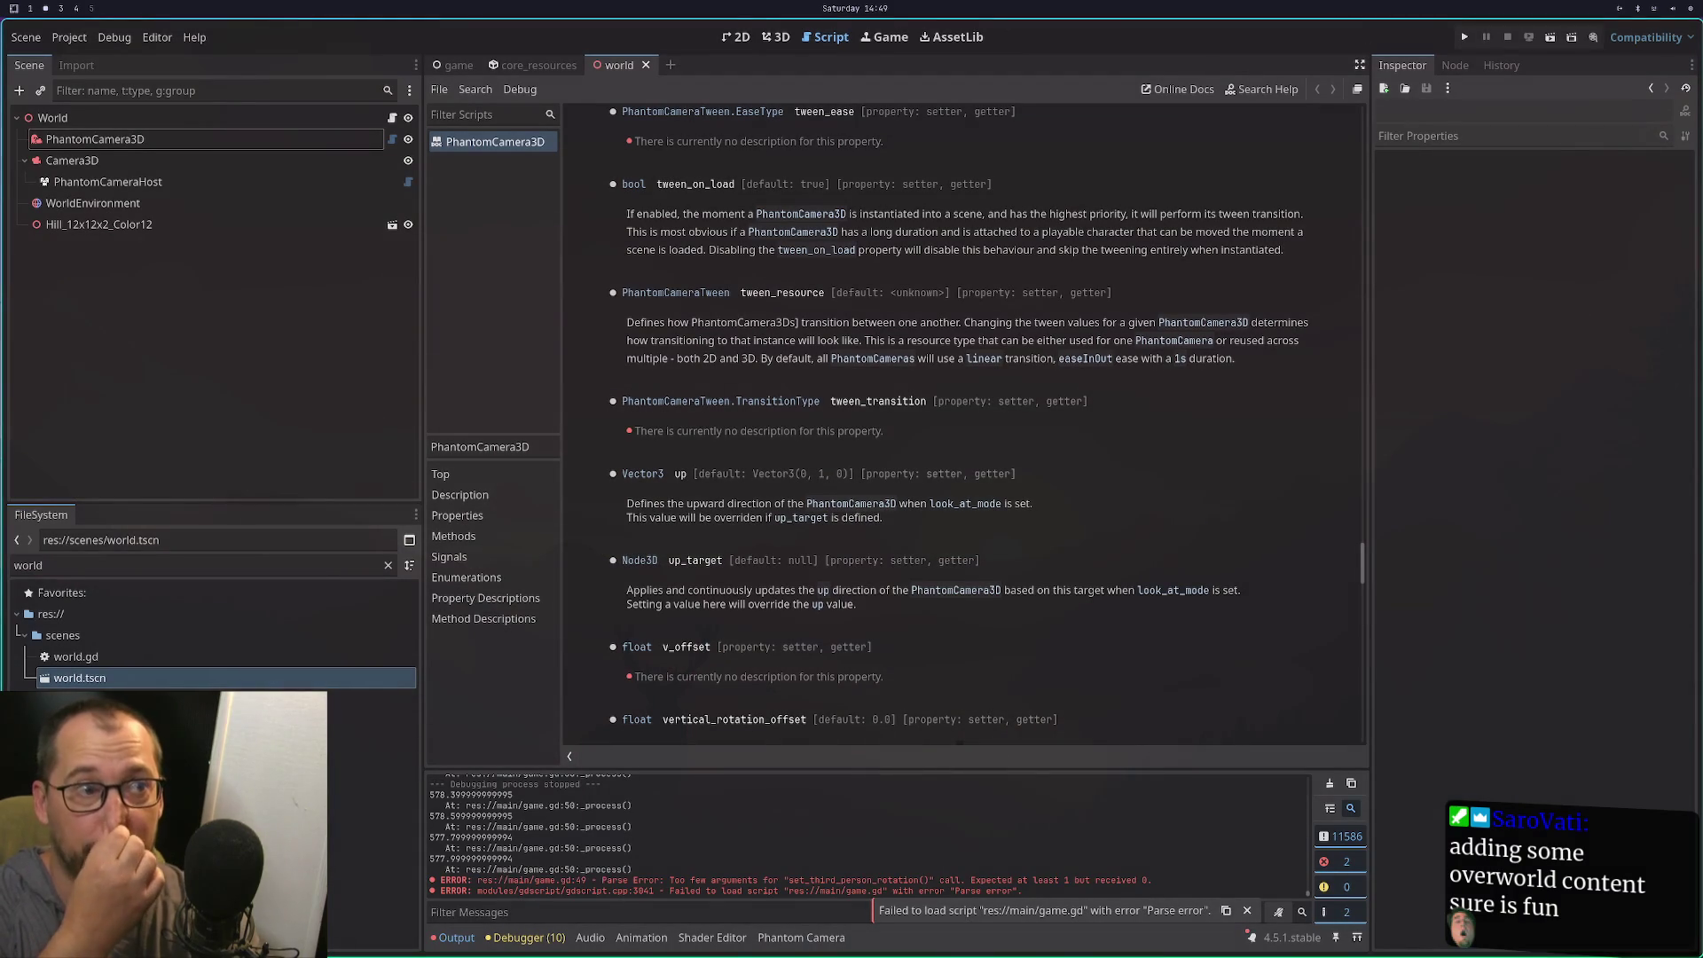
Read the set_third_person_rotation method descriptions in the PhantomCamera3D help, then return to Neovim.
scroll(1178, 513, down, 5)
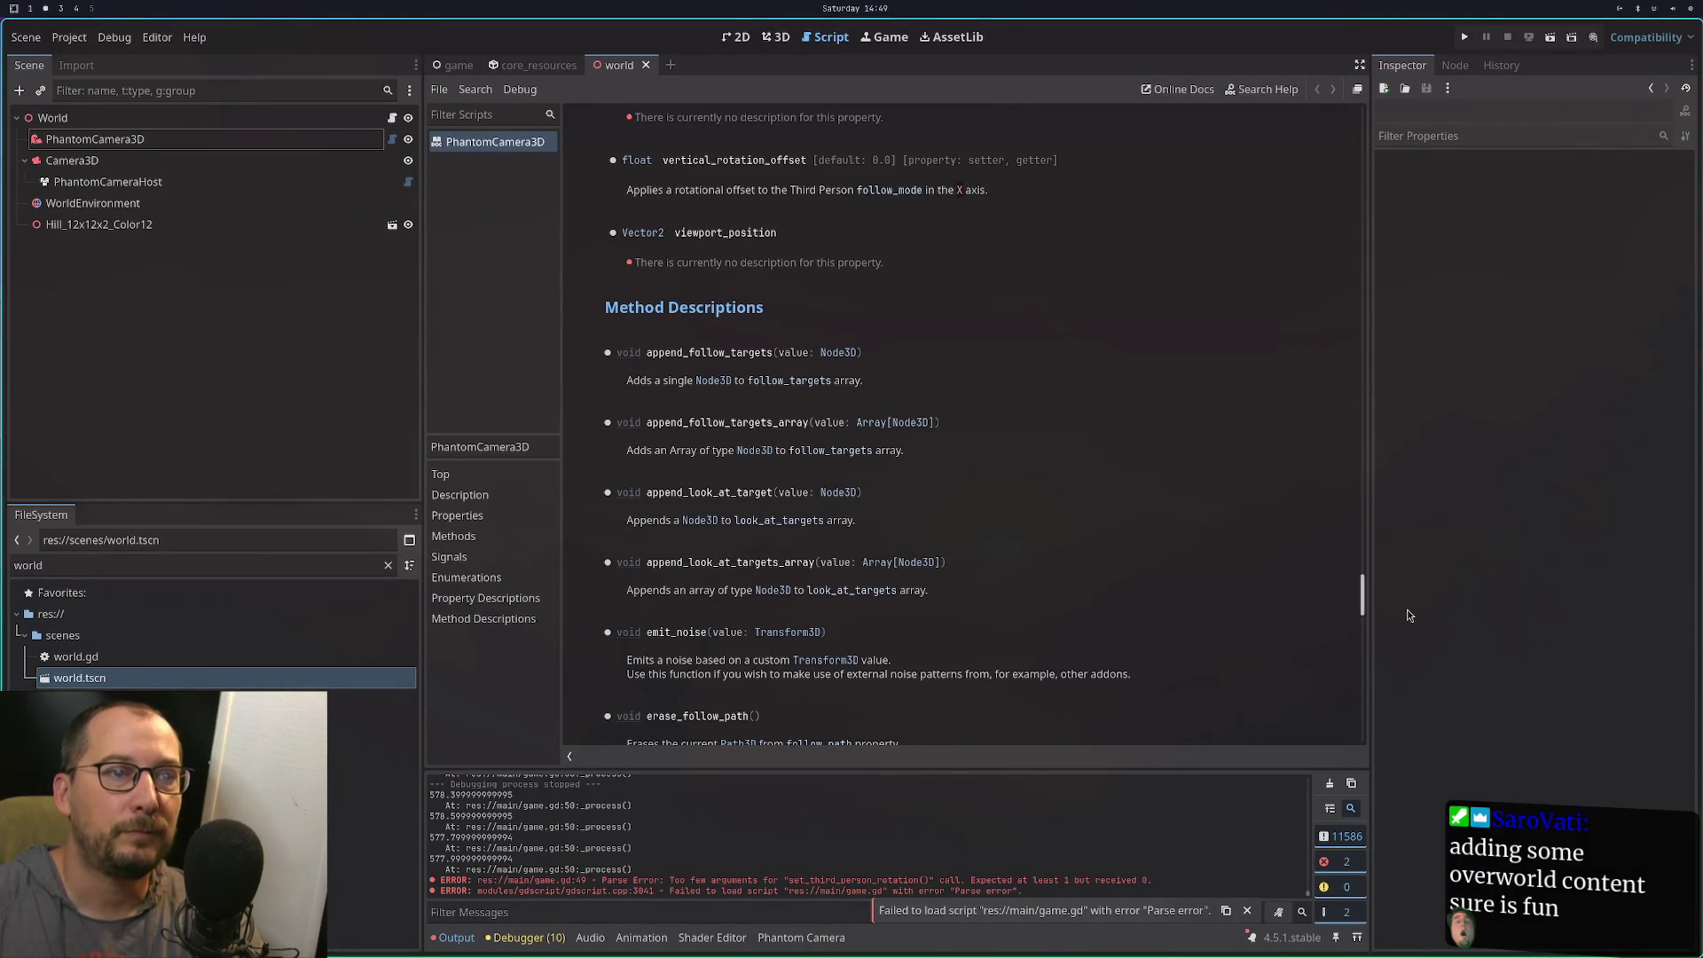
mouse_move(1363, 595)
mouse_down()
mouse_move(1260, 124)
mouse_move(1224, 220)
mouse_up()
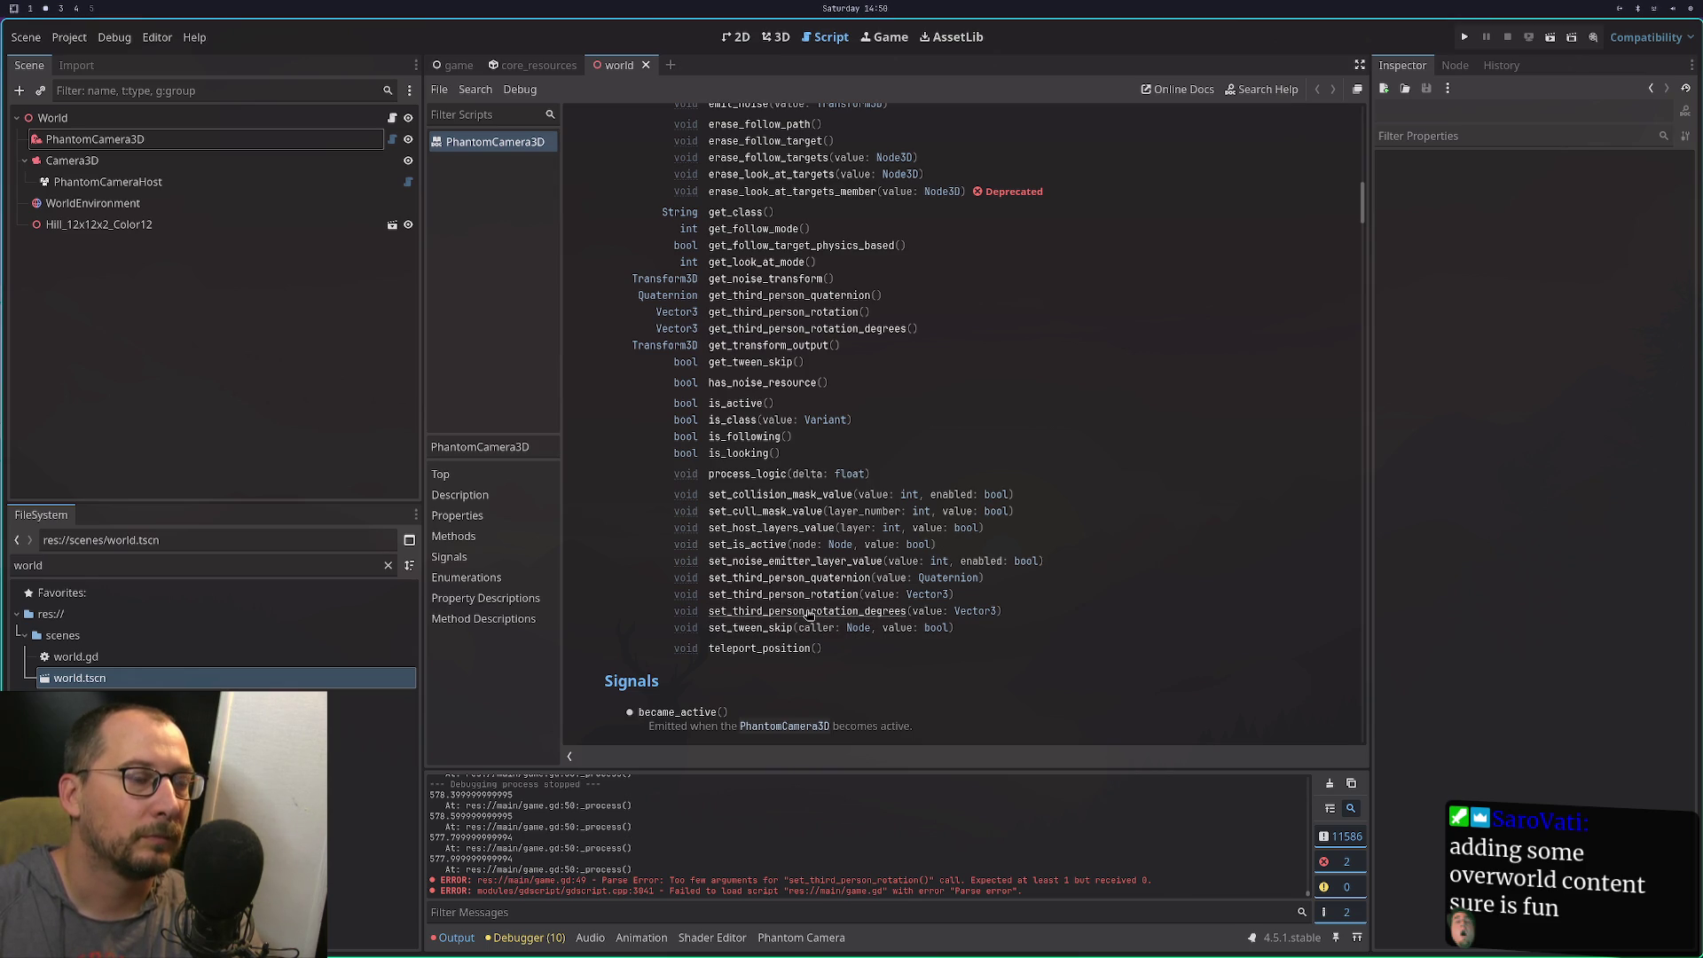
click(808, 613)
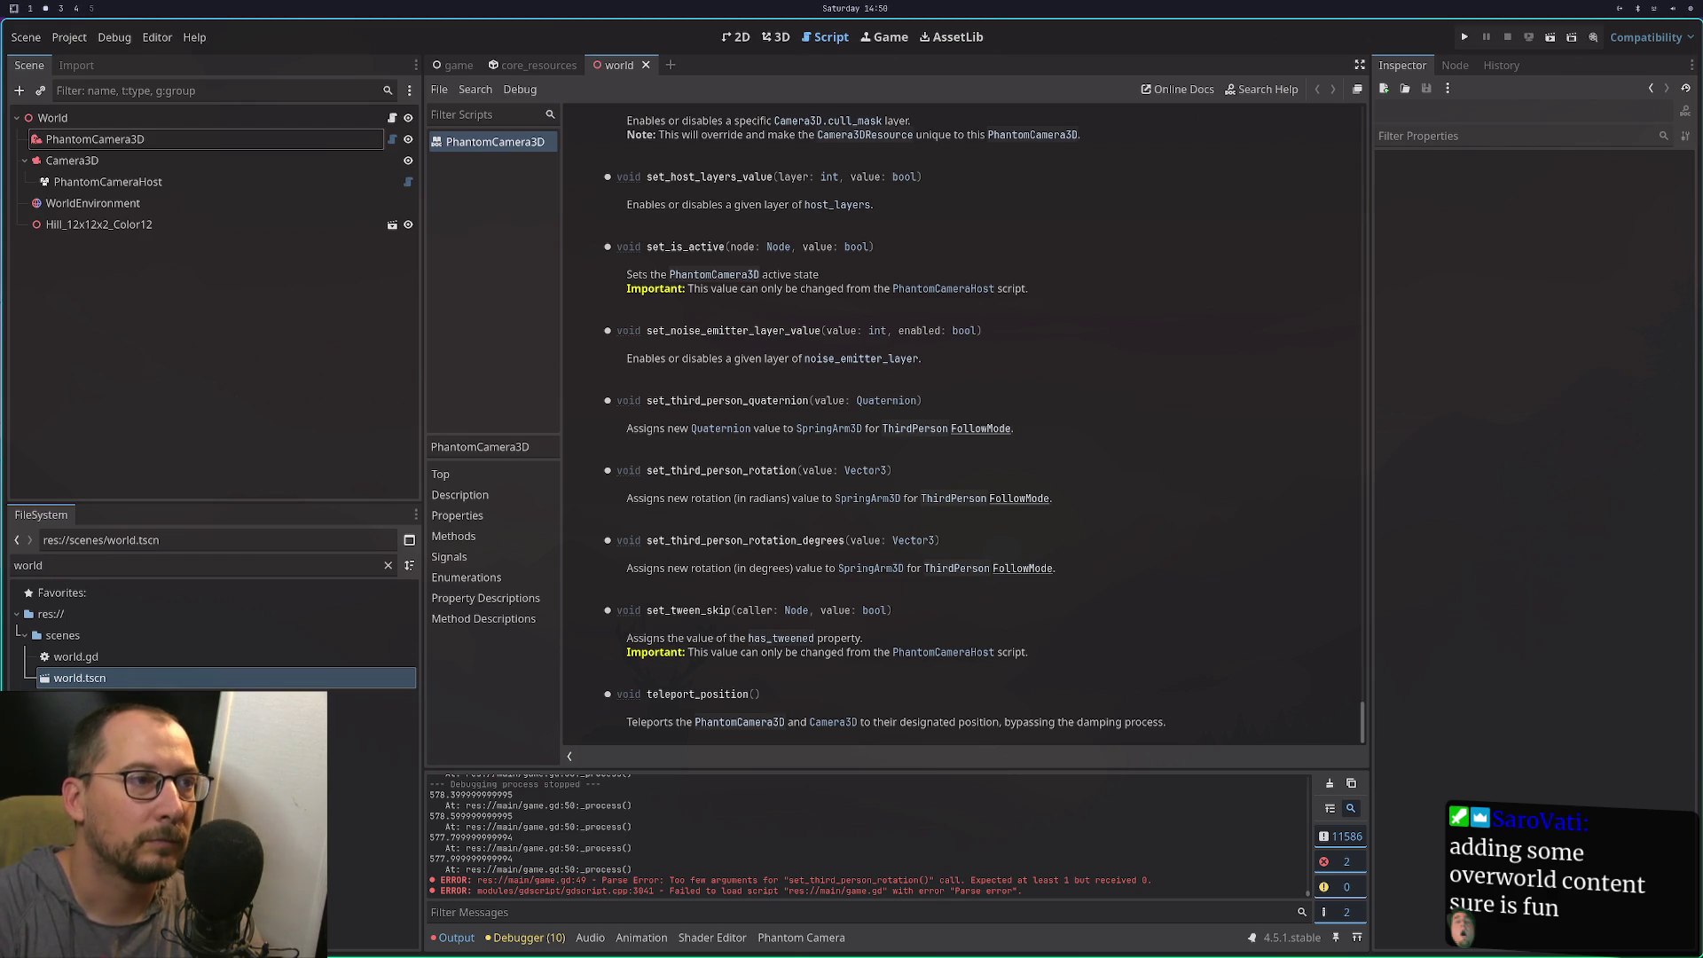
key(super+1)
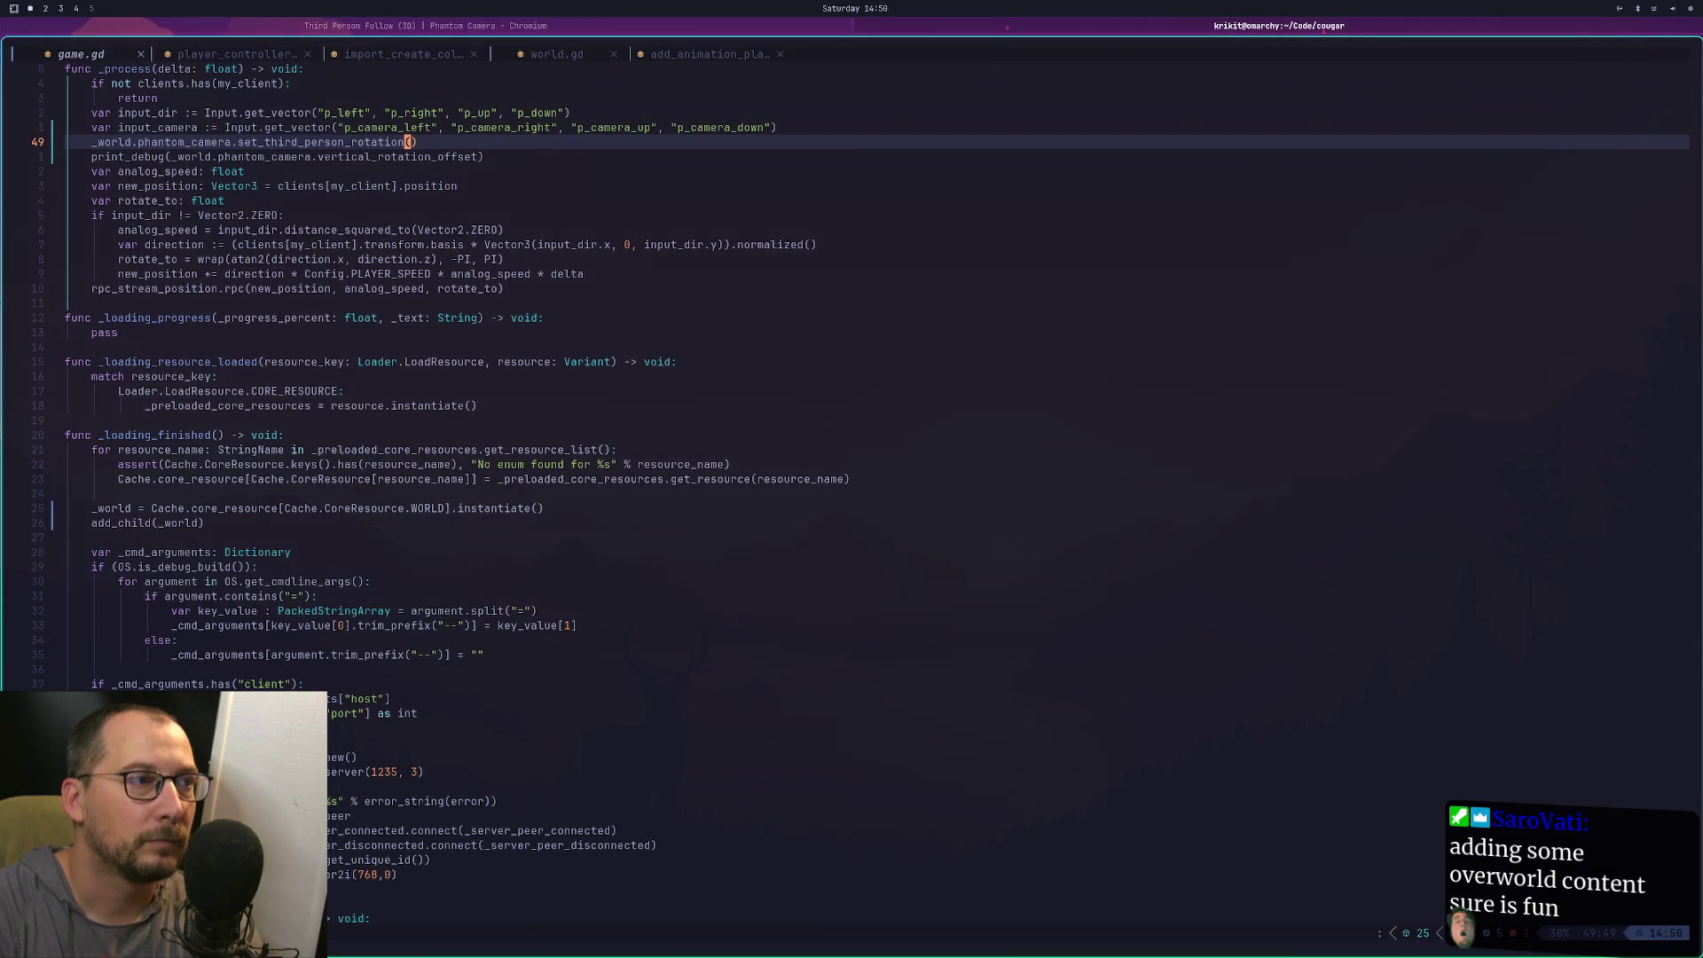
Glance at the PhantomCamera3D reference, then return to line 49 of game.gd in Neovim.
key(super+2)
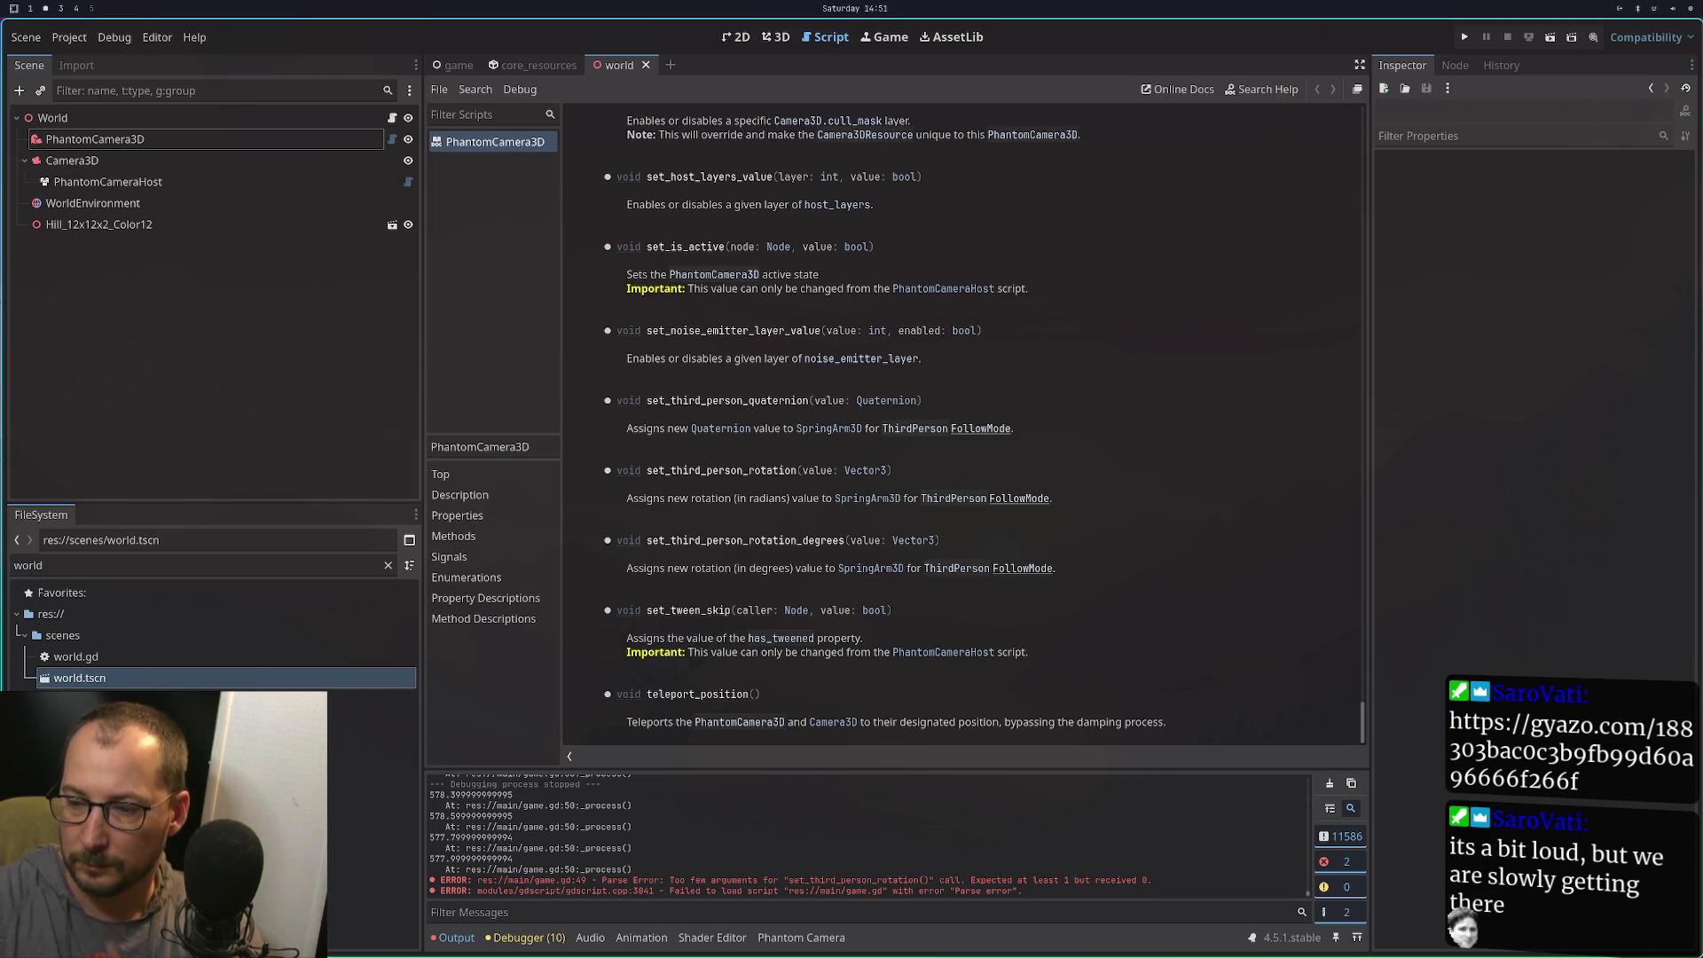
key(super+1)
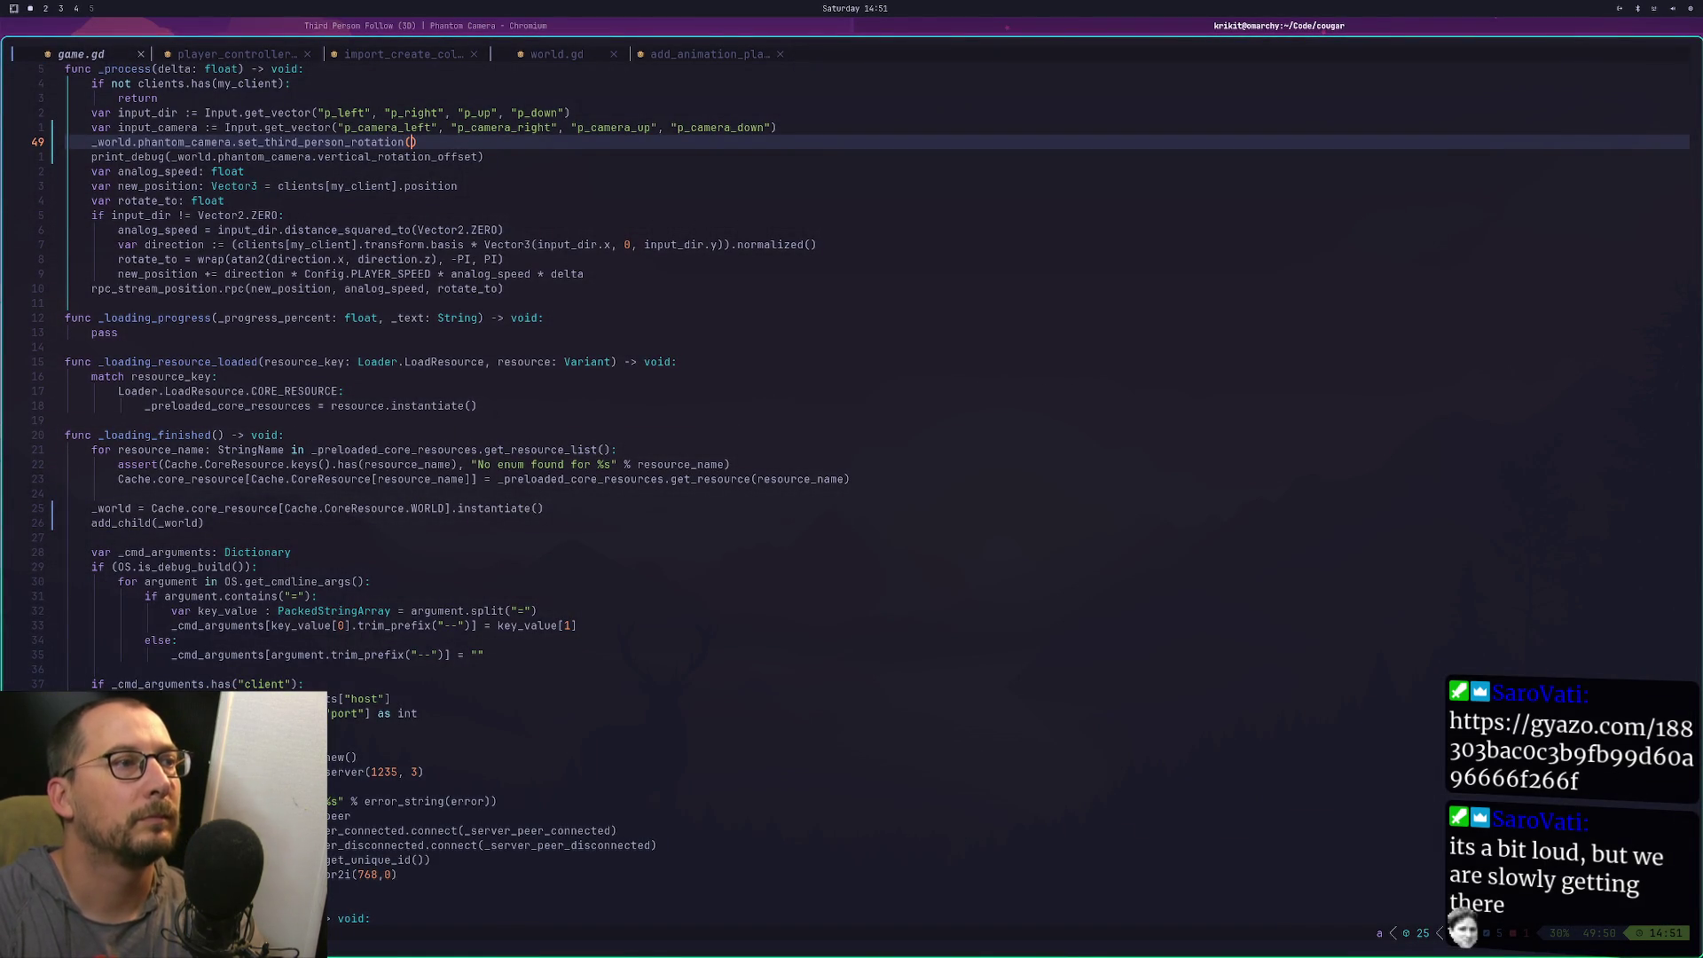
Pass Vector3(0,90,0) as the argument of the rotation call on line 49.
text(Vecotr)
key(Down)
key(Return)
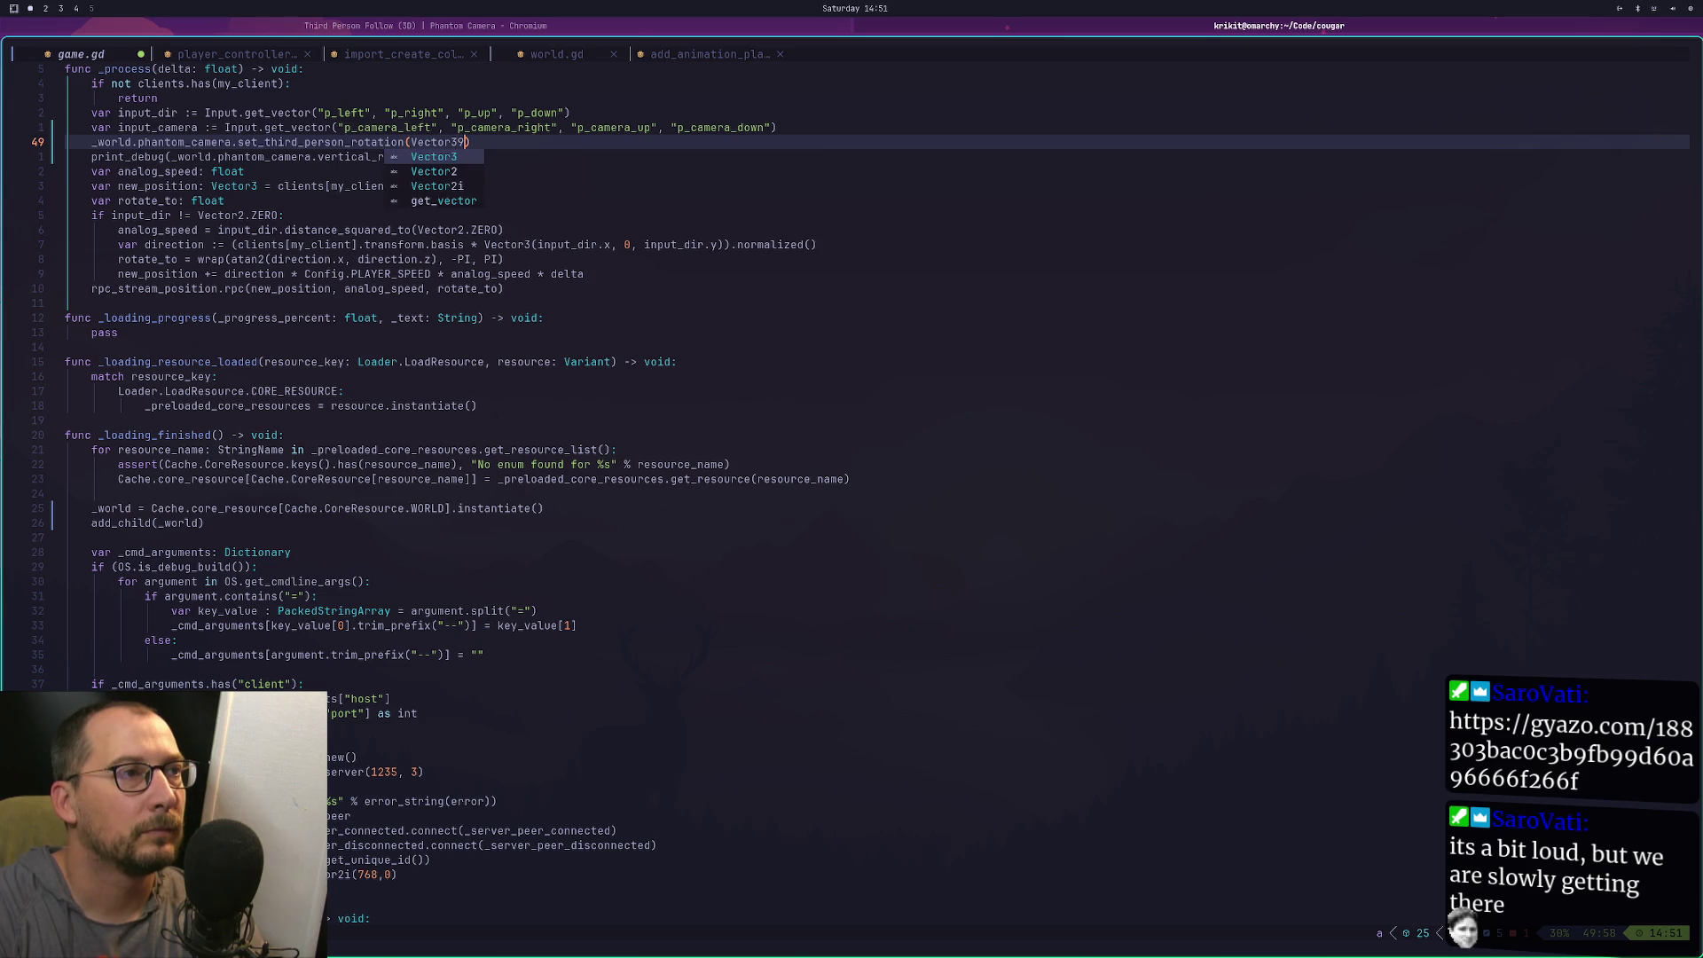
text())
key(BackSpace)
text((0,)
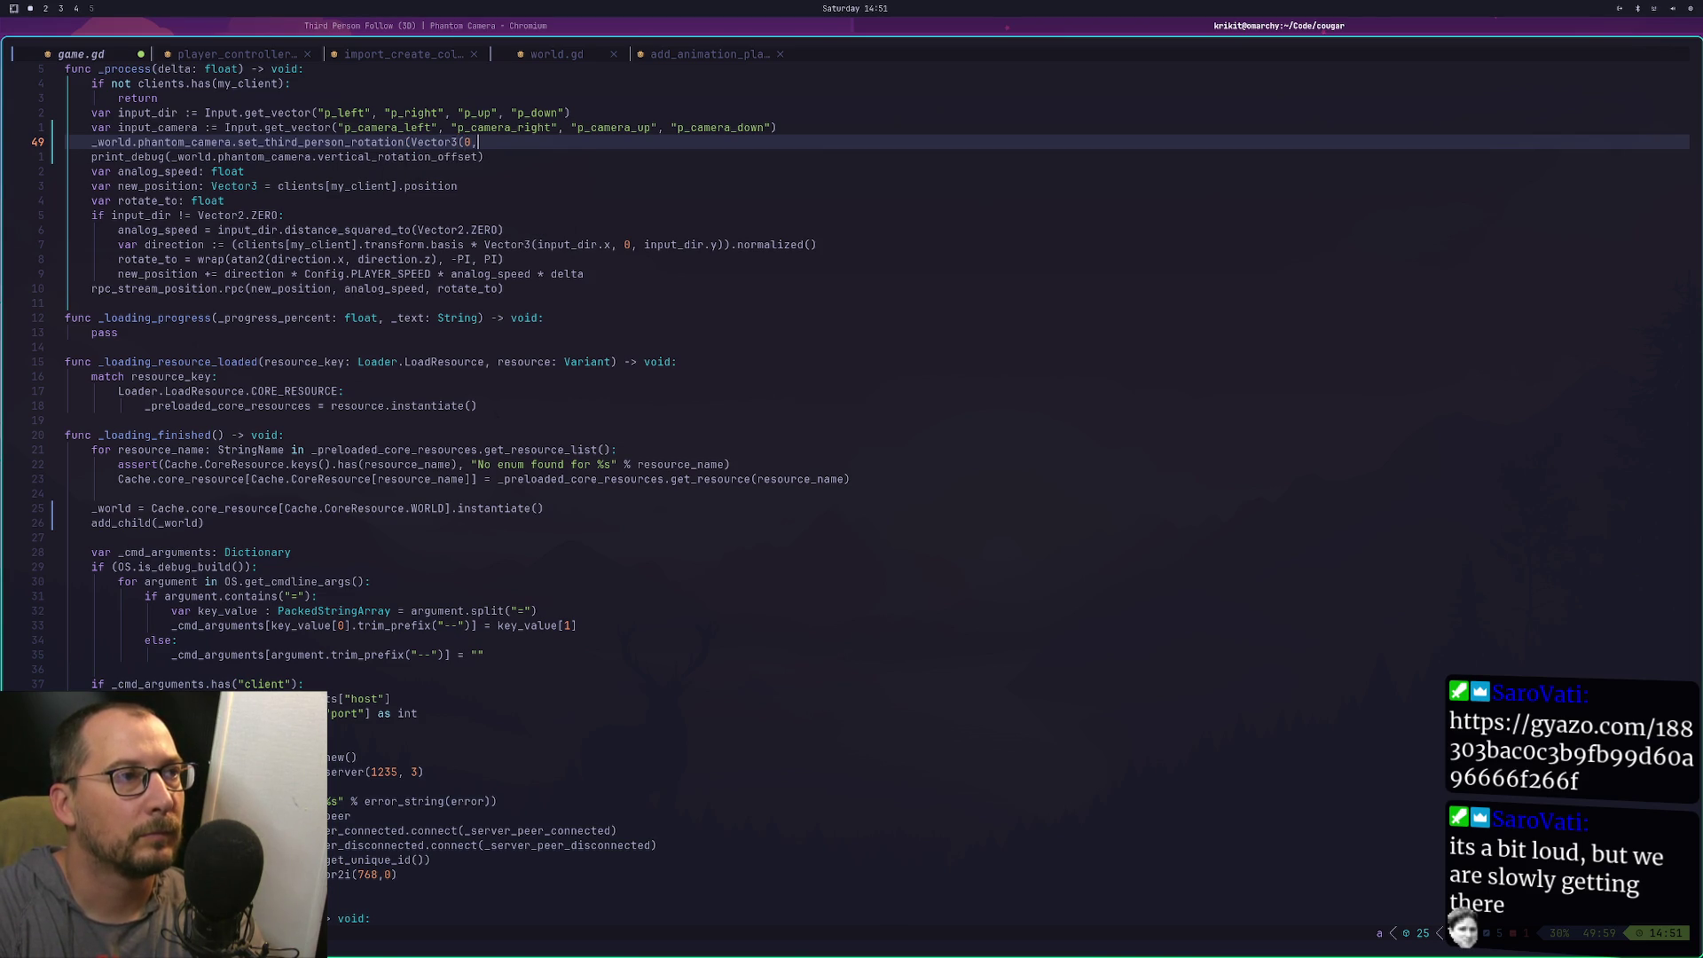
text(90))
key(BackSpace)
text(,0))
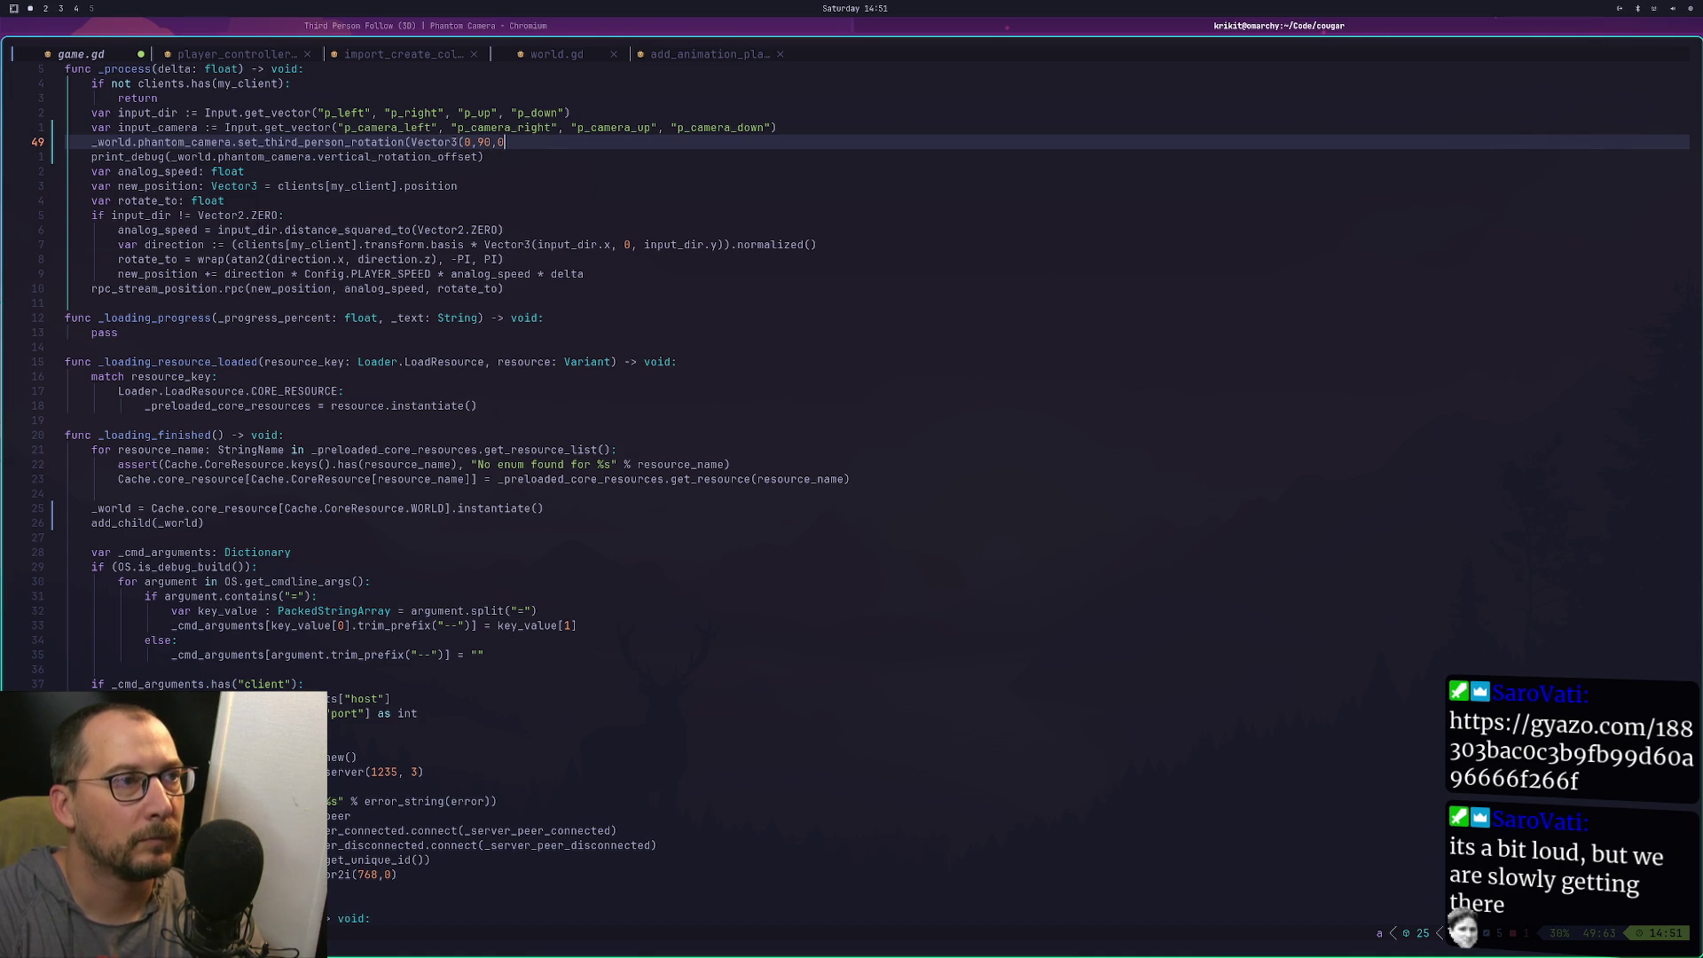
Rename the method to set_third_person_rotation_degrees and switch to Godot.
key(Escape)
key(b)
key(b)
key(b)
key(h)
key(l)
key(l)
key(l)
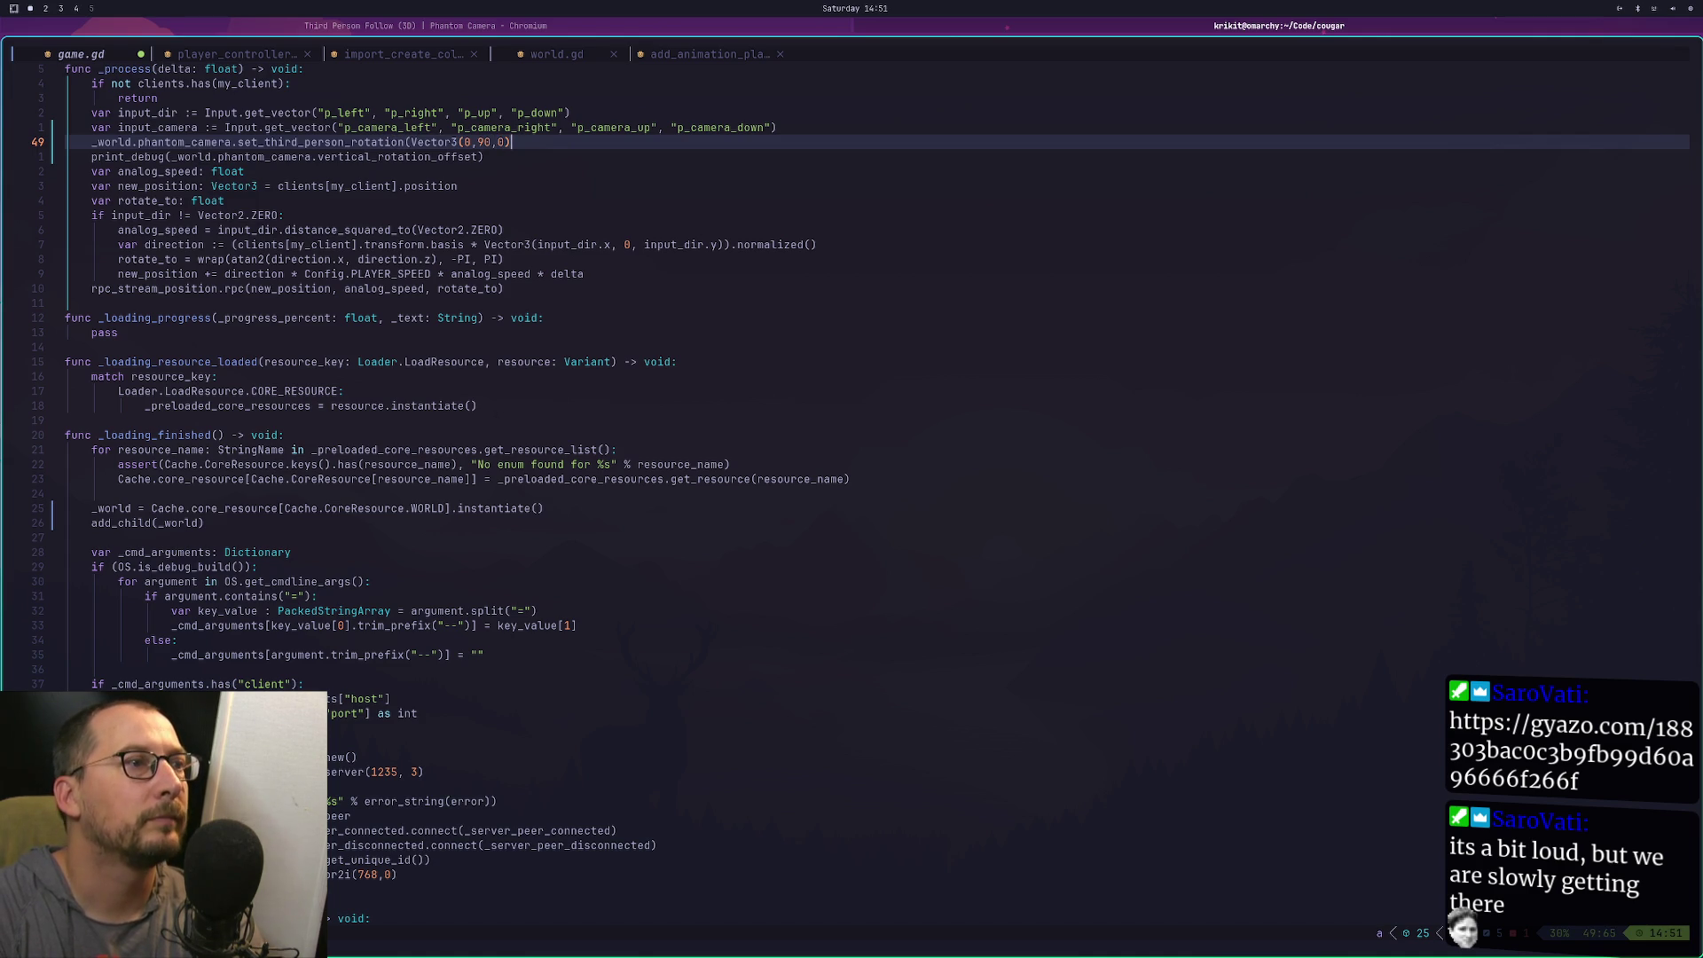
text())
key(h)
key(h)
key(h)
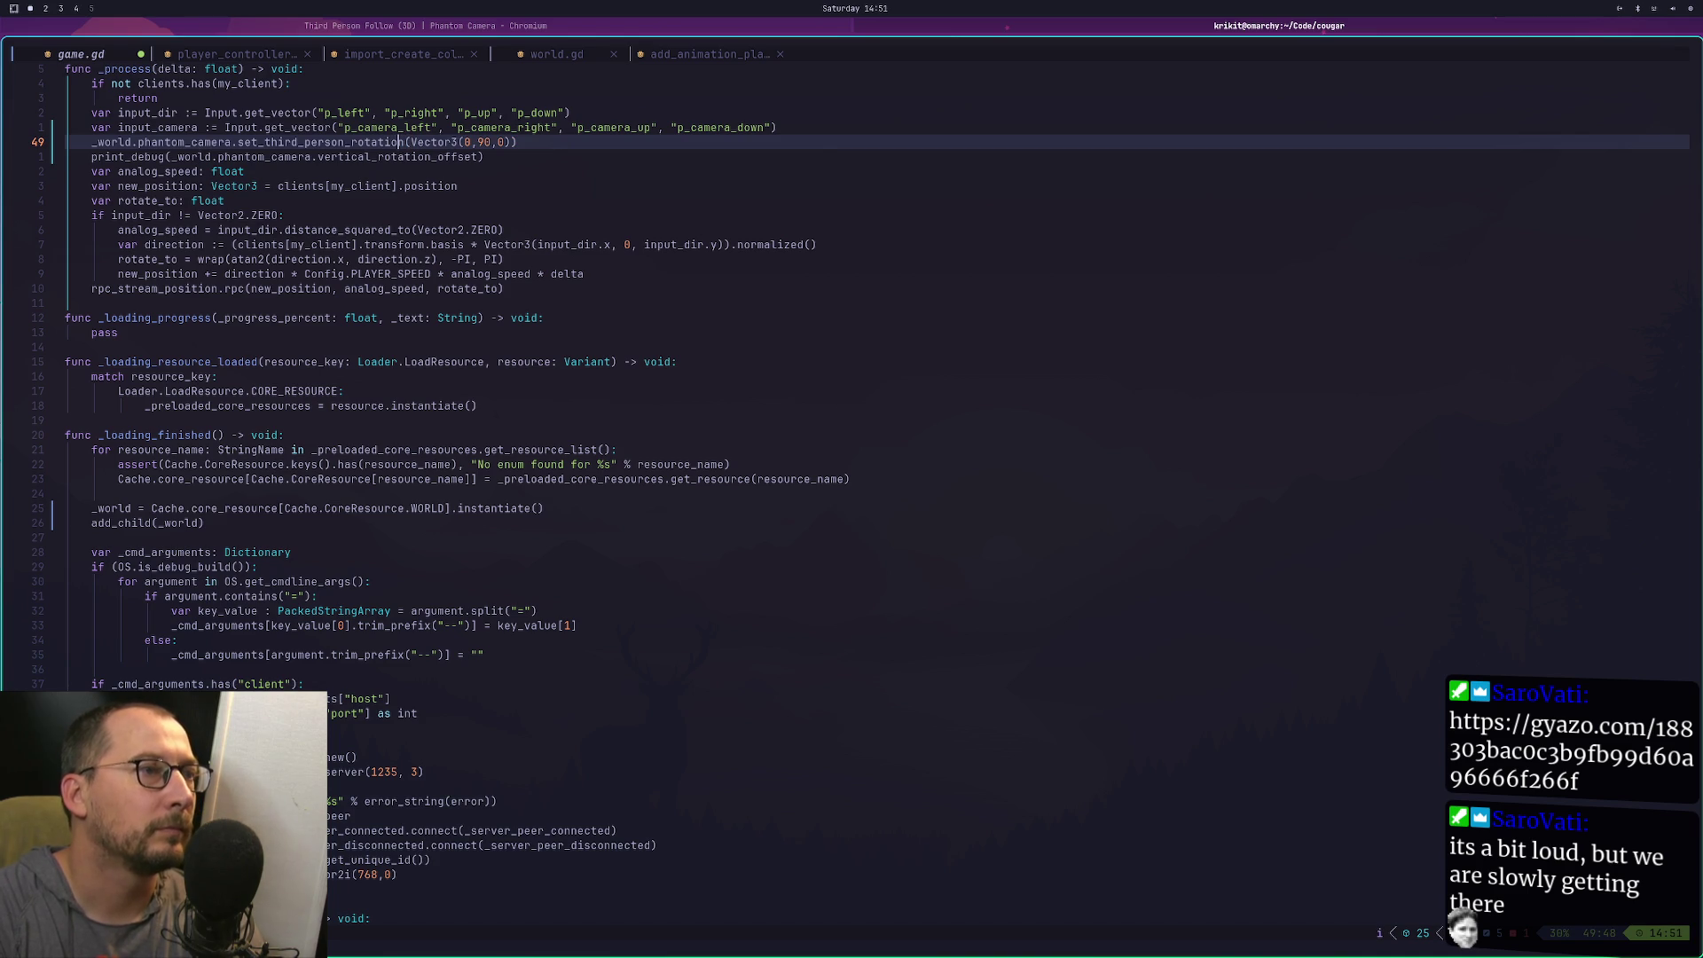
text(li_degre)
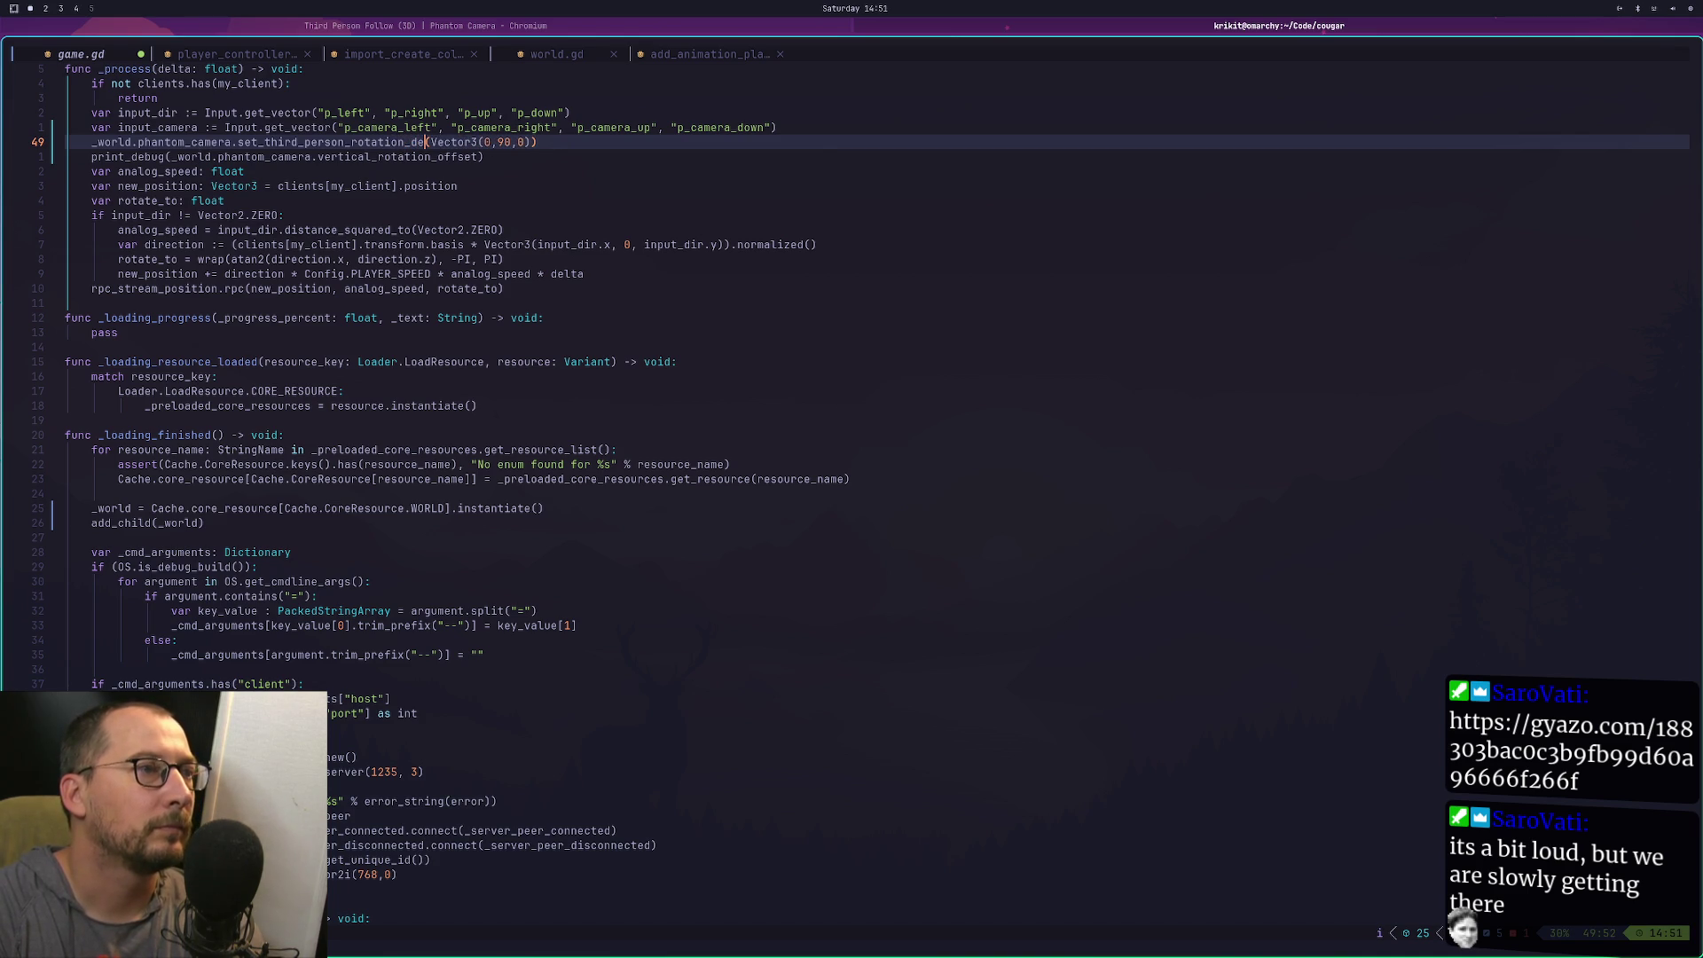
text(s)
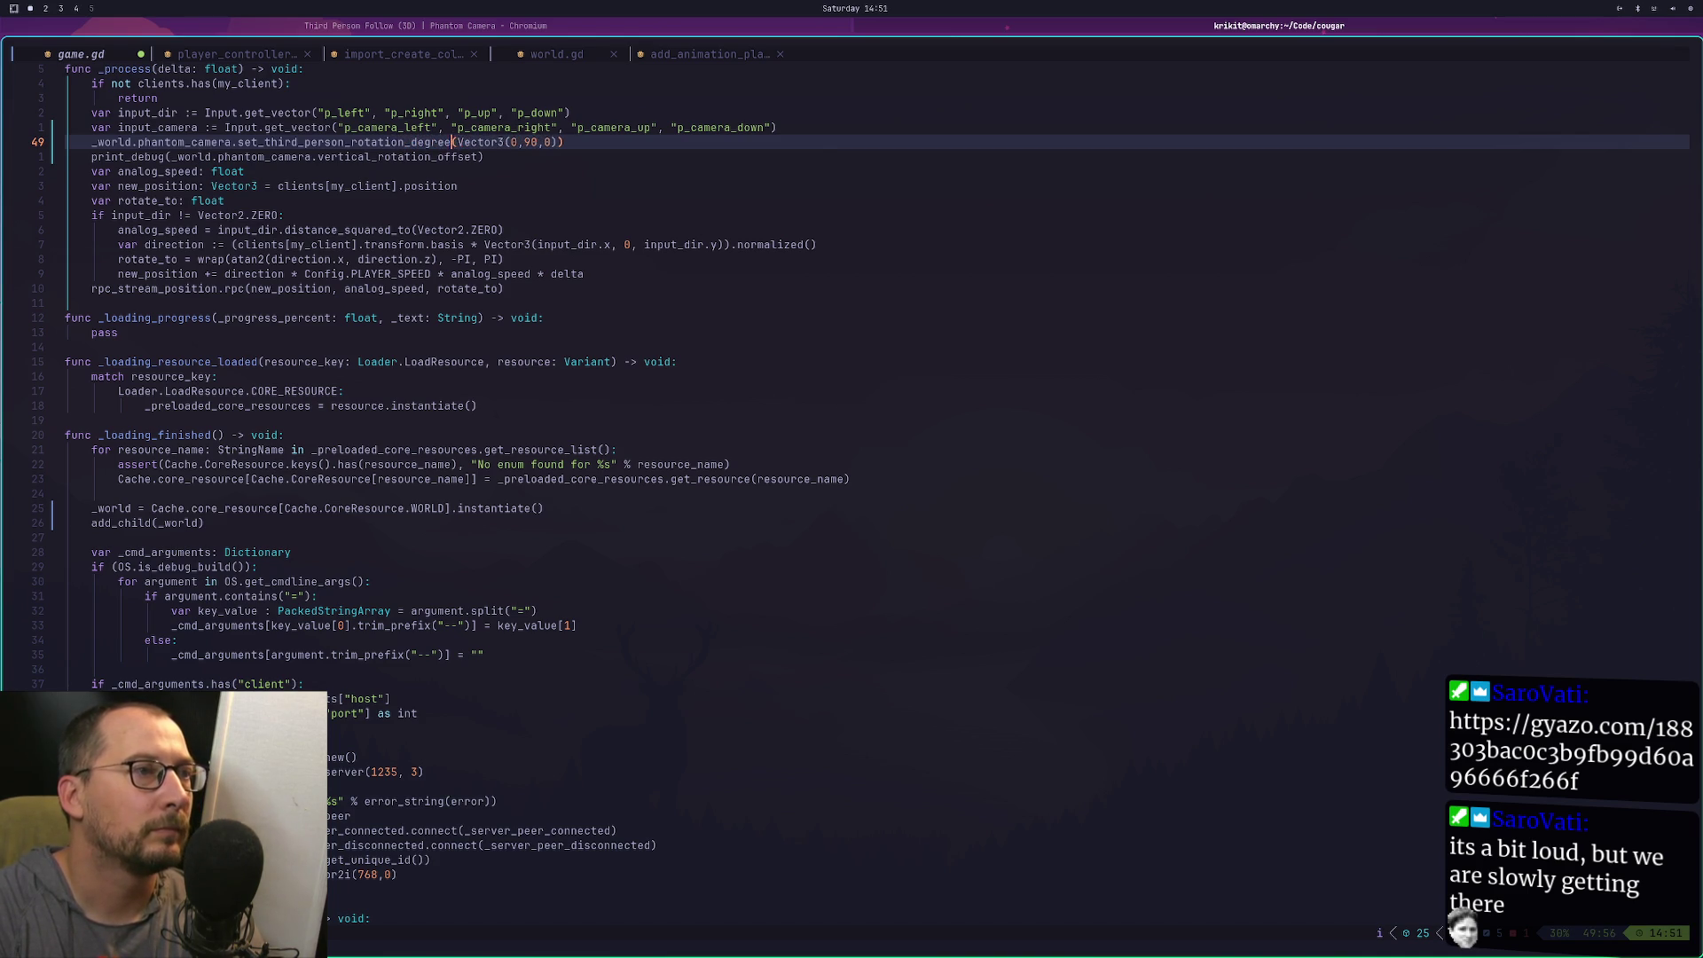
key(BackSpace)
text(es)
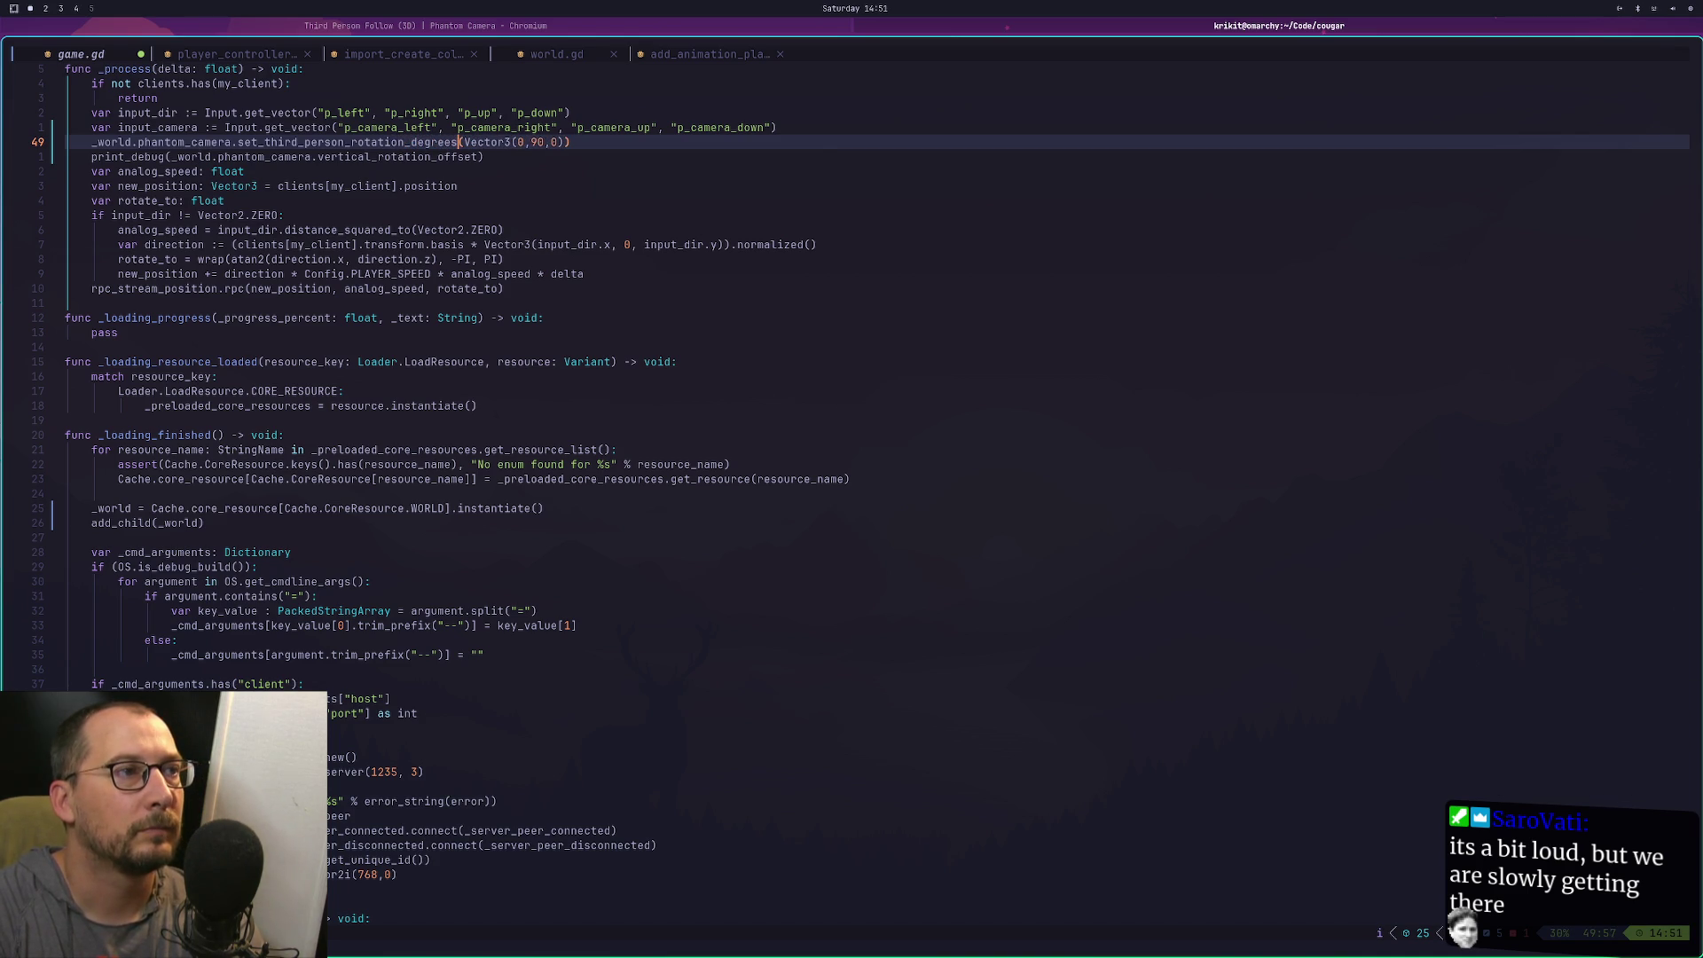
key(Escape)
key(super+2)
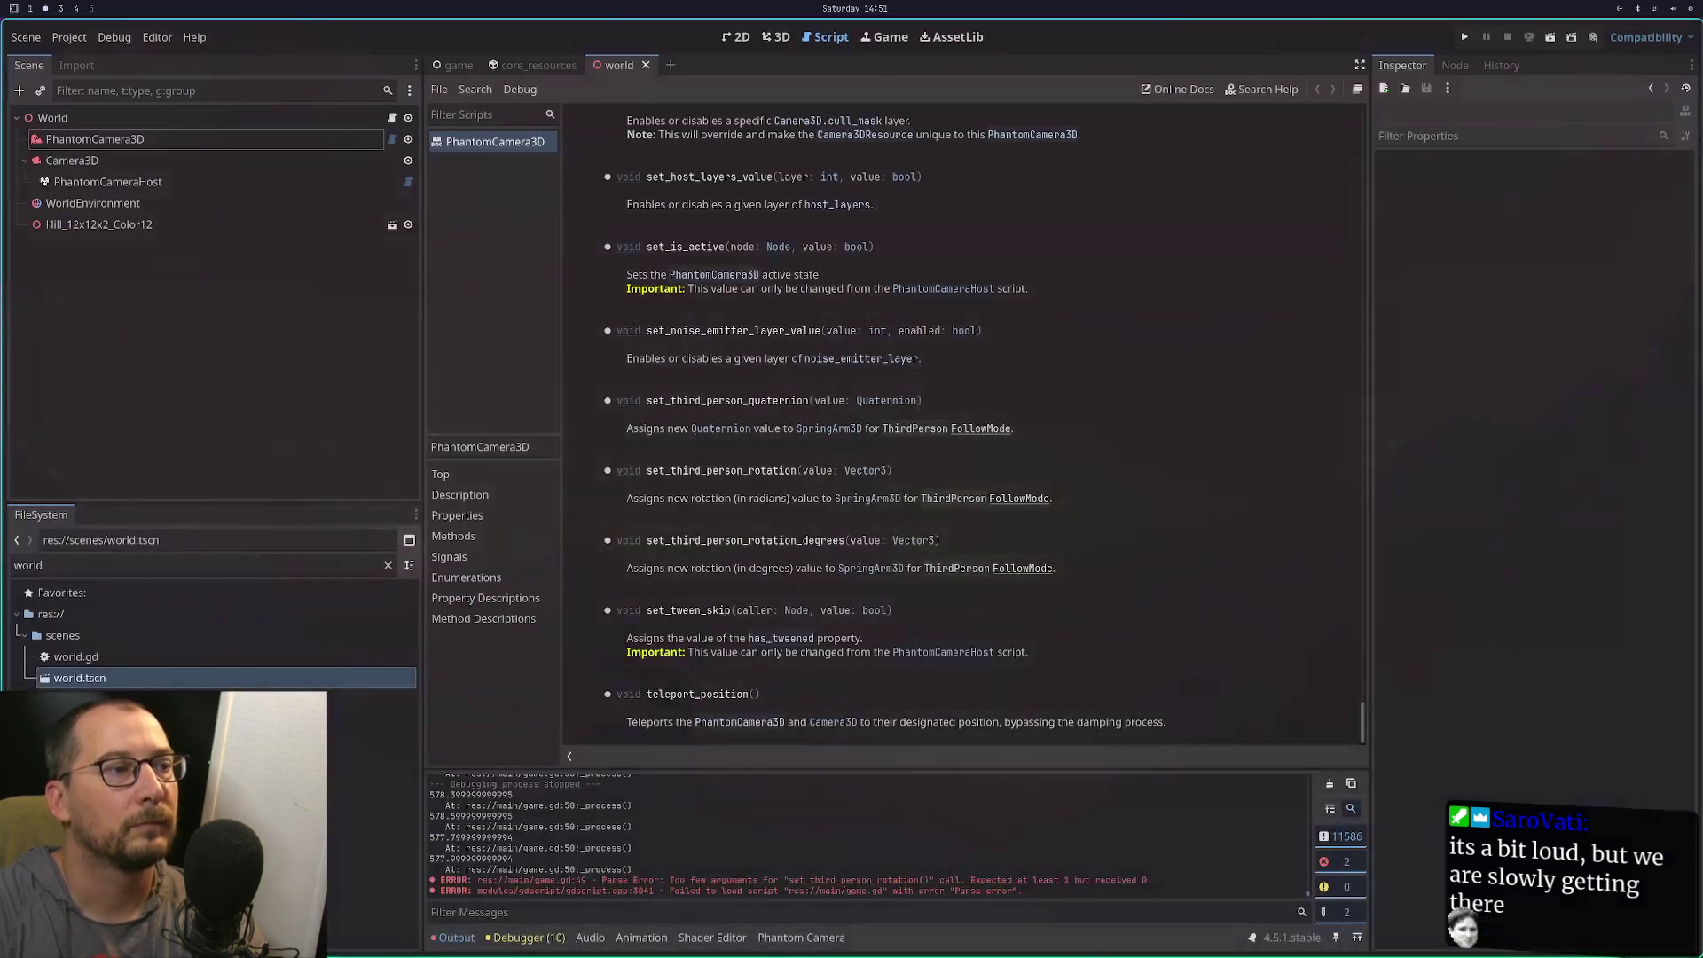
Test-run the game, stop it, and check PhantomCamera3D and Camera3D rotation in the Inspector.
click(1465, 38)
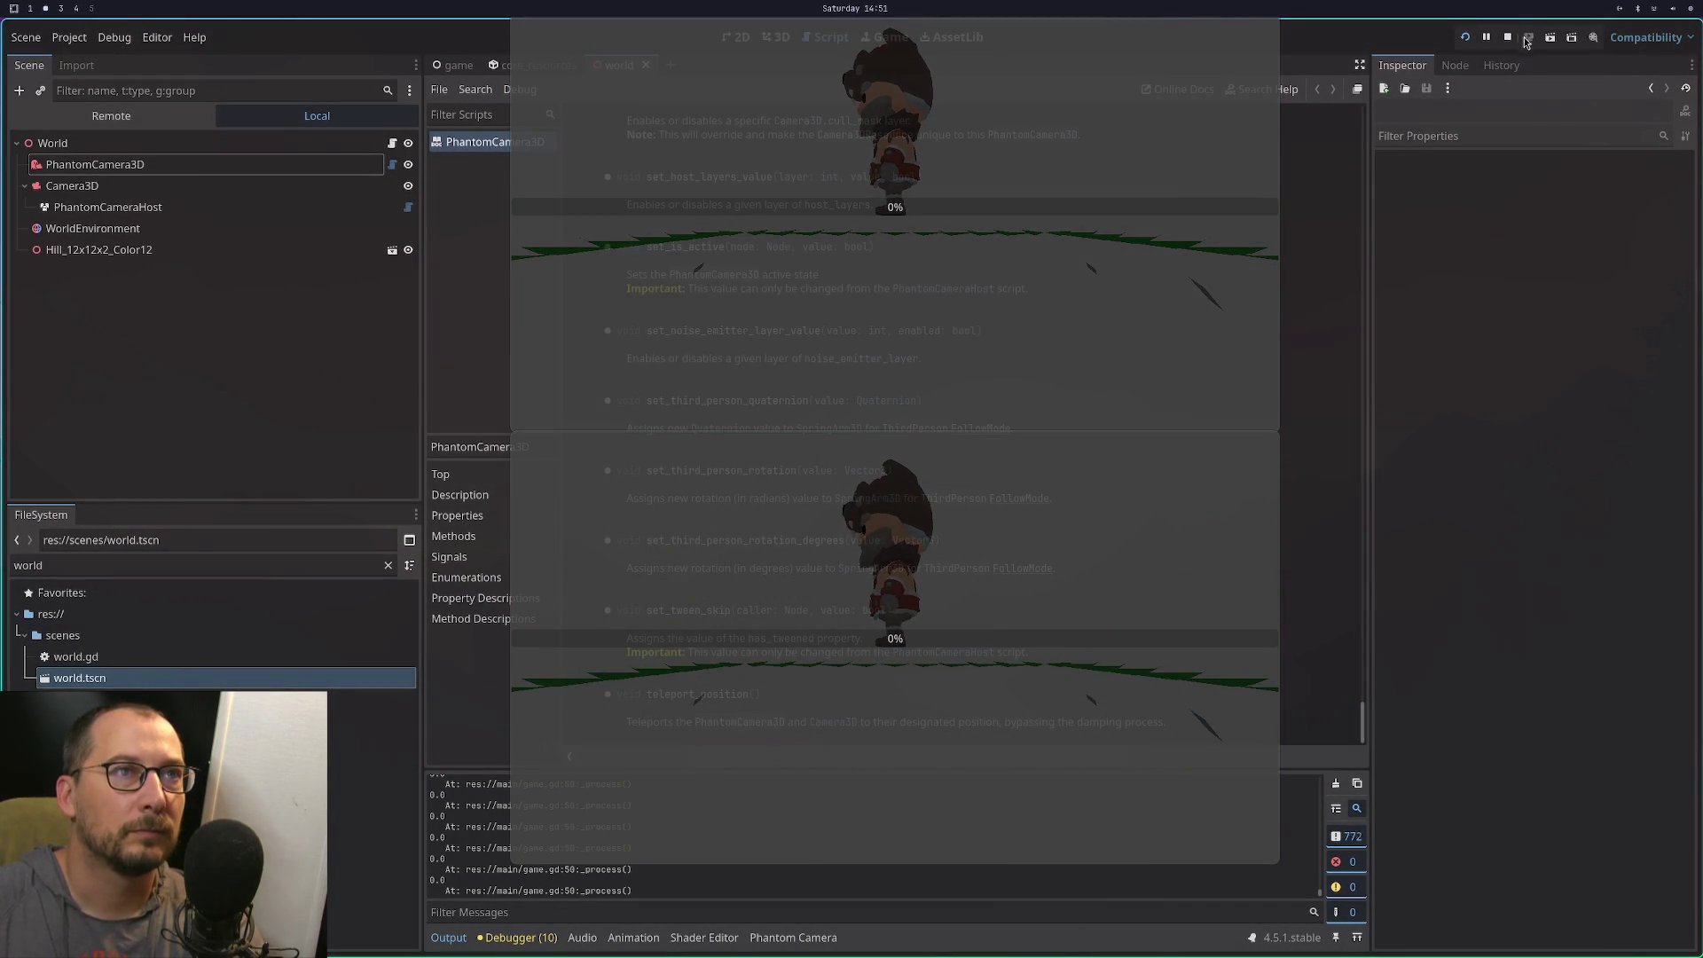
key(F8)
click(95, 139)
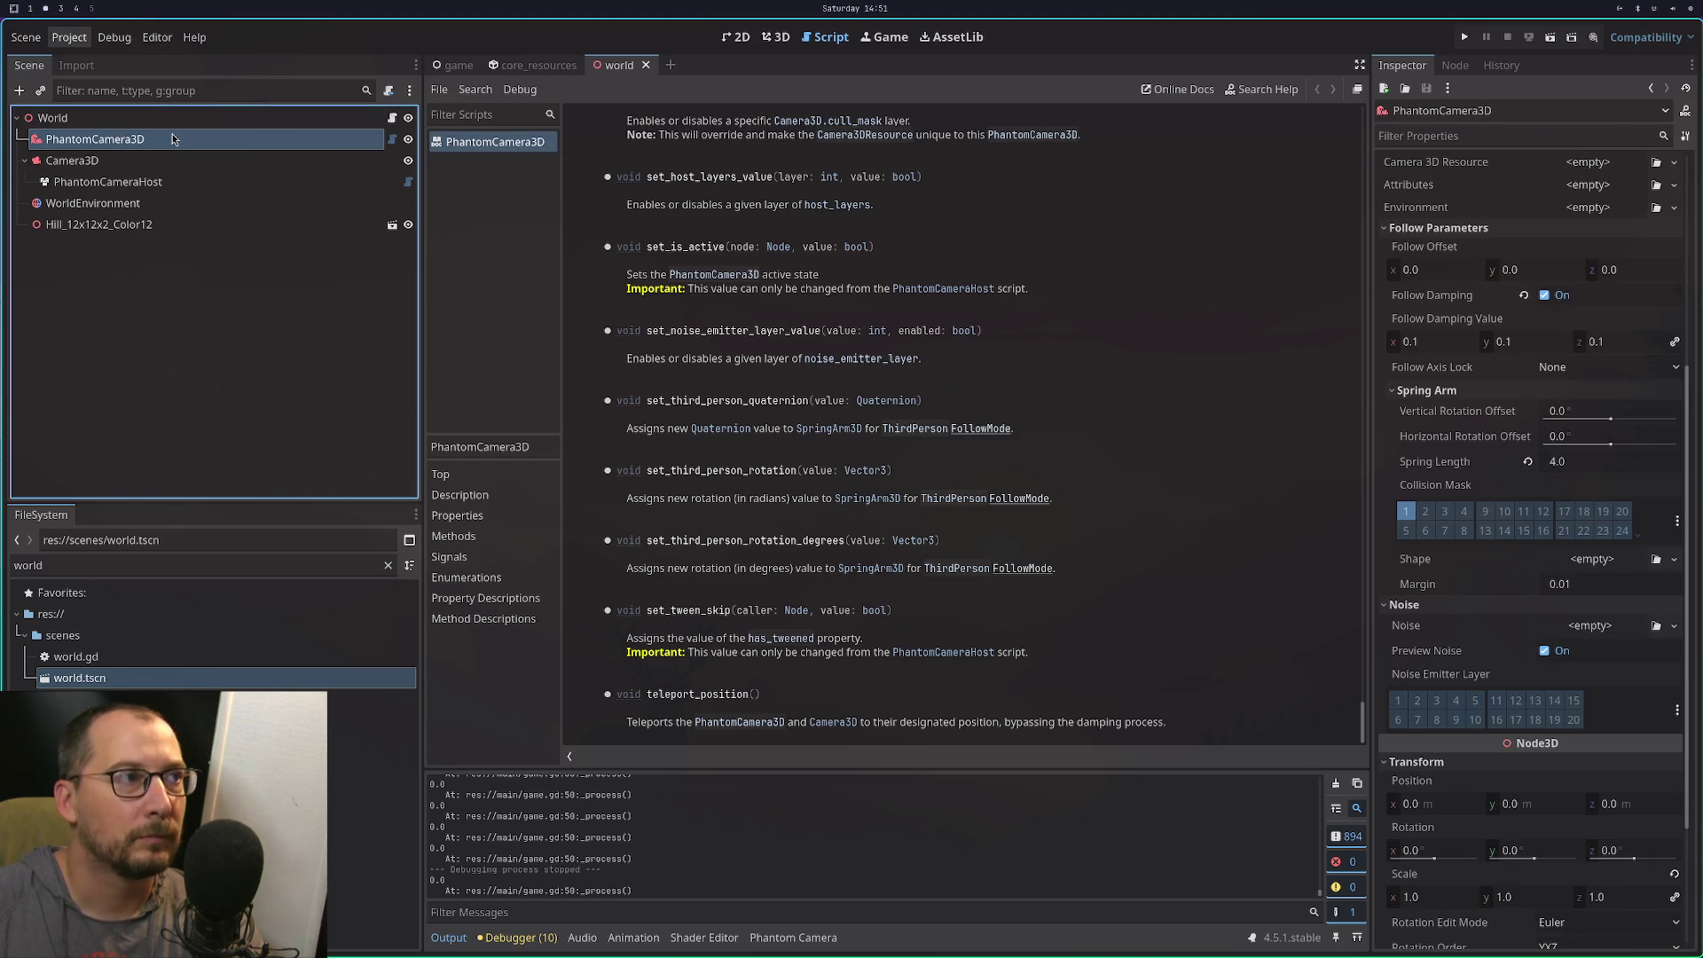
scroll(1526, 654, down, 3)
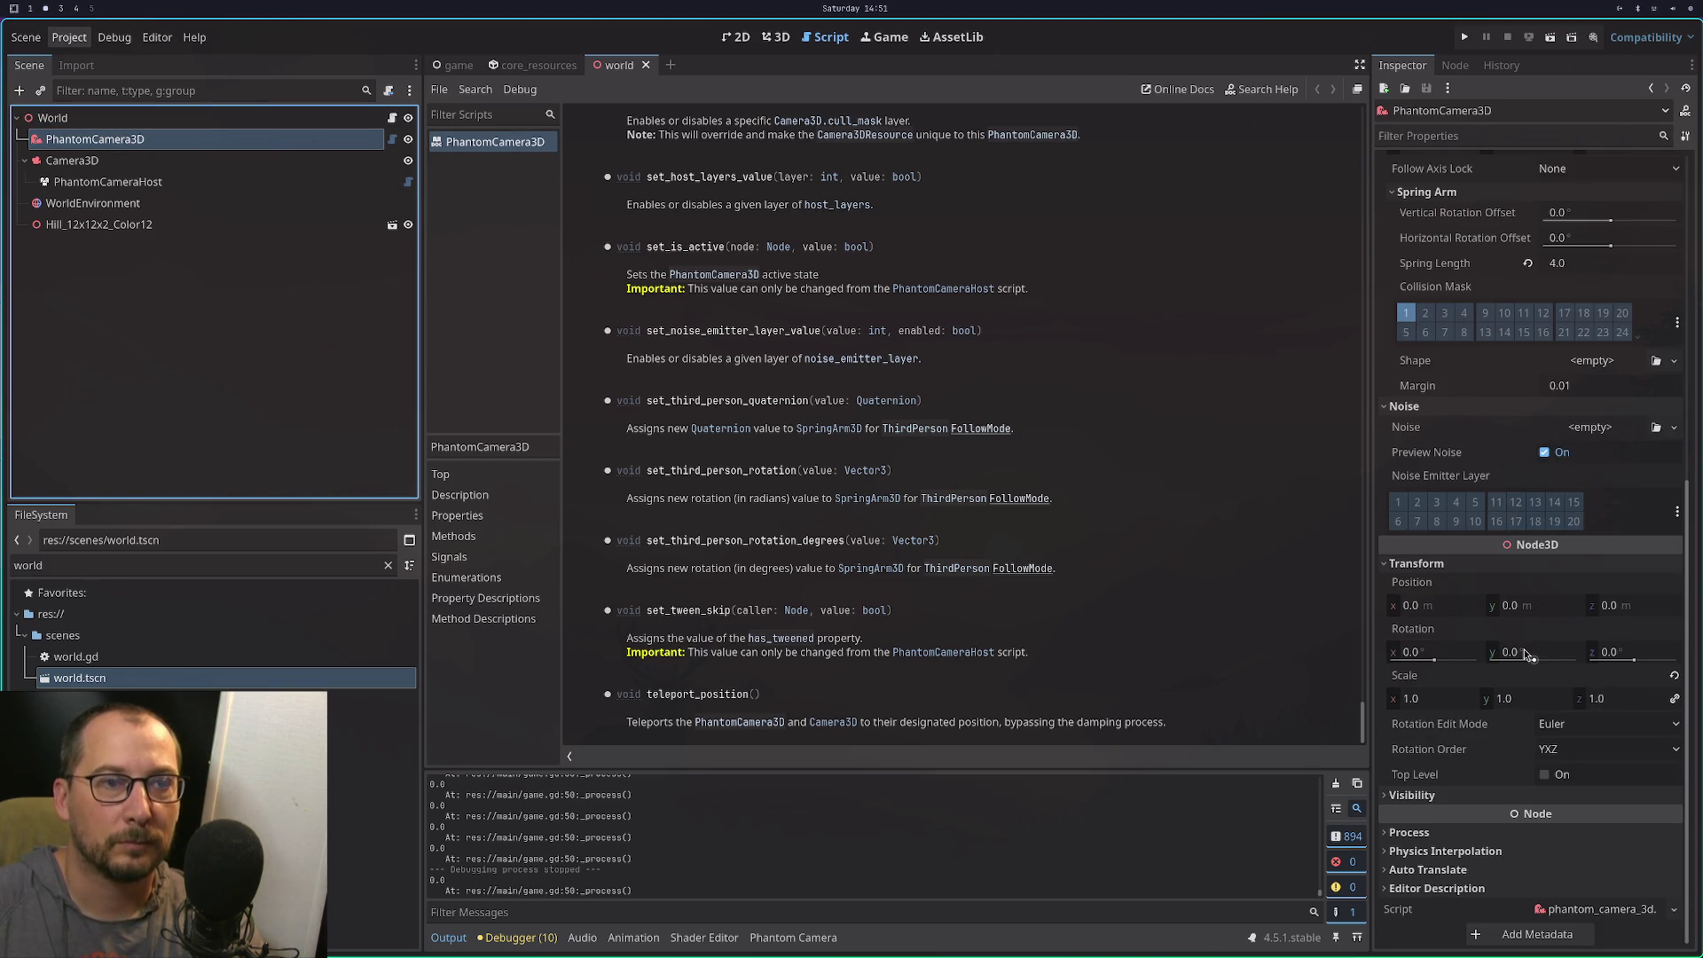
click(142, 165)
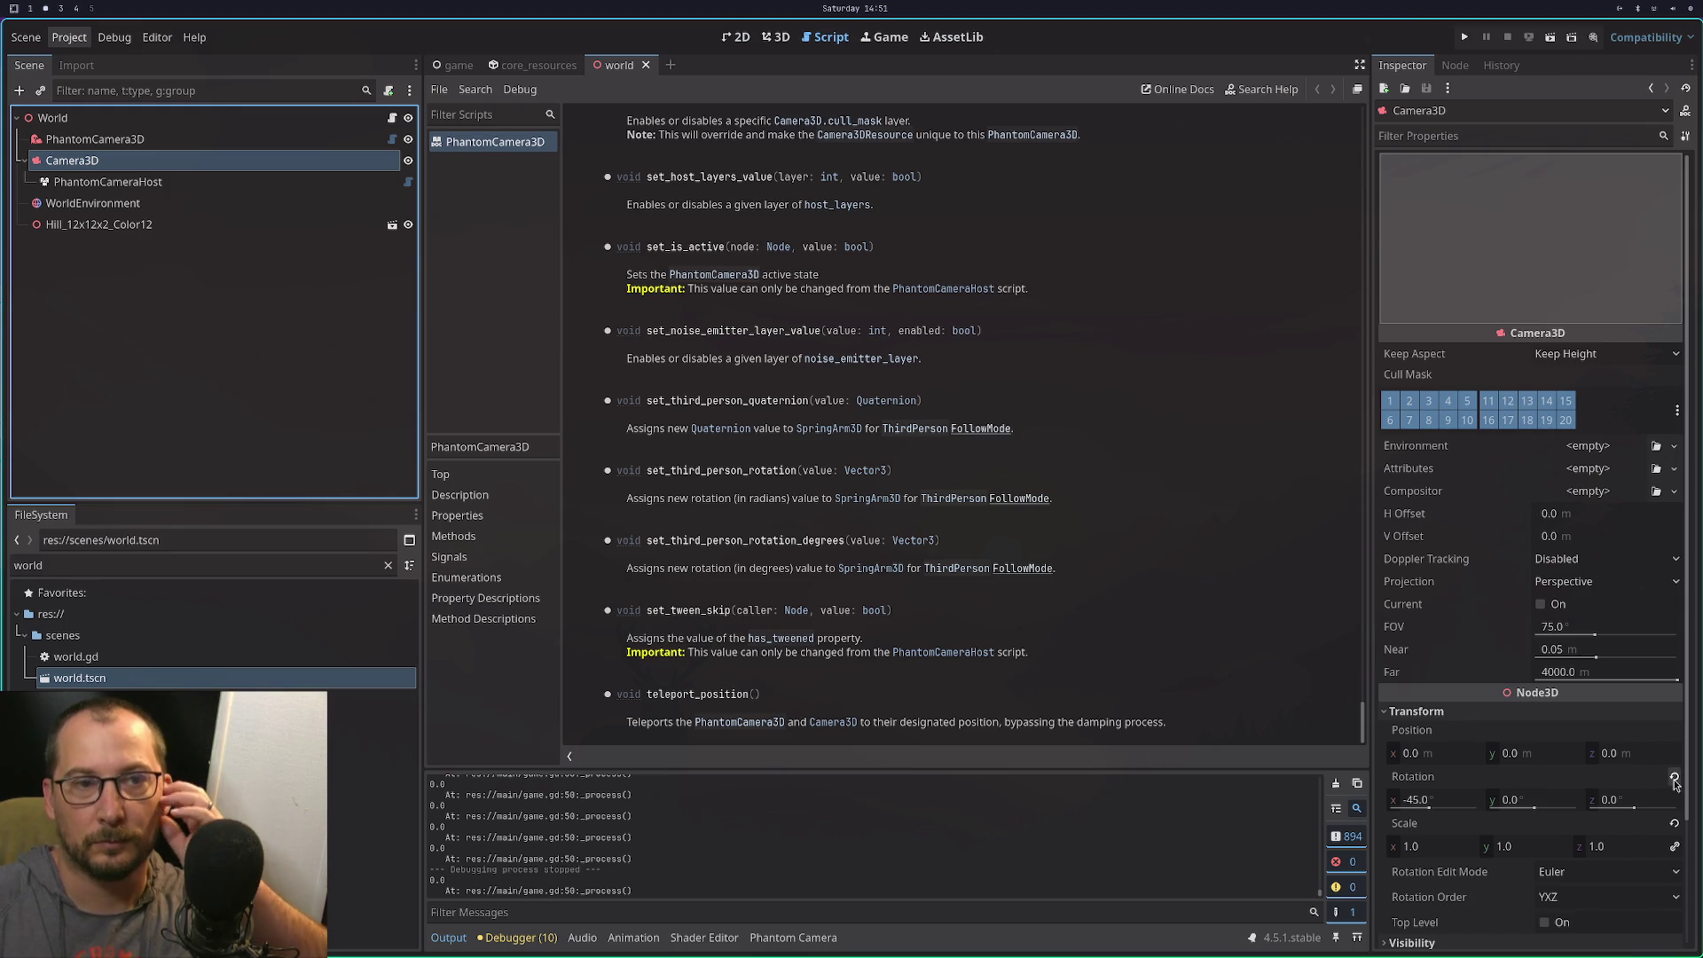
scroll(1566, 664, down, 2)
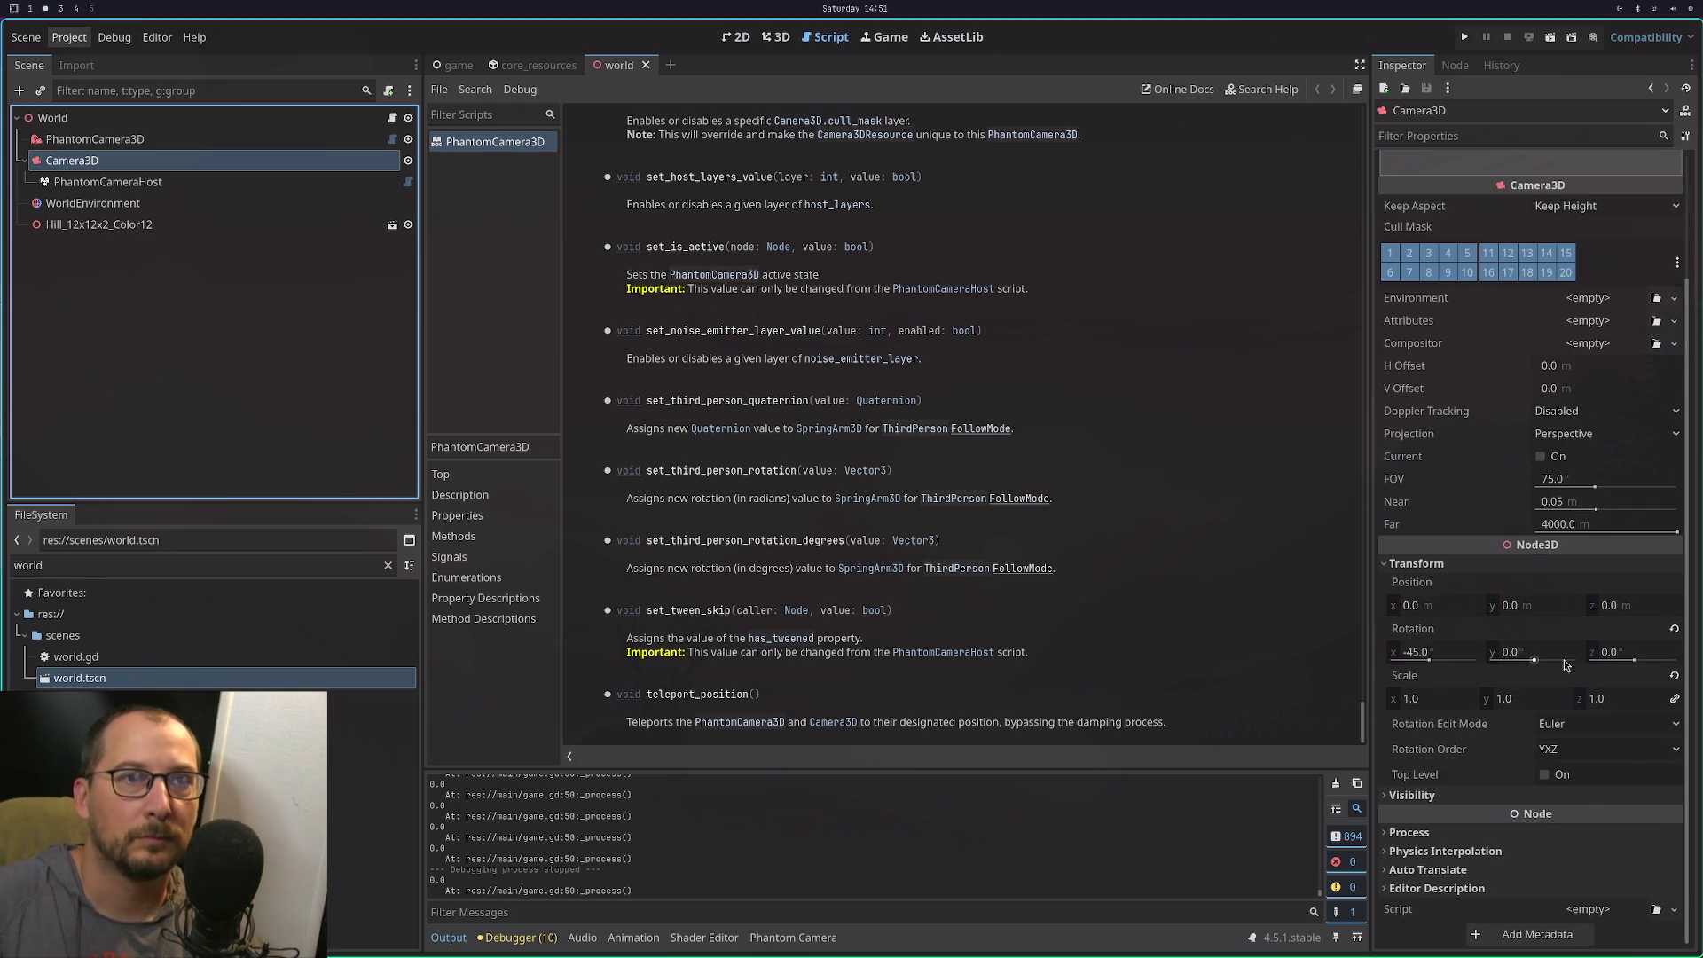
scroll(1566, 665, up, 2)
click(124, 139)
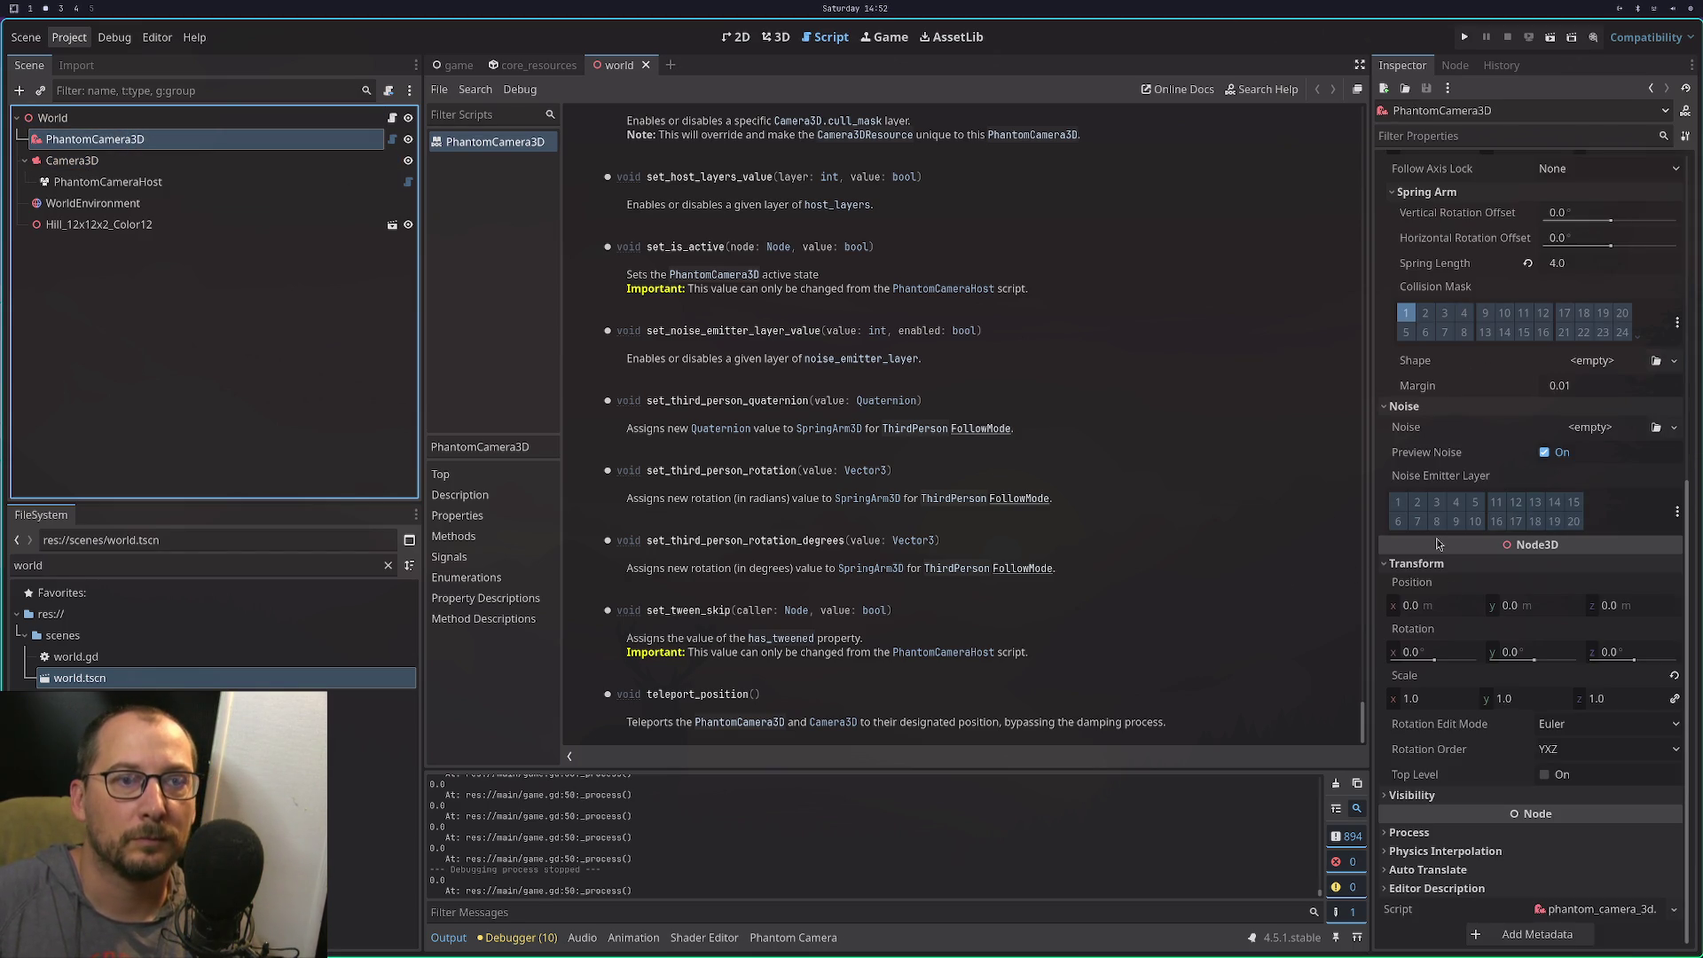
scroll(1439, 550, up, 4)
scroll(1462, 658, up, 3)
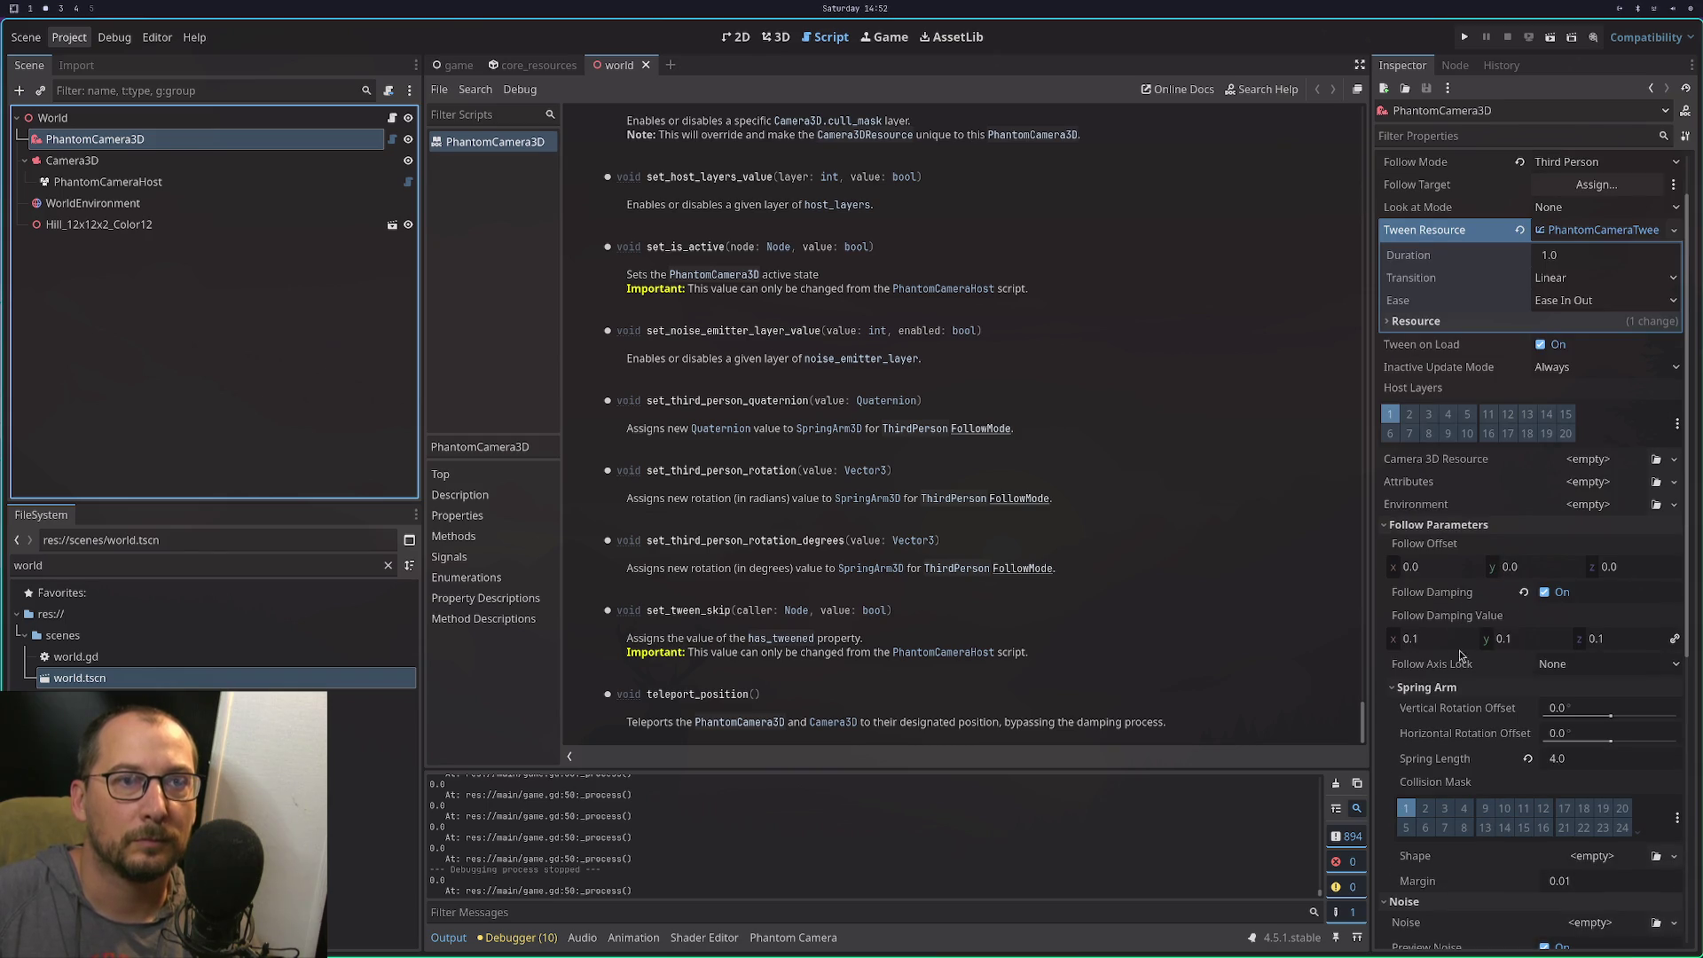
scroll(1488, 733, up, 1)
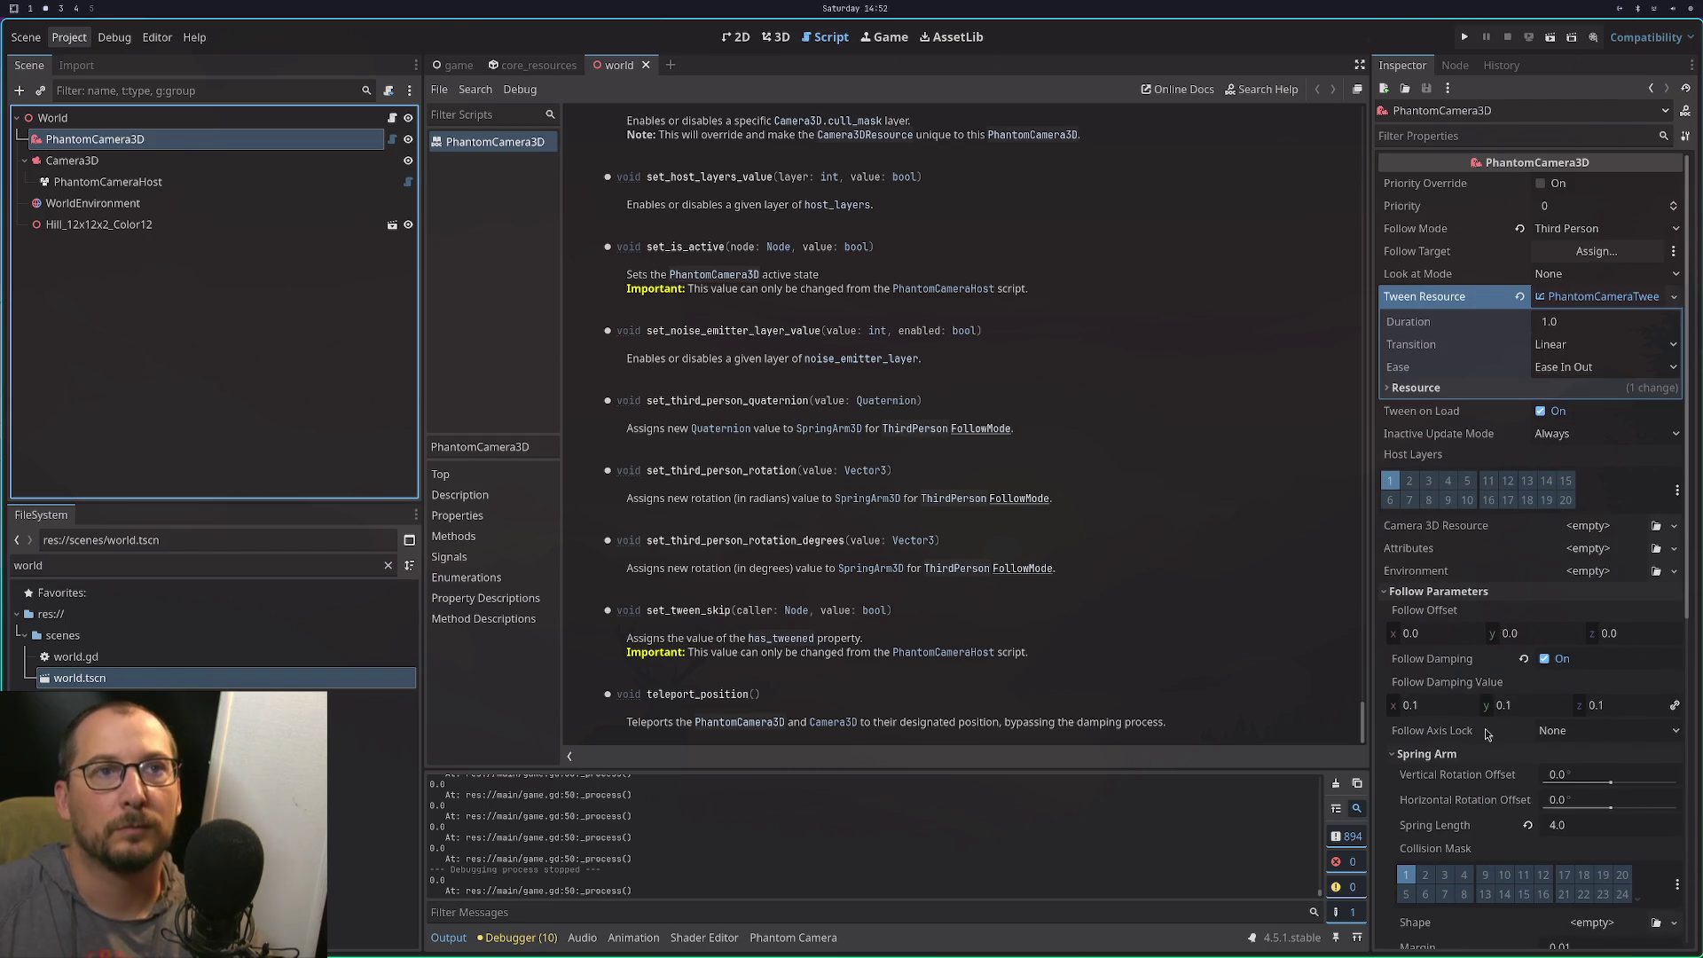
Flip through the workspaces and land on the OBS streaming workspace.
key(super+1)
key(super+2)
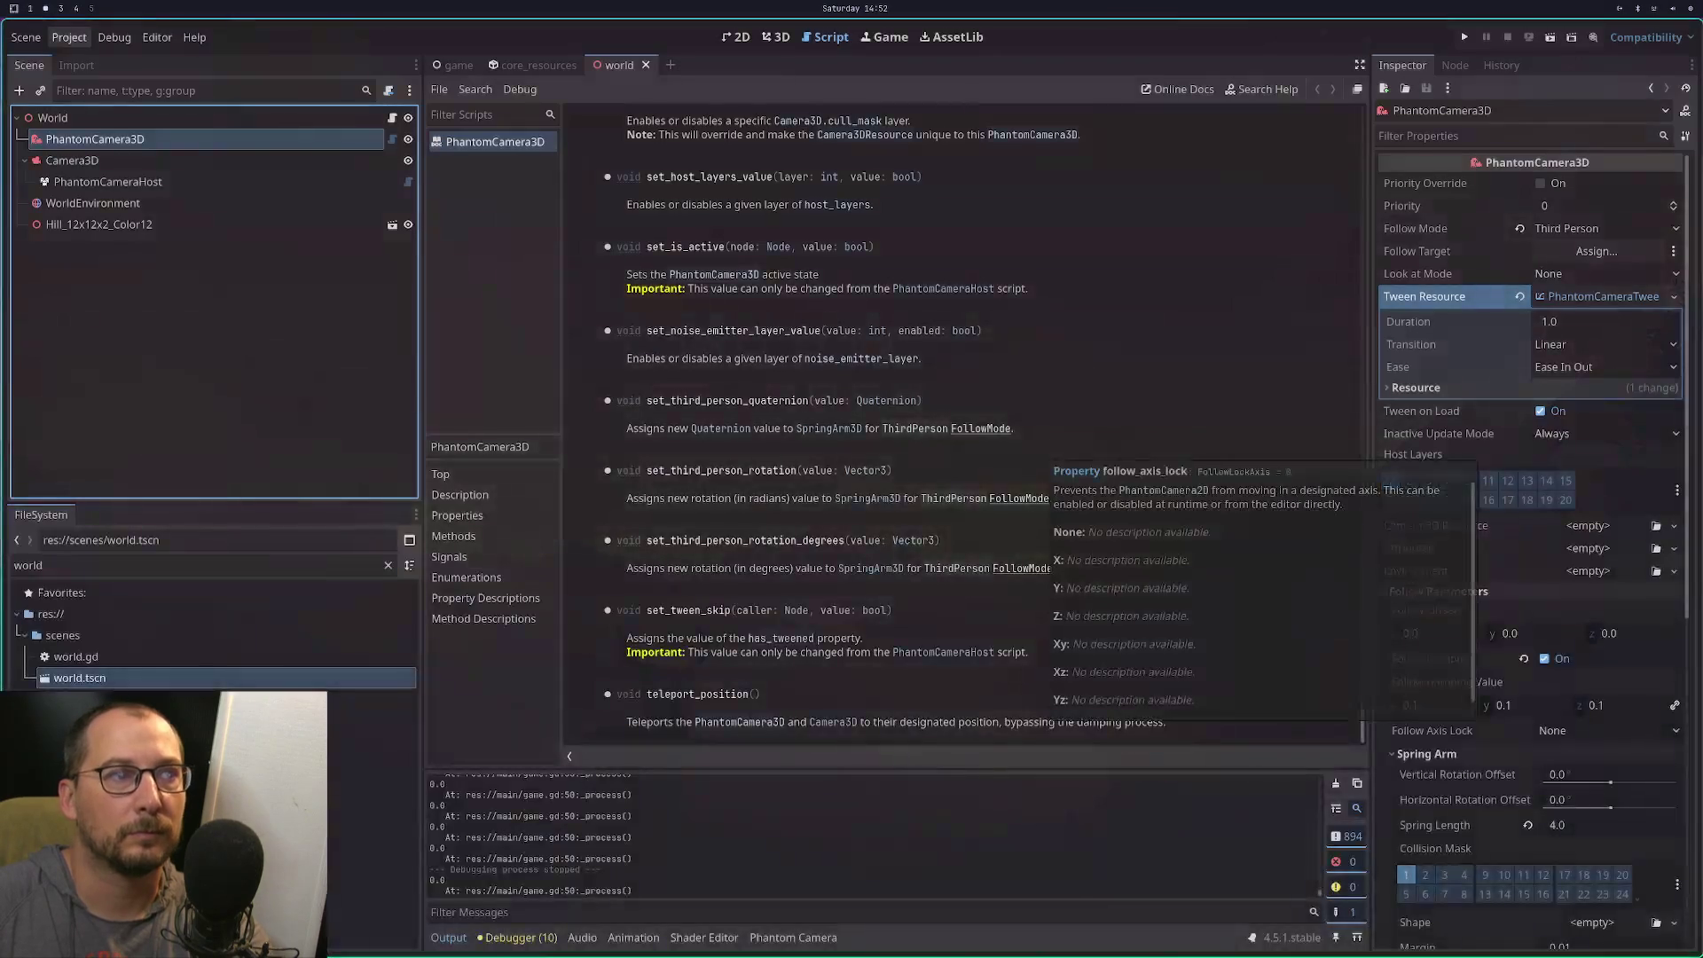
key(super+3)
key(super+2)
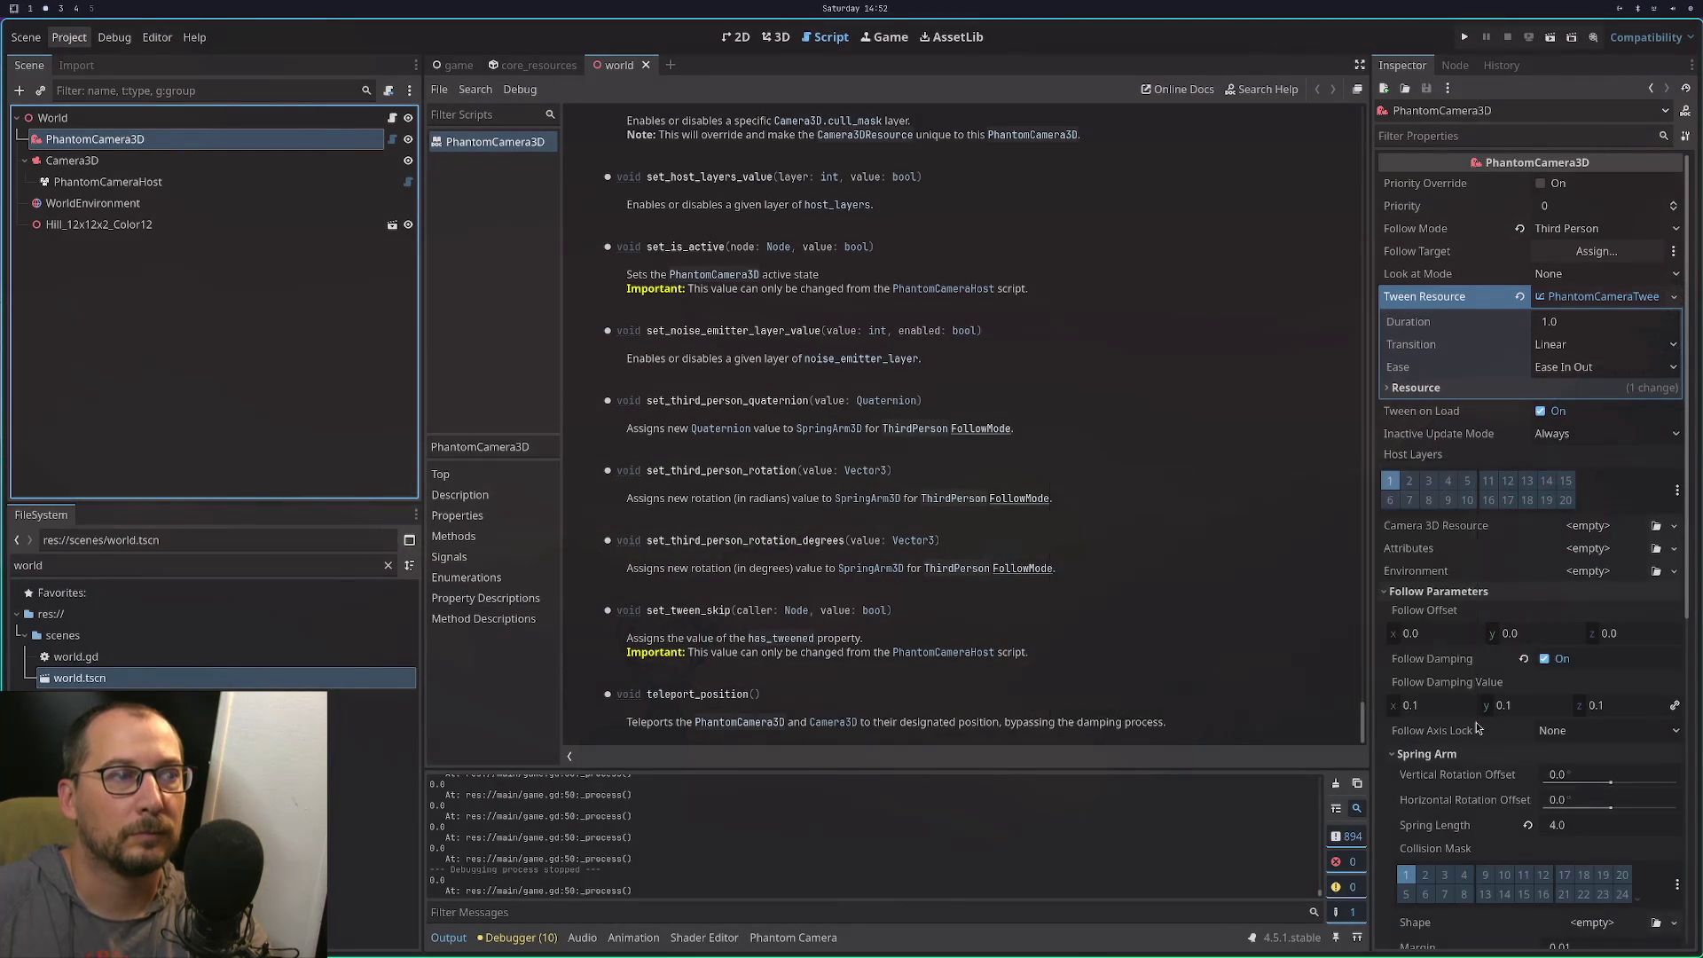
key(super+3)
key(super+4)
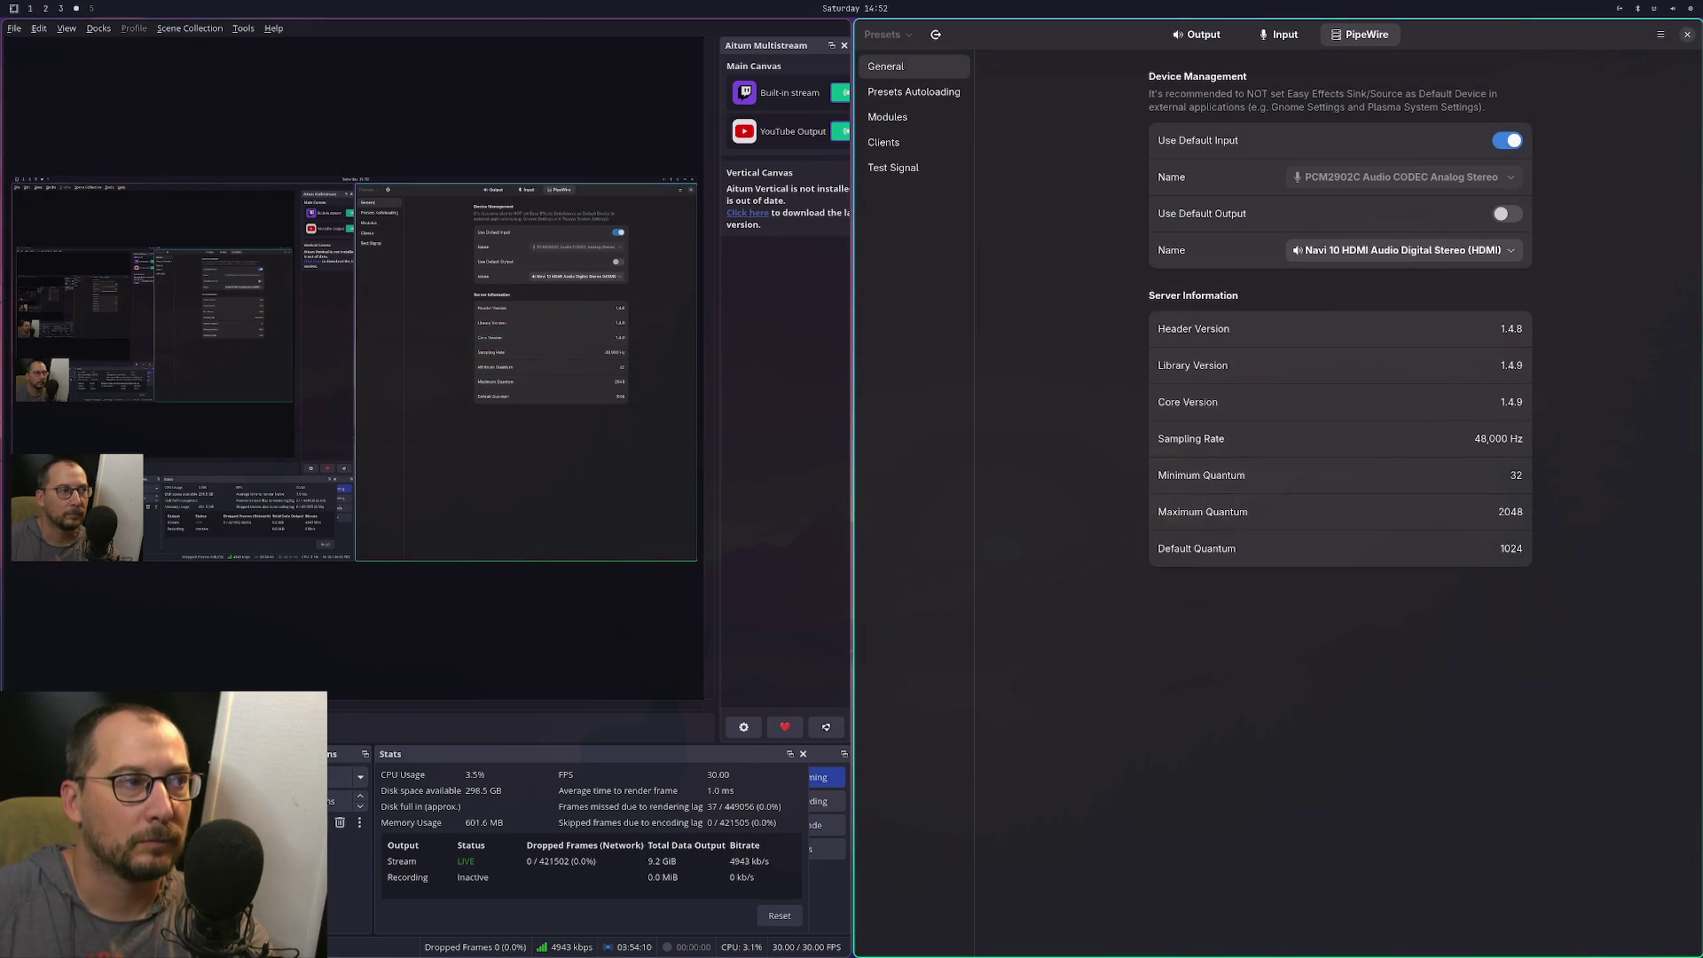
Return to game.gd in Neovim and place the cursor on the camera input line.
key(super+1)
scroll(531, 468, up, 2)
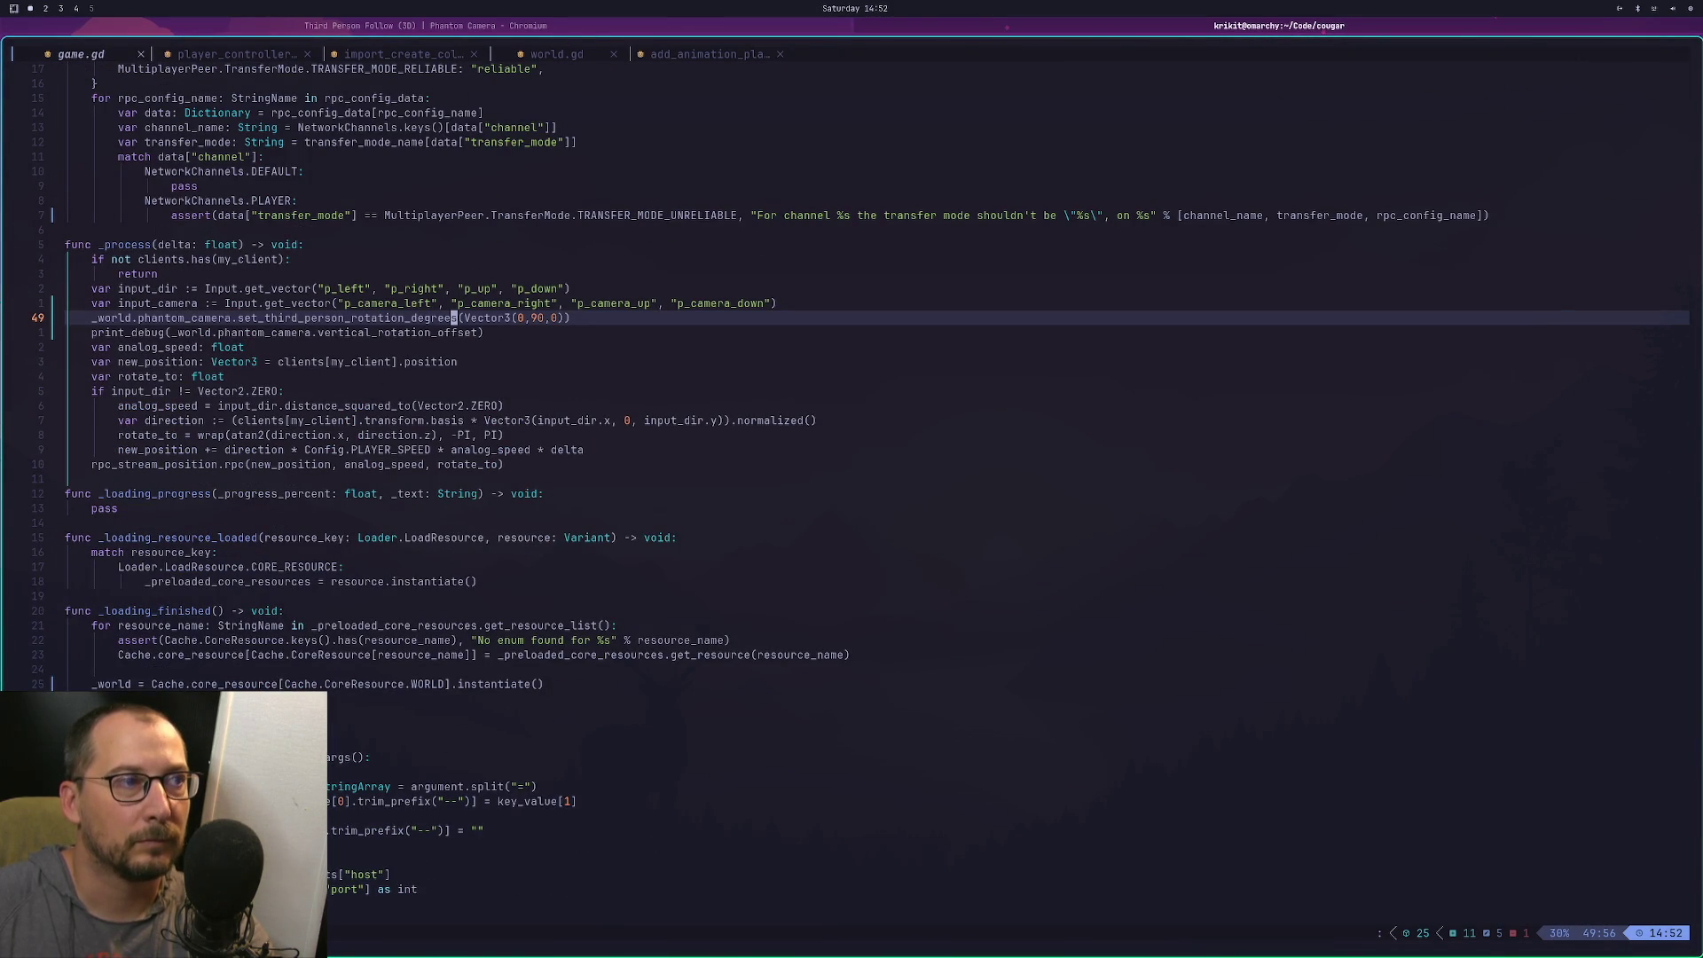
key(Escape)
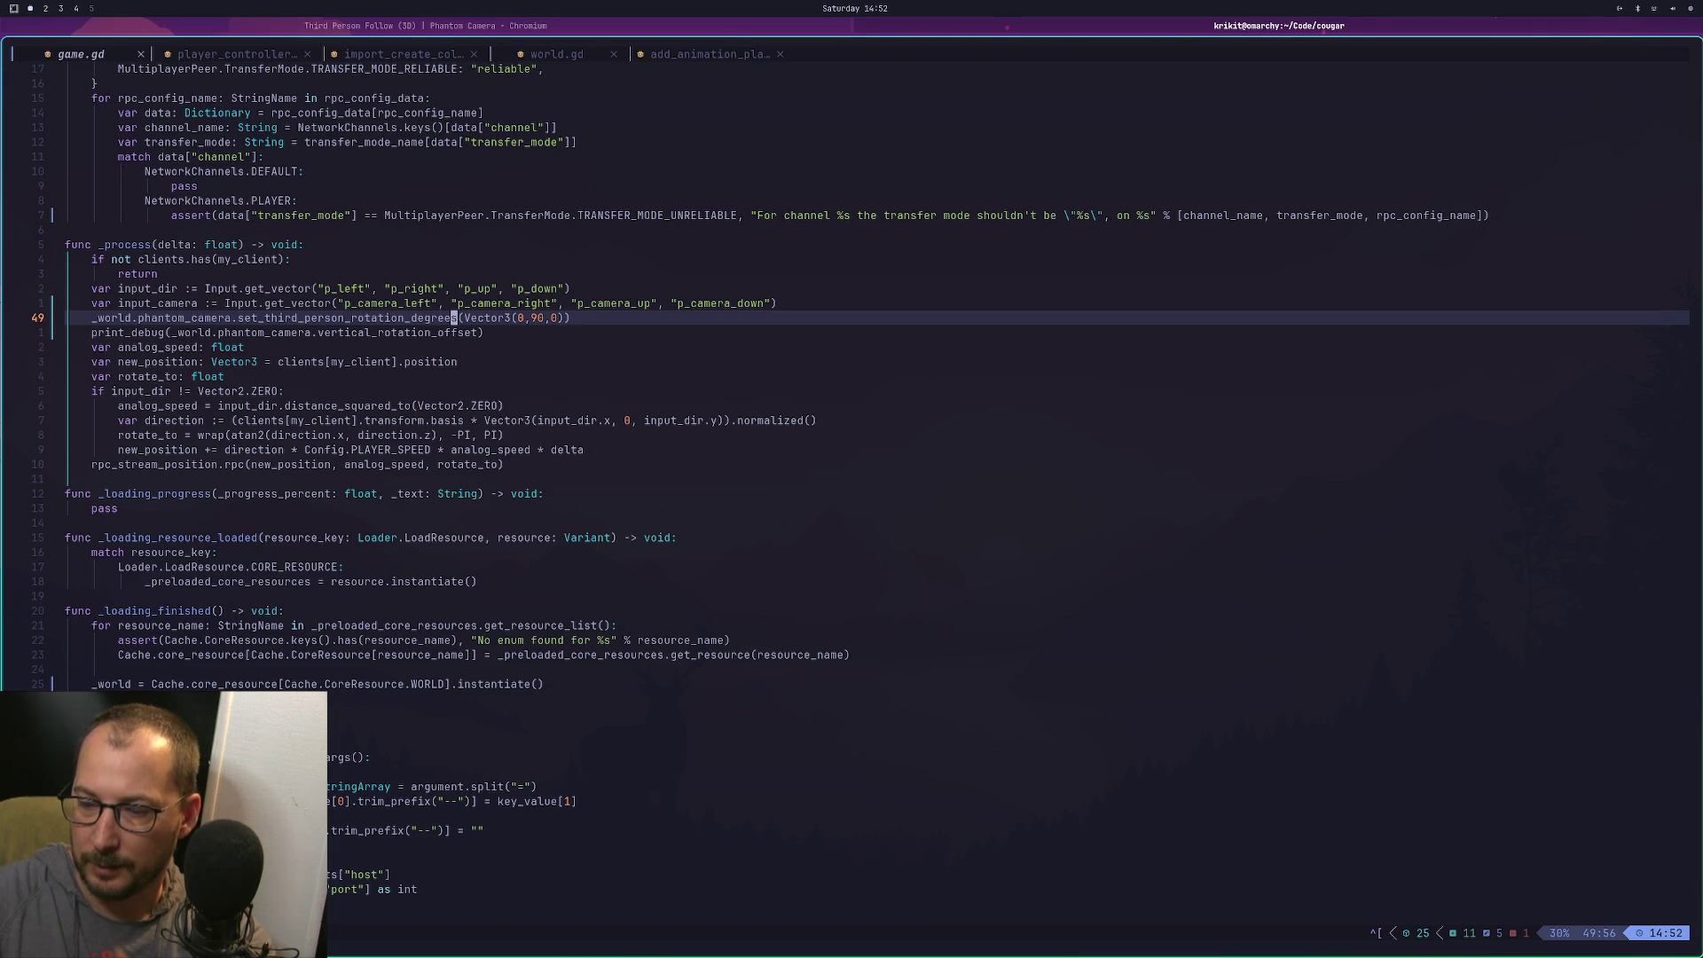
key(super+2)
key(super+3)
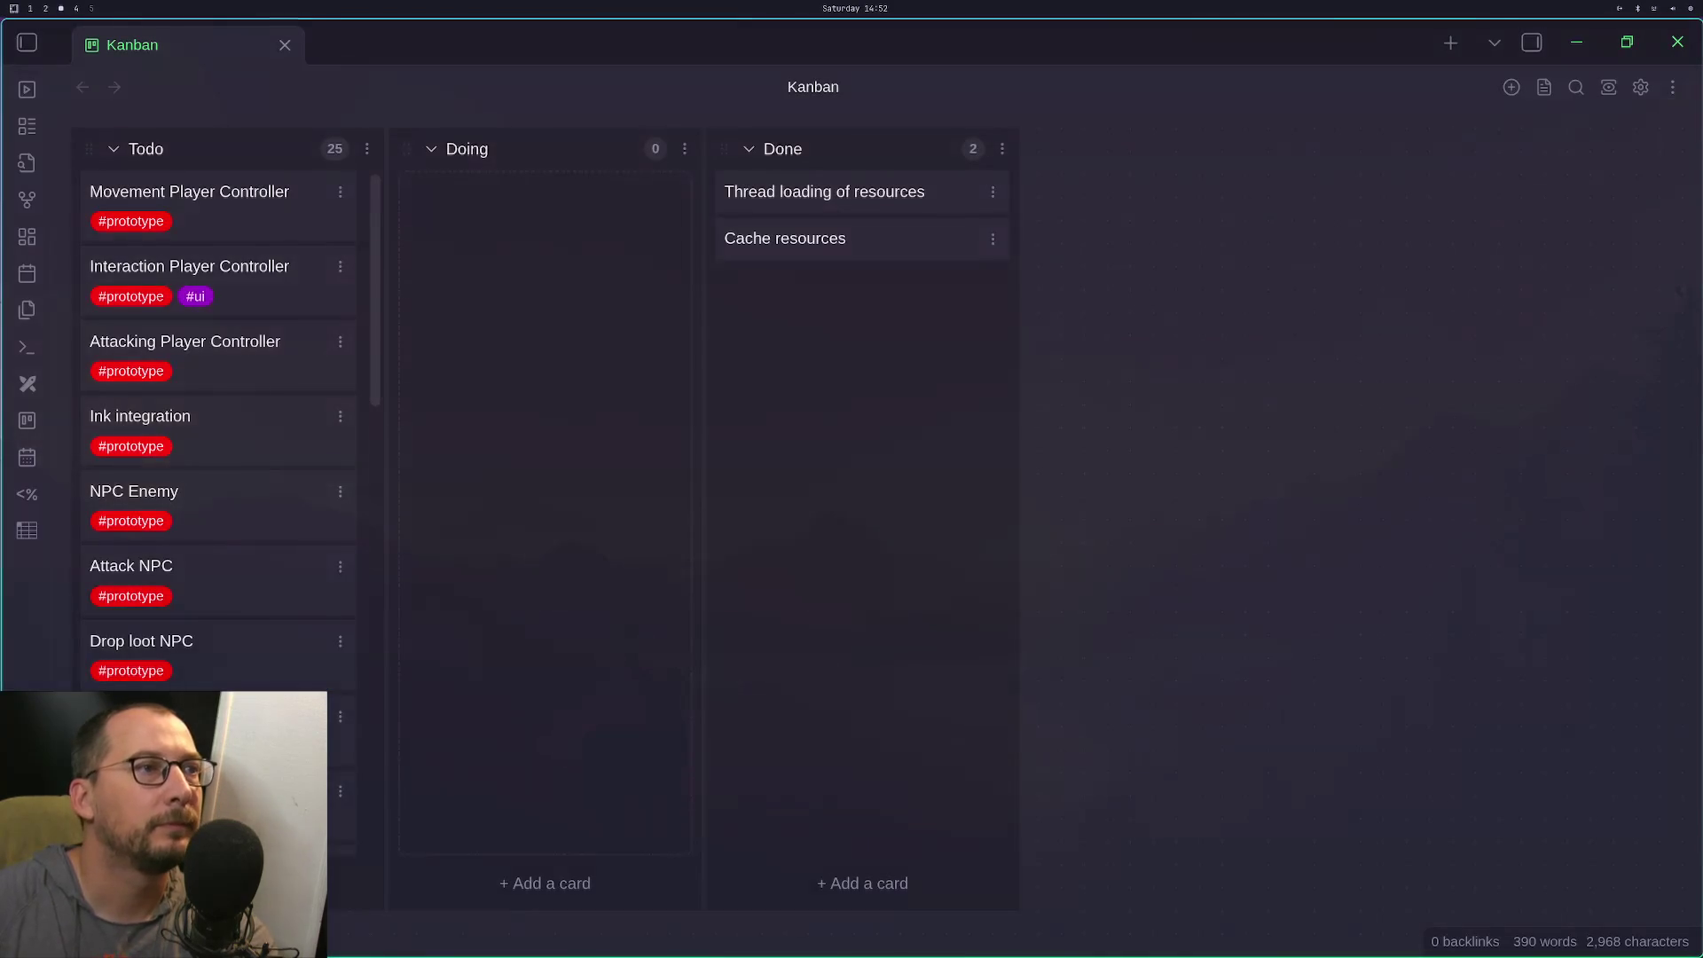
key(super+4)
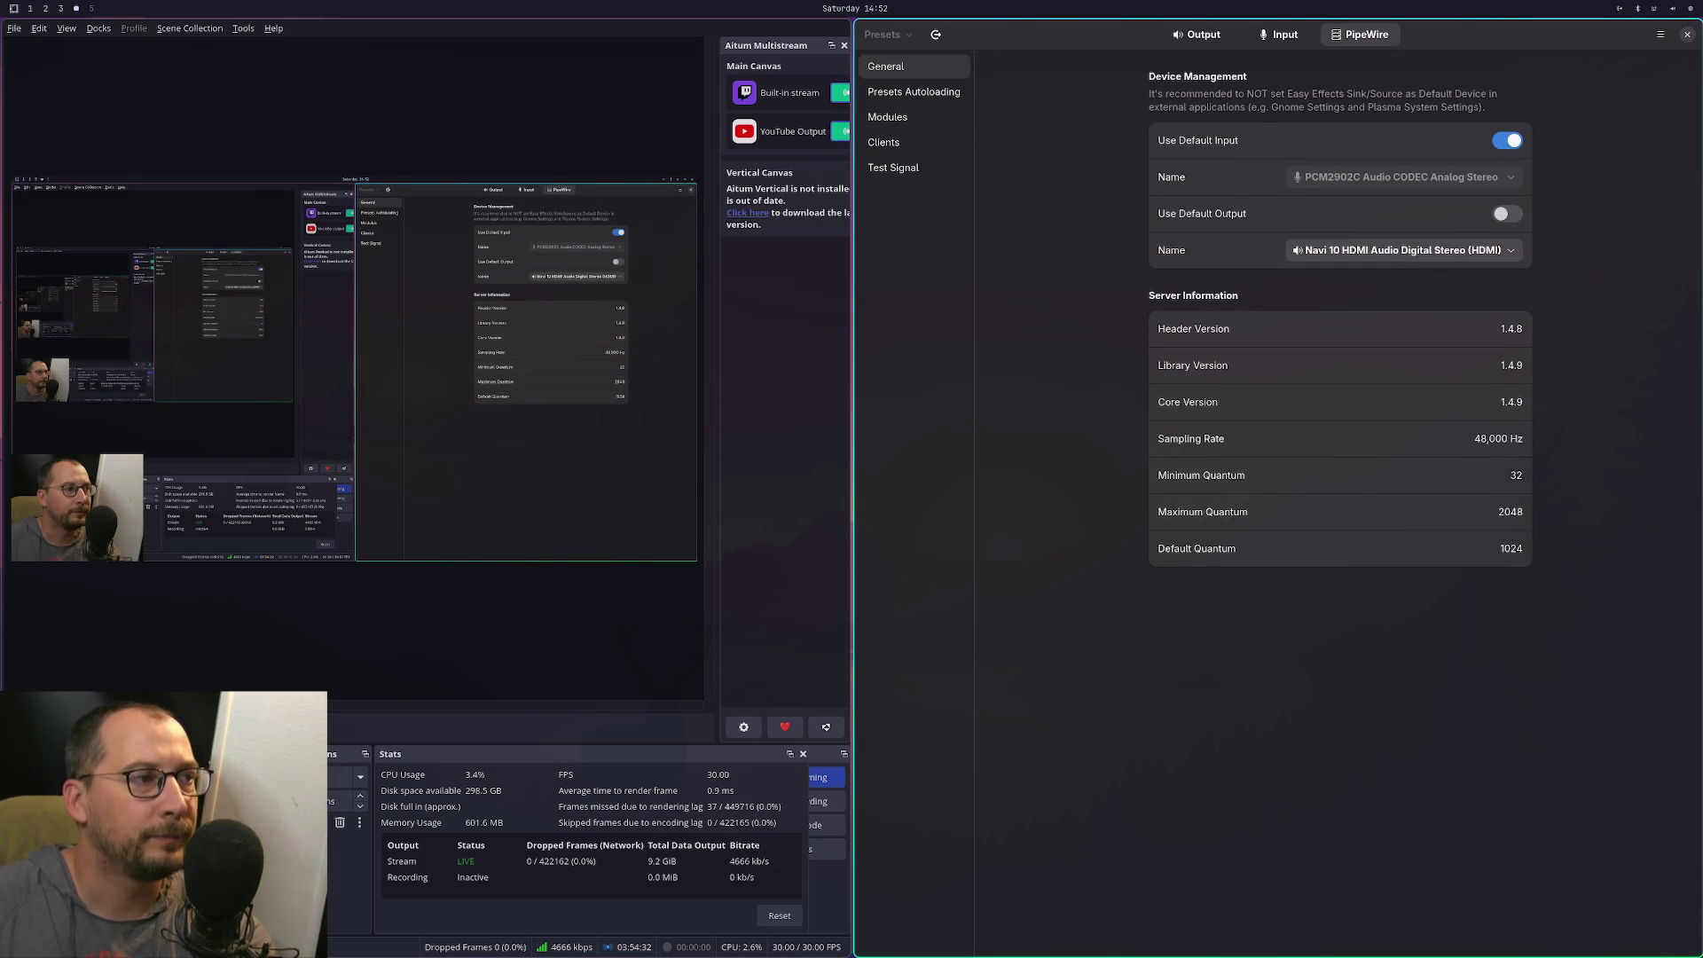
key(super+1)
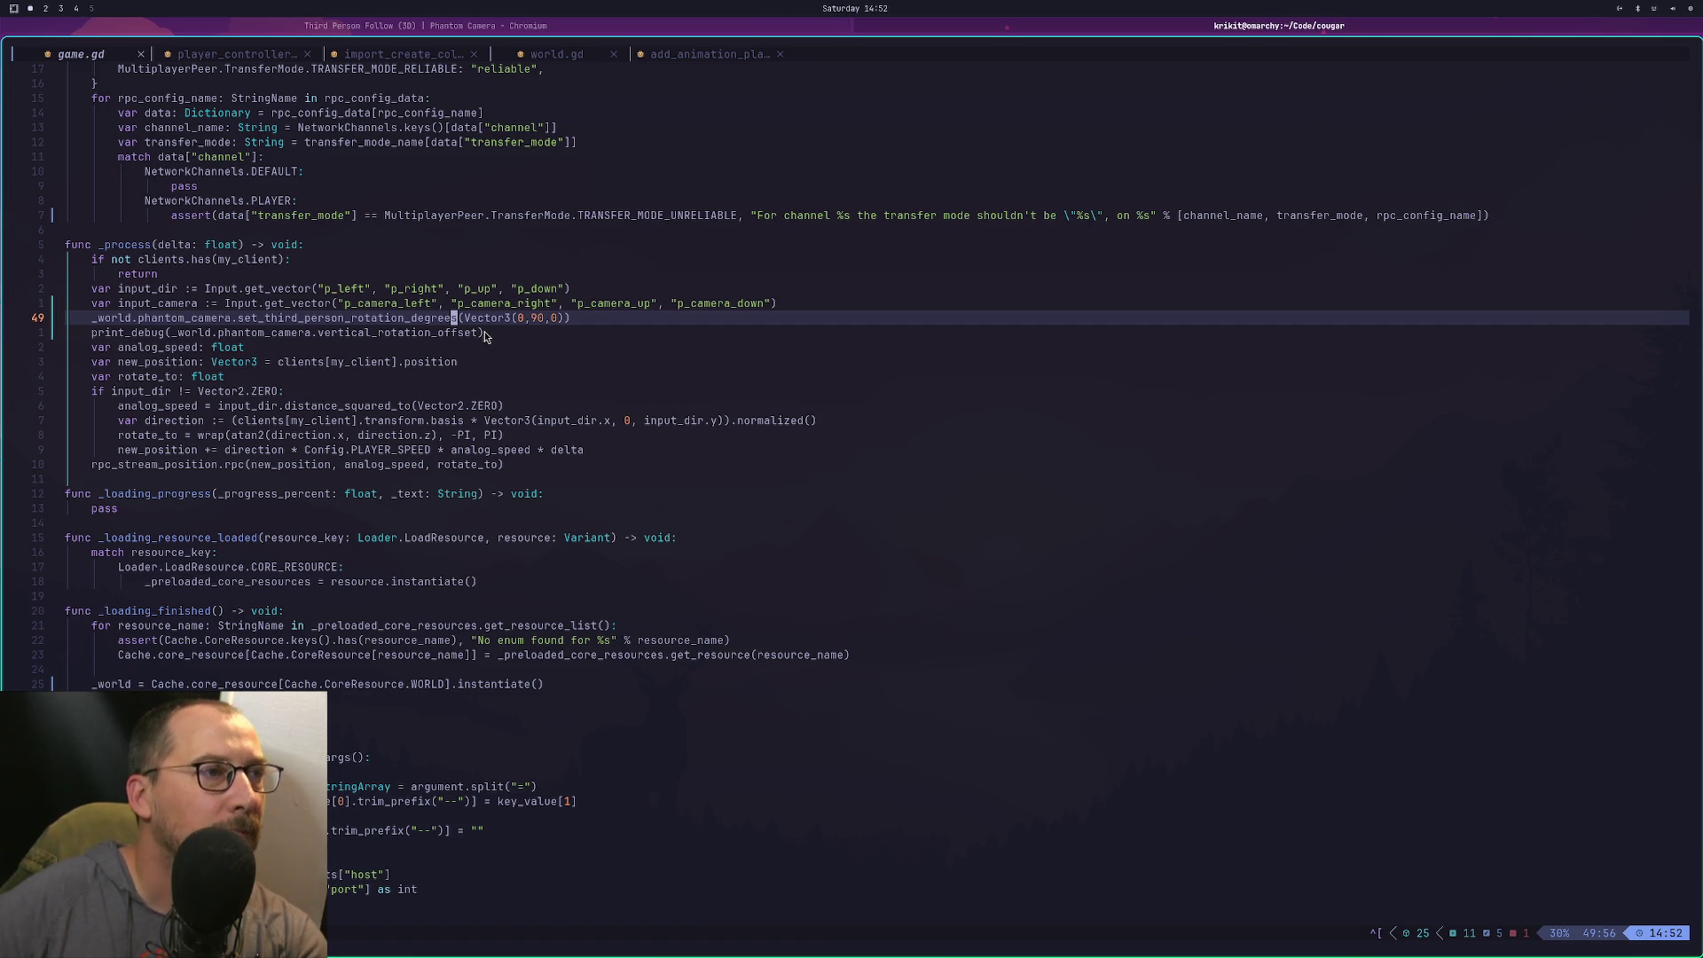
click(479, 304)
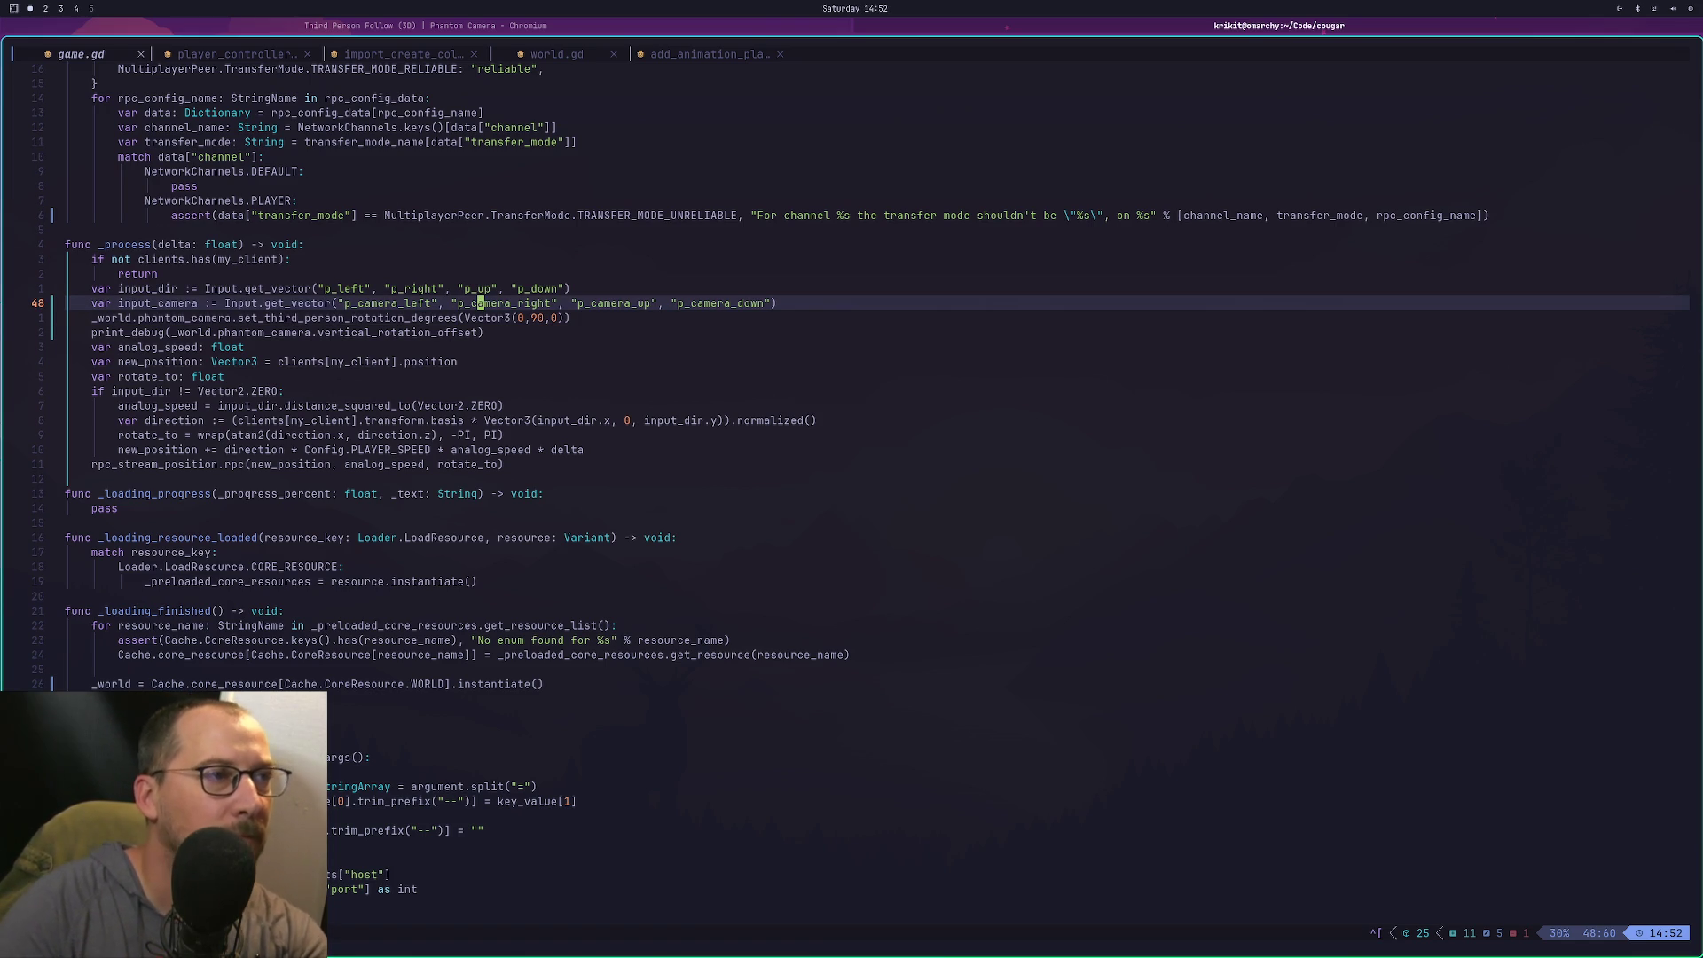
Move the cursor onto line 49's Vector3 argument, then switch to the Godot editor.
key(j)
key(j)
key(k)
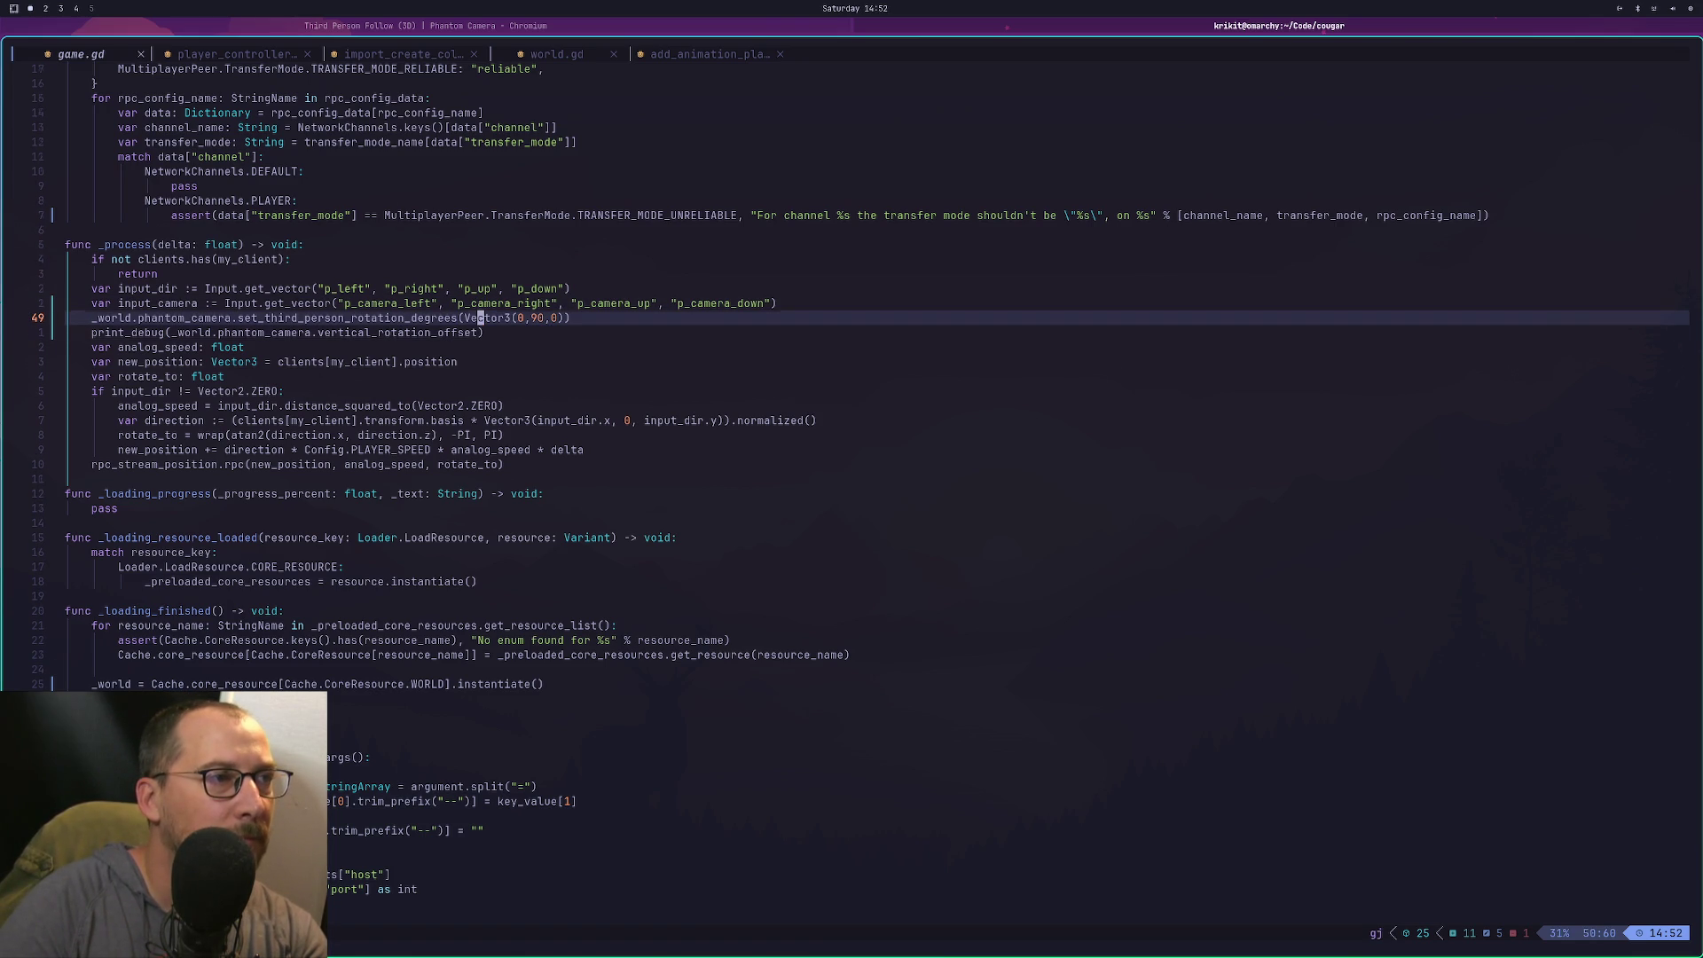
key(l)
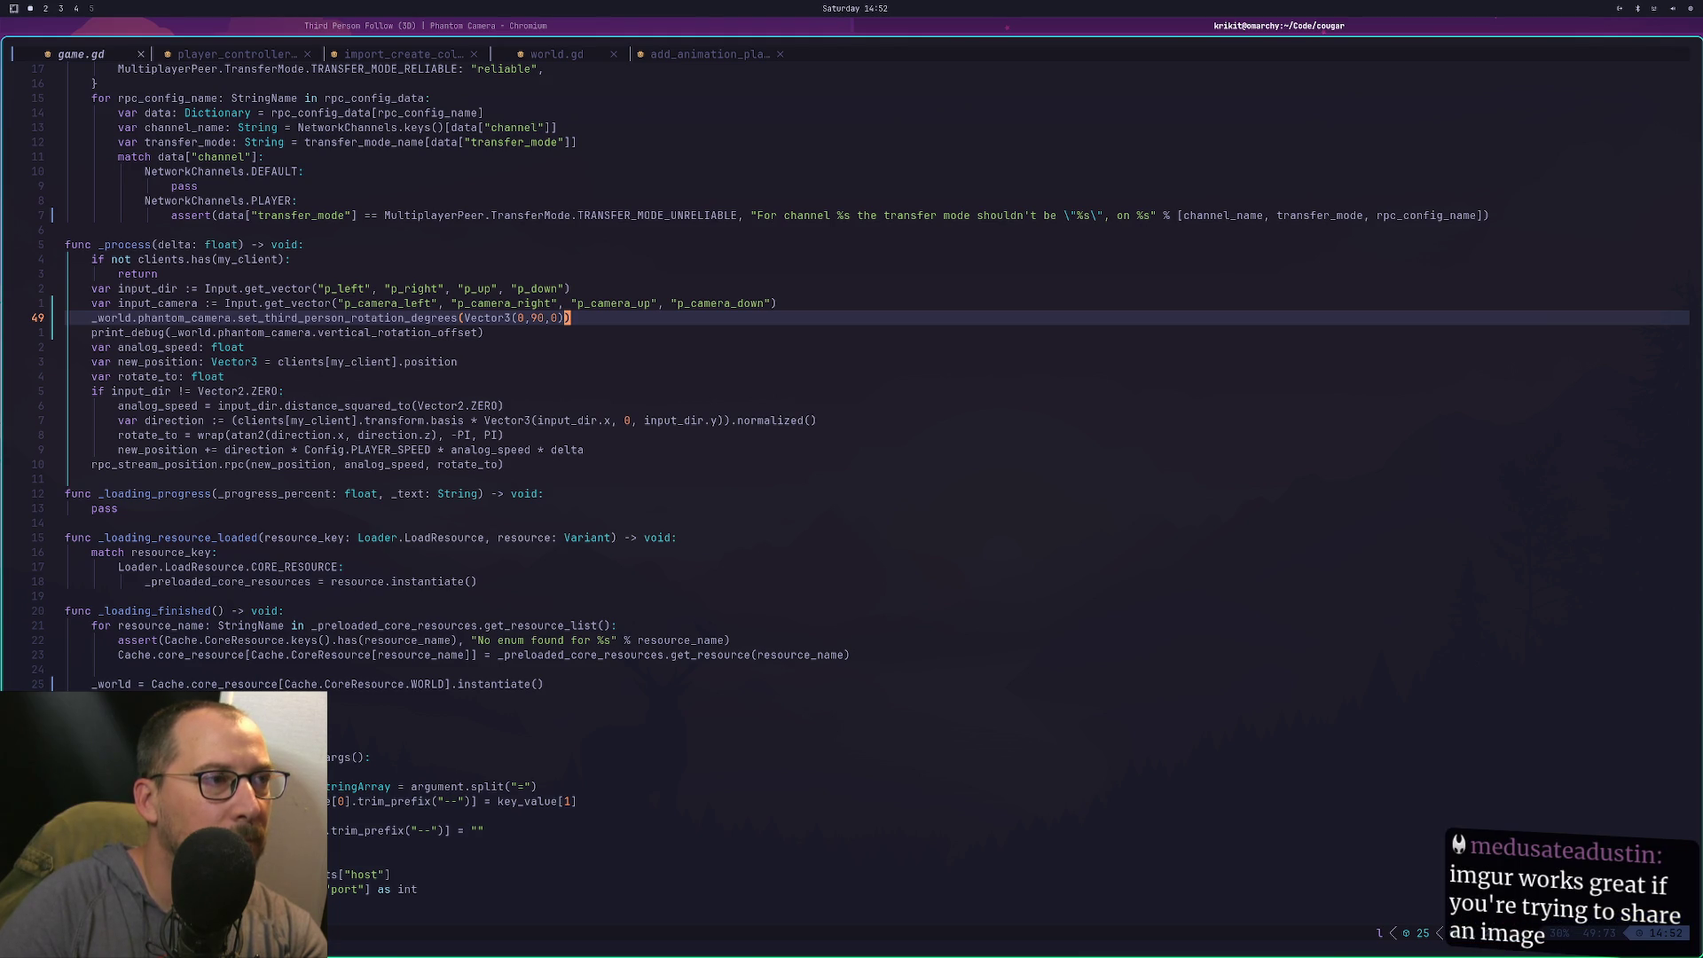
key(j)
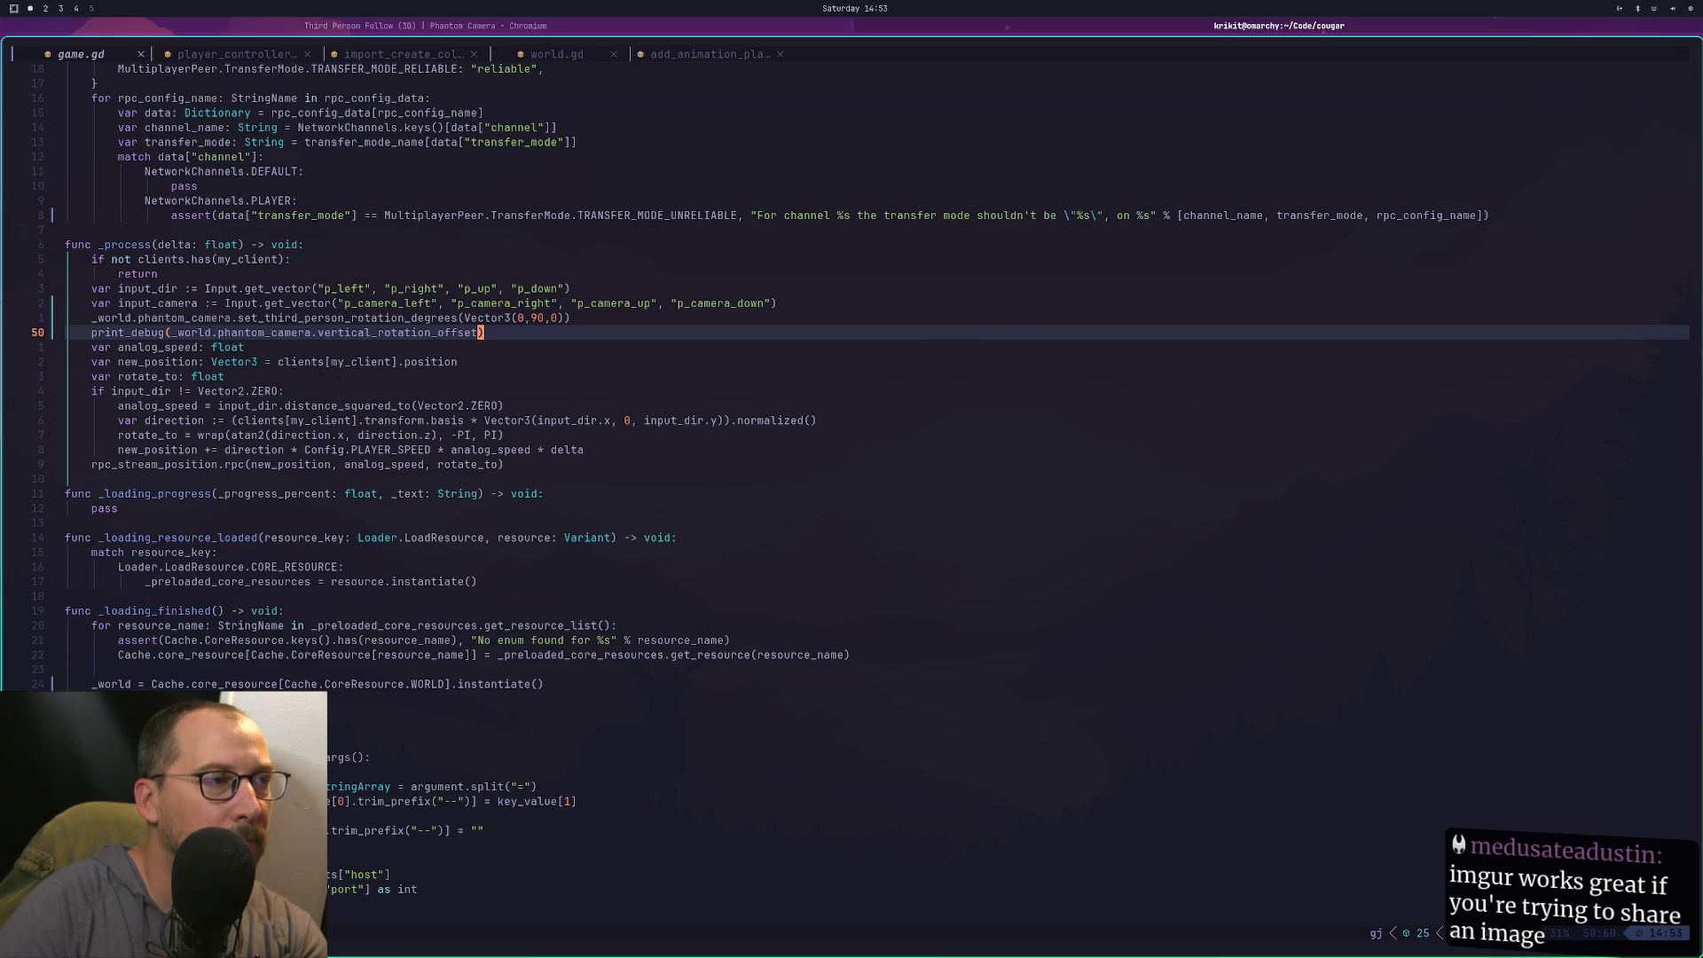
key(Escape)
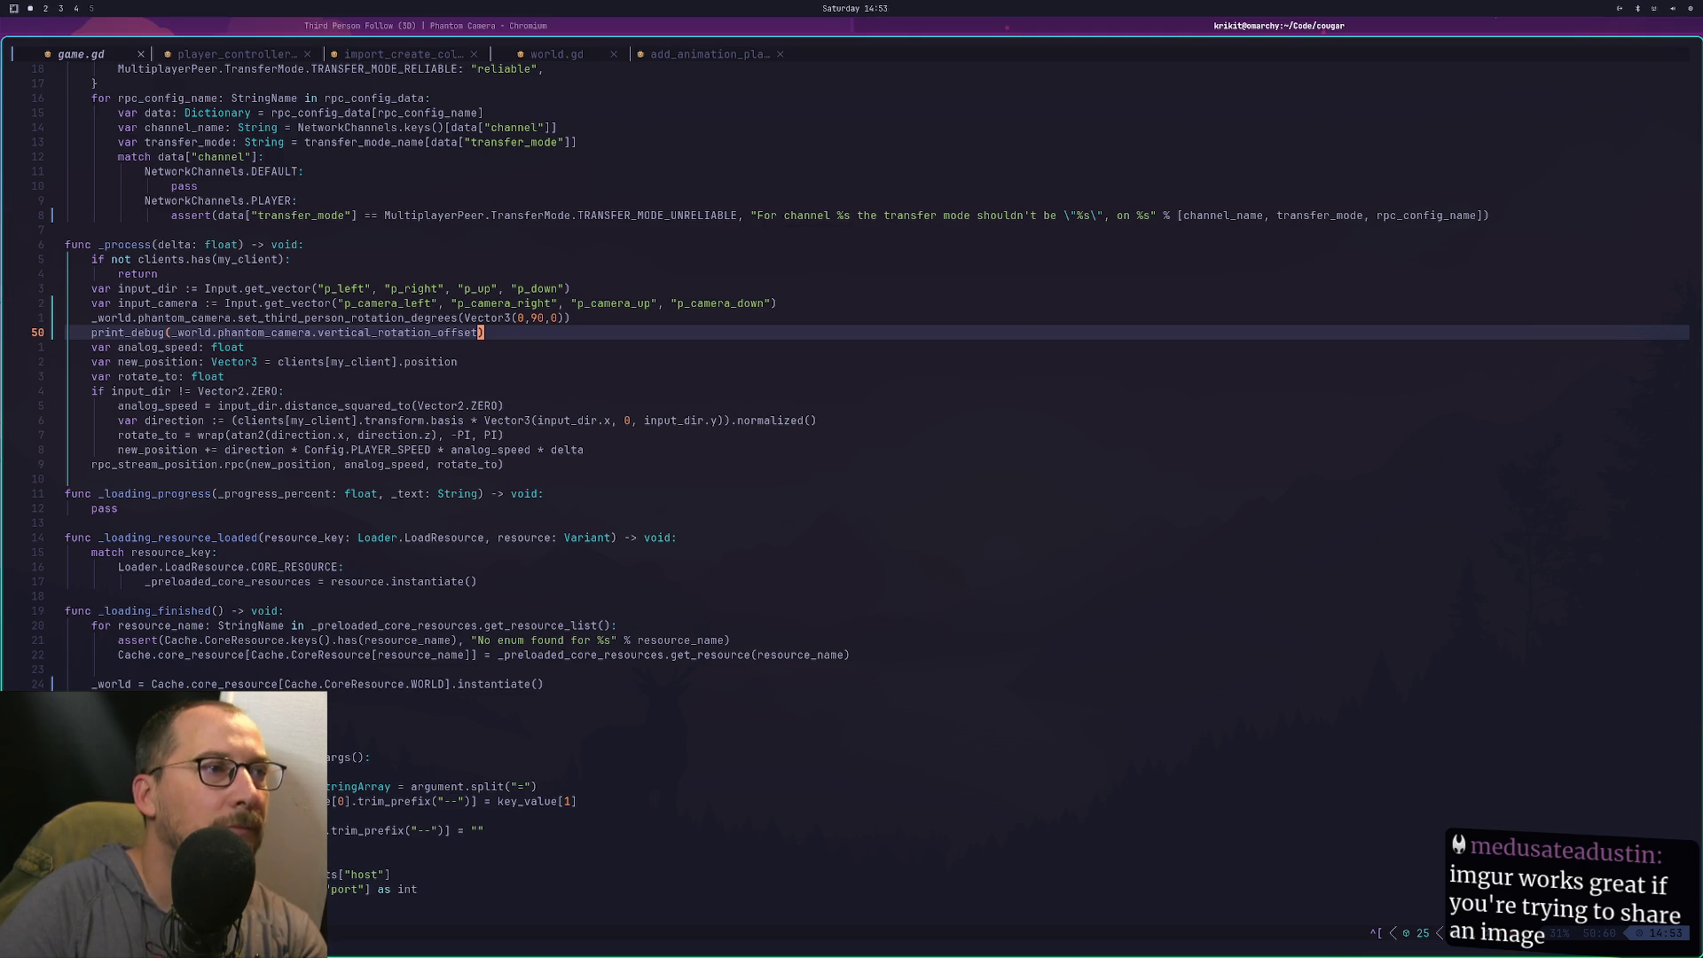
key(k)
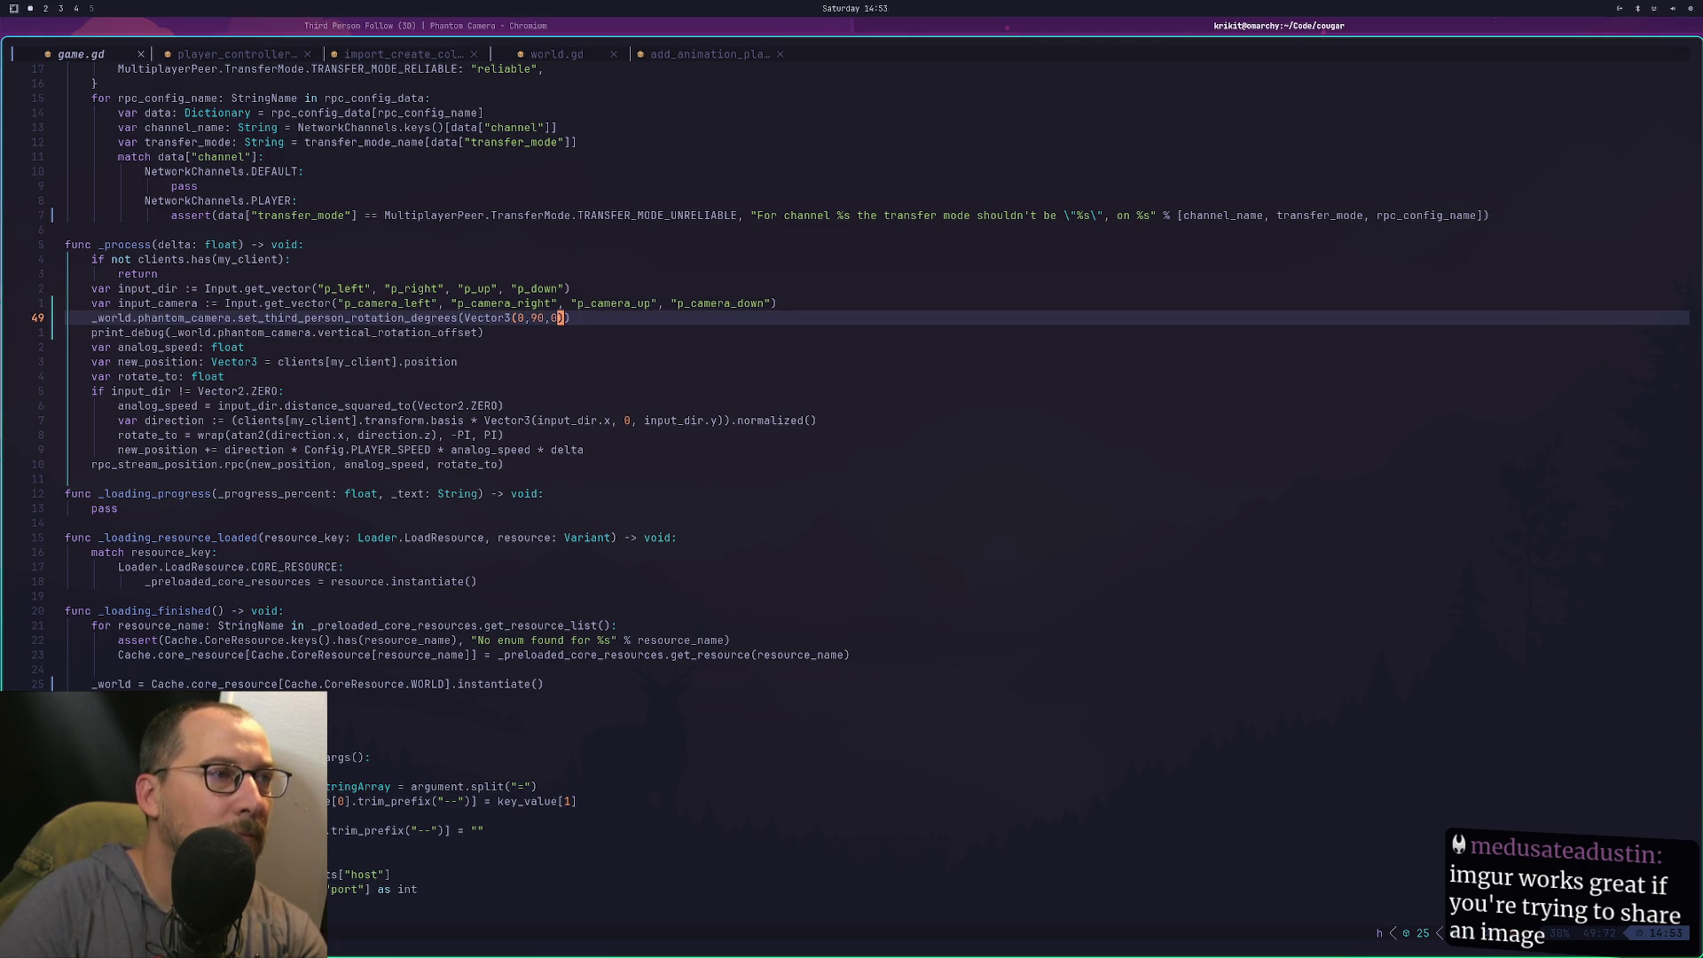
key(h)
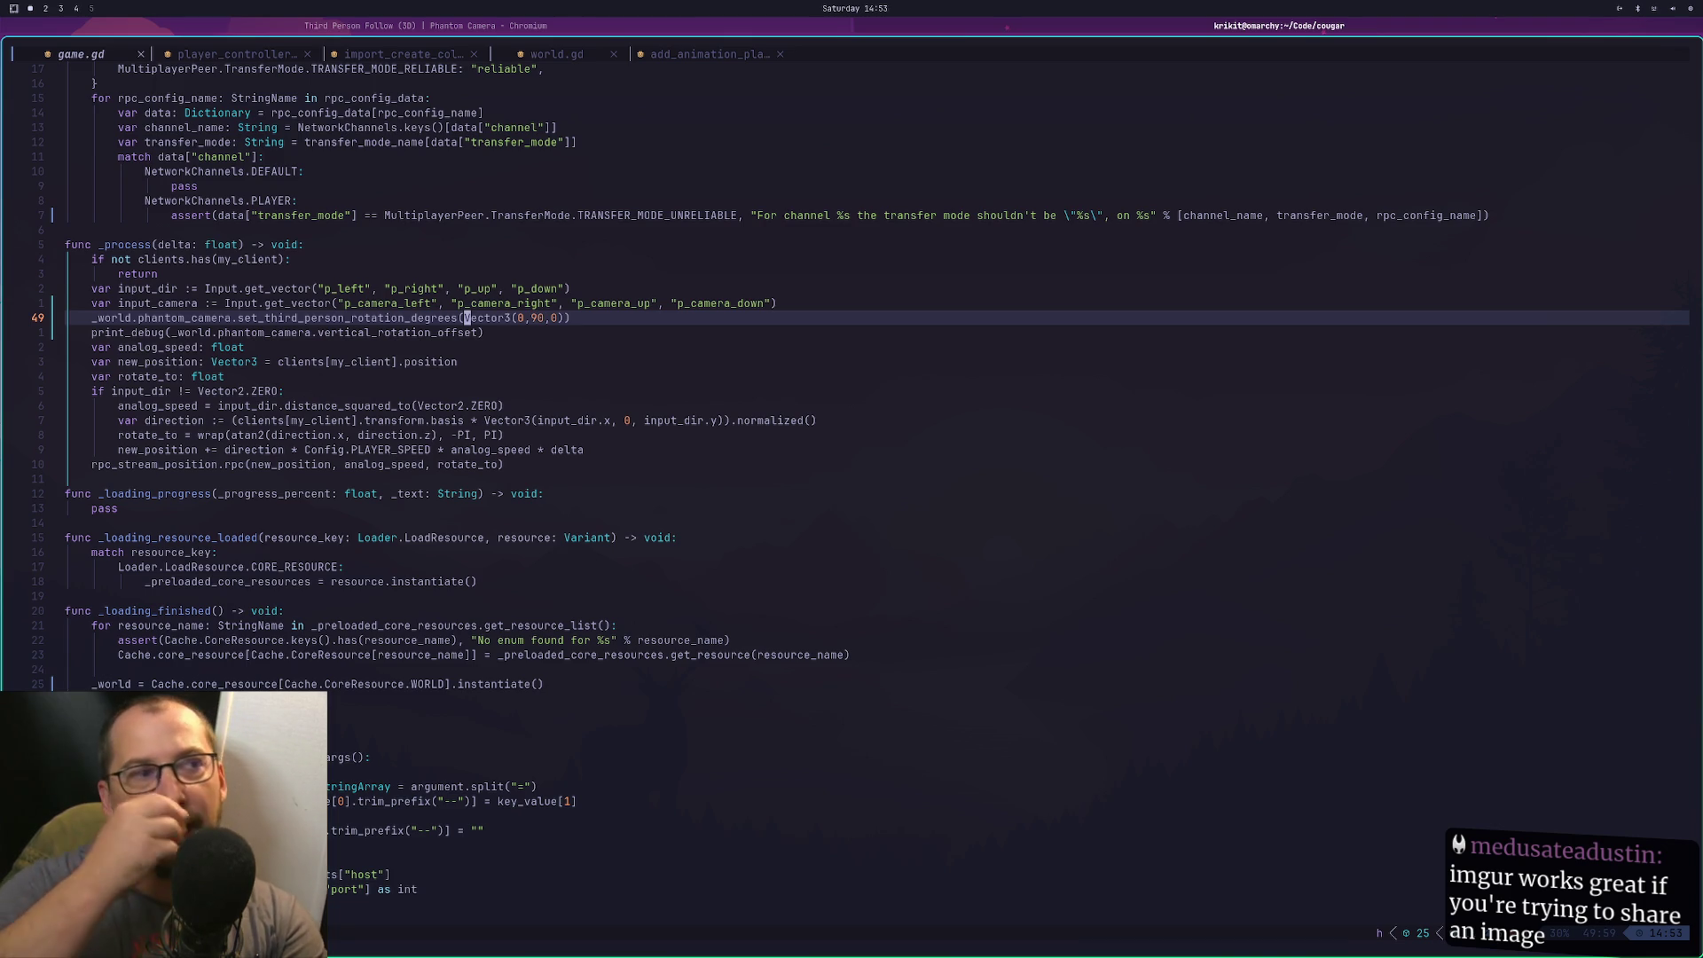
key(super+2)
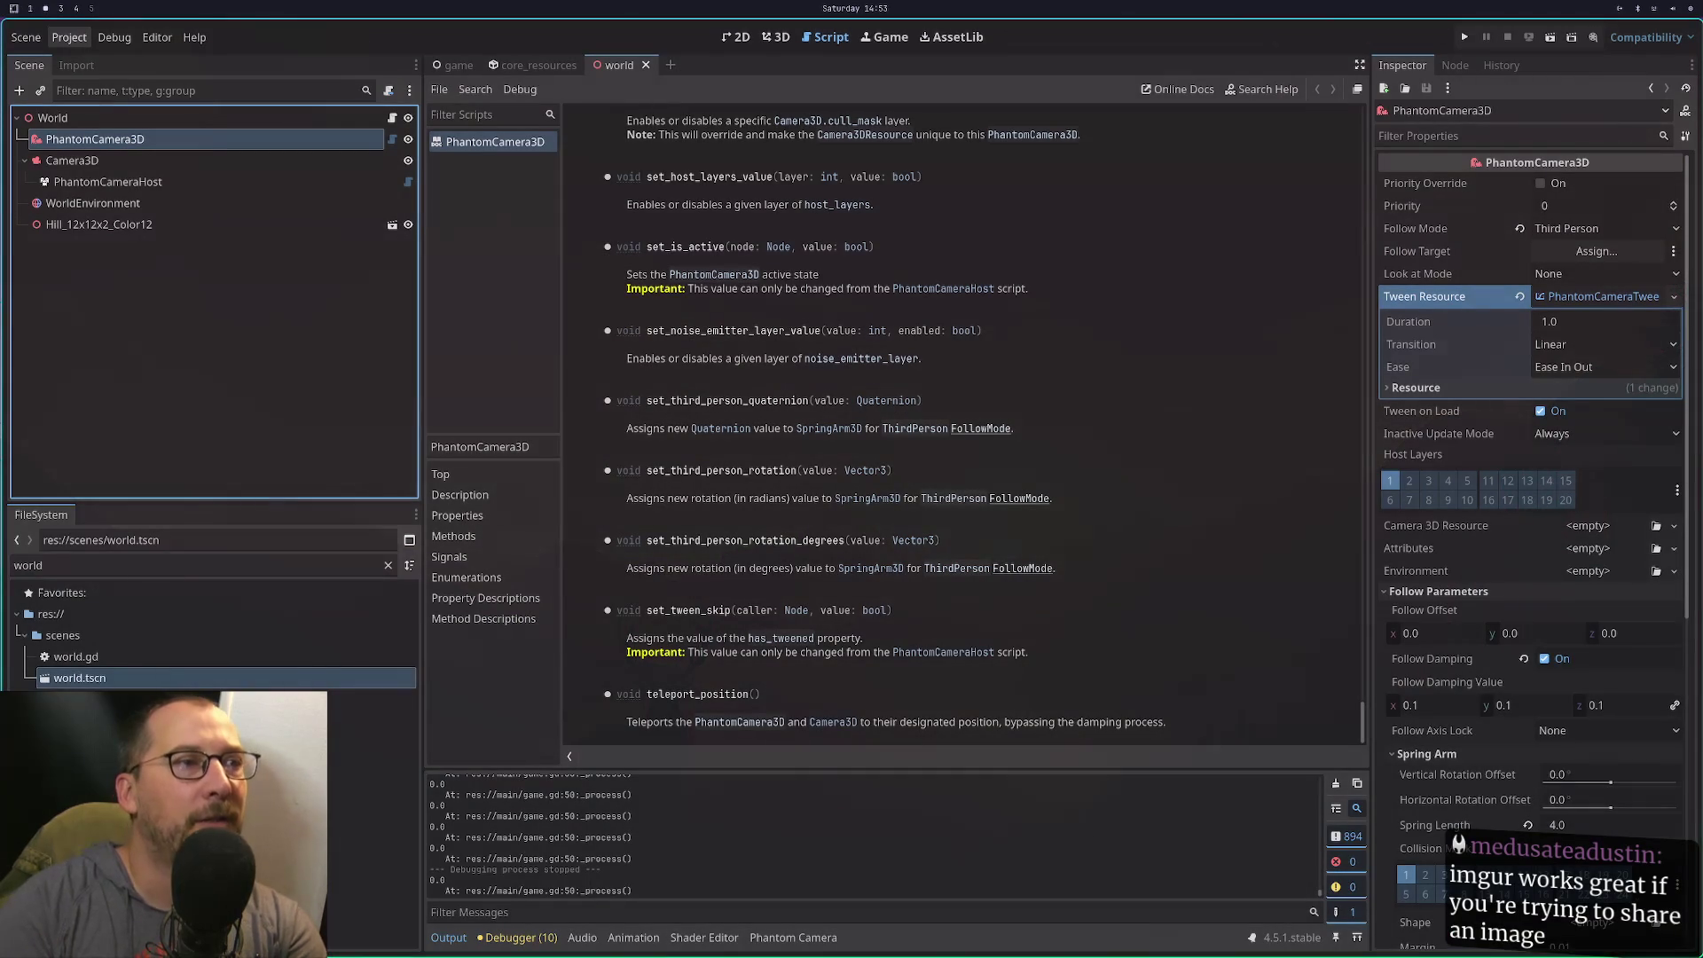
Find and select get_third_person_rotation_degrees in the PhantomCamera3D reference.
scroll(907, 323, up, 3)
scroll(907, 323, up, 15)
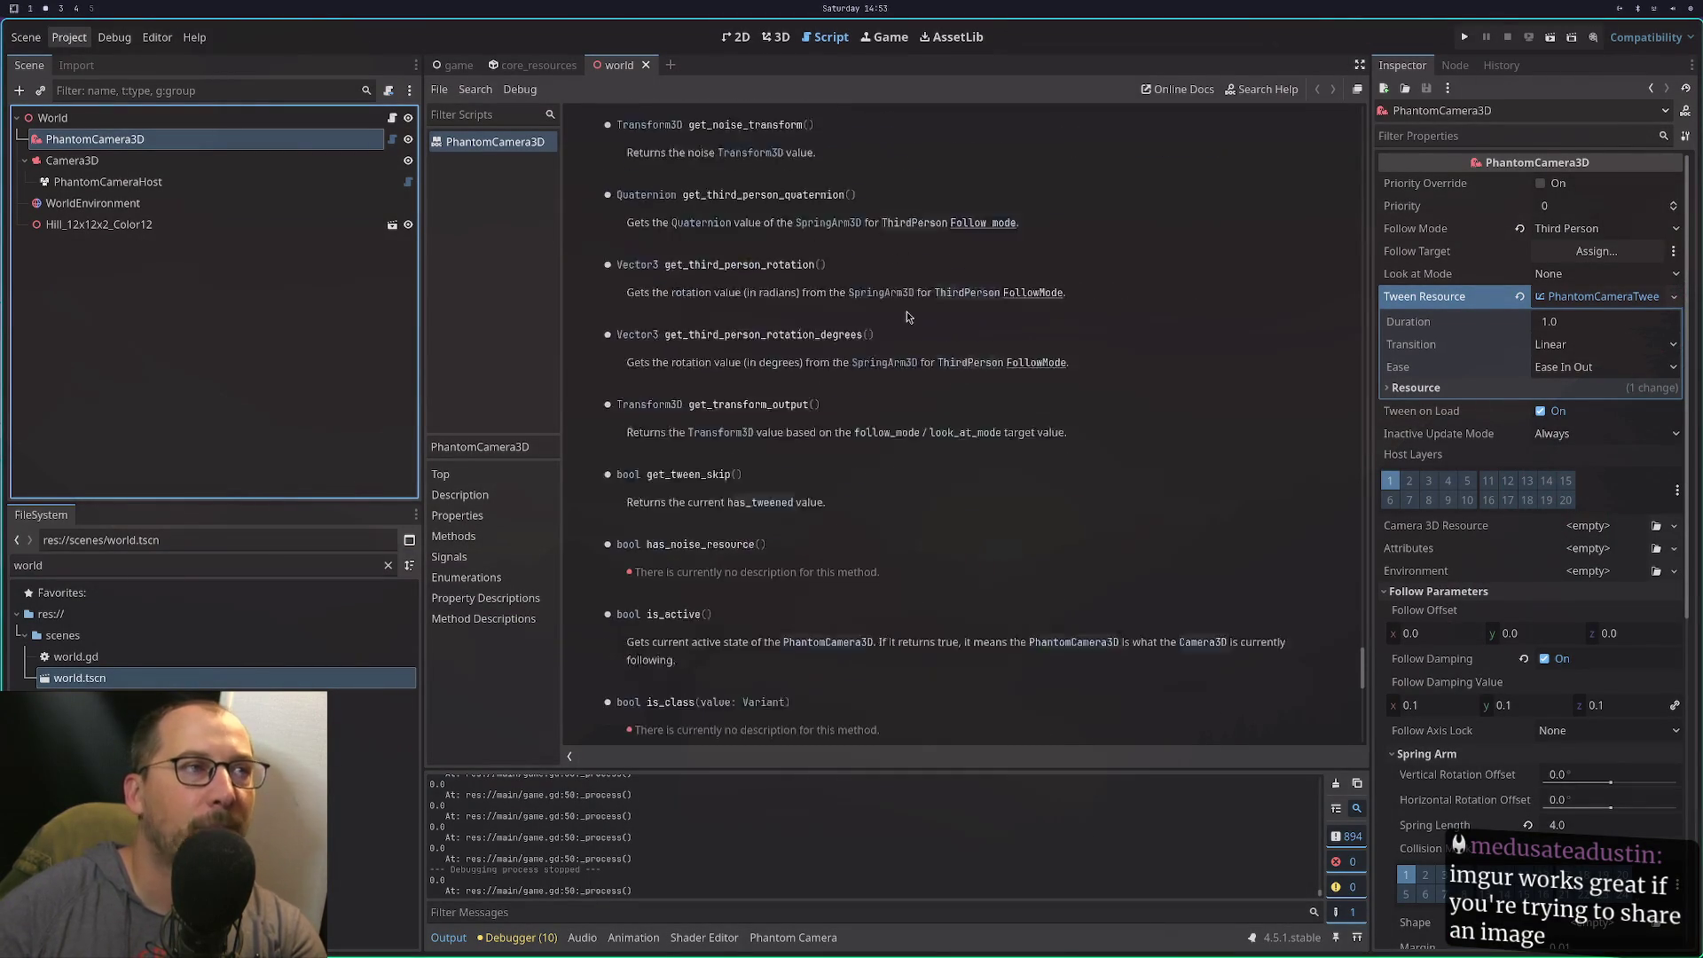
scroll(1231, 483, down, 3)
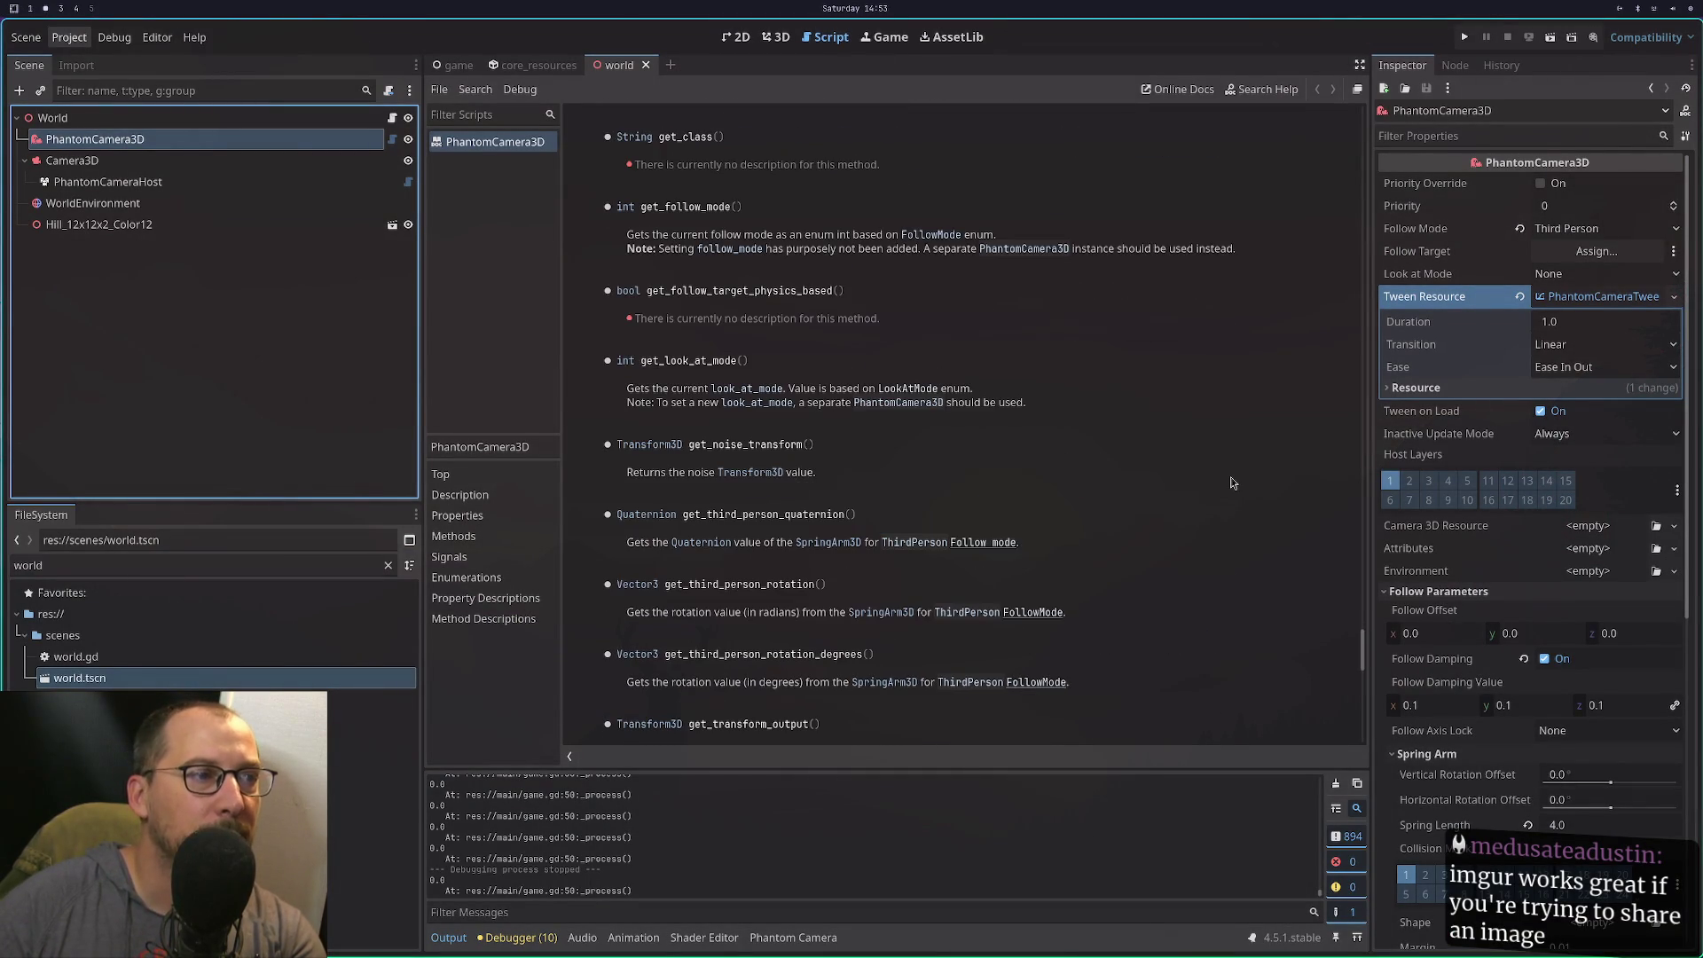
double_click(777, 585)
double_click(764, 655)
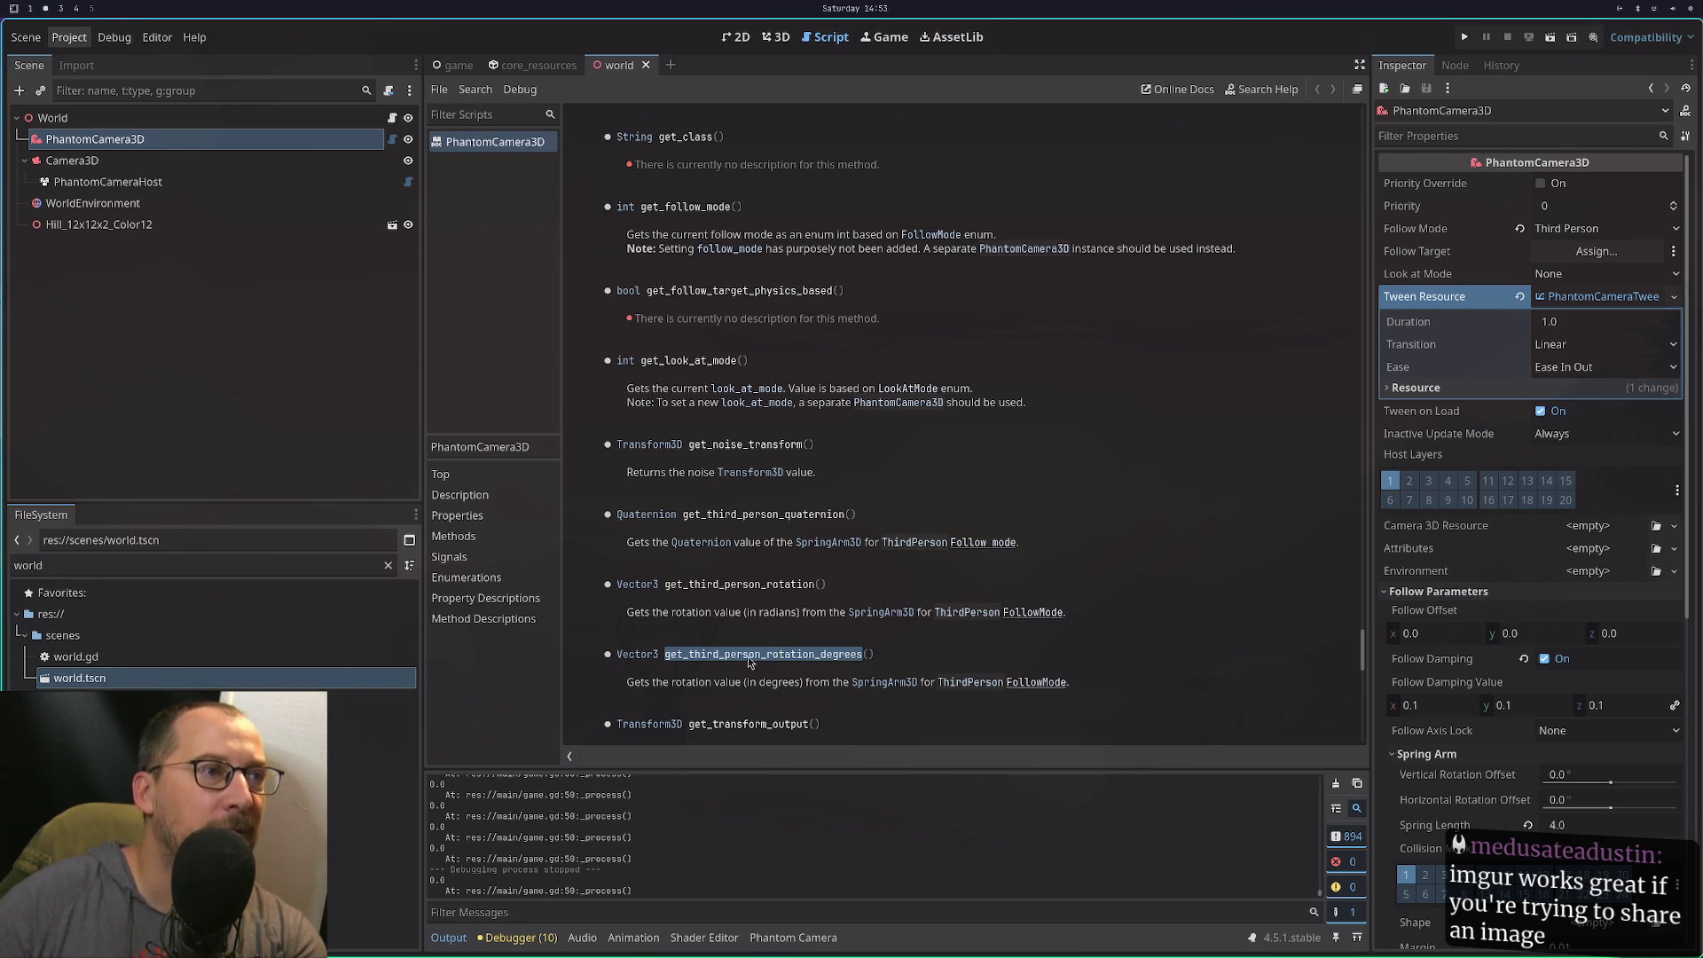
Scroll through the PhantomCamera3D properties, then return to game.gd in Neovim.
scroll(749, 661, up, 10)
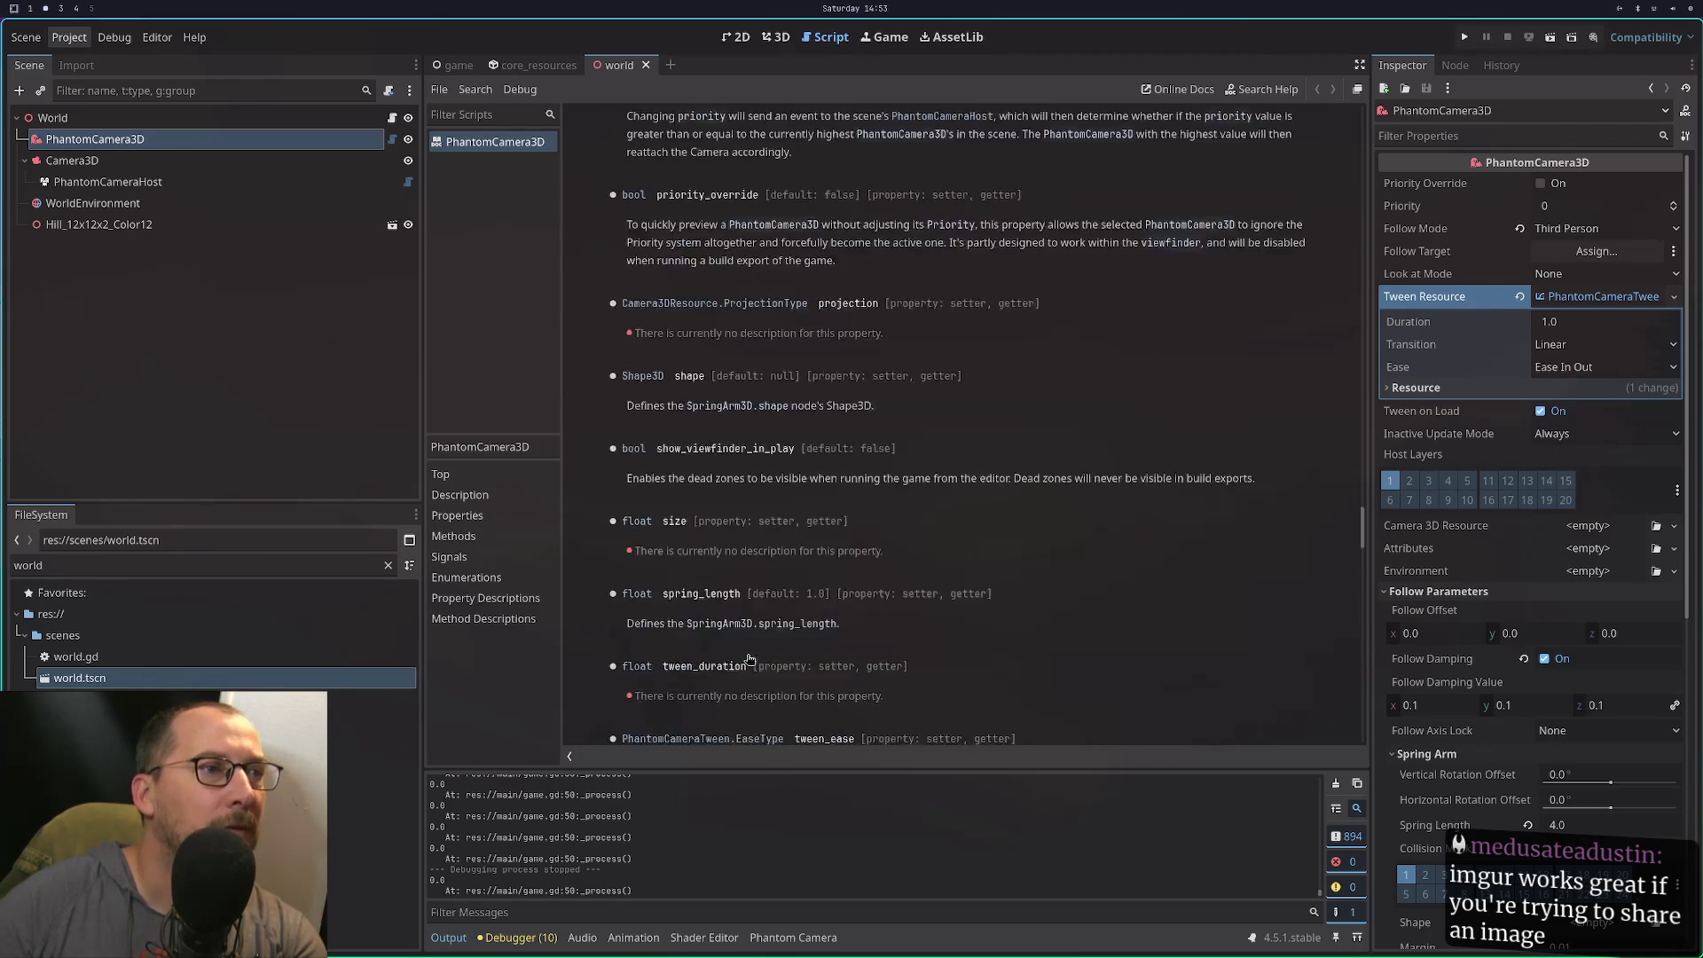
scroll(750, 661, up, 5)
mouse_move(1364, 498)
mouse_down()
mouse_move(1360, 183)
mouse_move(1380, 133)
mouse_up()
scroll(1111, 353, down, 5)
scroll(1110, 353, down, 3)
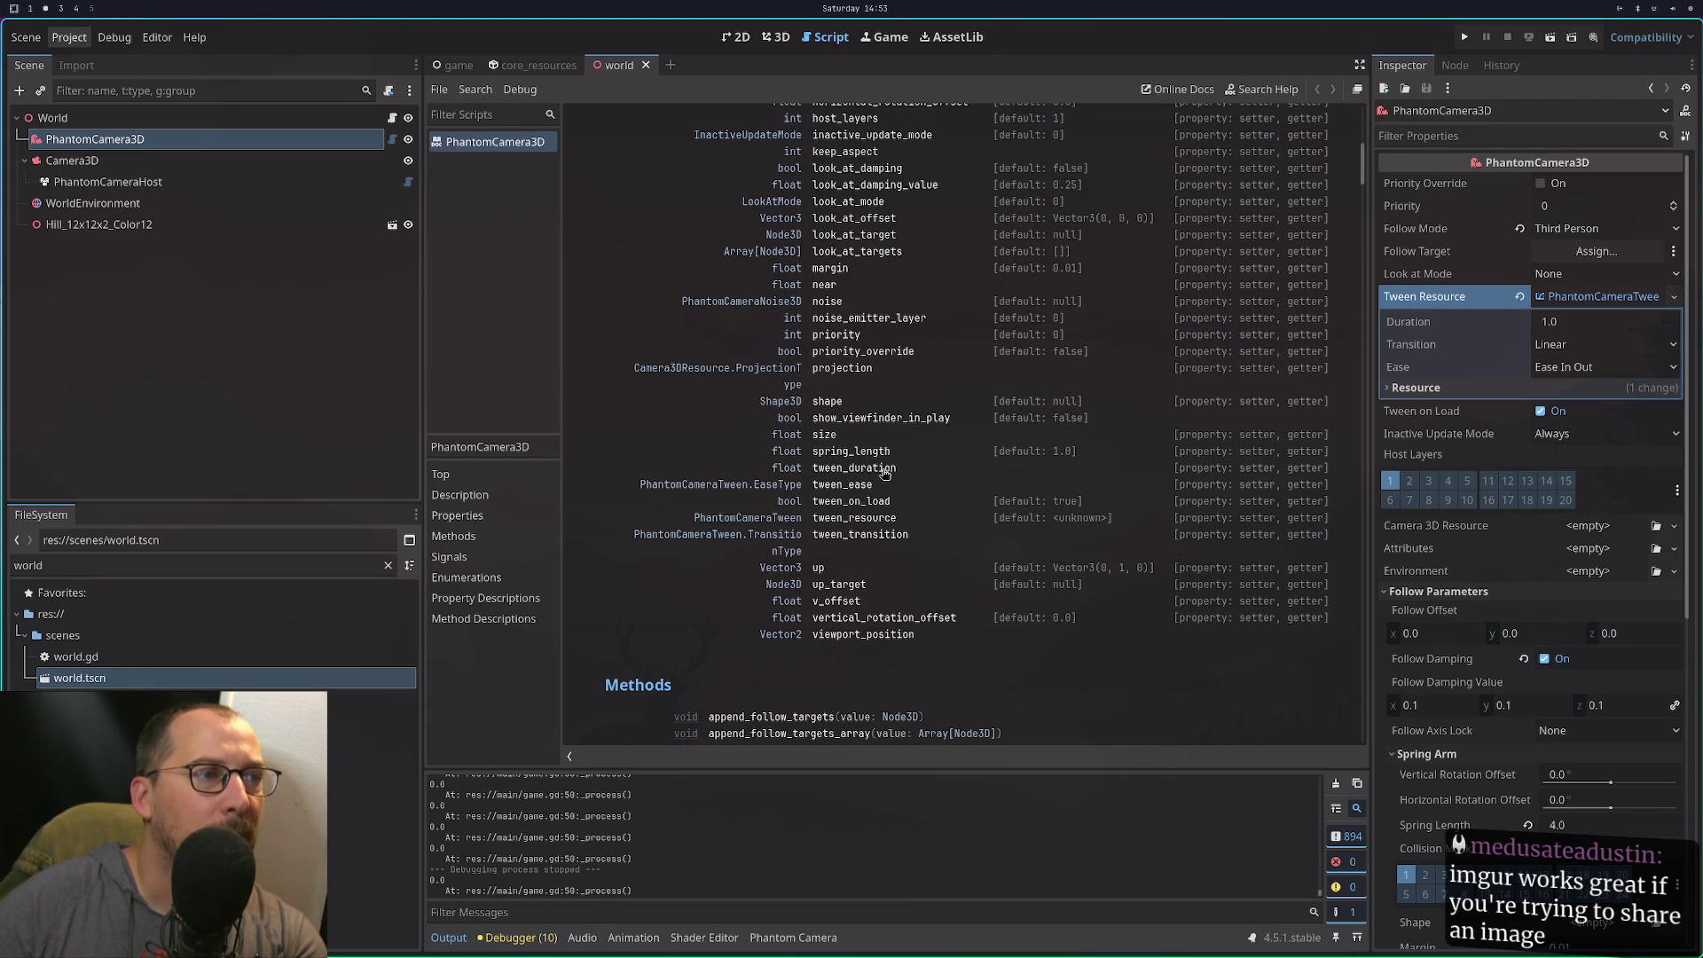
scroll(946, 460, up, 3)
scroll(953, 452, up, 10)
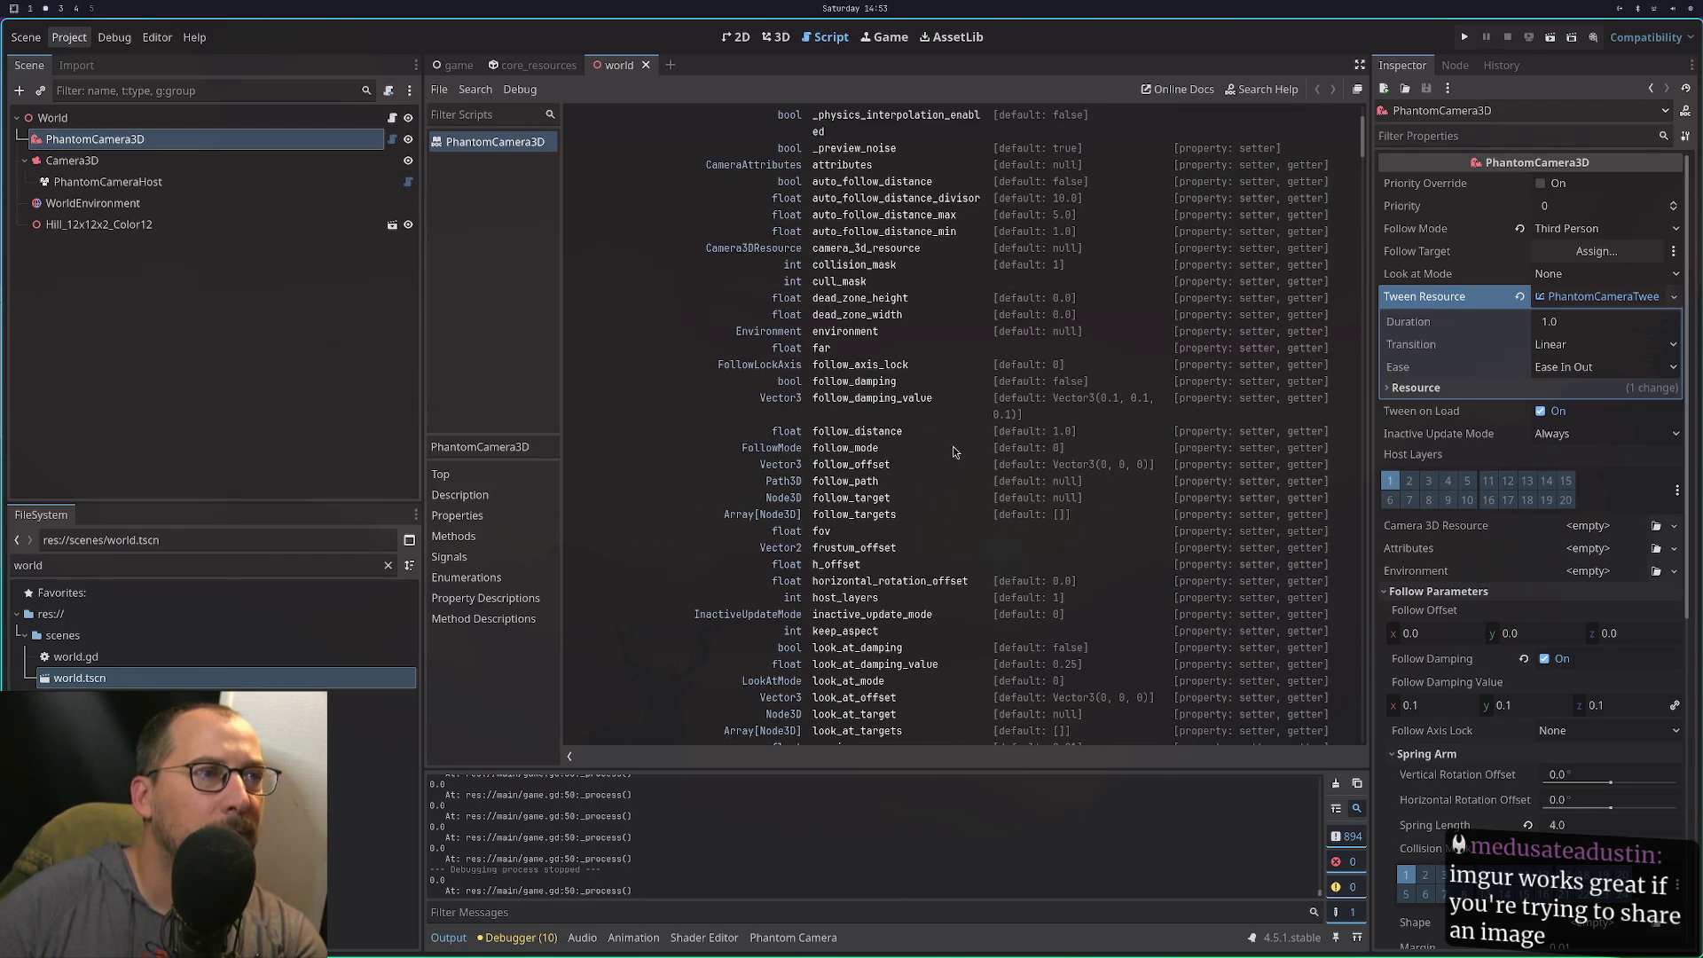
scroll(953, 452, down, 4)
scroll(953, 452, down, 15)
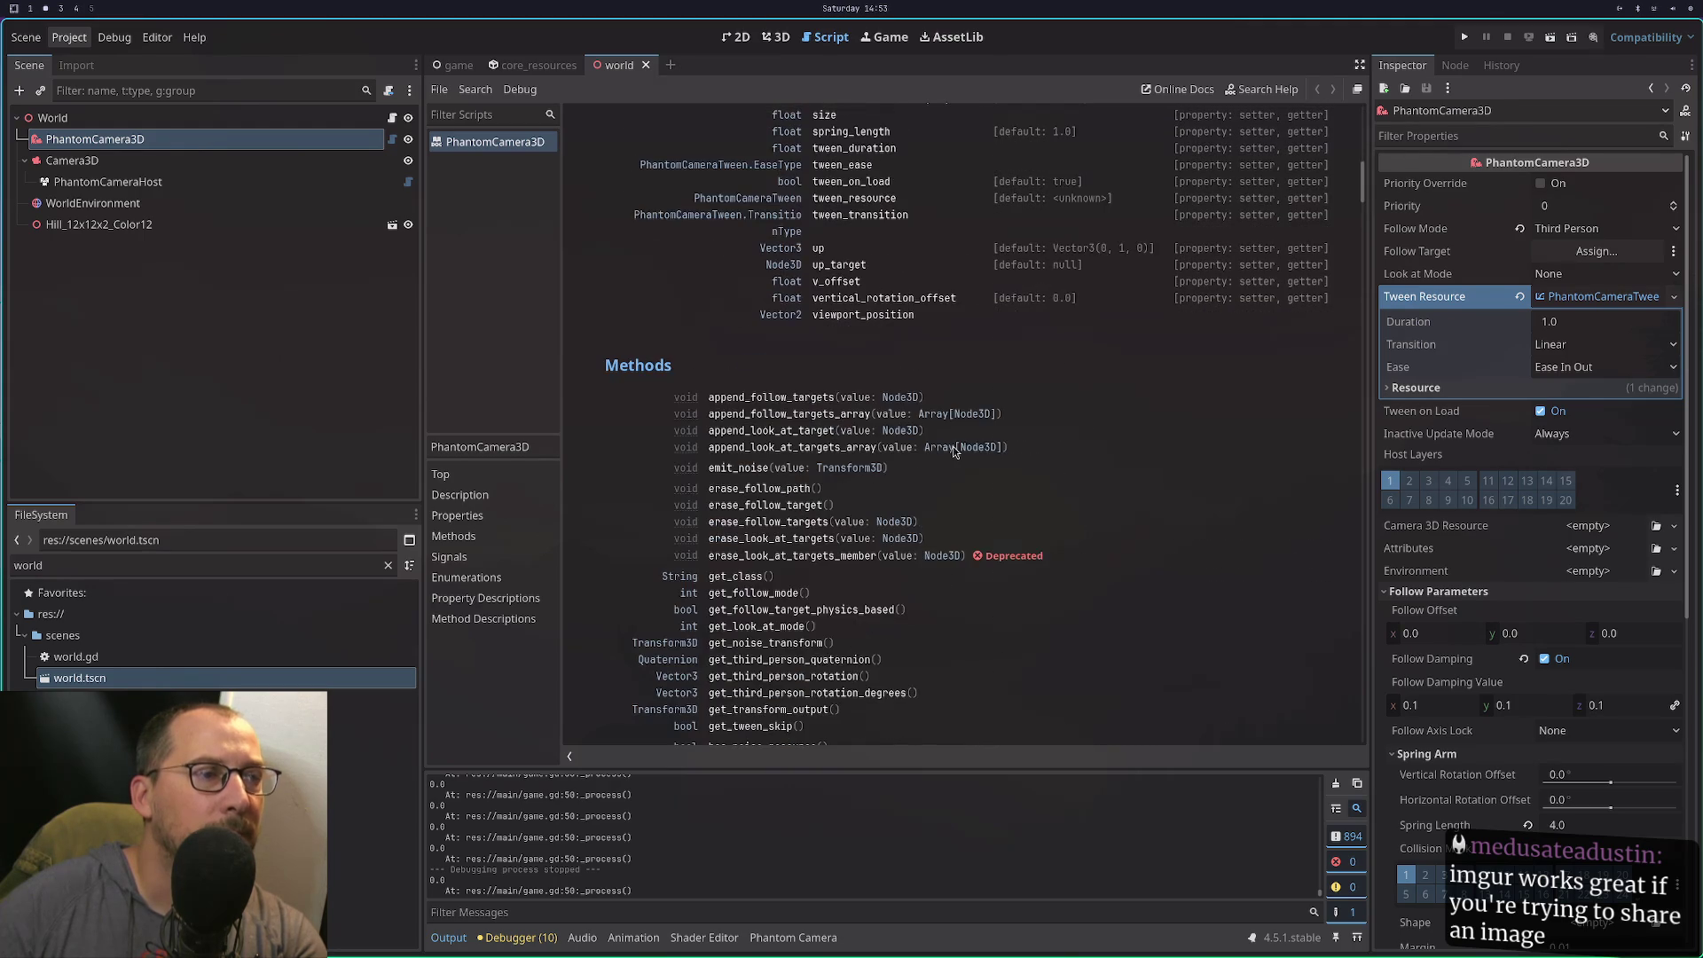
scroll(953, 445, down, 3)
key(super+1)
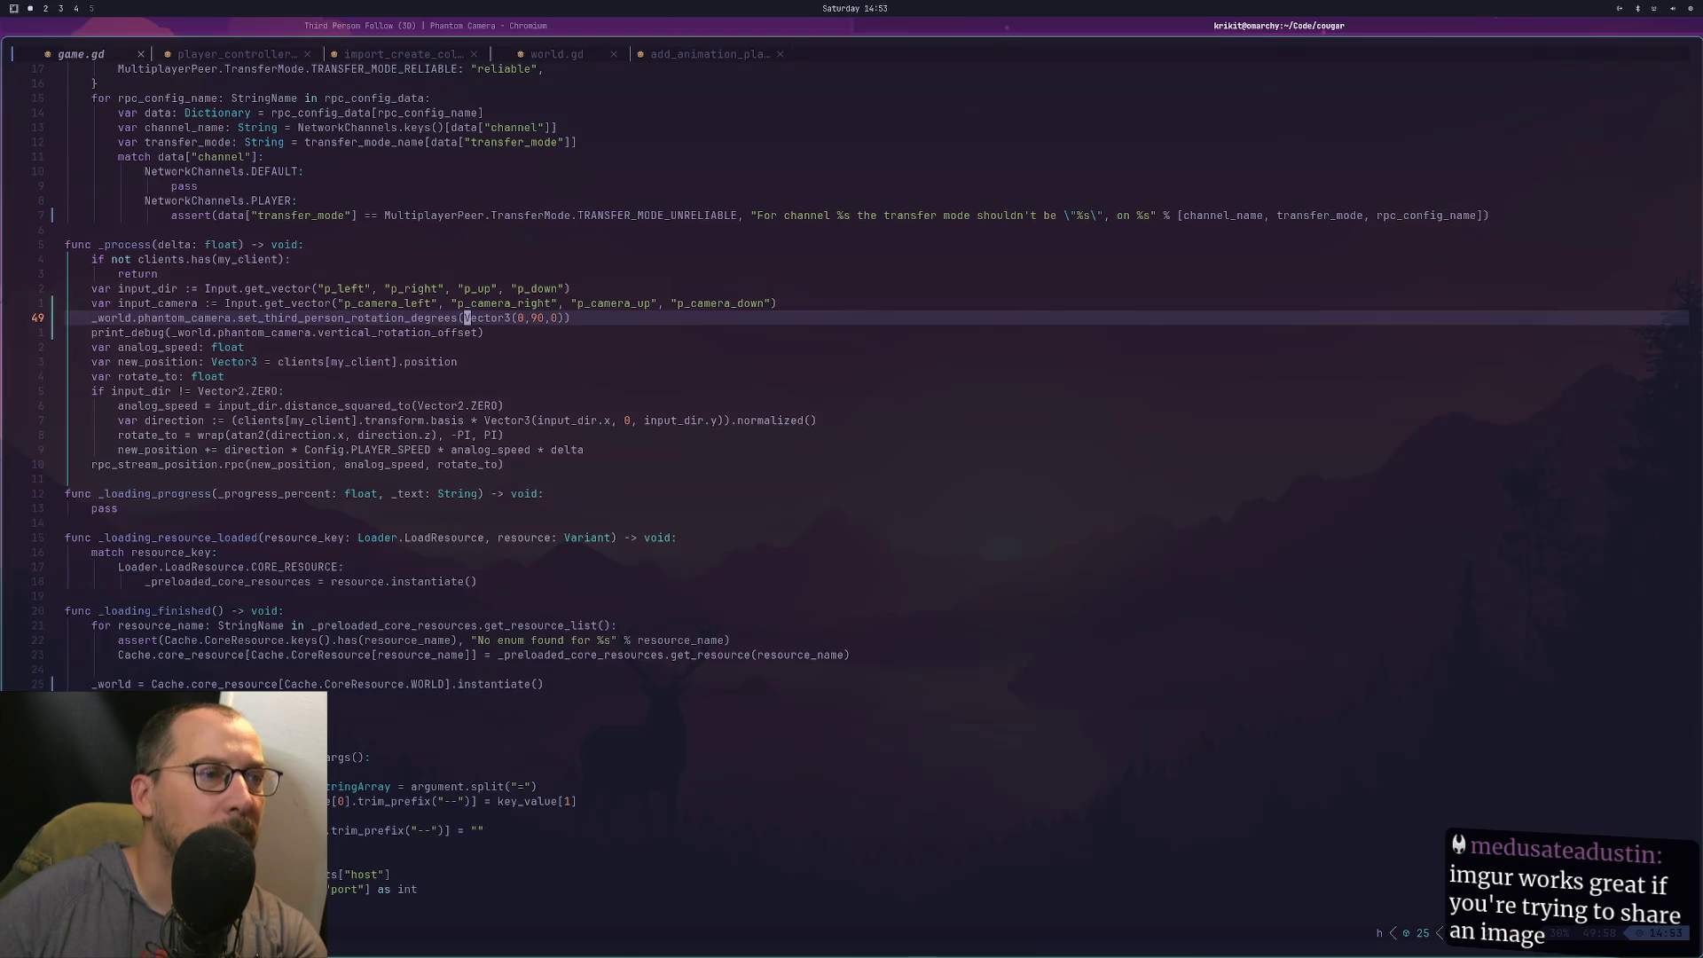
Undo an accidental paste of the property name onto line 48.
key(j)
key(l)
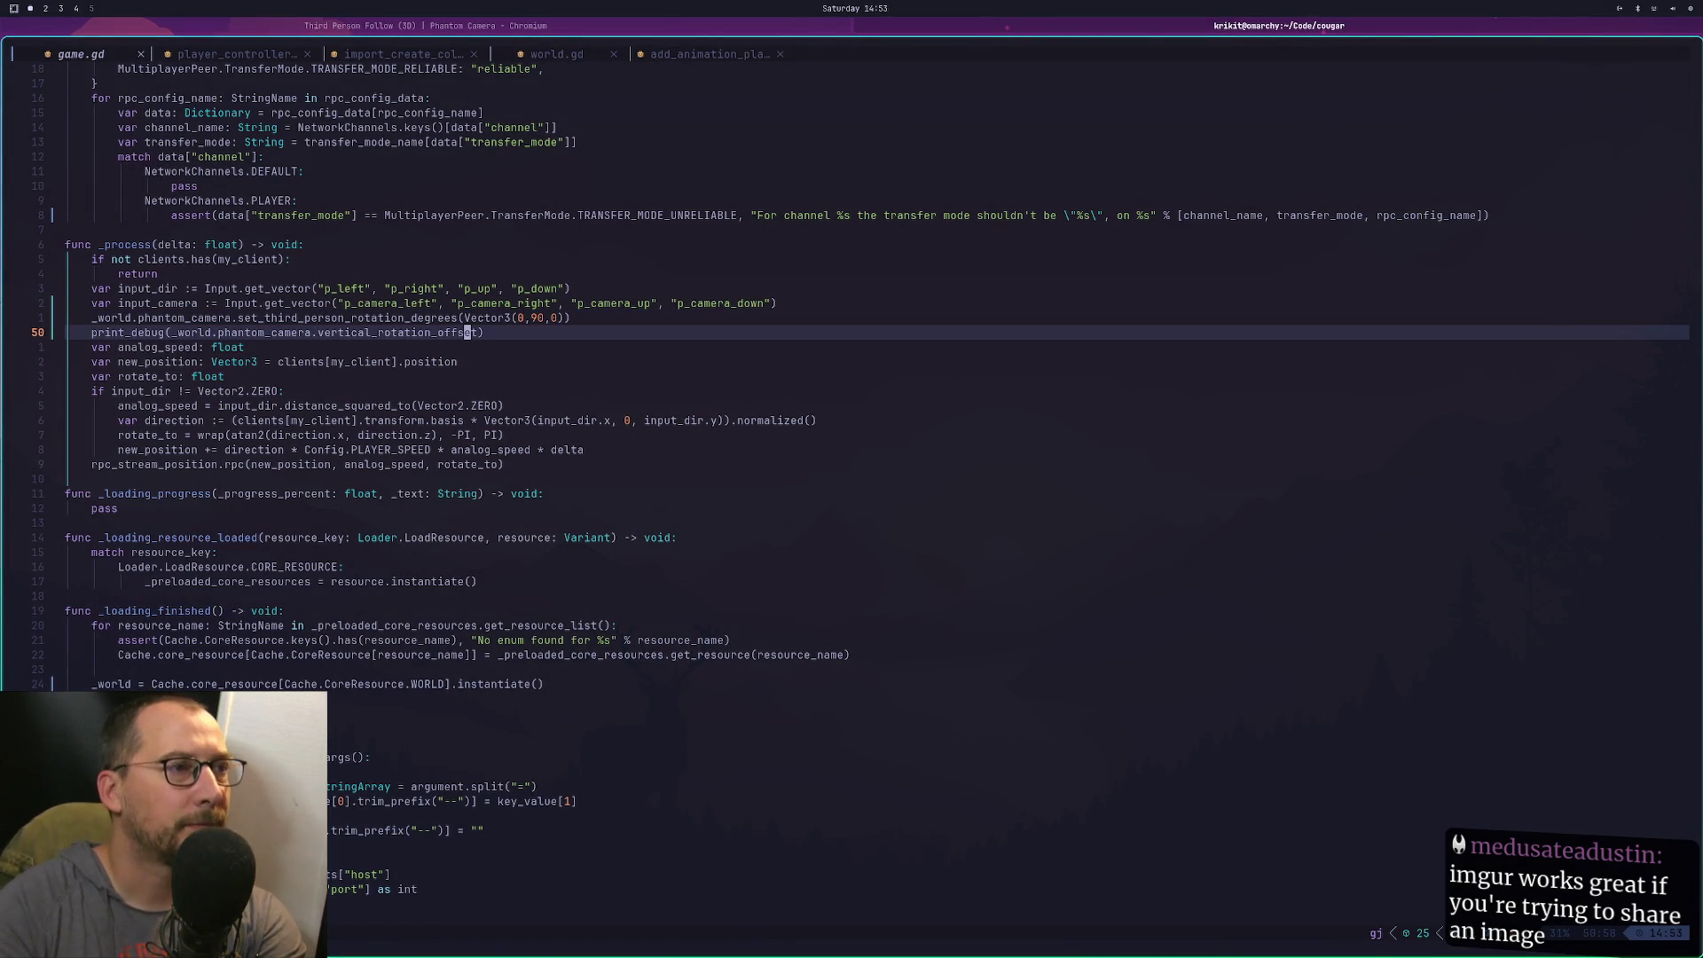
key(y)
key(i)
key(w)
key(k)
key(k)
key(p)
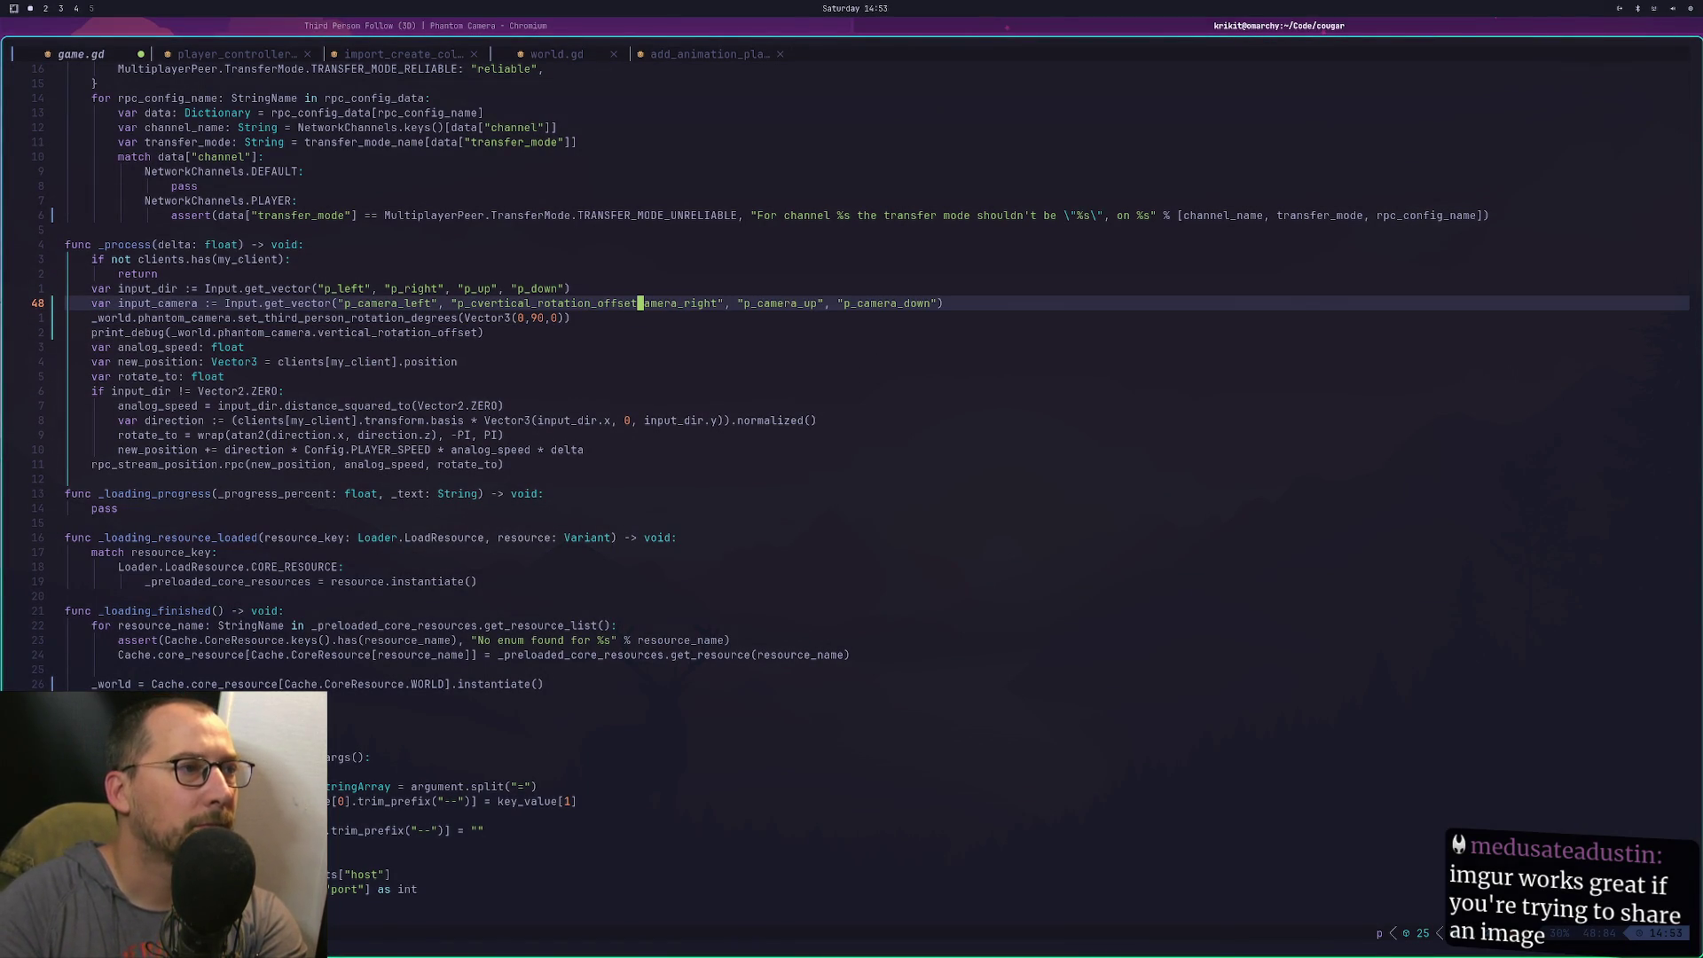
key(u)
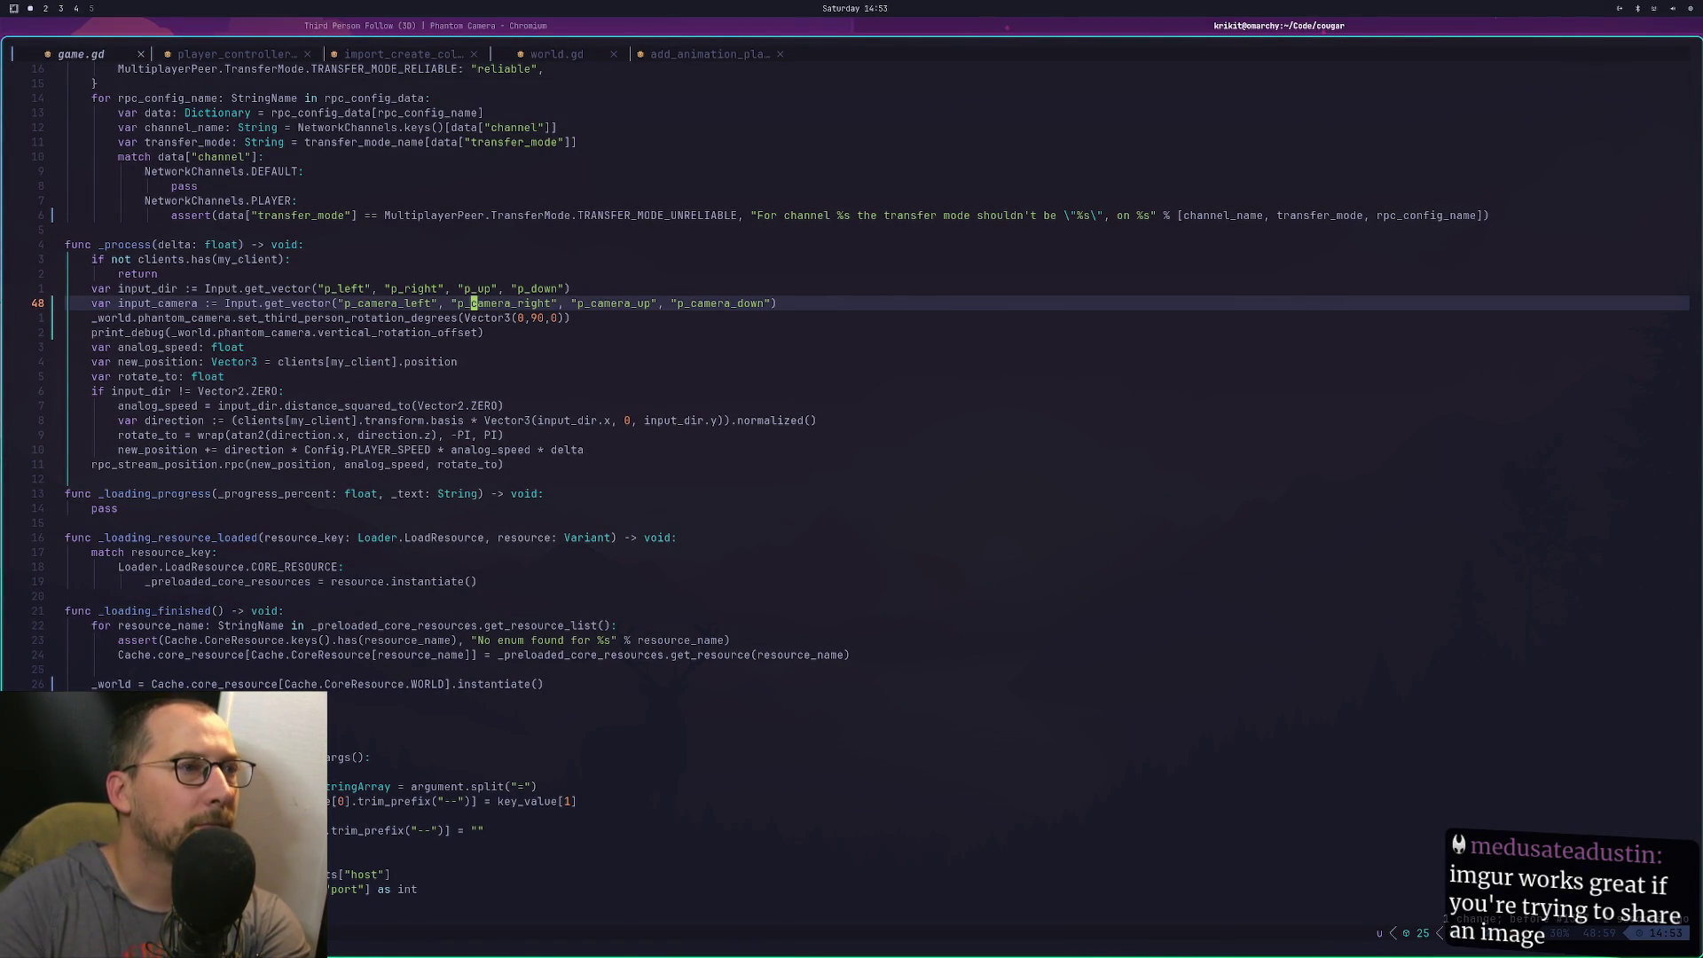
Add a new line 49, 'if input_camera != Vector2.ZERO:', above the rotation call.
key(o)
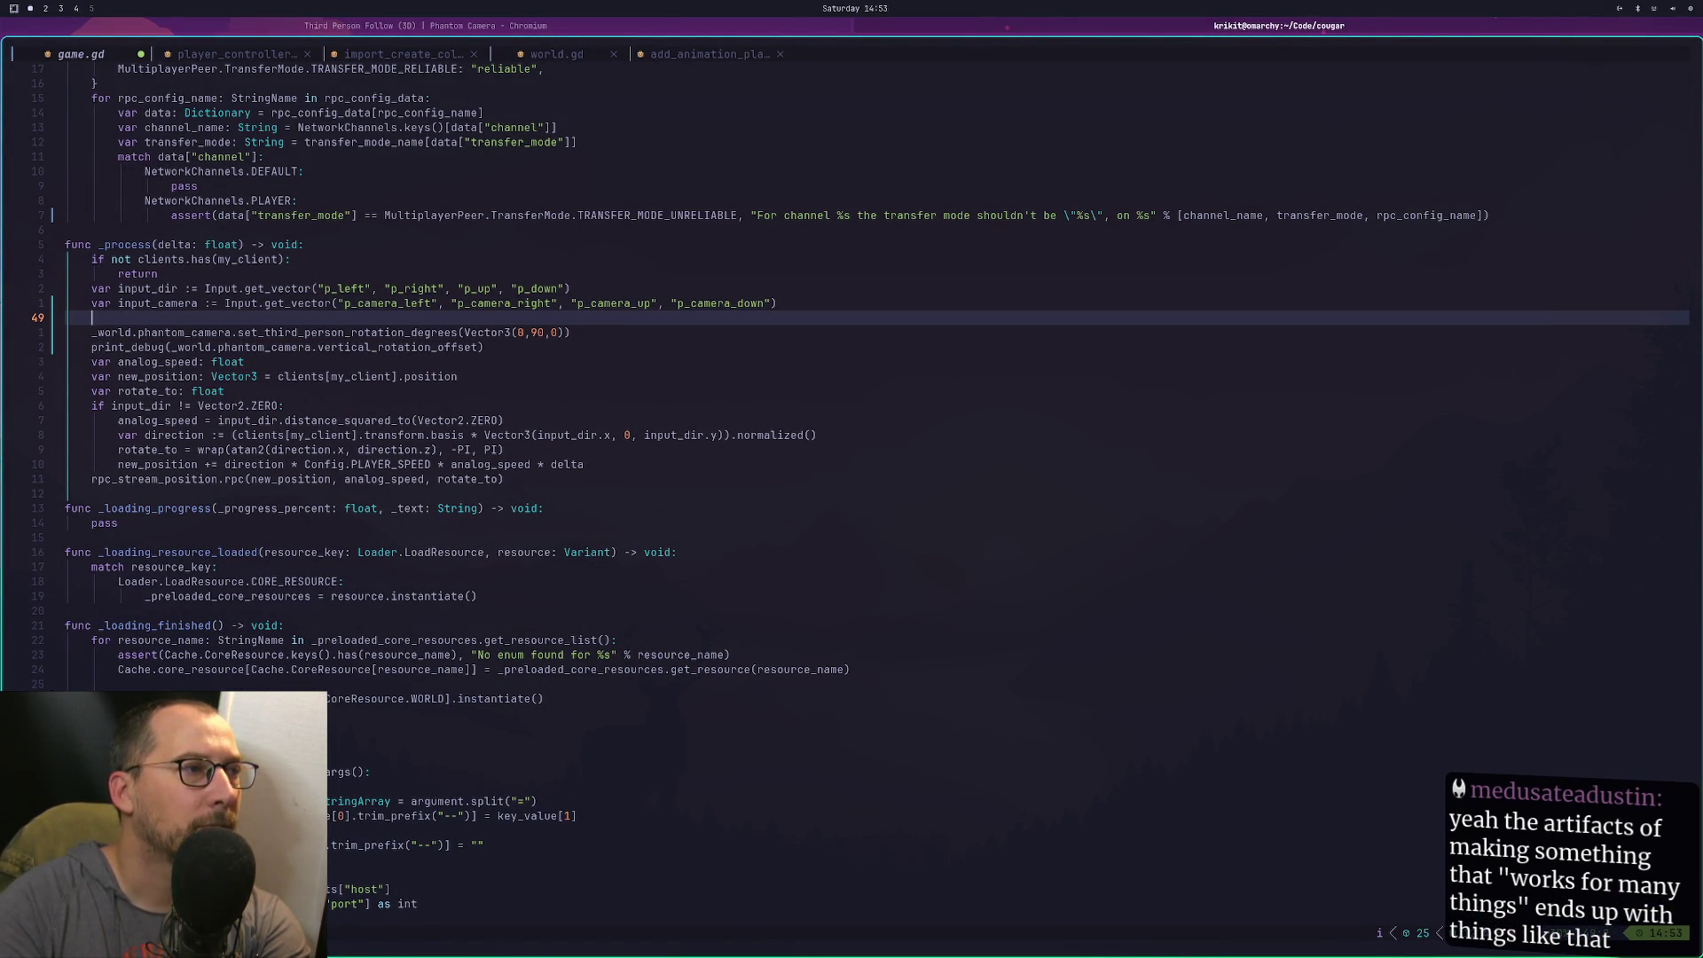
text(if )
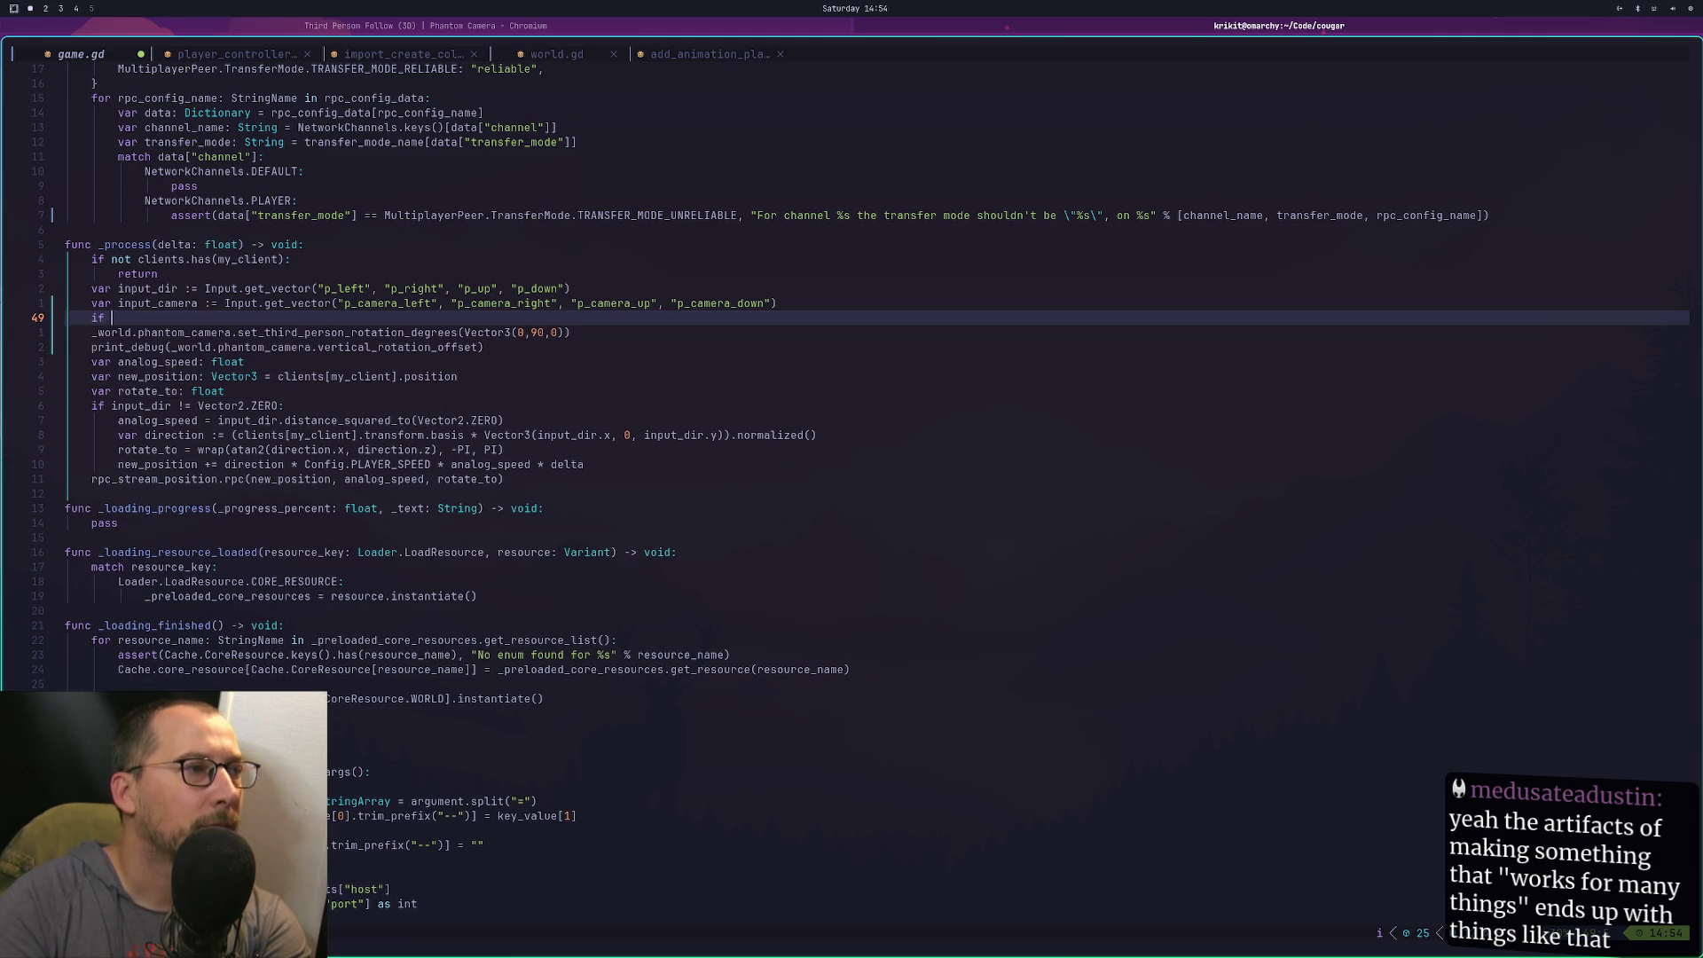
text(in)
key(Down)
key(Return)
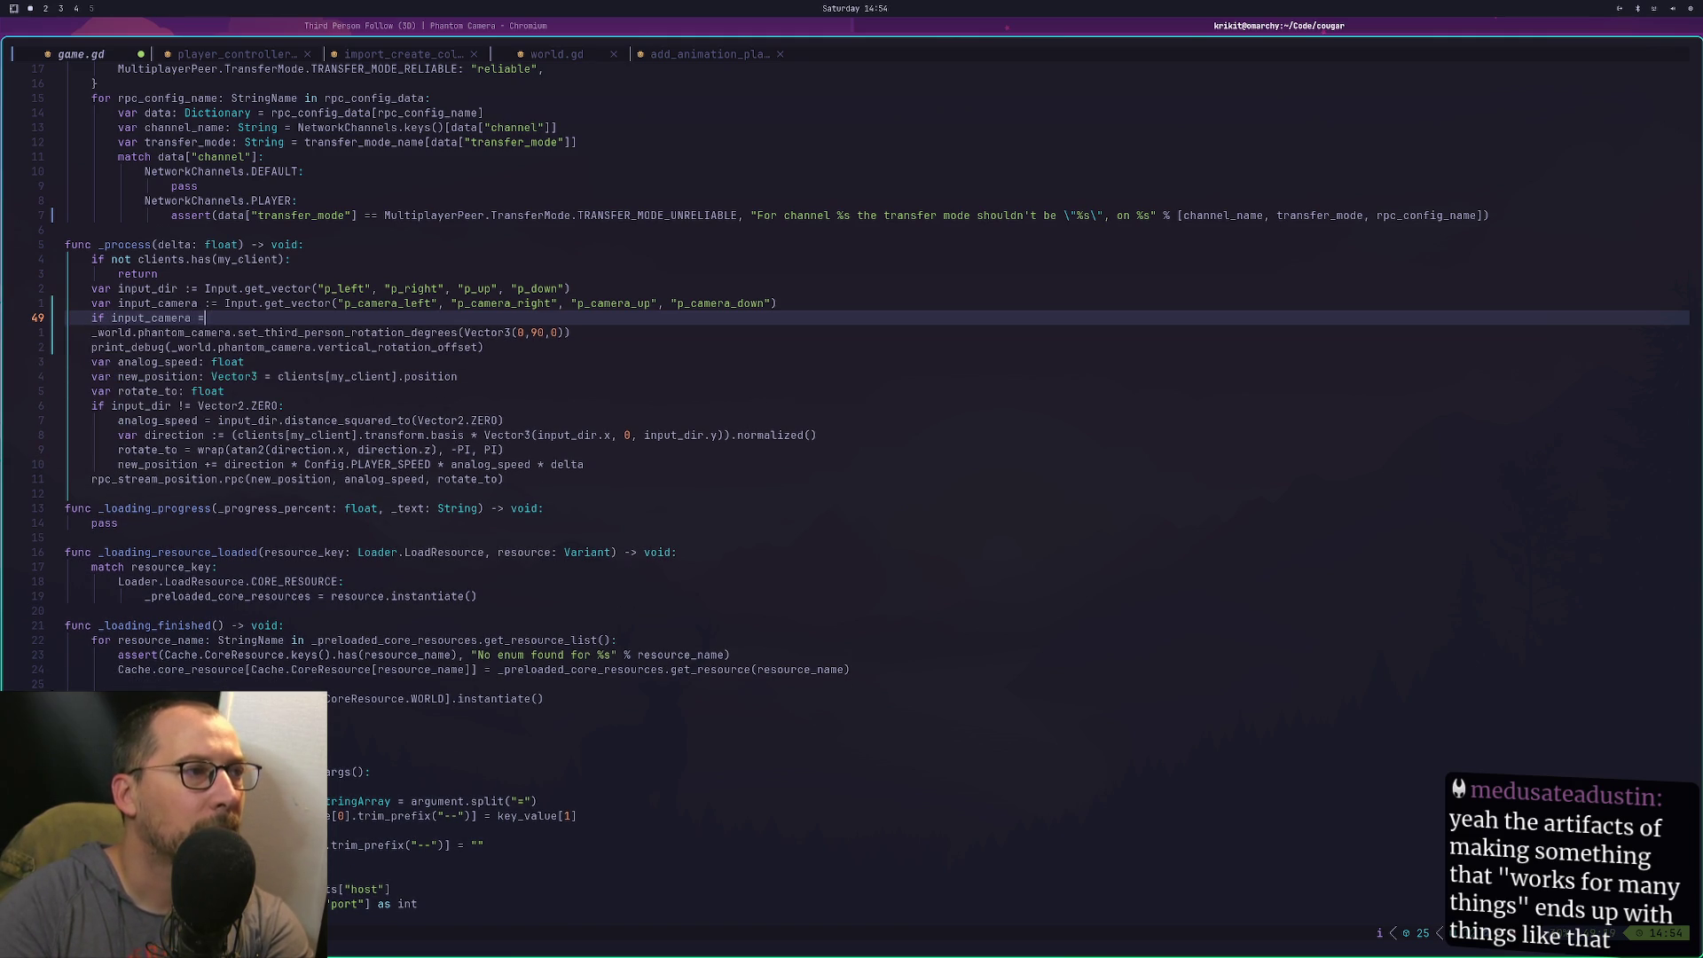
text(Vector2)
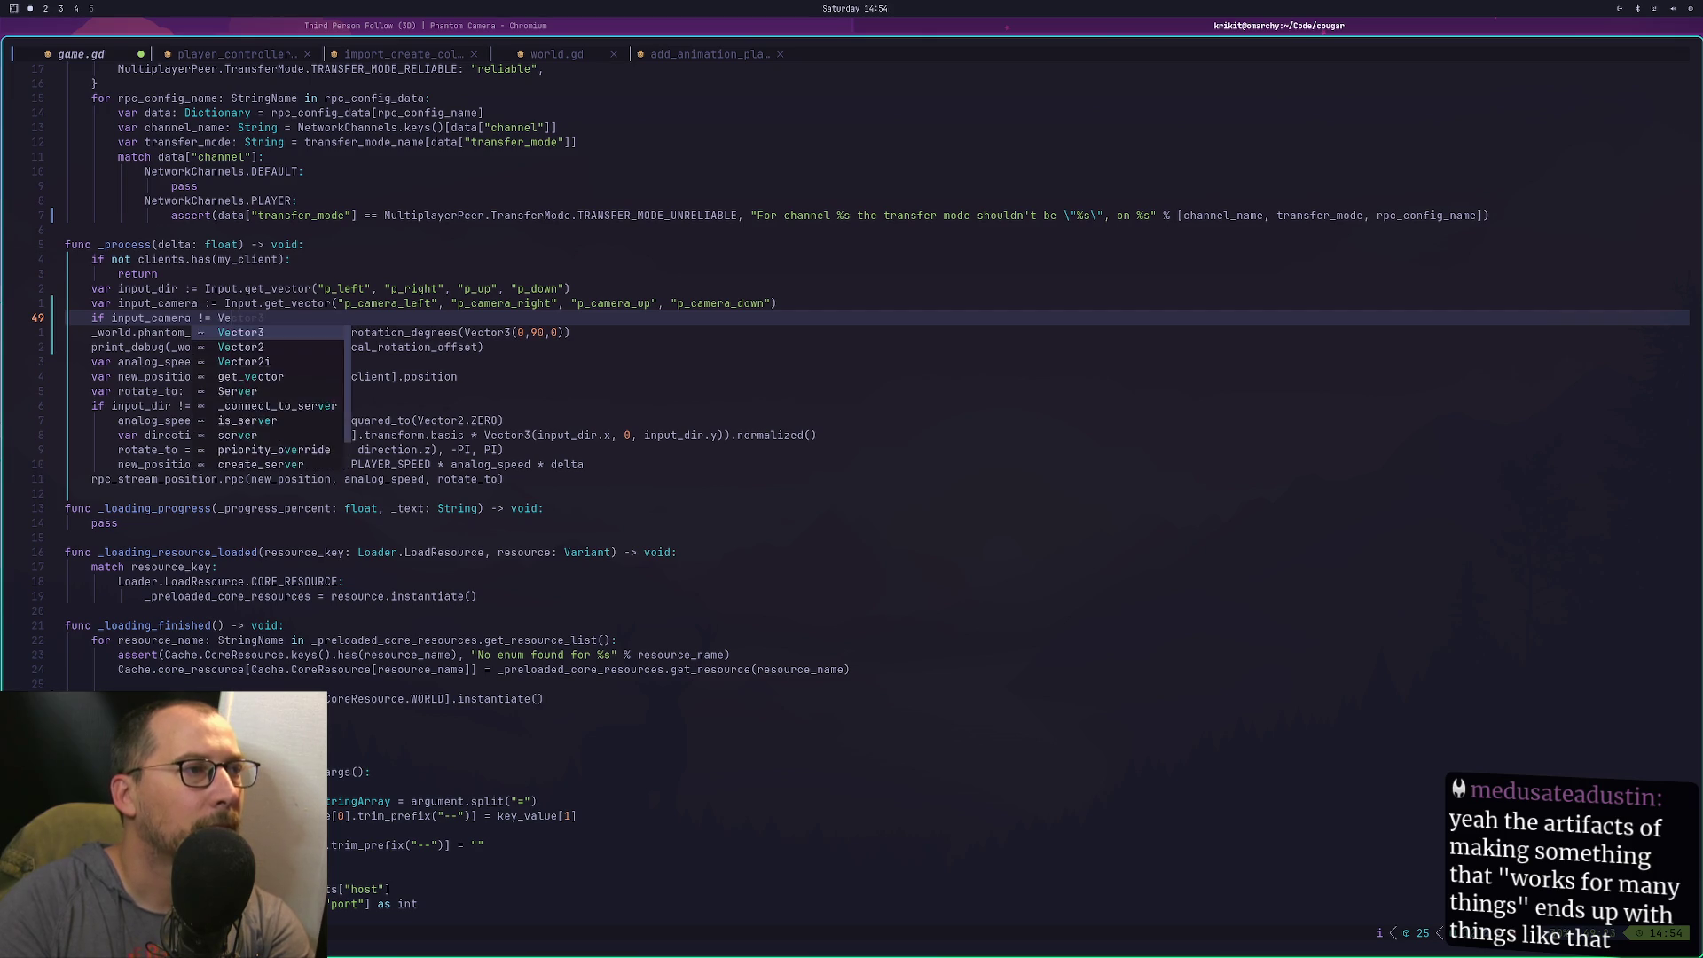
text(.ZERO)
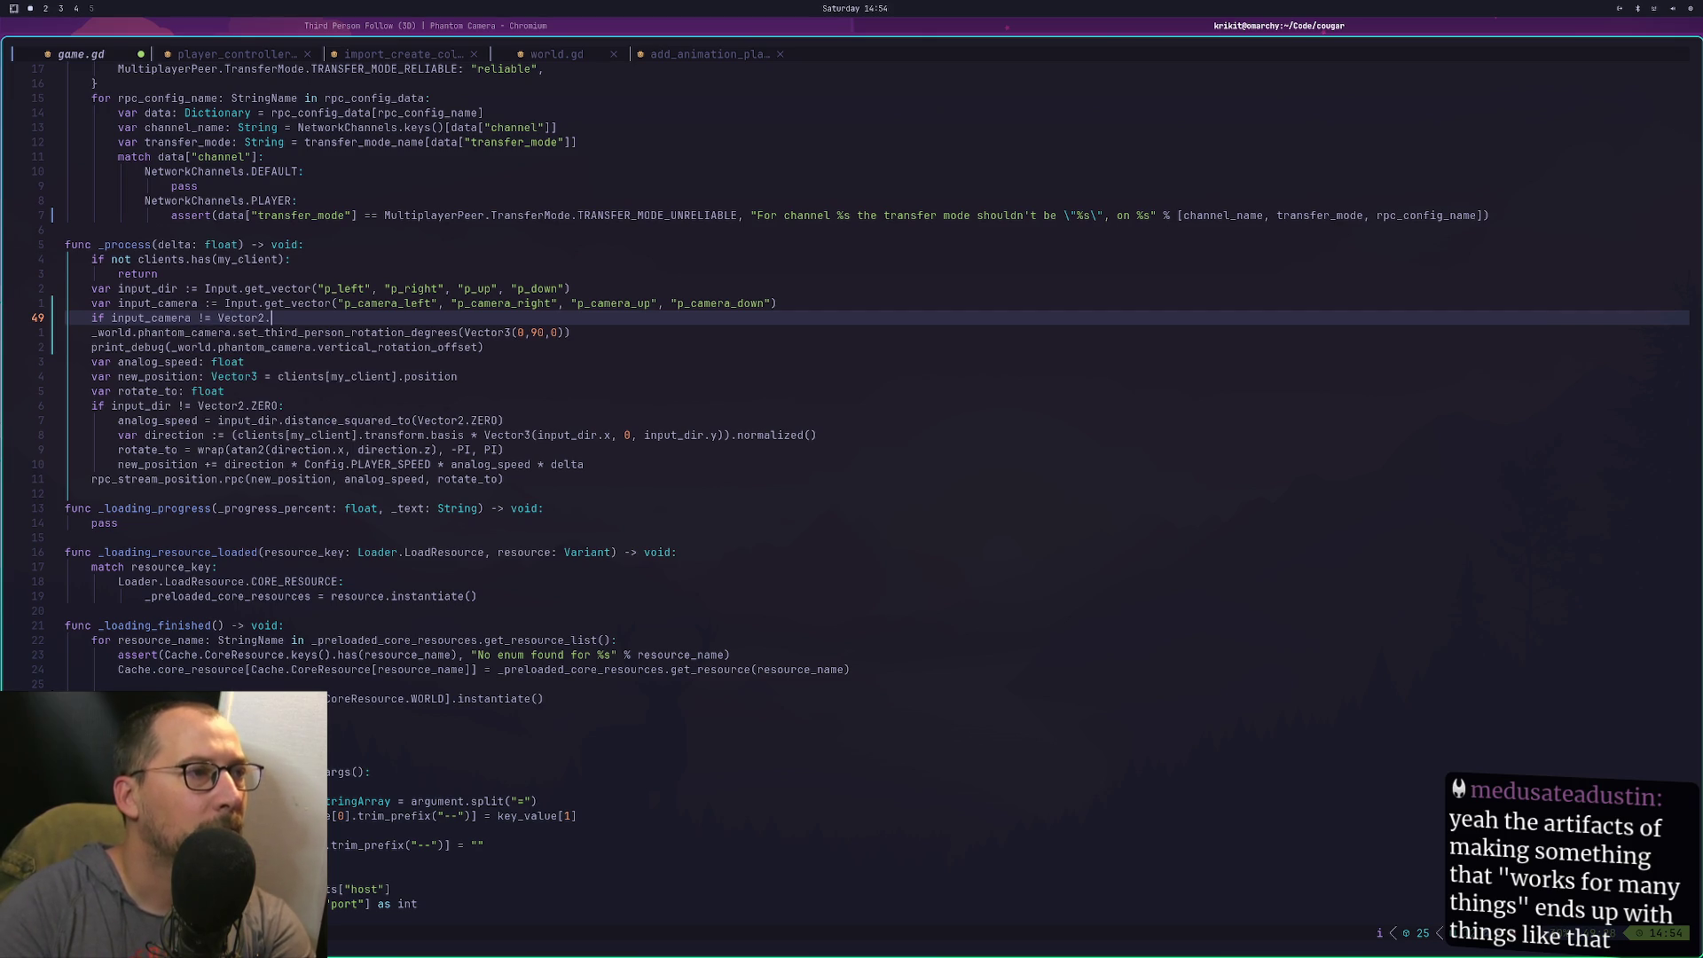
key(Escape)
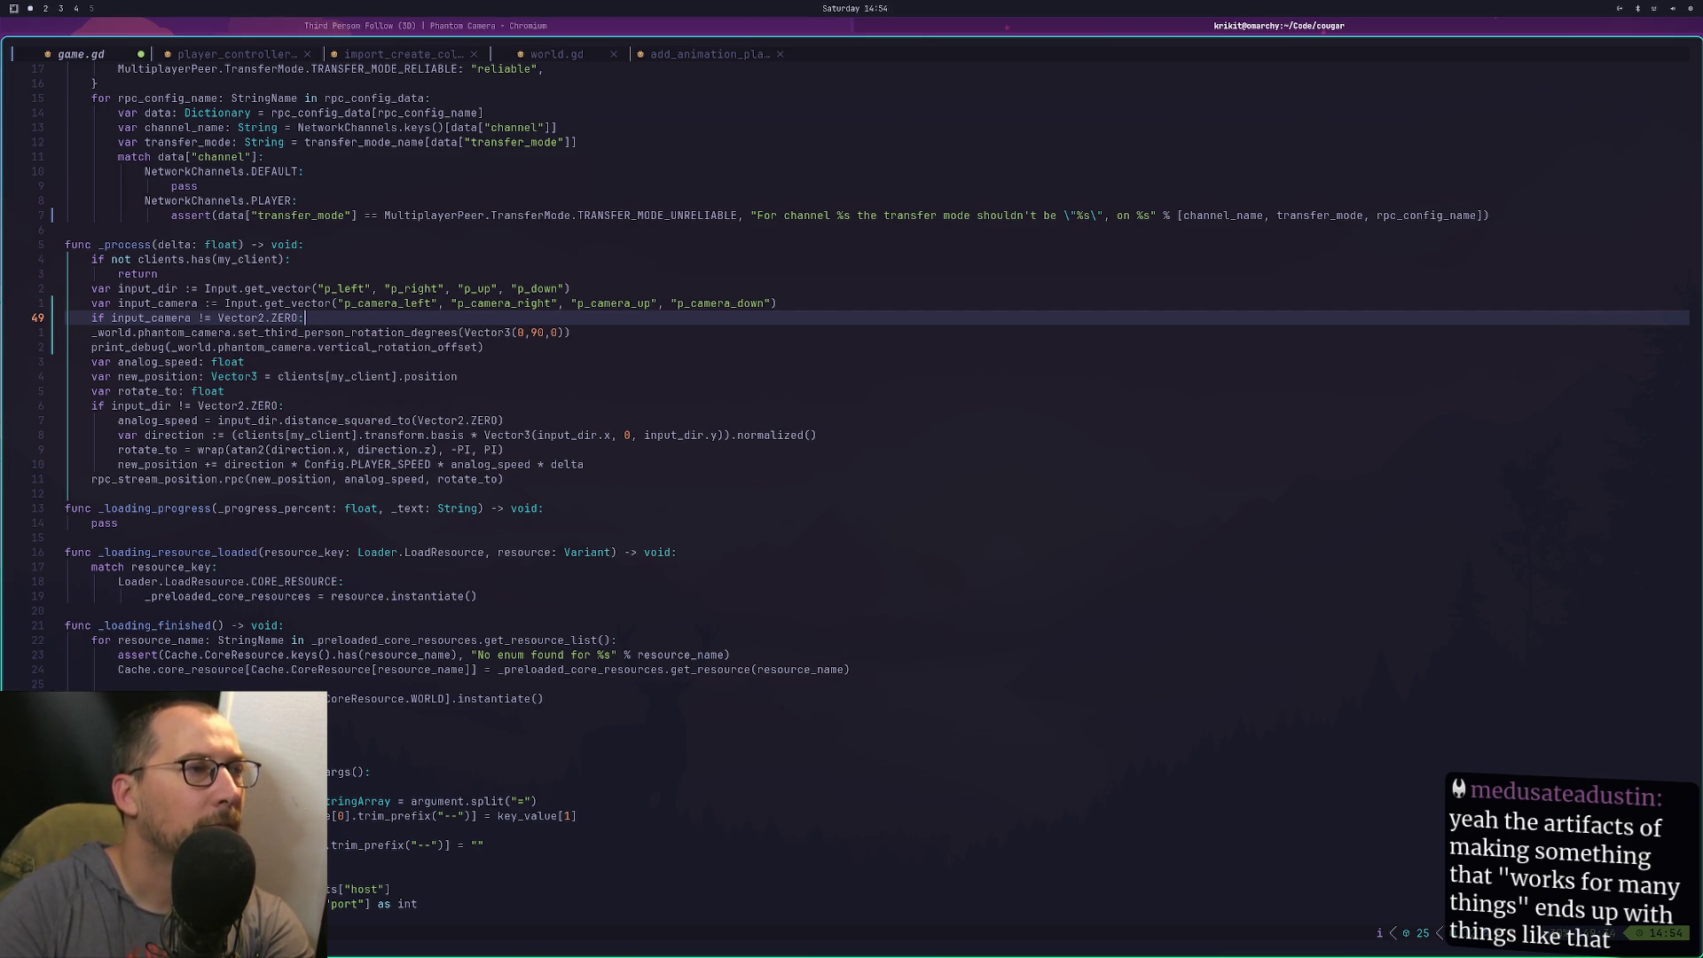
Indent the camera rotation and print_debug lines under the condition in _process.
key(g)
key(g)
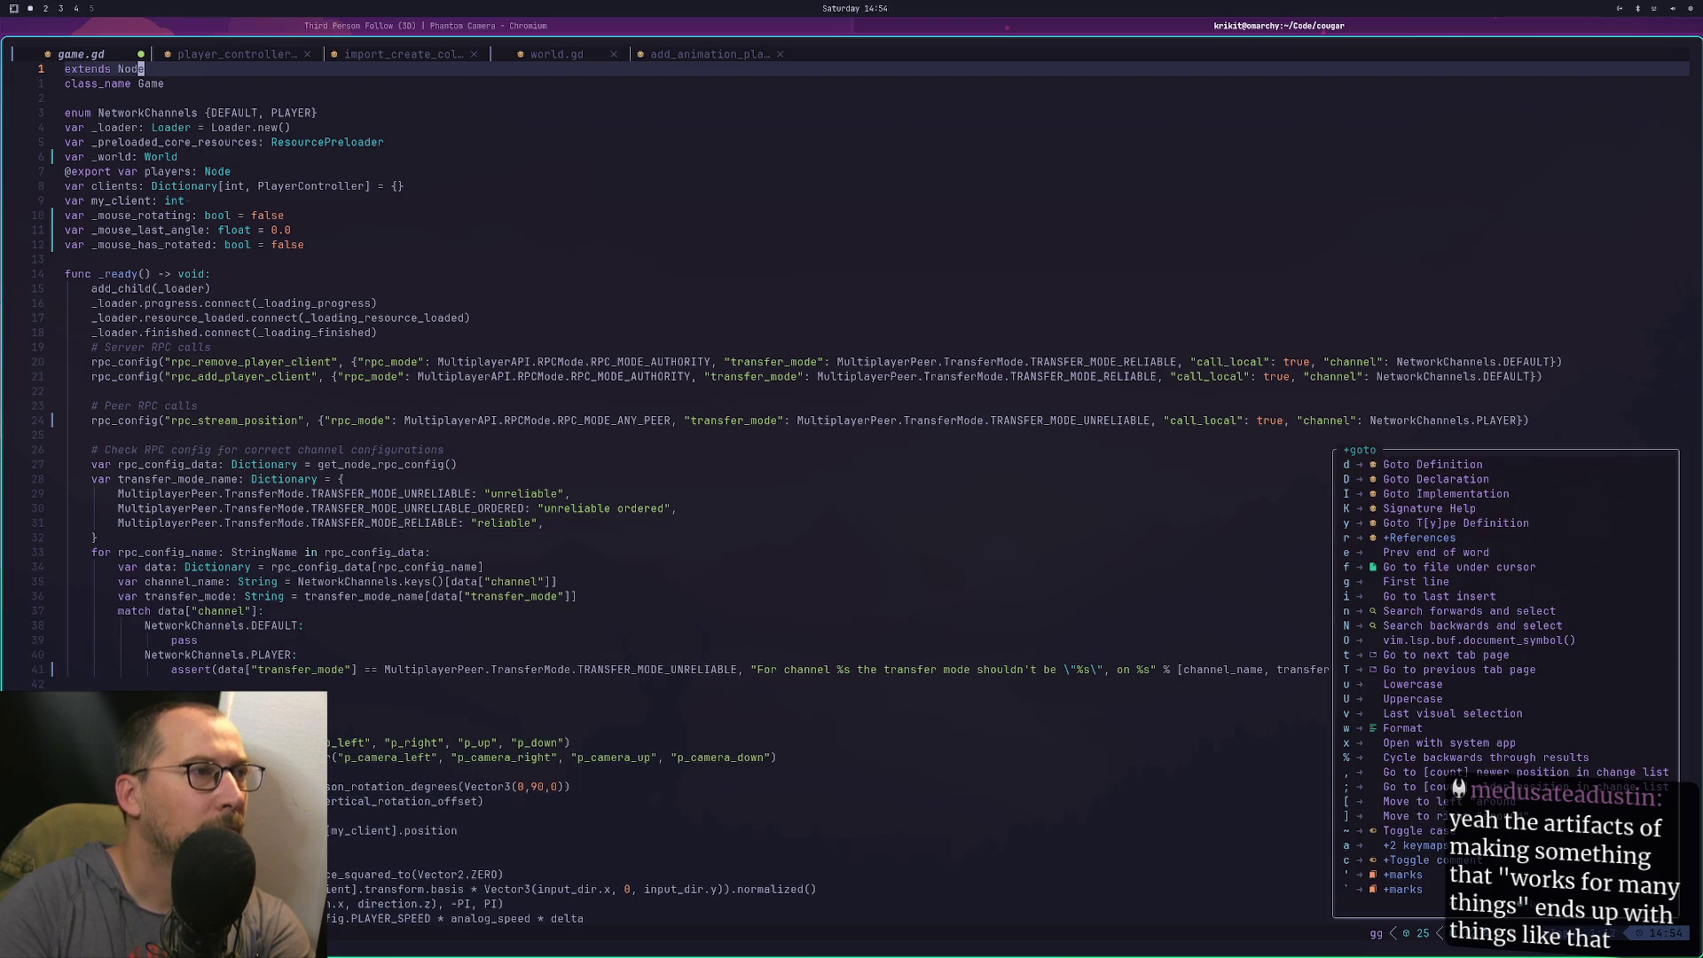
key(j)
key(j)
key(j)
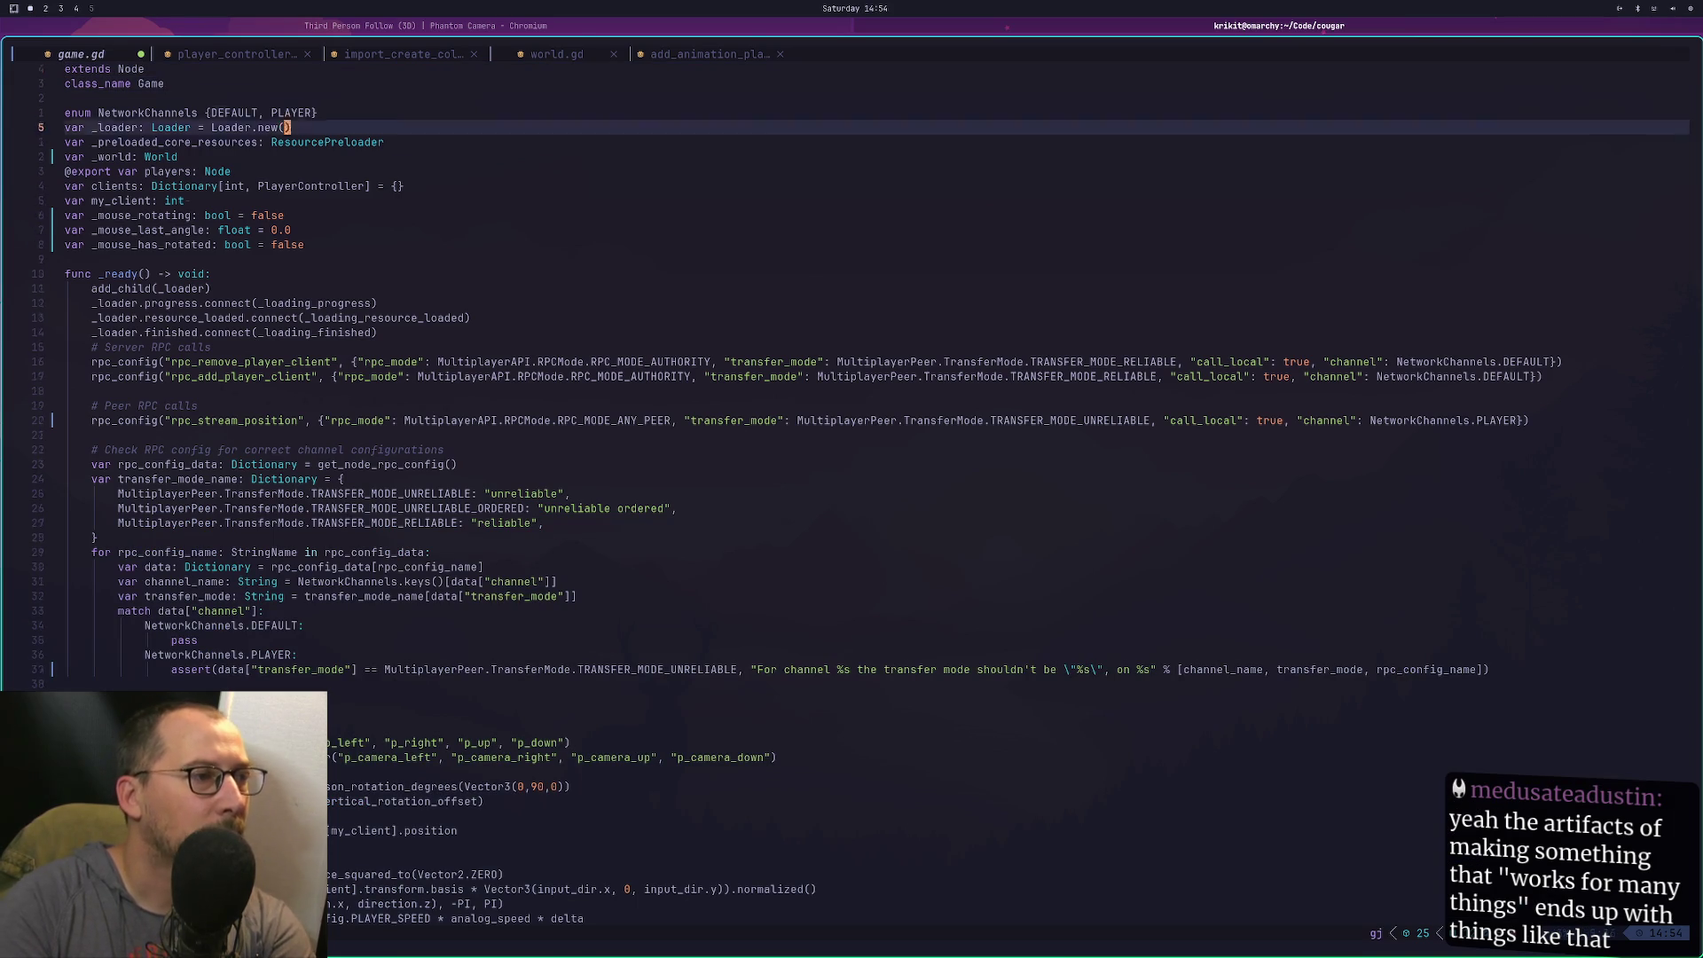
key(j)
key(j)
key(j)
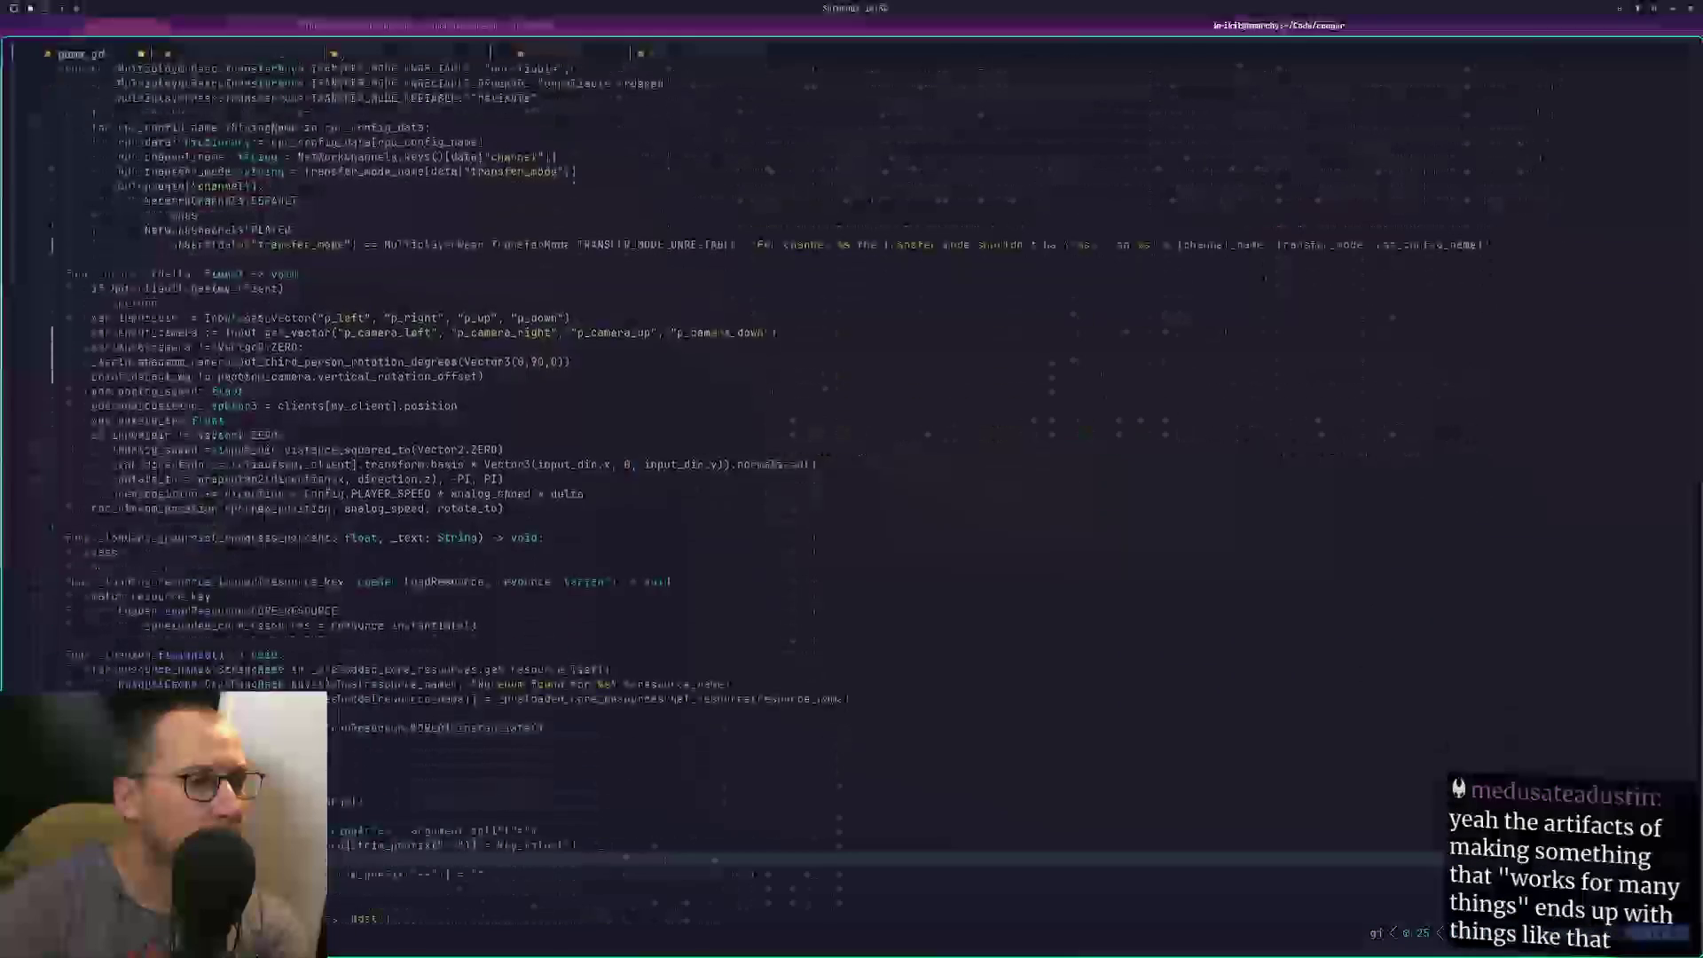
key(k)
key(k)
key(k)
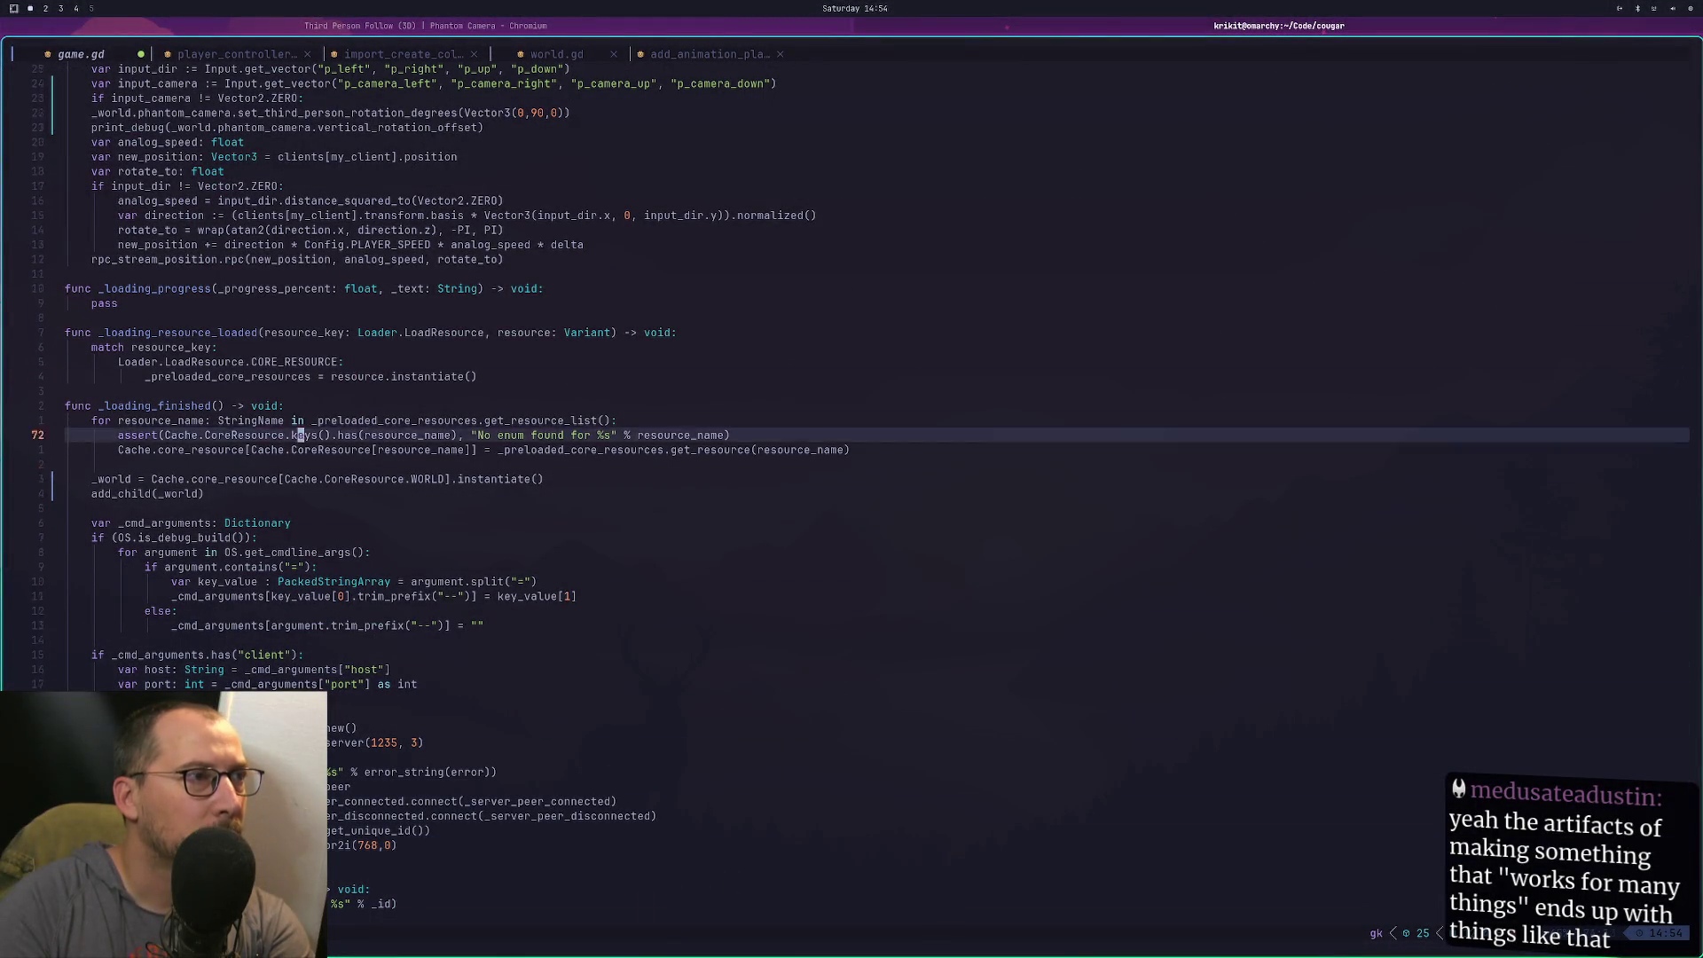
key(j)
key(j)
key(j)
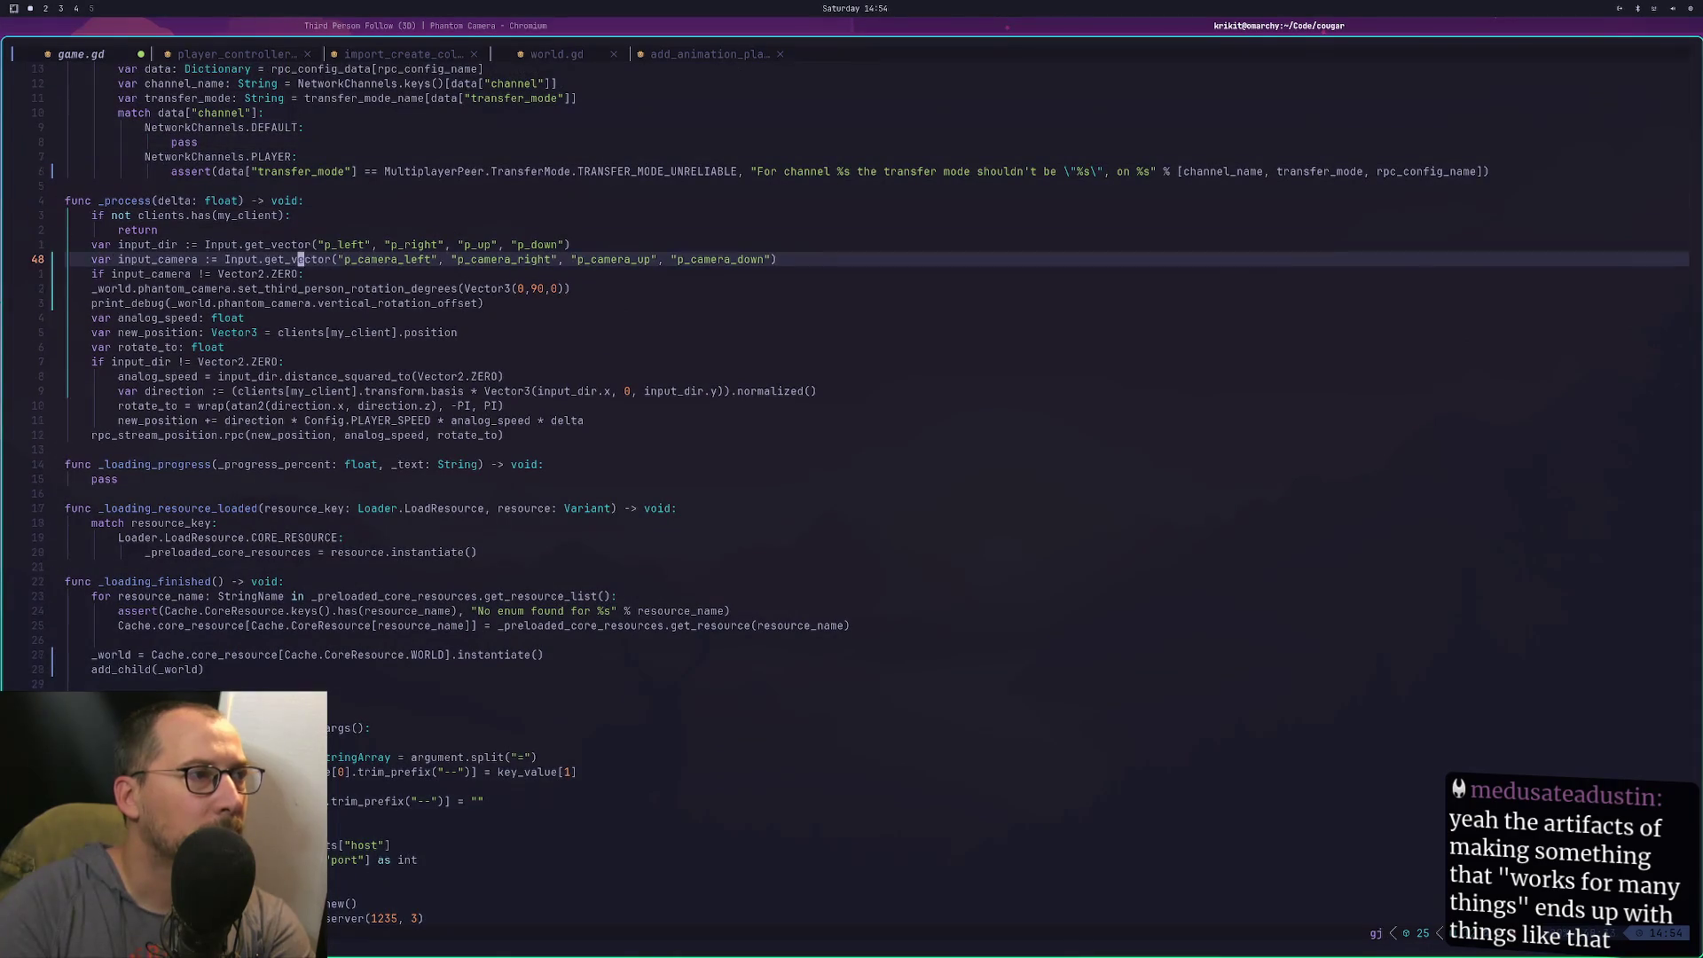
key(h)
key(h)
key(h)
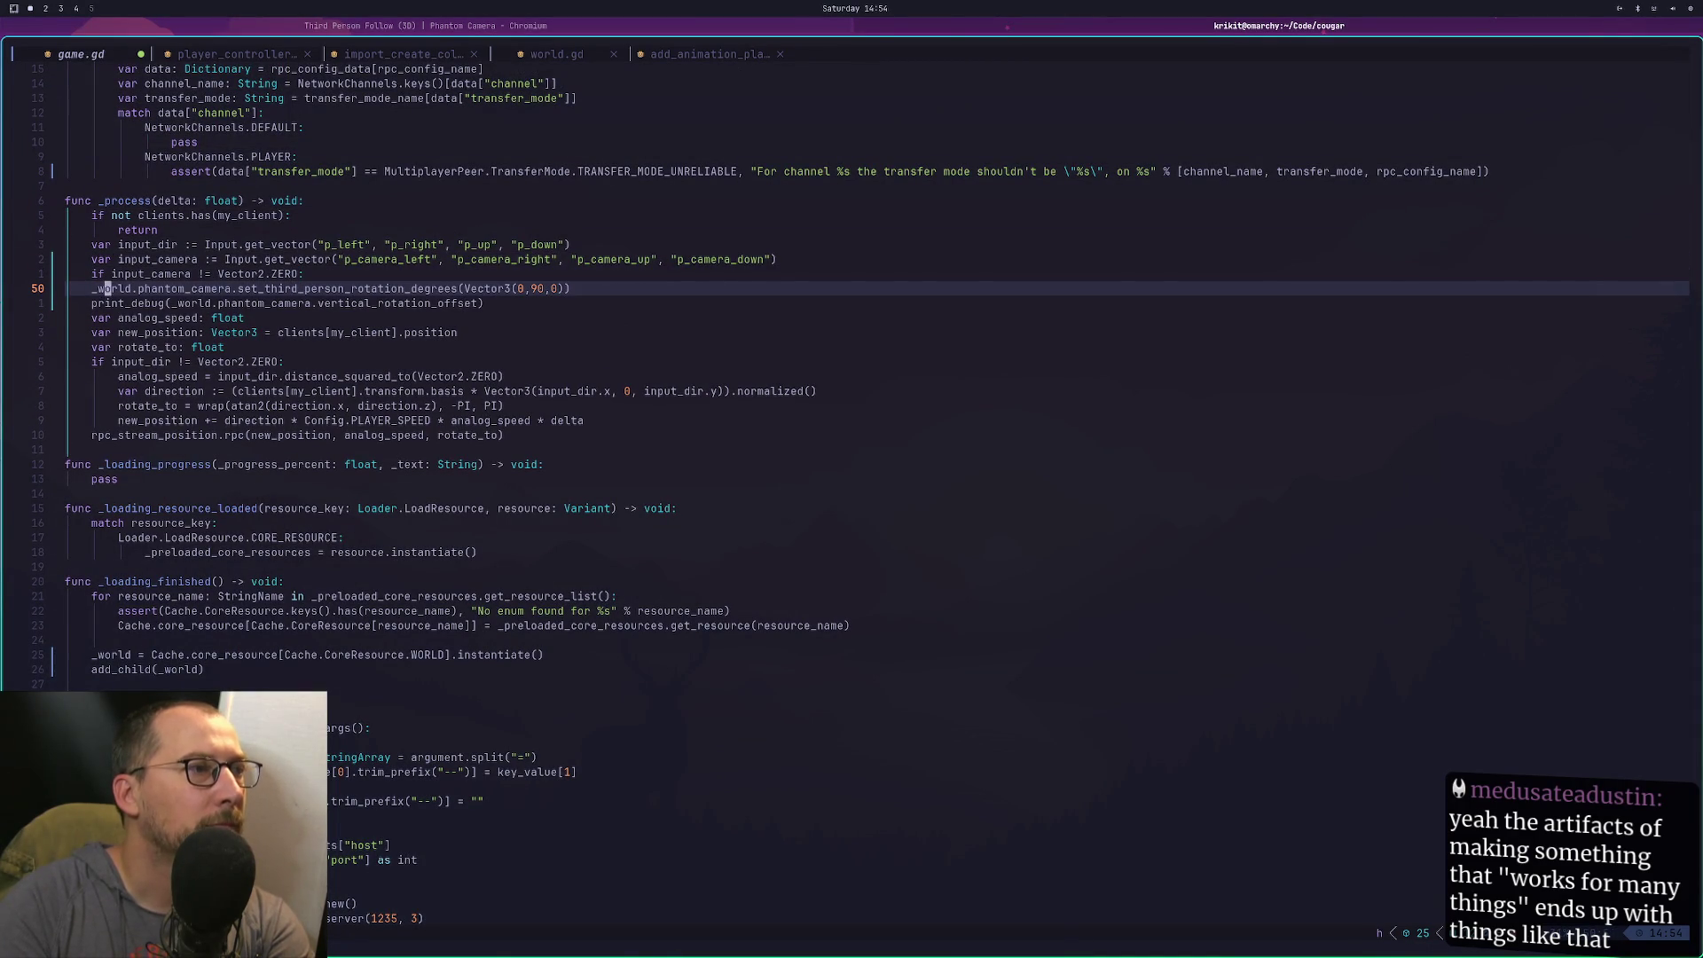
key(greater)
key(j)
key(j)
key(i)
key(Escape)
Change set_third_person_rotation_degrees to get_third_person_rotation_degrees on line 50.
key(k)
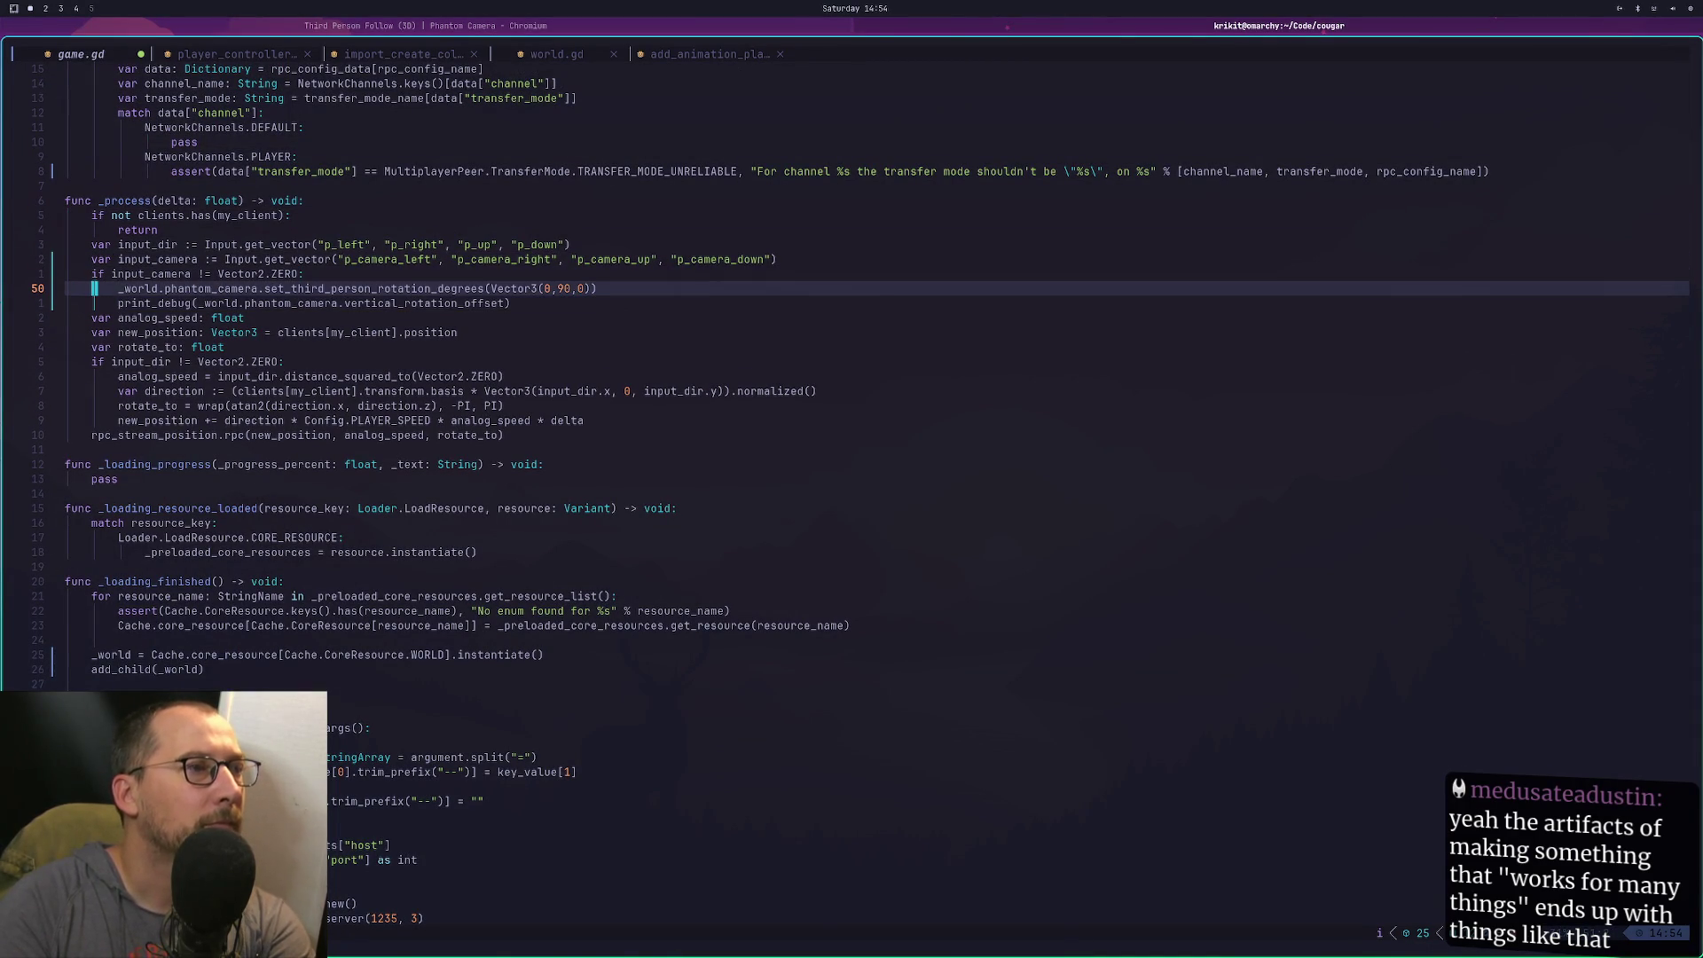
key(l)
key(l)
key(l)
Remove the Vector3(0,90,0) argument, leaving empty parentheses.
key(l)
key(l)
key(l)
key(h)
key(h)
key(h)
key(c)
key(t)
key(underscore)
text(g)
key(BackSpace)
key(BackSpace)
text(get)
key(Escape)
key(l)
key(l)
key(l)
key(l)
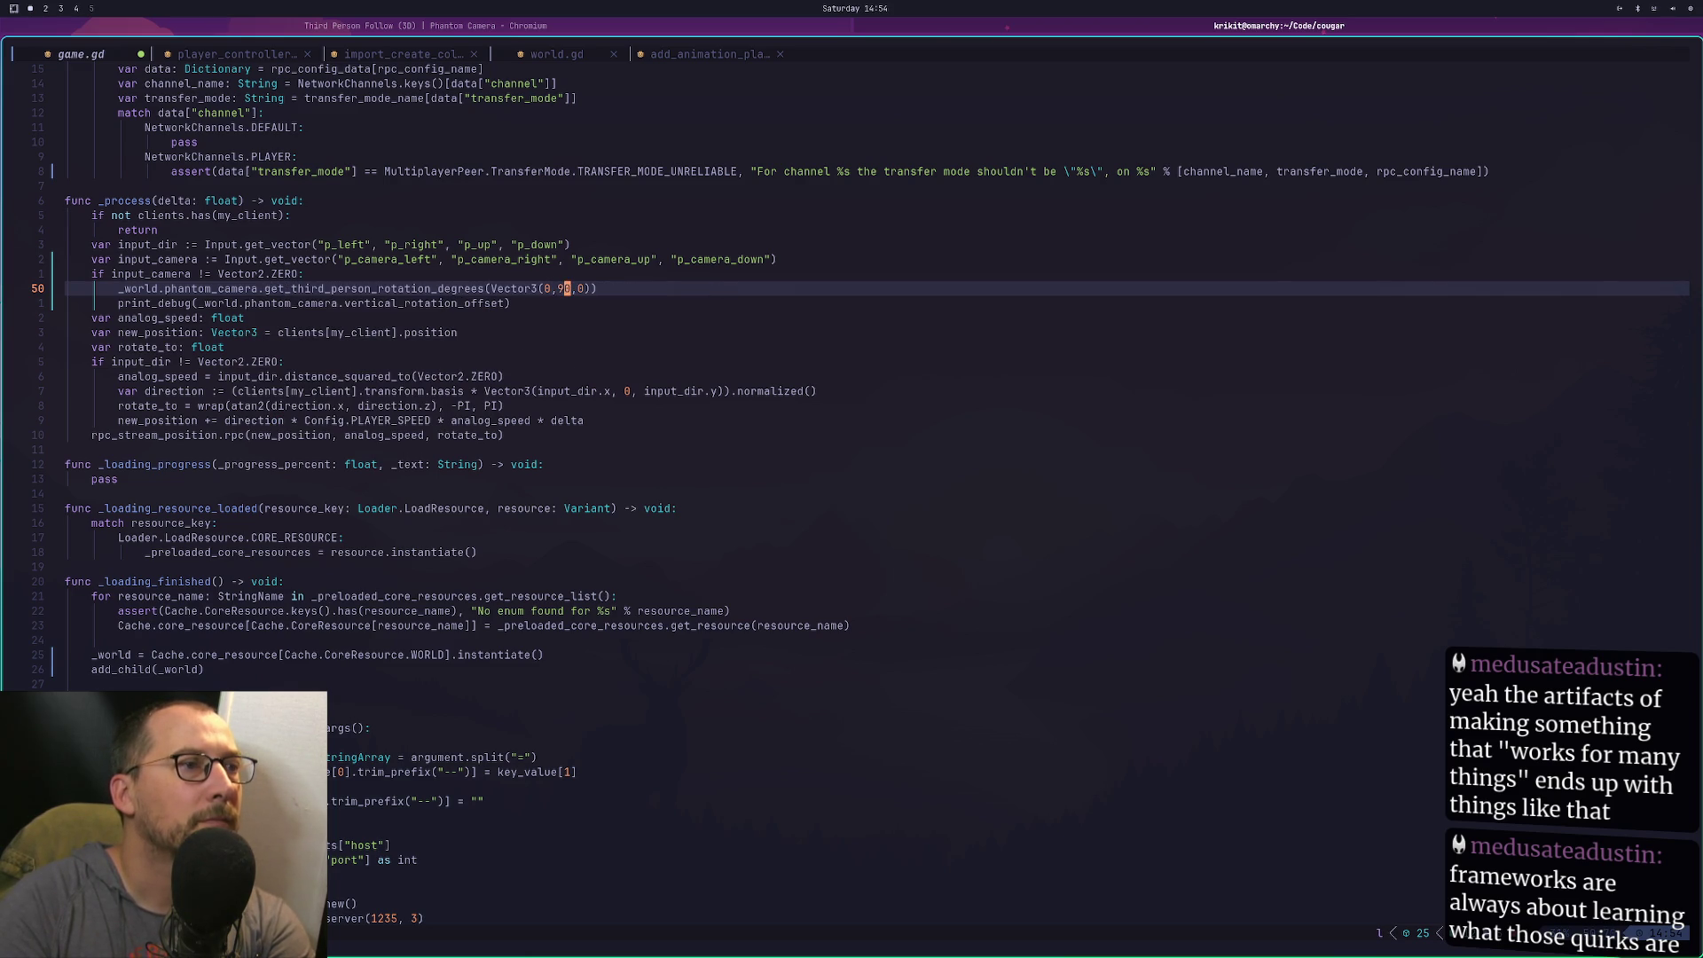
key(a)
key(BackSpace)
key(BackSpace)
key(BackSpace)
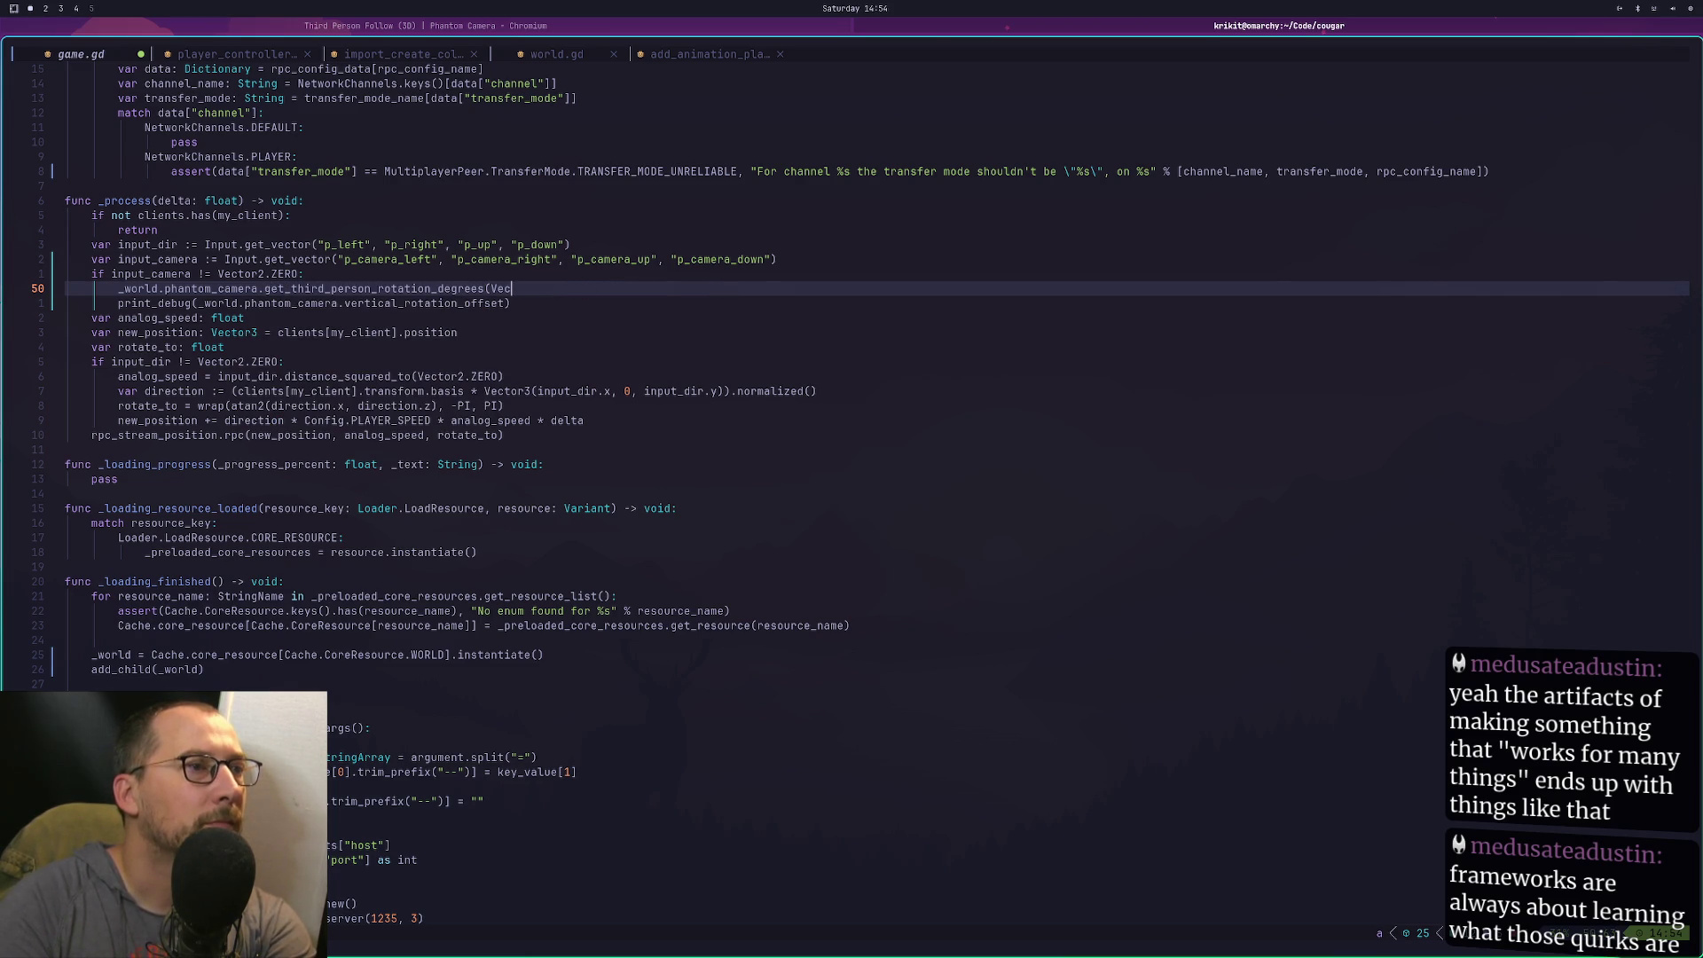
text())
key(Escape)
key(h)
key(h)
key(h)
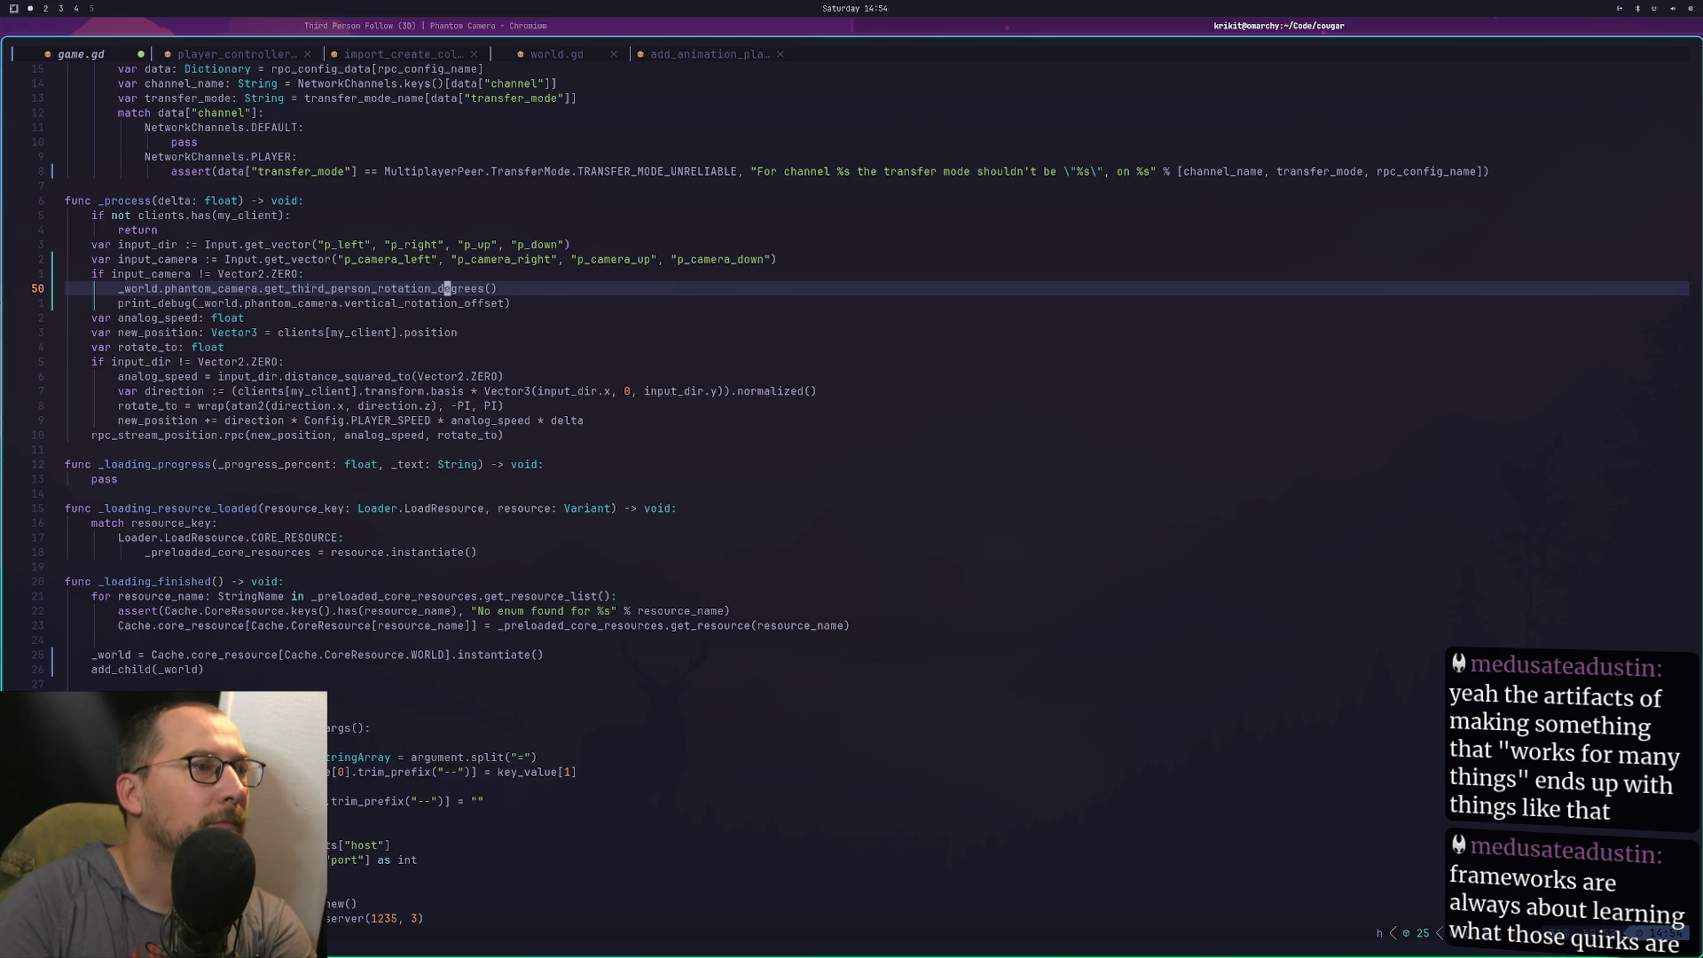
Prefix the getter call with 'var camera_rotation: Vector3 =', fixing the Vector3 typo.
key(b)
key(b)
key(b)
text(ivar)
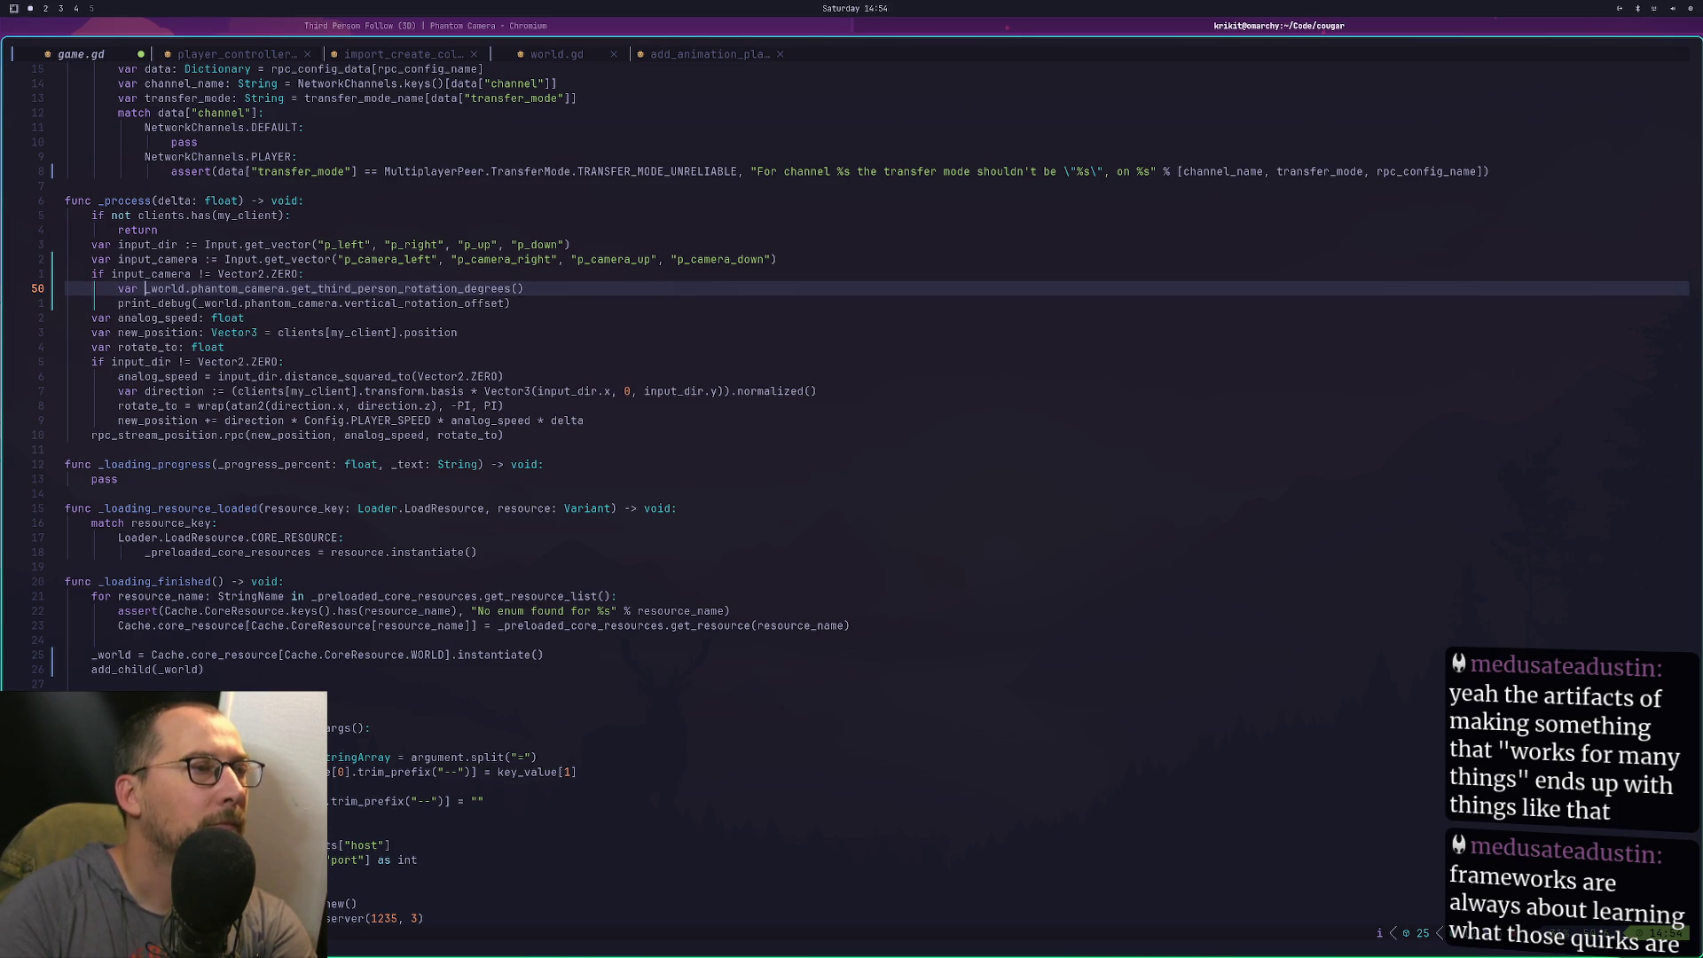
text( camera_rotat)
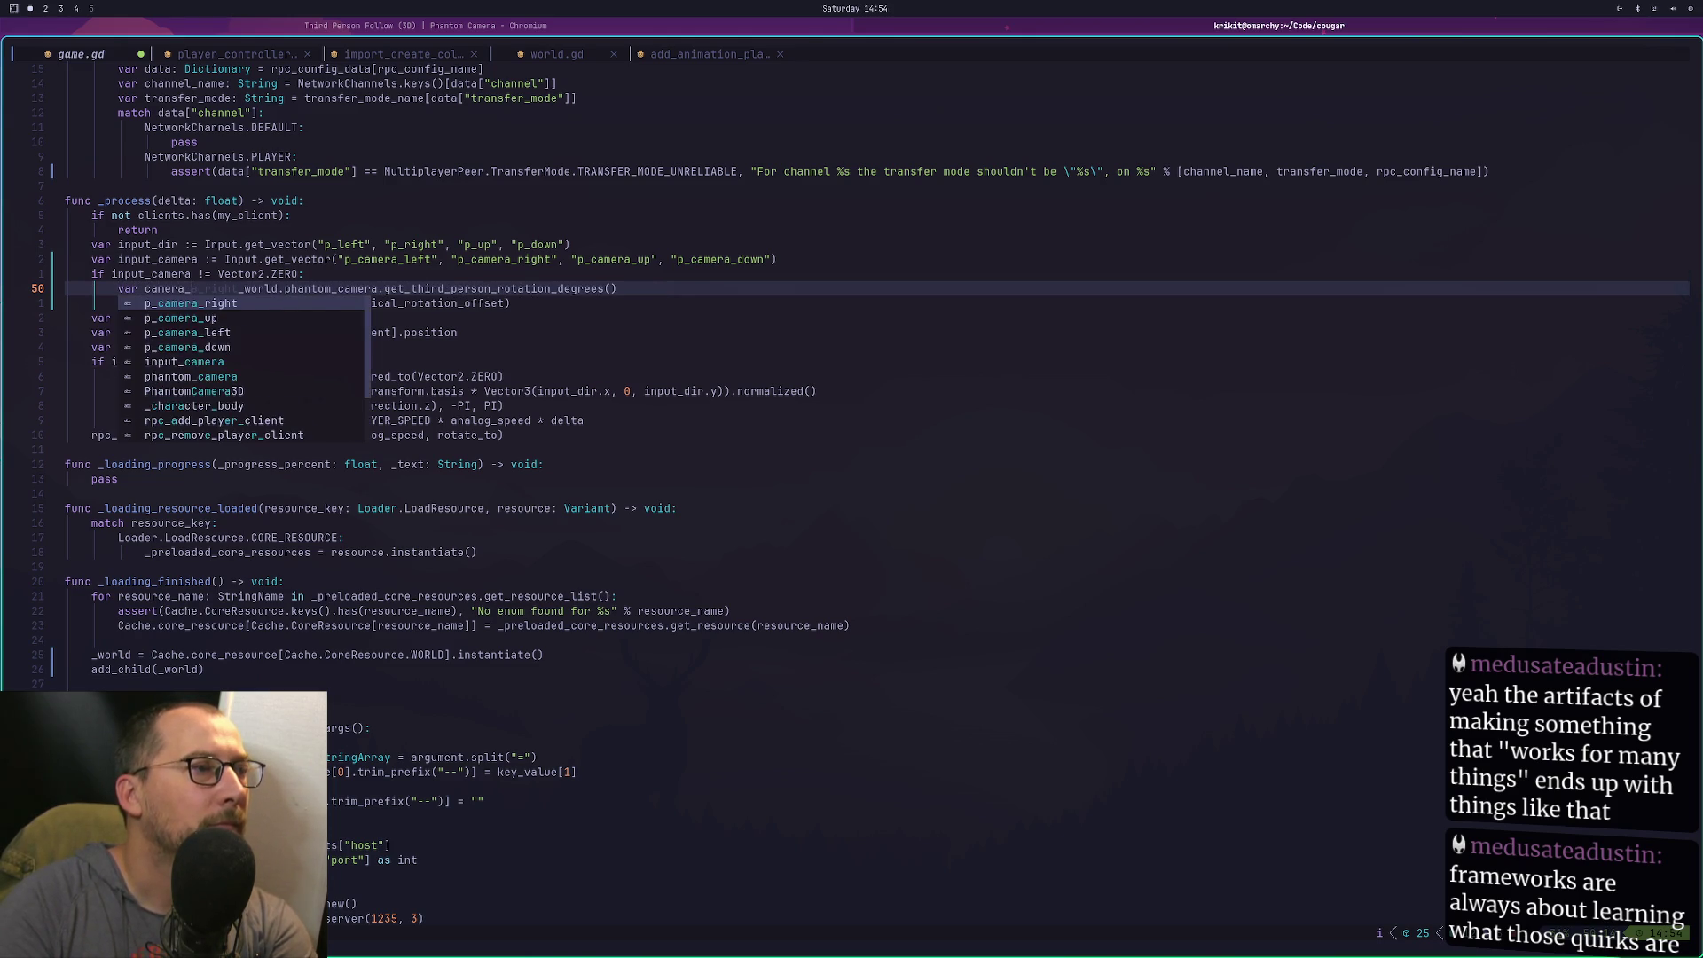
text(ion)
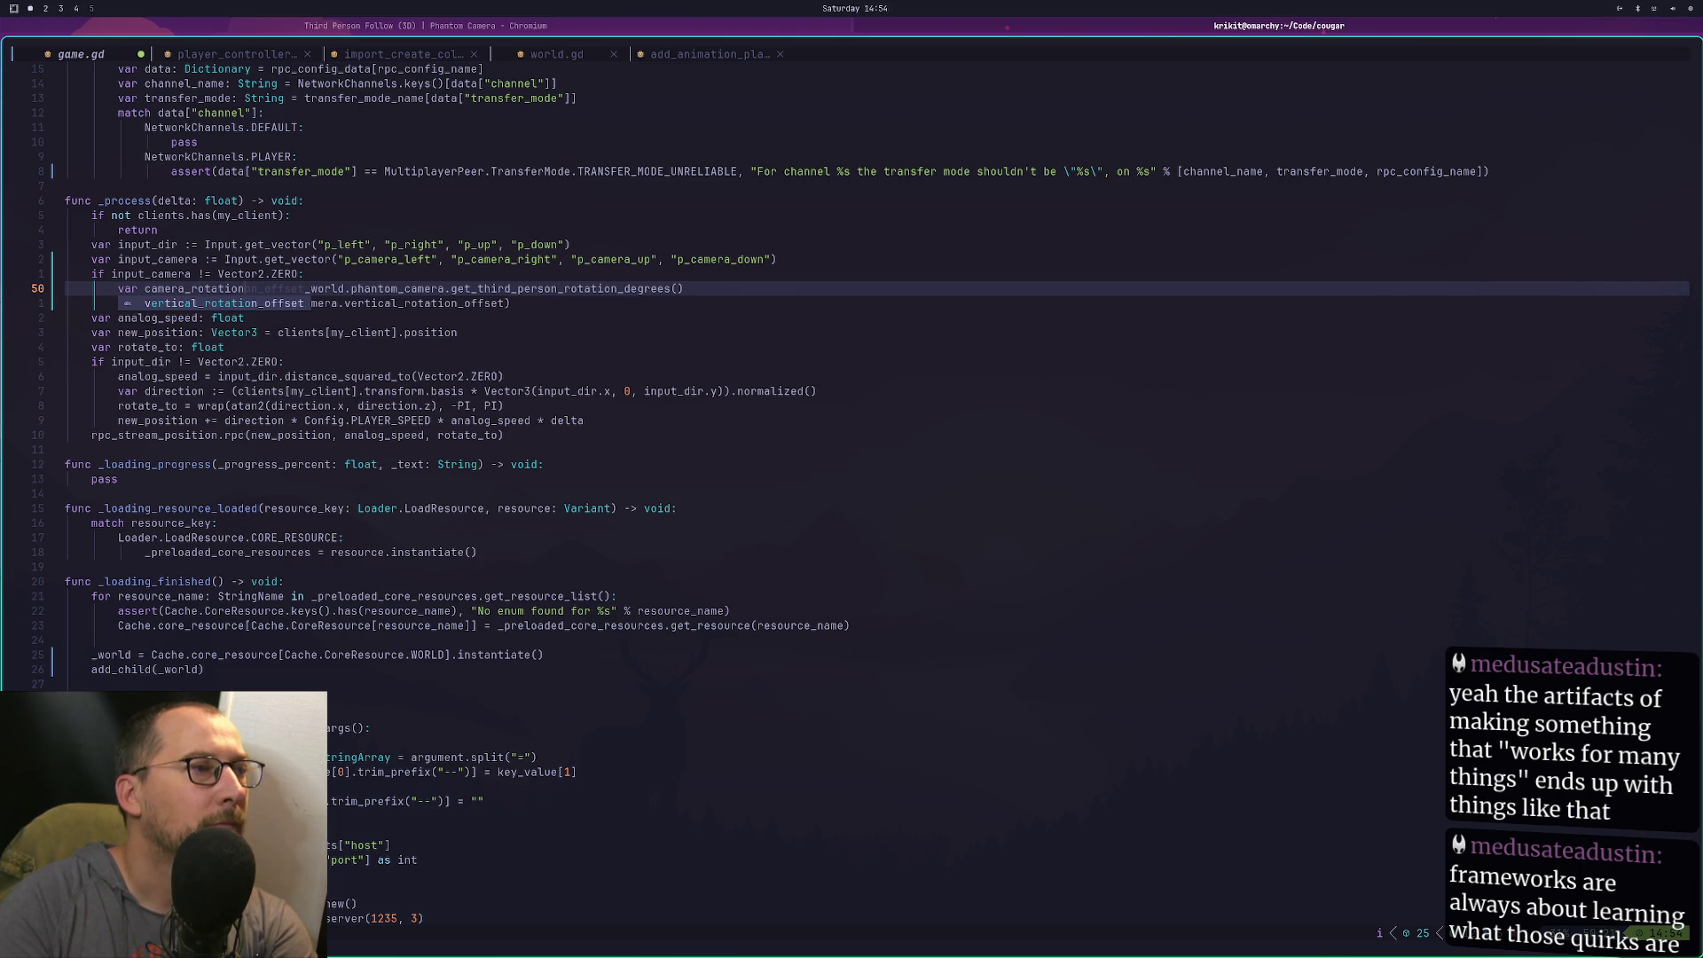
text(: Vecotr3)
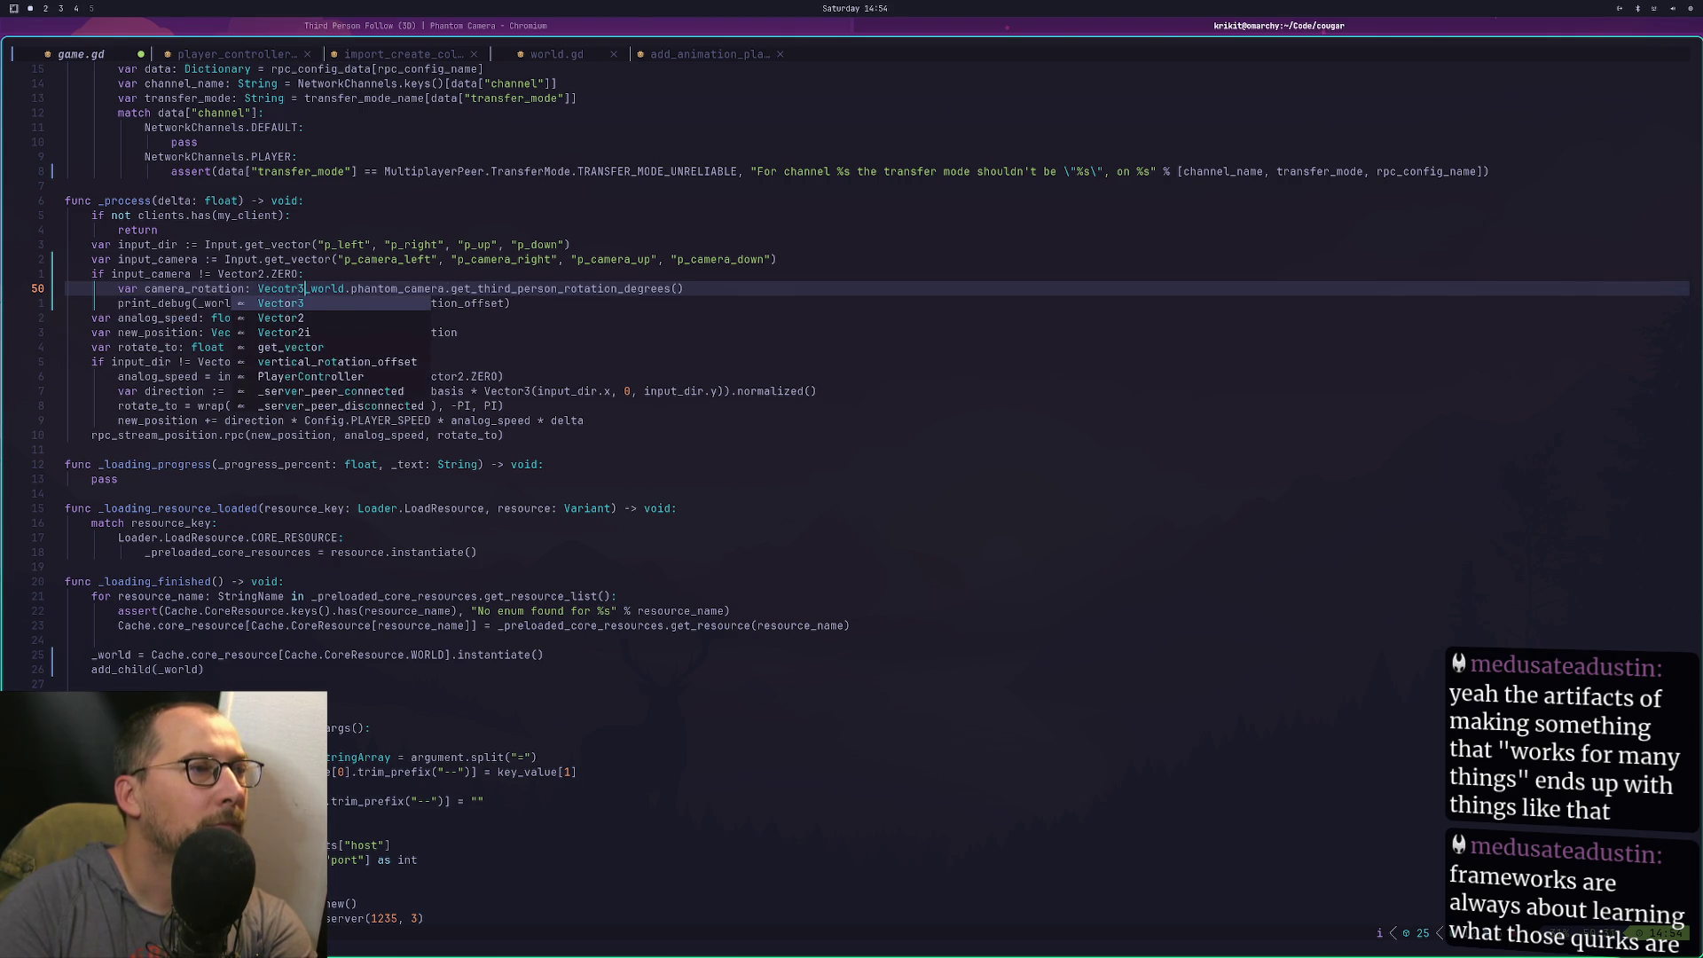
key(BackSpace)
text(or3)
key(BackSpace)
key(BackSpace)
key(BackSpace)
text(tor3 =)
key(Escape)
key(Return)
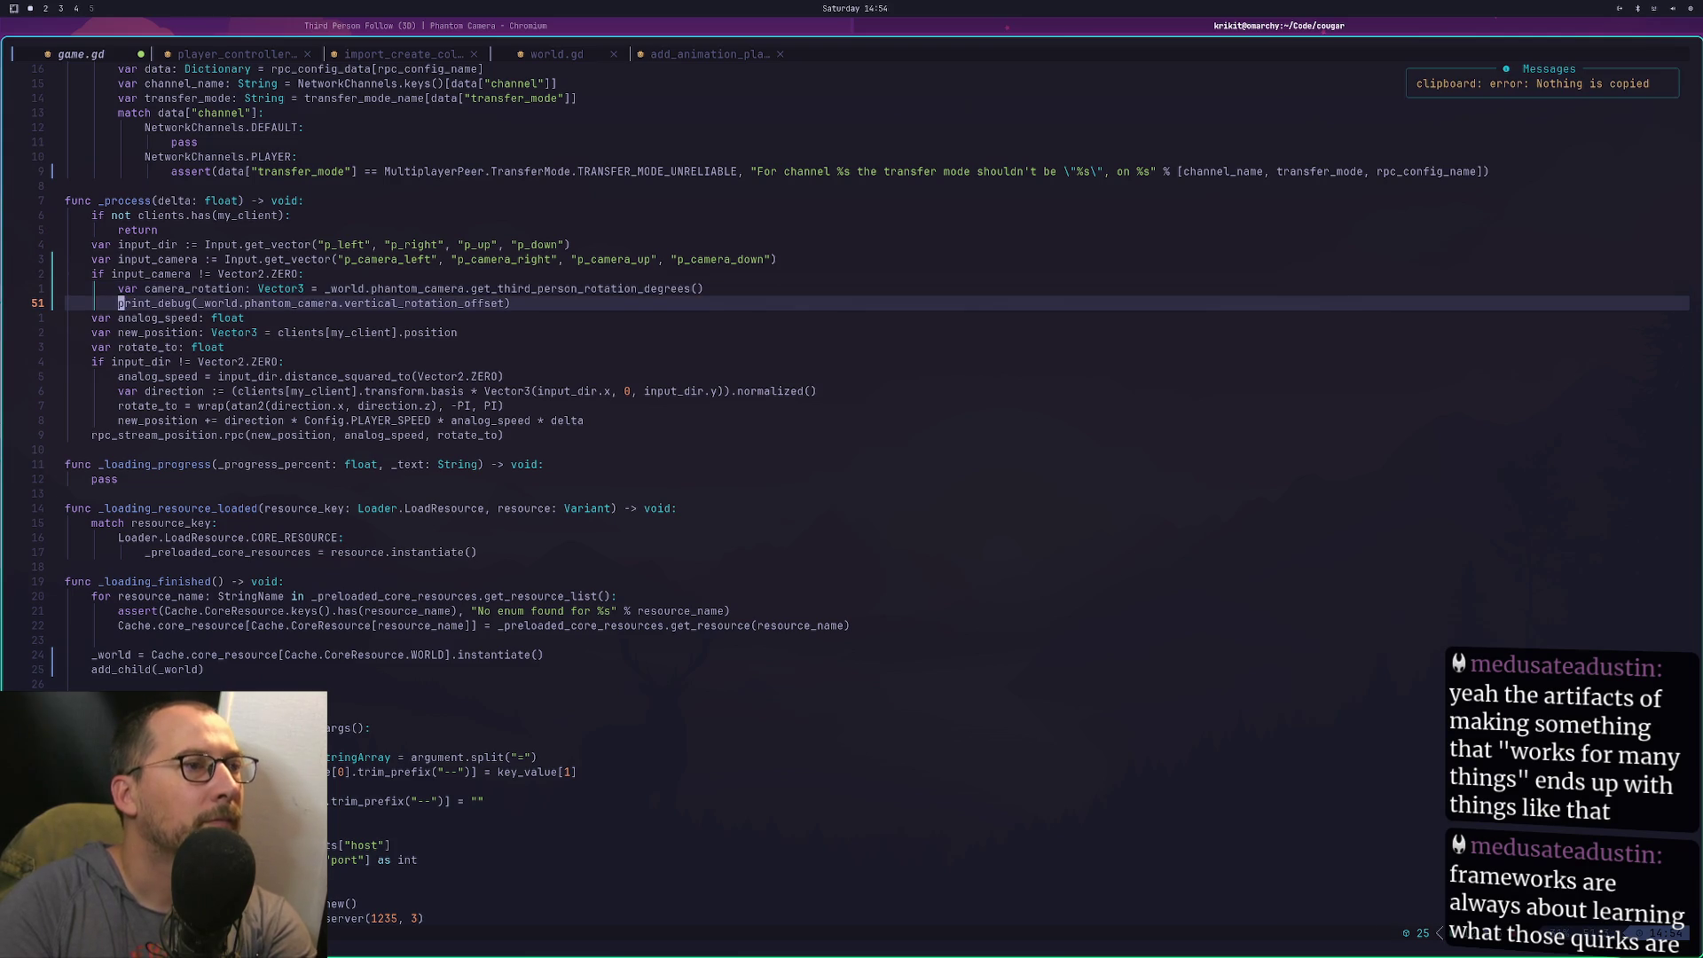
key(u)
key(u)
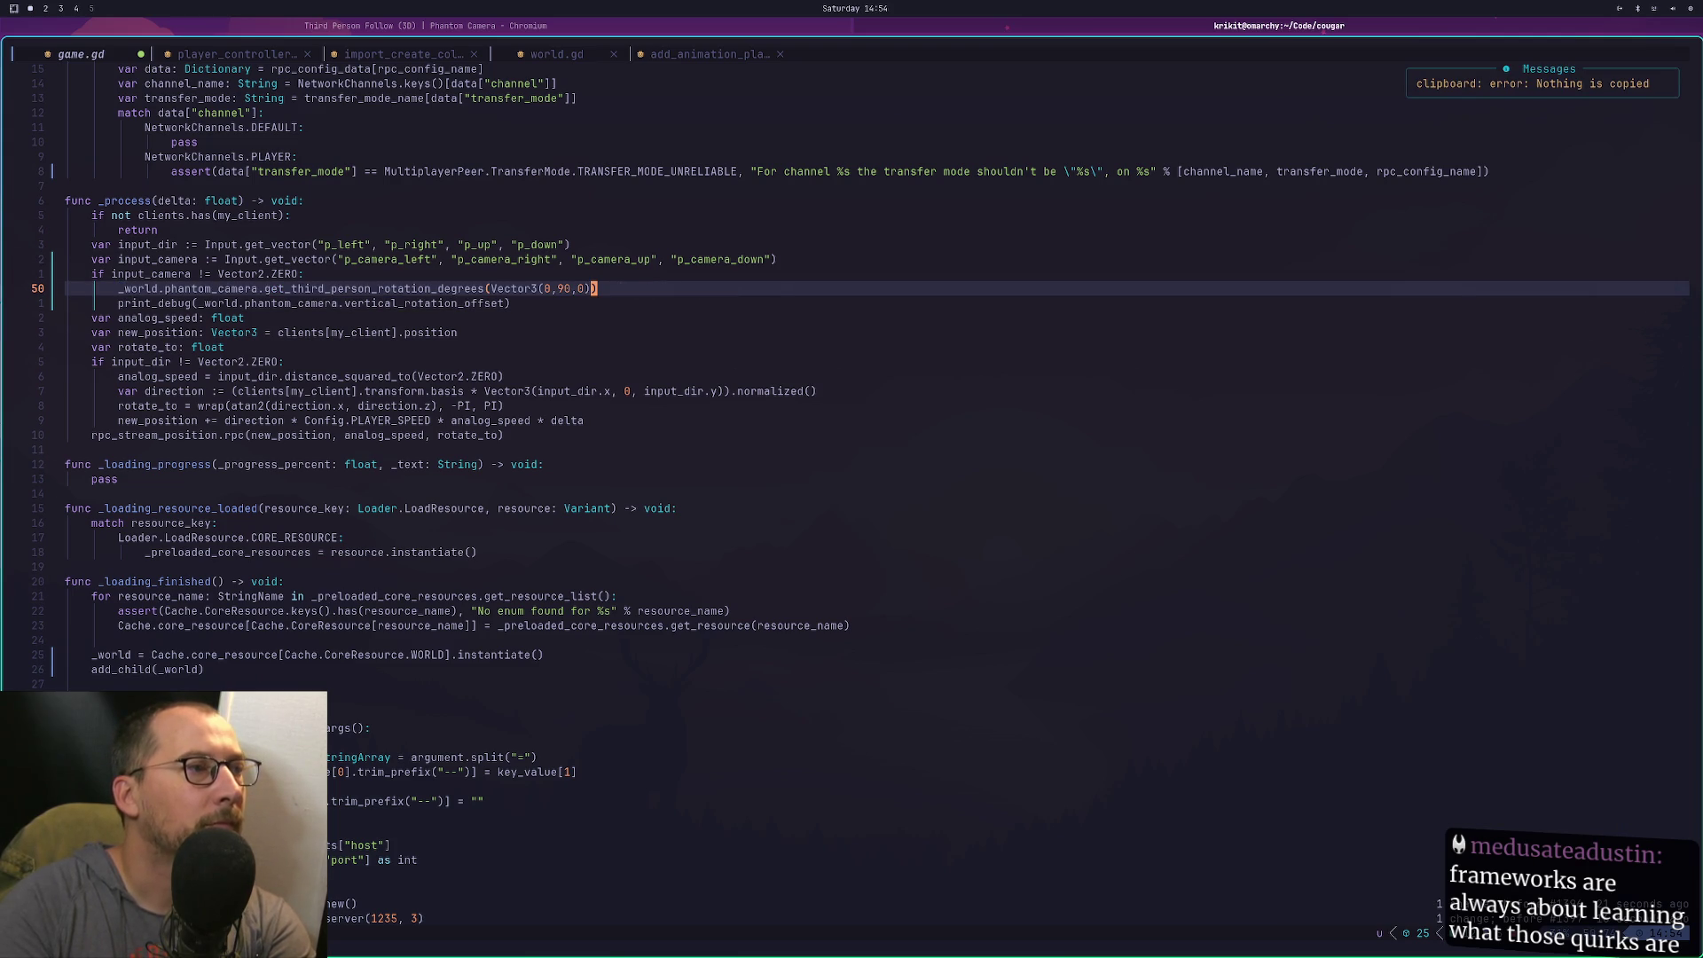
key(Escape)
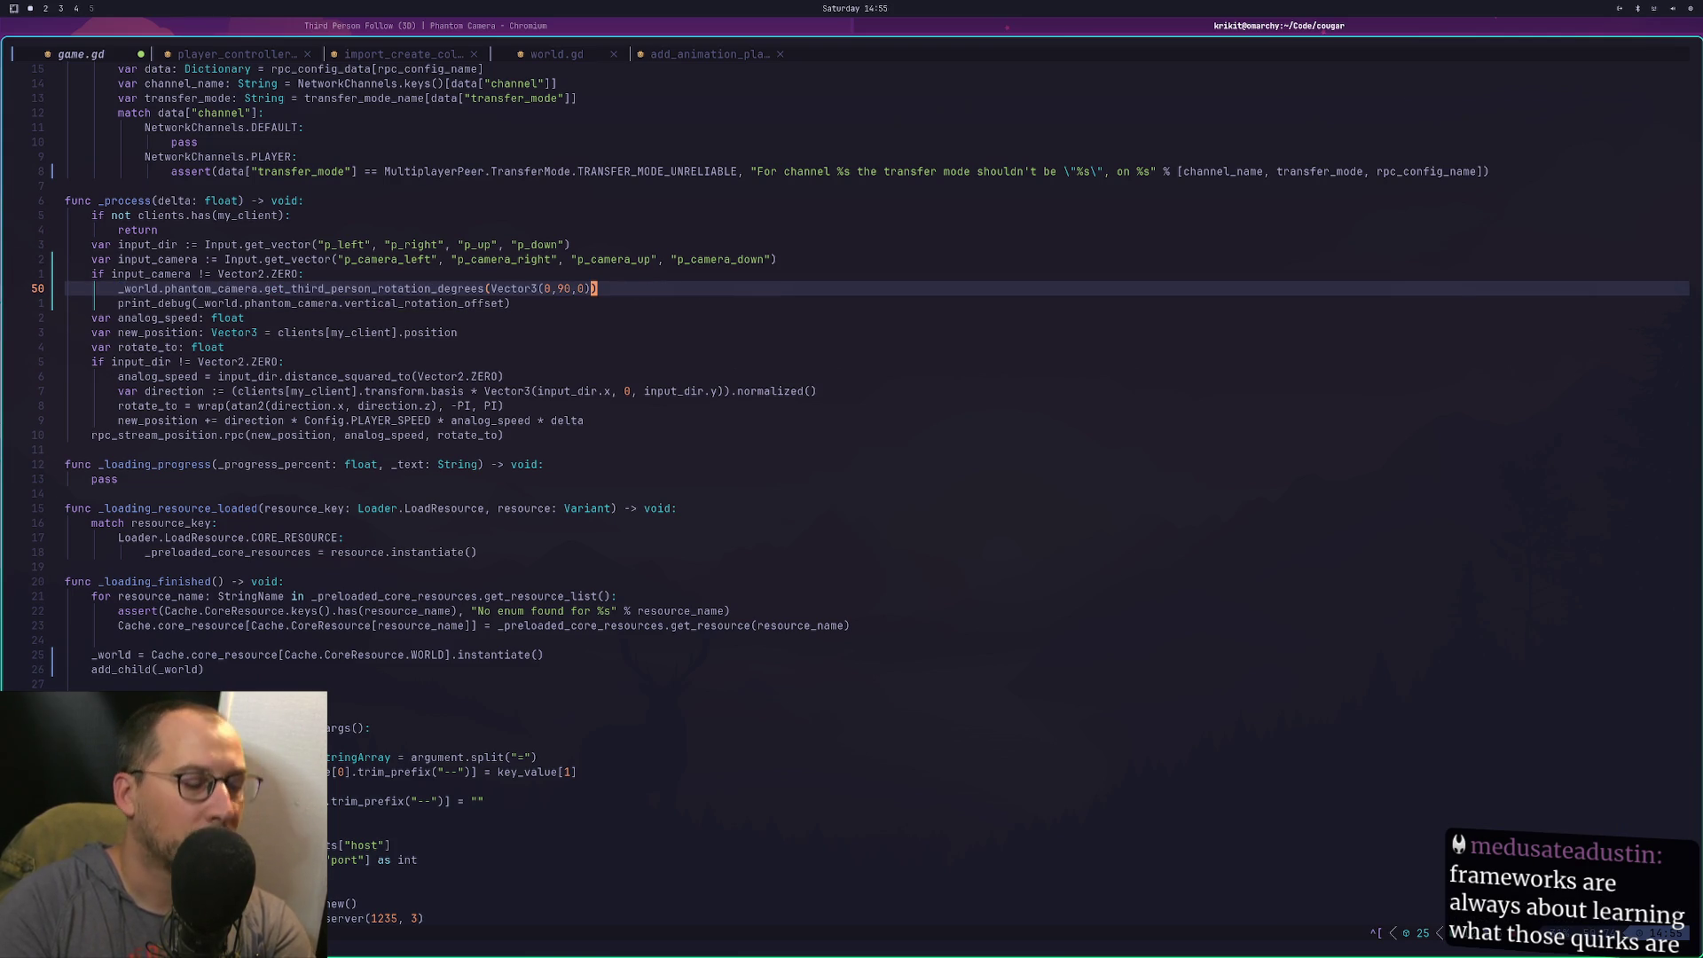
key(ctrl+r)
key(ctrl+r)
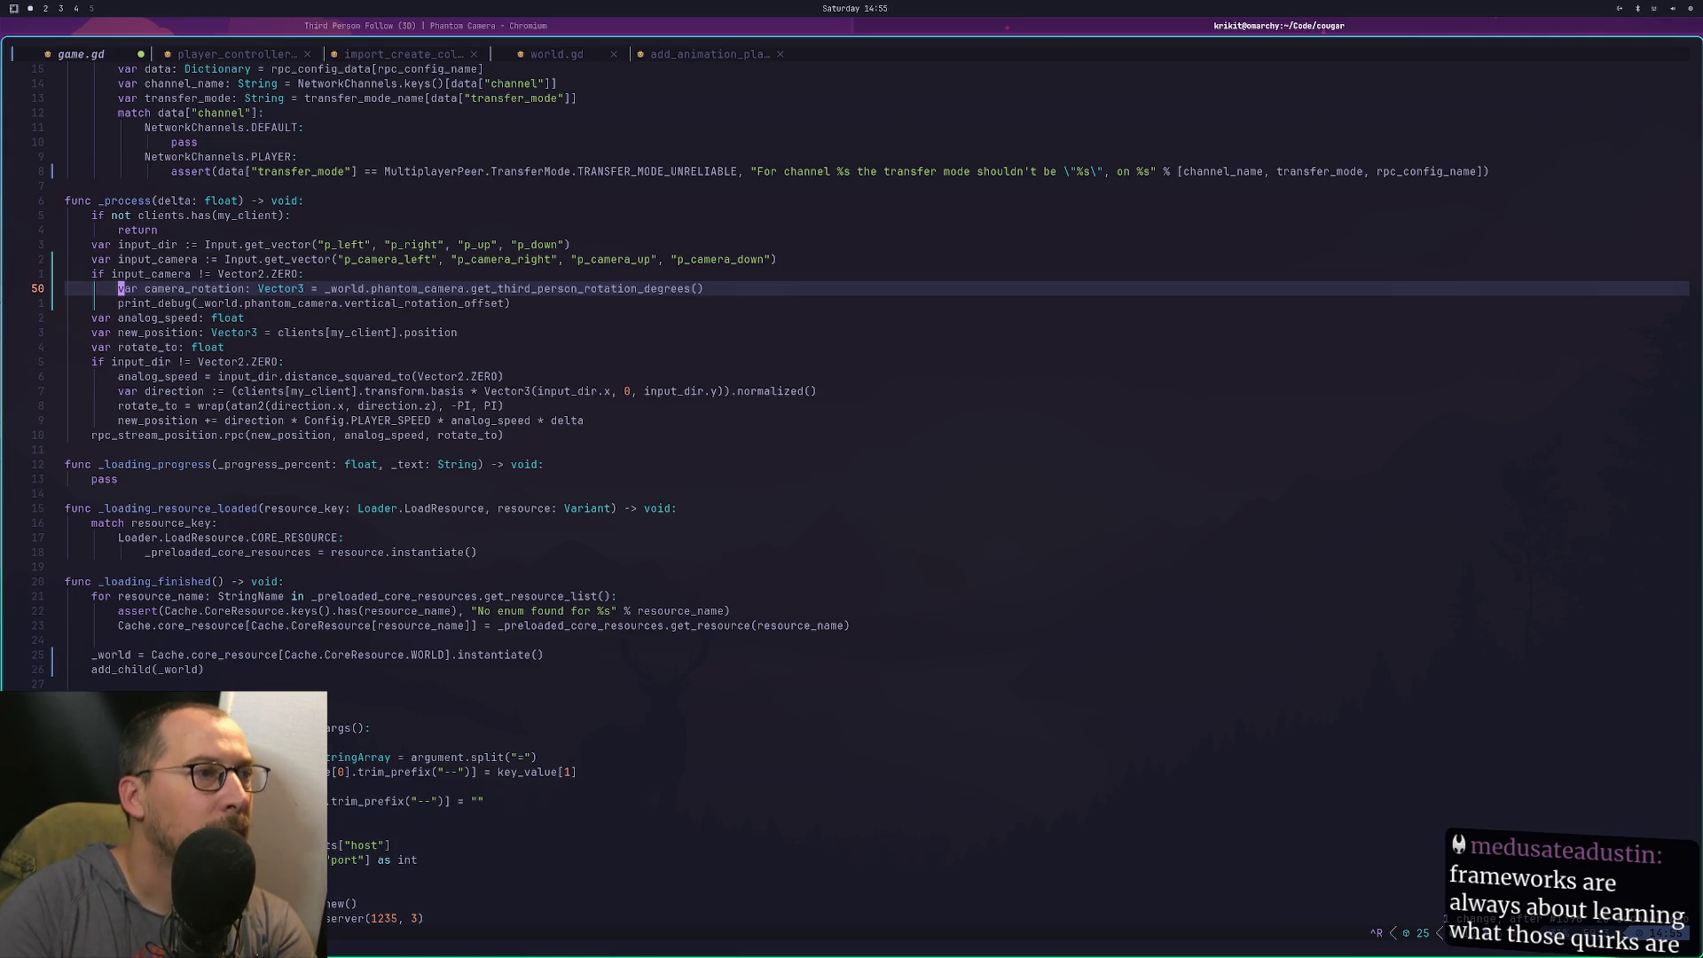
Duplicate the line and strip the variable declaration from the copy.
key(y)
key(y)
key(p)
key(d)
key(w)
key(d)
key(w)
key(d)
key(w)
key(d)
key(w)
key(d)
key(w)
key(d)
key(w)
key(d)
key(Escape)
Rename the get call on line 51 back to set.
key(l)
key(l)
key(l)
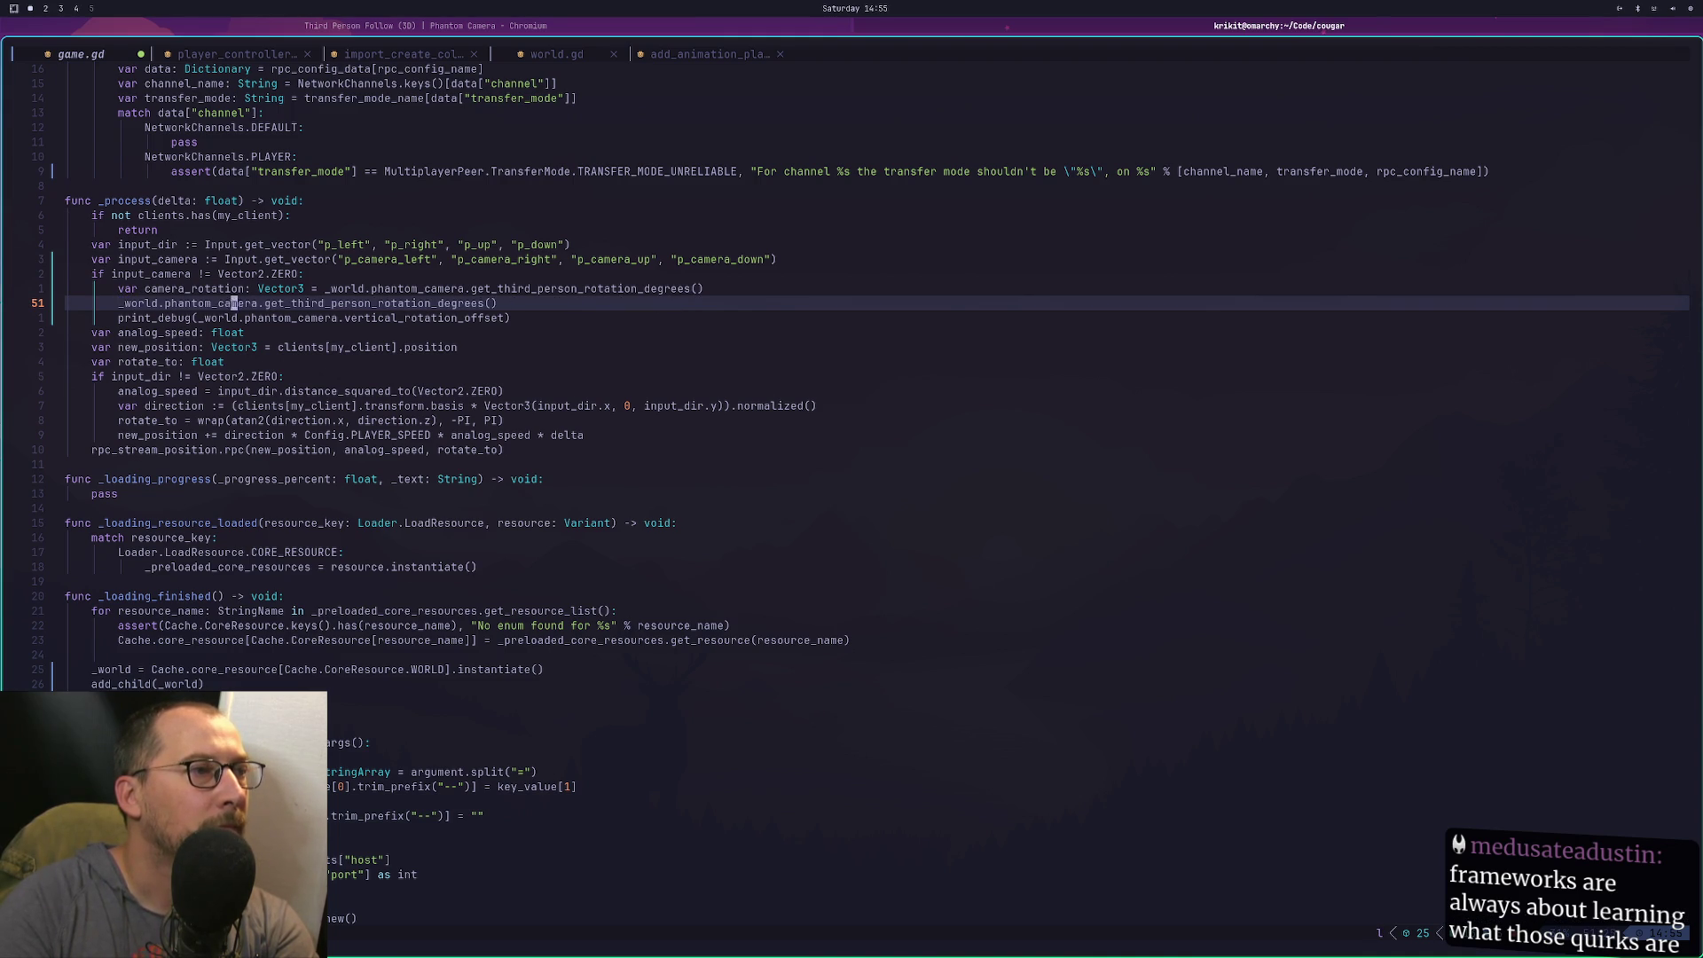
key(h)
key(h)
key(h)
key(d)
key(d)
key(d)
text(iset)
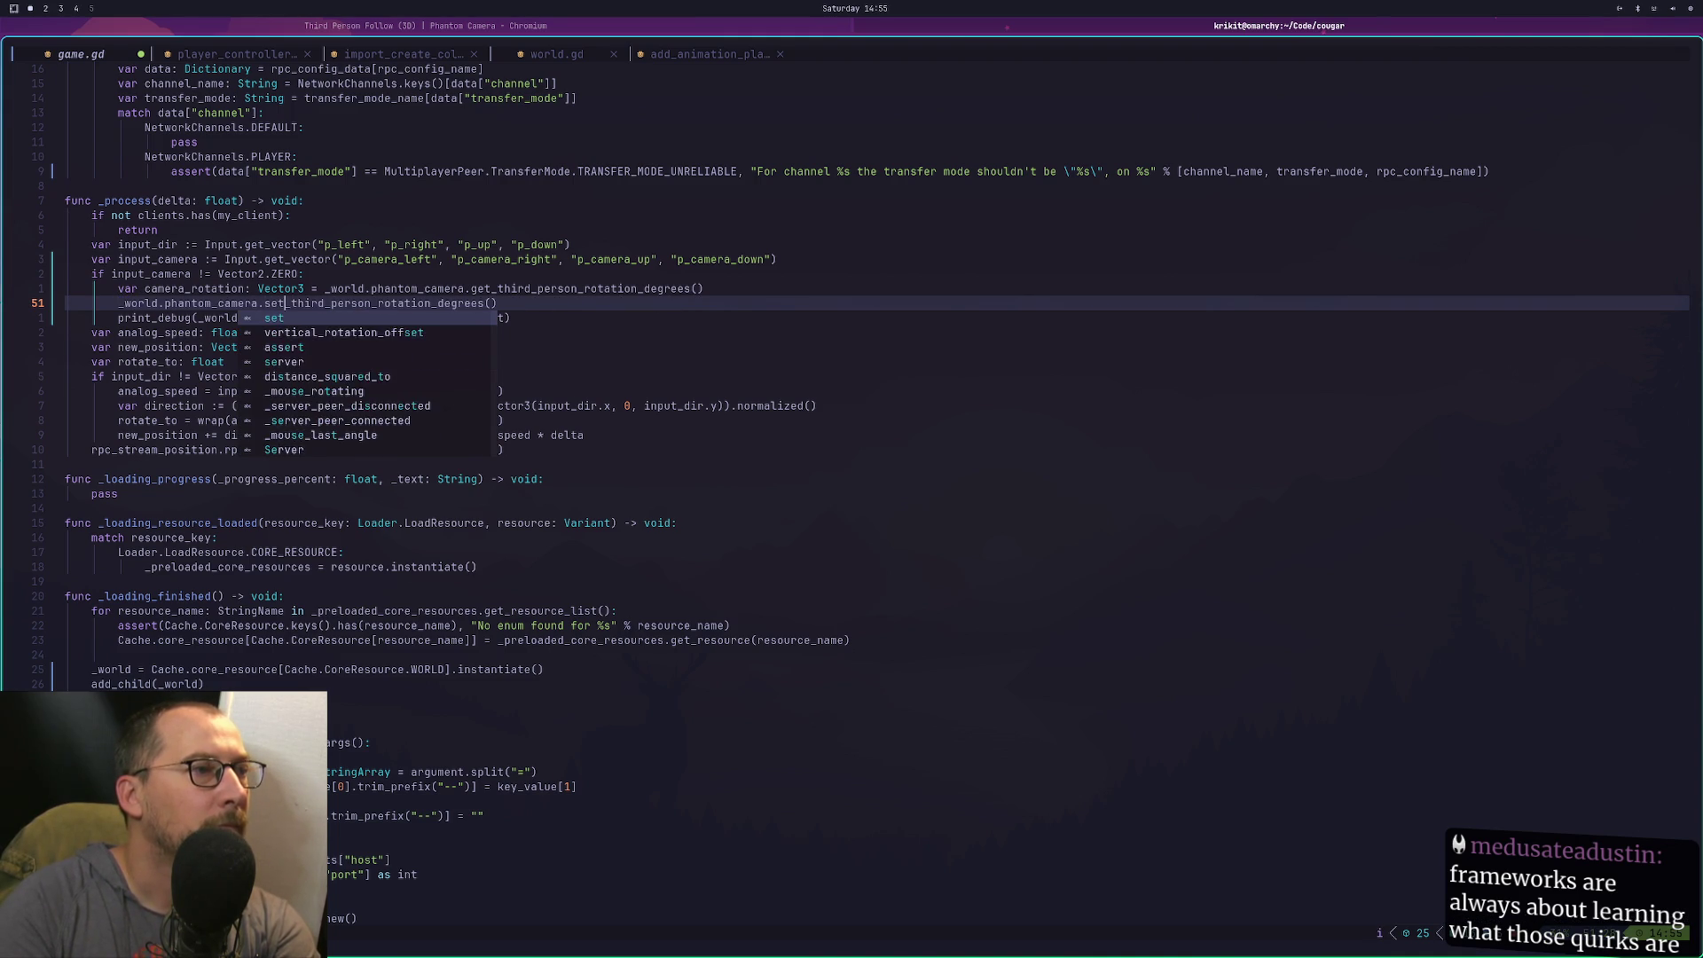
key(Escape)
Pass camera_rotation minus a Vector3 ending in input_camera.y as the argument.
key(l)
key(l)
key(l)
key(i)
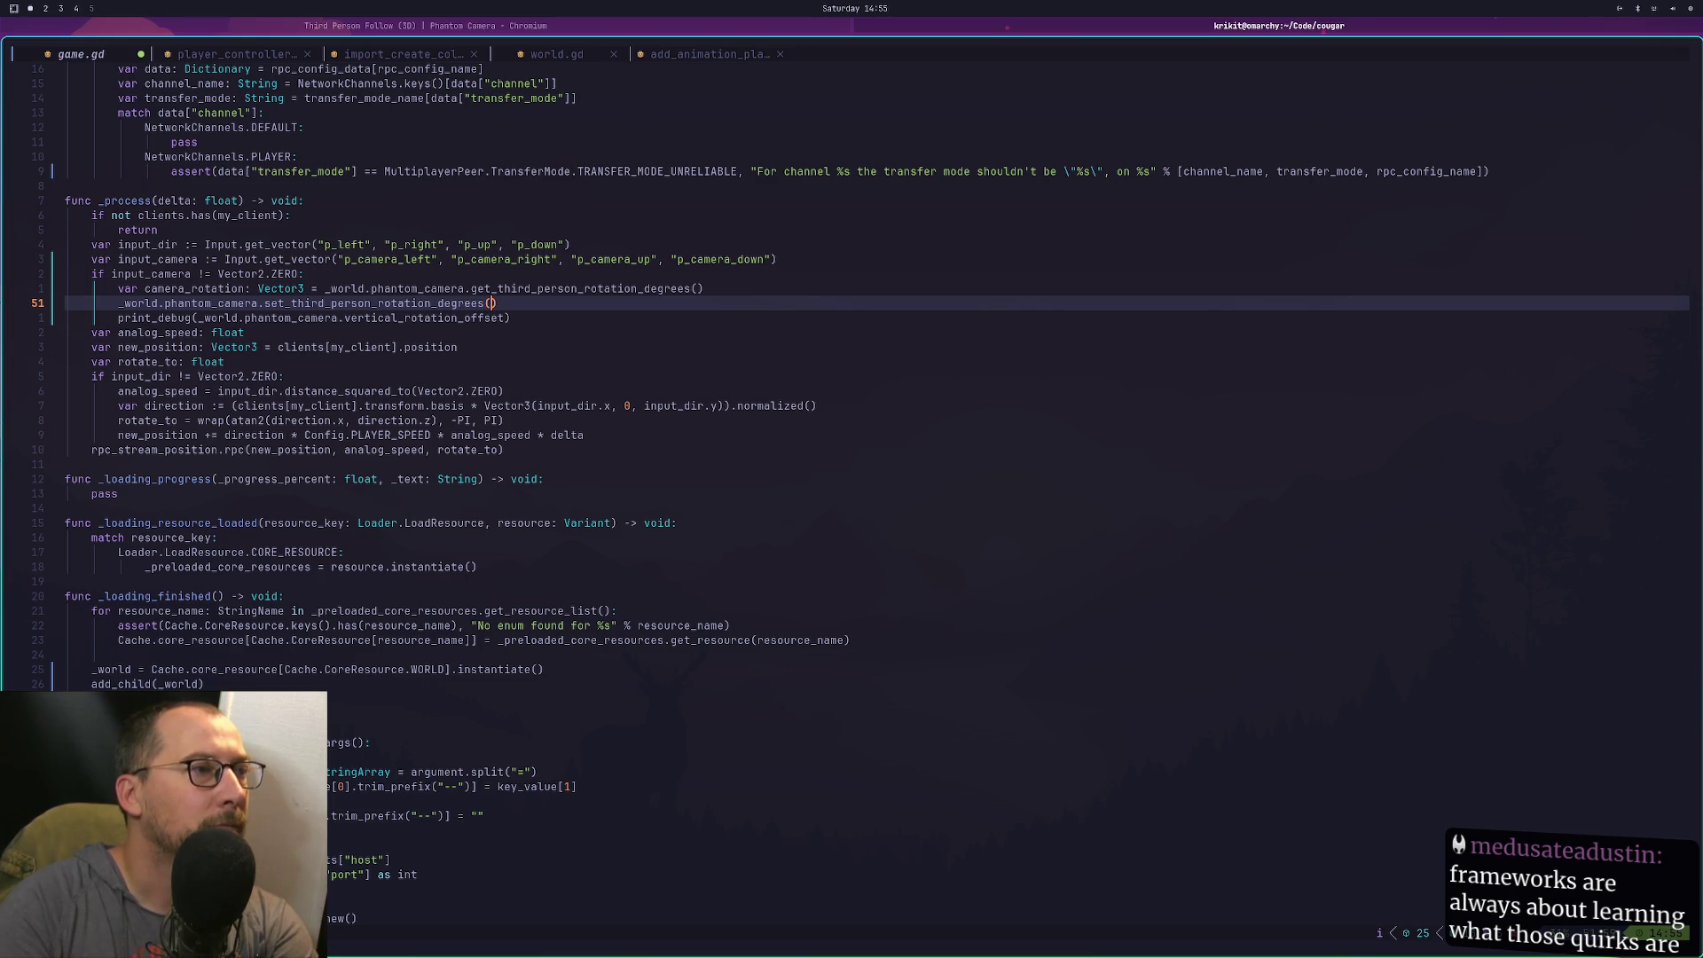
text(camer)
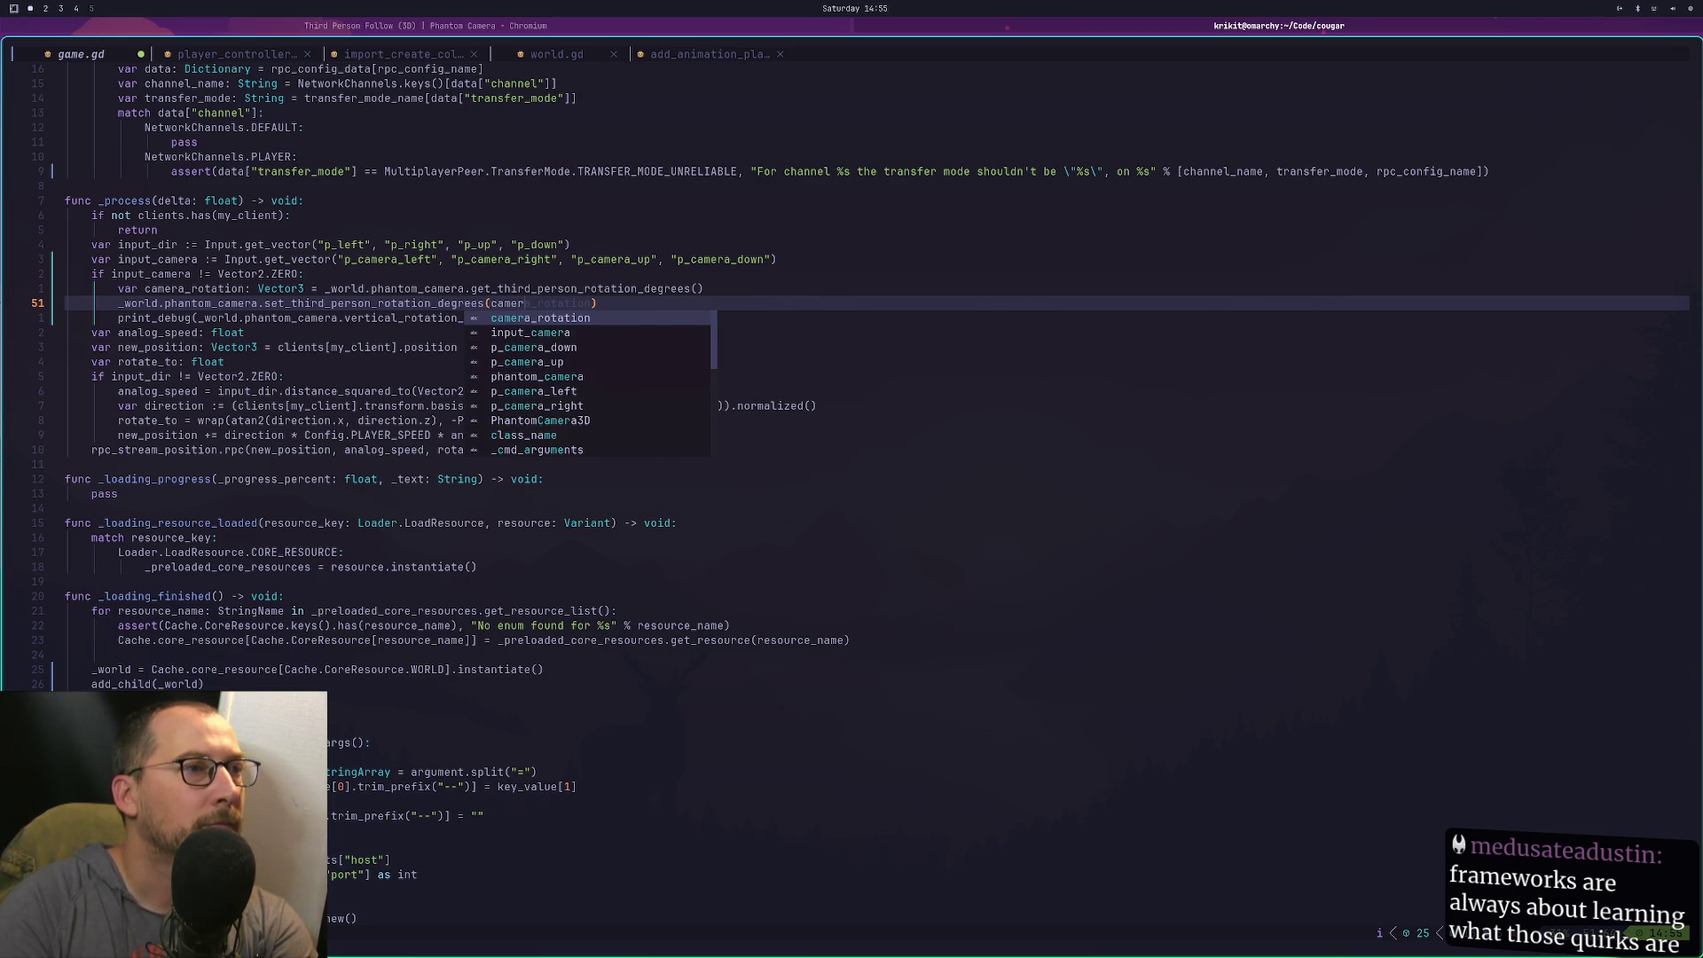
key(Return)
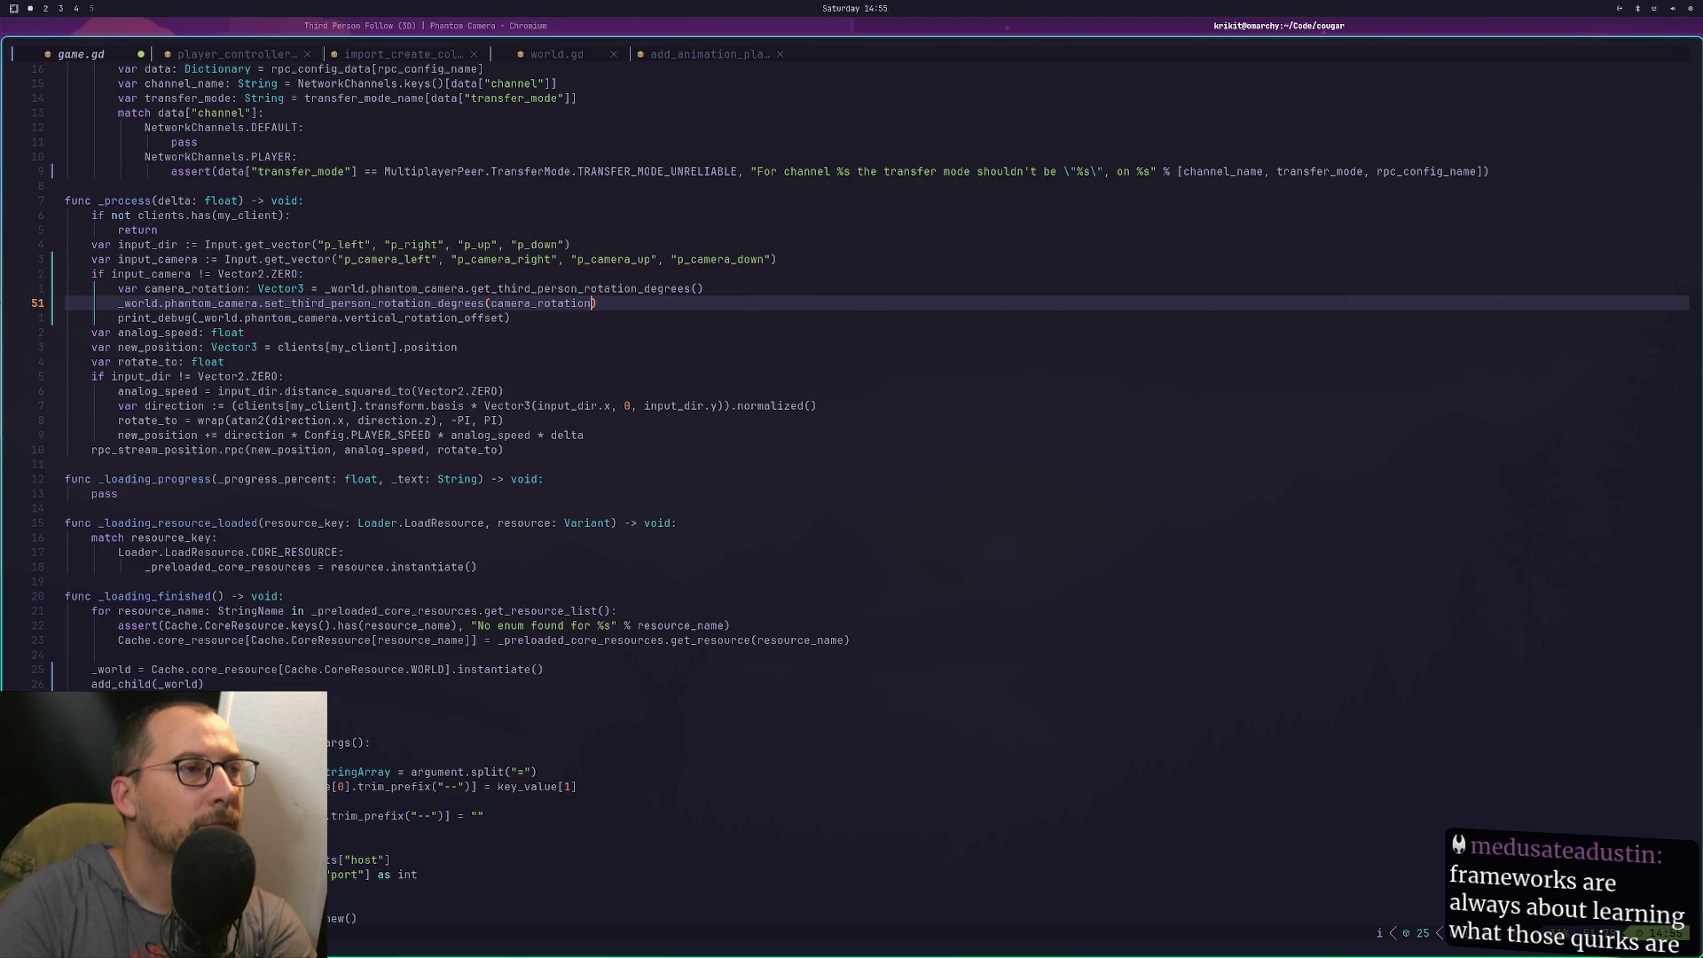
text(Vector3()
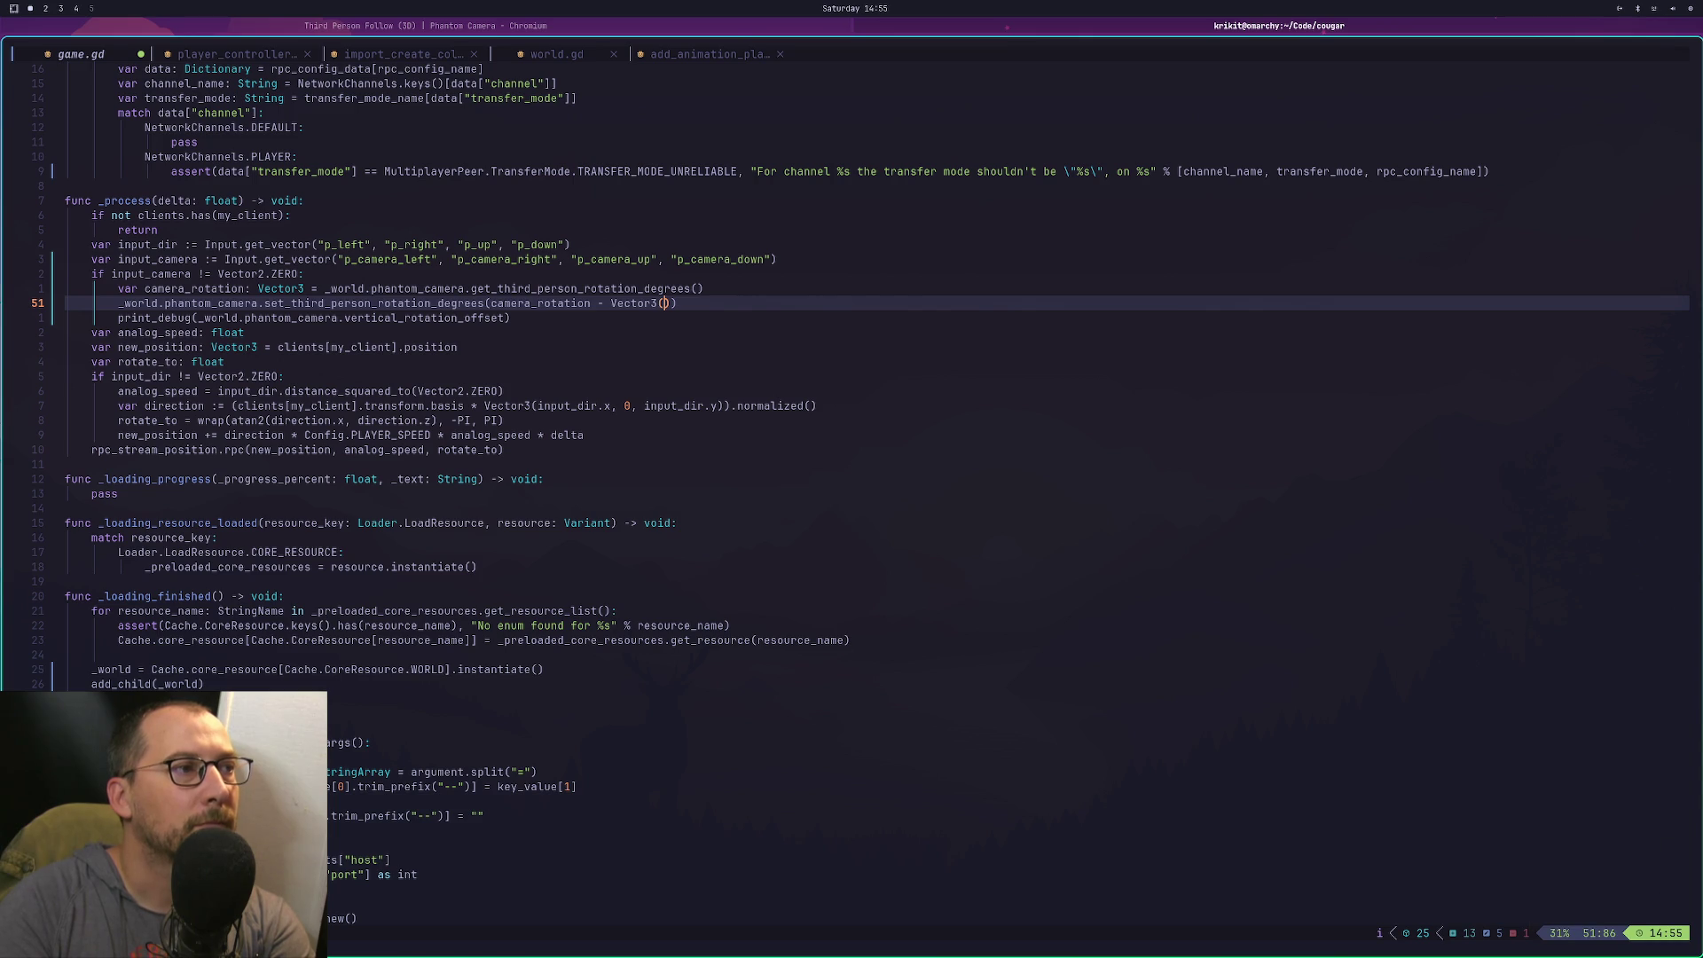
text(input)
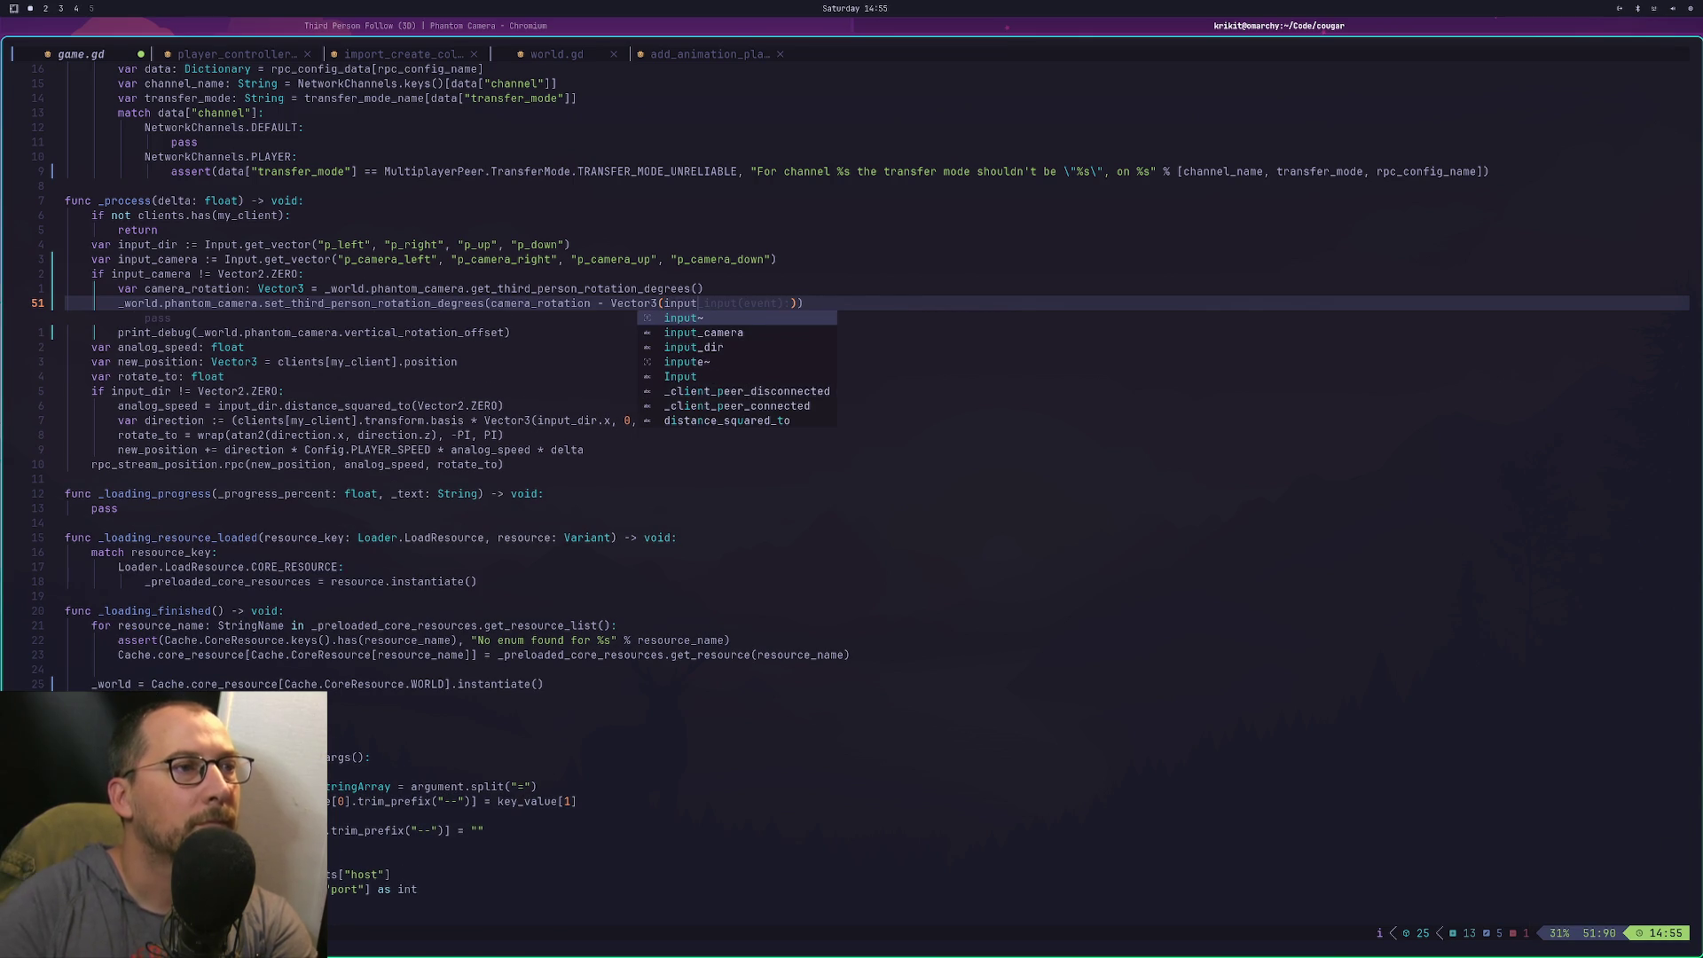
key(Down)
key(Return)
text(.)
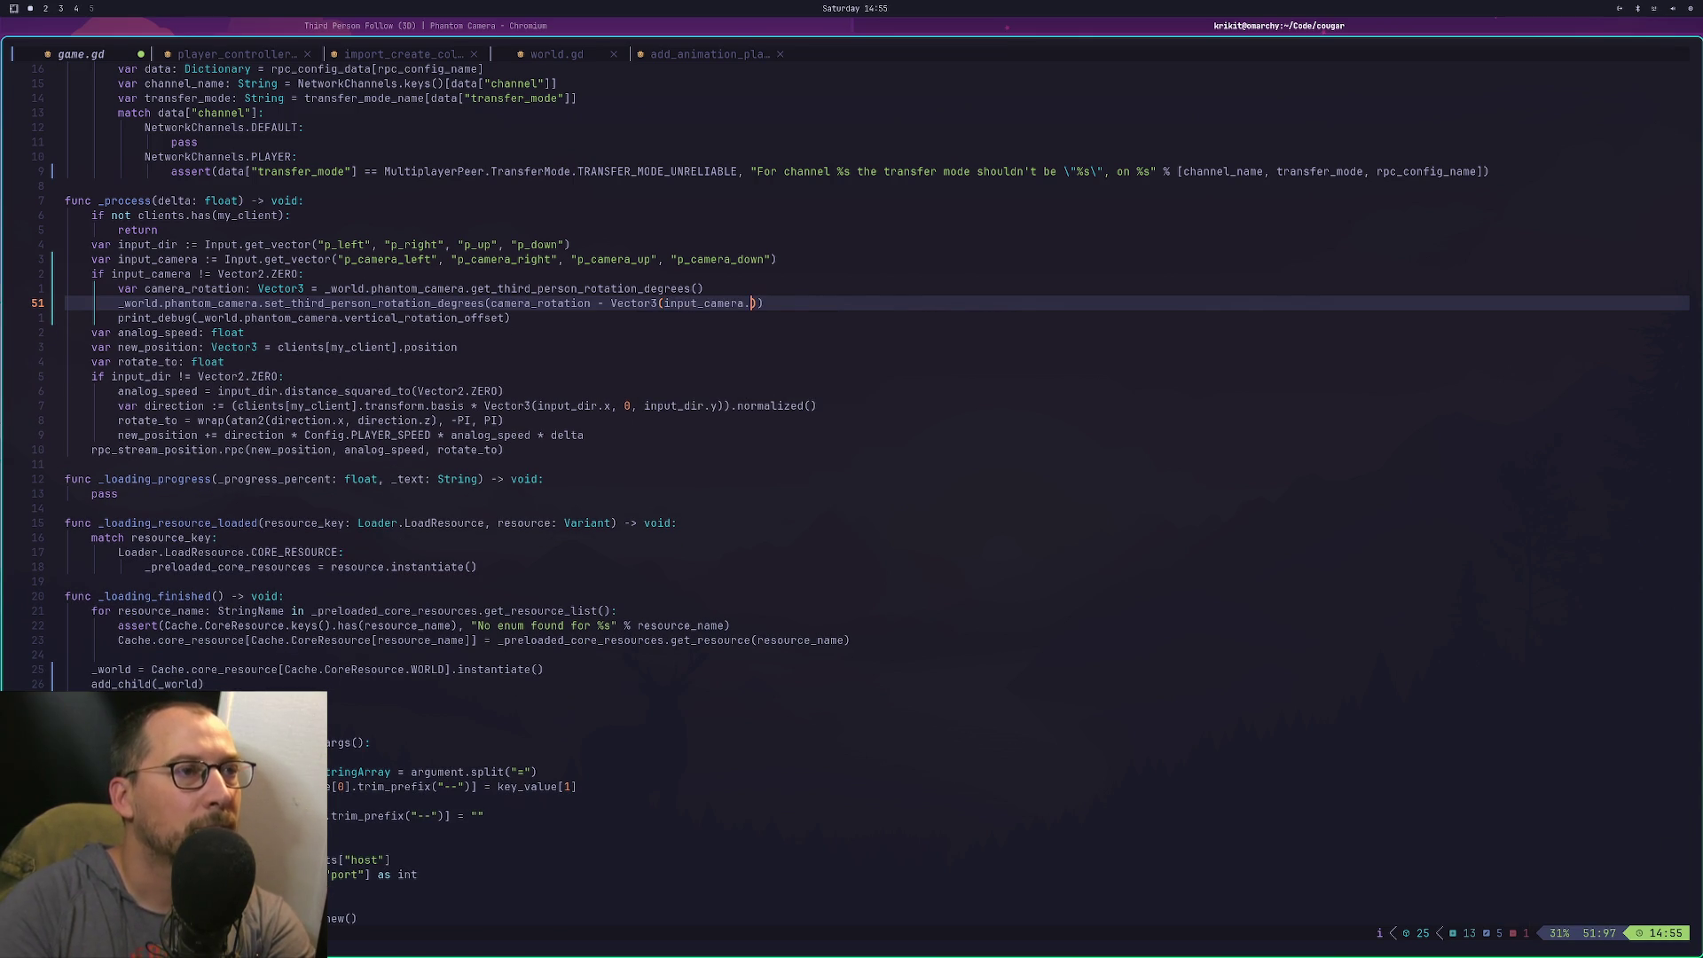
text(y)
key(Escape)
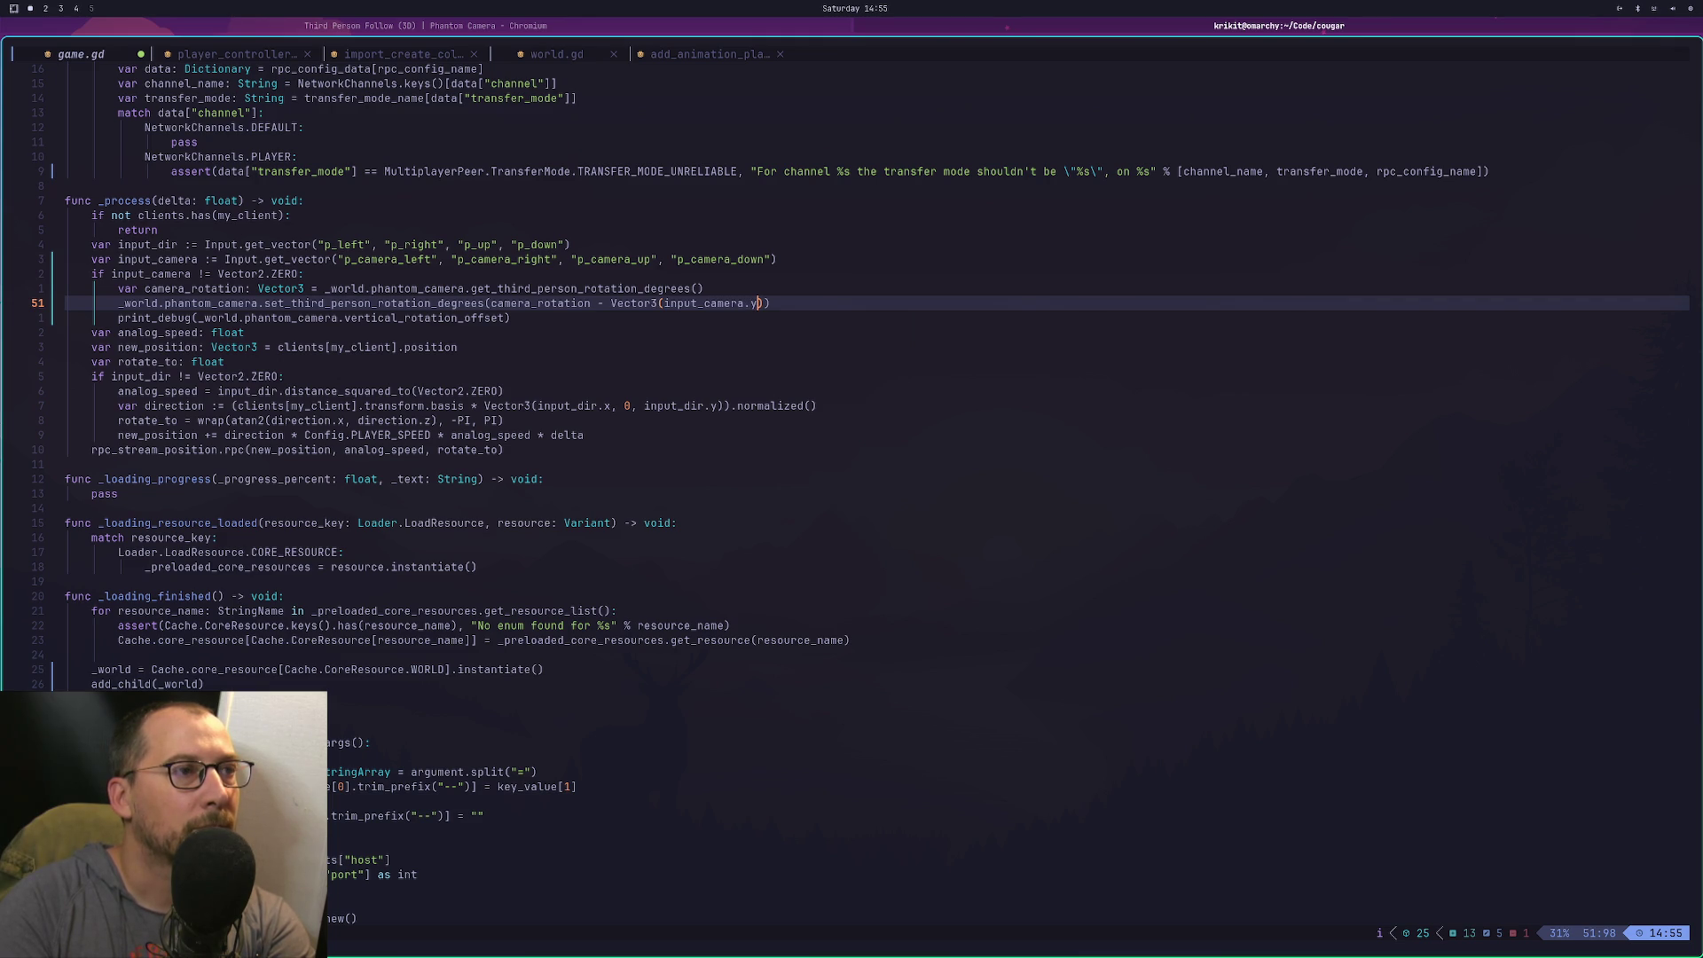
Fill the Vector3's first components with 0 and input_camera.x.
key(a)
key(Escape)
key(h)
key(h)
key(h)
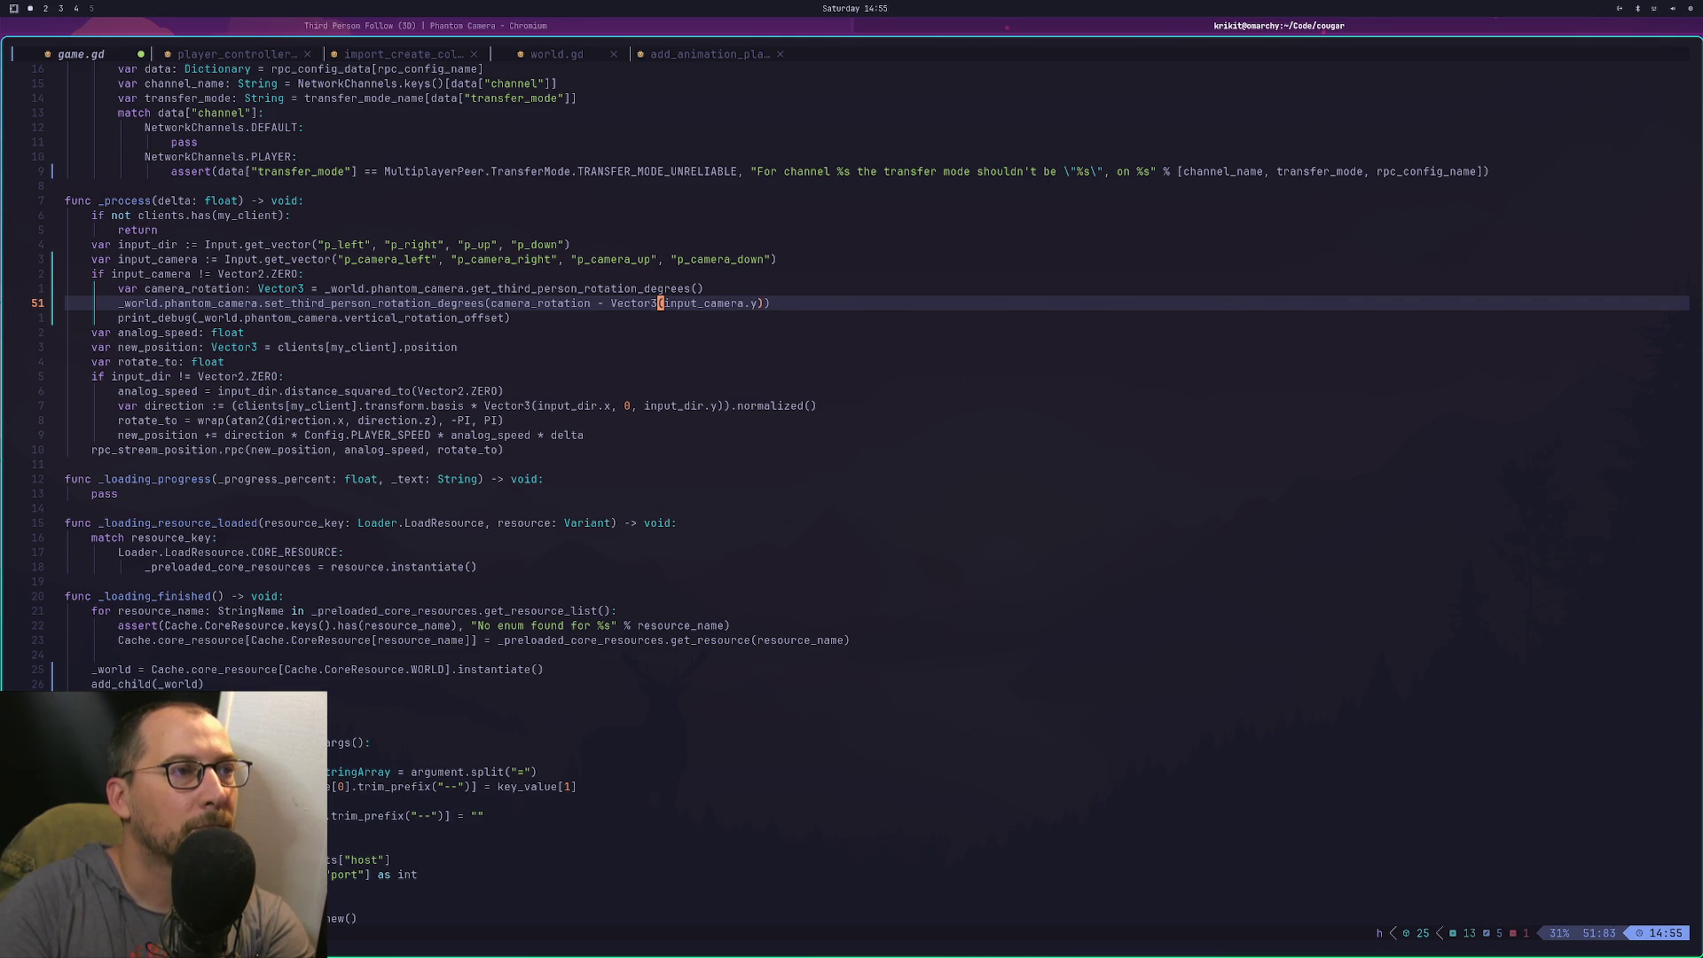
text(i0, input)
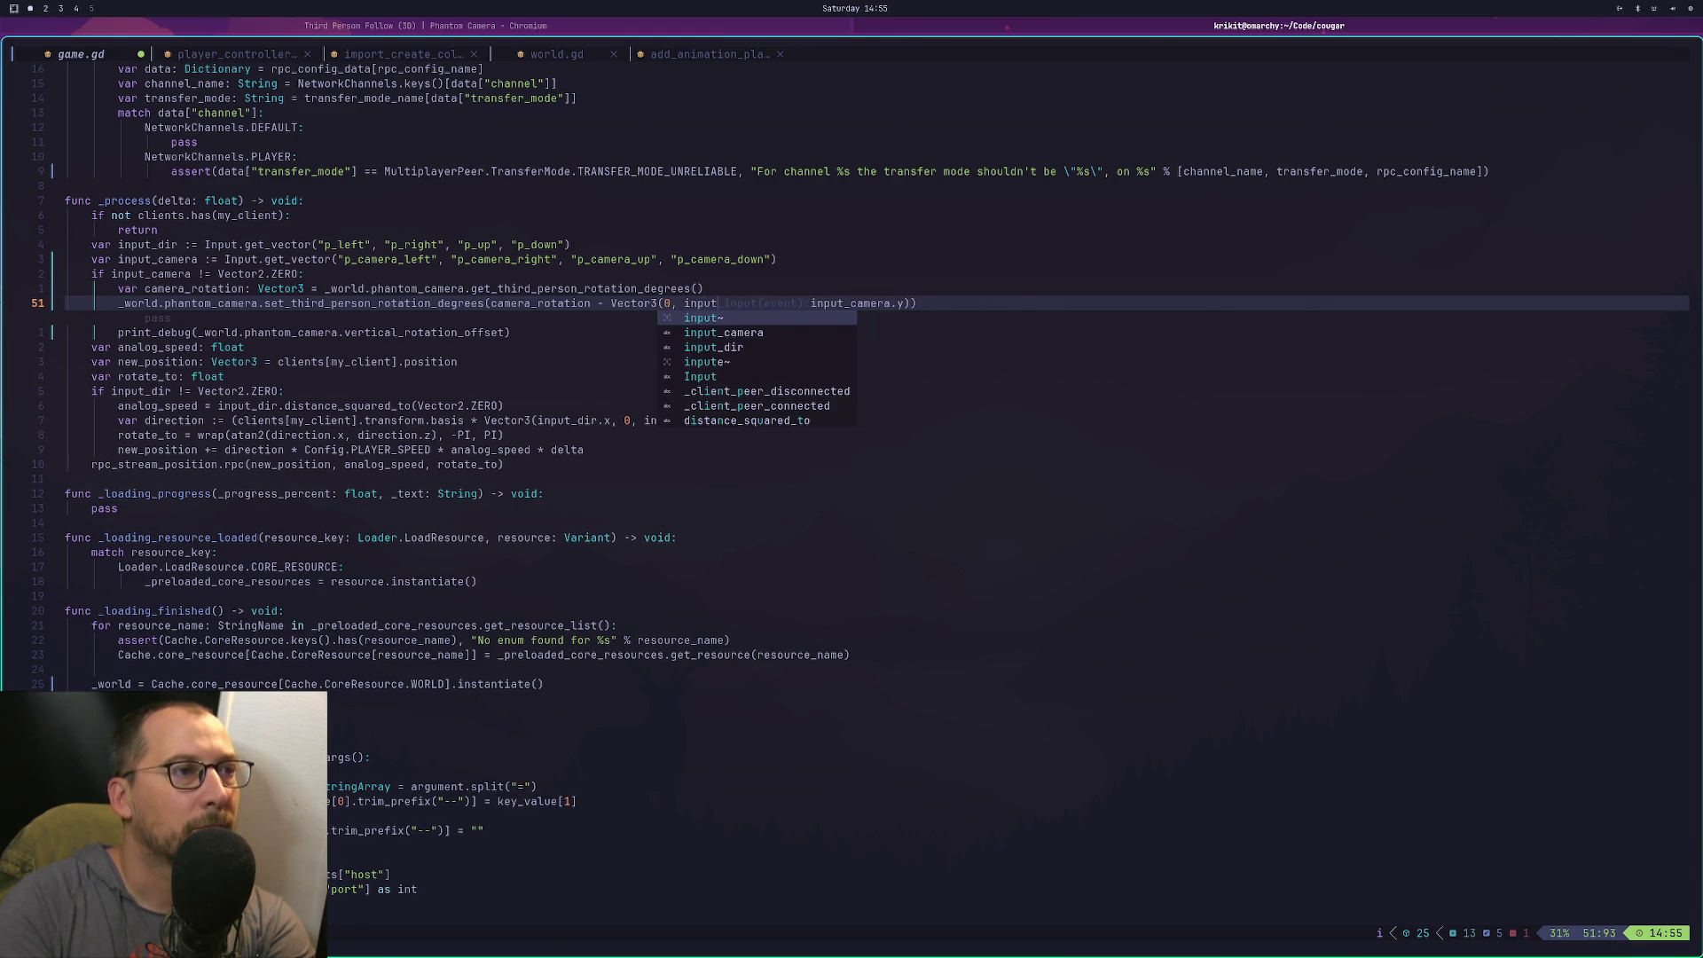
key(Return)
text(.x,)
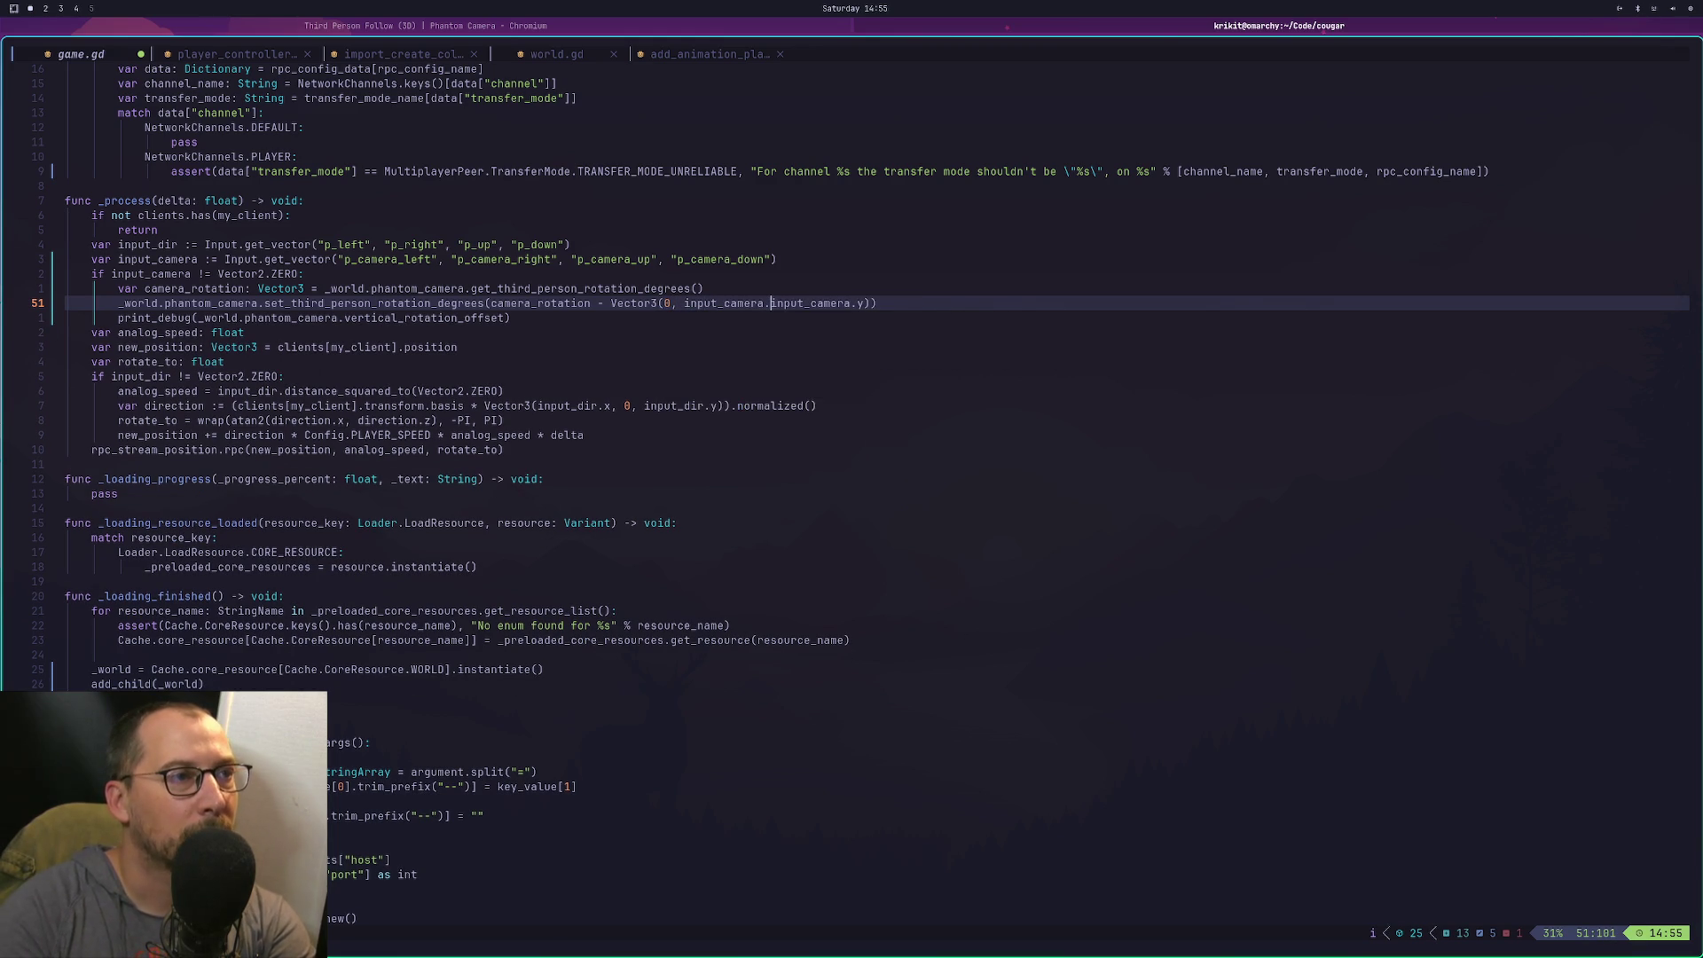
key(Escape)
Delete the print_debug line and save game.gd with :w.
text(:w)
key(Return)
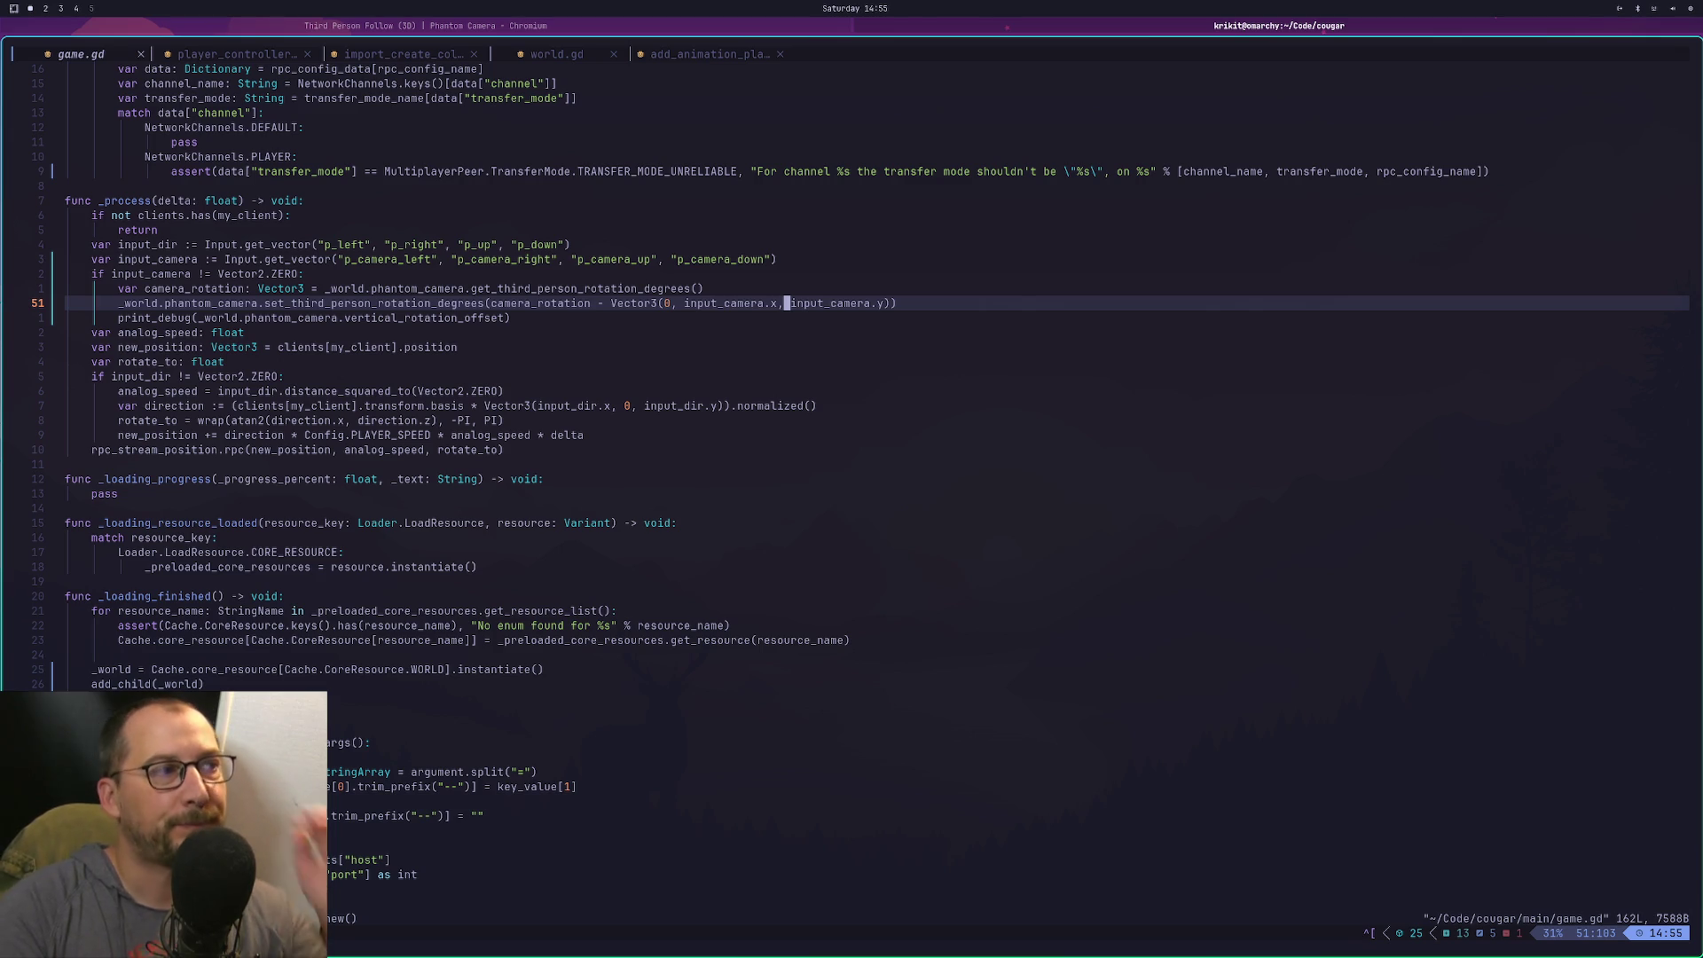
key(j)
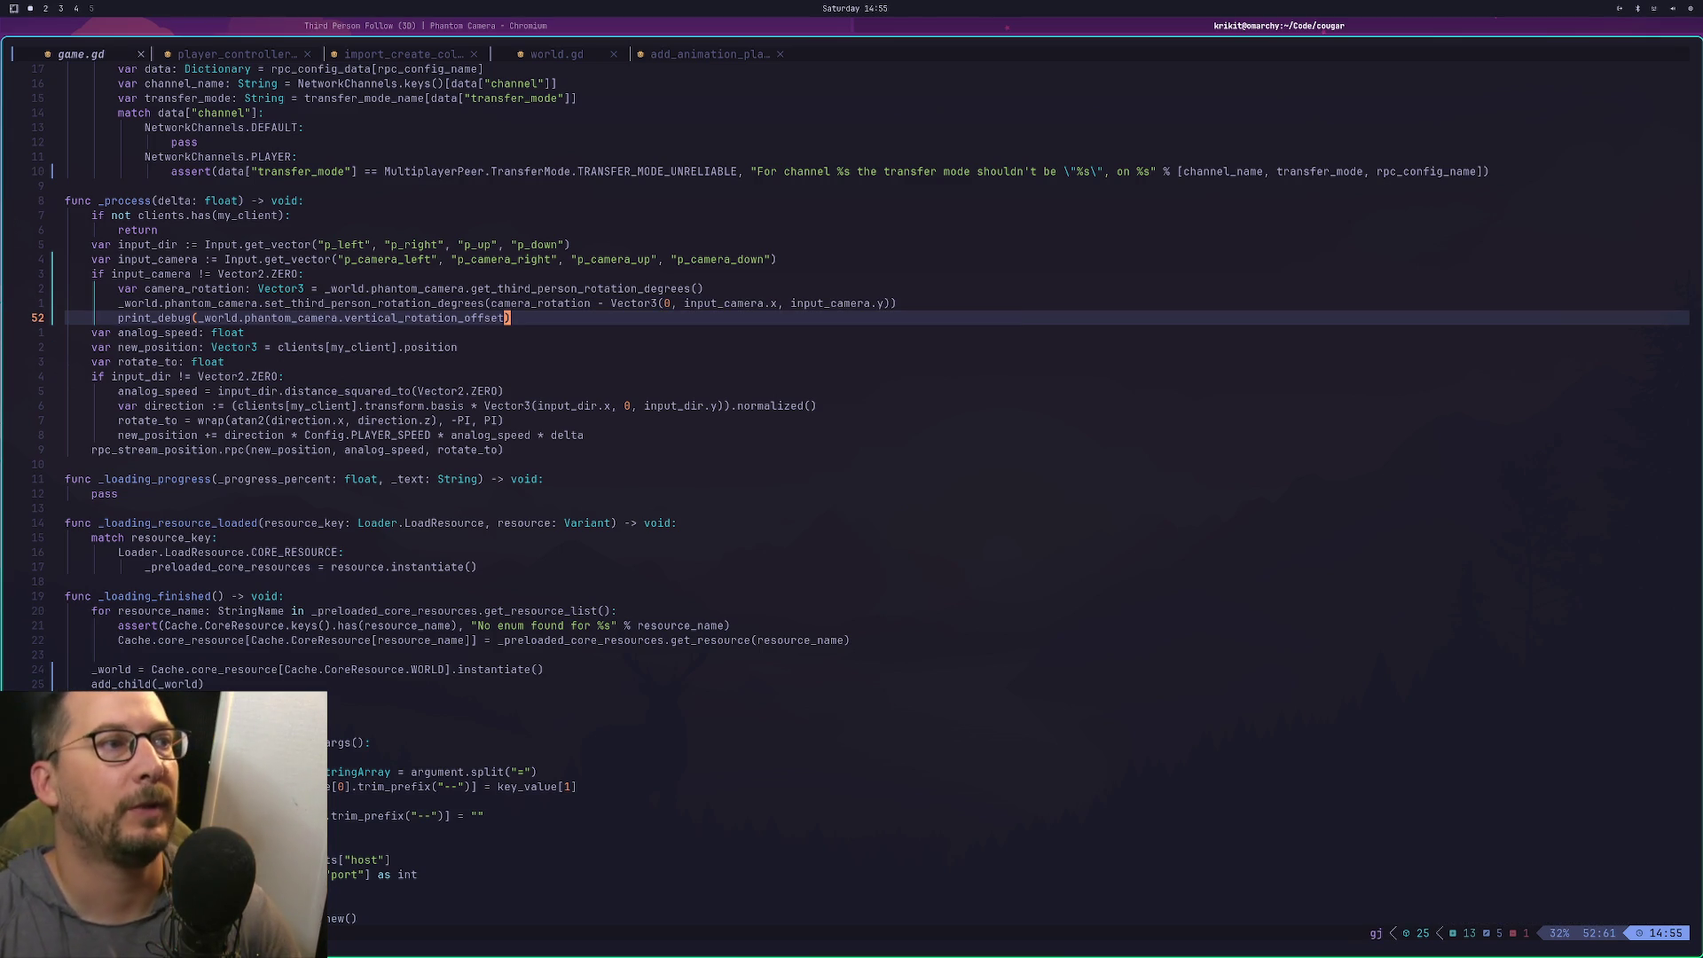
key(d)
key(d)
text(:w)
key(Return)
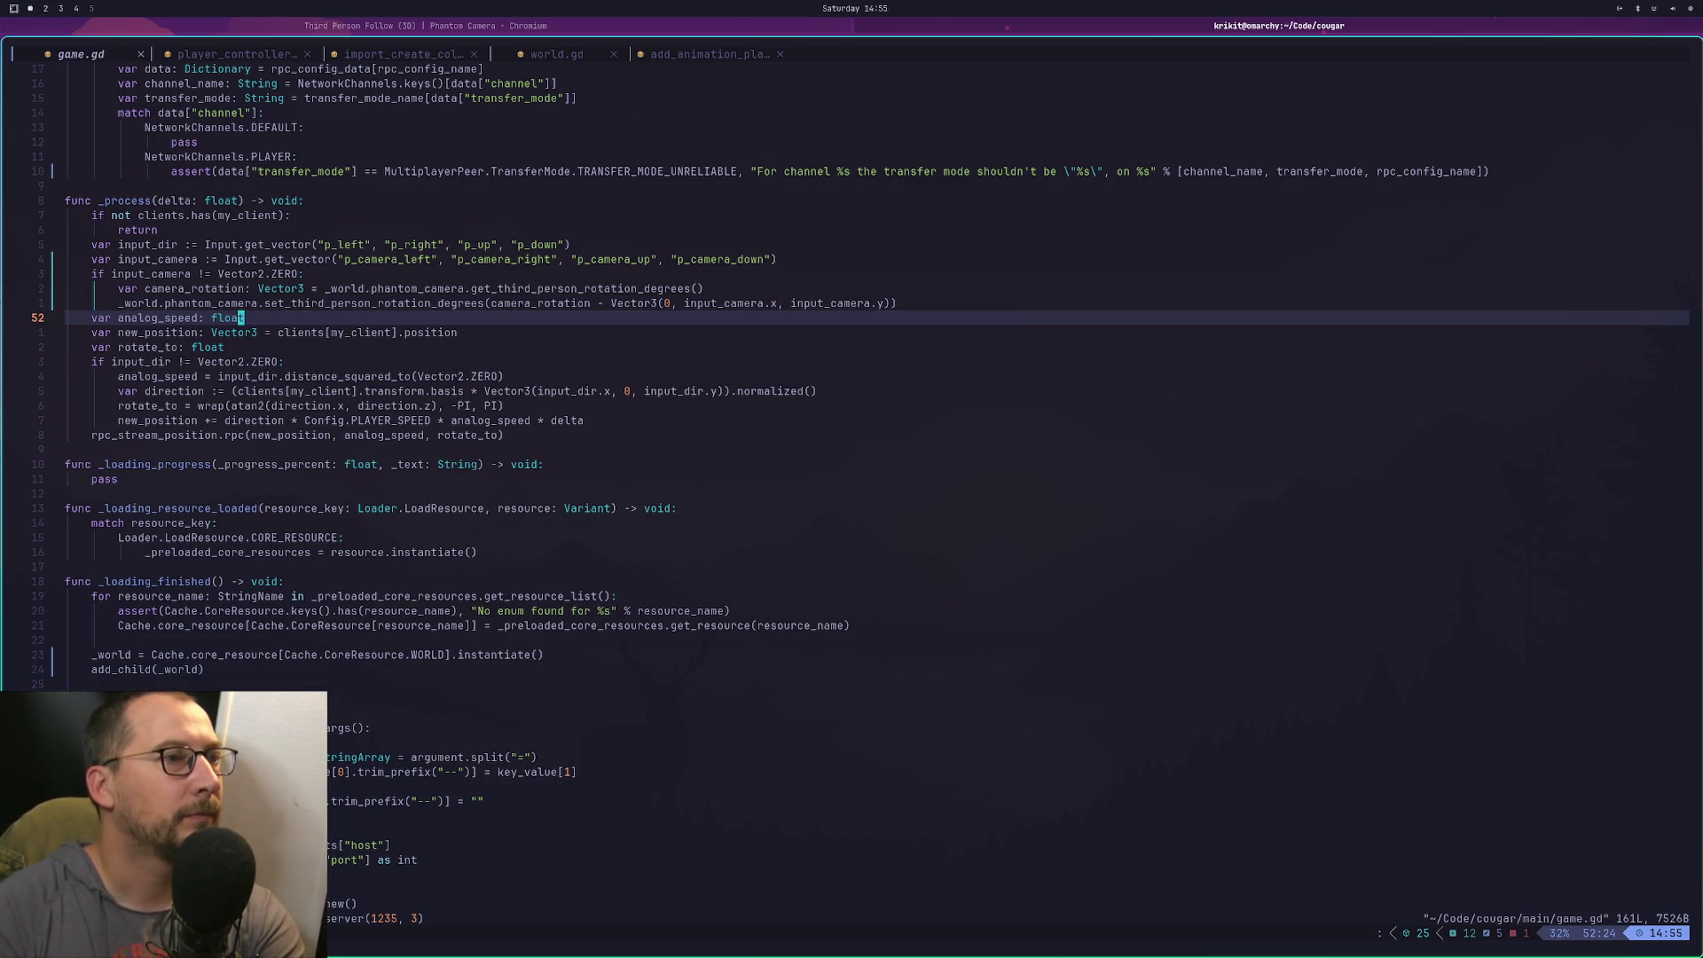
key(super+2)
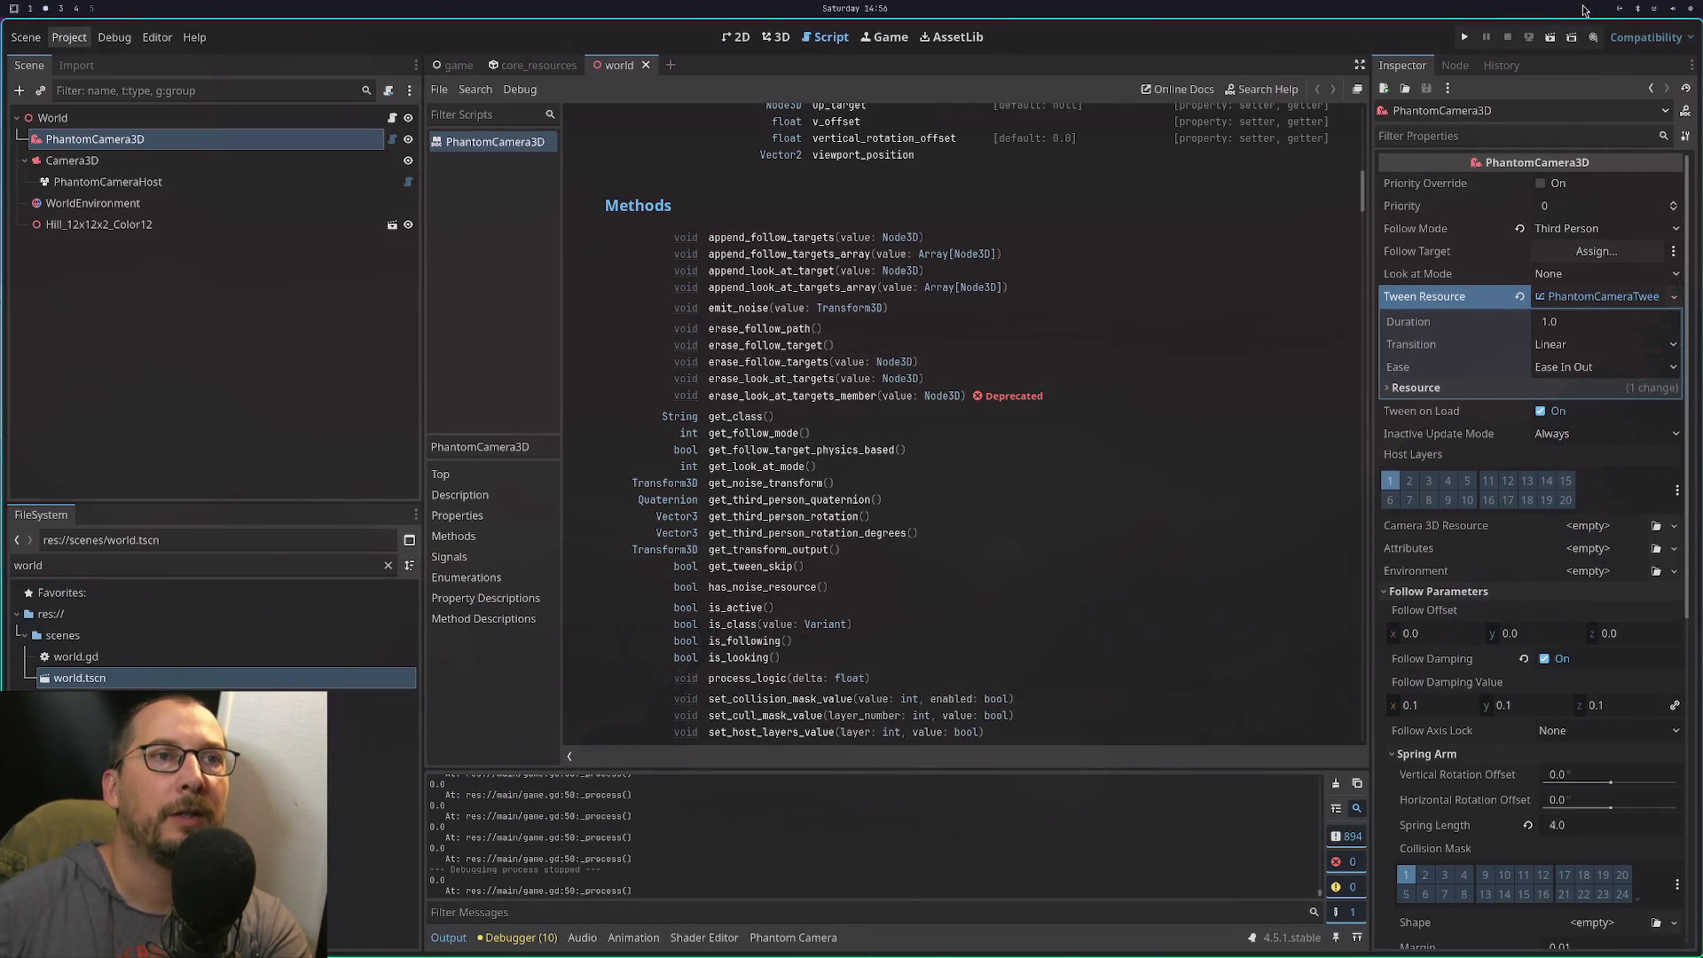
Run the game with two clients and orbit the camera around the player.
click(1465, 40)
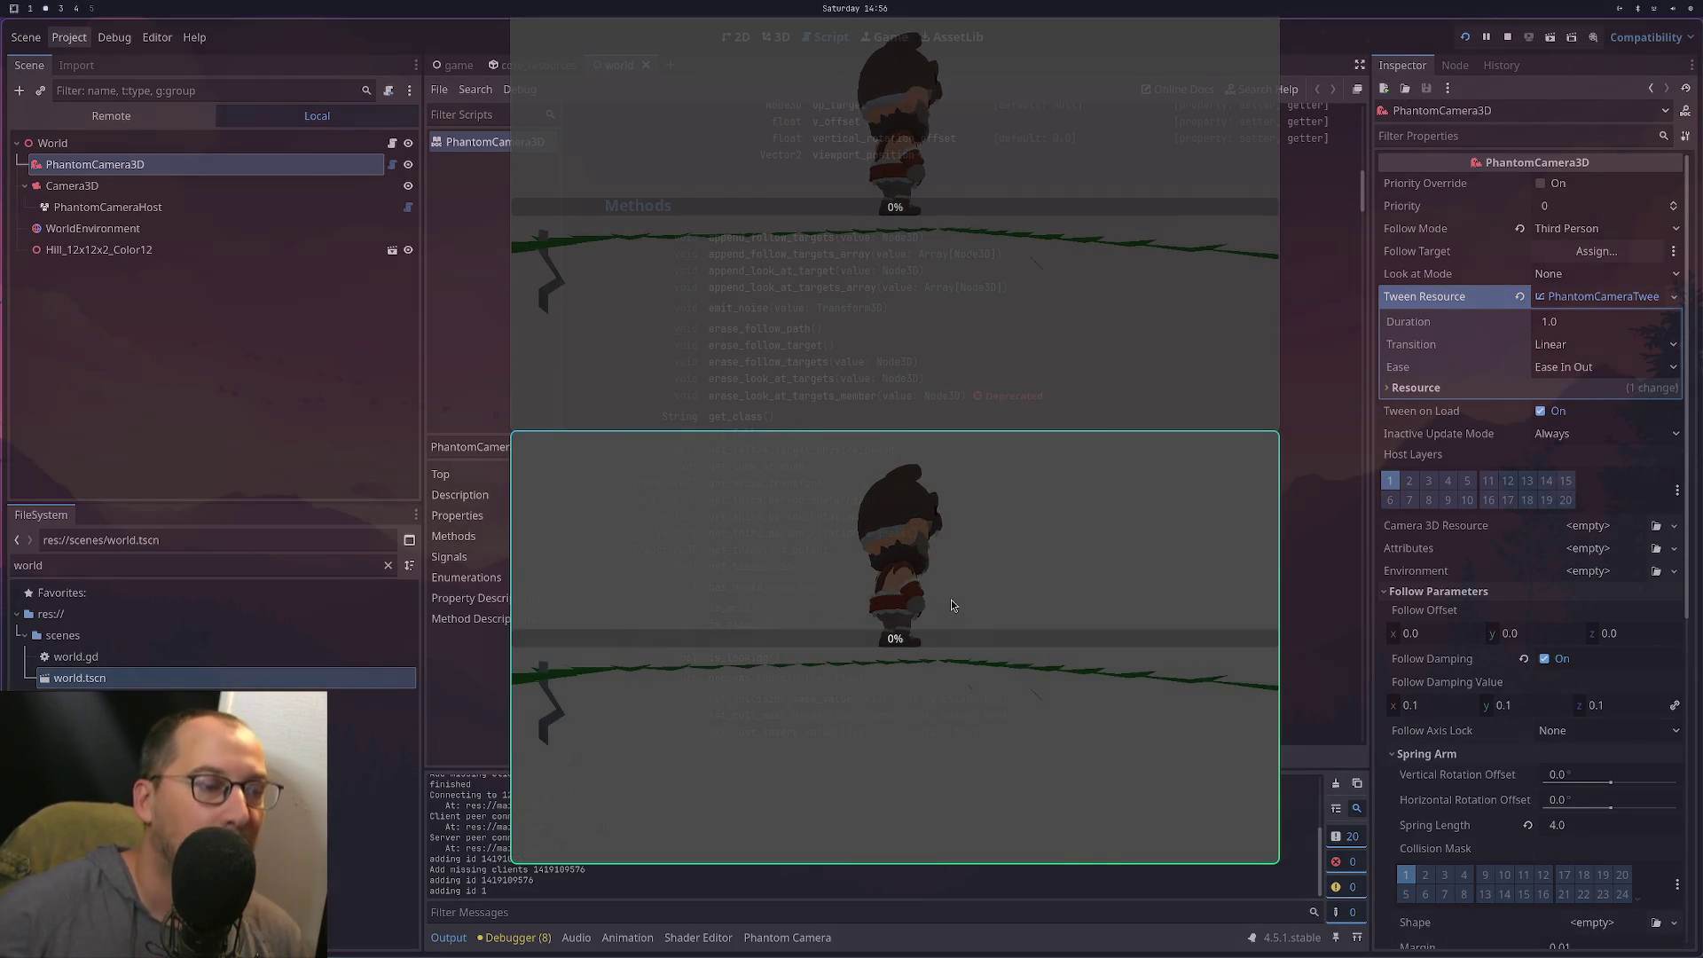
key(w)
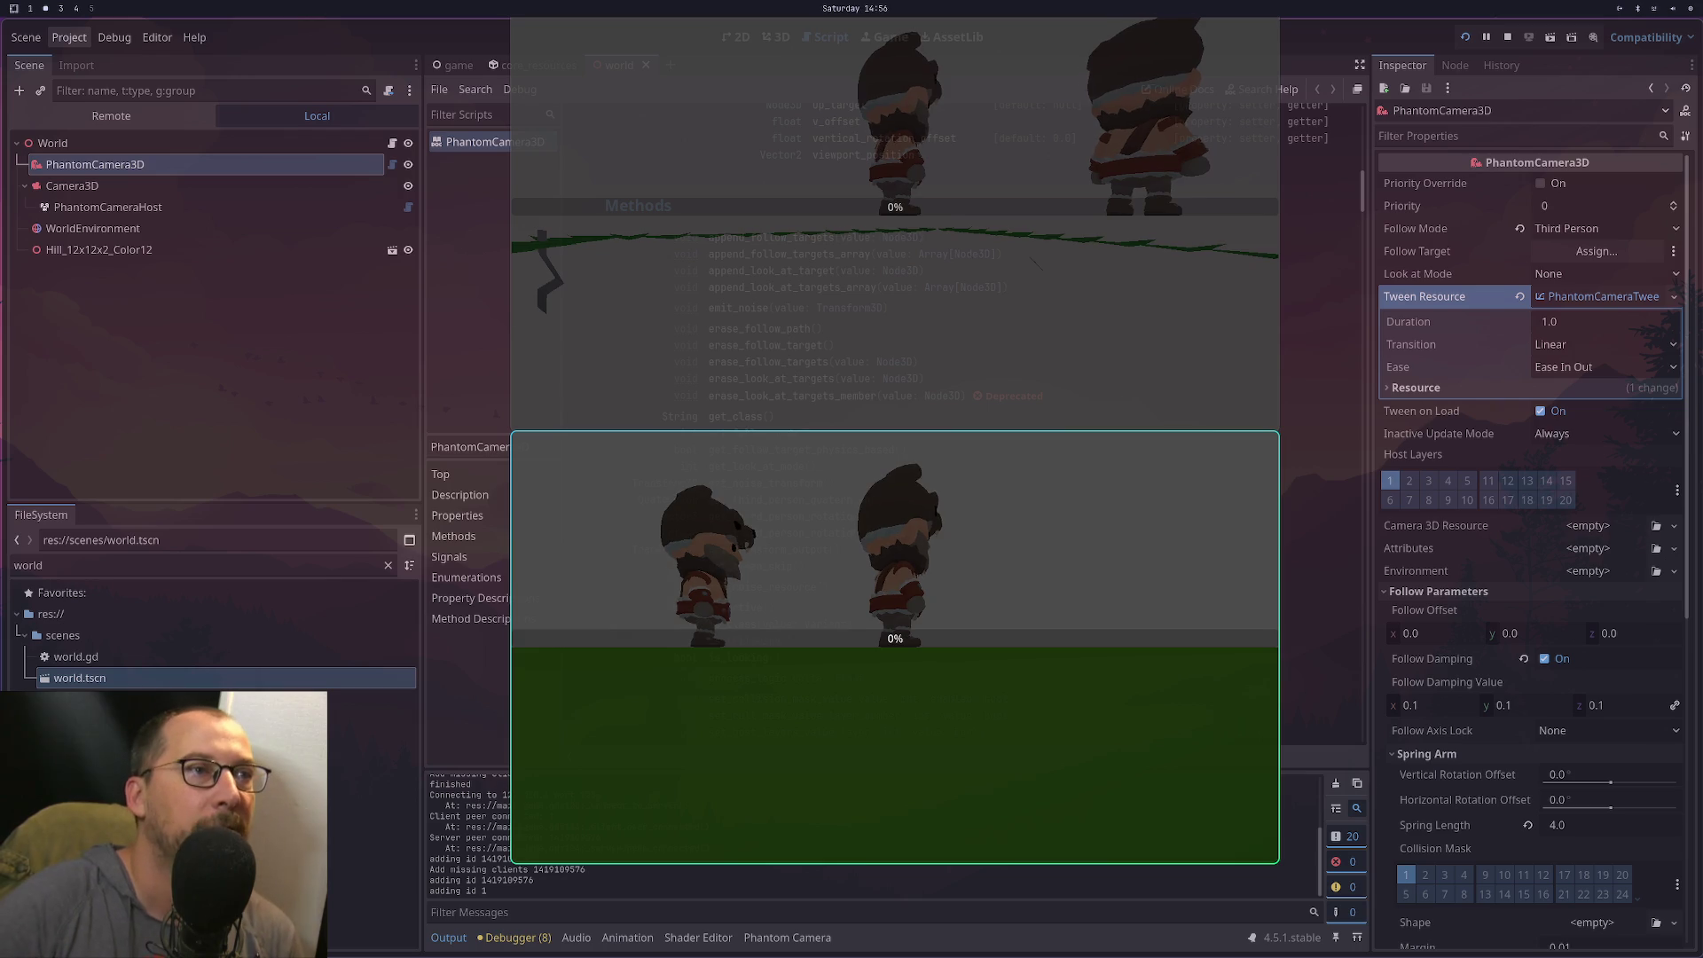
key(w)
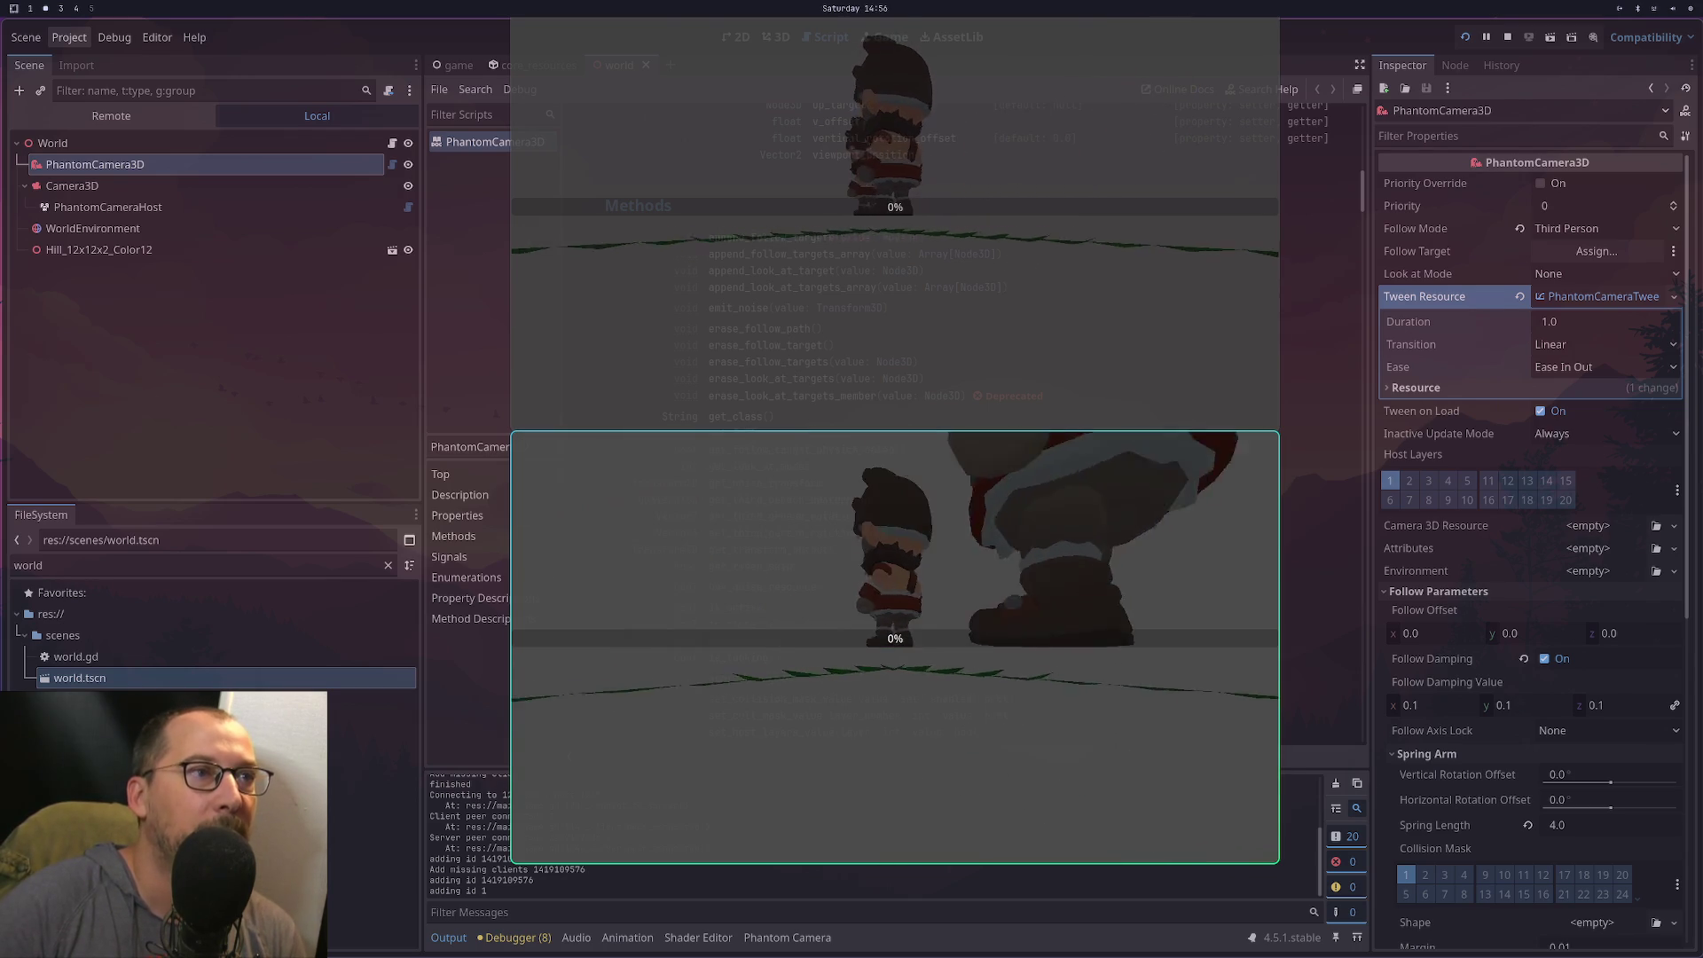
key(w)
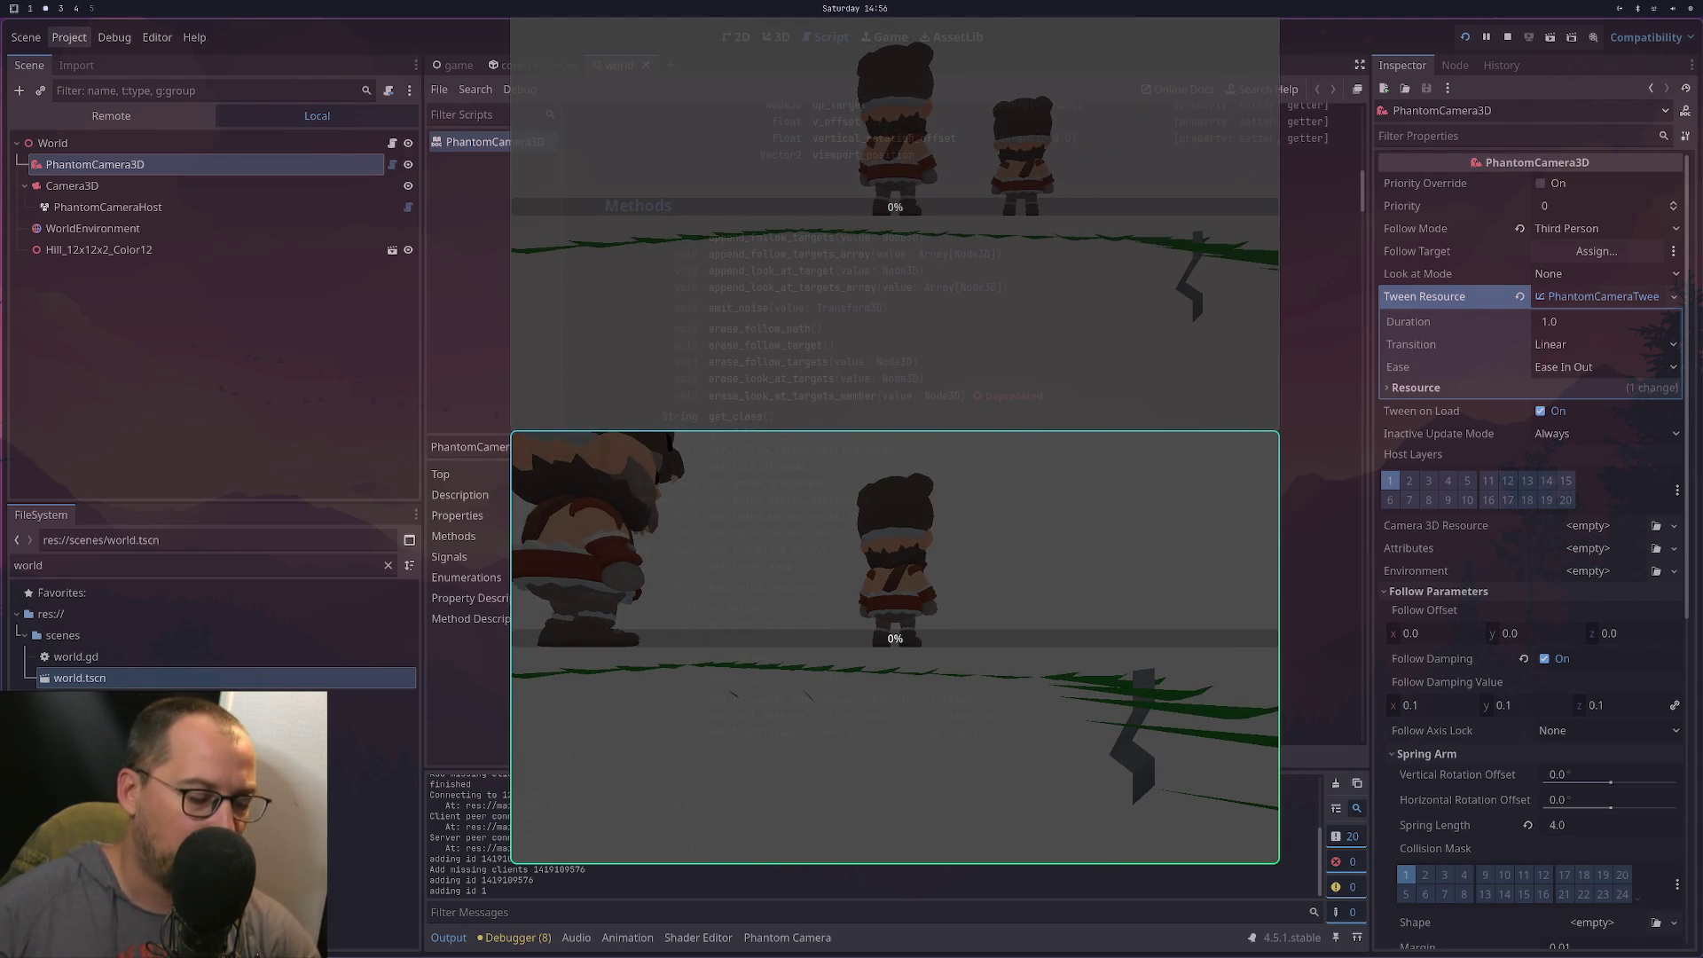
Switch through workspaces, checking OBS, and return to game.gd in Neovim.
key(super+1)
key(super+3)
key(super+4)
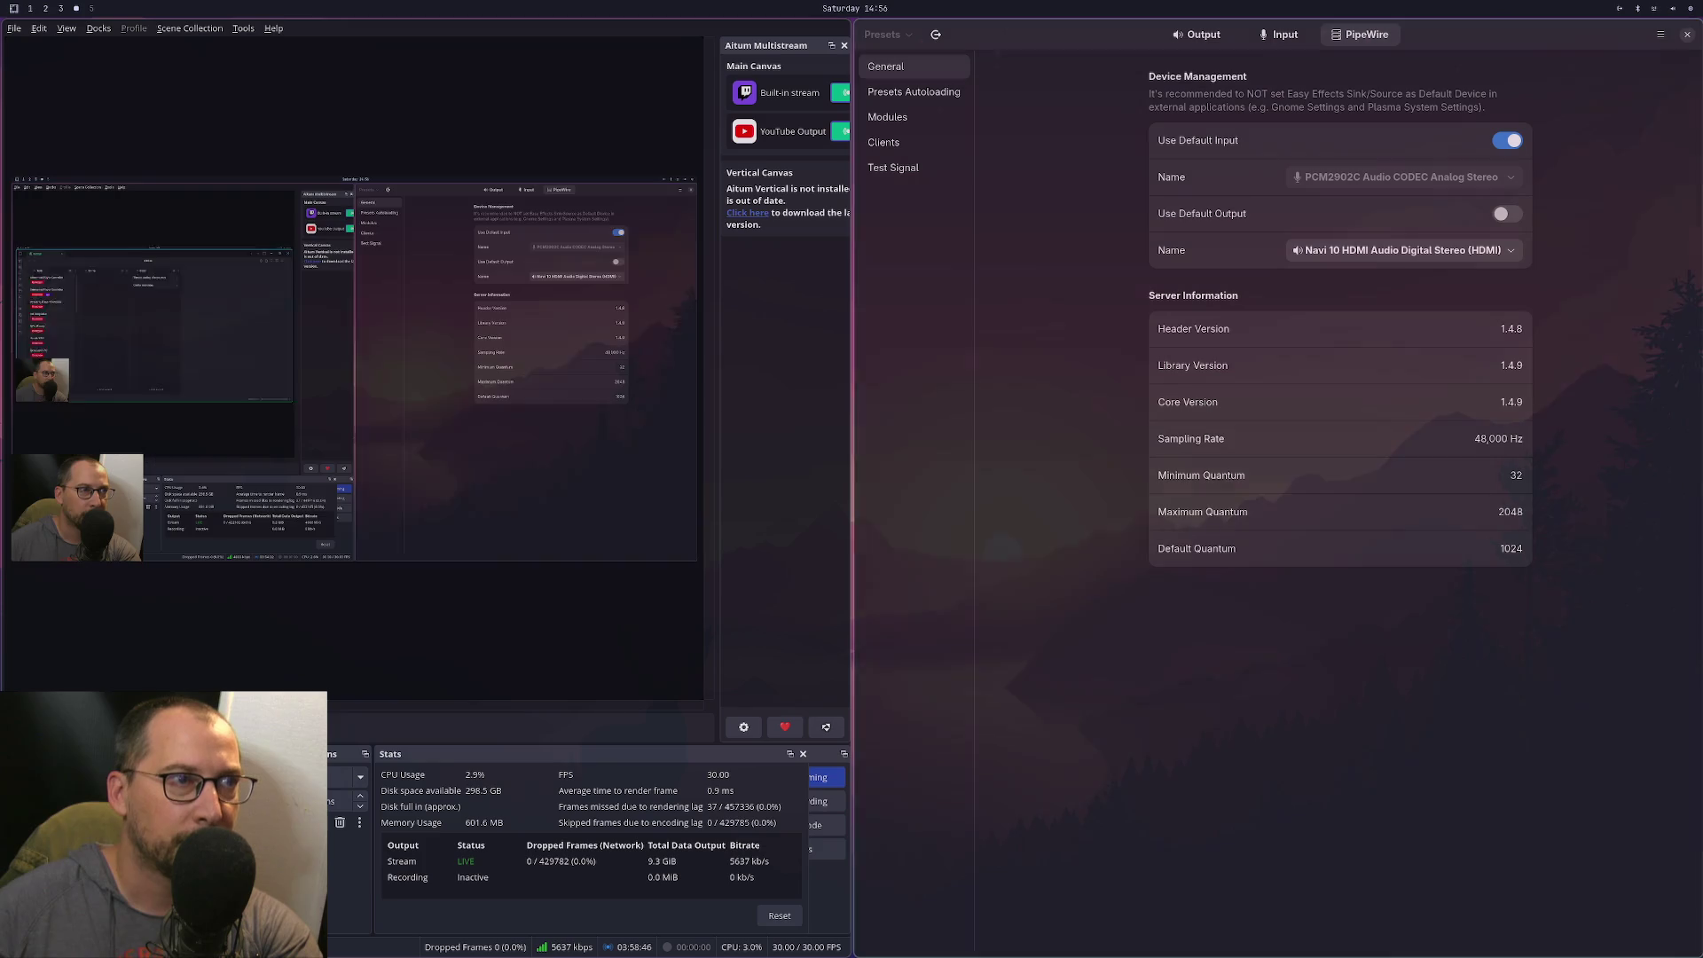
key(super+2)
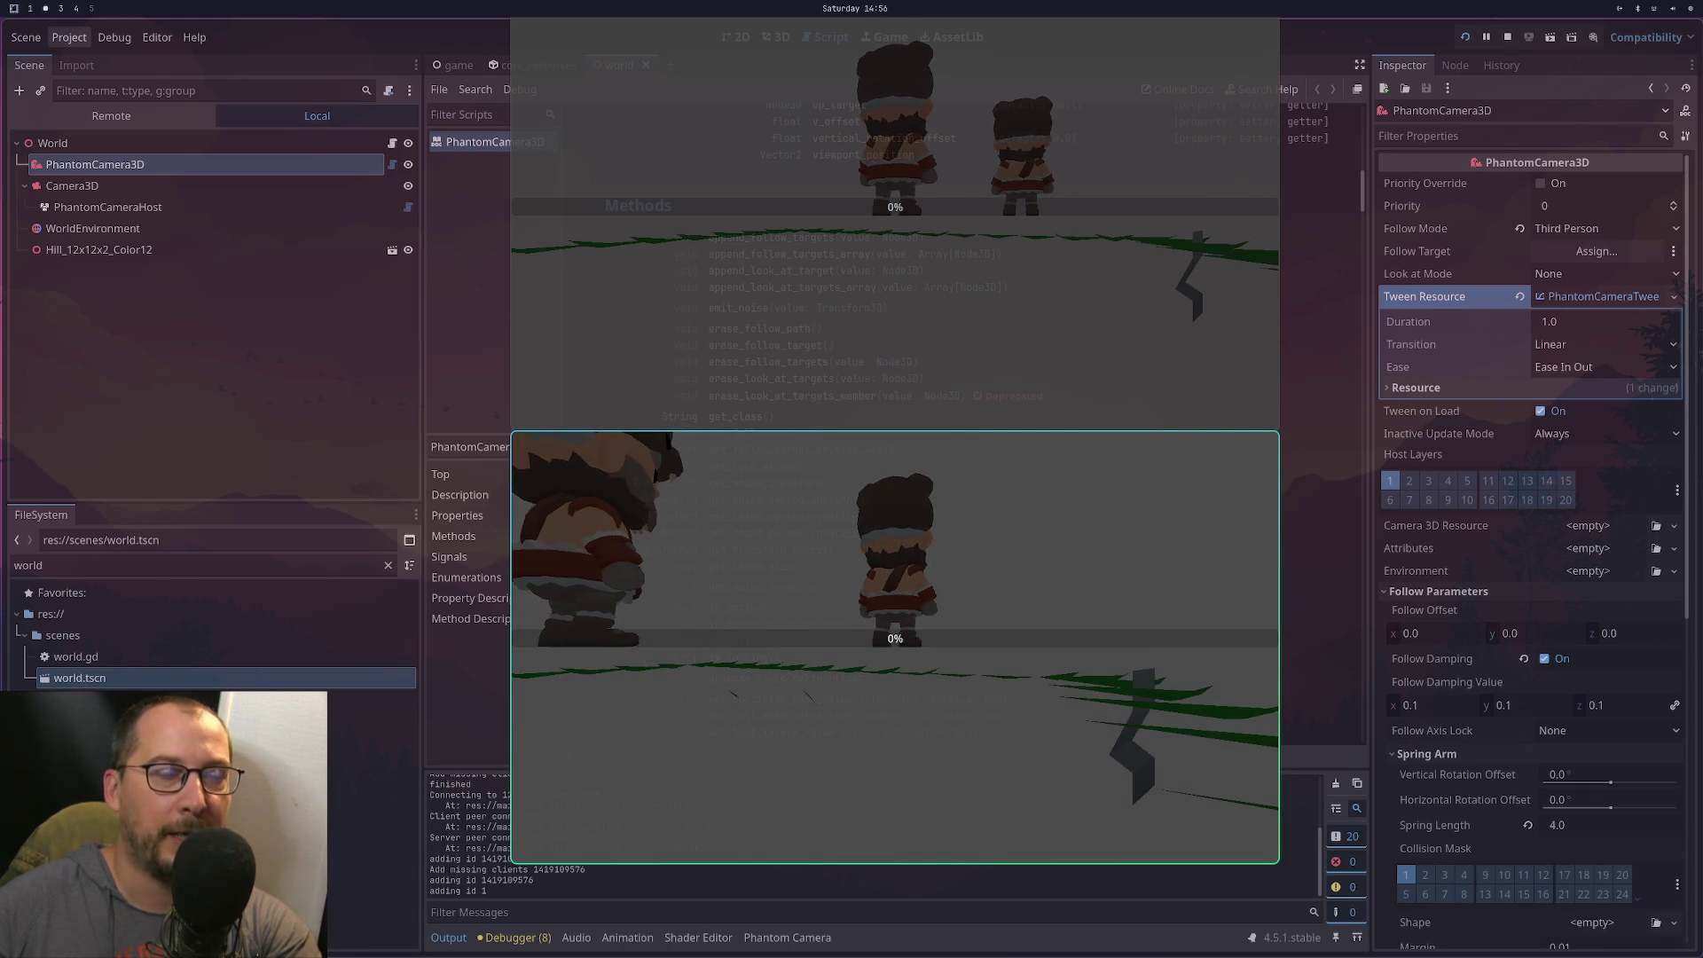
key(super+3)
key(super+1)
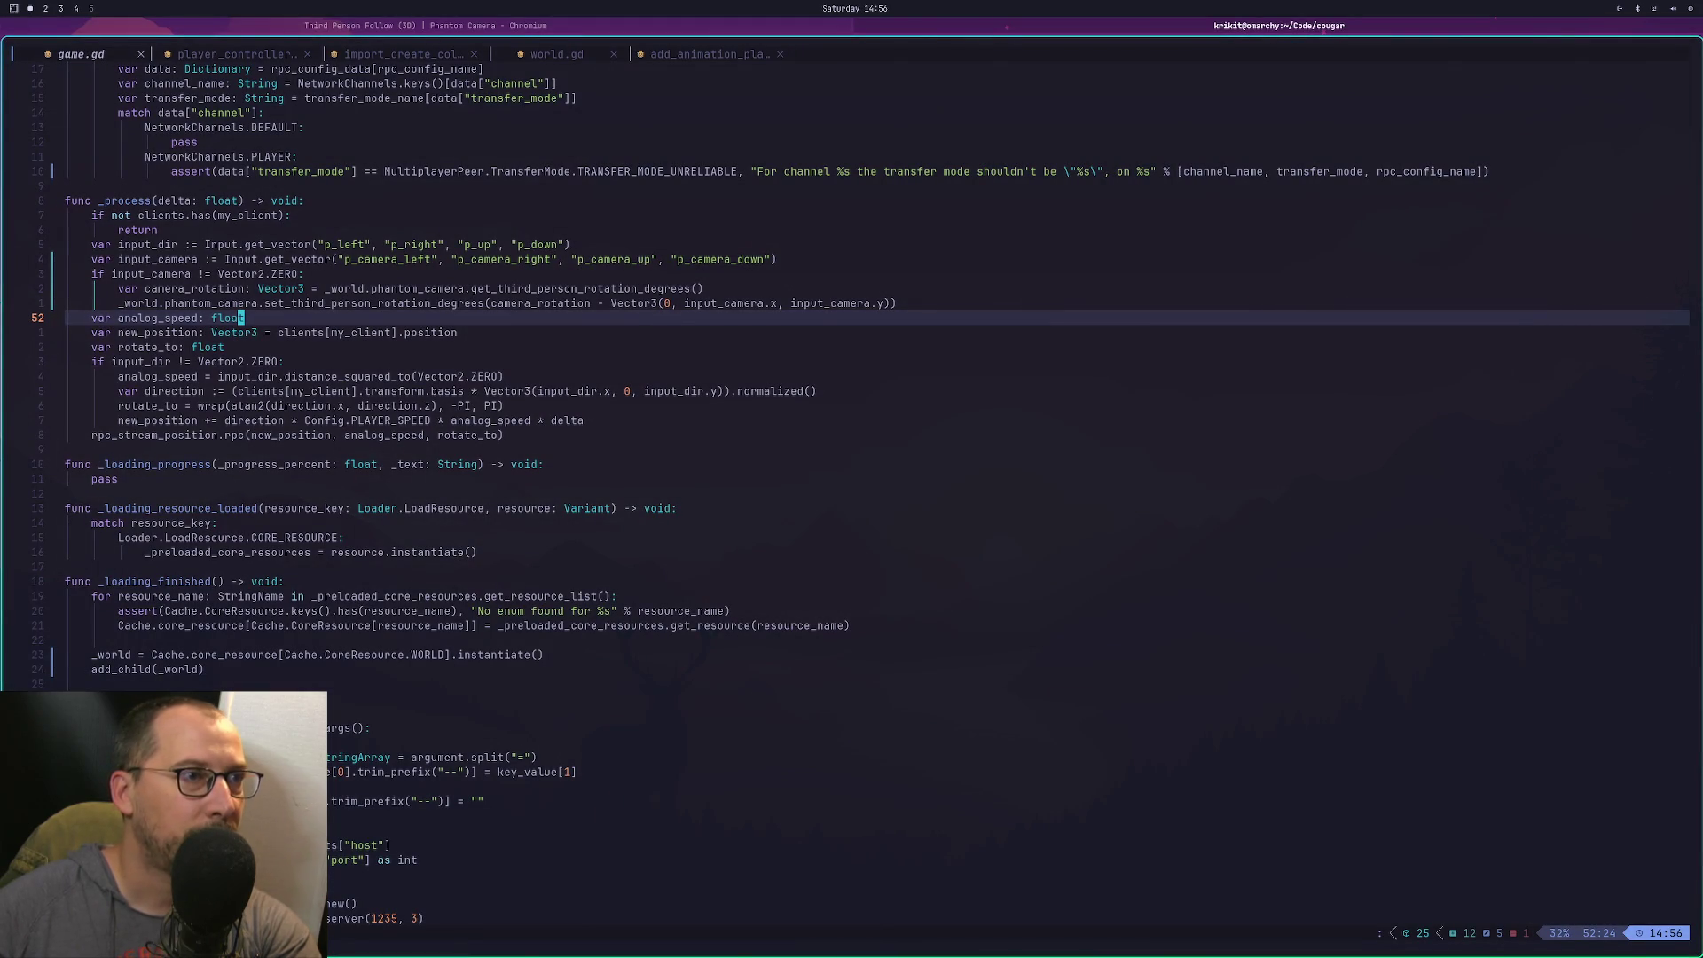
key(k)
key(super+2)
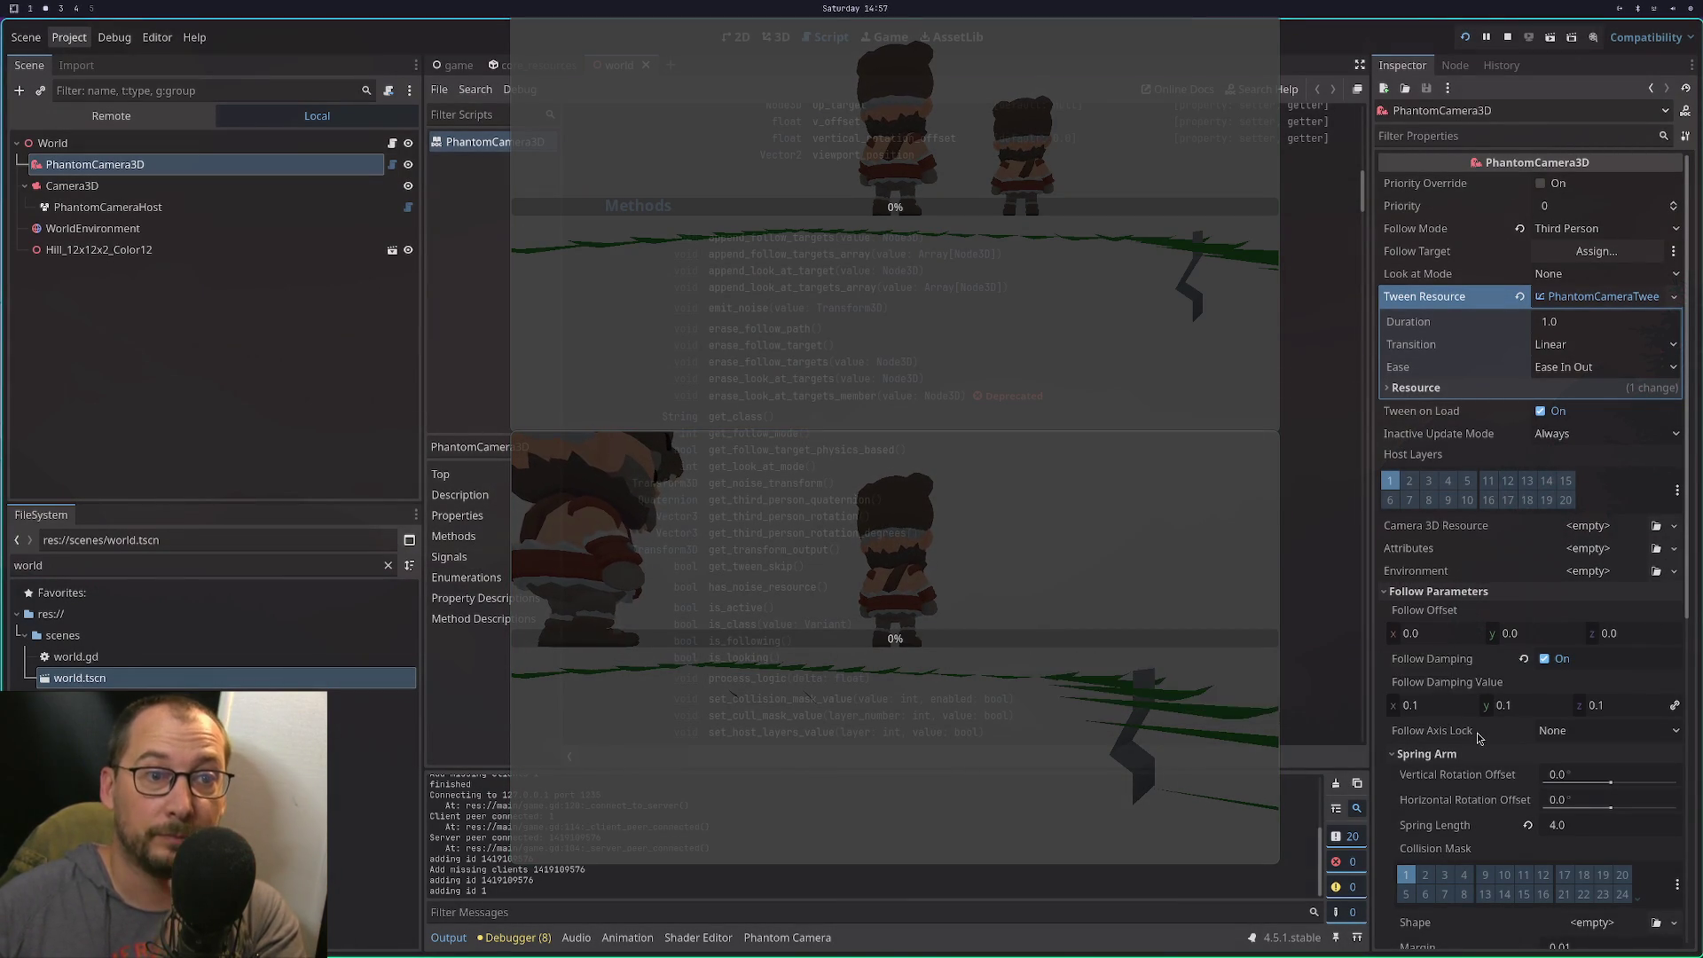
mouse_move(1477, 733)
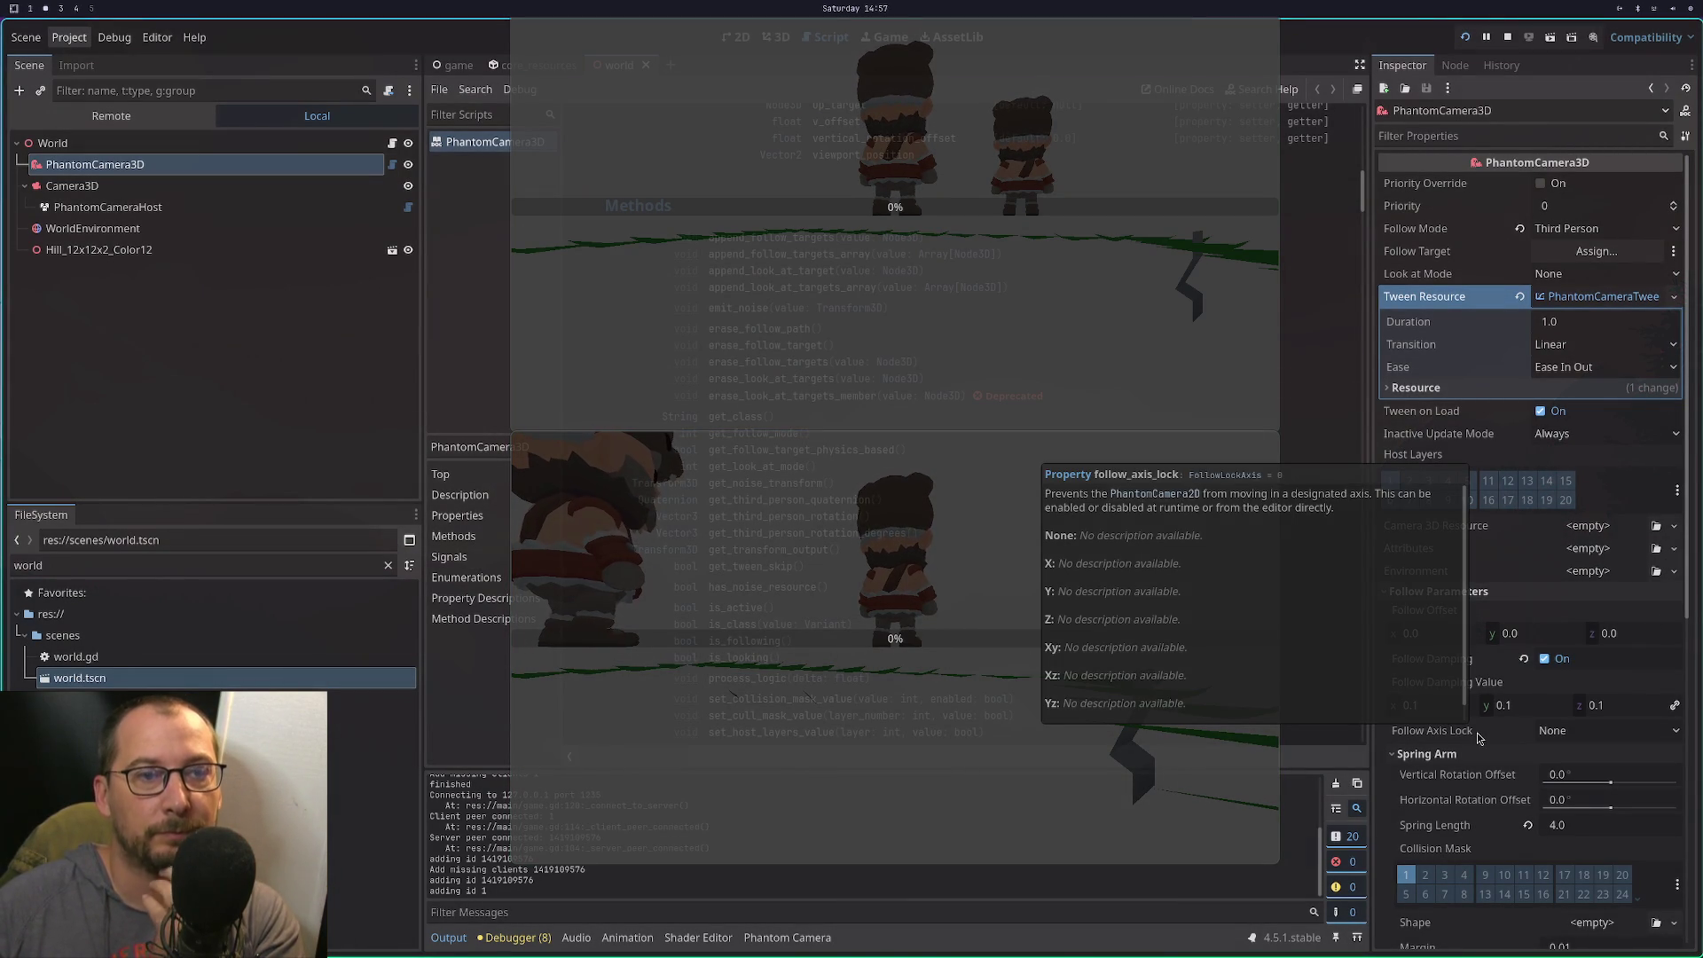
mouse_move(1480, 787)
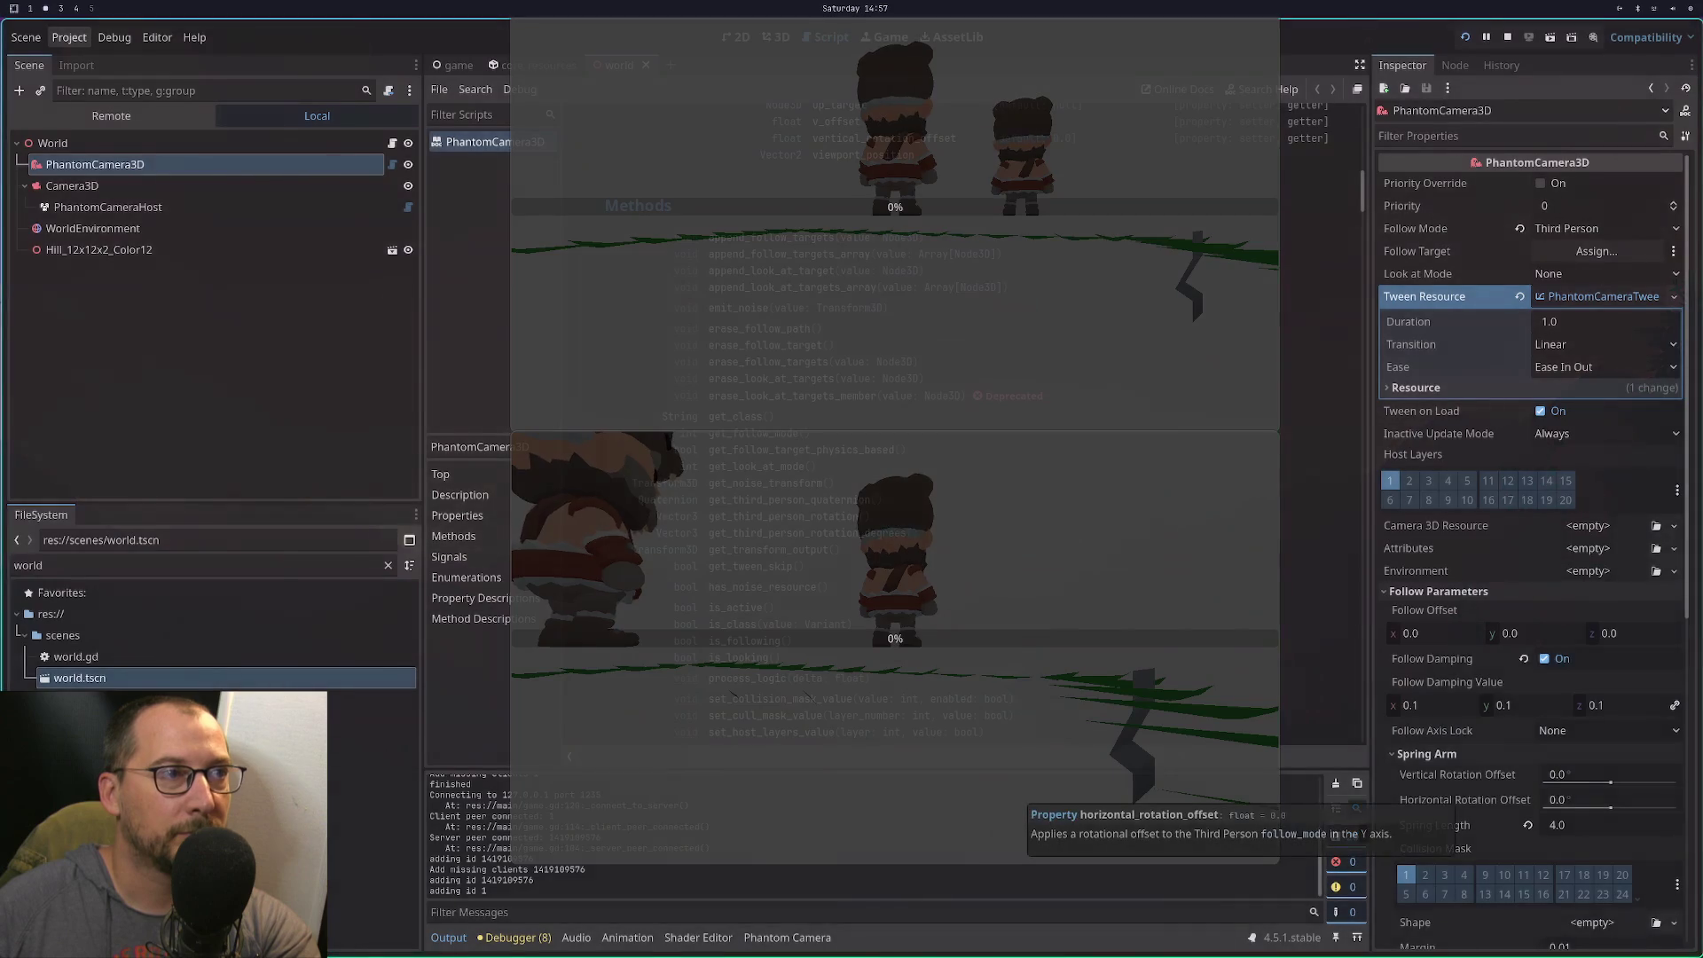
key(super+1)
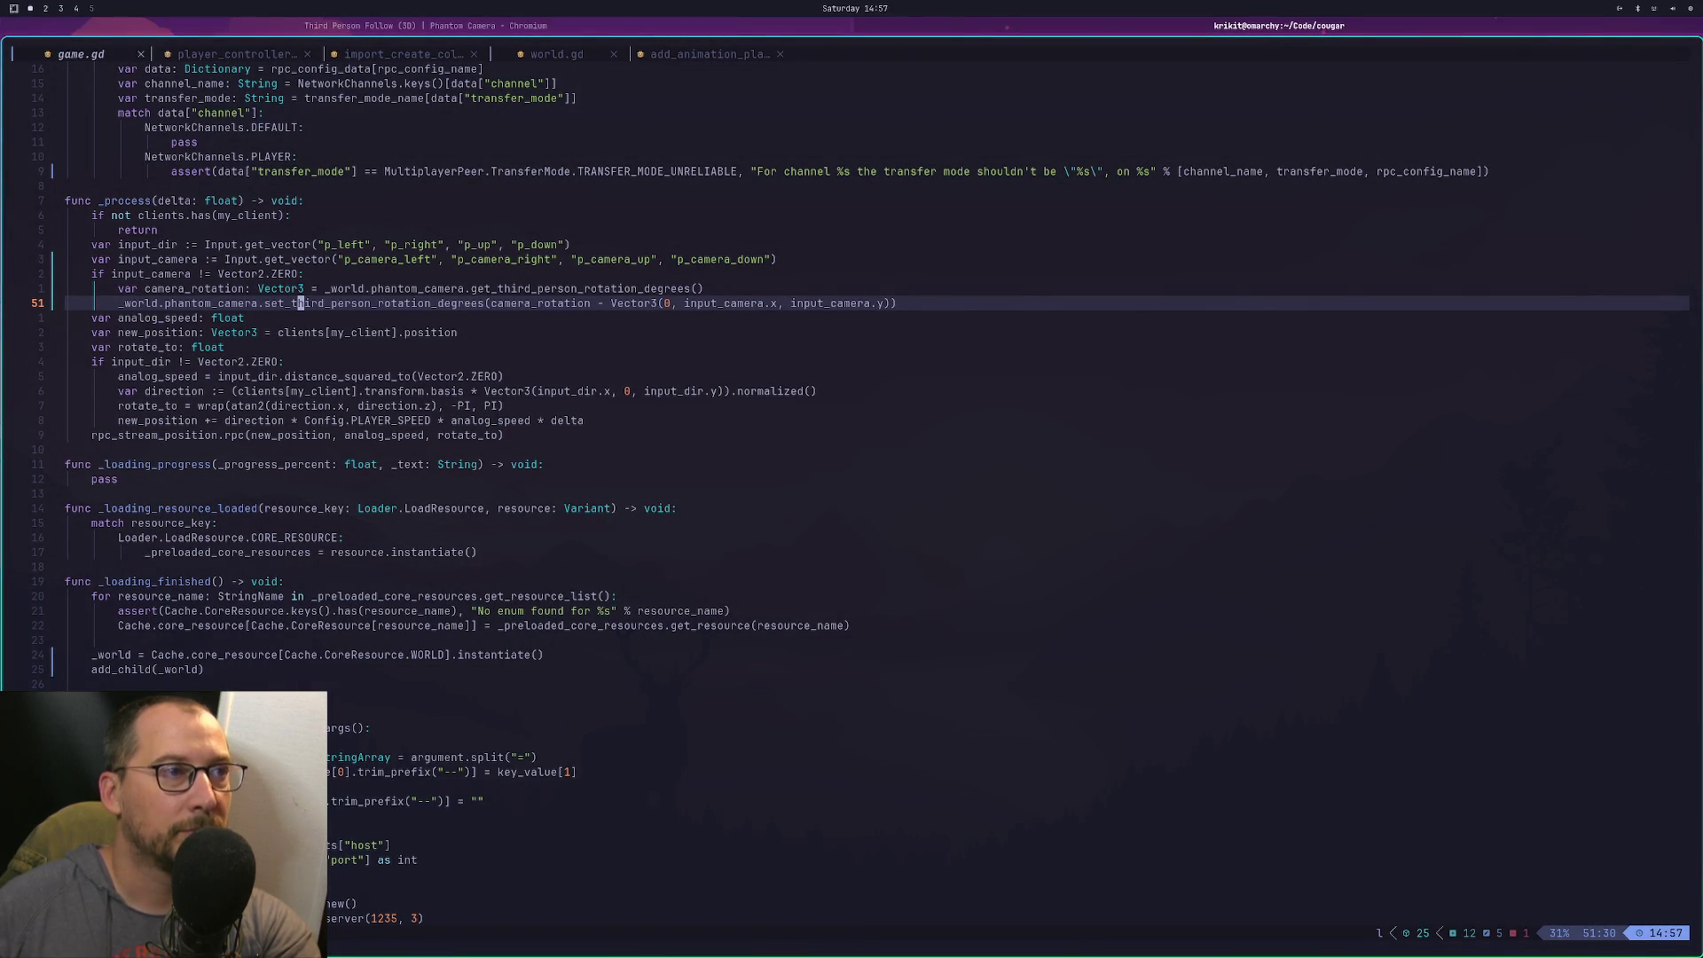
Review line 51 and player_controller.gd's body rotation line, then return to game.gd before switching to Godot.
key(k)
key(l)
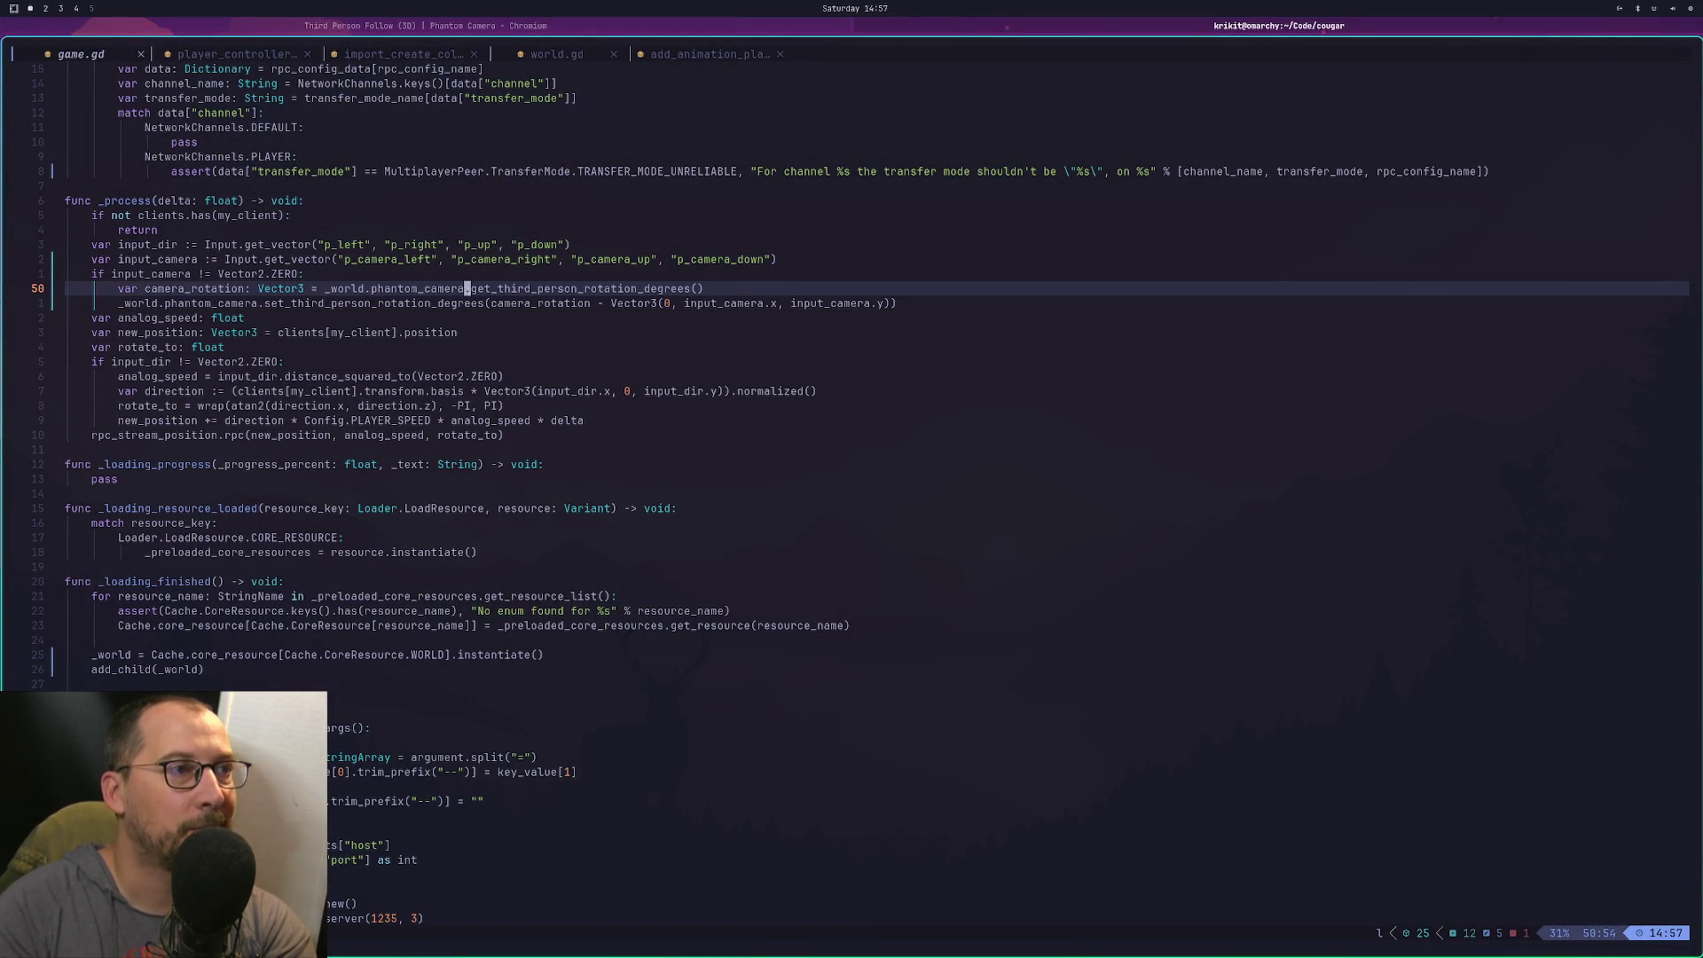
key(l)
key(l)
key(l)
key(j)
key(l)
key(l)
key(l)
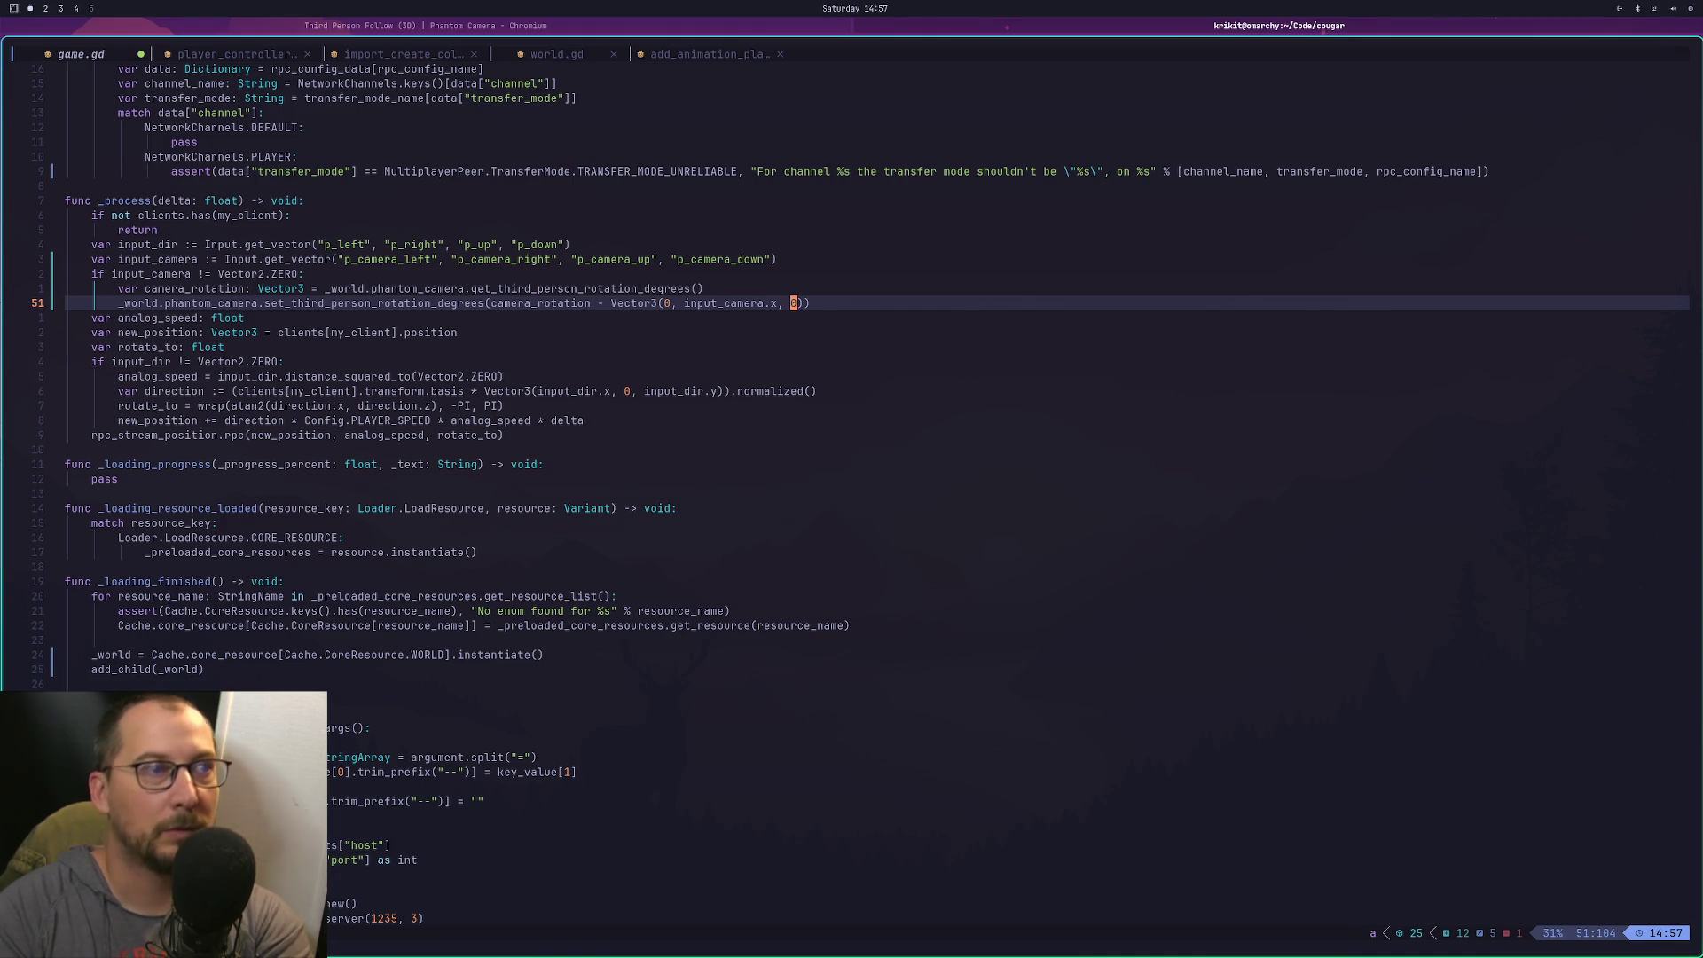
key(shift+l)
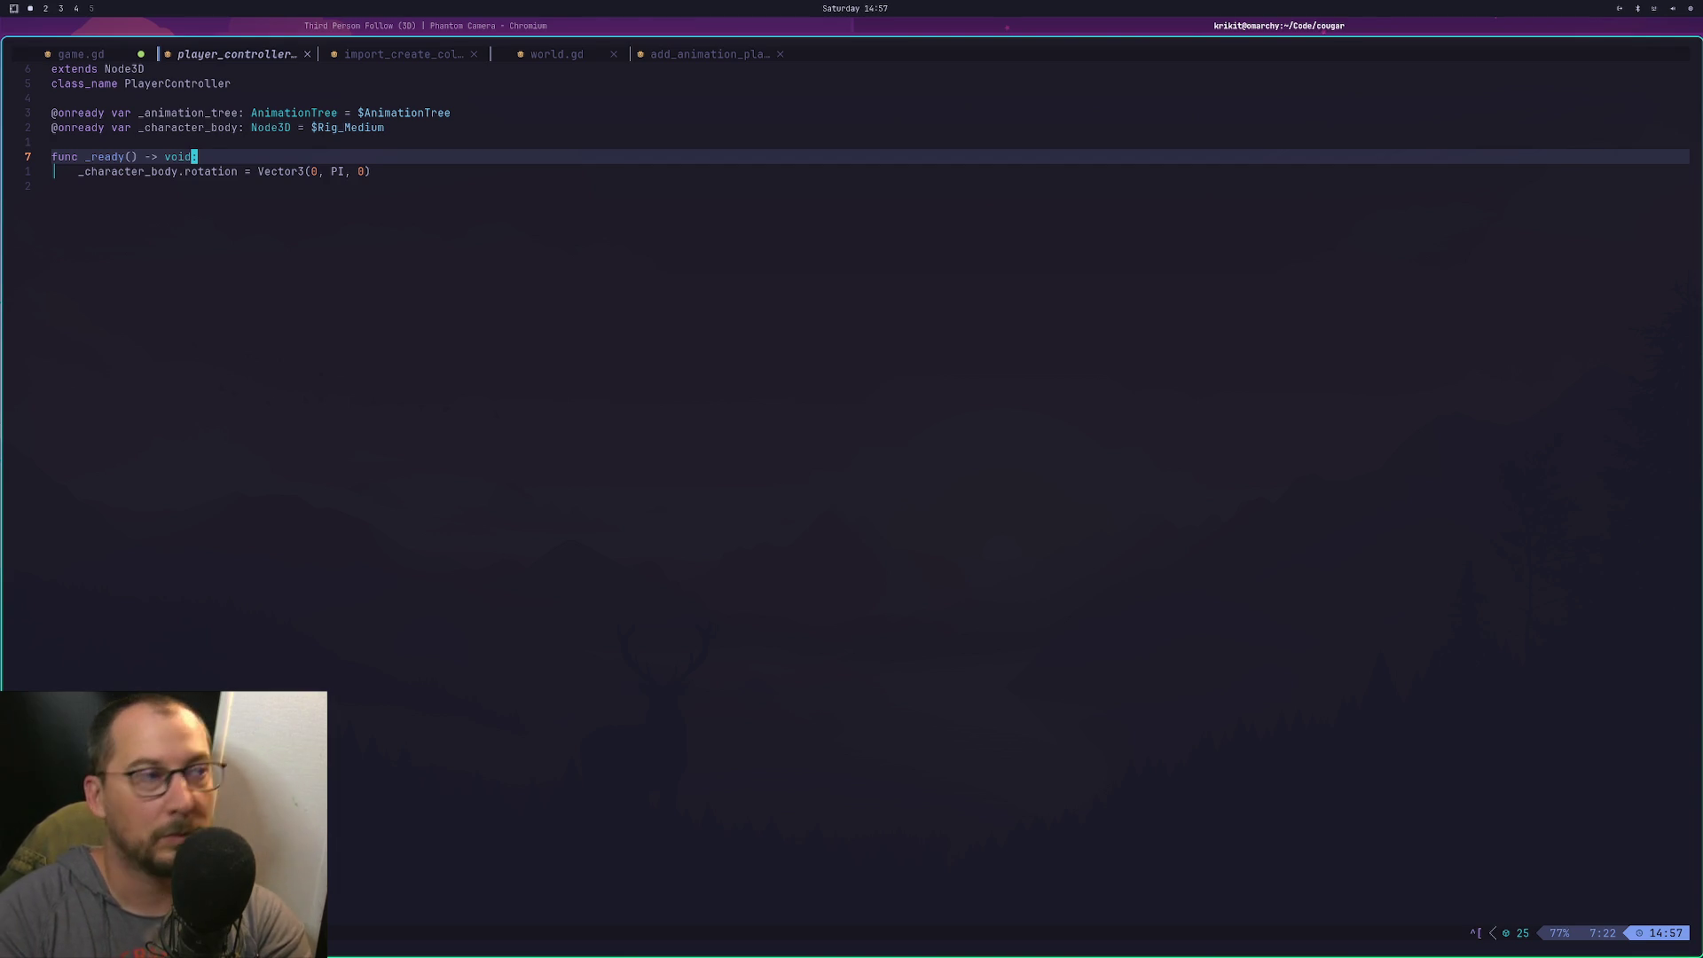
key(g)
key(j)
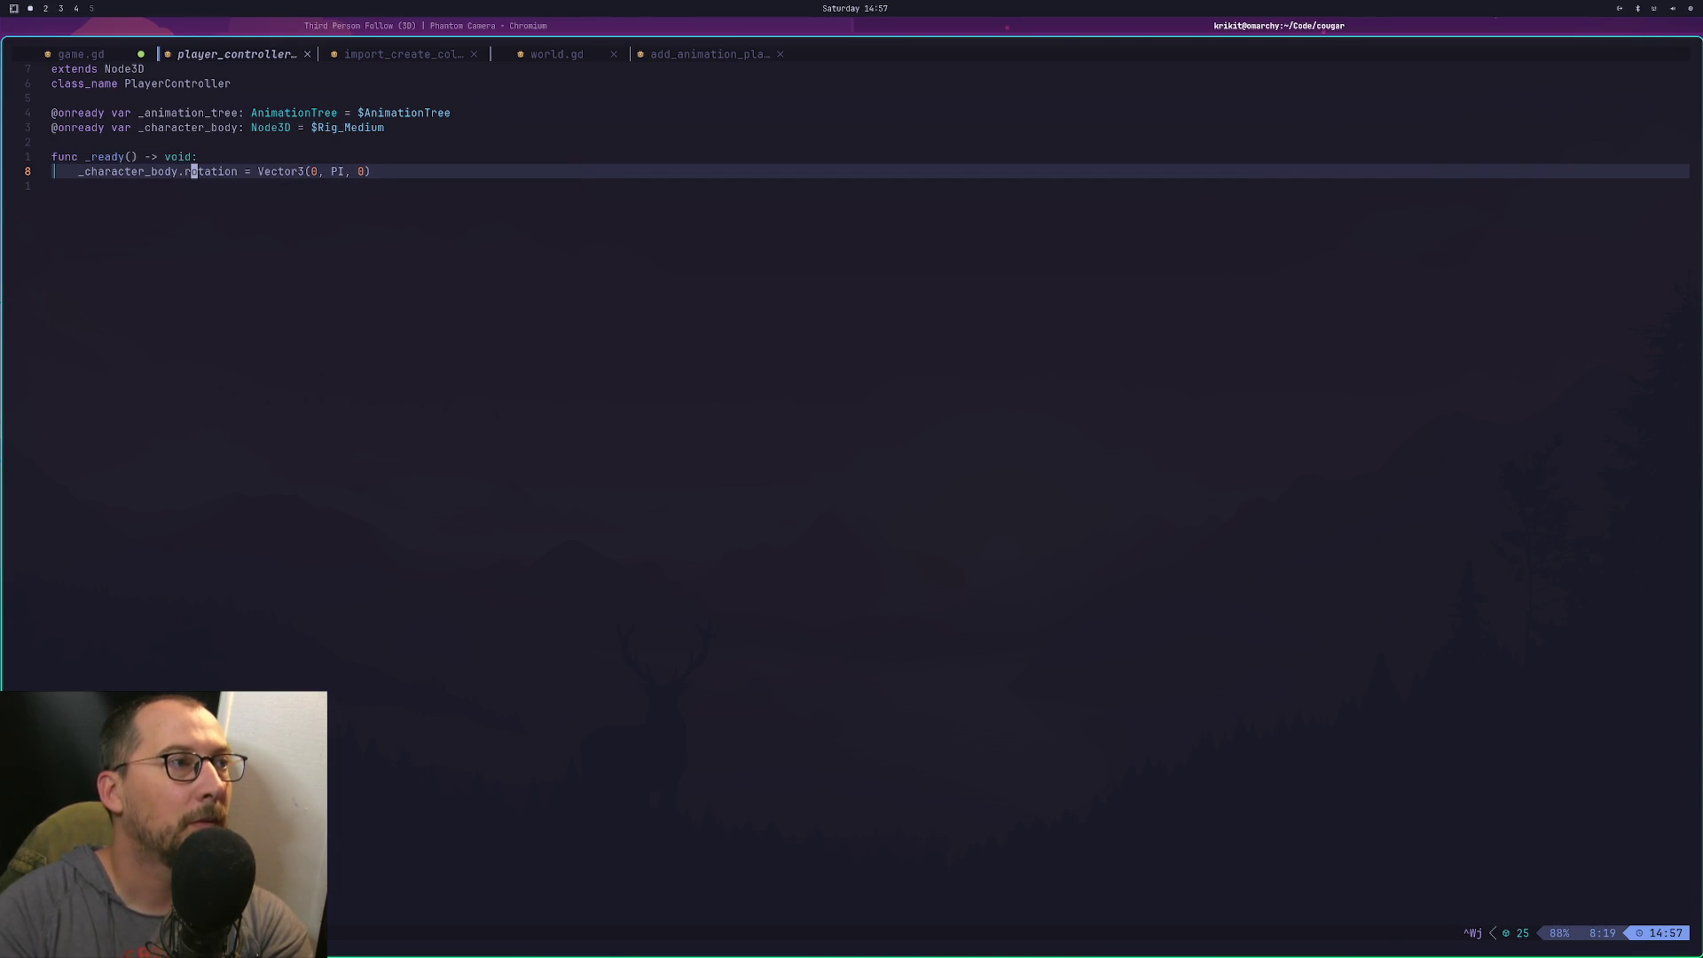
key(ctrl+w)
key(h)
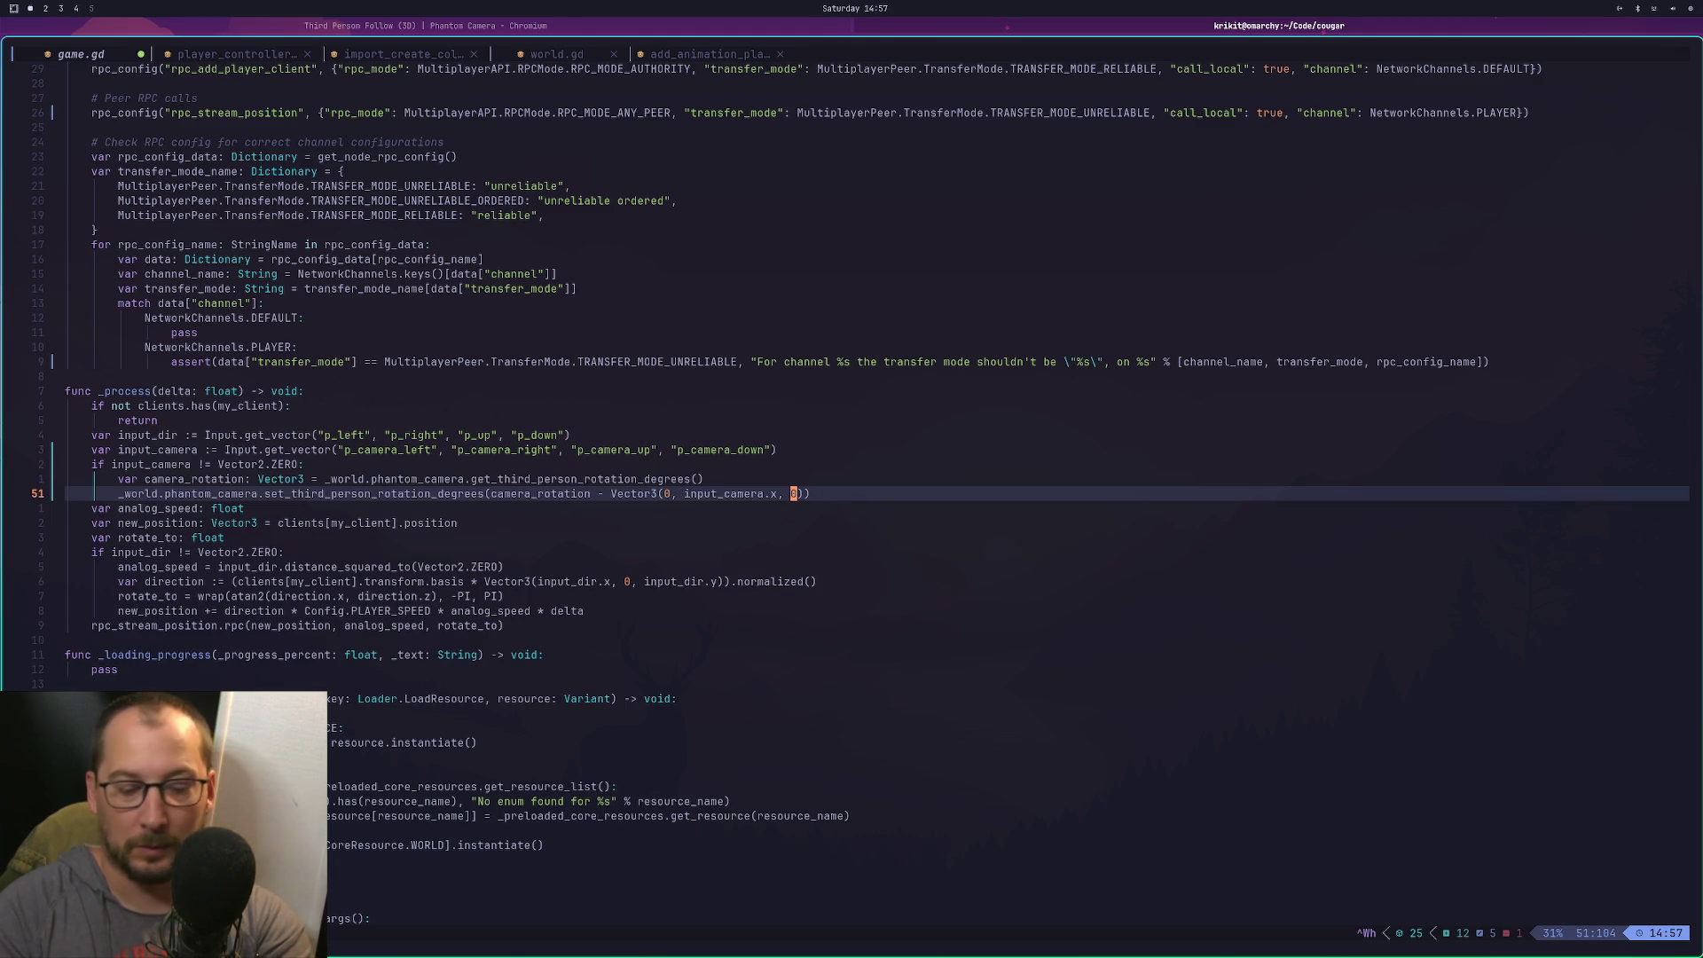
key(super+2)
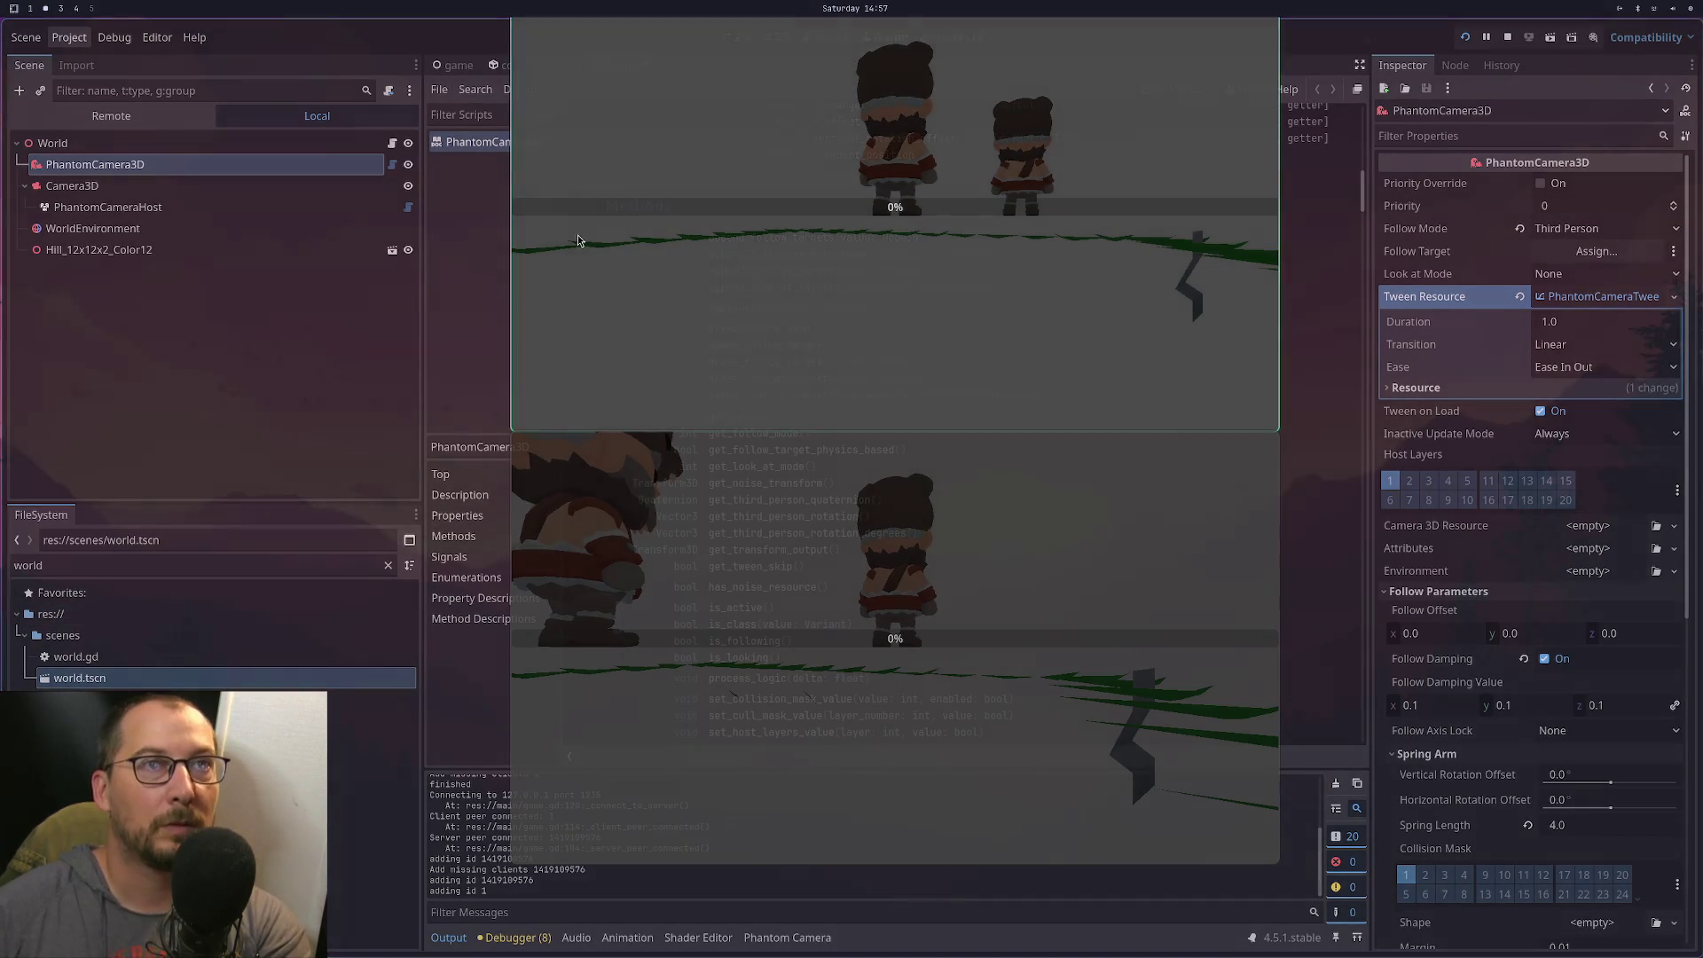
Restart the project with both clients, watch them, then stop the run.
key(F8)
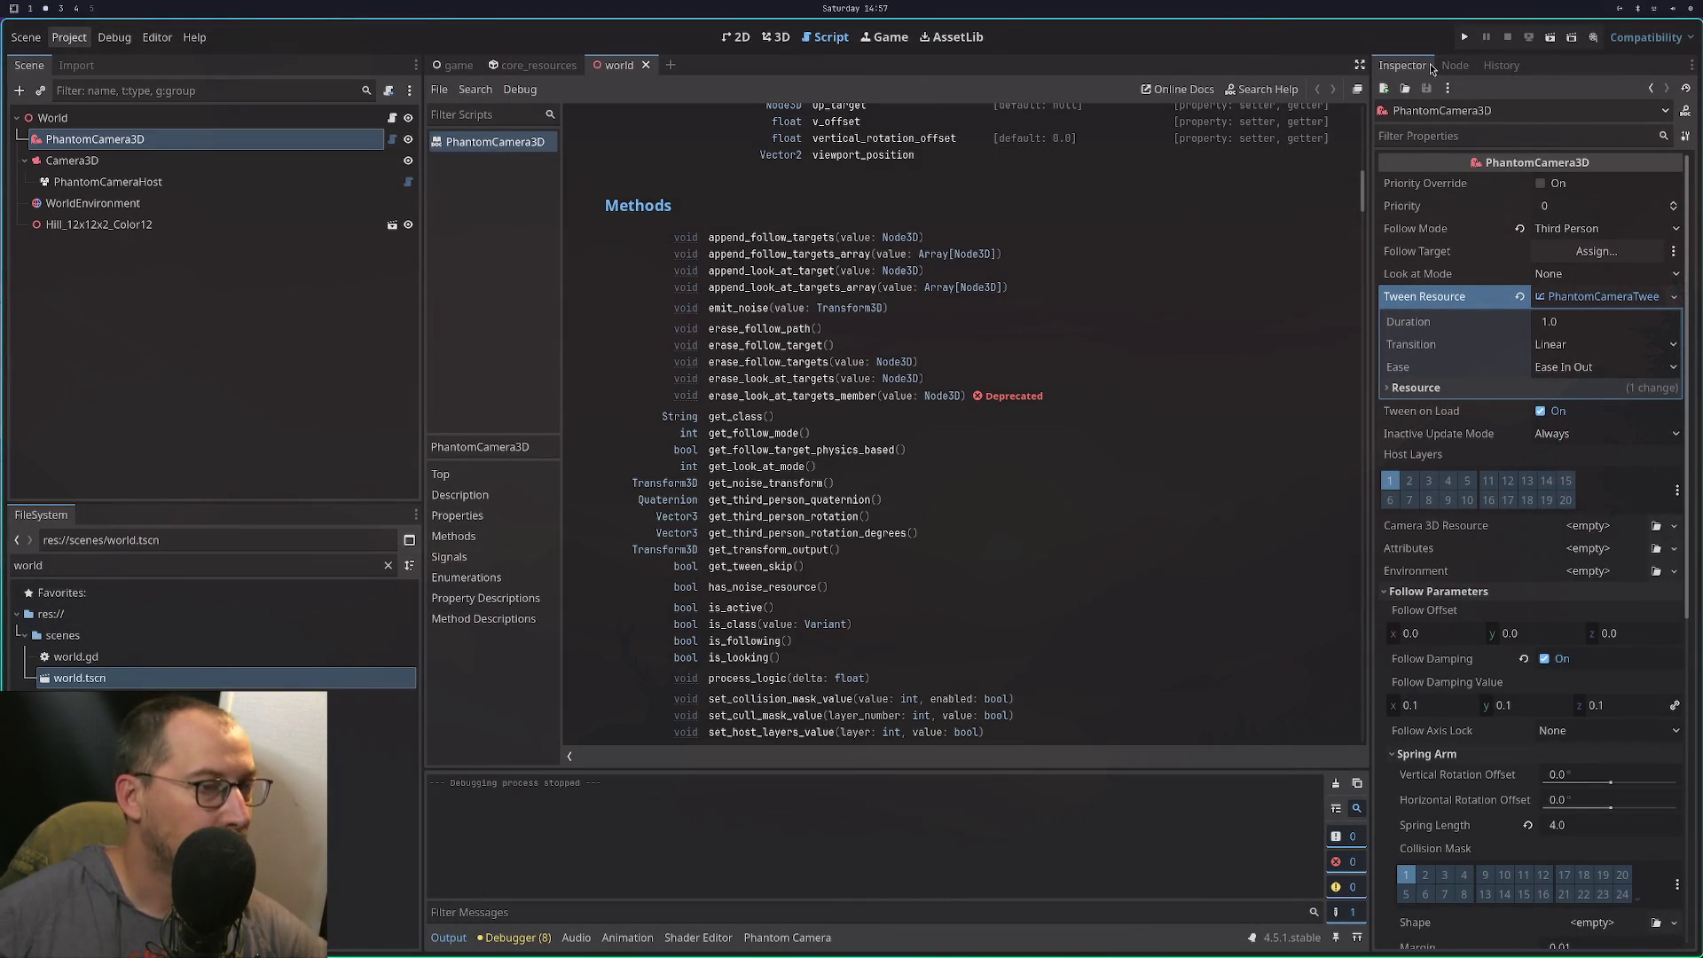
click(1464, 38)
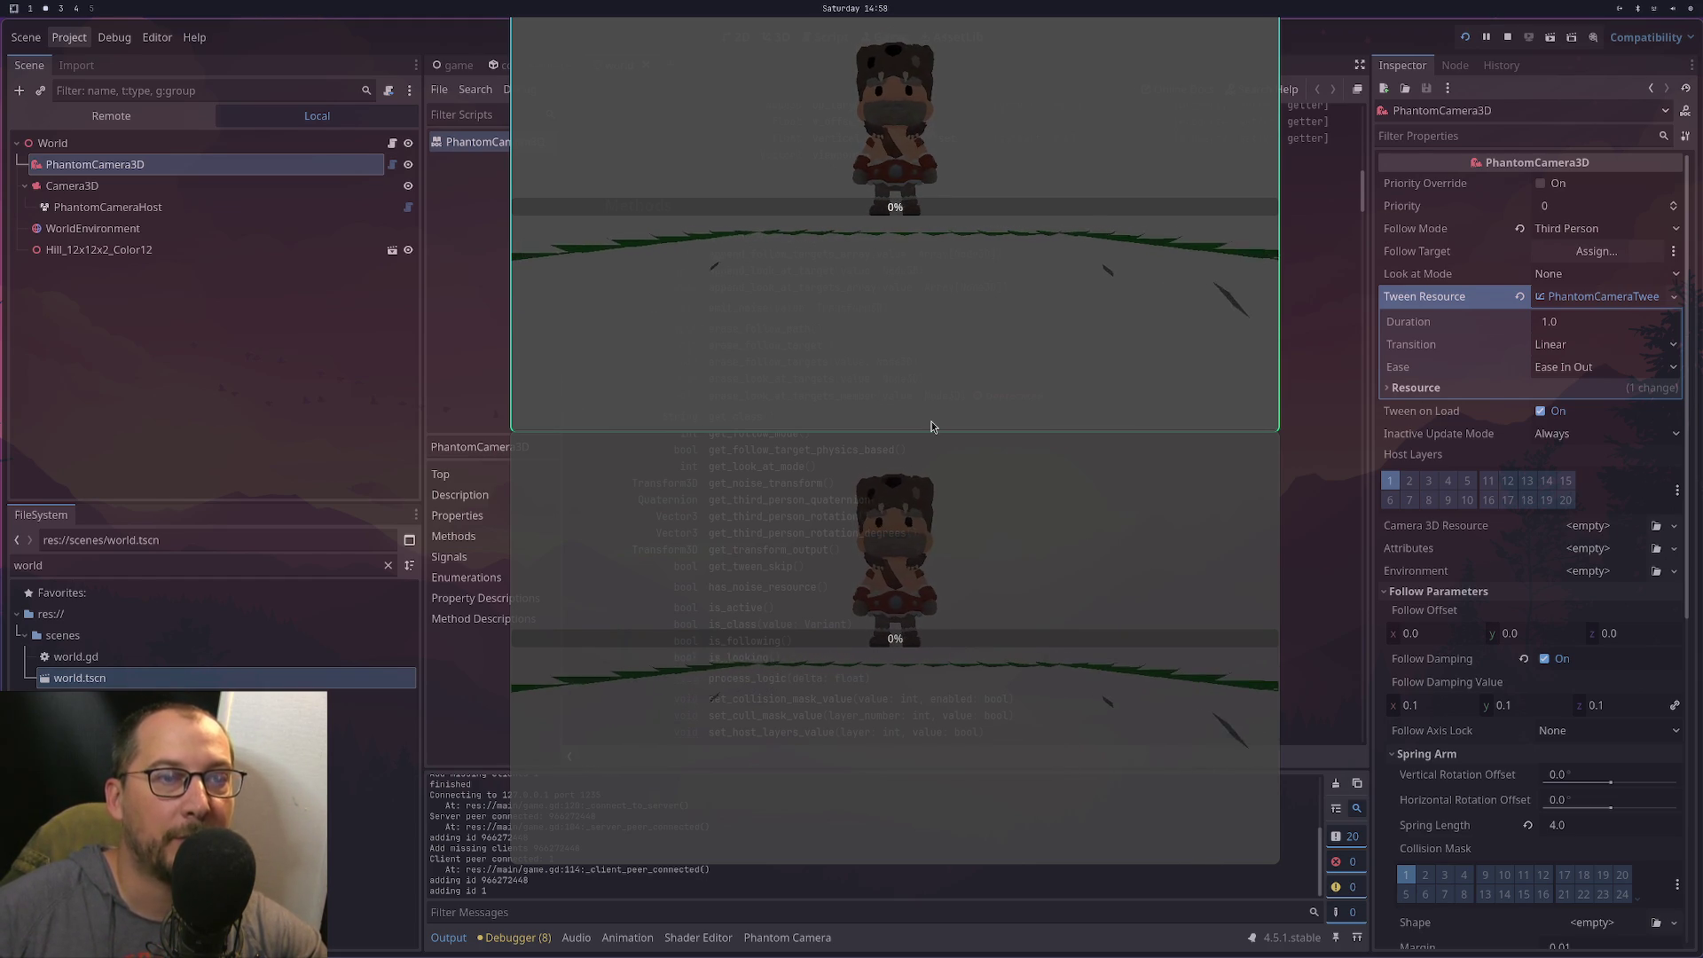
click(1507, 36)
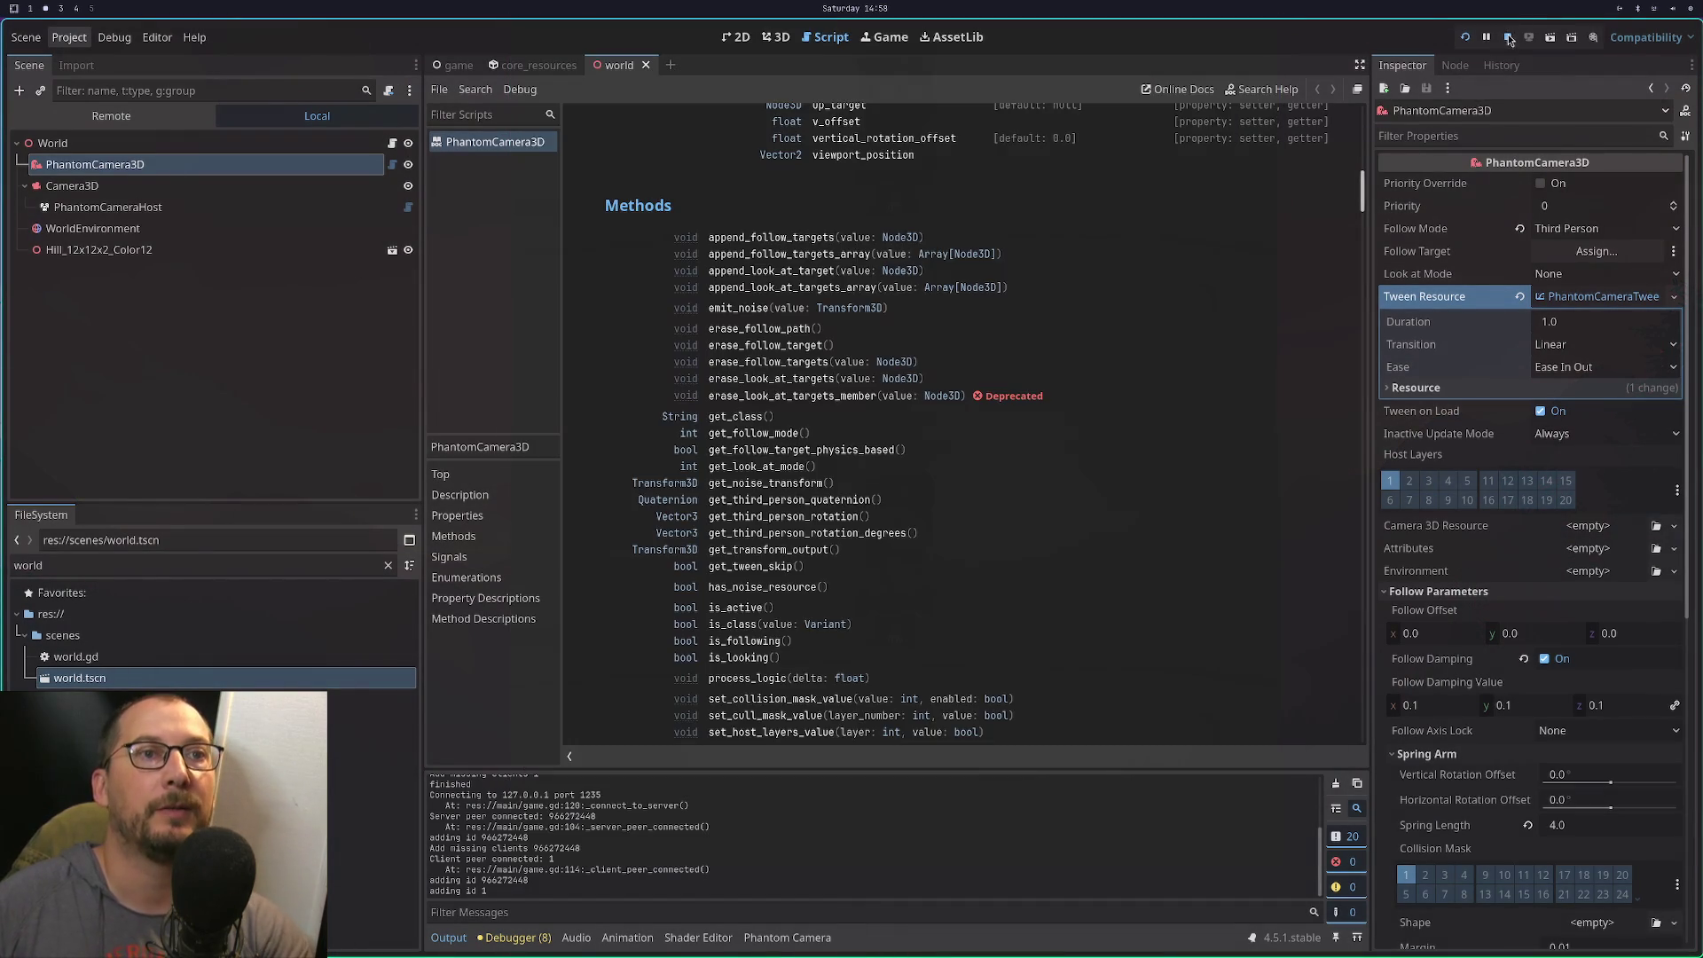
key(super+1)
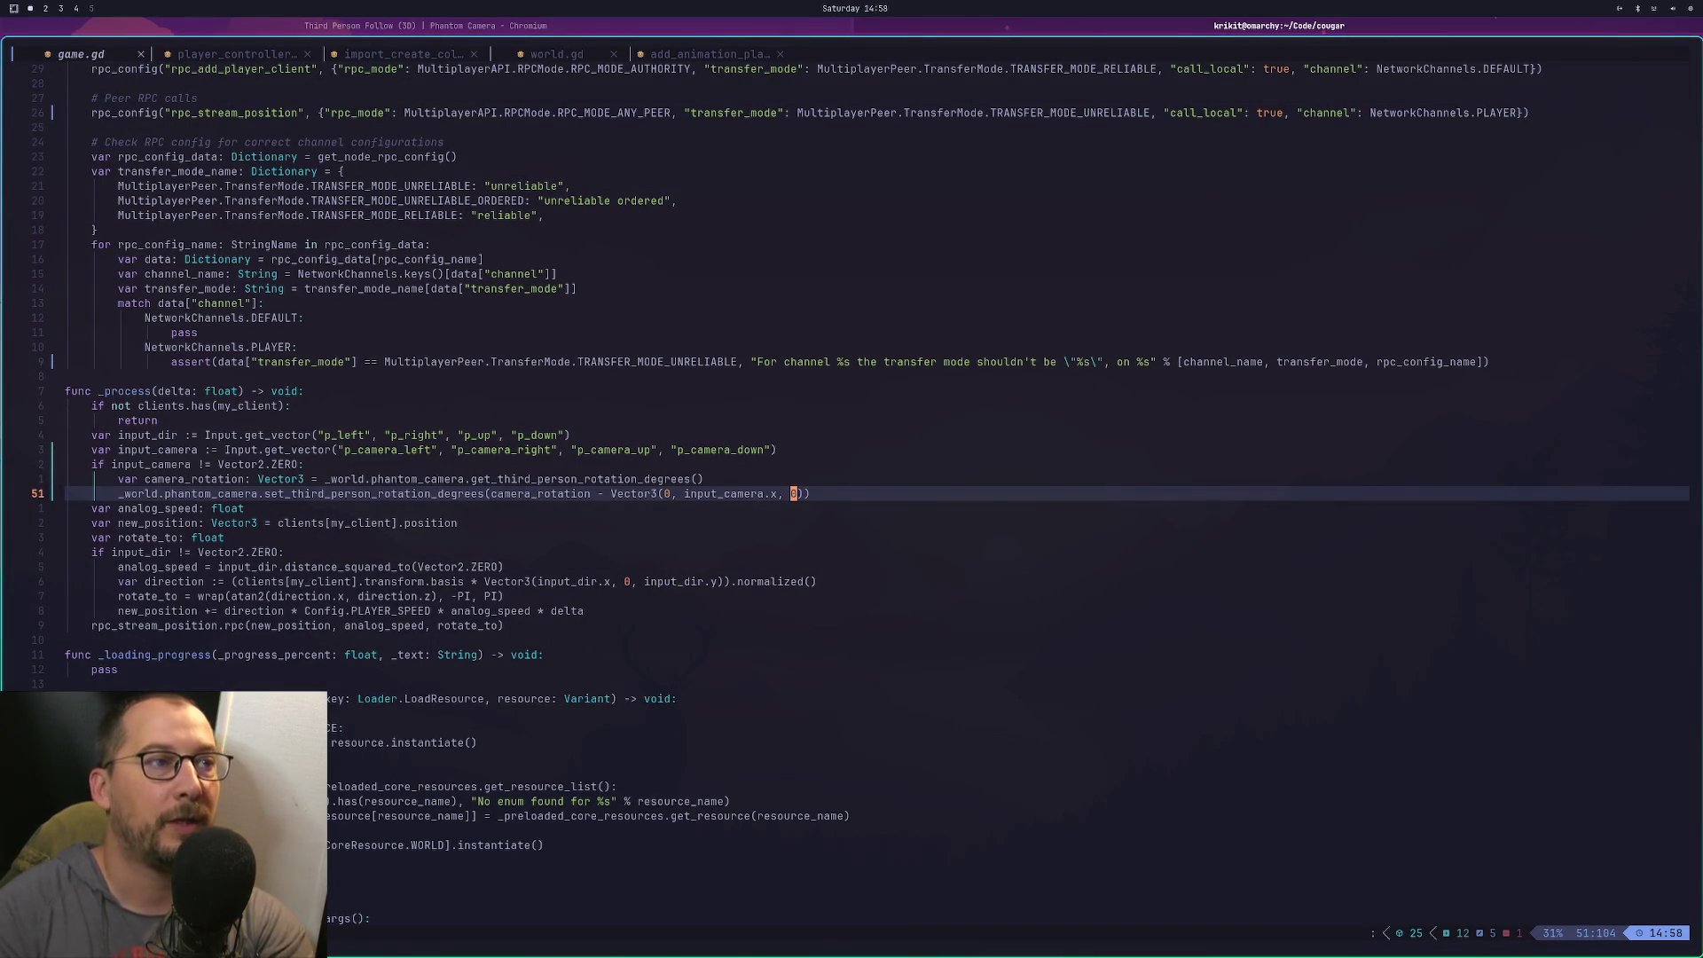
Put input_camera.y as the rotation vector's first component and save game.gd.
key(h)
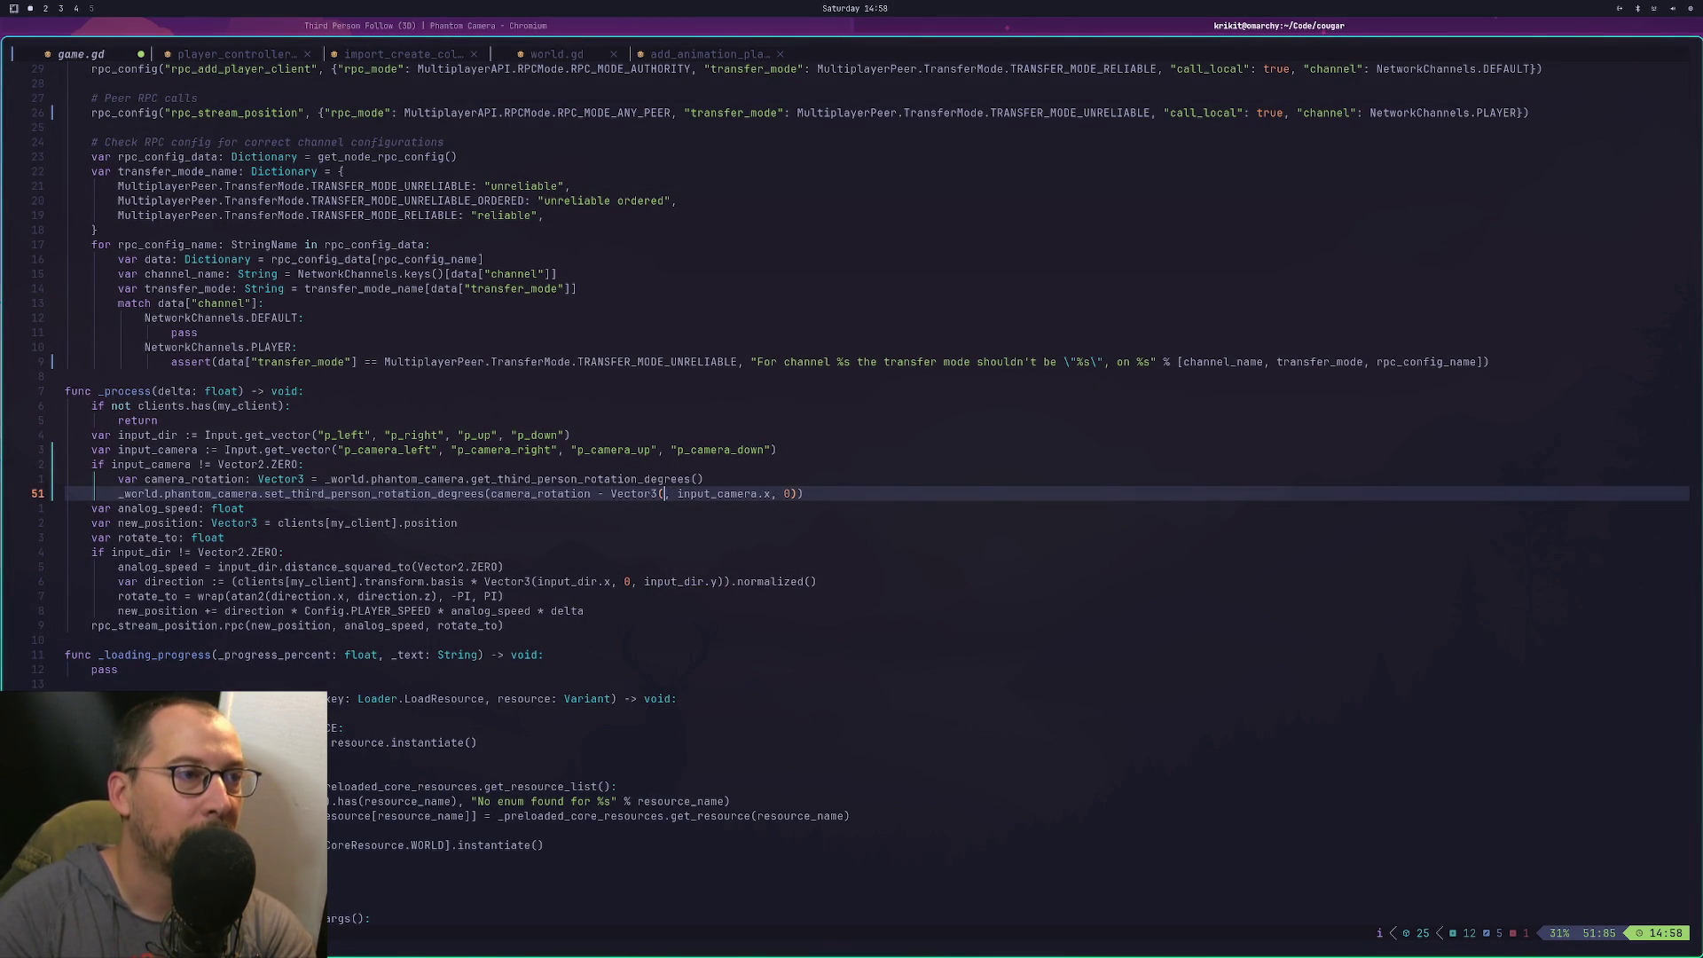
text(input_camera.)
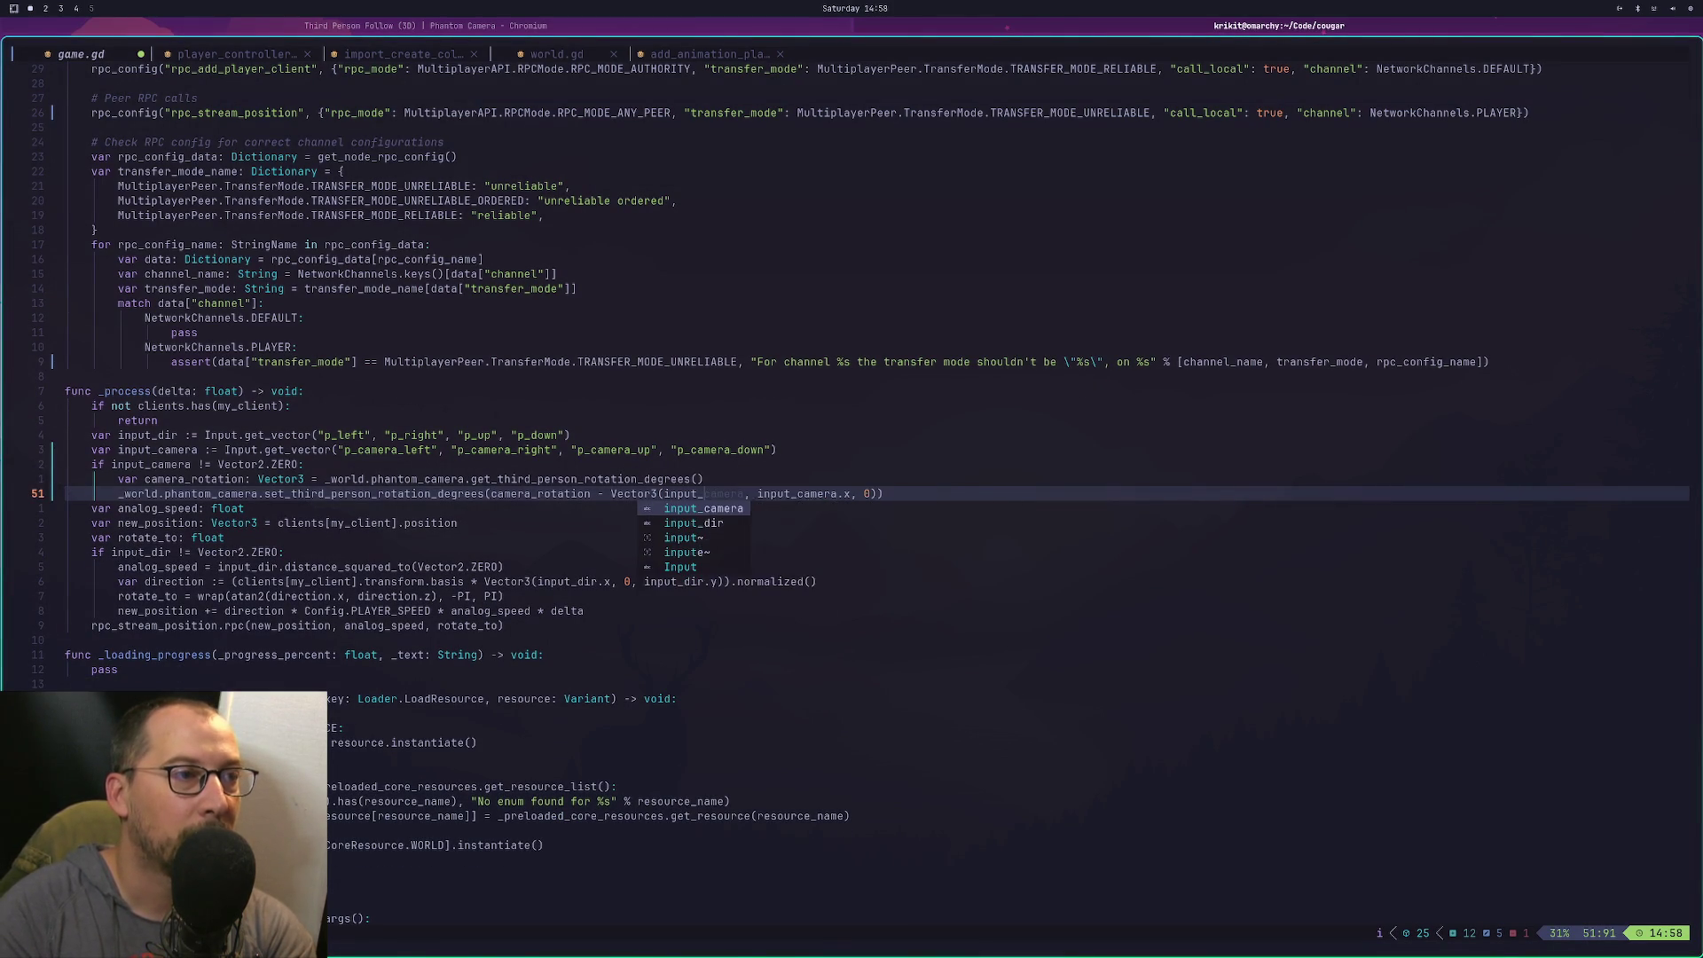
text(y)
key(Escape)
text(:w)
key(Return)
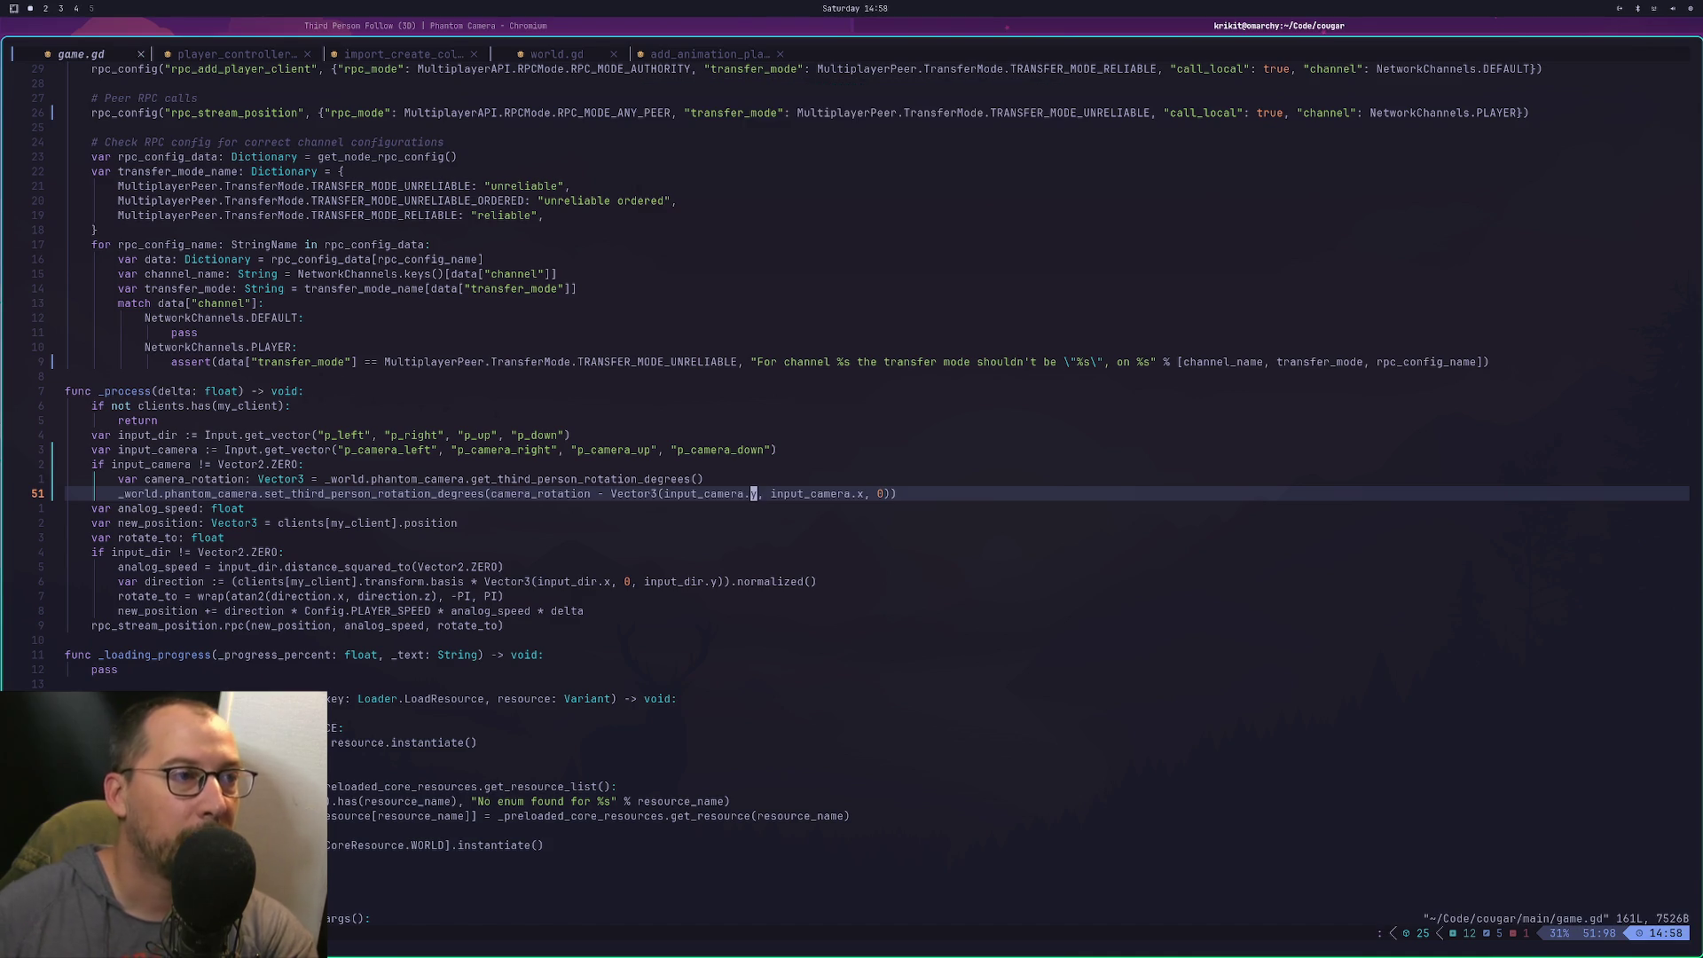
Relaunch the game in Godot, then select the WorldEnvironment node.
key(super+2)
click(1468, 39)
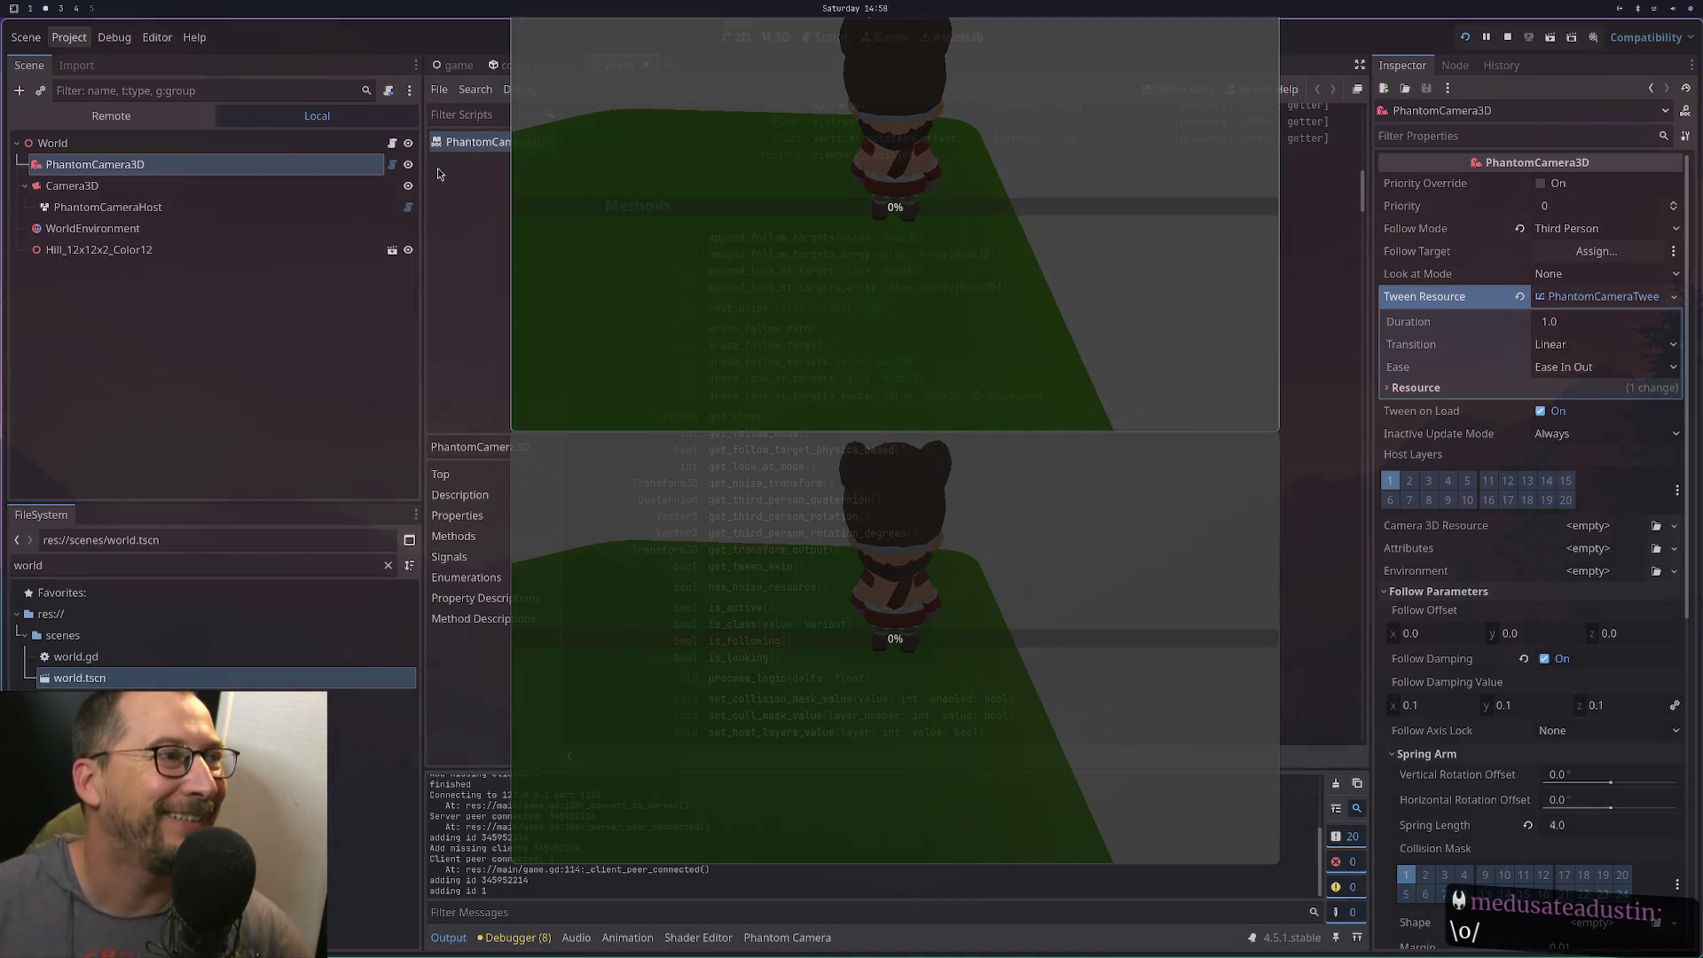
click(252, 236)
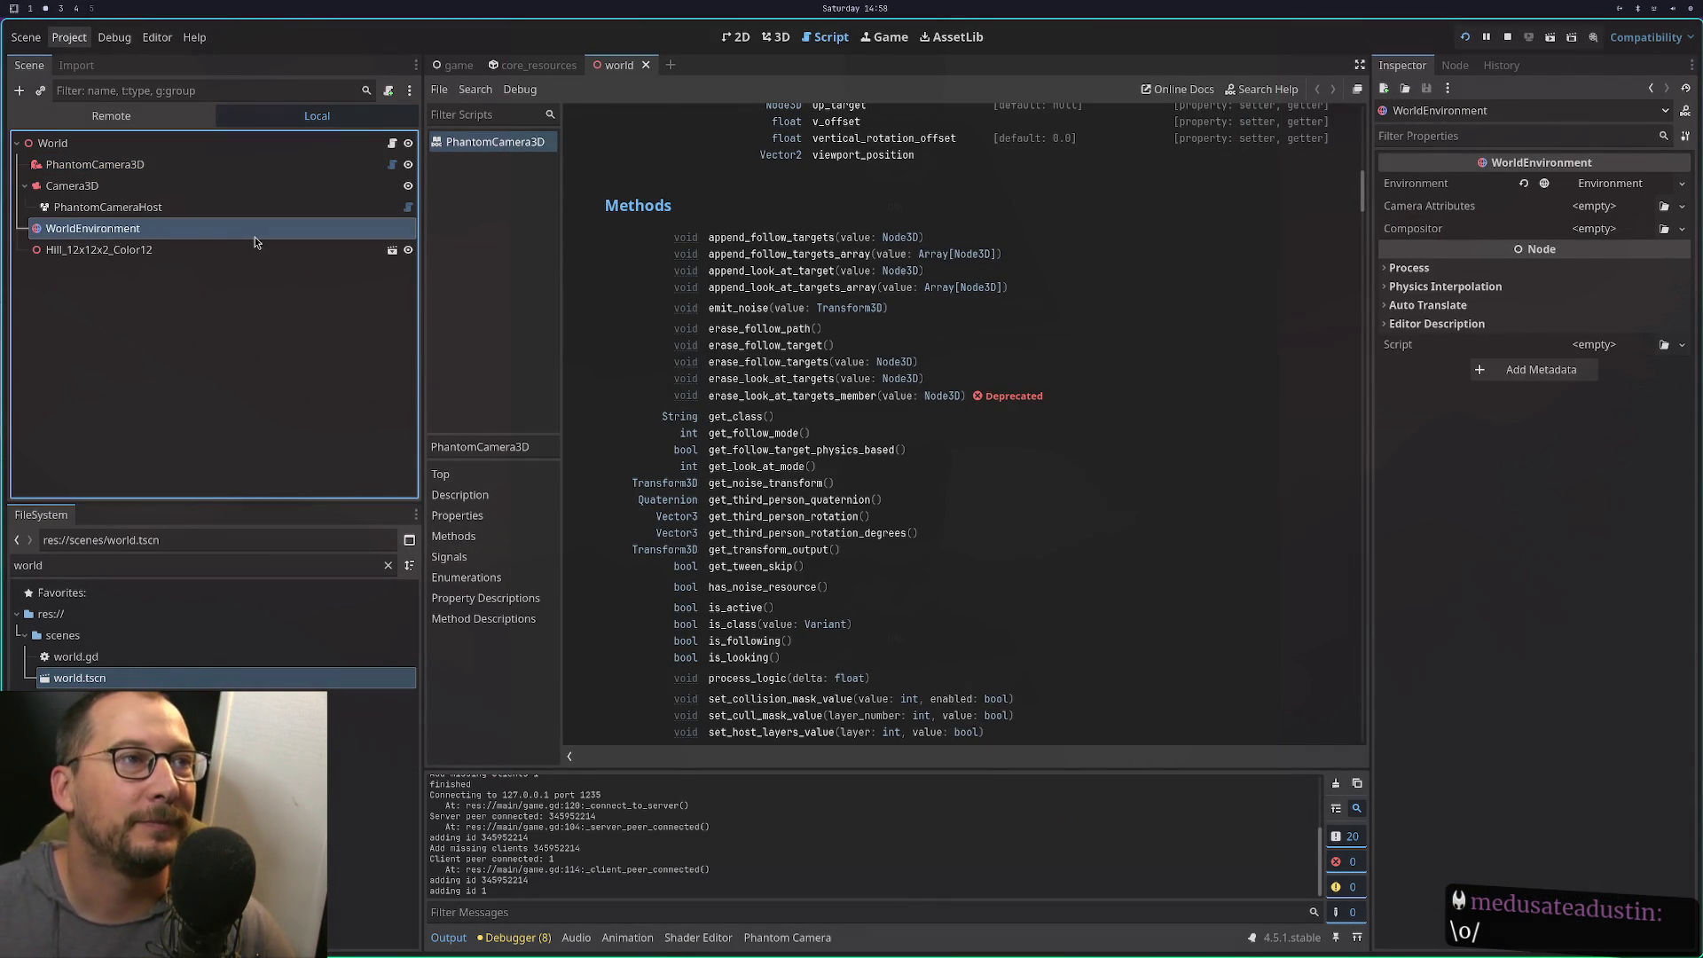
Set the WorldEnvironment ambient light source to Color and brighten it to light grey a1a1a1.
click(1611, 183)
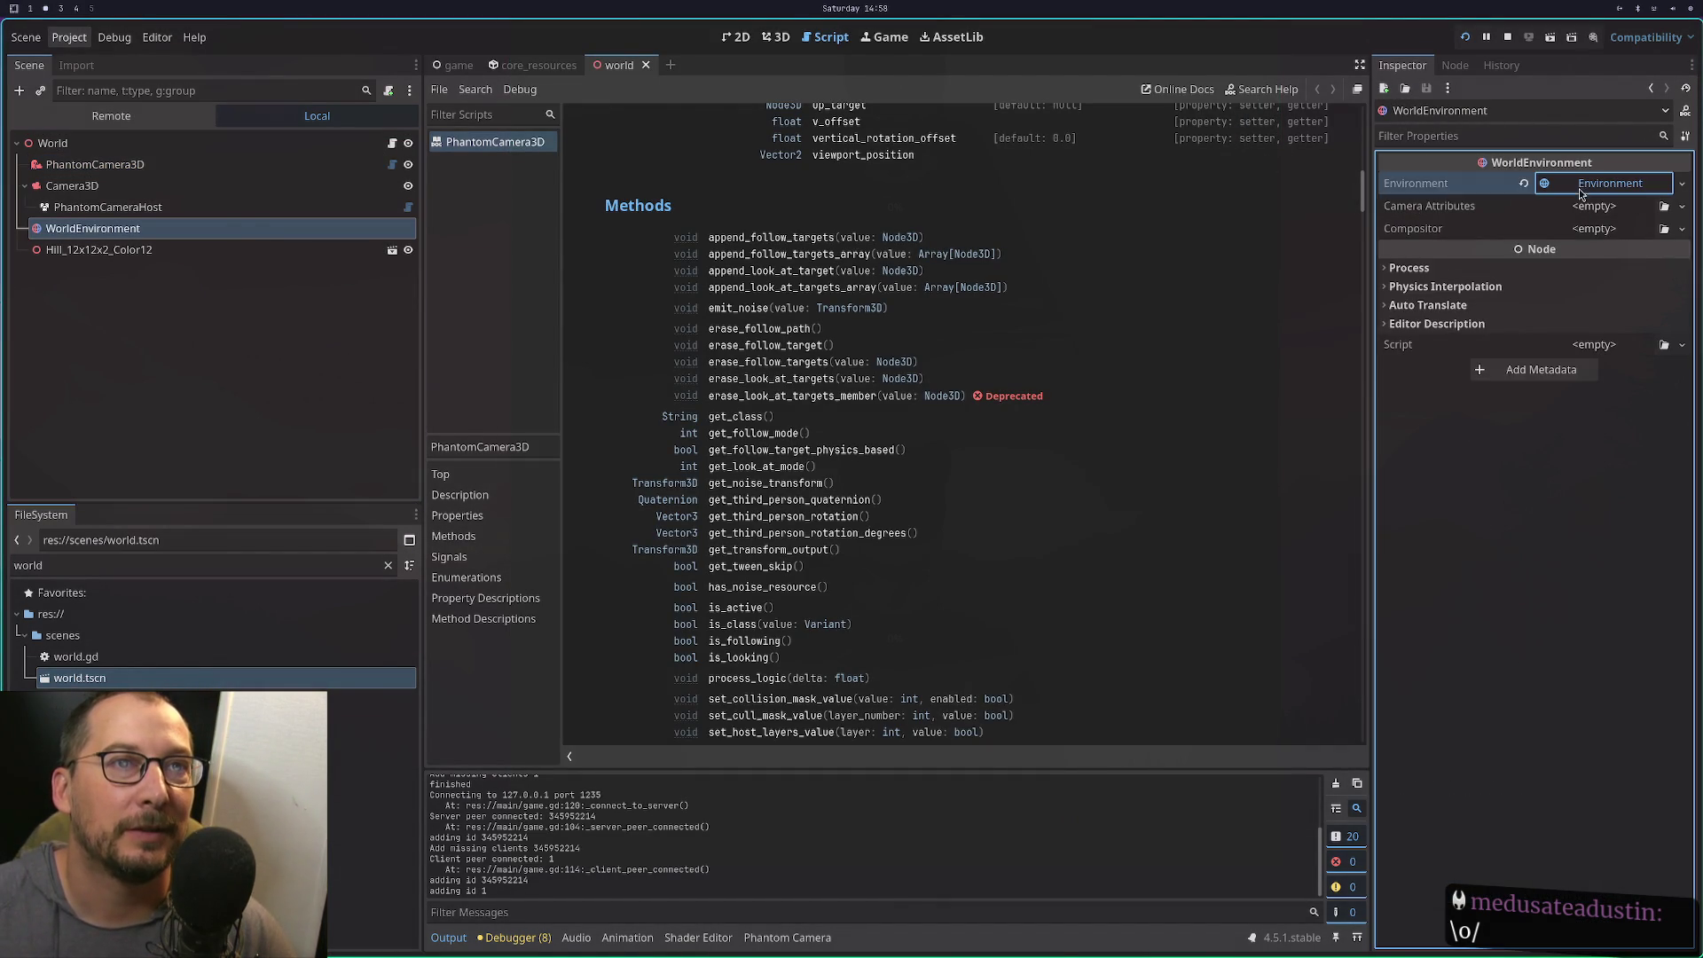
click(775, 37)
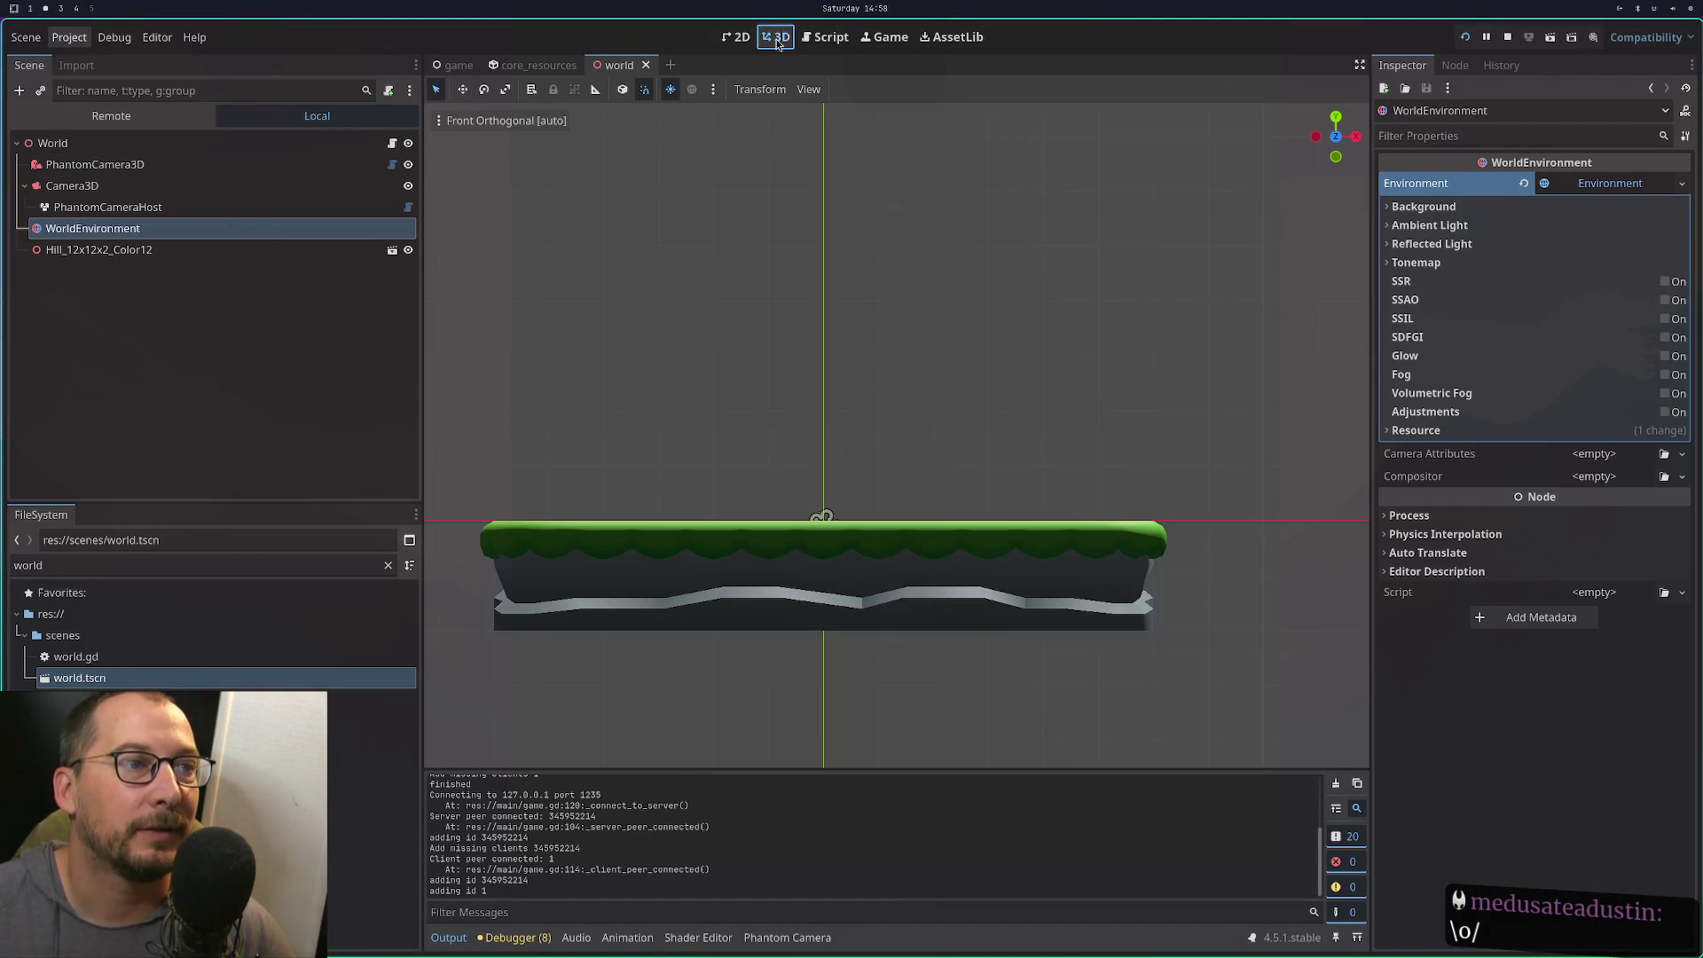
click(1460, 227)
click(1615, 248)
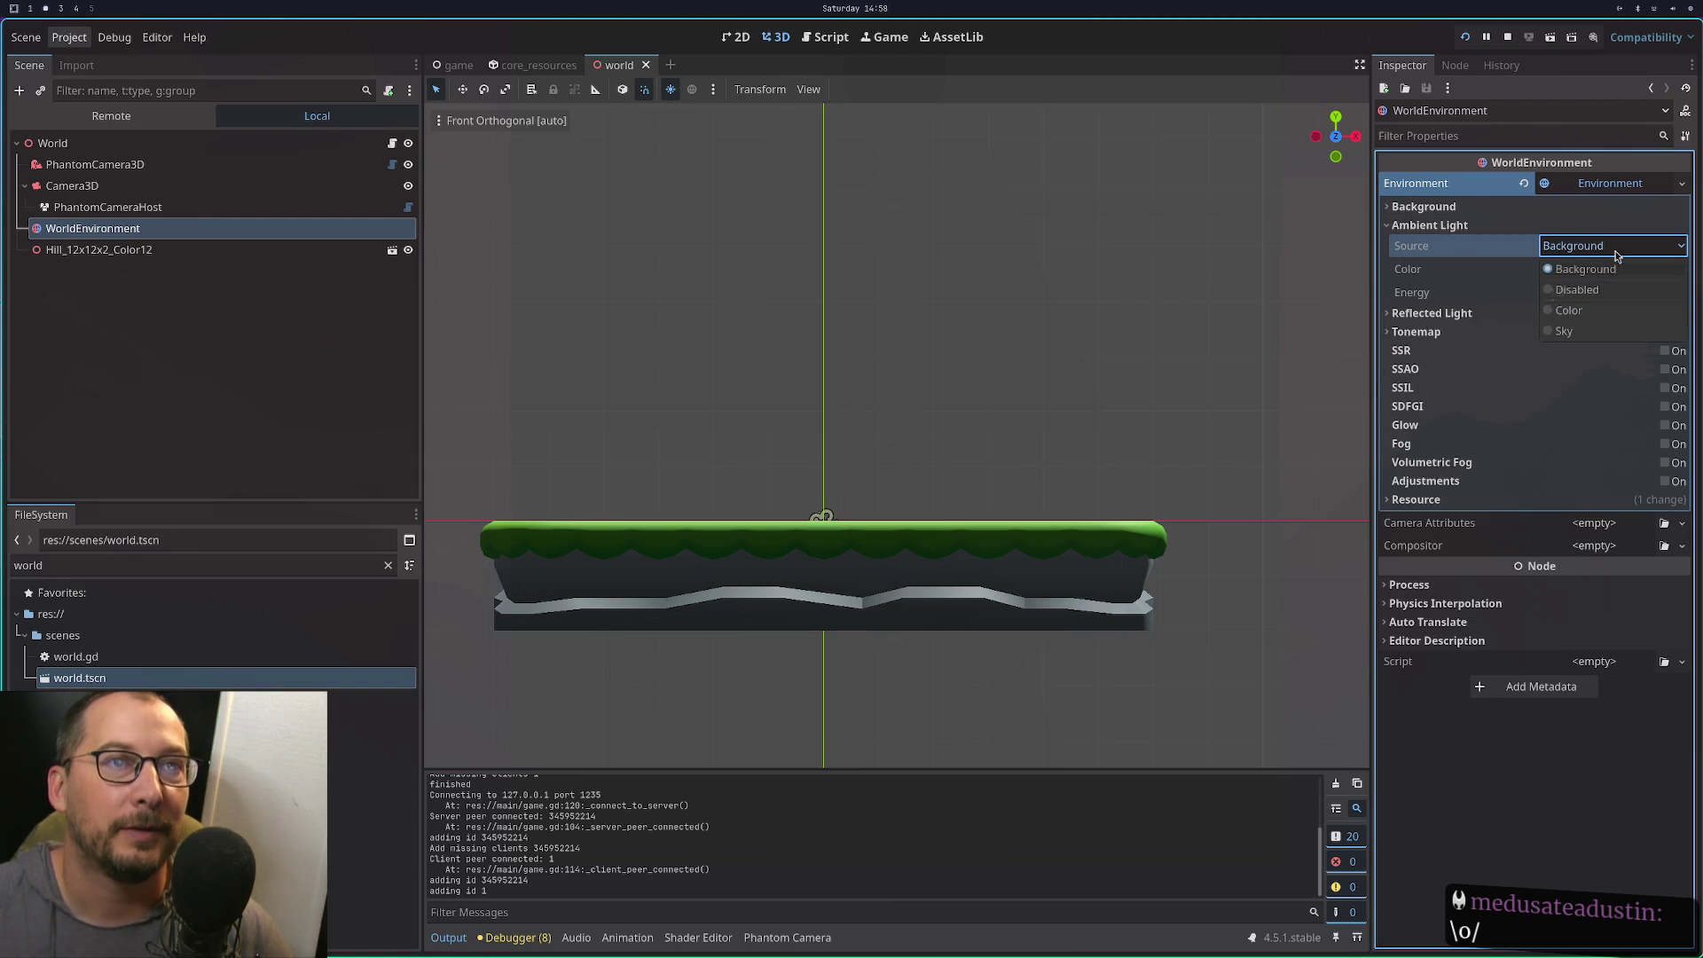
click(1563, 255)
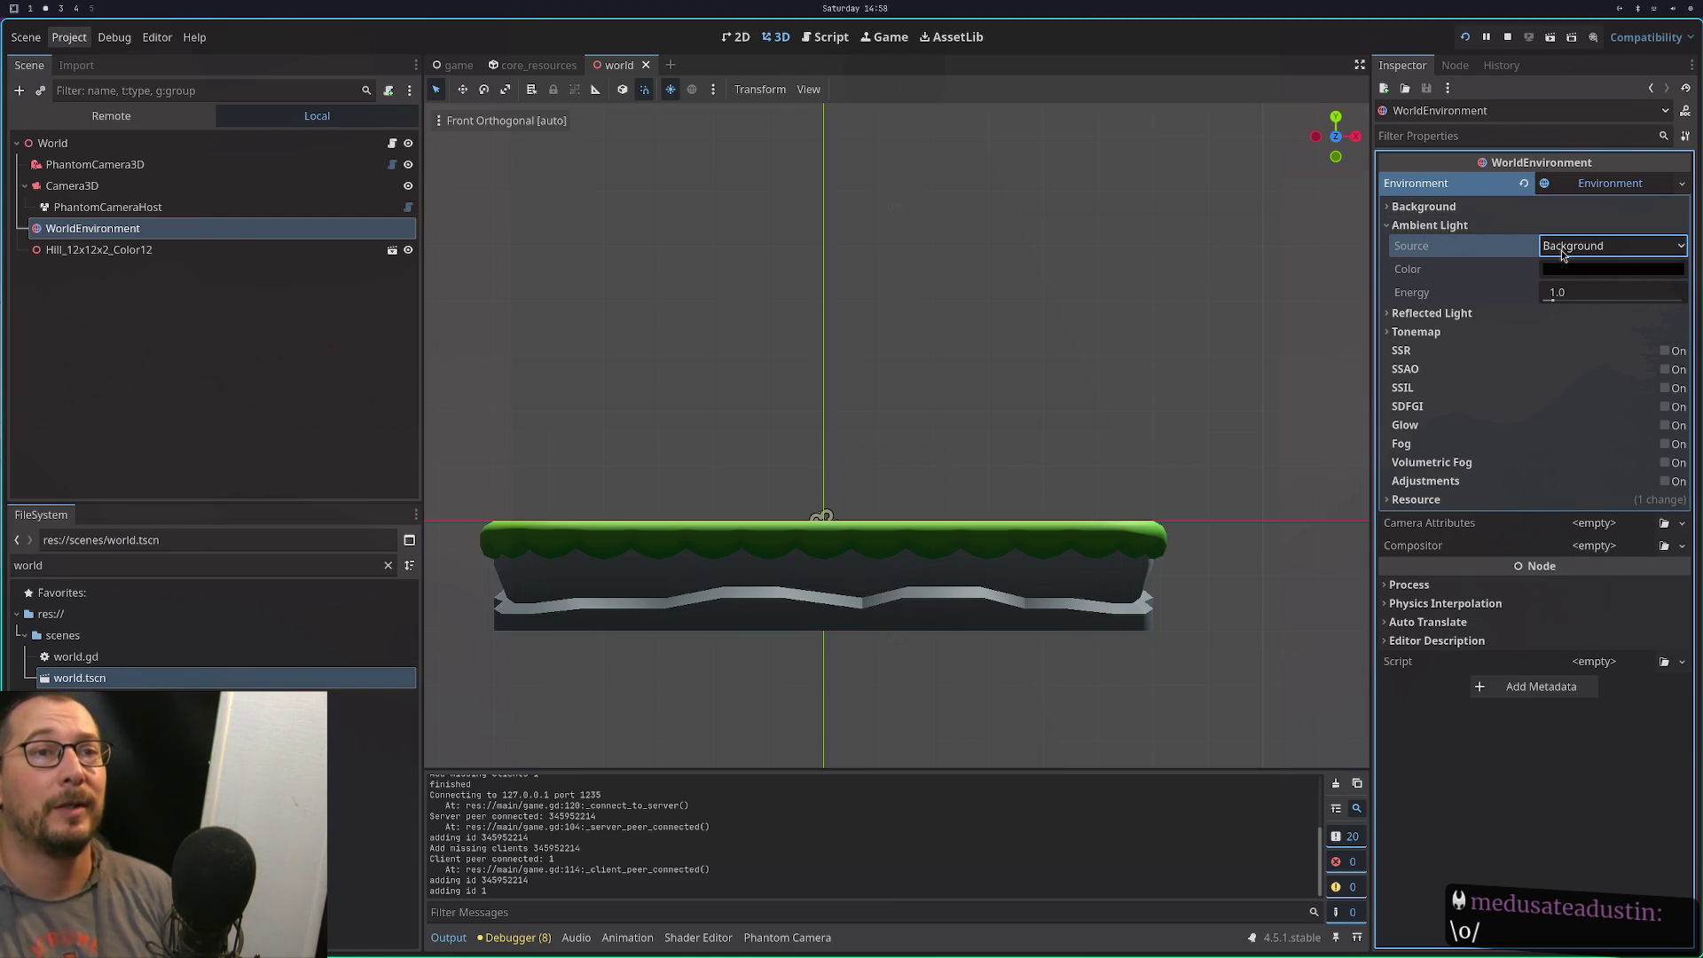
click(1563, 252)
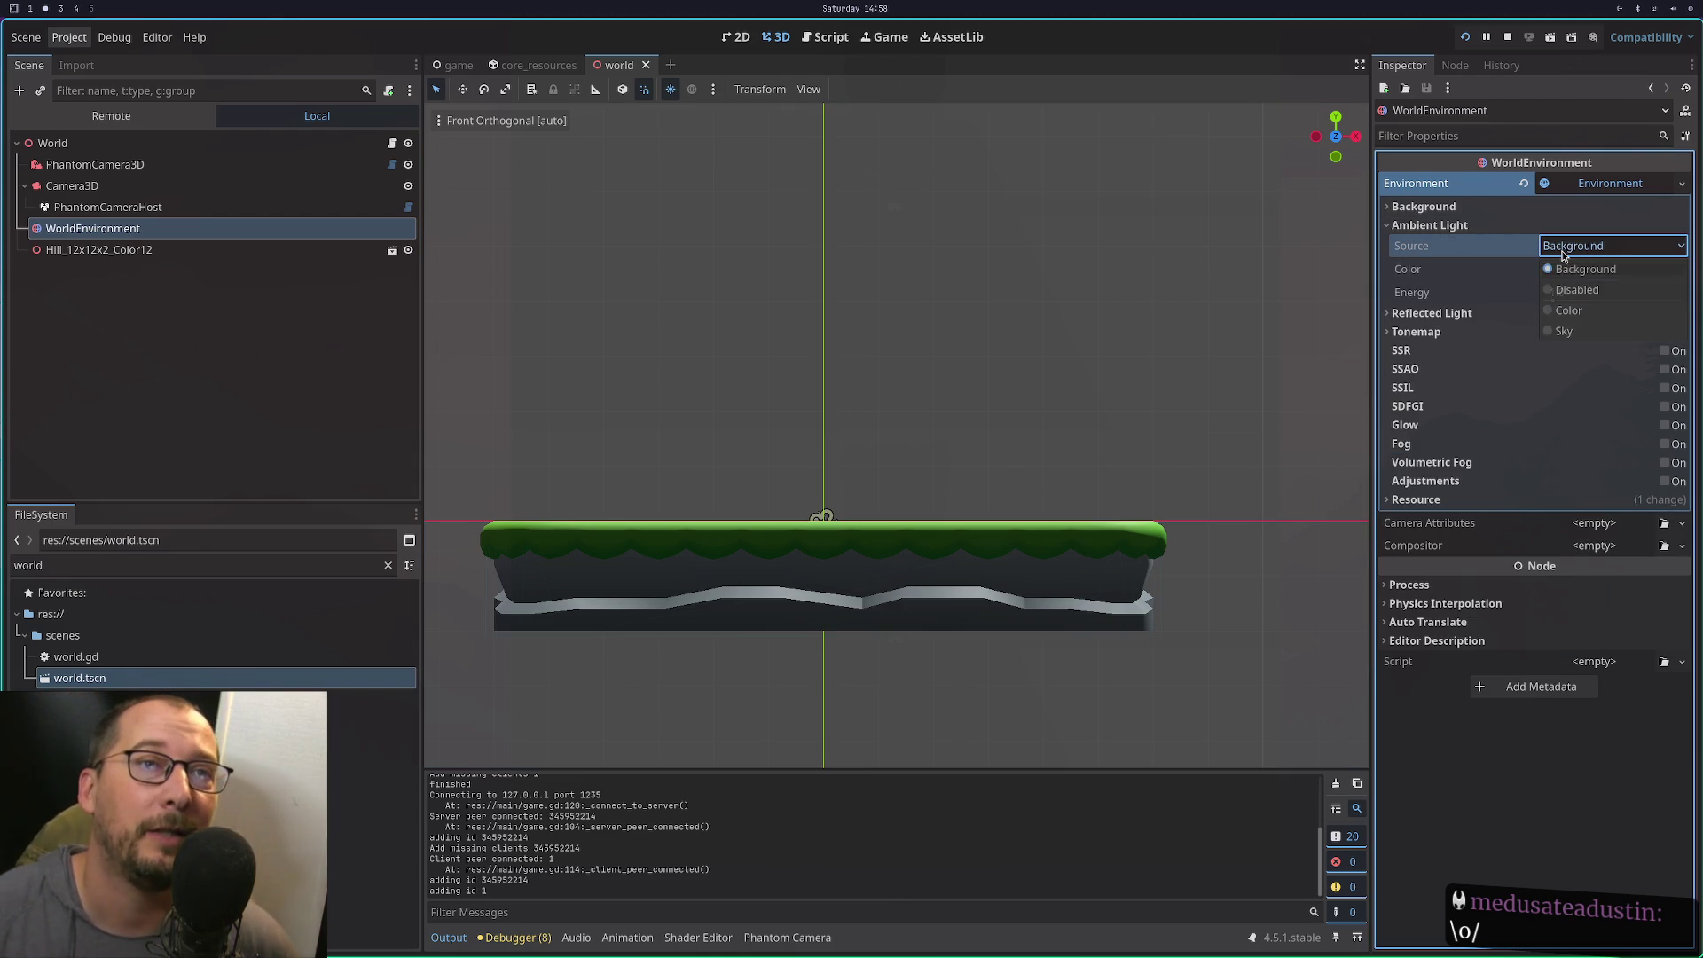
click(1587, 310)
click(1603, 270)
mouse_move(1685, 448)
mouse_down()
mouse_move(1686, 337)
mouse_move(1686, 352)
mouse_up()
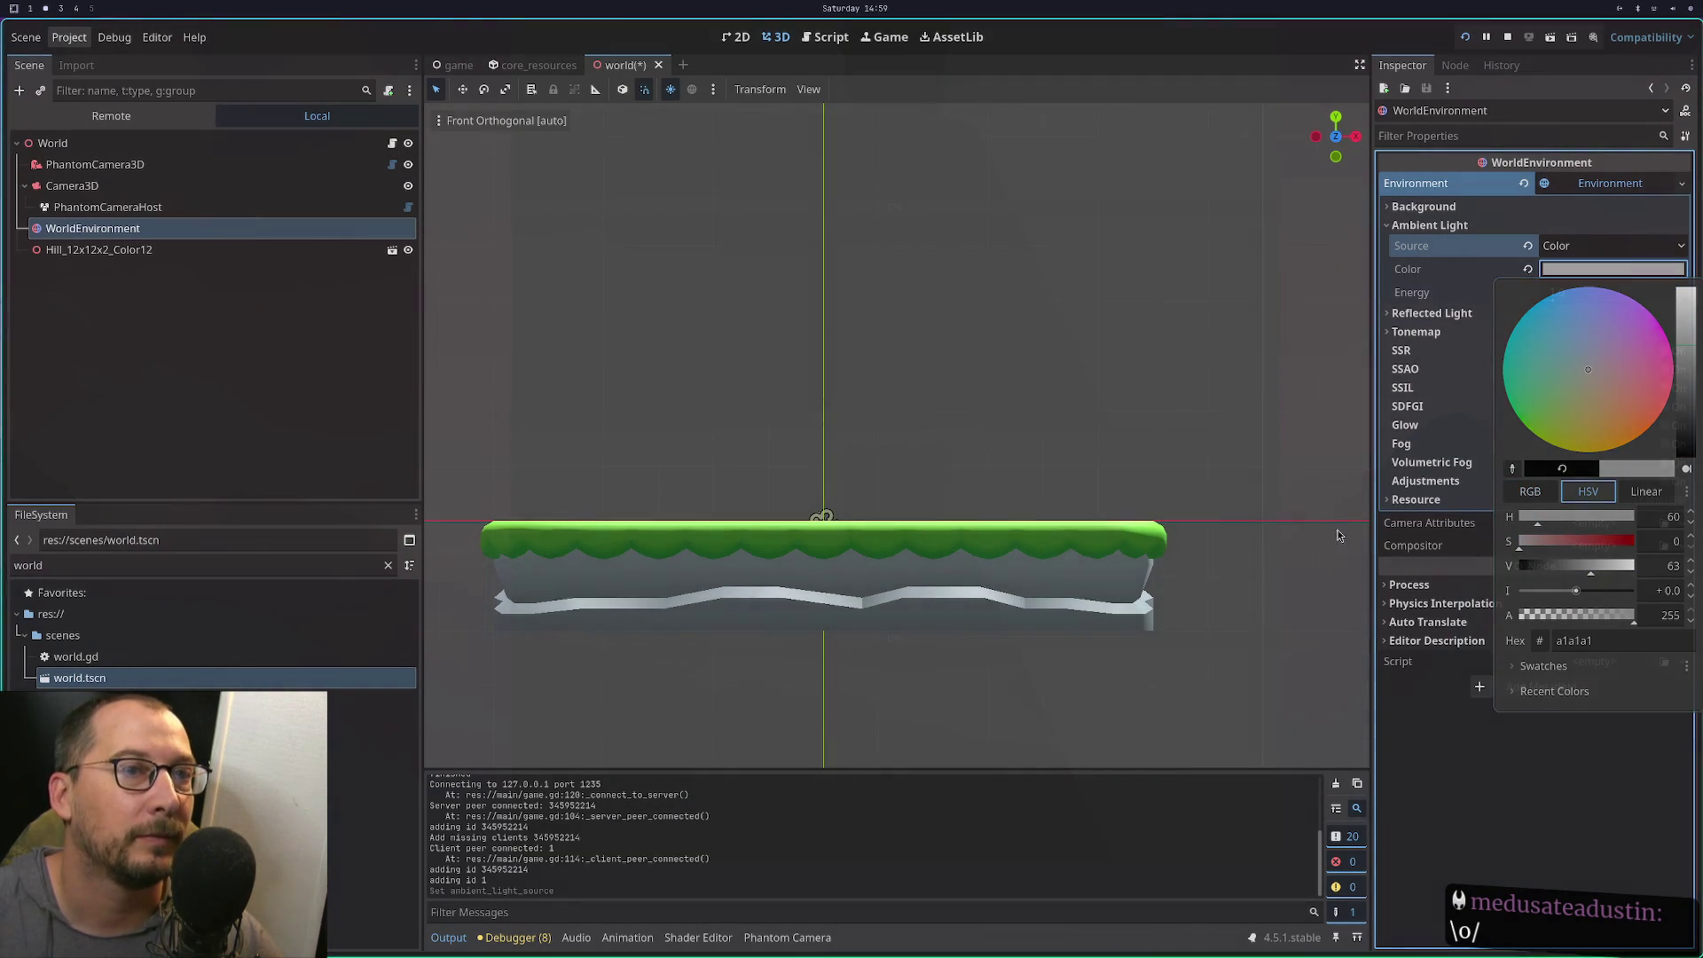
click(1579, 784)
Save the world scene and stop the running game.
key(ctrl+s)
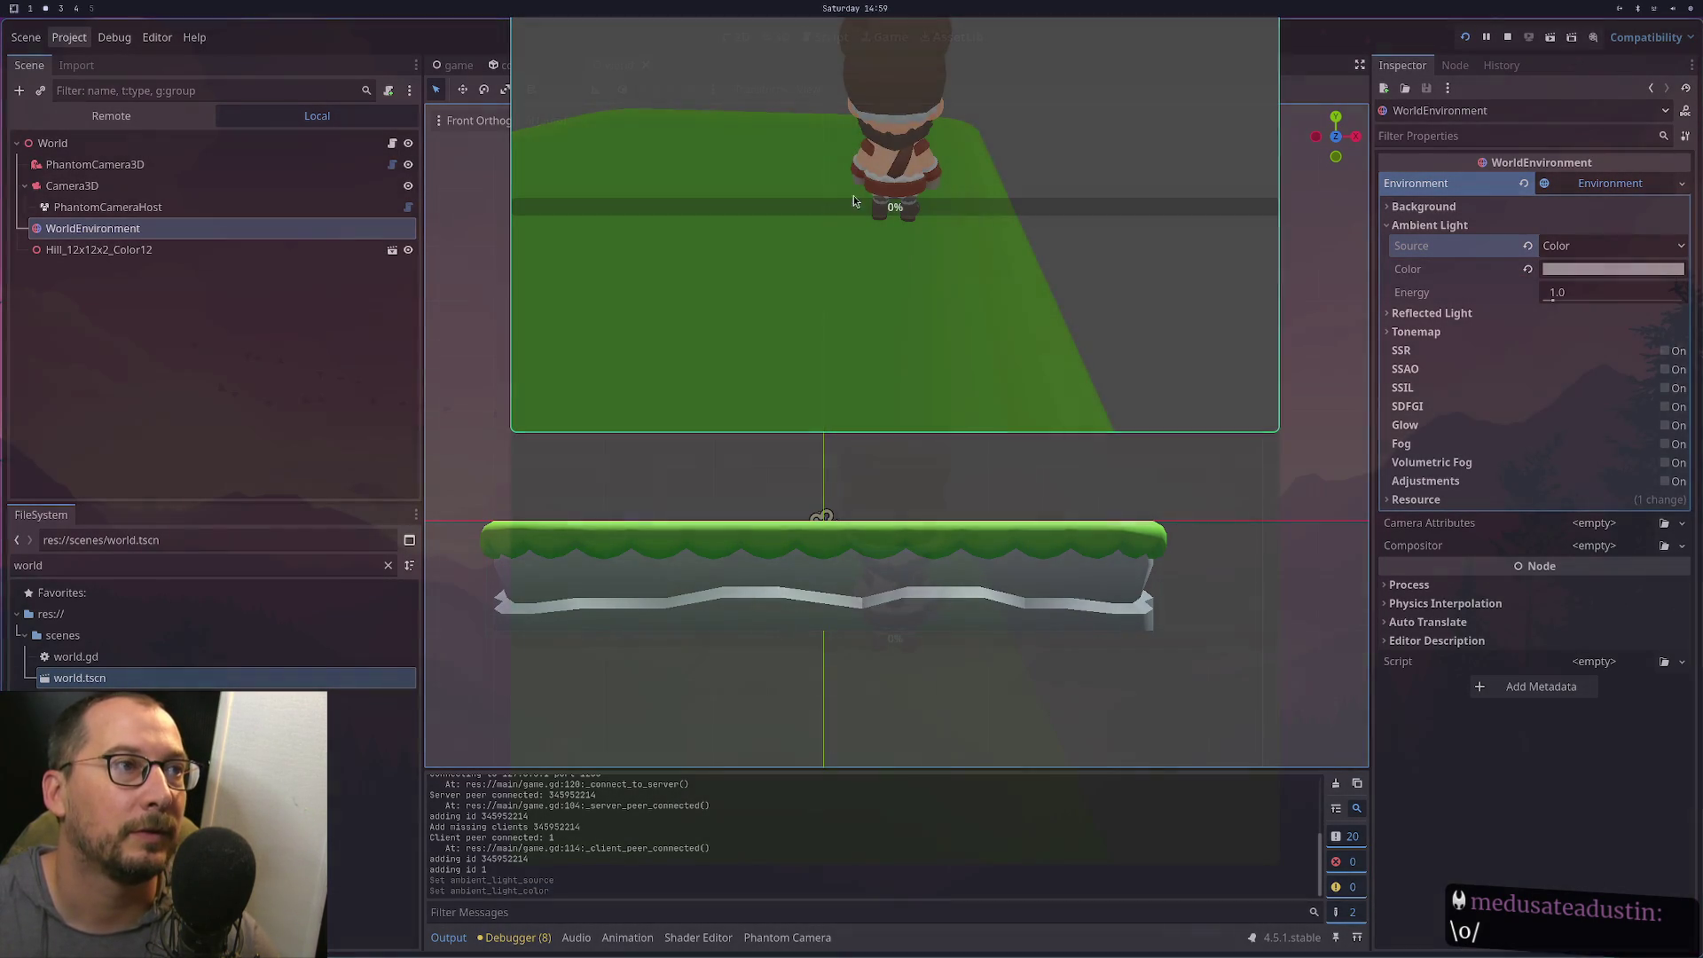
click(885, 573)
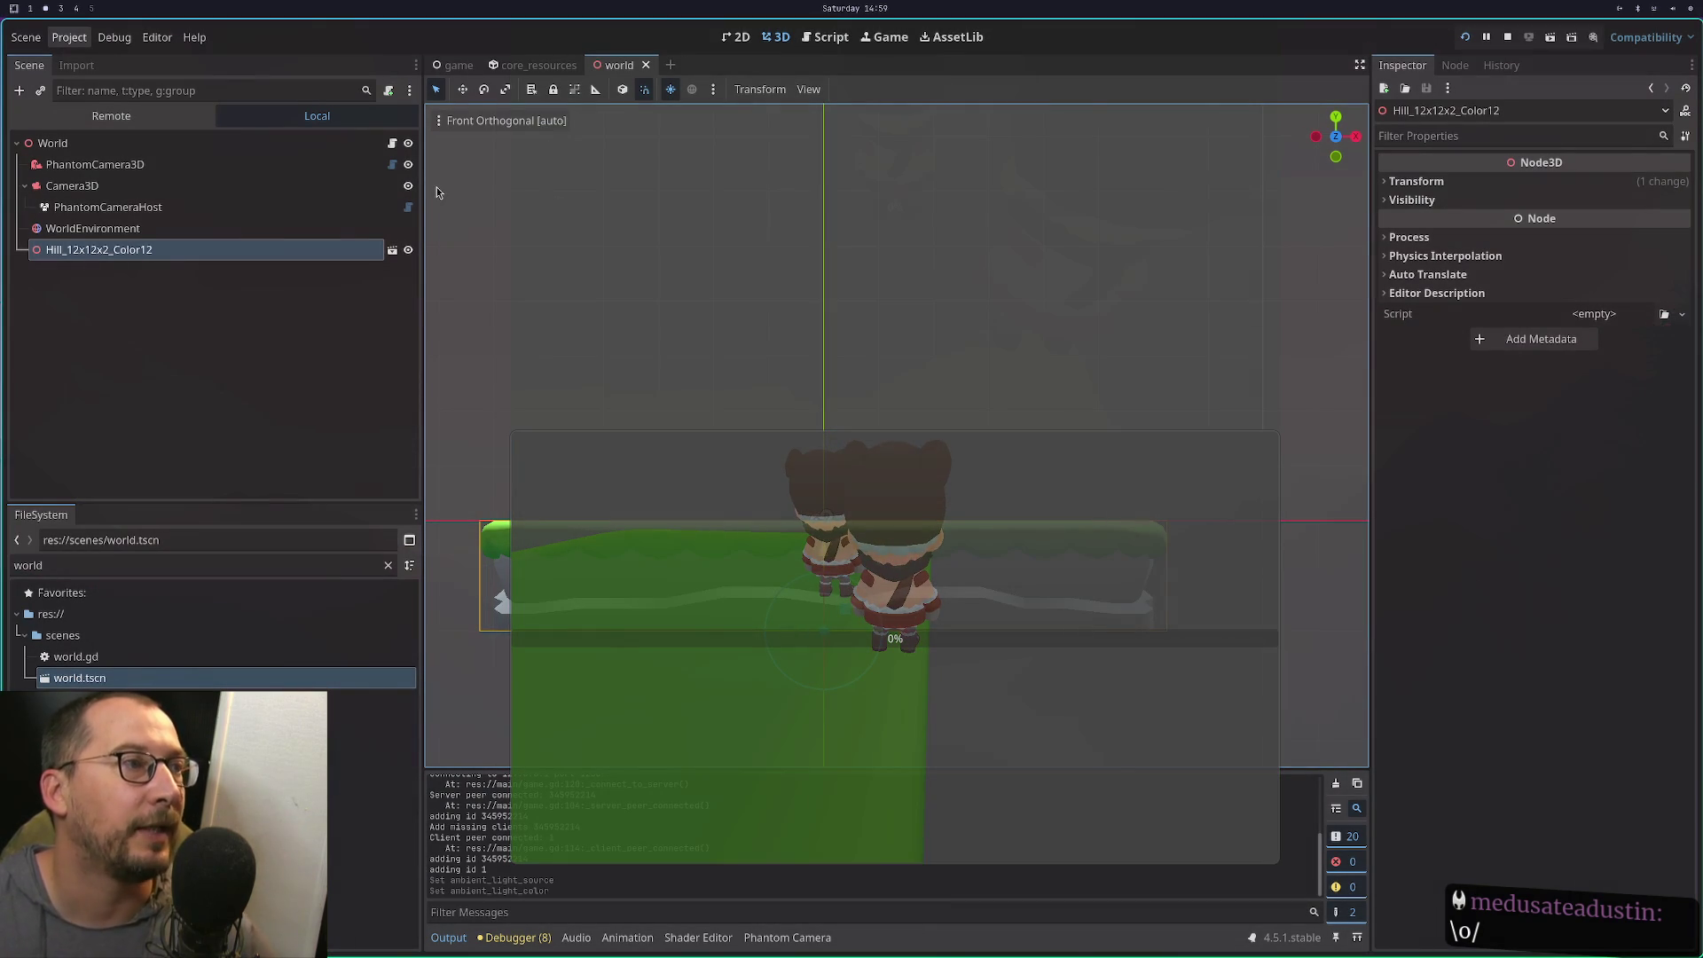
key(F8)
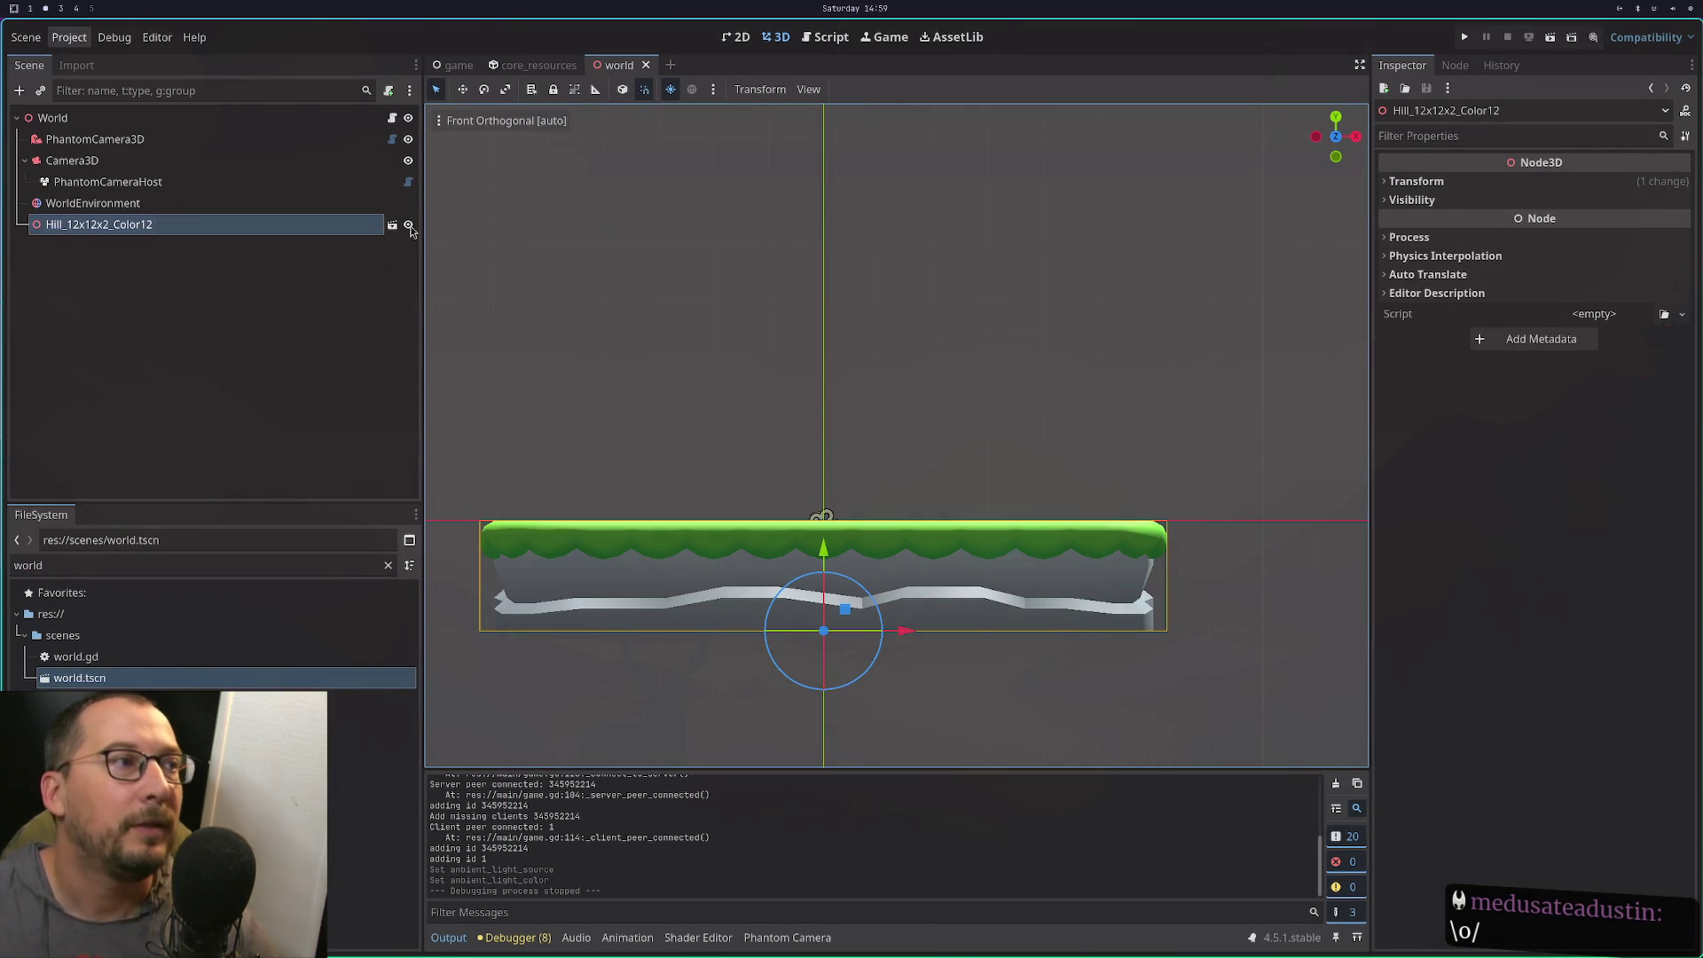
Add a DirectionalLight3D child node under World.
click(108, 164)
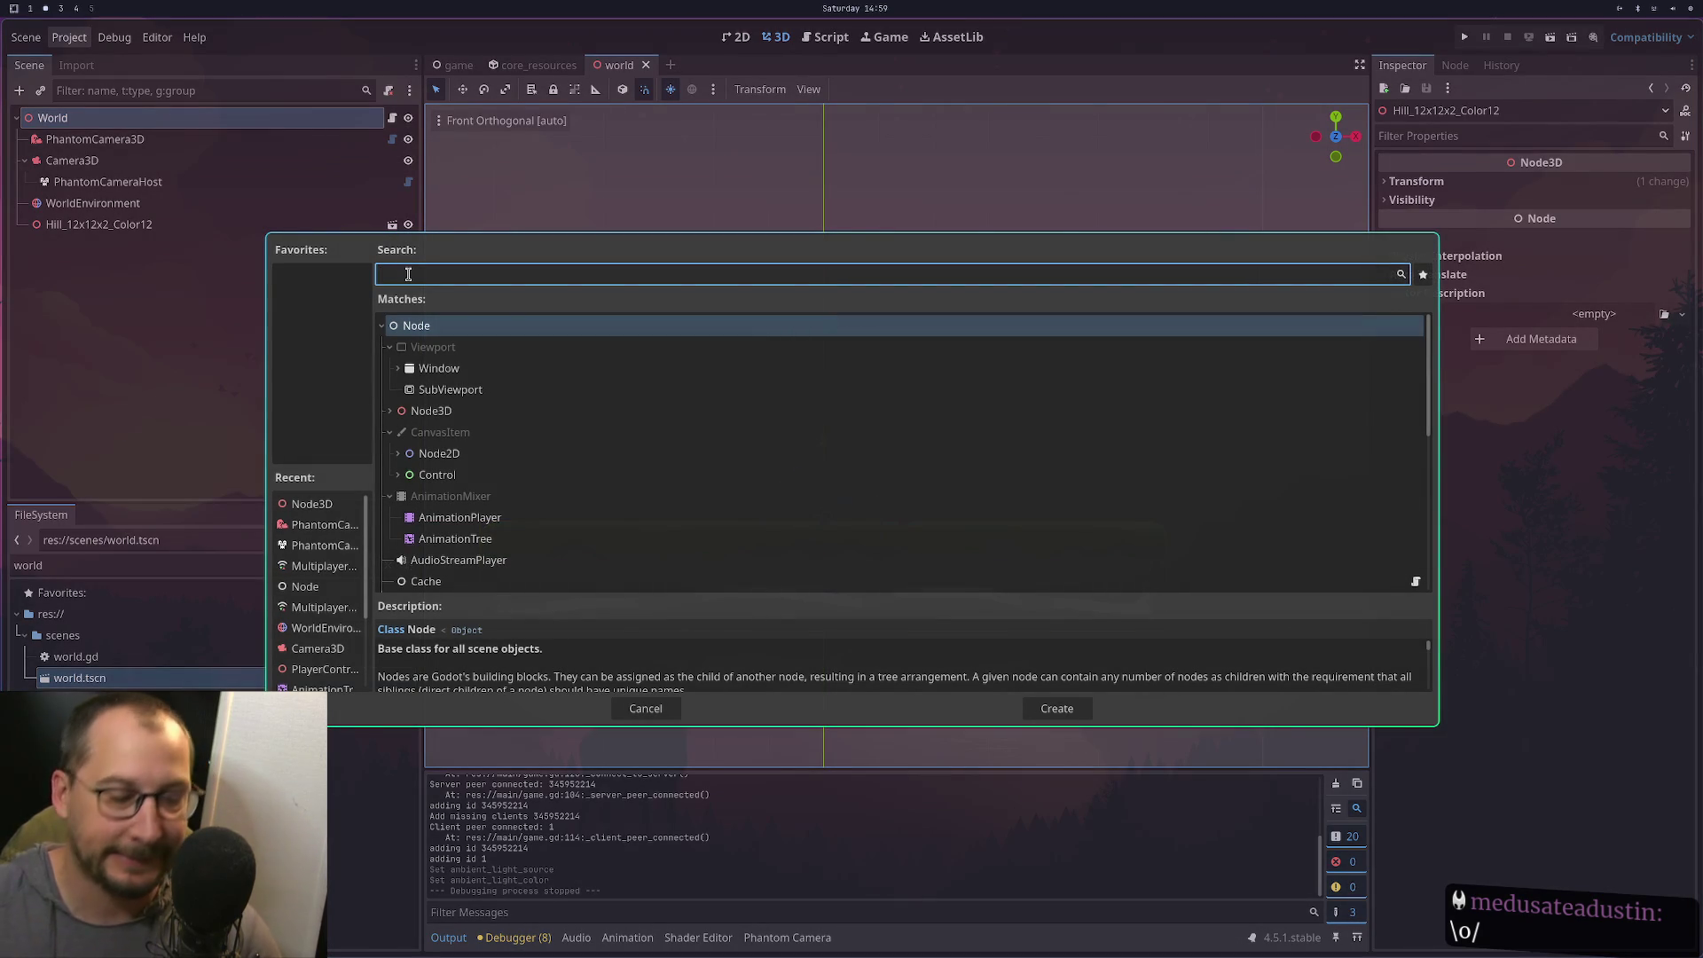
text(light)
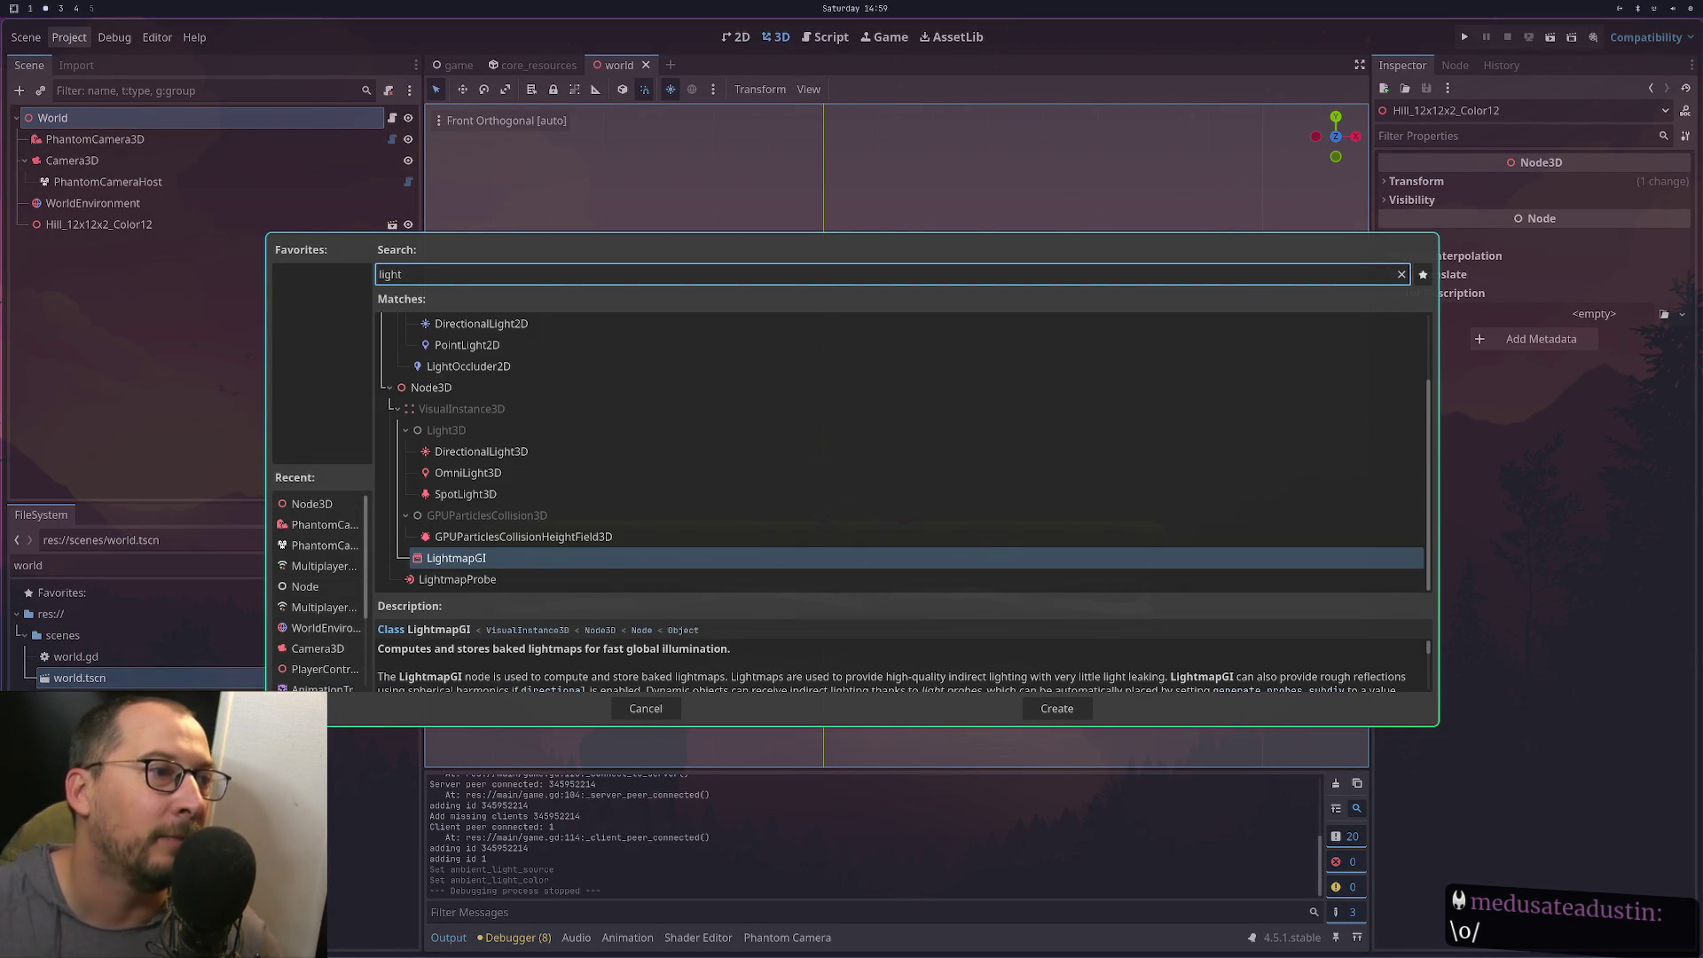
key(Up)
key(Up)
key(Up)
key(Down)
key(Up)
key(Up)
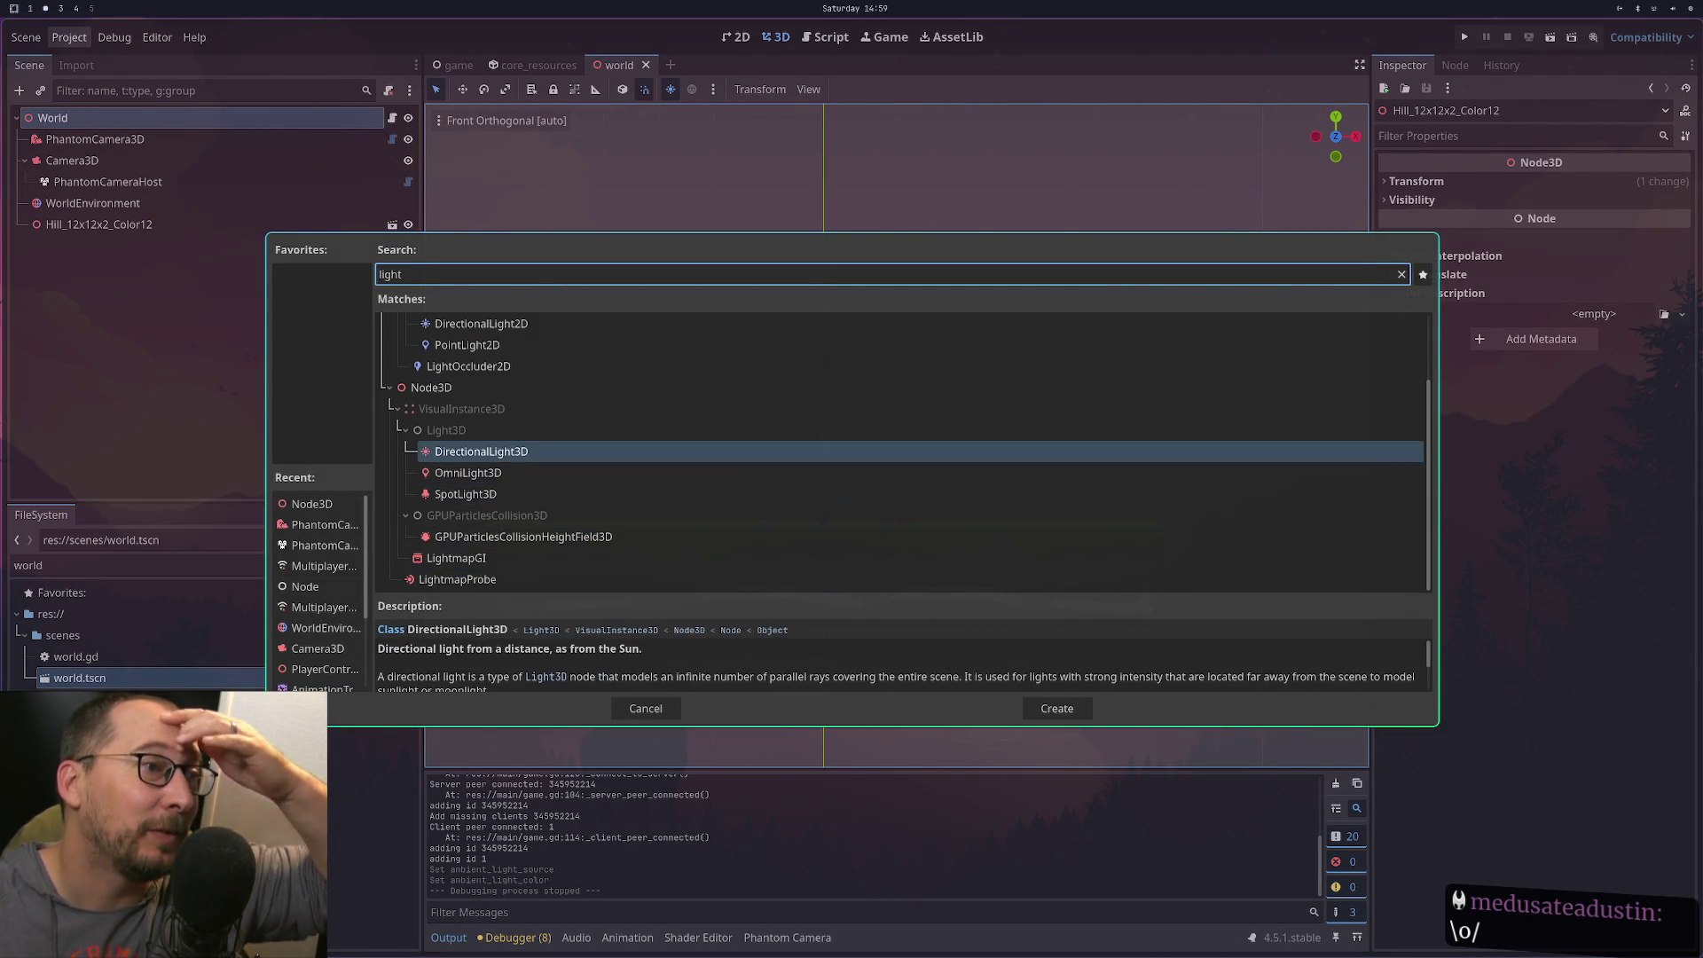
key(Return)
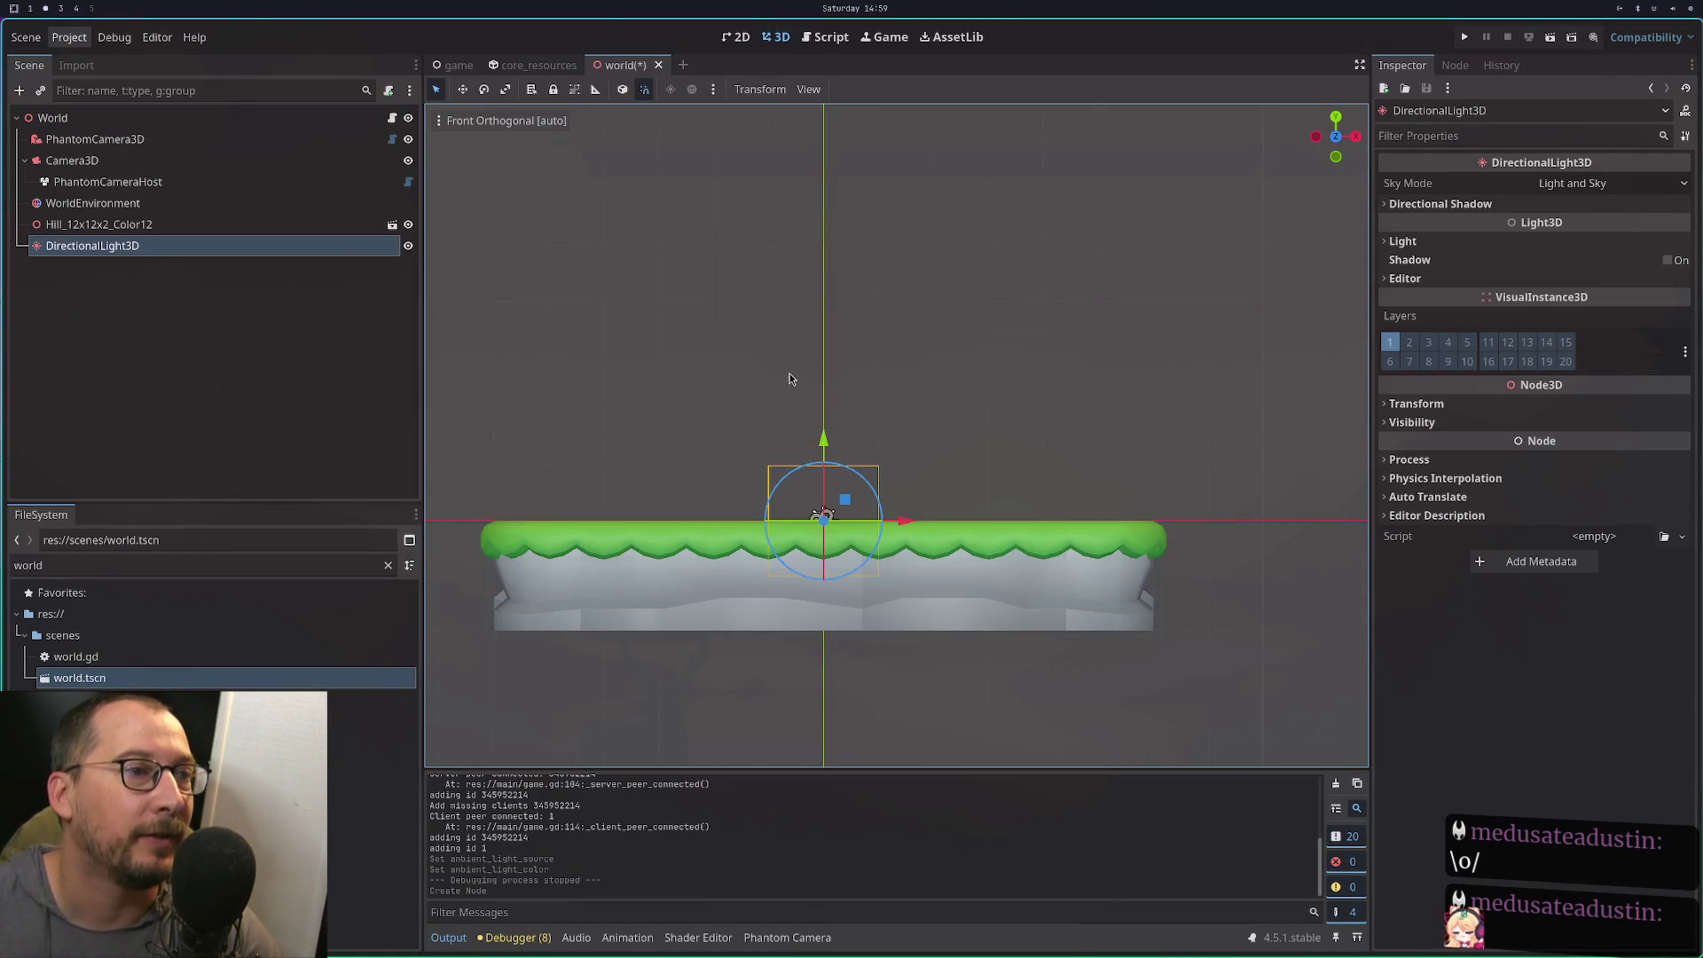
Tilt the light down about 30° and run the game to check the lighting.
mouse_move(696, 396)
mouse_down()
mouse_move(658, 312)
mouse_move(747, 343)
mouse_move(926, 334)
mouse_move(895, 280)
mouse_up()
mouse_move(927, 519)
mouse_down()
mouse_move(868, 497)
mouse_move(861, 513)
mouse_move(860, 493)
mouse_up()
click(1465, 37)
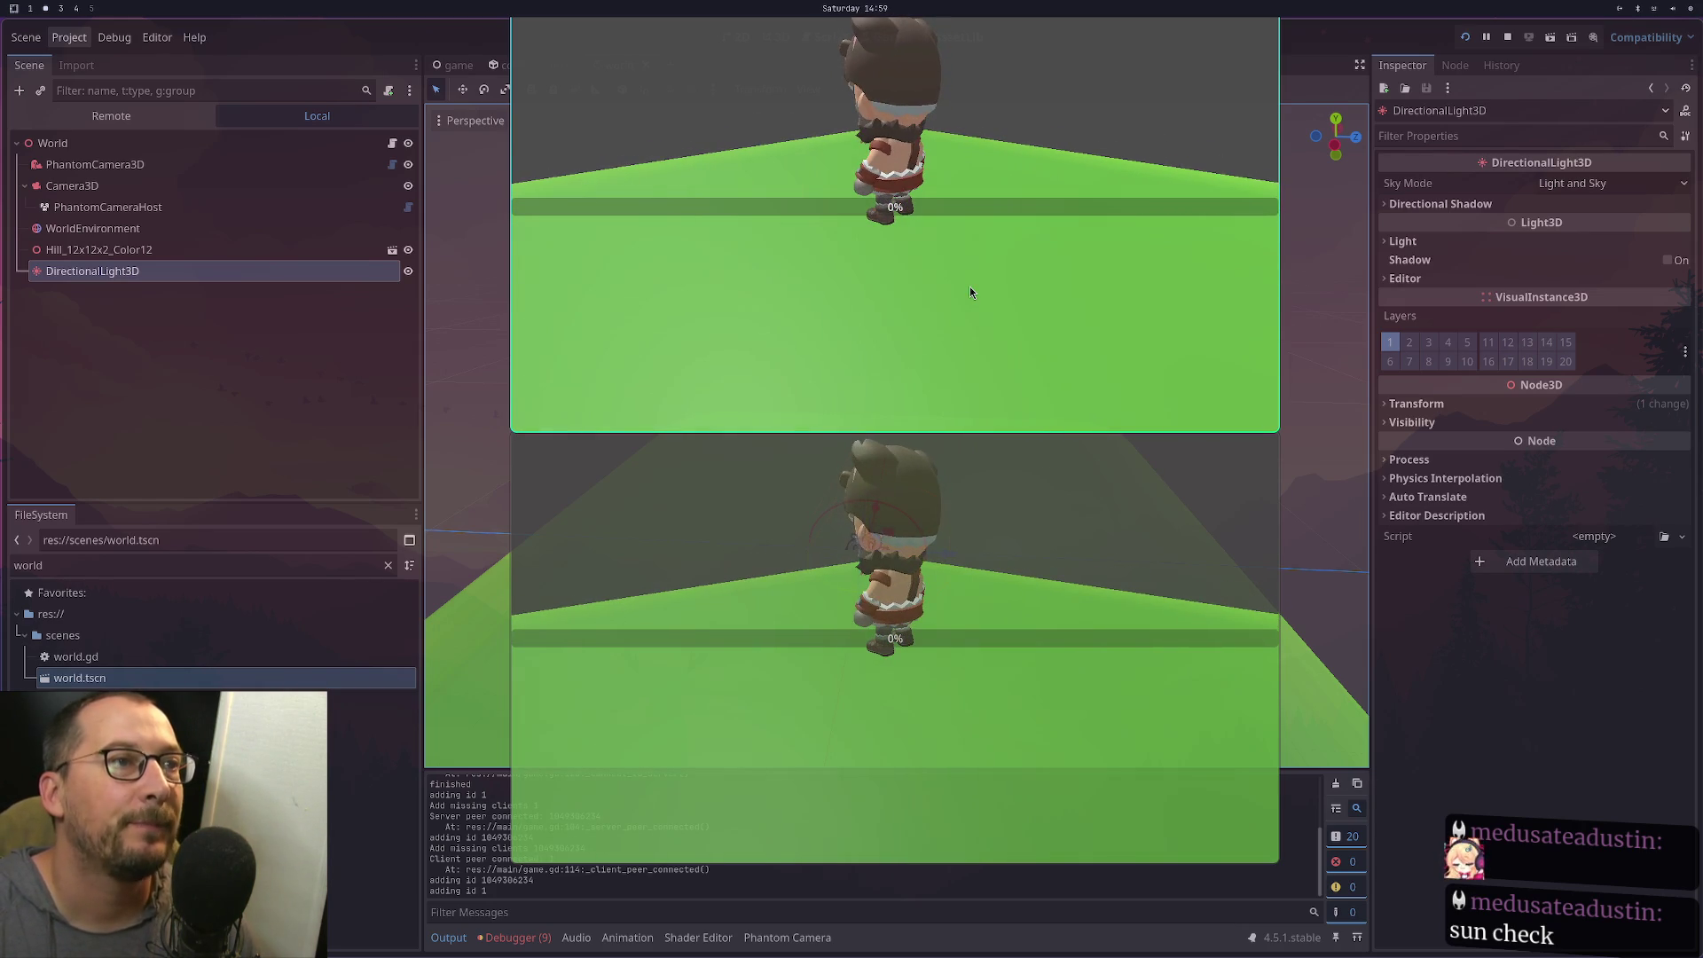
Enable shadows on the DirectionalLight3D.
click(205, 249)
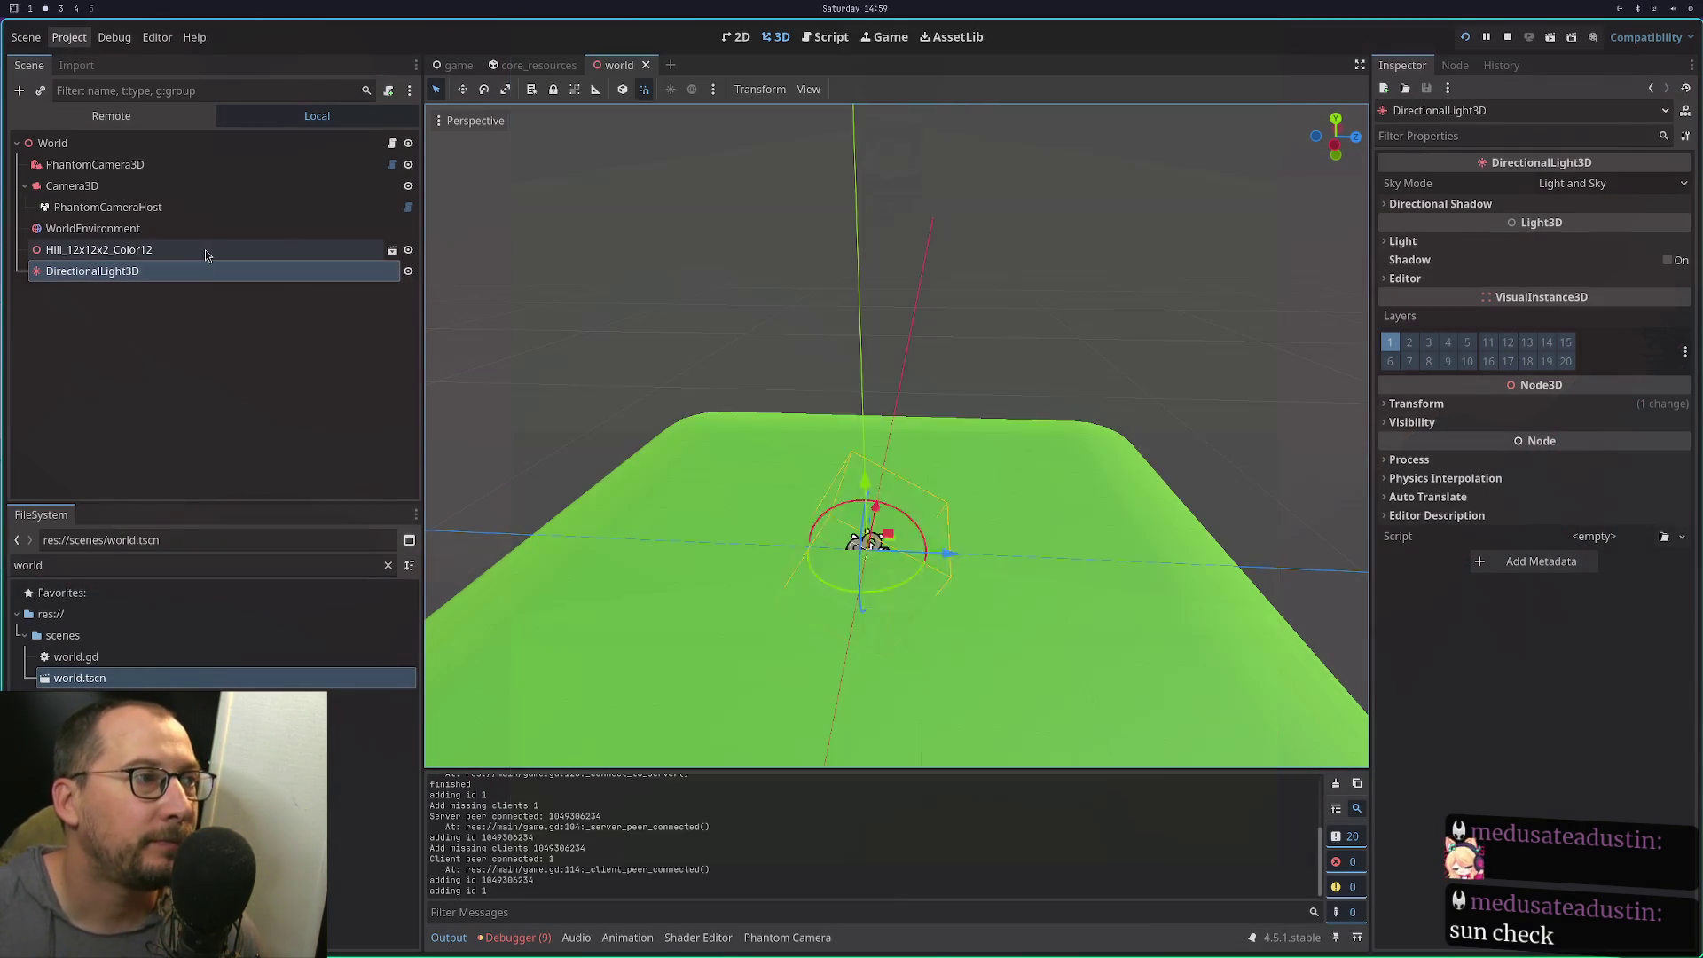
click(209, 269)
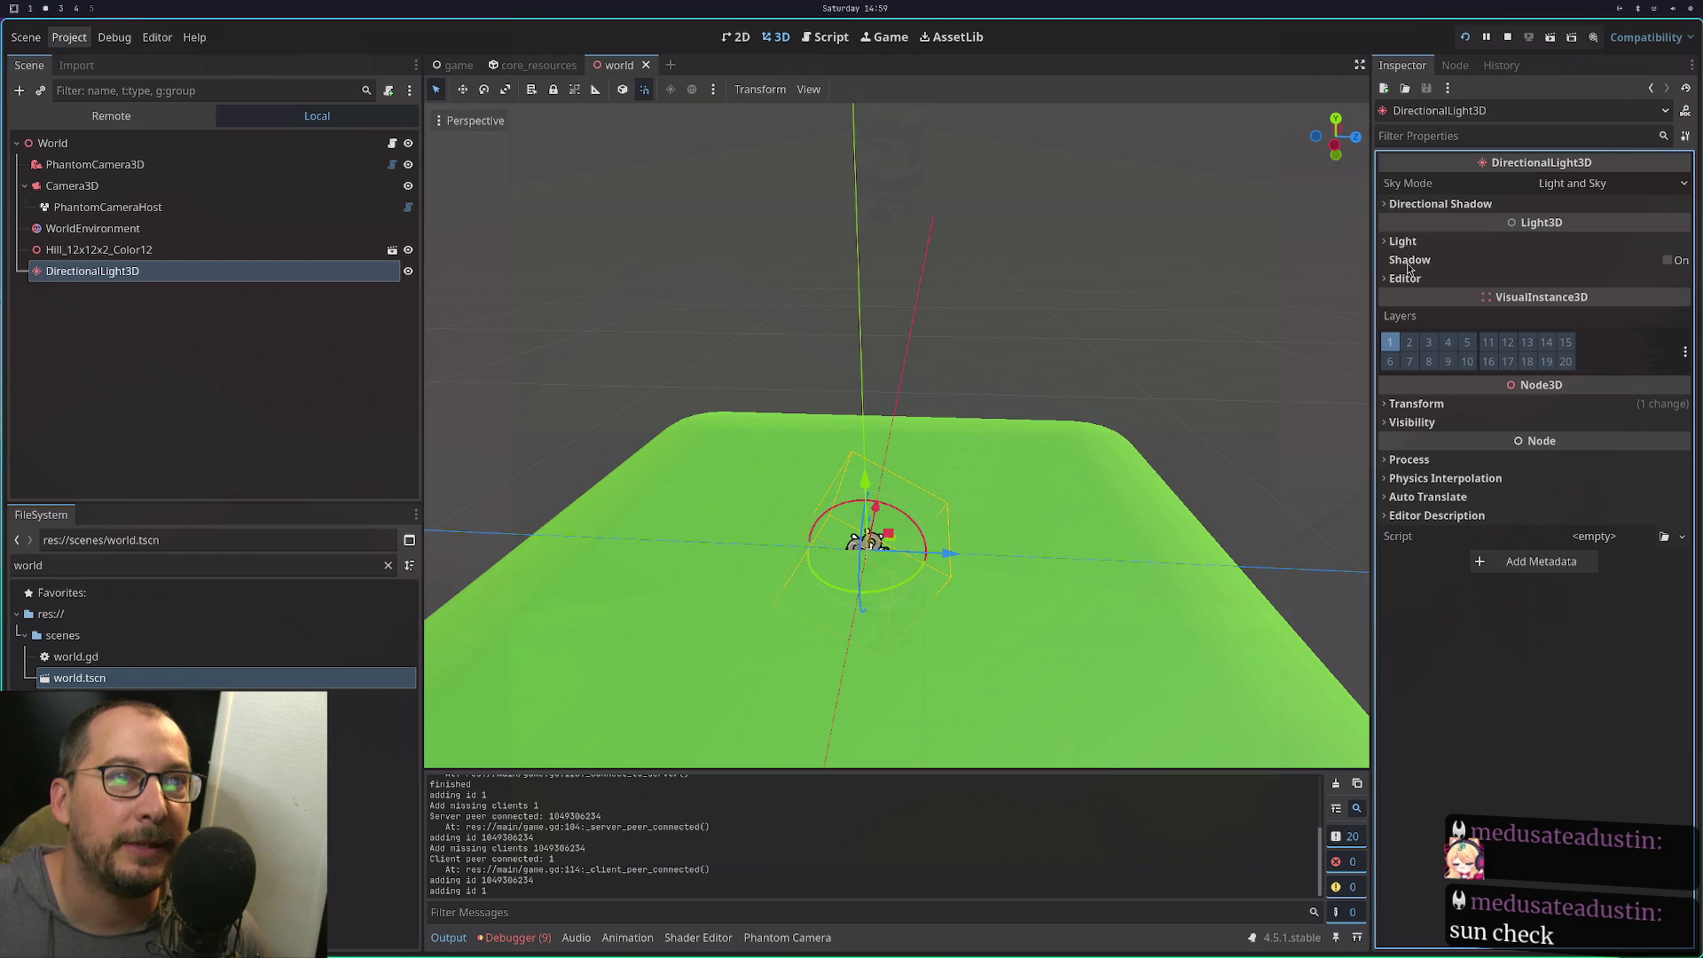
click(1683, 262)
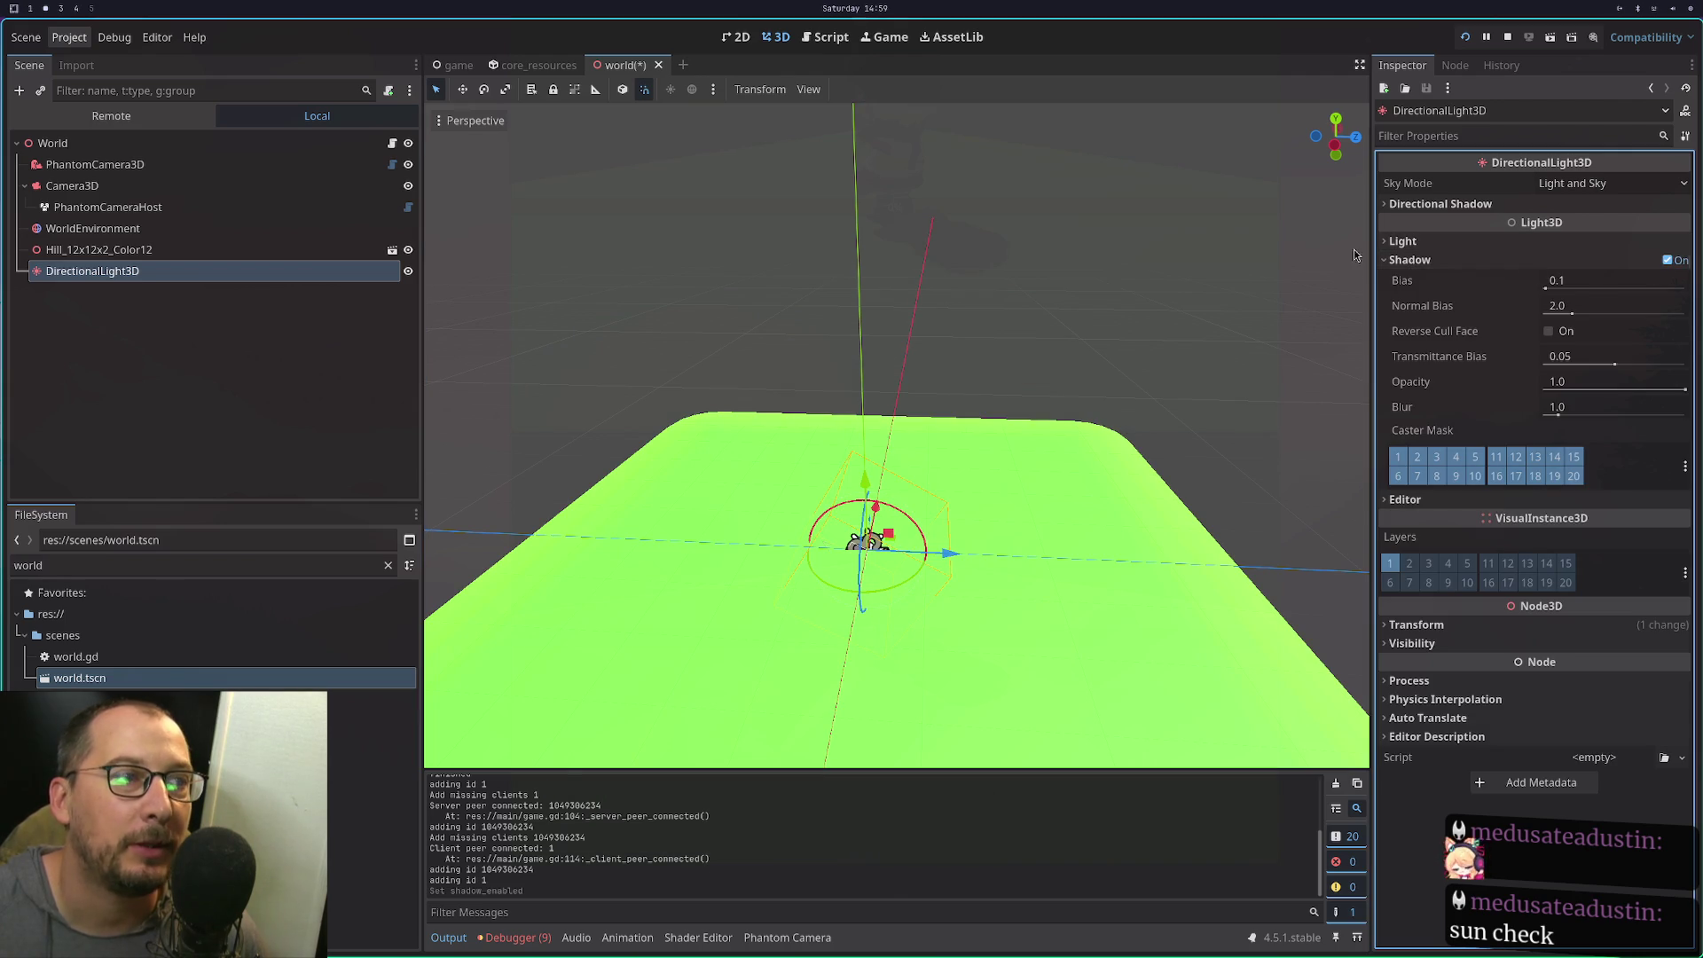
click(889, 38)
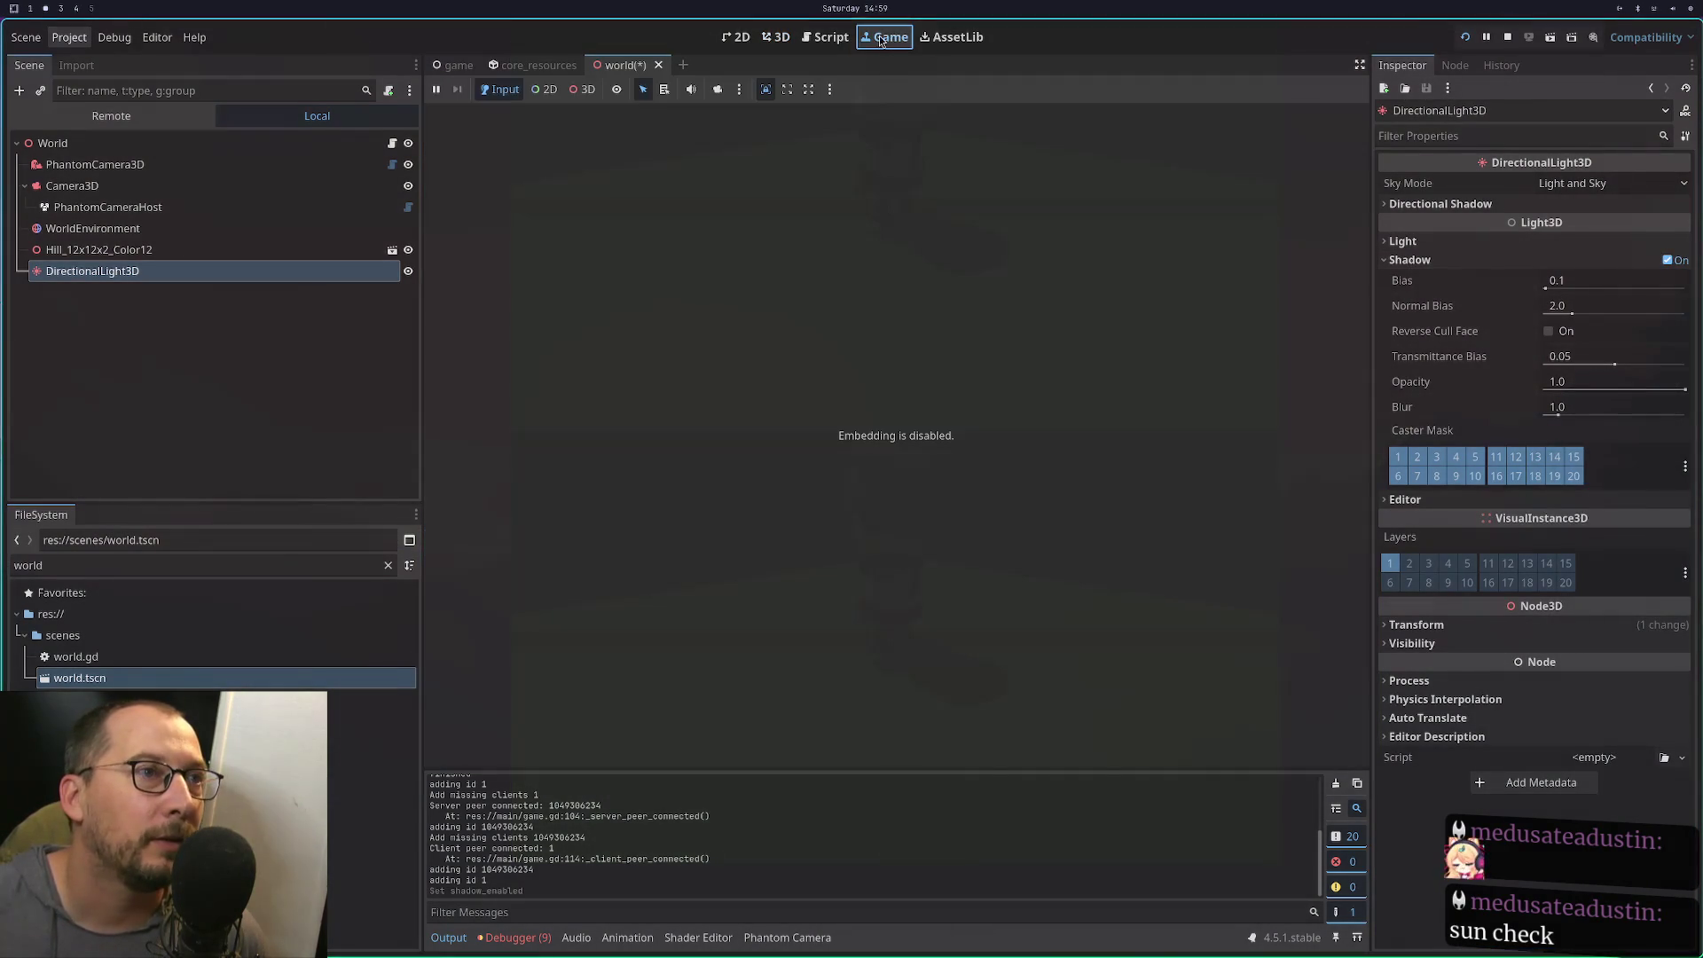
click(775, 38)
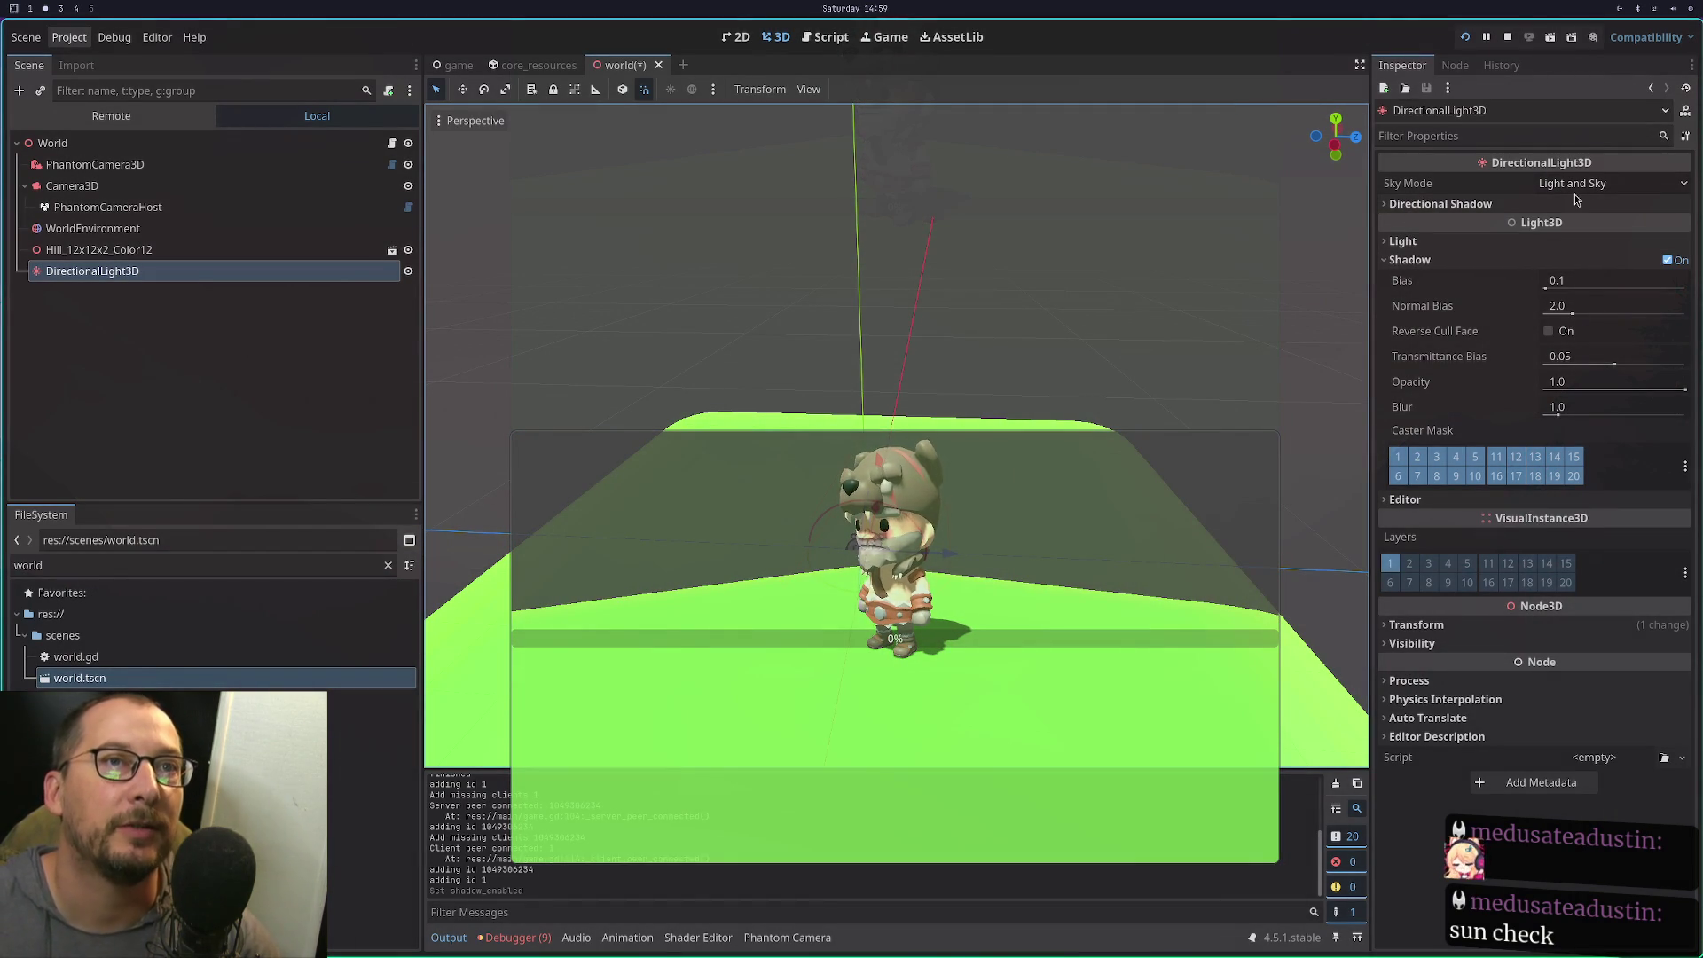
Switch the renderer to Forward+ and stop the test game.
click(1644, 39)
click(1647, 61)
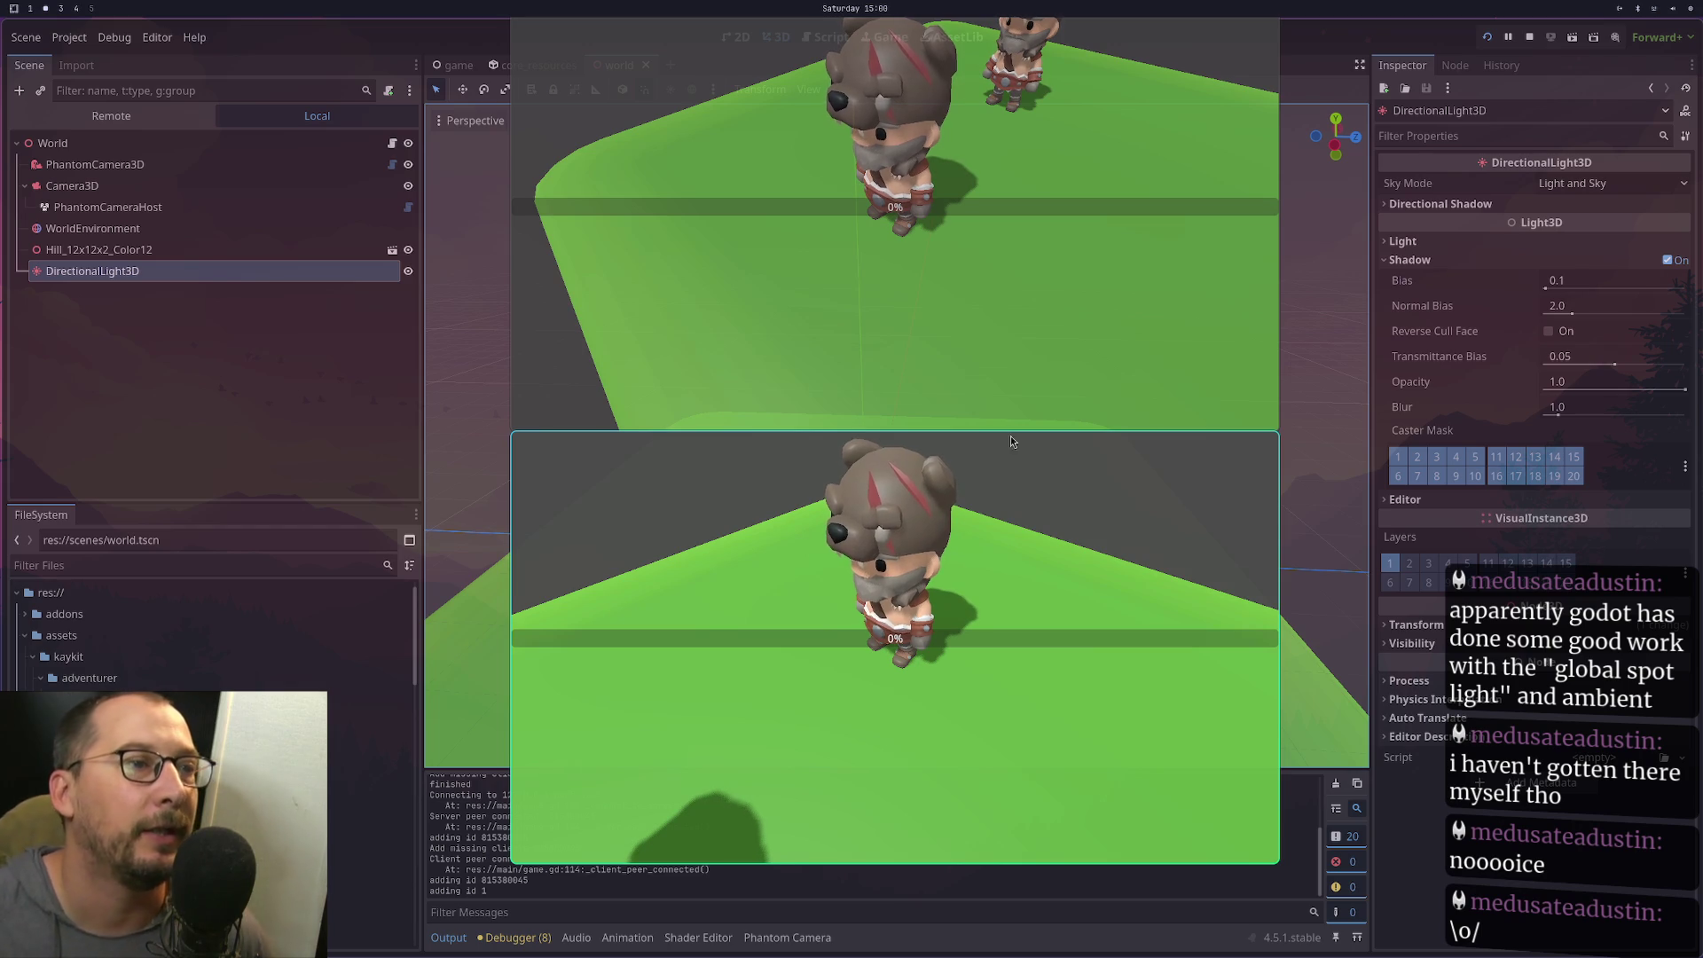
click(1528, 36)
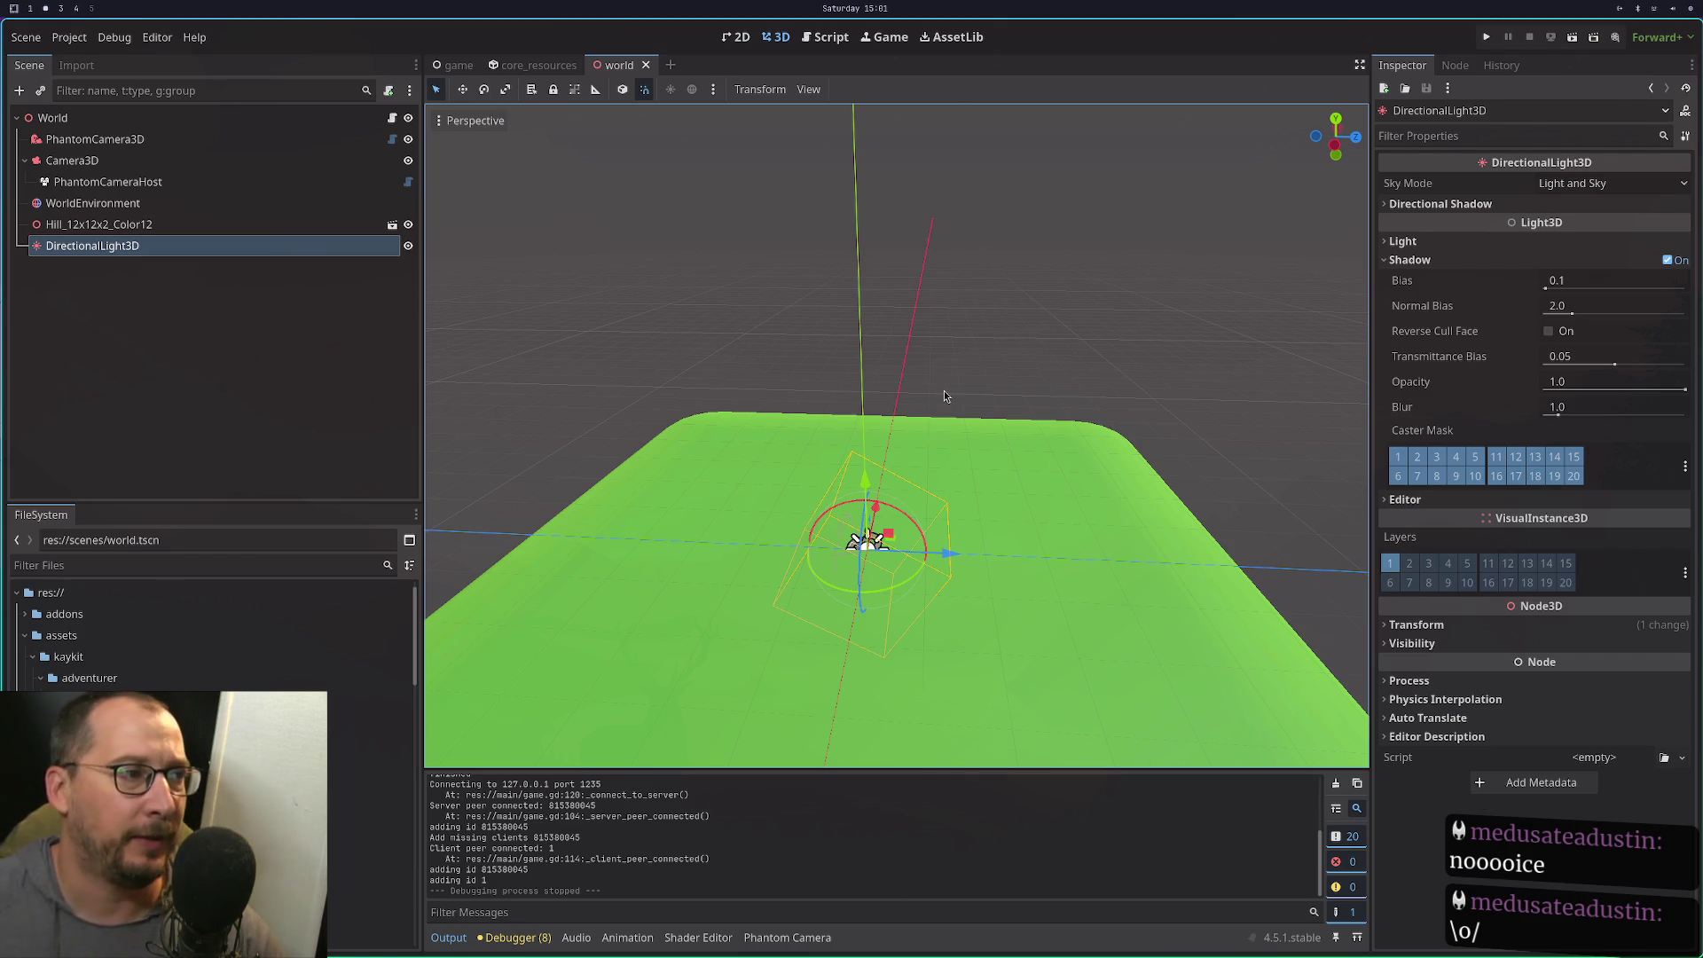
Find the add_animation_player.gd import script in the FileSystem and open it in Neovim.
click(169, 559)
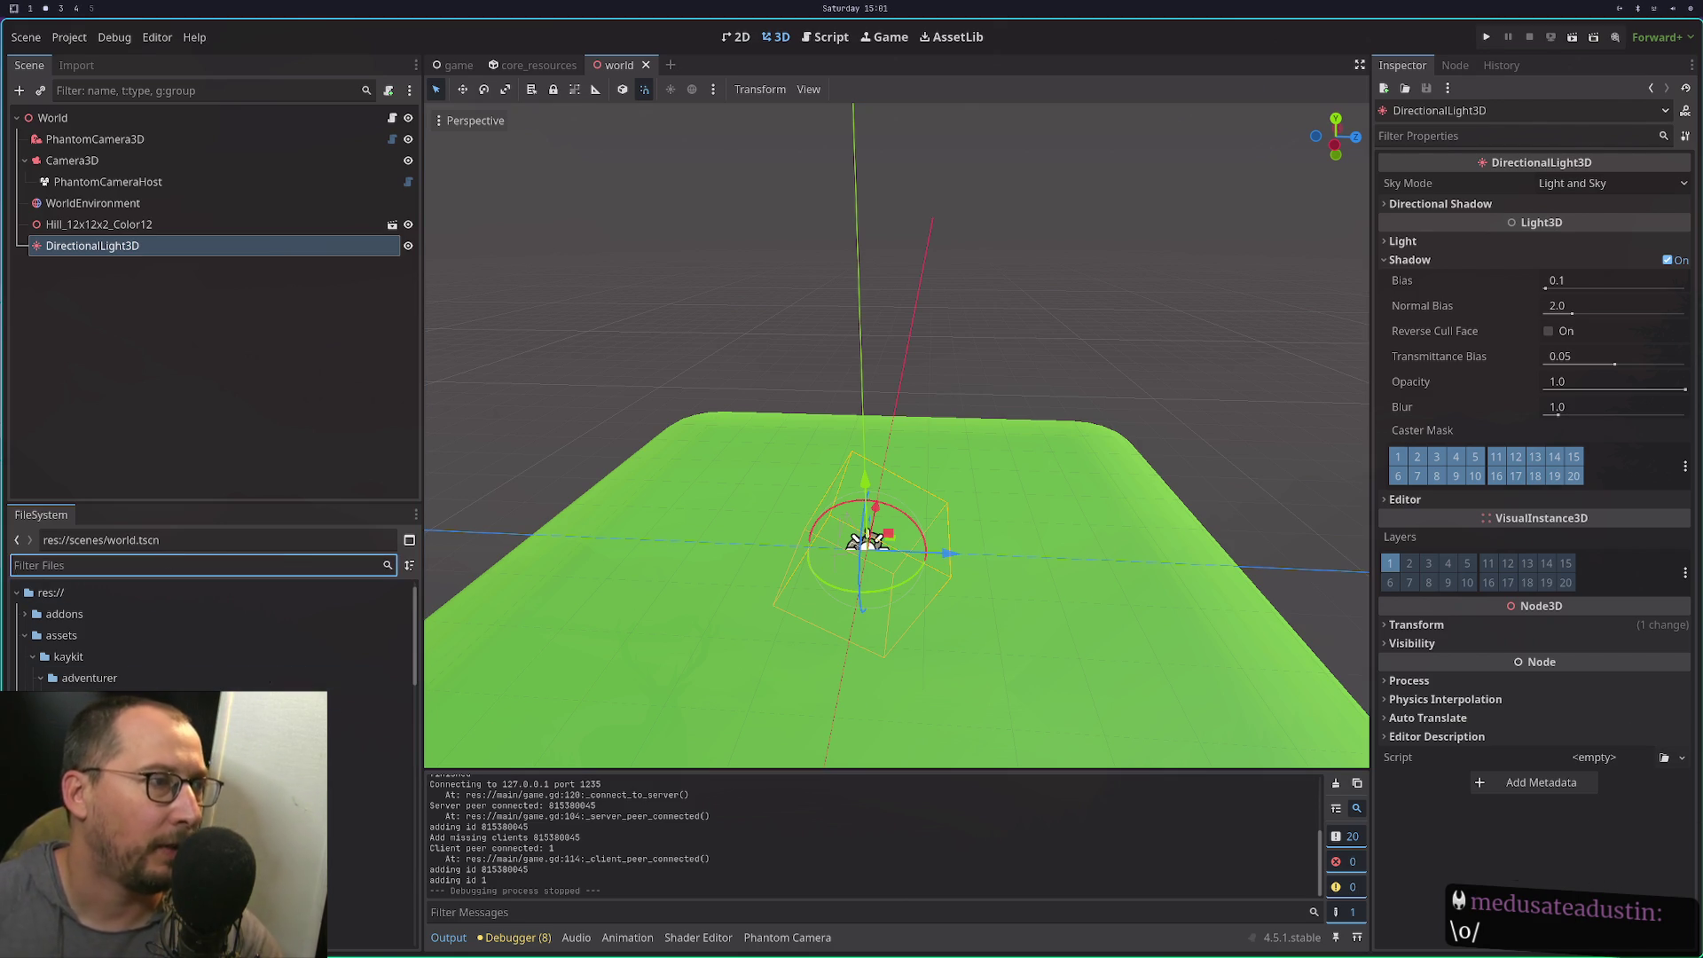
text(chara)
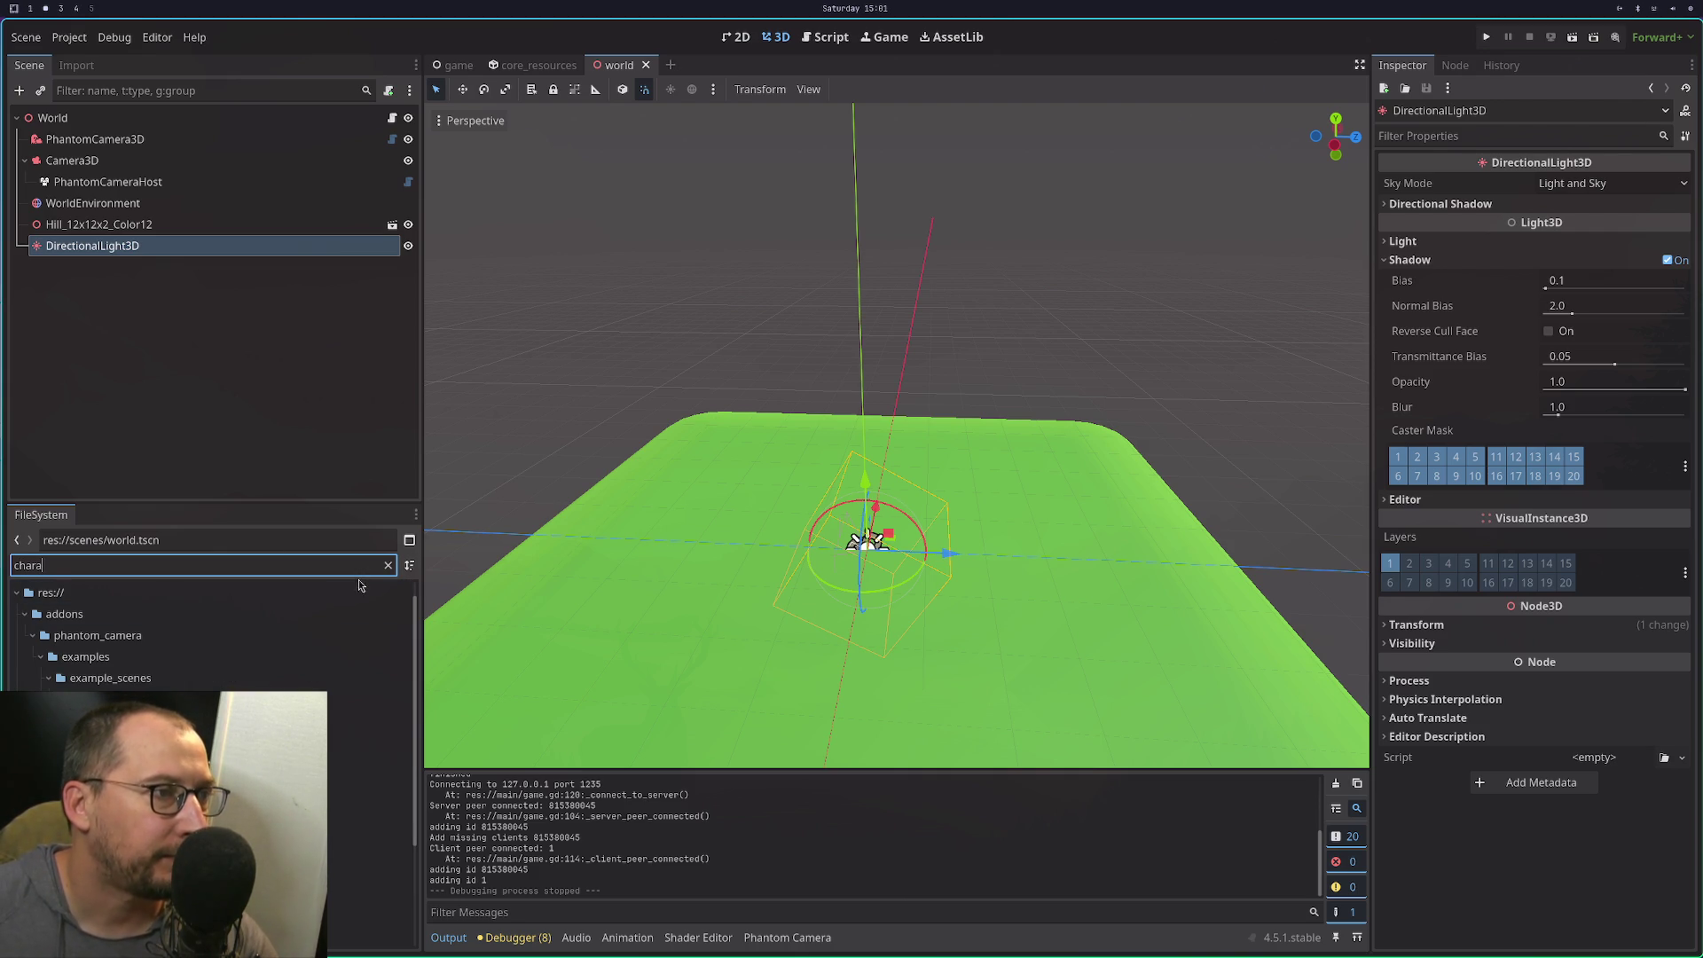
click(388, 567)
scroll(222, 789, up, 10)
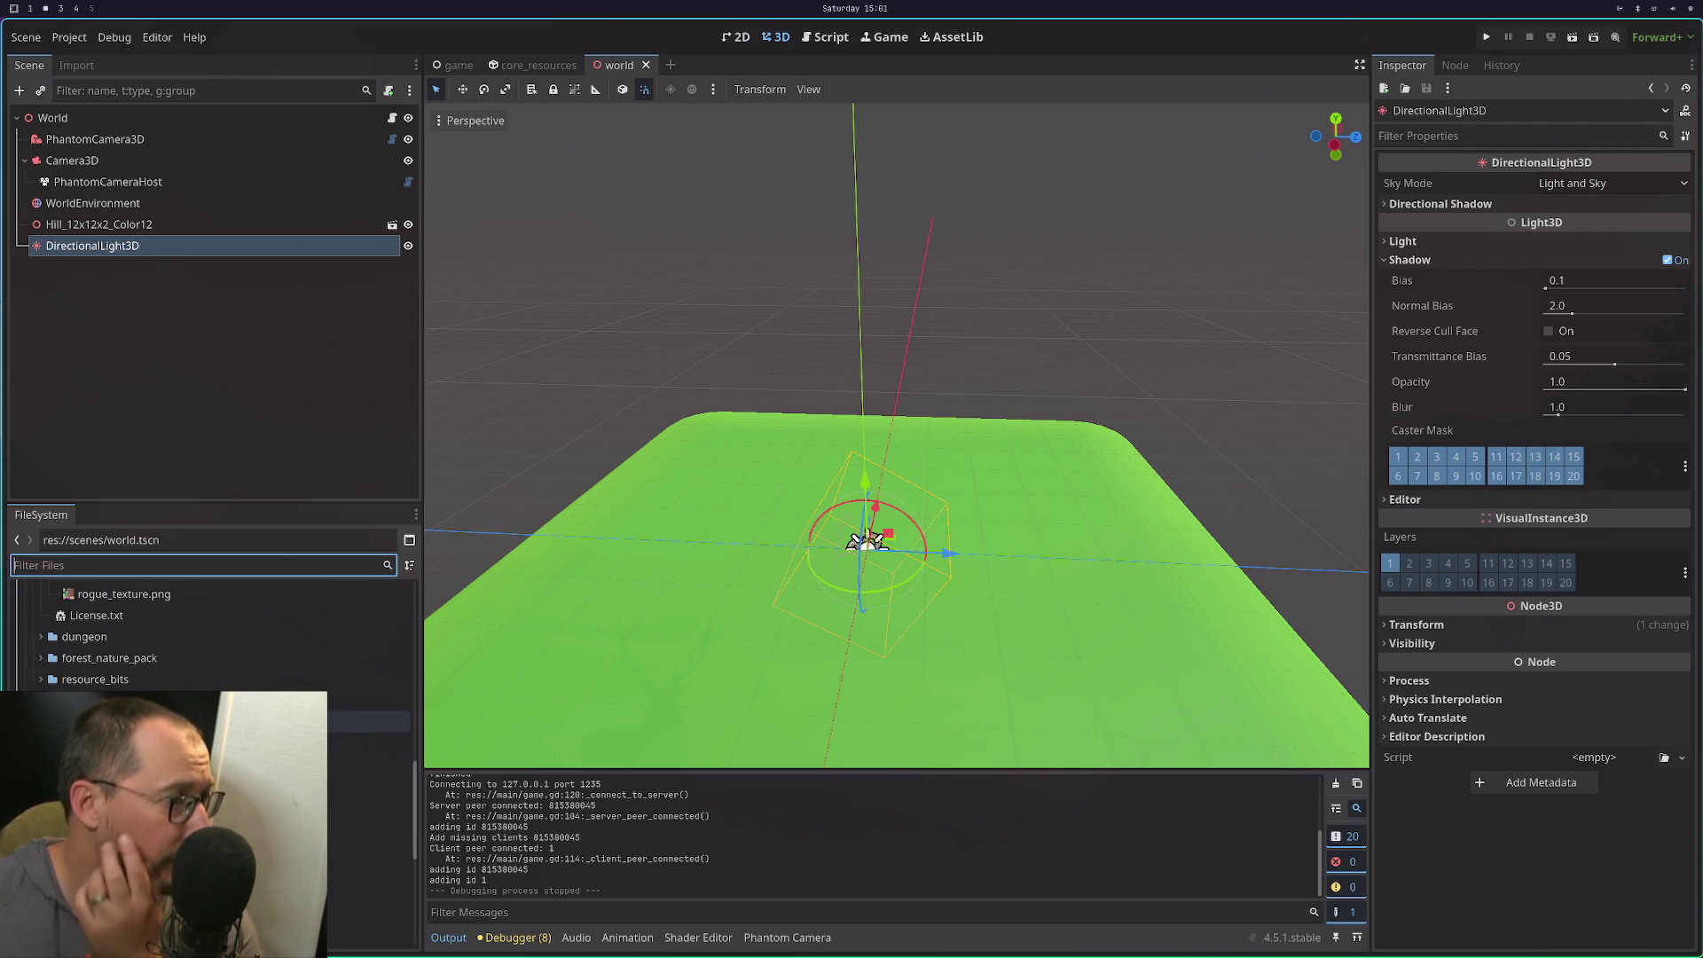
scroll(222, 798, up, 5)
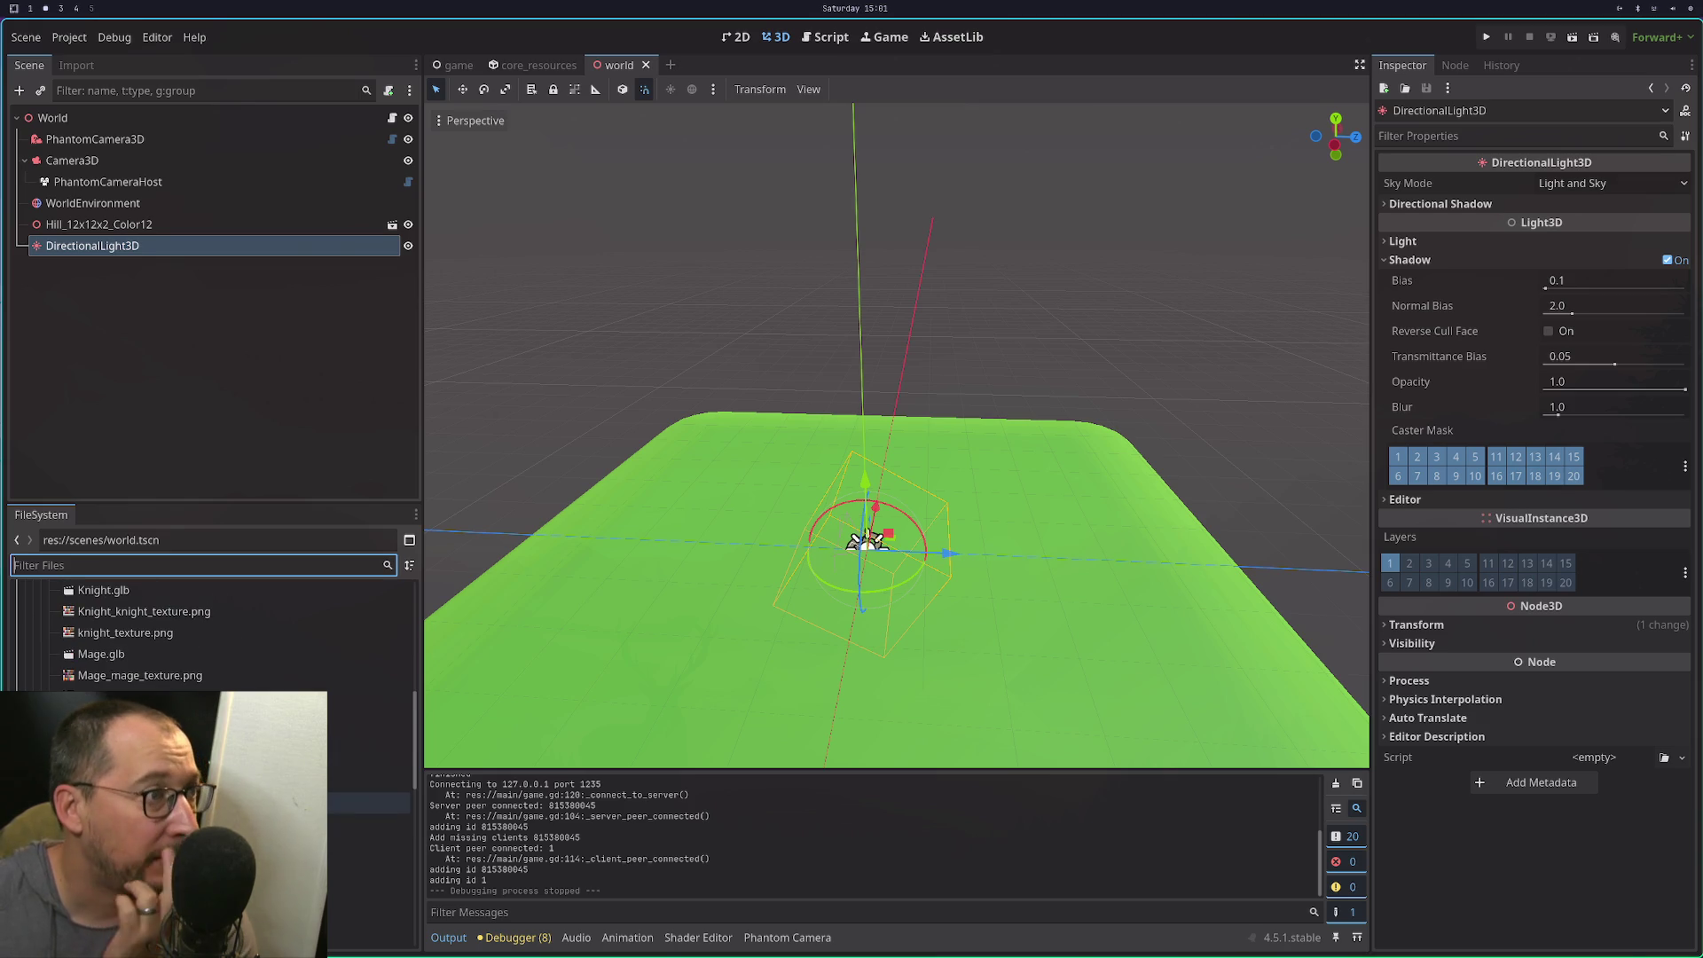
scroll(222, 798, down, 12)
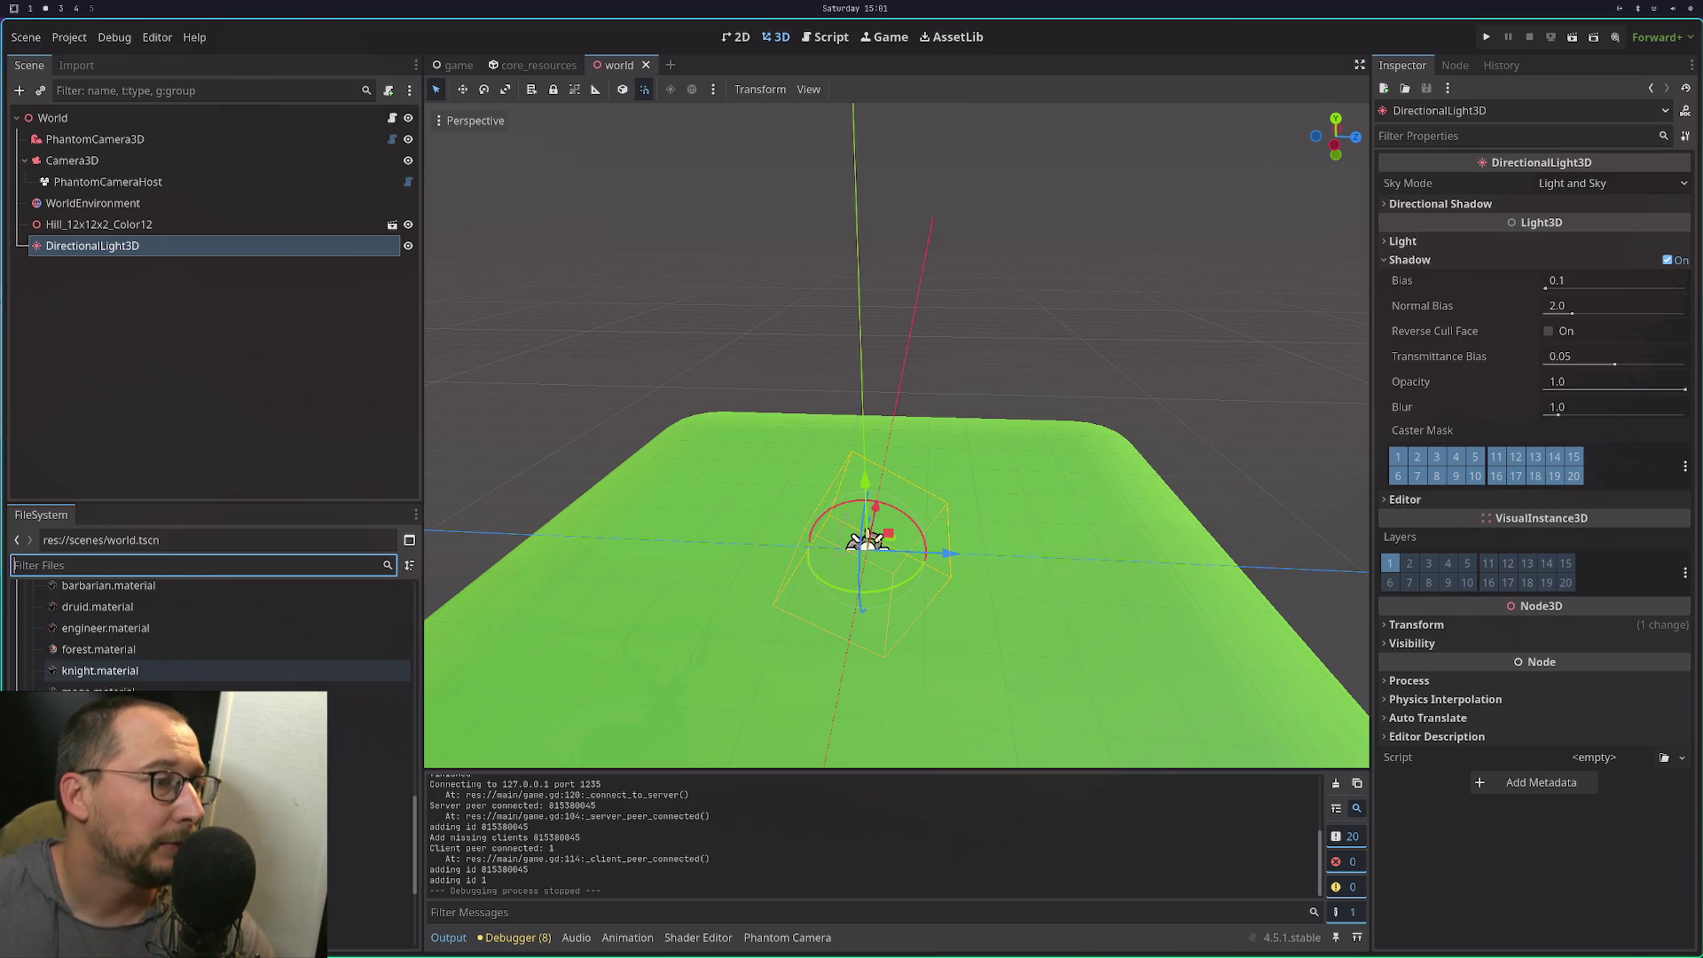
click(93, 658)
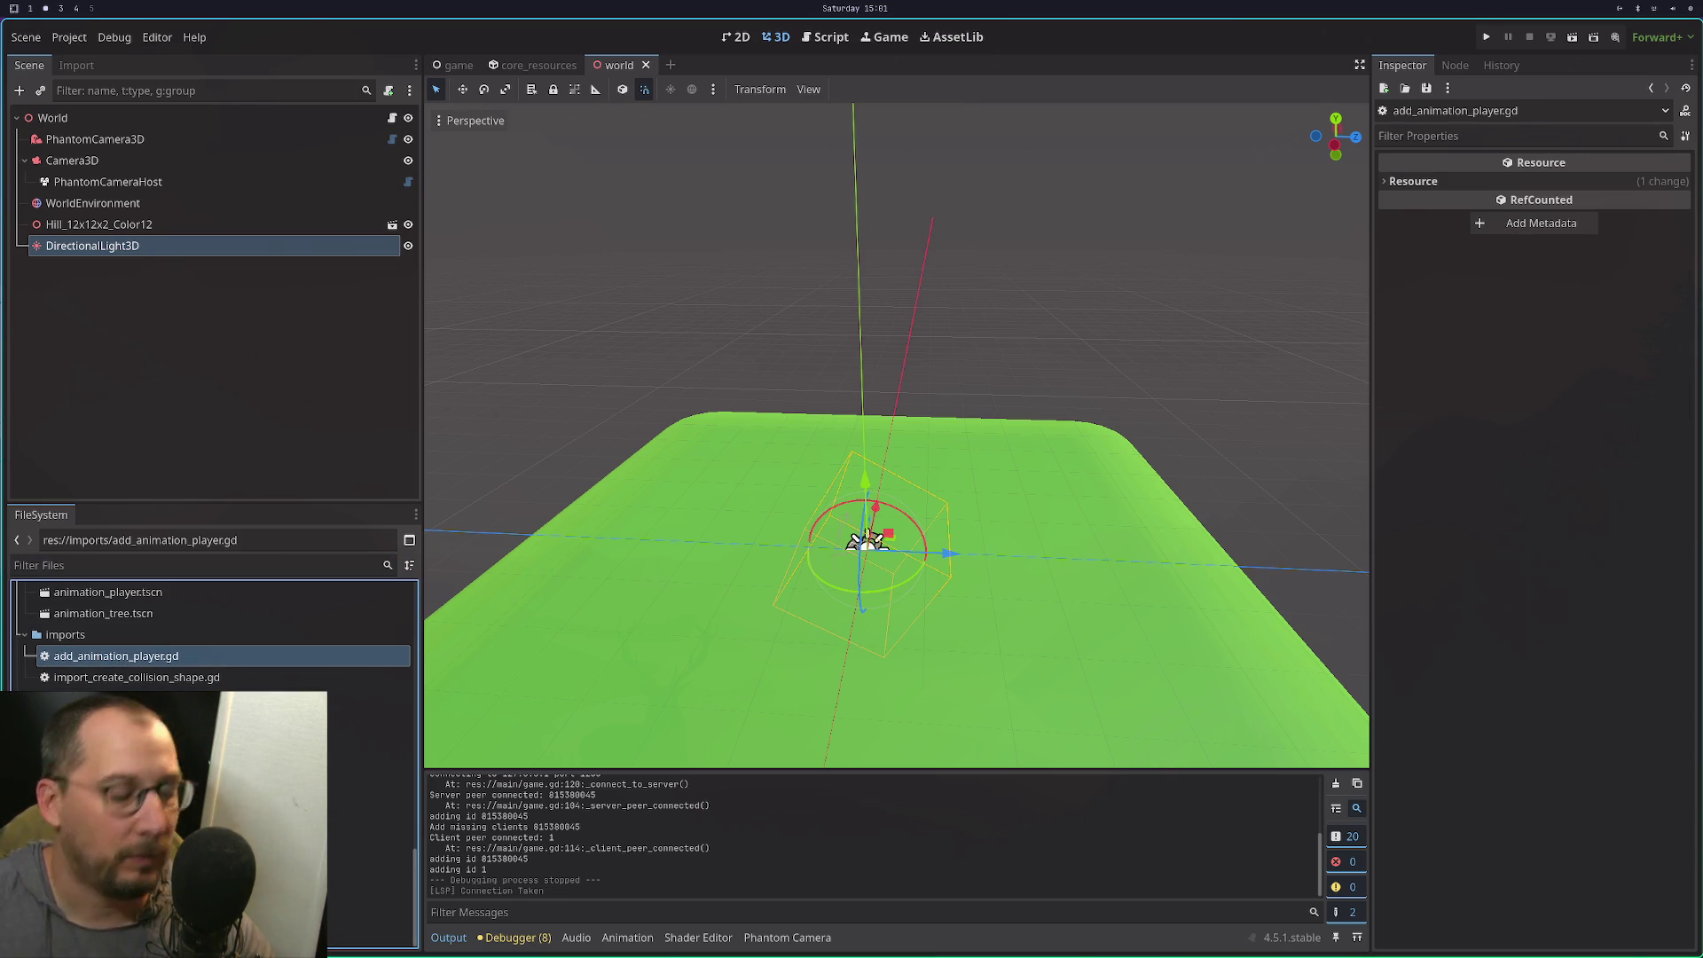
double_click(93, 658)
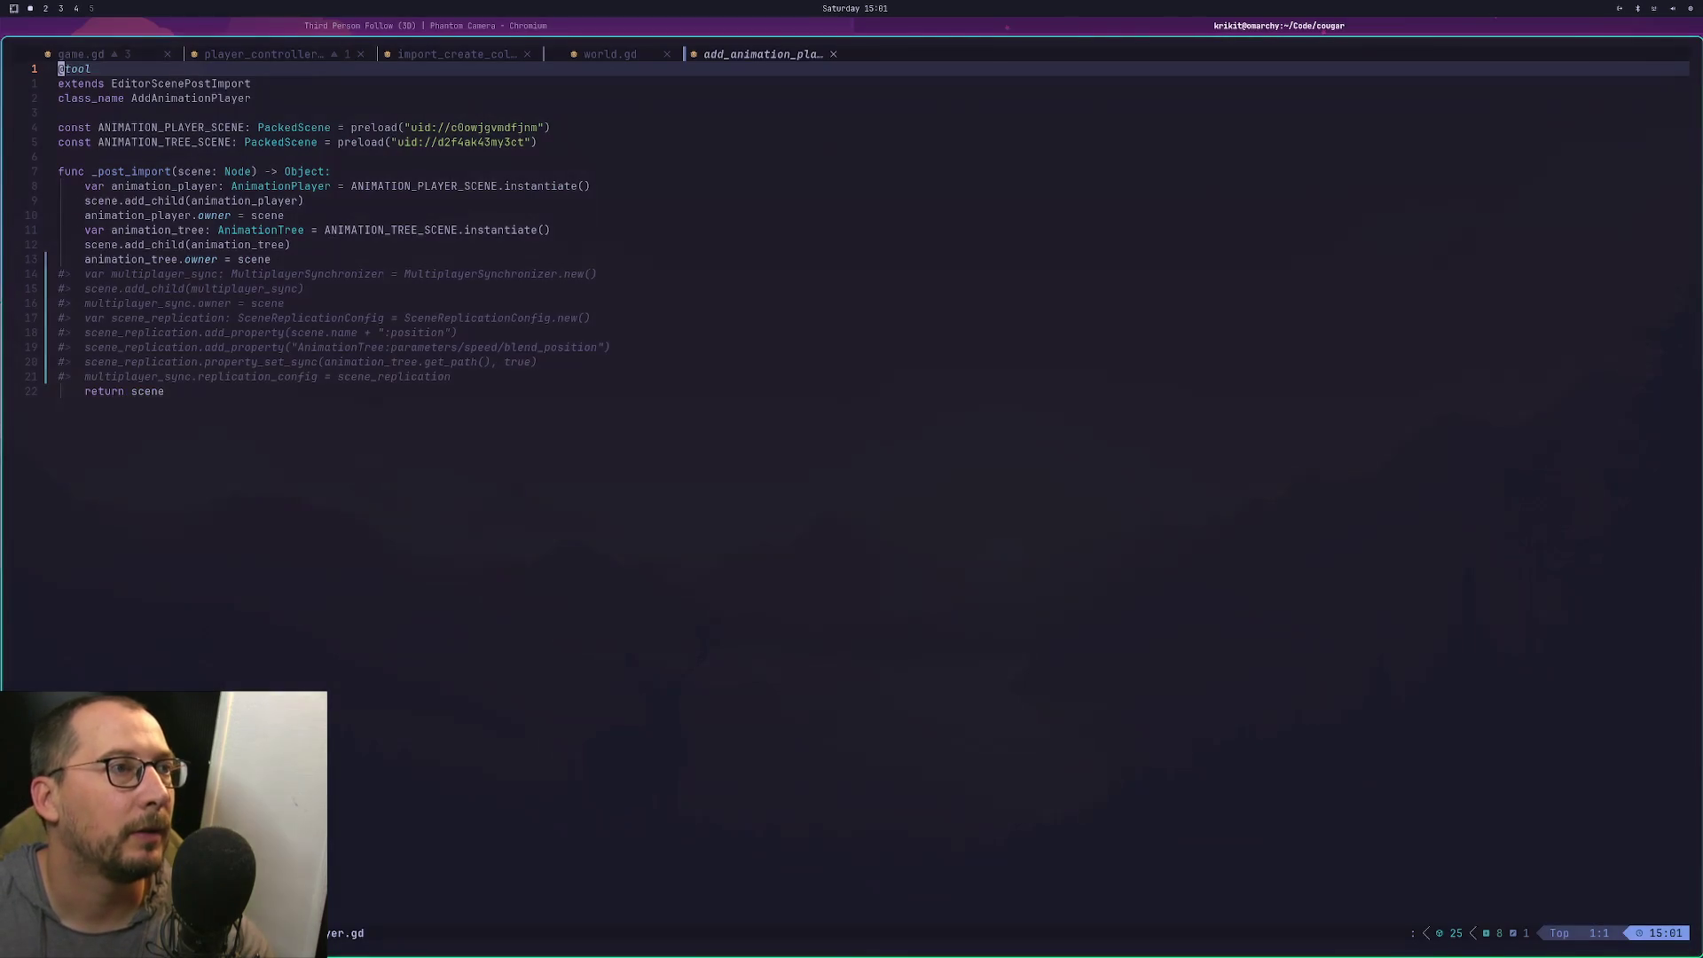
click(346, 288)
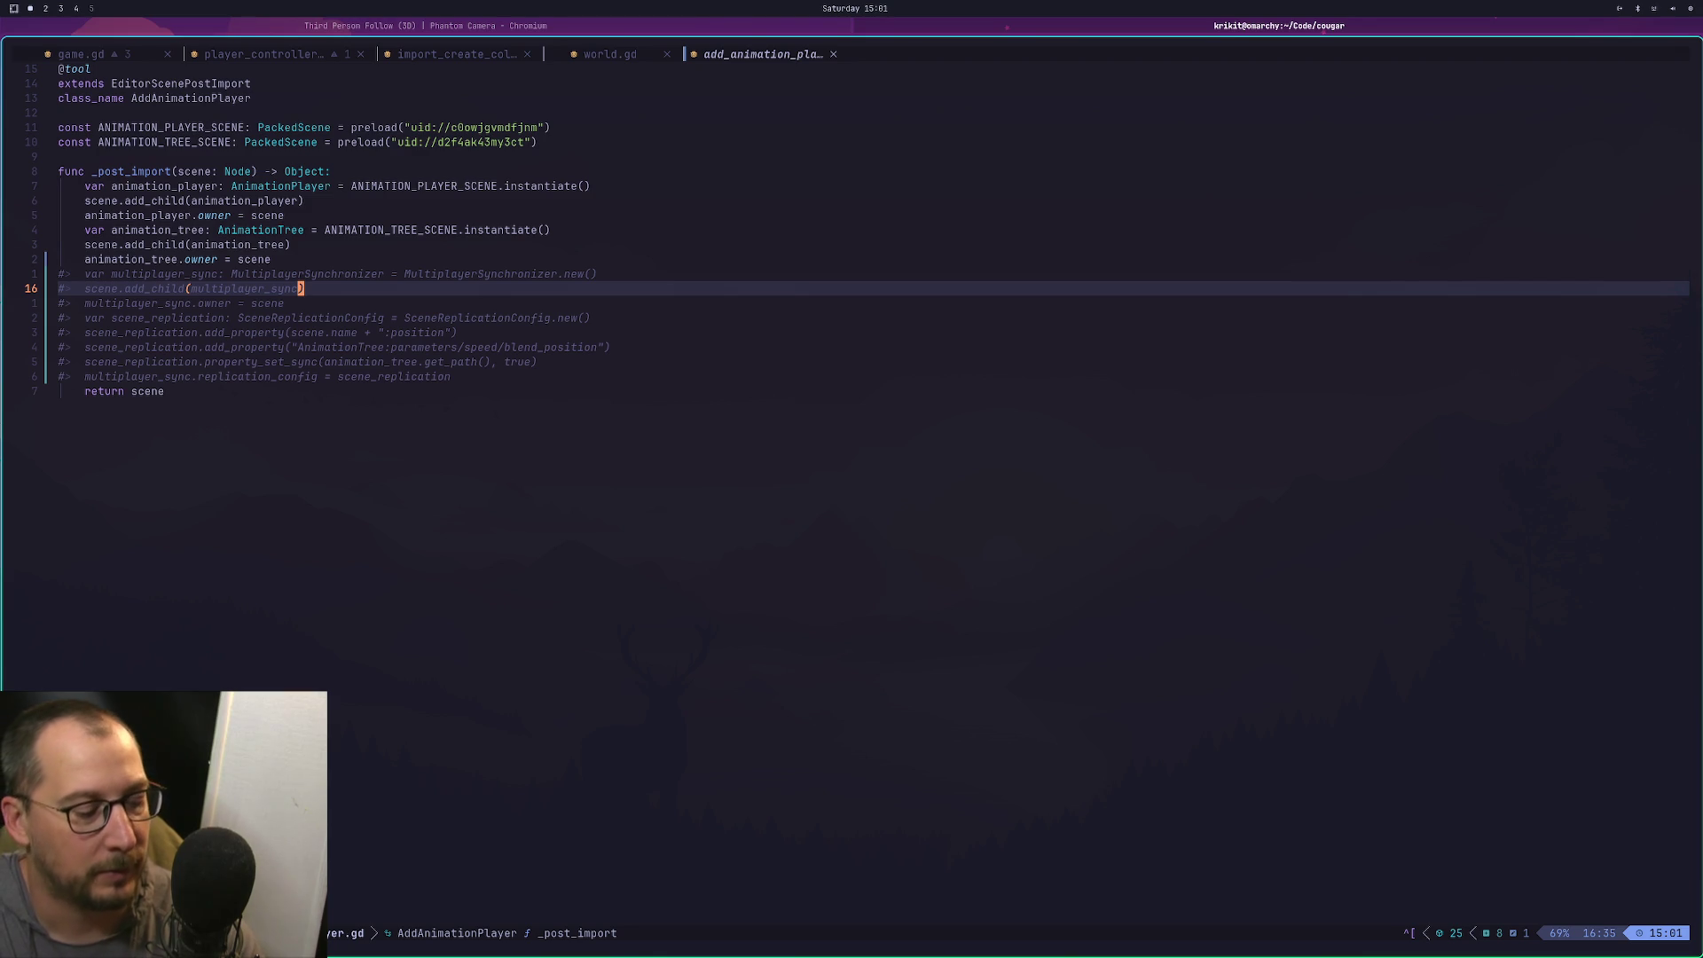
Check the Barbarian.glb import Root Type, leaving it as PlayerController, then return to Neovim.
key(super+2)
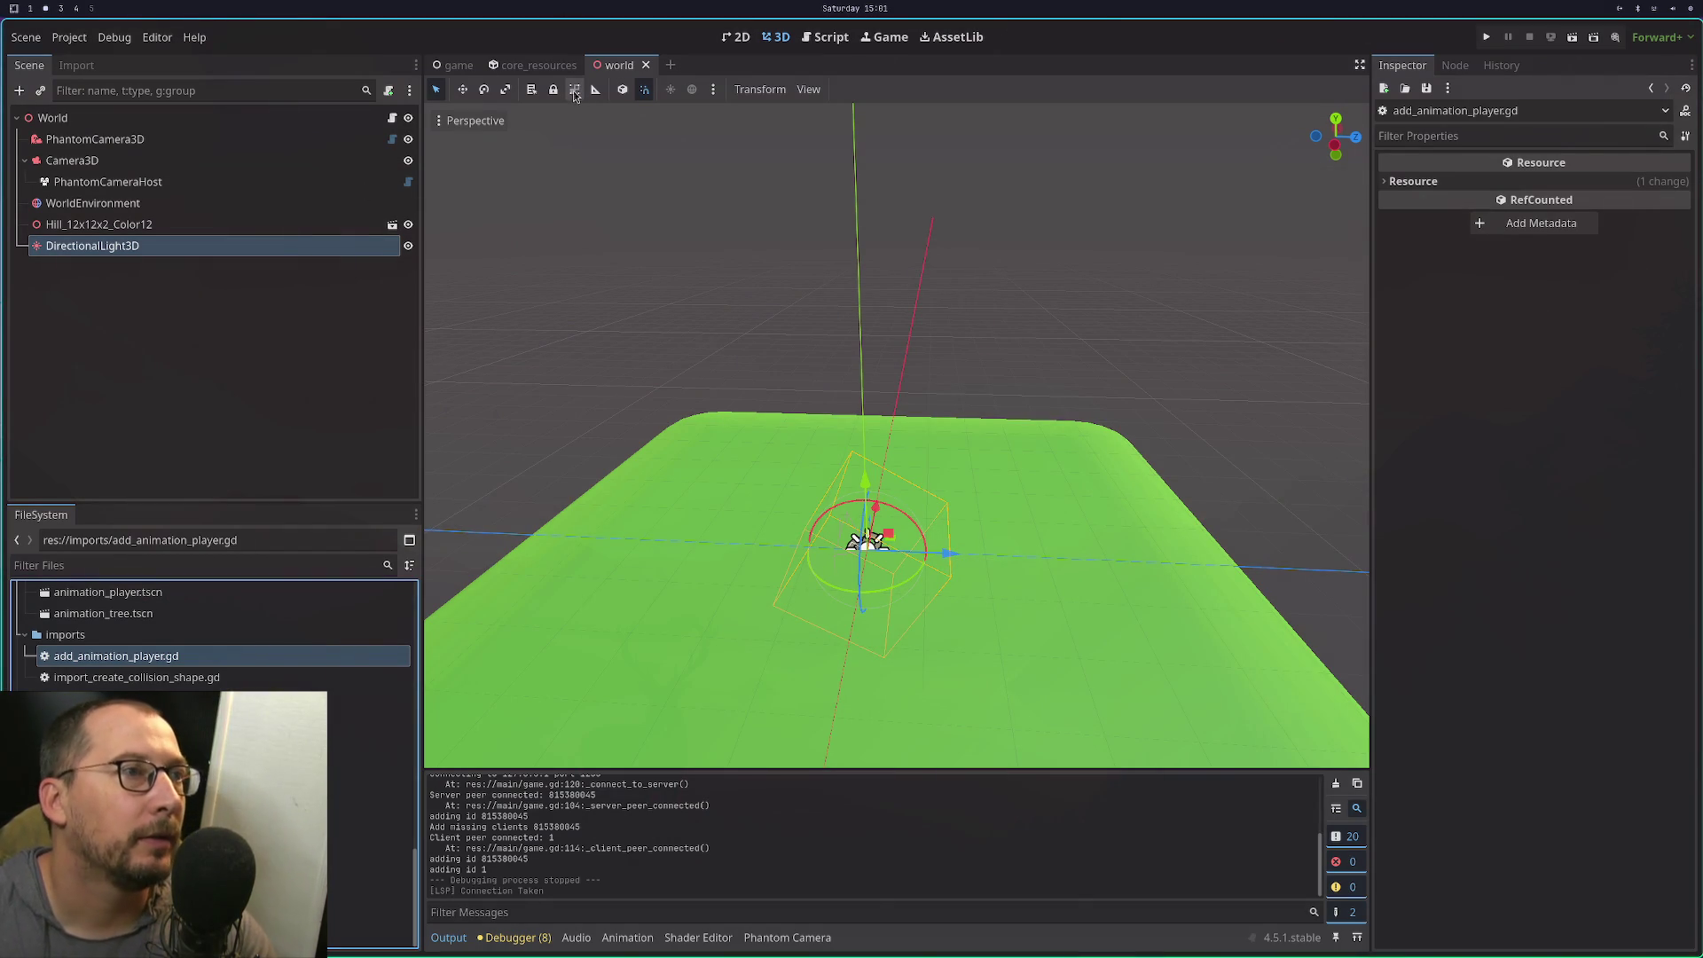
scroll(213, 639, up, 5)
scroll(213, 639, up, 5)
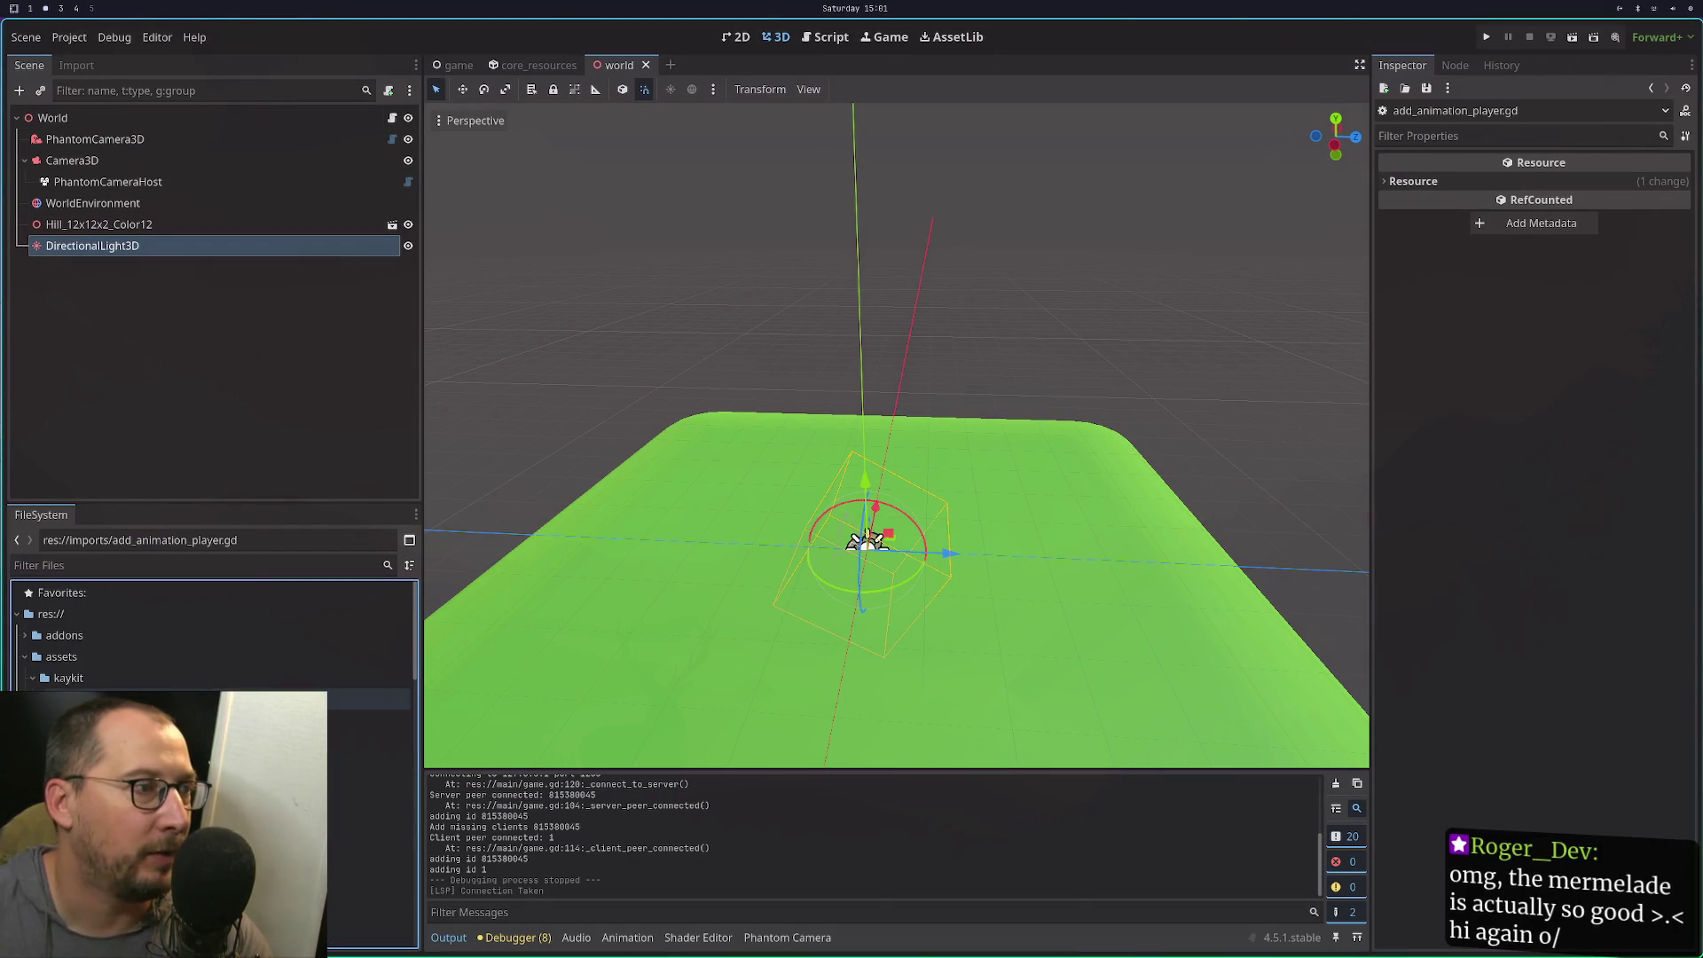
click(177, 783)
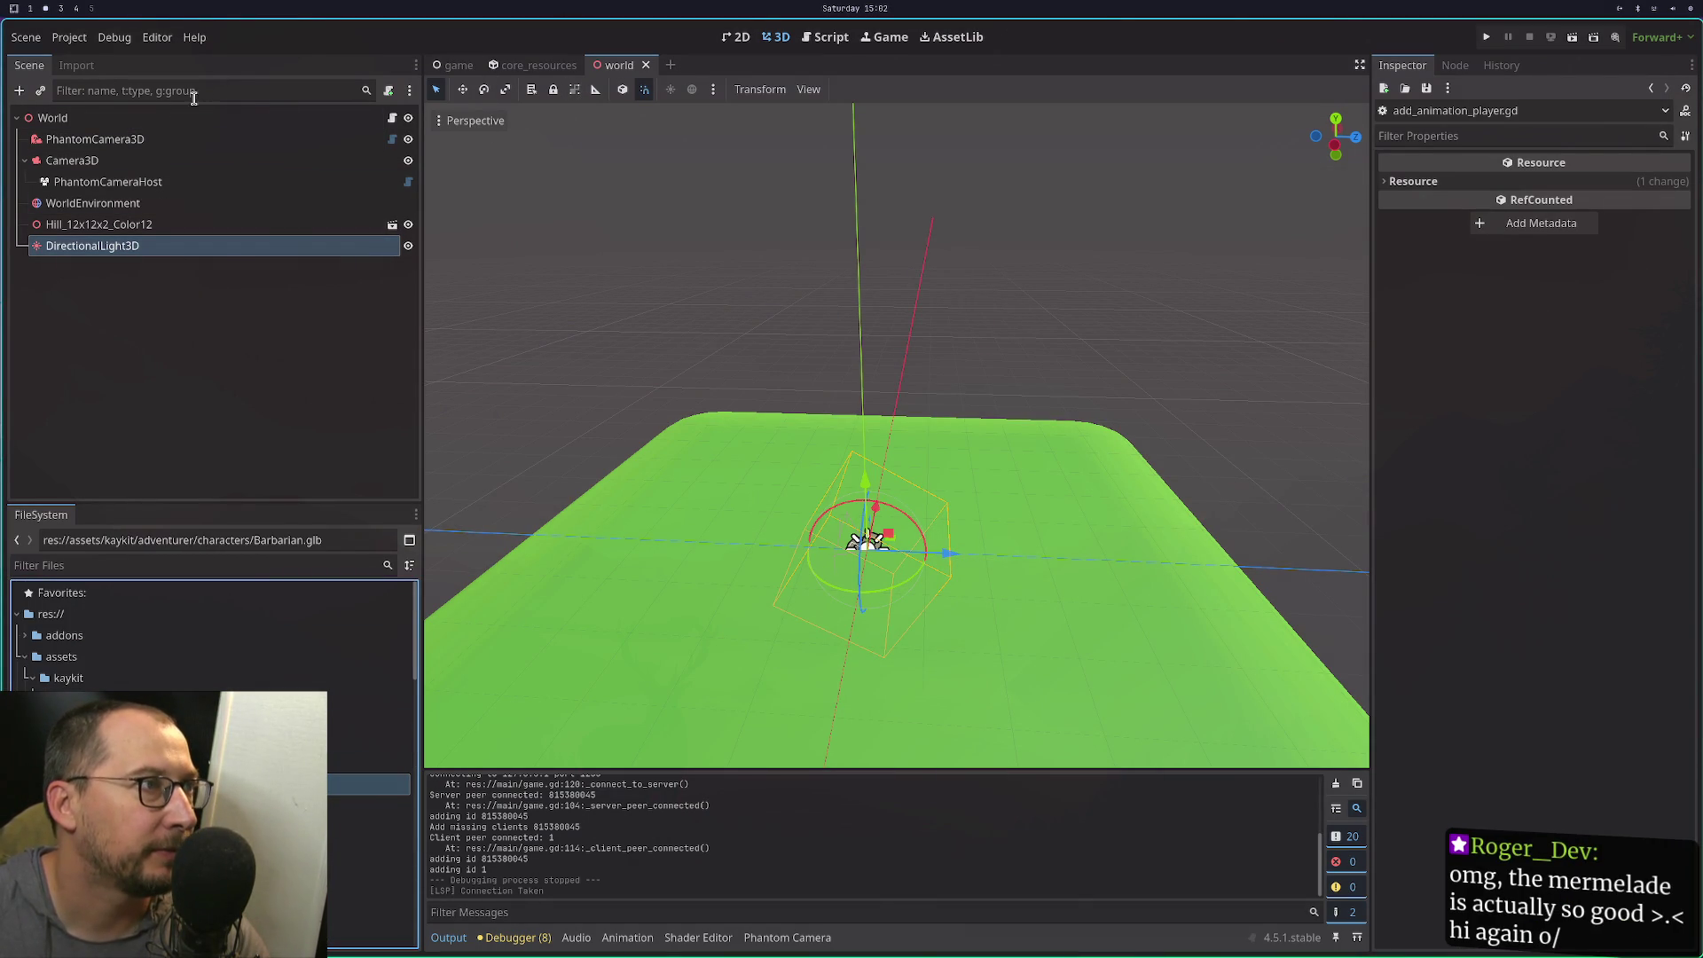
click(76, 65)
click(142, 185)
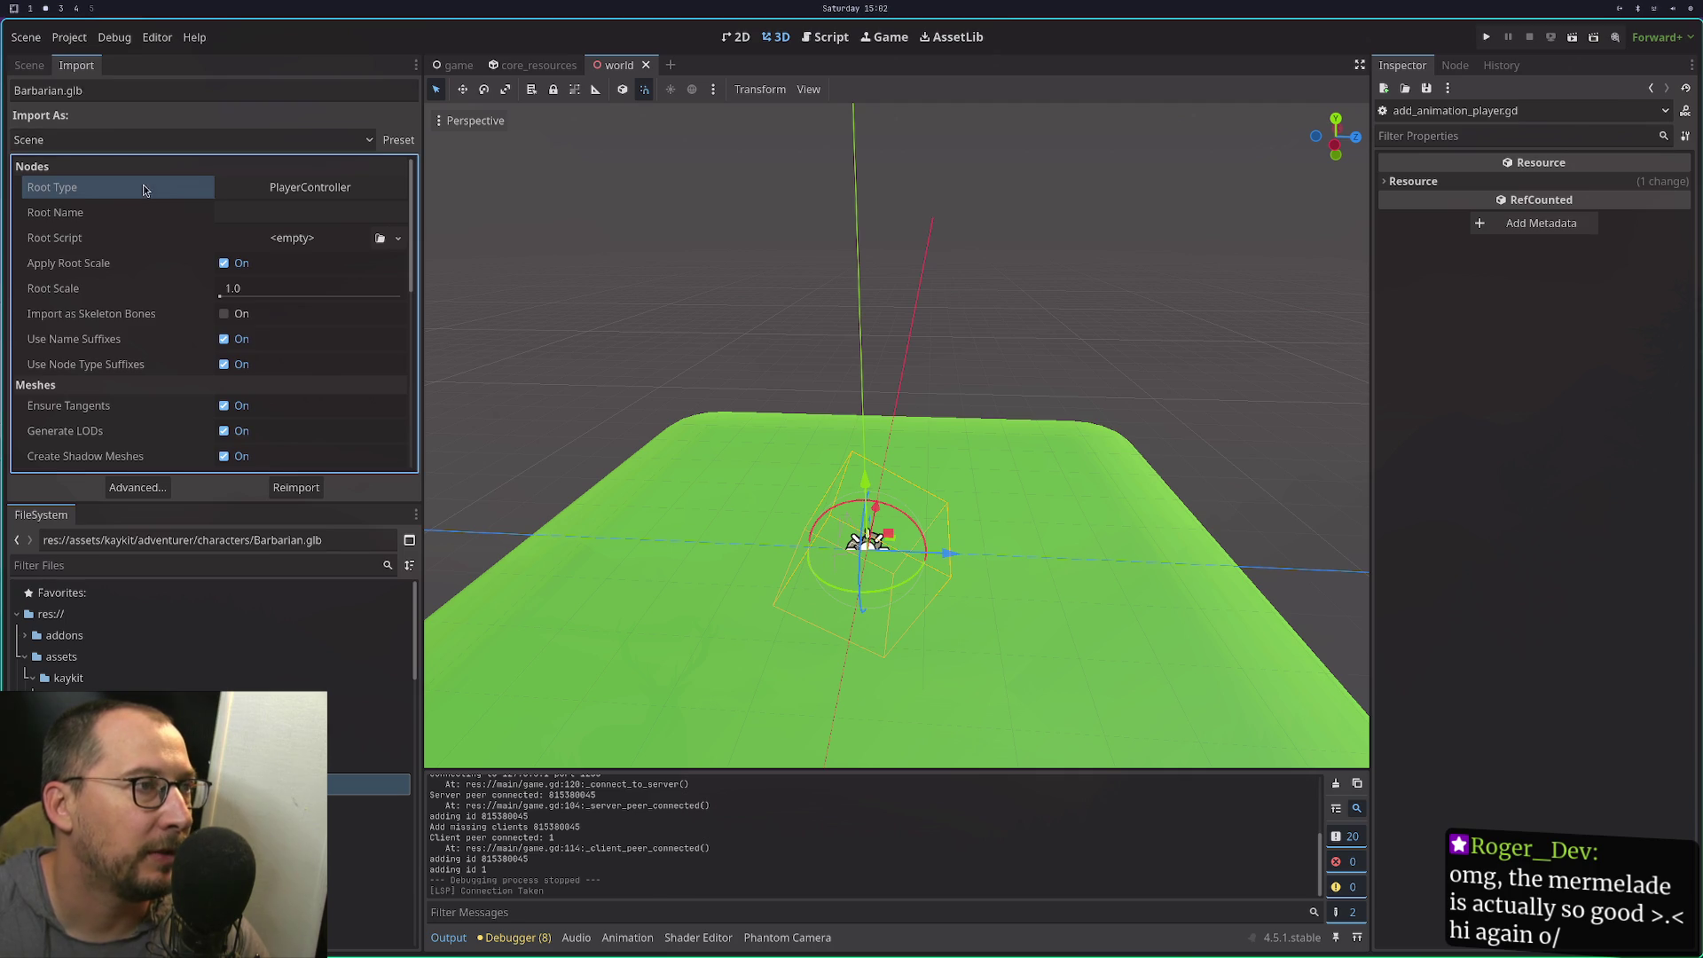
click(291, 187)
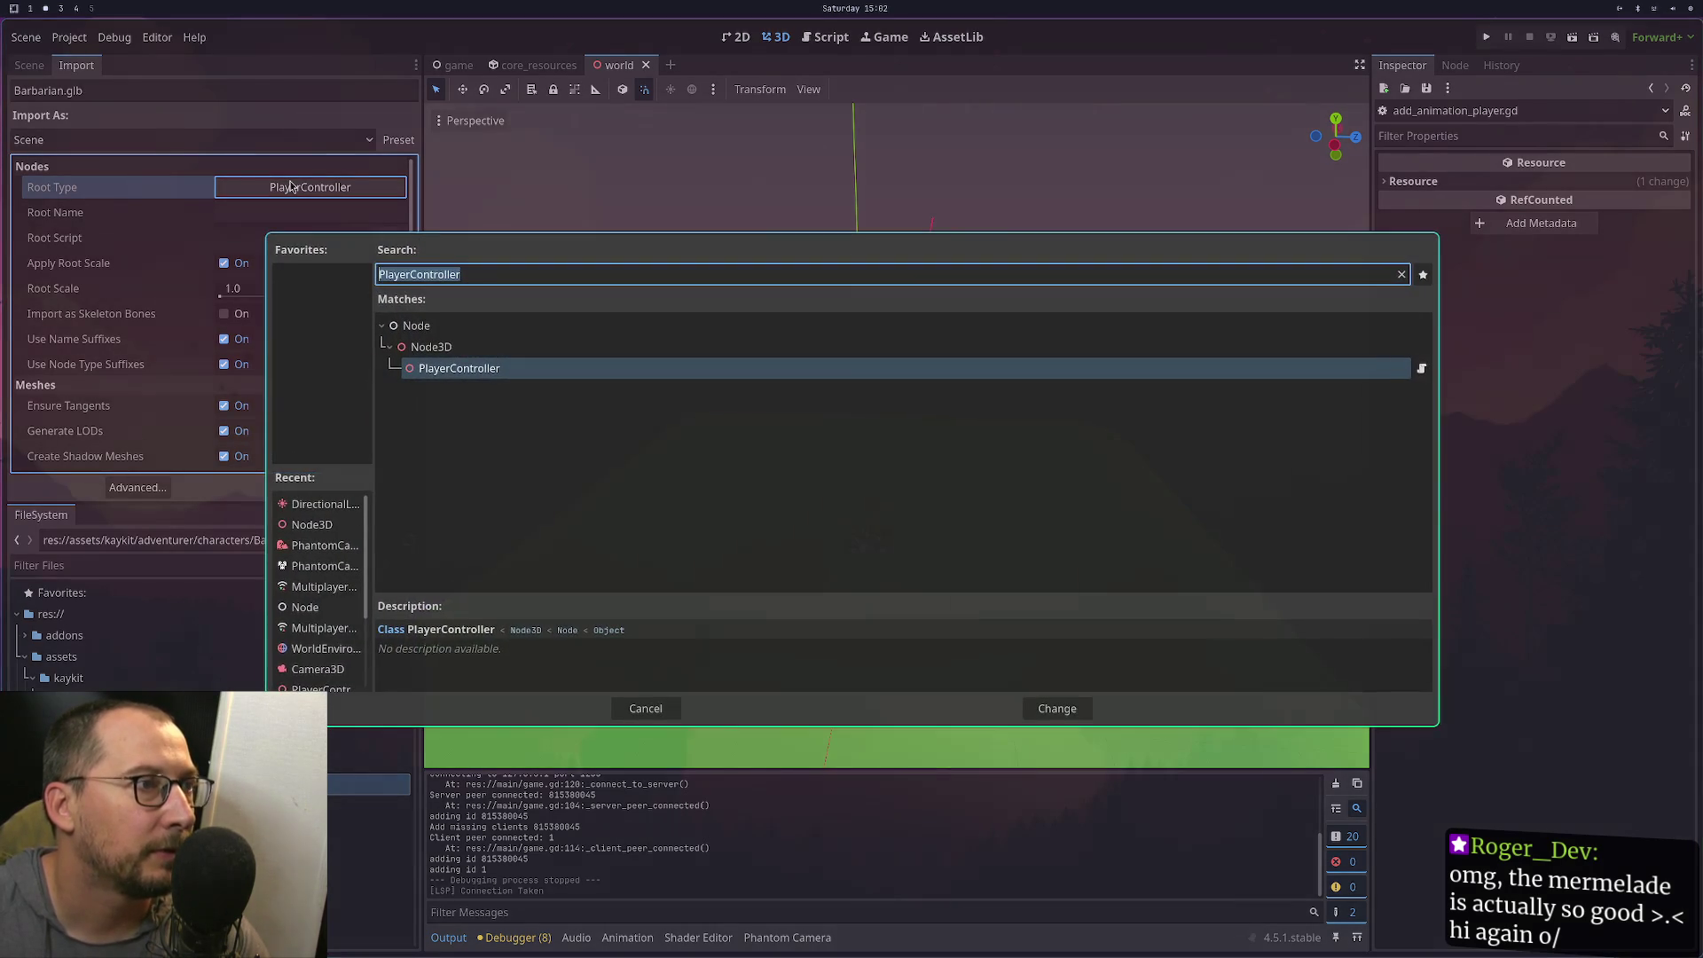
key(Escape)
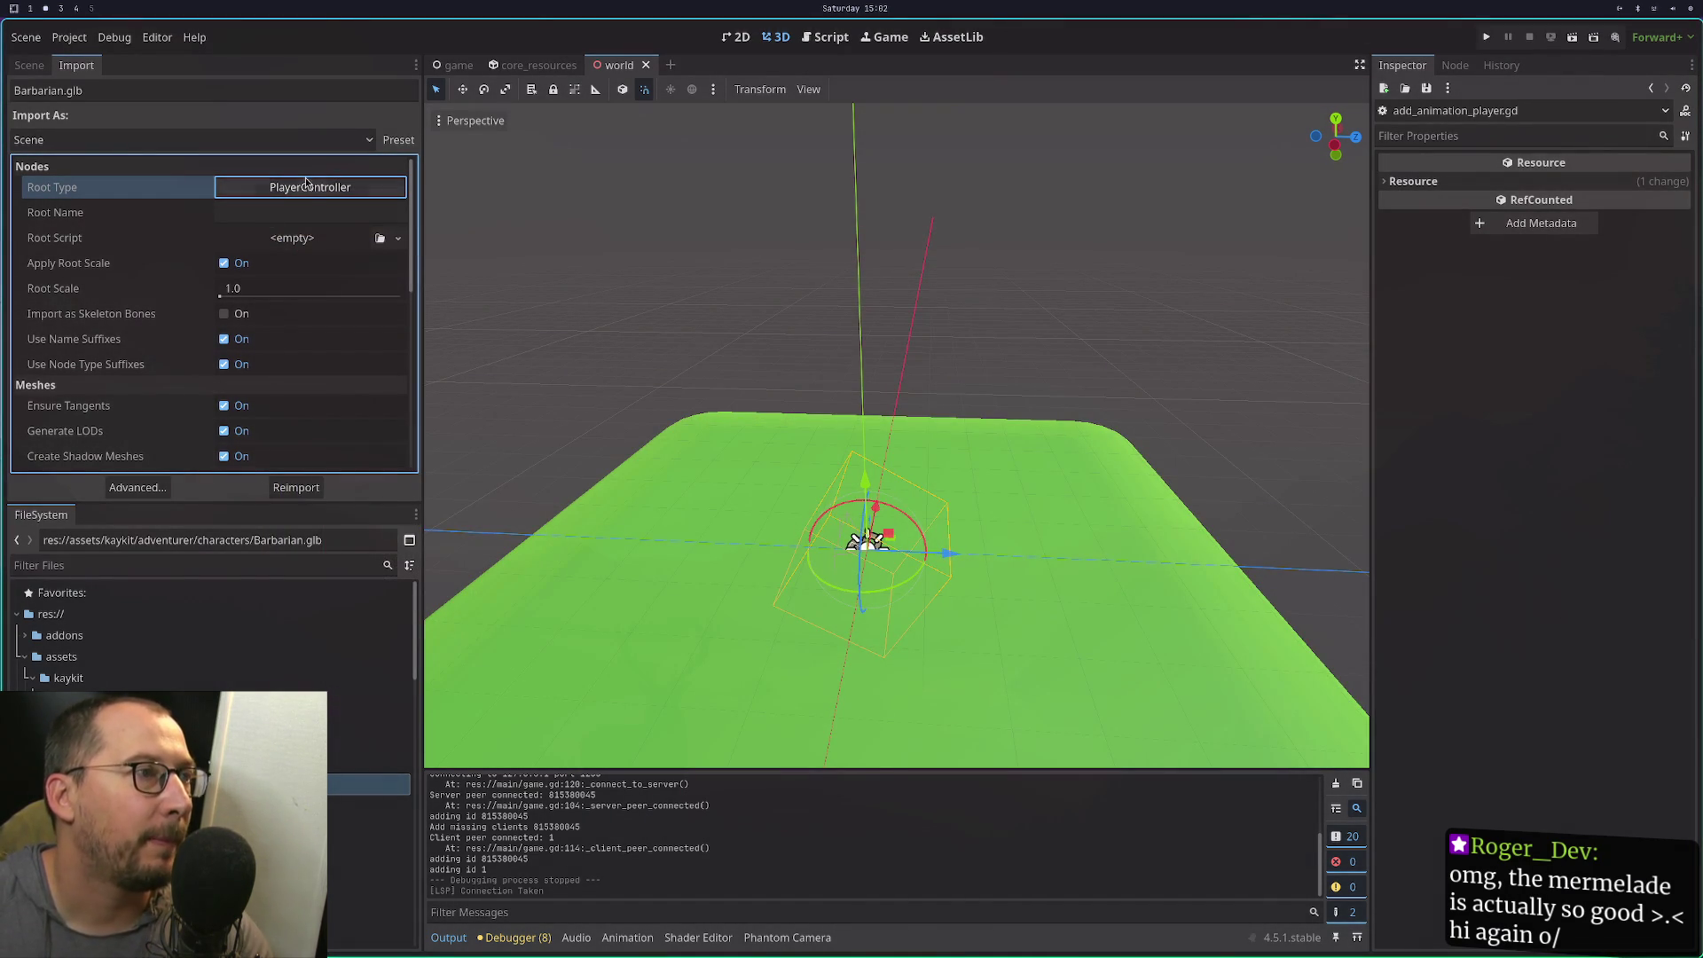
key(super+1)
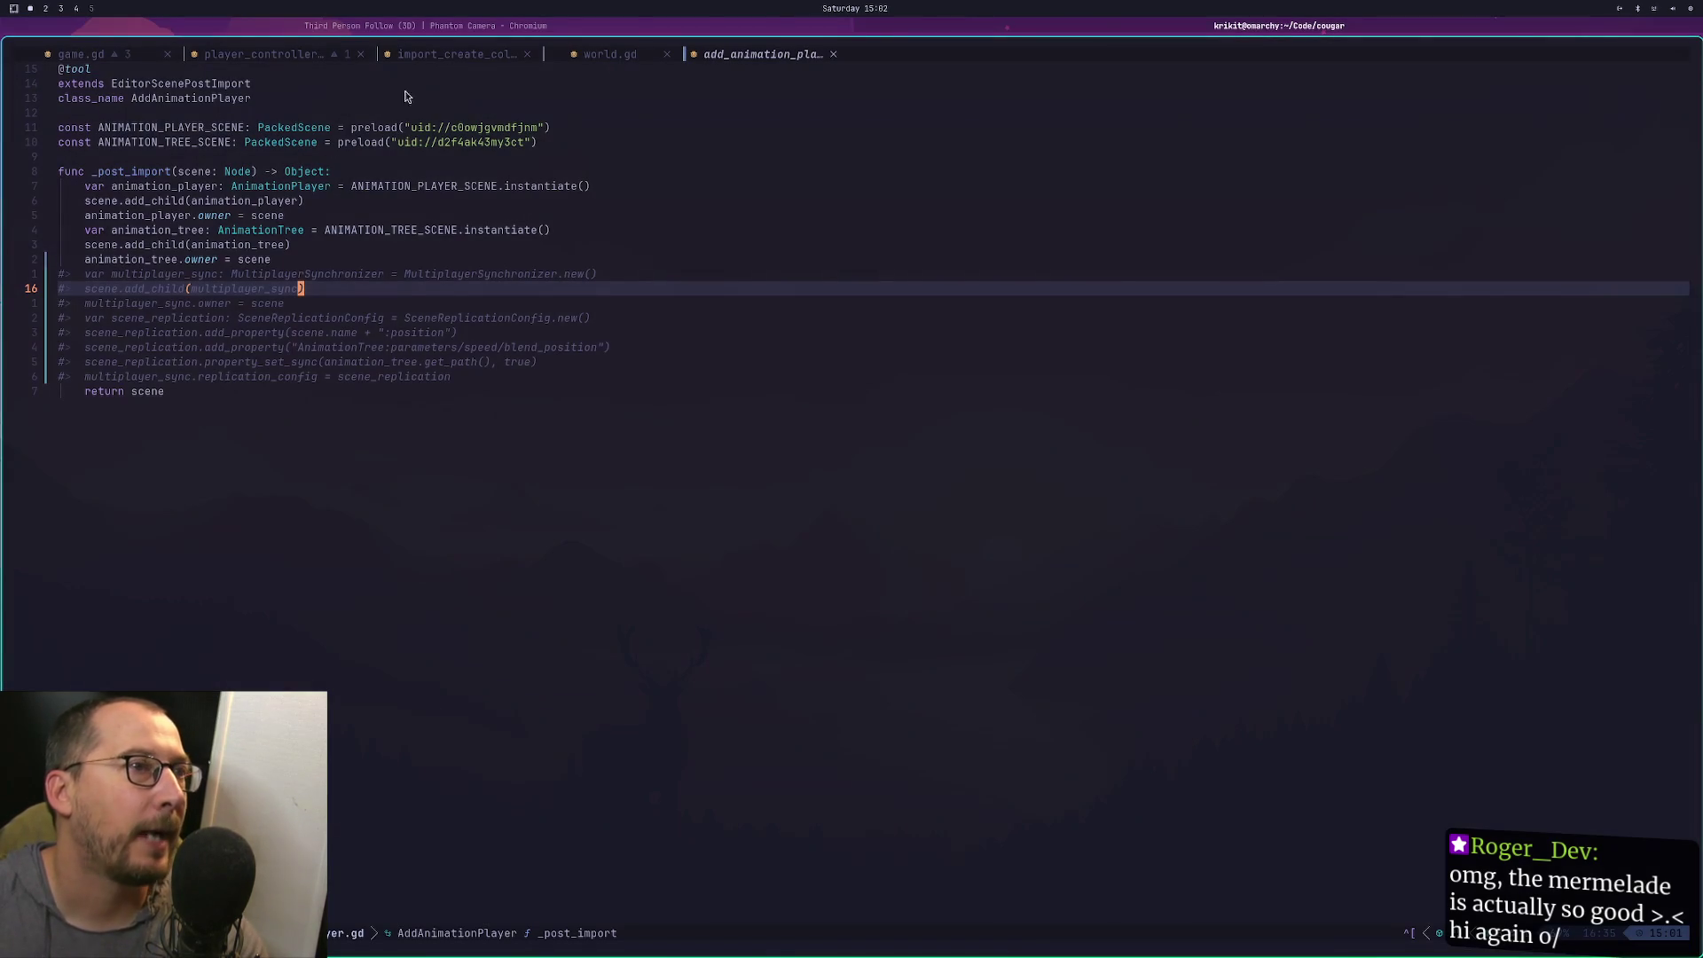
Close the animation-player script tab, then open and save player_controller.gd.
click(835, 54)
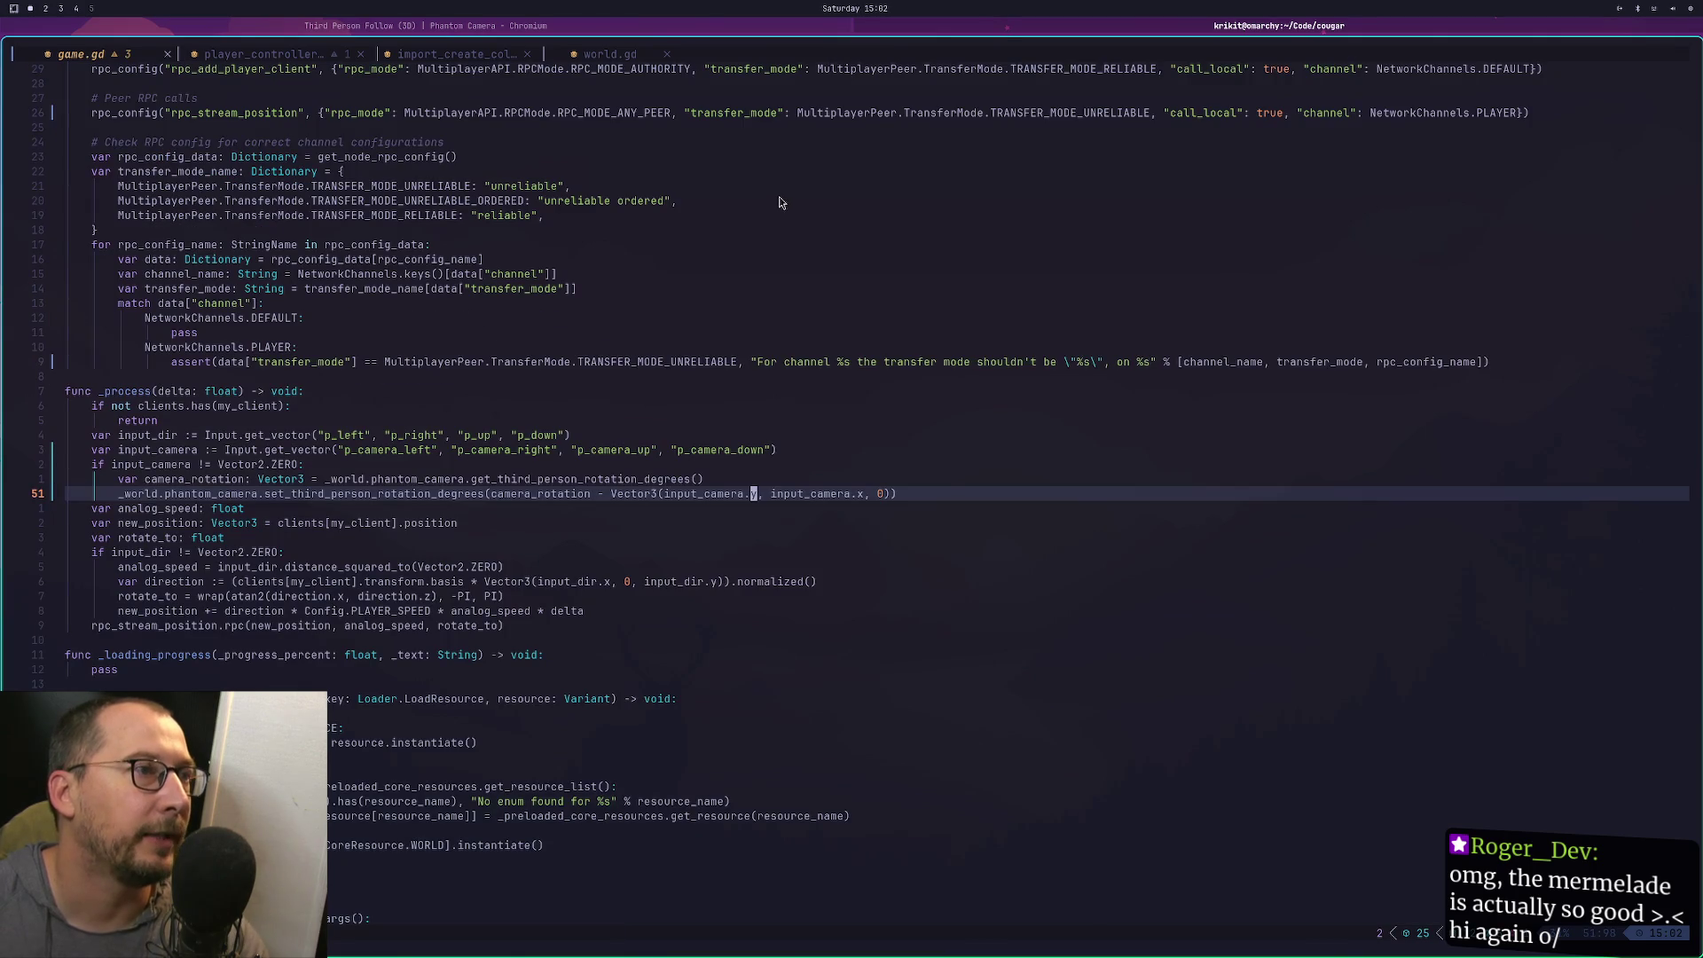
click(258, 54)
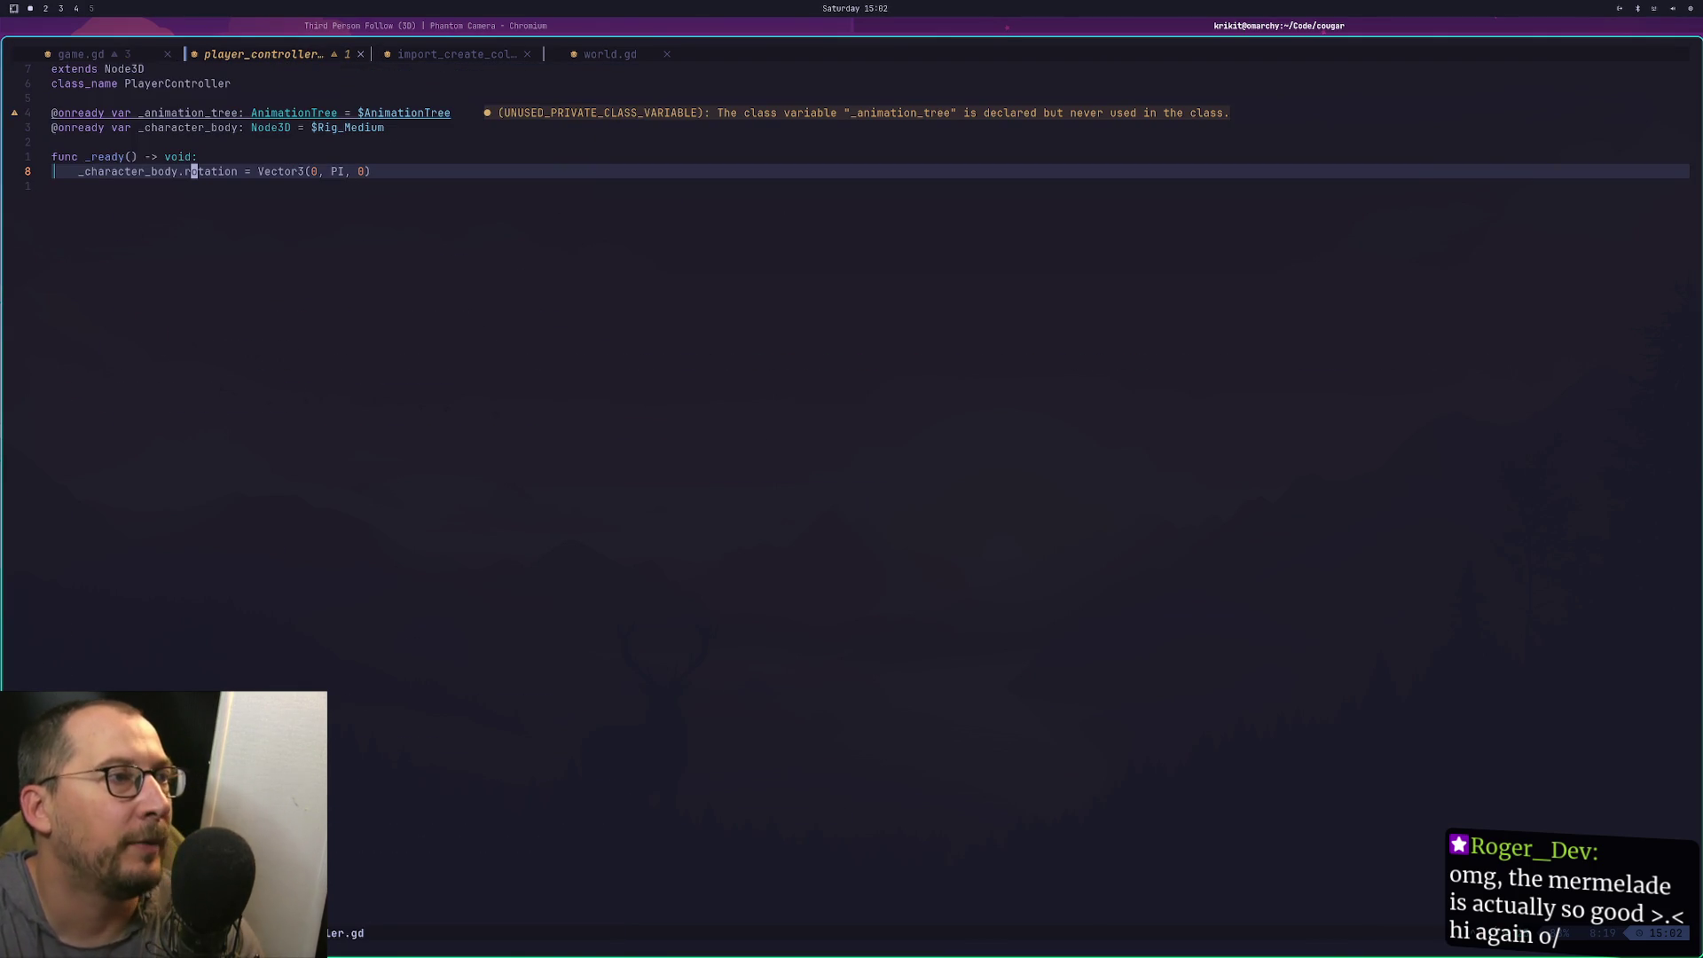
key(j)
key(k)
key(k)
key(j)
key(j)
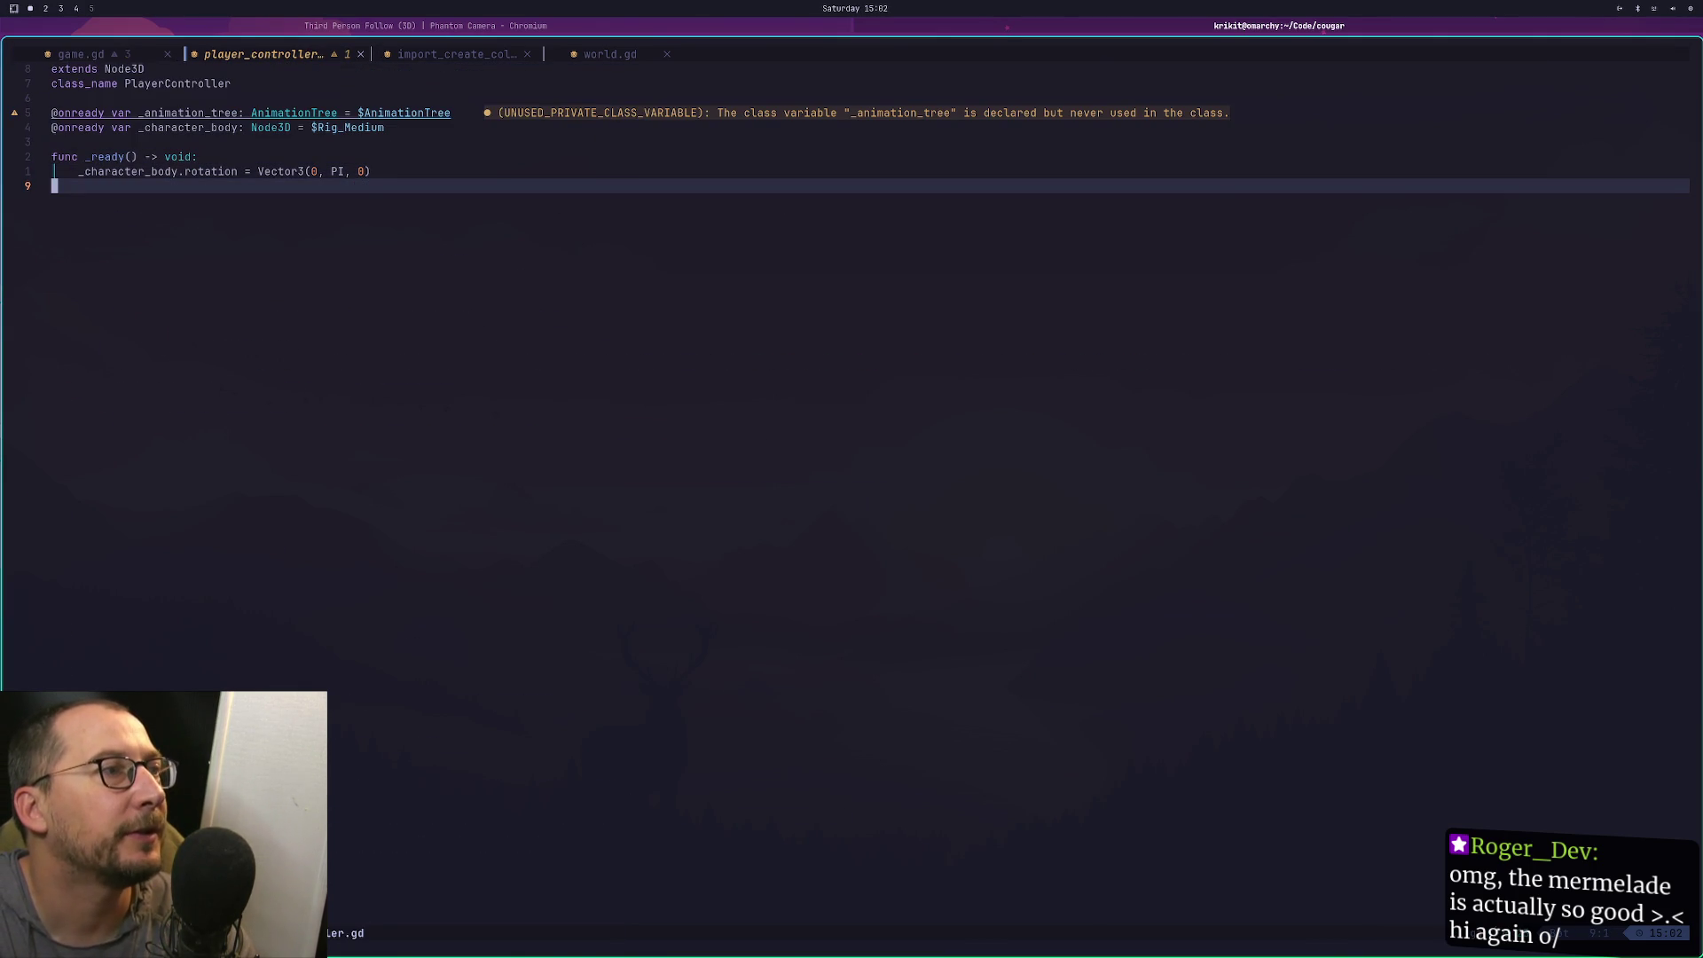
text(:w)
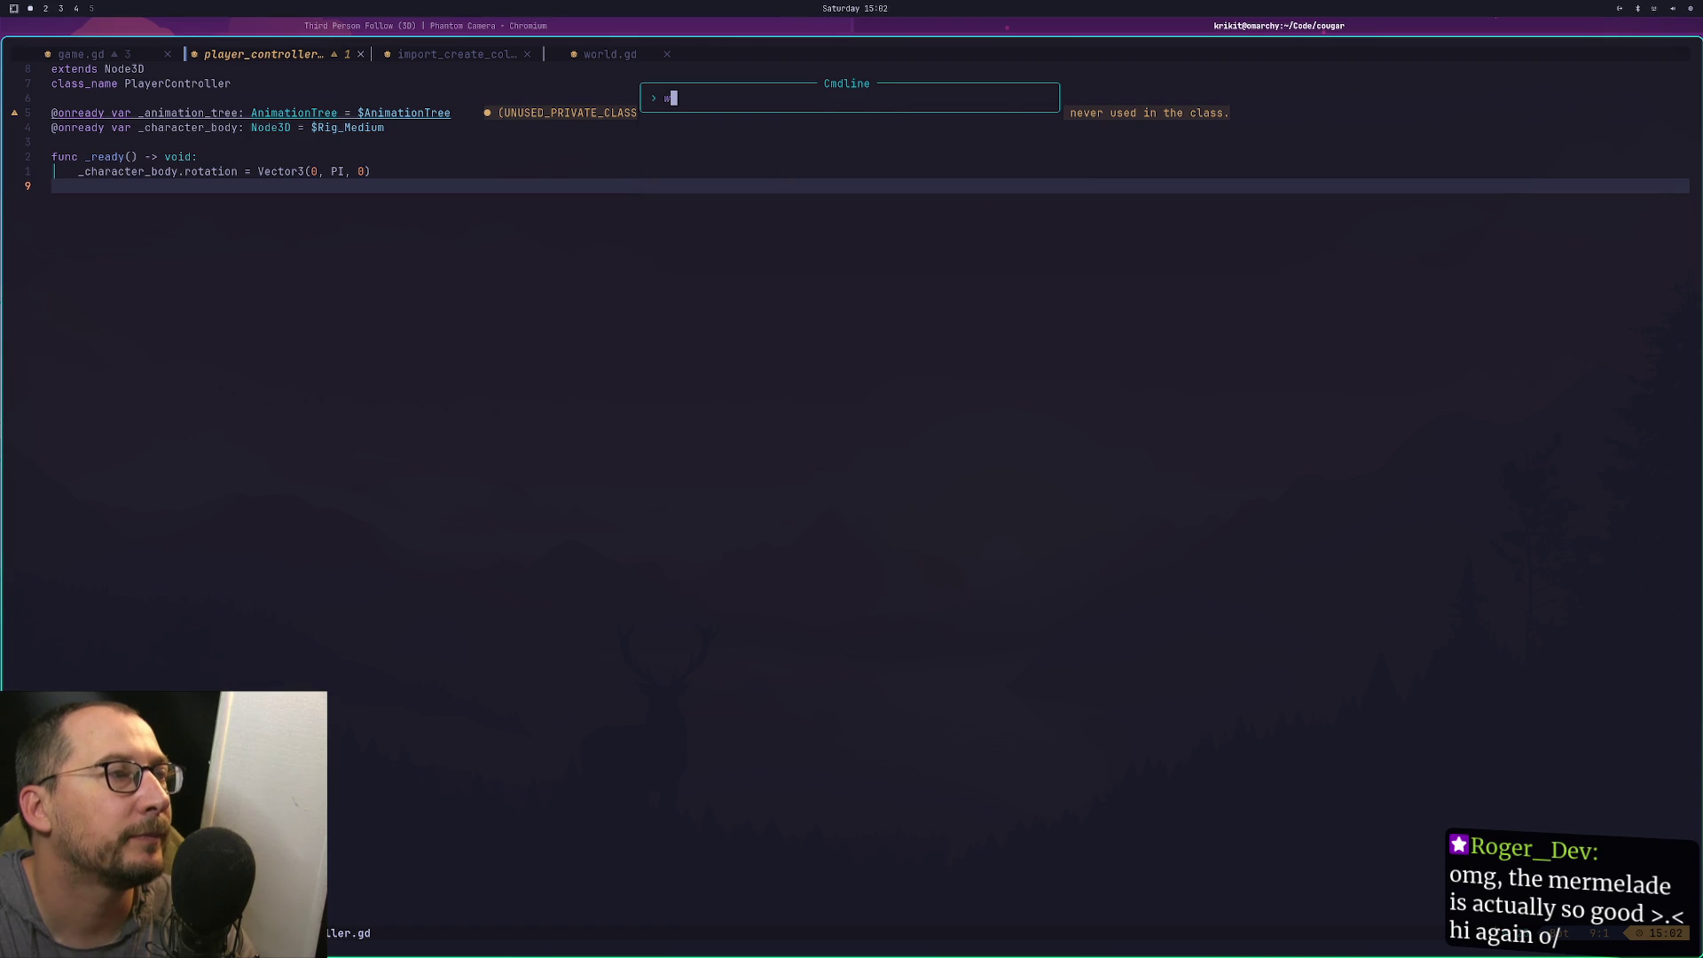
key(Return)
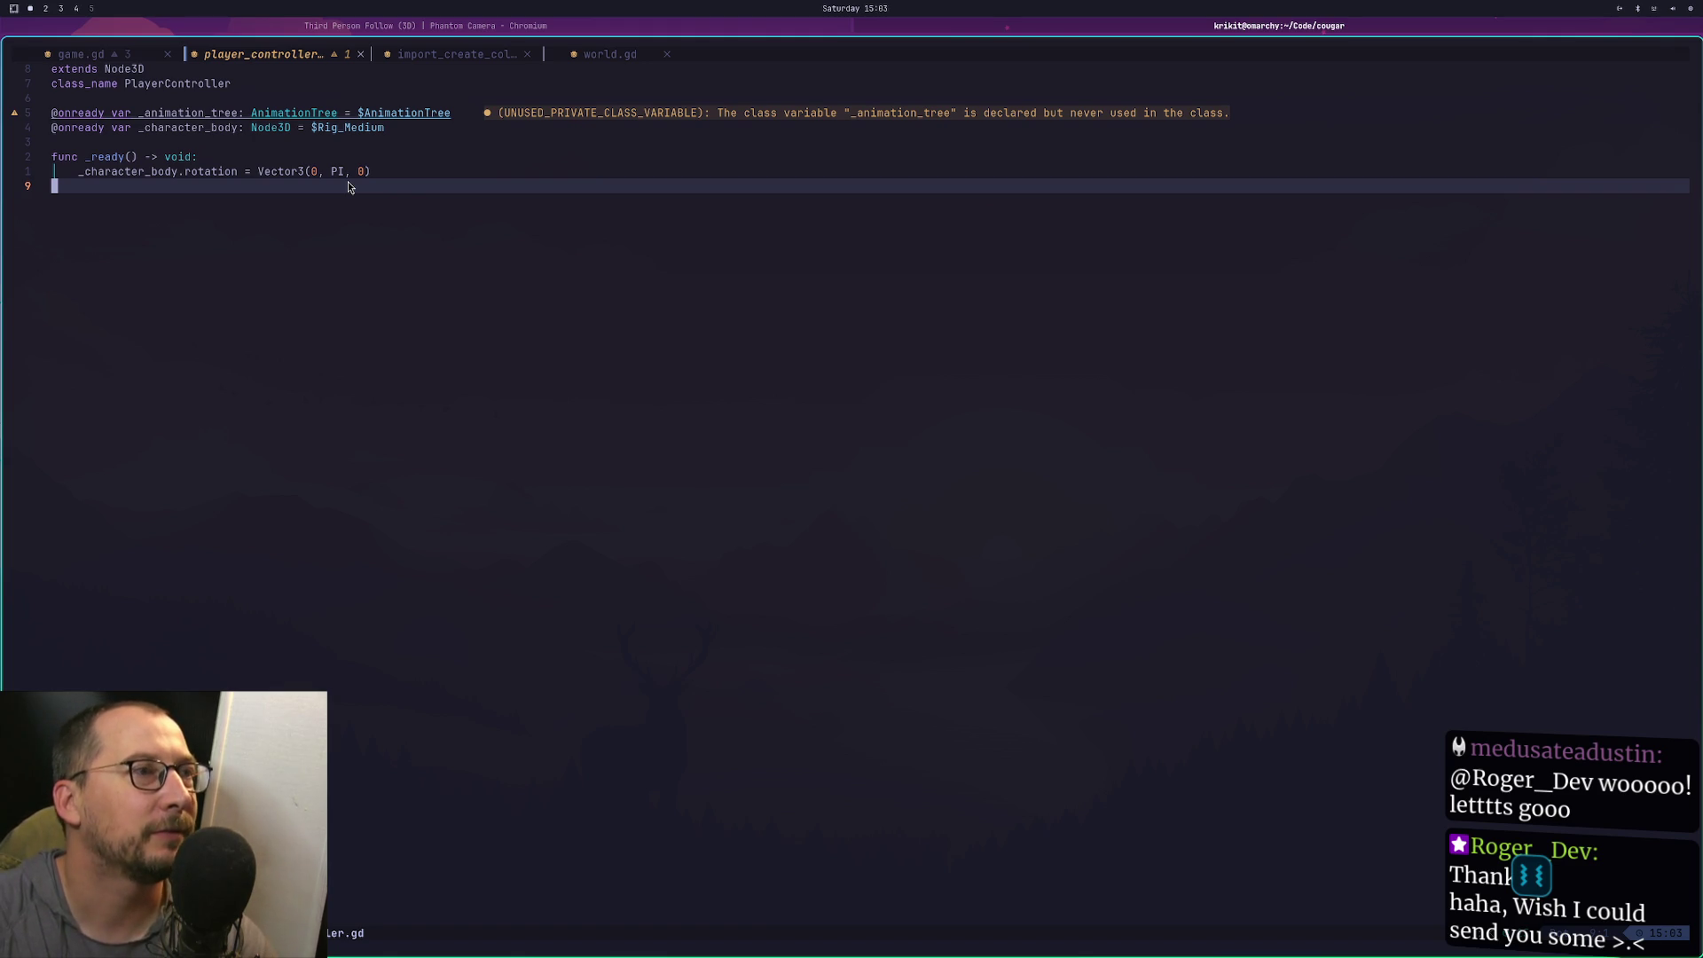
Try deleting Node3D from the extends line, undo it, and save the unchanged script.
key(Up)
key(Up)
key(Down)
key(Down)
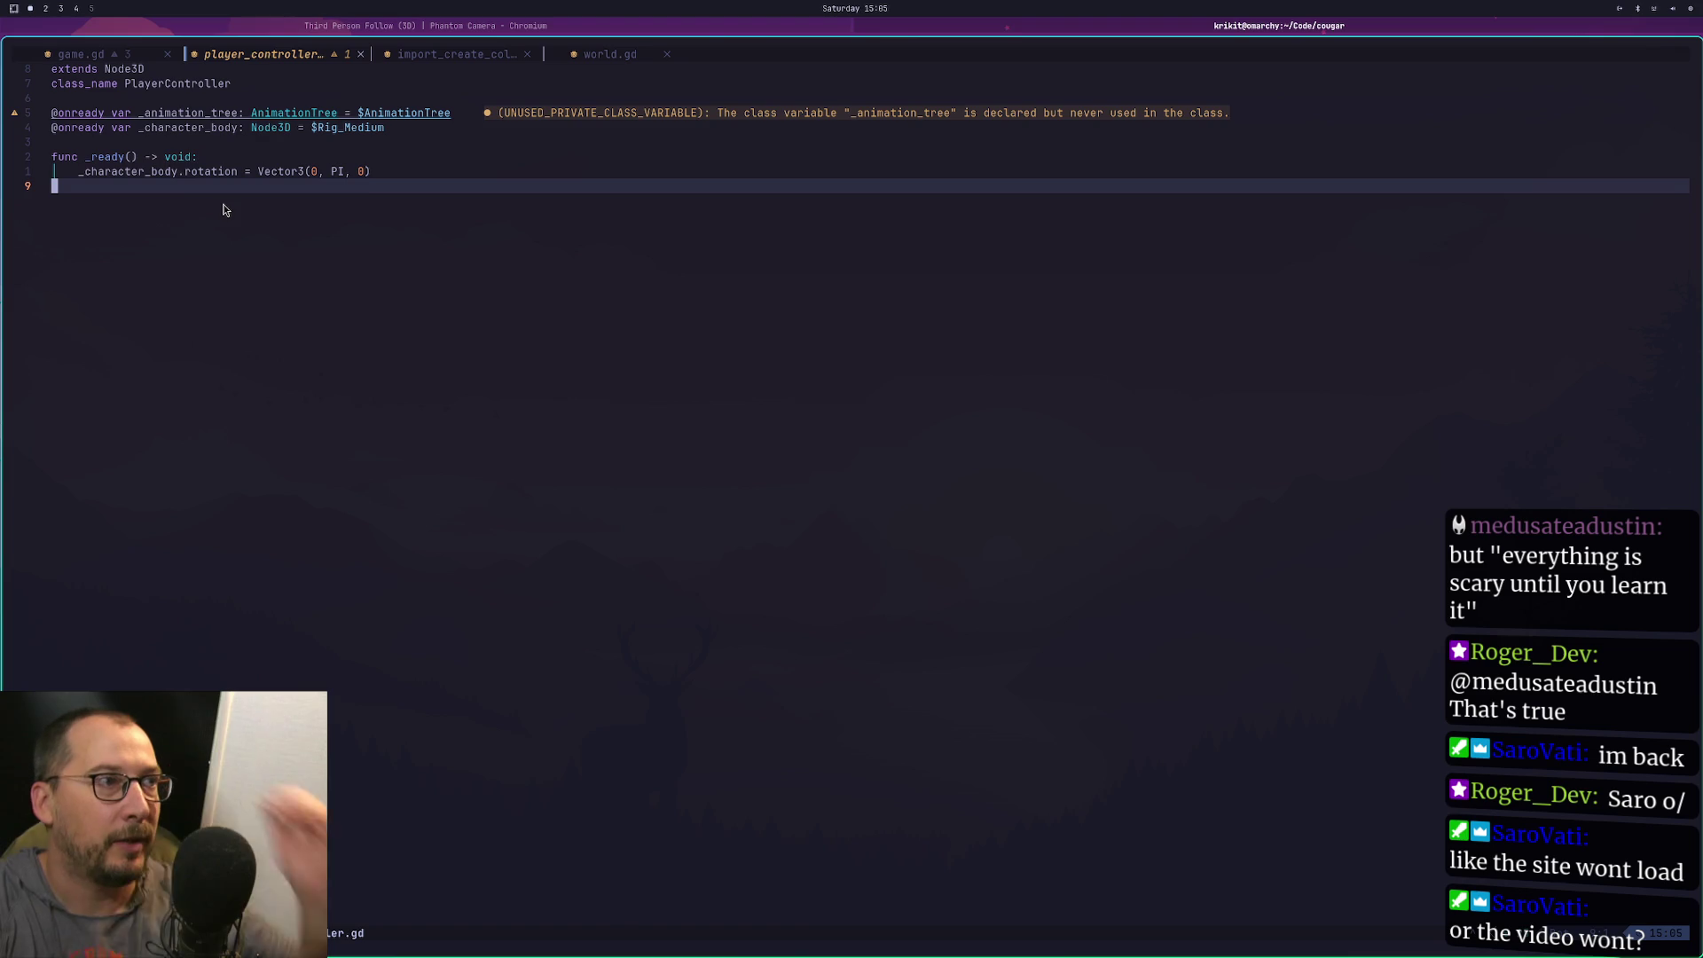
click(129, 68)
key(h)
key(h)
key(h)
key(c)
key(w)
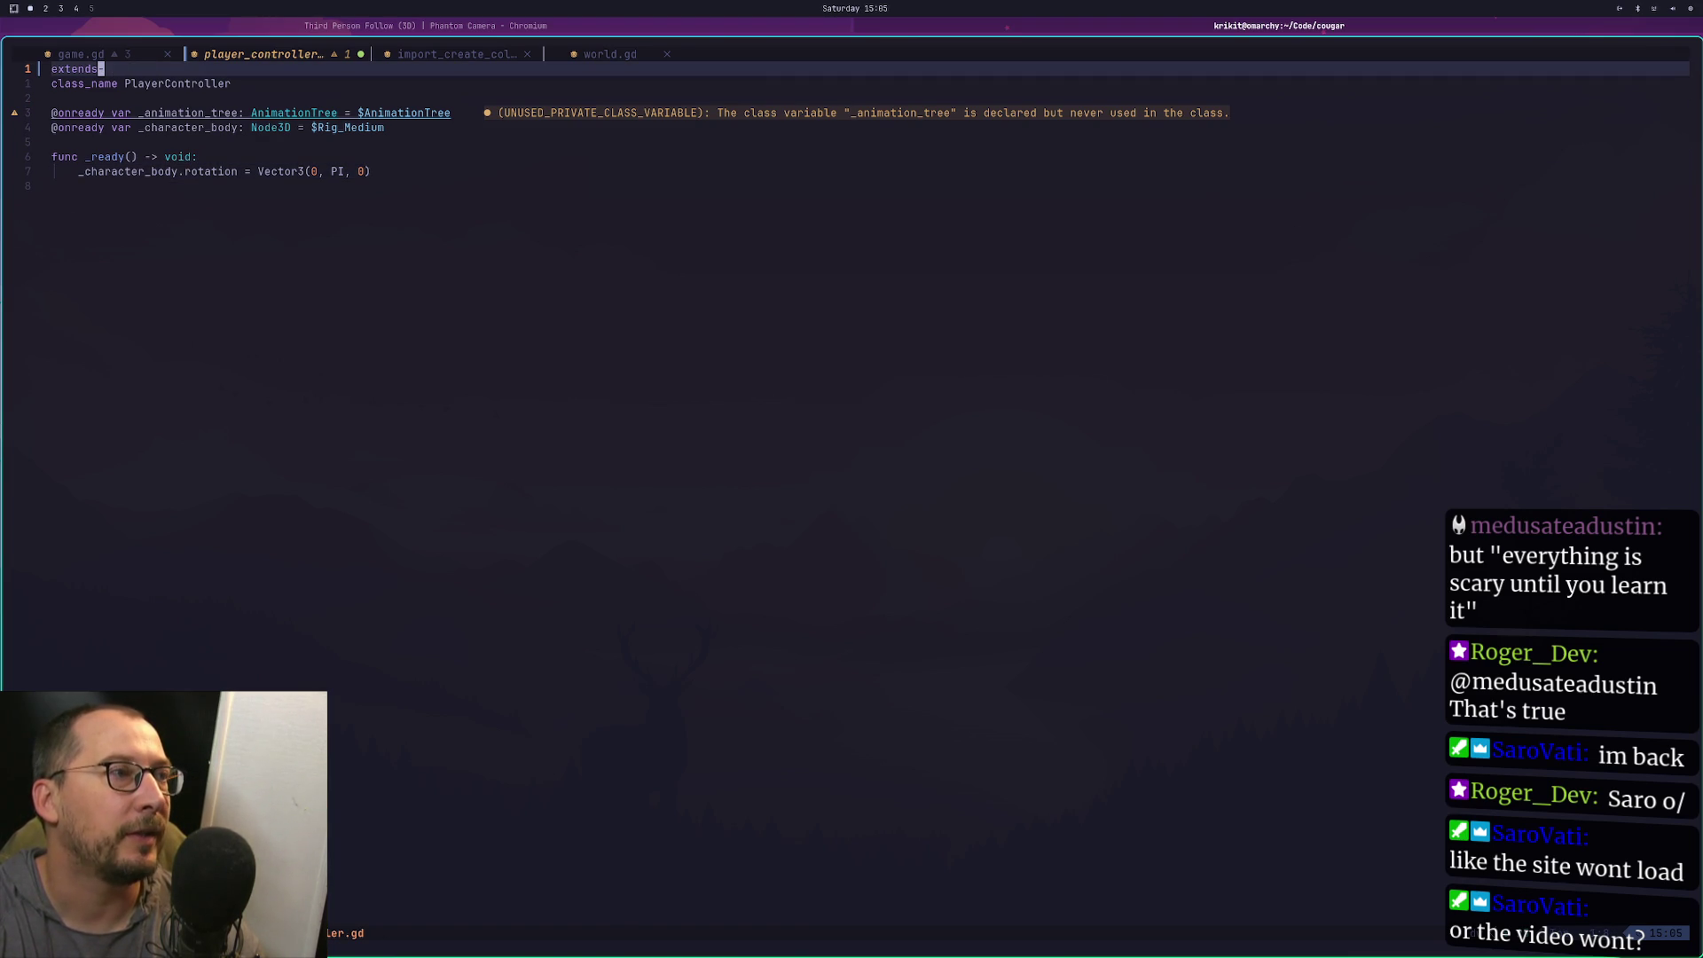
key(Escape)
key(u)
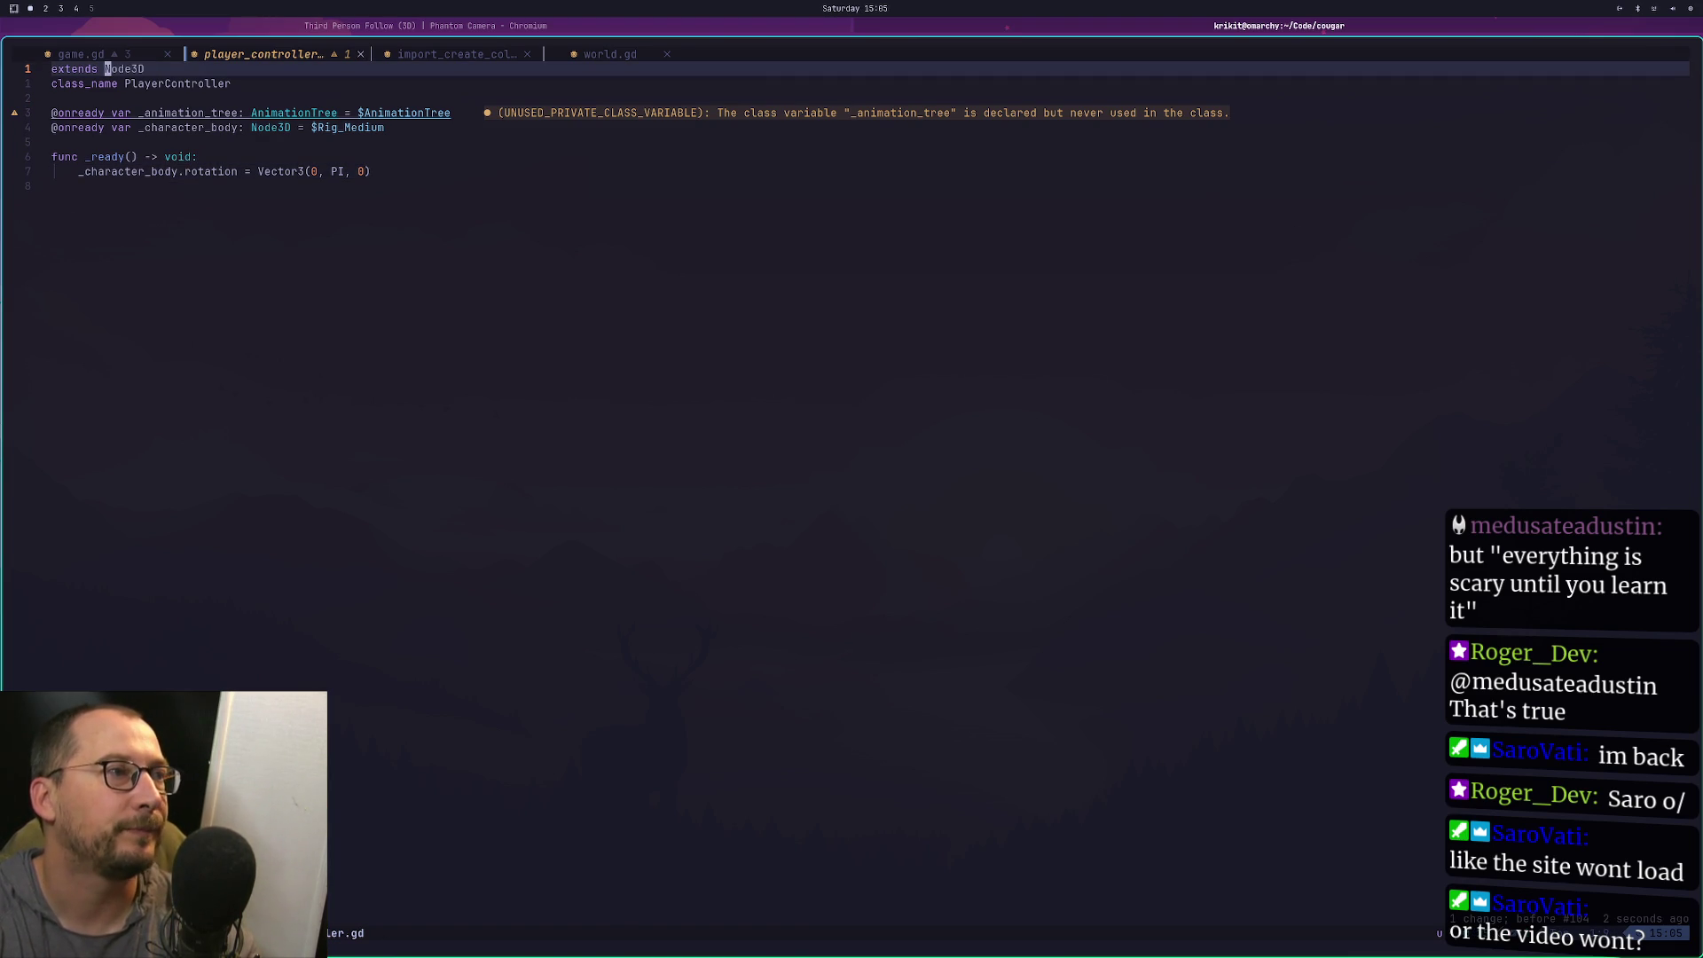
text(:w)
key(Return)
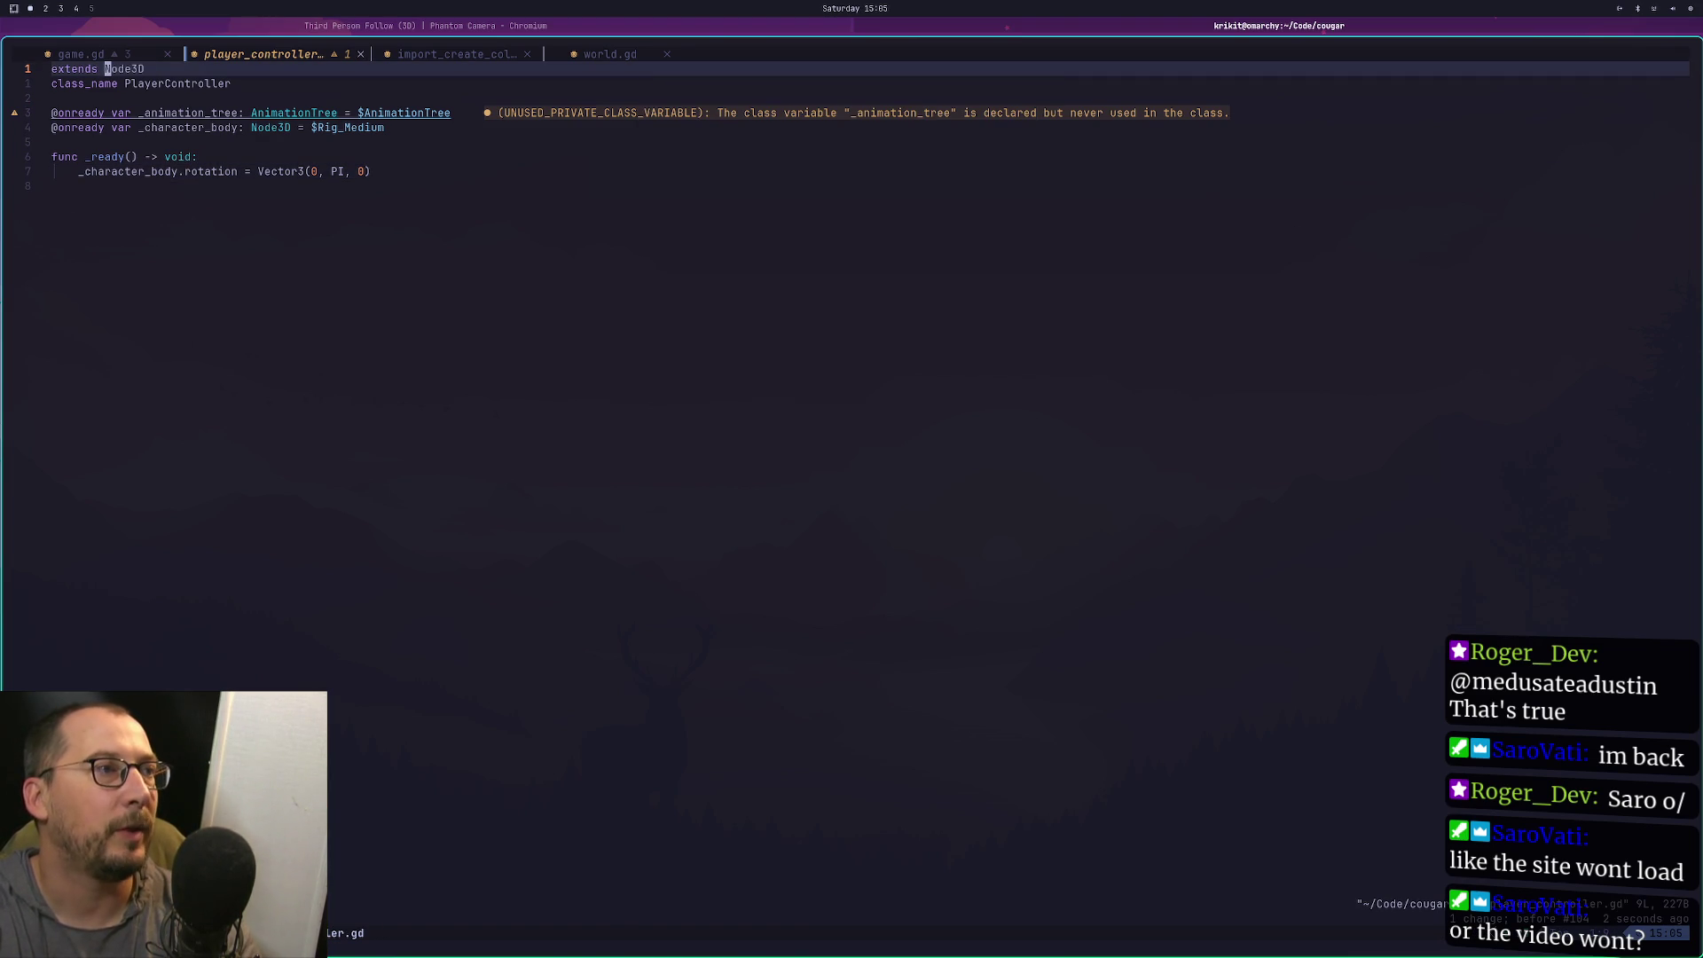
Replace Node3D on the extends line with the start of 'Chara'.
key(super+2)
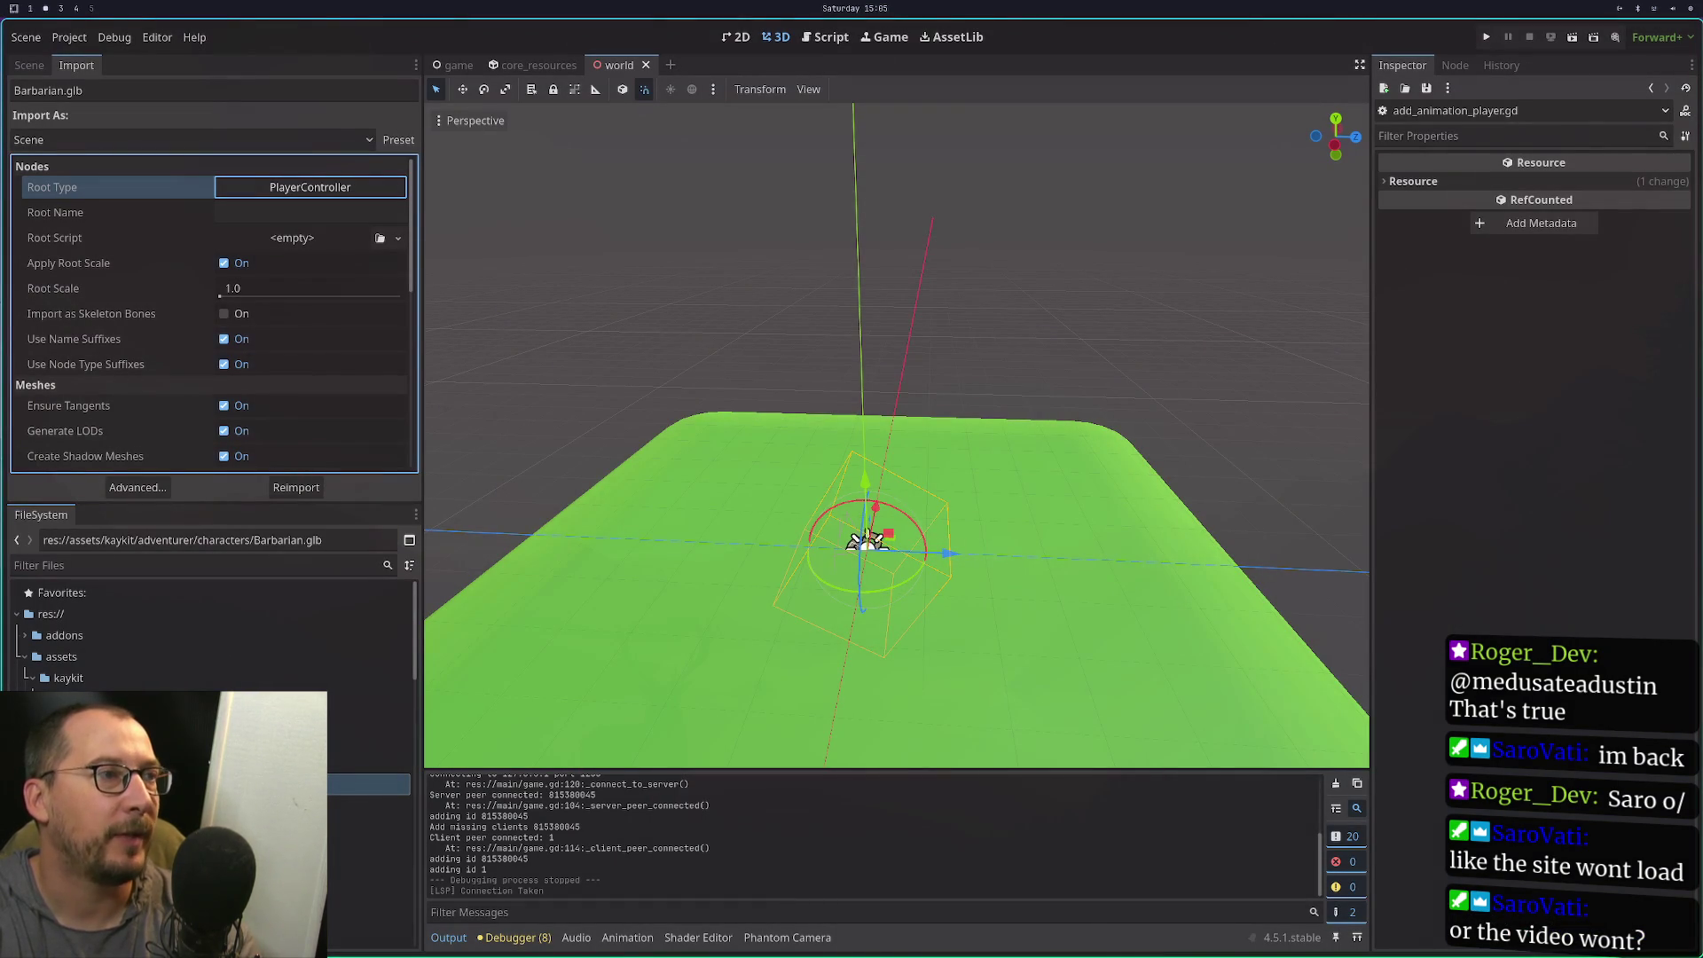
key(super+1)
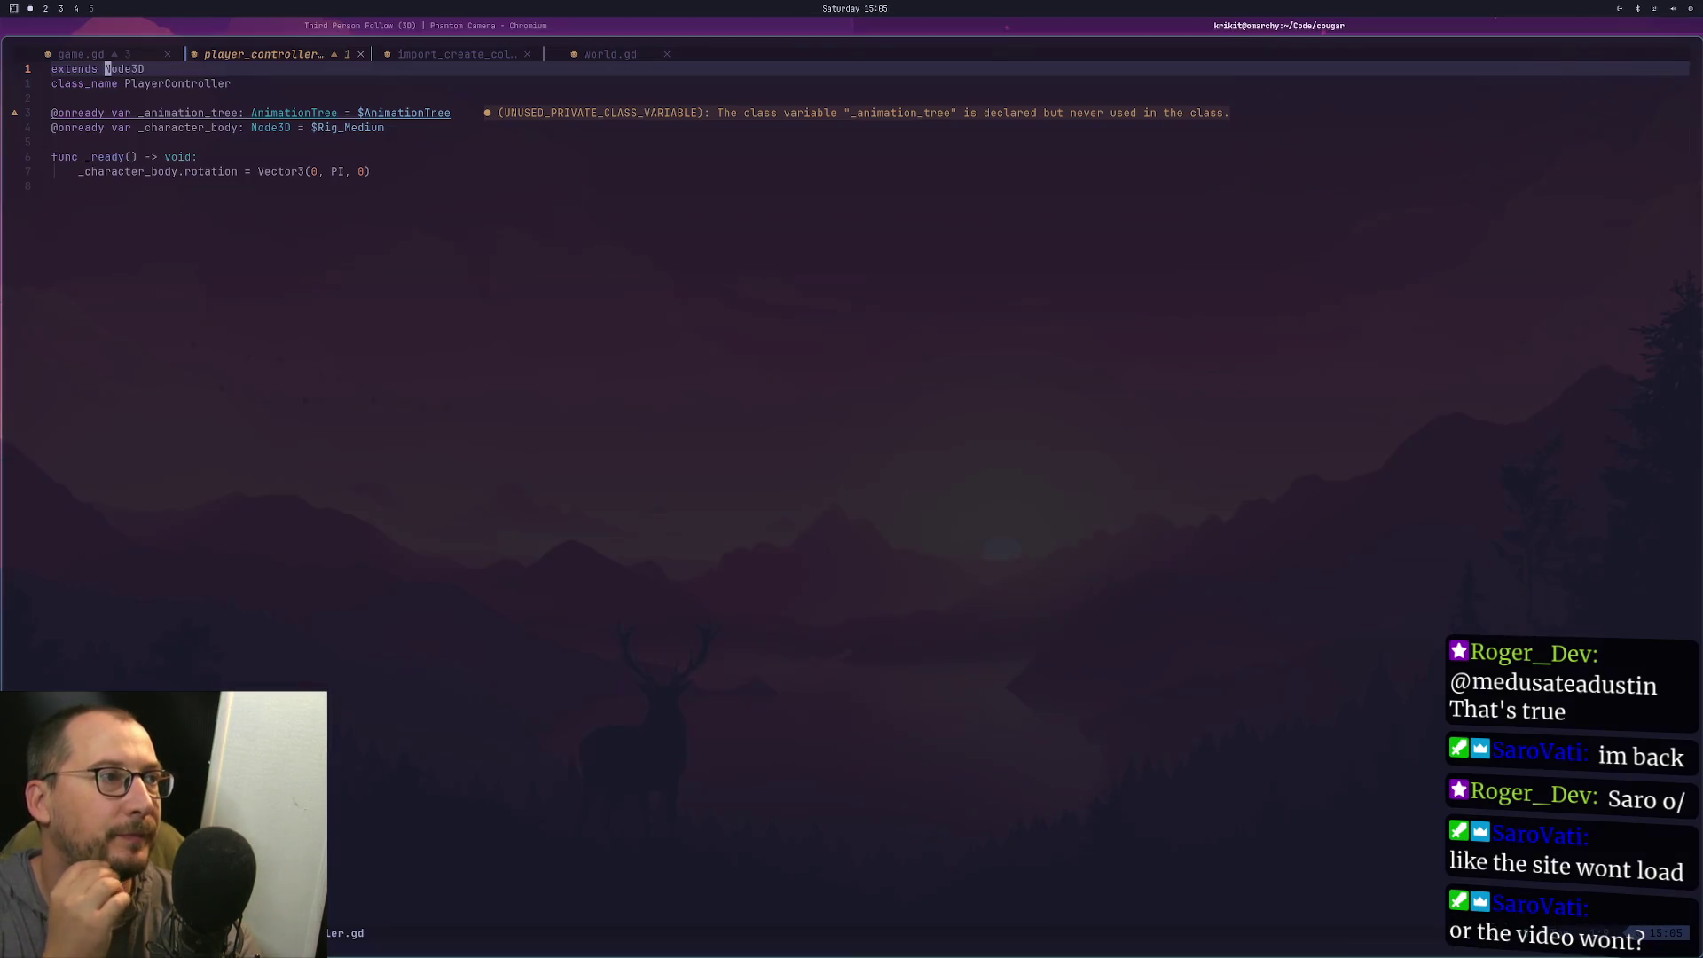
text(dwa)
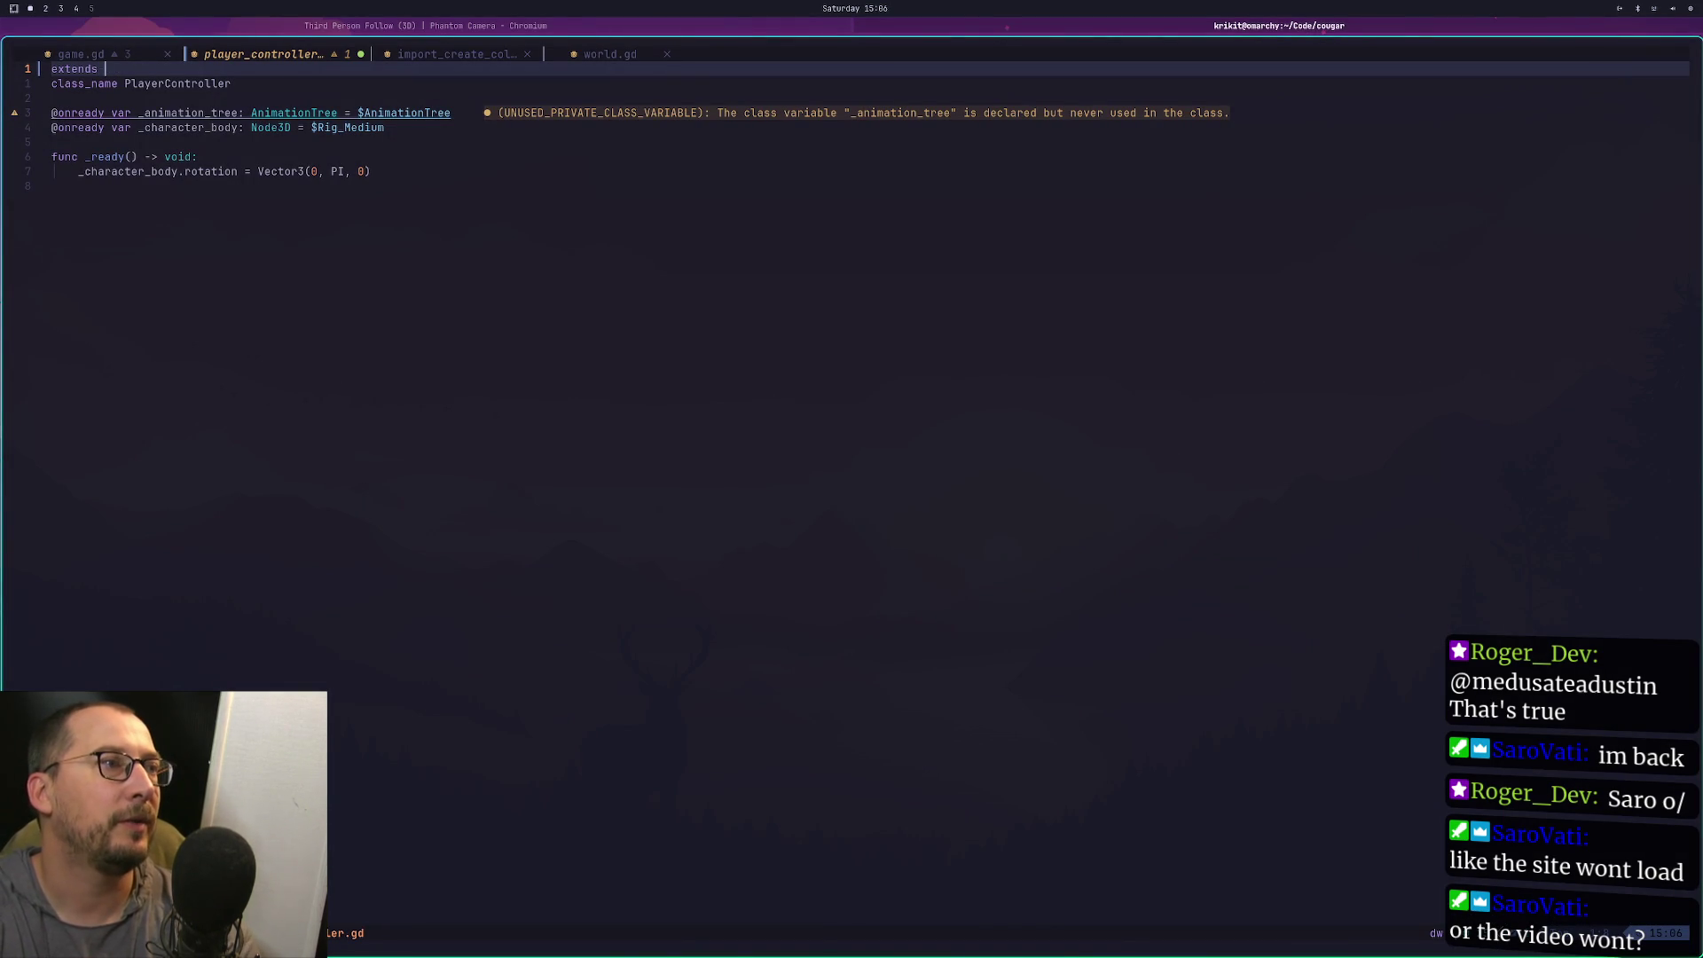
text(Ph)
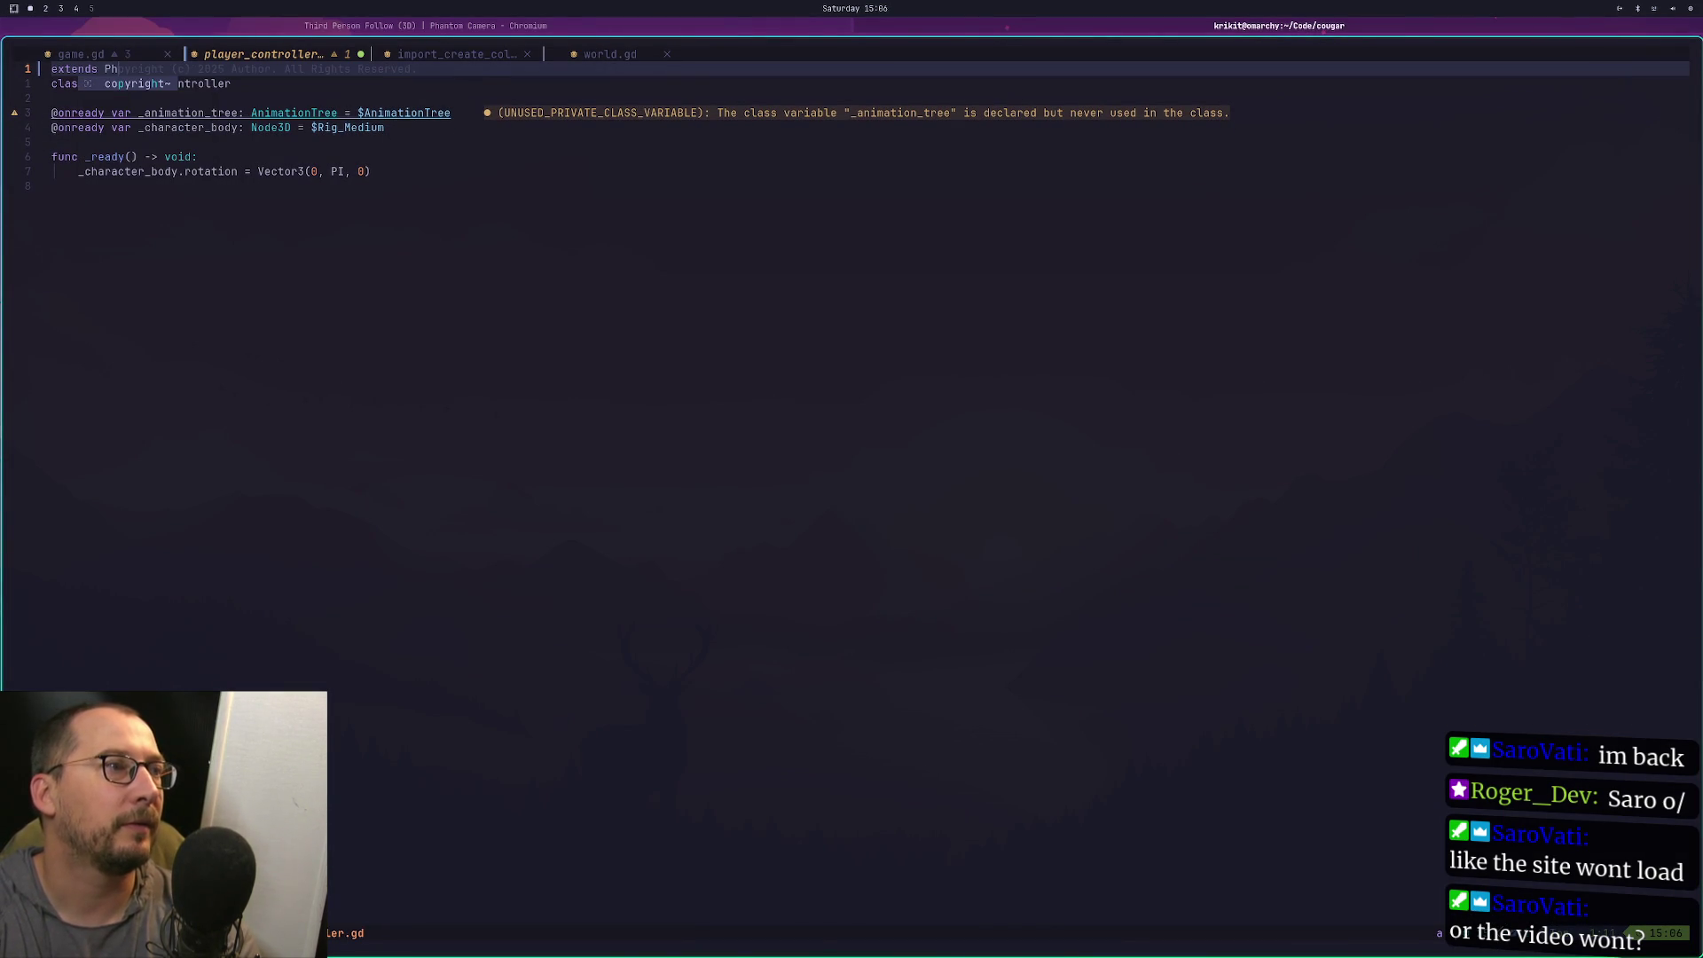
key(BackSpace)
text(Chaa)
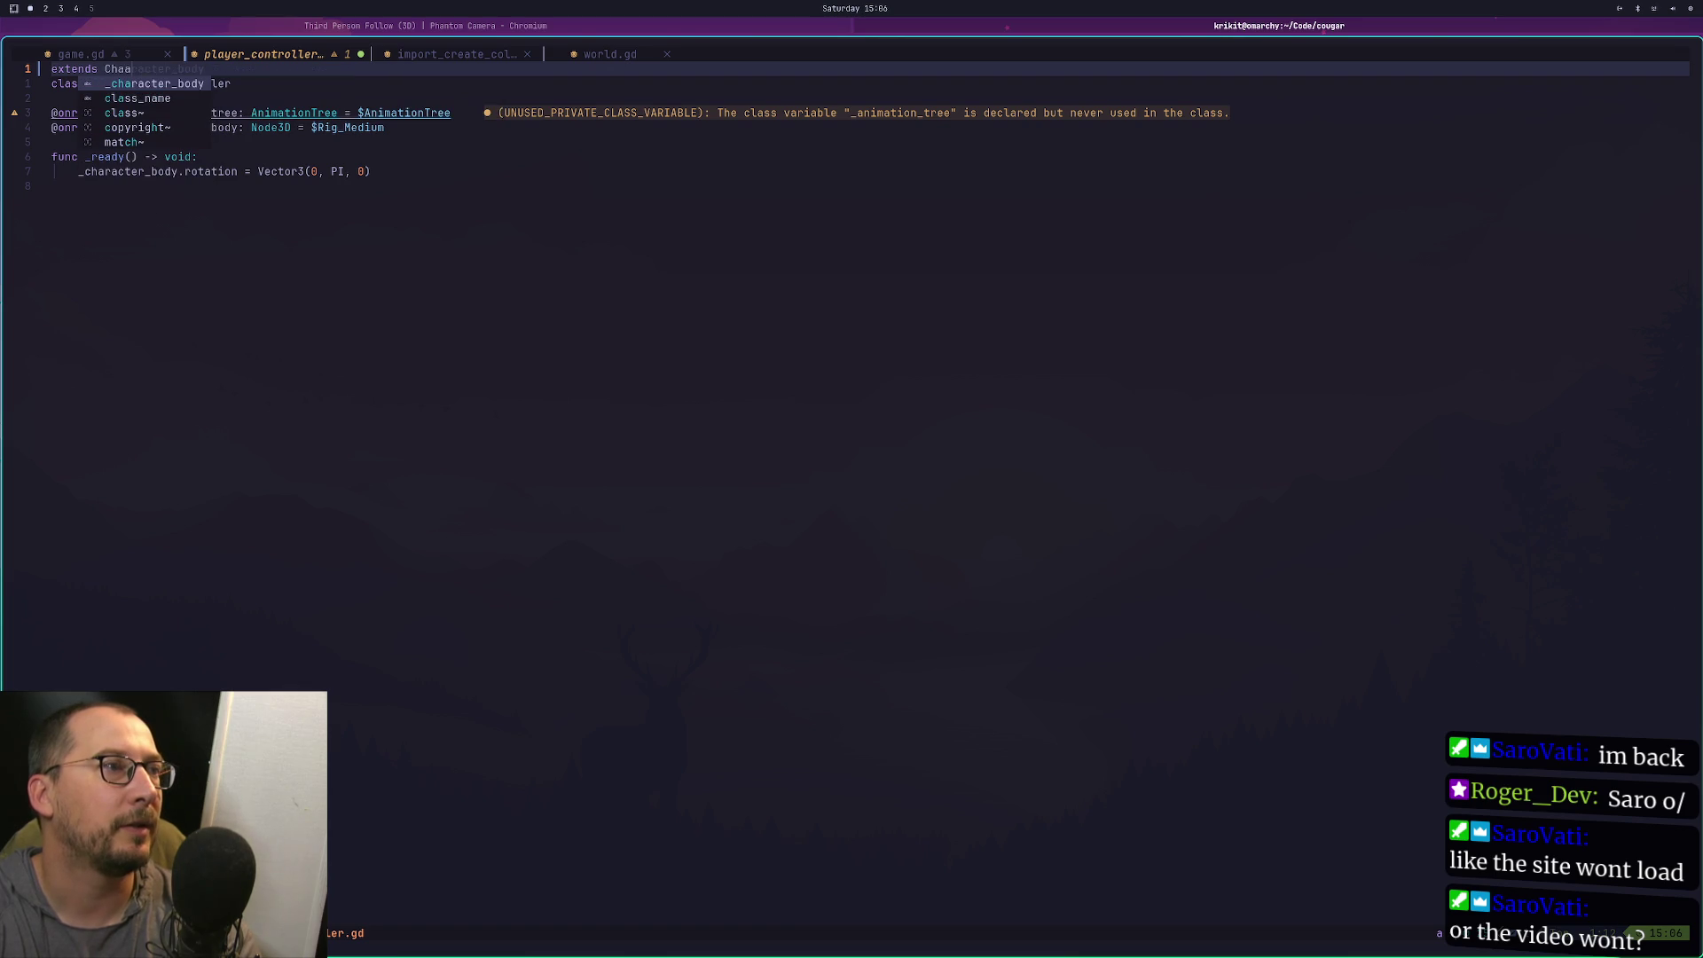
key(BackSpace)
text(ra)
key(Escape)
key(super+2)
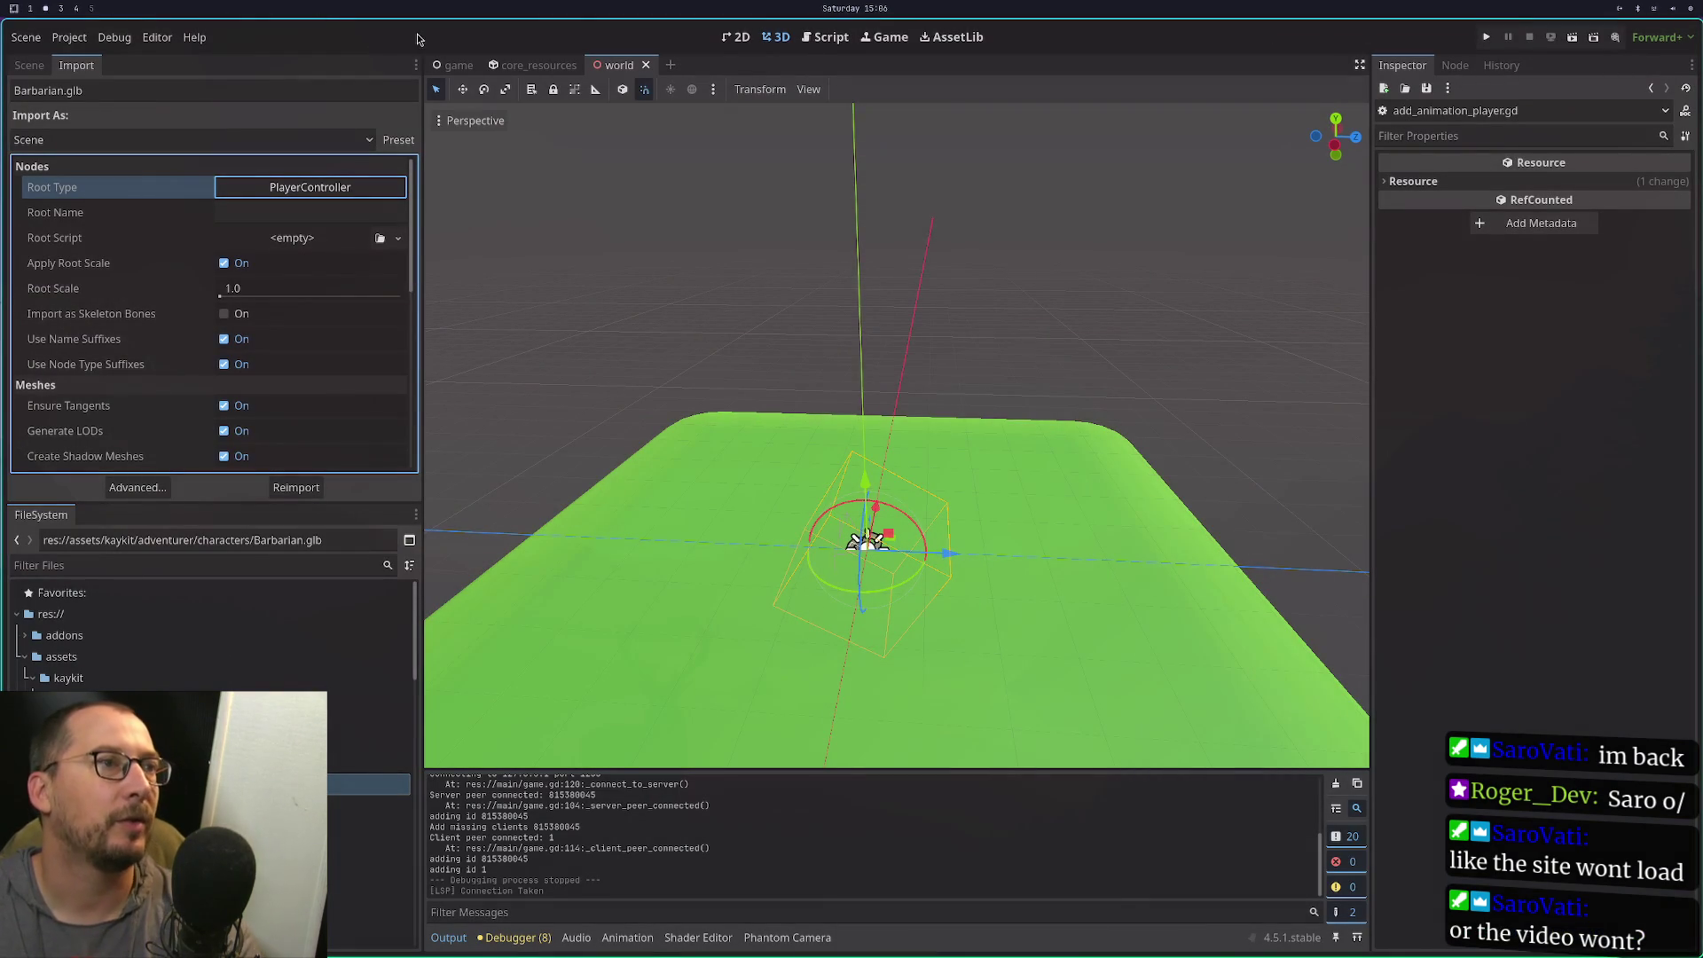
Add a CharacterBody3D child node to the World scene.
click(29, 64)
right_click(86, 115)
key(Escape)
key(ctrl+a)
text(physs)
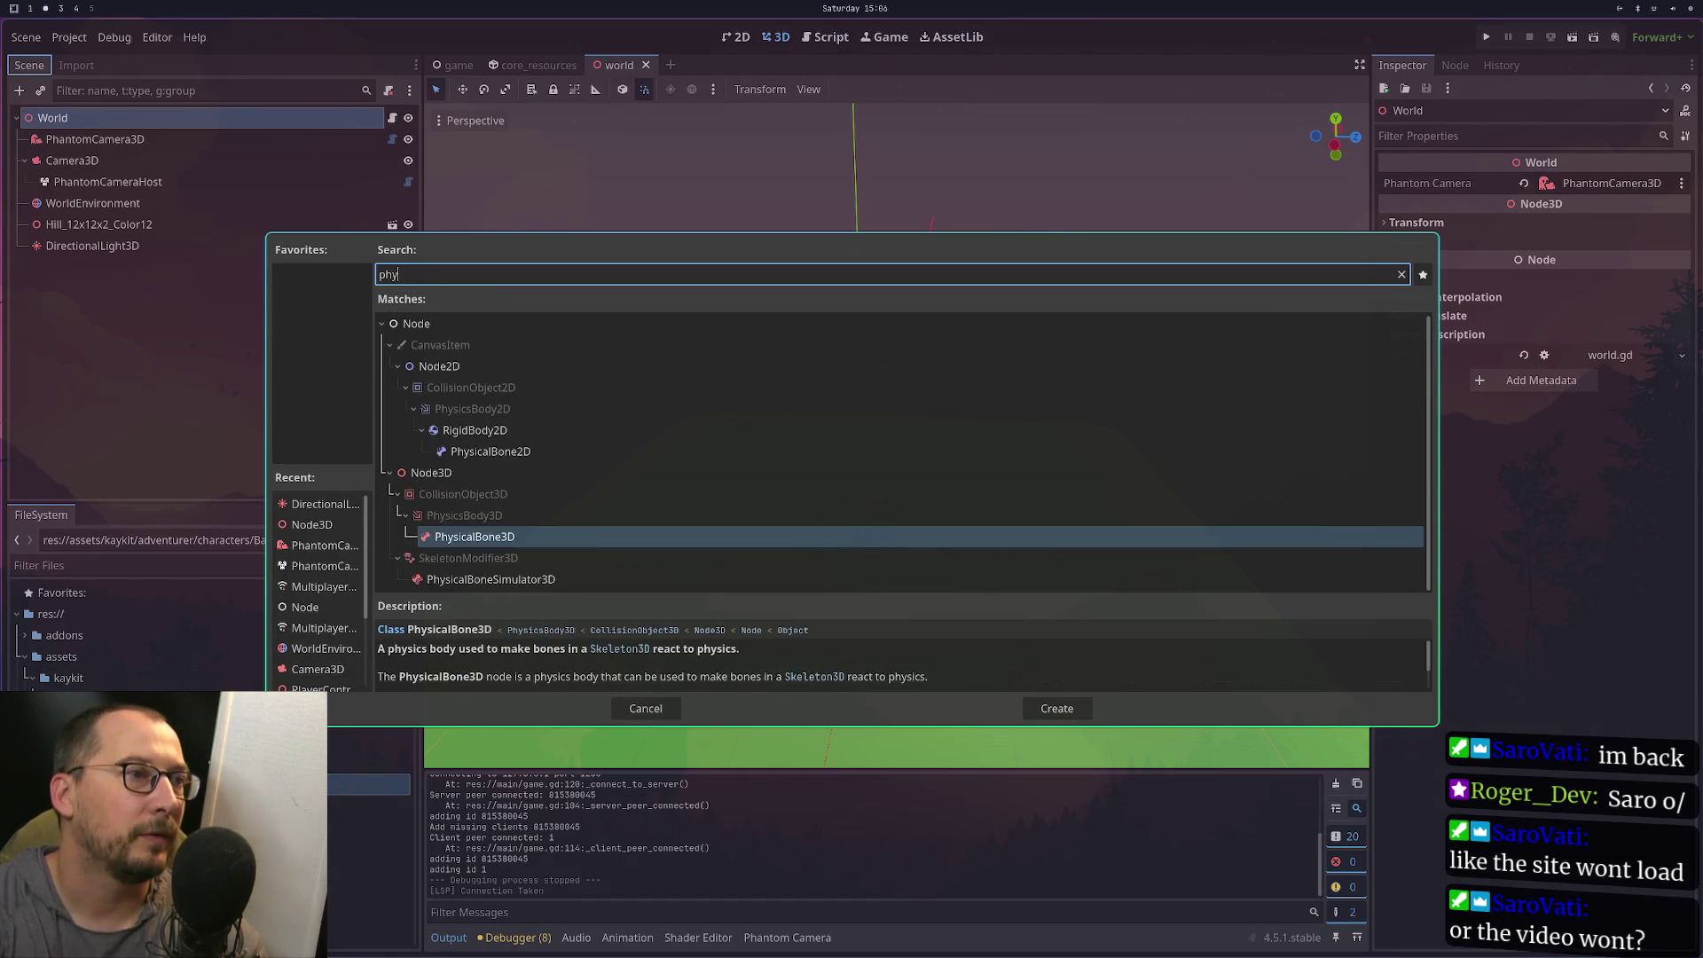
key(BackSpace)
key(BackSpace)
key(BackSpace)
text(charact)
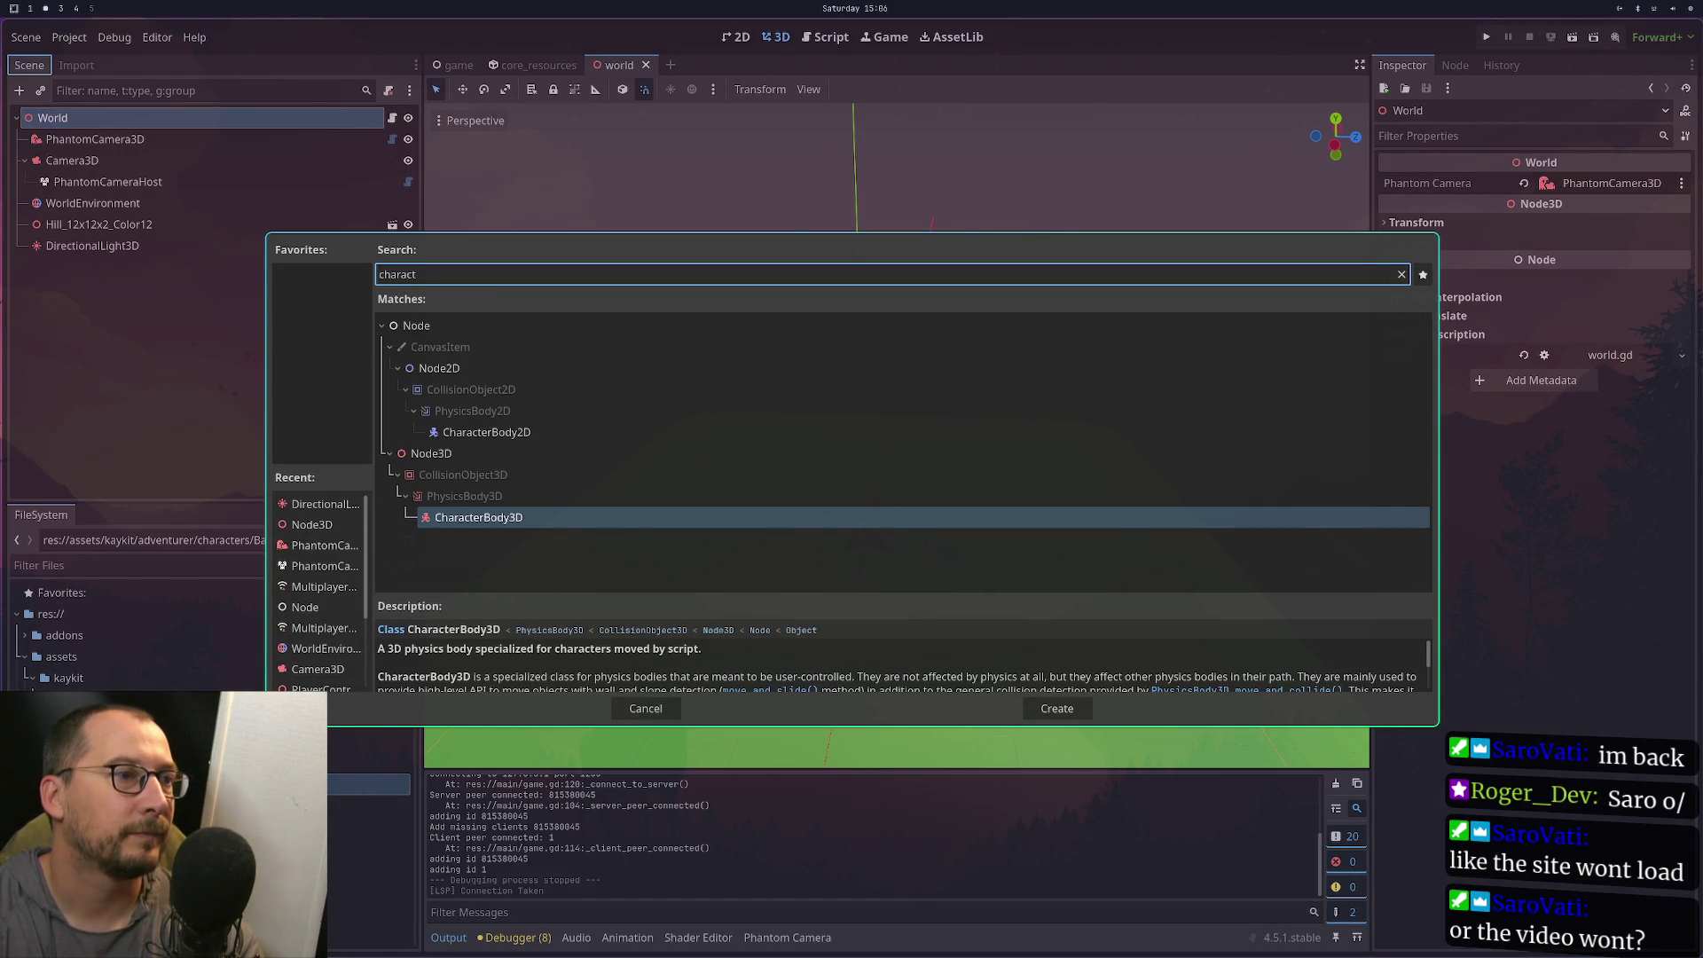
key(Return)
Complete the line to 'extends CharacterBody3D' and save player_controller.gd.
key(super+1)
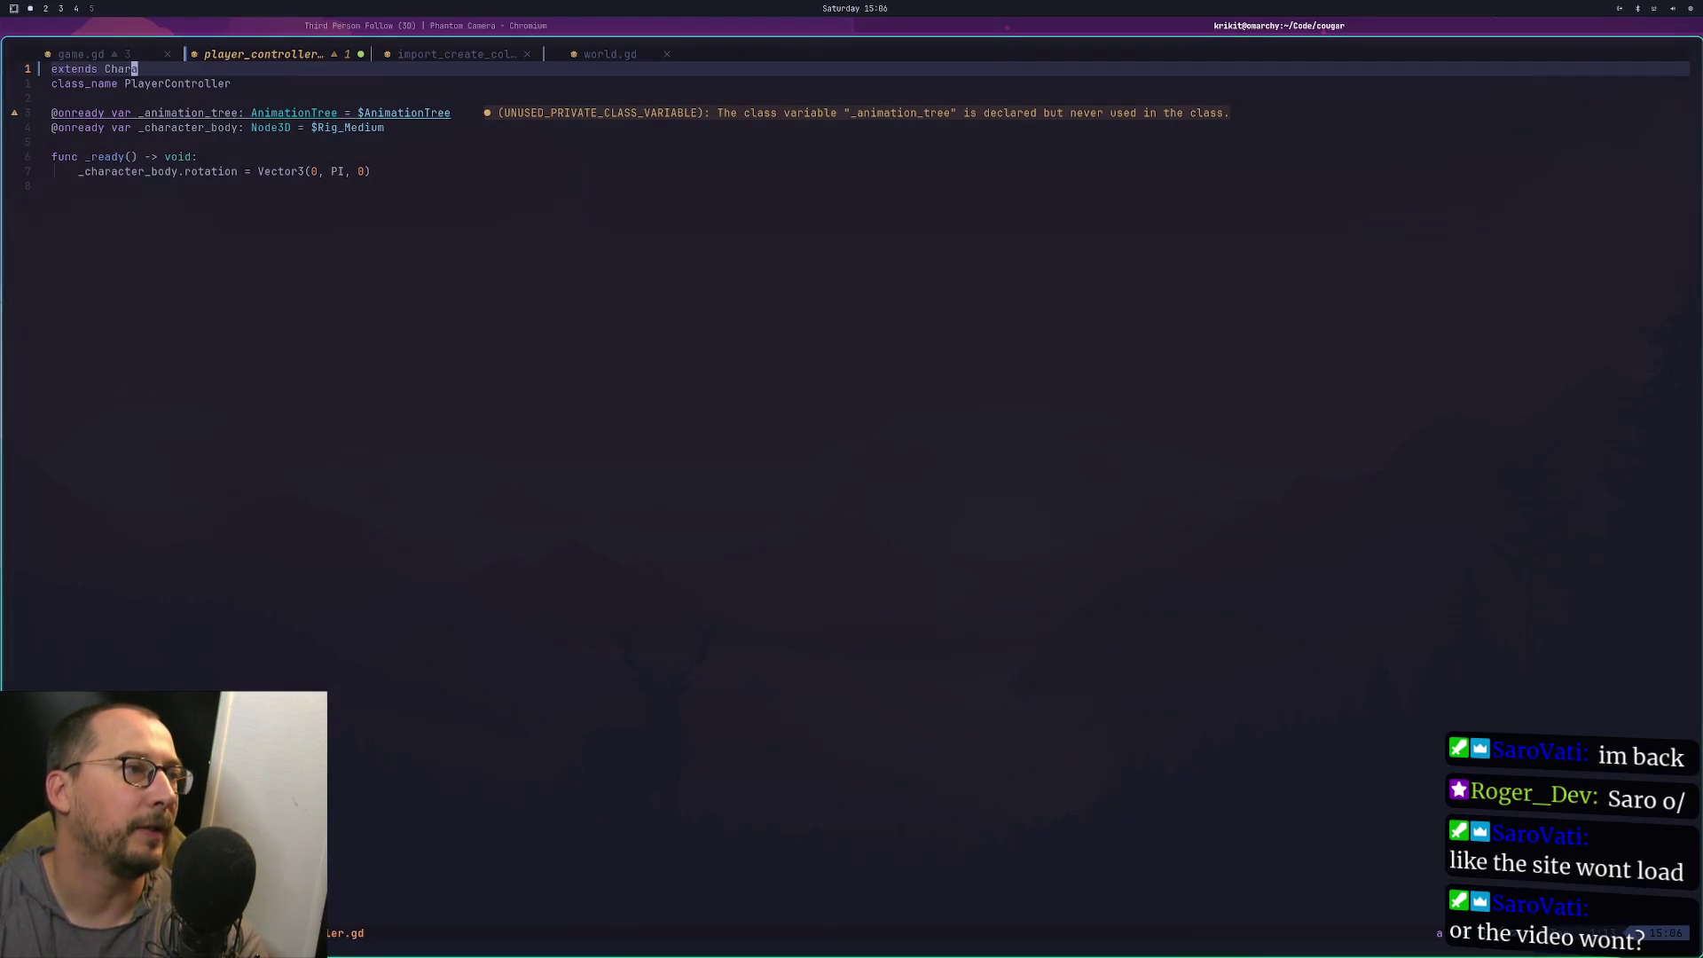
key(a)
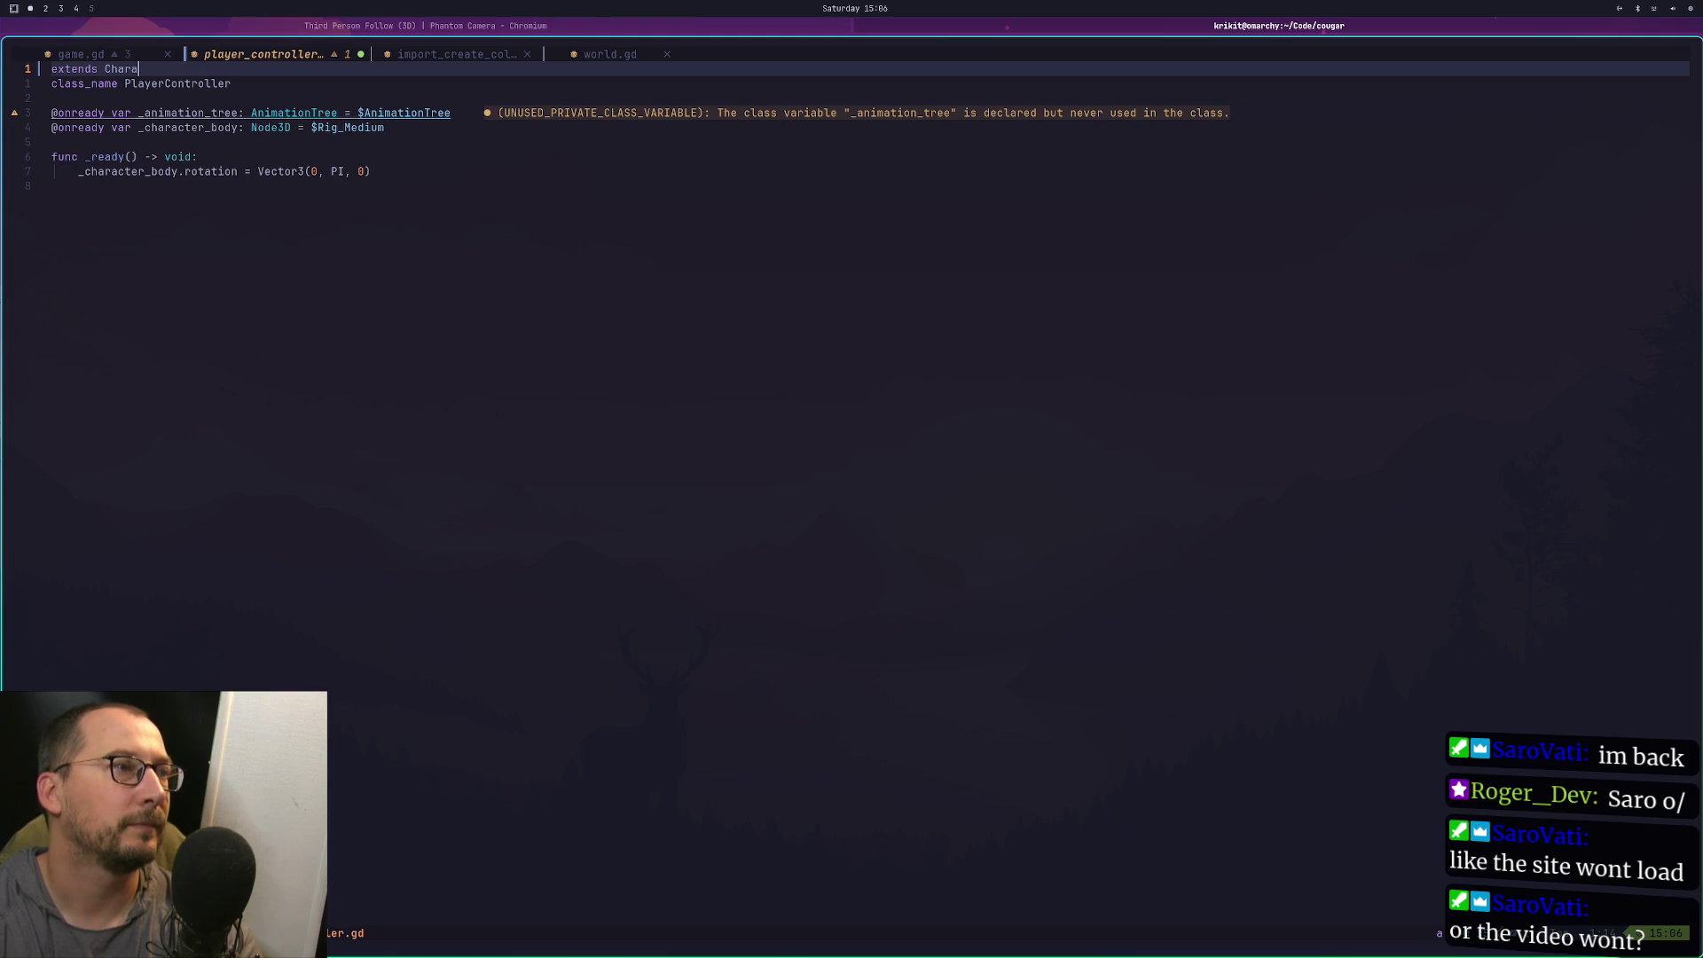
text(cterB)
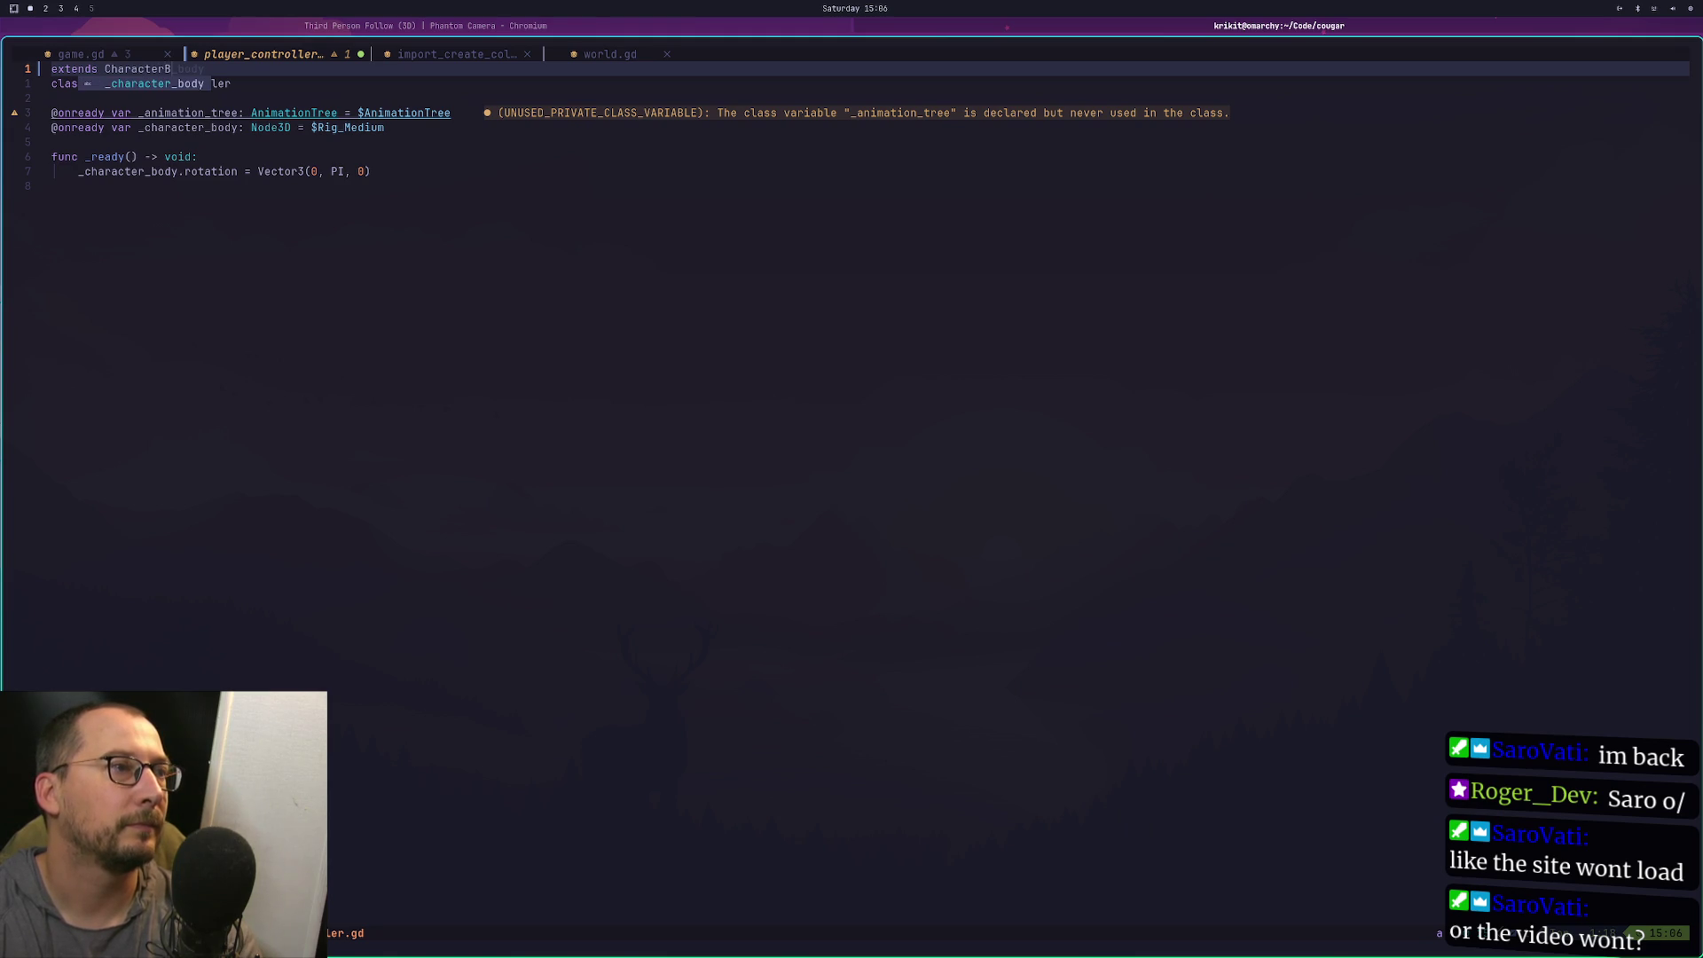
key(Escape)
key(g)
key(n)
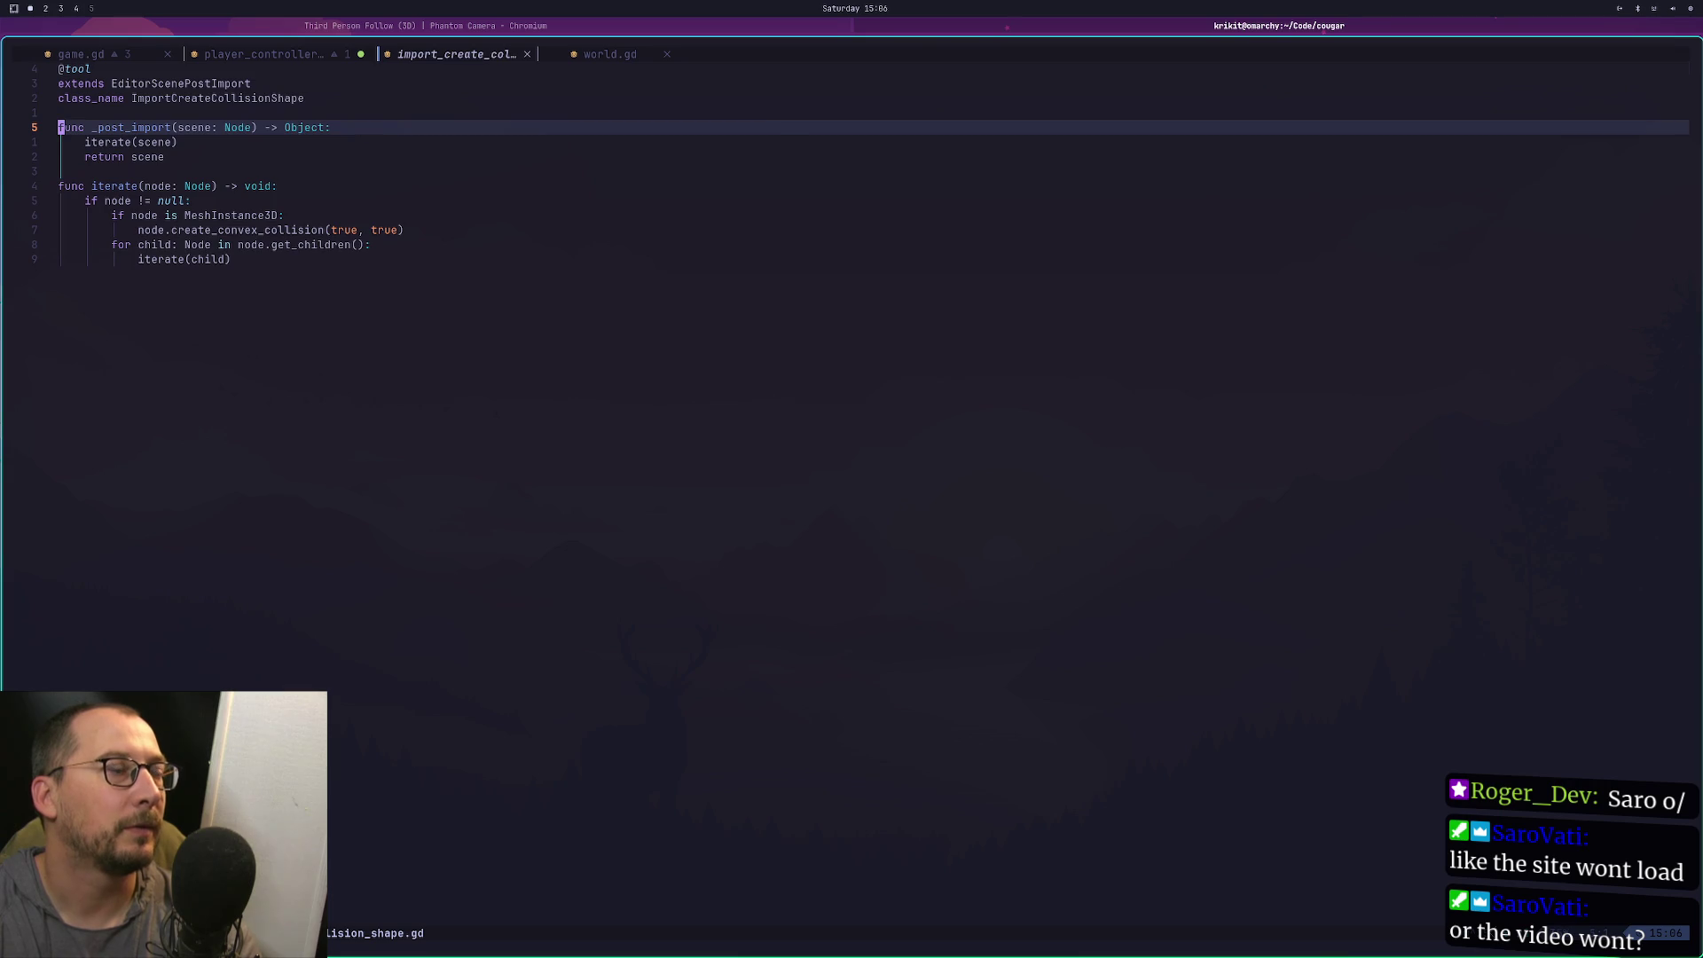
key(shift+h)
text(:w)
key(Return)
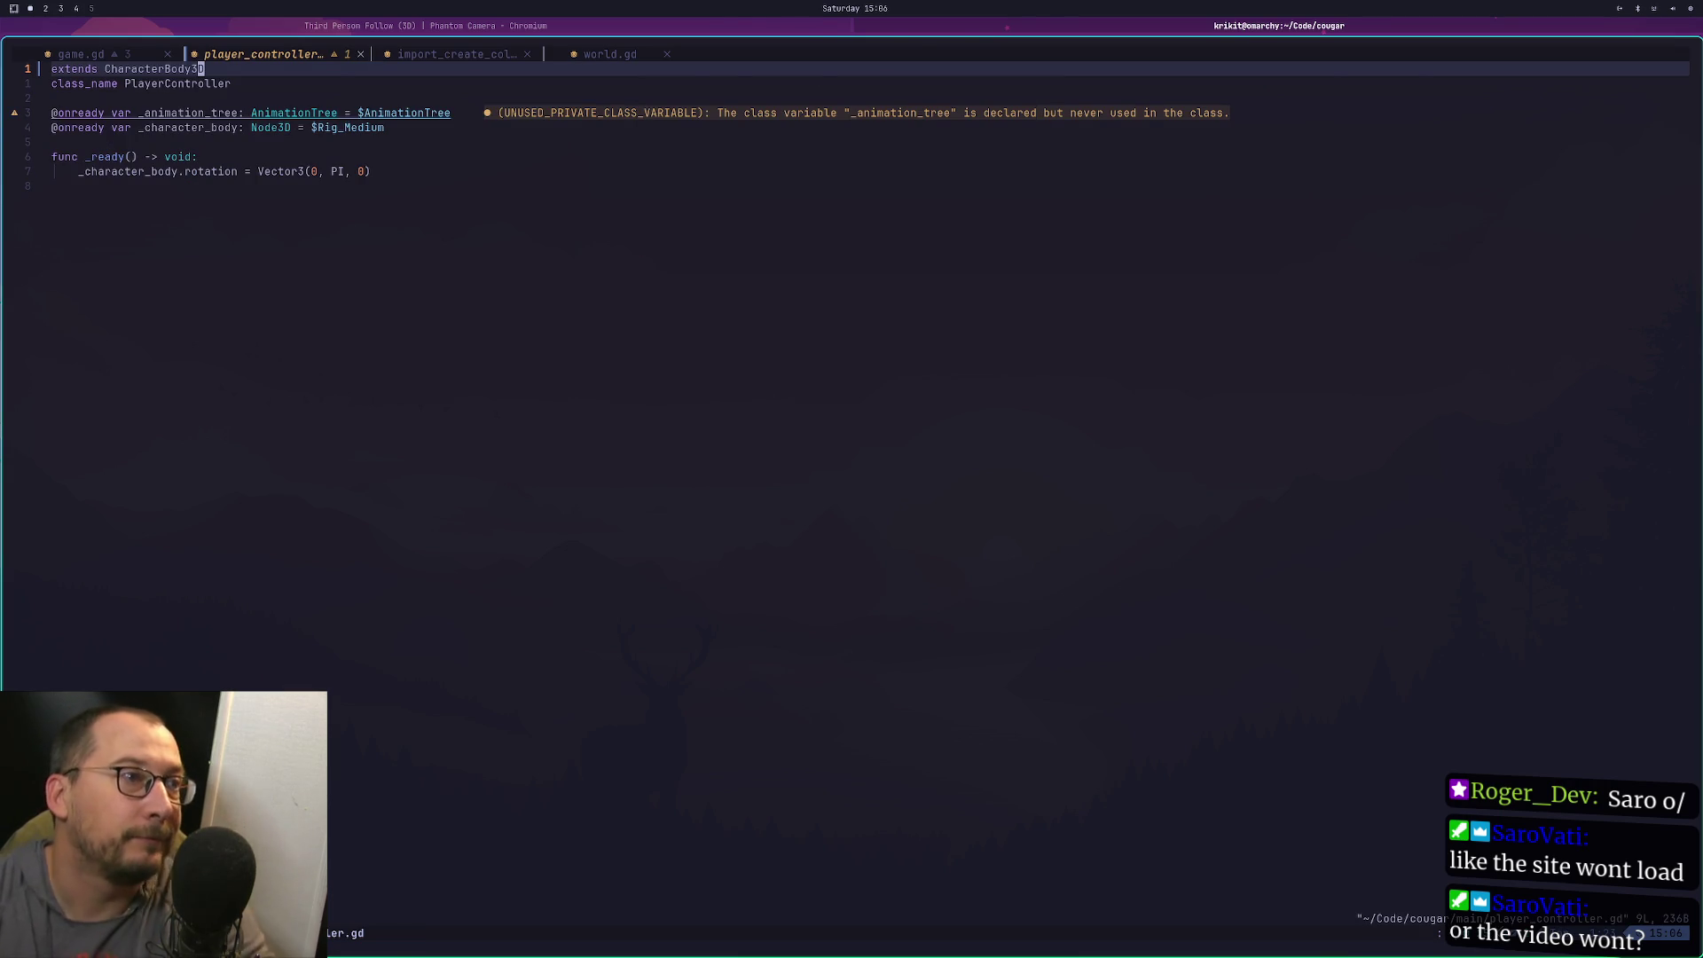
key(super+2)
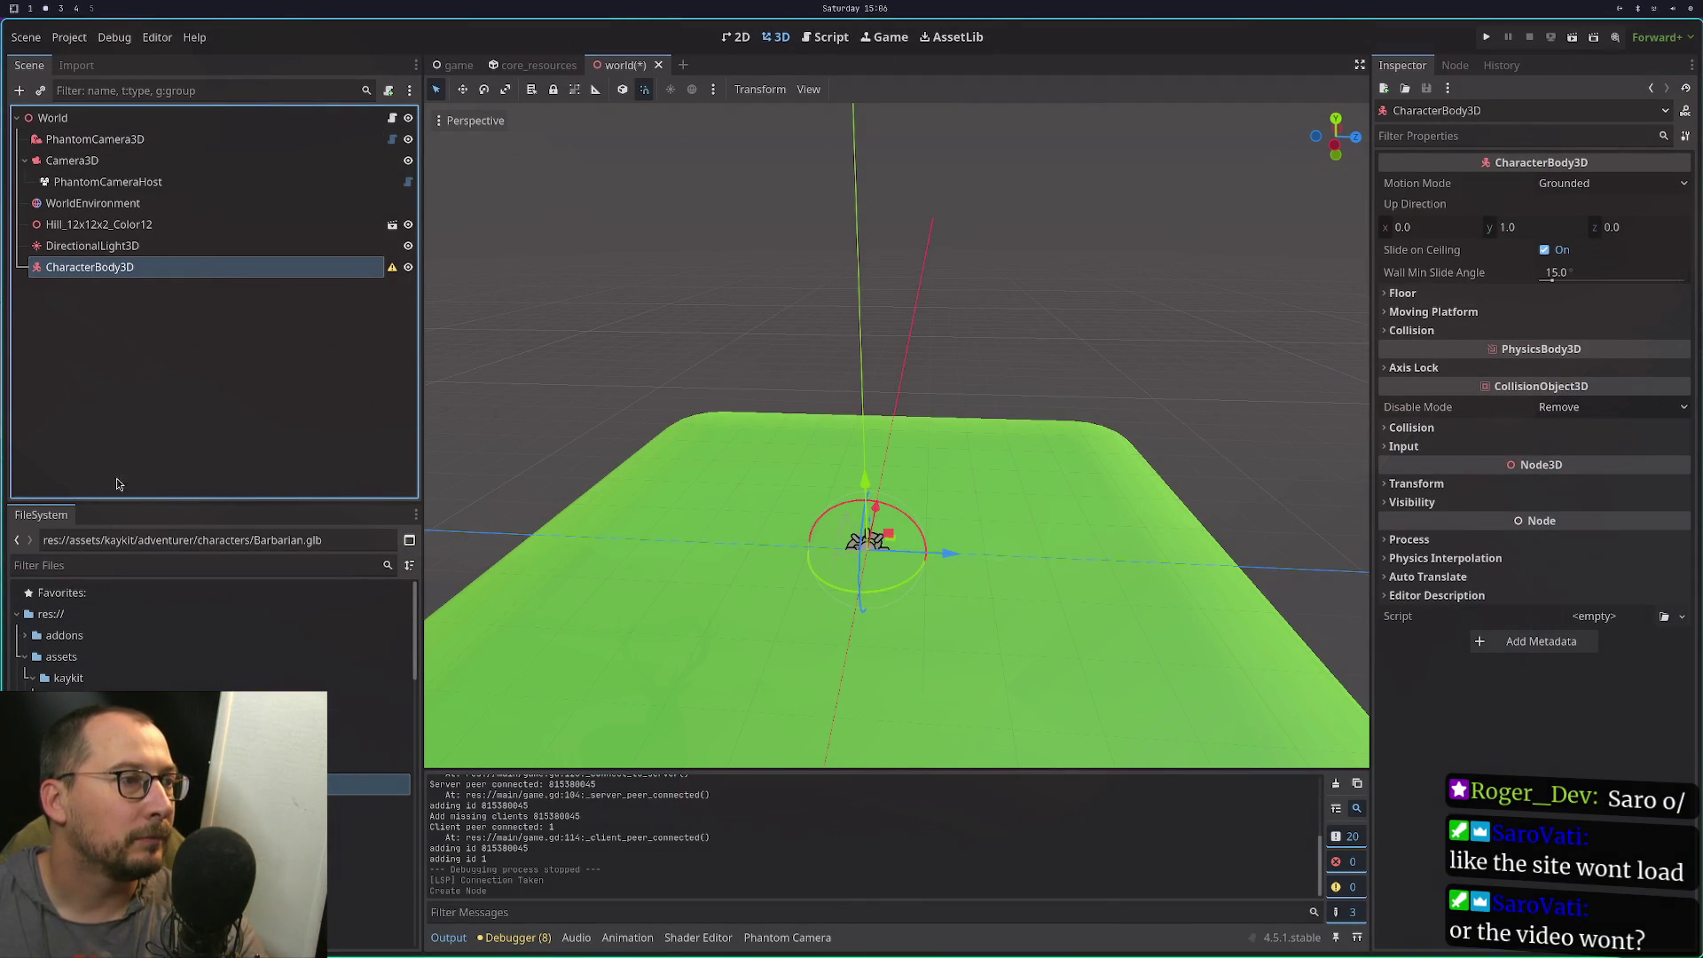
click(76, 66)
Reimport Barbarian.glb and run the two-client game, moving the Barbarians forward.
click(297, 490)
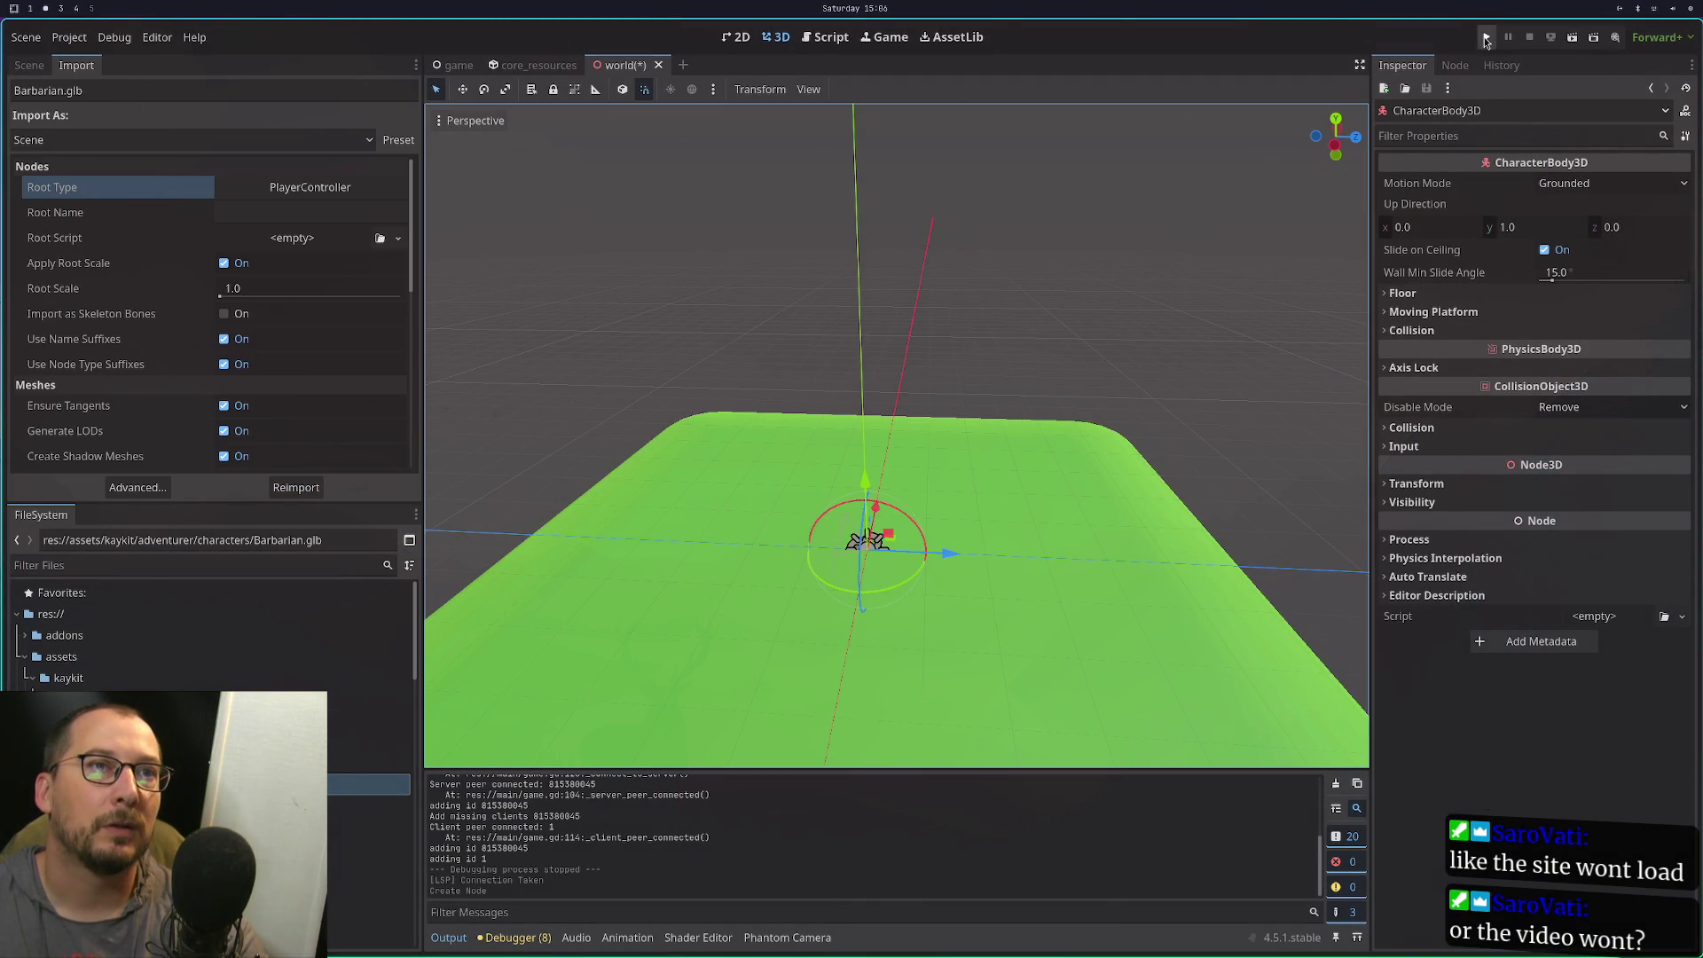
click(1486, 37)
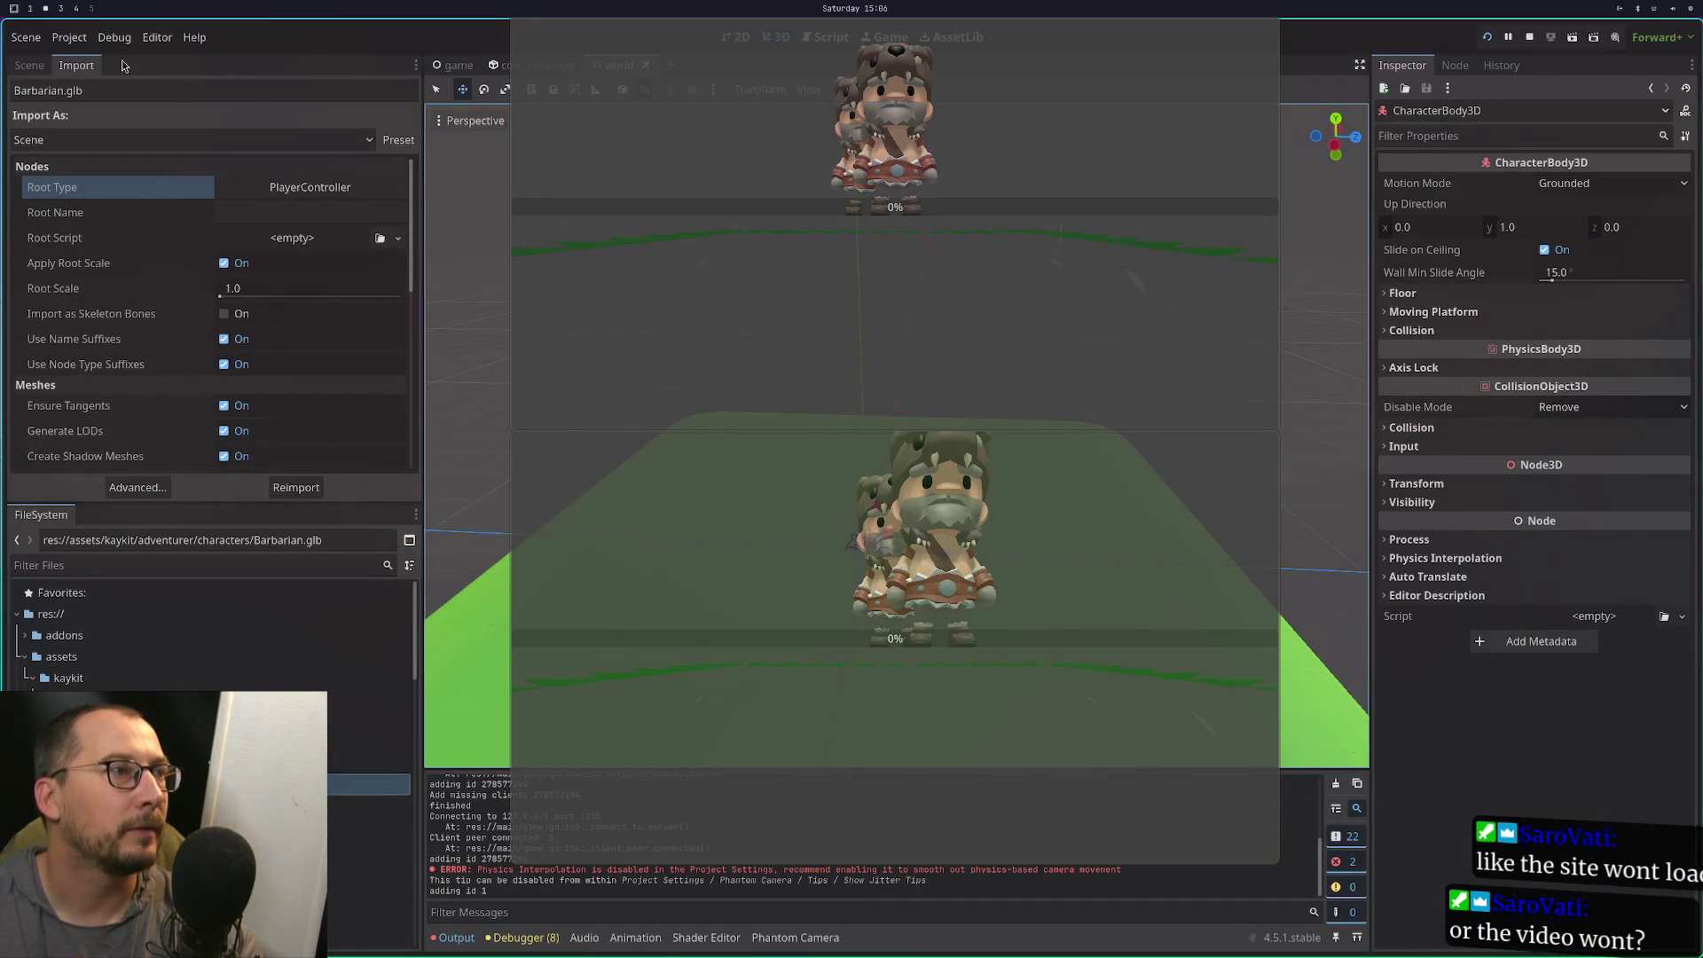
key(w)
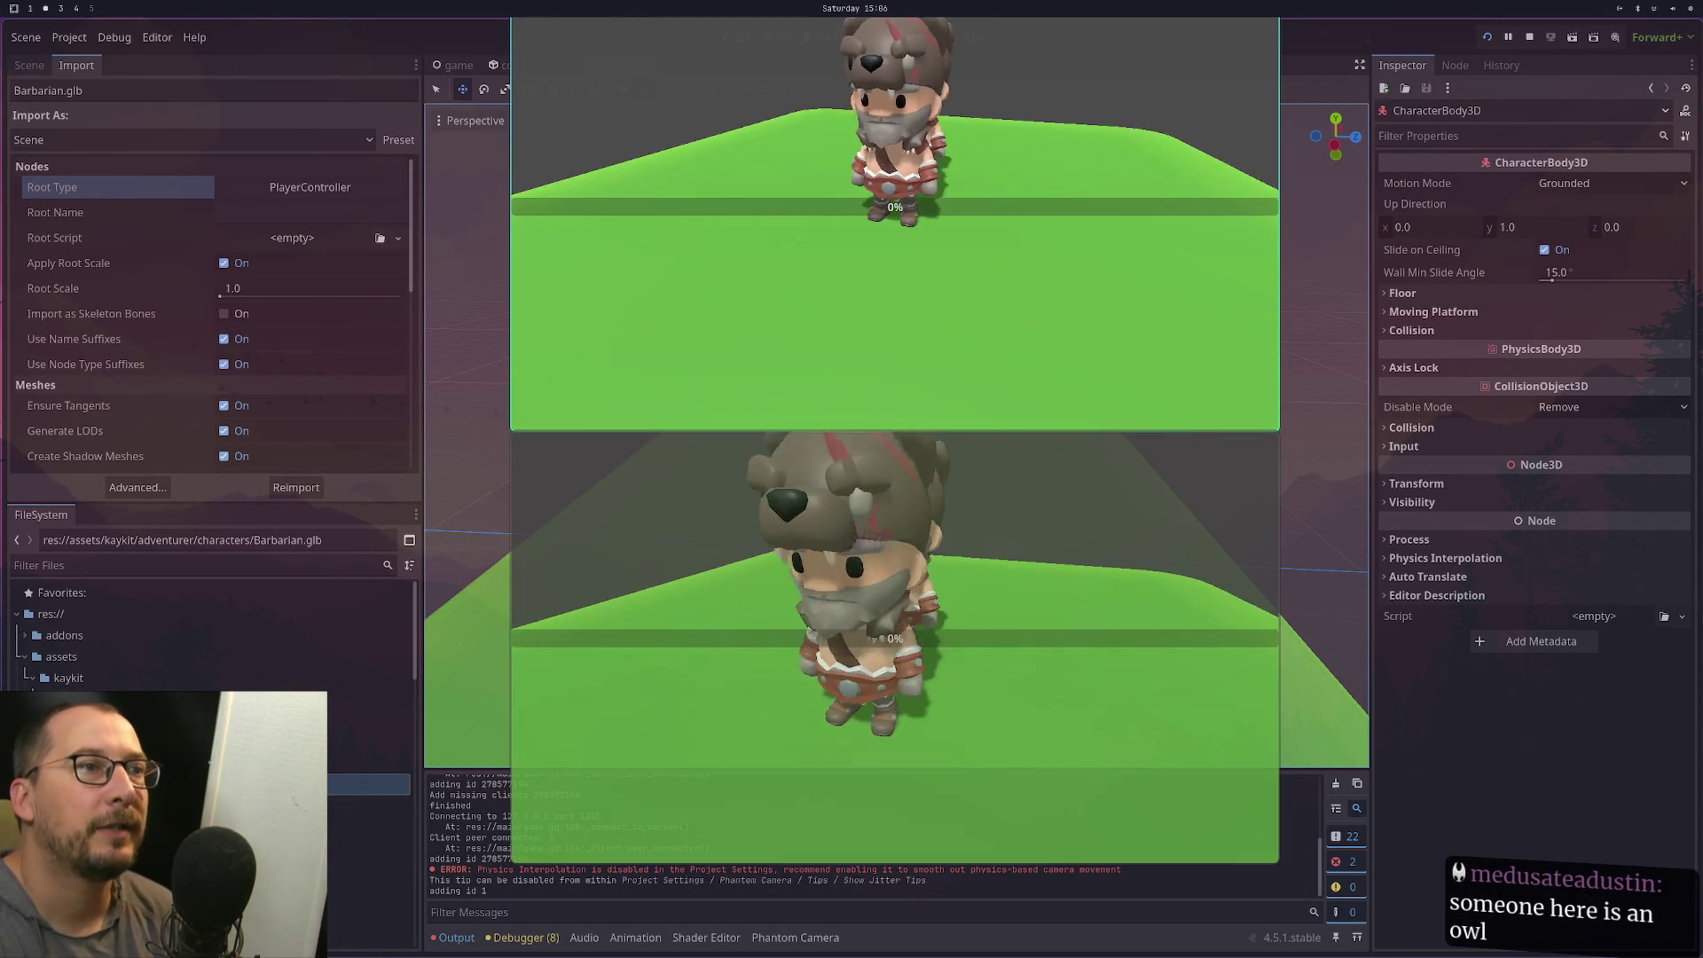
key(w)
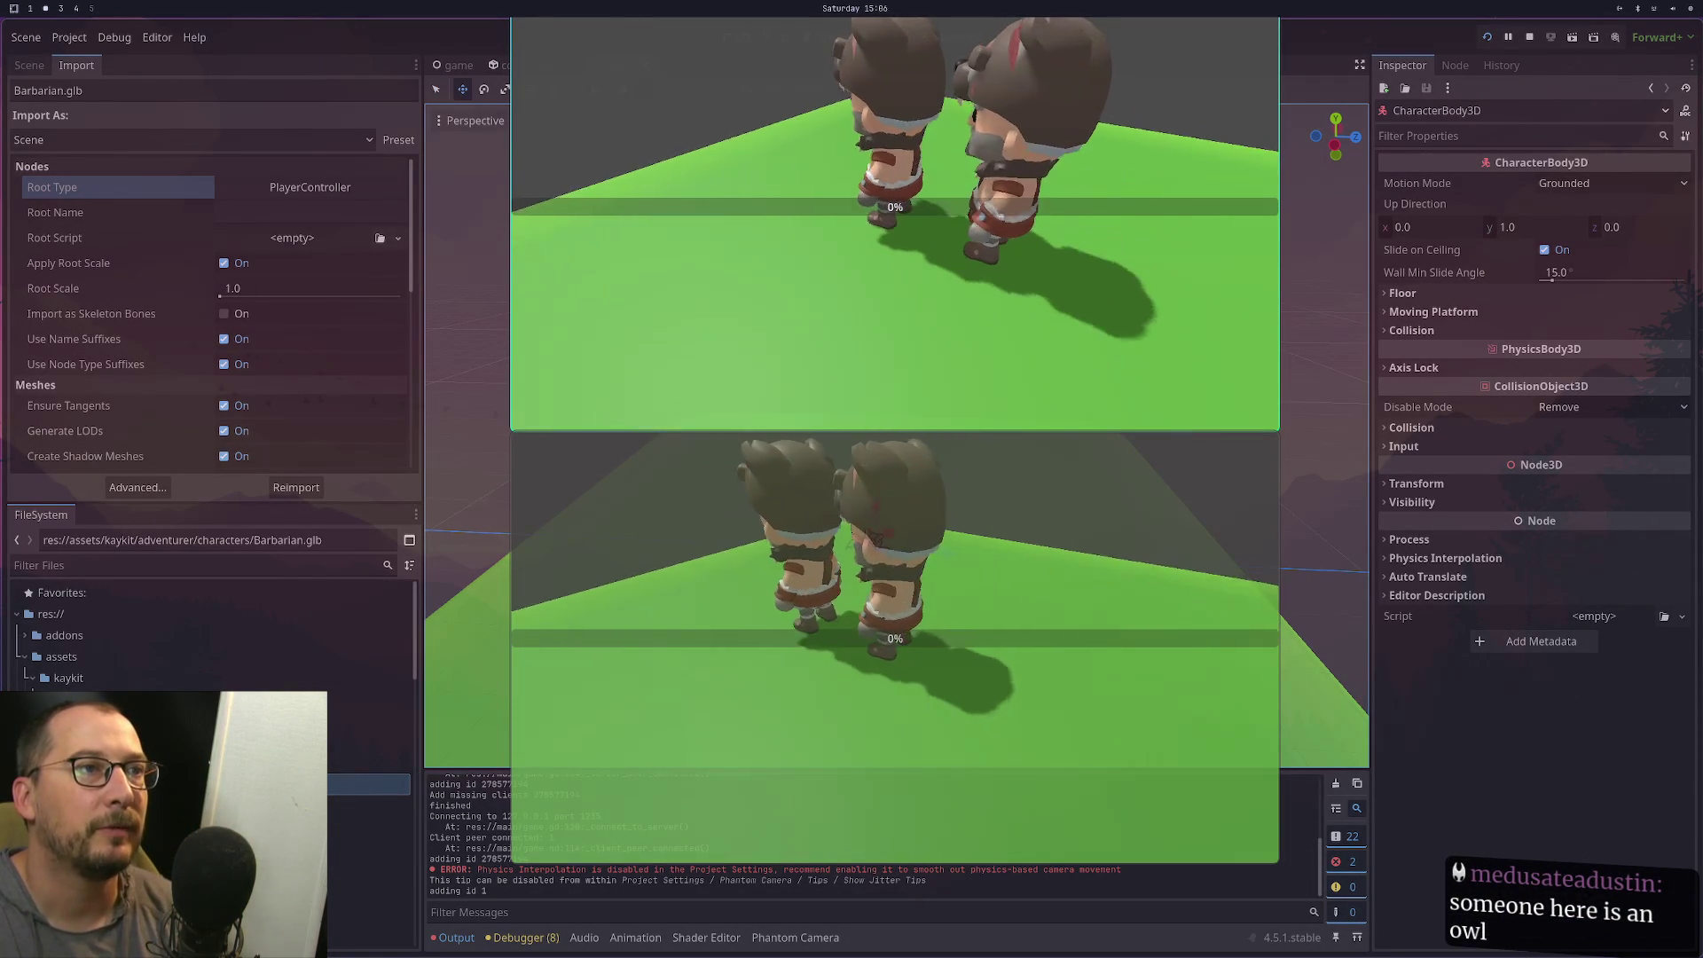
Steer both Barbarians back and forth with W and S, then stop and relaunch.
key(s)
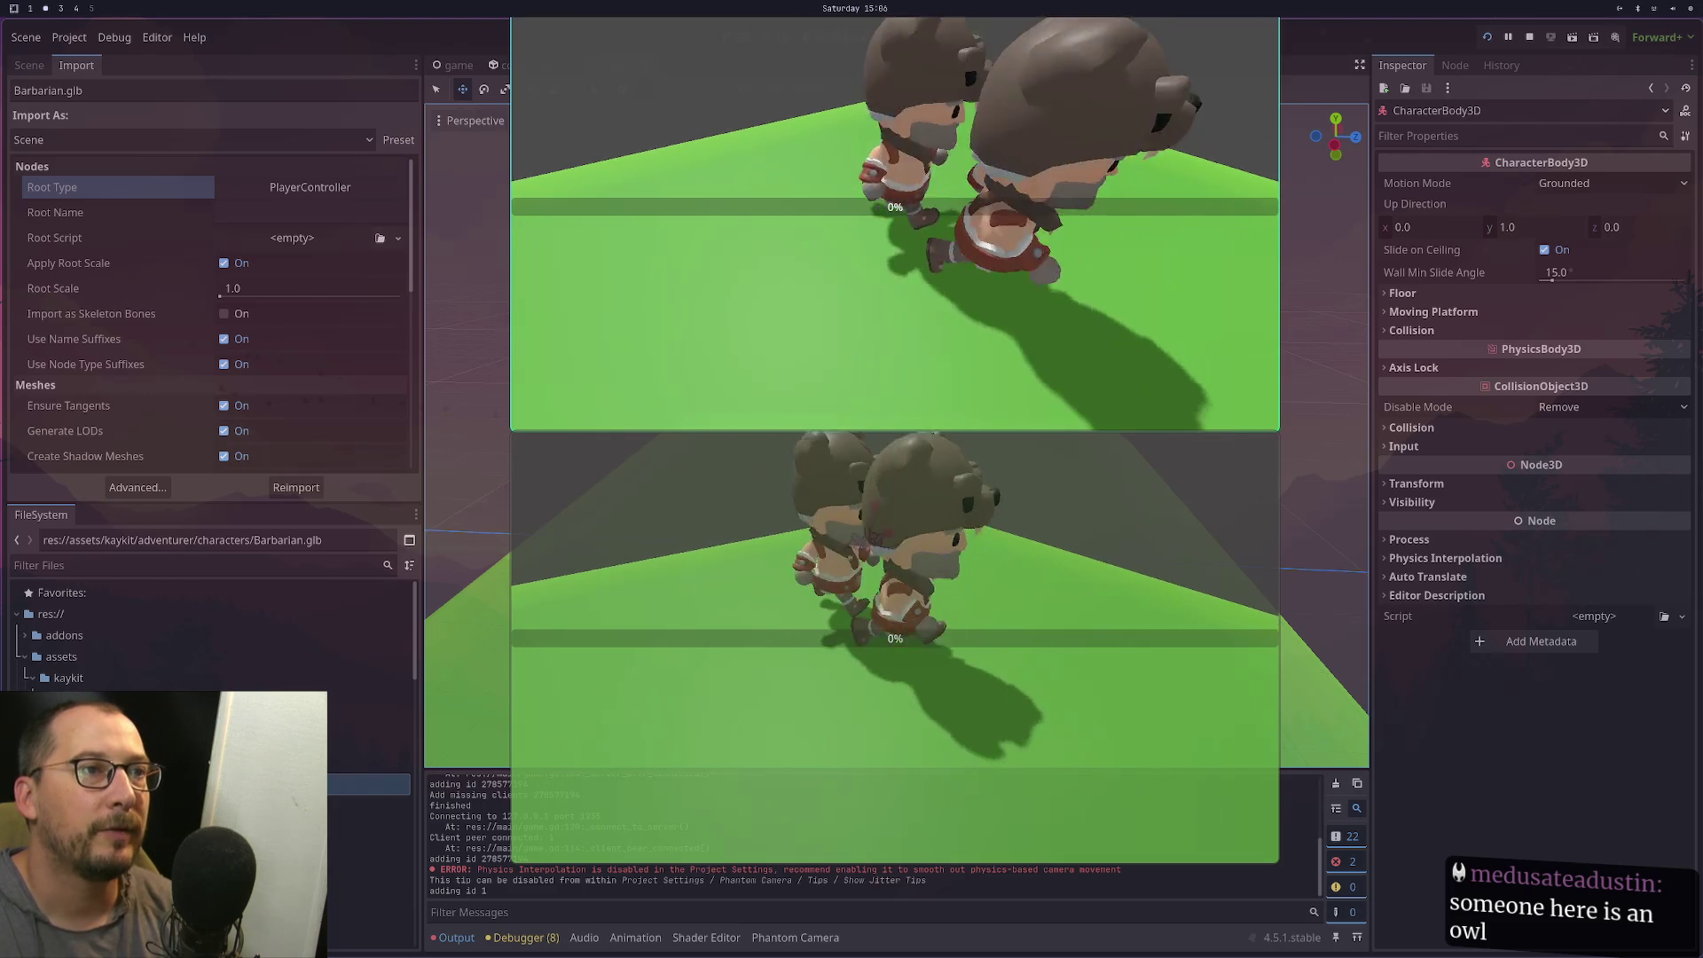
key(w)
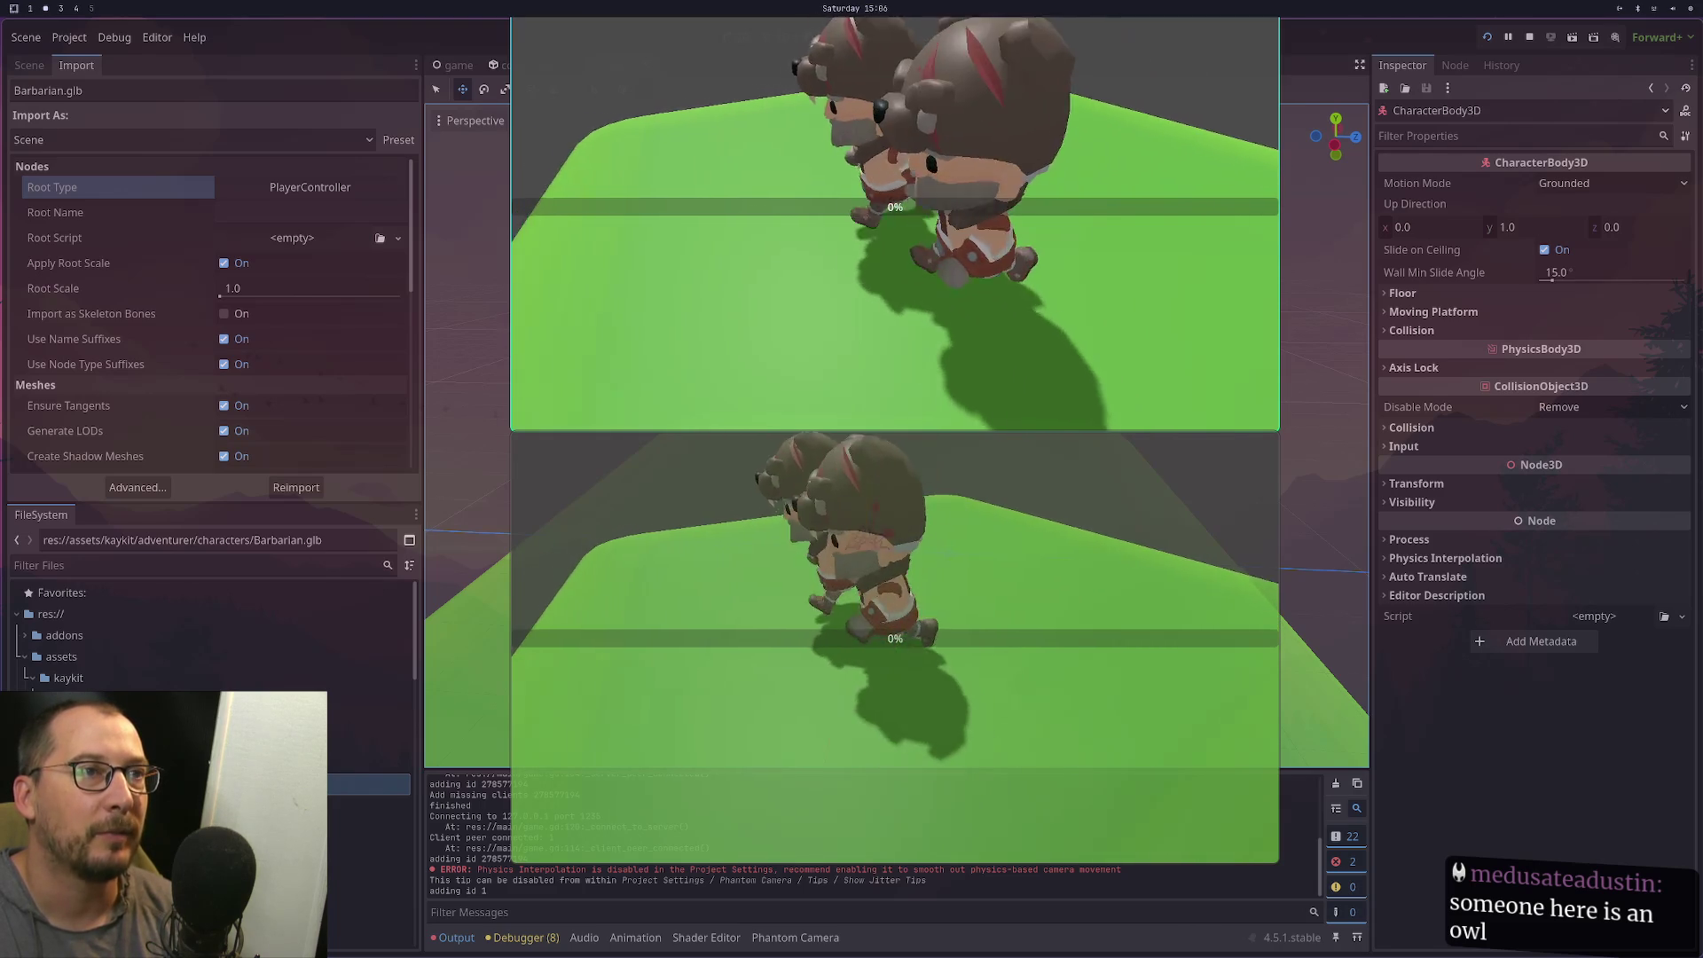
key(s)
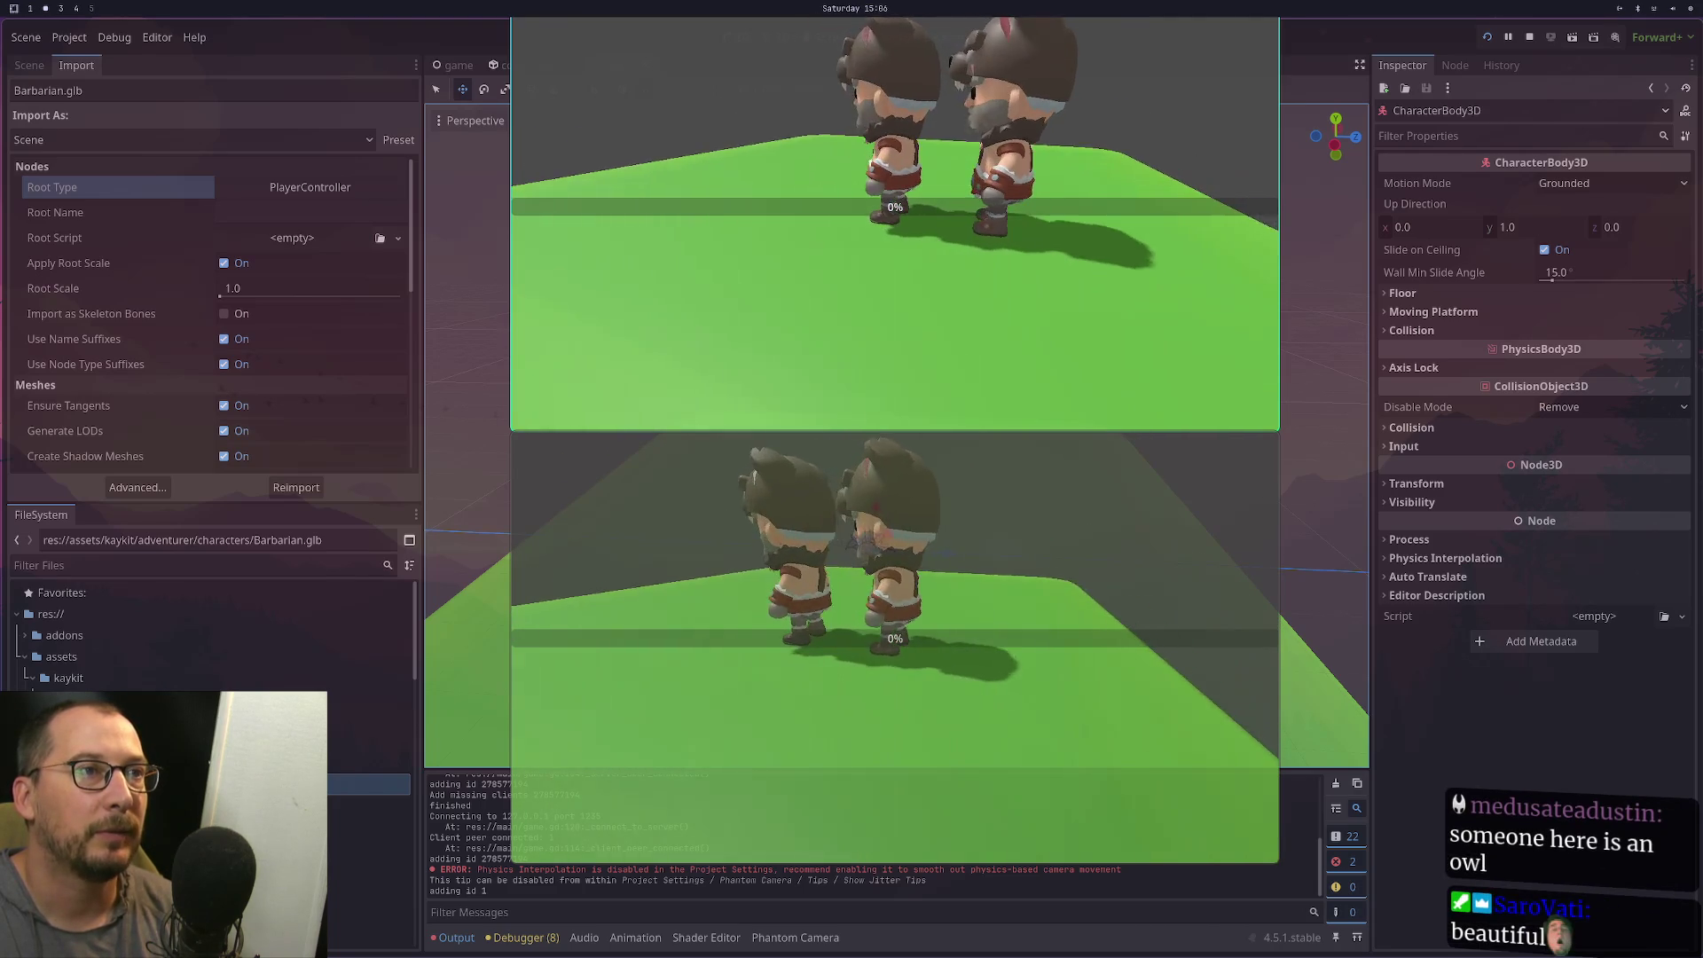
key(w)
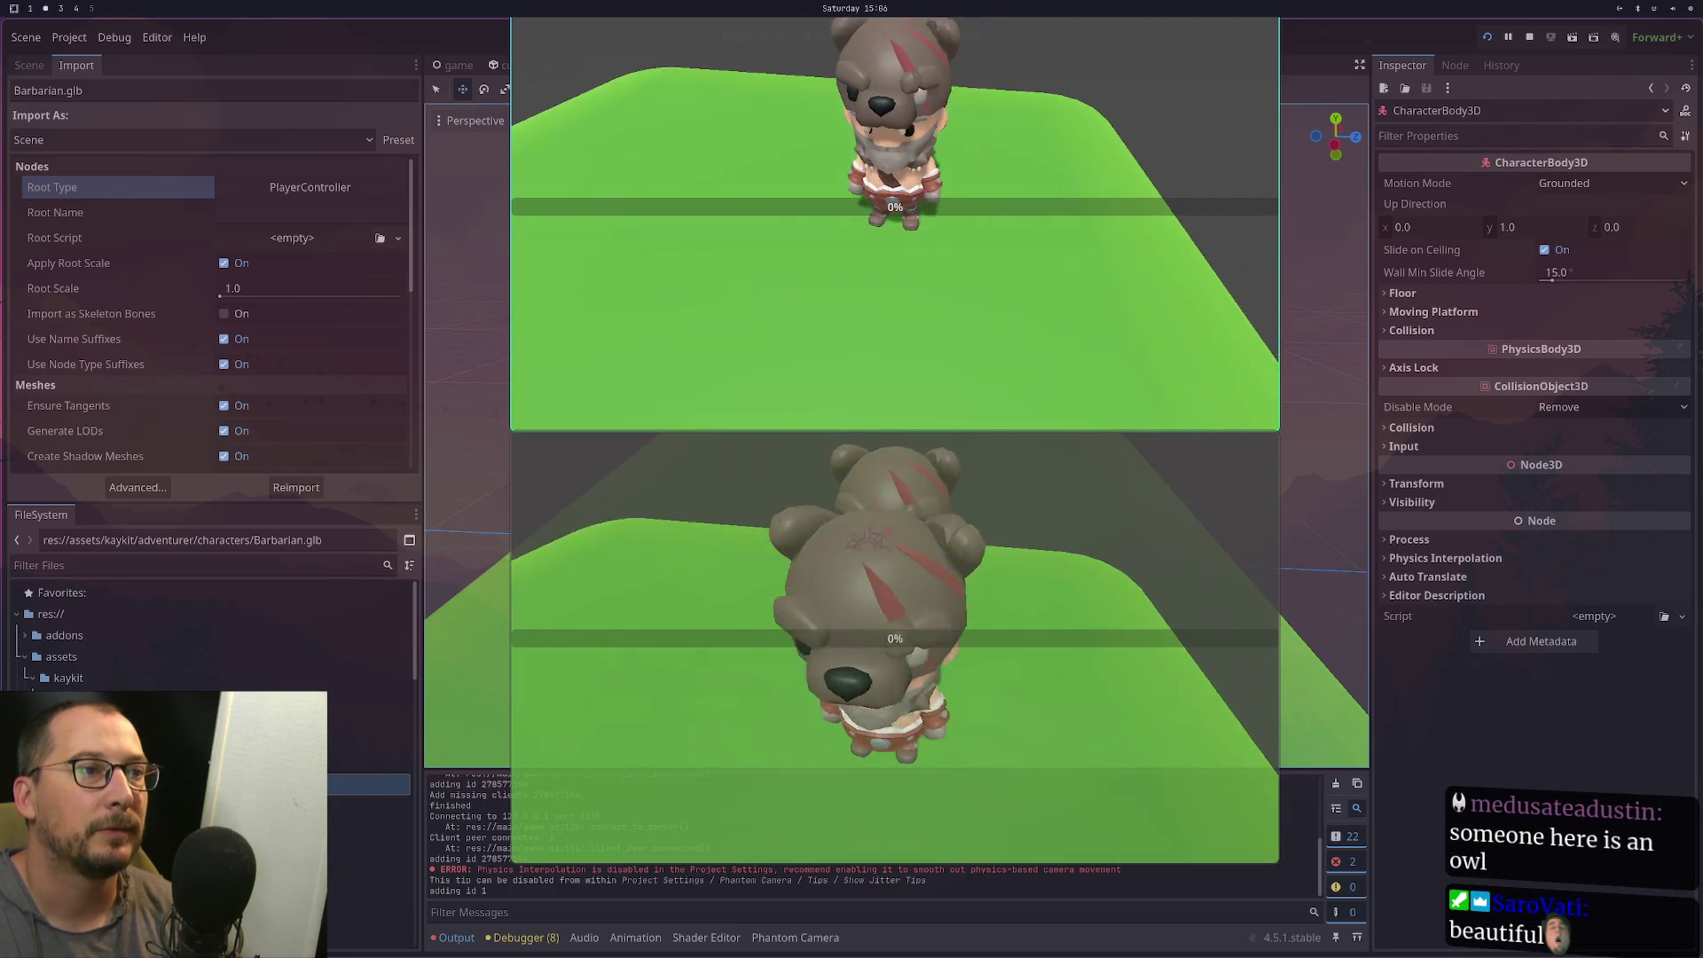
key(s)
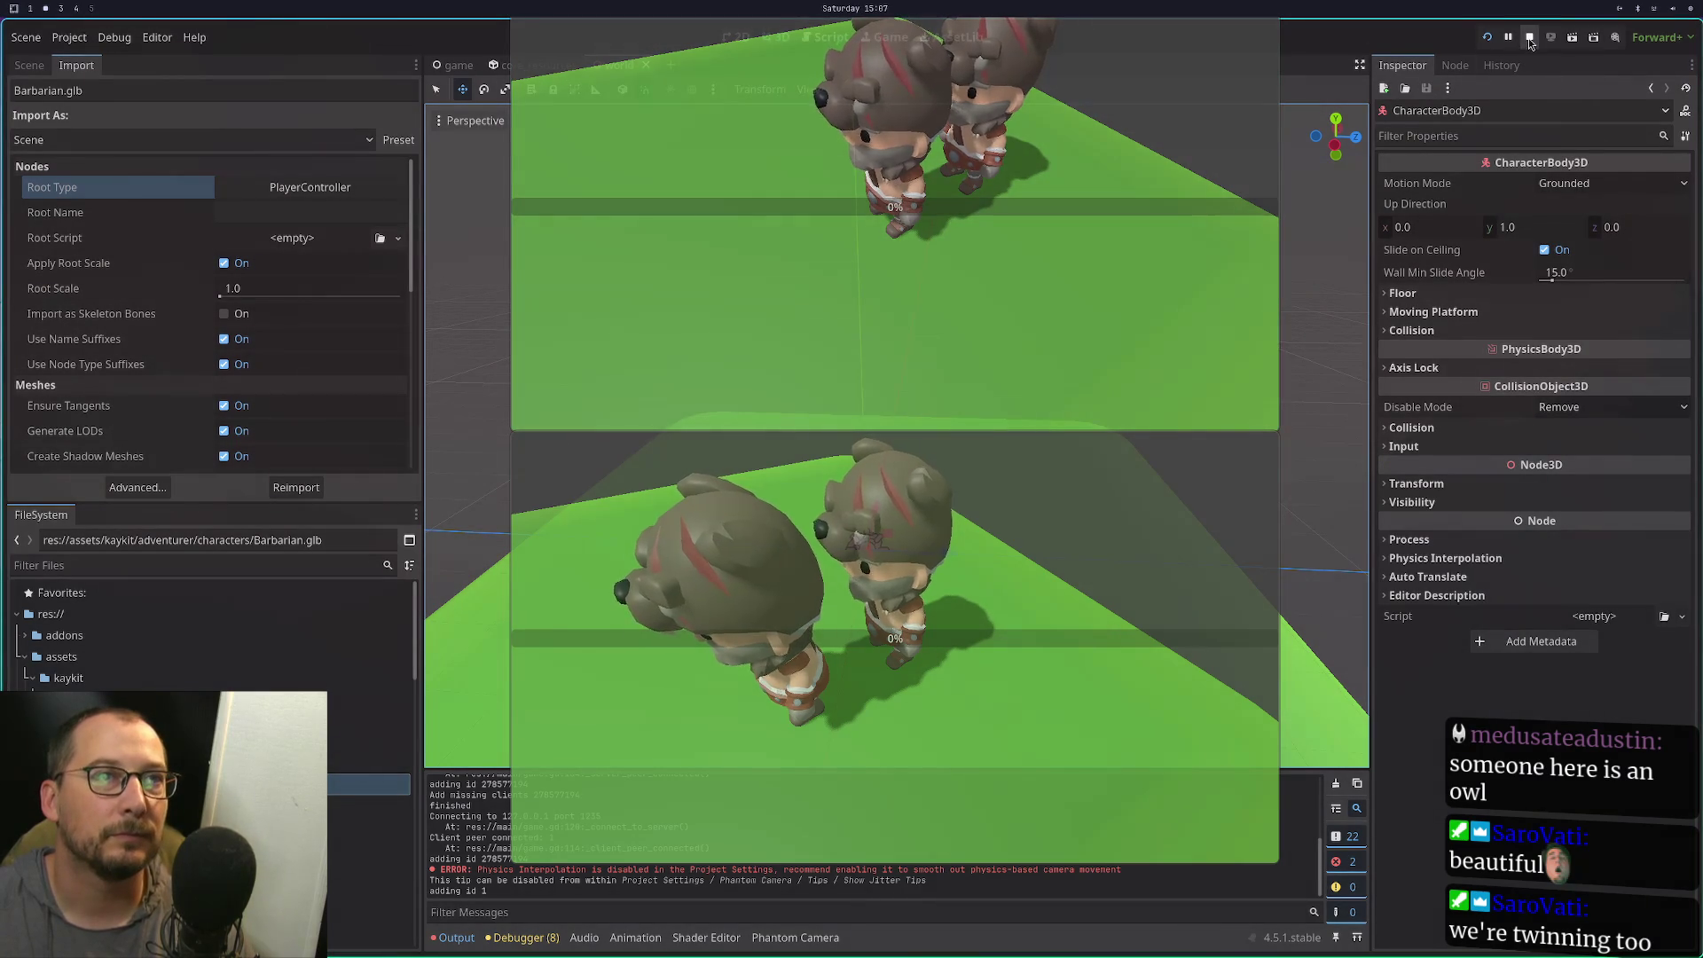
click(1529, 37)
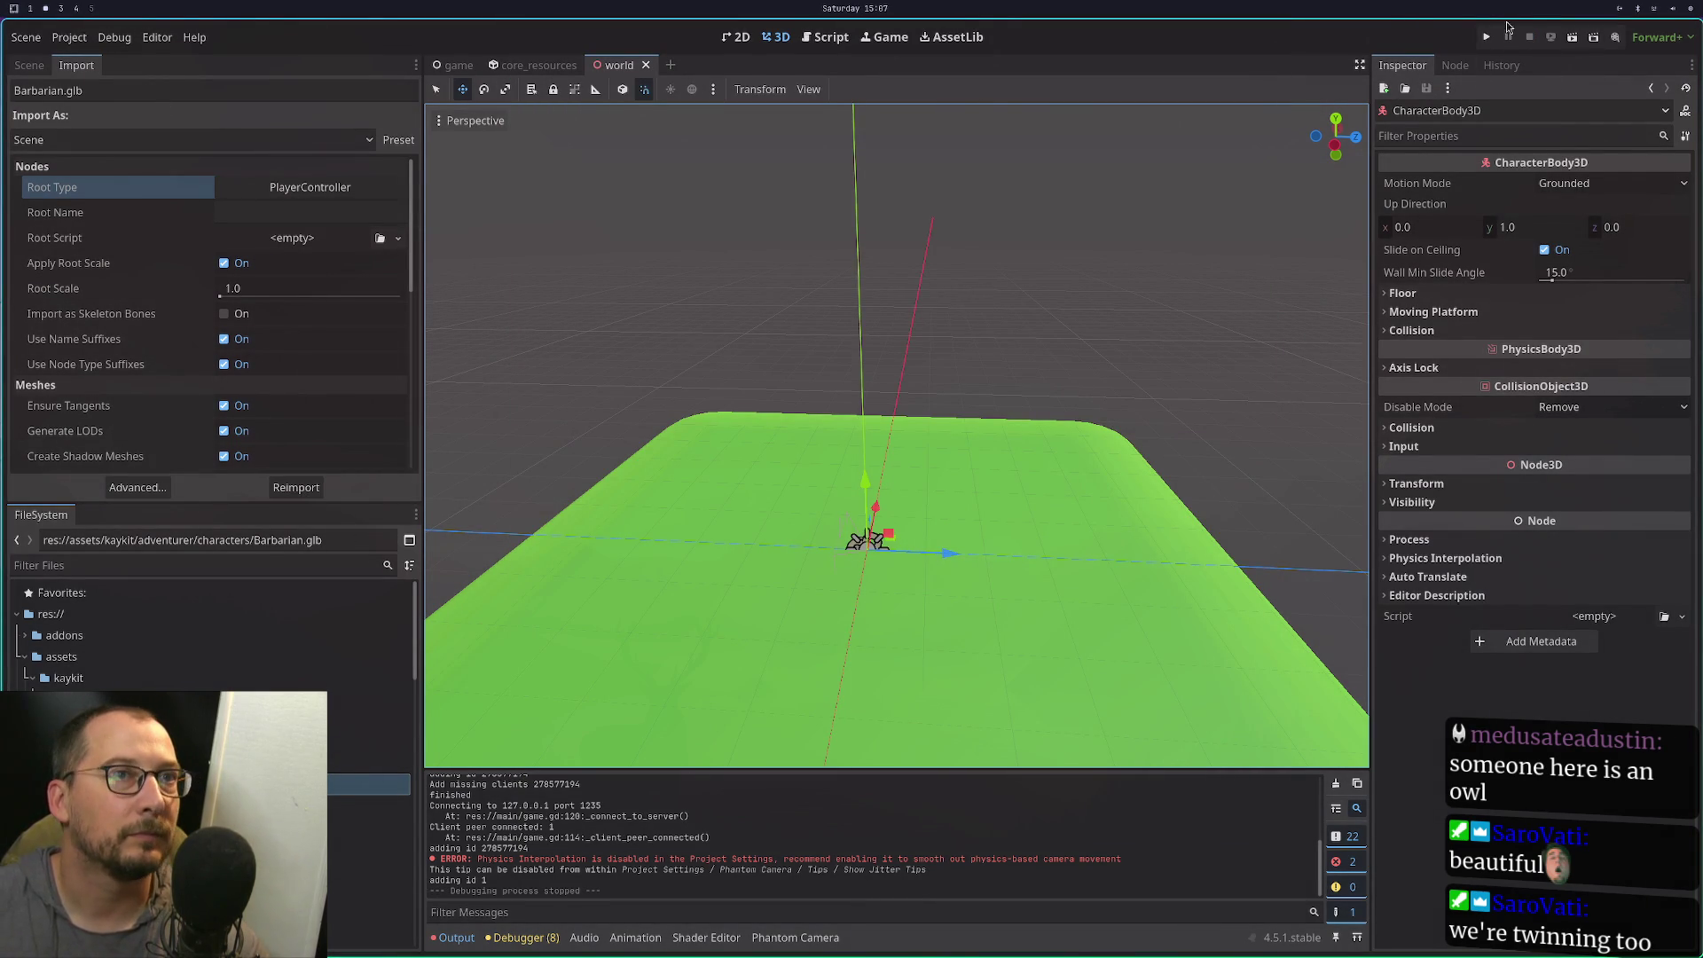
click(1488, 39)
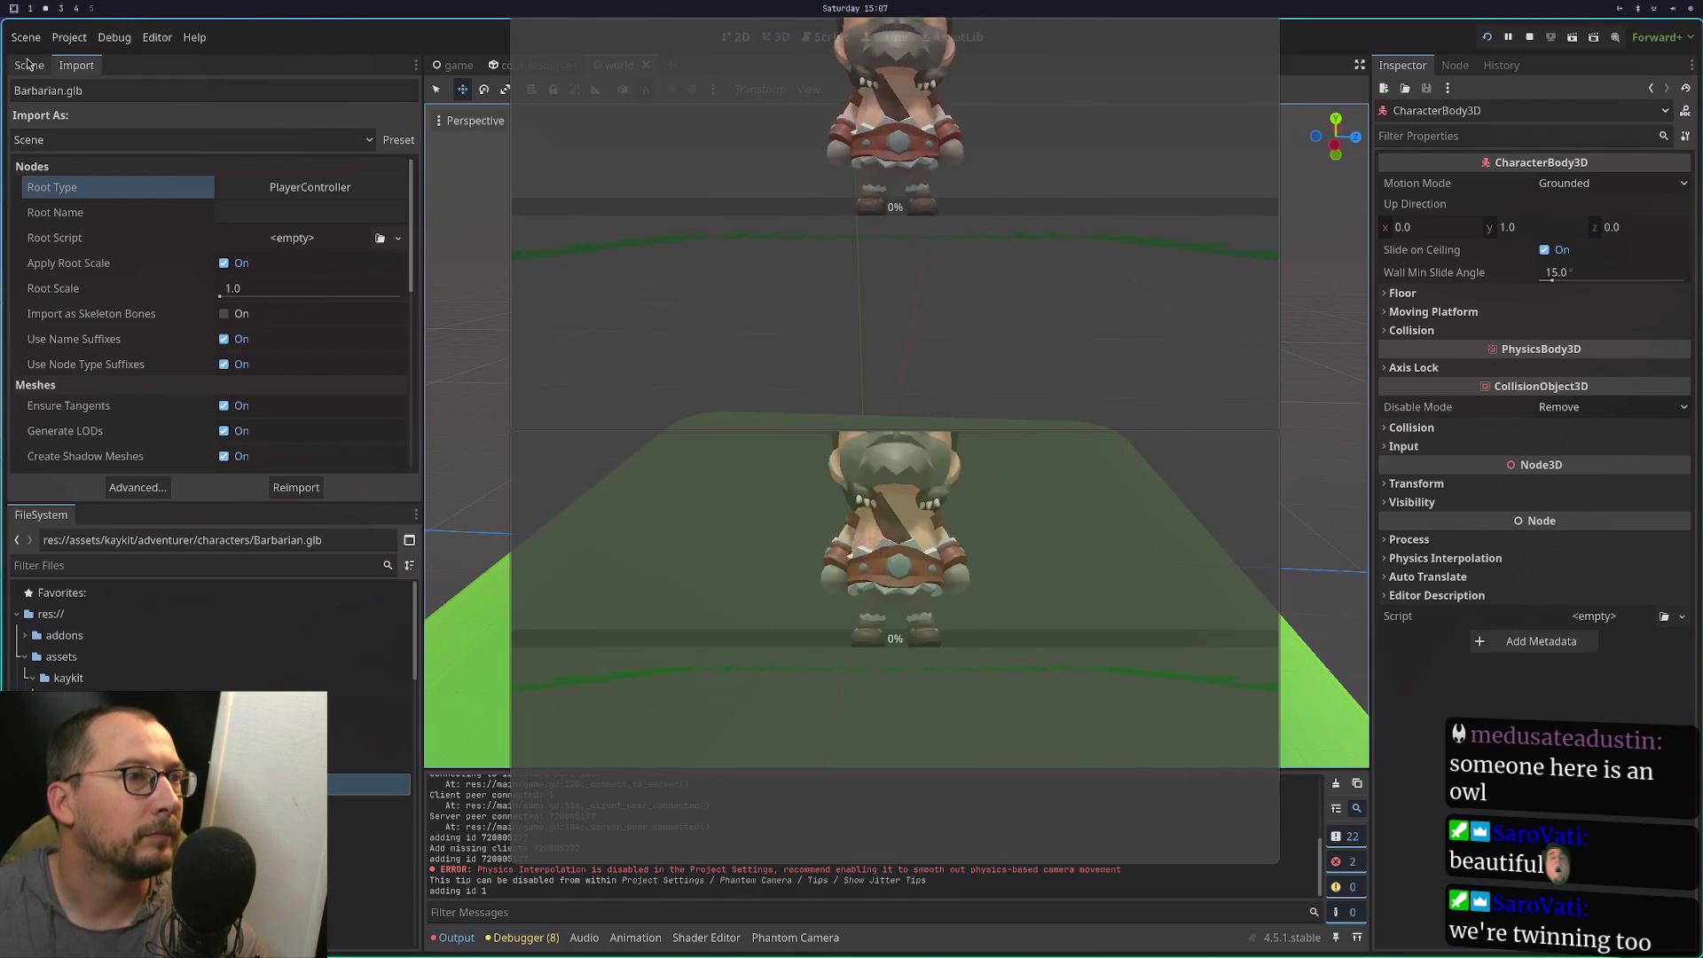
Inspect player 1's CharacterBody3D under Node > Players in the remote tree, then stop the game.
click(29, 66)
click(111, 116)
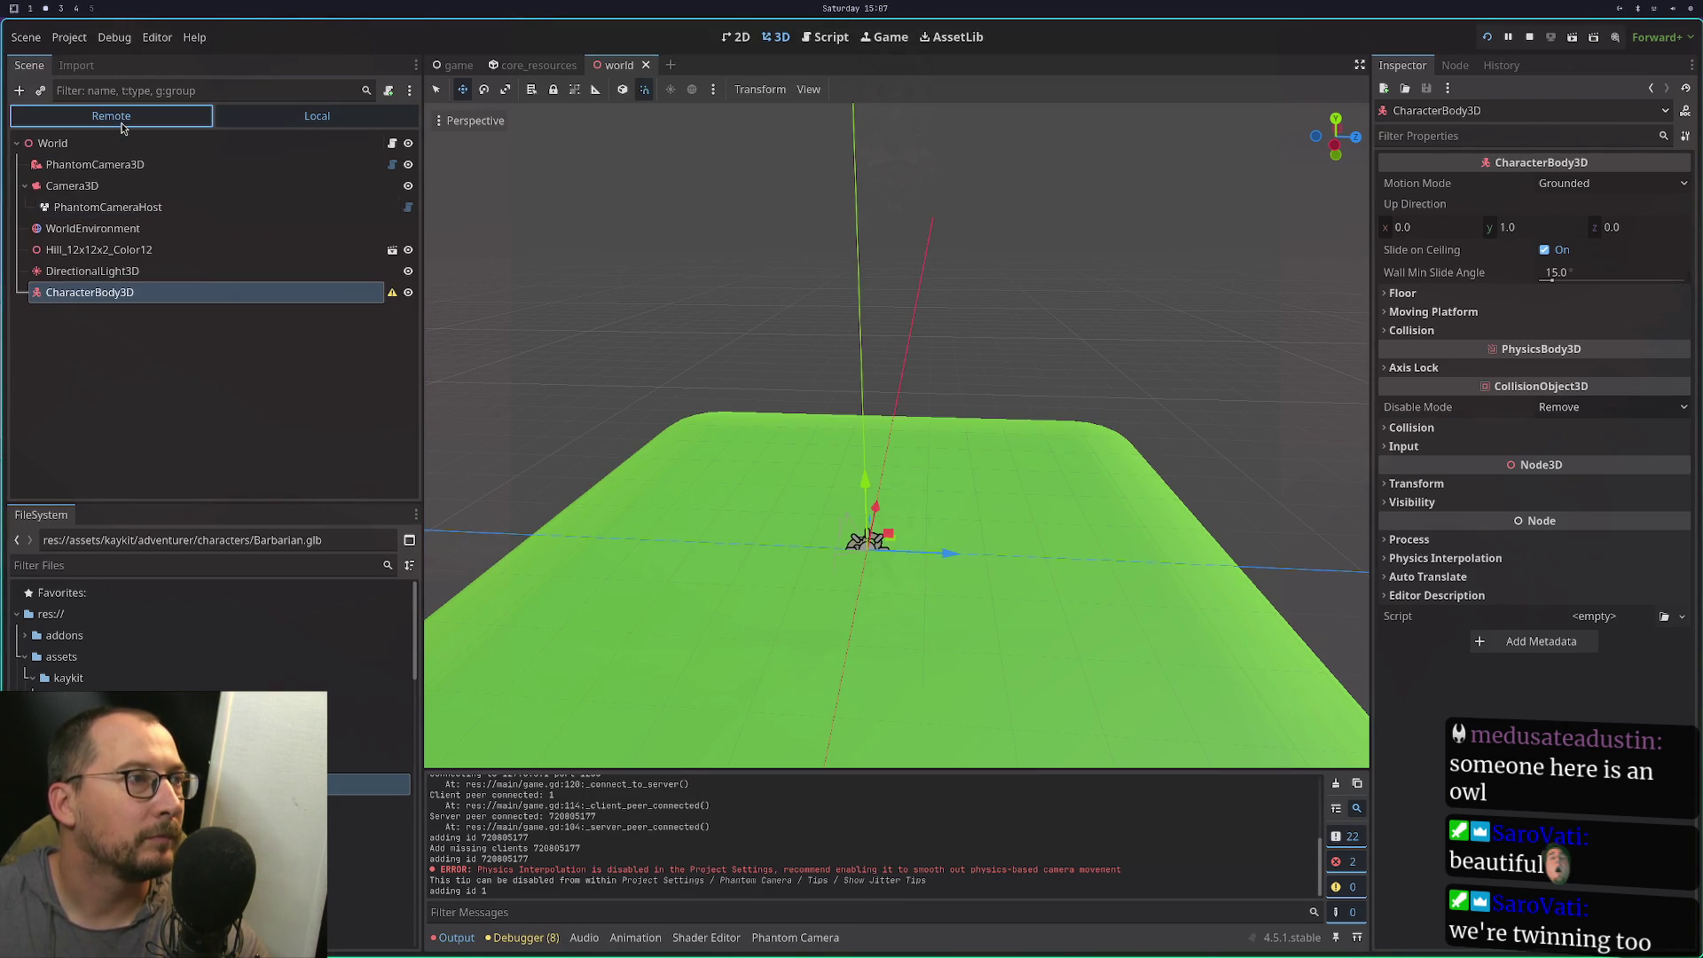
click(24, 186)
click(33, 229)
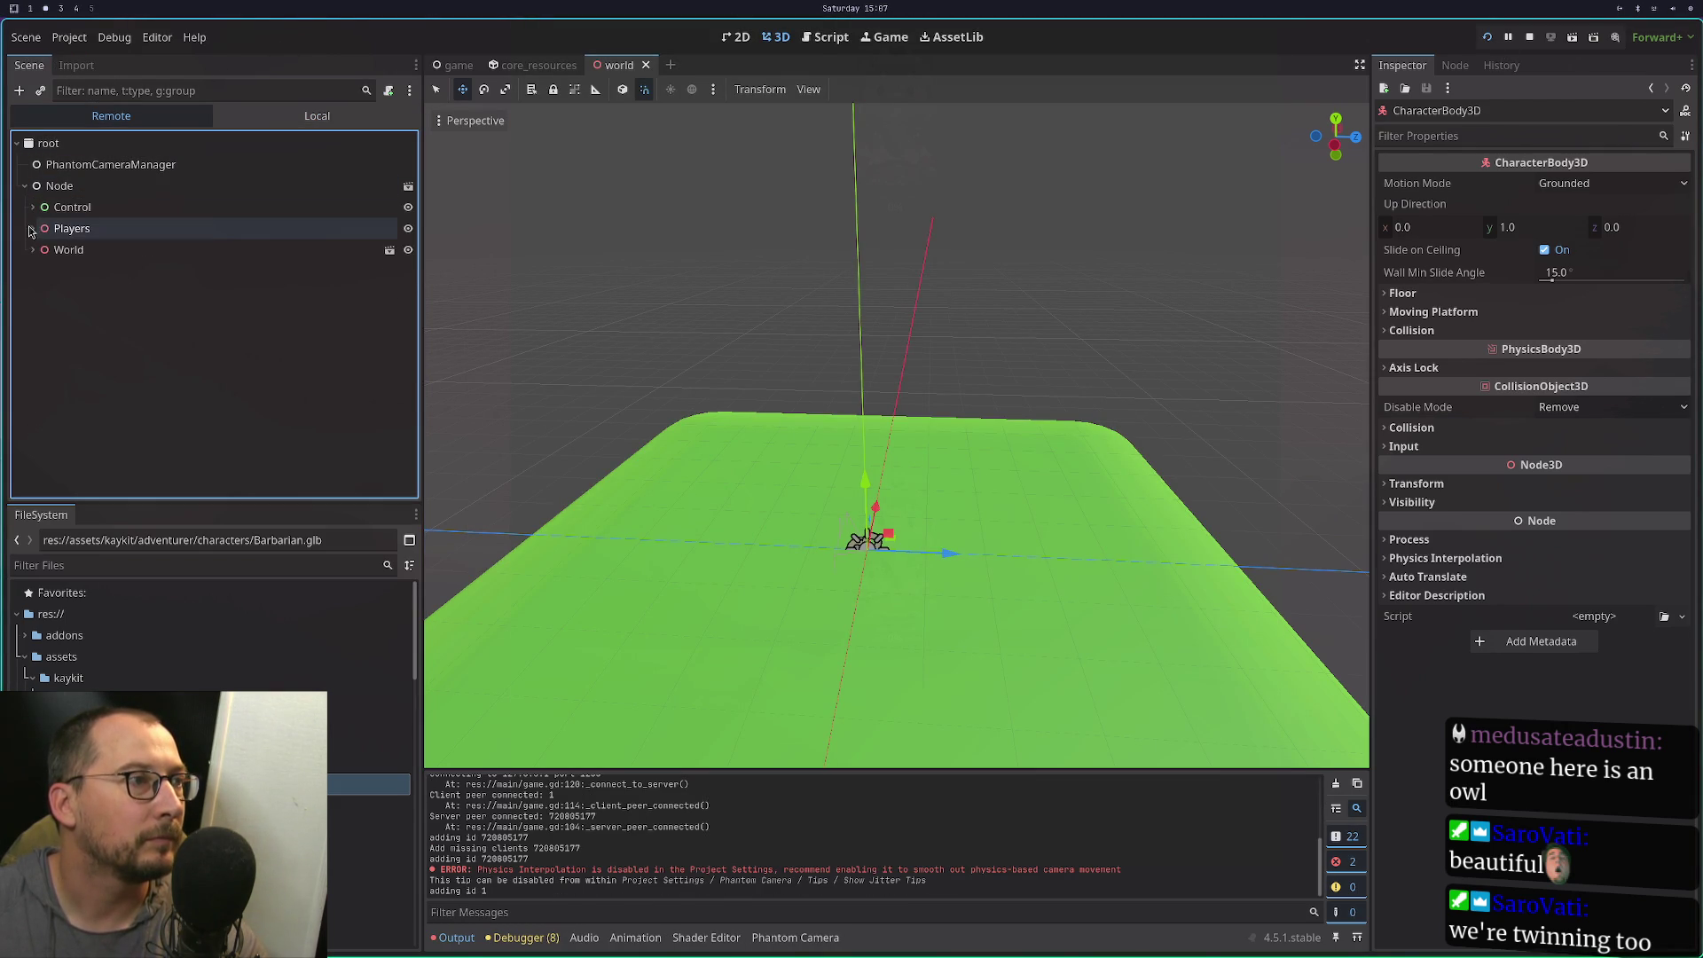
click(40, 249)
click(59, 251)
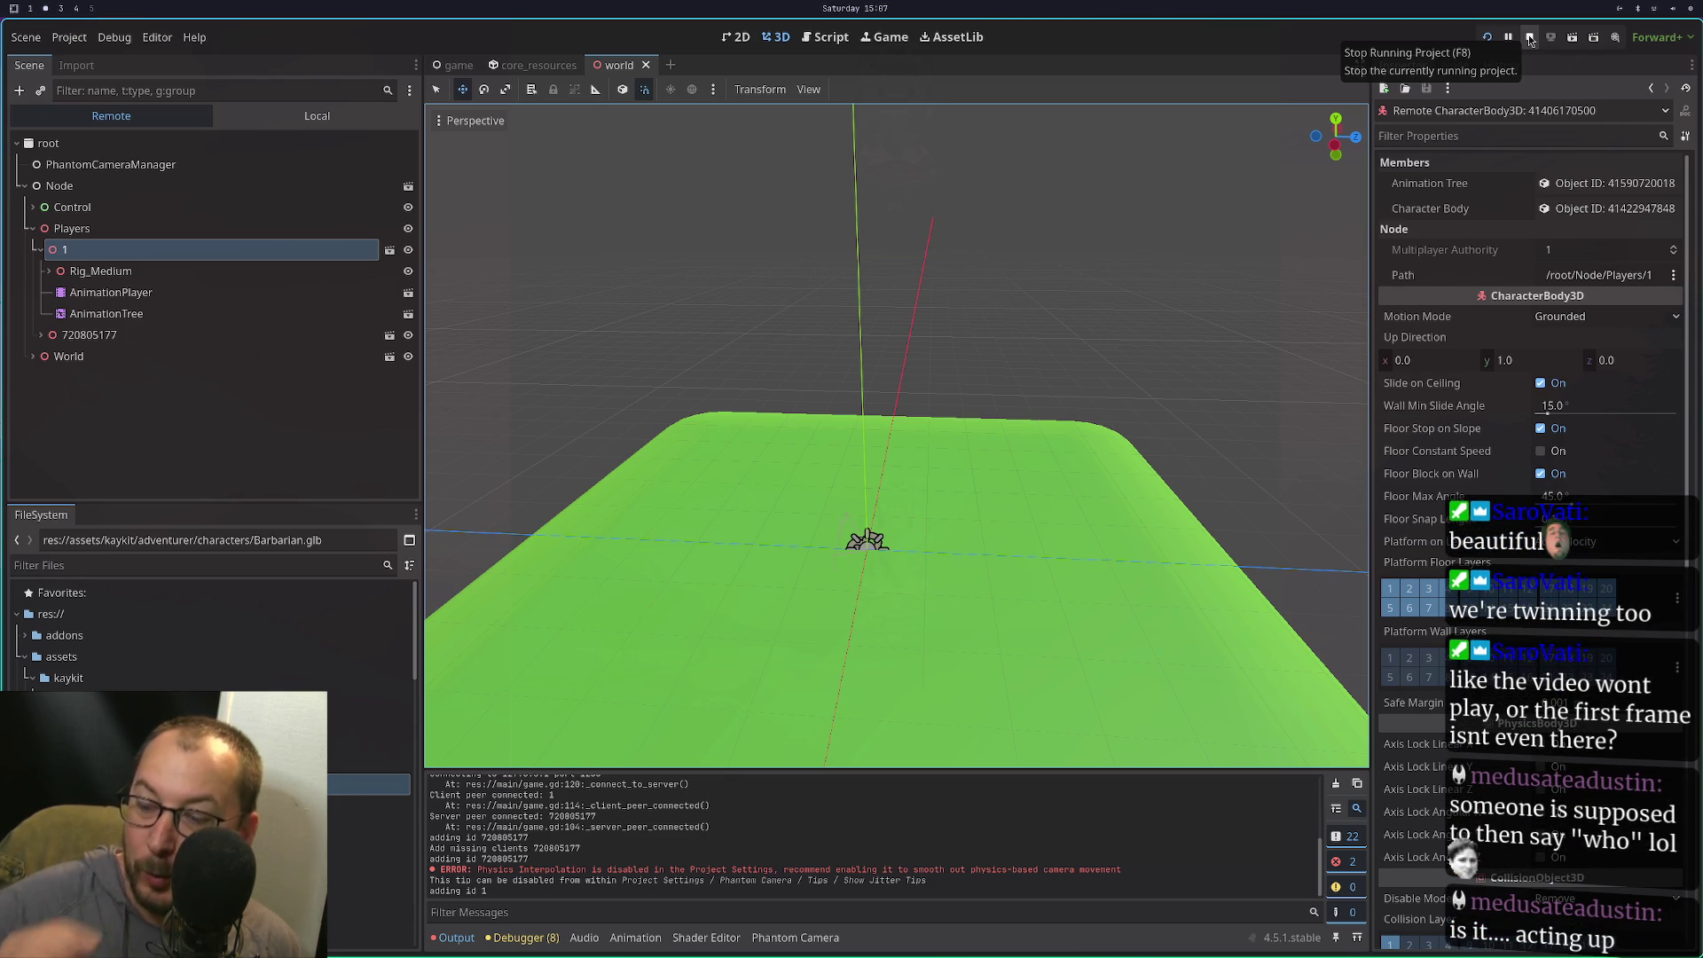
click(1529, 38)
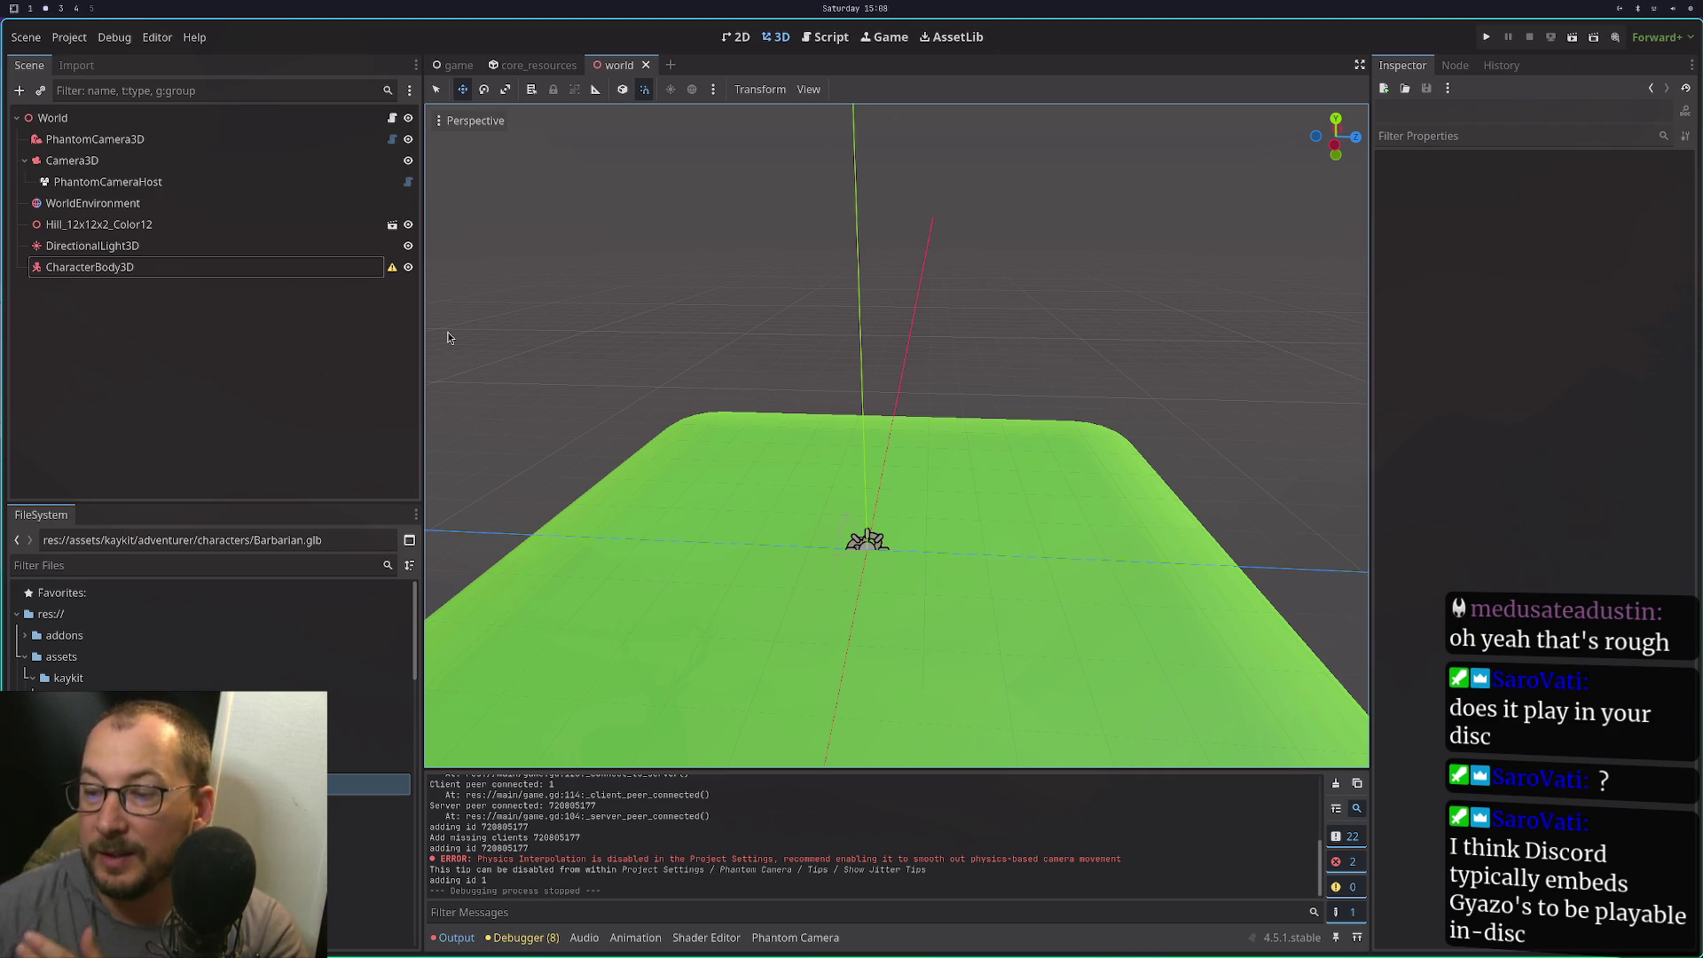
Switch from Godot to player_controller.gd in Neovim.
key(alt+Tab)
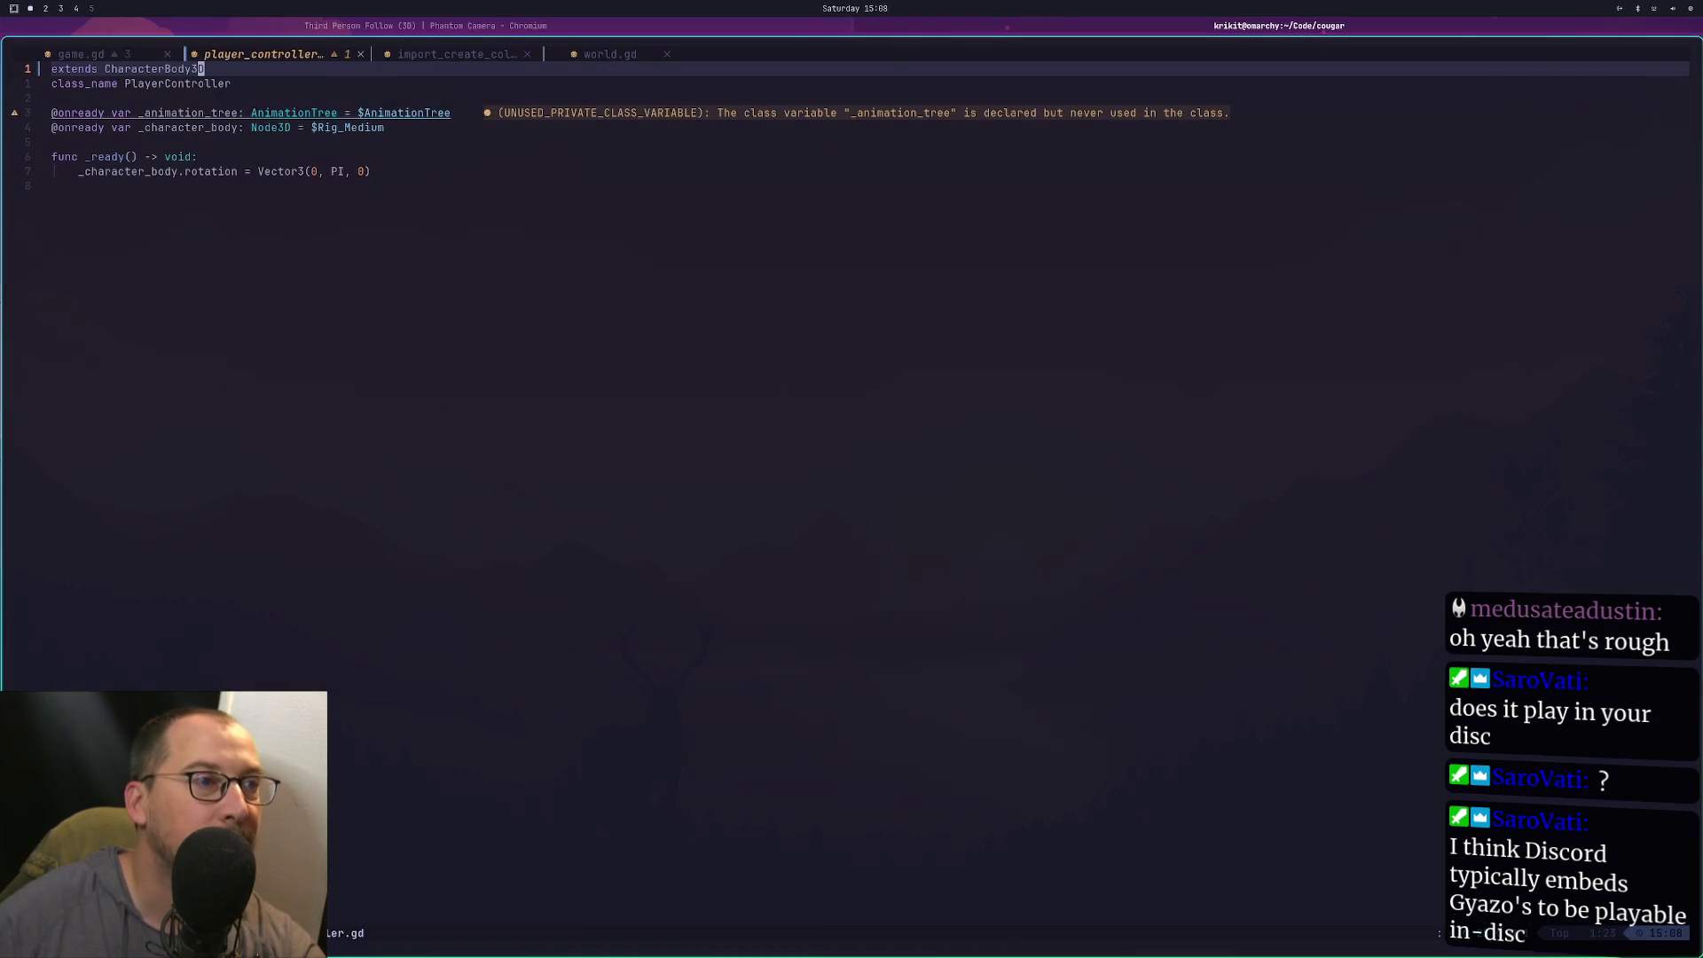
Move to the workspace holding the Obsidian Kanban board.
key(alt+Tab)
key(super+3)
key(super+4)
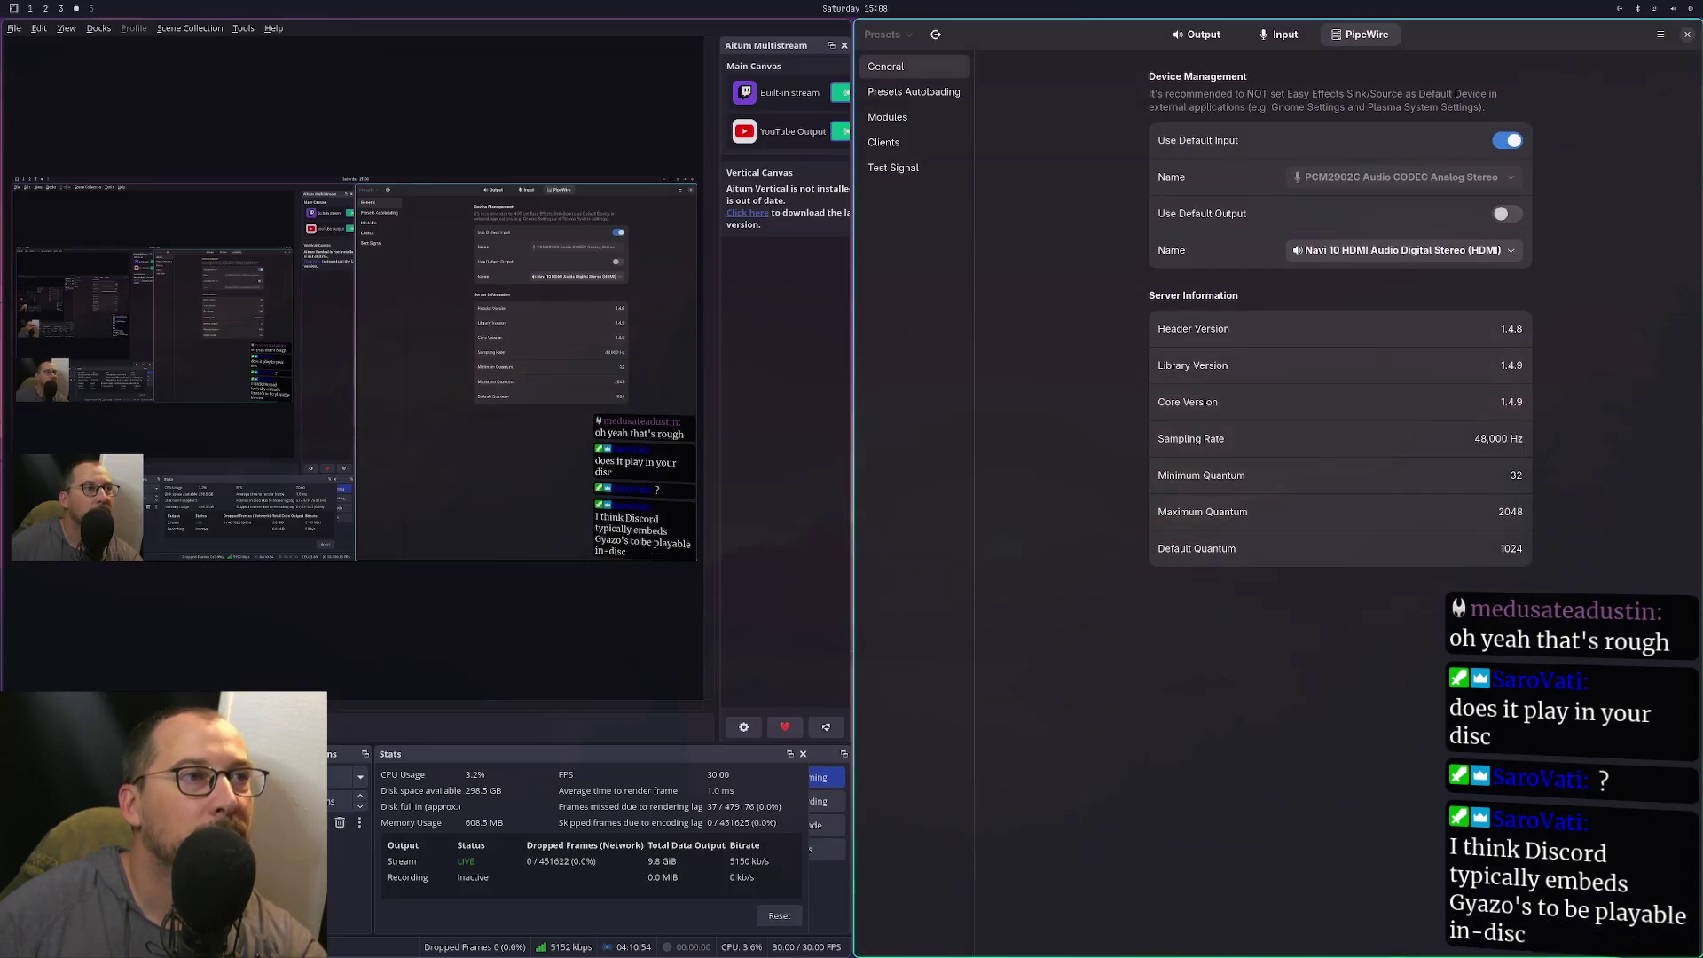
key(super+3)
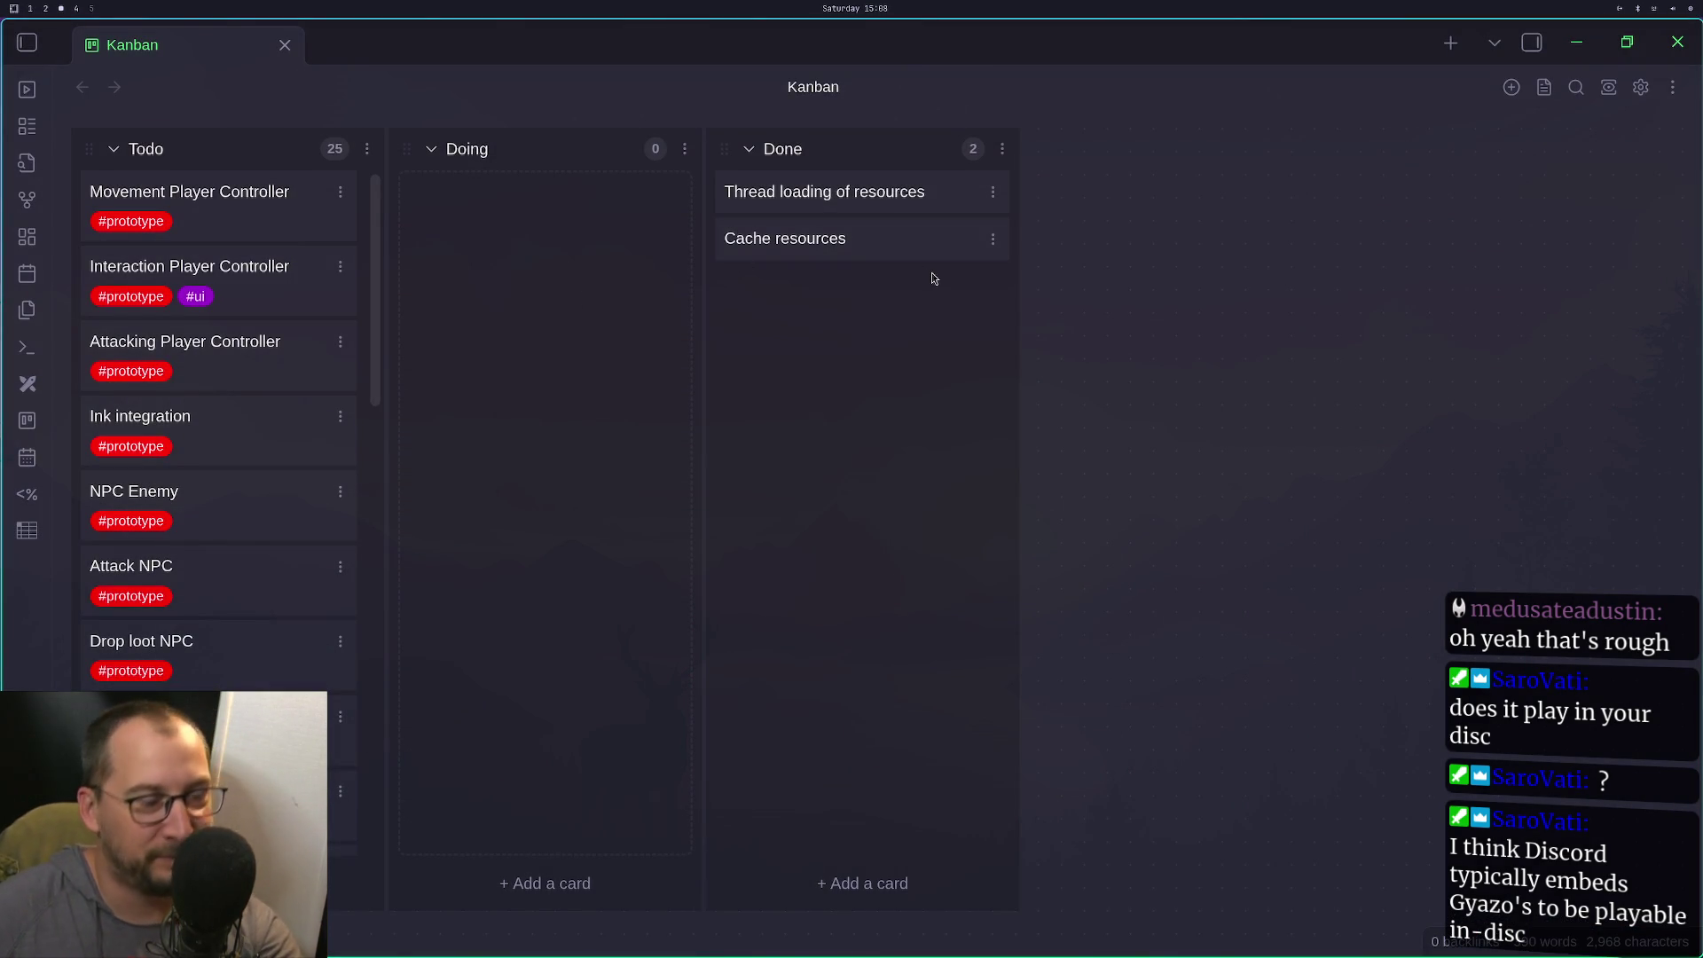
Launch Discord from the app launcher and open the general-off-topic channel.
key(super+space)
text(do)
key(BackSpace)
text(o)
key(BackSpace)
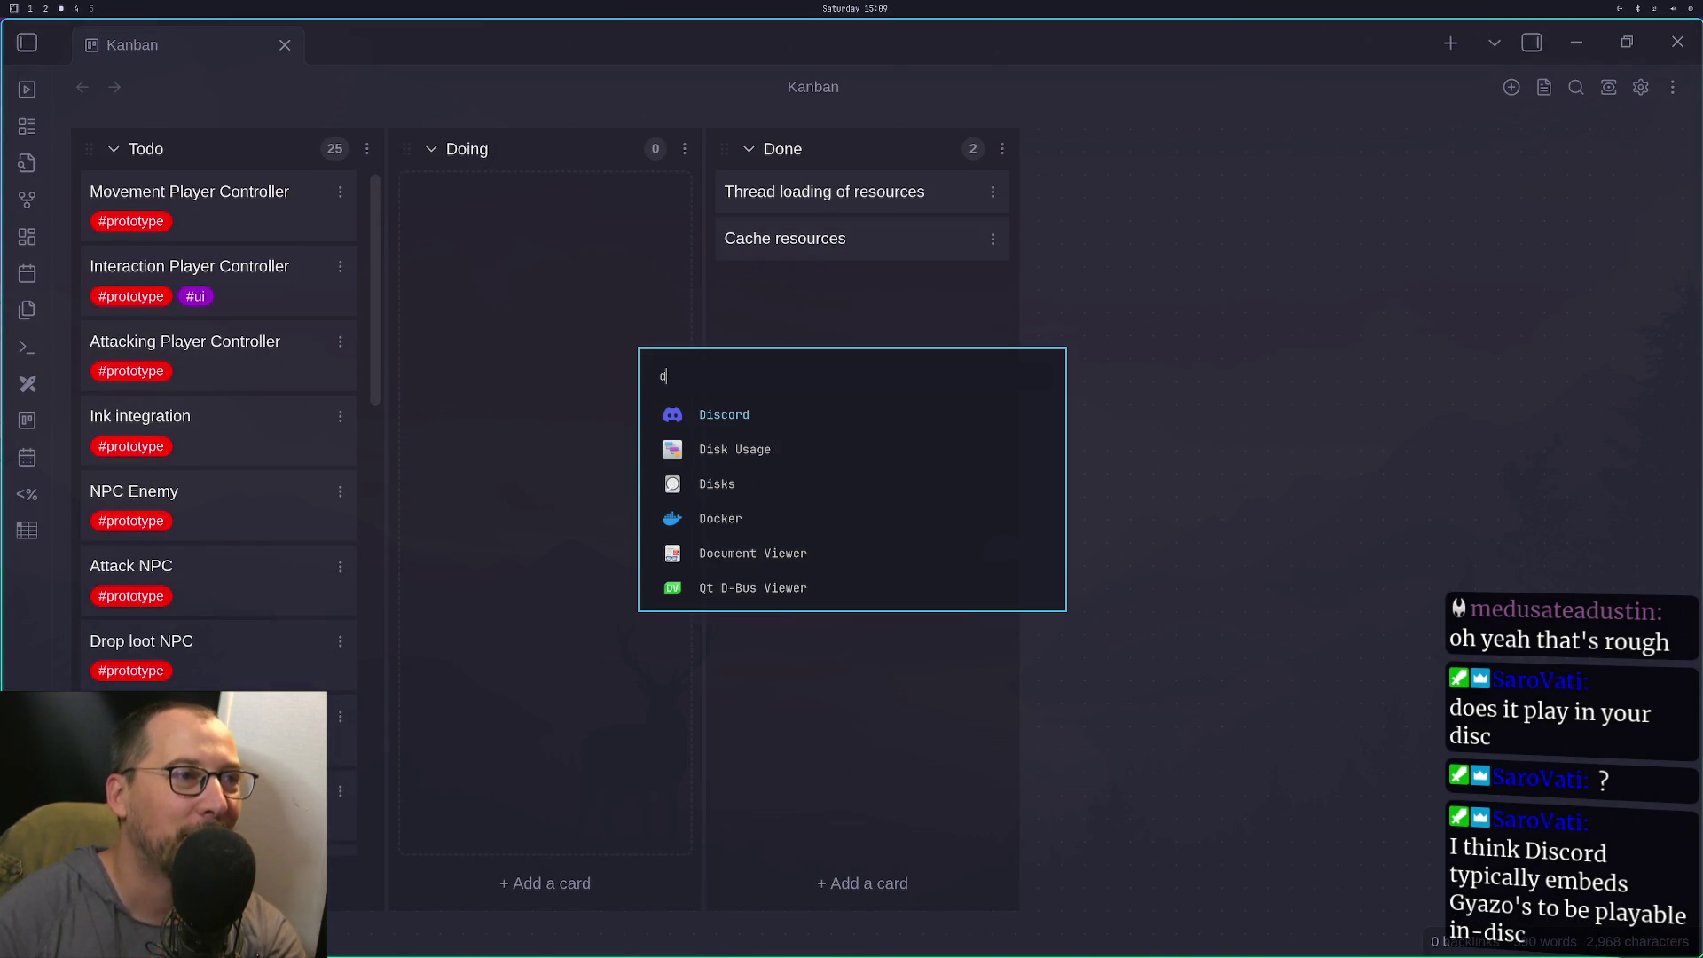
key(Return)
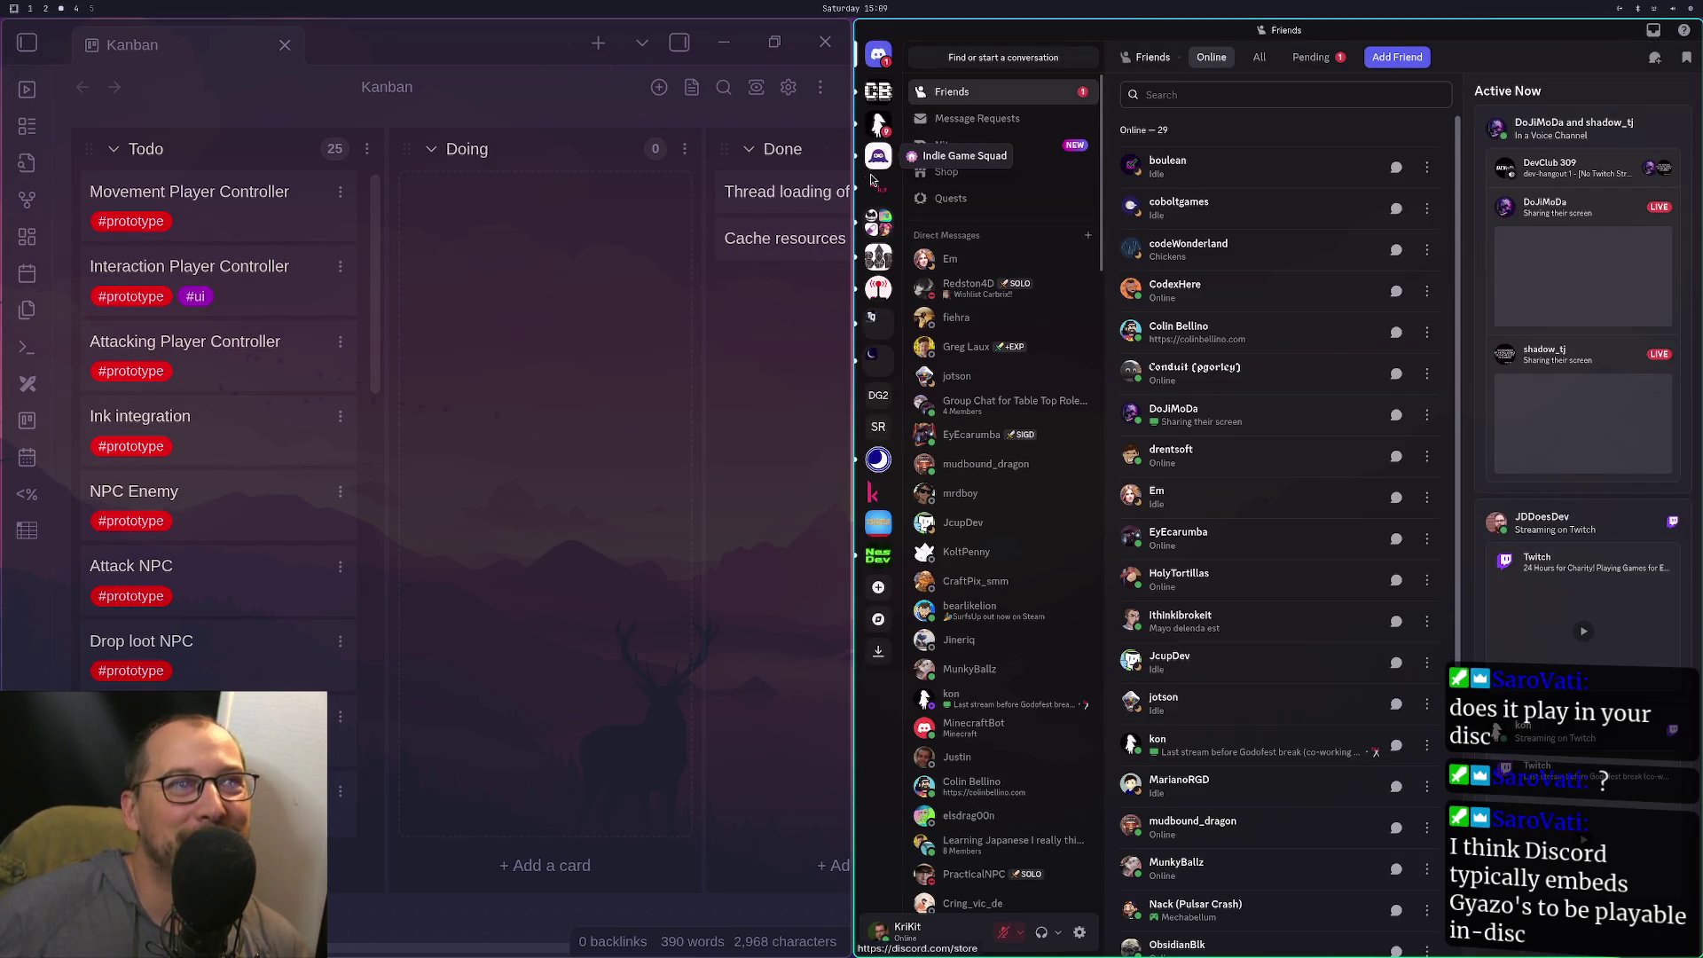
click(878, 186)
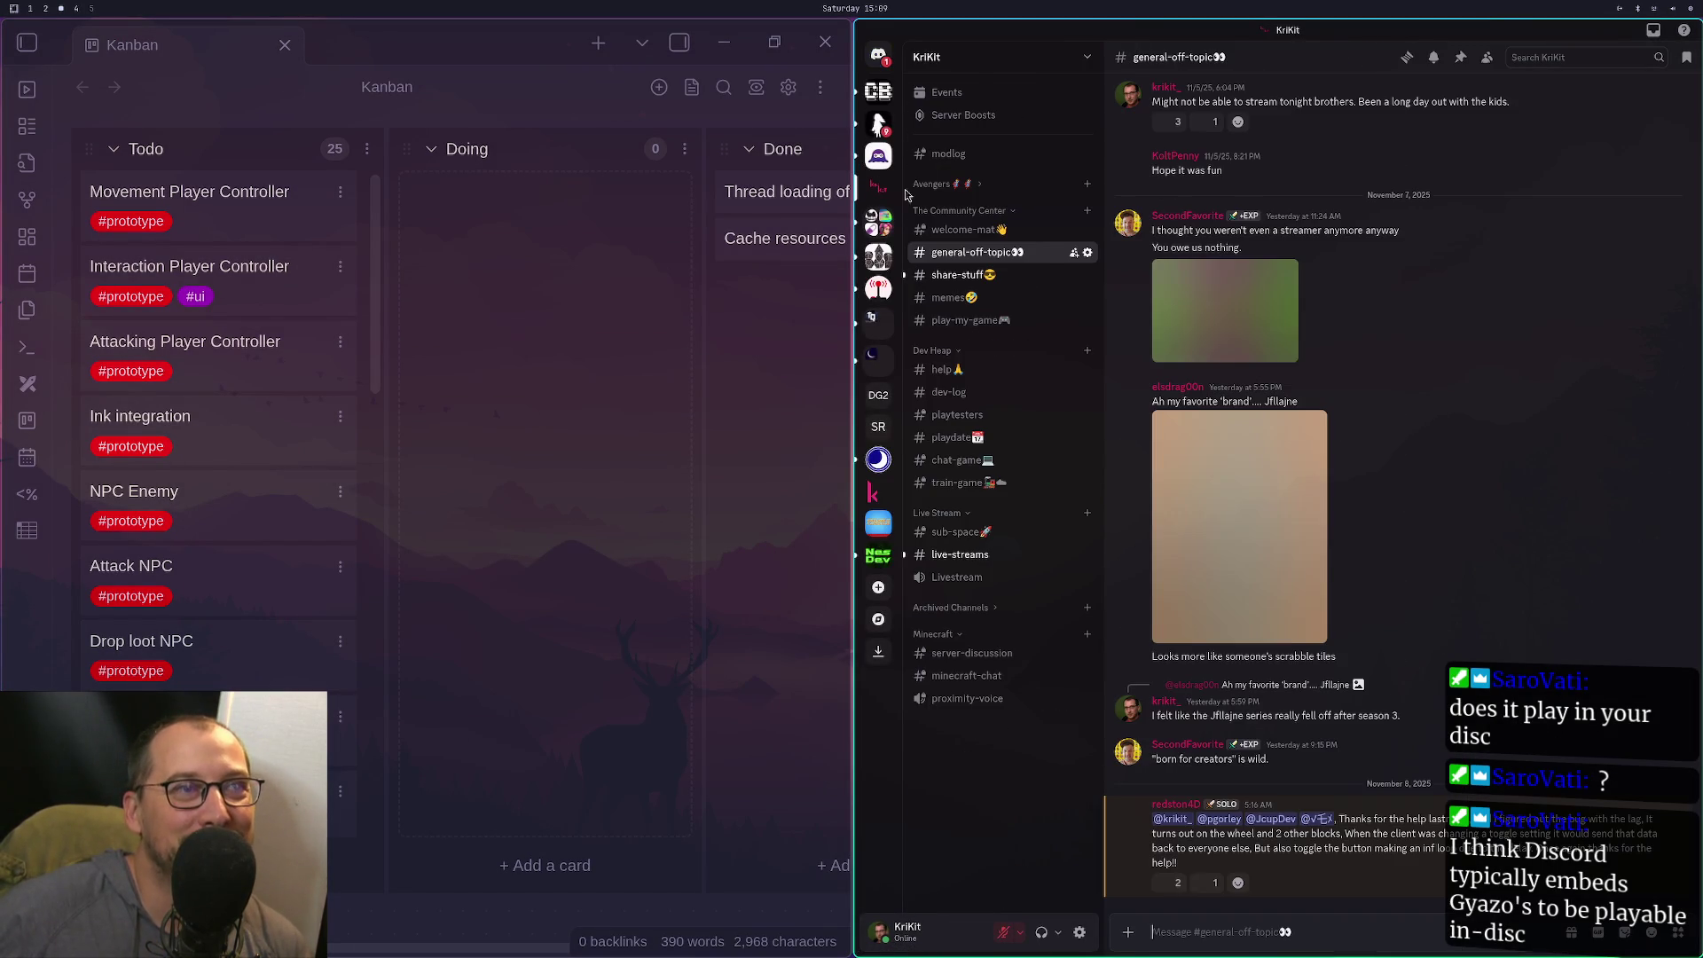
Play the Gyazo game clip in share-stuff full screen, then return to workspace 1.
click(1028, 276)
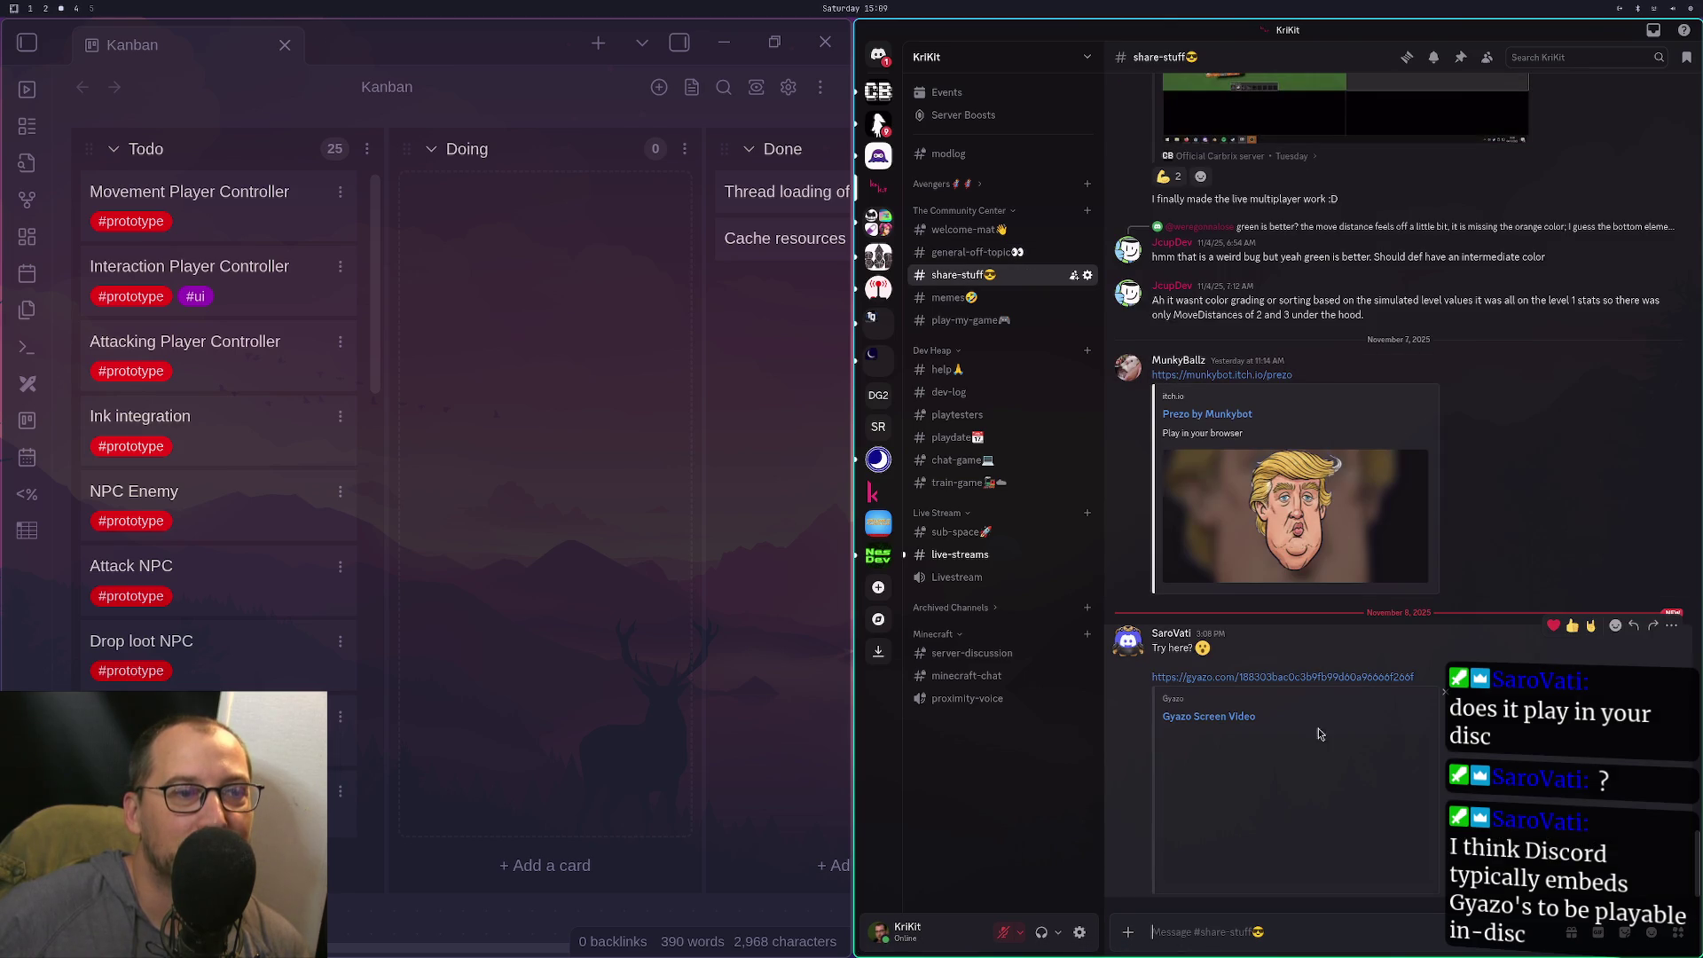
click(1301, 834)
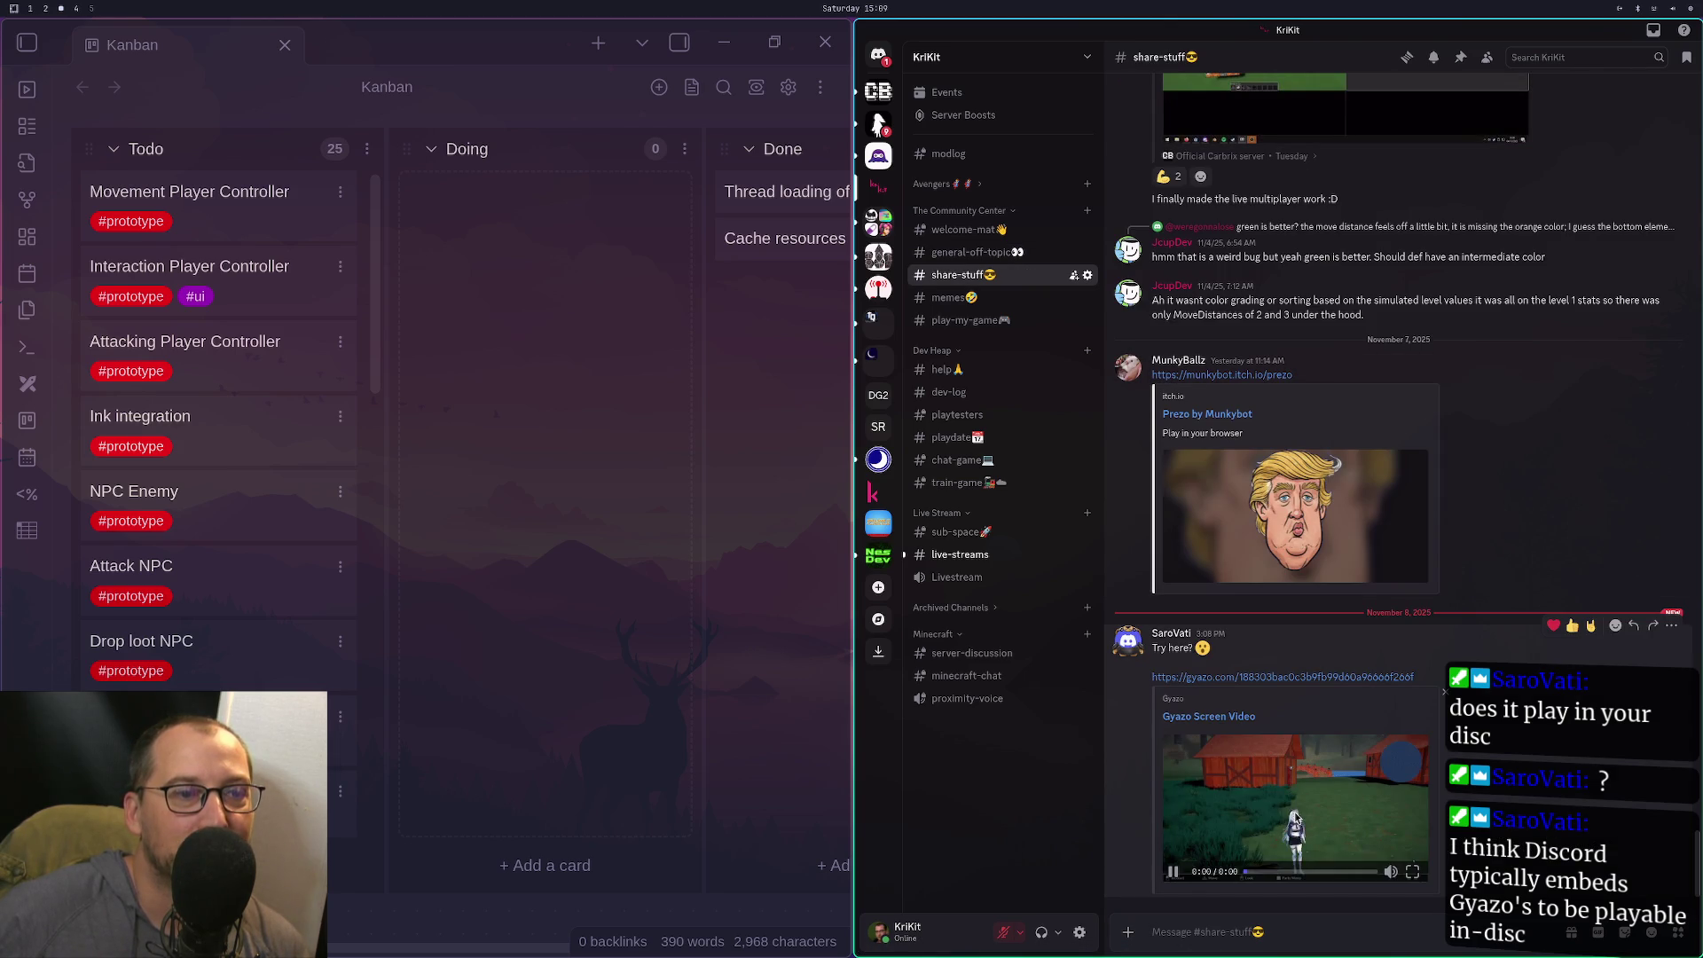
click(1413, 873)
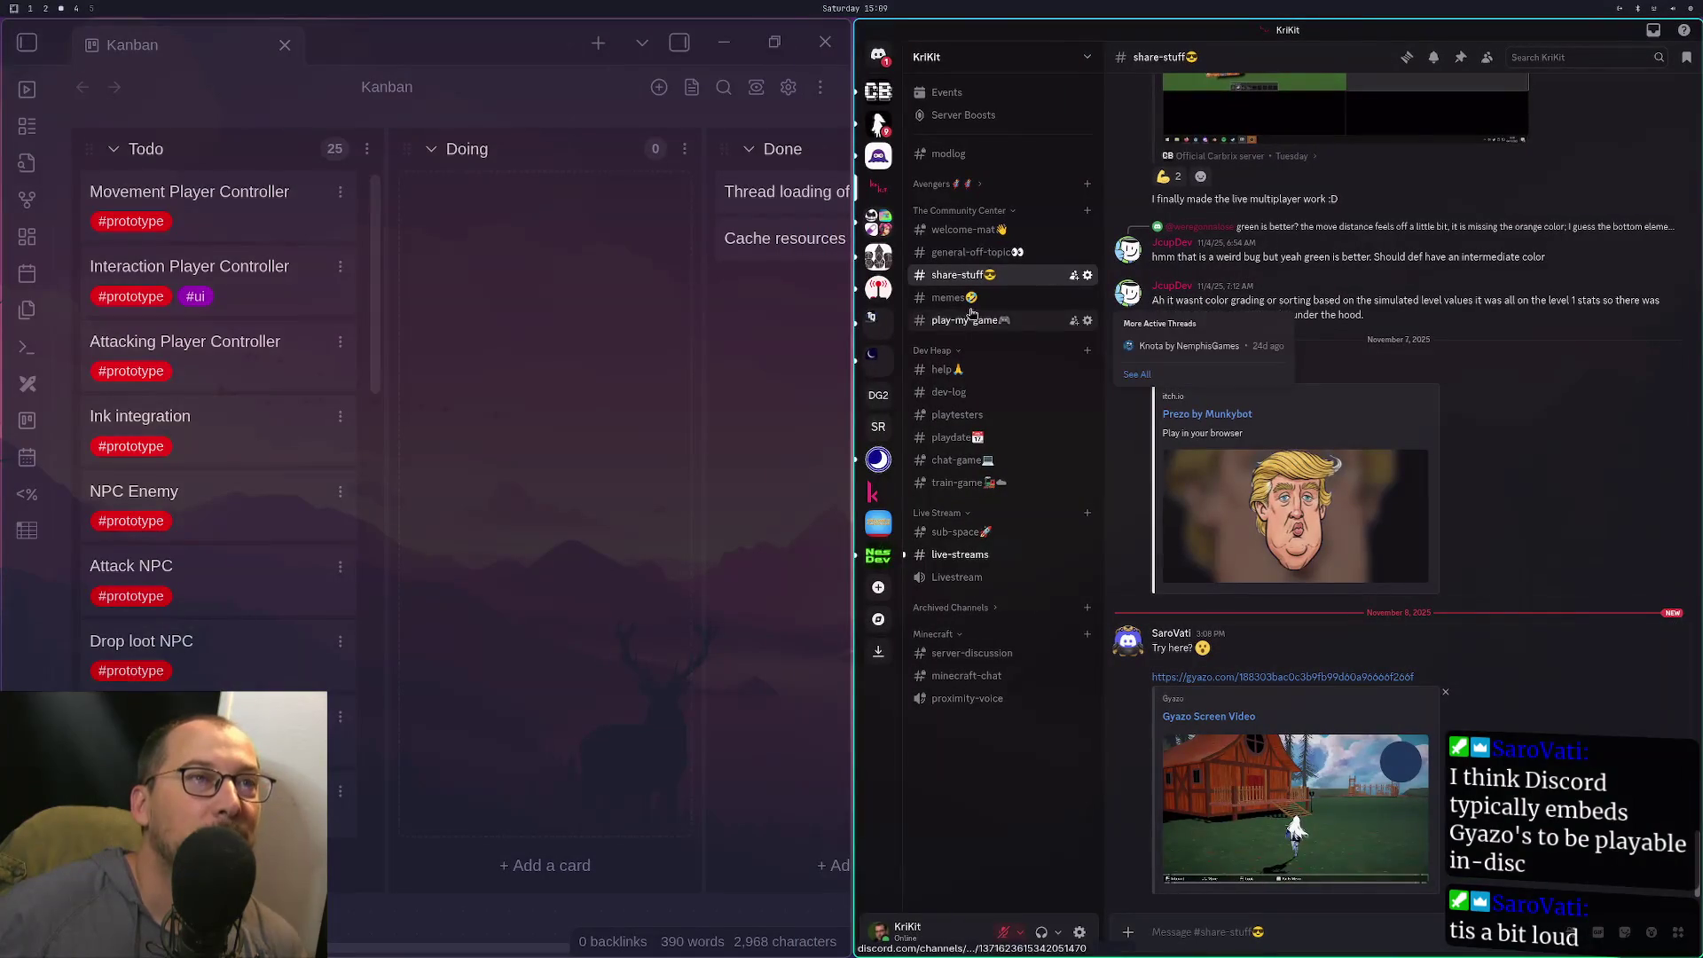
click(567, 284)
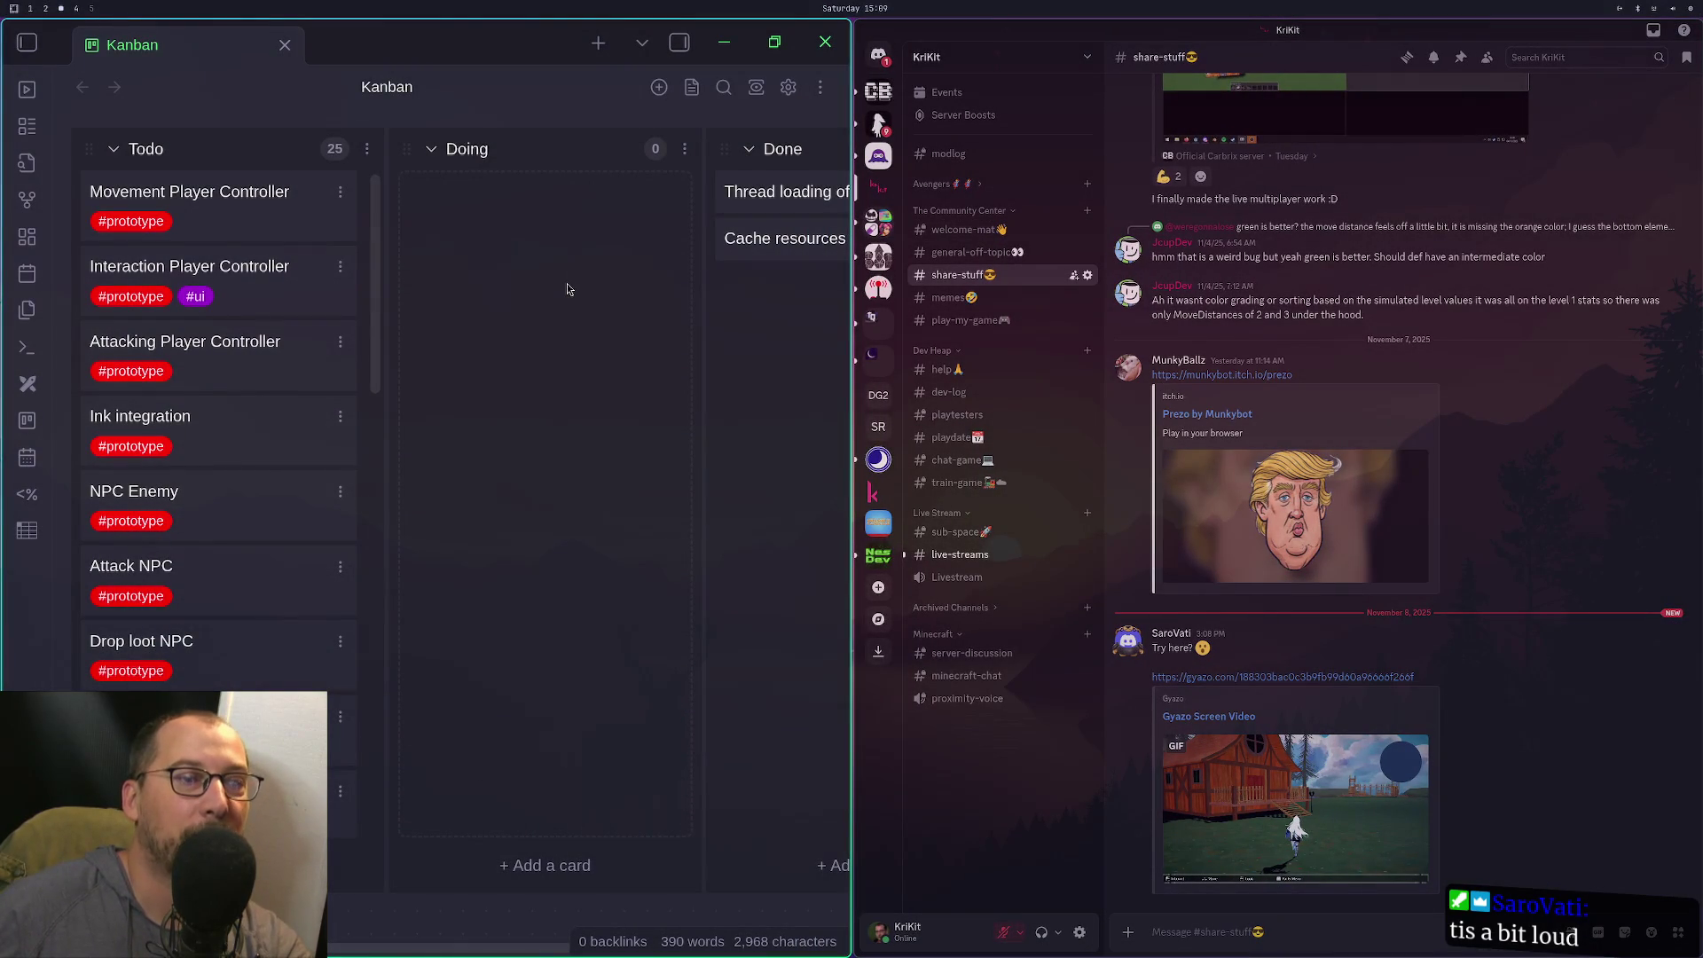
key(super+1)
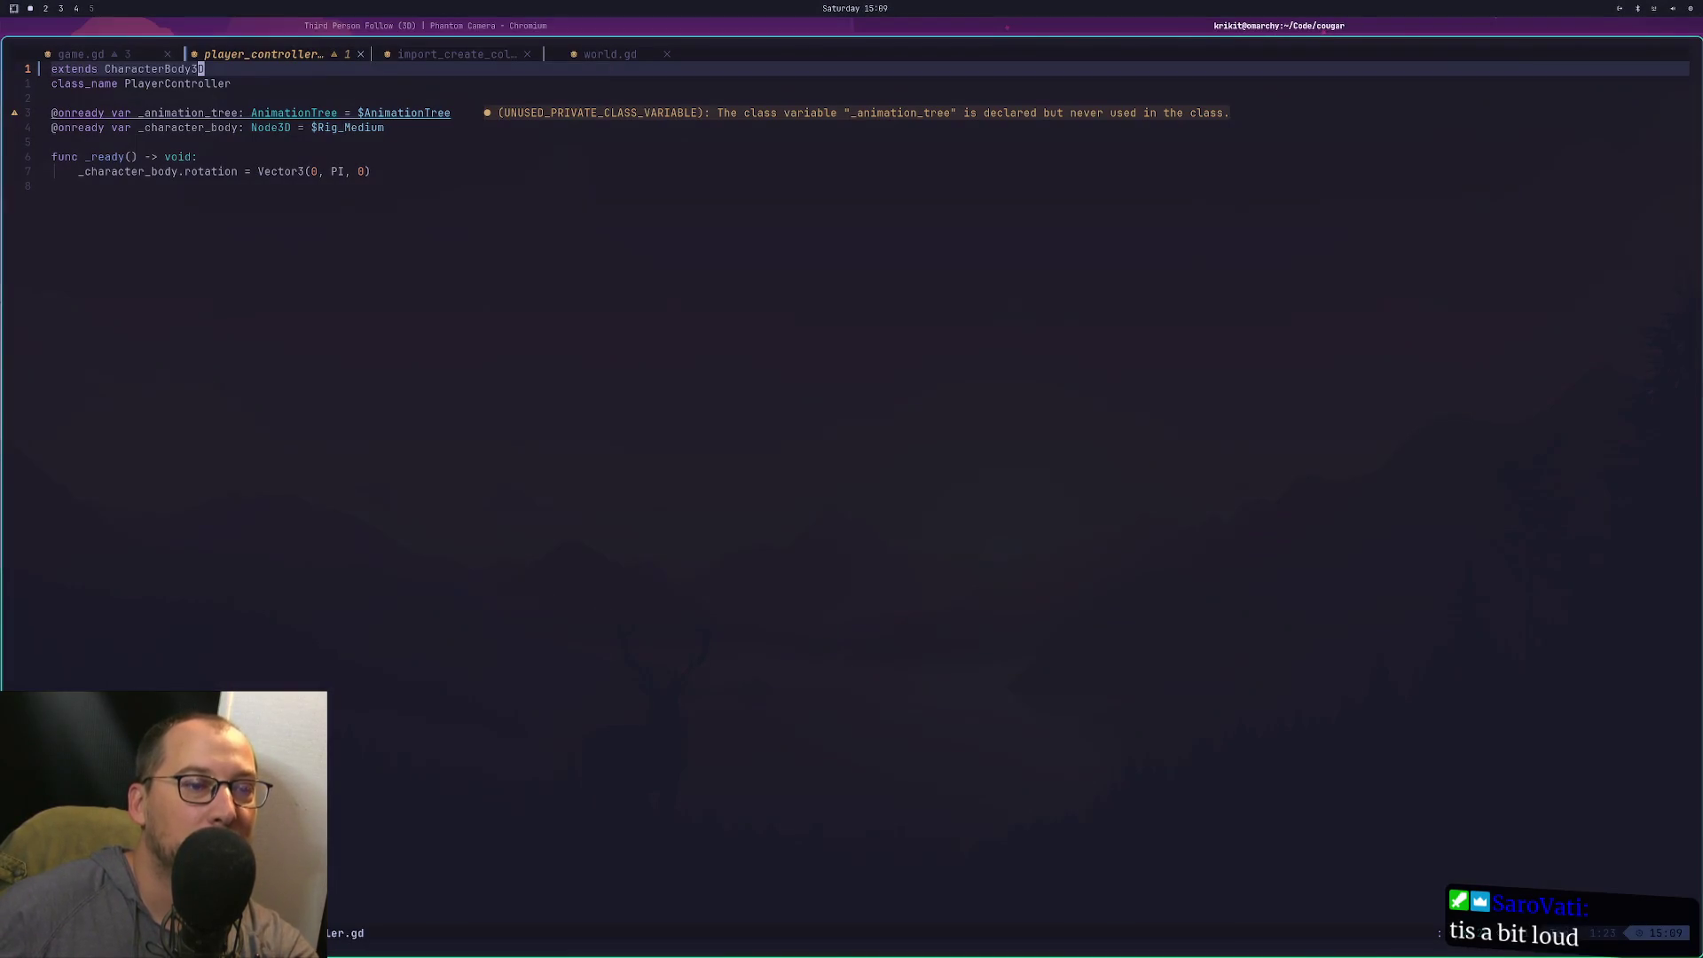
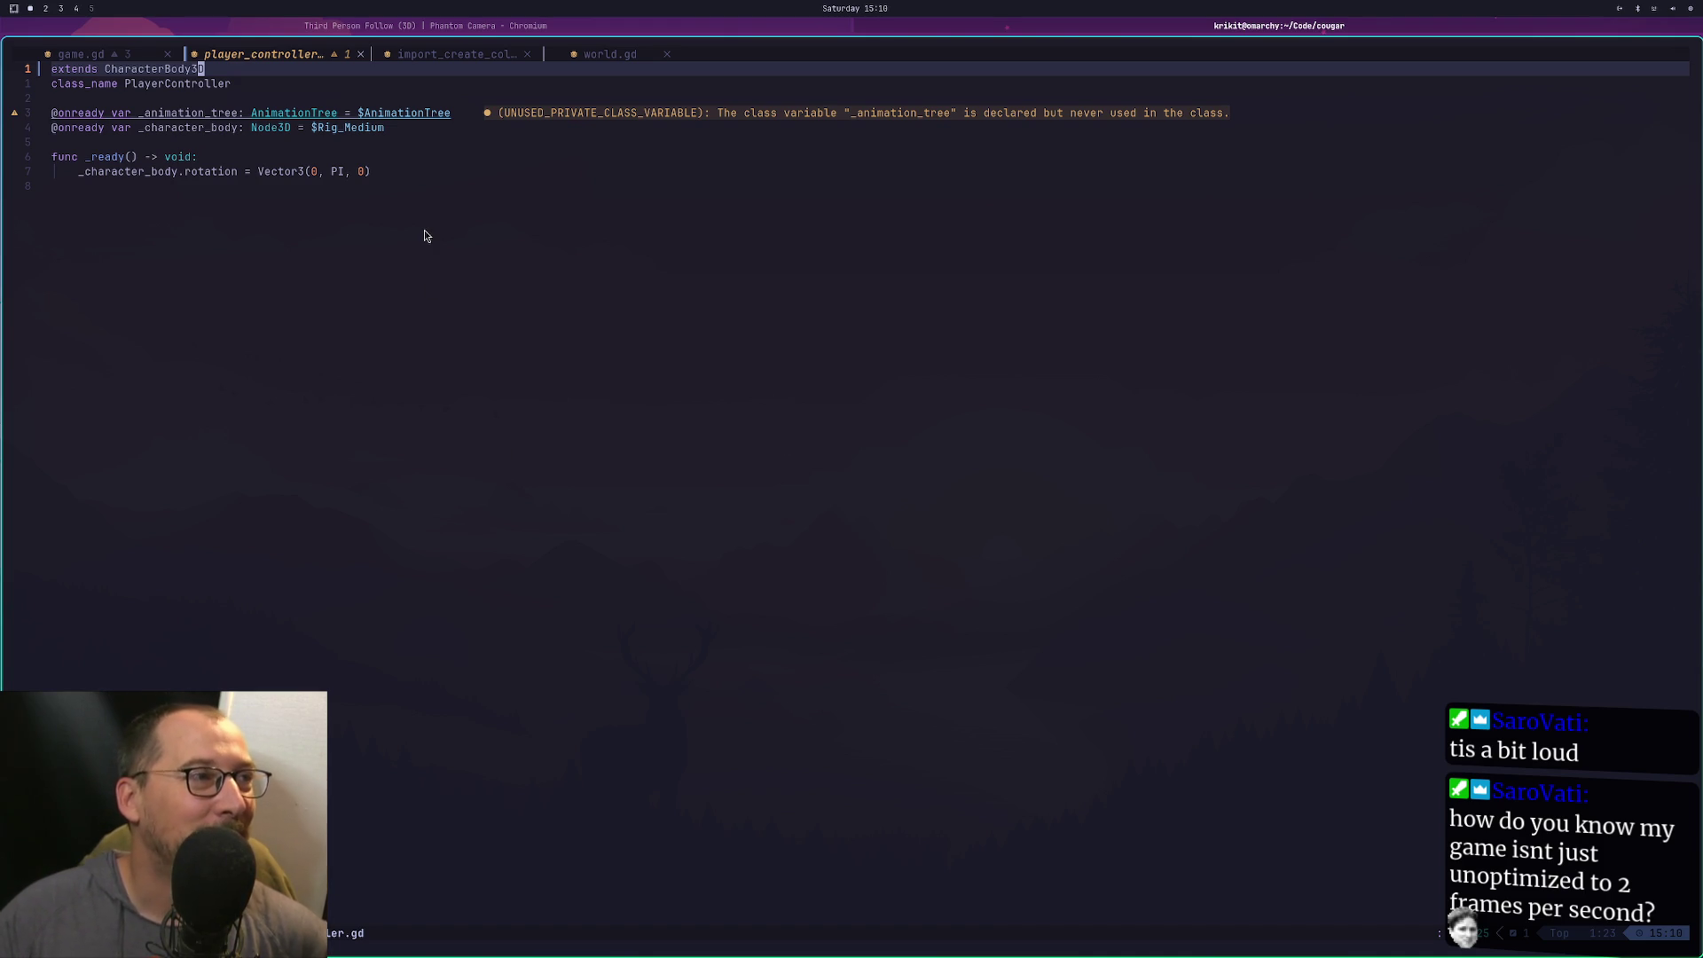
Review game.gd's NetworkChannels.PLAYER RPC check, then bring the Godot editor's world scene into view.
click(112, 55)
key(k)
key(k)
key(k)
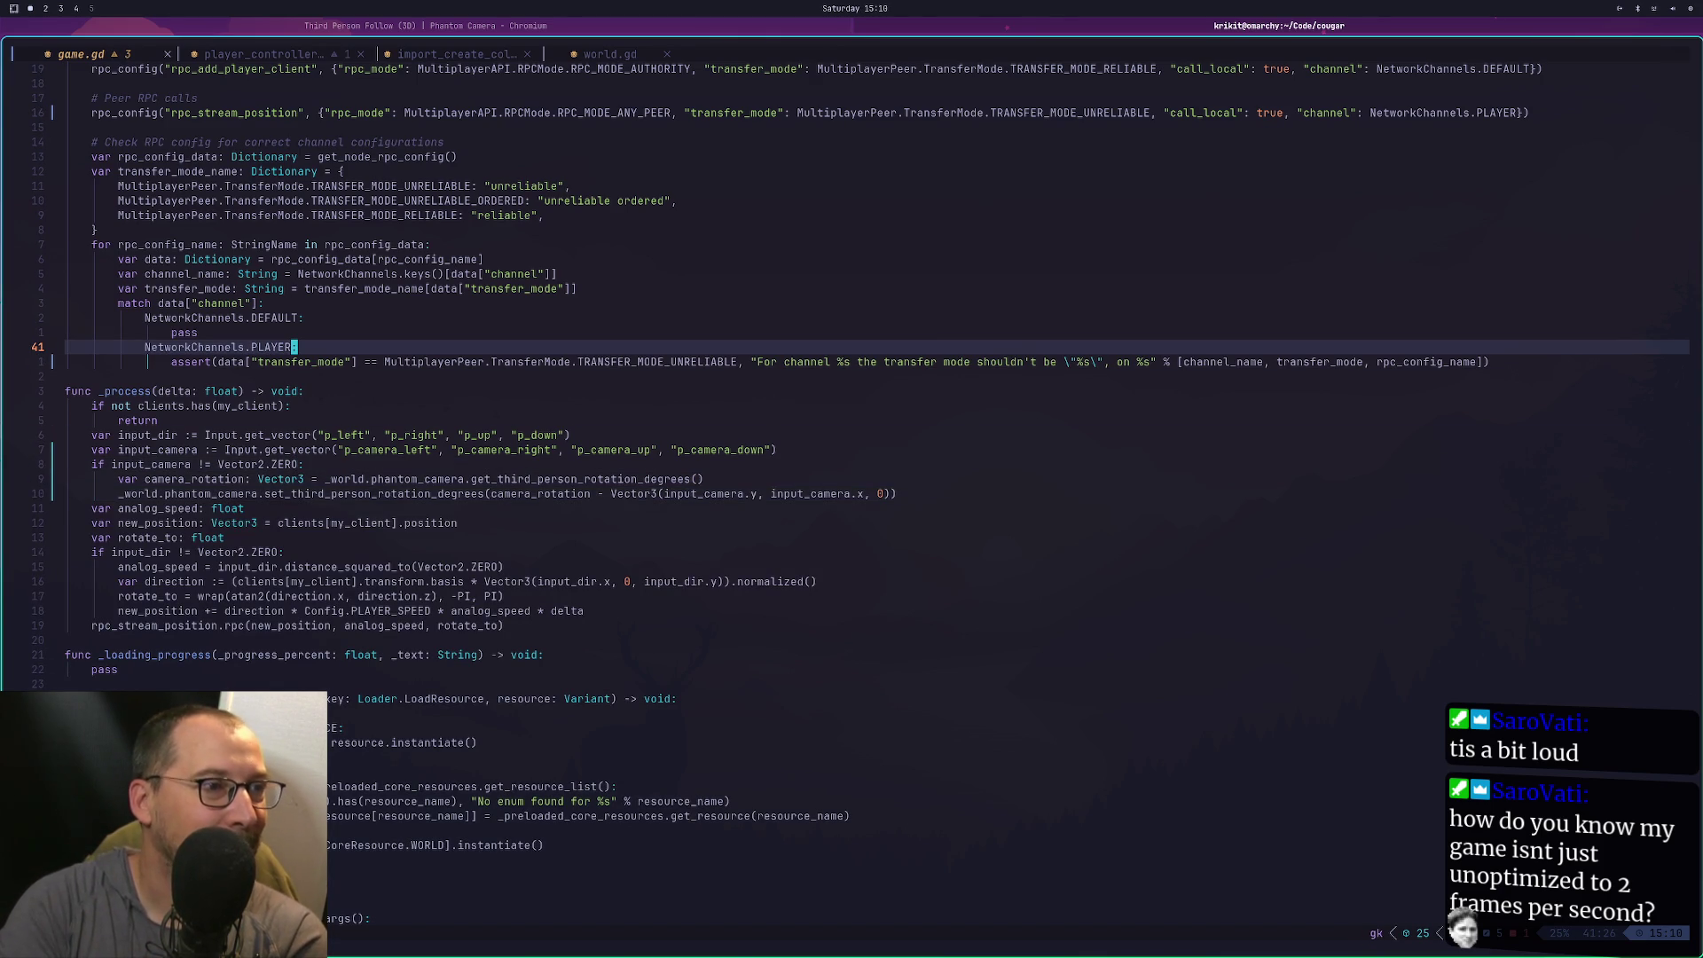
key(super+2)
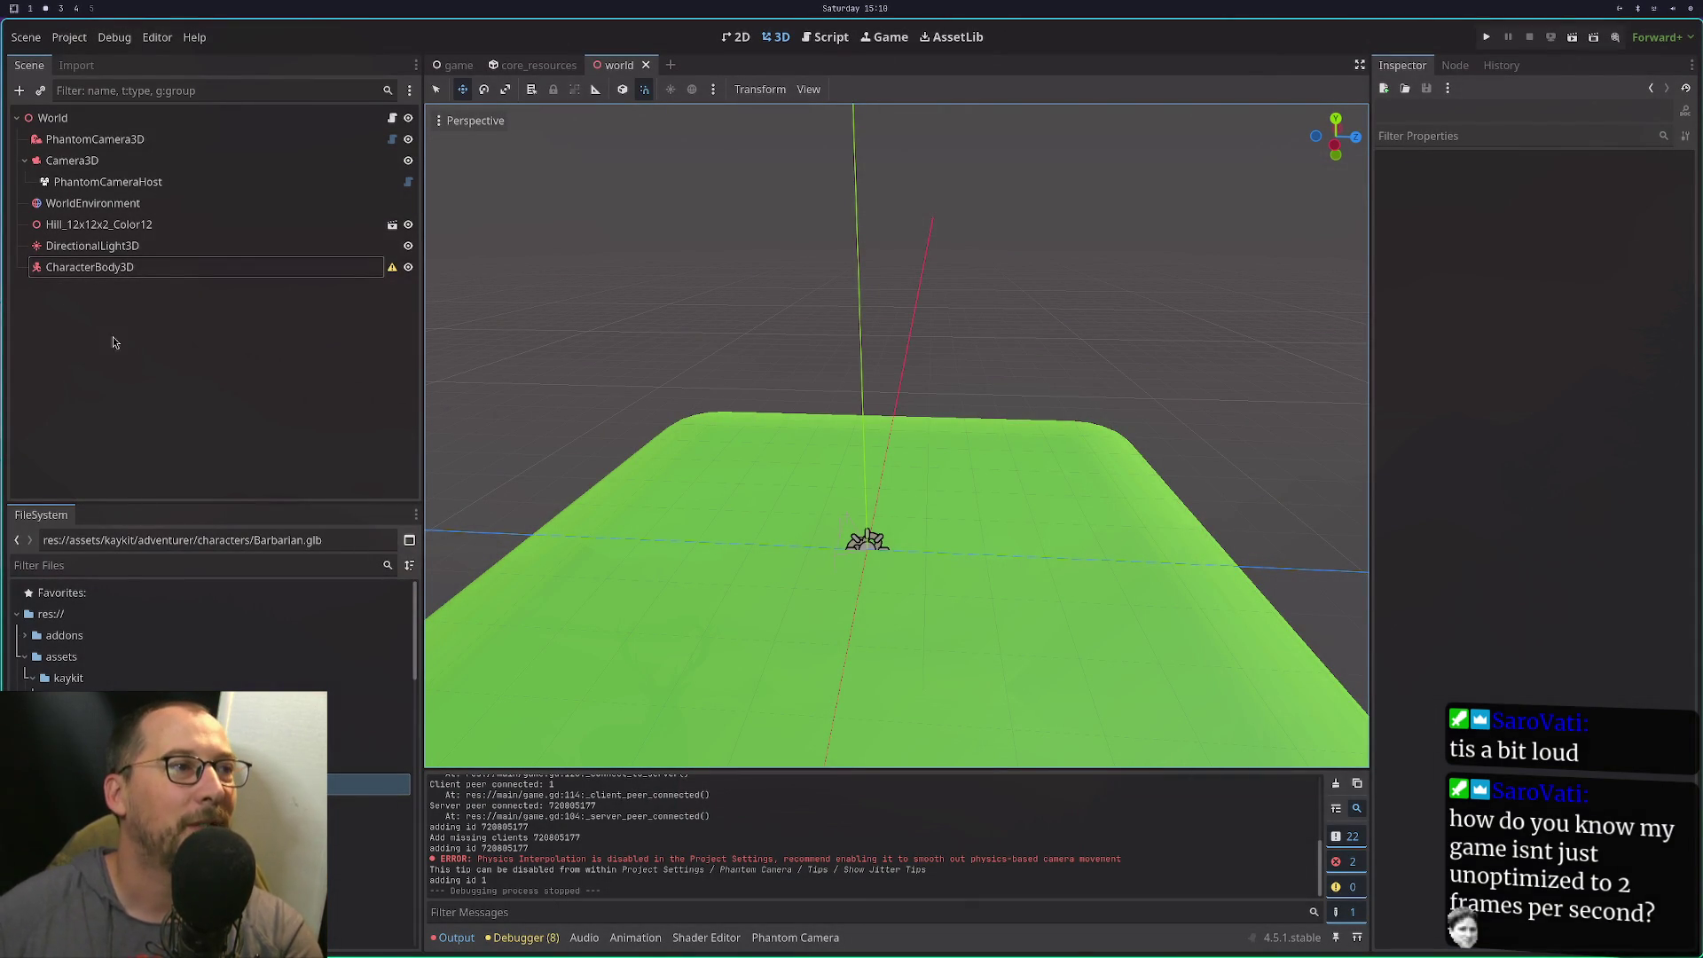
Attach a new character_body_3d.gd script to CharacterBody3D using the Basic Movement template, then open it in Neovim.
right_click(185, 268)
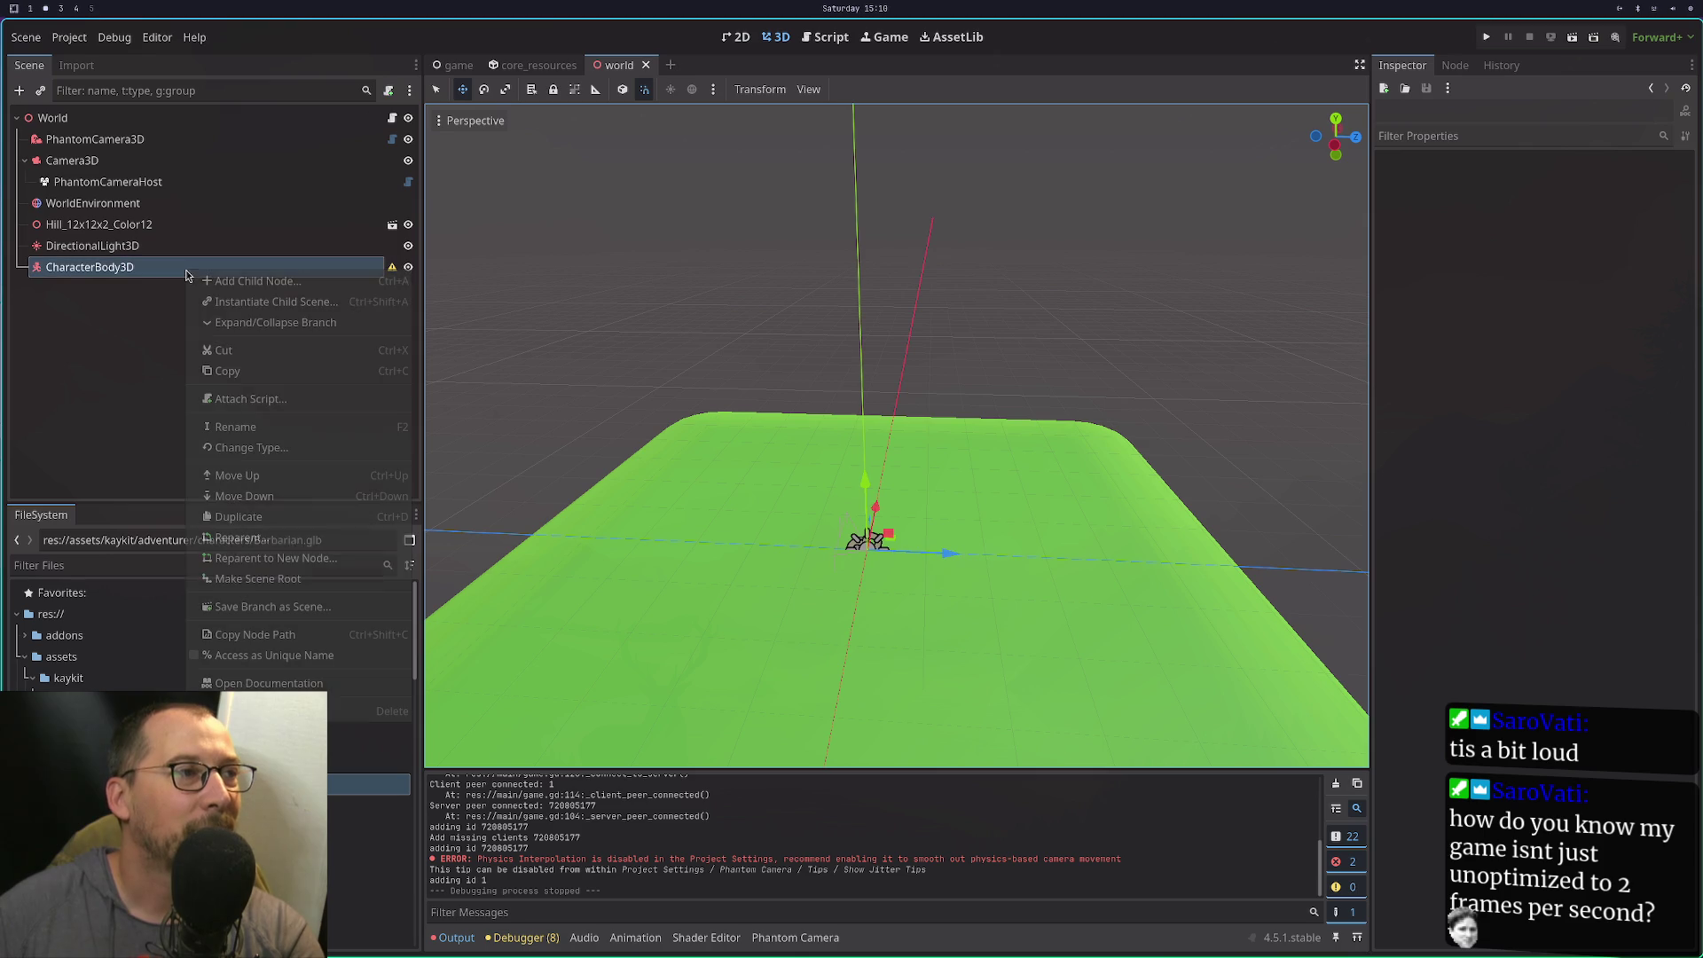
click(305, 399)
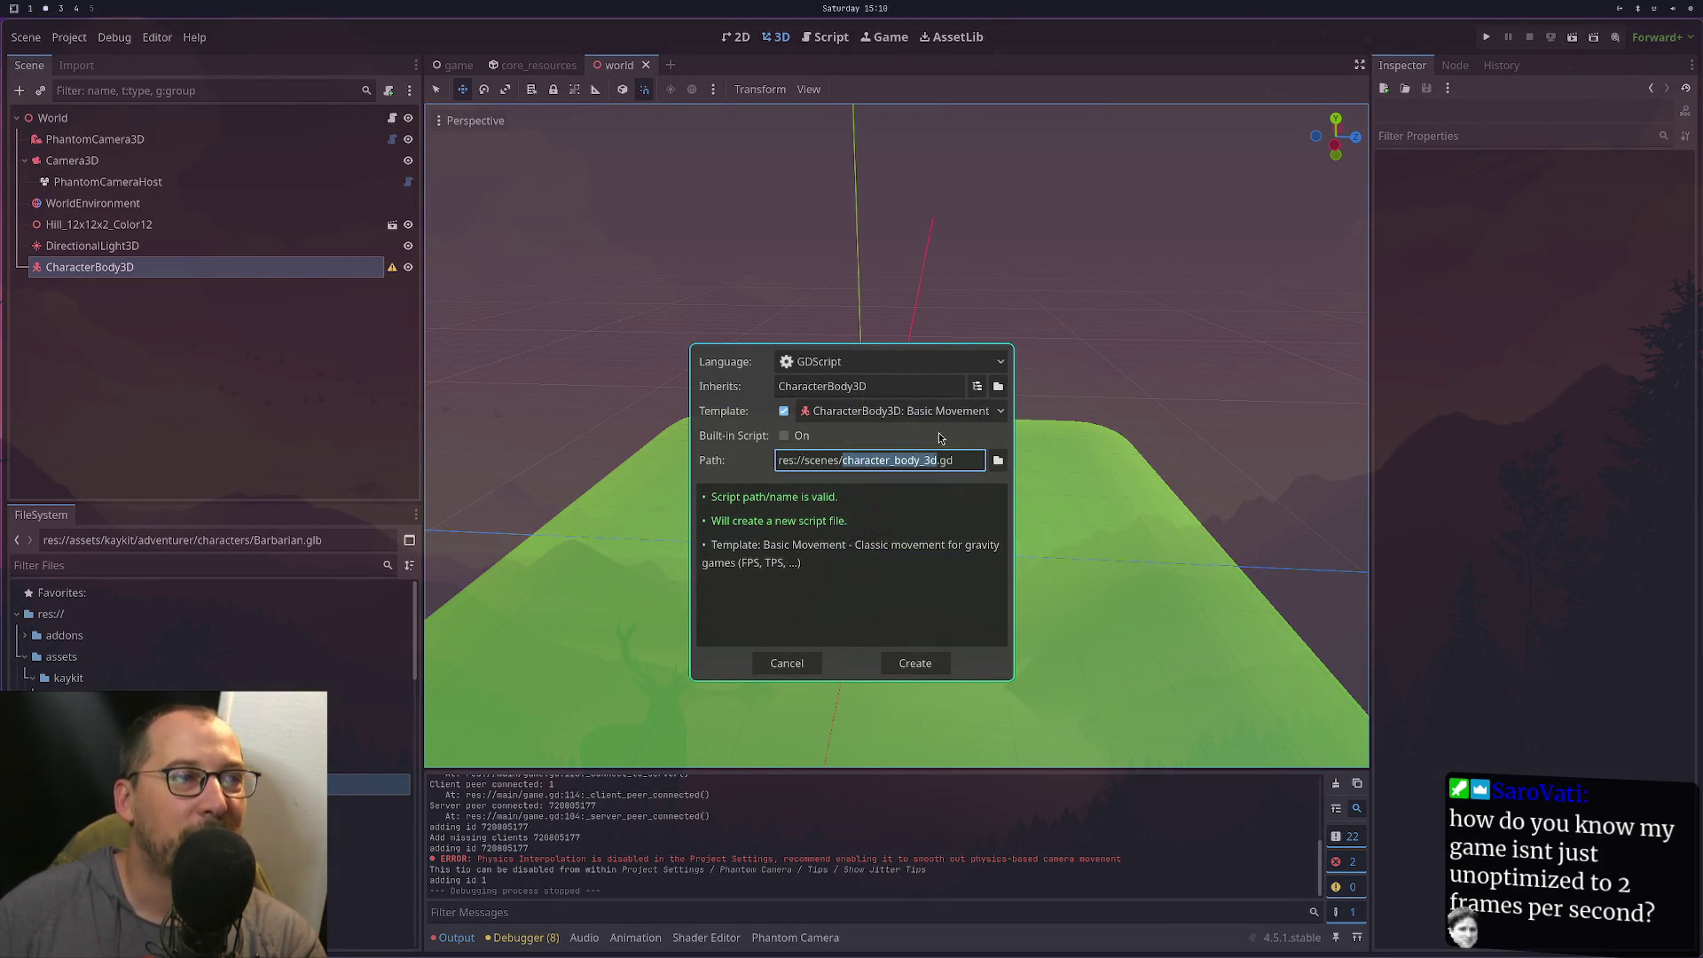
click(916, 409)
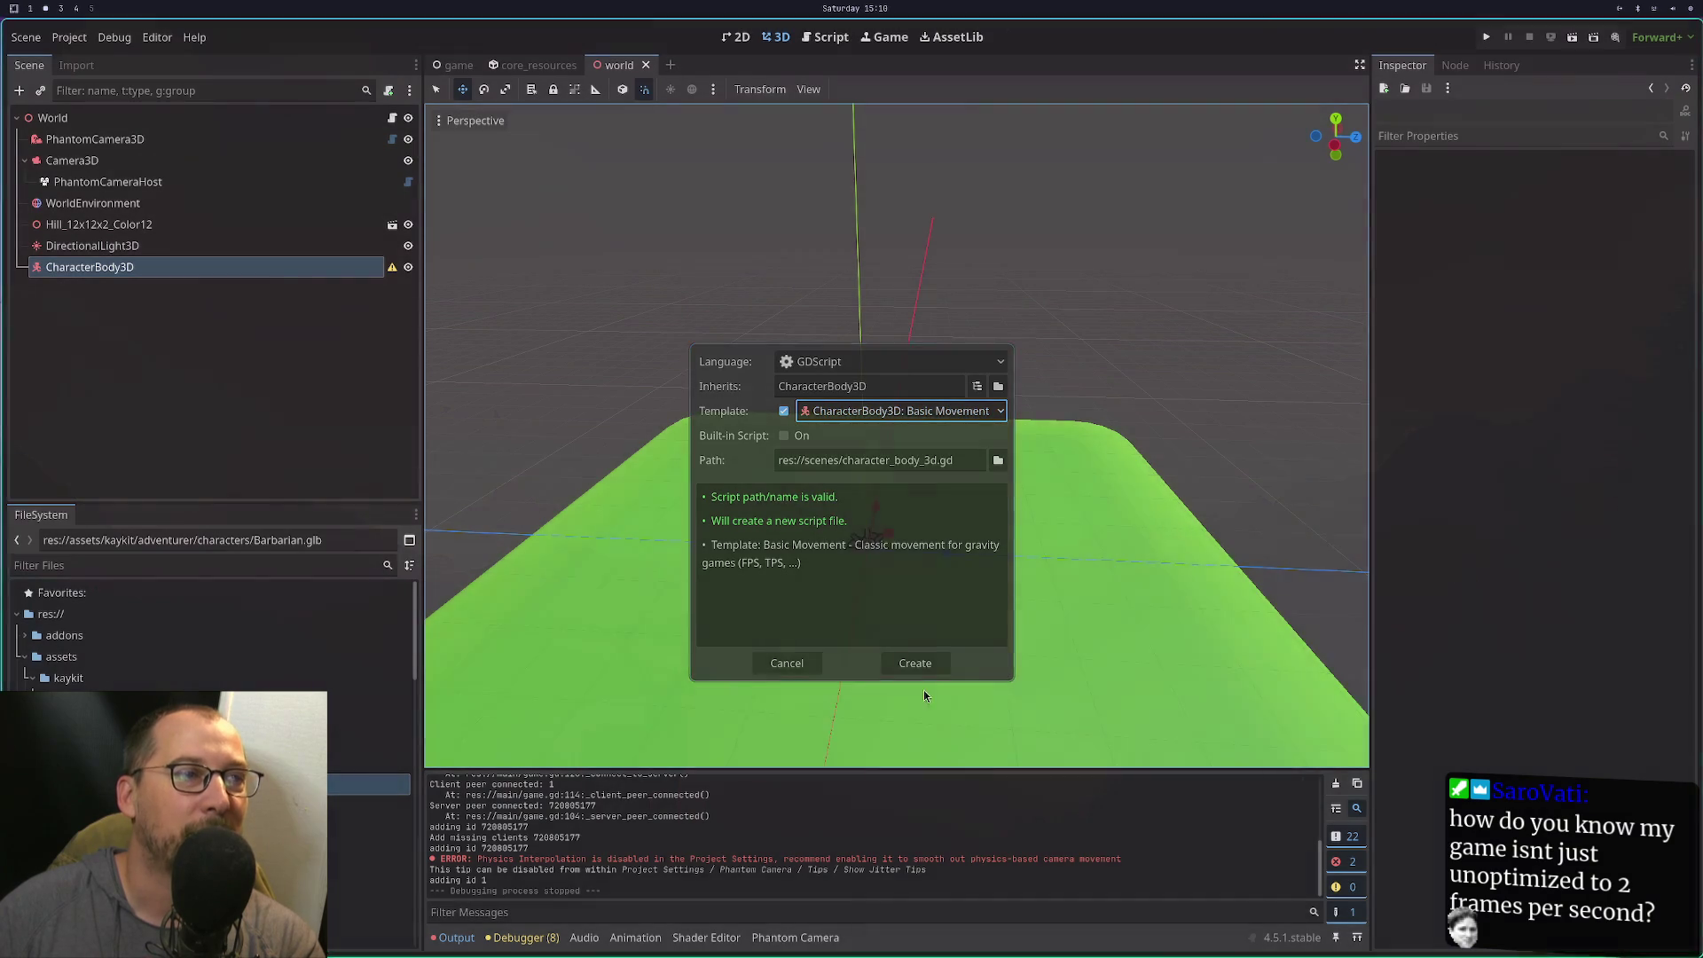
click(895, 672)
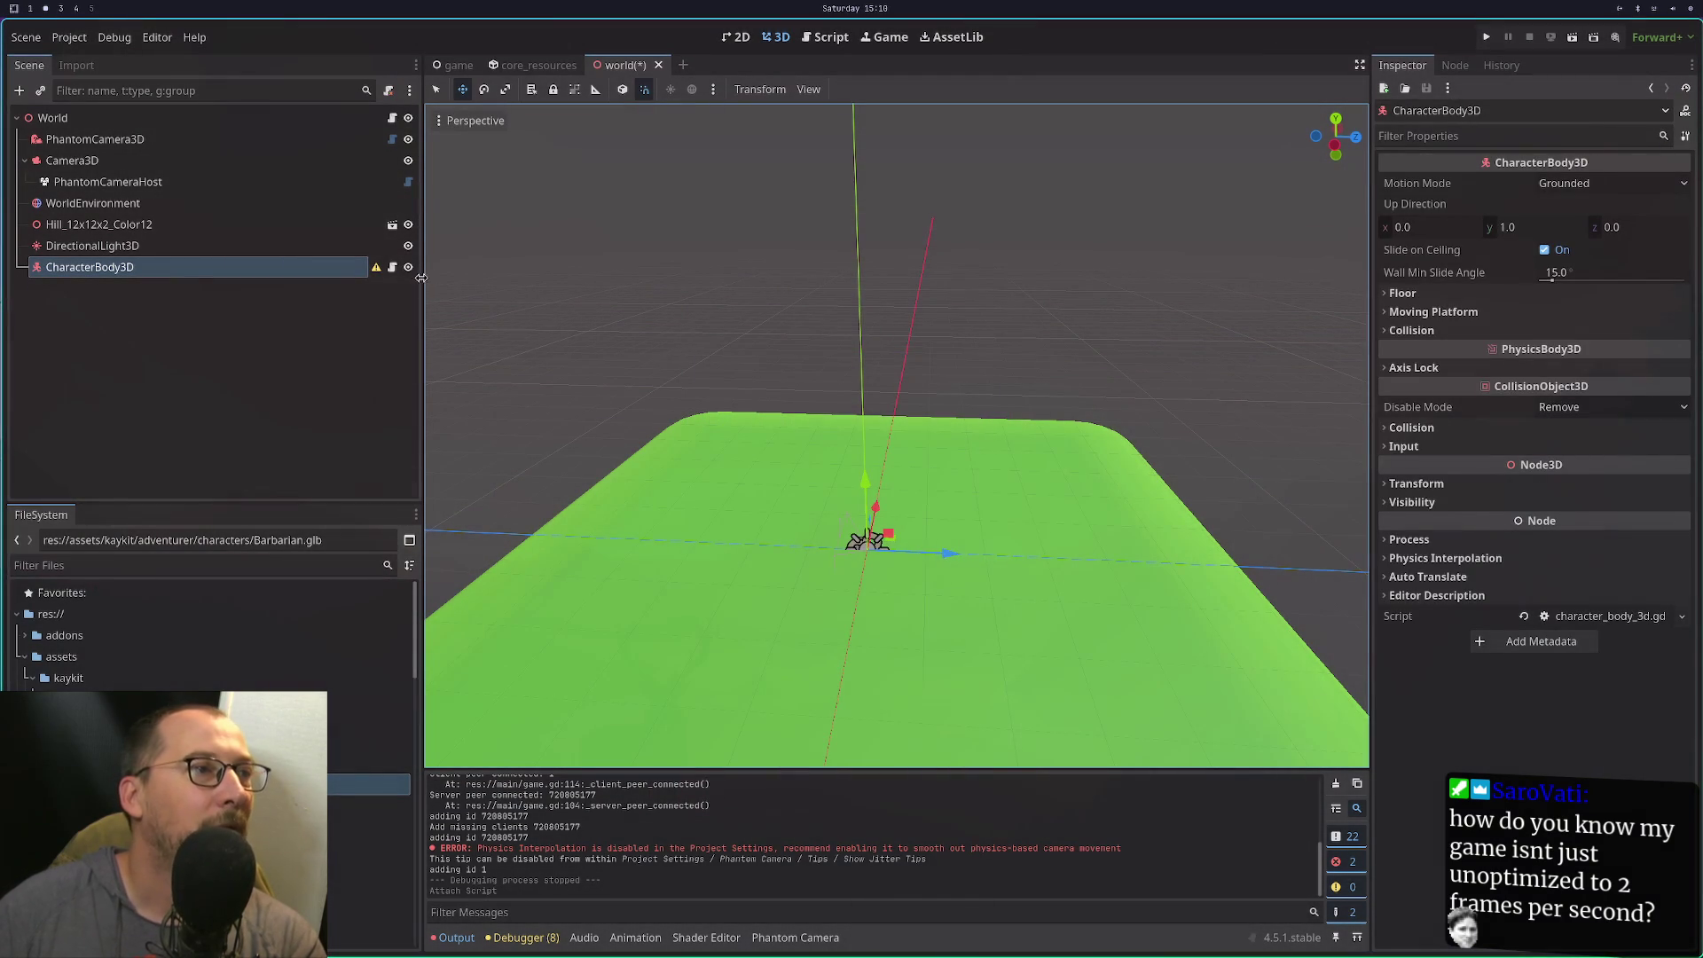
key(super+1)
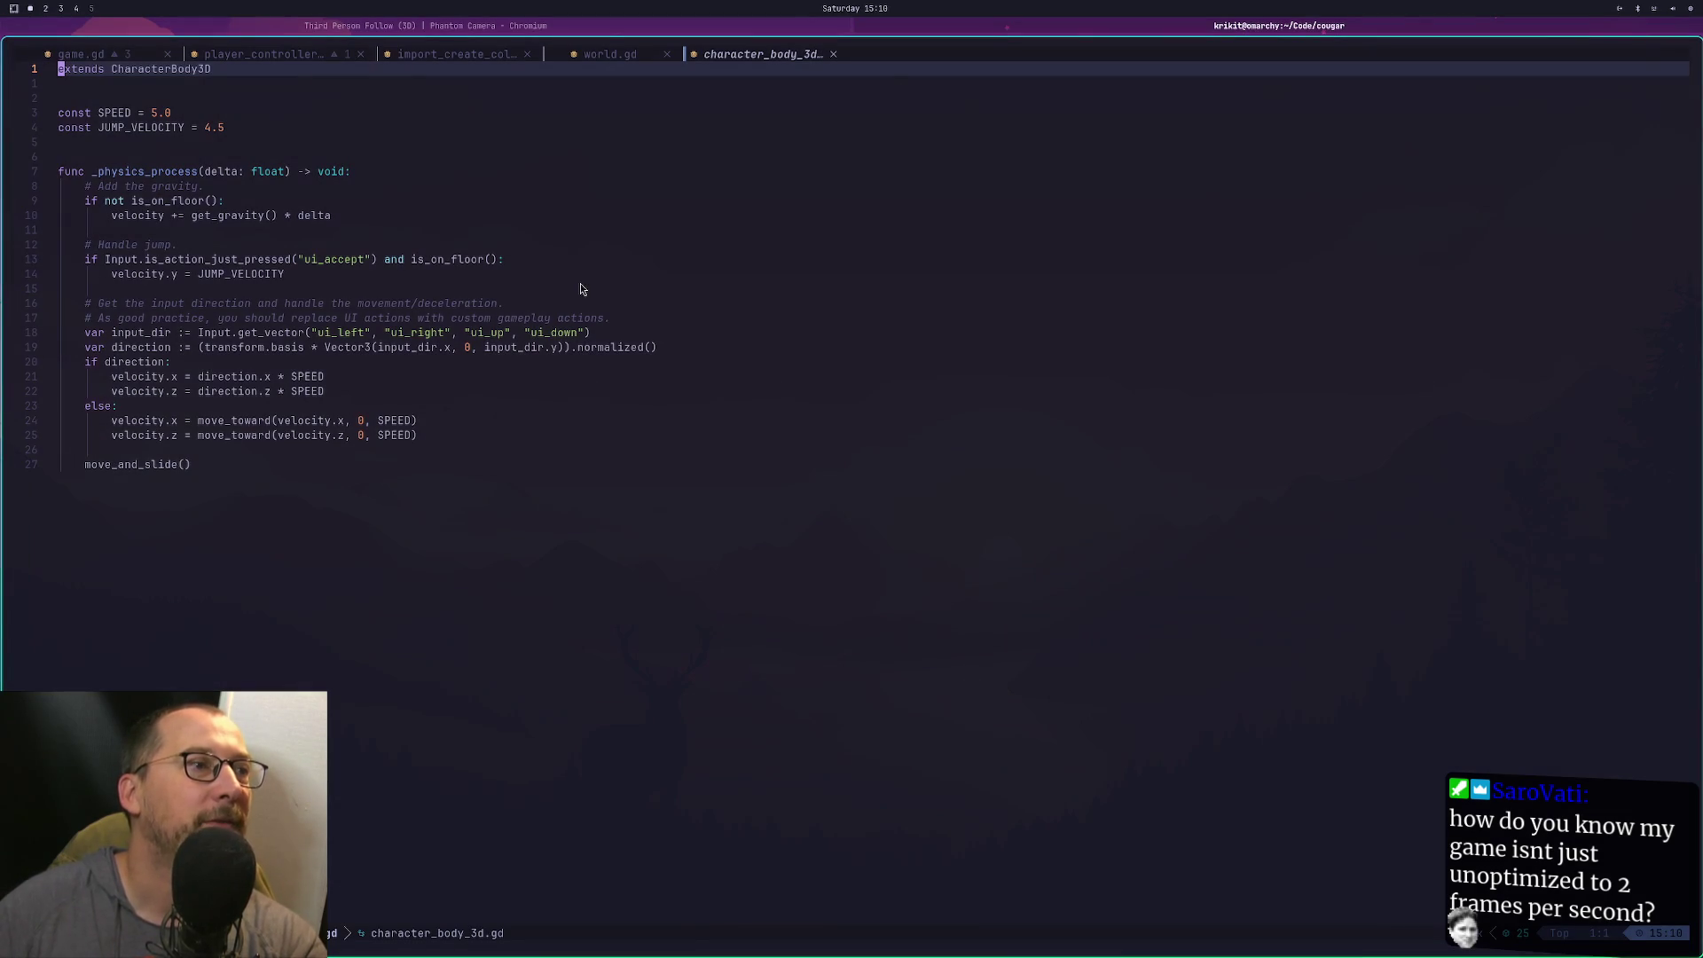
Copy the template code from const SPEED to the end into player_controller.gd.
click(195, 142)
click(194, 127)
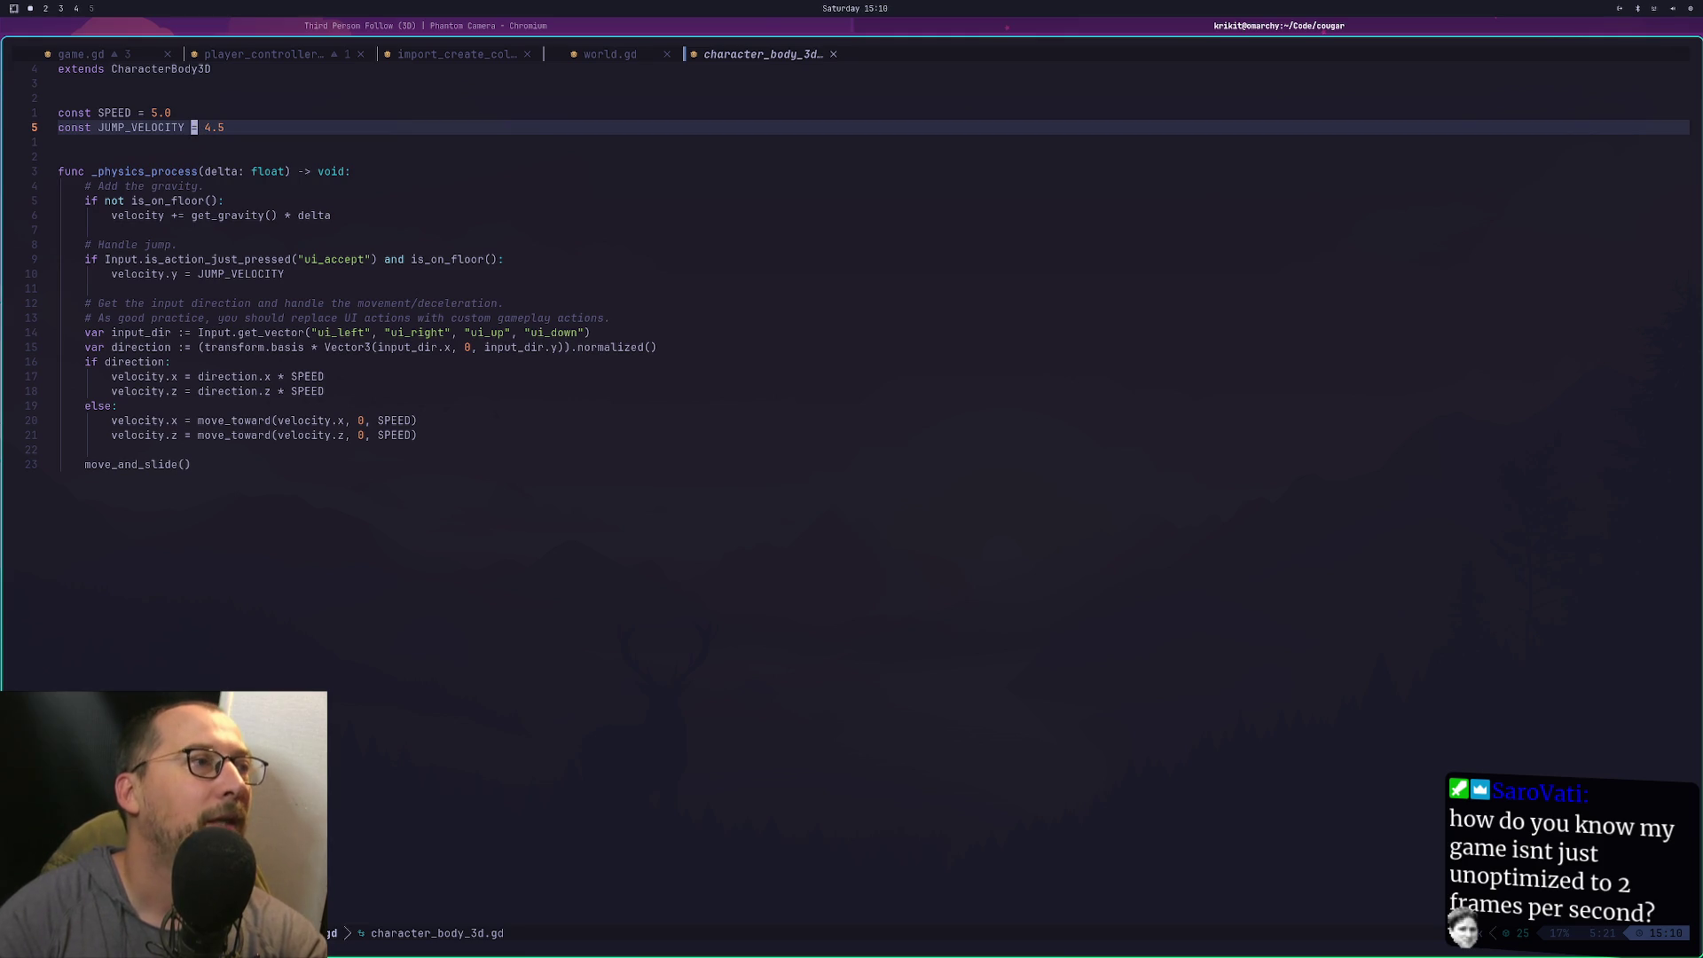
key(f)
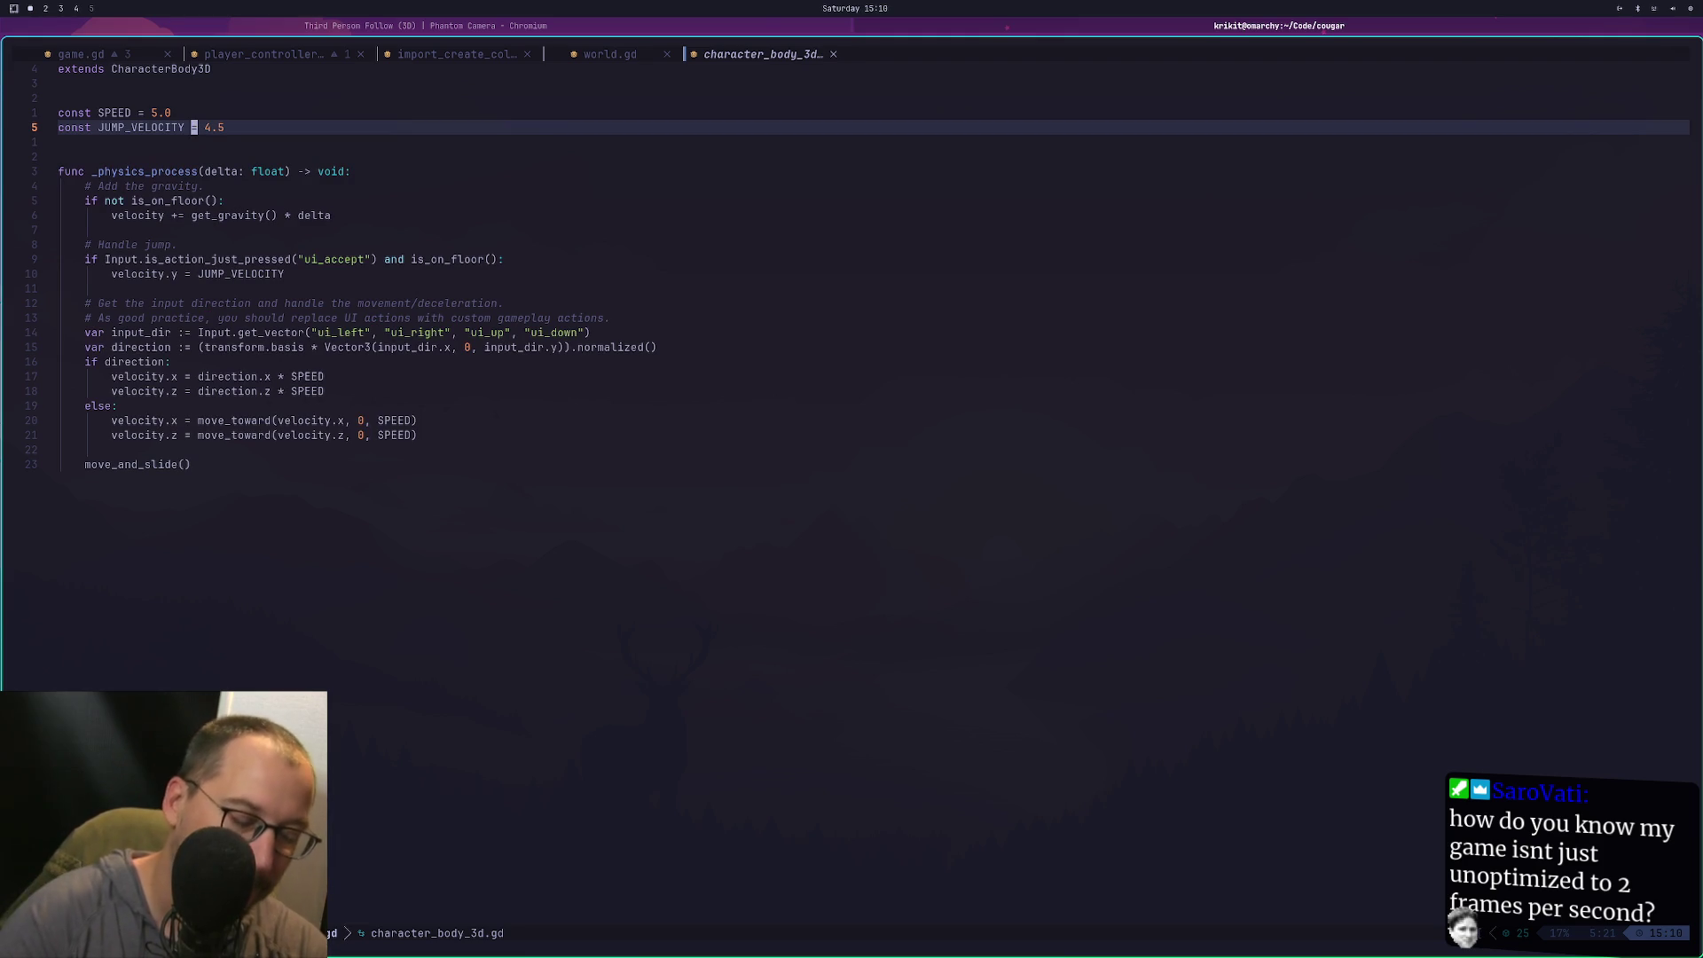
key(k)
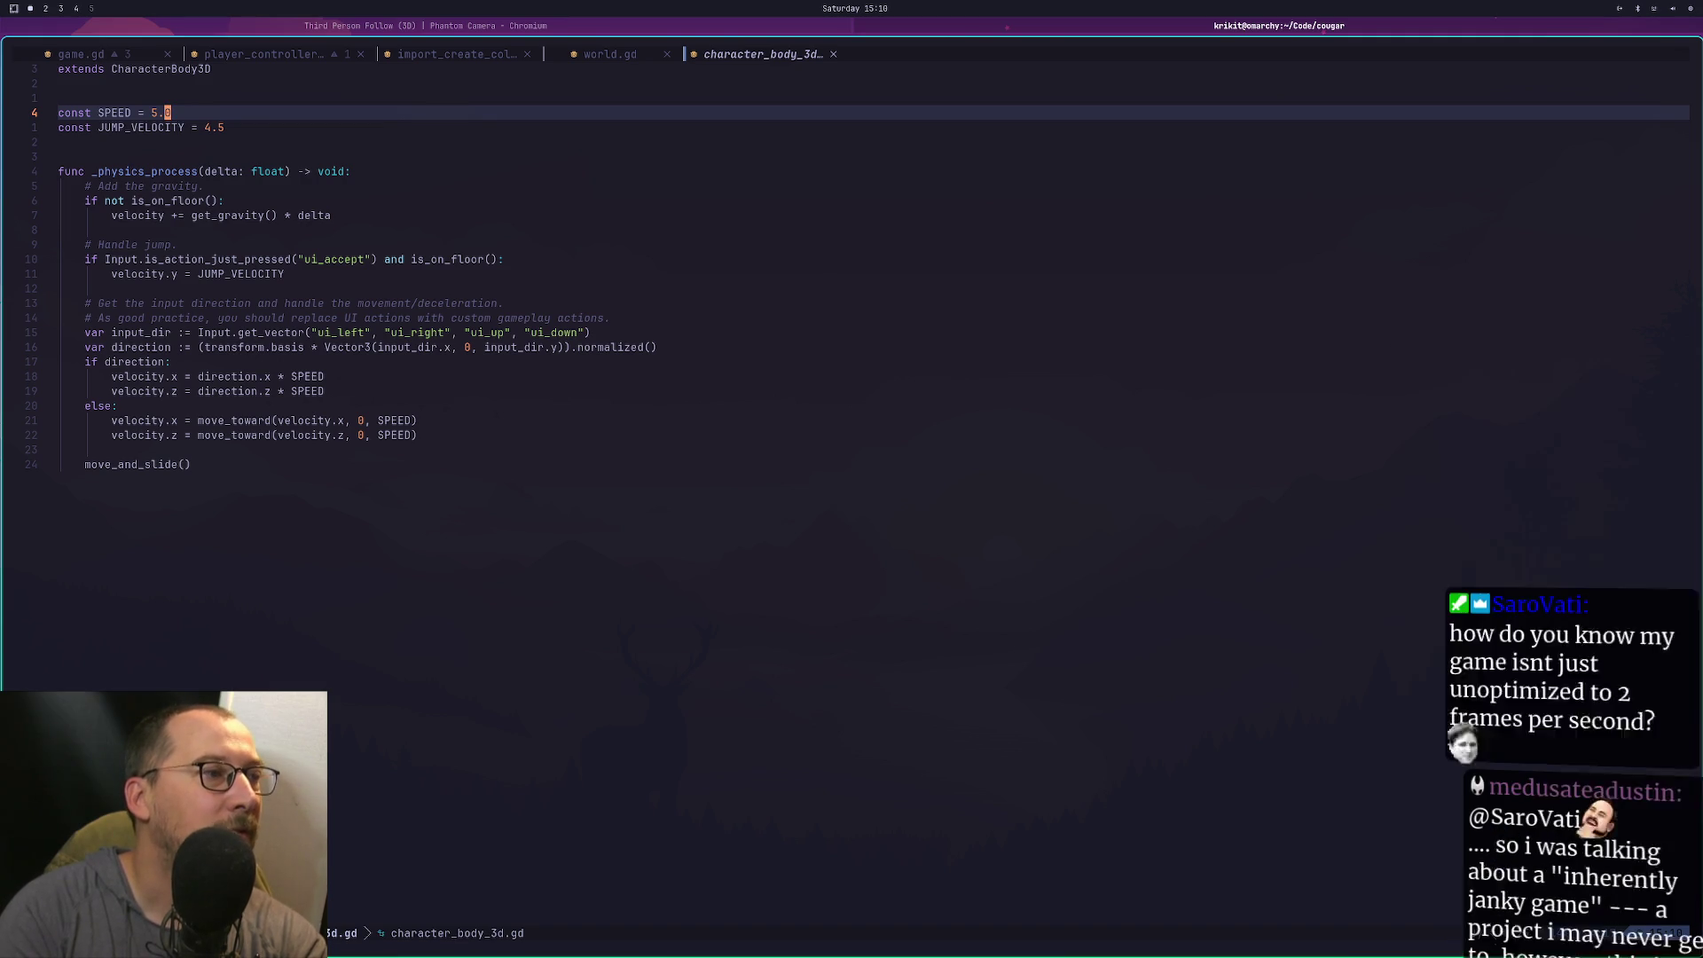
key(y)
key(shift+g)
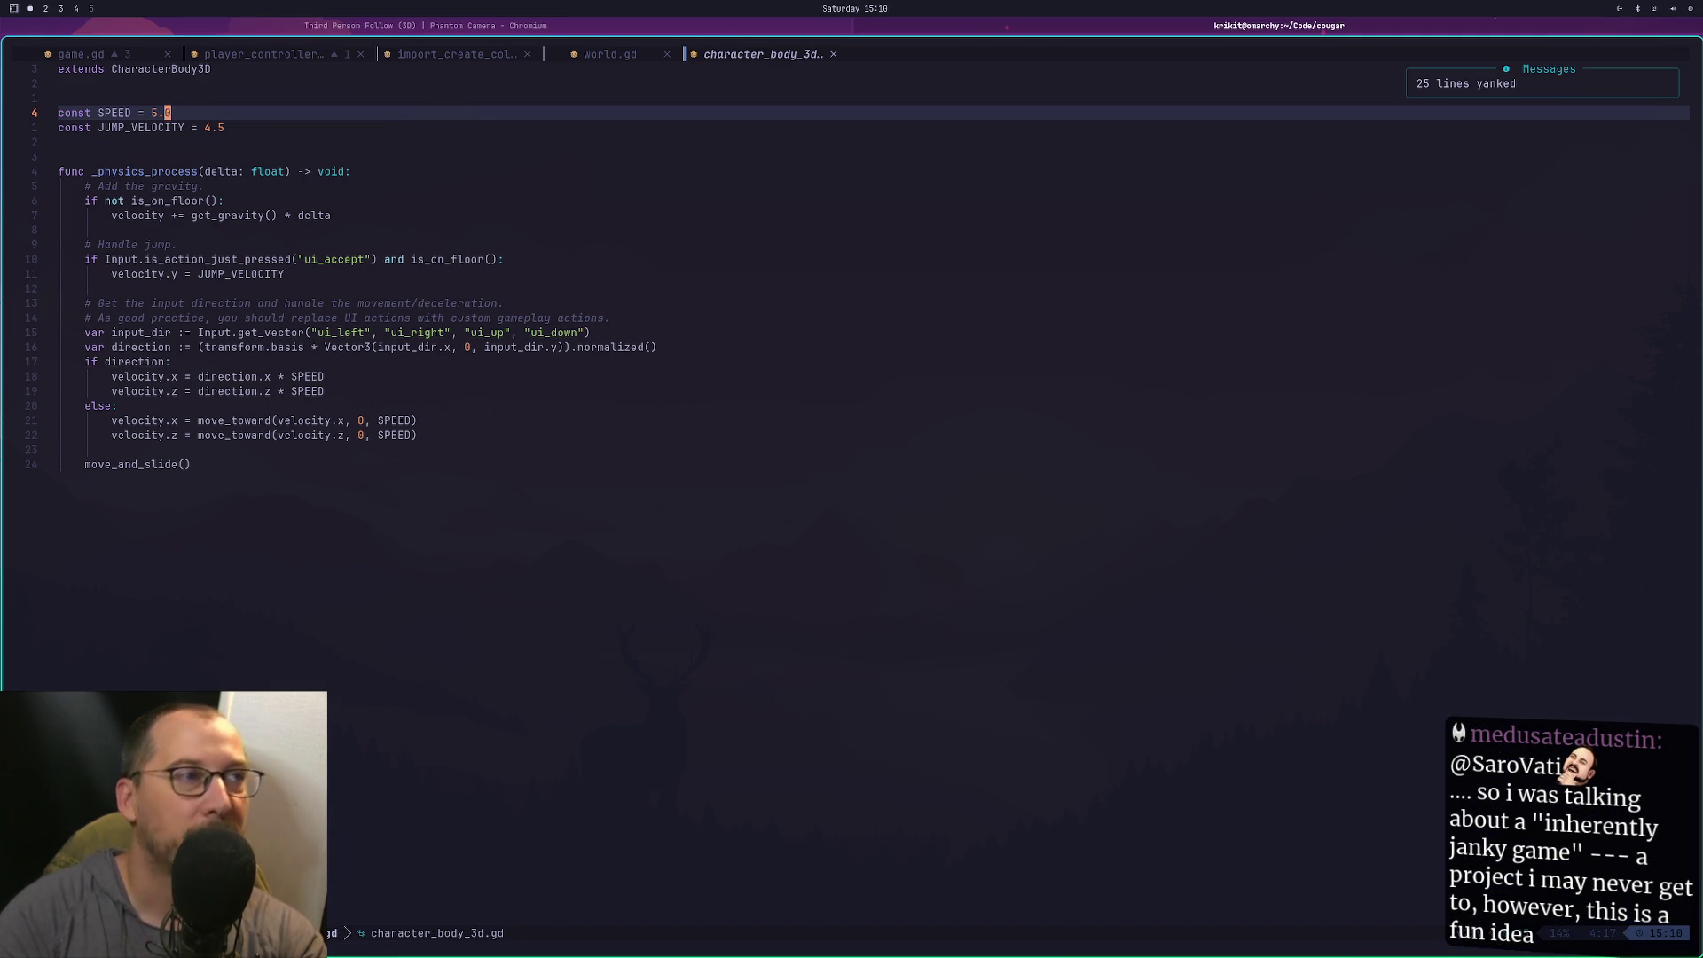
key(shift+h)
key(shift+h)
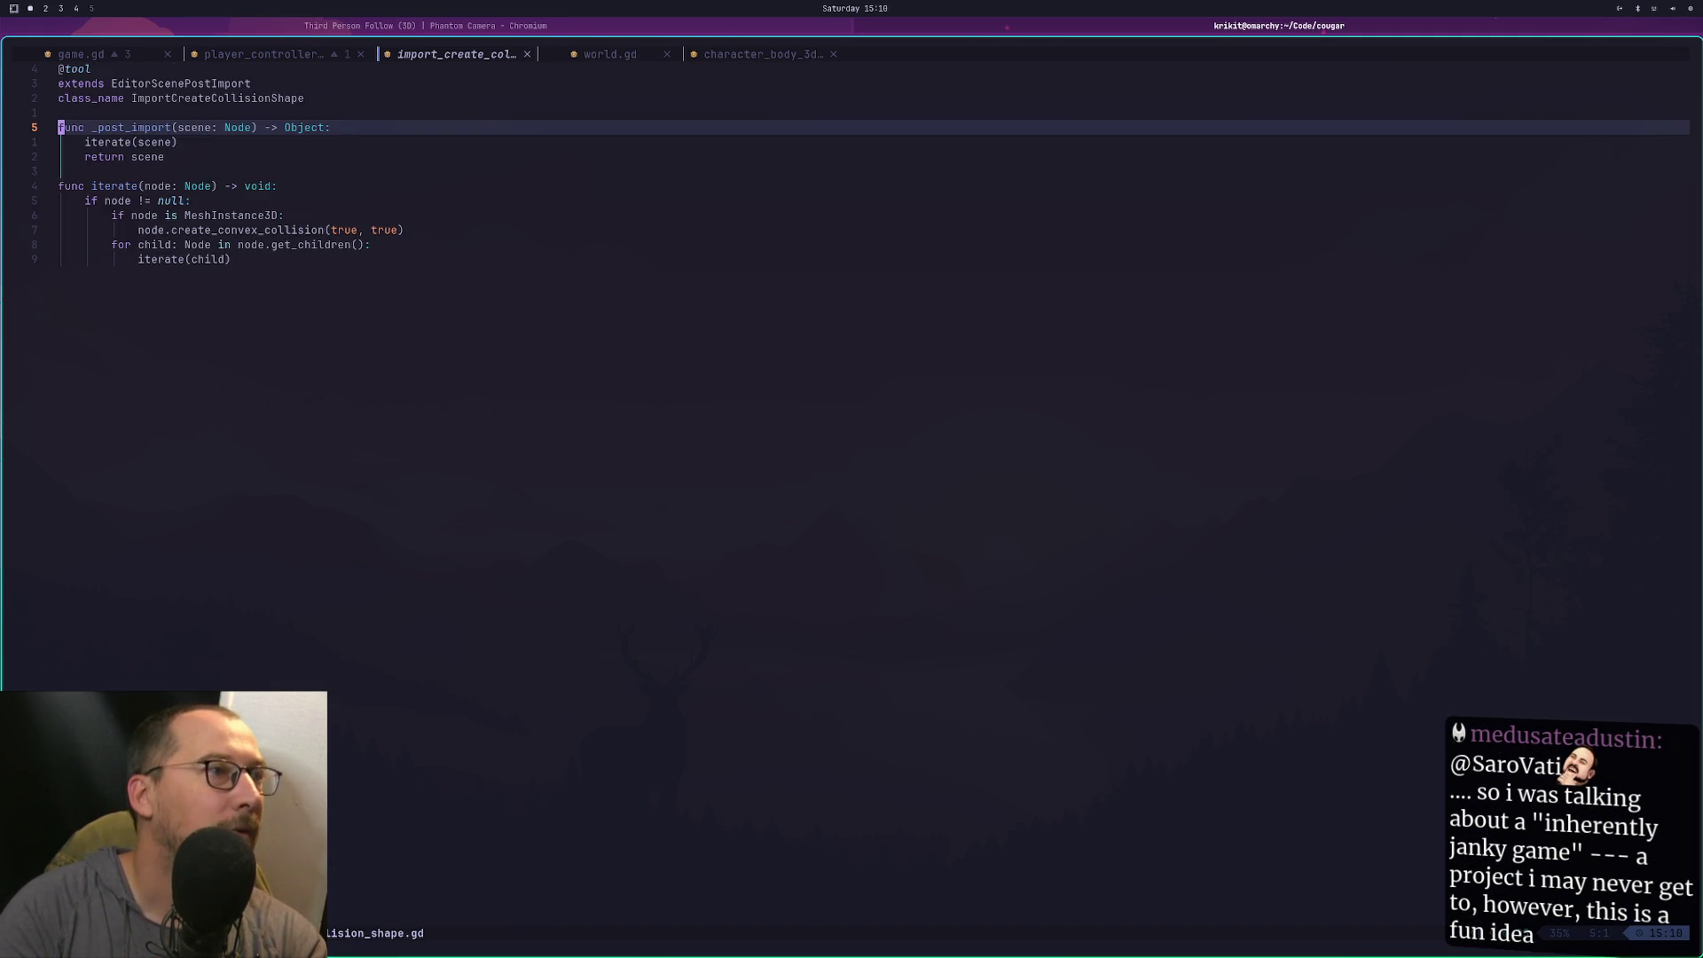
key(shift+h)
key(j)
key(j)
key(j)
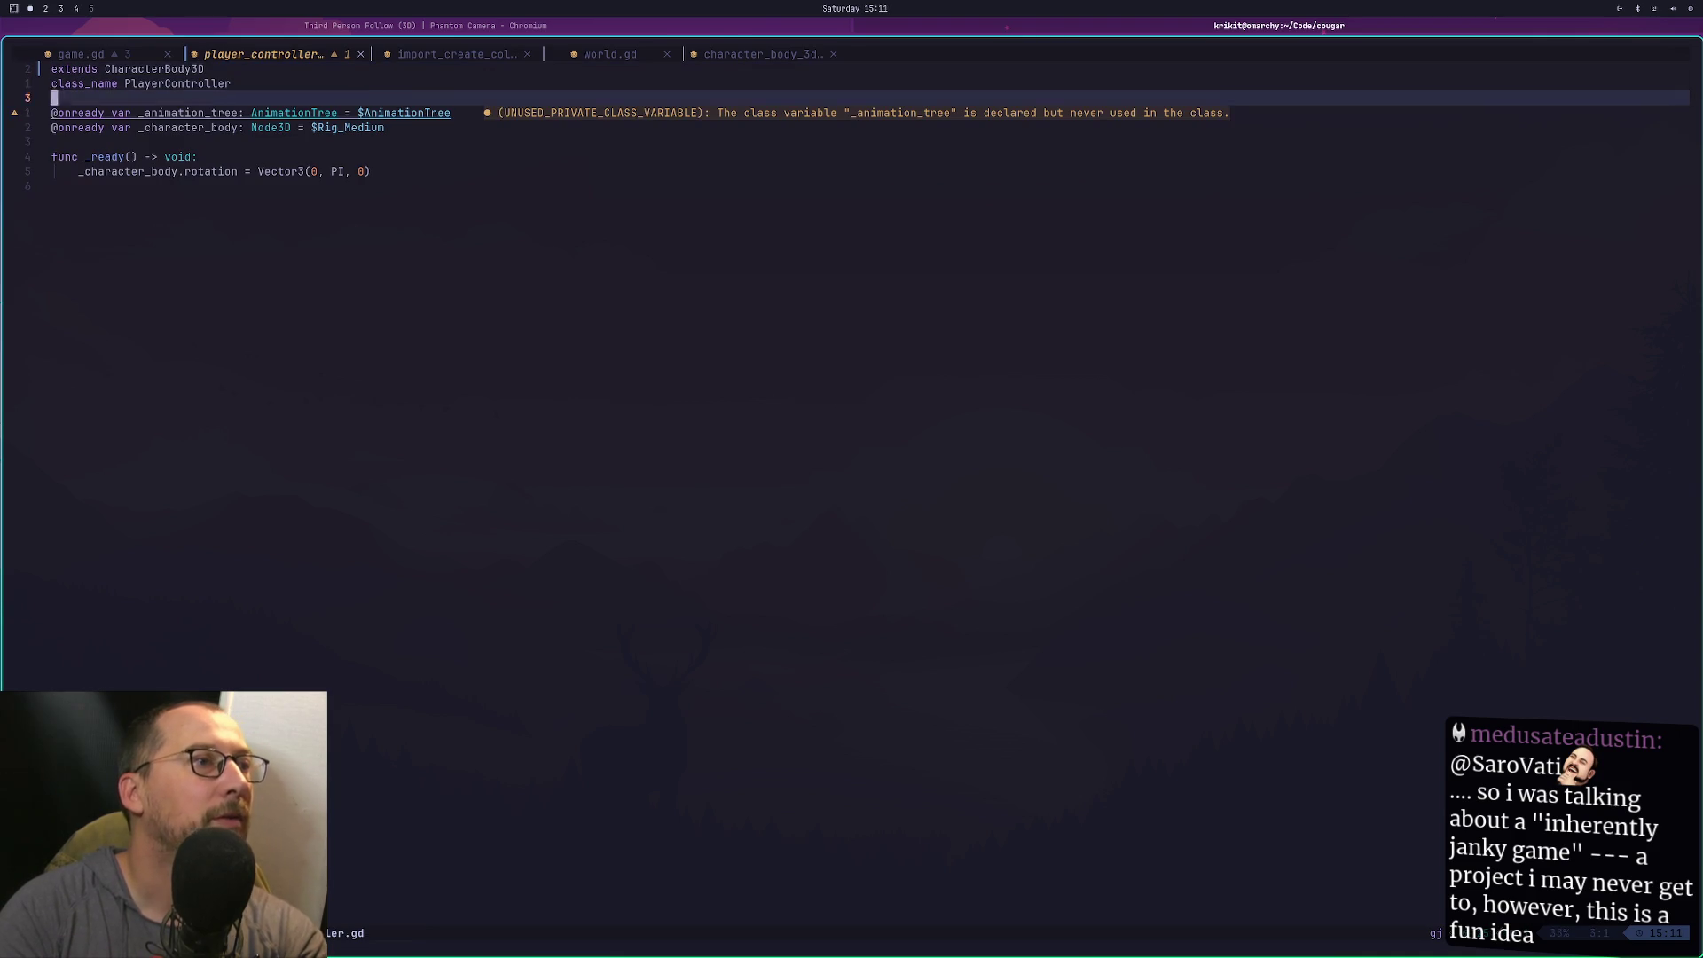
key(p)
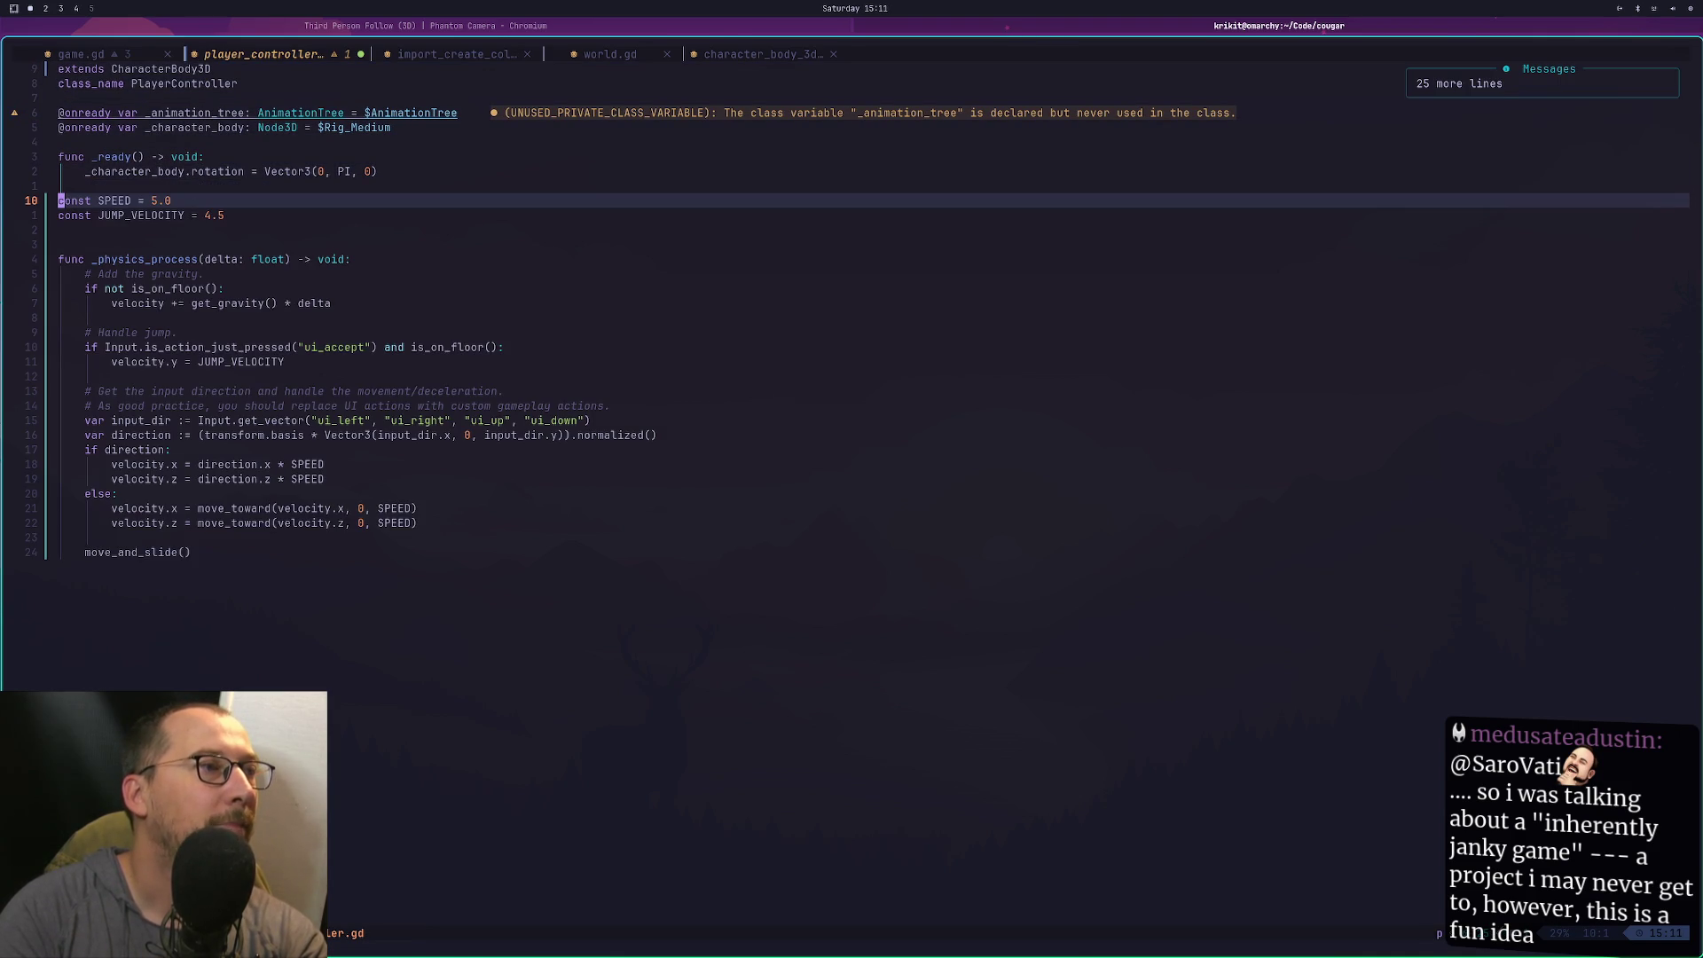
Move the SPEED and JUMP_VELOCITY constants to just under class_name.
key(j)
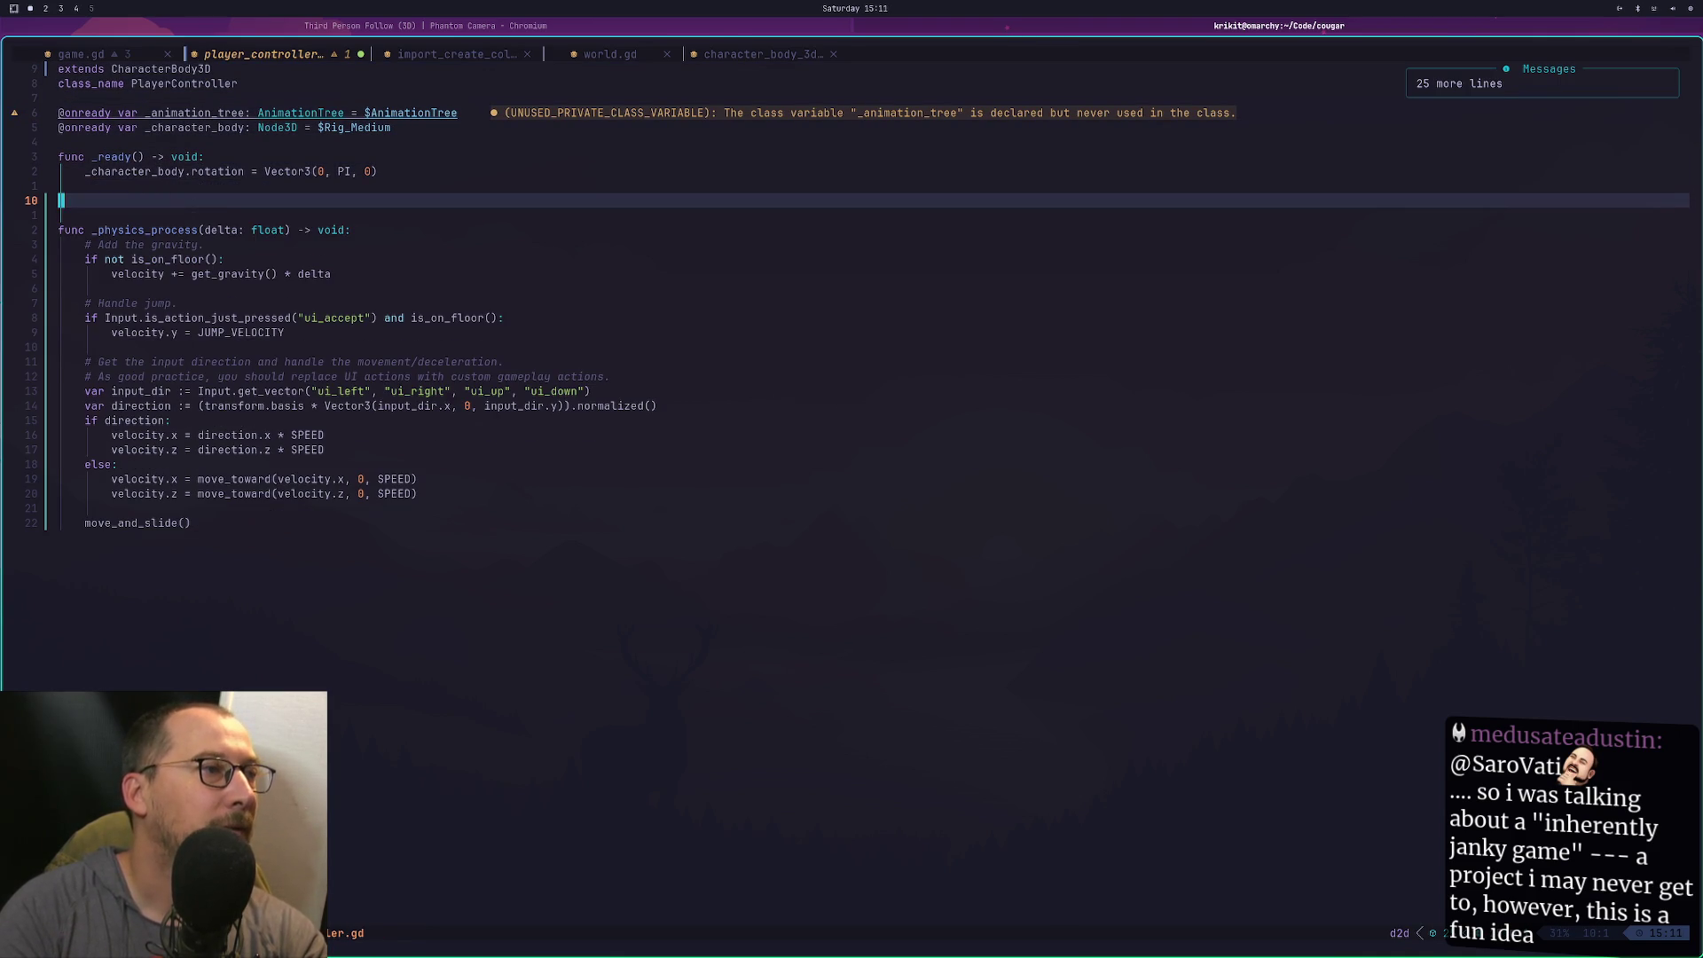
key(k)
key(k)
key(k)
key(k)
key(p)
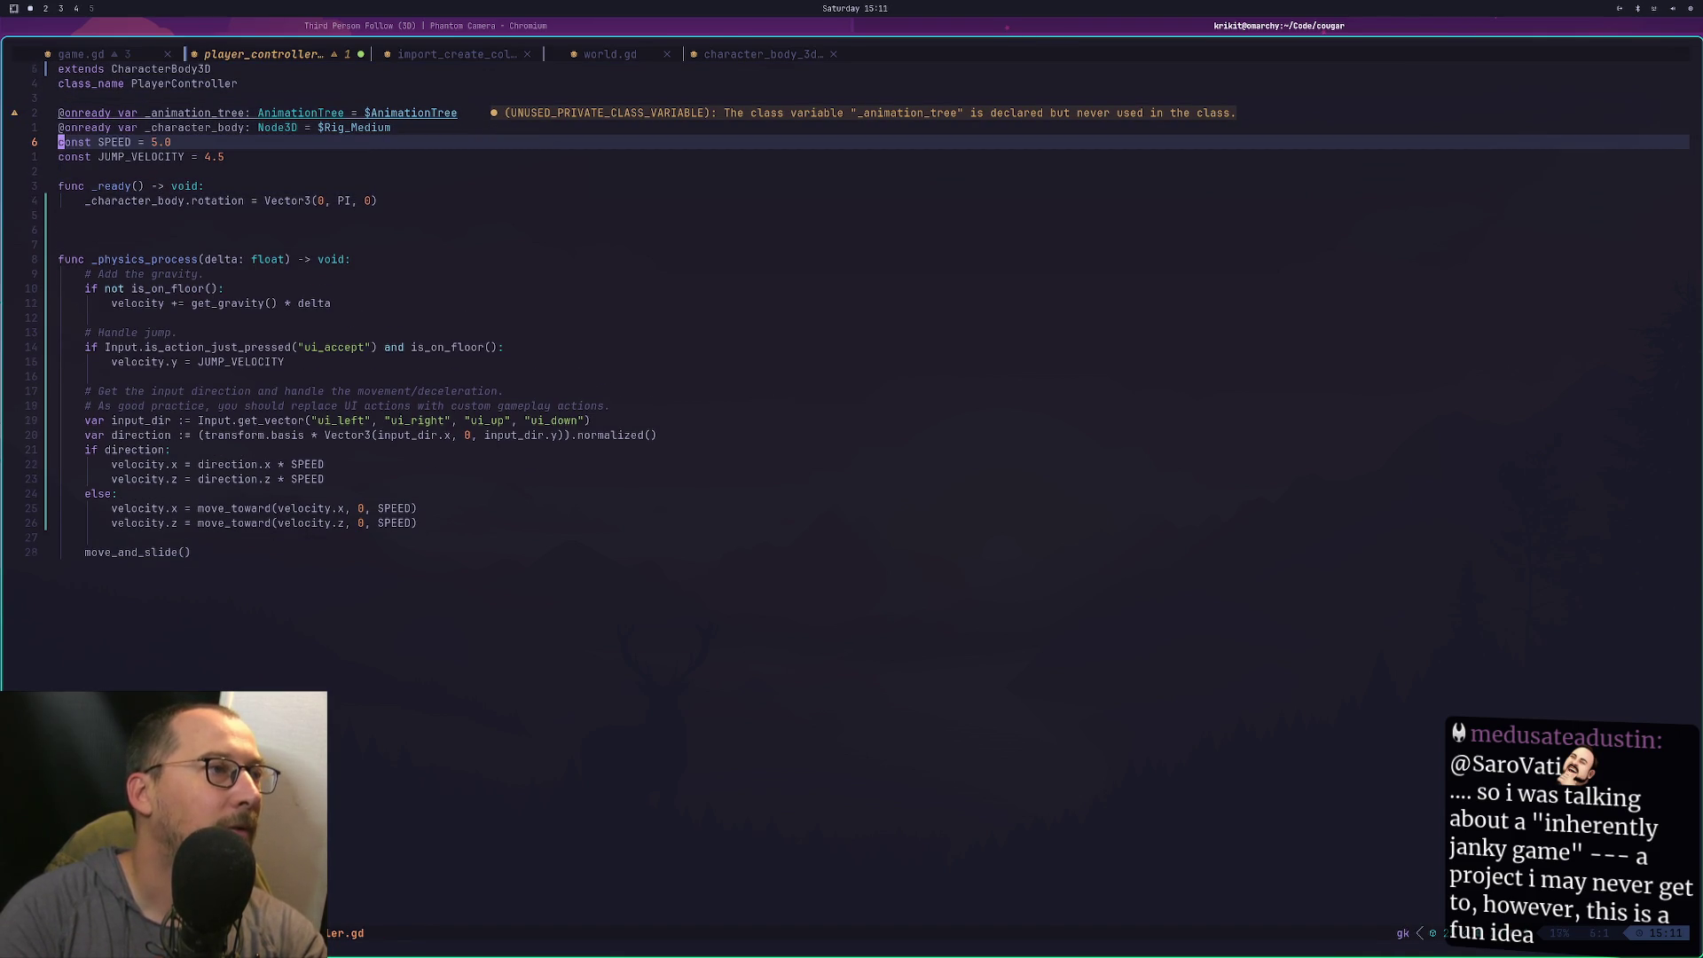
key(bracketleft)
key(space)
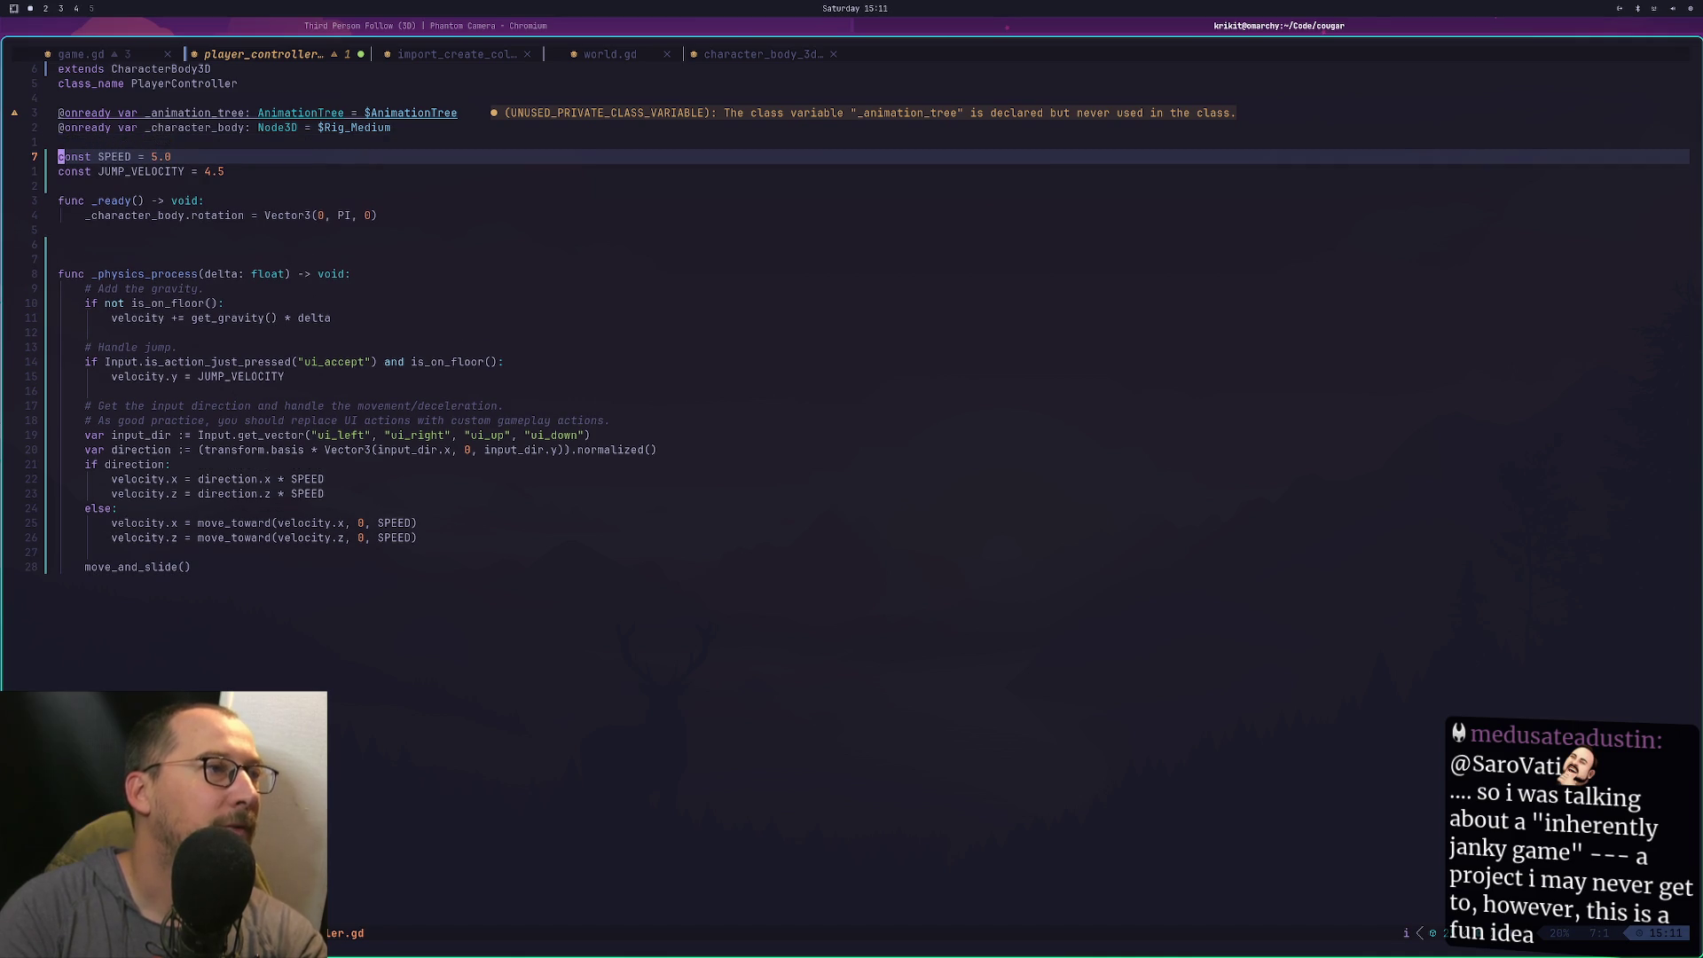
key(k)
key(k)
key(k)
text(op)
key(Escape)
key(p)
key(k)
key(d)
key(d)
key(j)
Remove the extra blank lines around _ready and _physics_process and save player_controller.gd.
key(bracketright)
key(space)
text(:w)
key(Return)
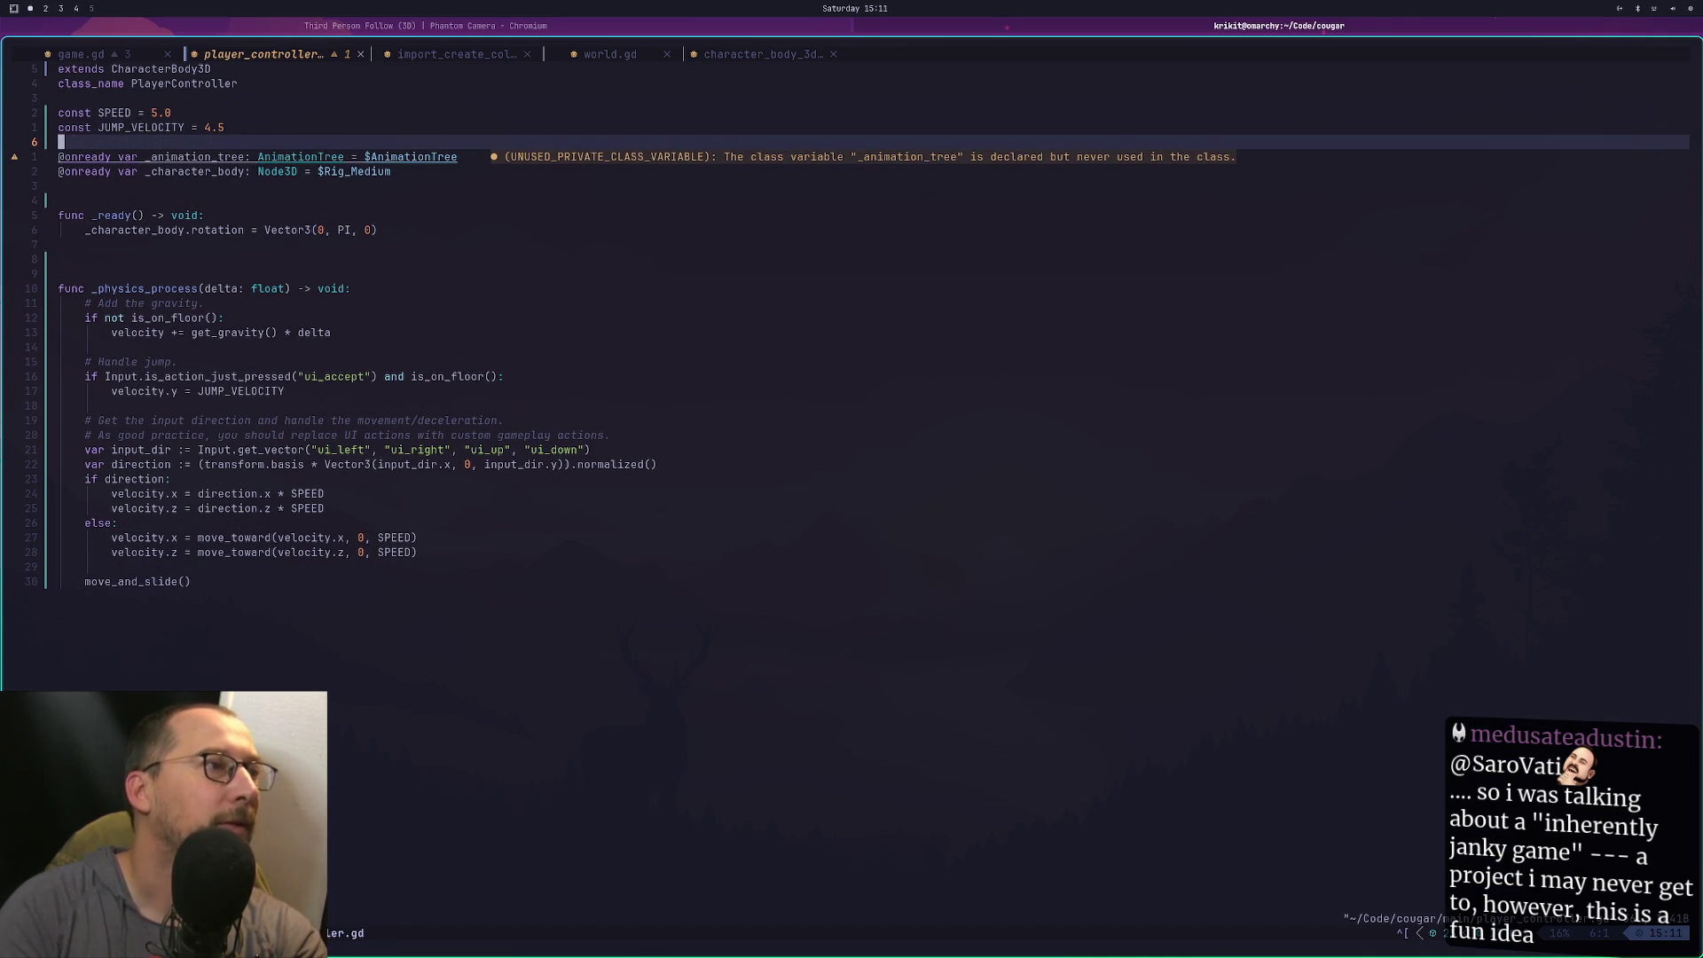
key(j)
key(j)
key(j)
key(d)
key(d)
key(j)
key(j)
key(j)
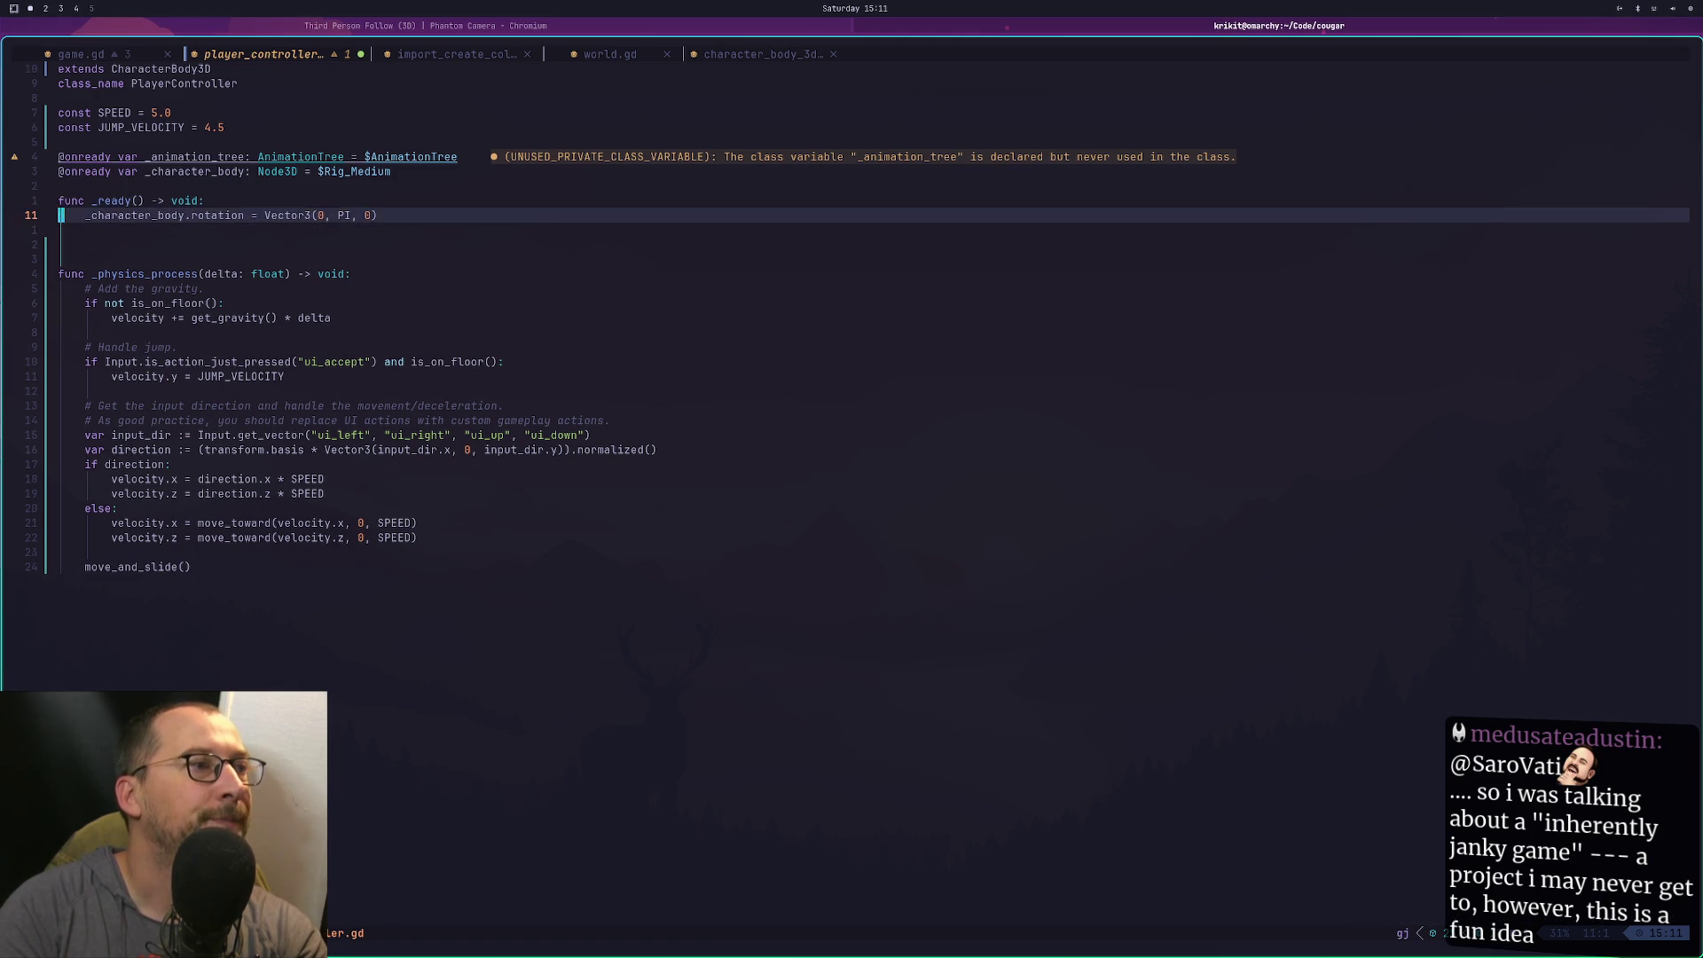
key(k)
key(j)
key(j)
key(d)
key(d)
key(d)
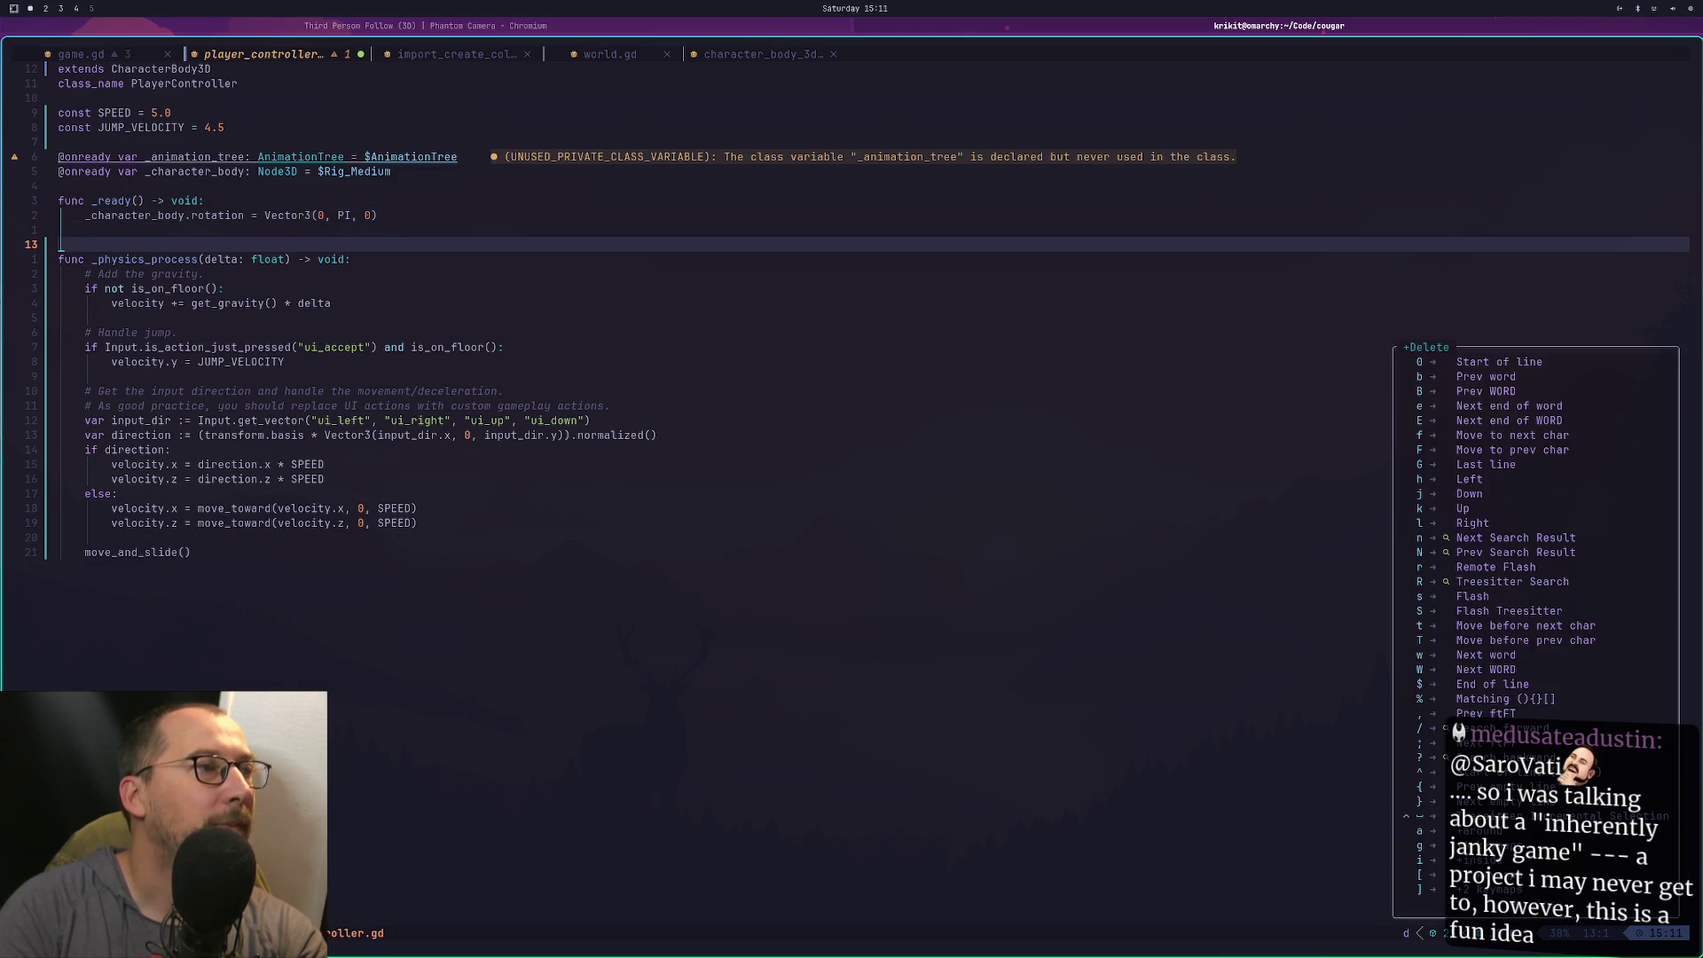
text(:w)
key(Return)
key(j)
key(j)
key(j)
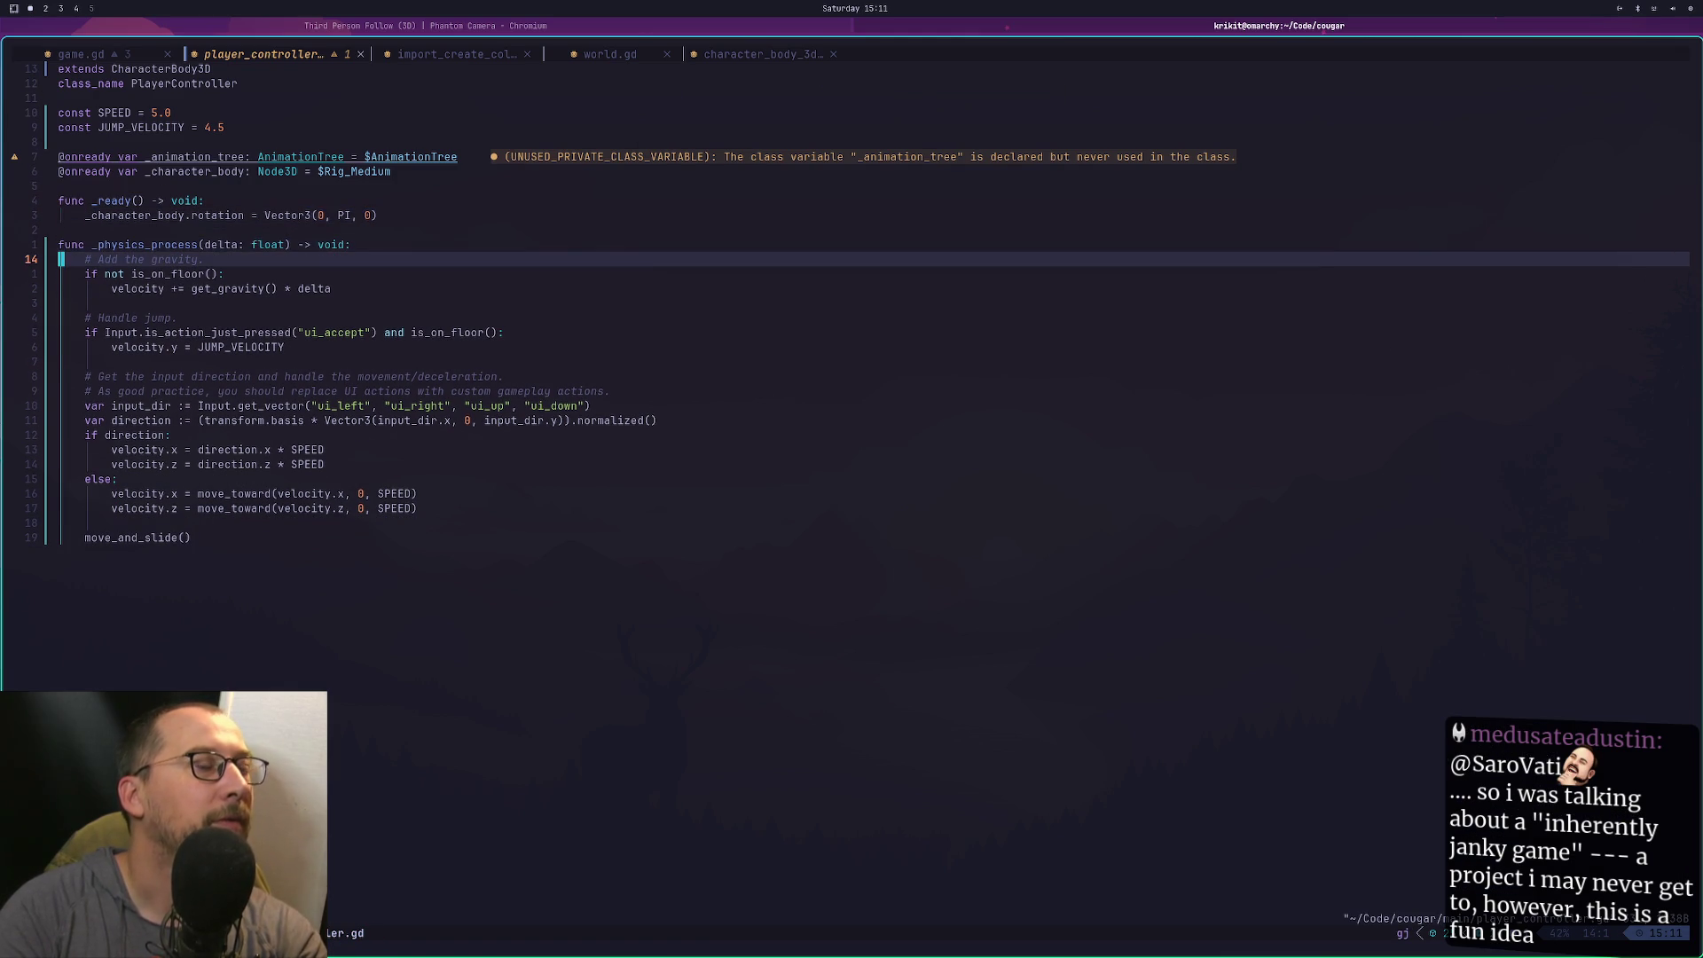
Look over the gravity, jump and movement code, then return to the Godot world scene.
key(j)
key(j)
key(j)
key(k)
key(k)
key(k)
key(k)
key(k)
key(k)
key(j)
key(j)
key(j)
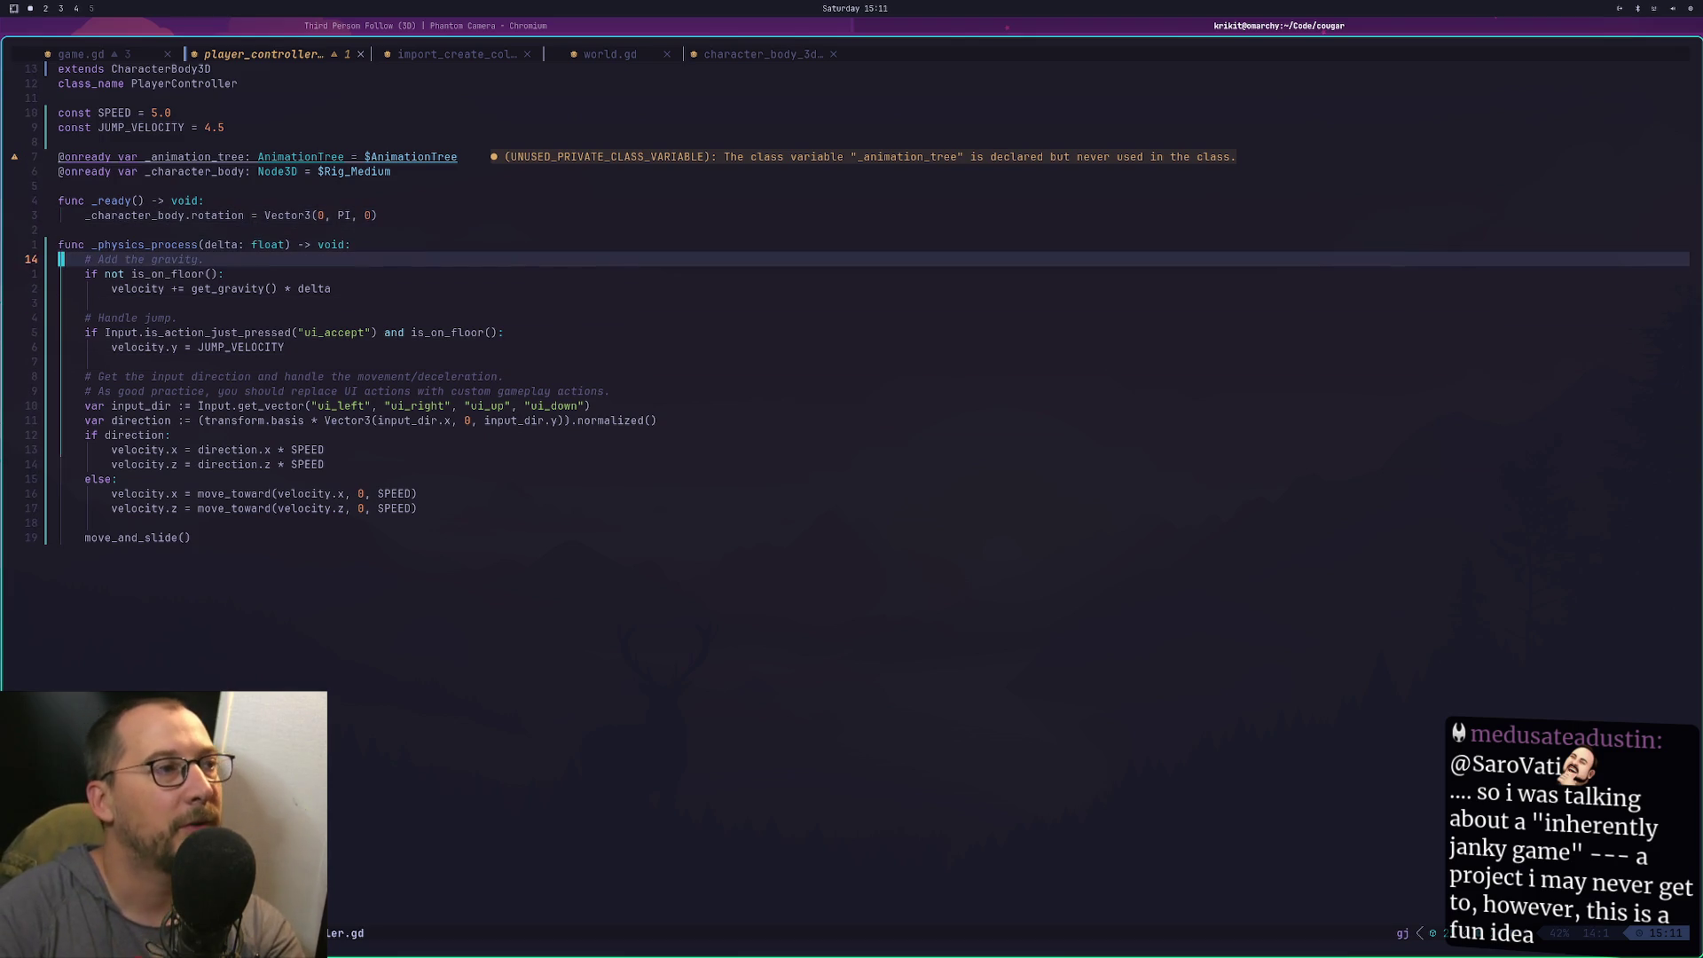
key(j)
key(j)
key(j)
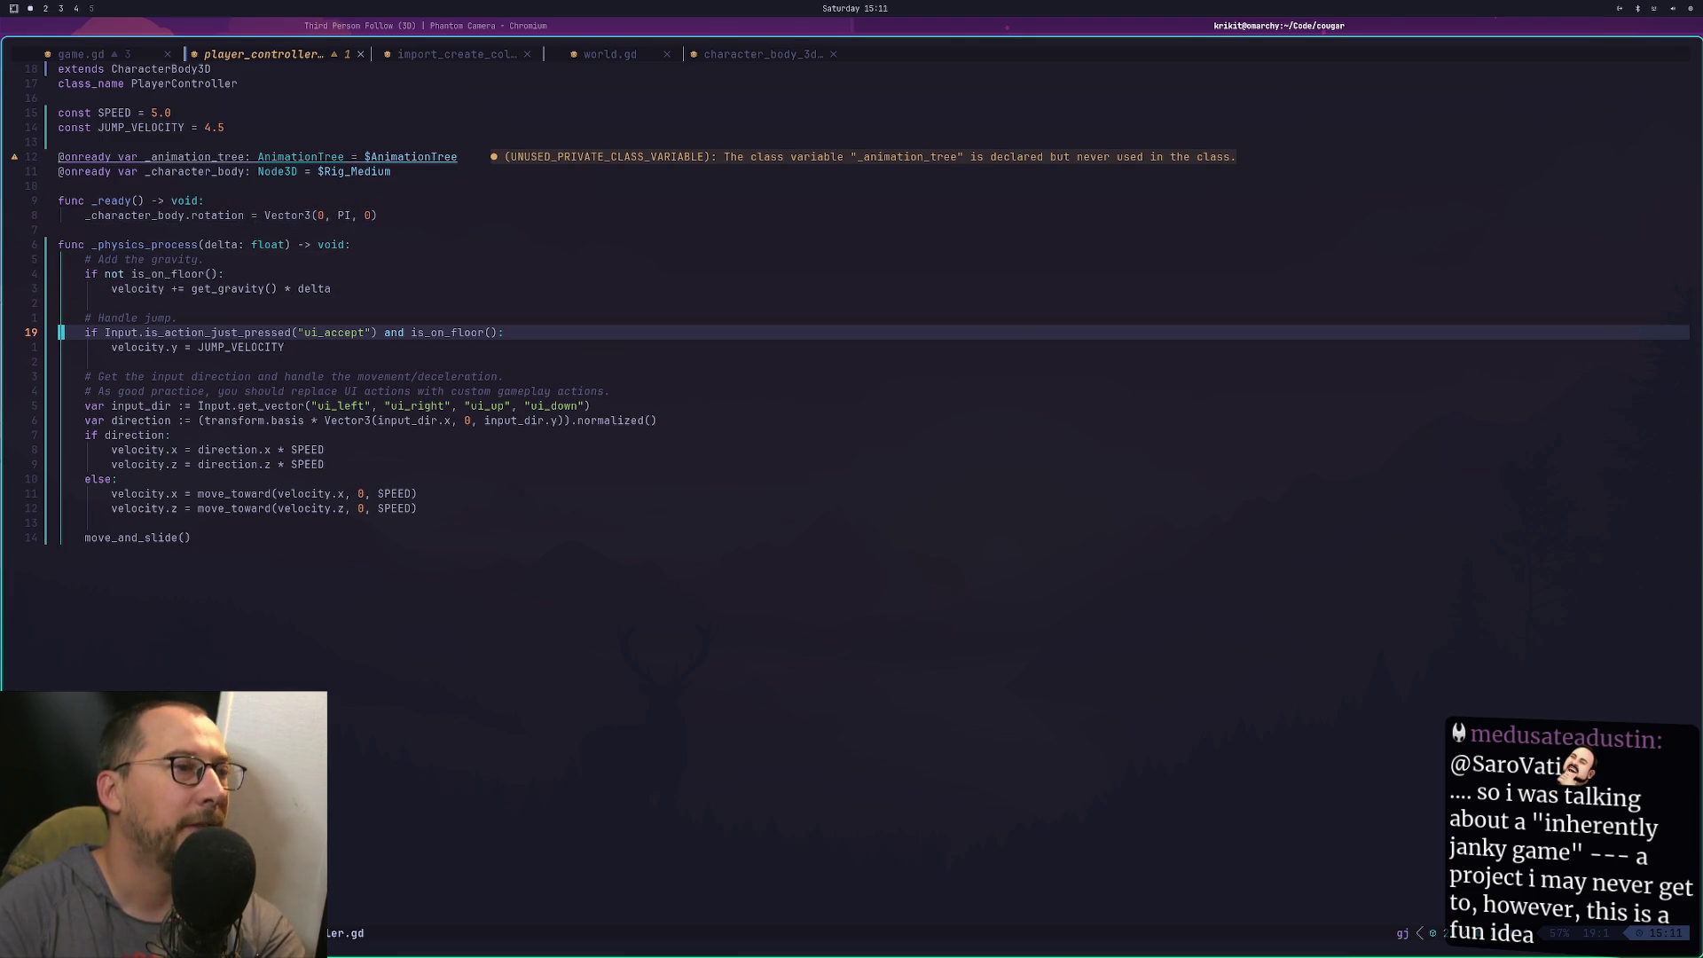
key(super+2)
key(super+1)
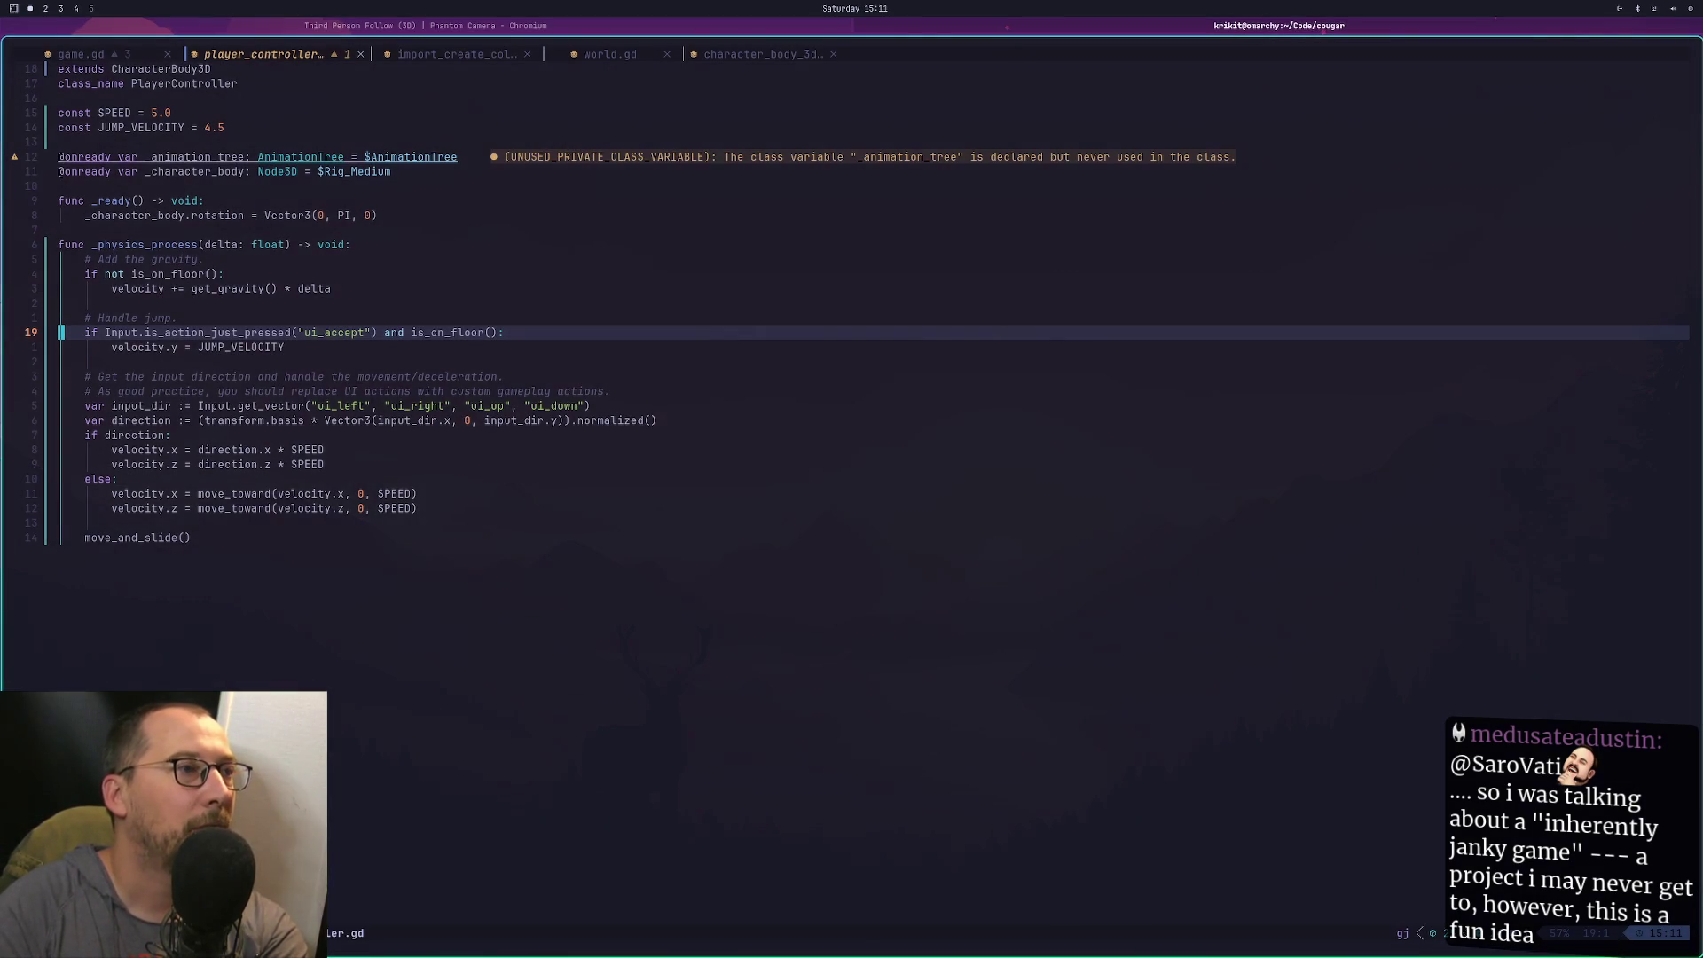
key(super+2)
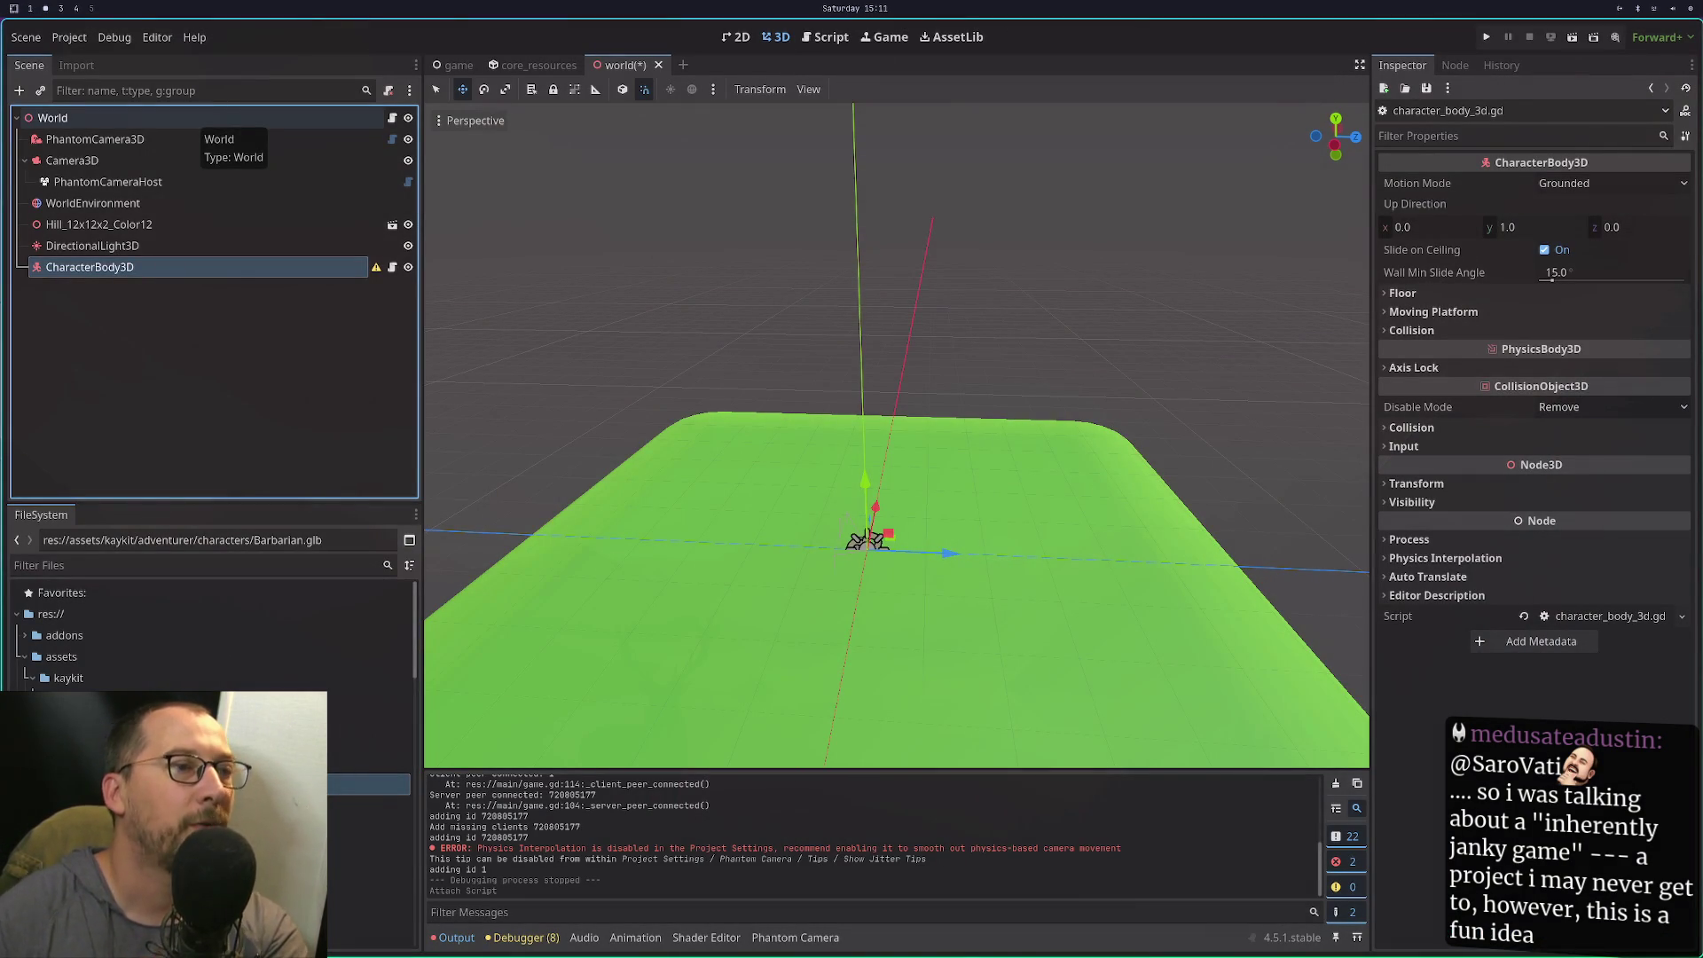
Test-run and stop the project, then drop Barbarian.glb from the FileSystem dock onto the hill.
click(1485, 37)
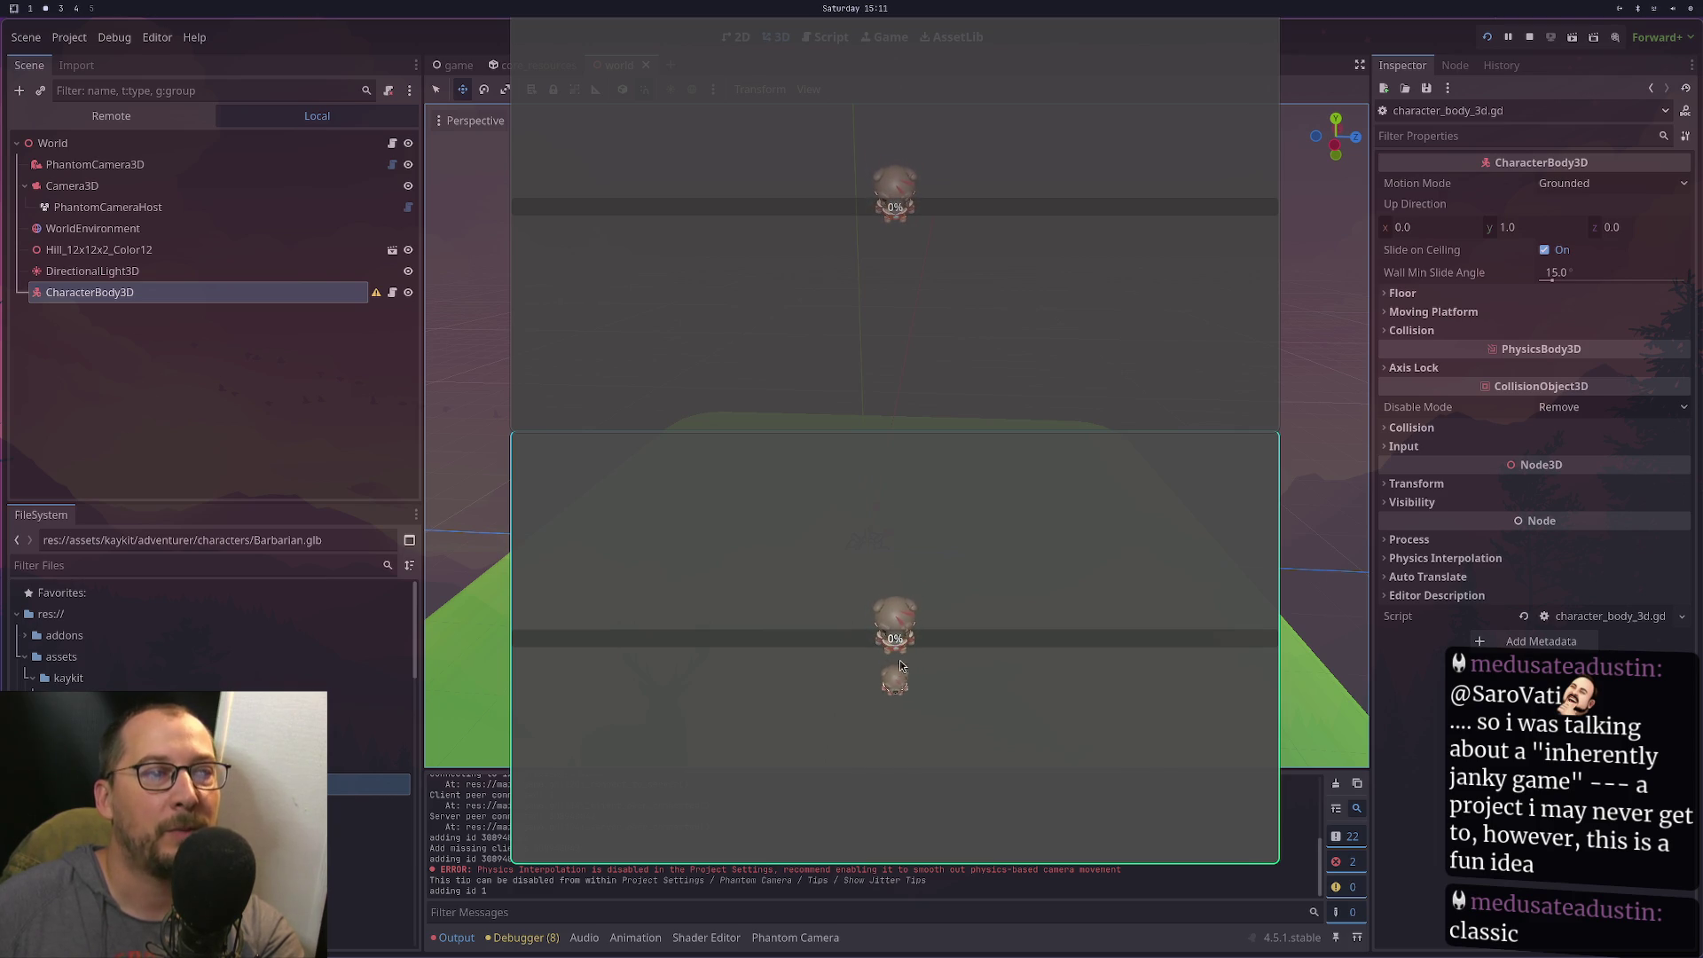
click(1528, 36)
click(219, 268)
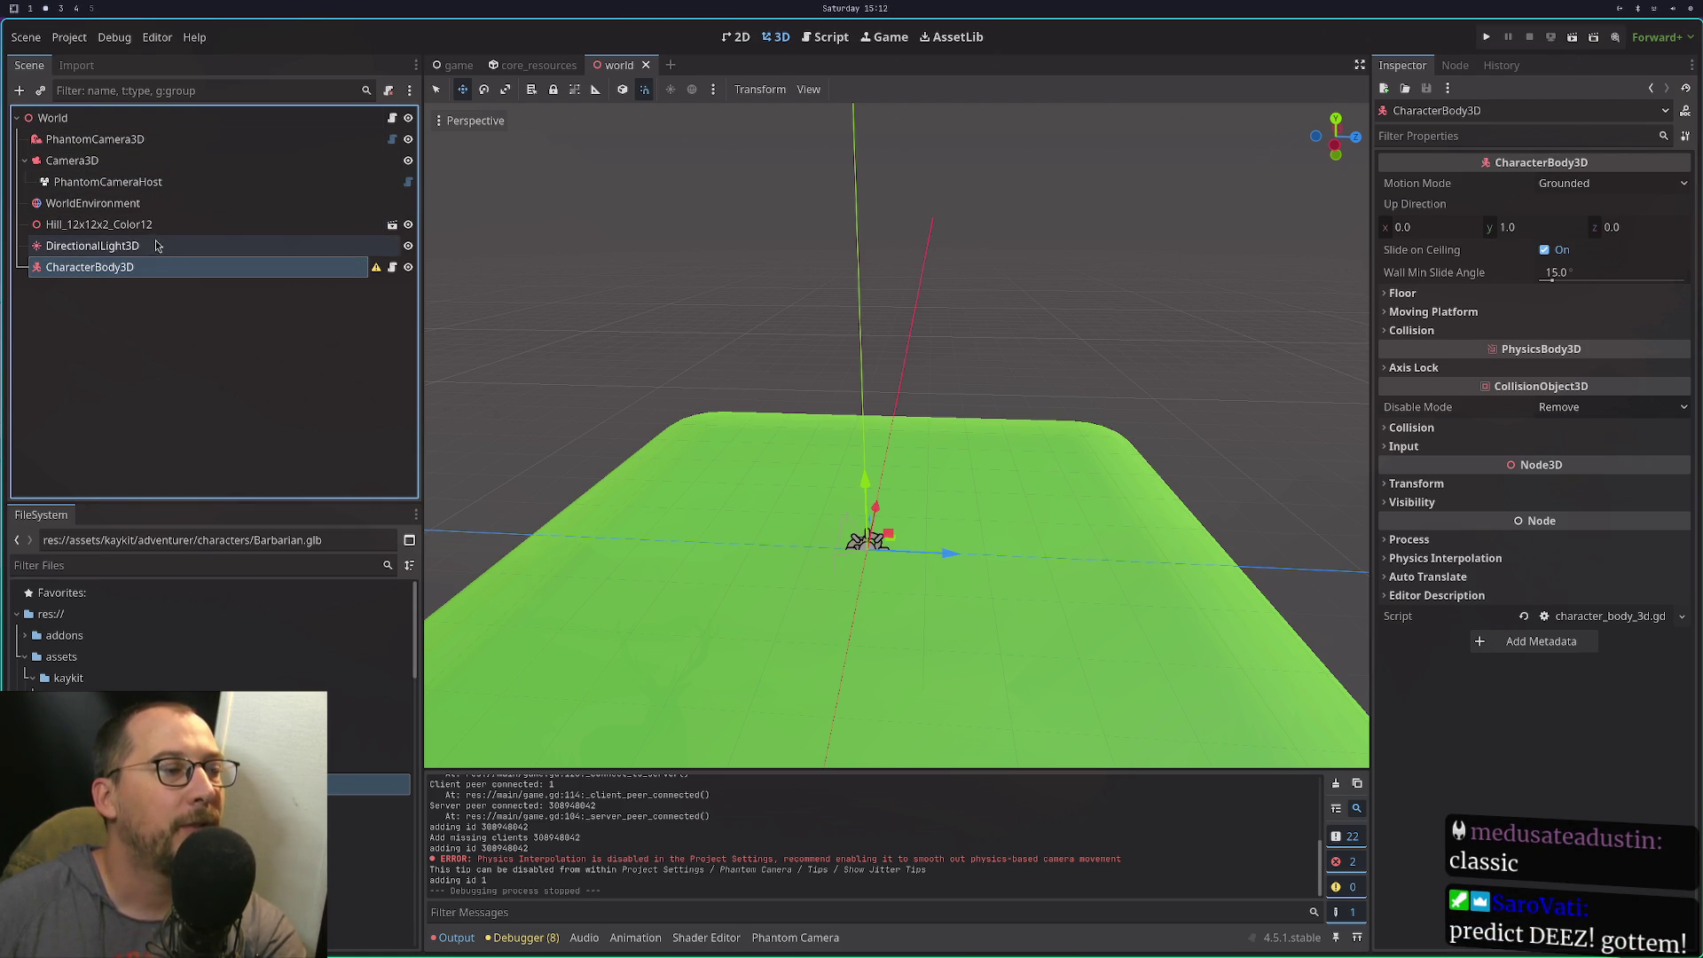
mouse_move(368, 784)
mouse_down()
mouse_move(497, 710)
mouse_move(703, 646)
mouse_move(780, 652)
mouse_up()
click(376, 289)
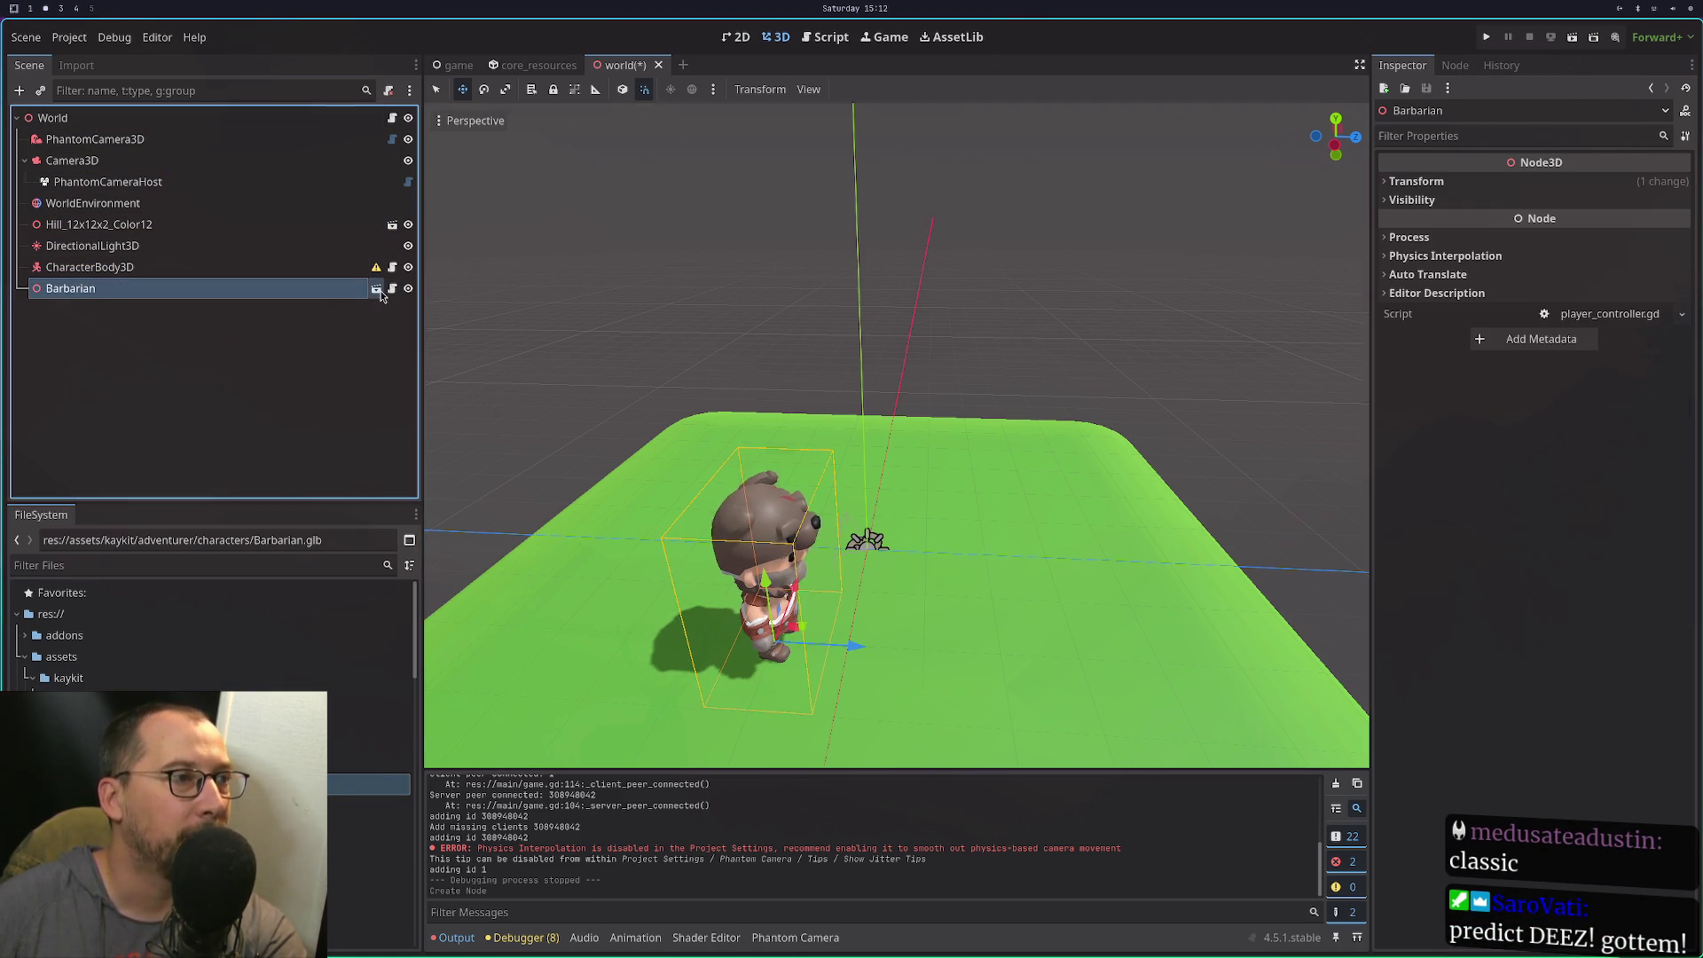
Create an inherited Barbarian scene, adding a StaticBody3D child and then undoing it.
click(925, 501)
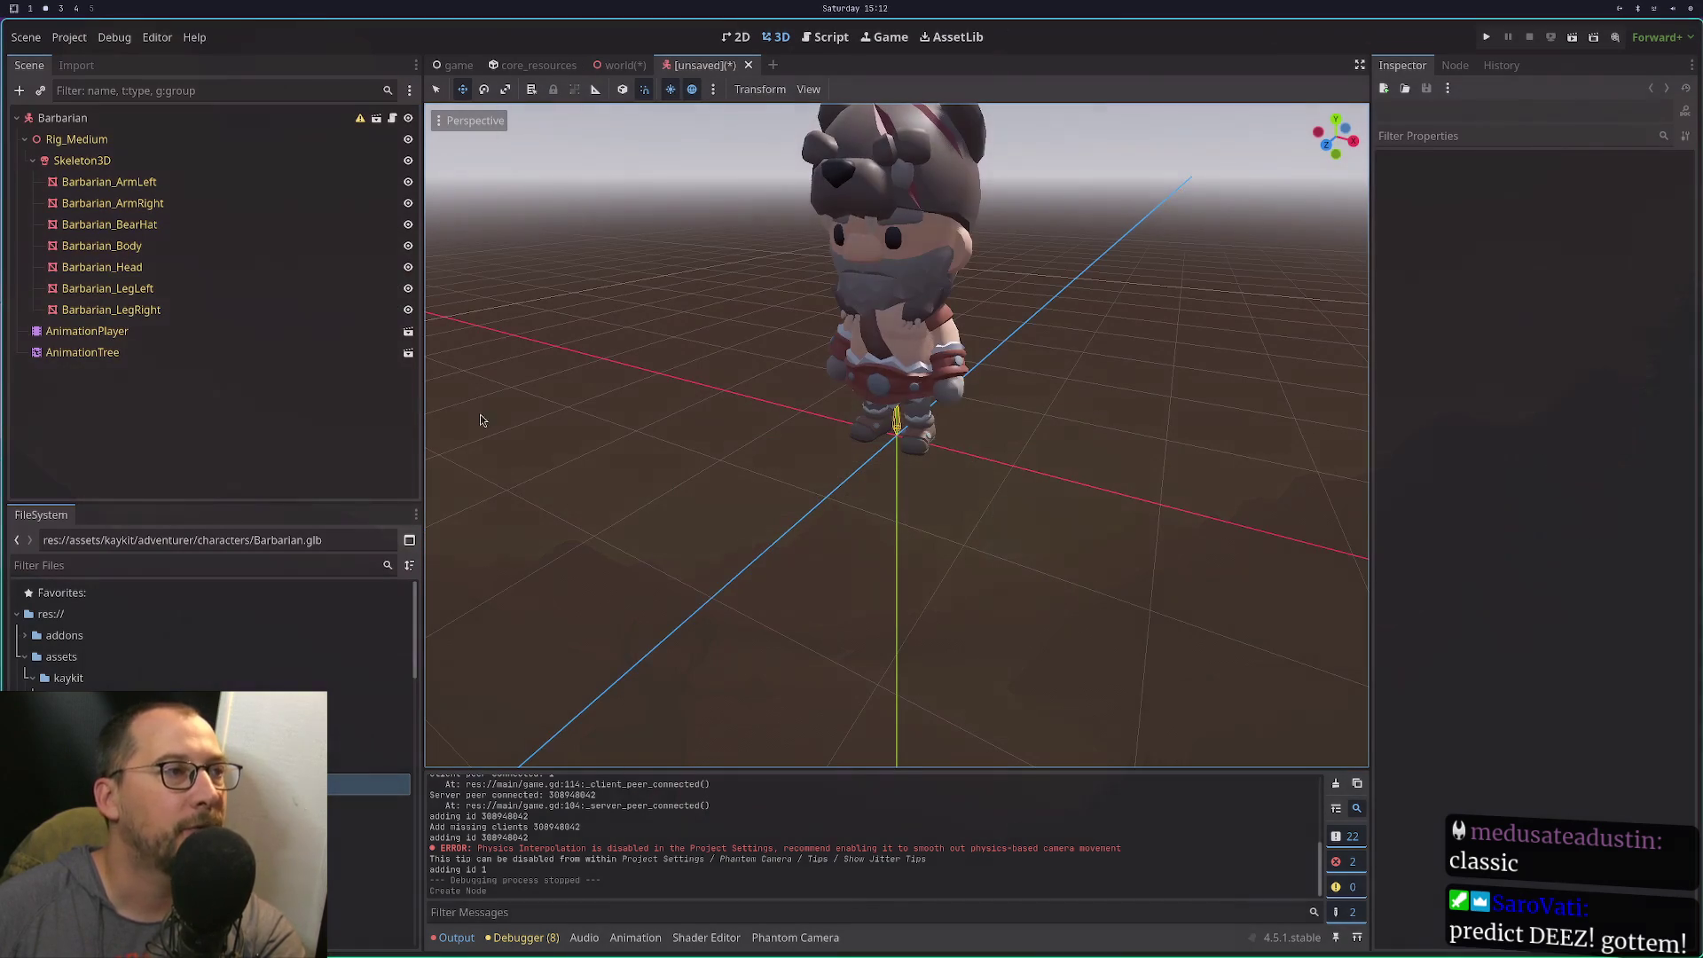
right_click(98, 118)
click(142, 131)
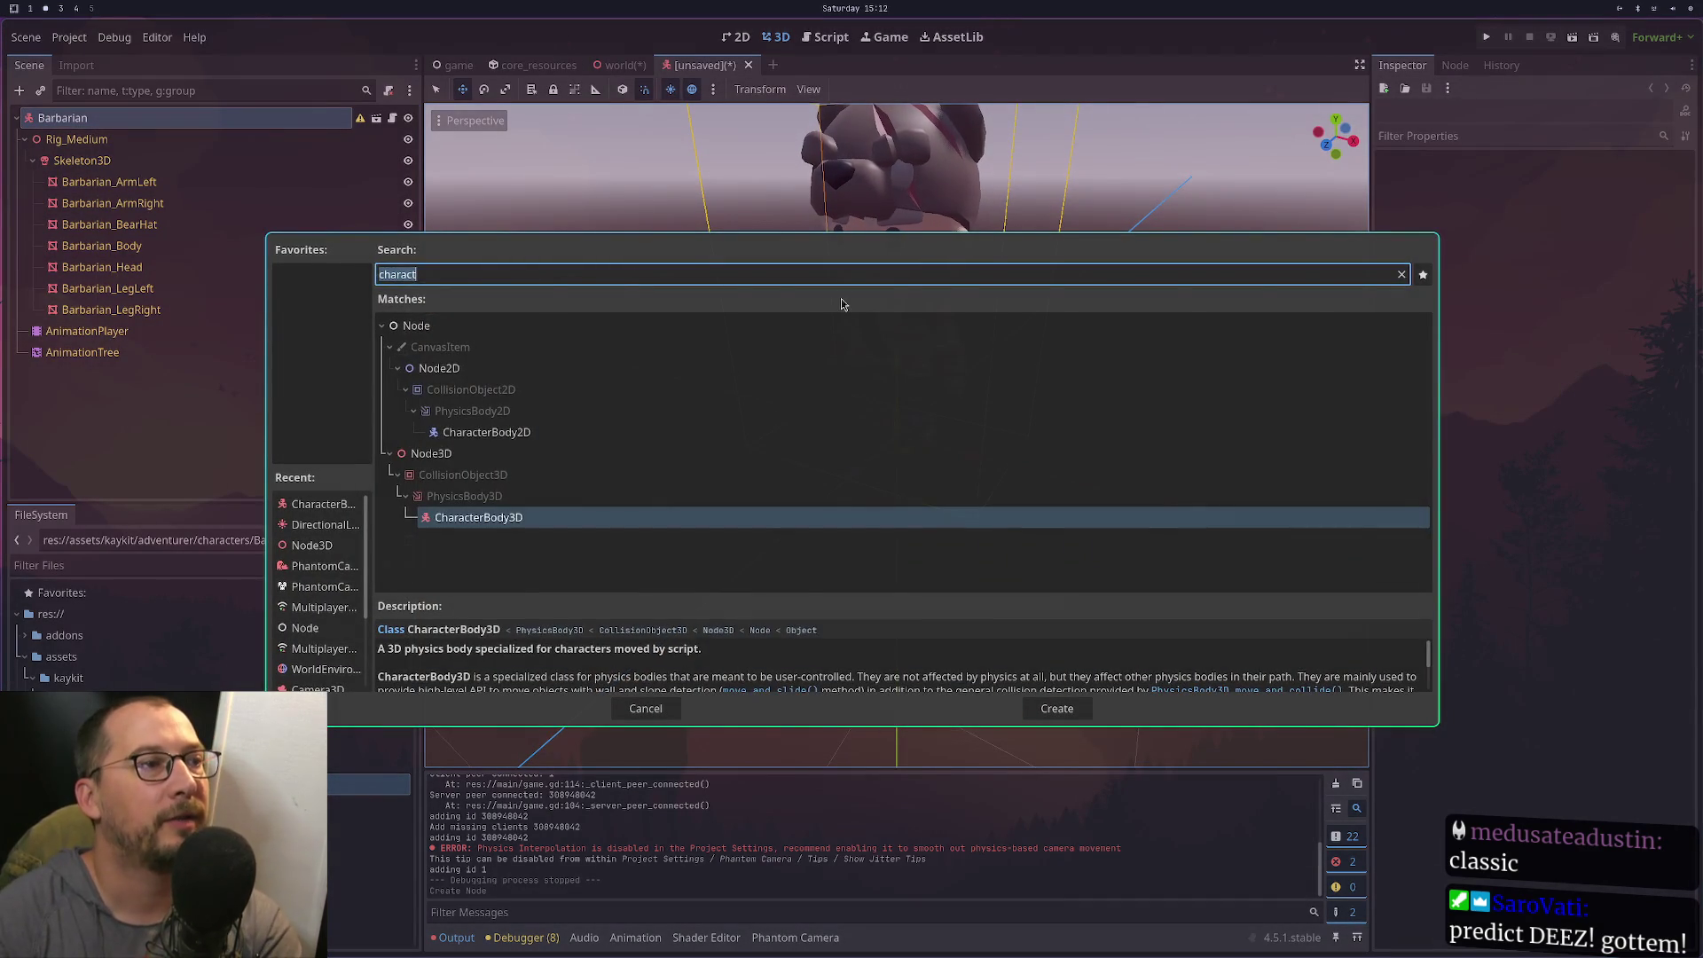
text(static)
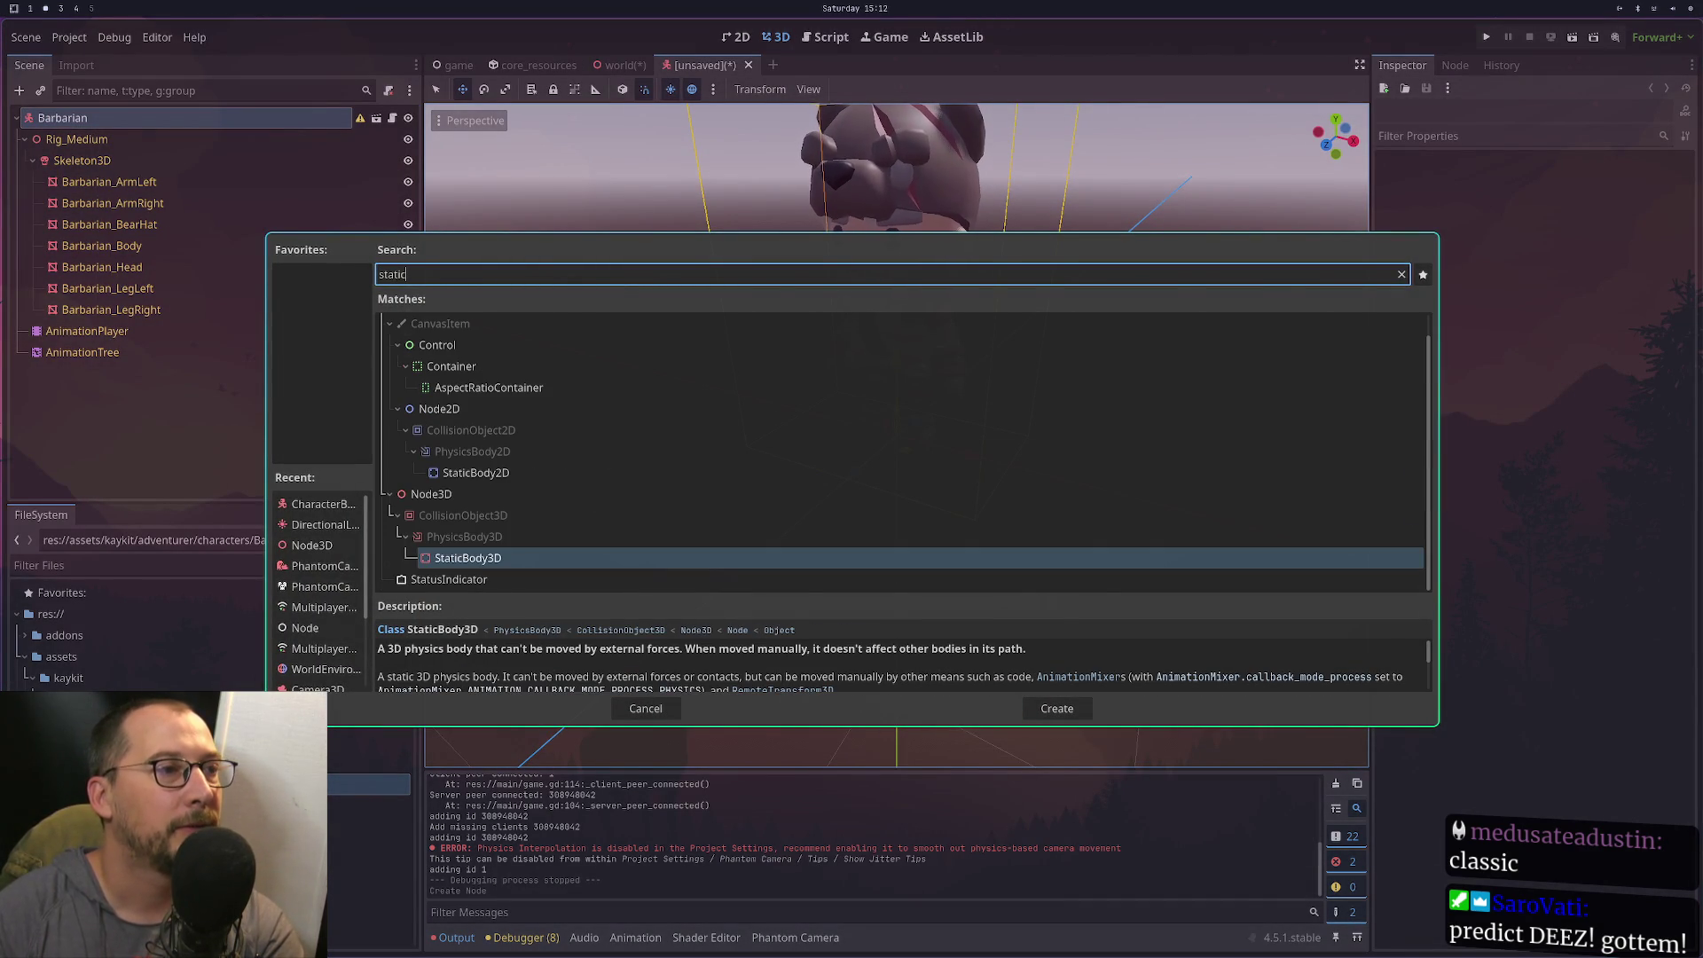
key(Return)
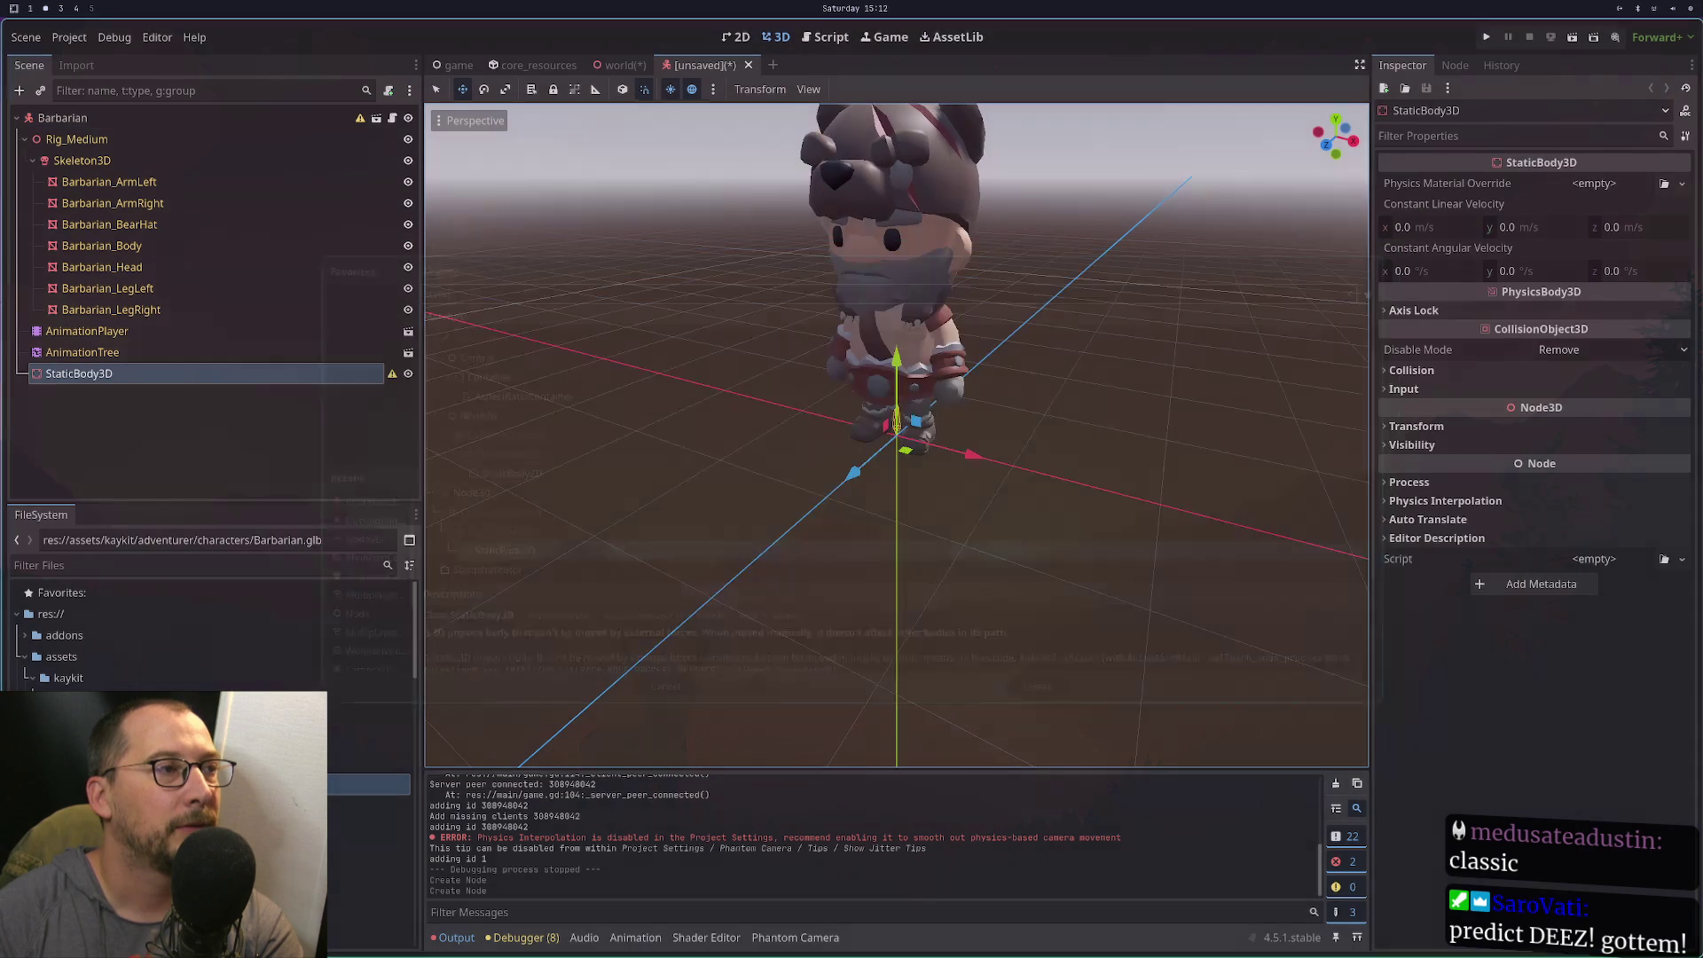
drag(1101, 404, 675, 388)
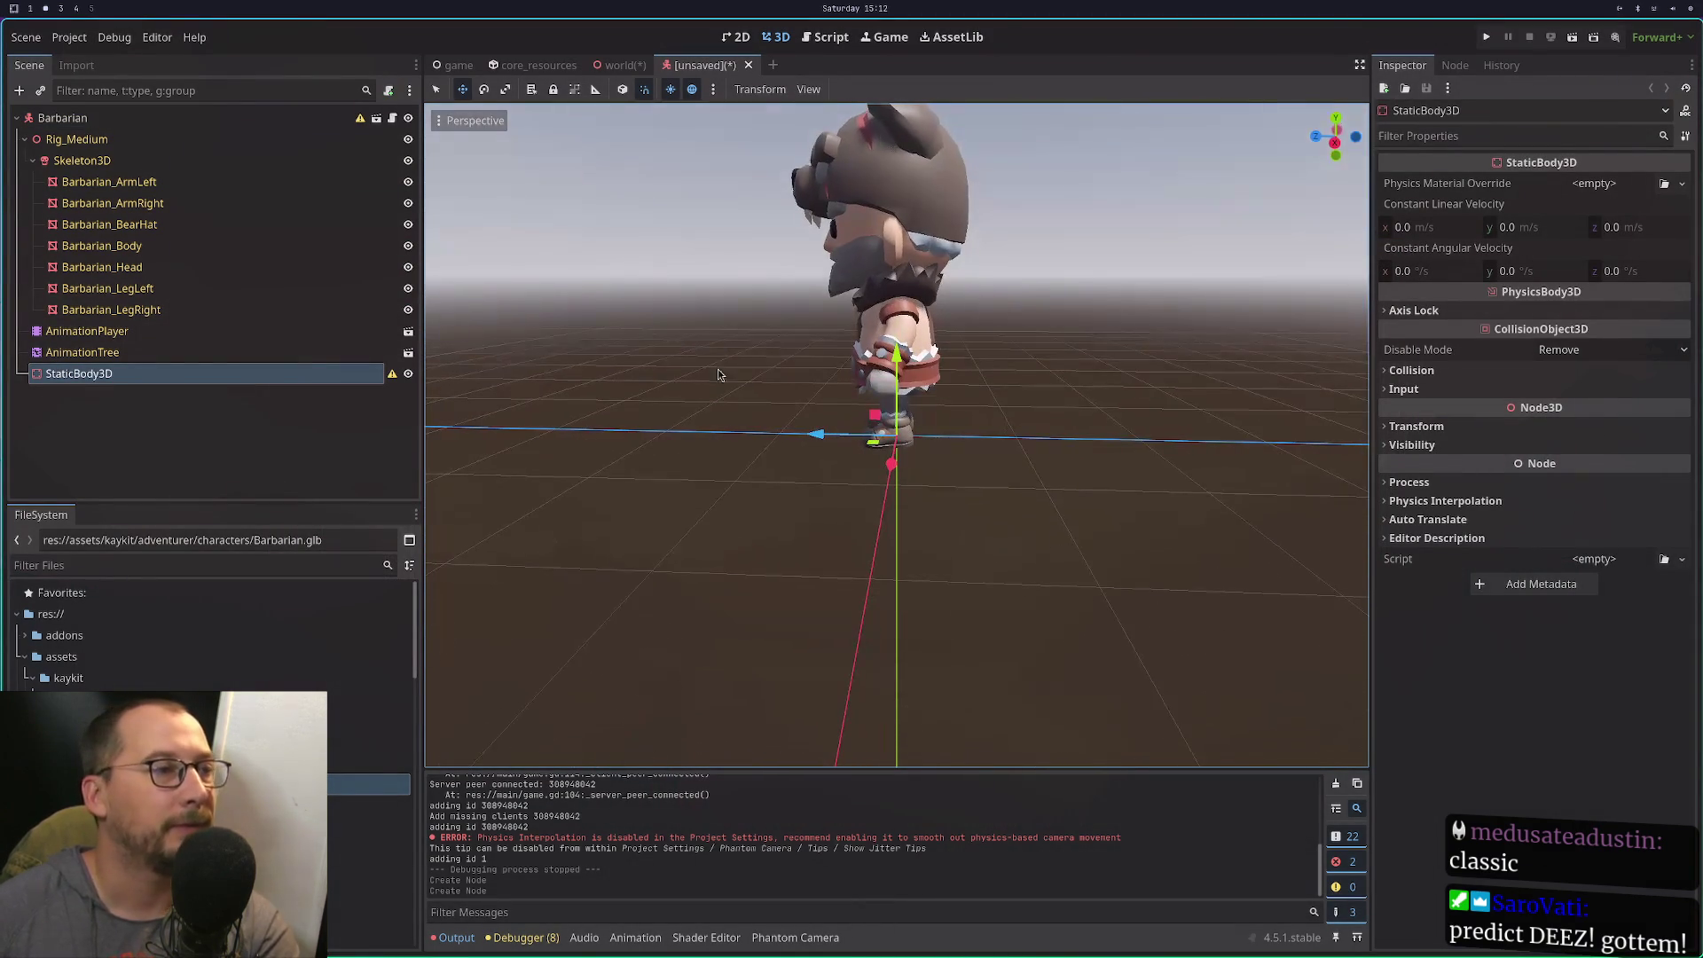
right_click(180, 377)
key(Escape)
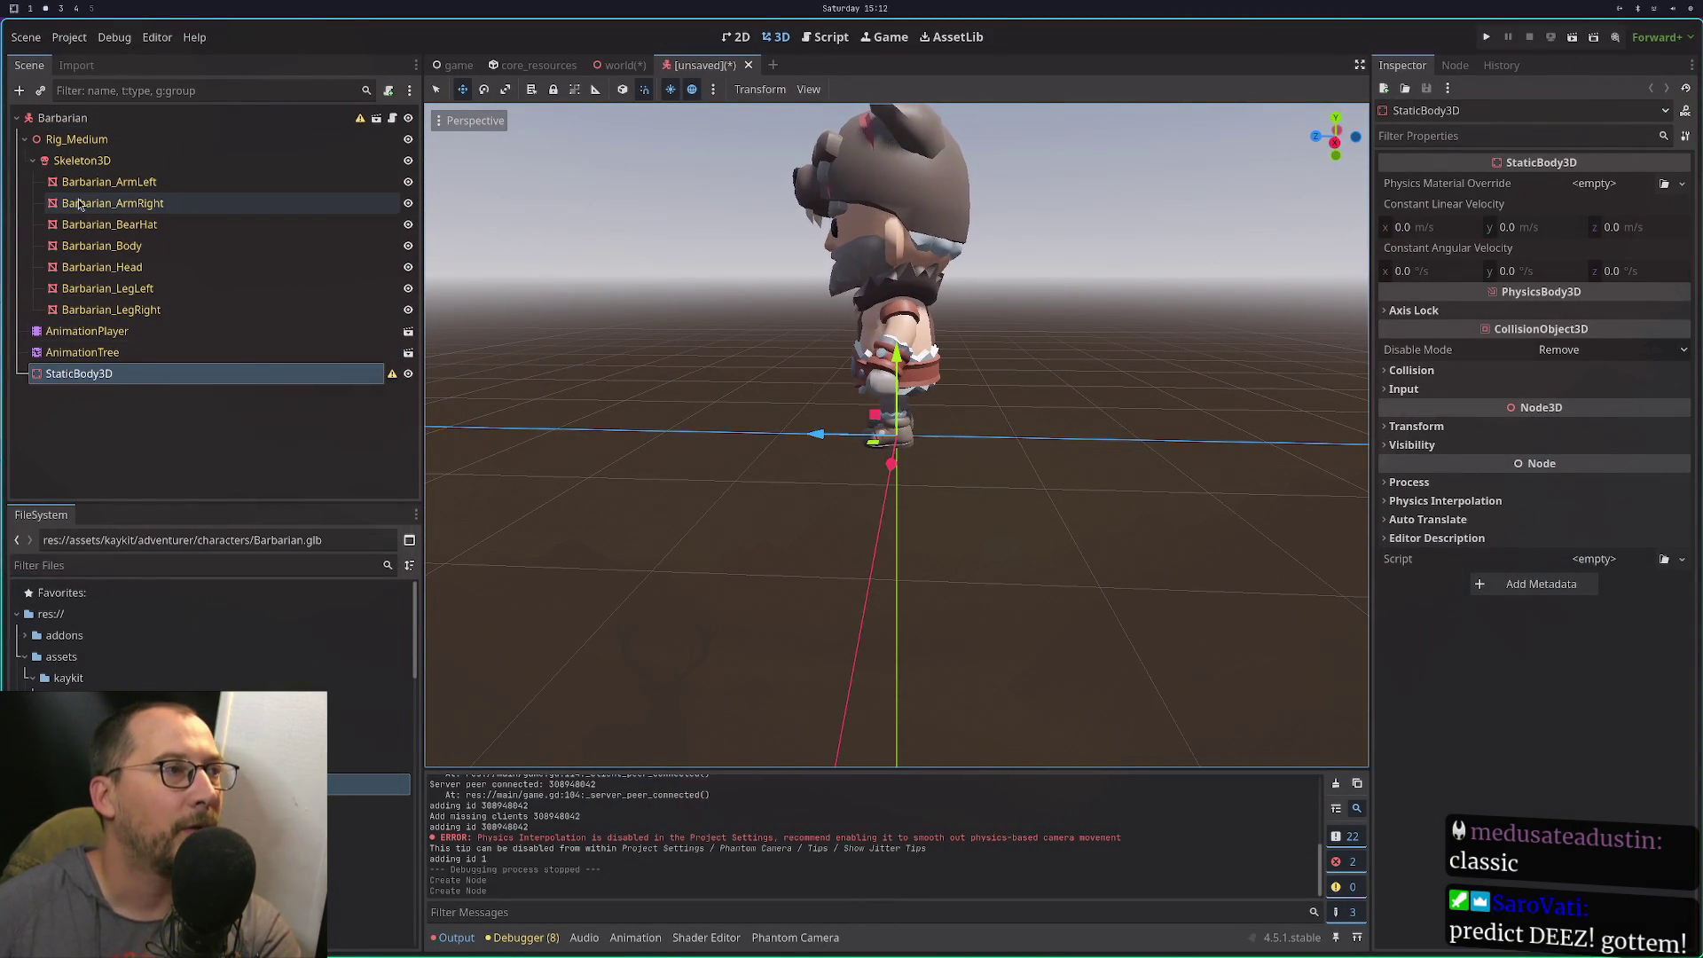
key(ctrl+z)
Add a CollisionShape3D child under Barbarian with a New CapsuleShape3D shape.
right_click(96, 118)
click(148, 154)
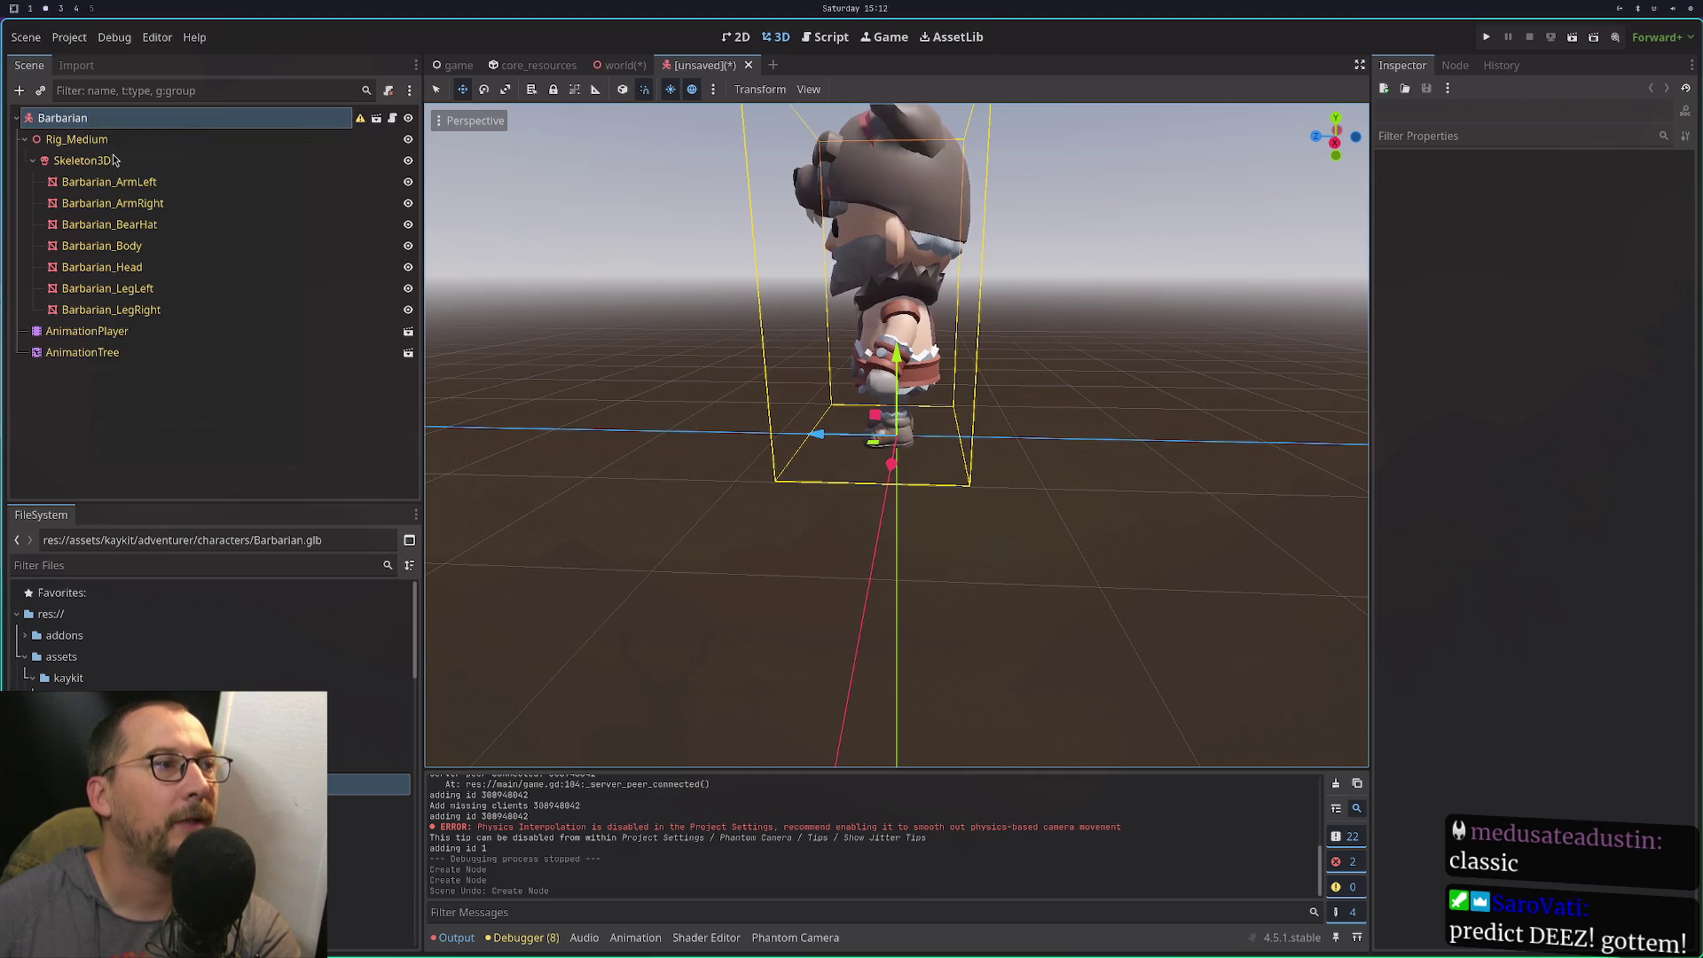
text(coll)
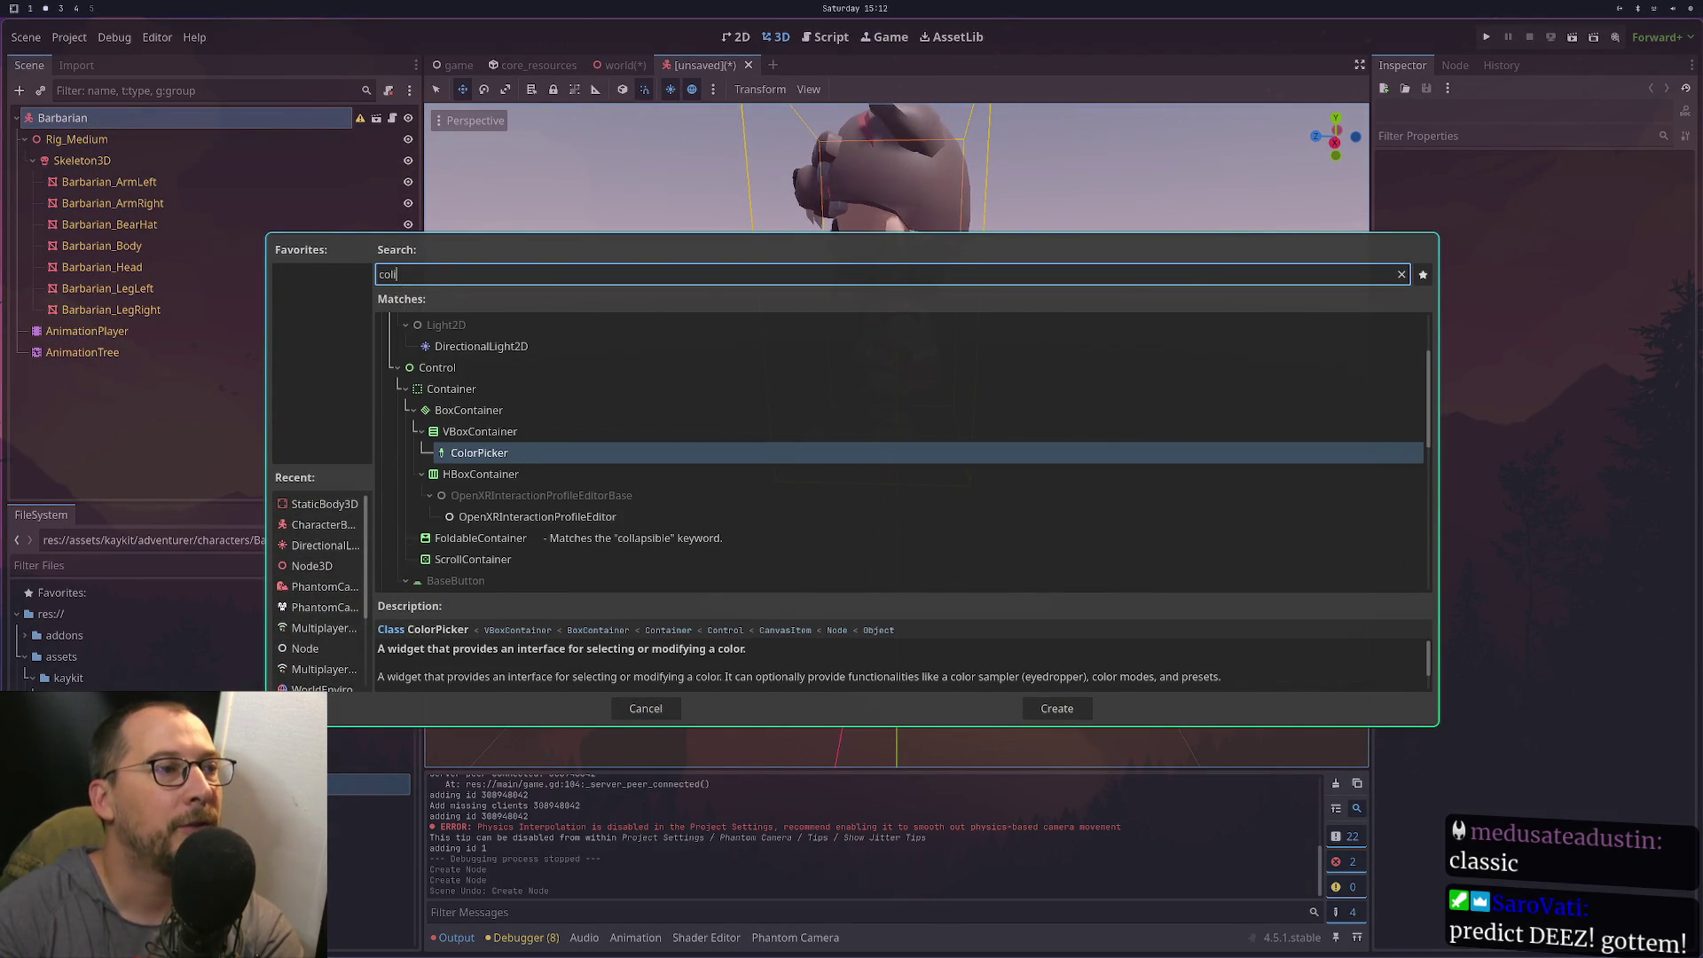
key(BackSpace)
text(lisi)
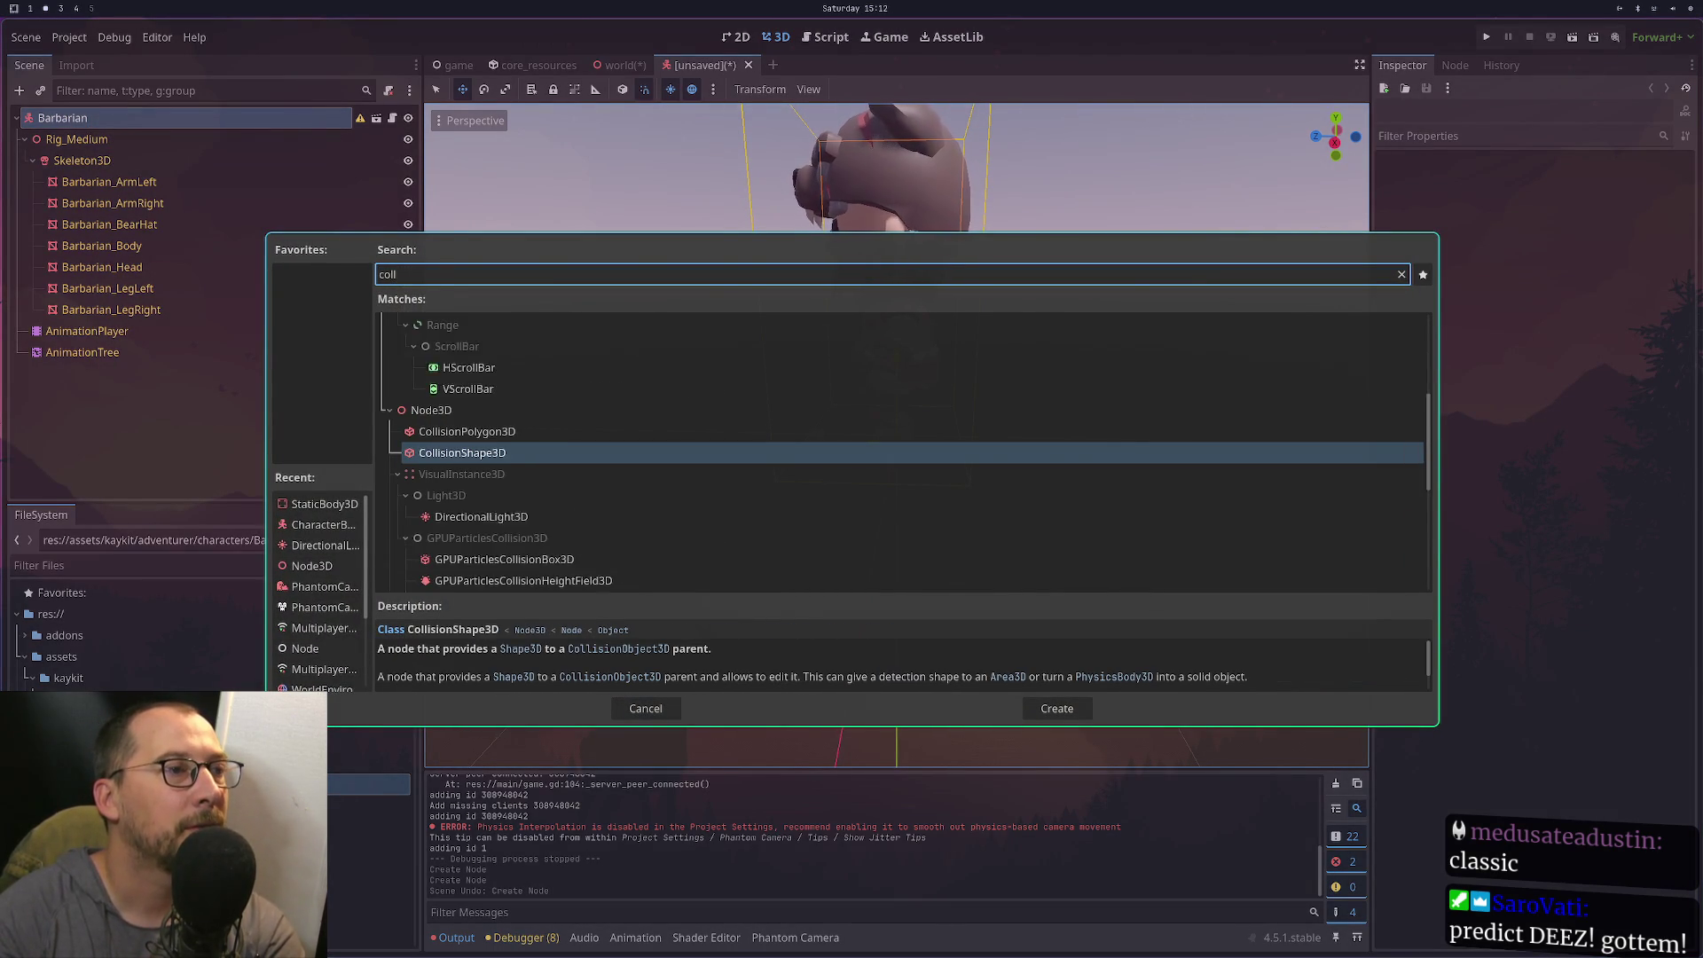
key(Return)
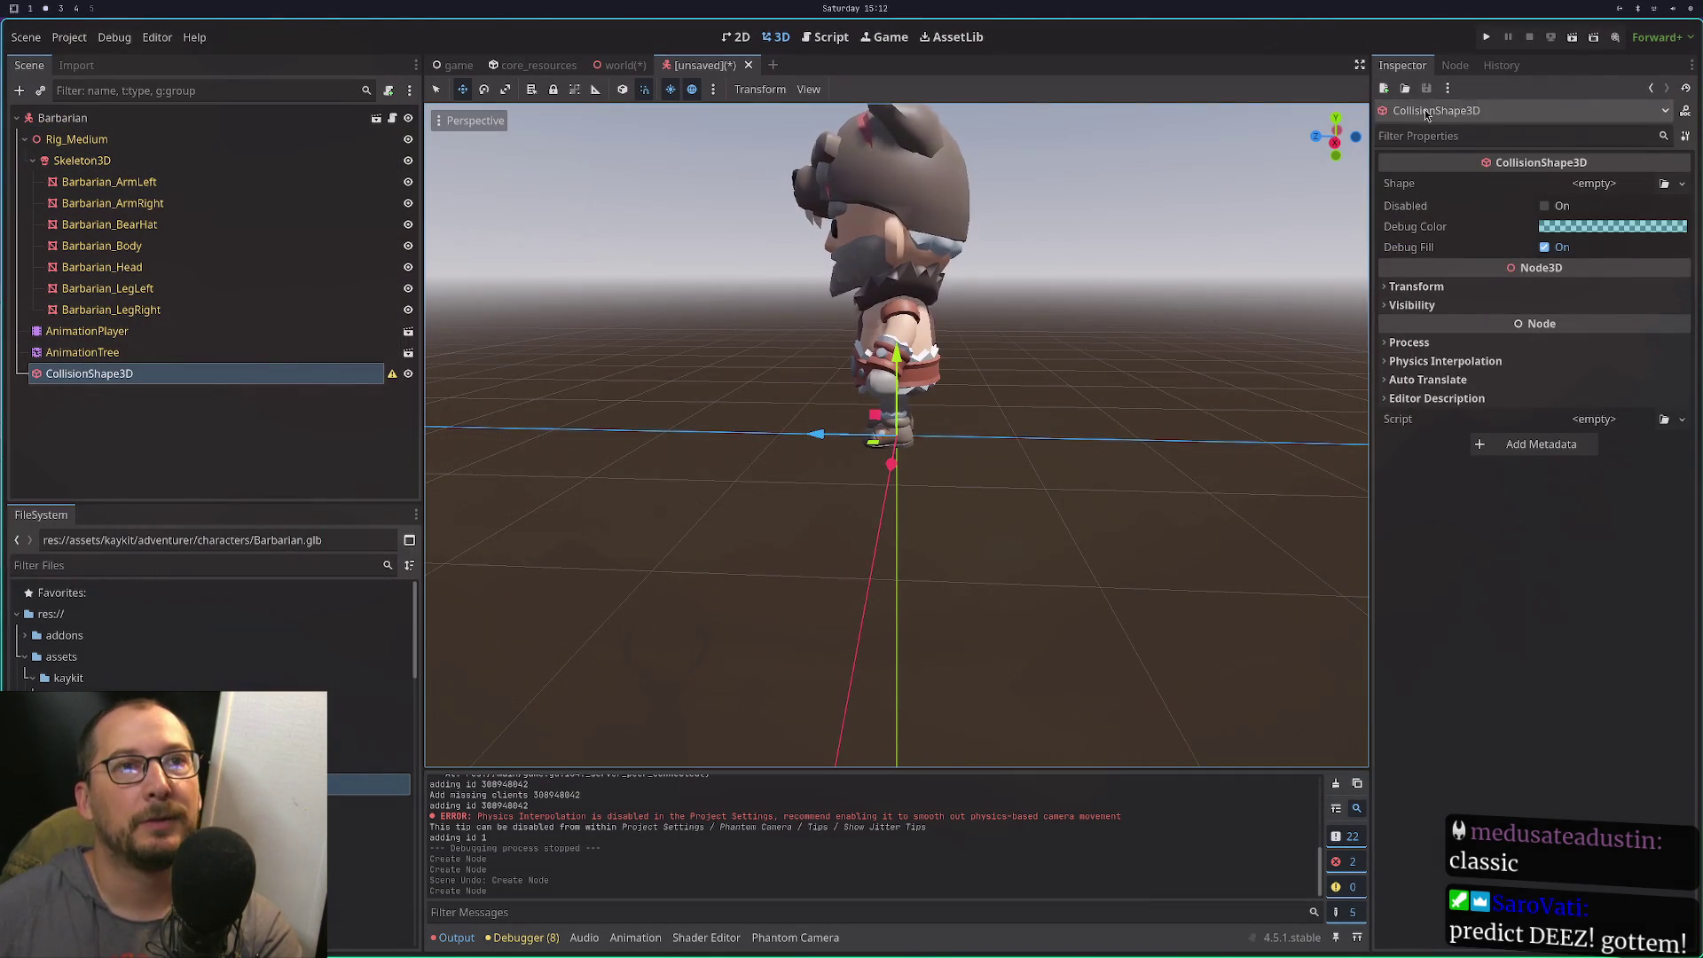
click(1595, 183)
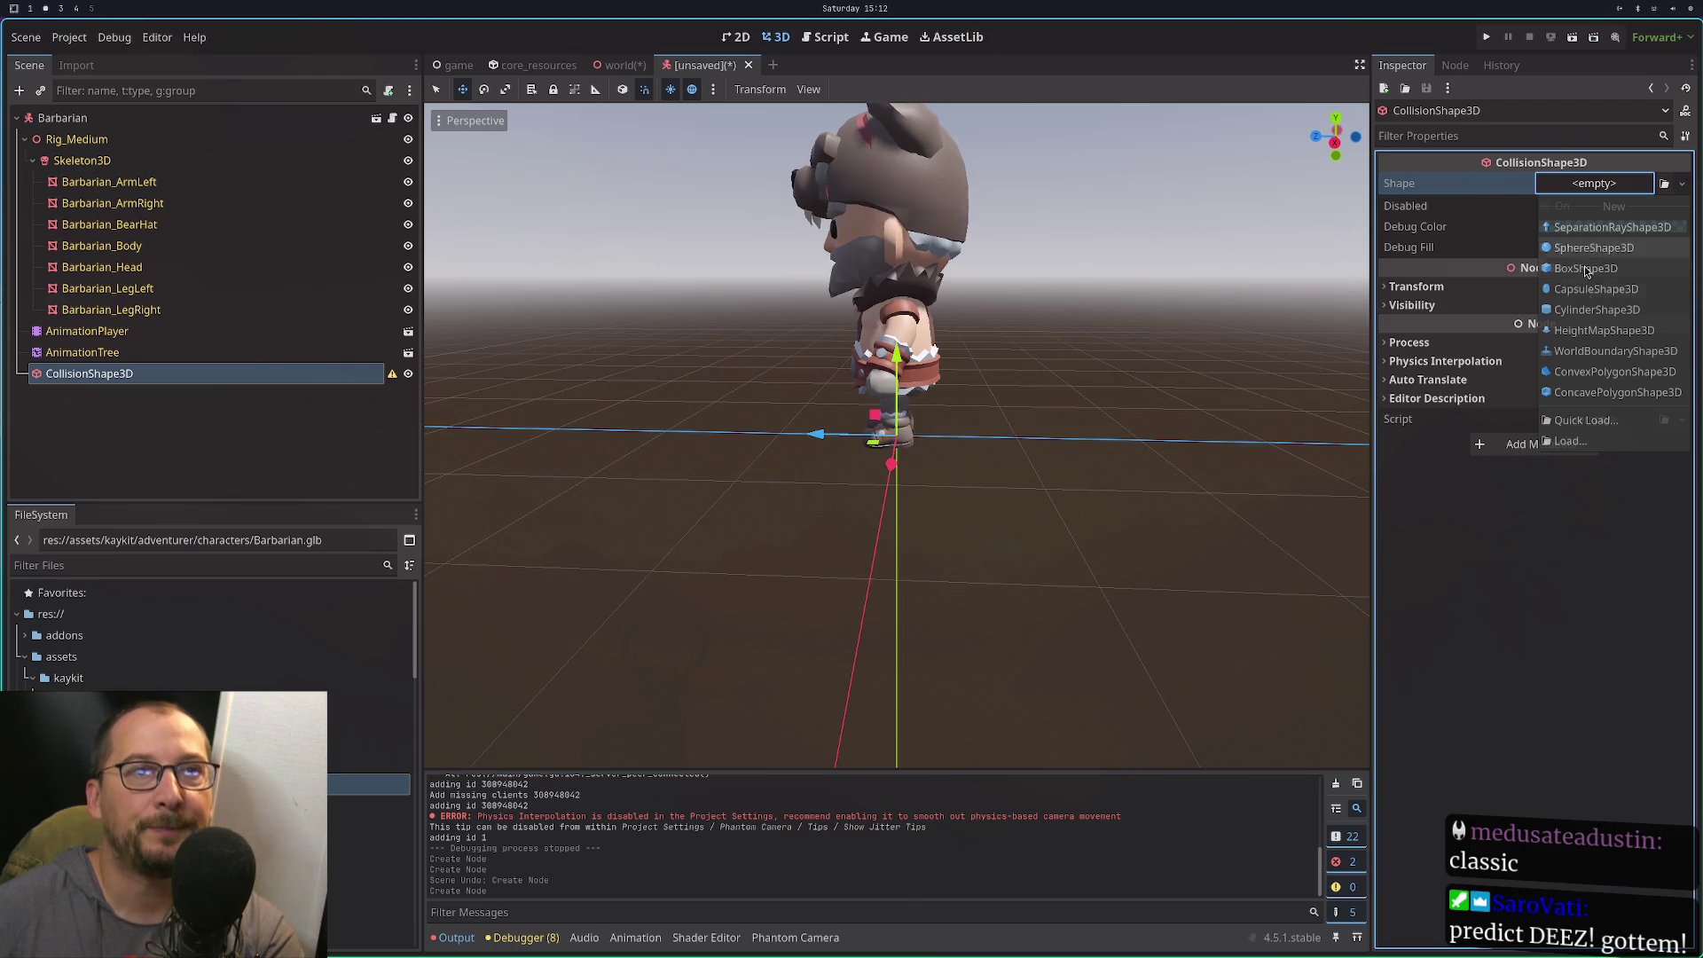
click(1595, 291)
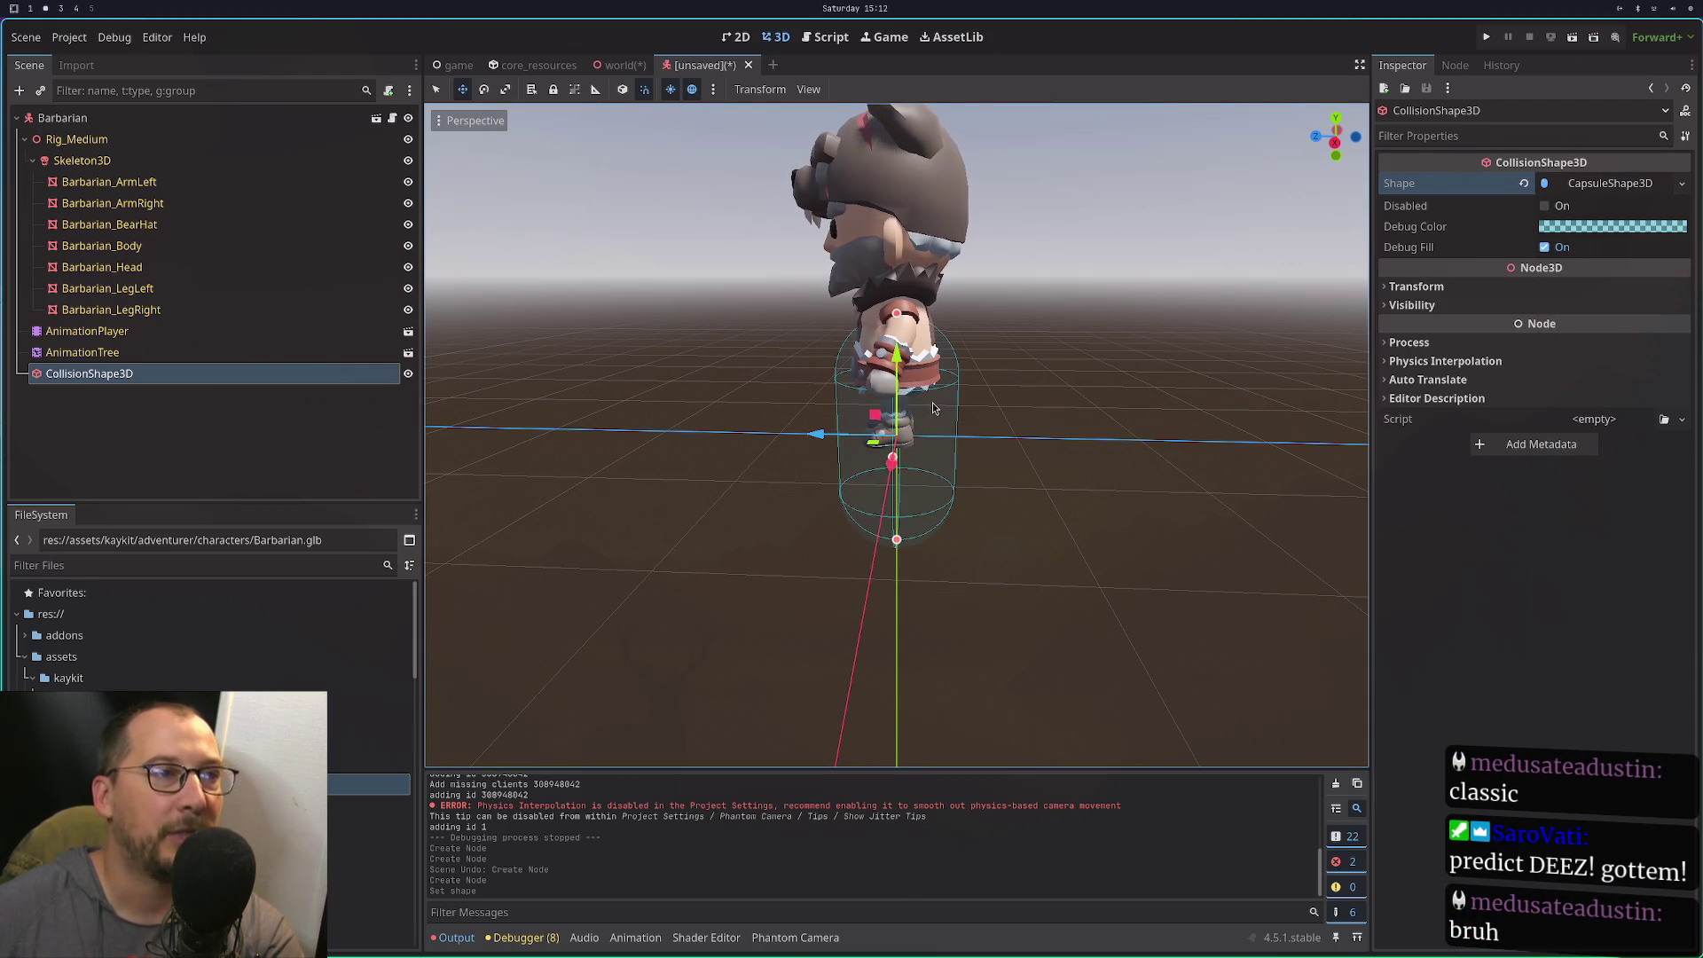
Raise the capsule to enclose the character's body and check it from several angles.
drag(898, 357, 899, 257)
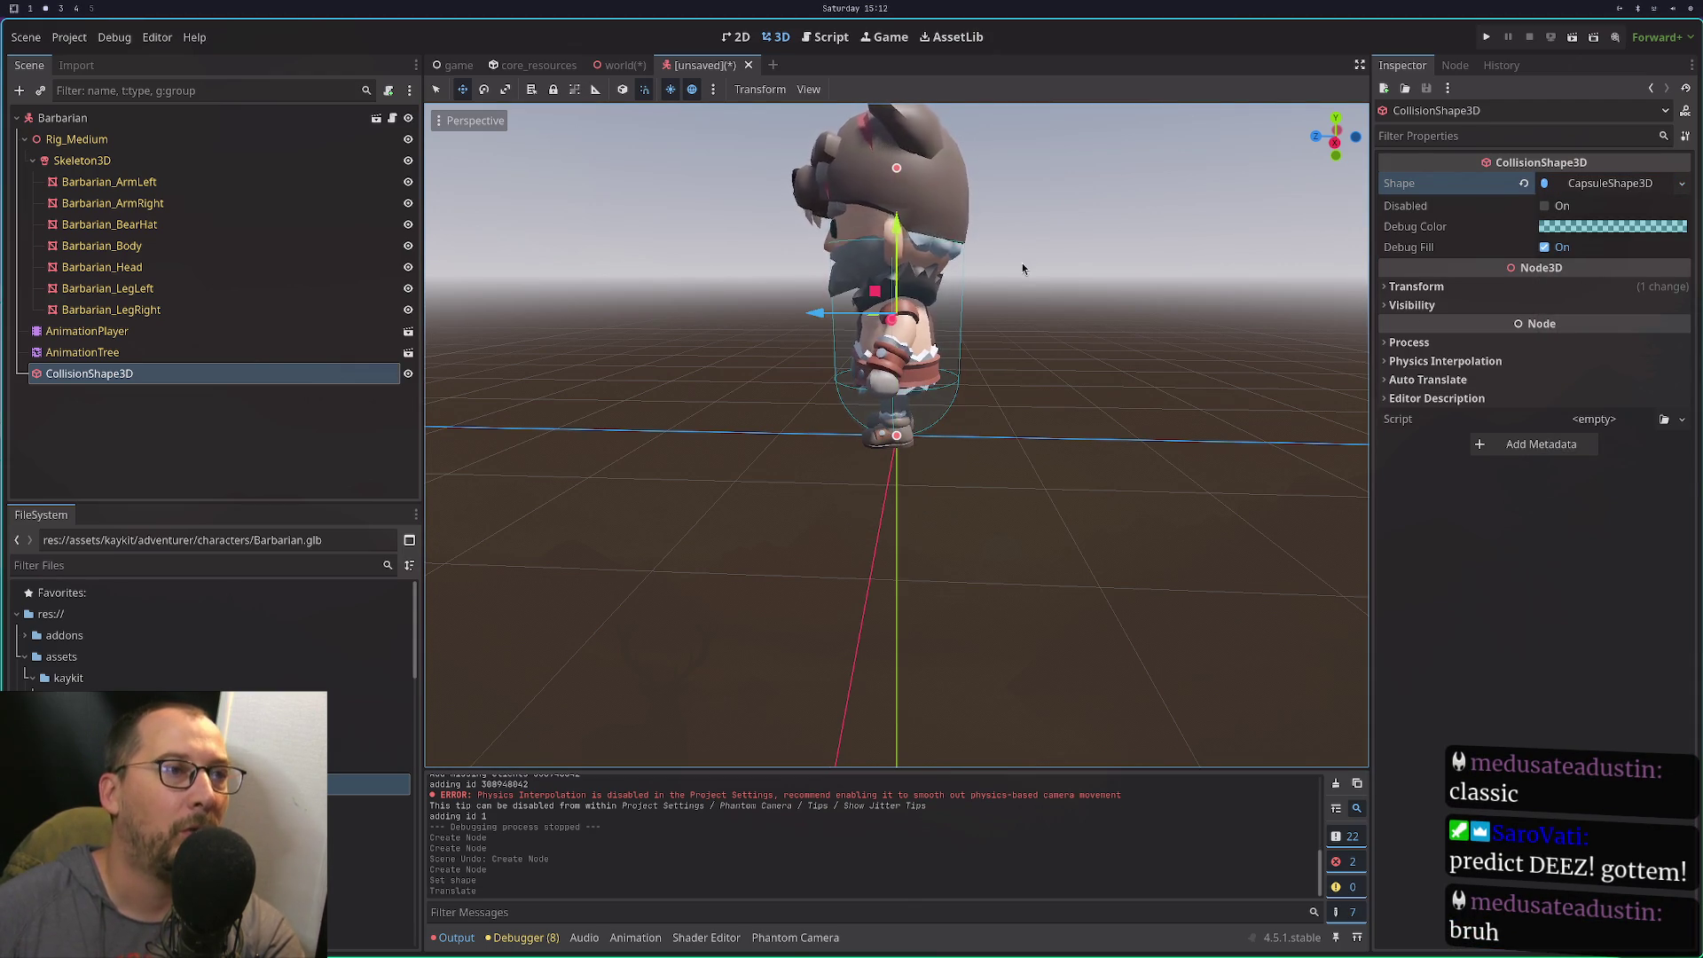
drag(1020, 266, 820, 249)
mouse_move(684, 217)
mouse_down()
mouse_move(798, 284)
mouse_move(962, 340)
mouse_move(1068, 305)
mouse_move(1104, 226)
mouse_move(1167, 213)
mouse_move(1167, 315)
mouse_up()
scroll(963, 340, up, 4)
key(ctrl+s)
key(Escape)
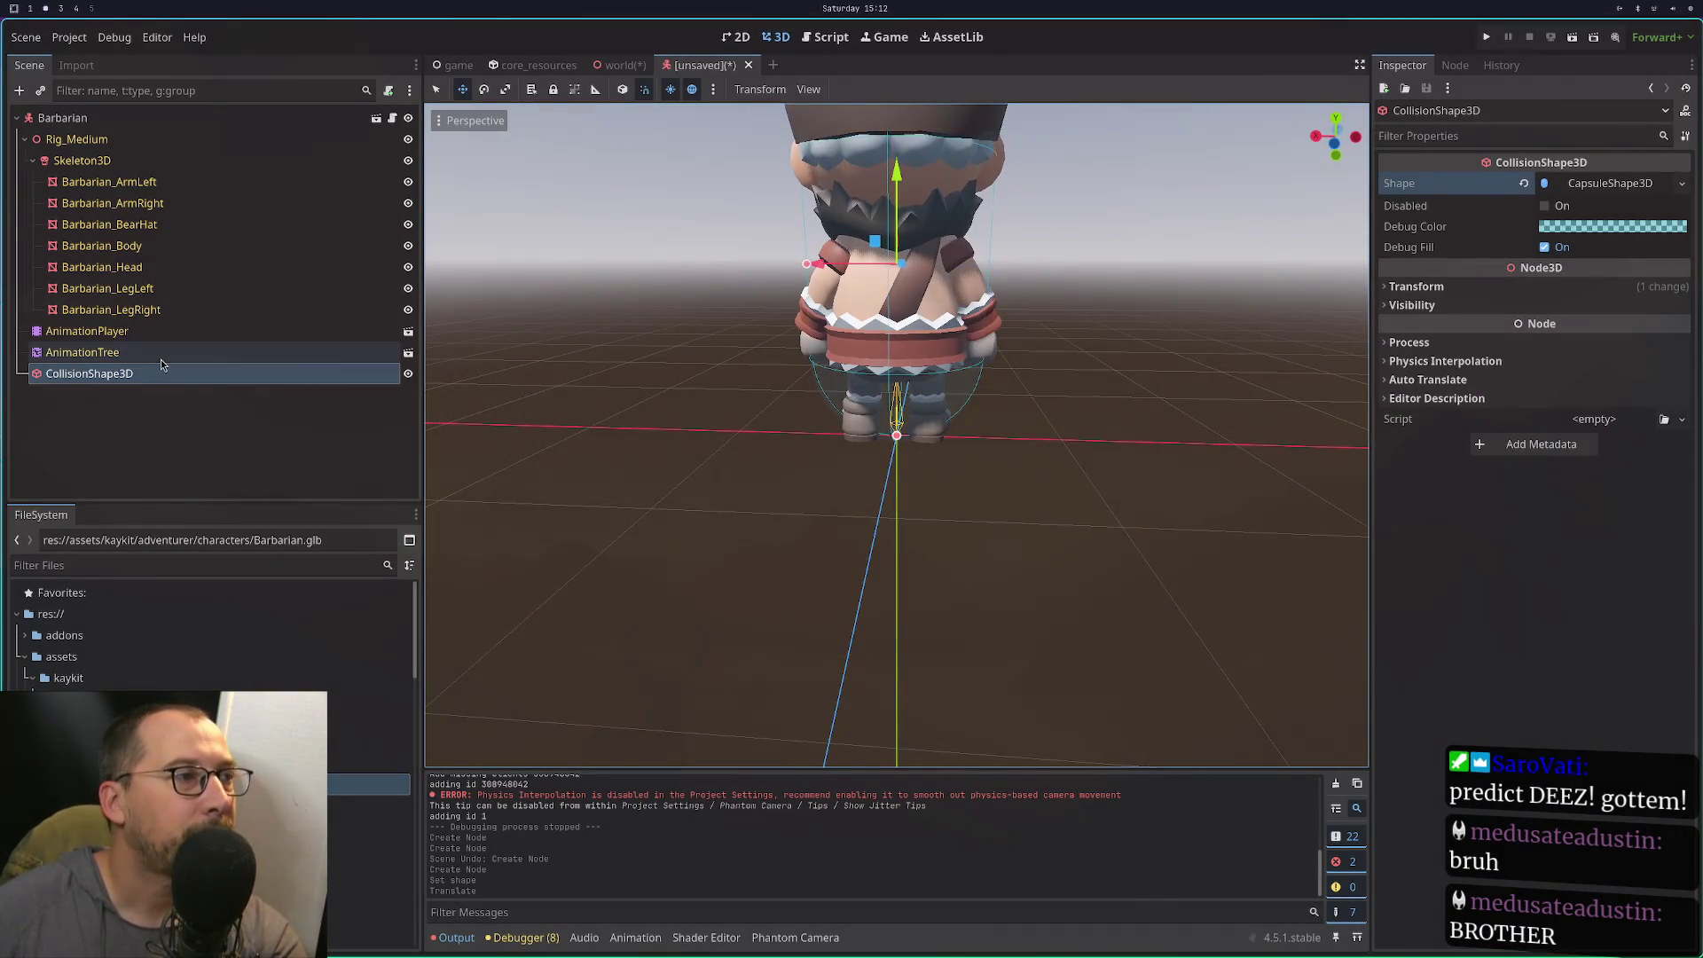
click(87, 331)
click(89, 373)
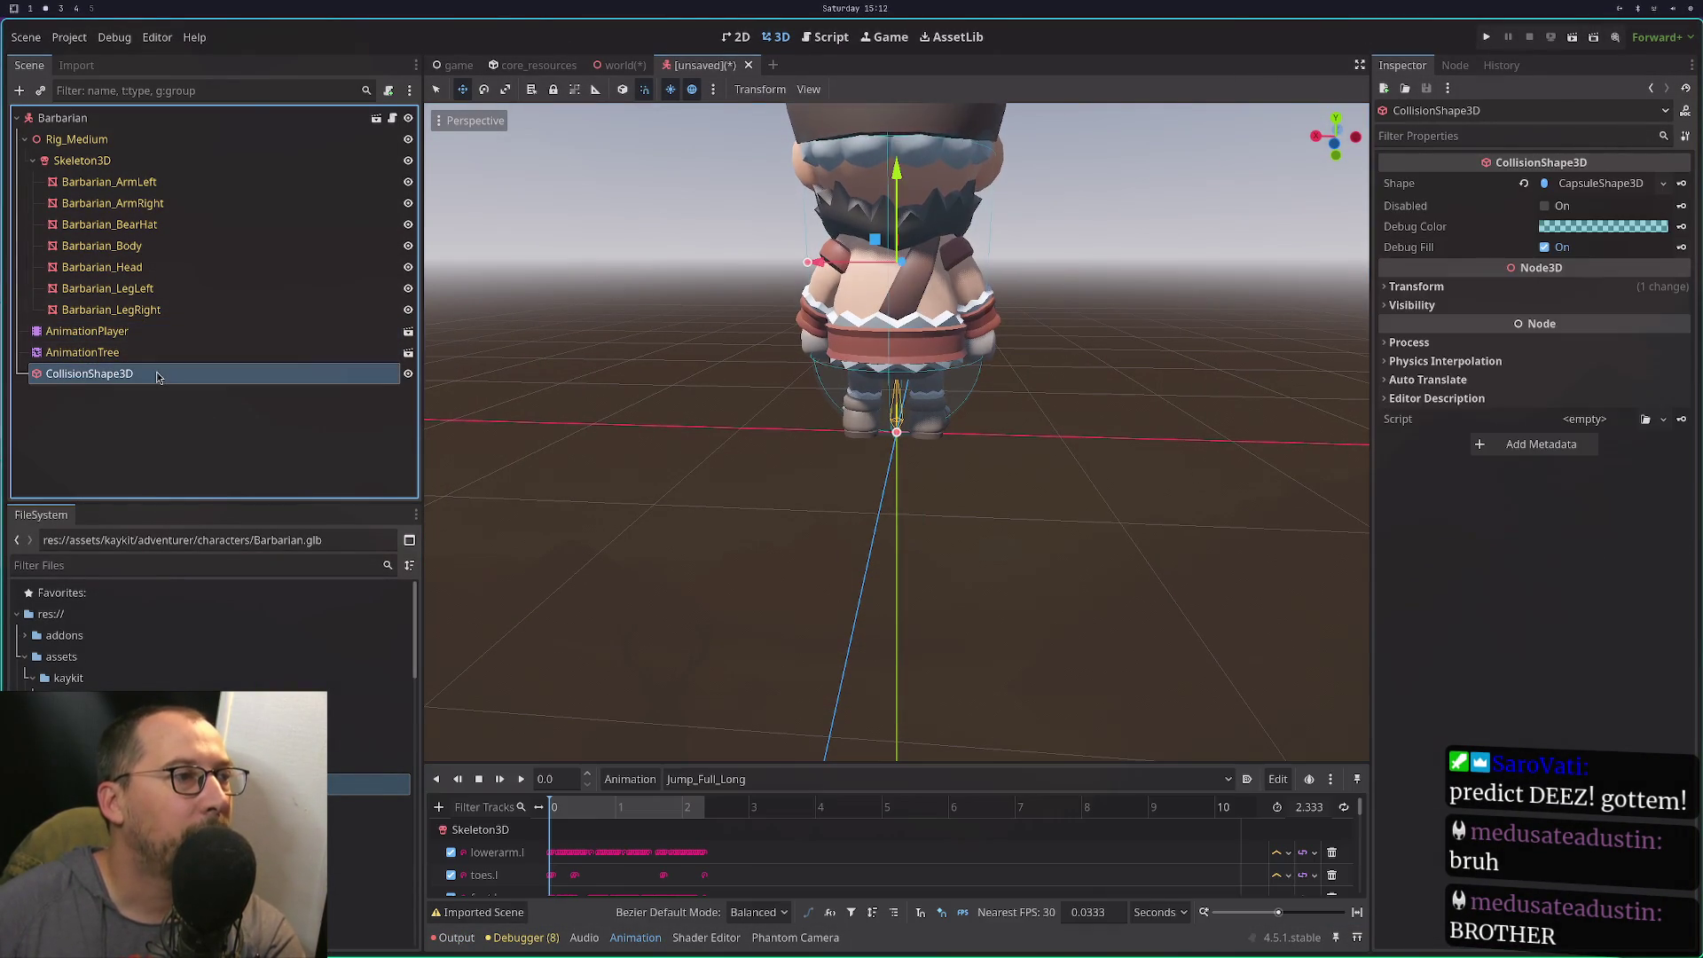
right_click(158, 375)
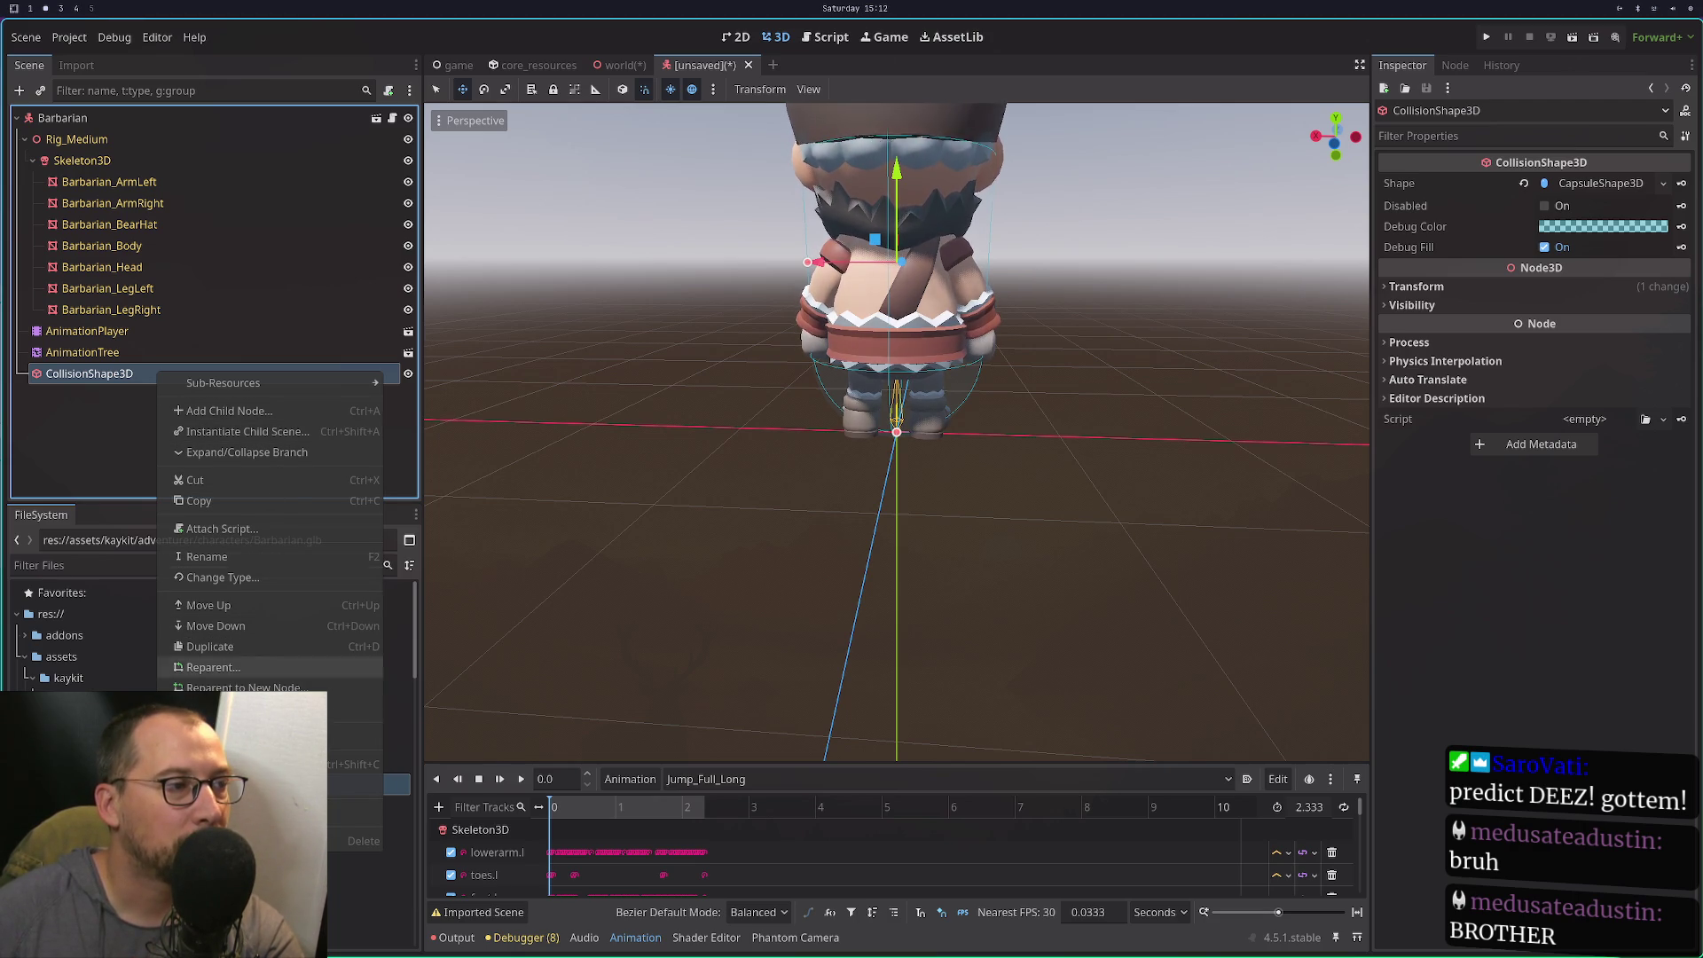
Save the CollisionShape3D branch as collision_shape_3d.tscn in res://assets.
click(266, 744)
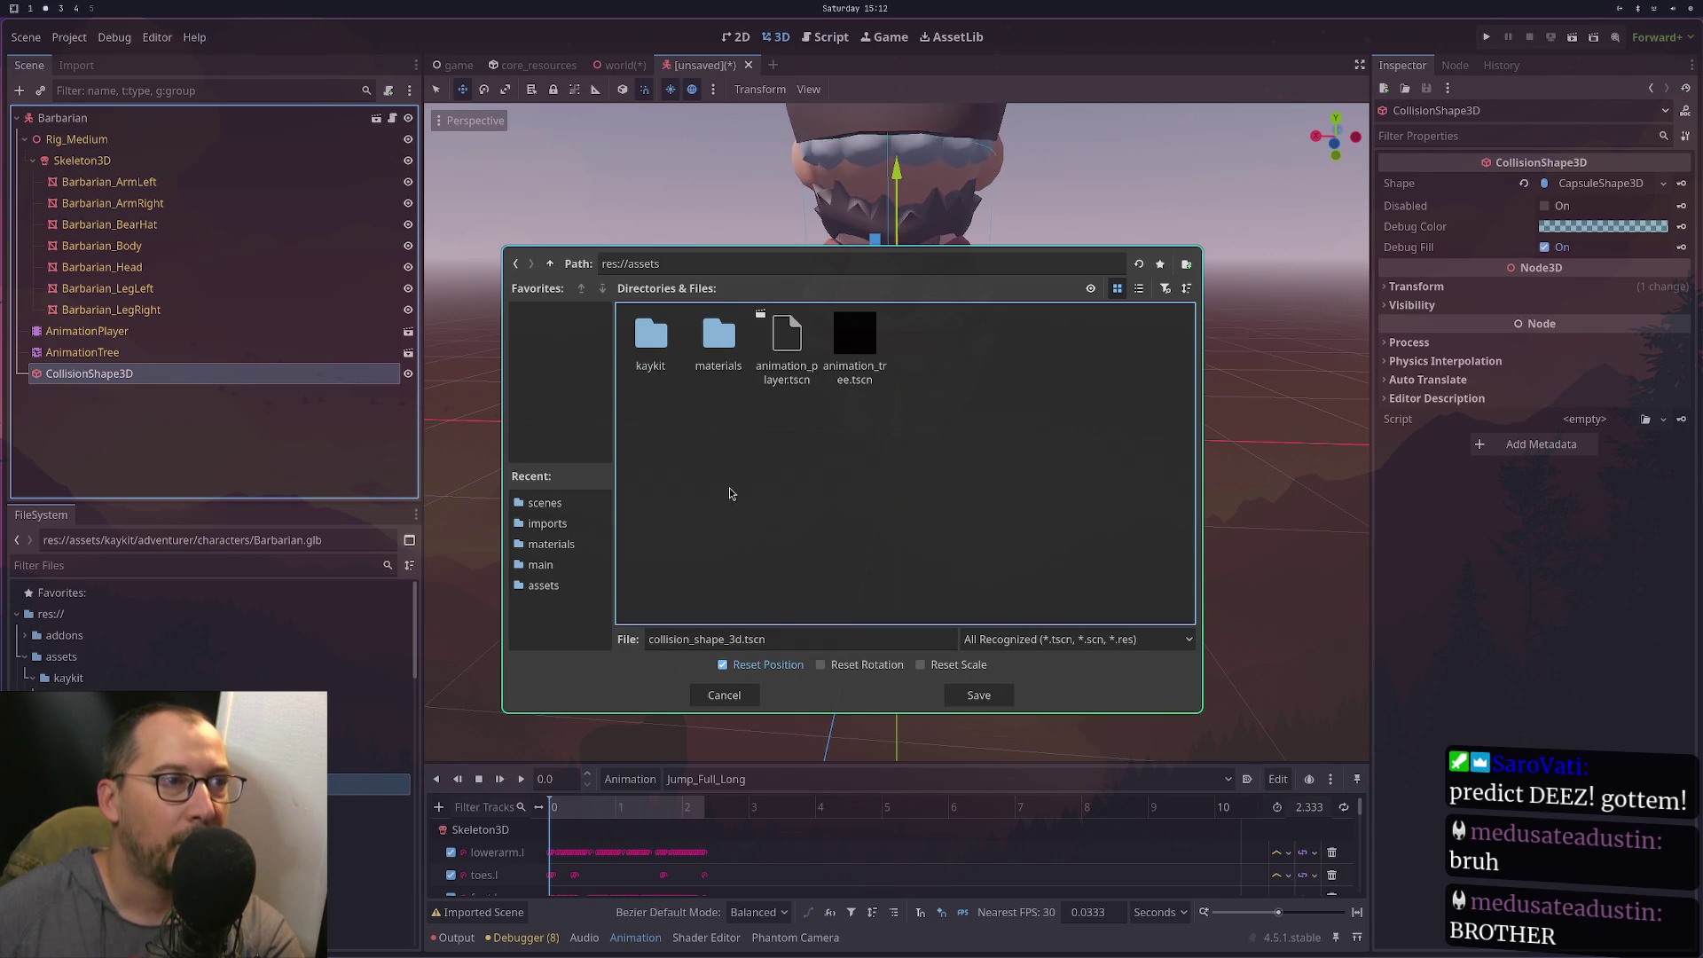
click(776, 630)
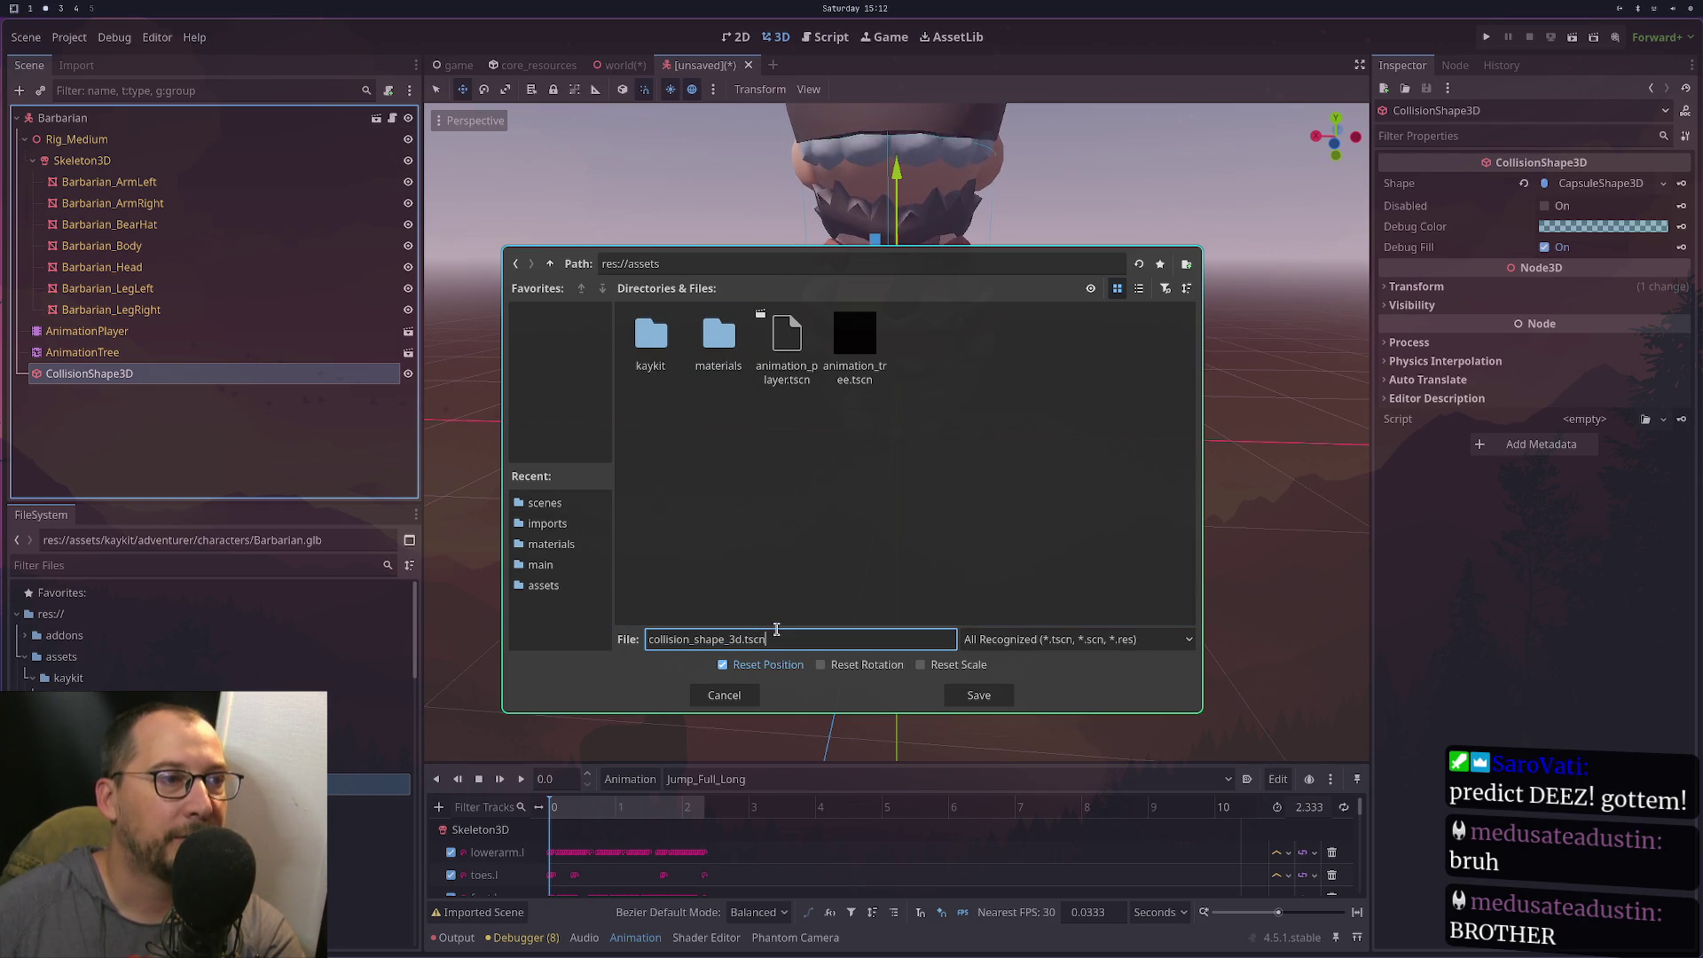
click(988, 704)
key(ctrl+s)
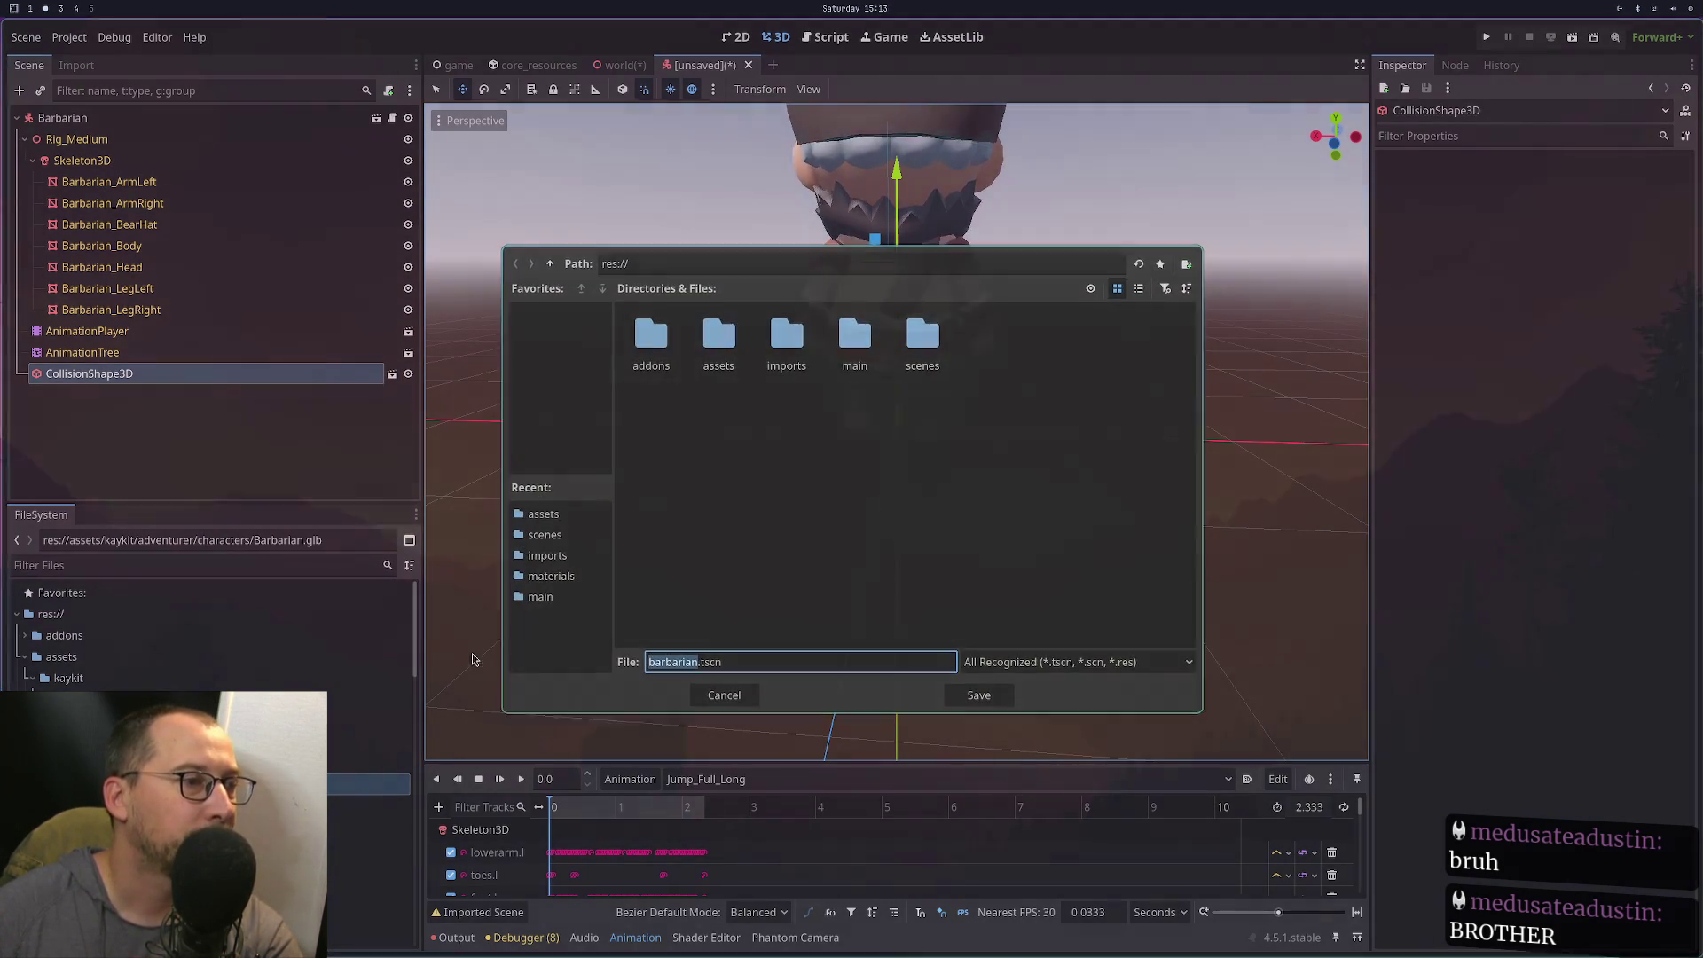
key(Escape)
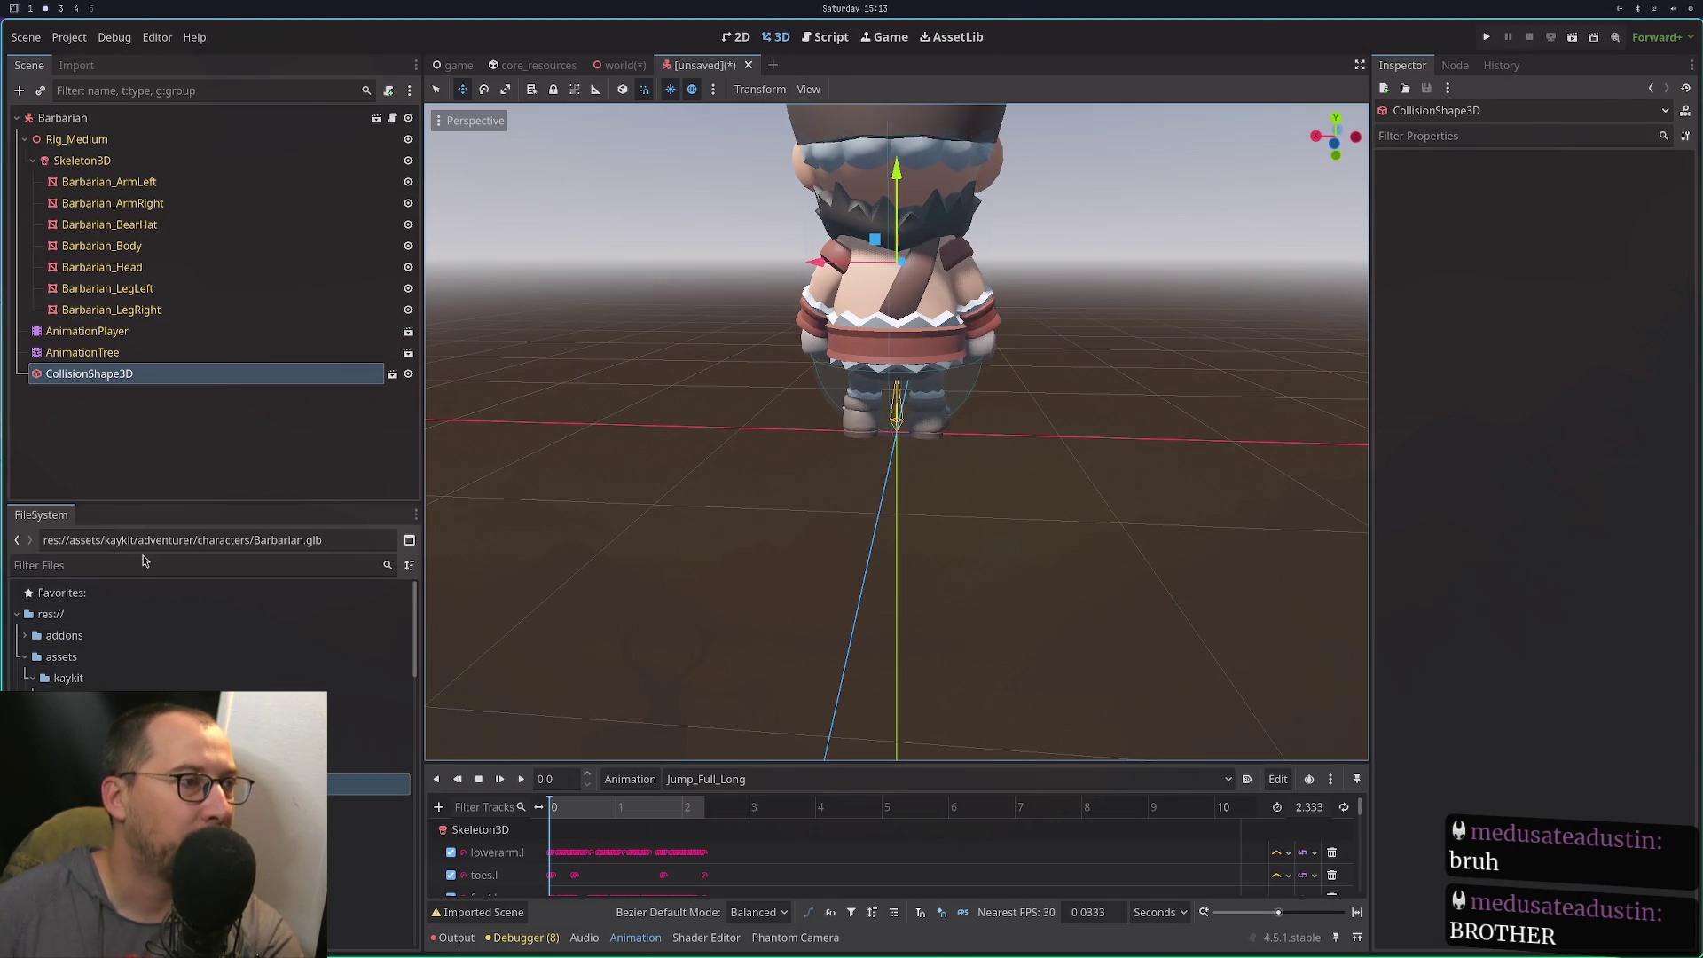
key(super+1)
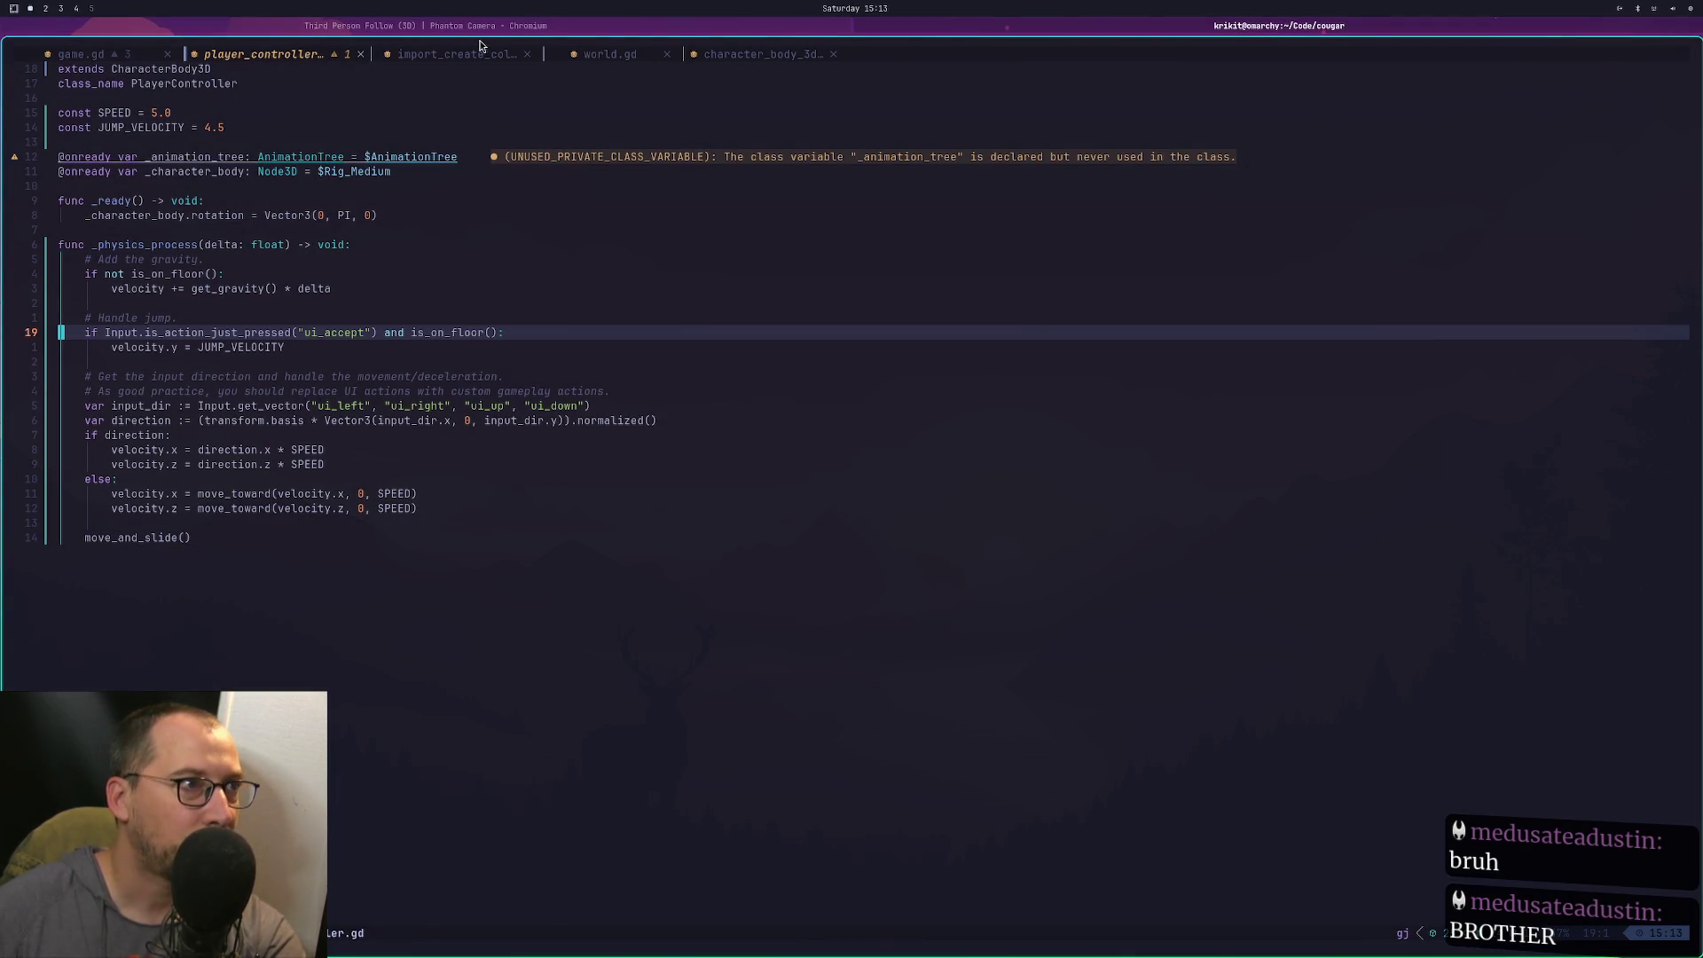
Close the import_create_collision and world.gd buffers and open imports/add_animation_player.gd.
click(479, 52)
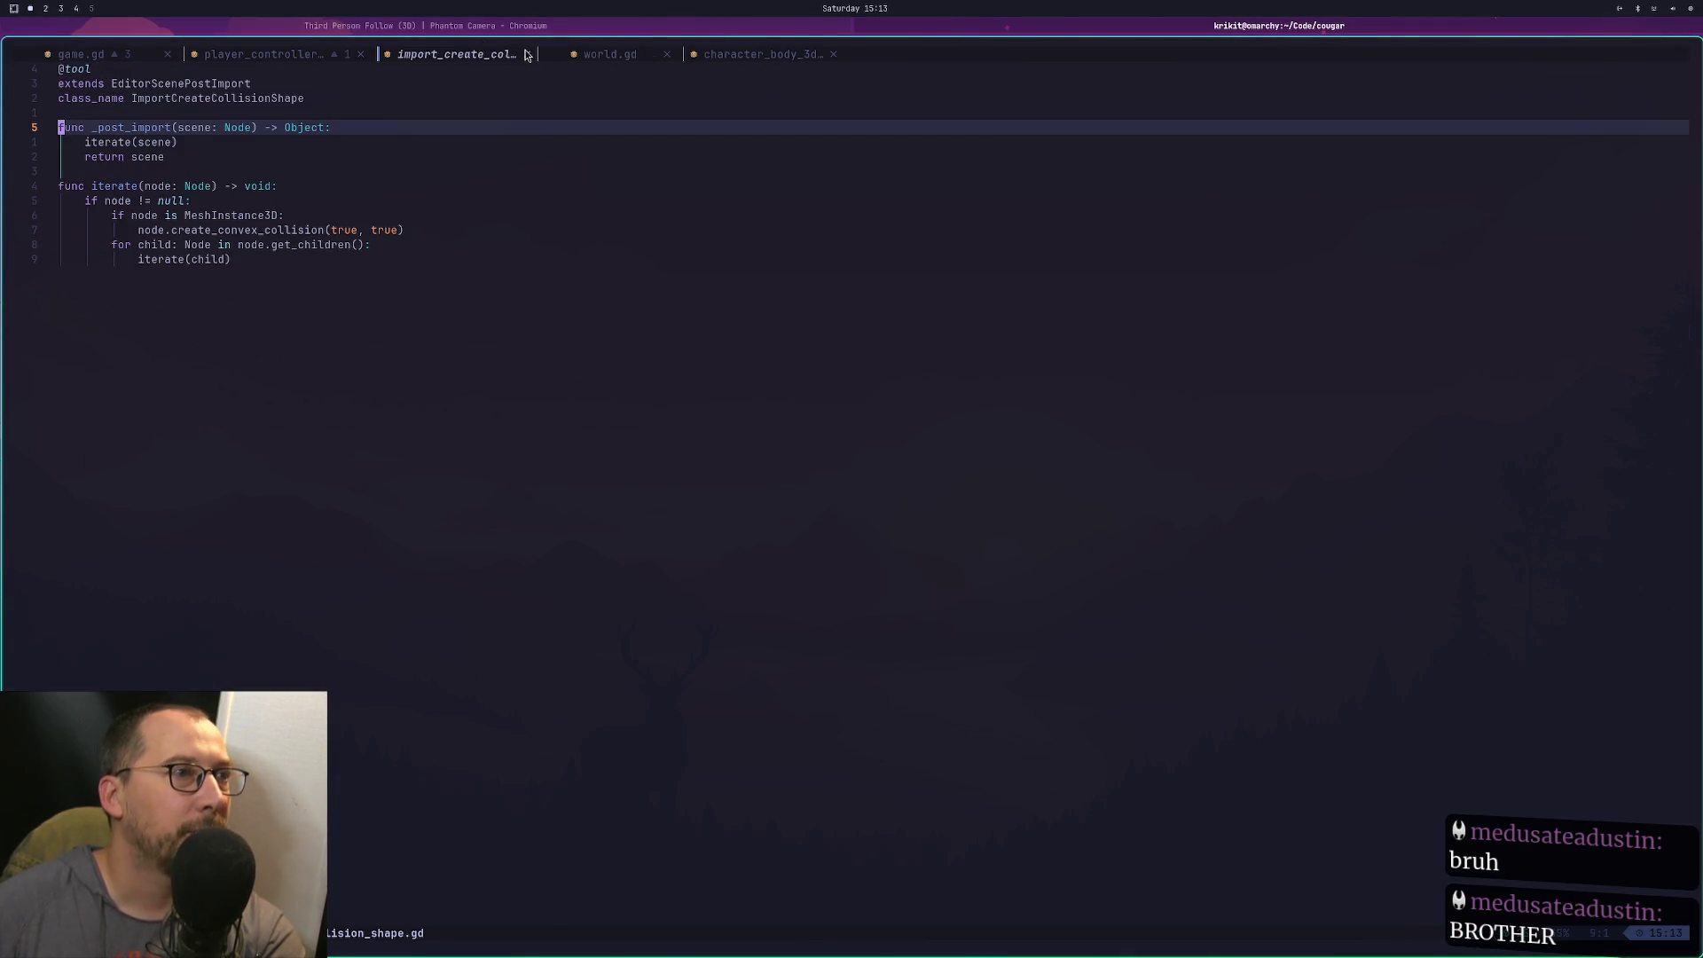
click(526, 55)
click(547, 58)
click(490, 55)
click(502, 55)
click(415, 145)
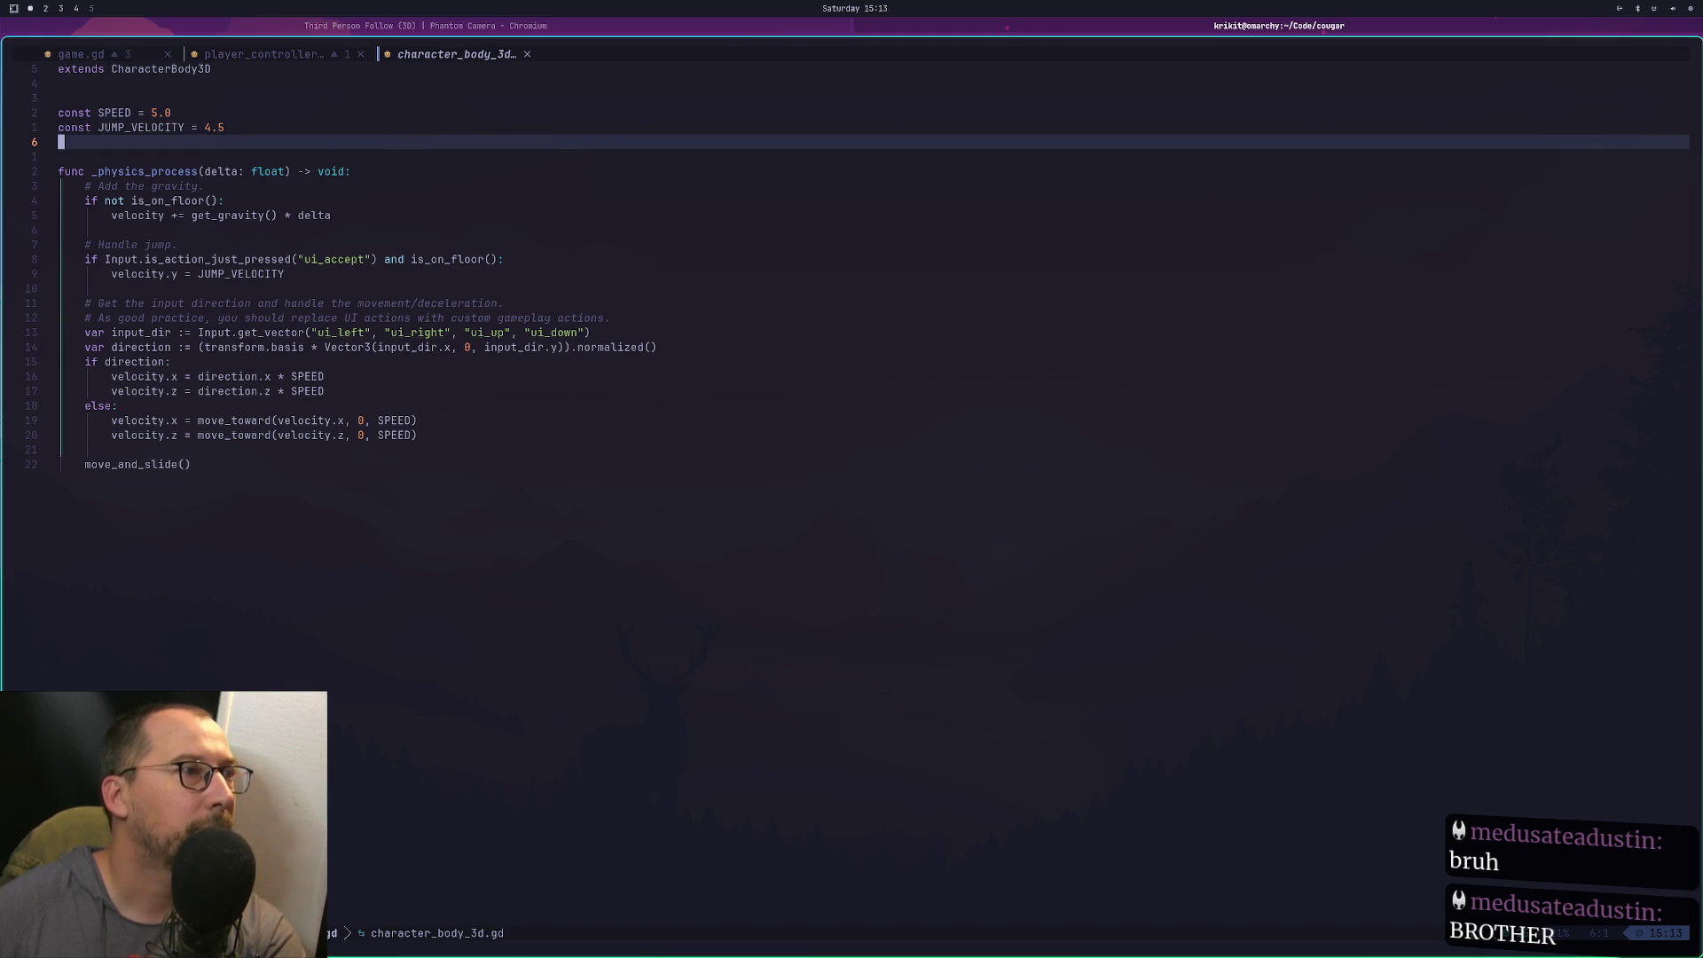
key(space)
key(e)
key(k)
key(k)
key(k)
key(Return)
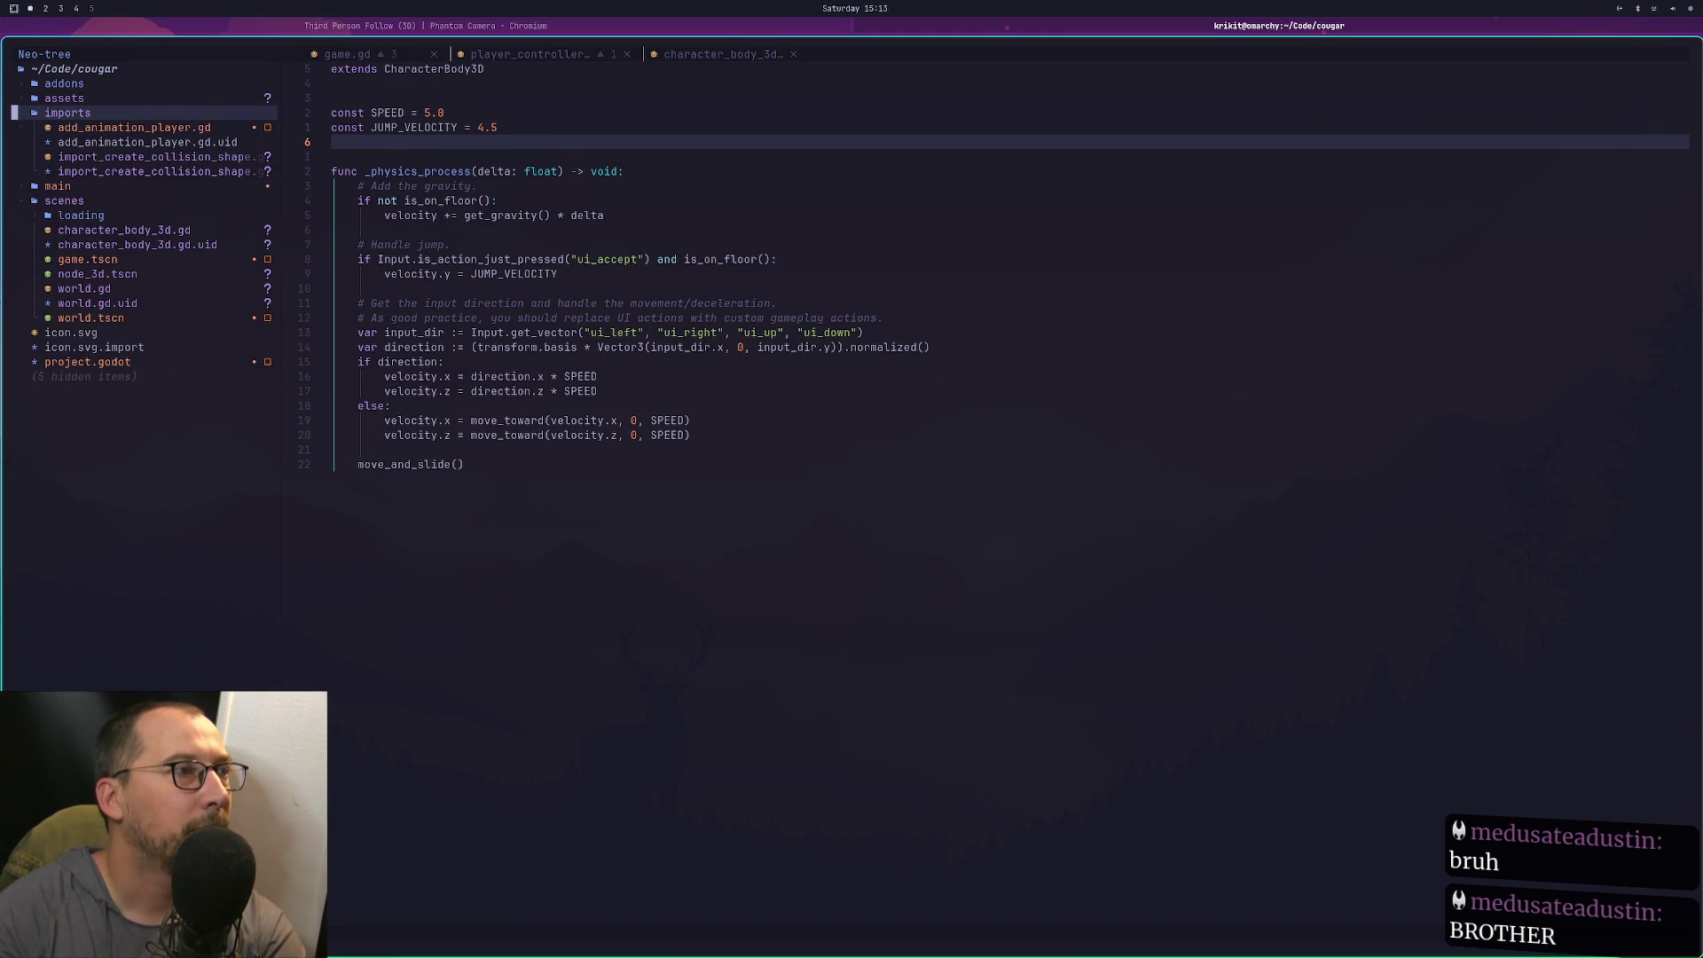
key(j)
key(Return)
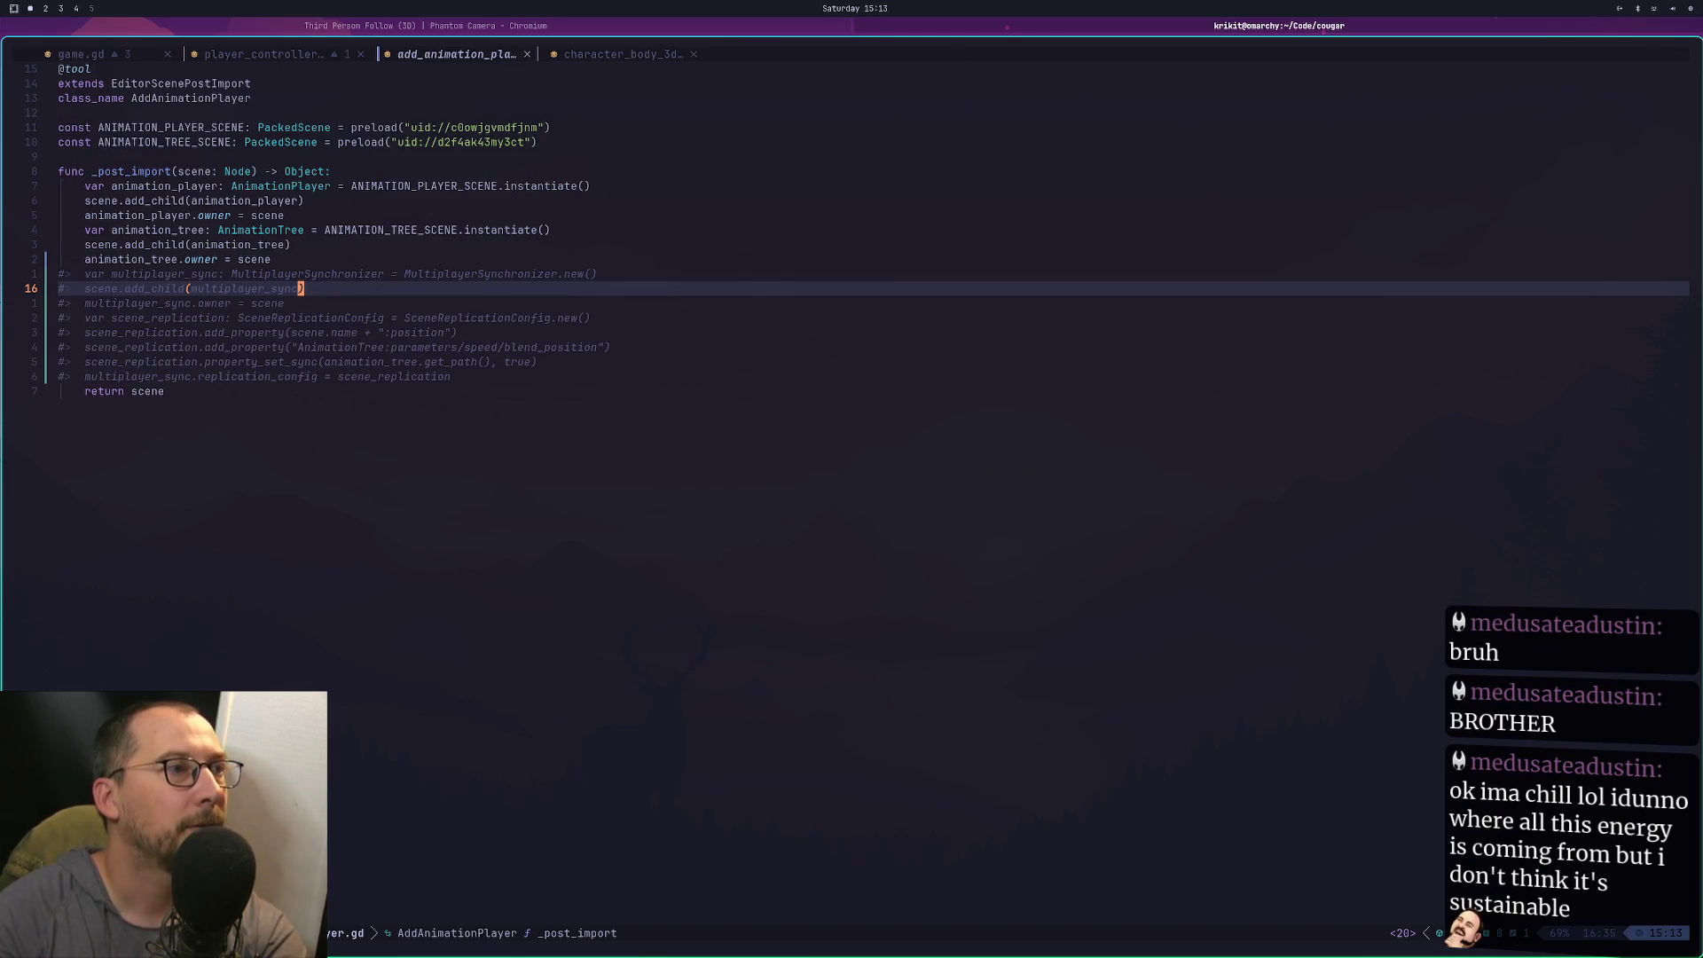
Duplicate the ANIMATION_TREE_SCENE constant and rename the copy COLLISION_BODY.
key(k)
key(k)
key(k)
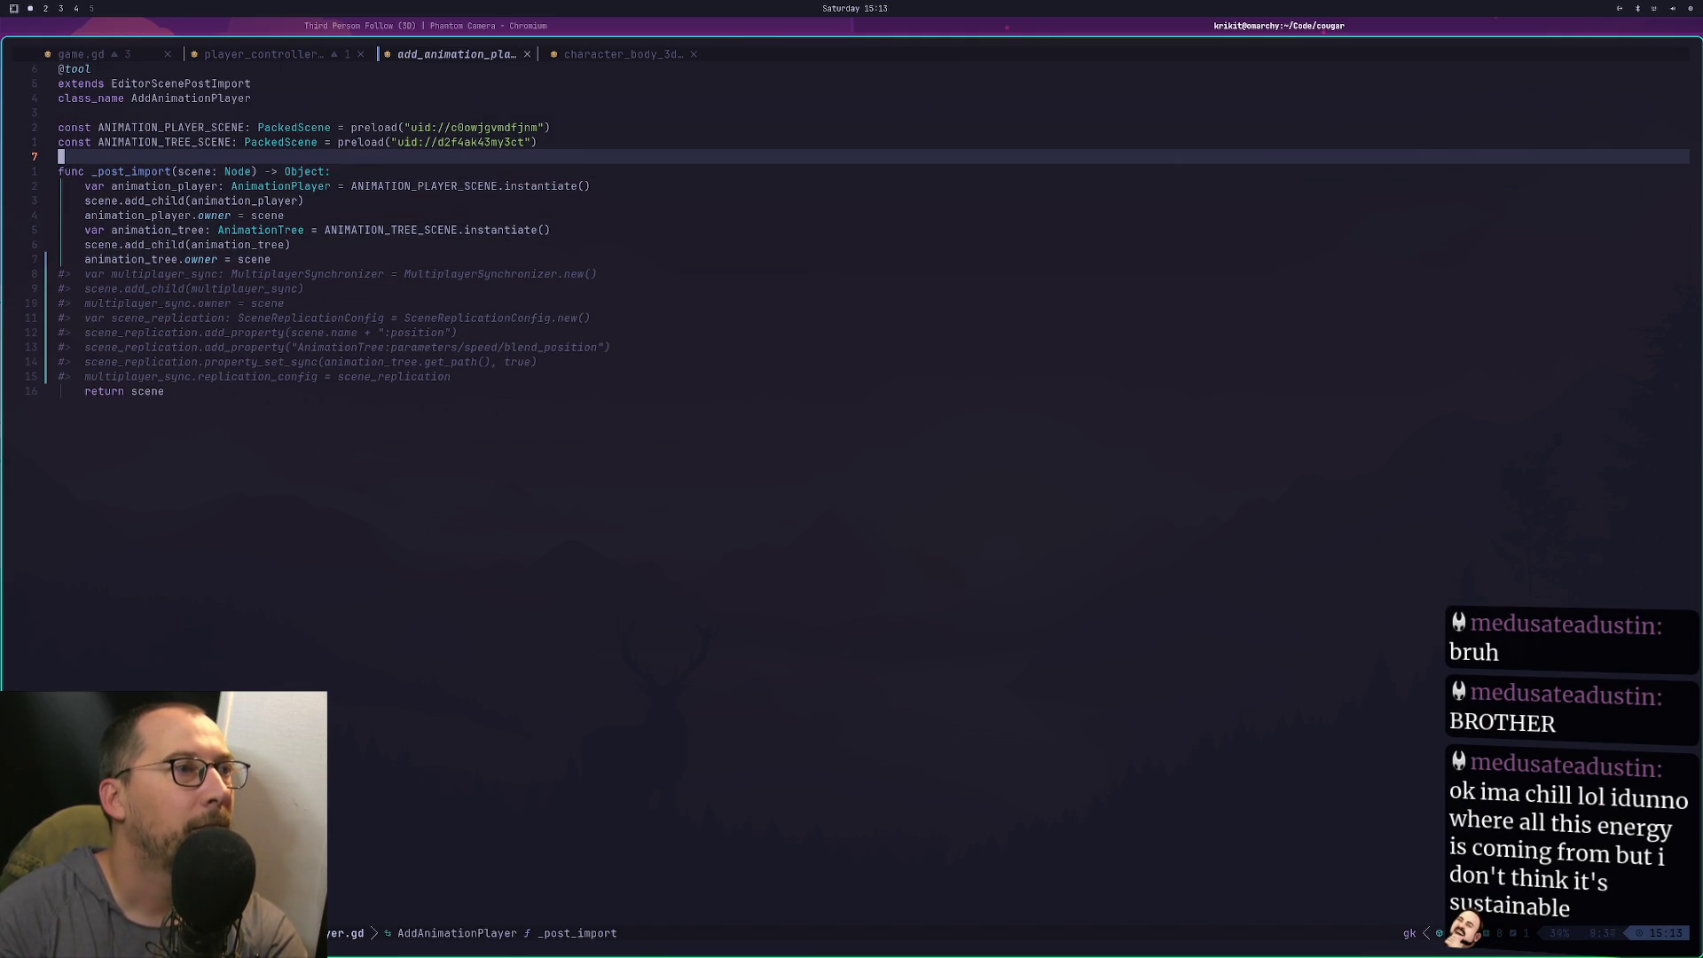
key(y)
key(y)
key(p)
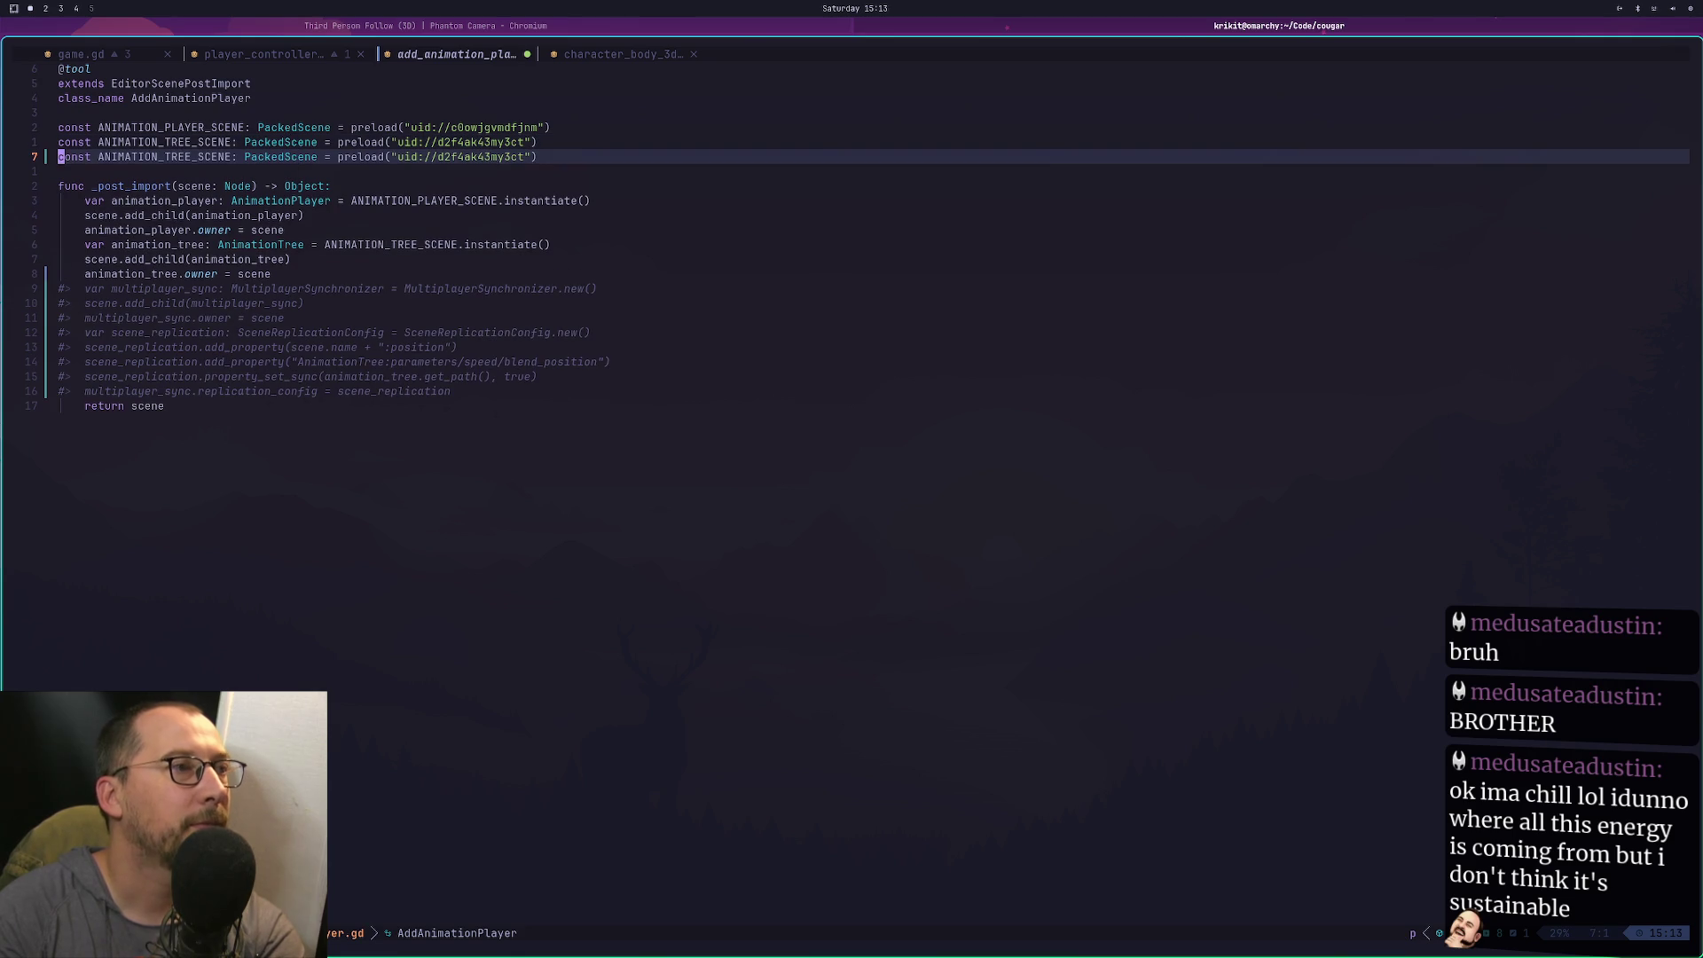
key(l)
text(wcwCOLLISION)
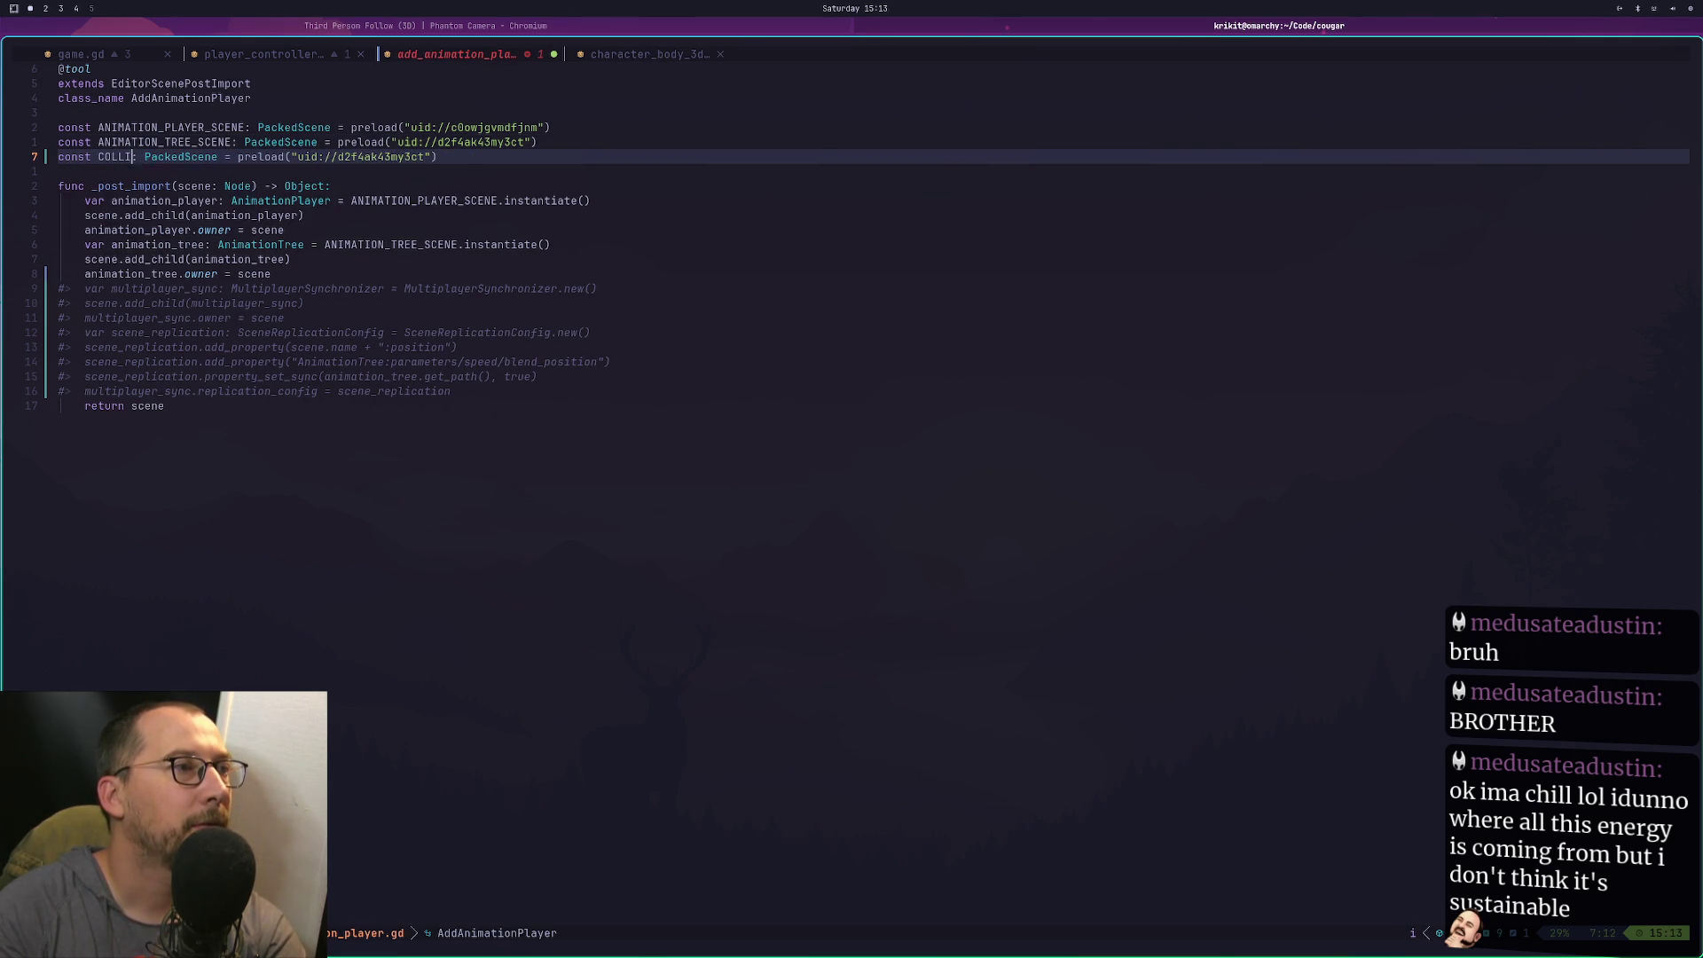
text(_BODY)
key(Escape)
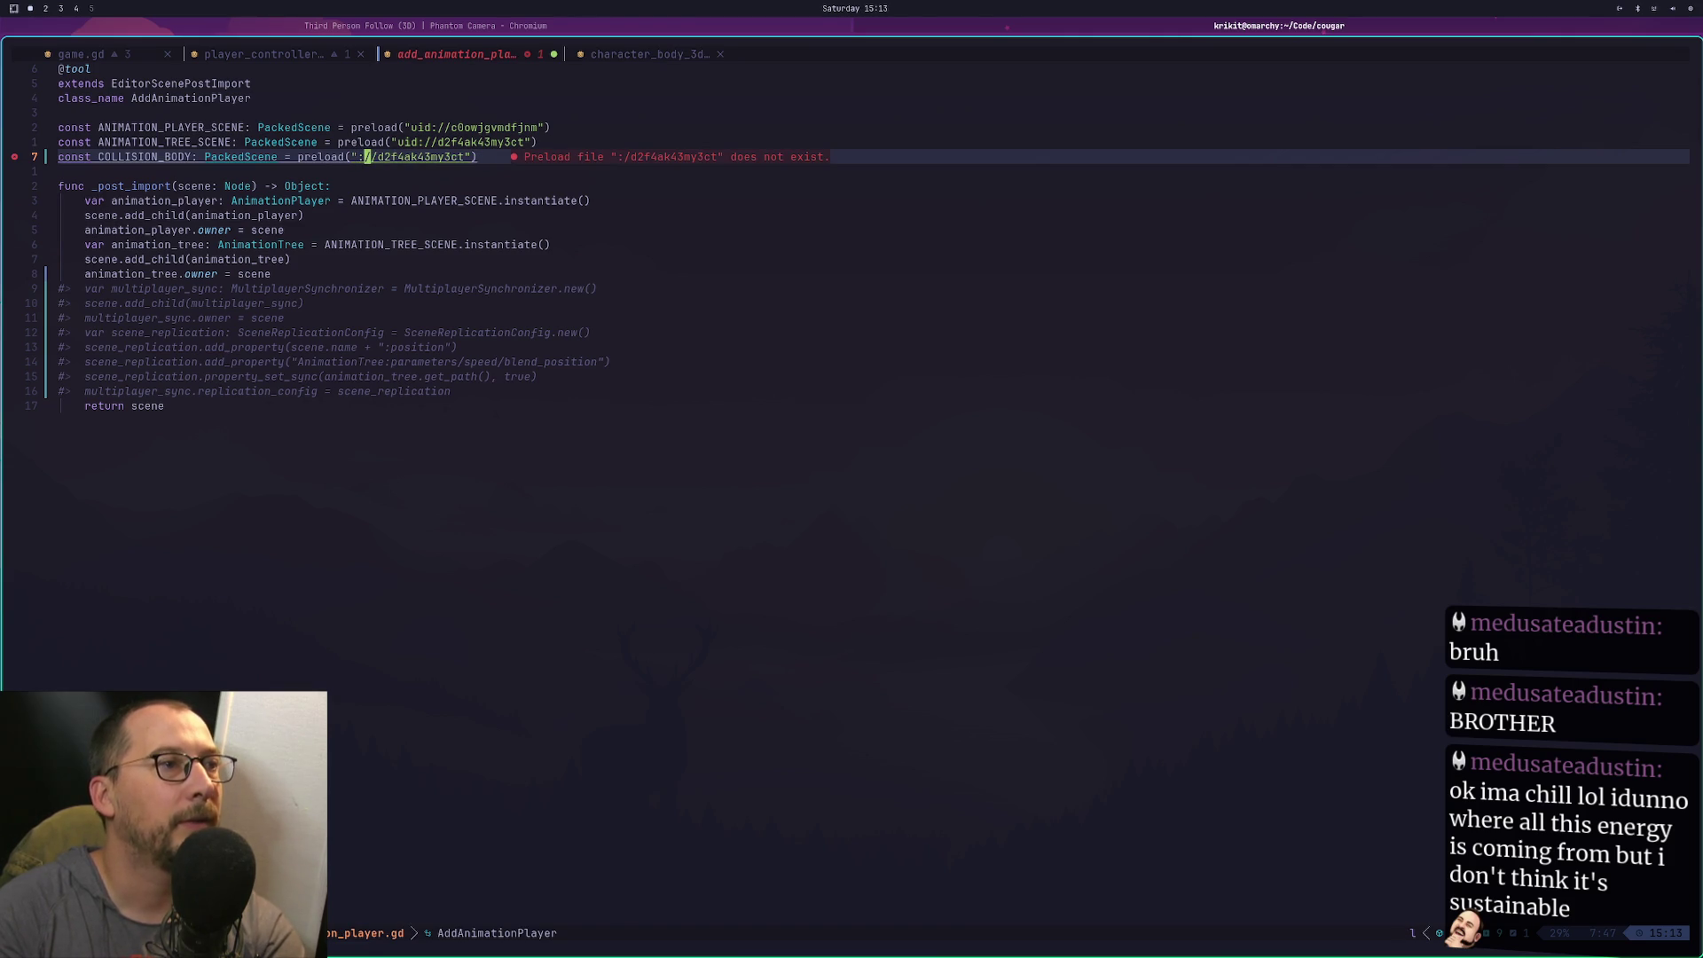
Clear the stray ':' so COLLISION_BODY's preload("") path is empty.
text(/l)
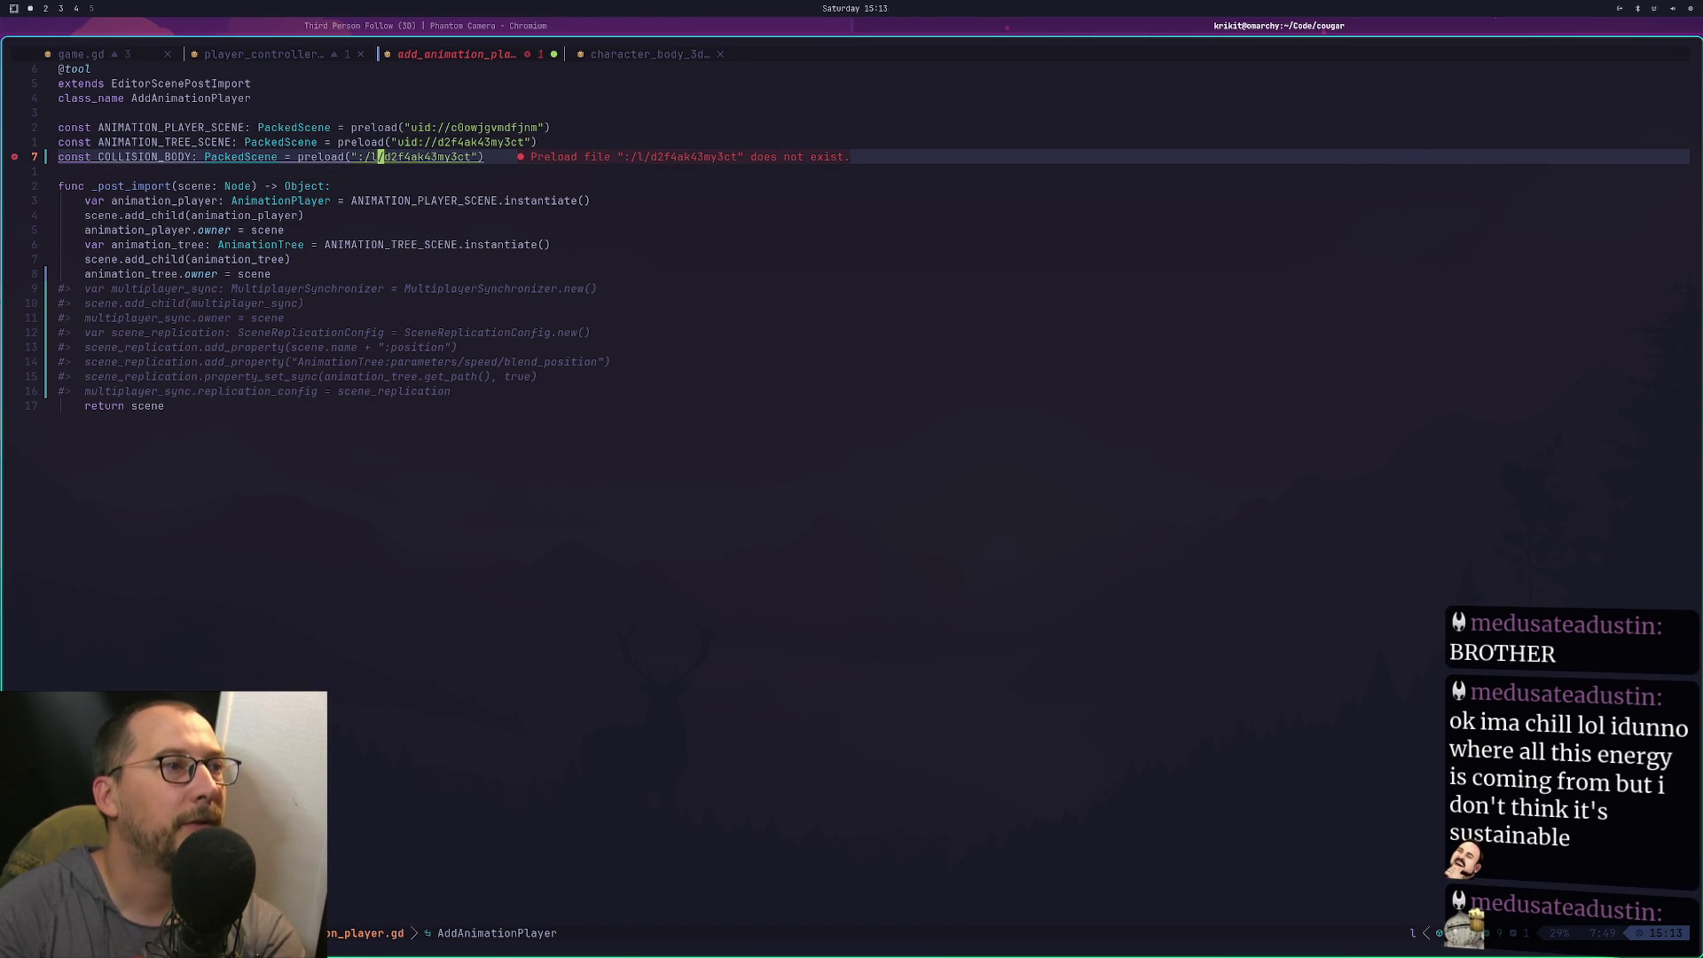
text(a)
key(BackSpace)
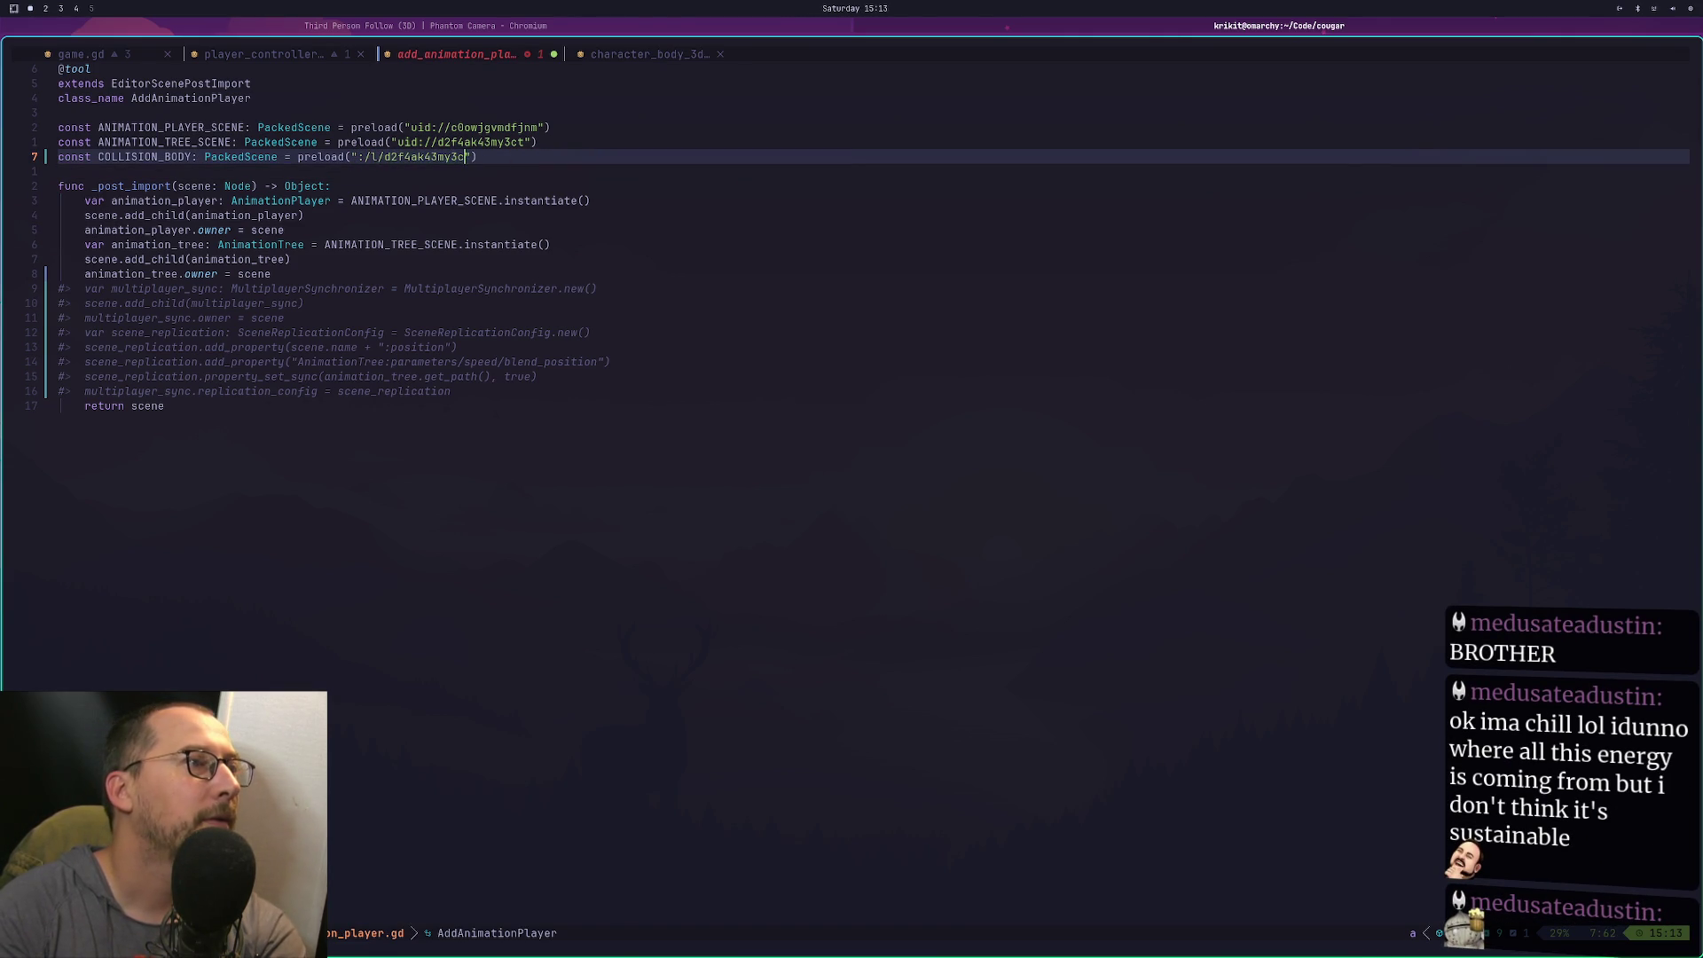
key(BackSpace)
key(Escape)
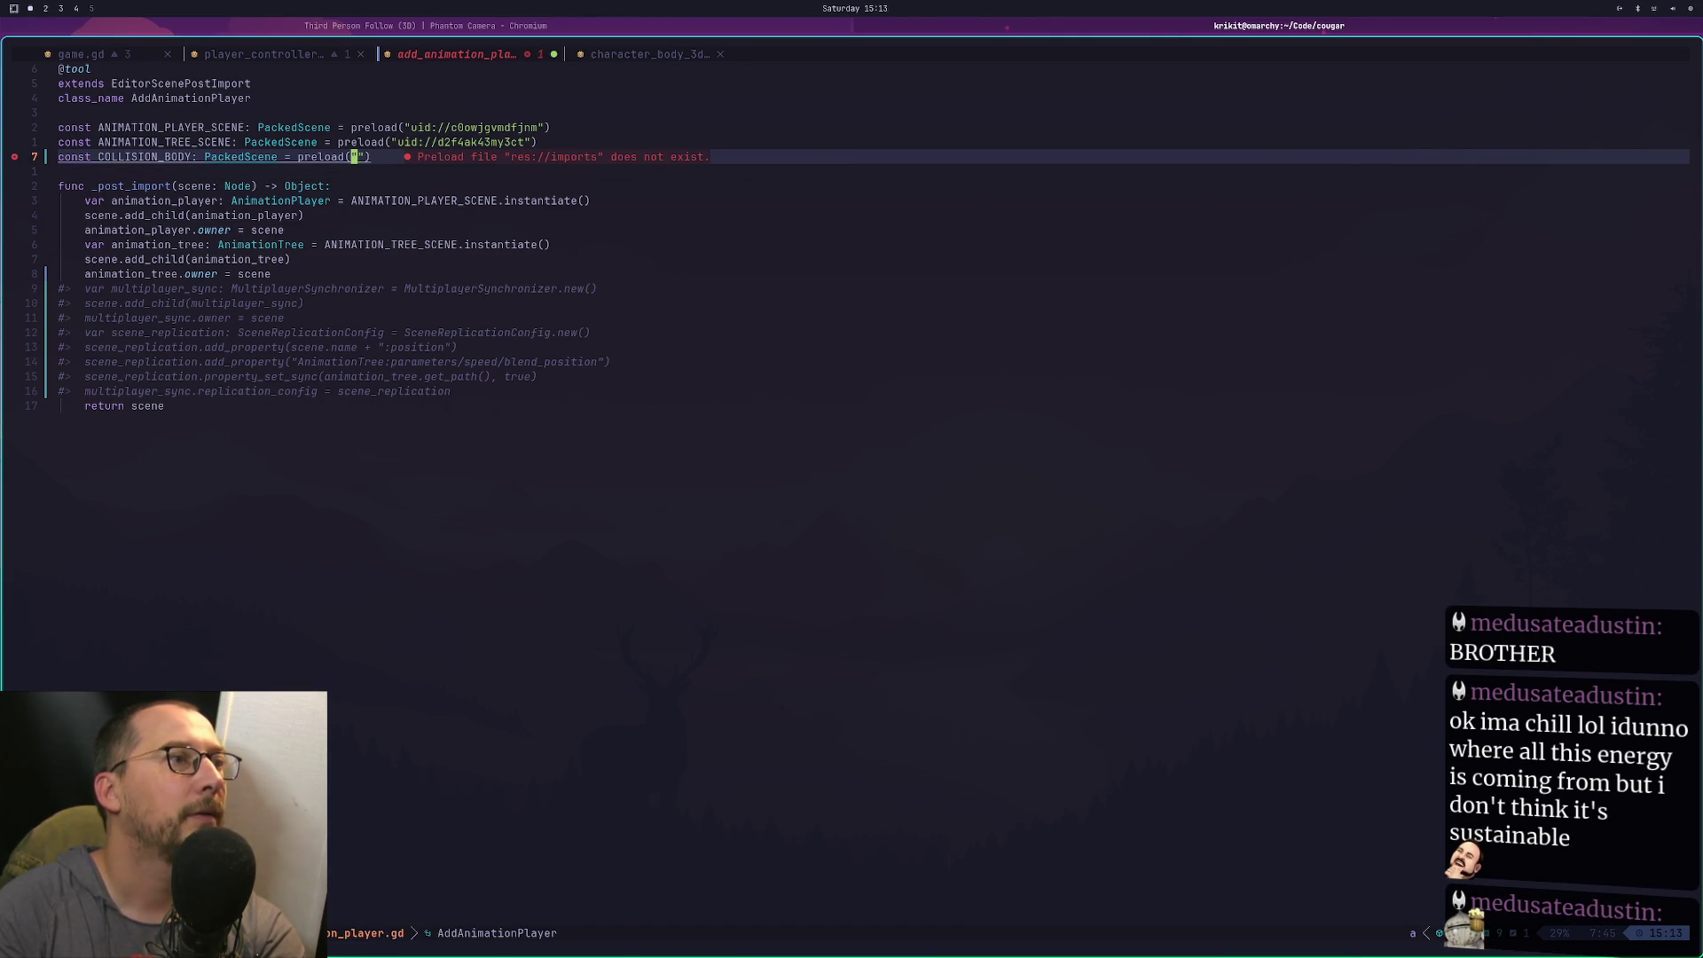
key(super+2)
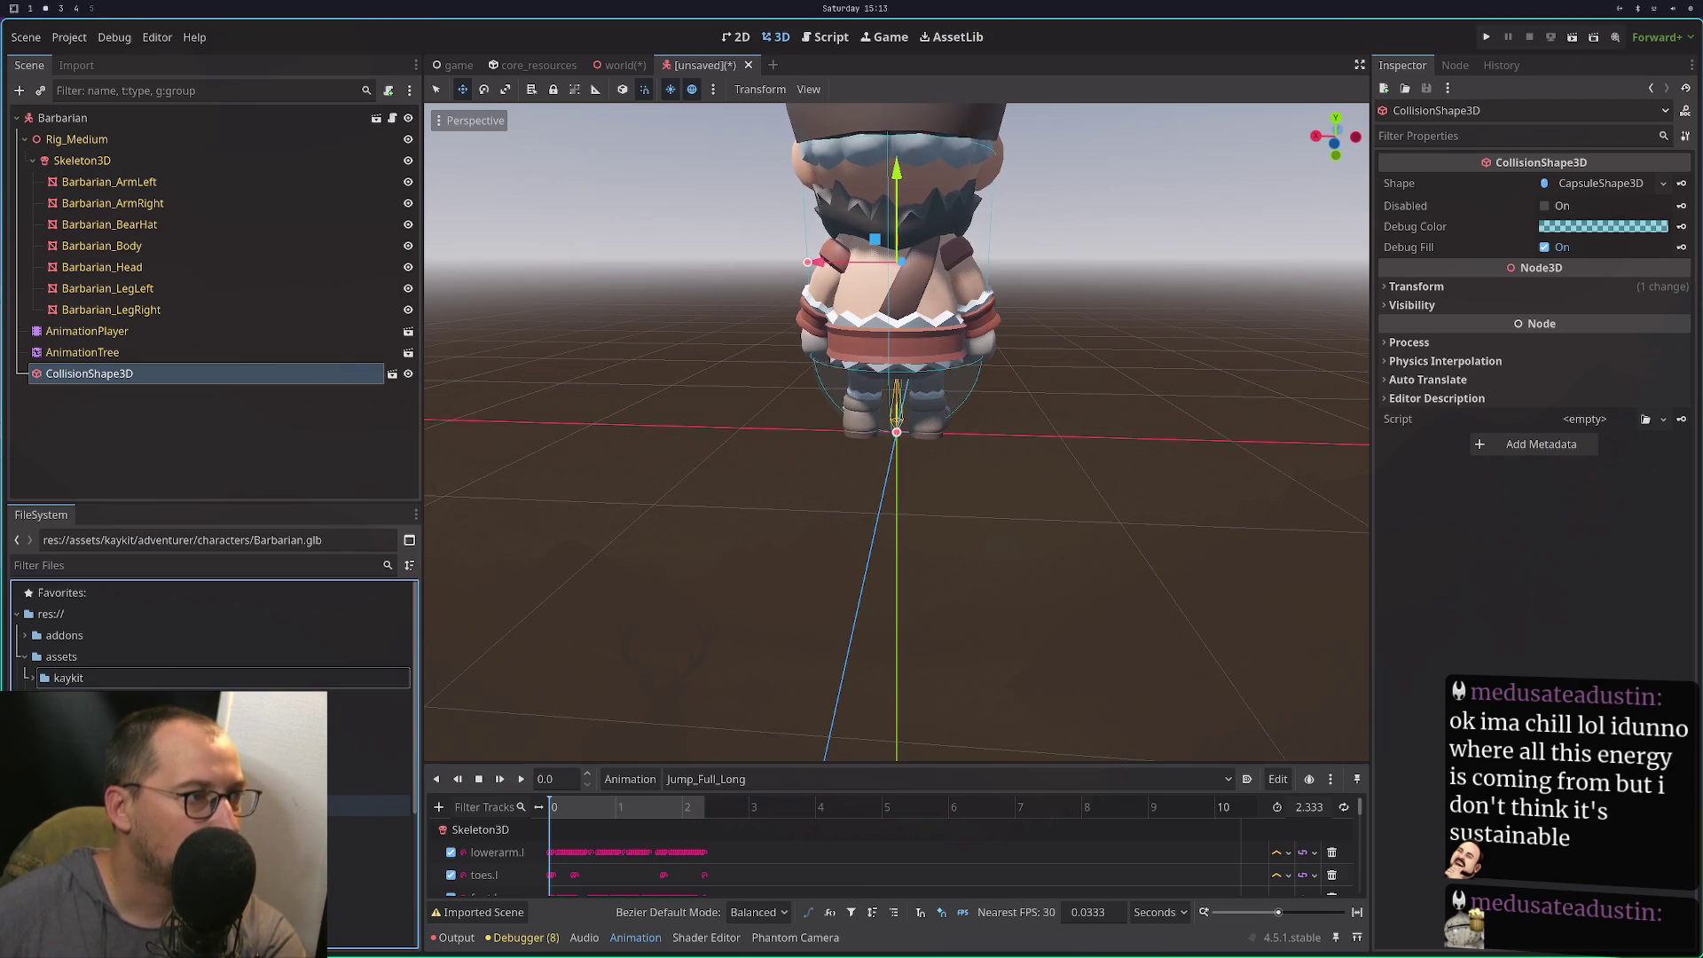
Paste the scene's uid into COLLISION_BODY's preload and save the script.
key(super+1)
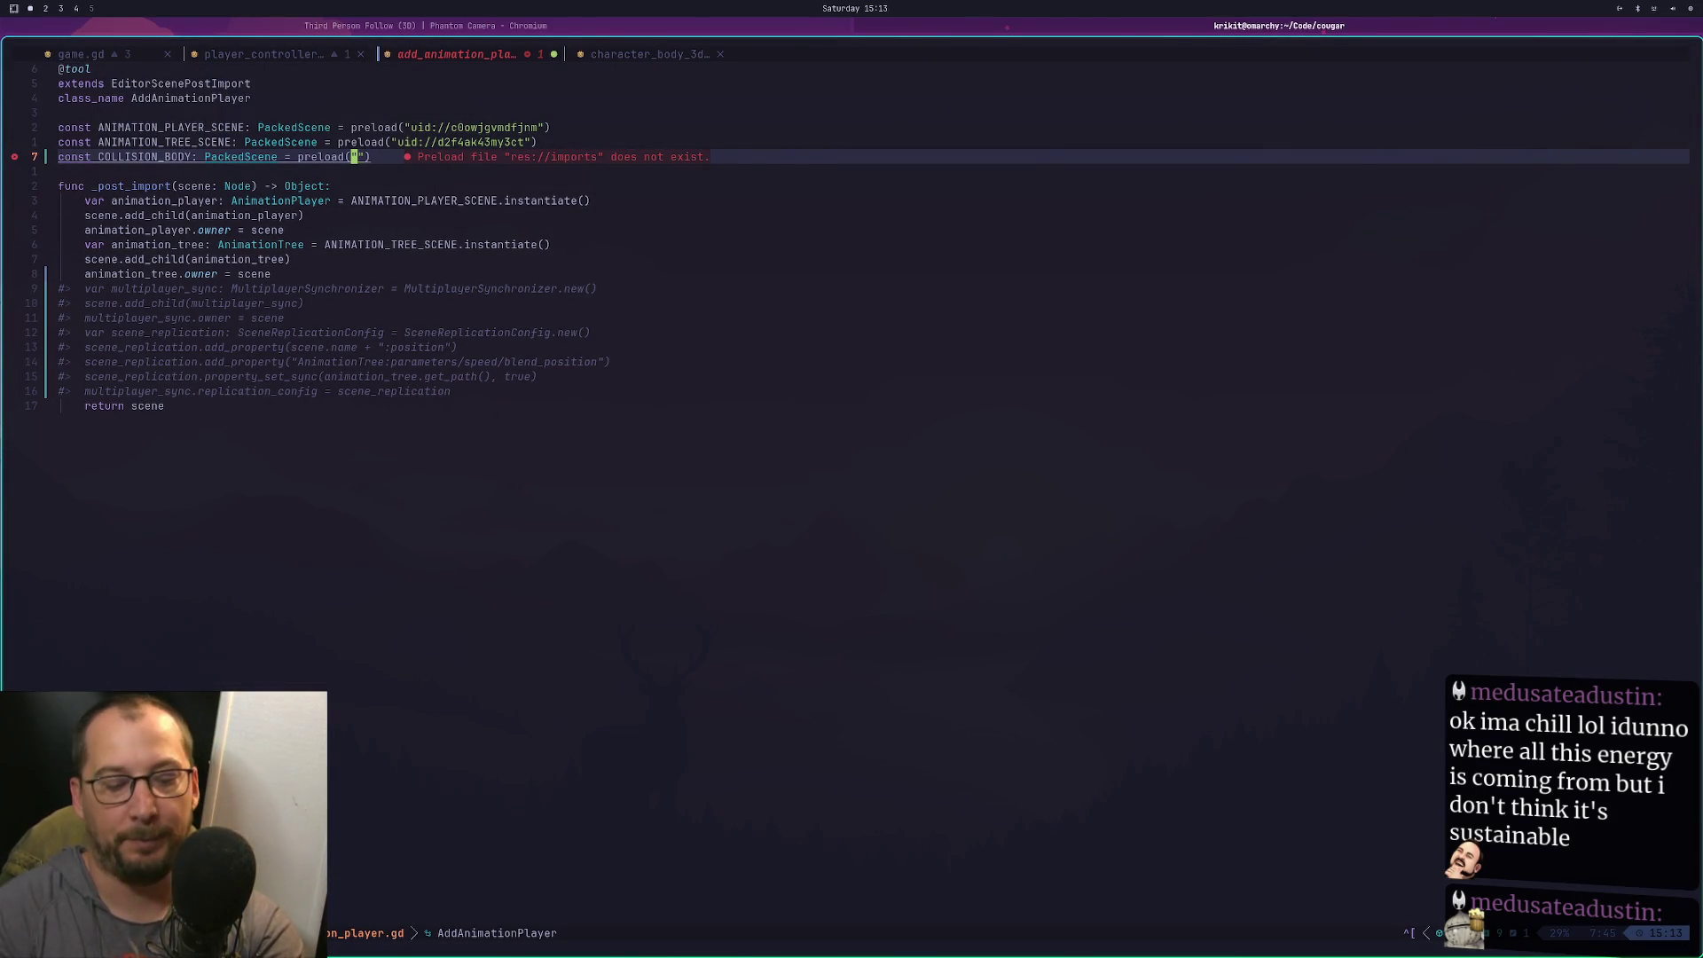
text(p:w)
key(Return)
key(j)
Duplicate the three-line animation_tree block in _post_import.
key(j)
key(j)
key(j)
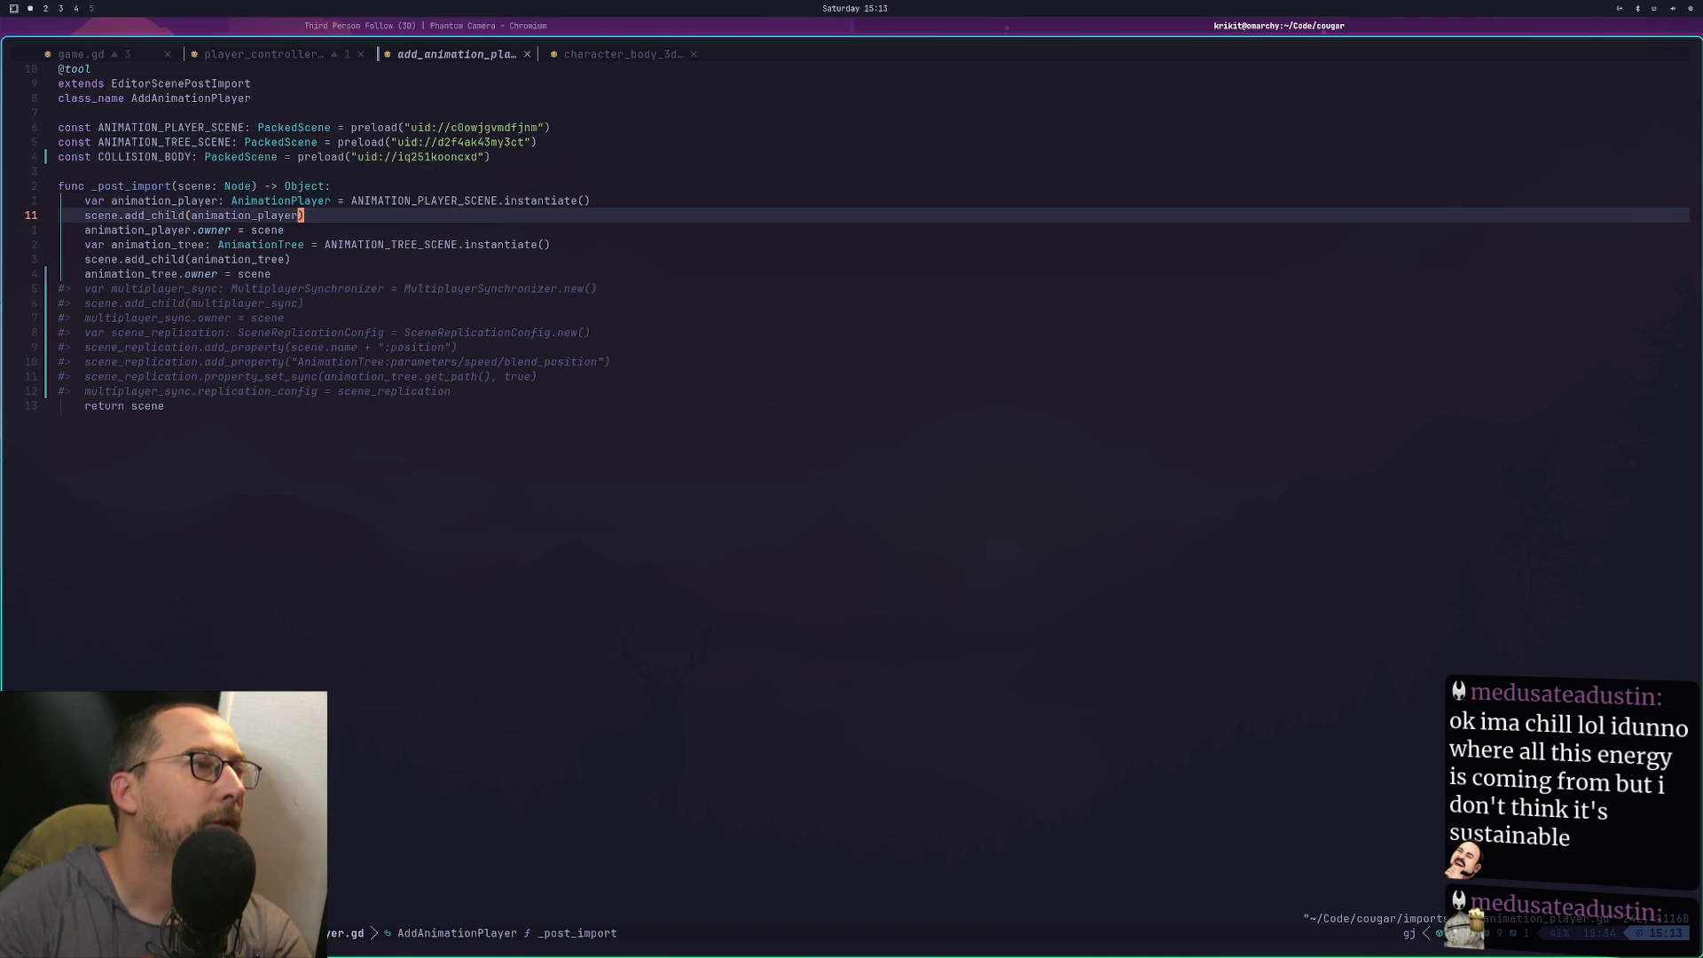
key(w)
key(w)
key(w)
key(y)
key(2)
key(y)
key(y)
key(3)
key(y)
key(j)
key(j)
key(p)
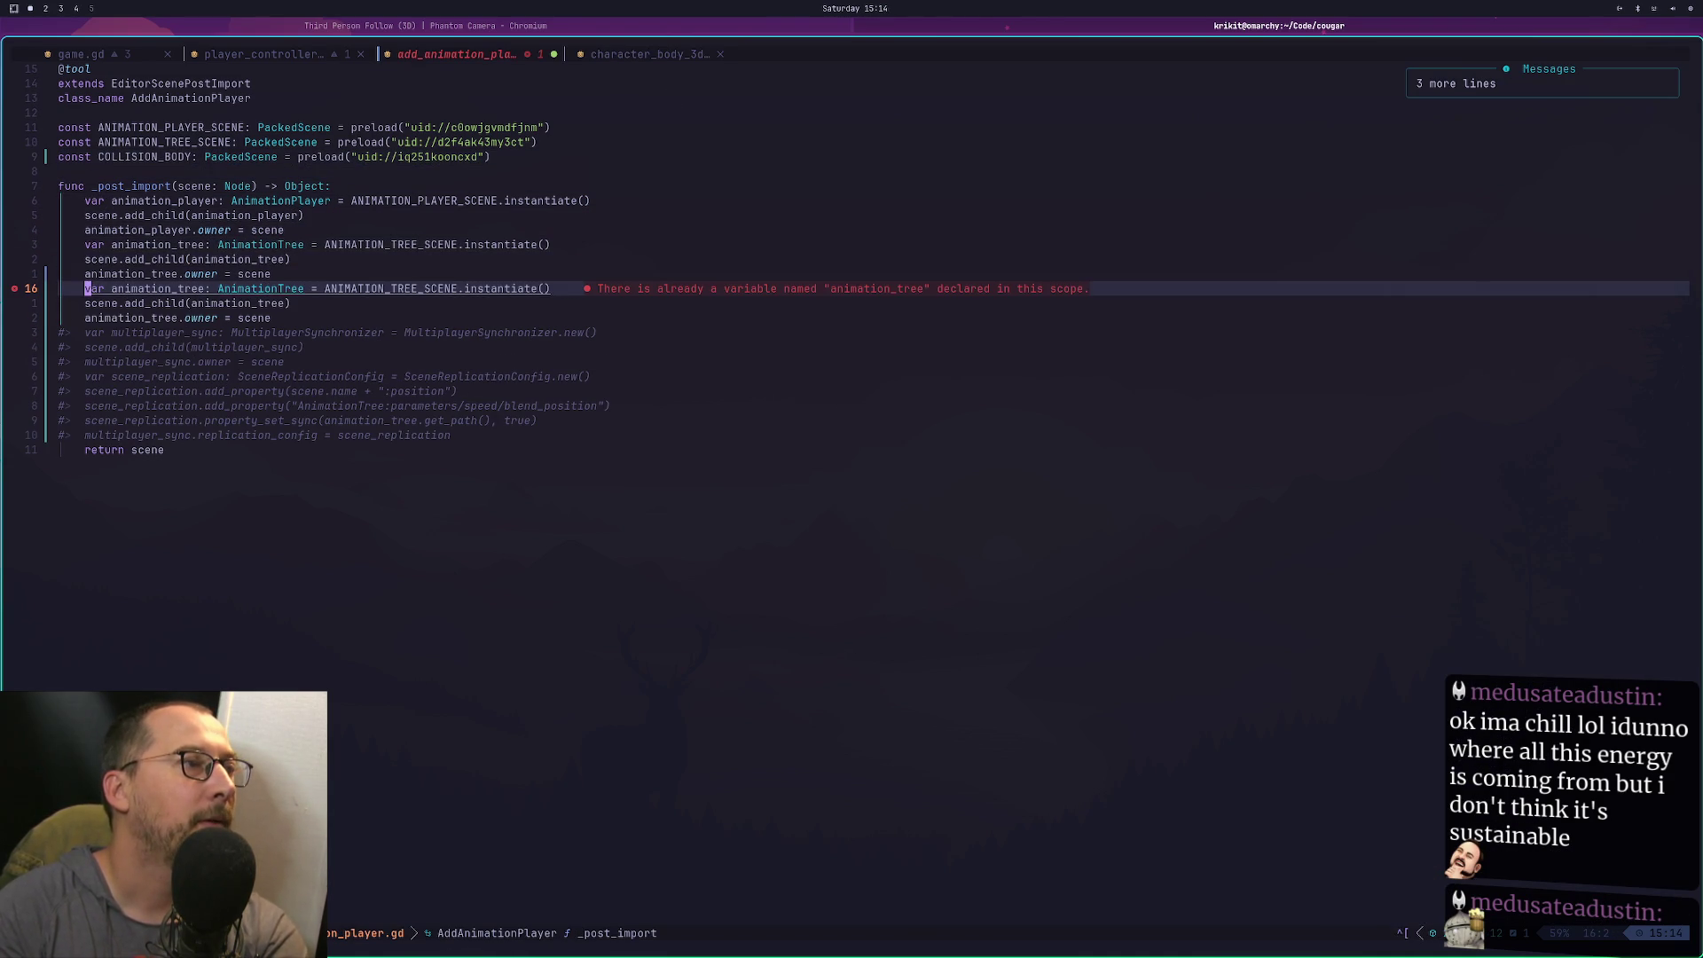
Rename the copied variable to collision_body typed CollisionShape3D.
text(cw)
text(collisi)
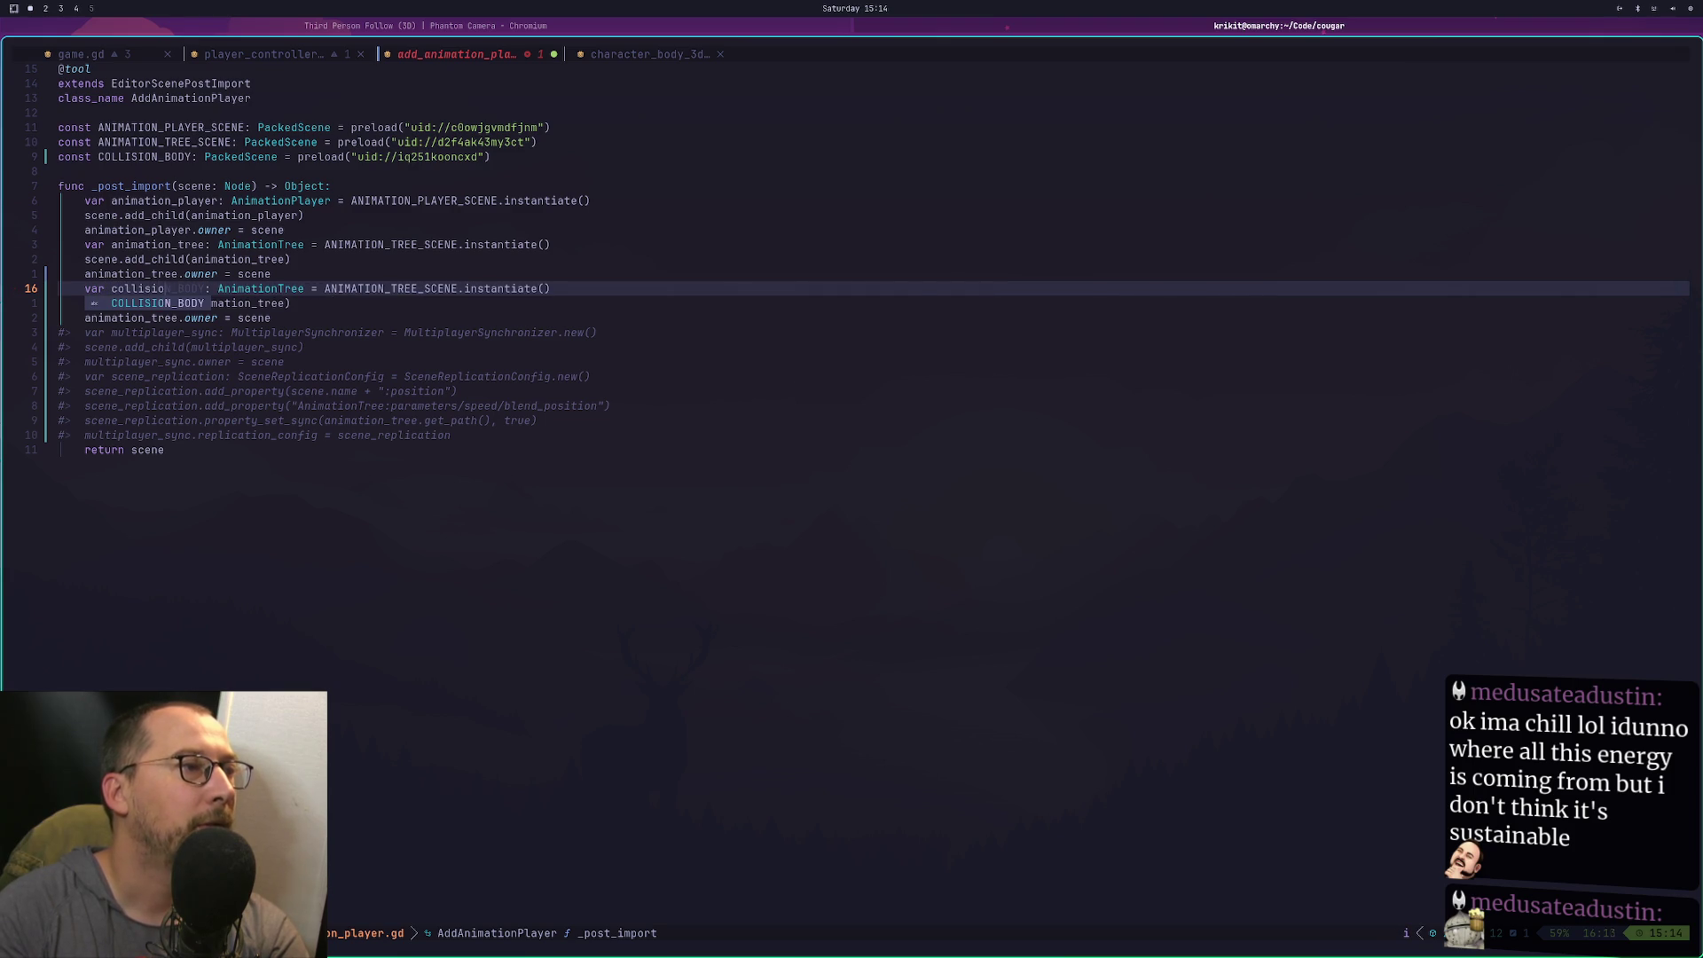
text(y)
key(Escape)
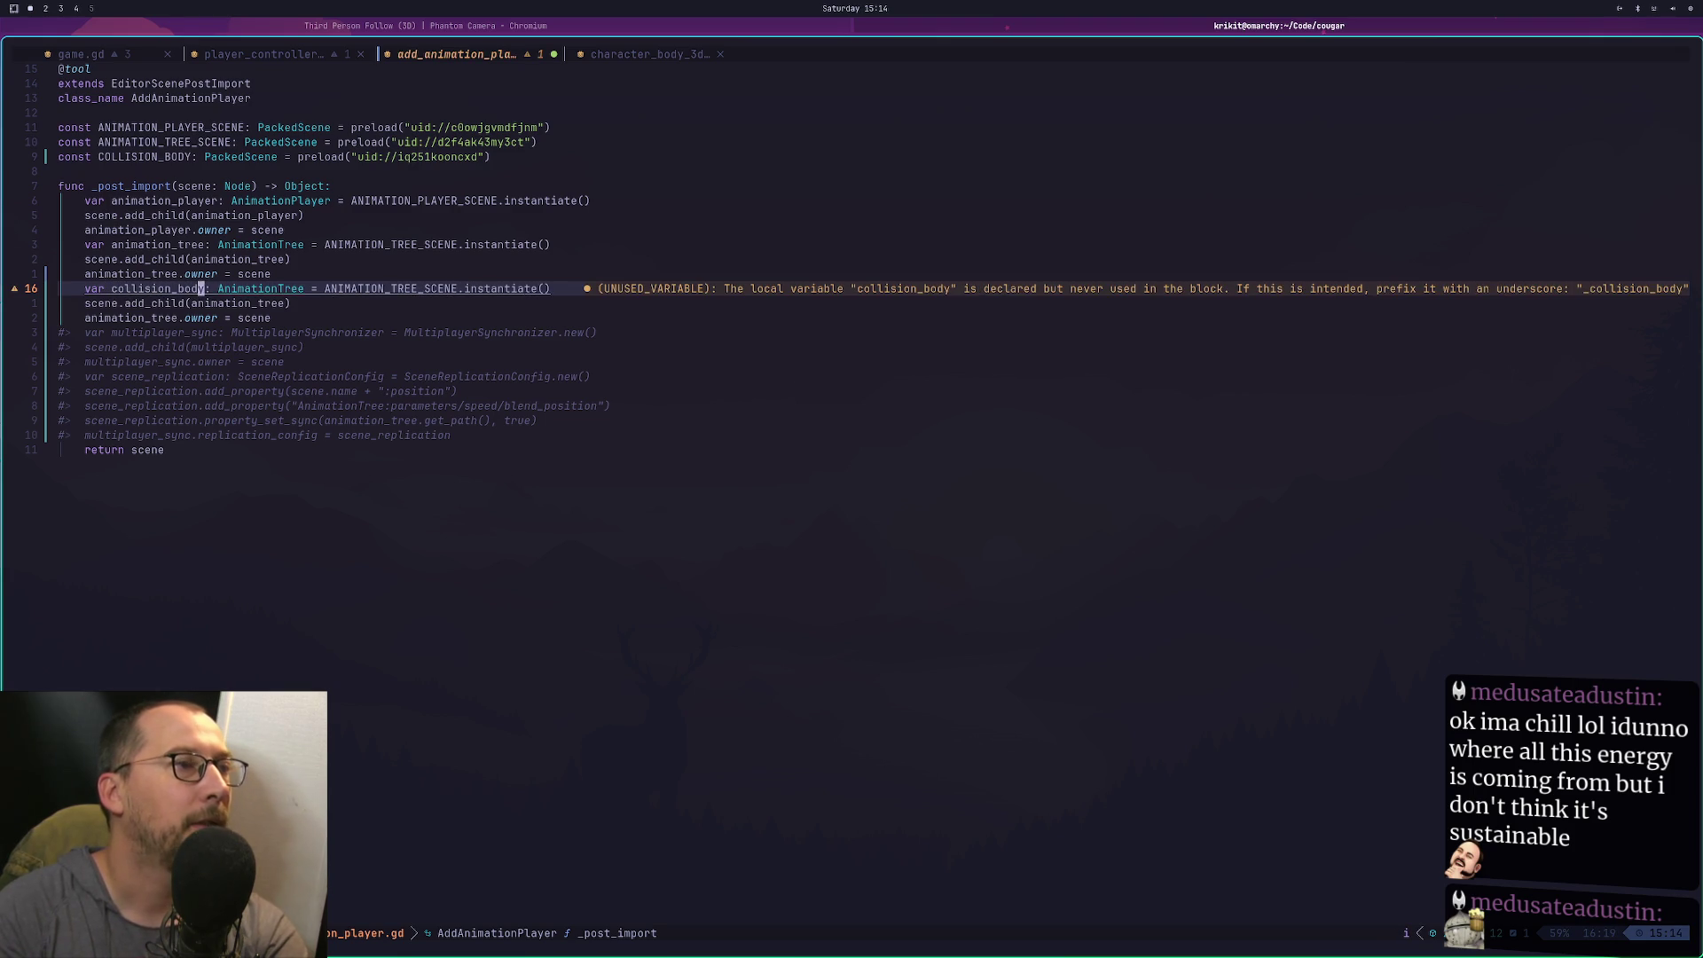
key(d)
key(w)
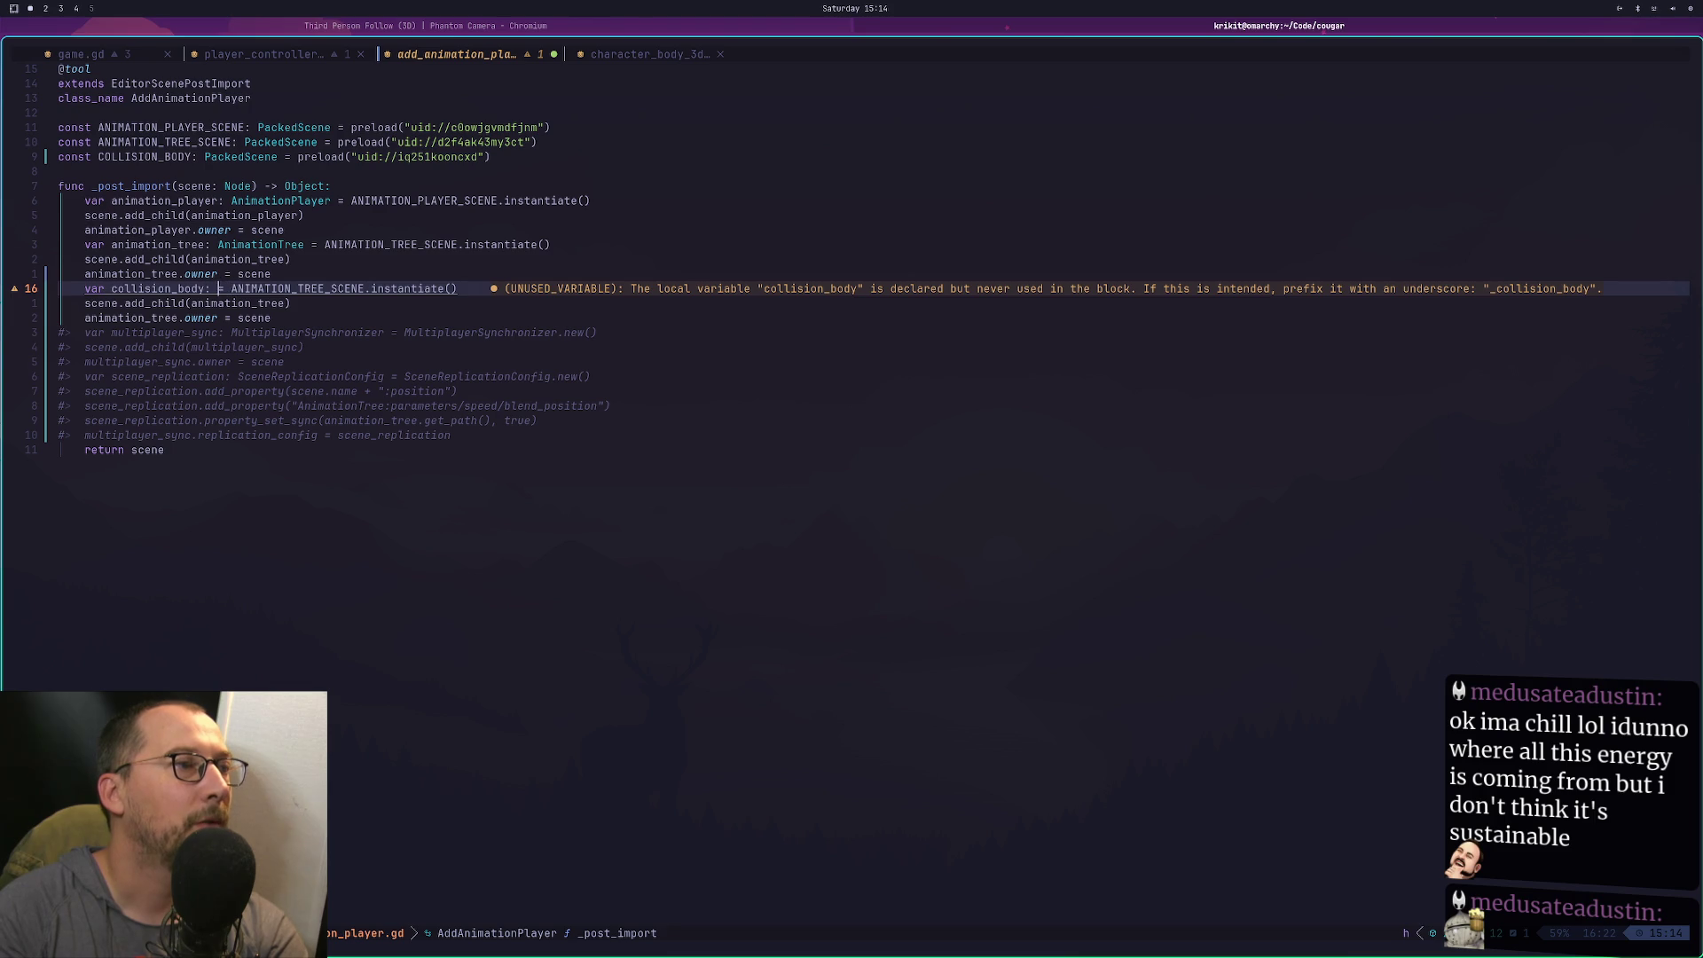
text(Coion_body: Collision)
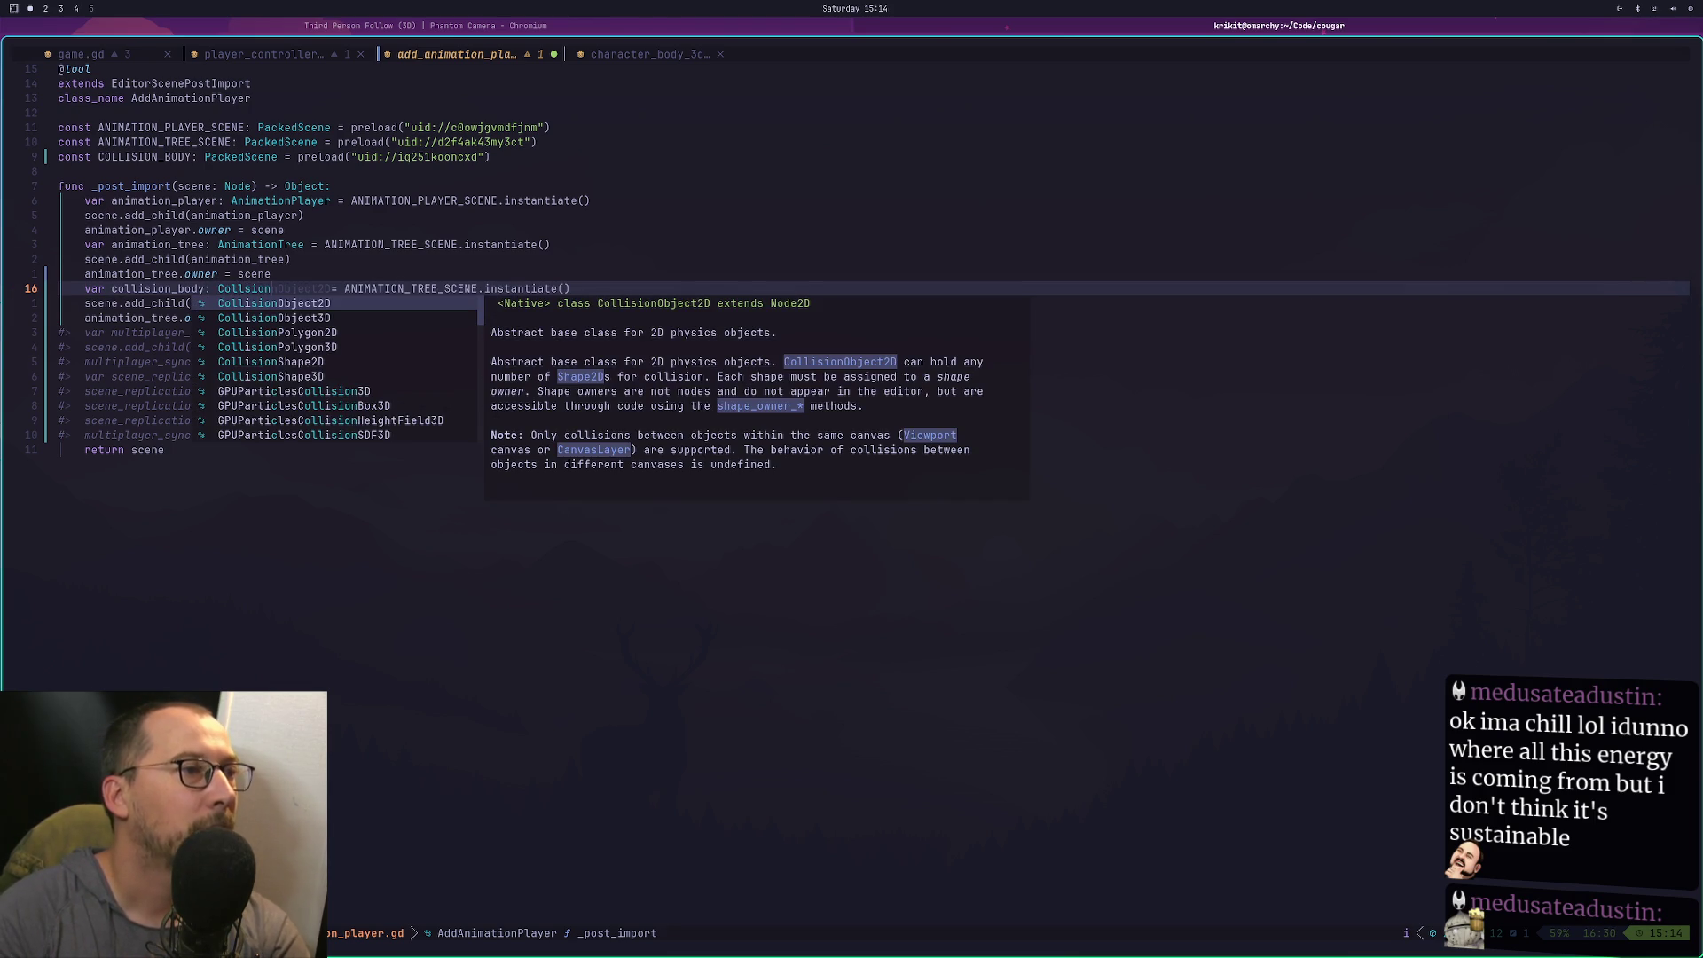
key(BackSpace)
key(BackSpace)
key(BackSpace)
text(i)
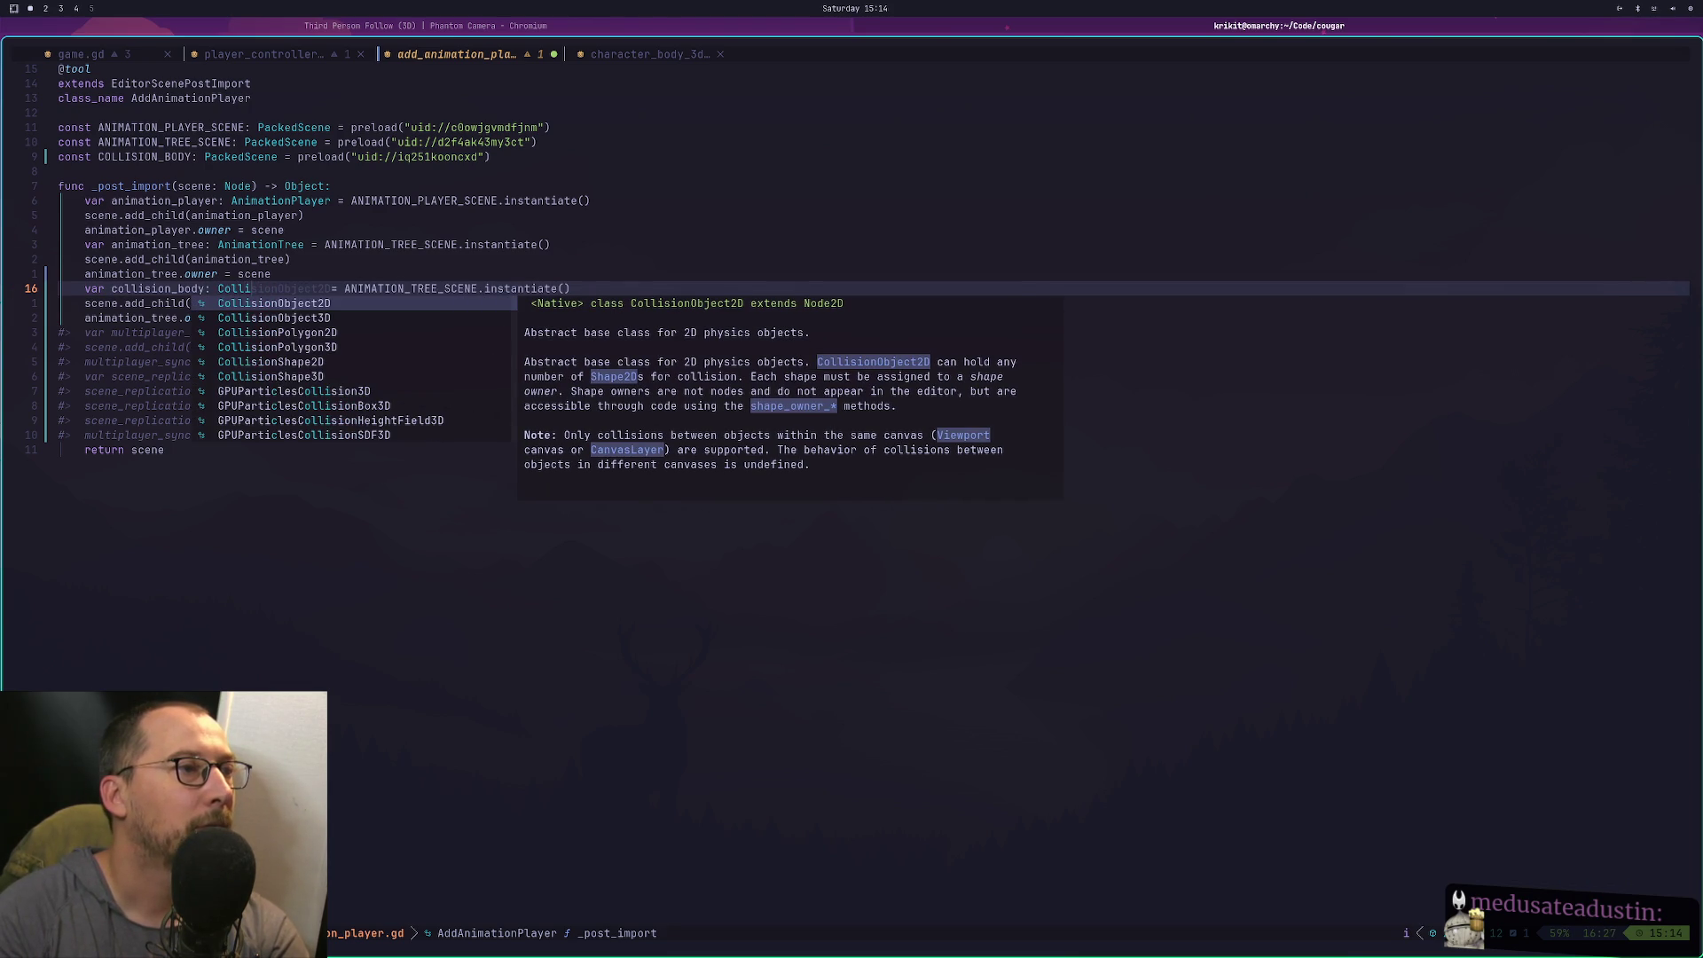
text(onB)
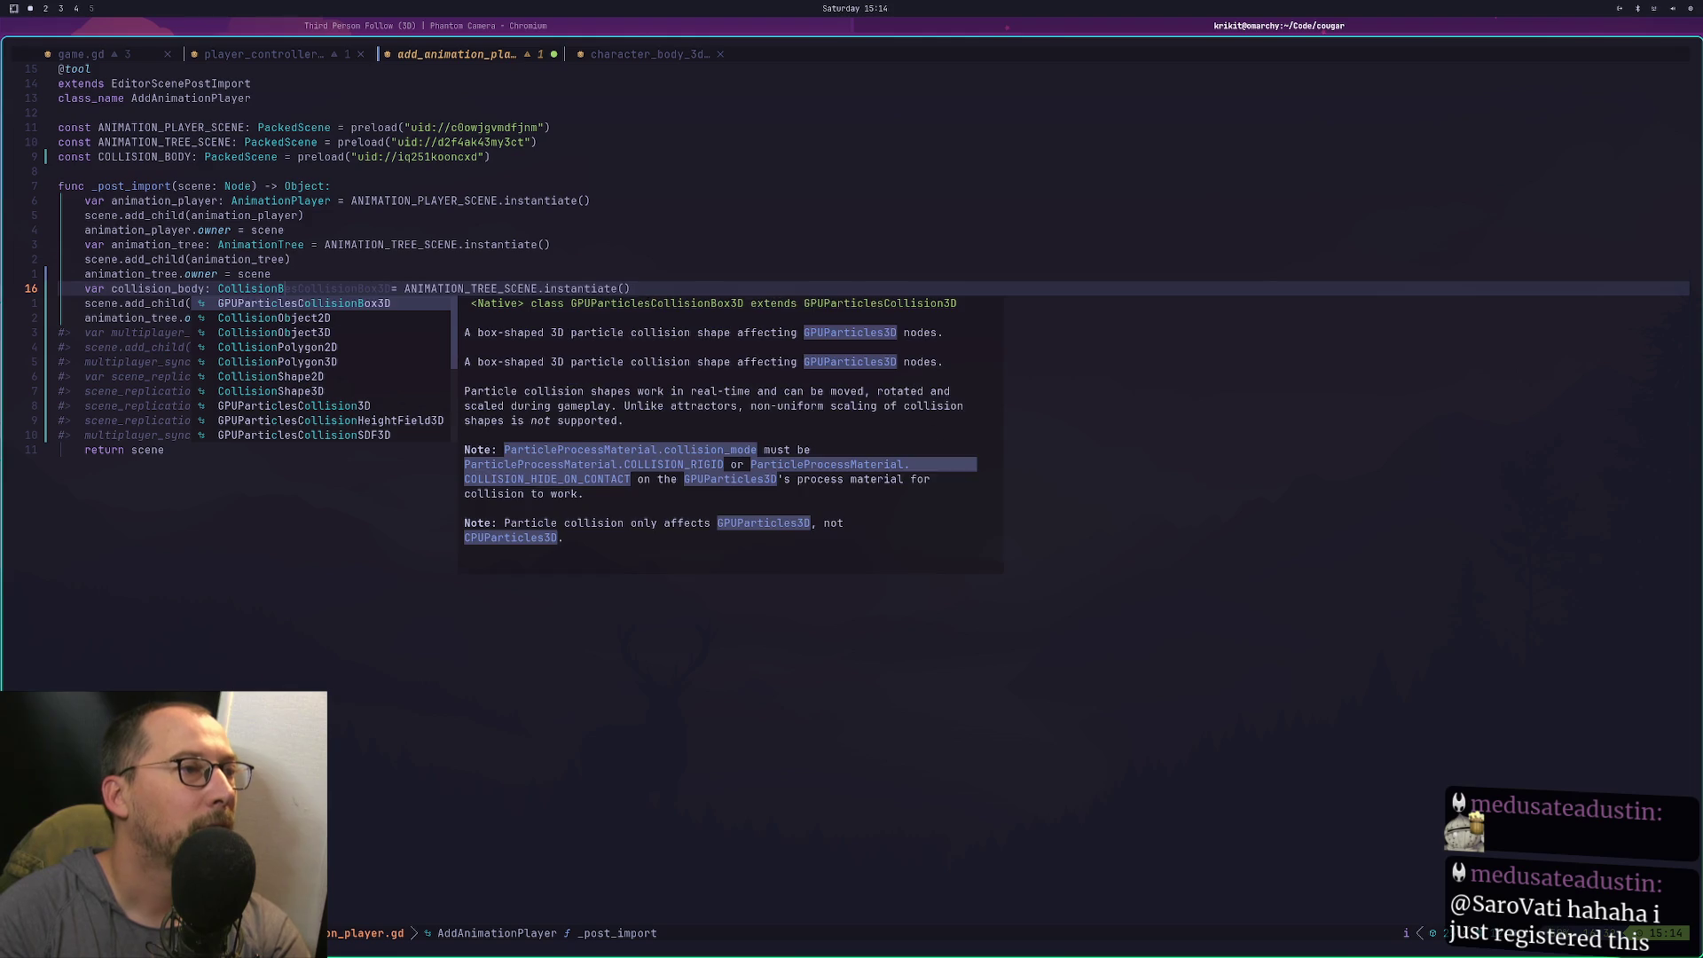
key(Escape)
key(alt+Tab)
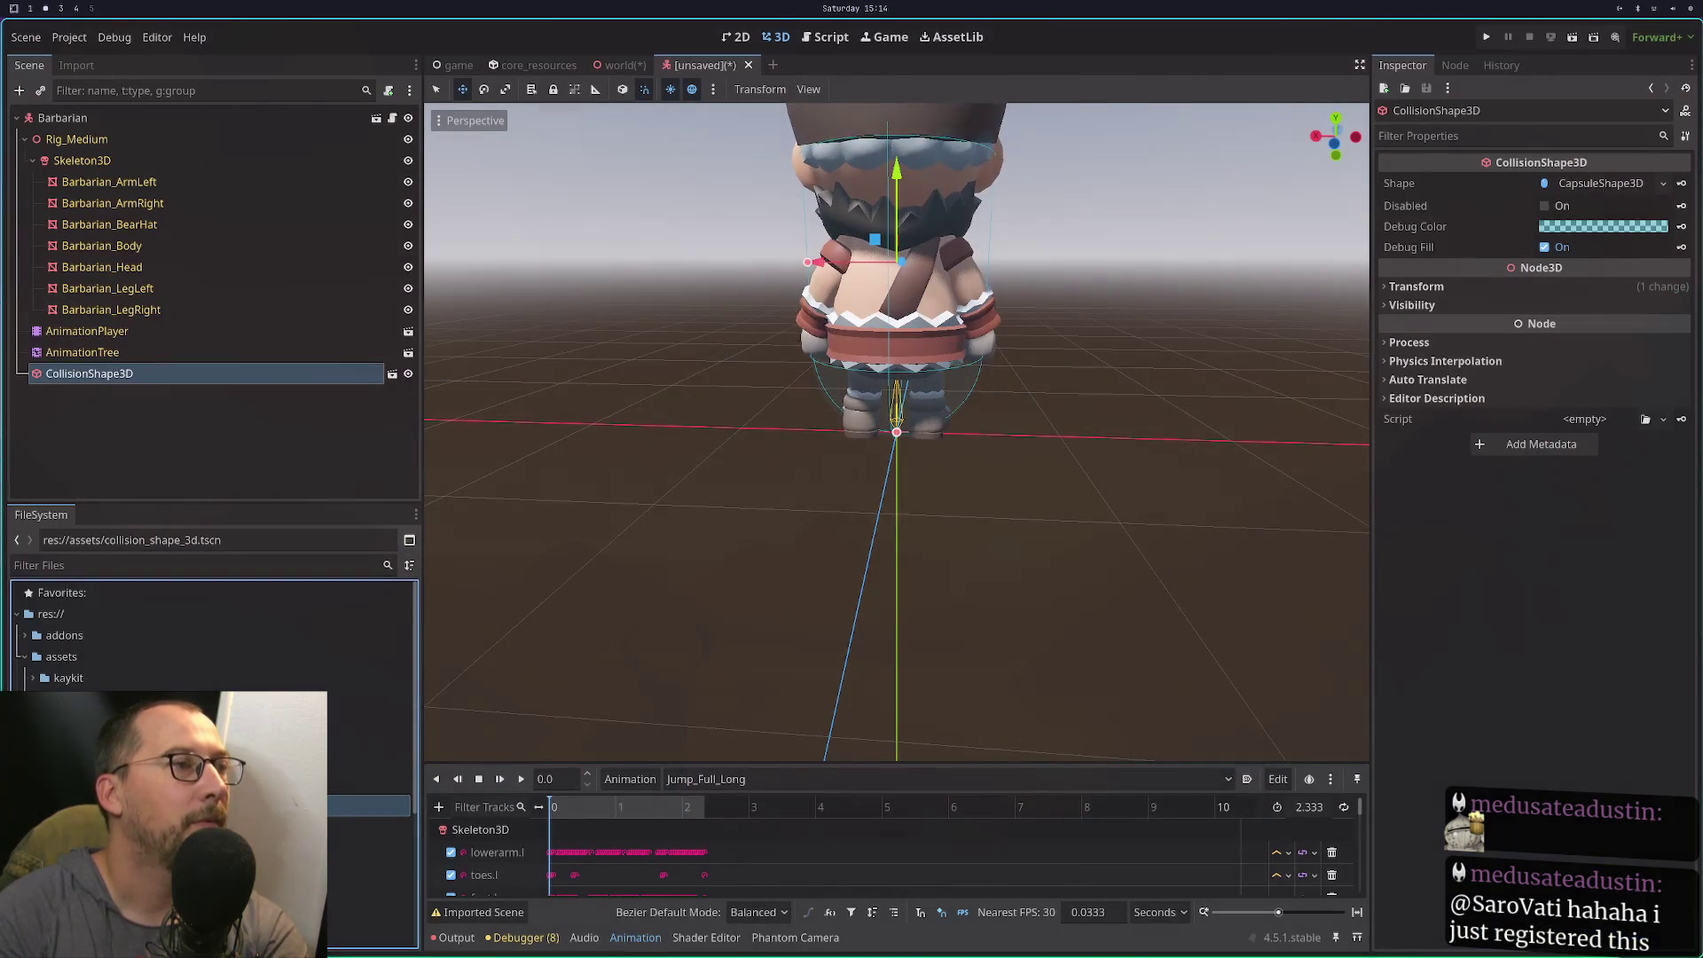
key(alt+Tab)
text(sionS)
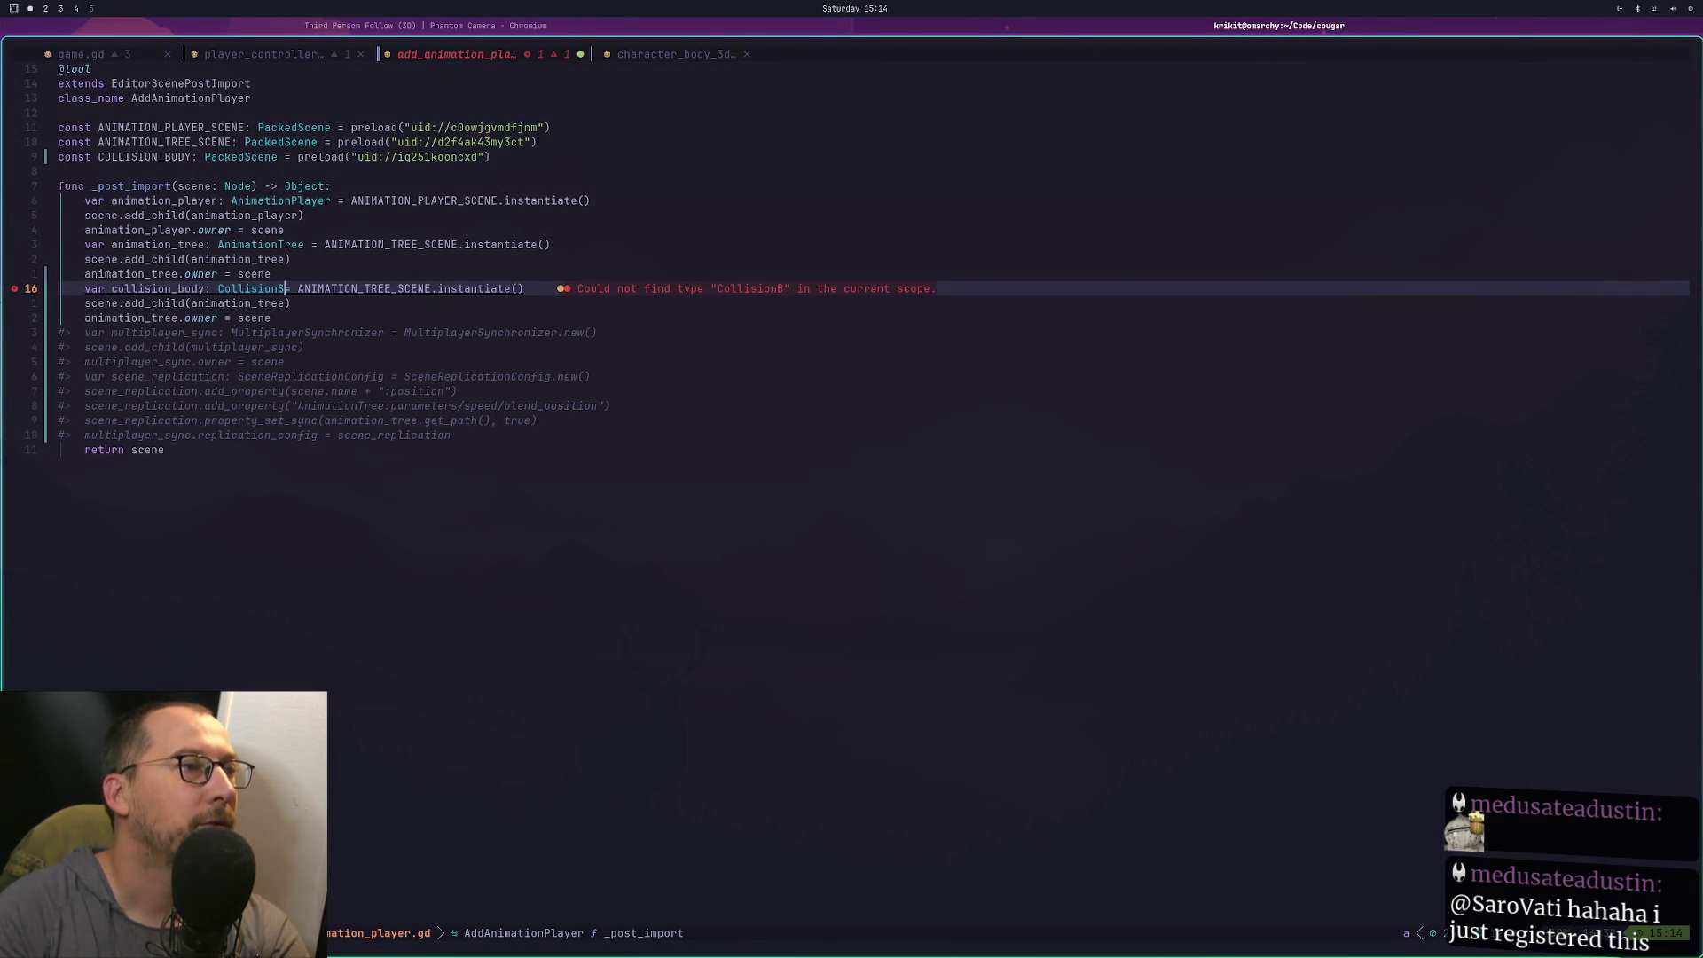
text(hape3D)
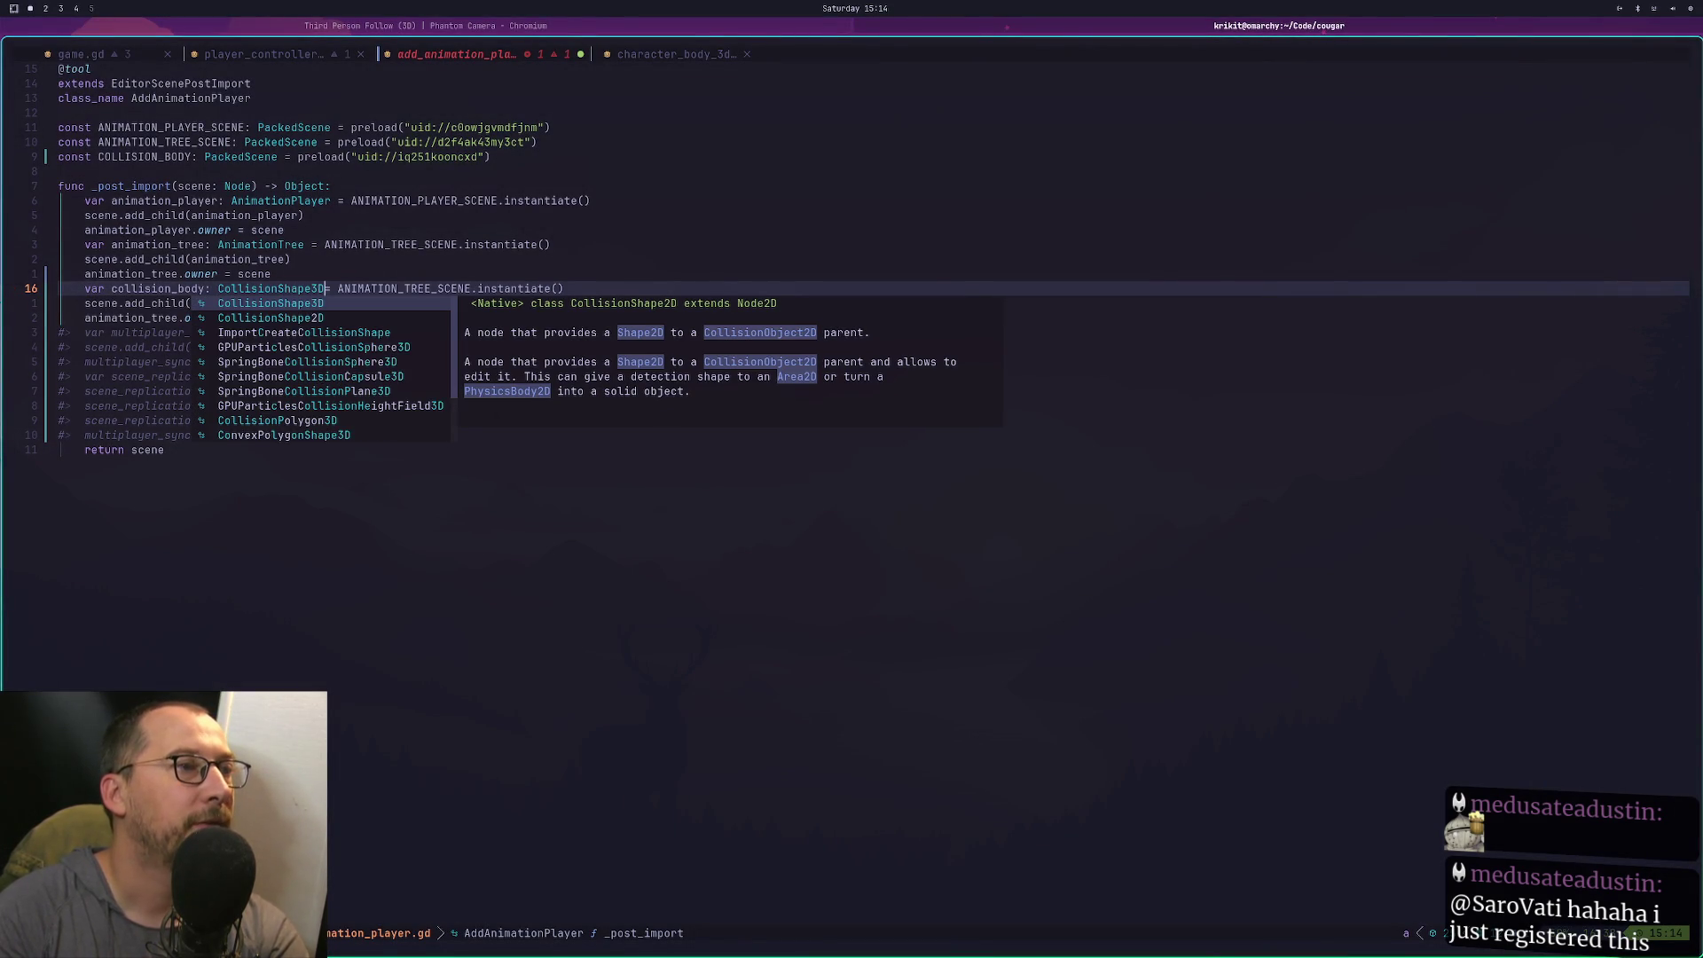
key(Escape)
Rename the COLLISION_BODY constant to COLLISION_SHAPE_3D.
key(k)
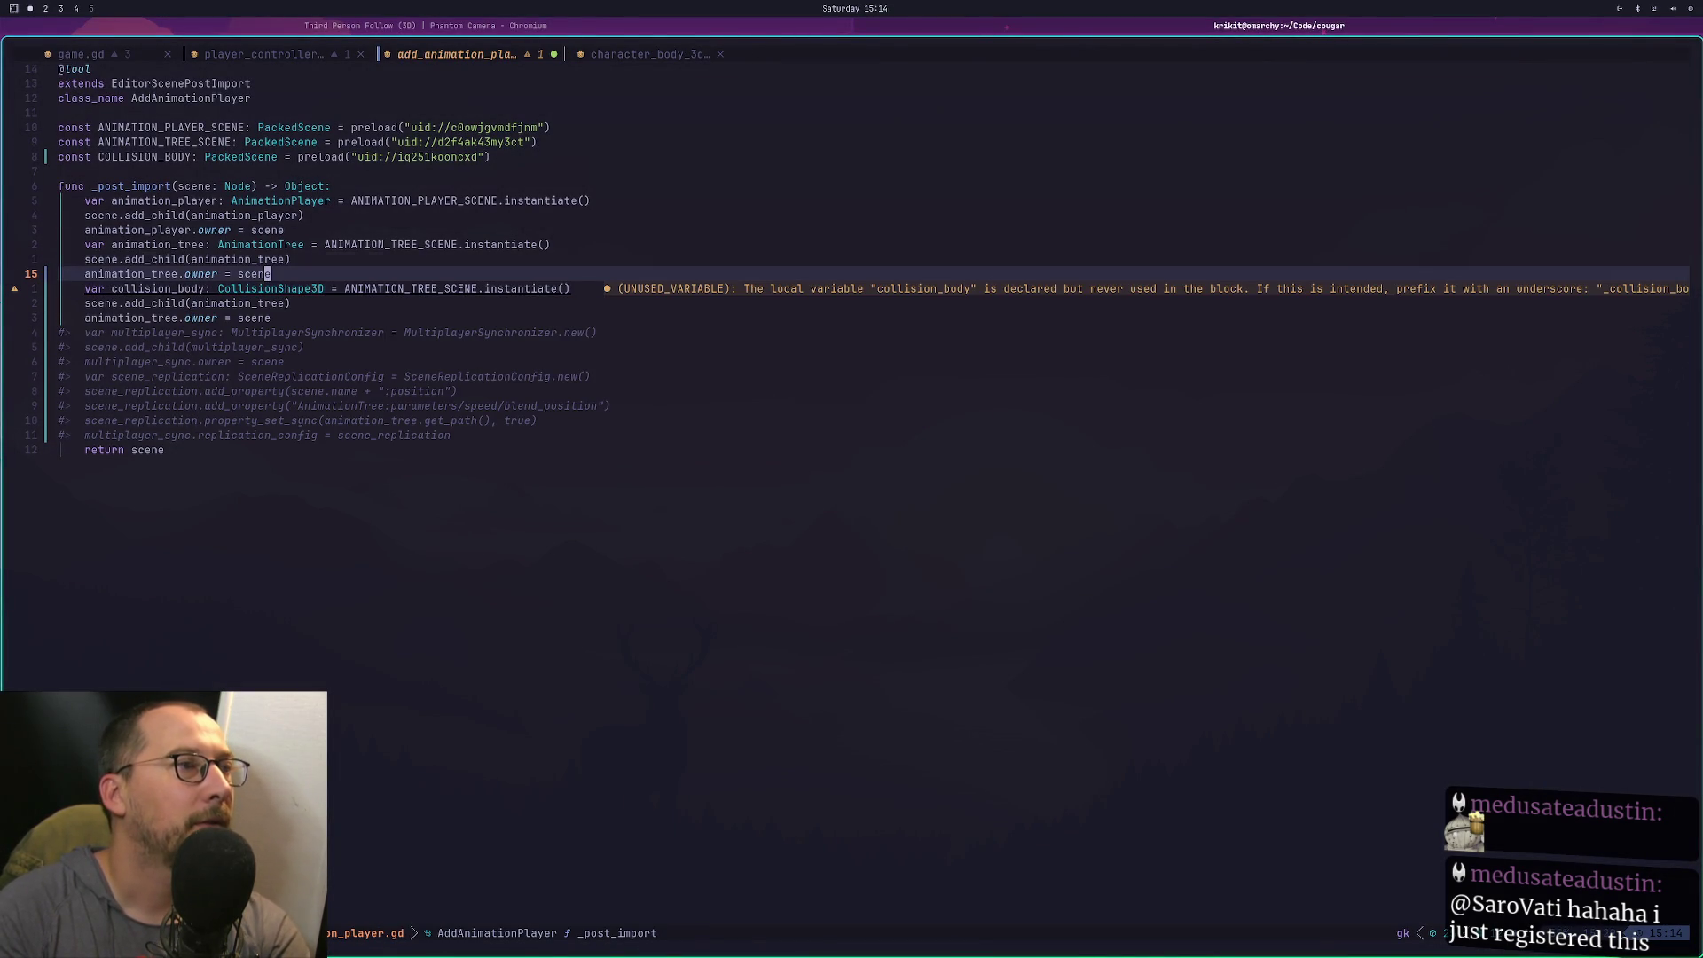
key(7)
key(k)
key(k)
key(b)
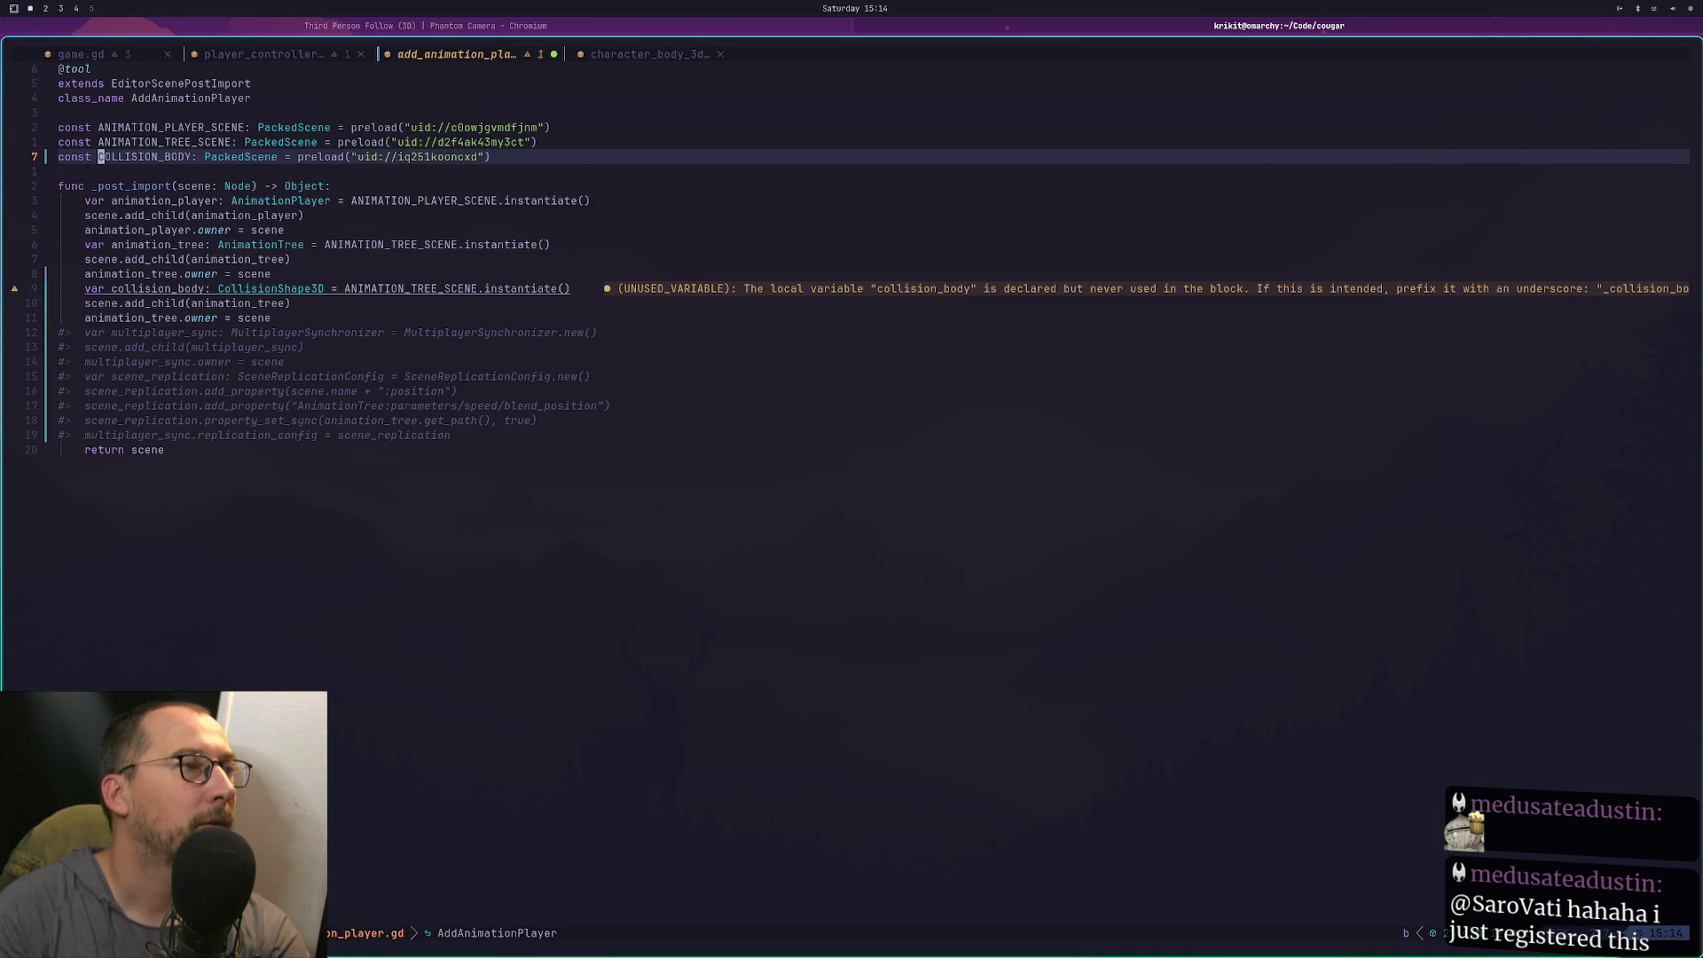
text(ceSHAPE )
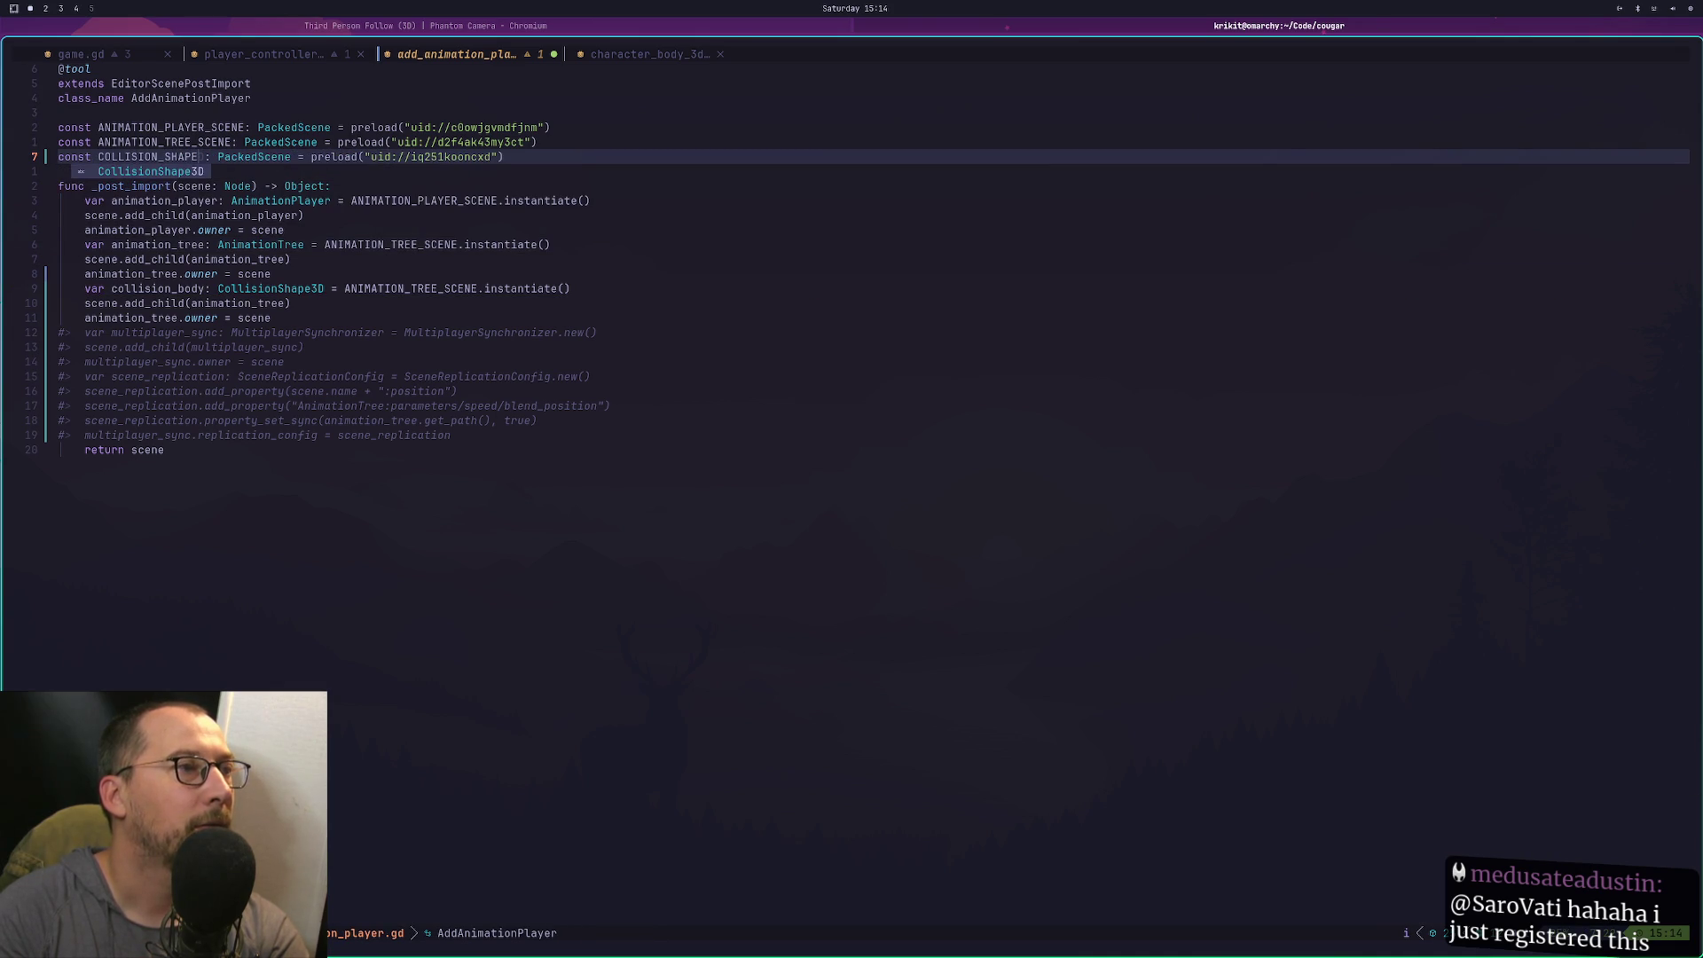
text(3D)
key(Escape)
Instantiate COLLISION_SHAPE_3D in the declaration and add collision_shape_3d to the scene with add_child.
key(j)
key(j)
key(j)
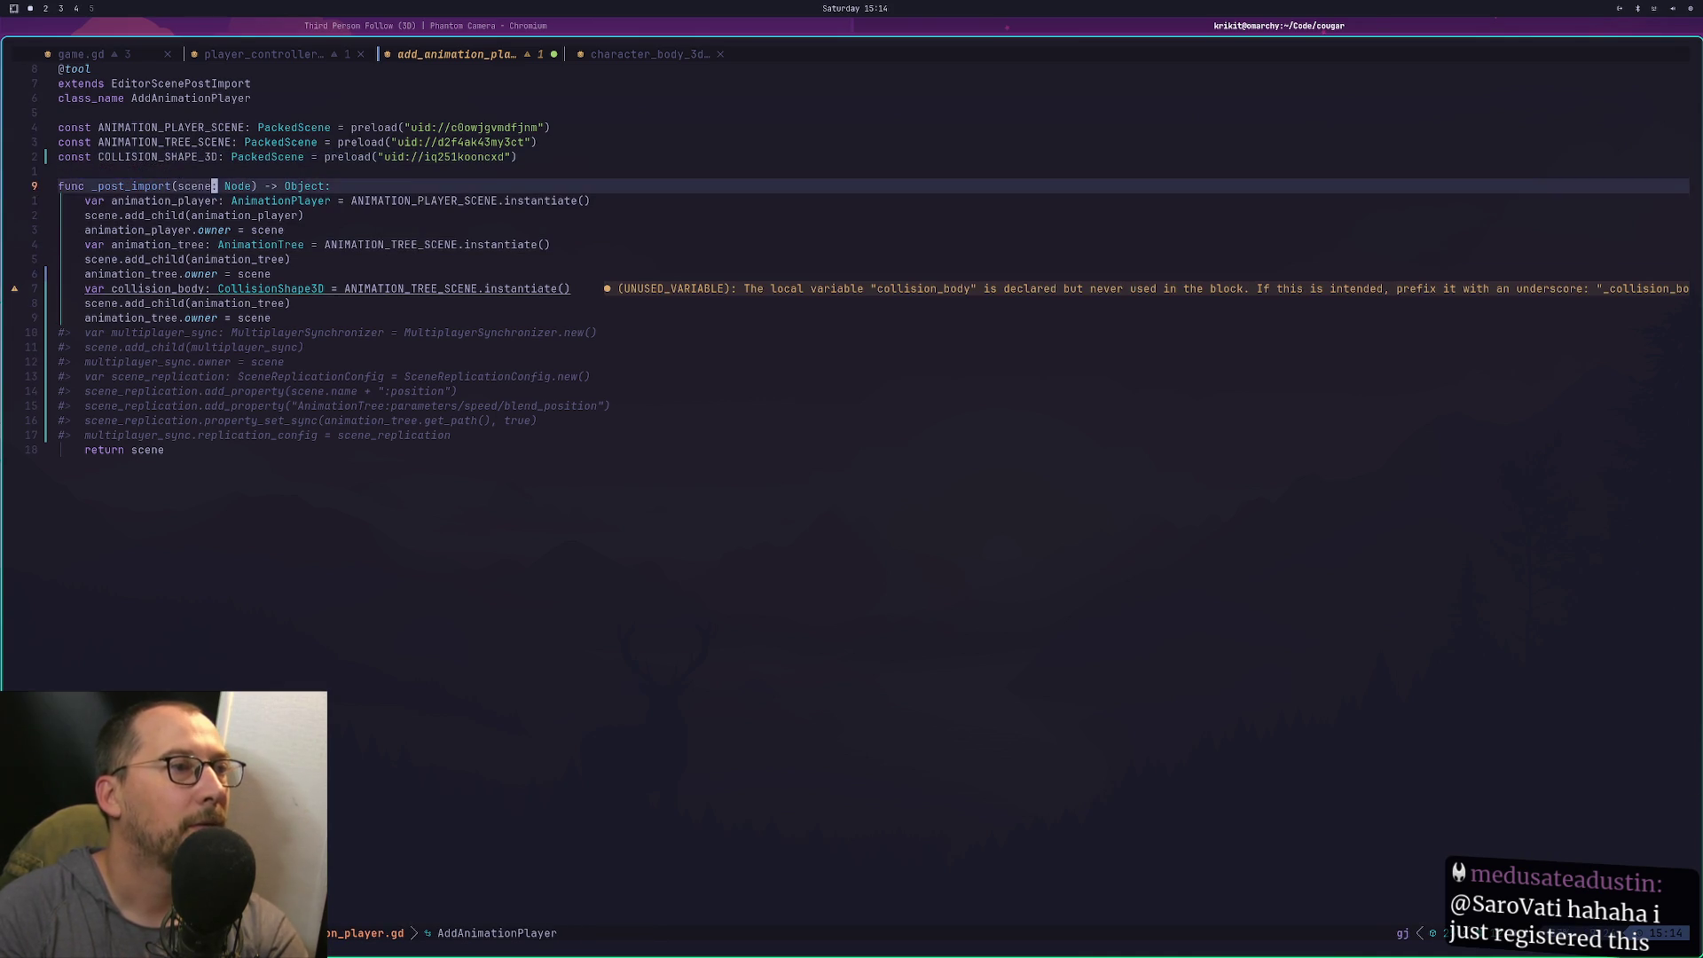
key(j)
key(j)
key(j)
key(j)
key(W)
key(W)
text(ce)
text(CO)
key(Return)
key(Escape)
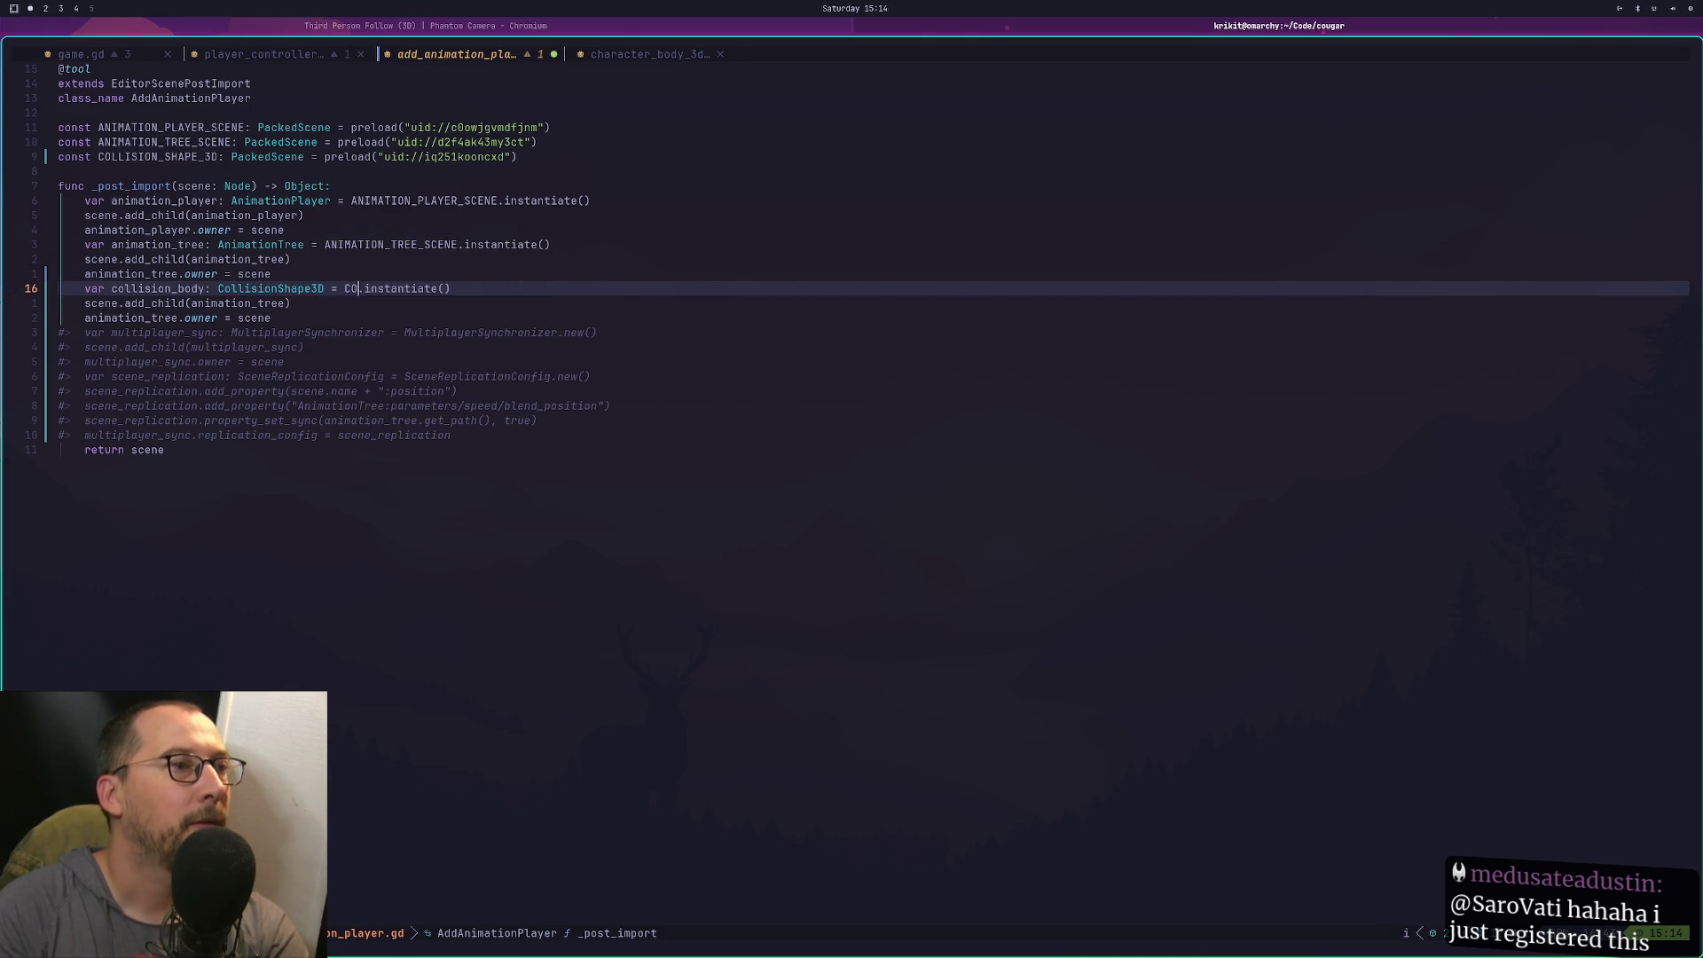
key(j)
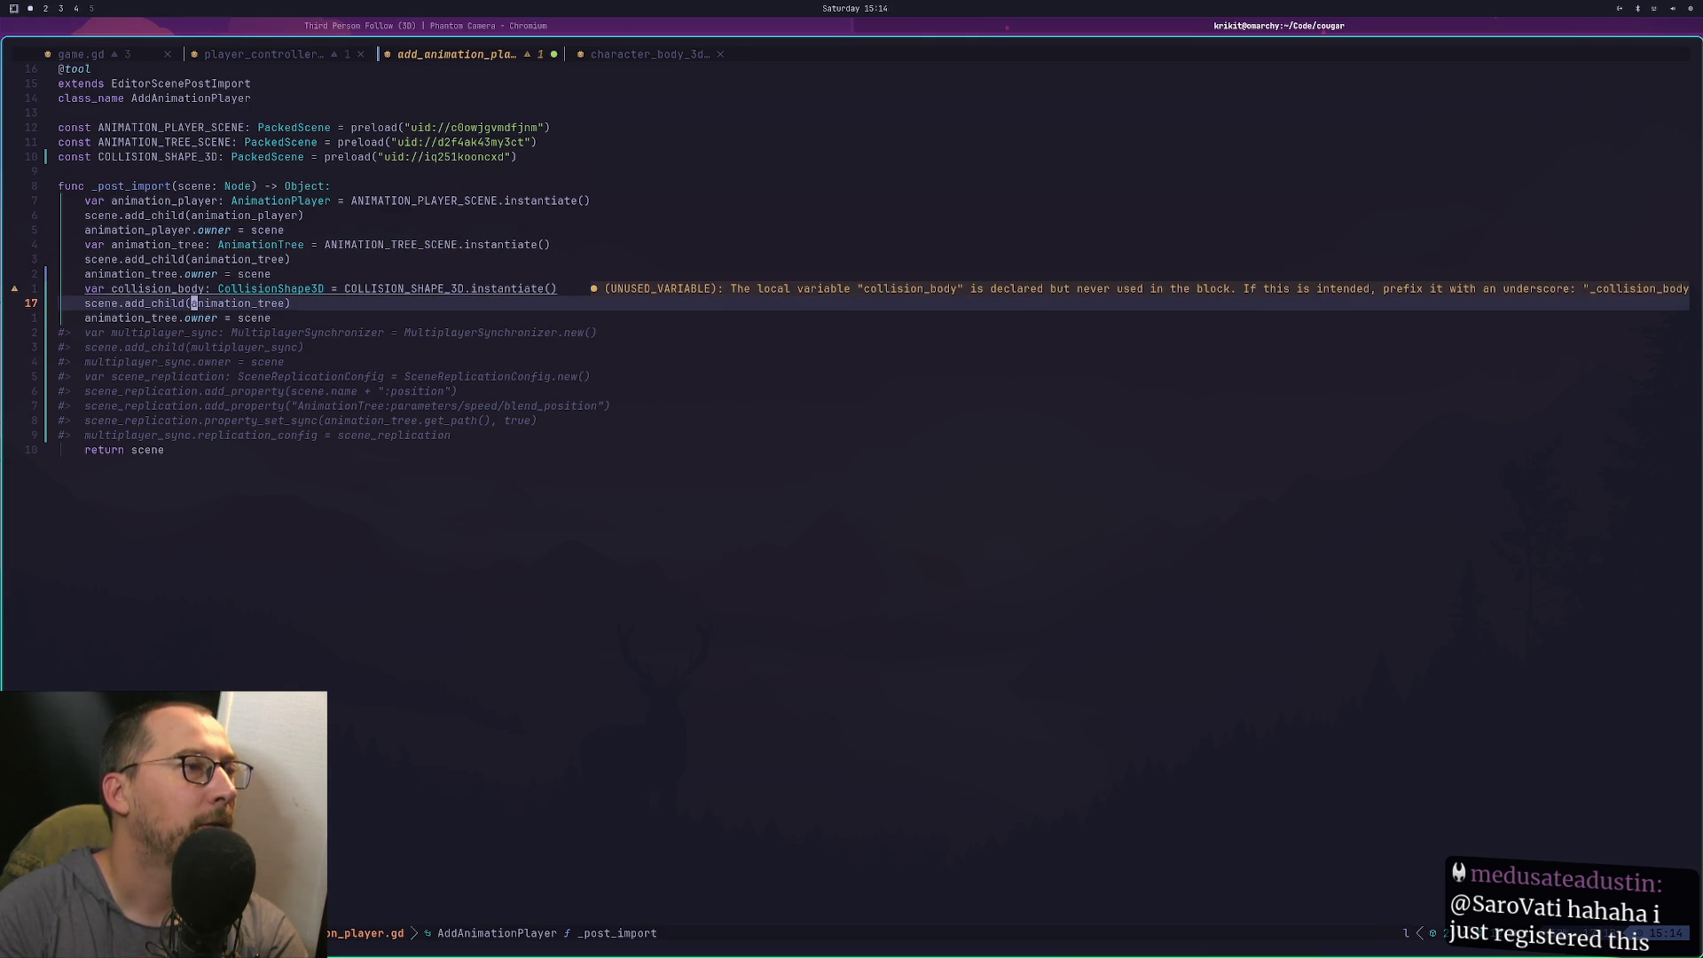
text(cene.add_child(collision_shape_3d)
key(Escape)
key(r)
key(shift+d)
Rename the collision variable in its declaration to collision_body_3d and save the script.
key(g)
key(g)
key(g)
key(j)
key(g)
key(j)
click(308, 289)
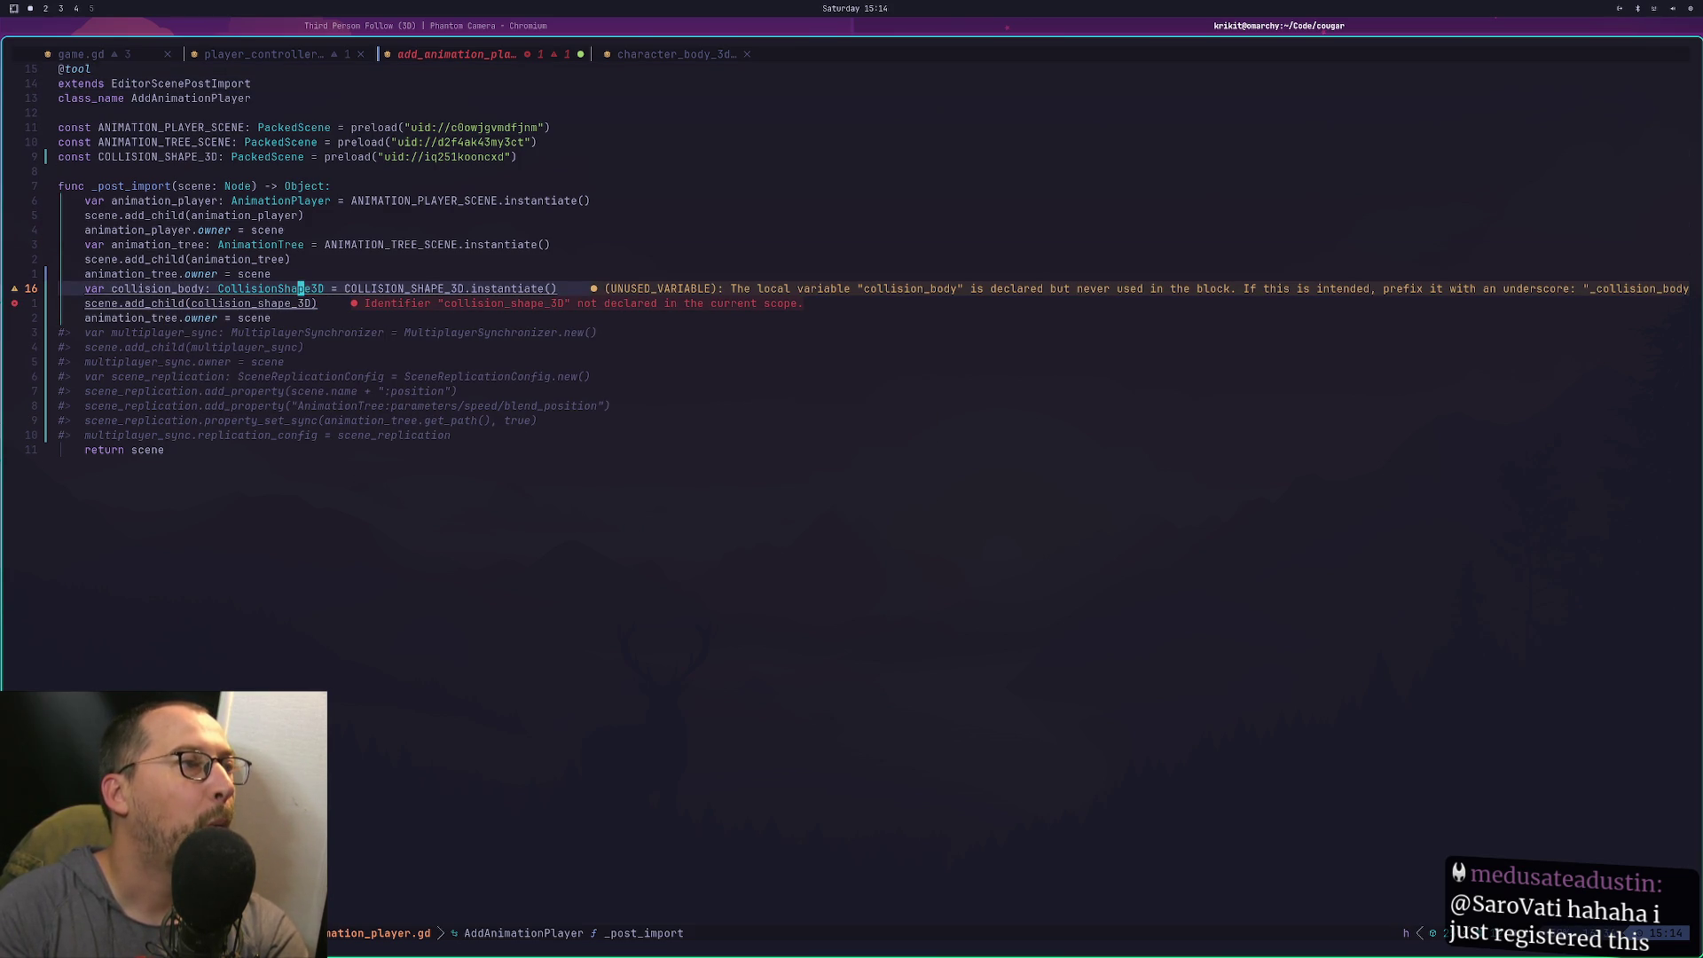
text(a_3d)
key(Escape)
text(:w)
key(Return)
Set the owner on the collision variable and rename the declaration to collision_shape_3d.
key(g)
key(j)
key(g)
key(j)
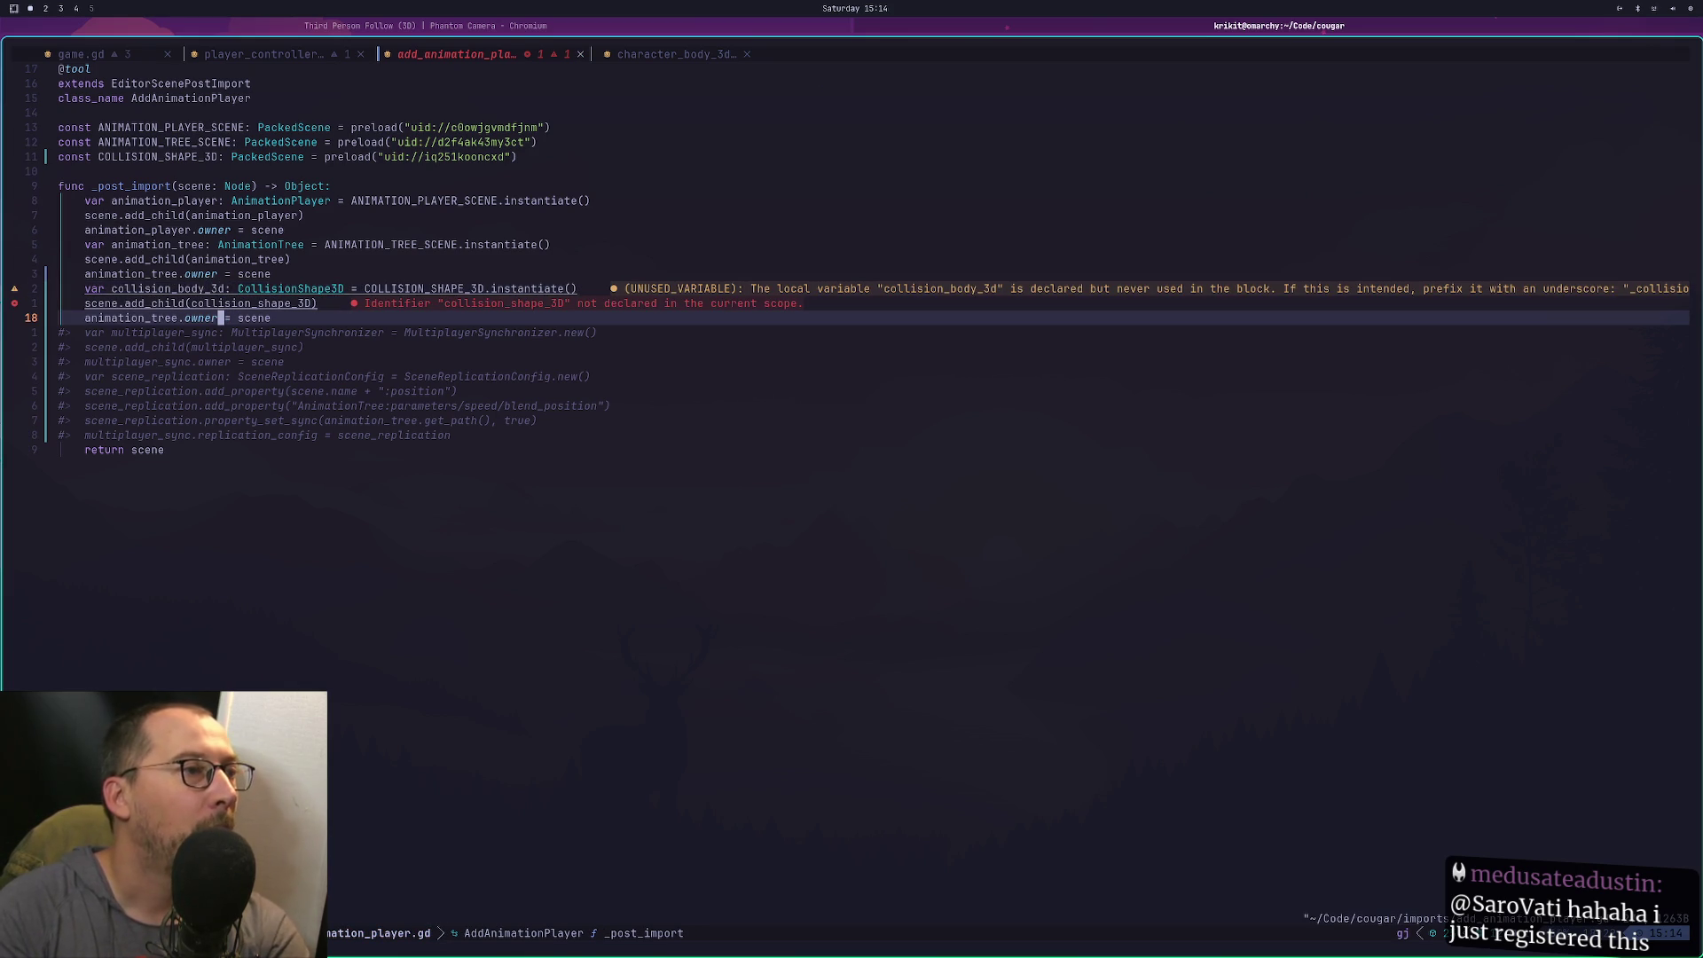
key(h)
key(h)
key(h)
text(ciw)
text(c)
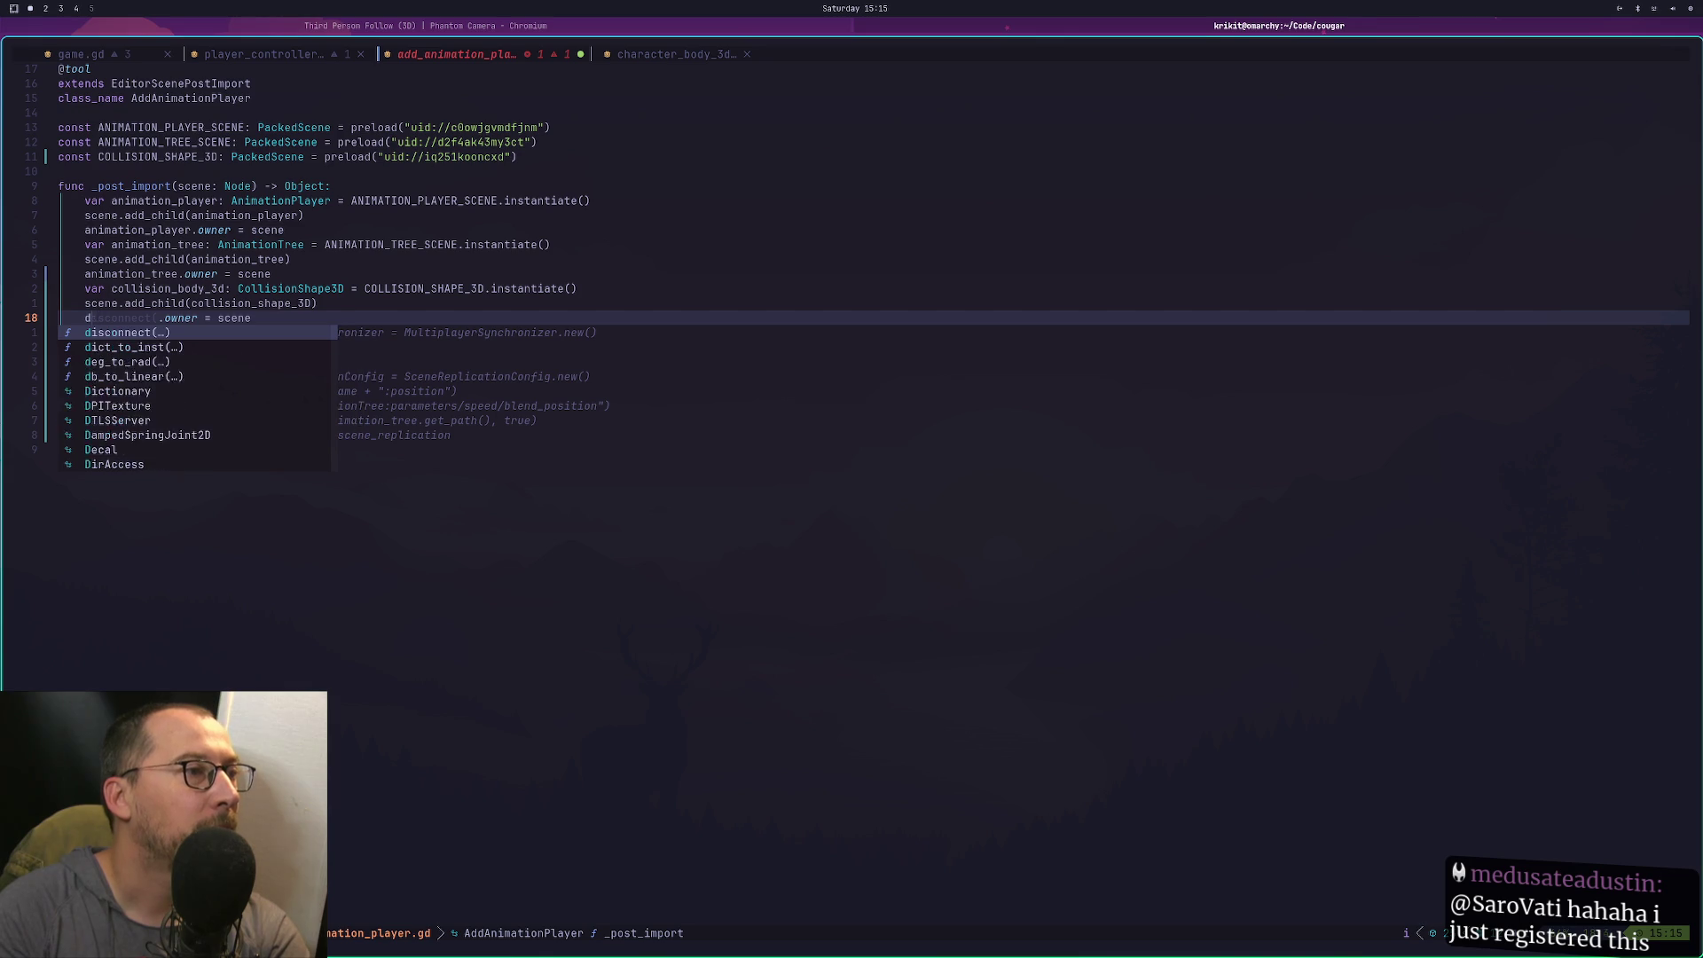
text(llisi)
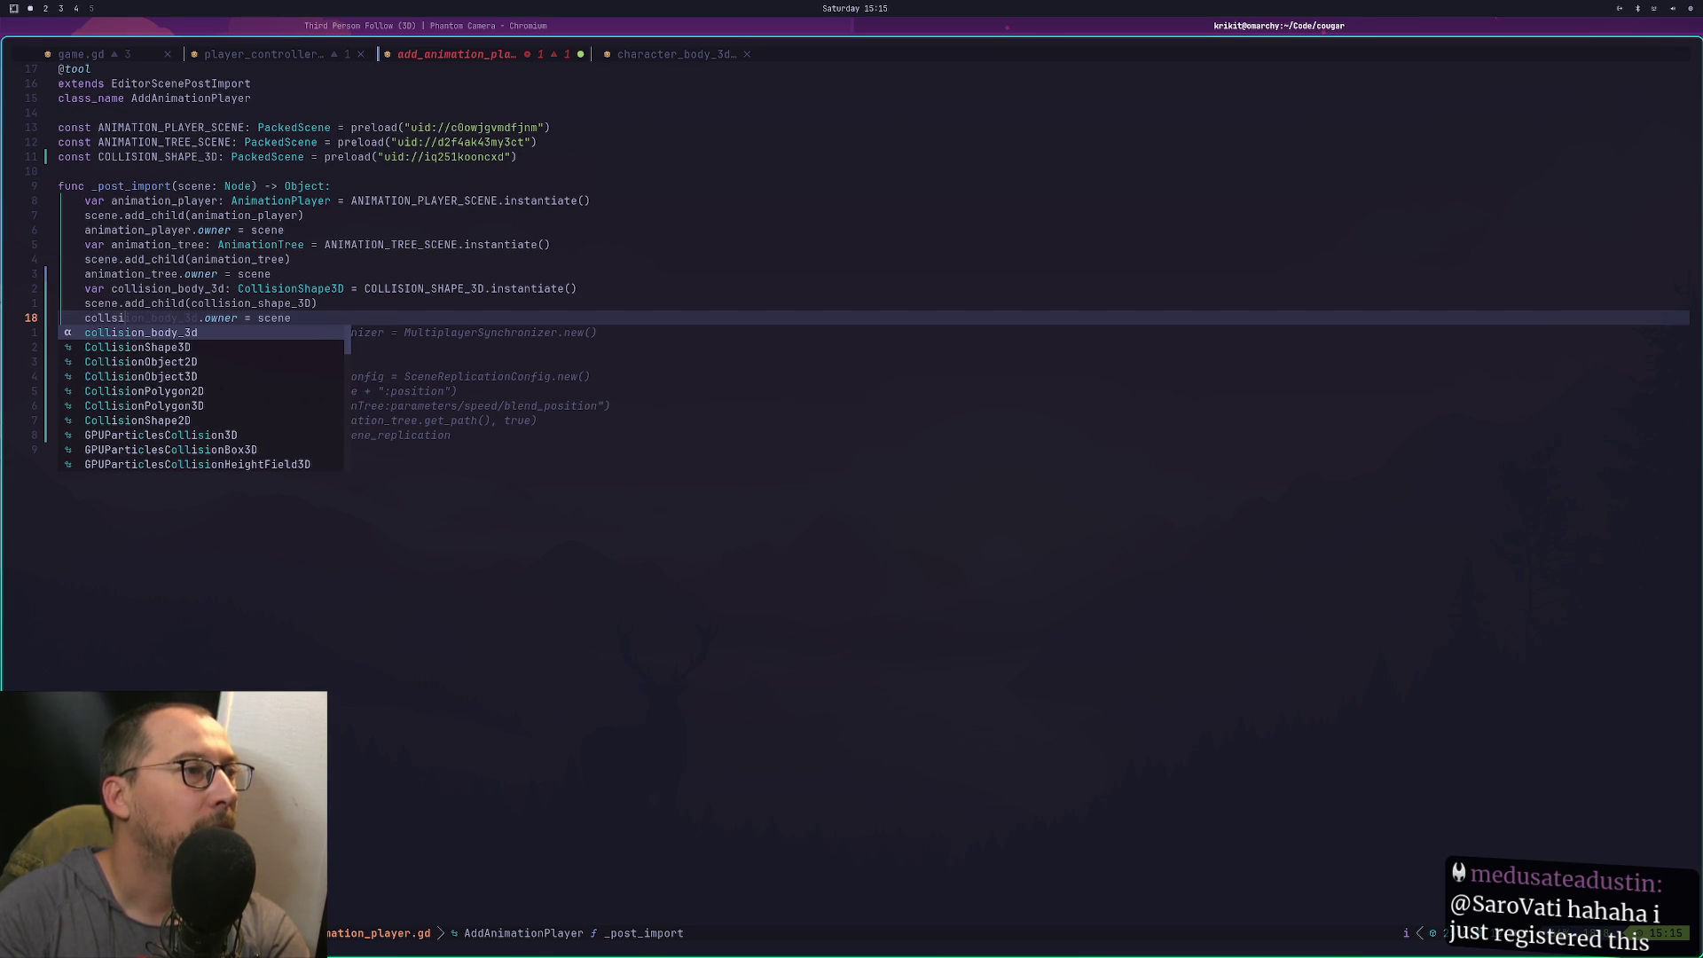
key(Return)
key(Escape)
key(k)
key(k)
key(h)
key(h)
text(ct:shape)
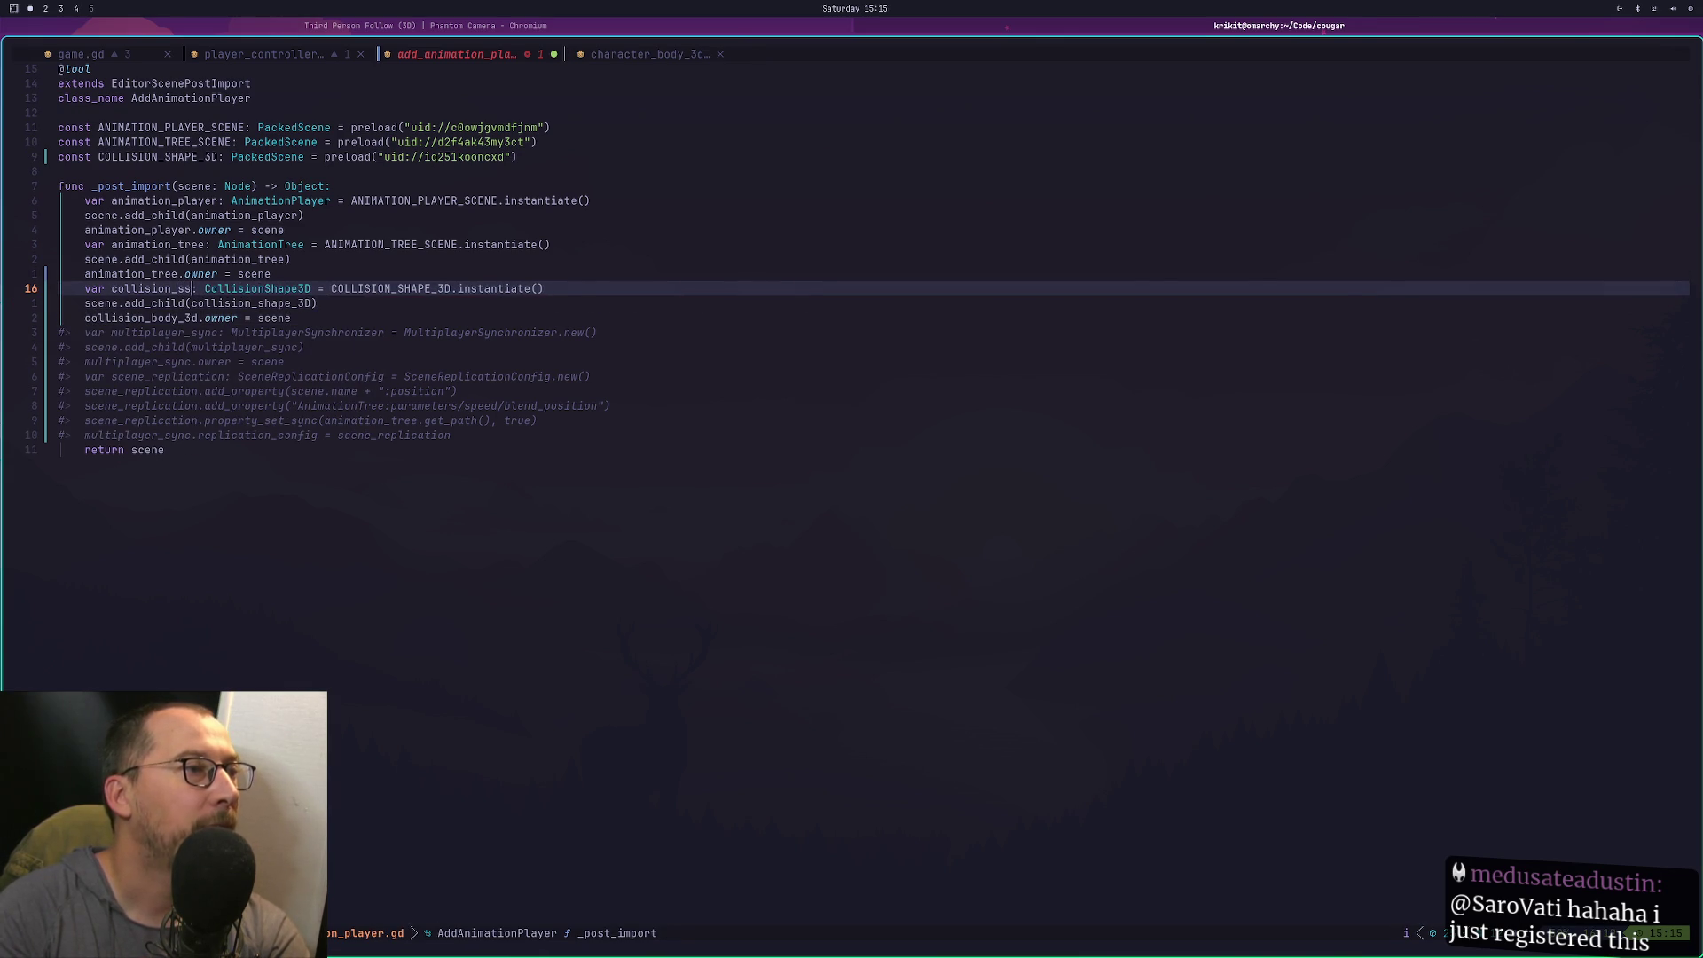
text(d)
key(Escape)
Lowercase the d in collision_shape_3d on the add_child line.
key(j)
key(j)
key(g)
key(k)
key(k)
key(l)
key(i)
key(BackSpace)
text(d)
key(Escape)
Change the owner line to use collision_shape_3d and save the script.
key(g)
key(j)
key(g)
key(Escape)
key(h)
text(Fbcws)
text(e_)
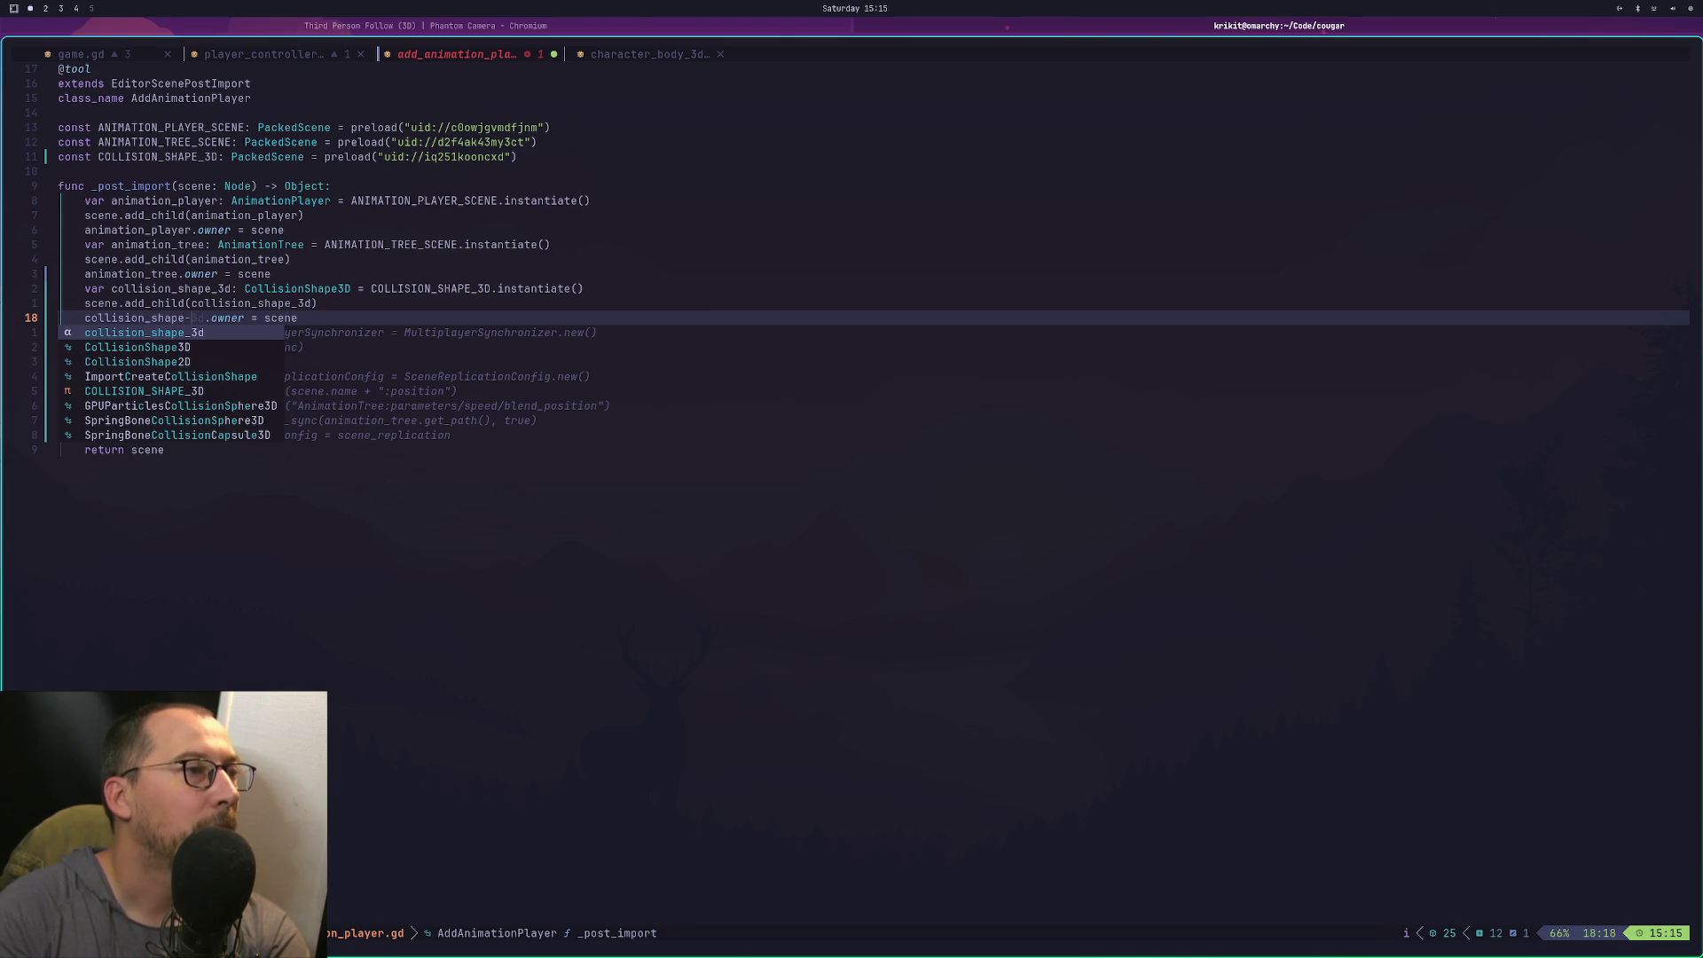
text(3d)
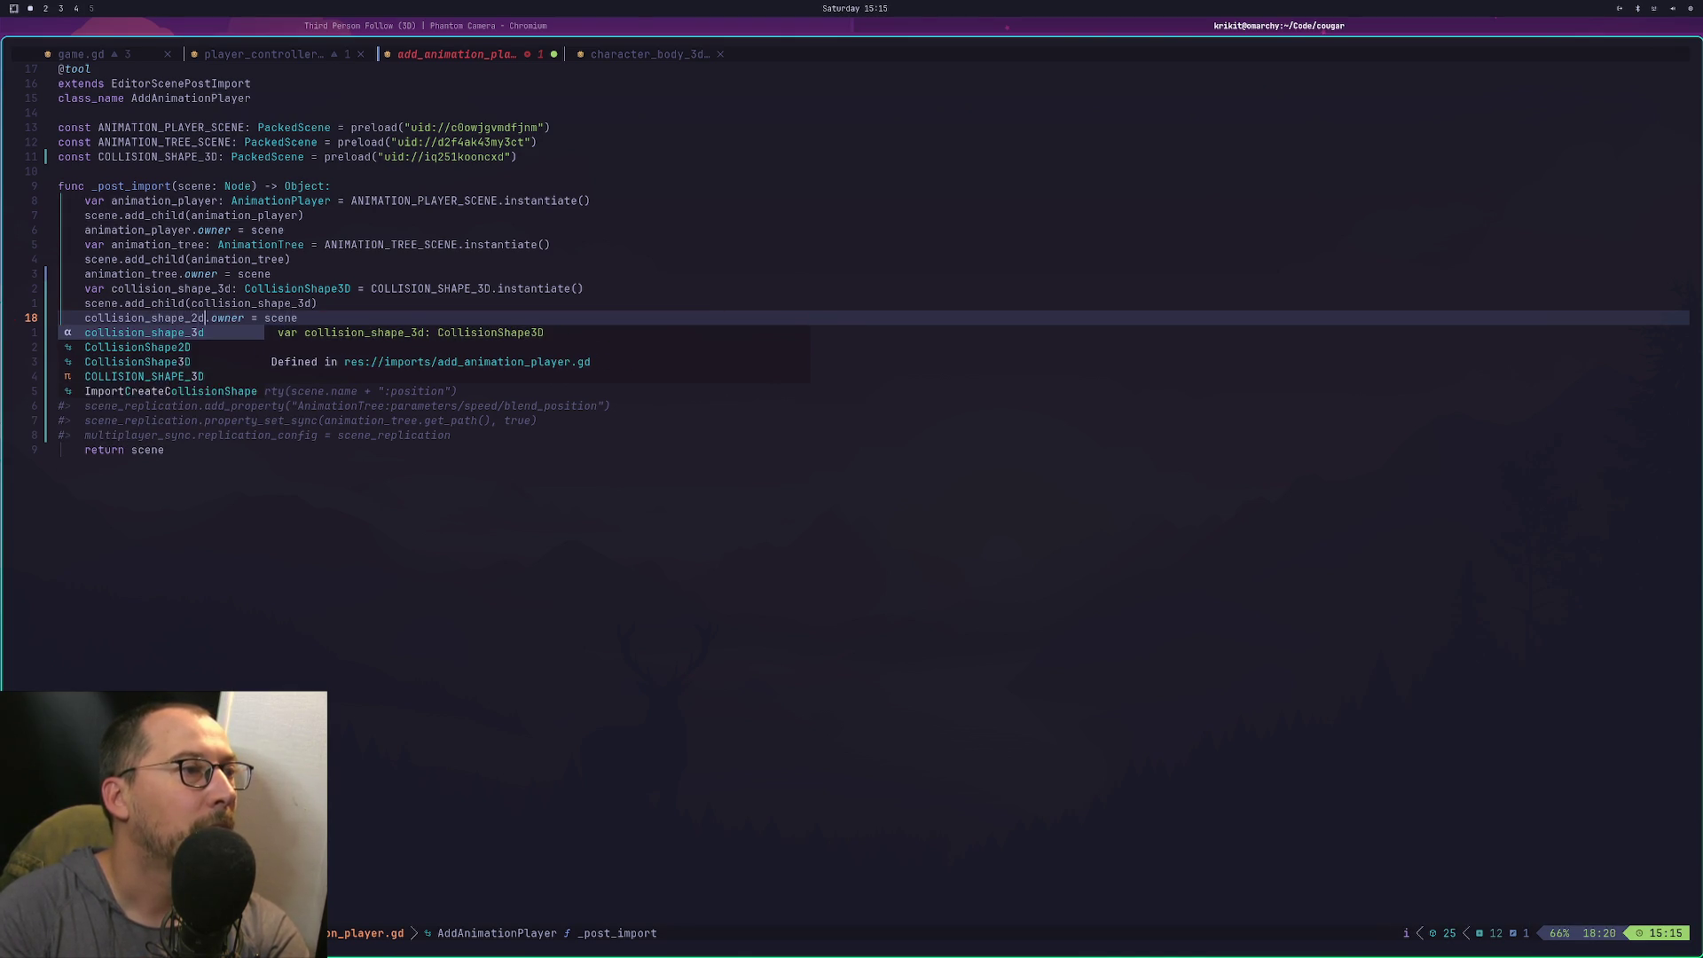
key(Escape)
text(:w)
key(Return)
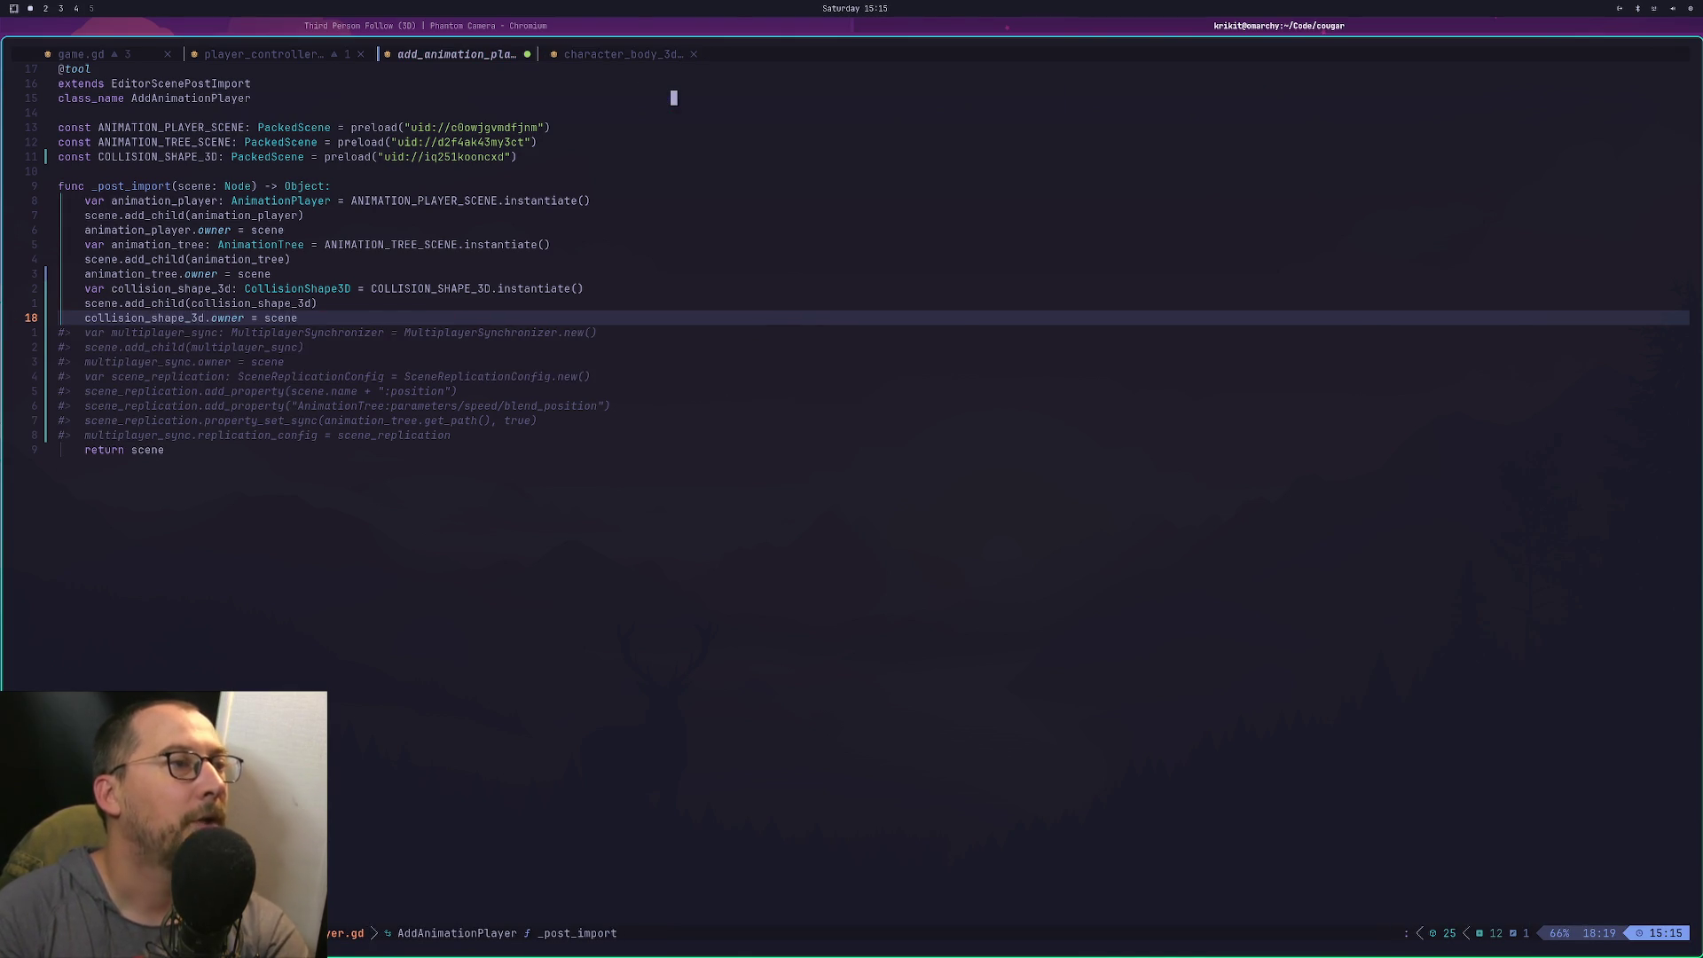
key(super+2)
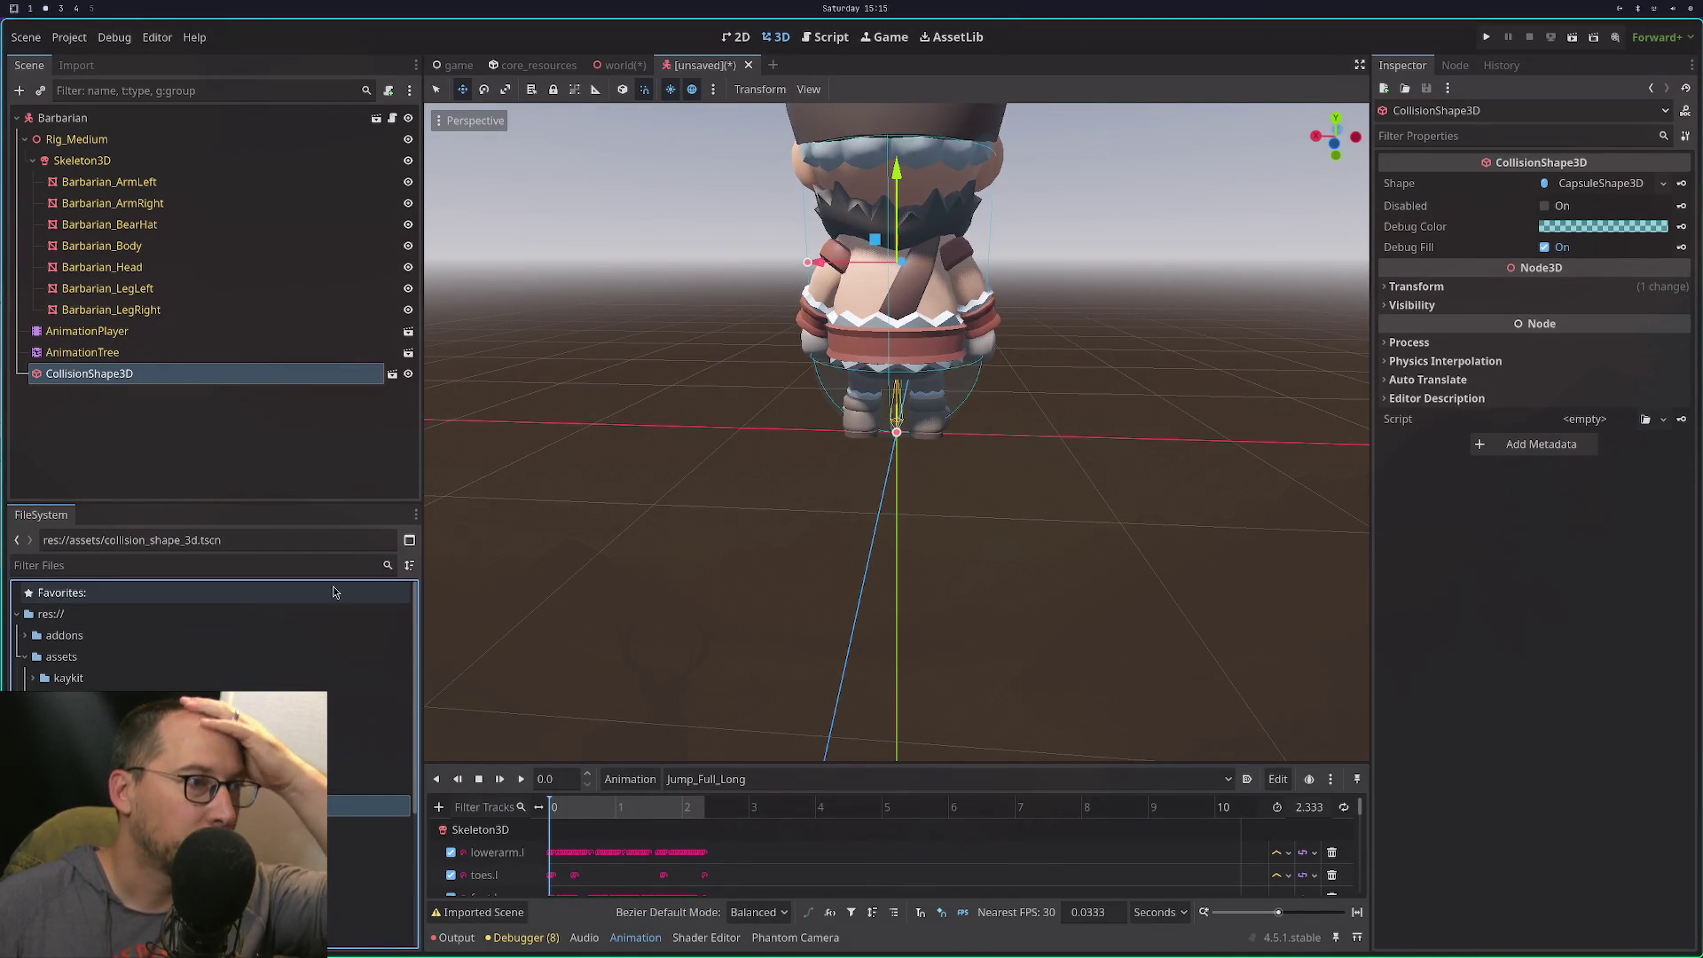
Filter the project files for 'bar' and reimport Barbarian.glb.
click(210, 565)
text(bar)
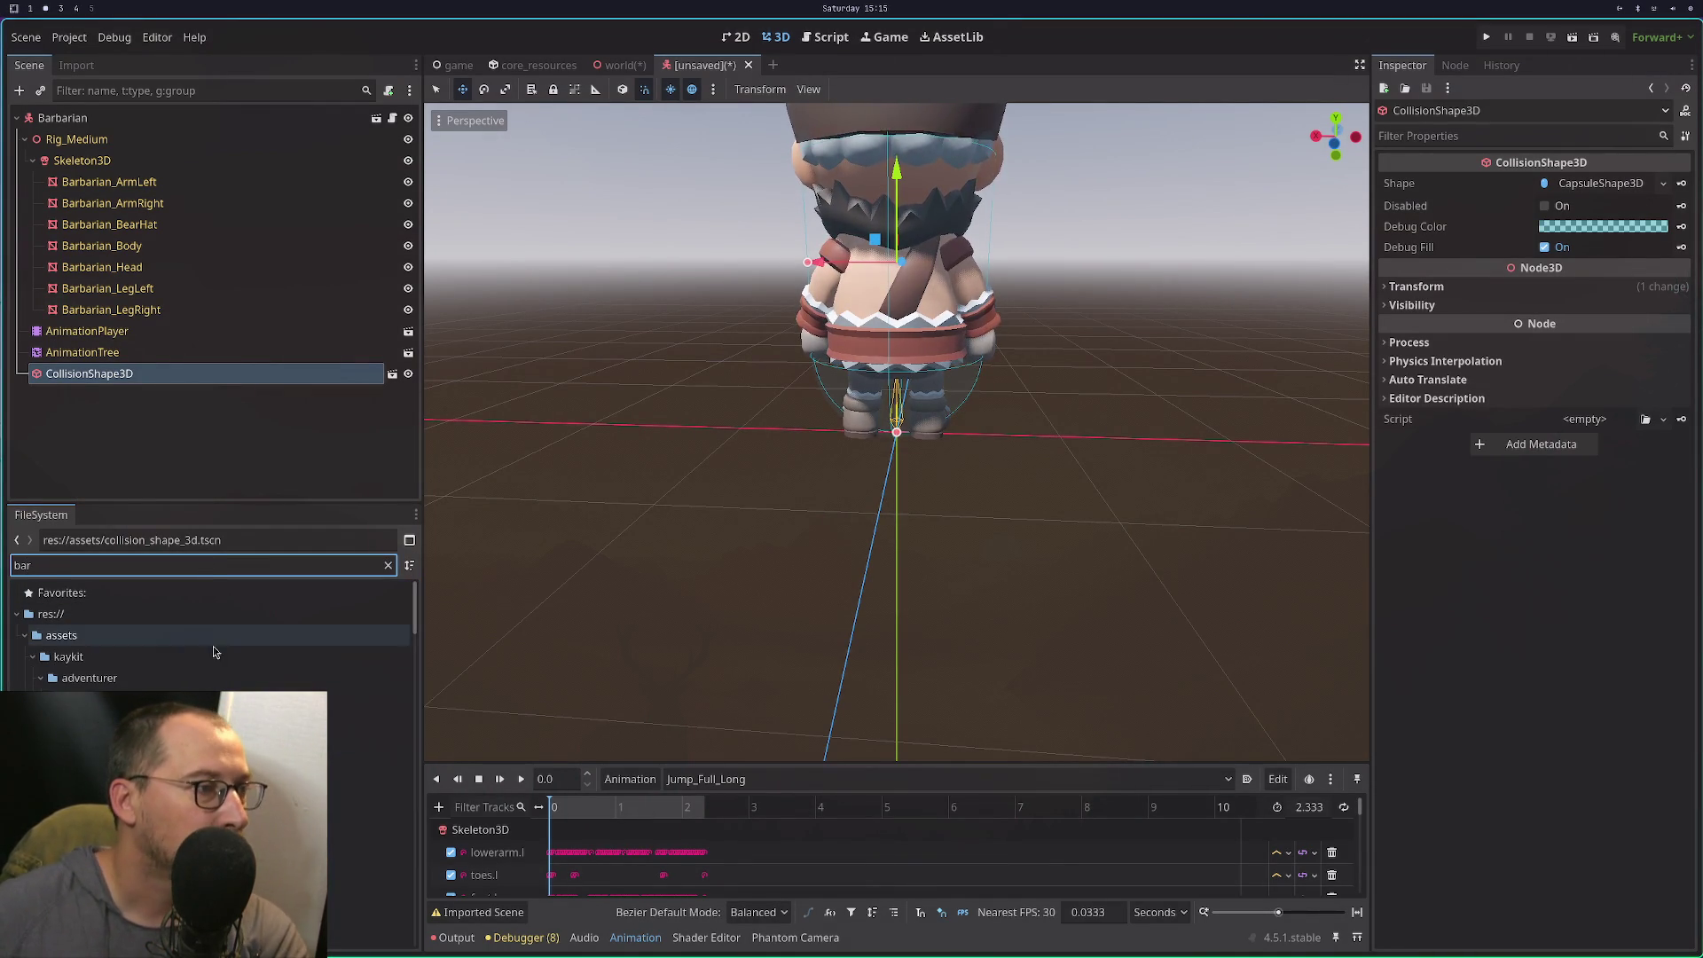
click(266, 807)
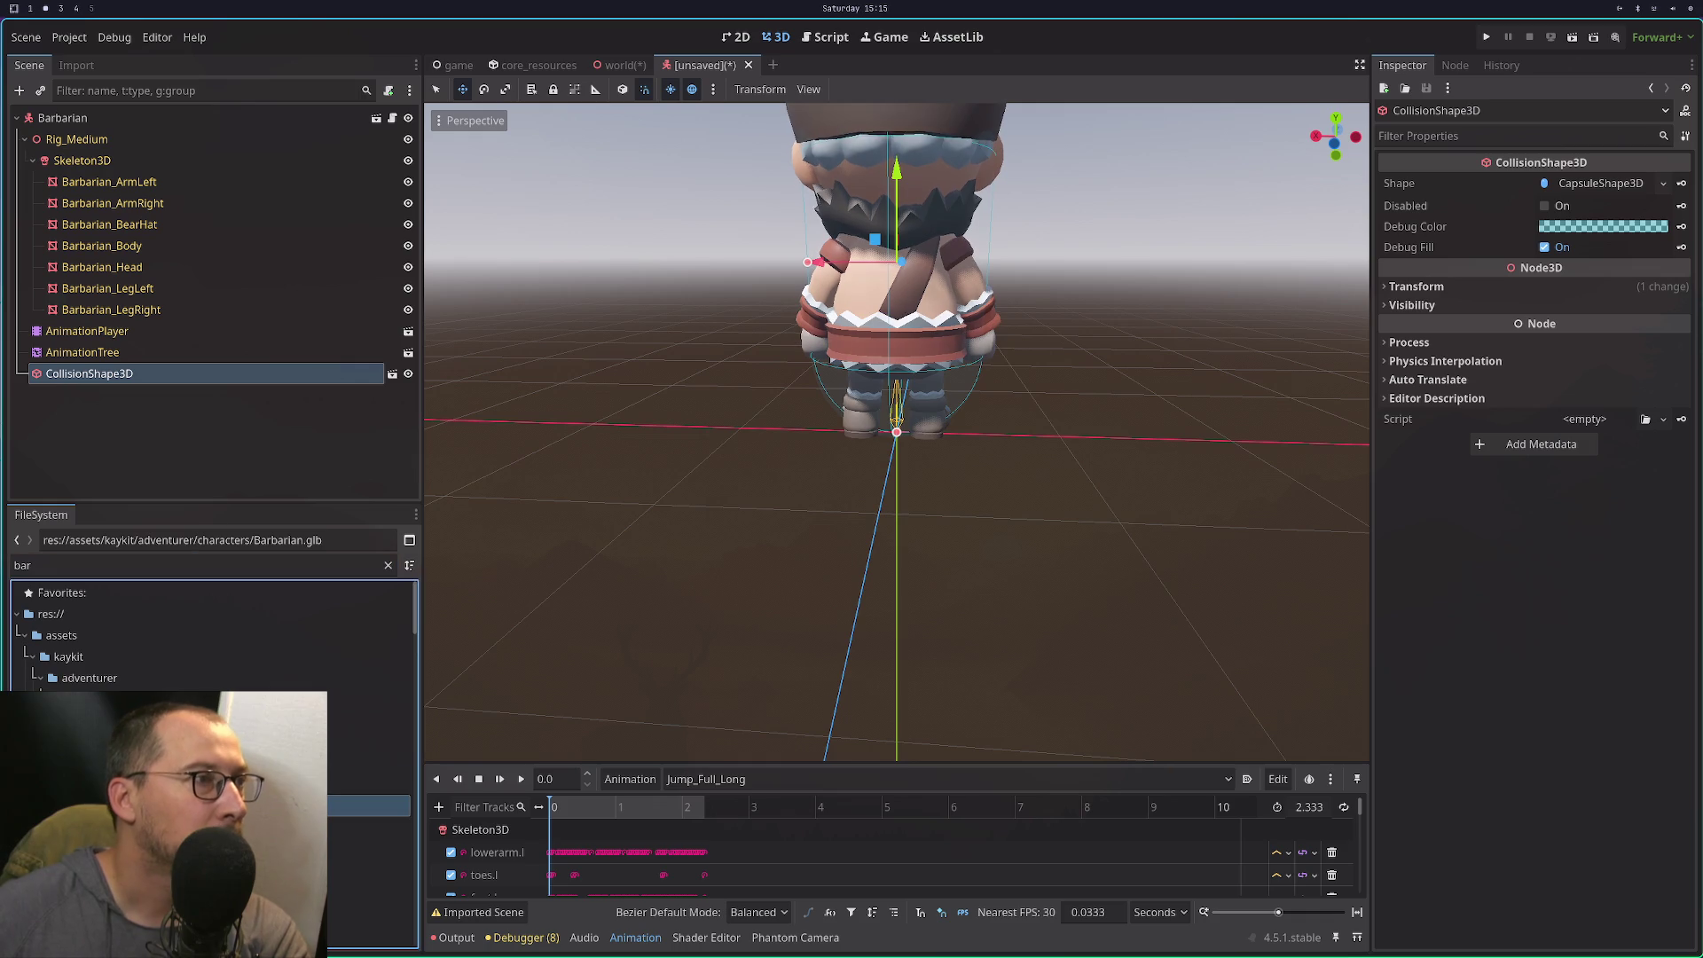
click(78, 64)
click(311, 493)
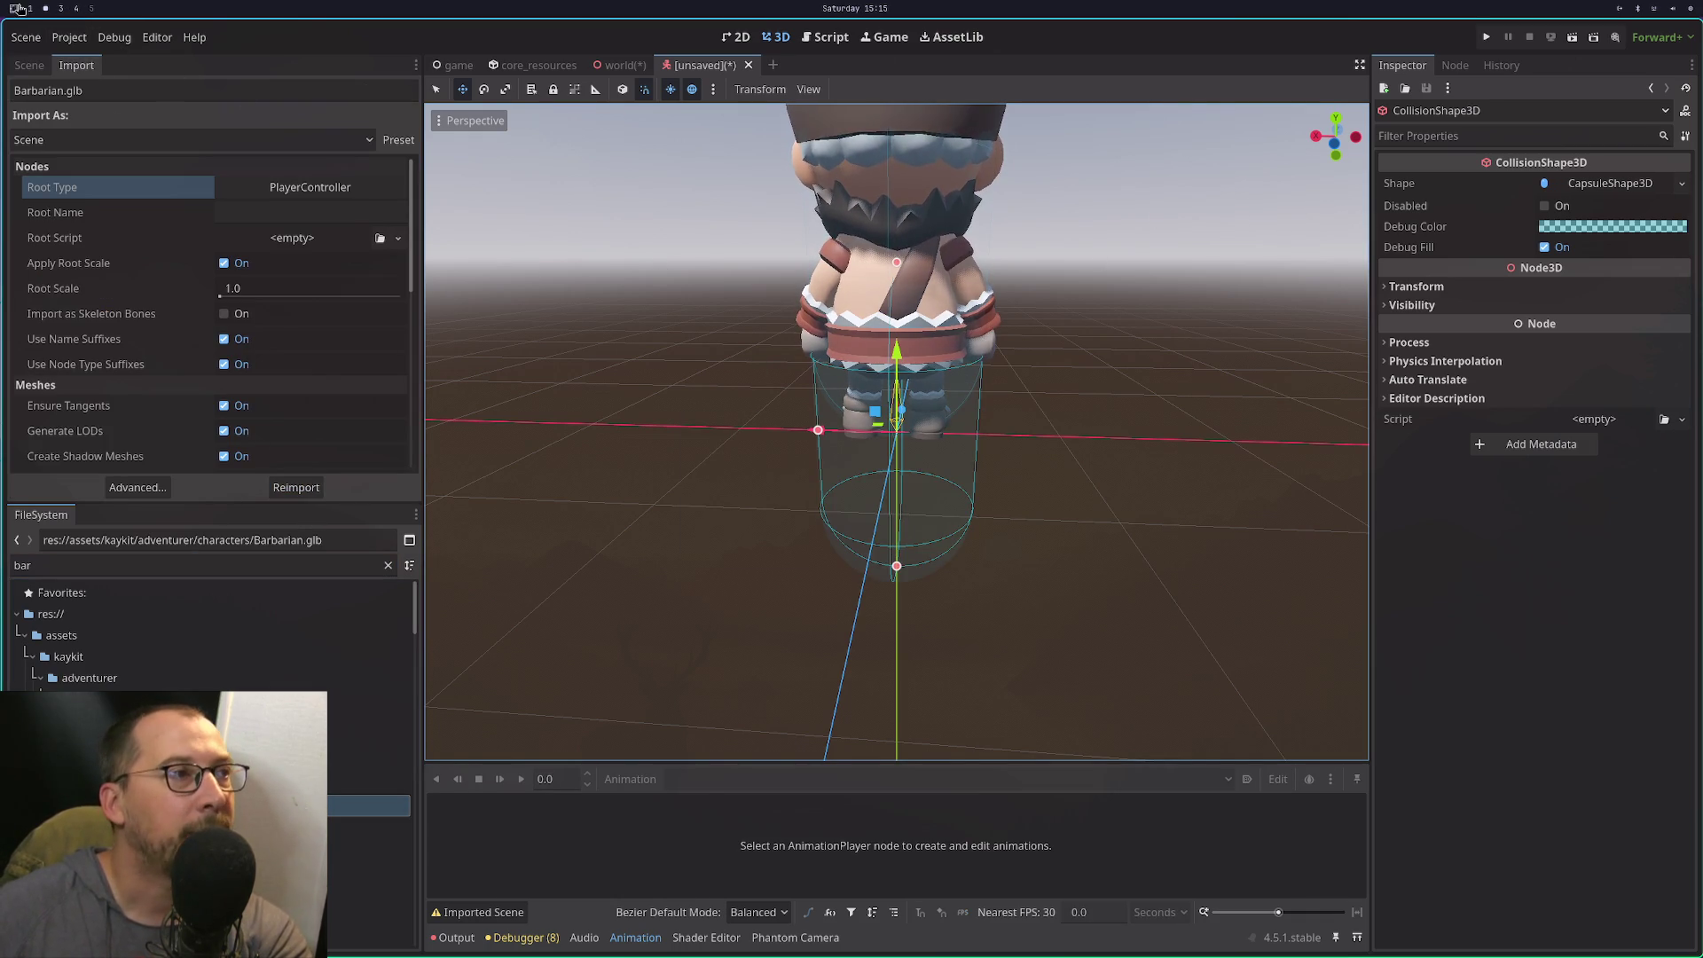
Delete the duplicate collision shape node and save the scene as barbarian.tscn.
click(19, 67)
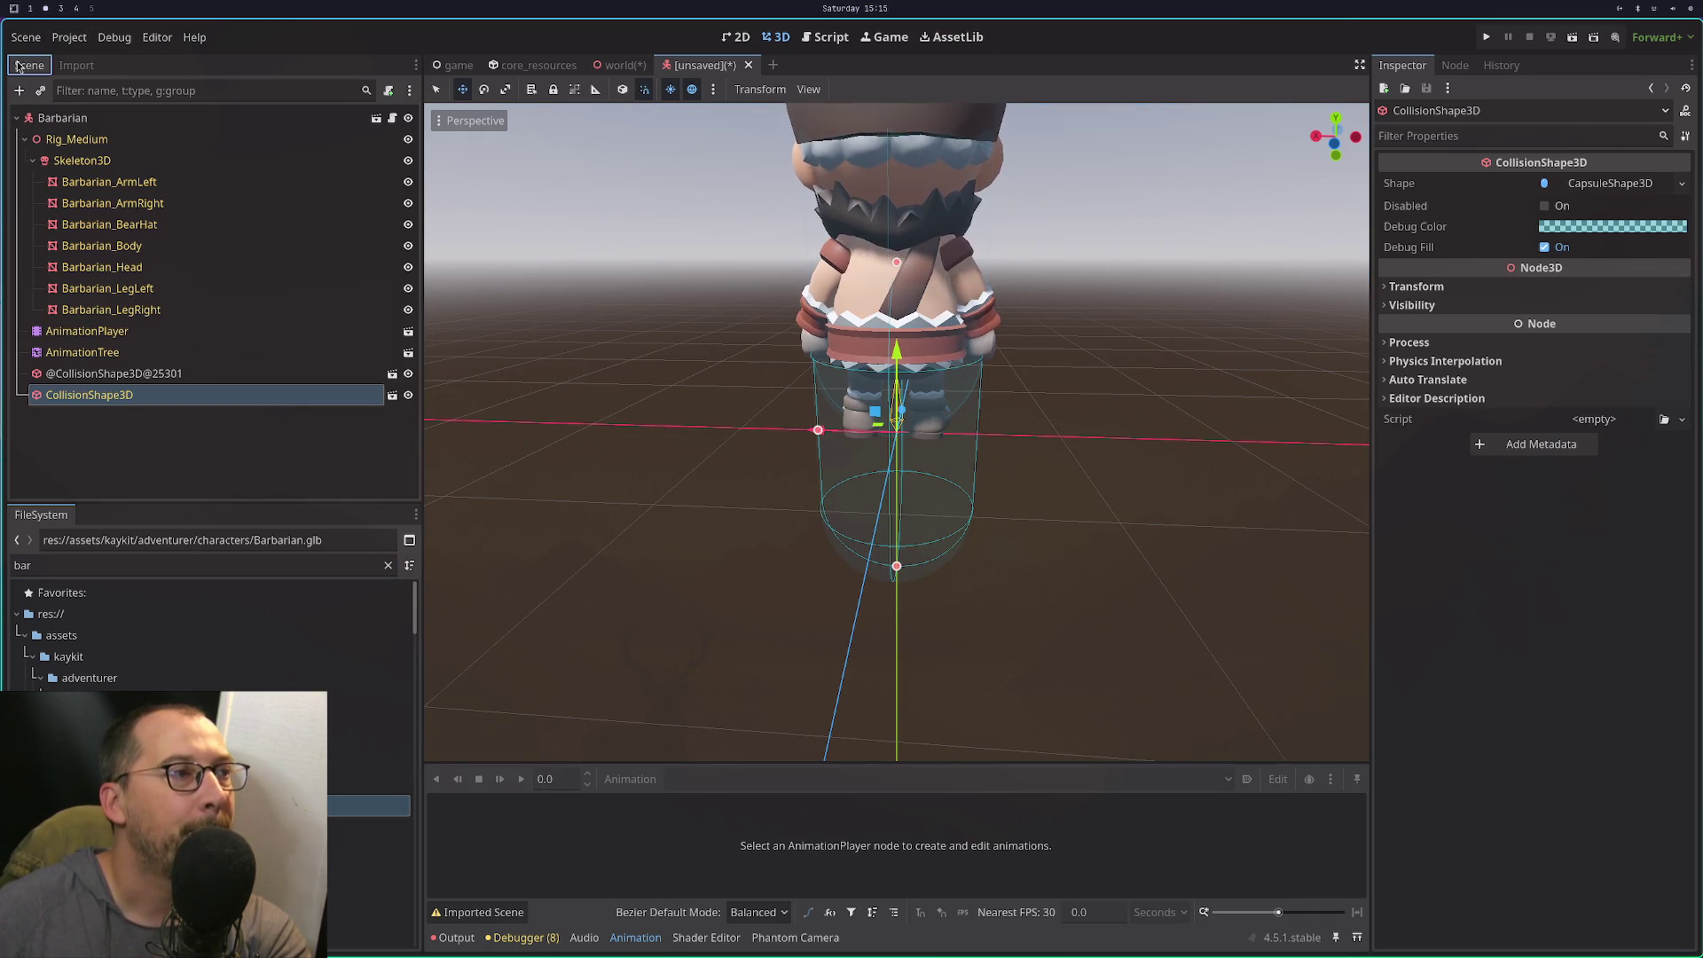
right_click(278, 376)
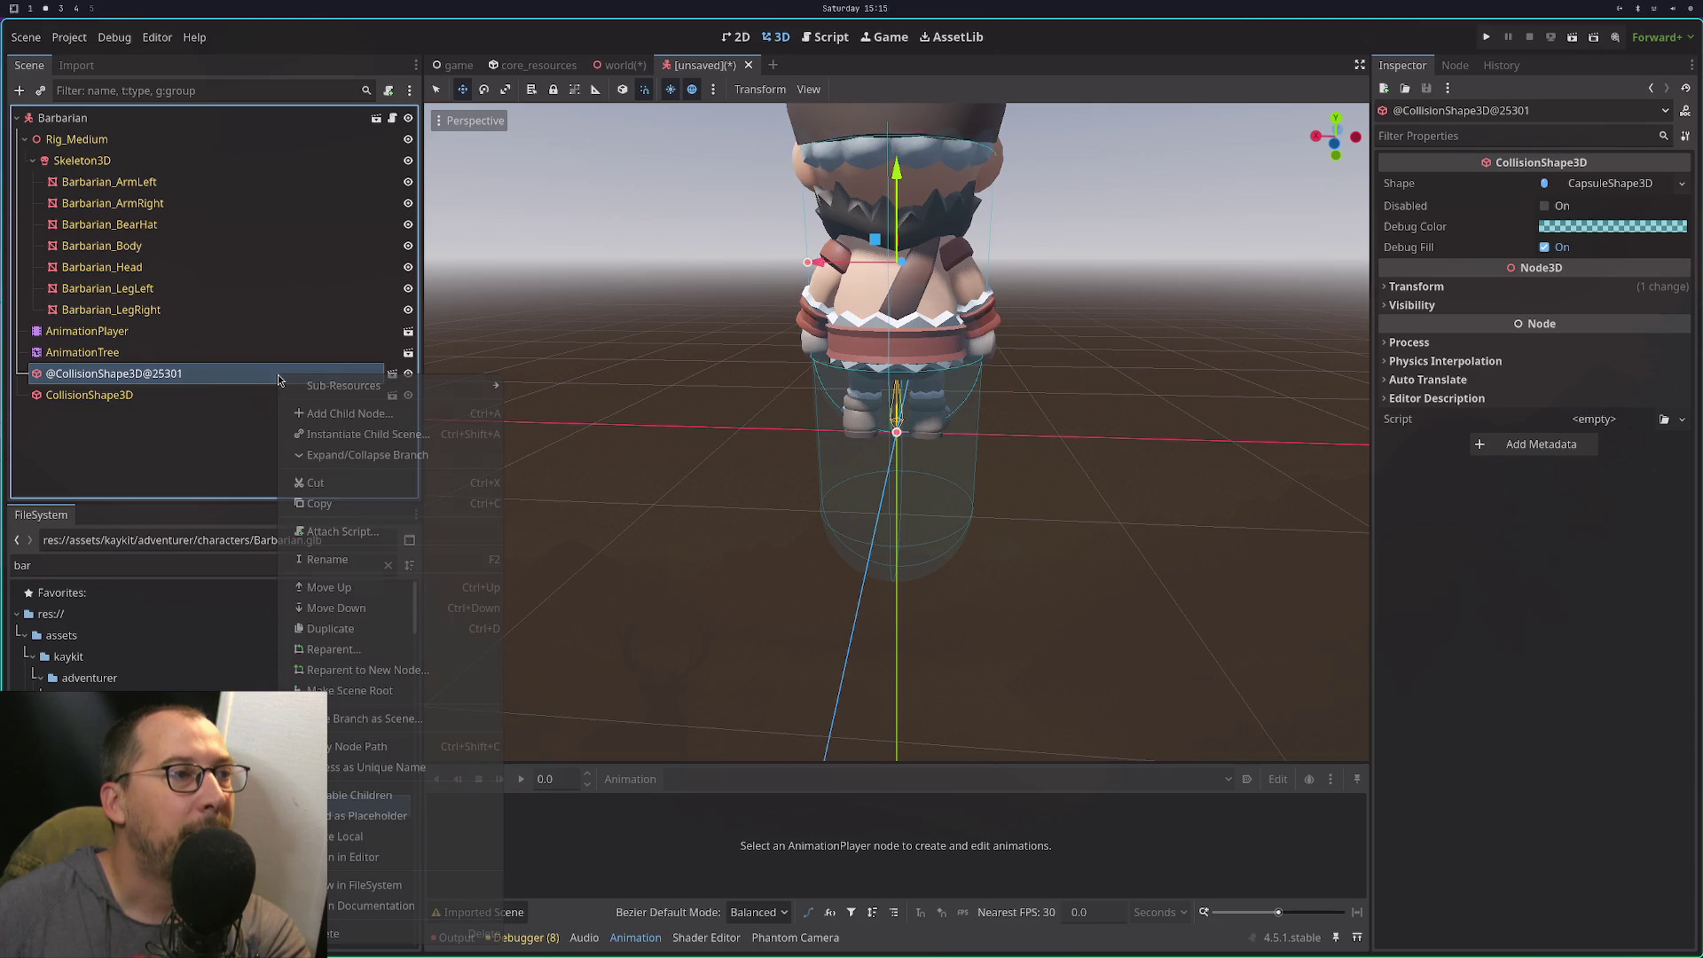
click(408, 933)
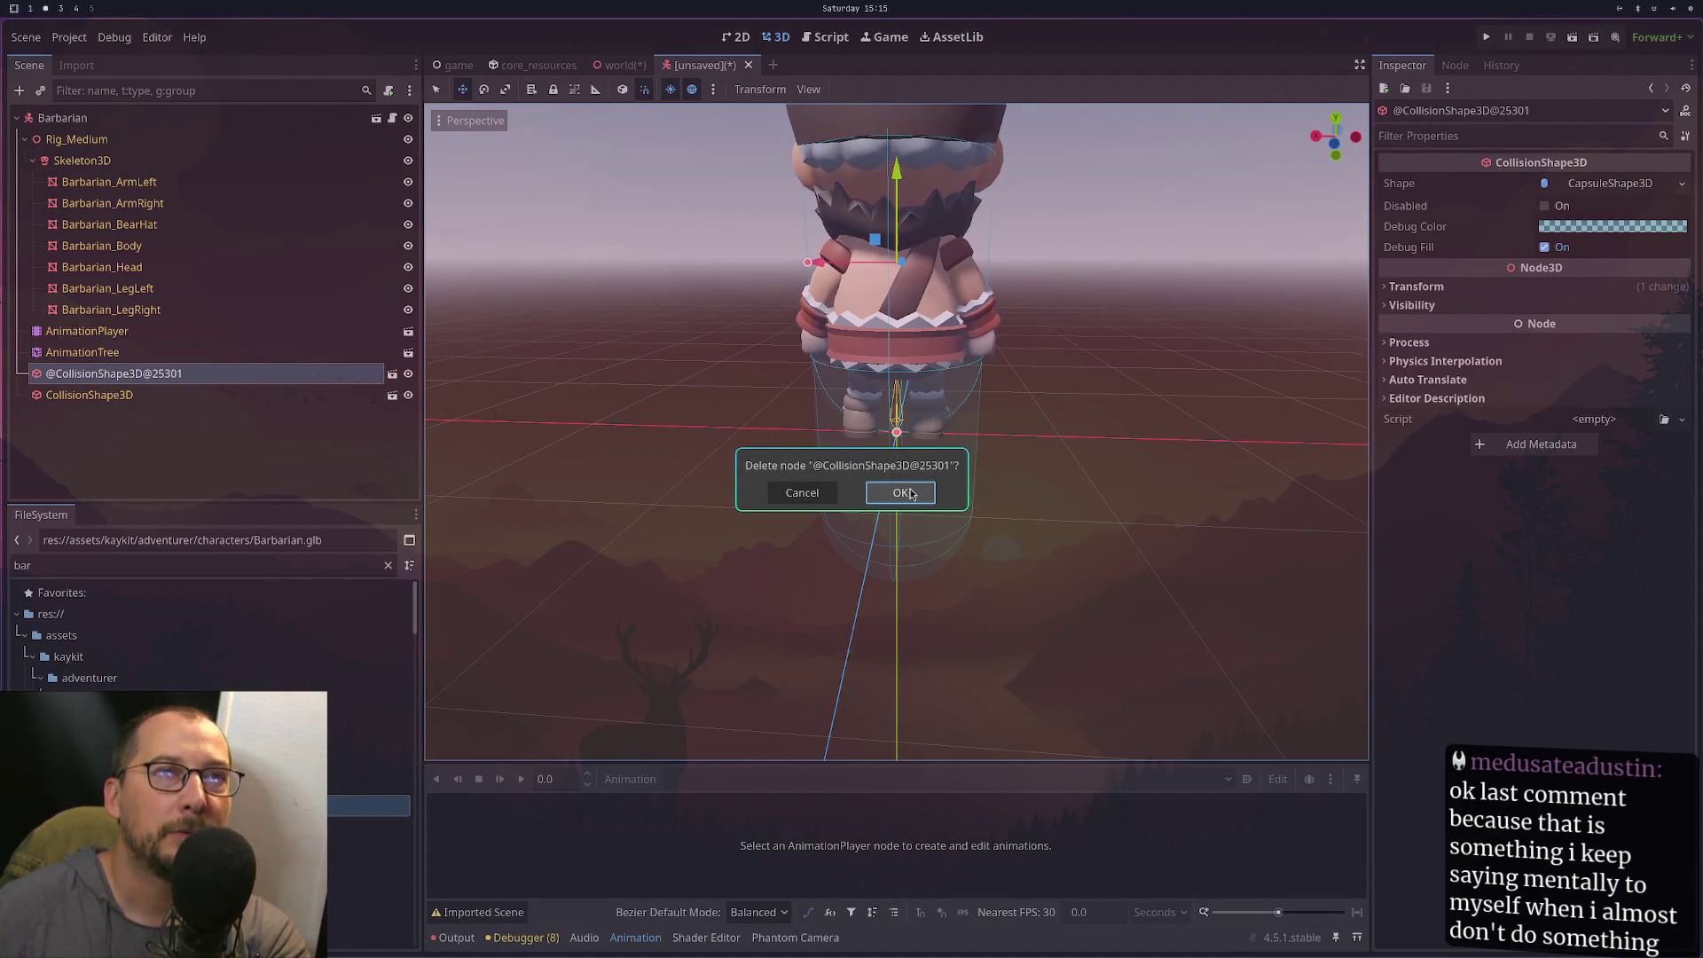
click(912, 494)
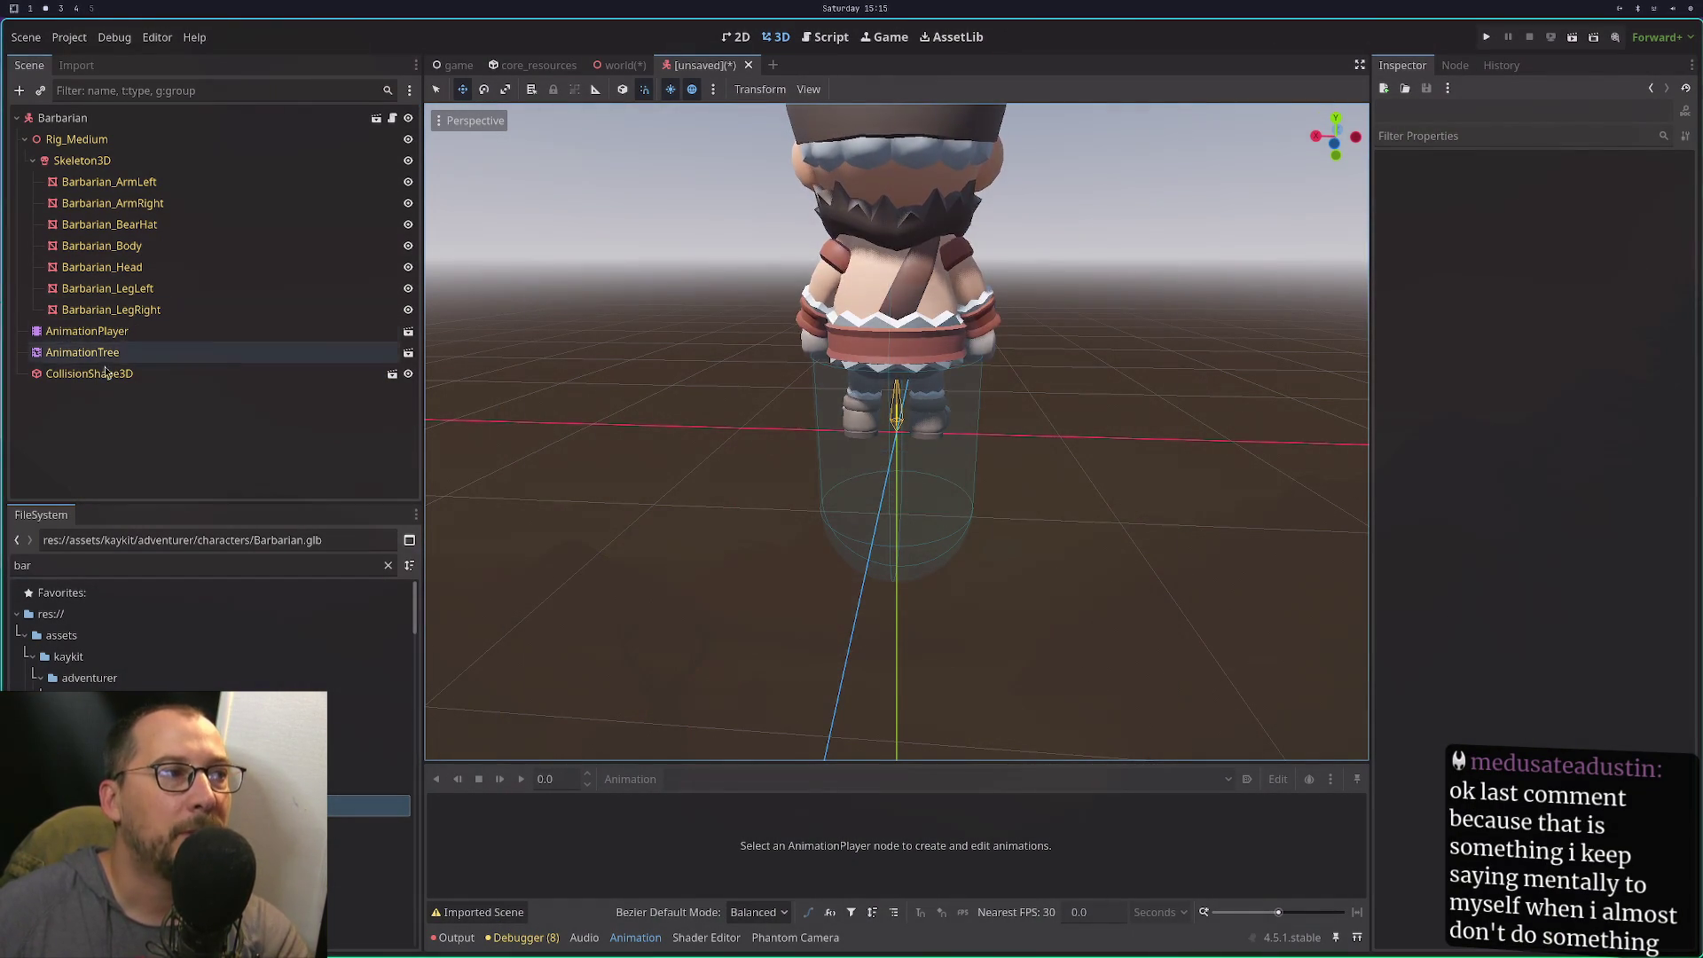
key(ctrl+s)
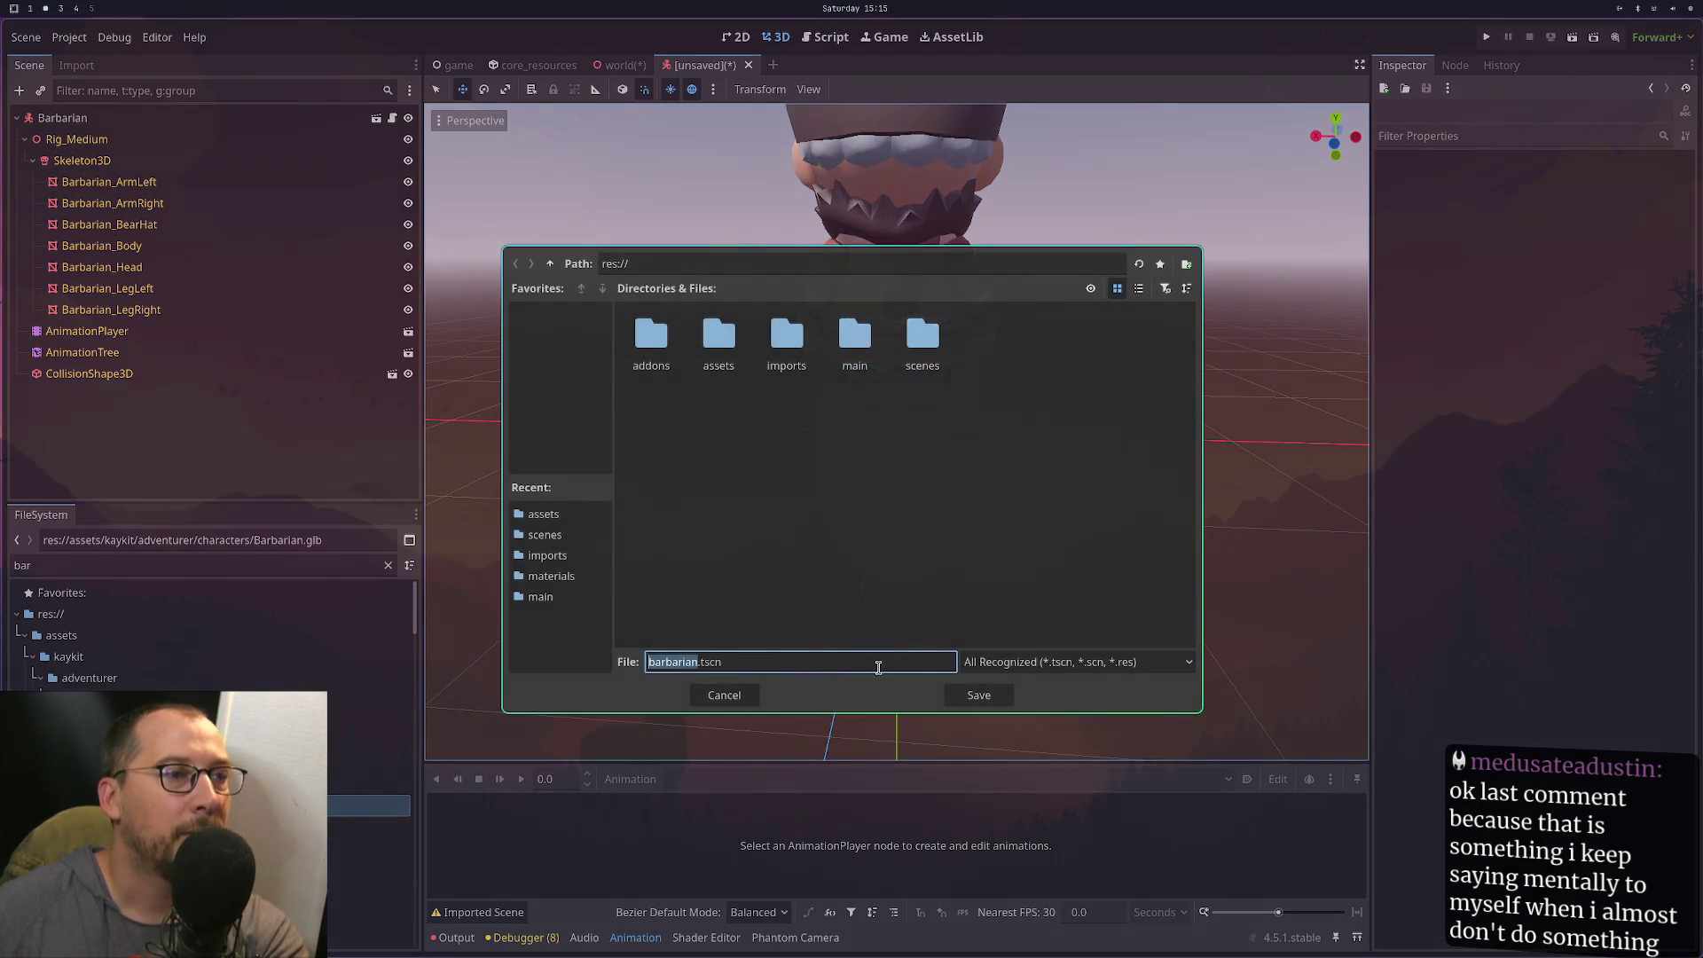
click(978, 695)
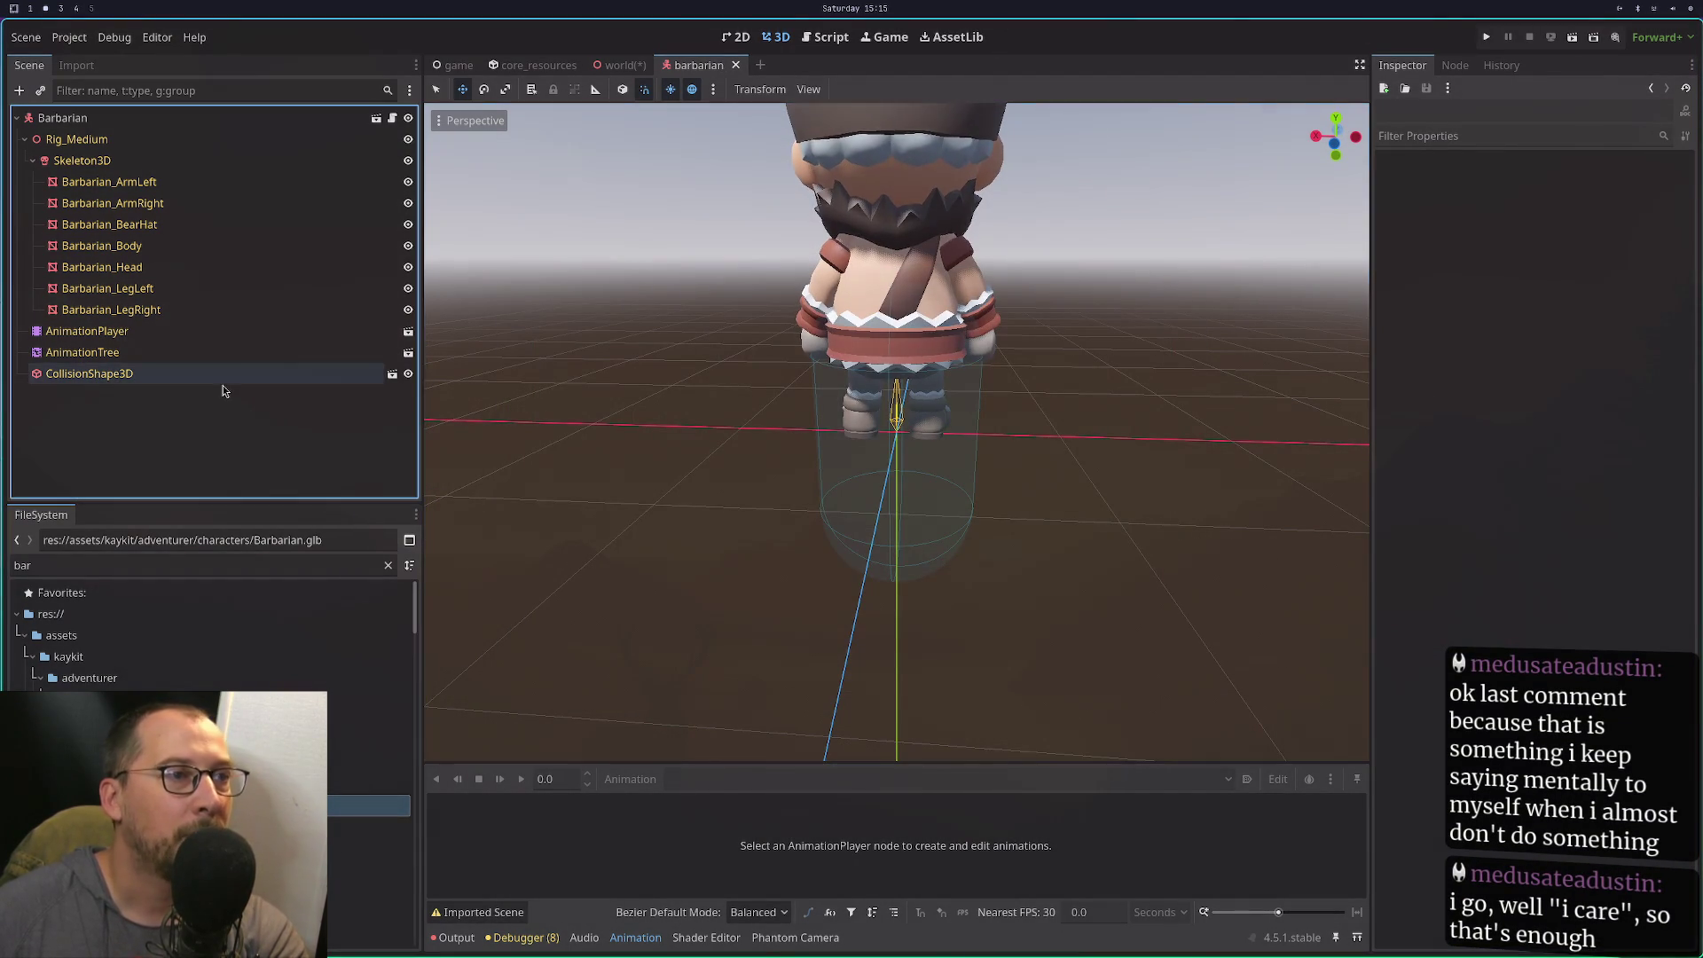
Move the CollisionShape3D capsule up along the Y axis and view its transform values.
click(293, 373)
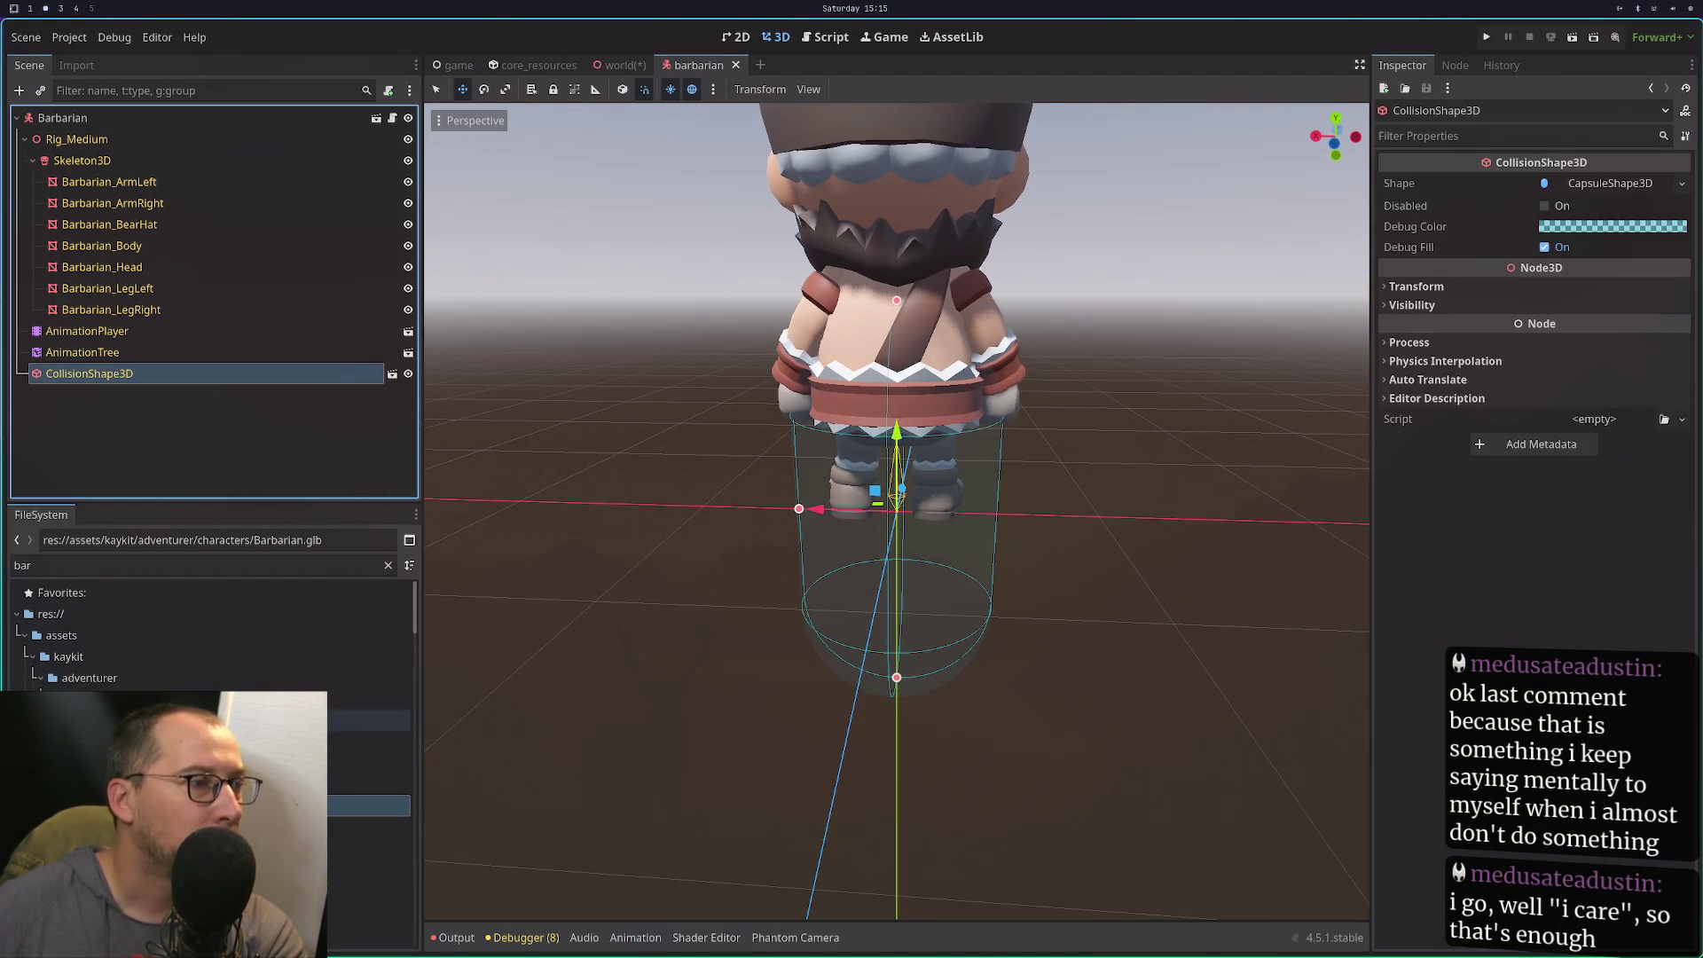
scroll(52, 681, down, 2)
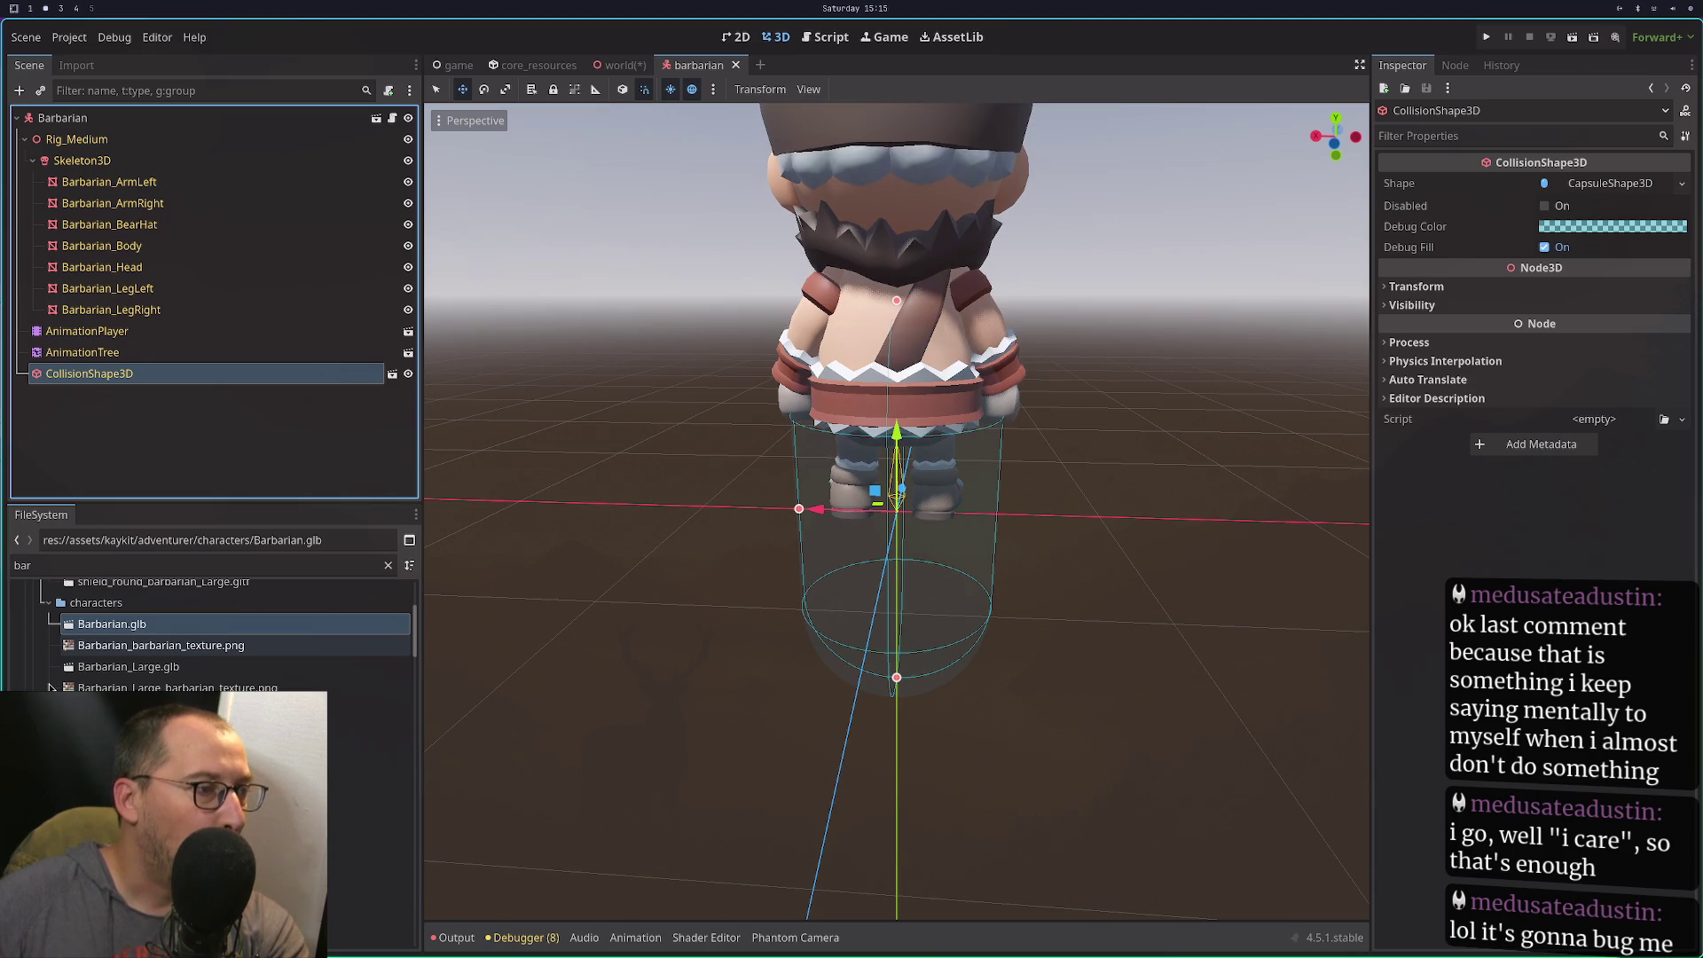
scroll(51, 687, up, 2)
key(alt+Tab)
key(alt+Tab)
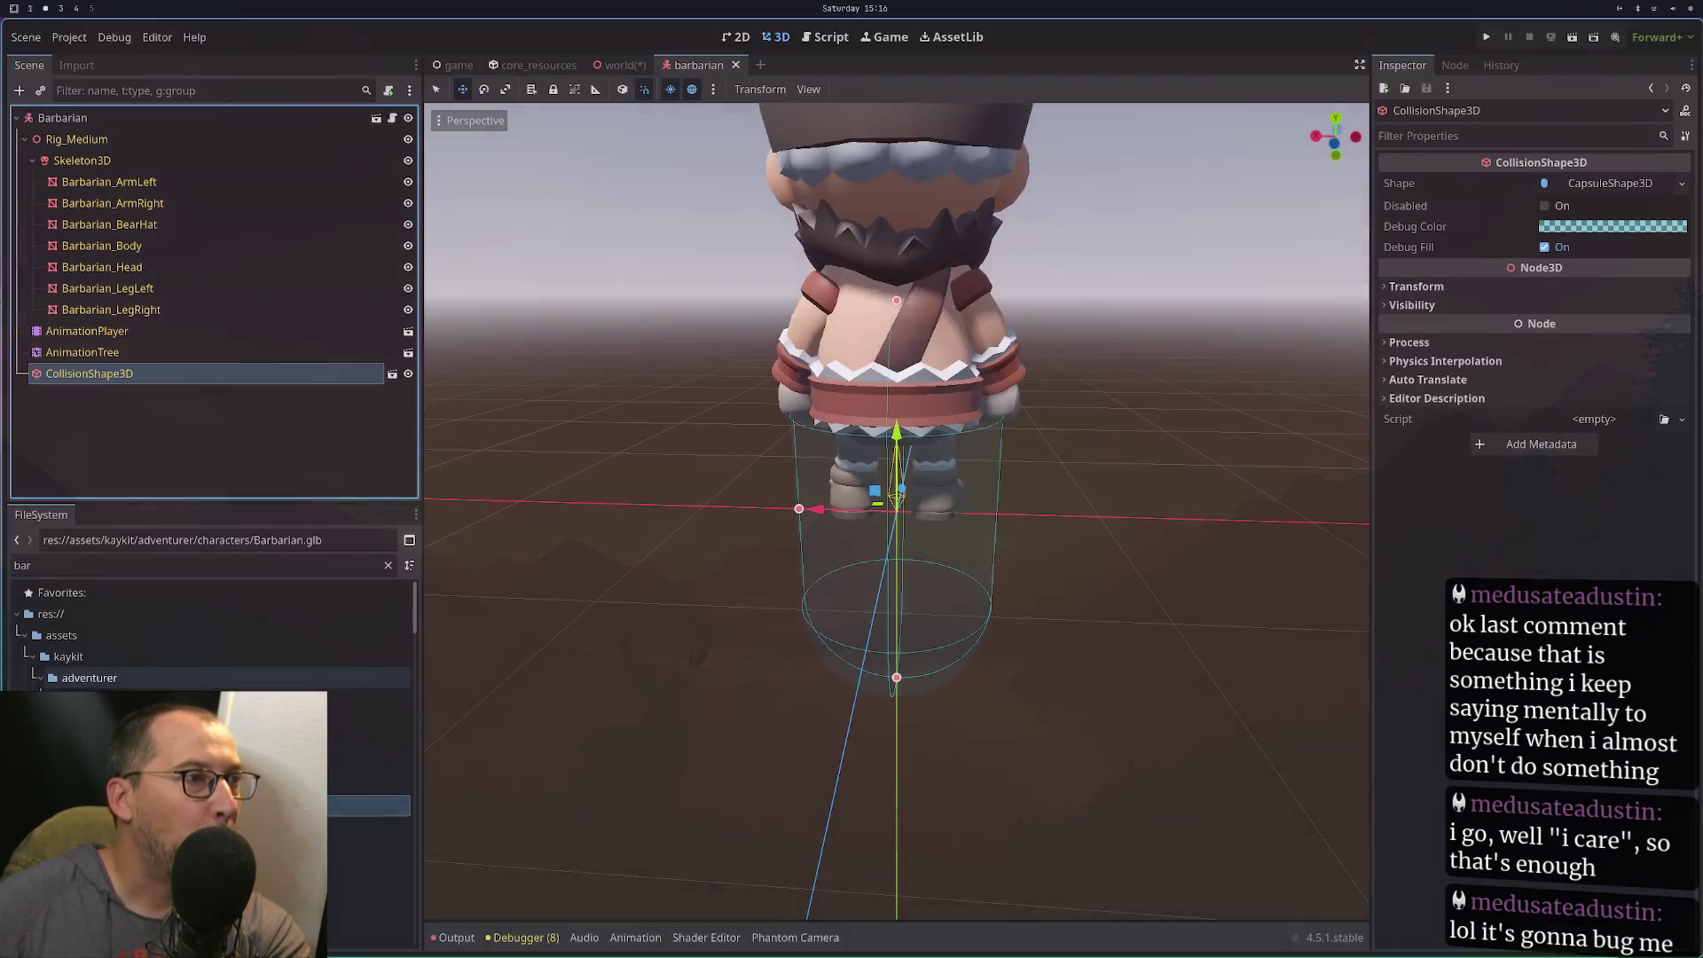
key(g)
key(y)
click(923, 284)
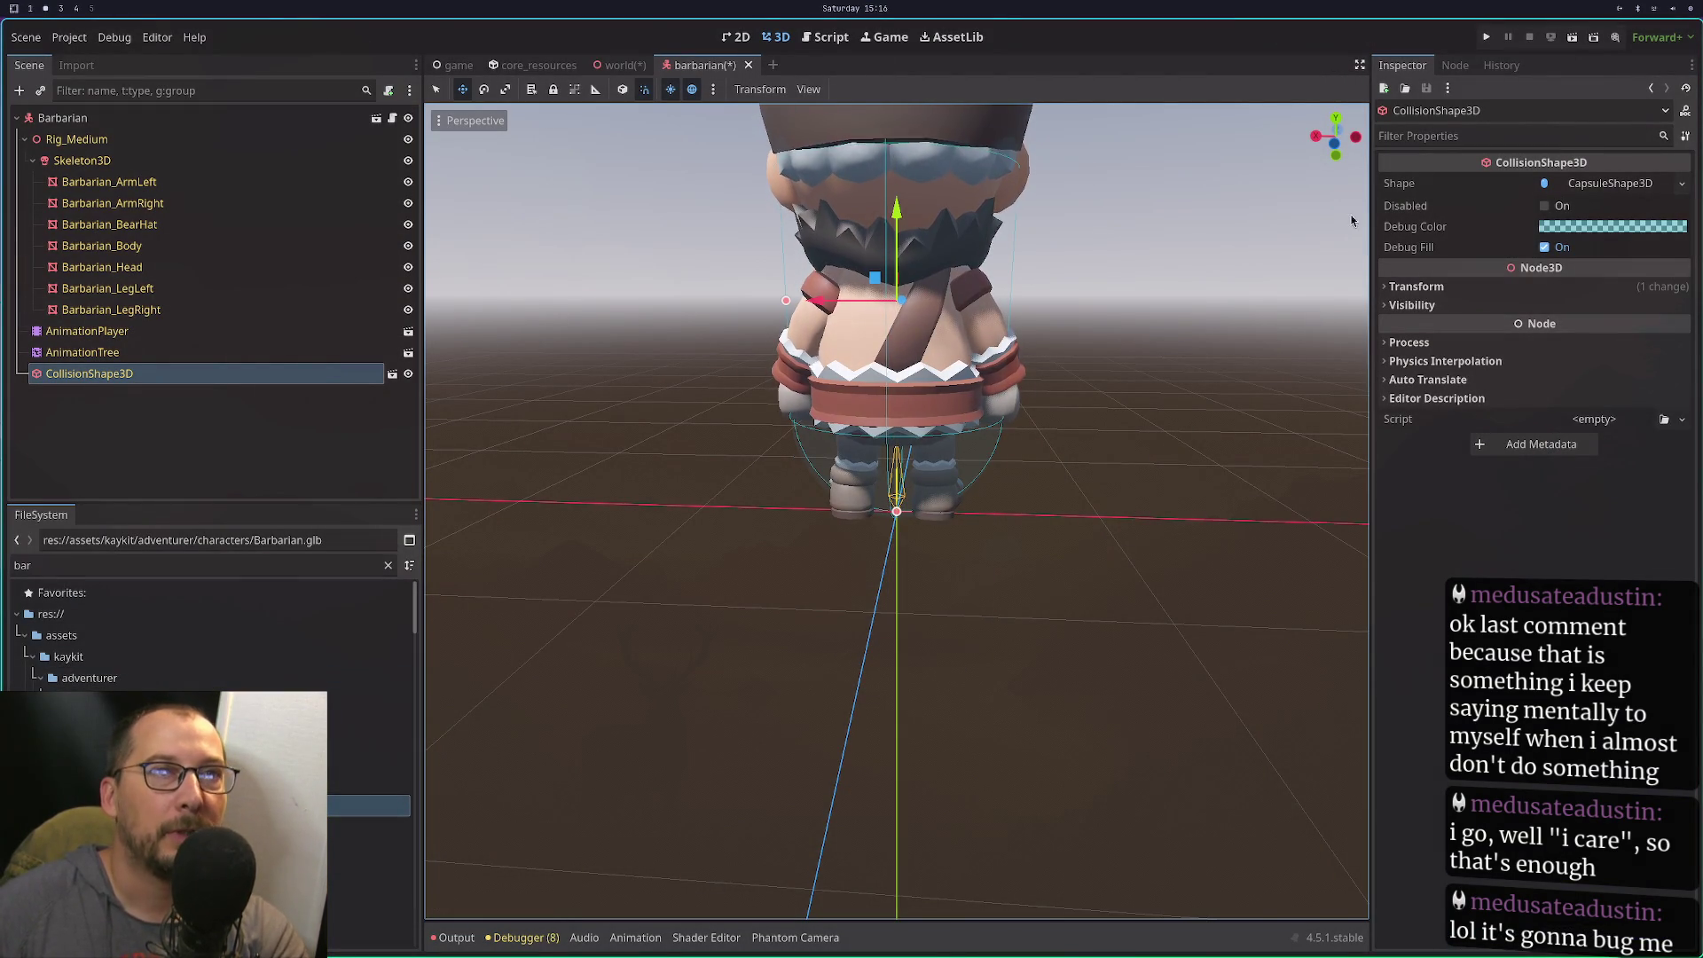
click(1508, 294)
key(super+1)
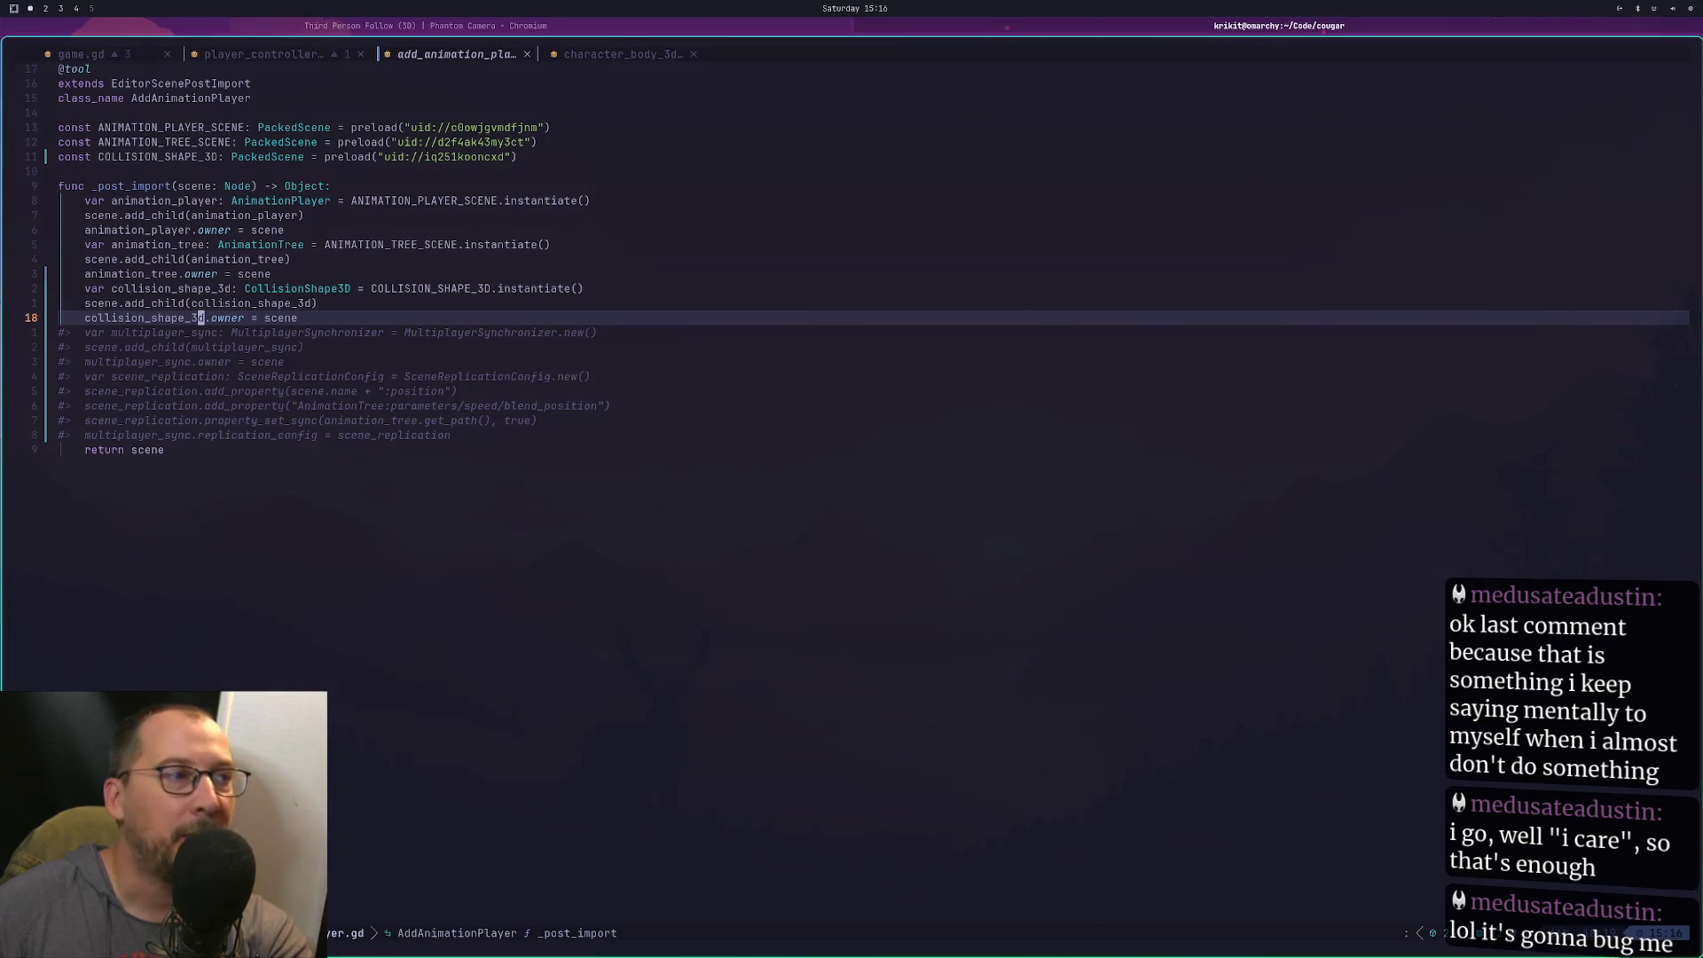
Add collision_shape_3d.position = Vector3(0, 1, 0) below the add_child line and save the script.
key(k)
key(p)
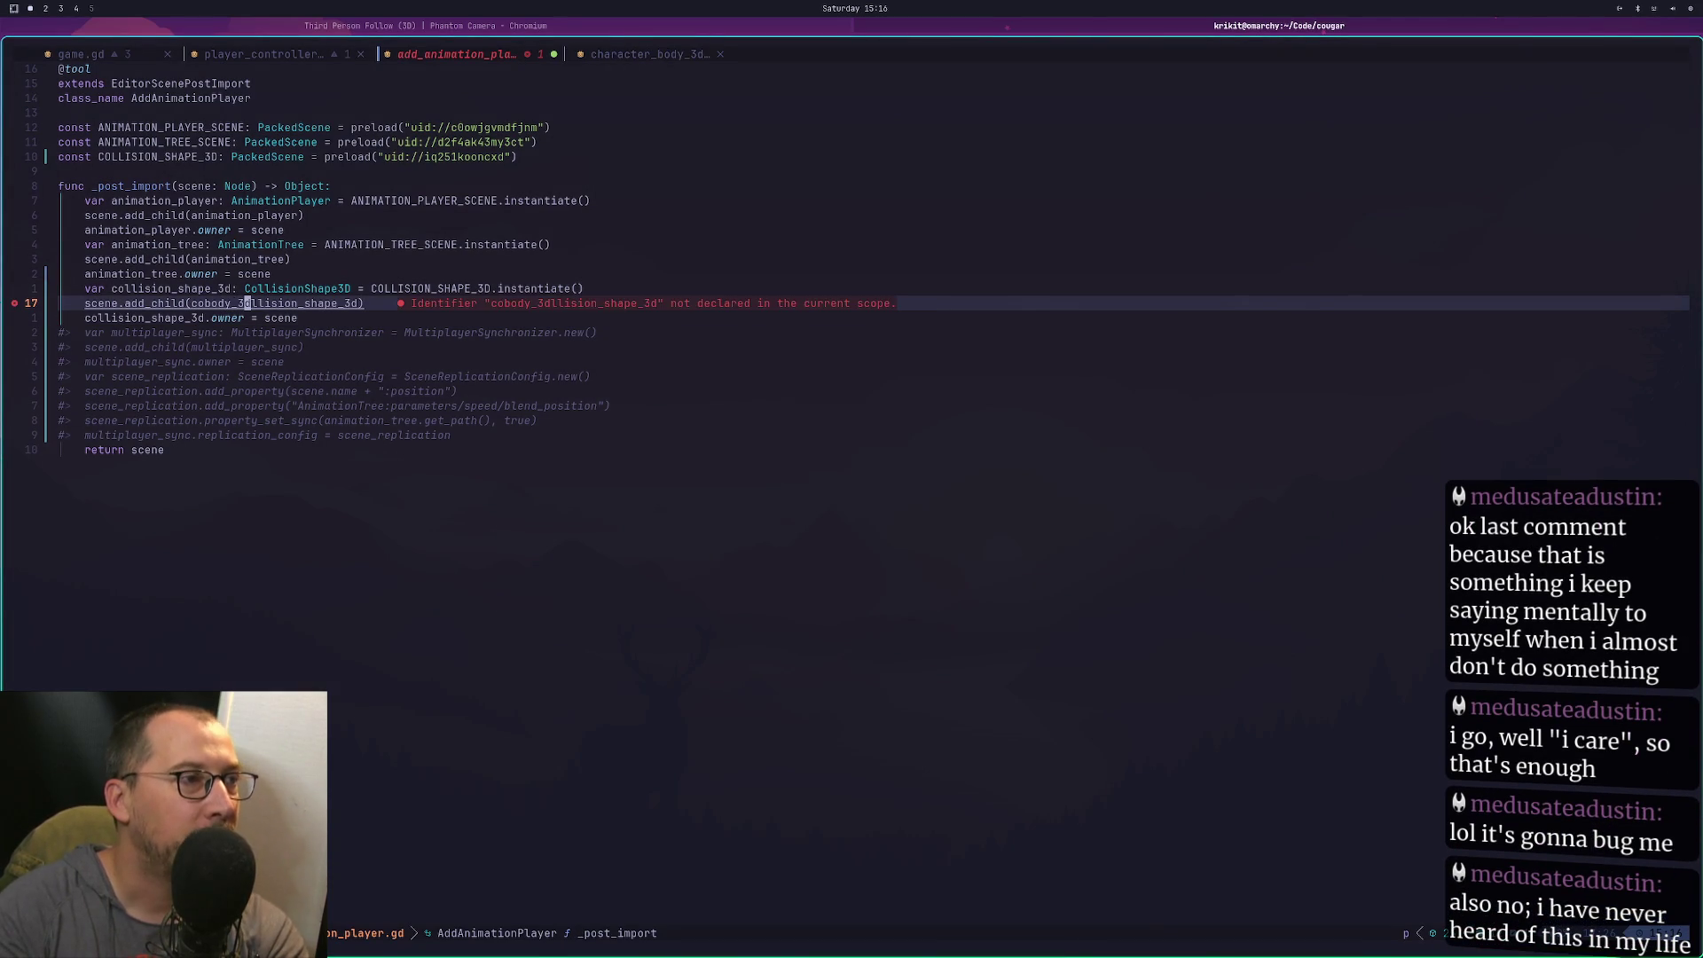
key(u)
key(o)
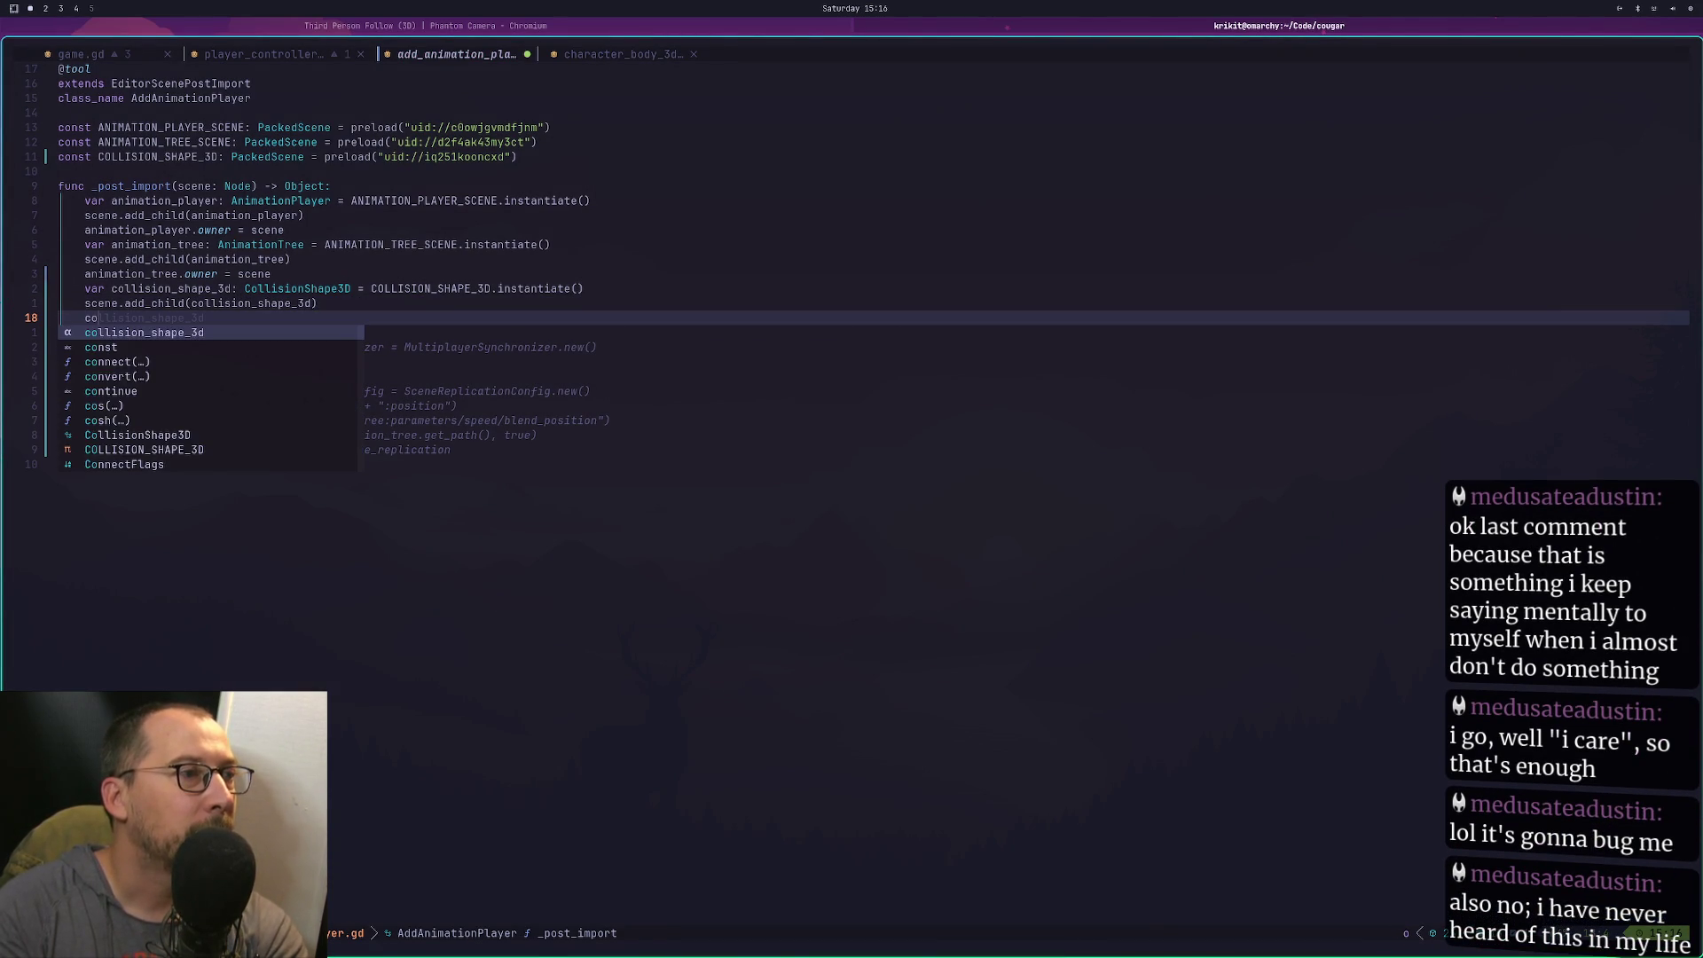
key(Tab)
text(.po)
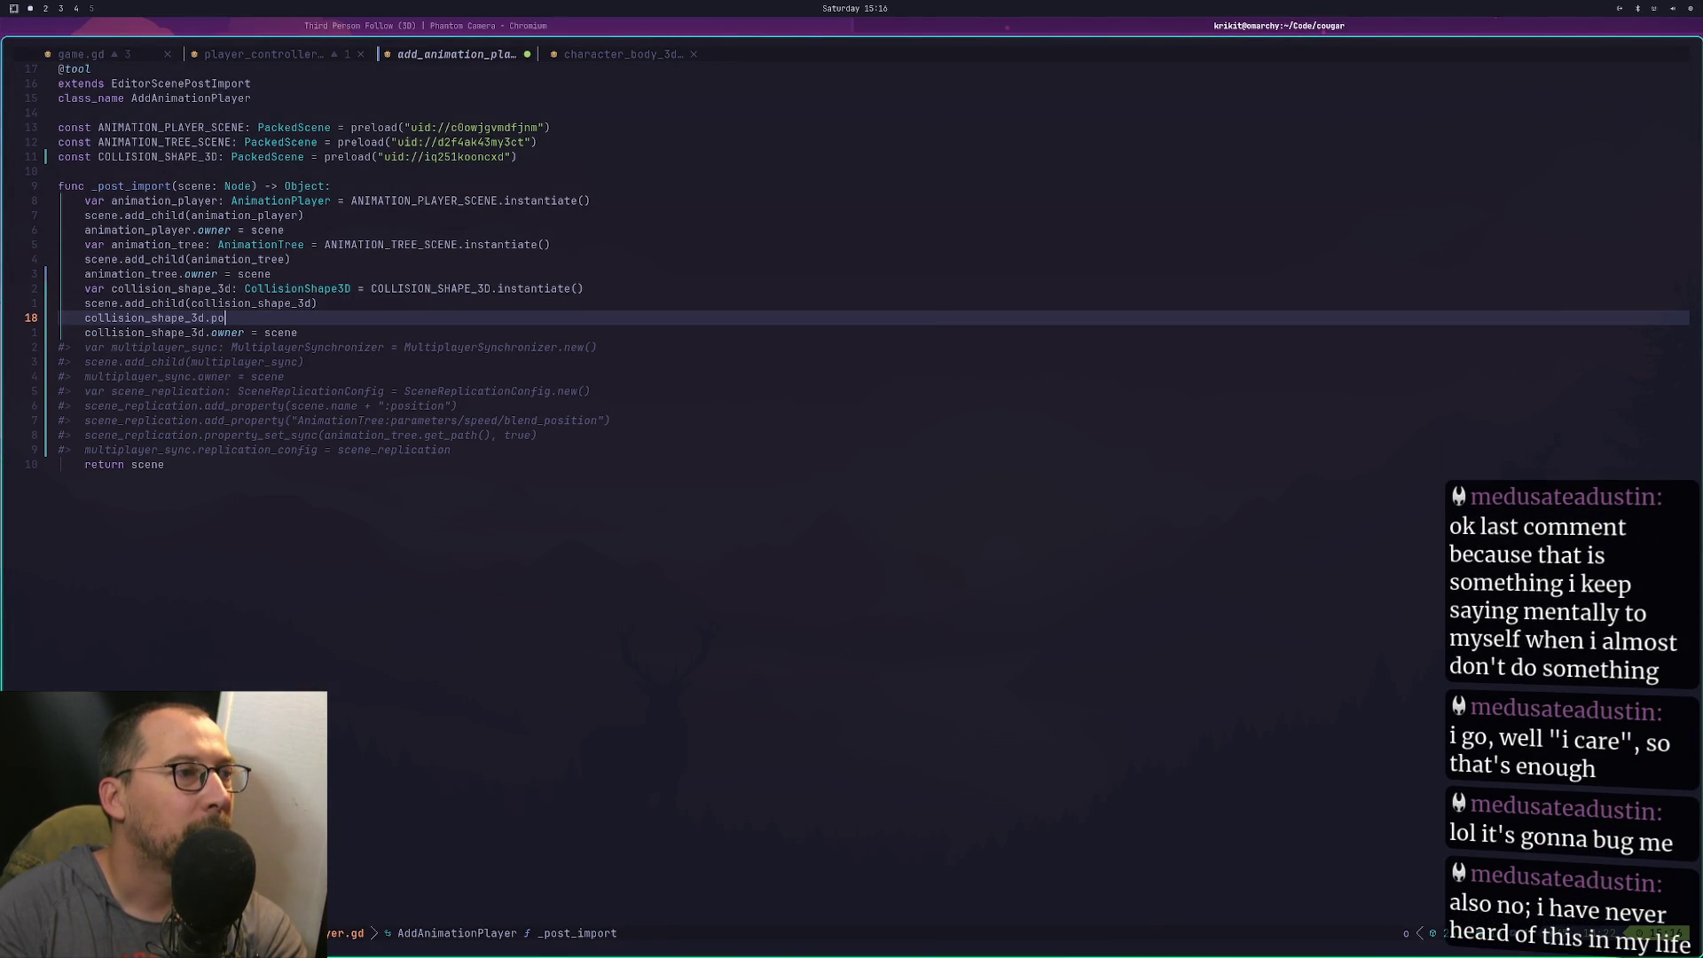
text(sition =)
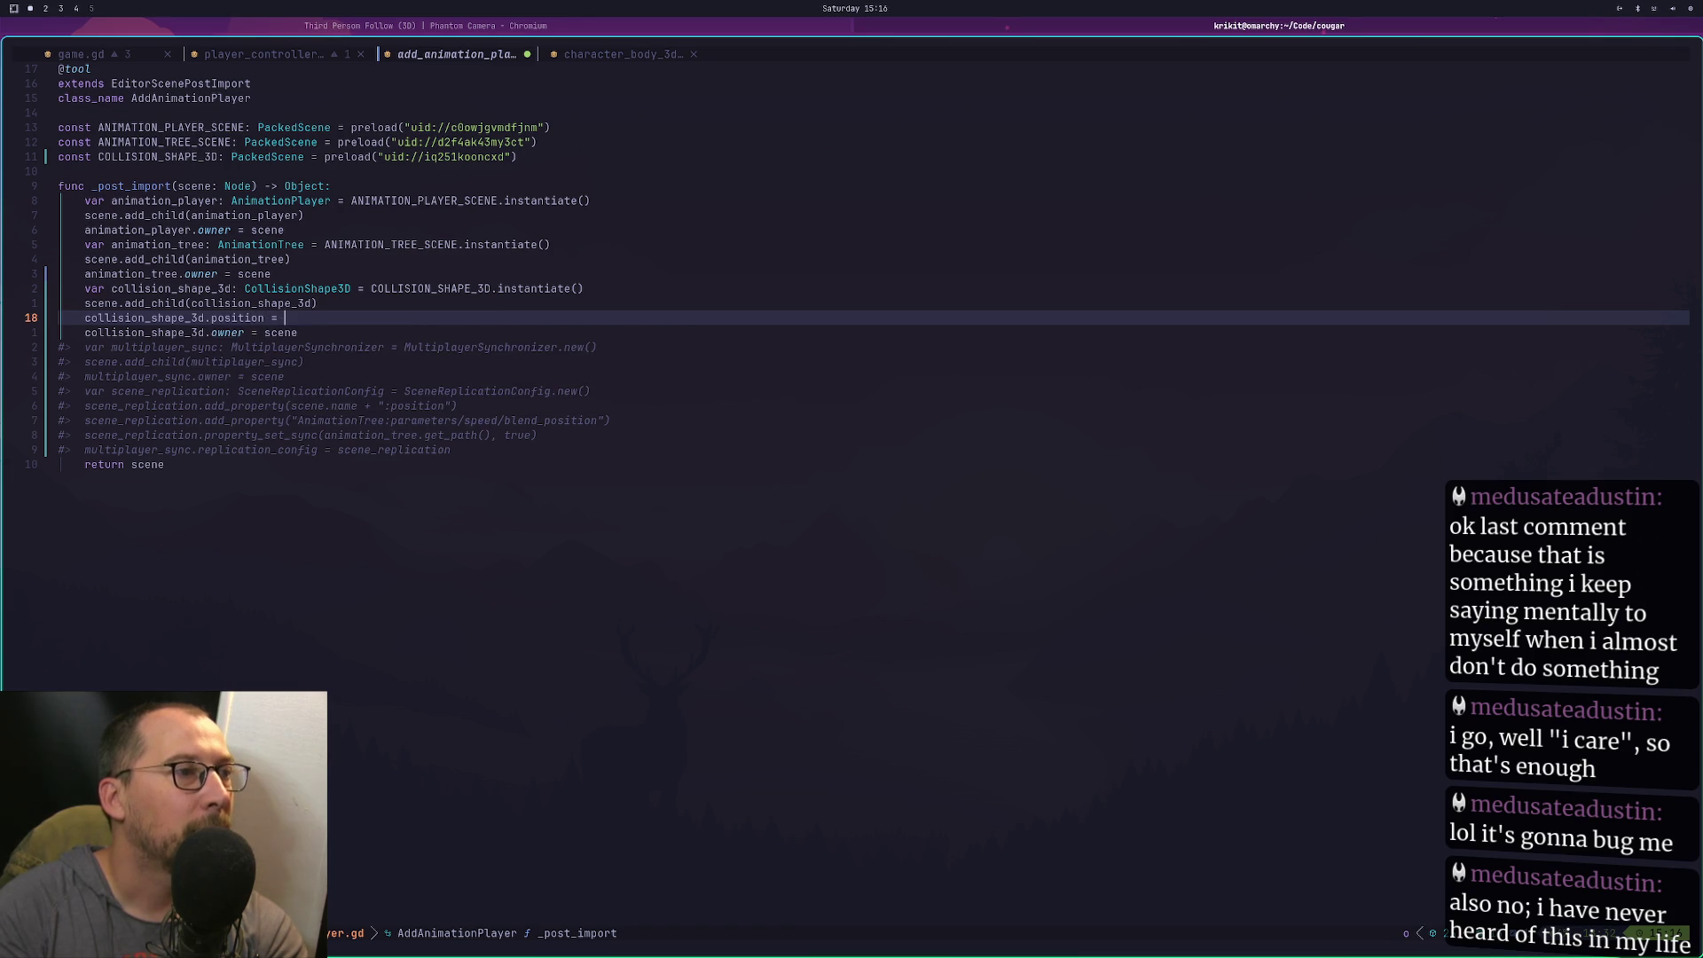
text(tor)
key(Down)
key(Down)
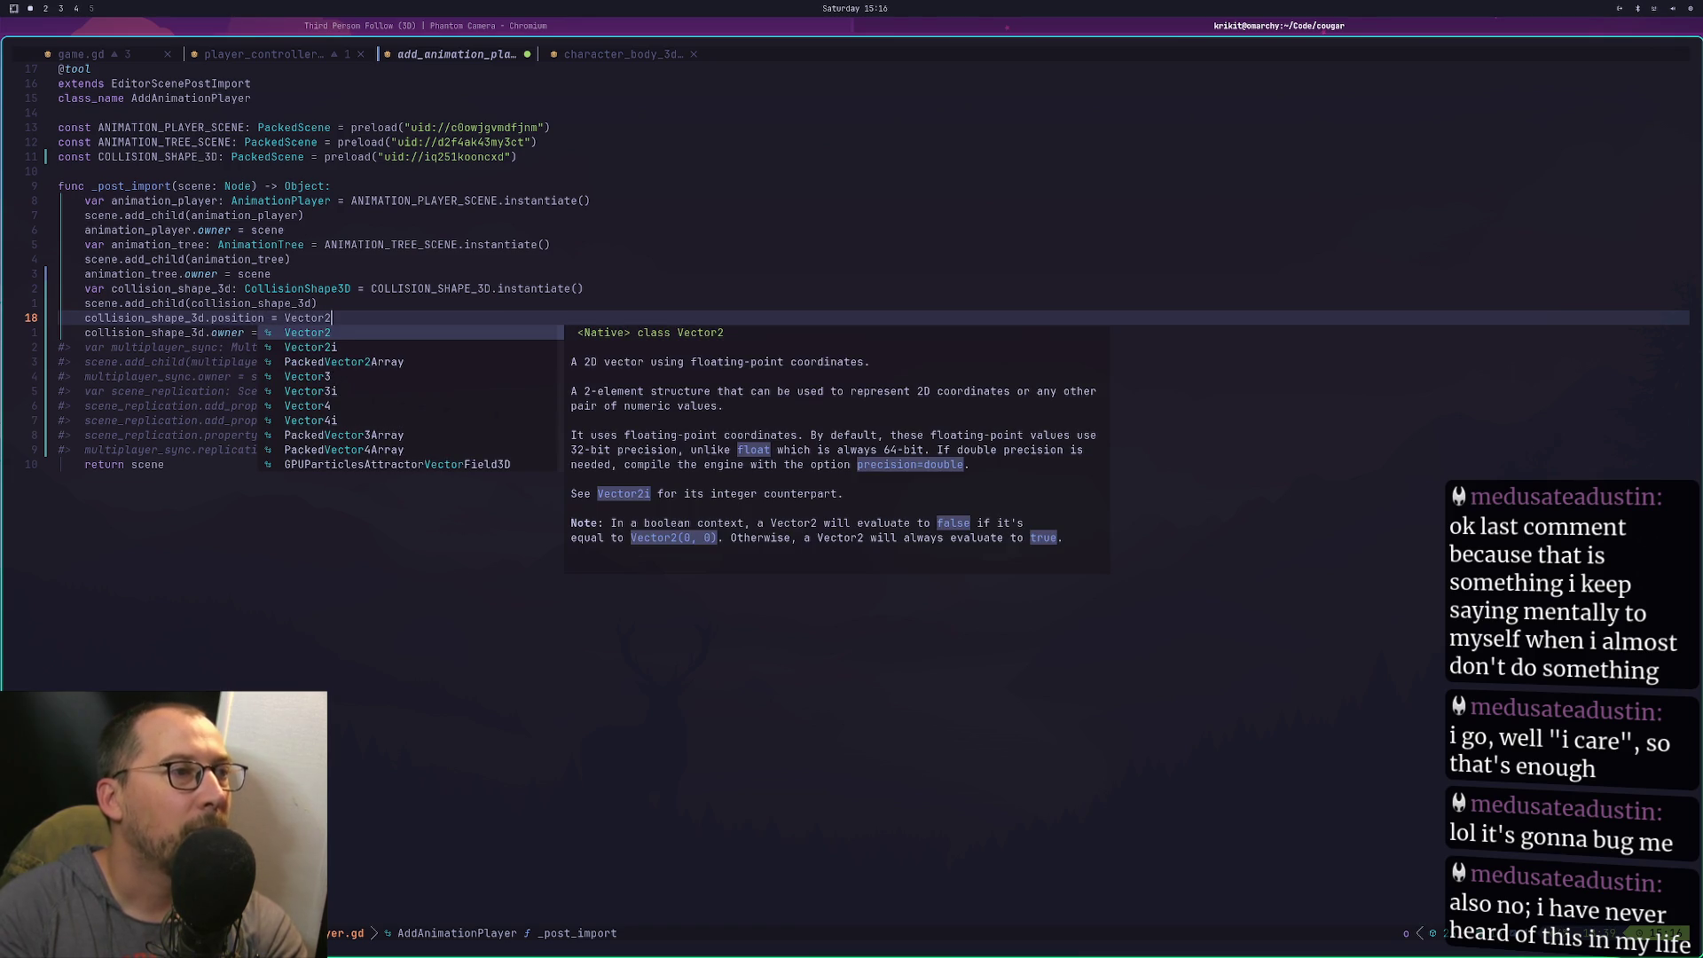
key(Return)
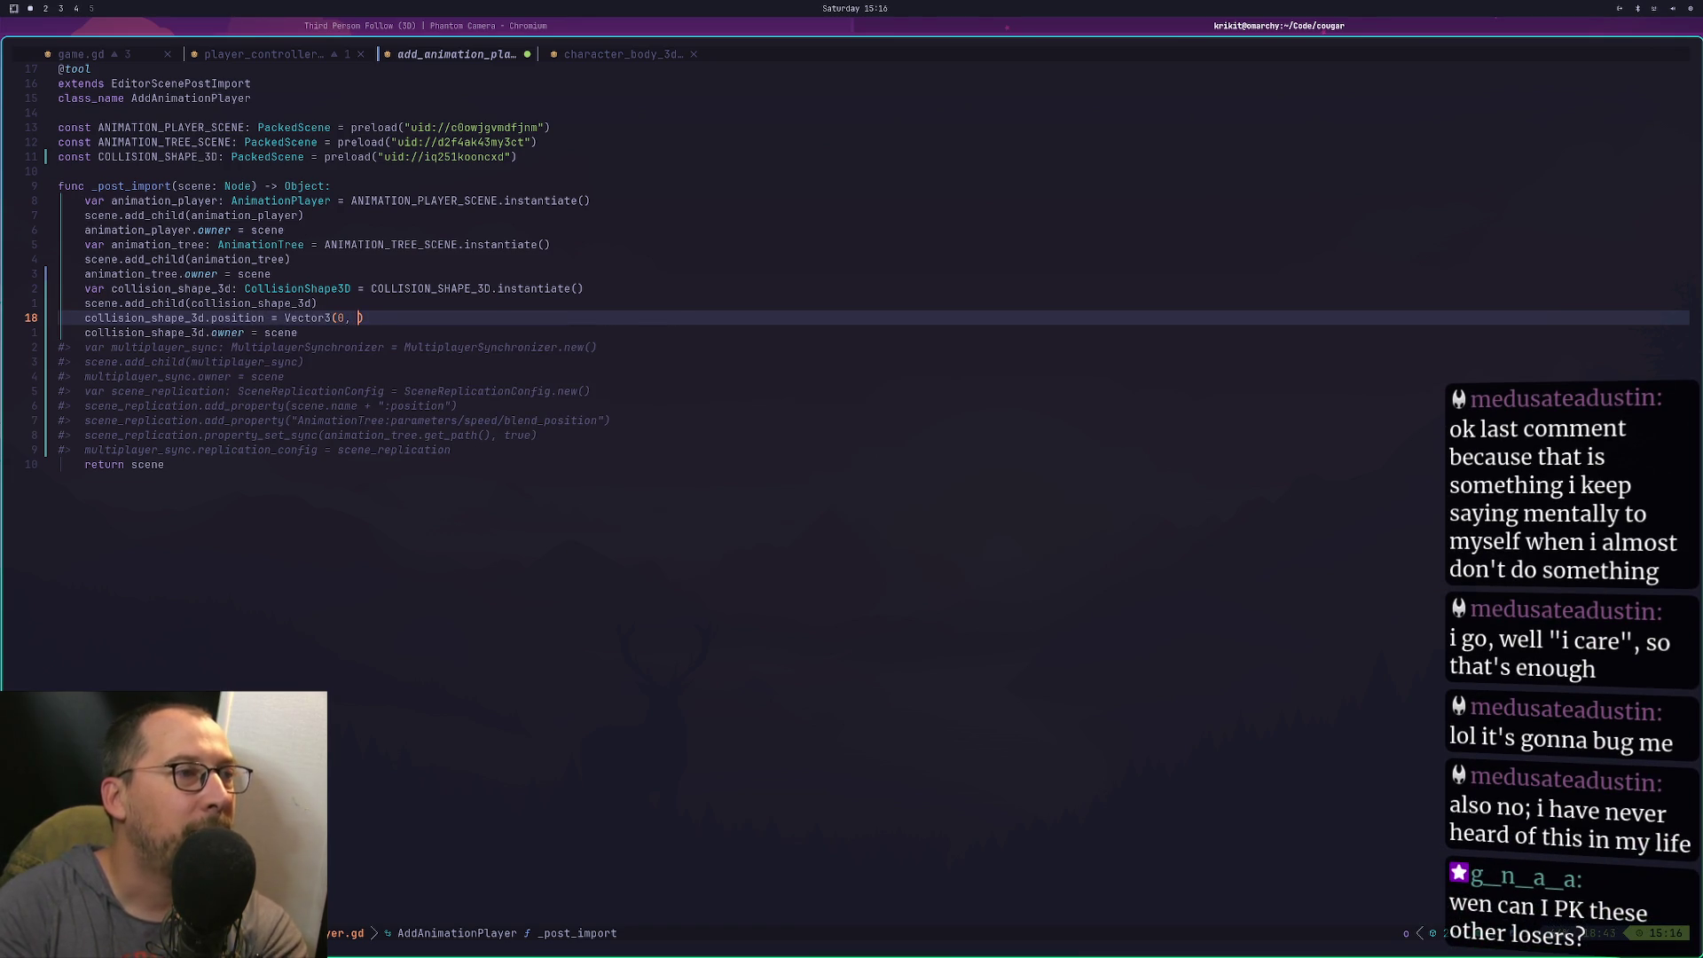
key(Escape)
text(:w)
key(Return)
key(super+2)
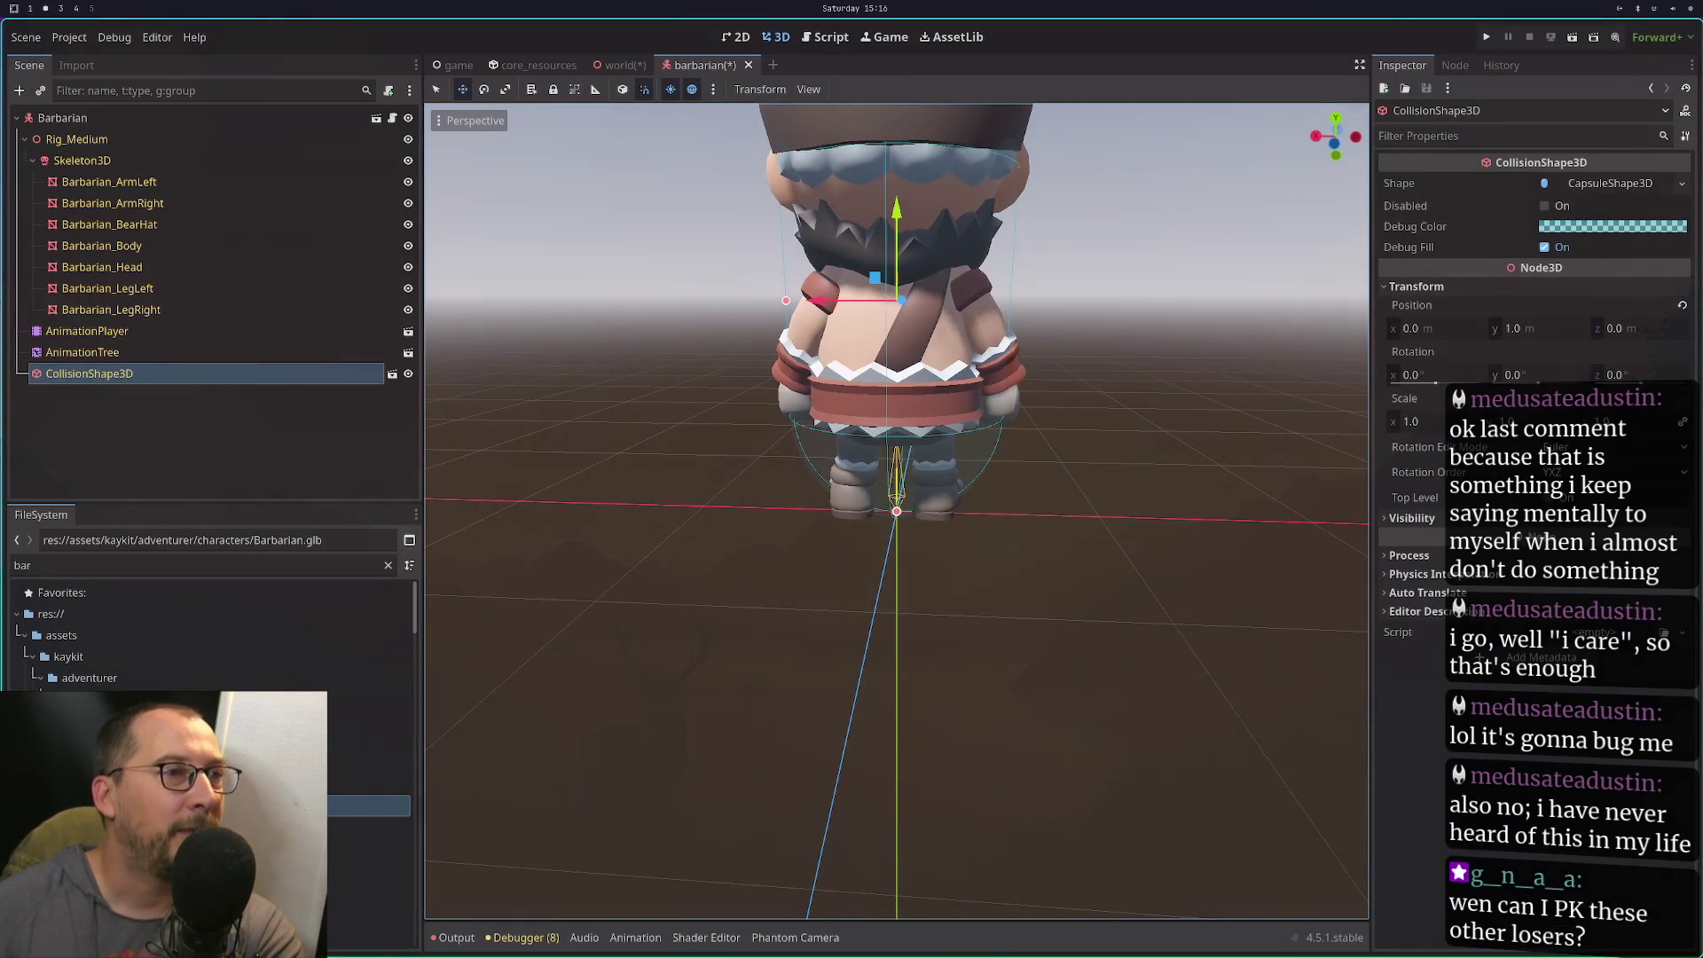
Close the barbarian scene without saving and reimport Barbarian.glb.
click(749, 66)
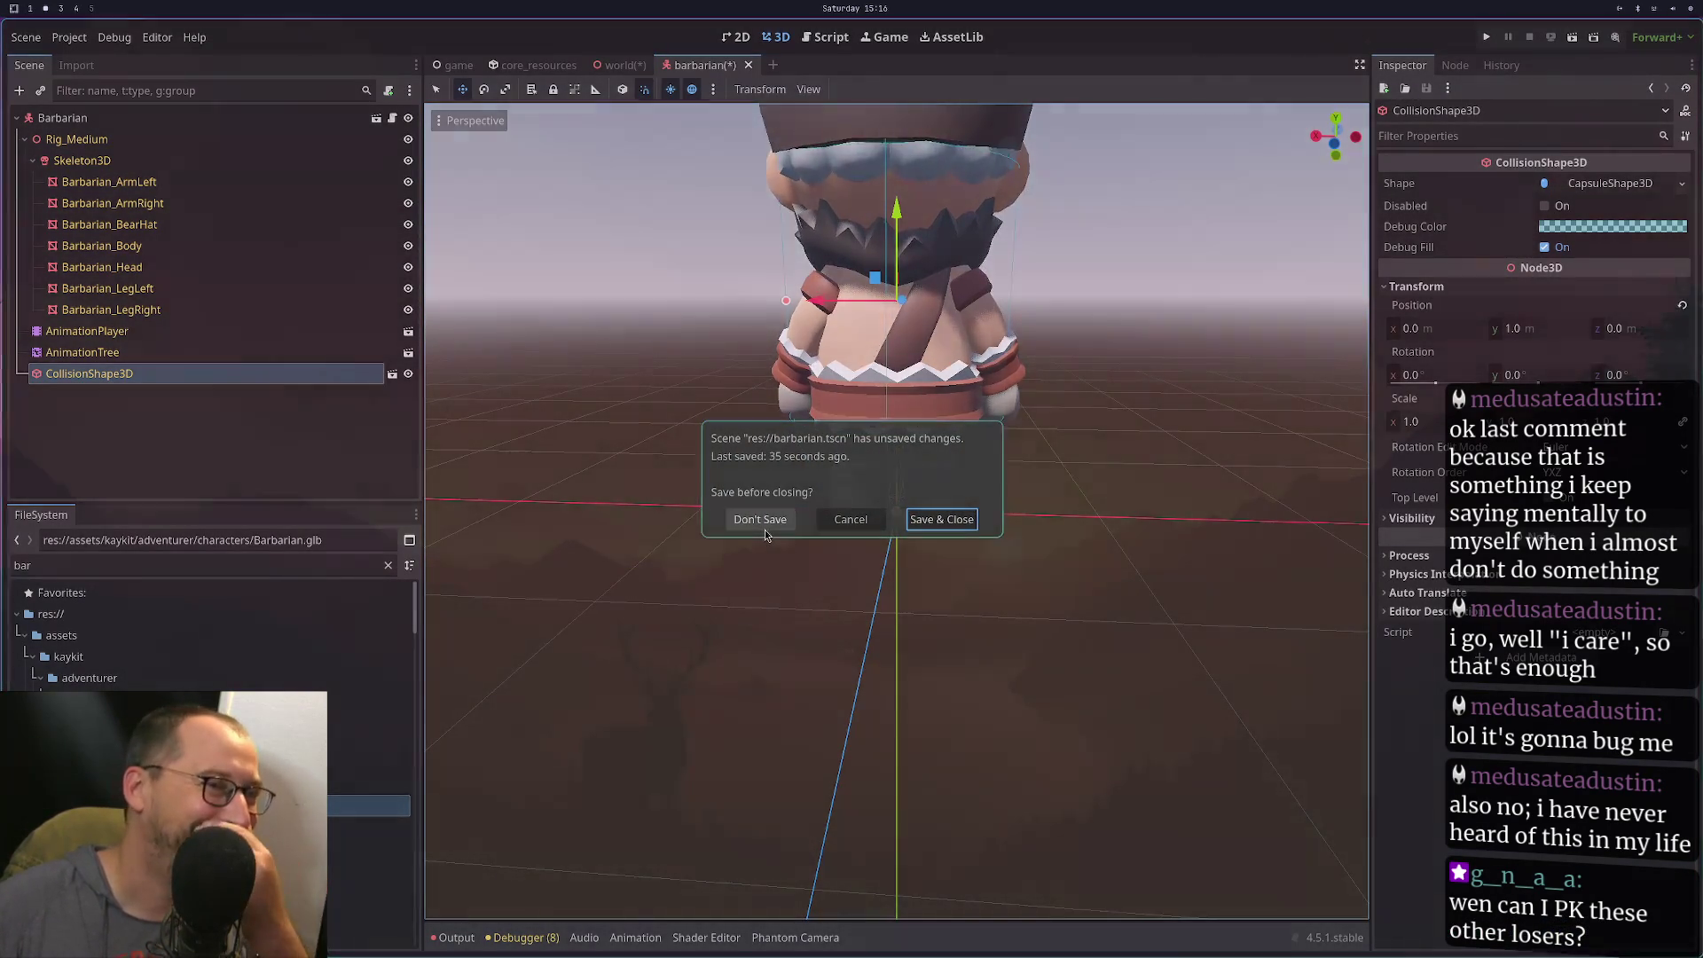
click(765, 527)
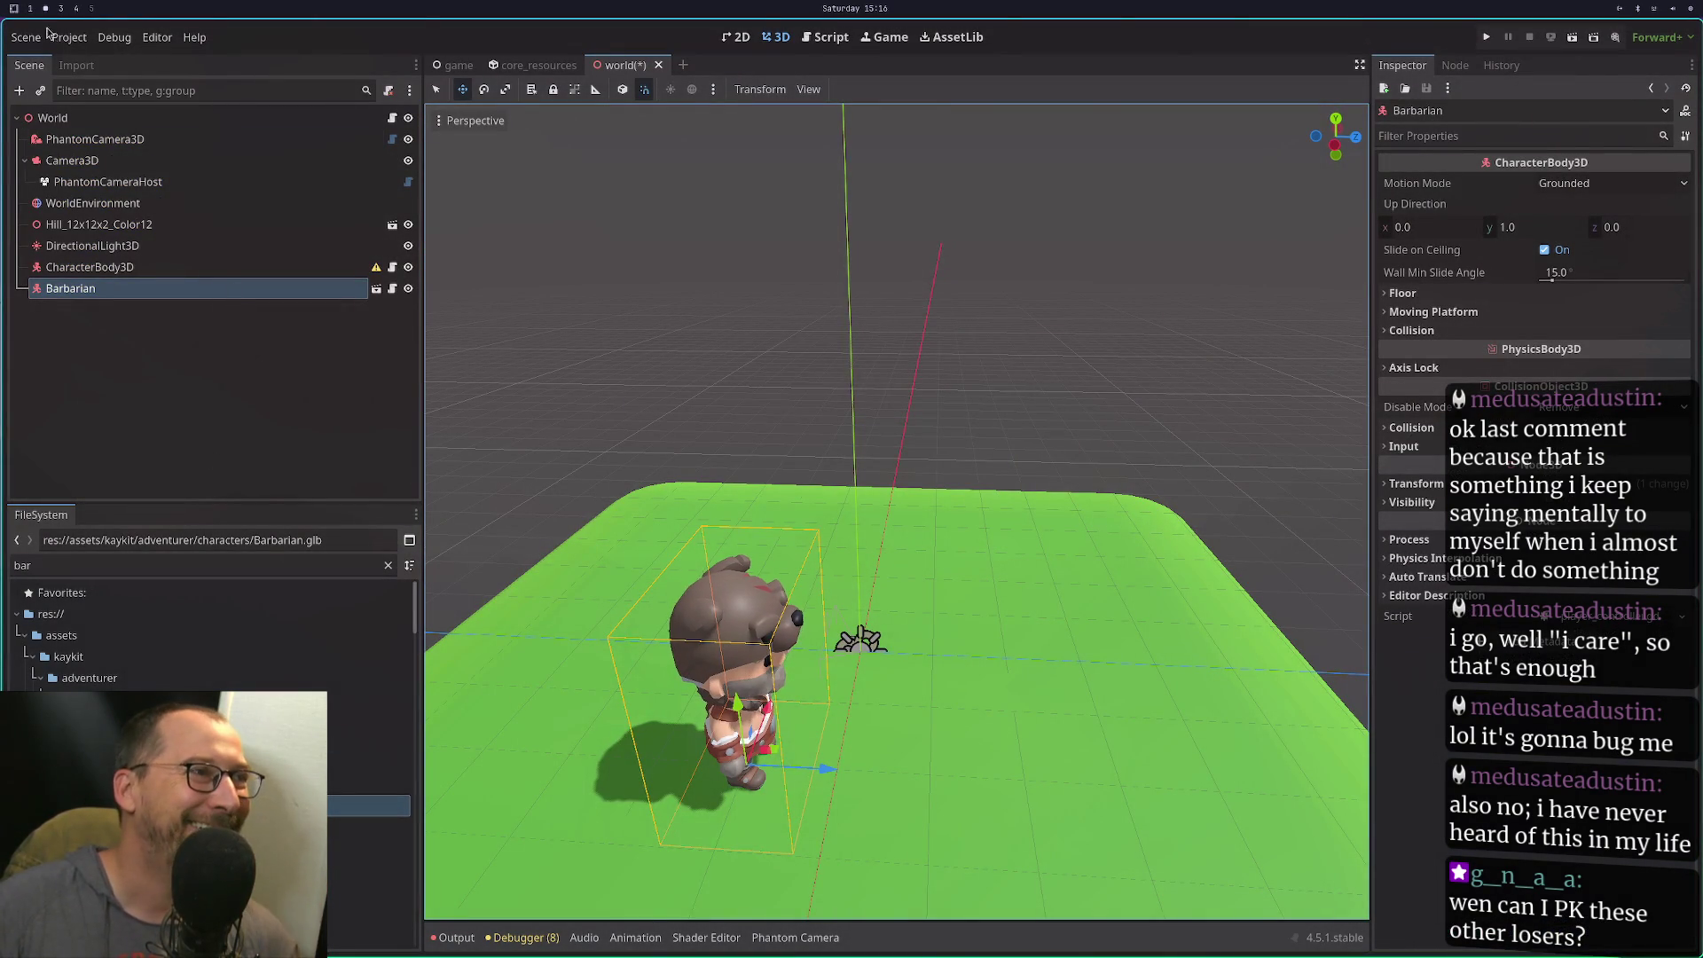
click(77, 64)
click(296, 487)
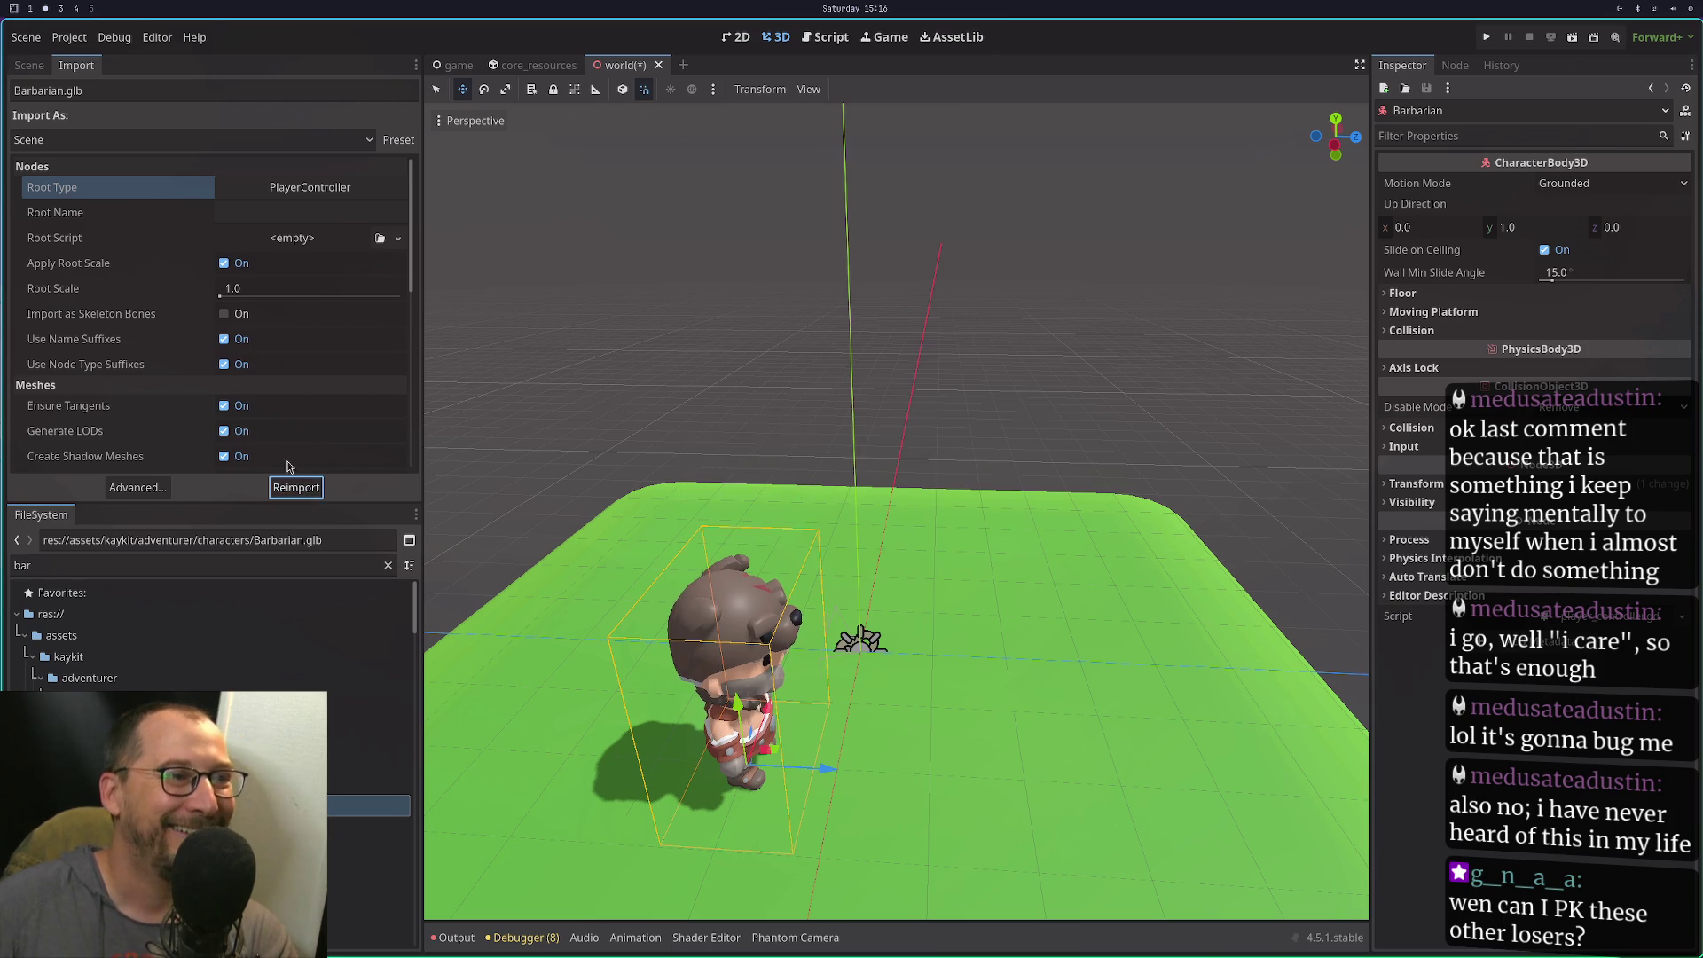
click(27, 38)
click(25, 37)
Open the Barbarian model as a new inherited scene, inspect it, and discard it unsaved.
click(29, 65)
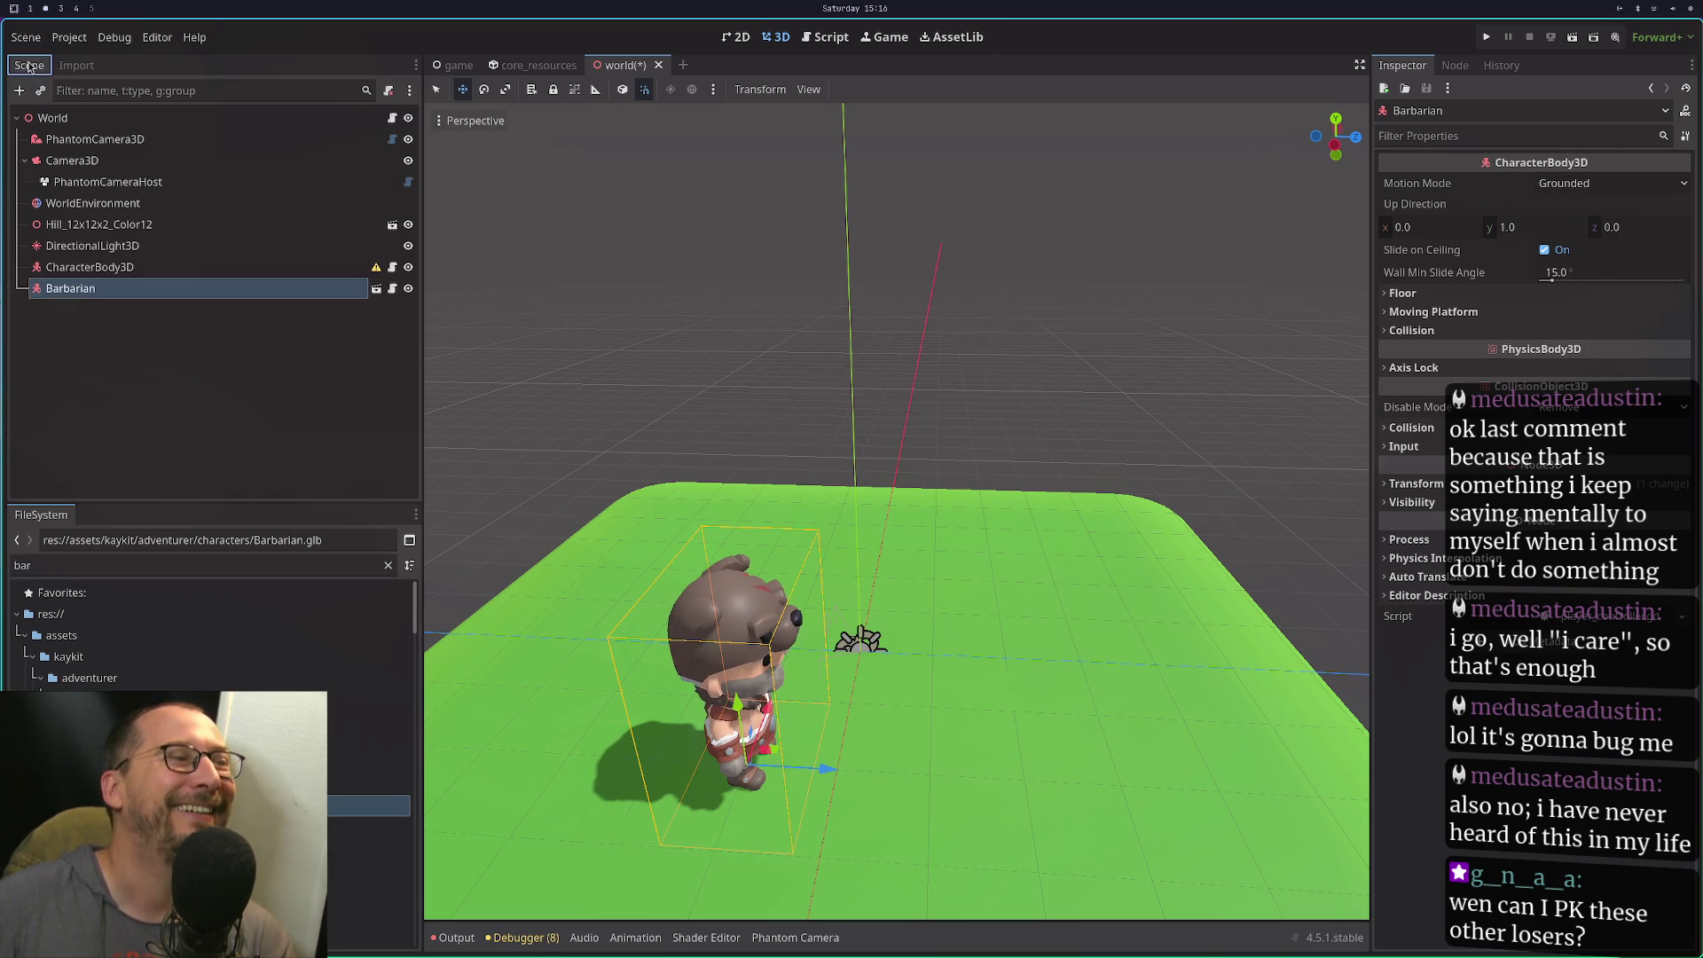
click(376, 289)
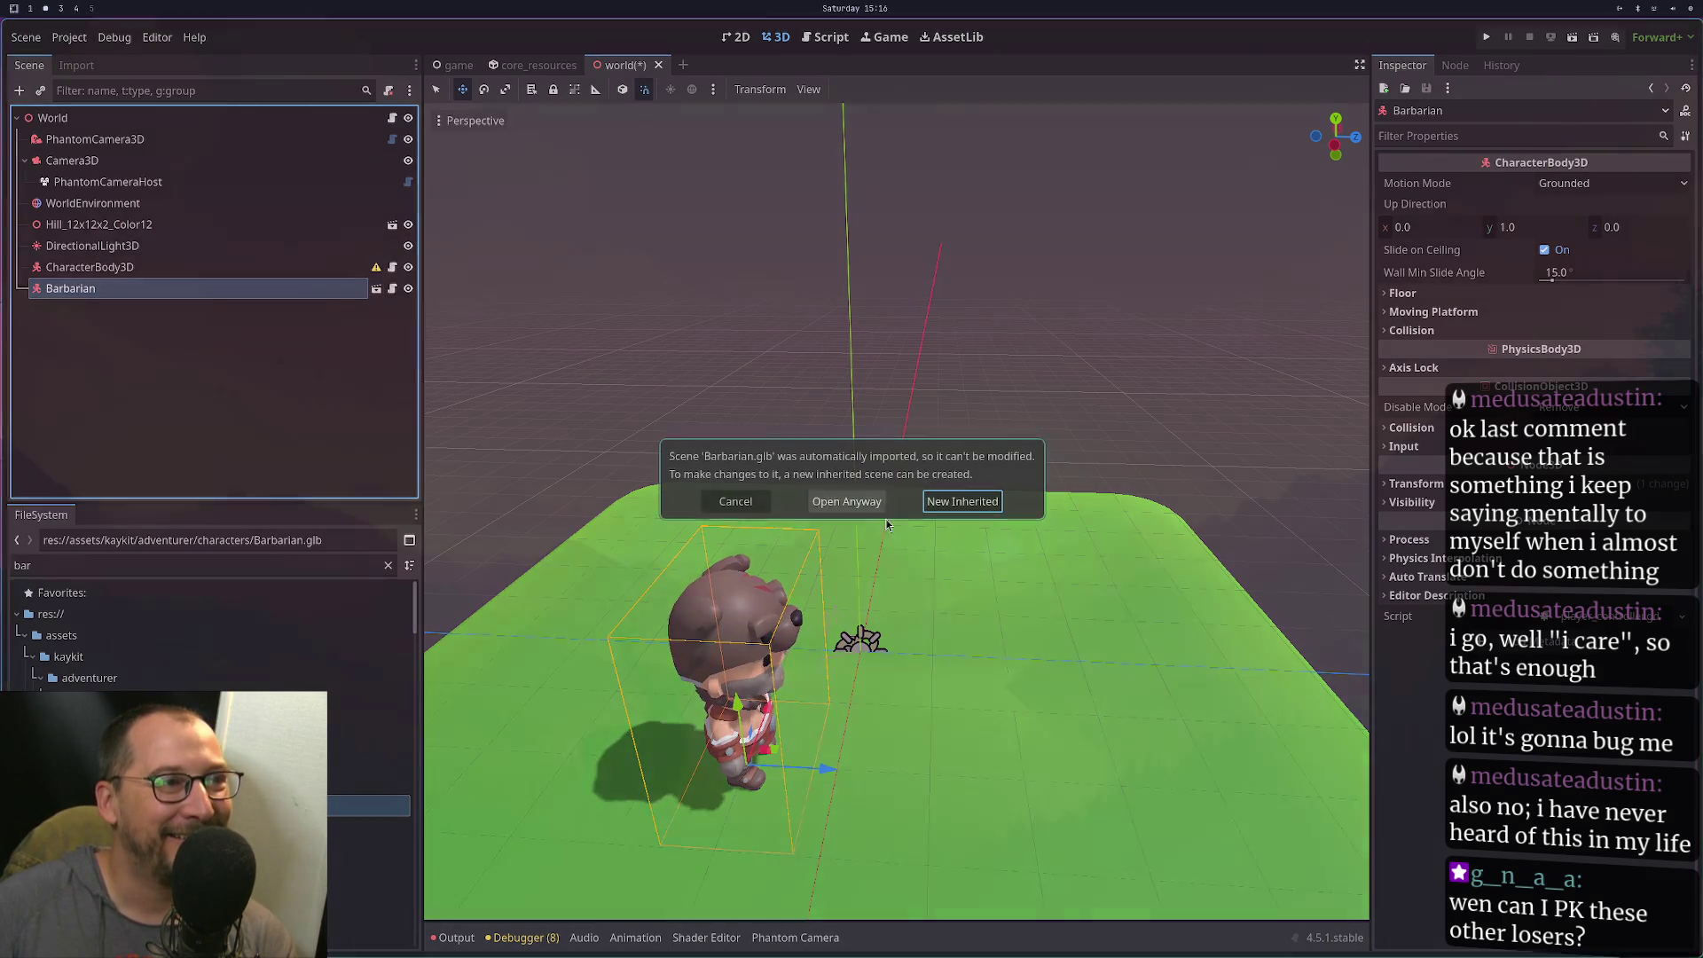
click(960, 502)
mouse_move(722, 407)
mouse_down()
mouse_move(896, 294)
mouse_move(756, 140)
mouse_up()
click(748, 65)
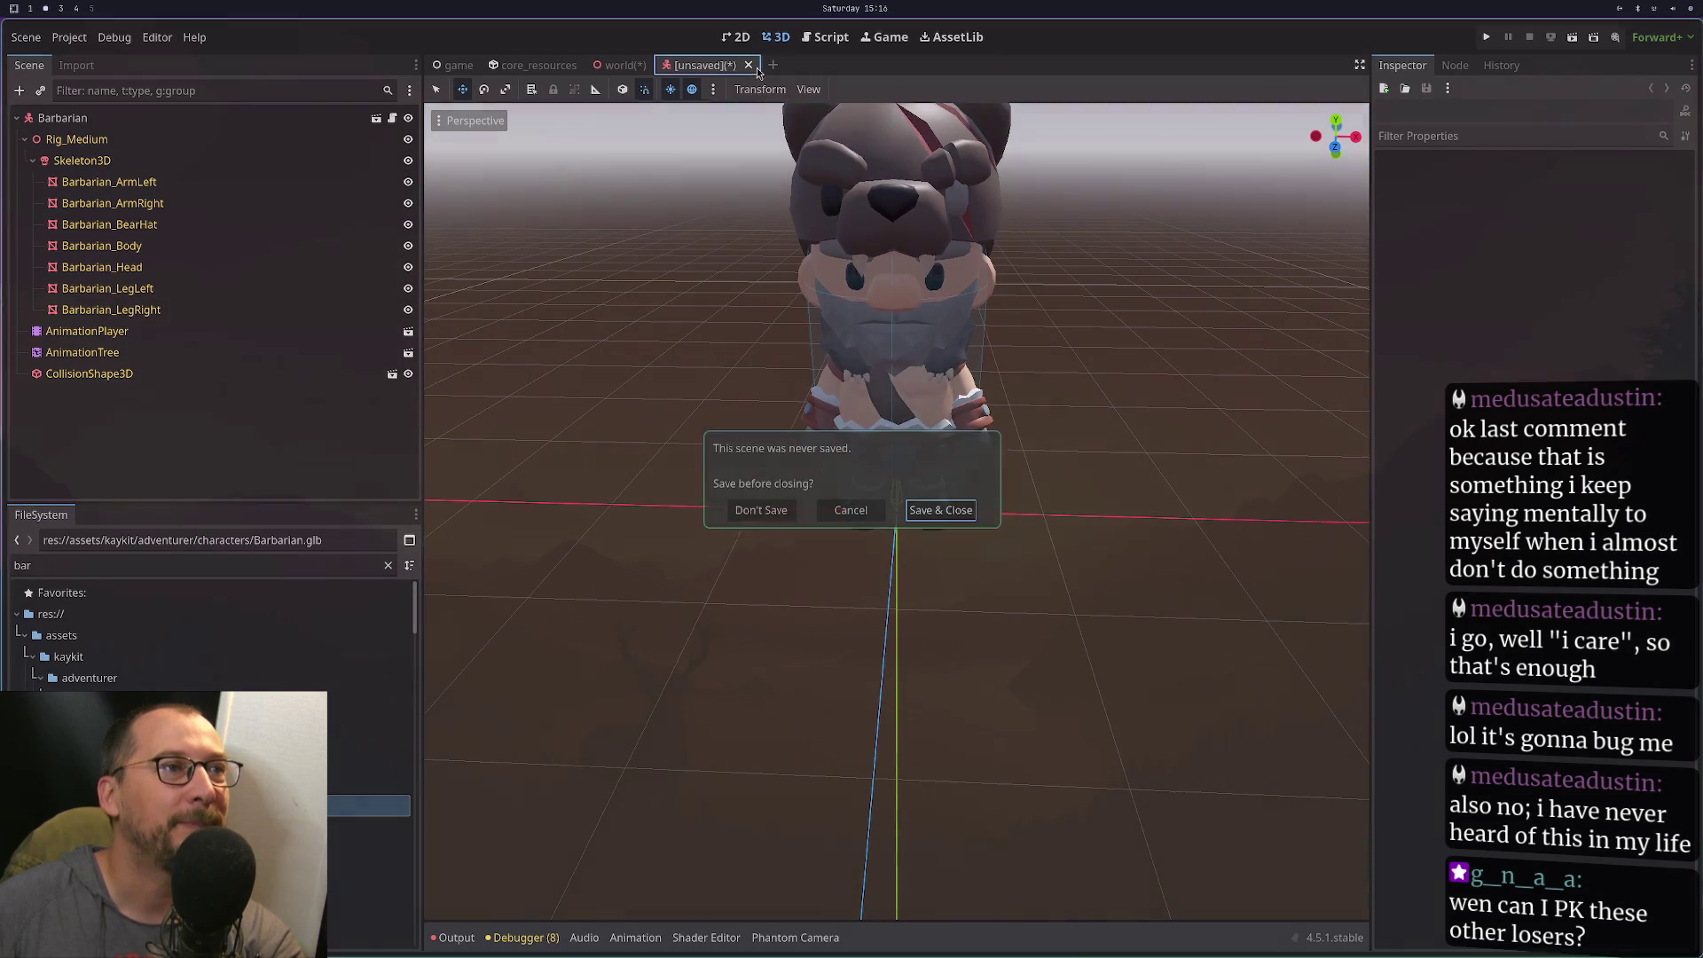
click(771, 511)
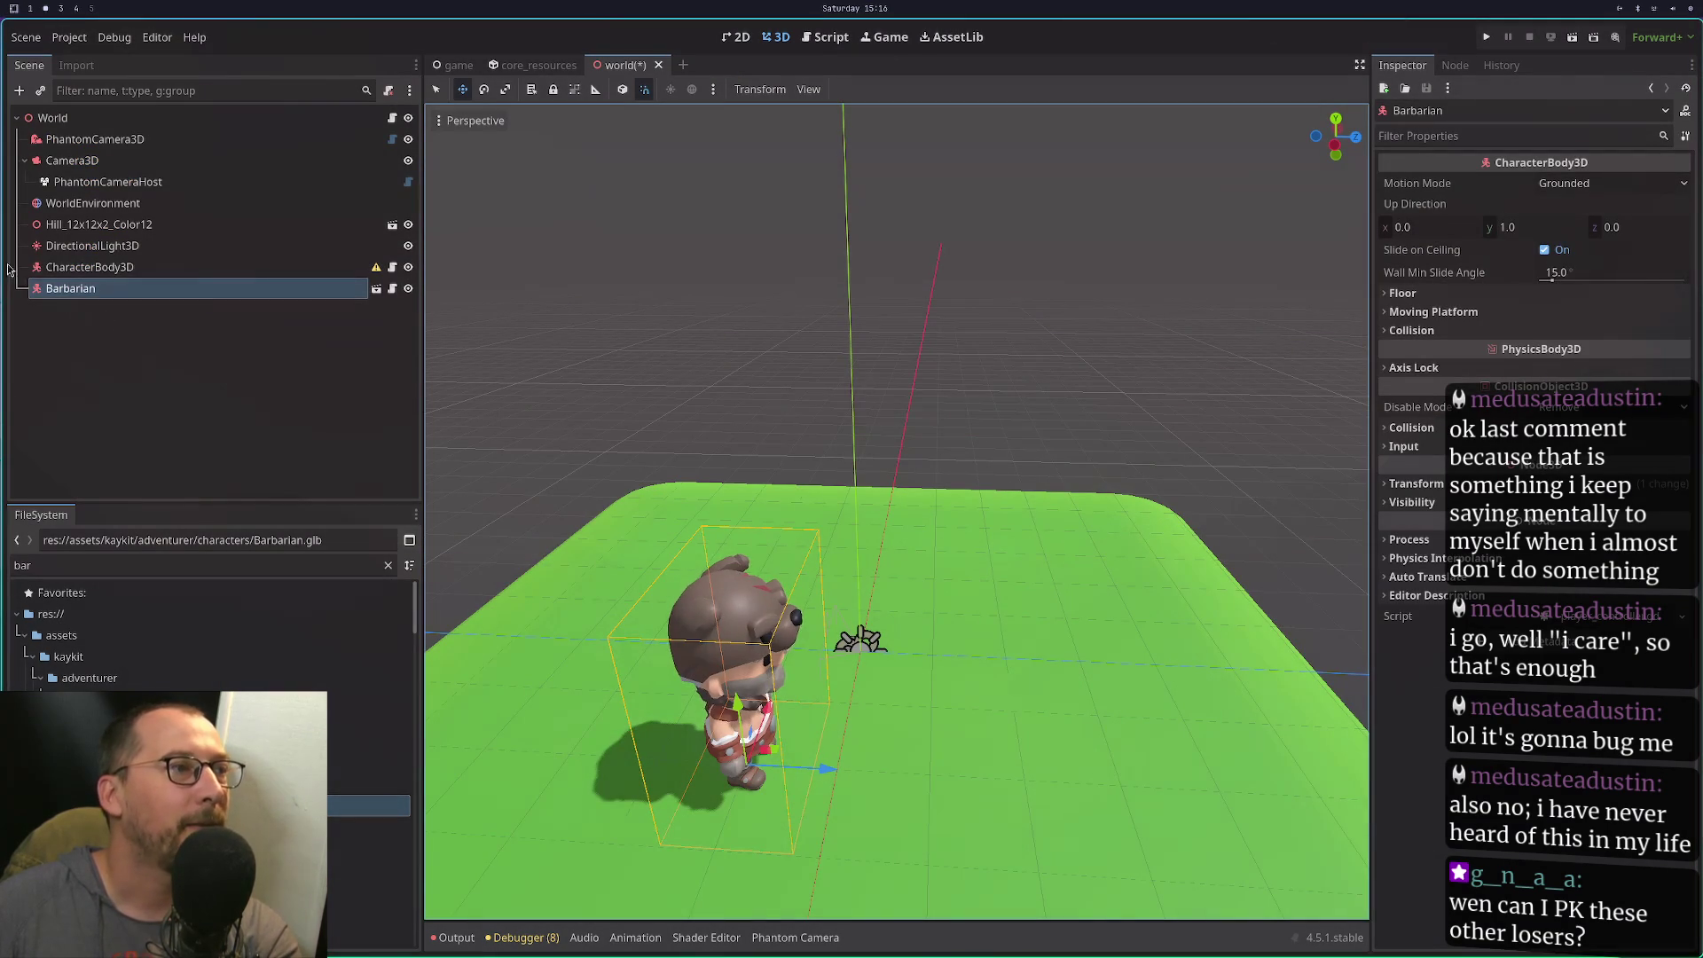
Delete the Barbarian and CharacterBody3D nodes from the world scene and run the project.
right_click(55, 295)
key(Delete)
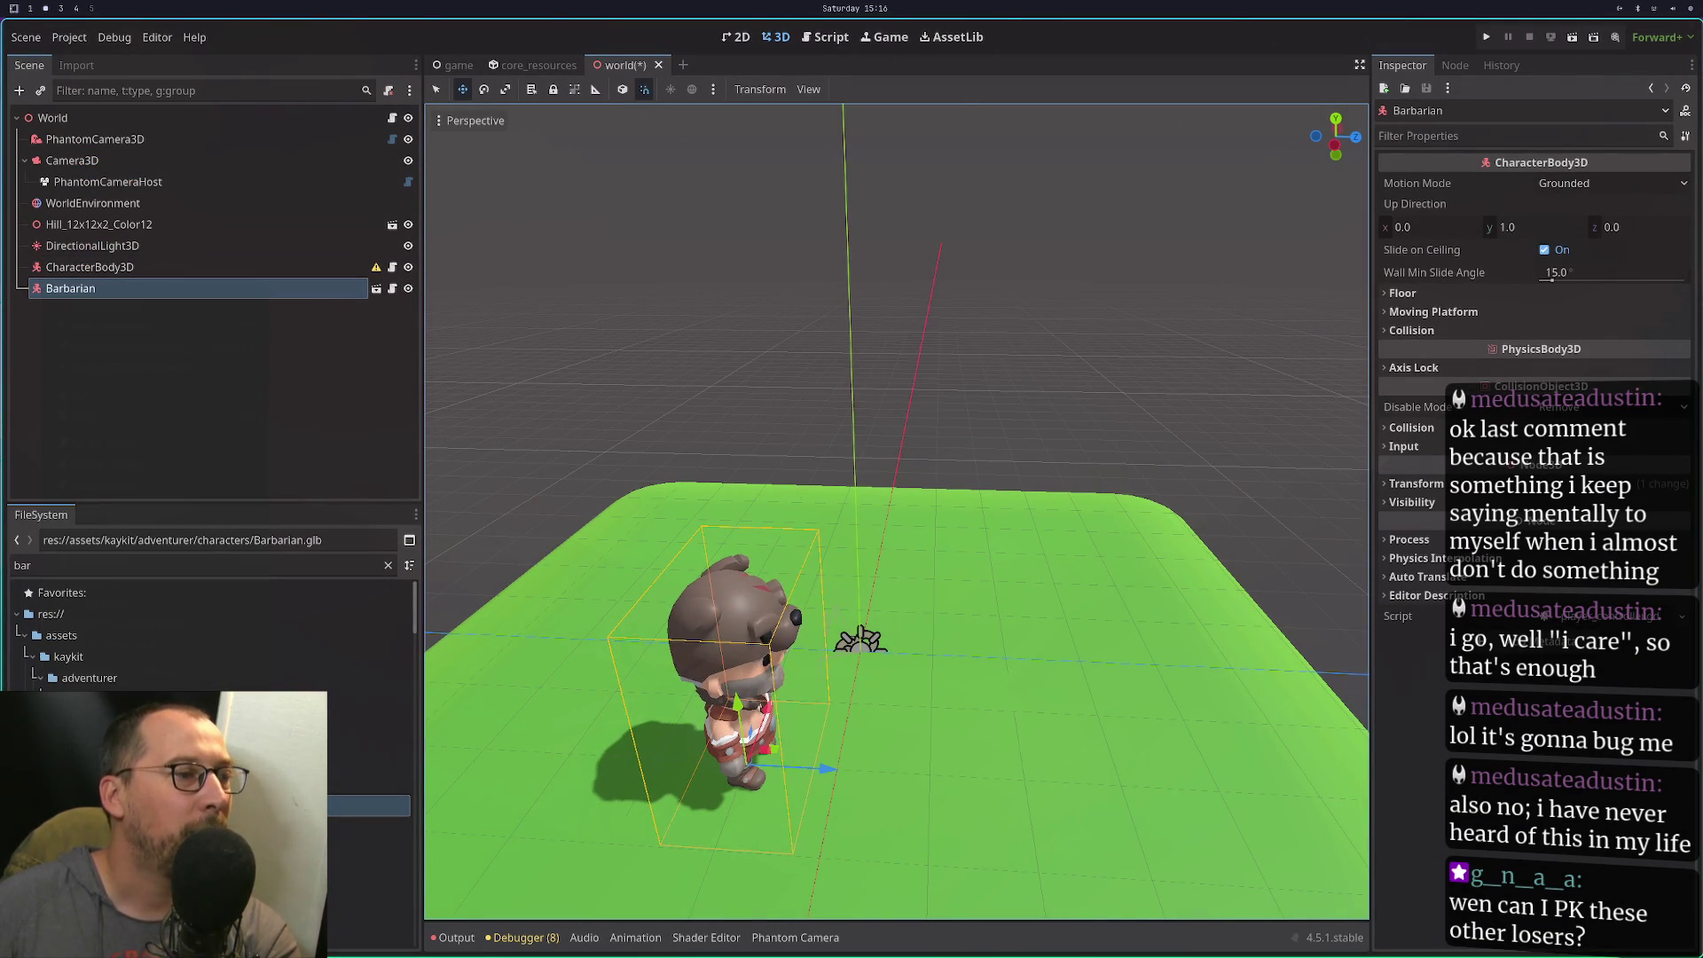
click(915, 502)
right_click(131, 268)
key(Delete)
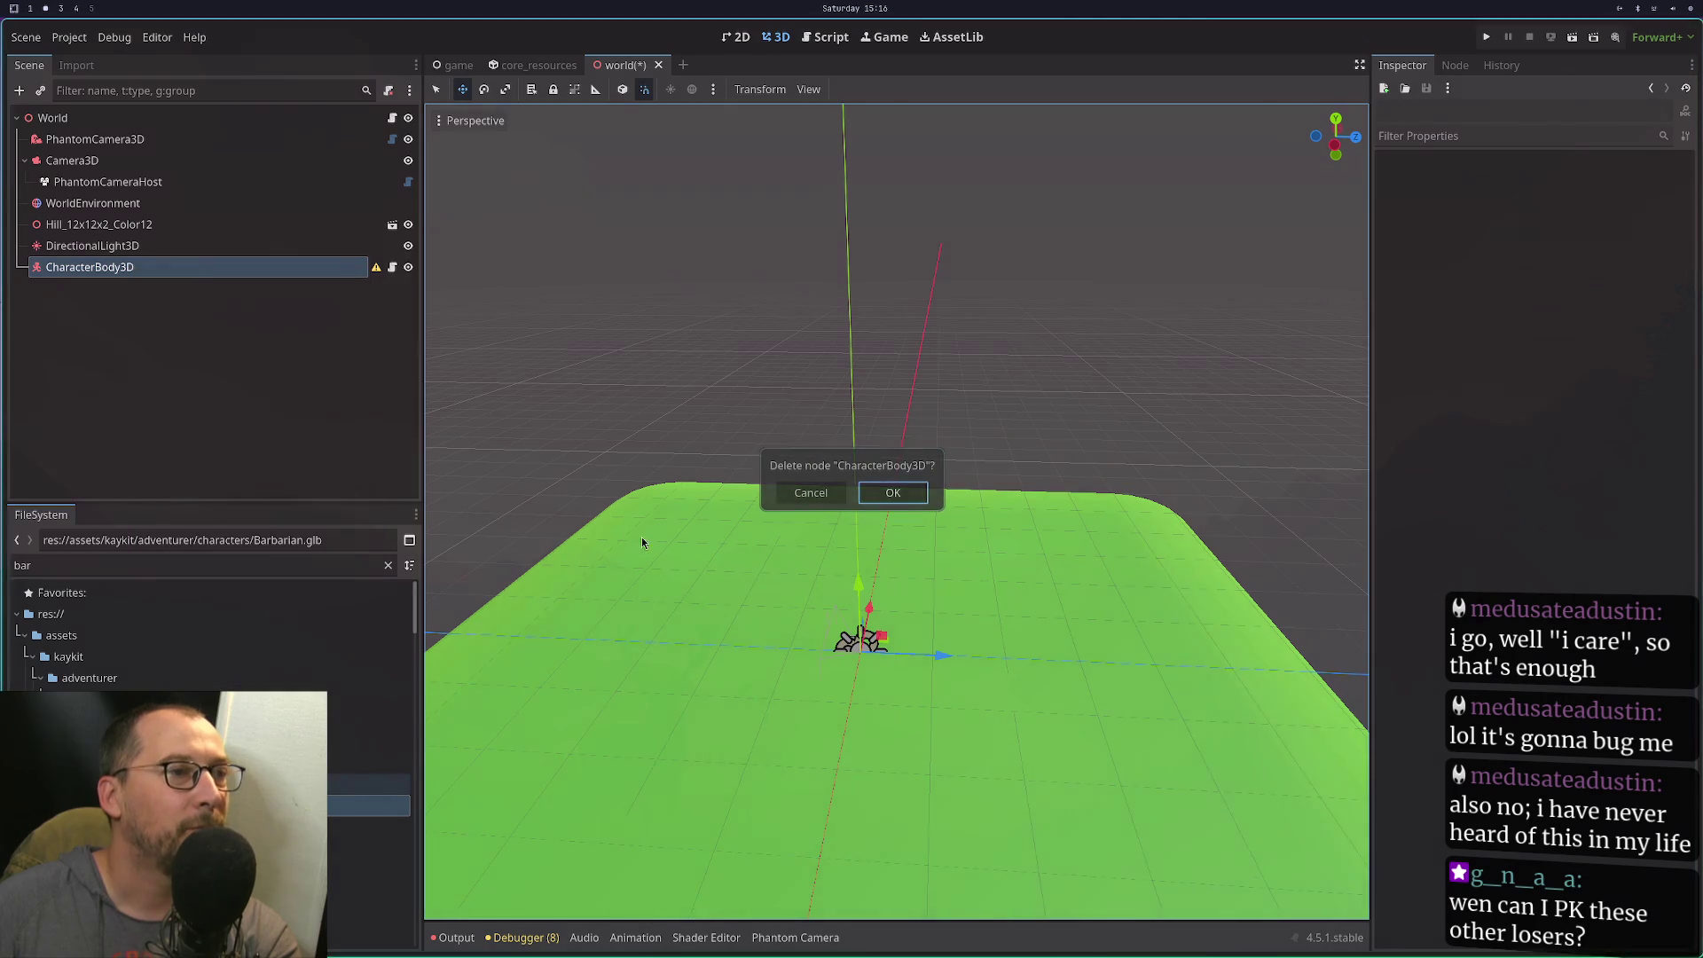
key(Return)
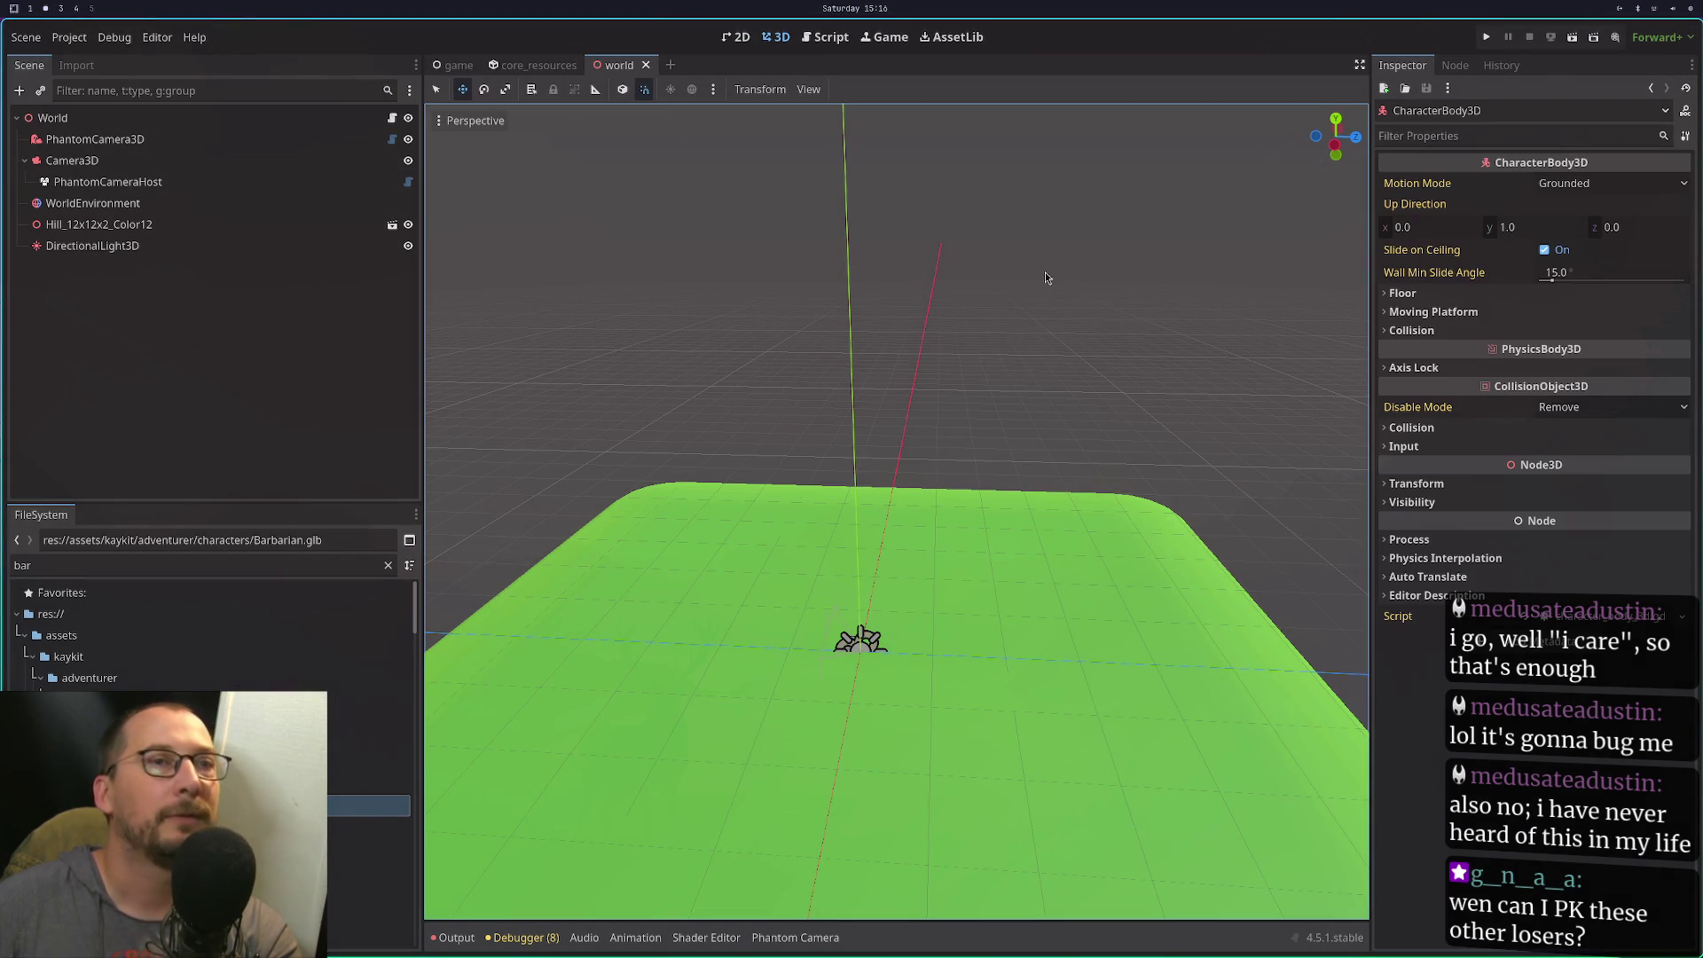
click(1486, 37)
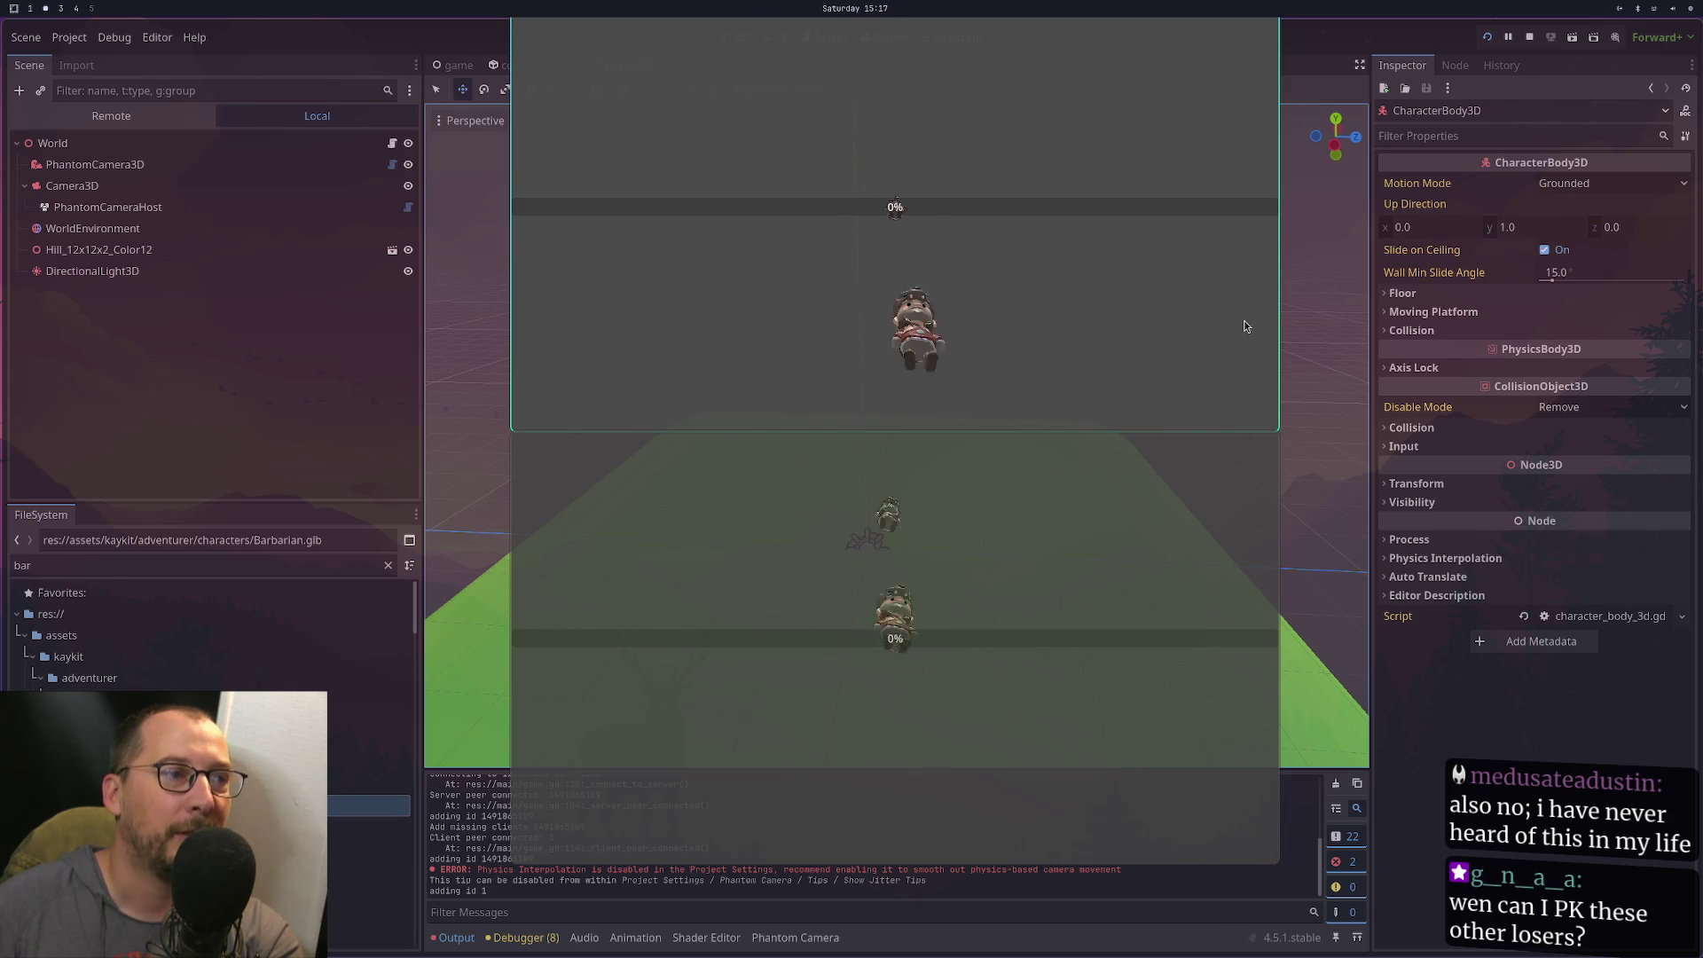
Stop the running game instances and return to add_animation_player.gd.
click(1528, 40)
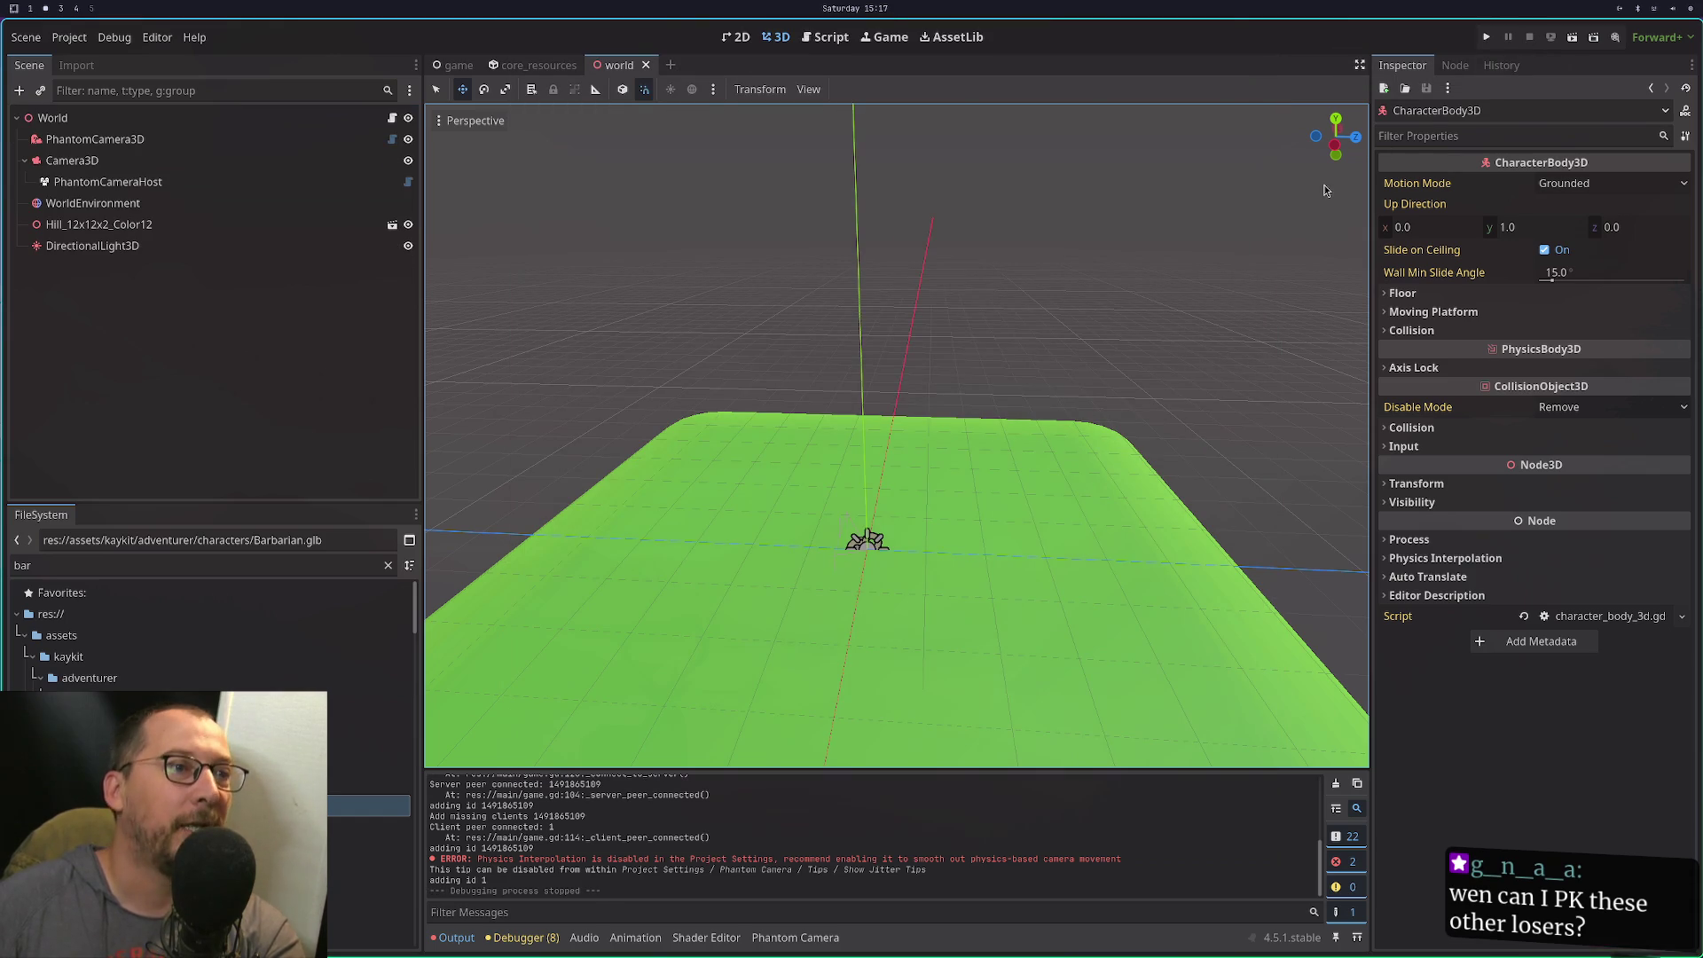
key(super+1)
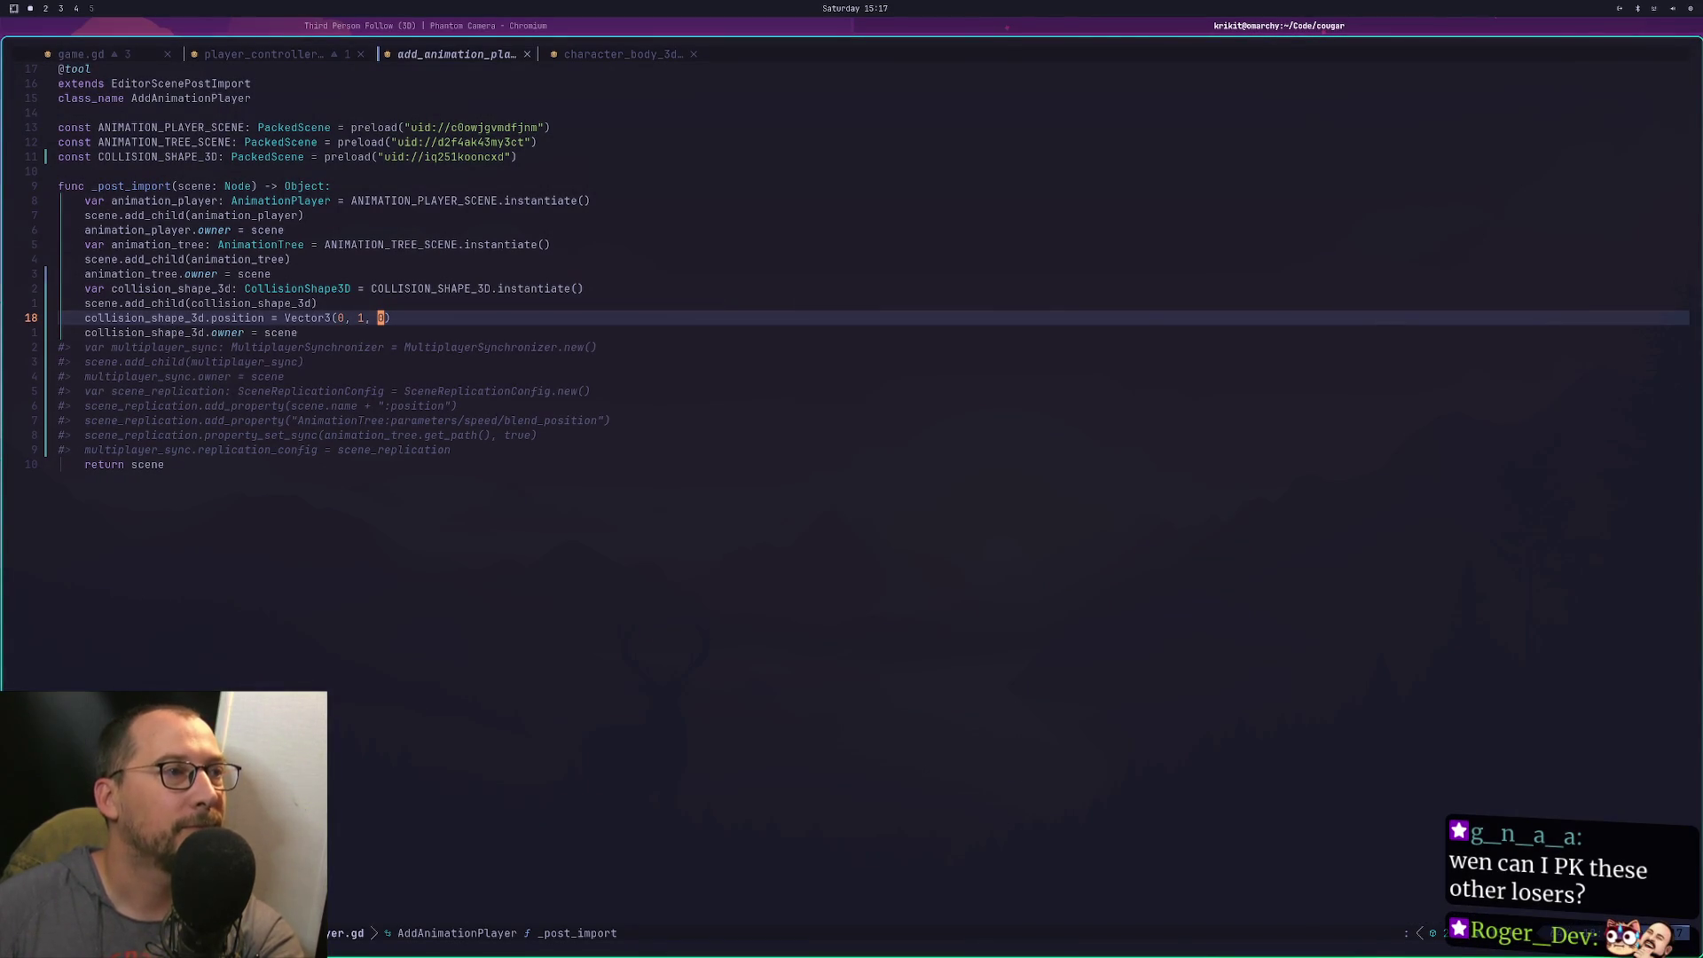
Check Godot's Script and 3D views, then bring up the Kanban board beside Discord.
key(super+2)
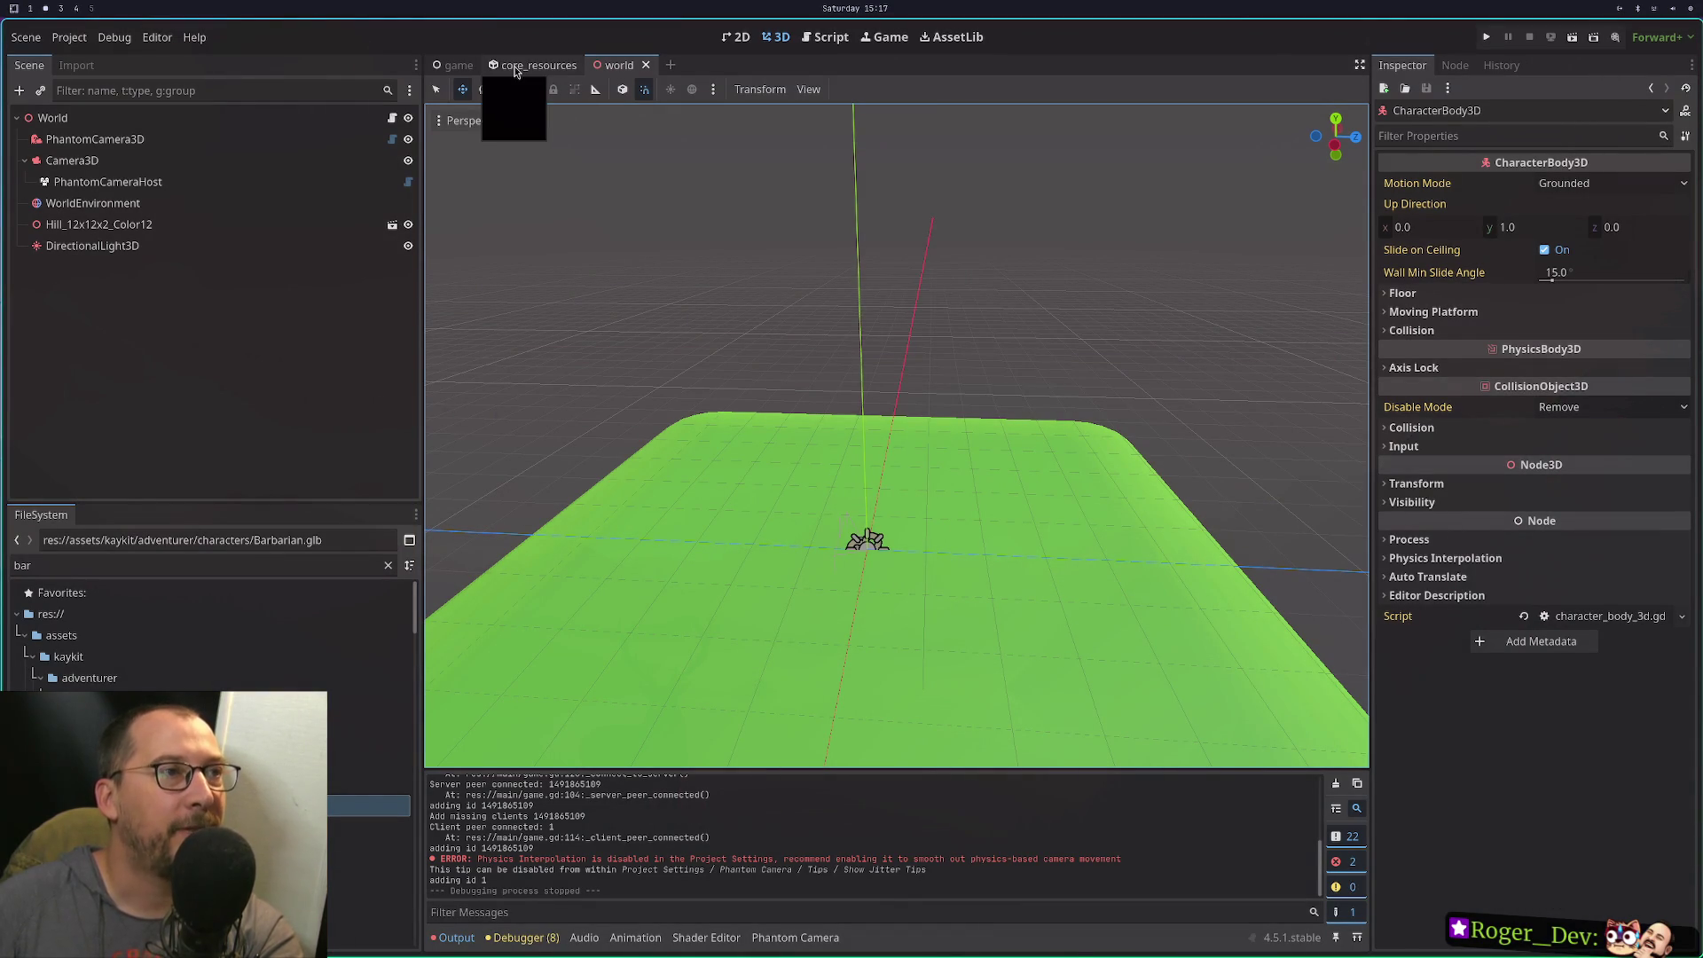
click(808, 35)
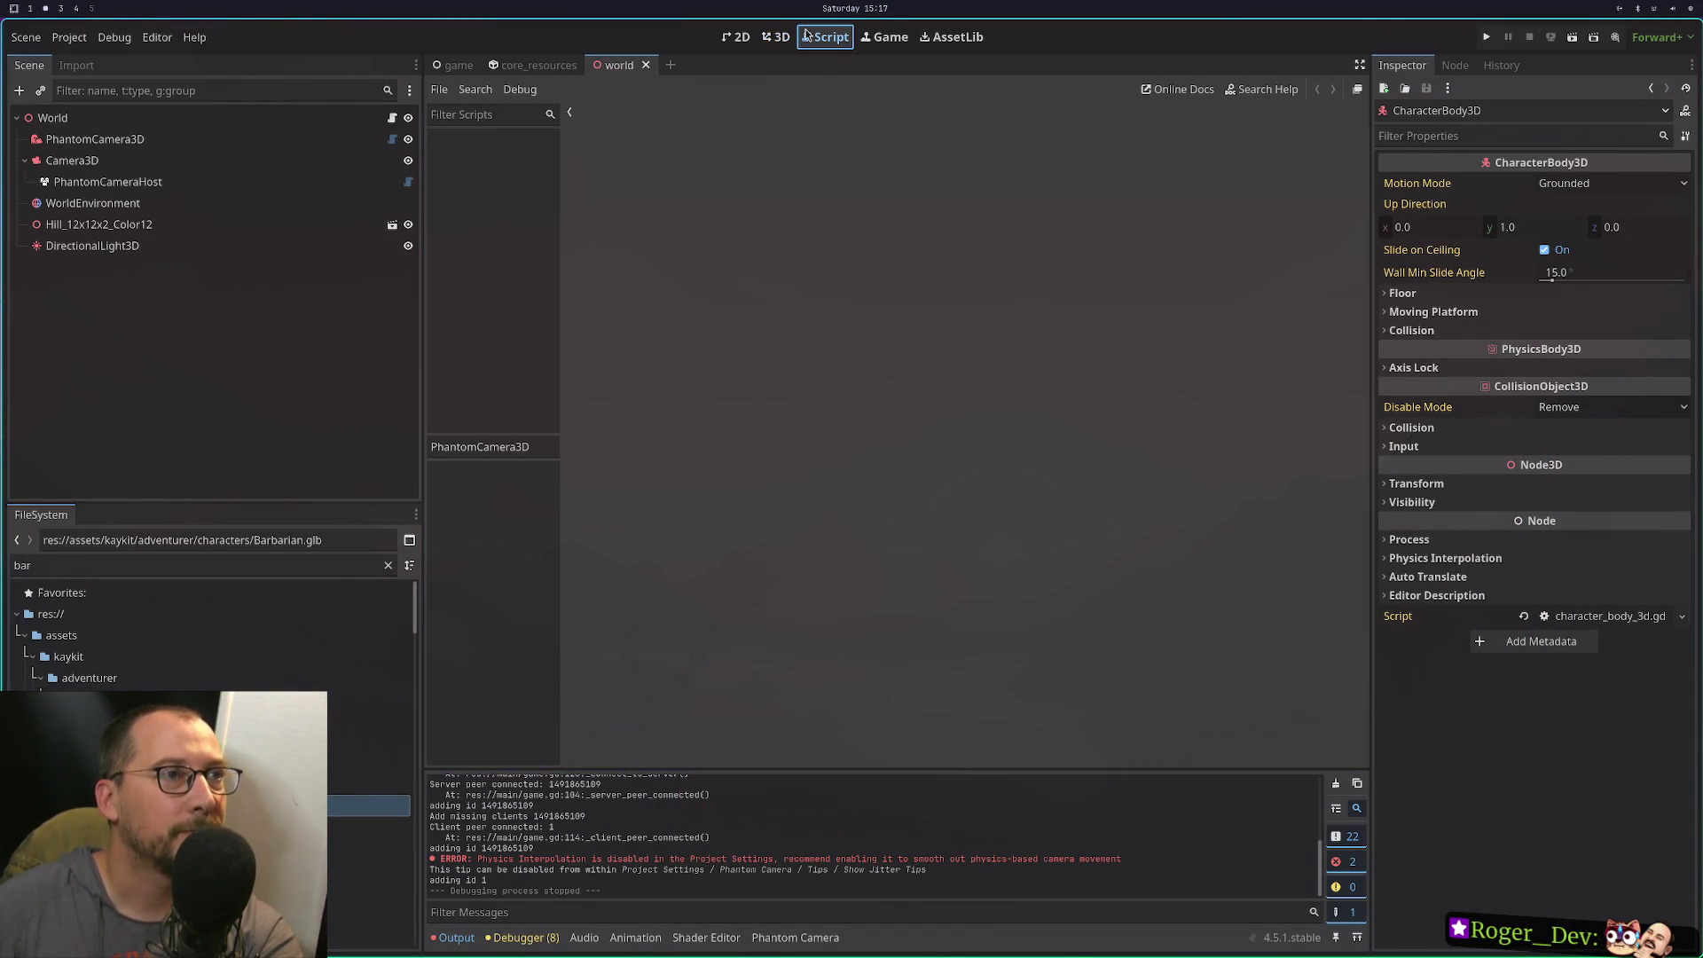
click(775, 39)
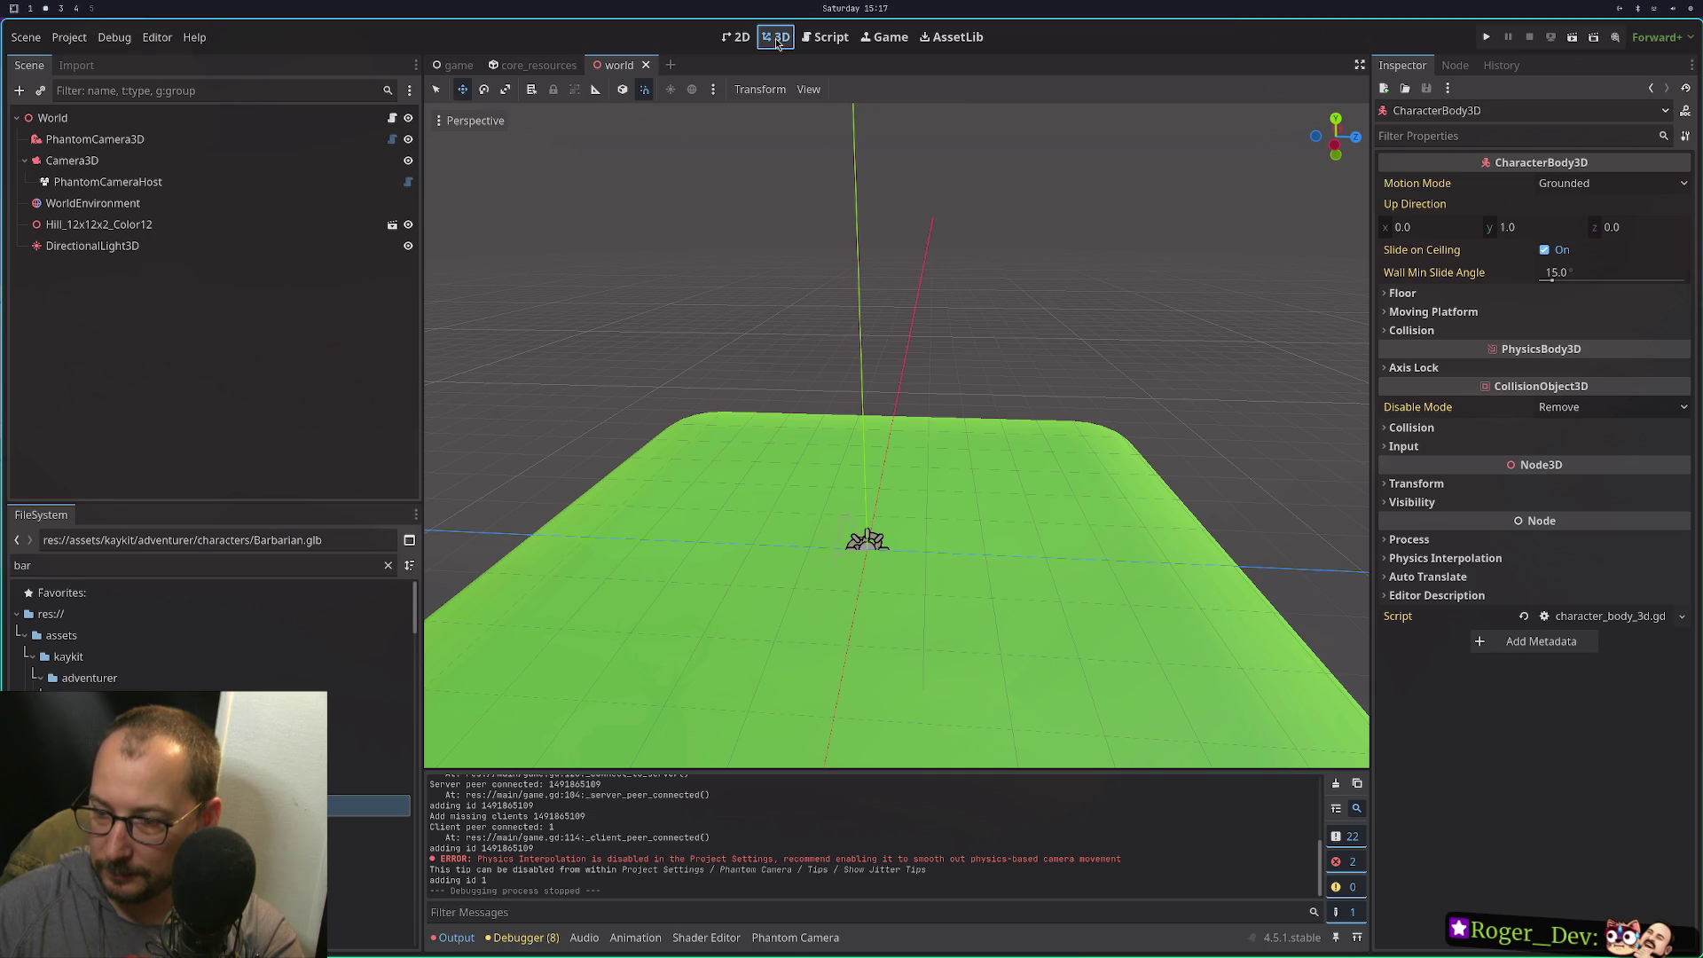
key(super+3)
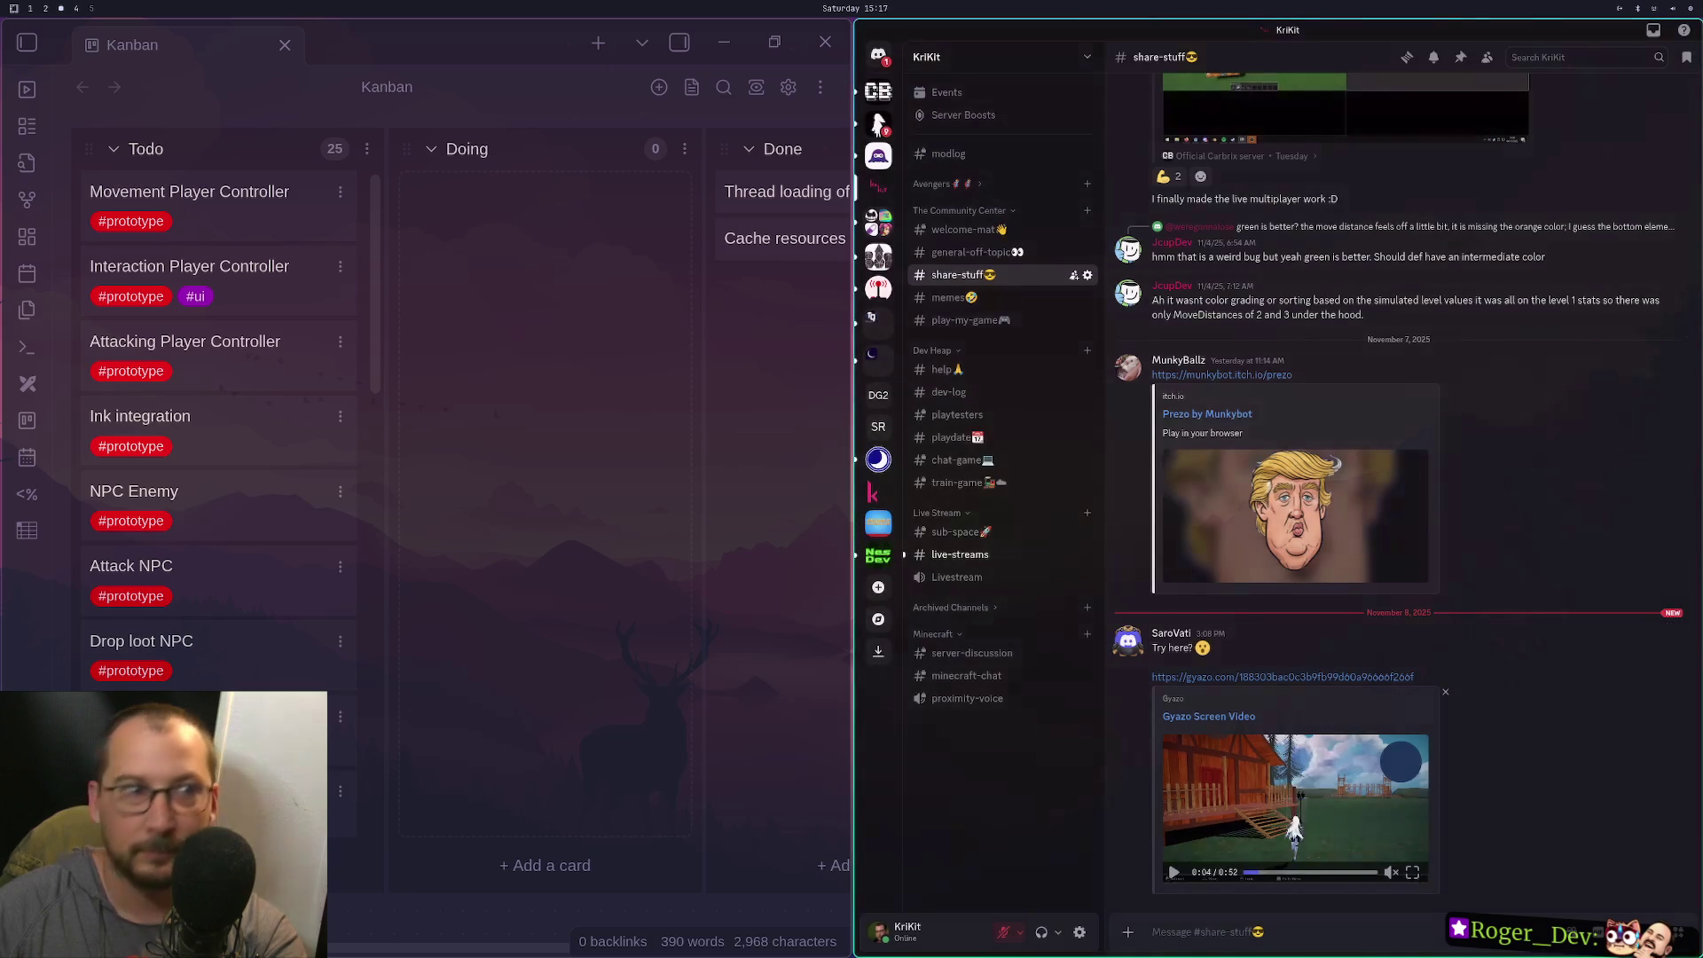
Play the shared Gyazo gameplay video in Discord full screen.
click(1413, 876)
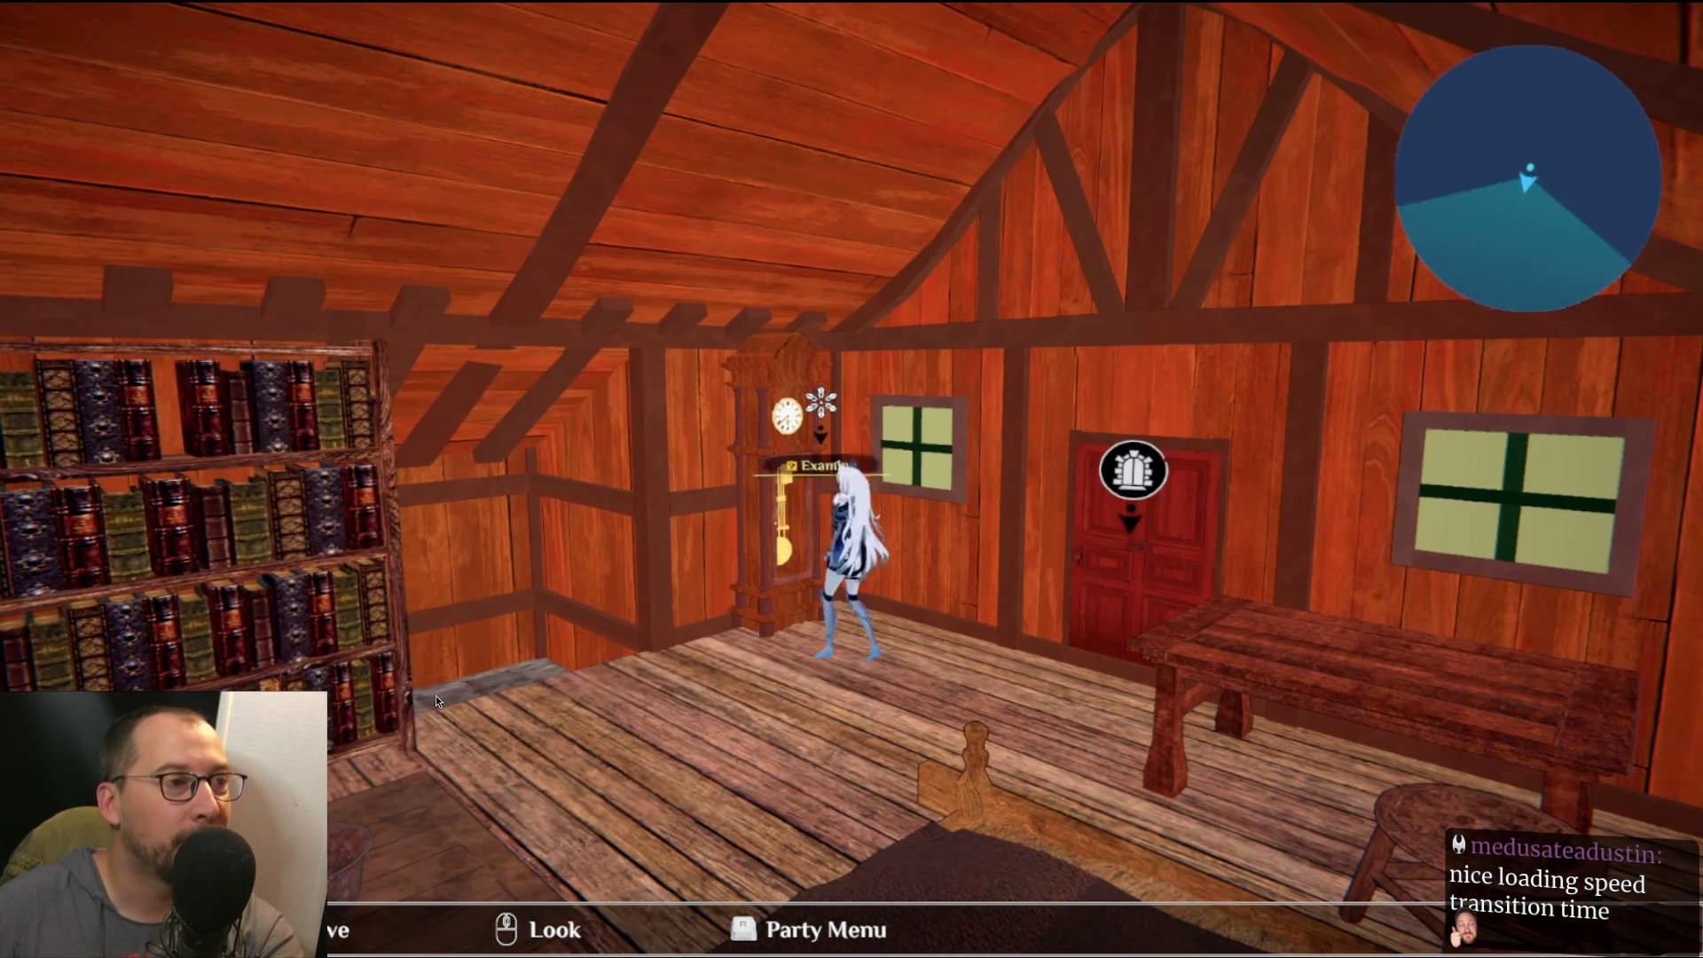
Skip the gameplay video ahead to about 0:20, then return to the code editor.
key(w)
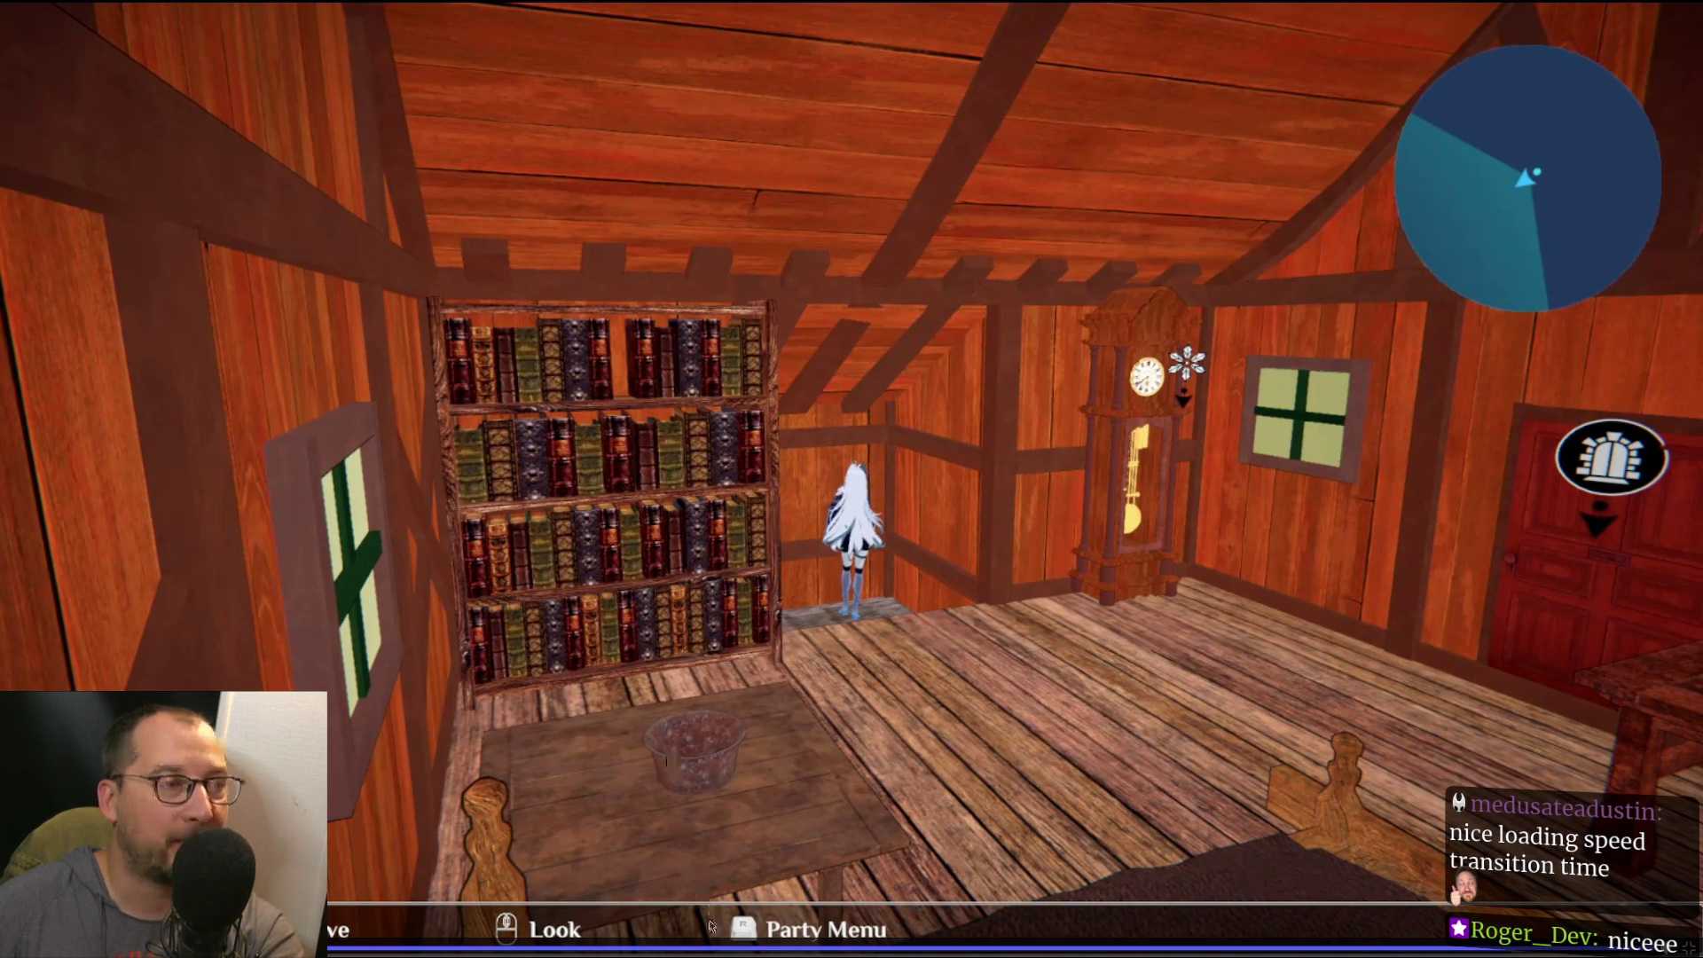
click(716, 948)
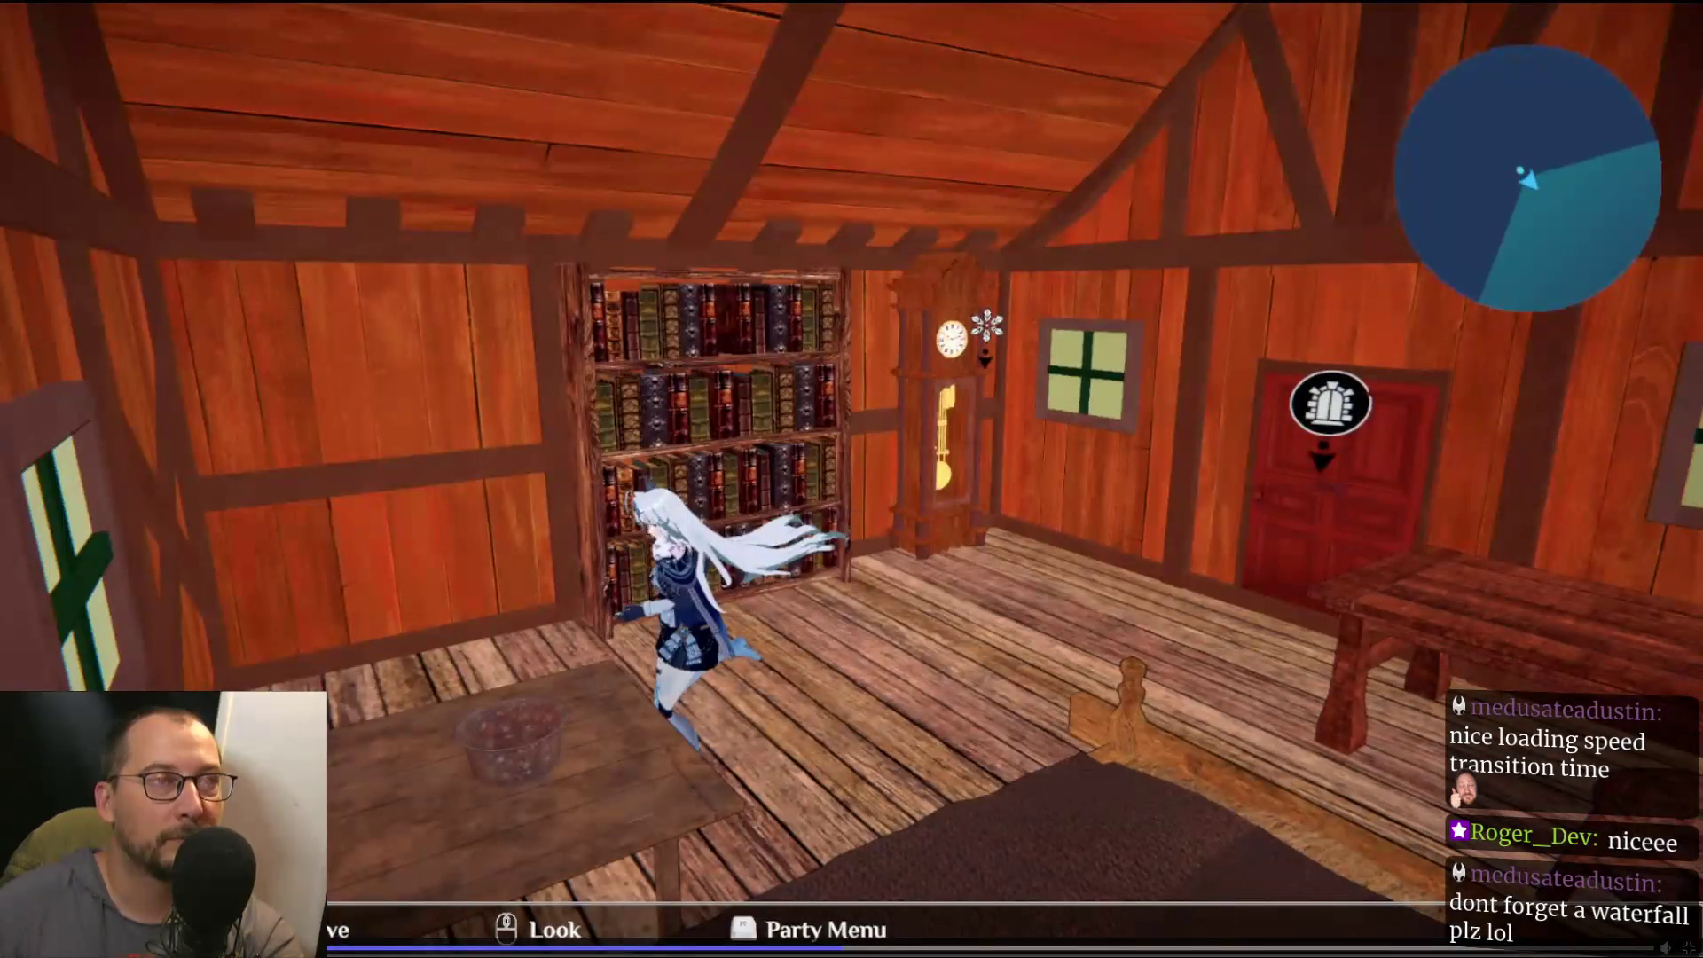
key(alt+Tab)
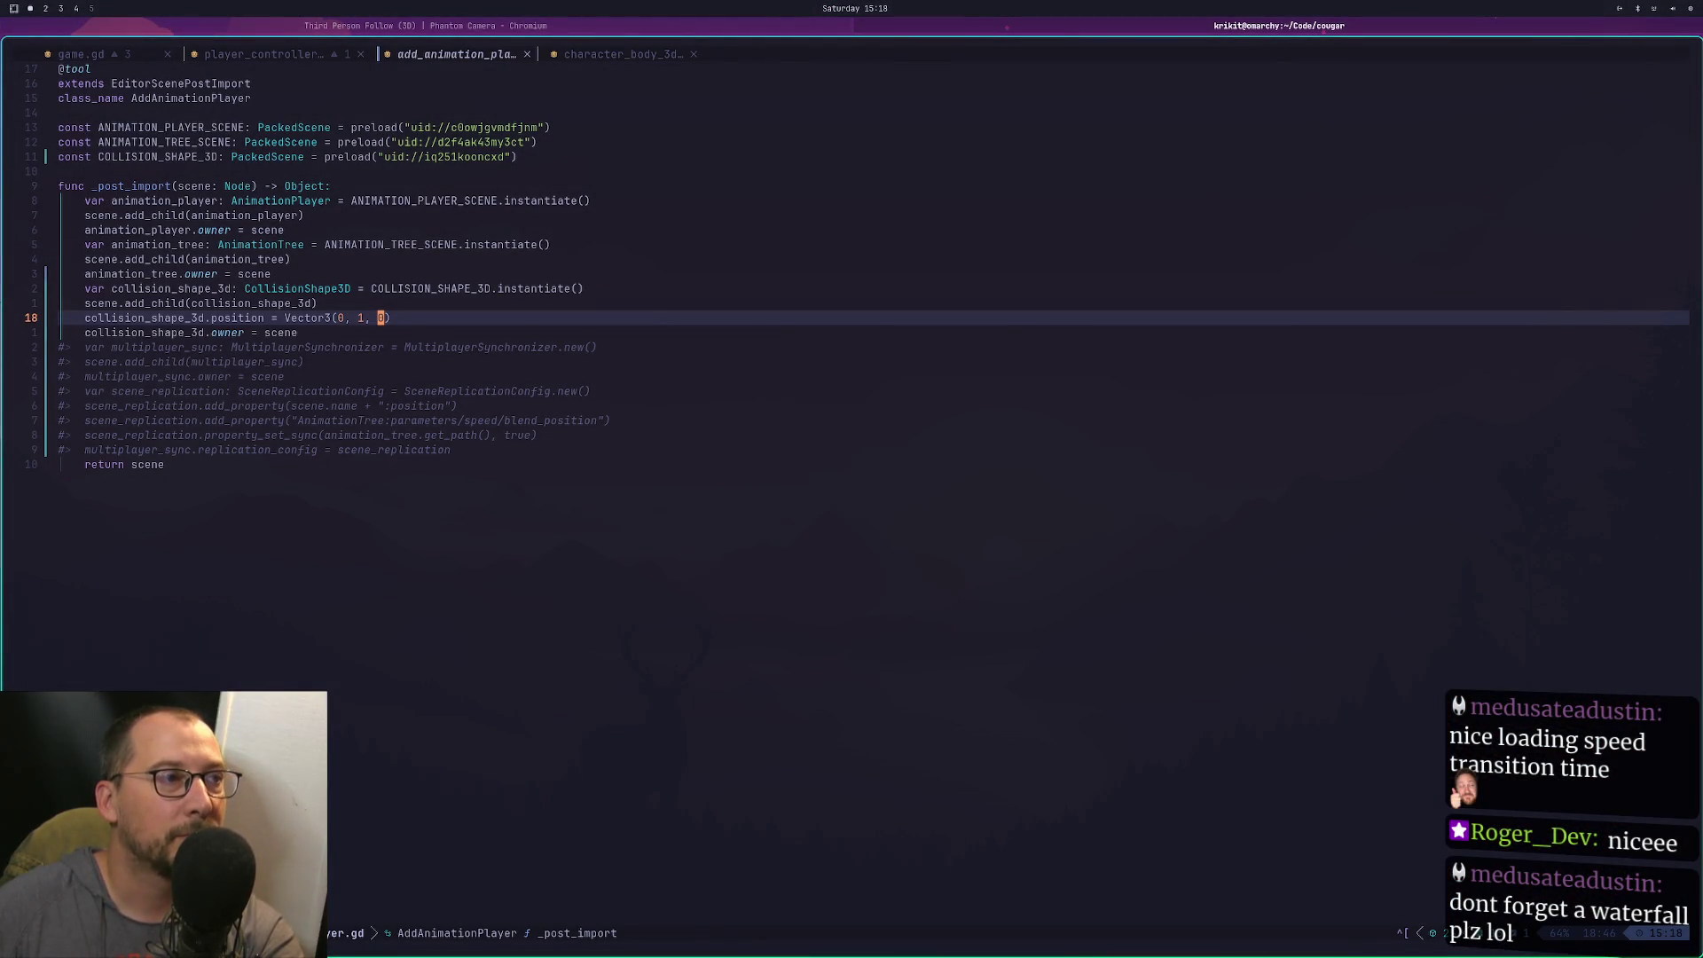
key(super+2)
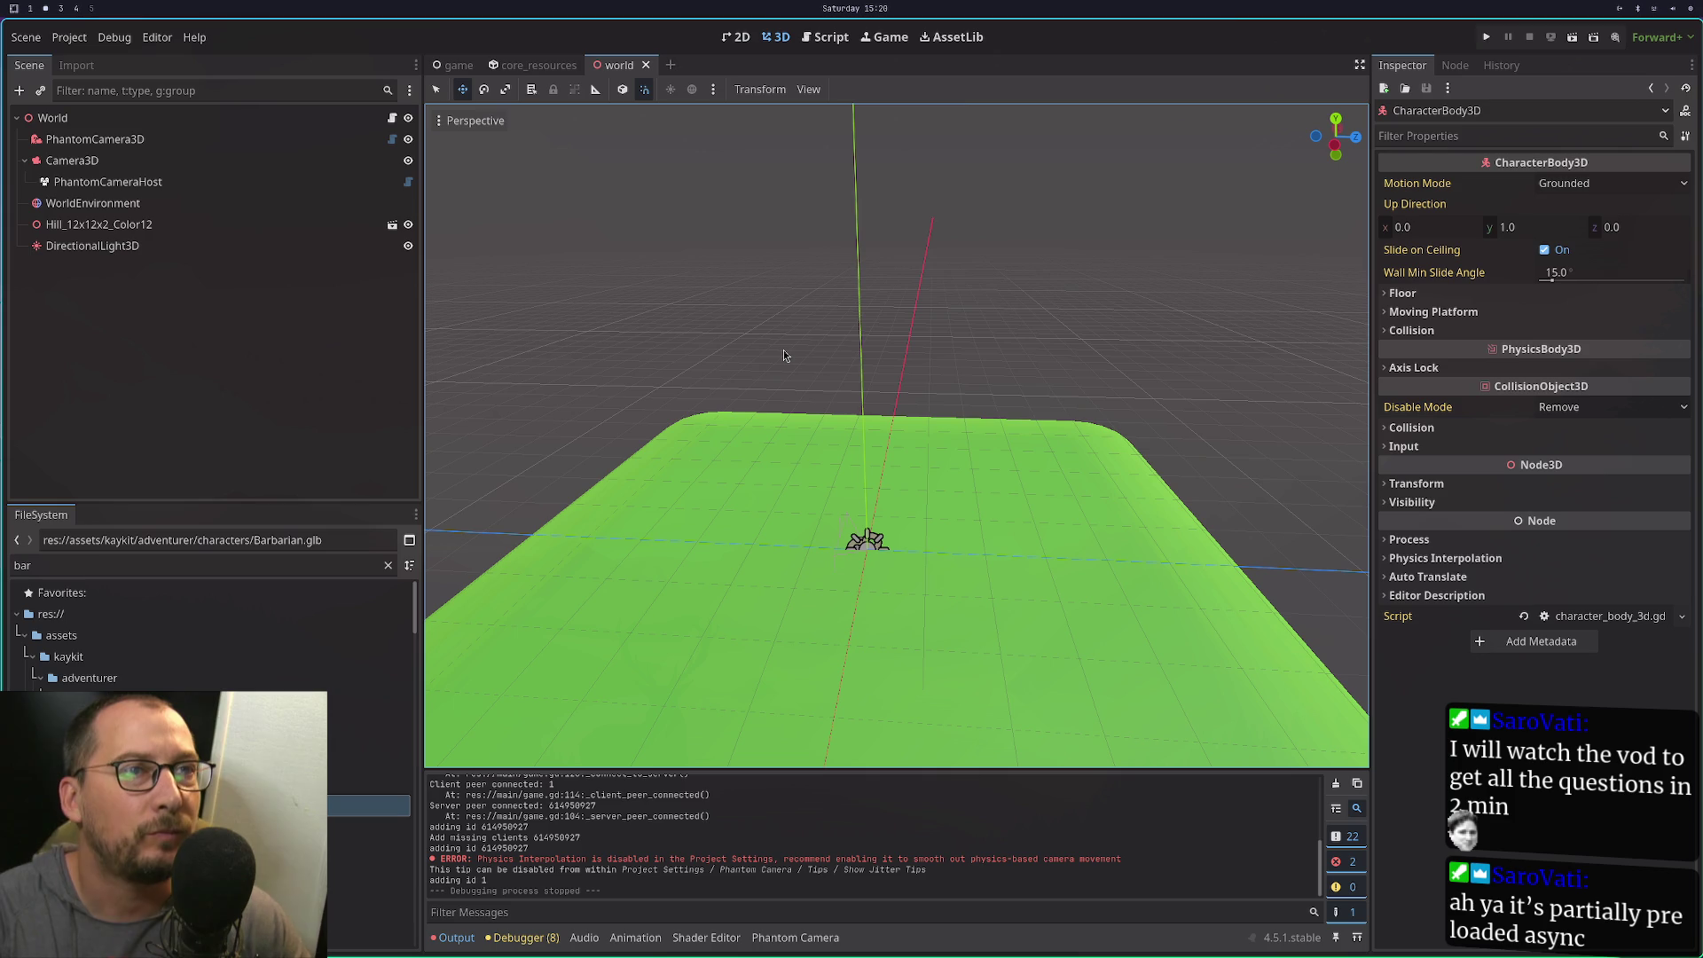
key(super+1)
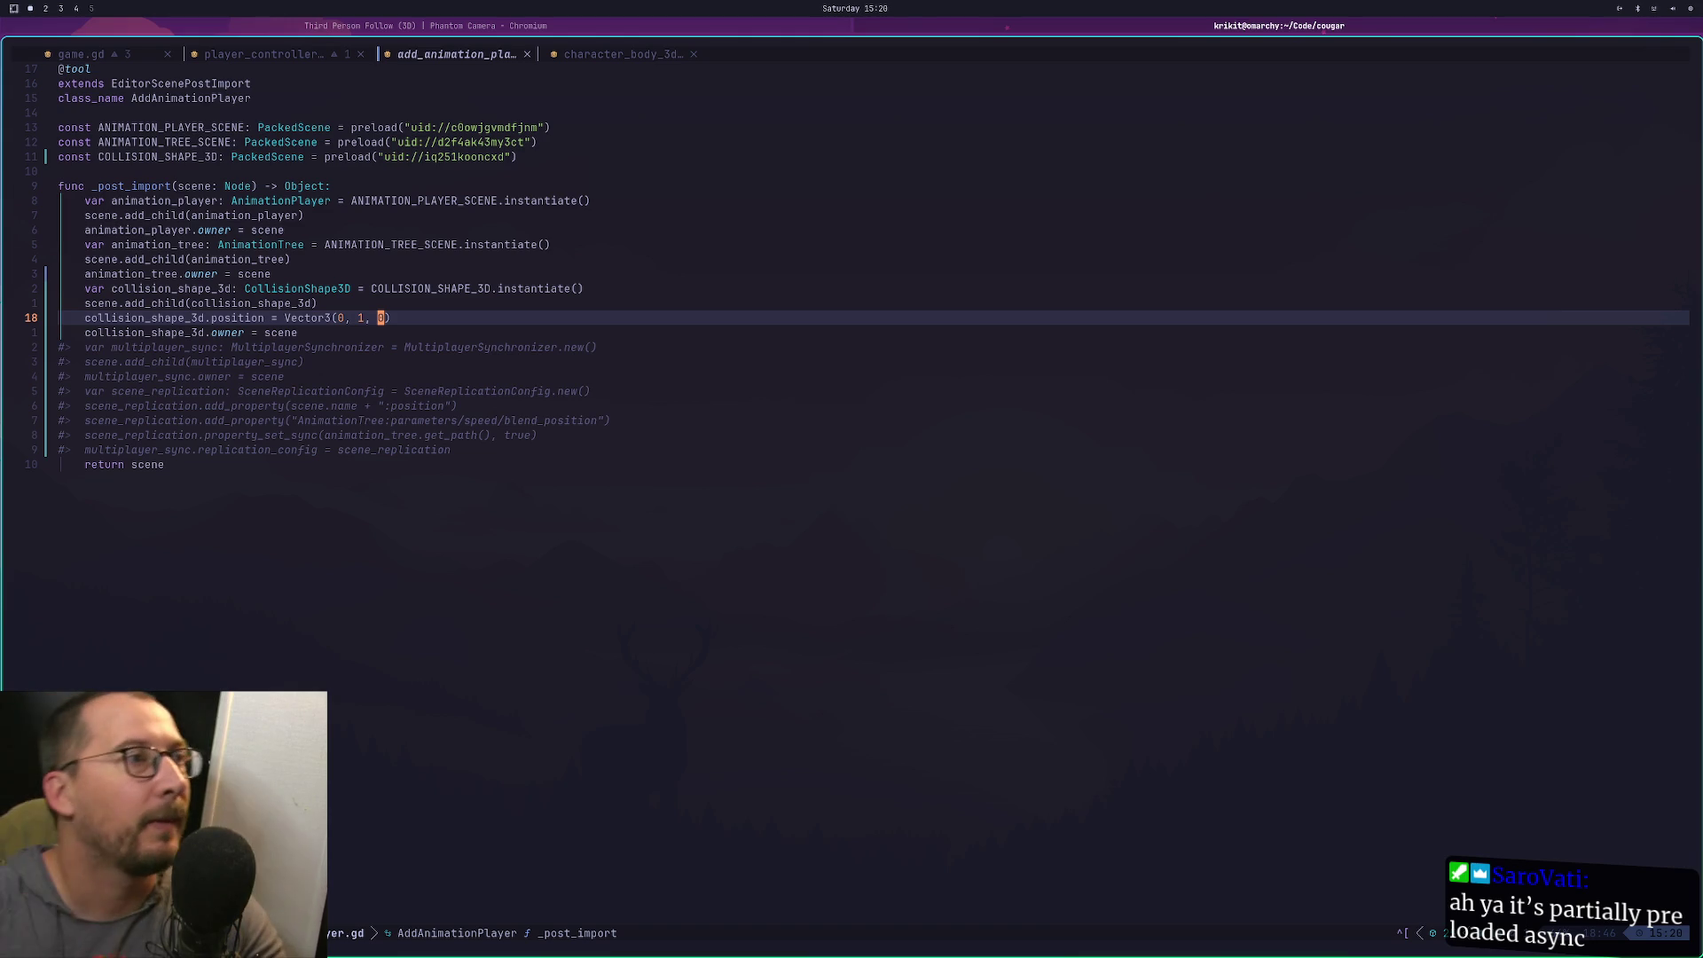
Review the player controller script and game.gd's server check and player-adding code.
click(217, 60)
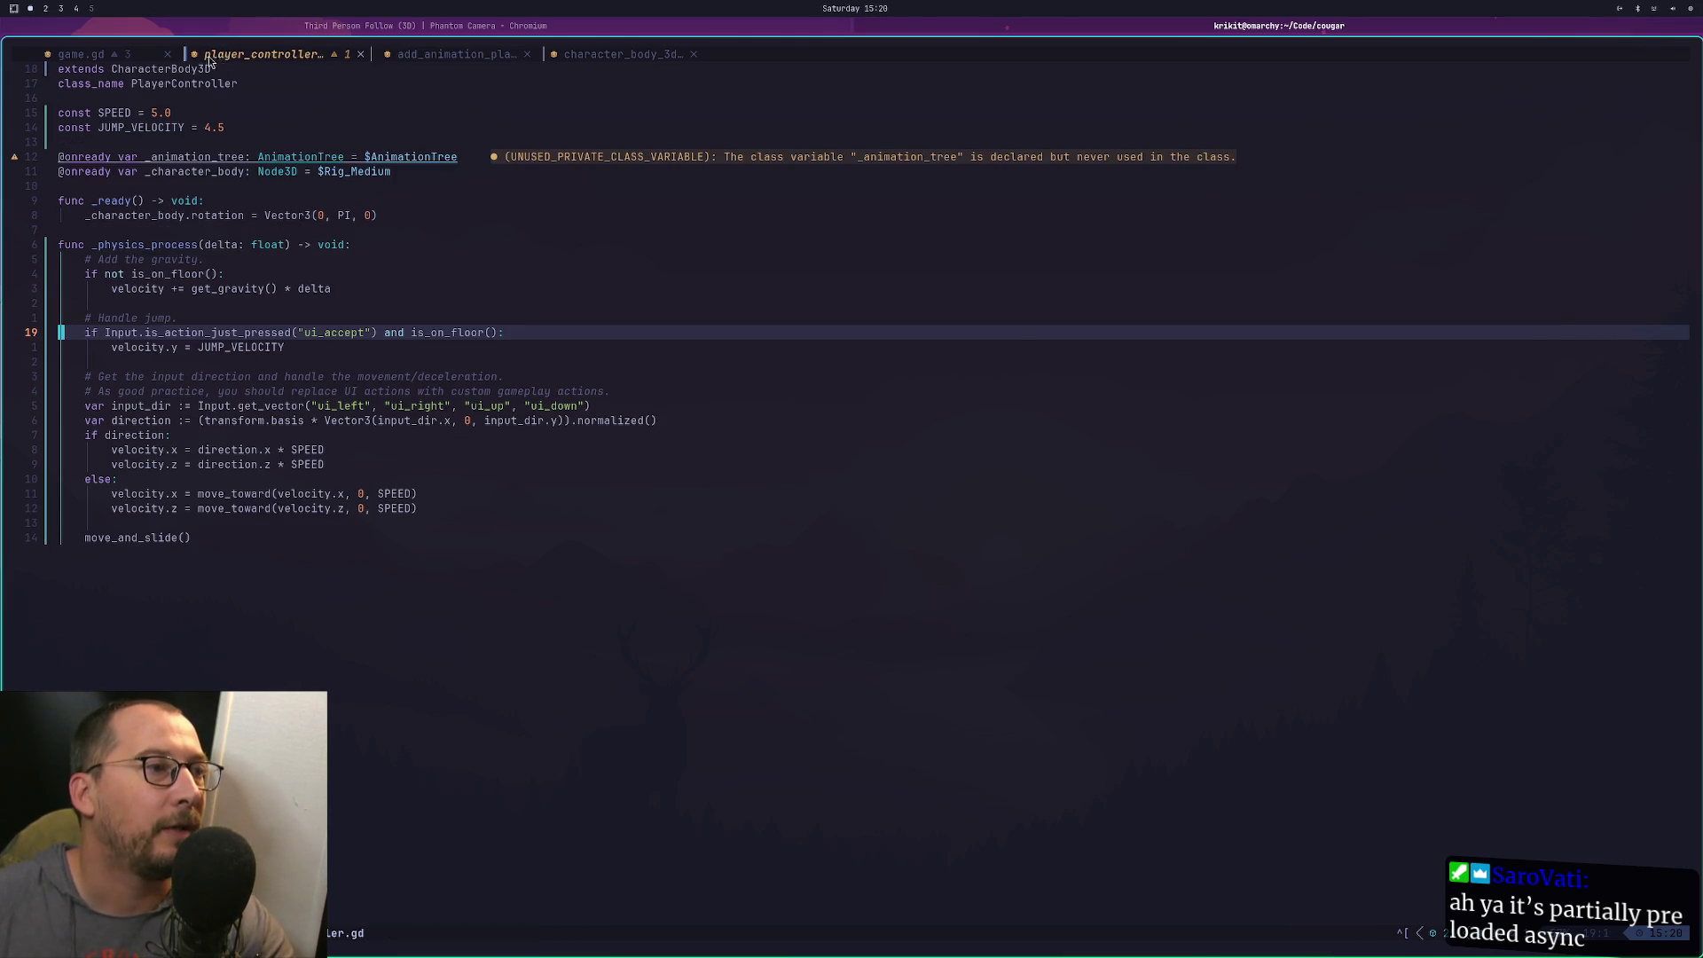
click(104, 61)
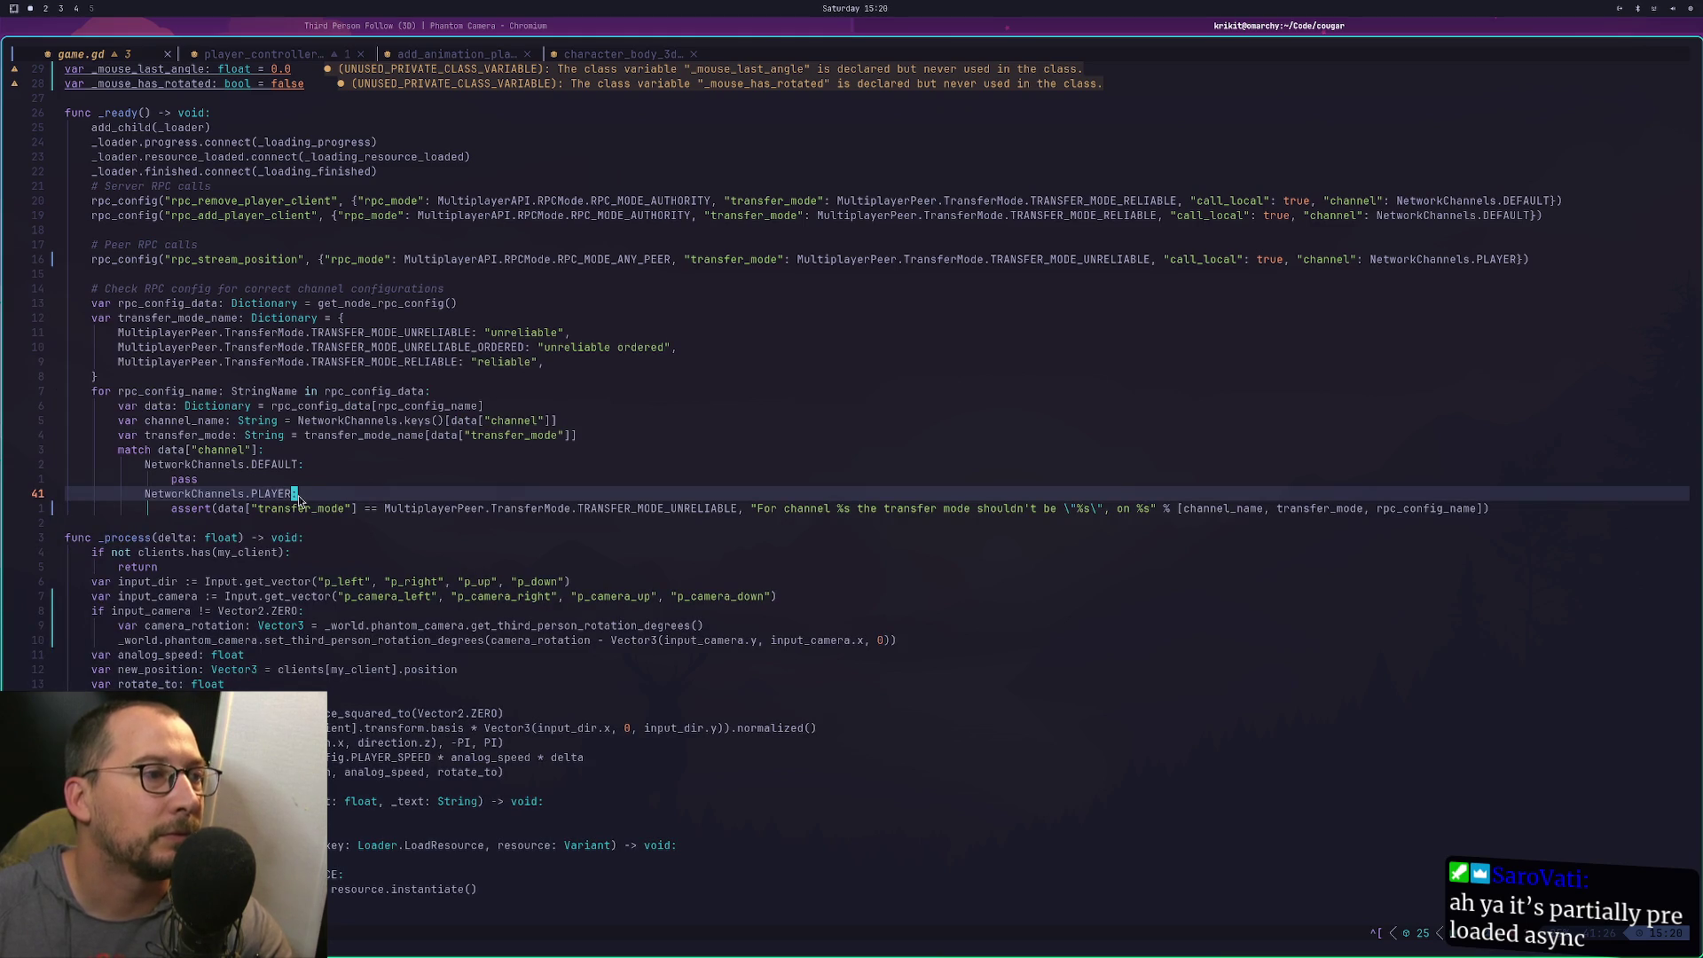
key(j)
key(j)
key(j)
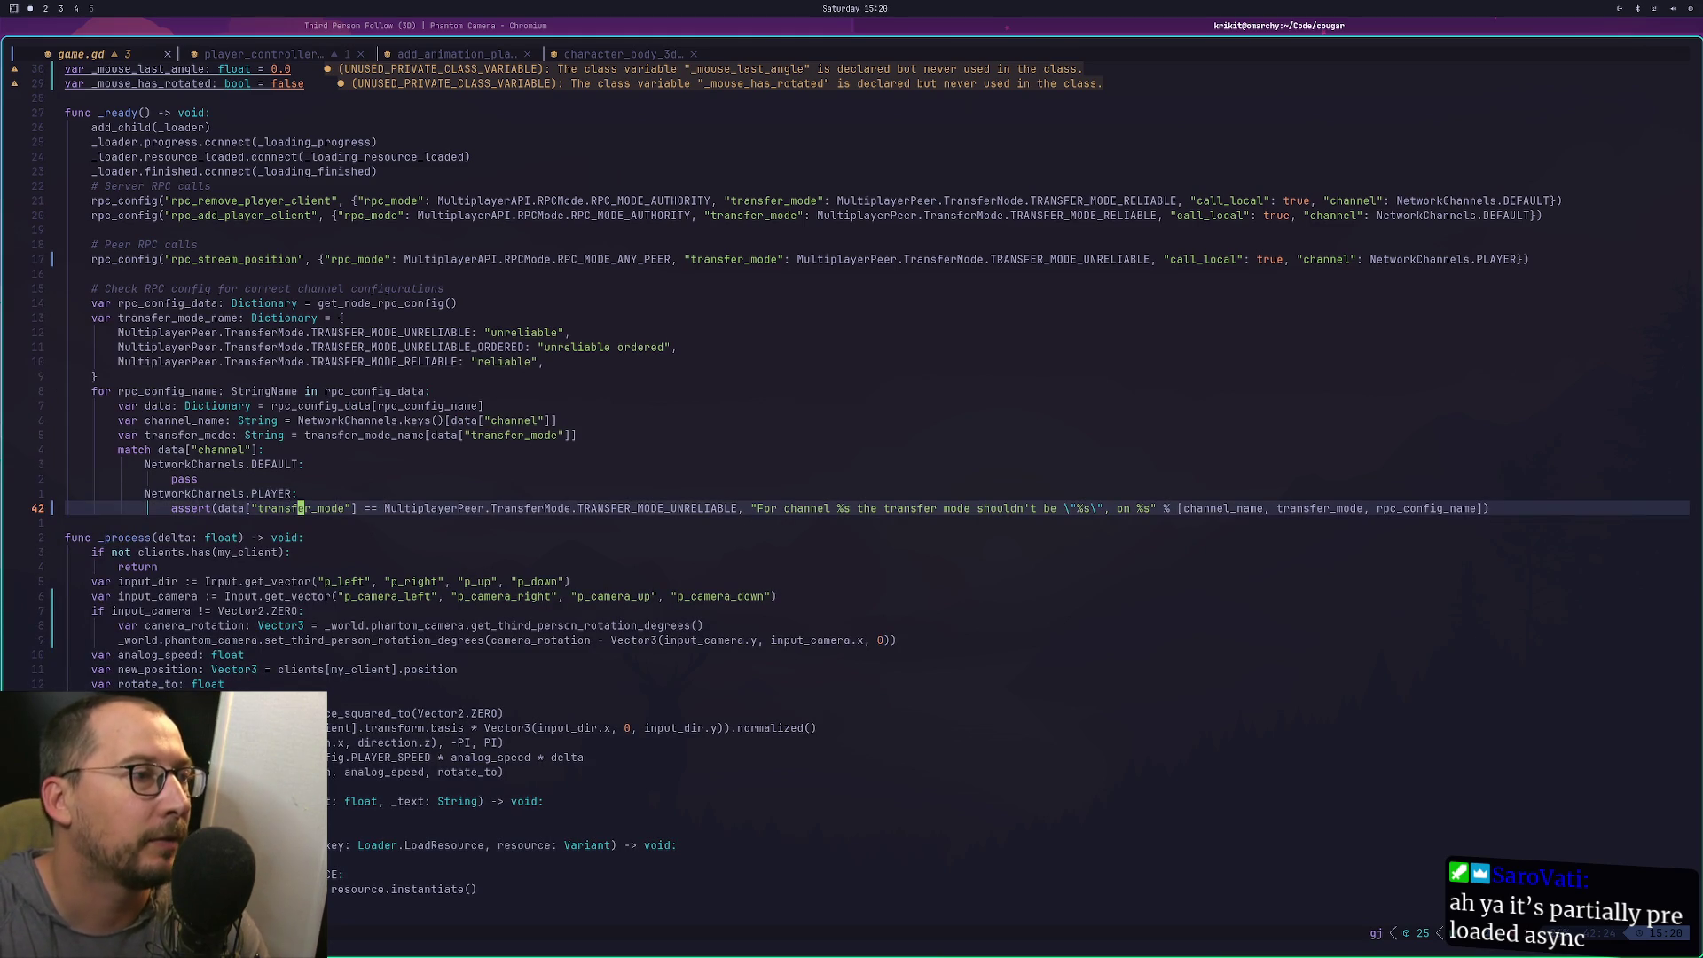
key(j)
key(j)
key(j)
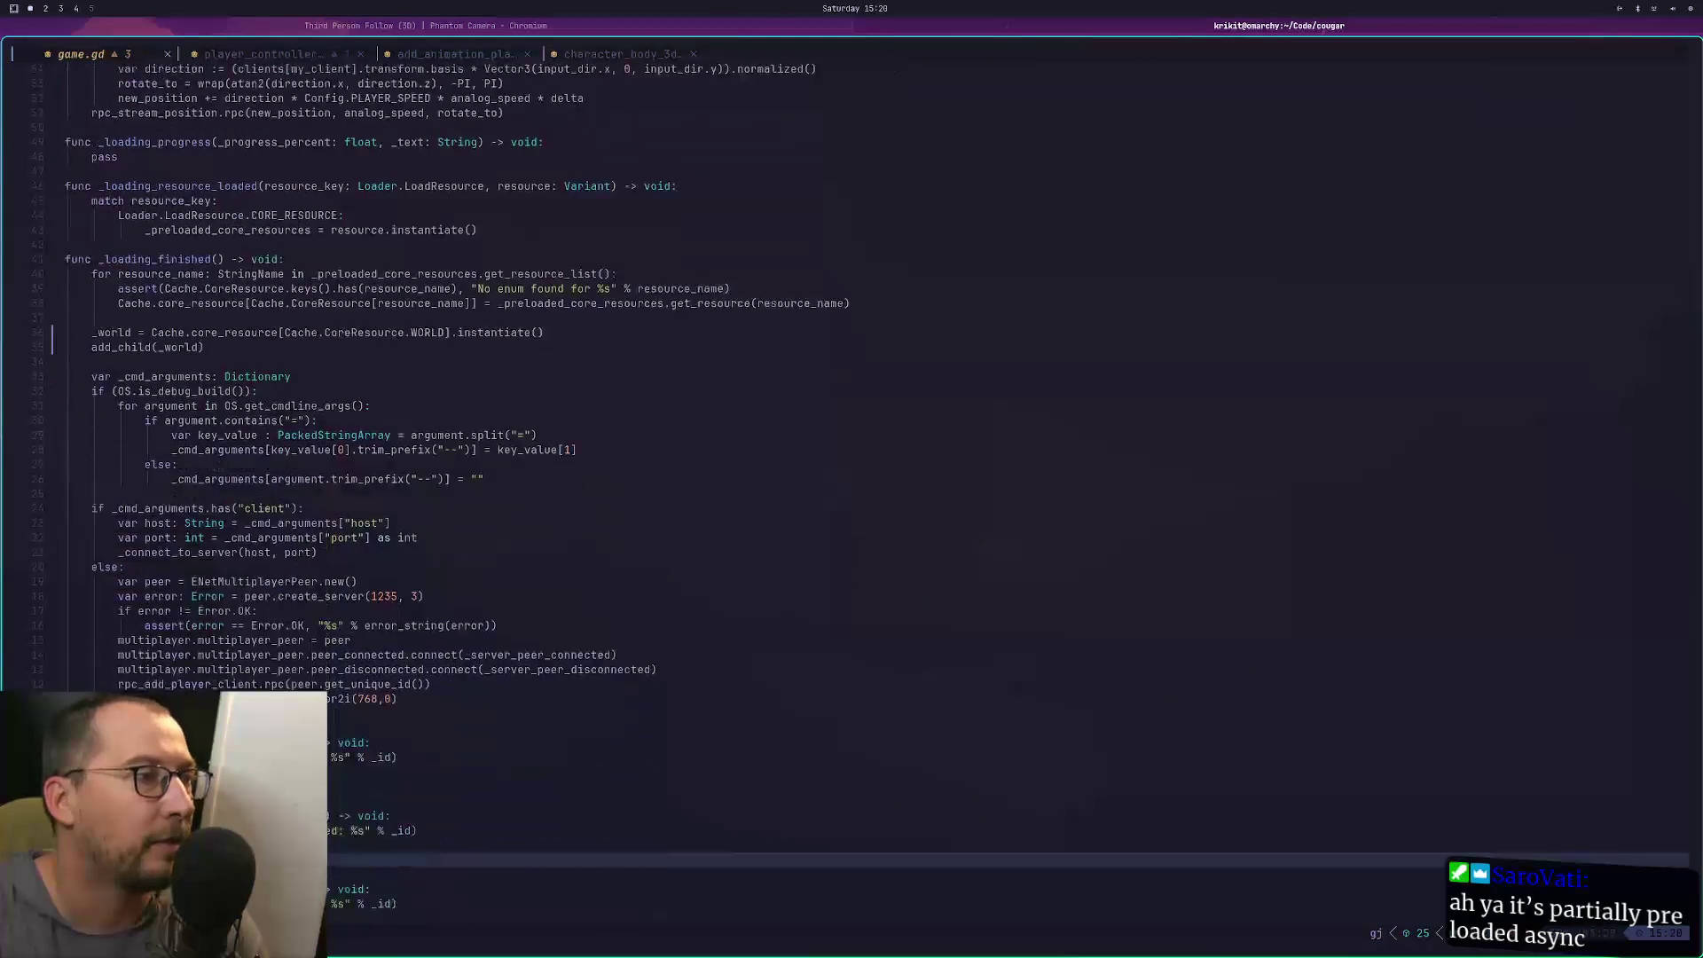
key(k)
key(k)
key(k)
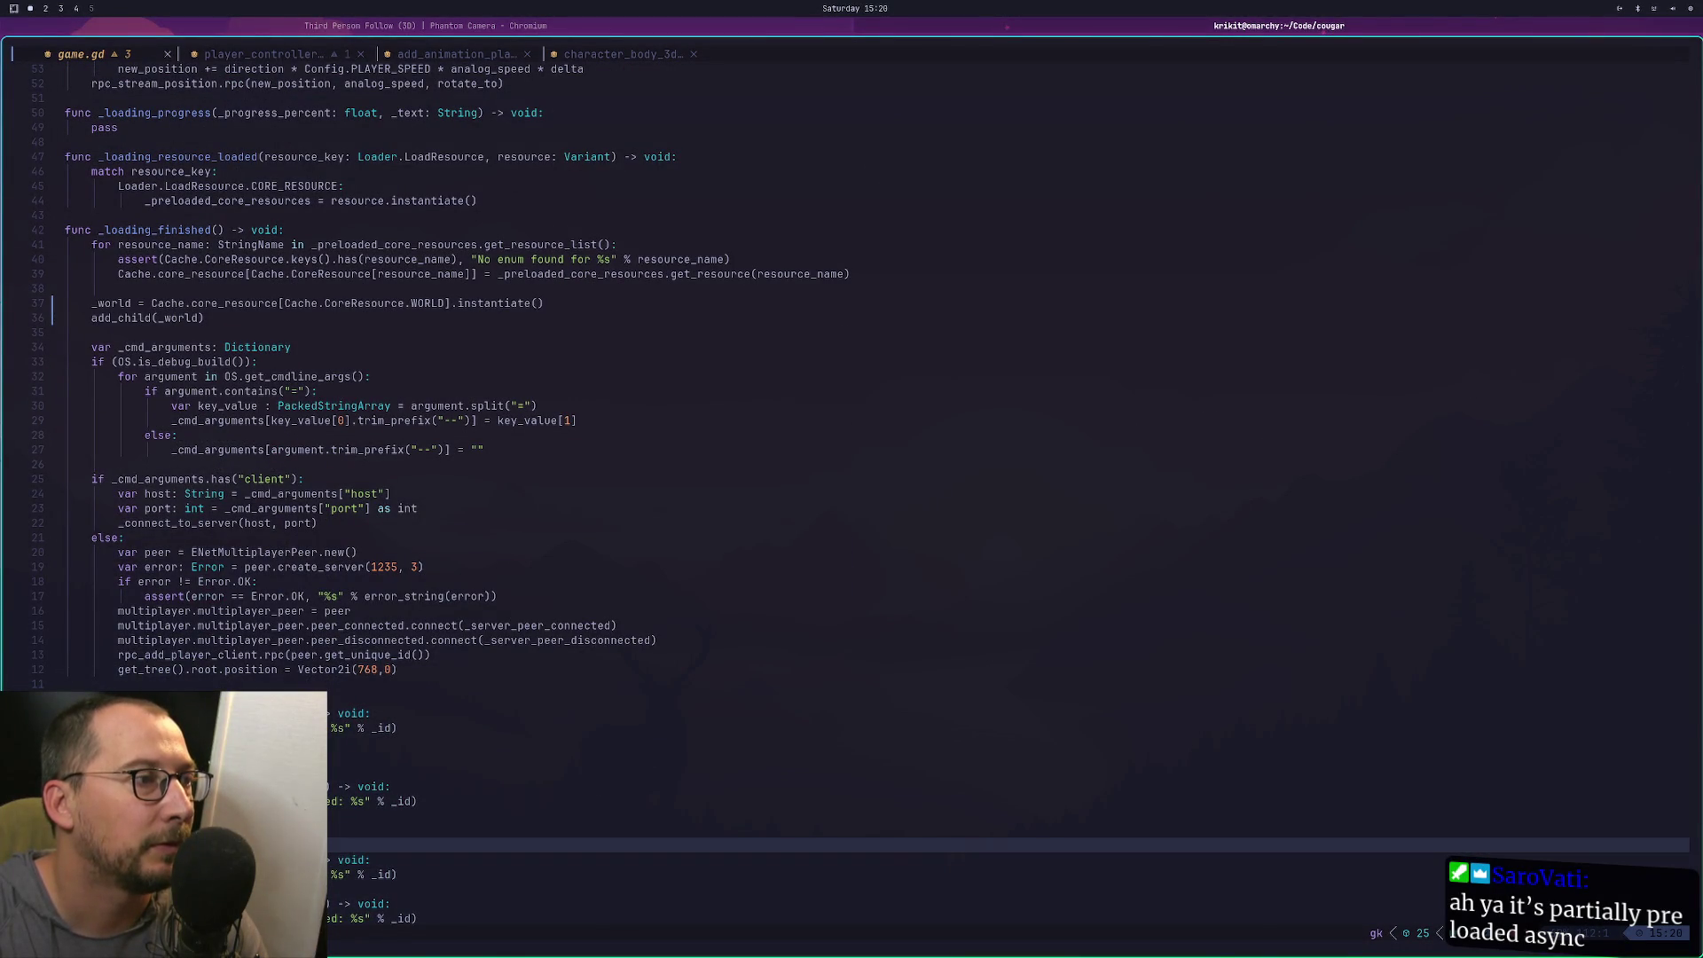
key(j)
key(j)
key(j)
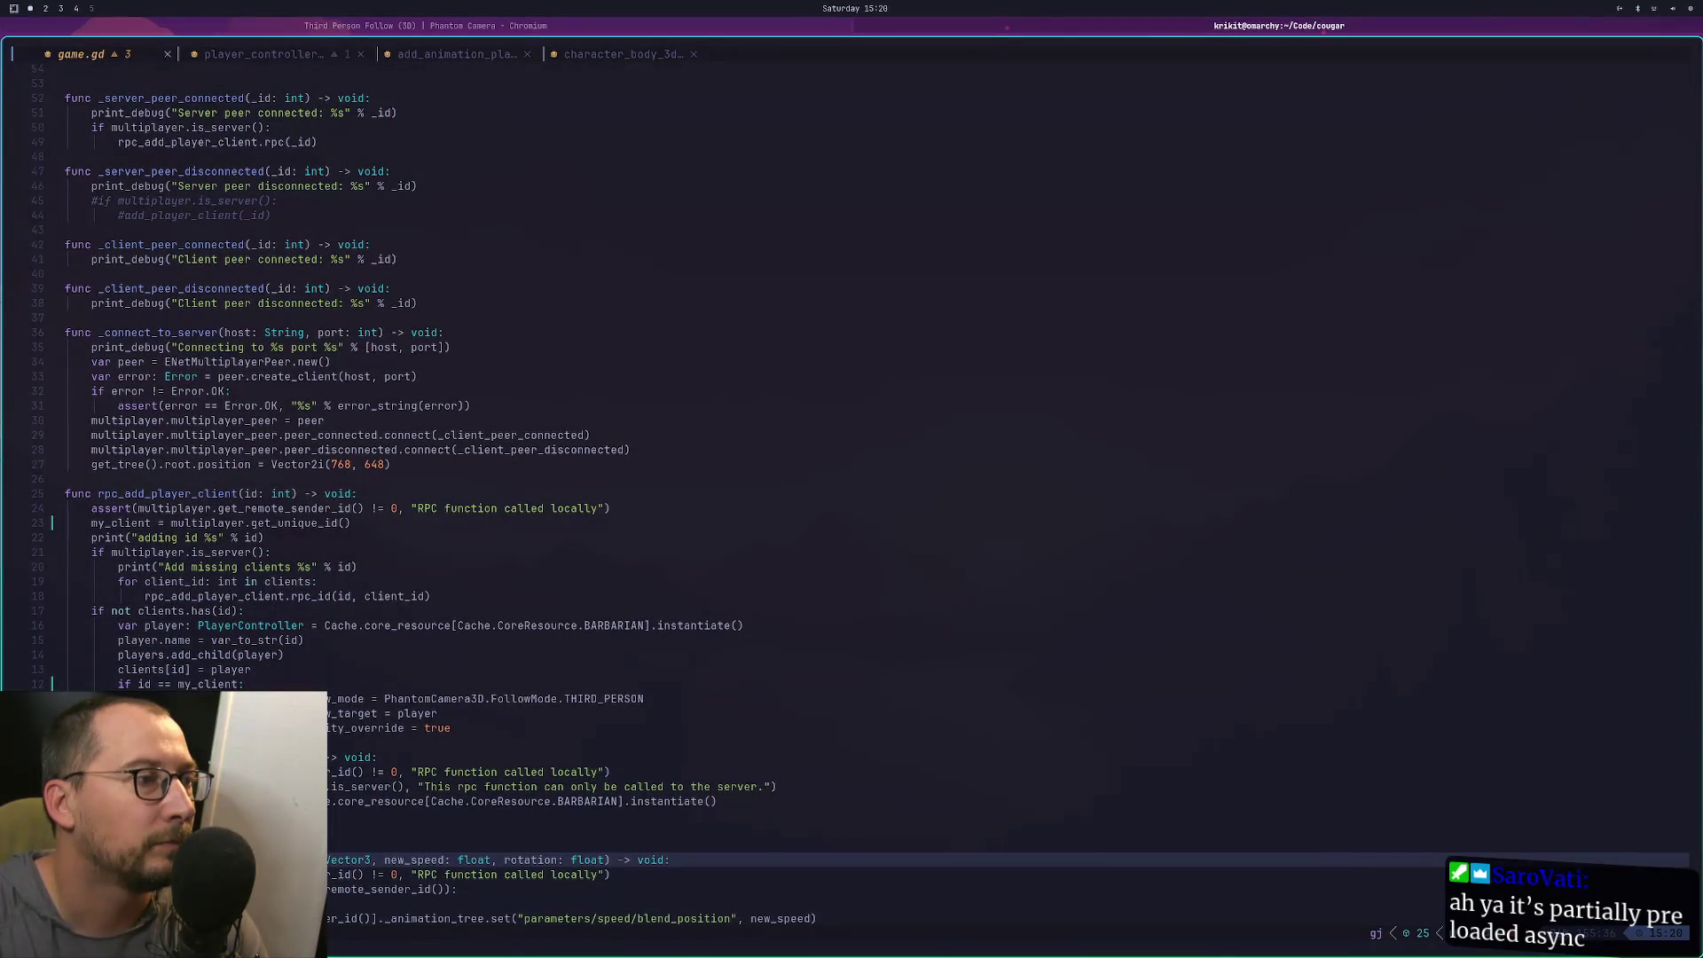
key(k)
key(k)
key(k)
Add empty lines after the camera setup in rpc_add_player_client.
key(w)
key(e)
key(a)
key(Return)
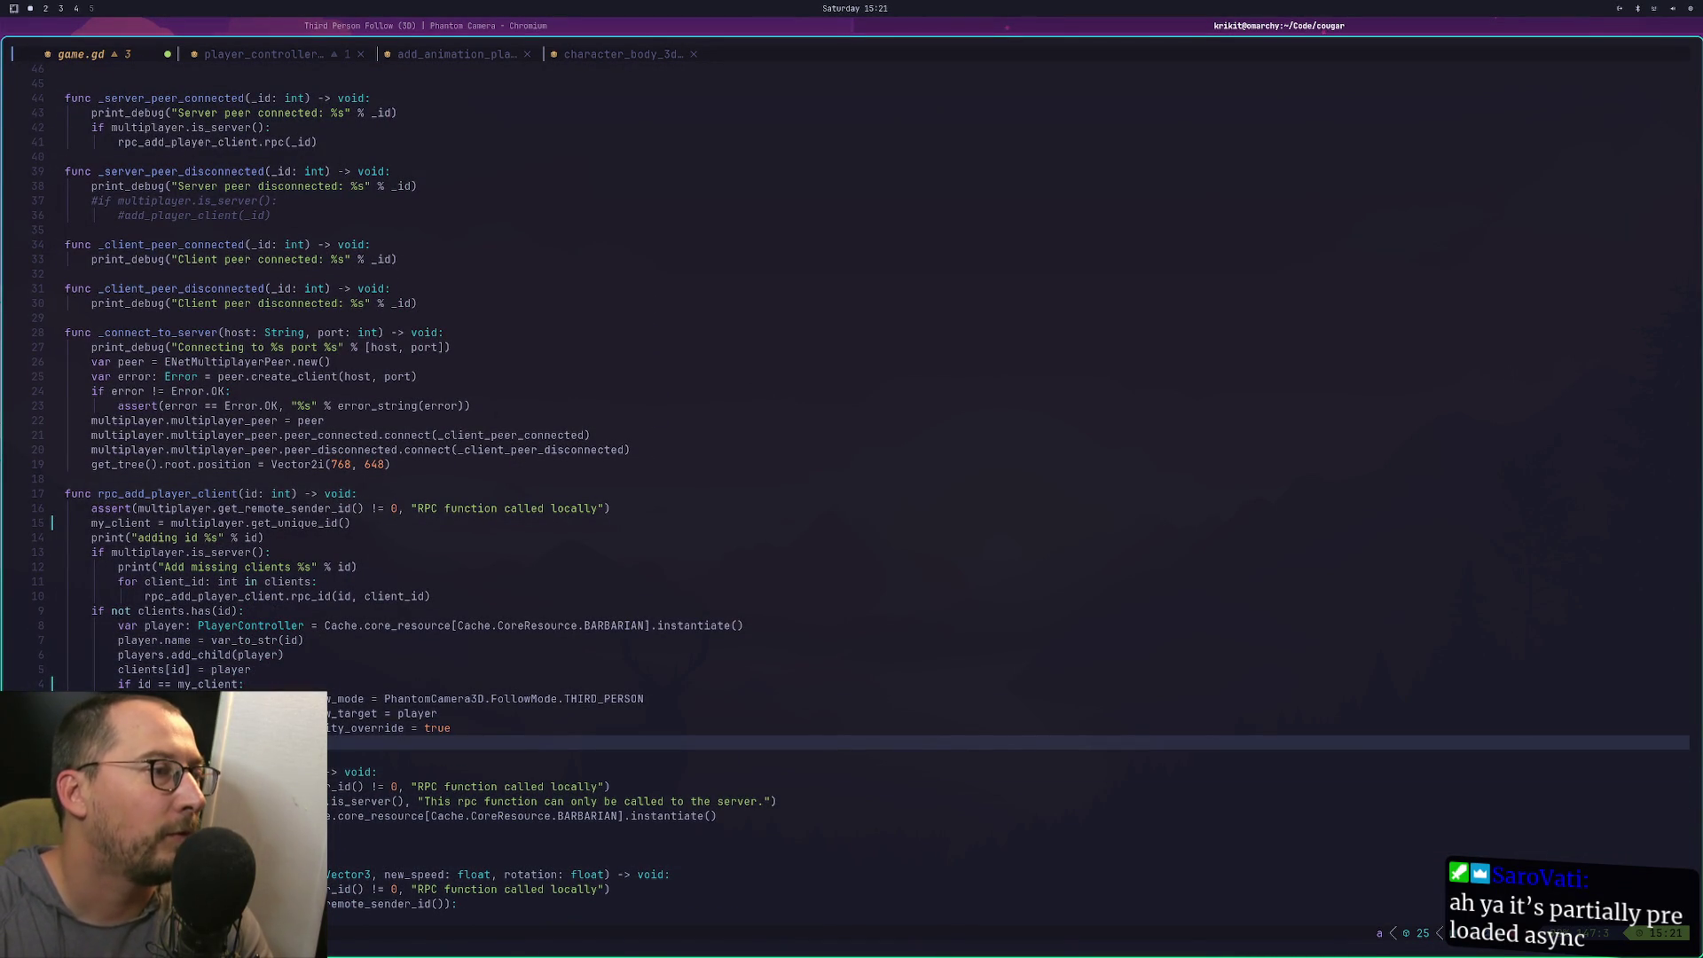
key(Return)
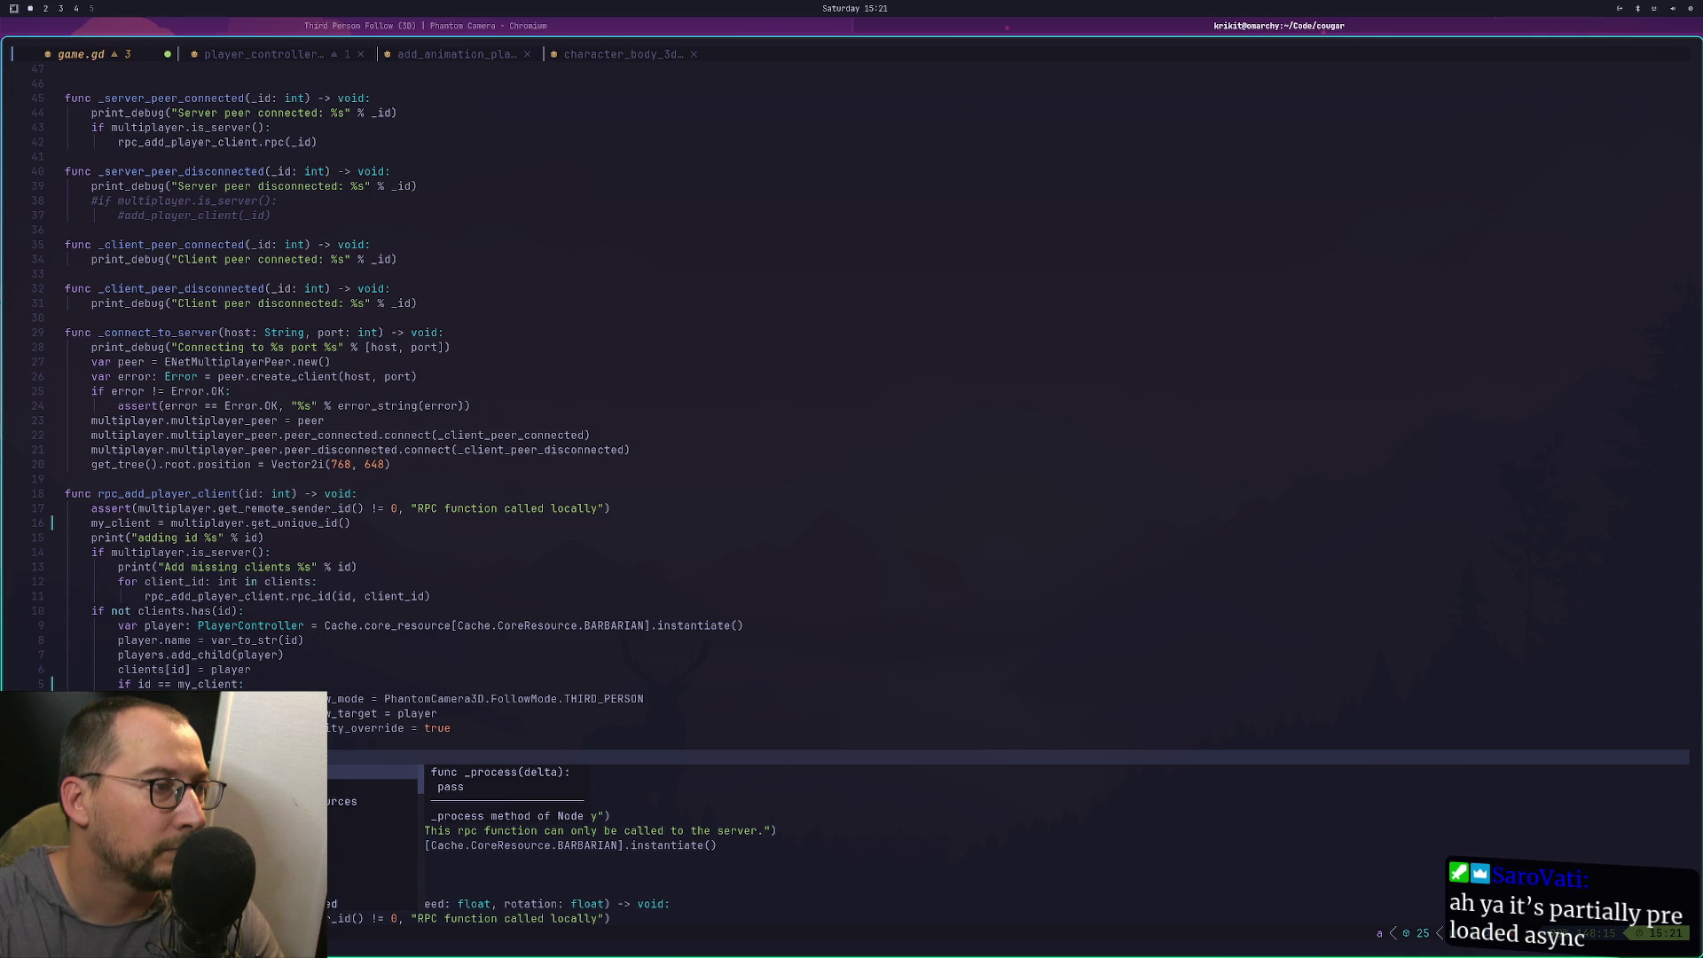
key(Escape)
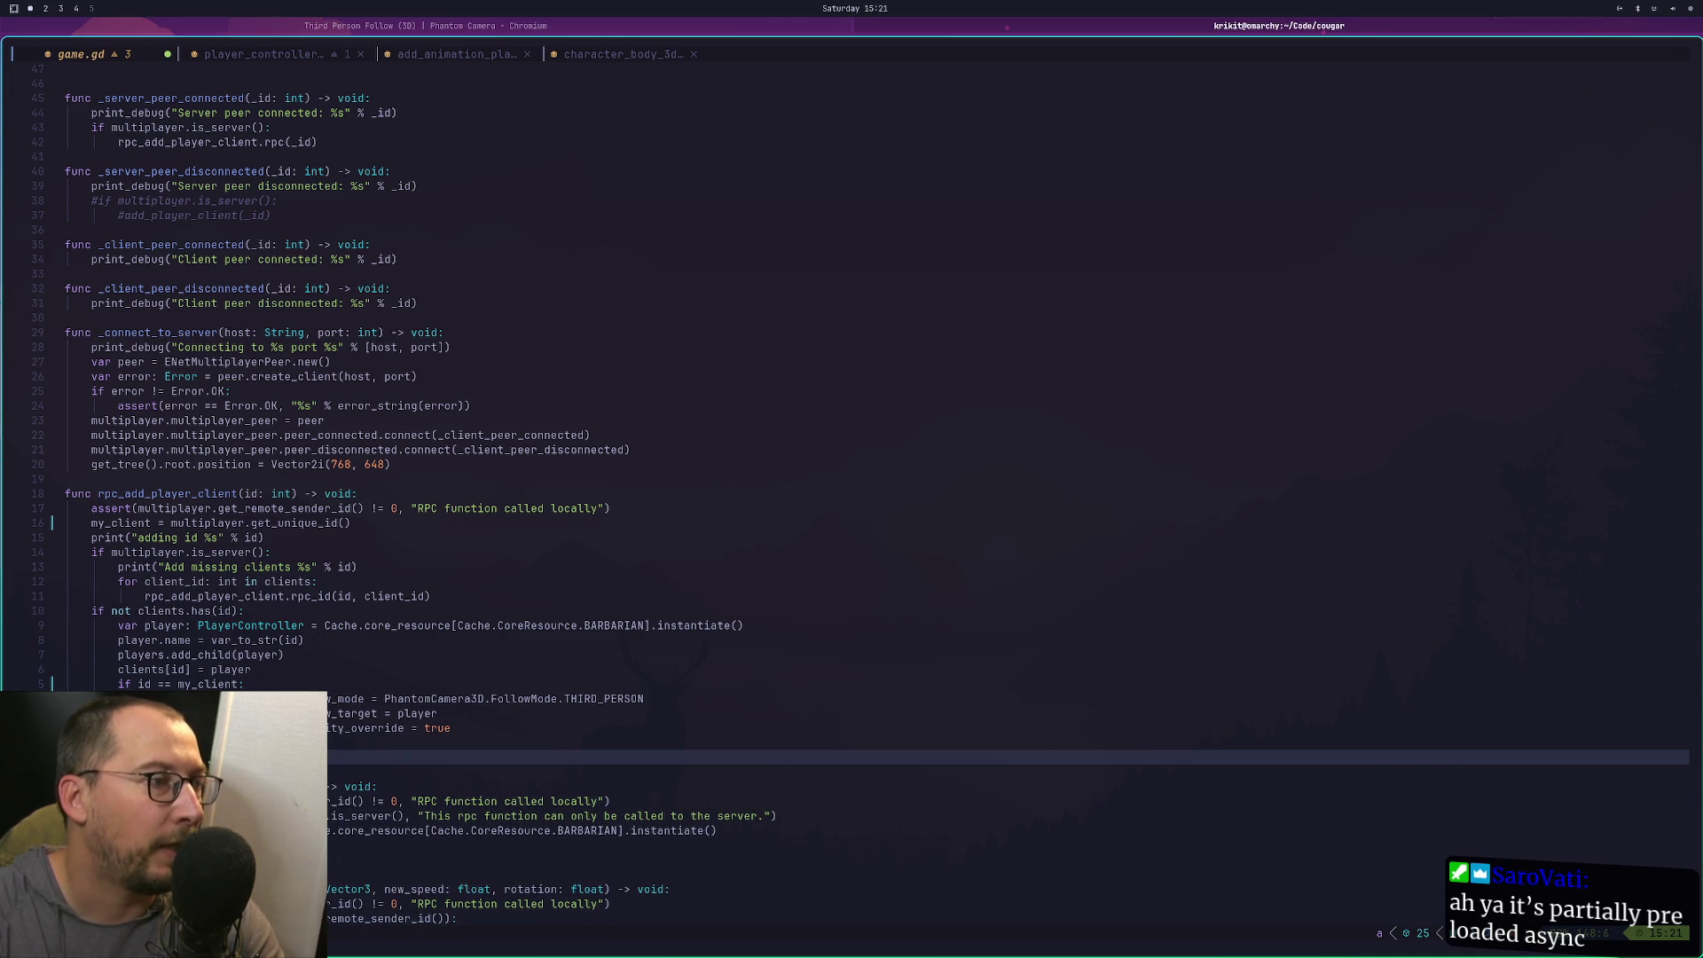
key(super+2)
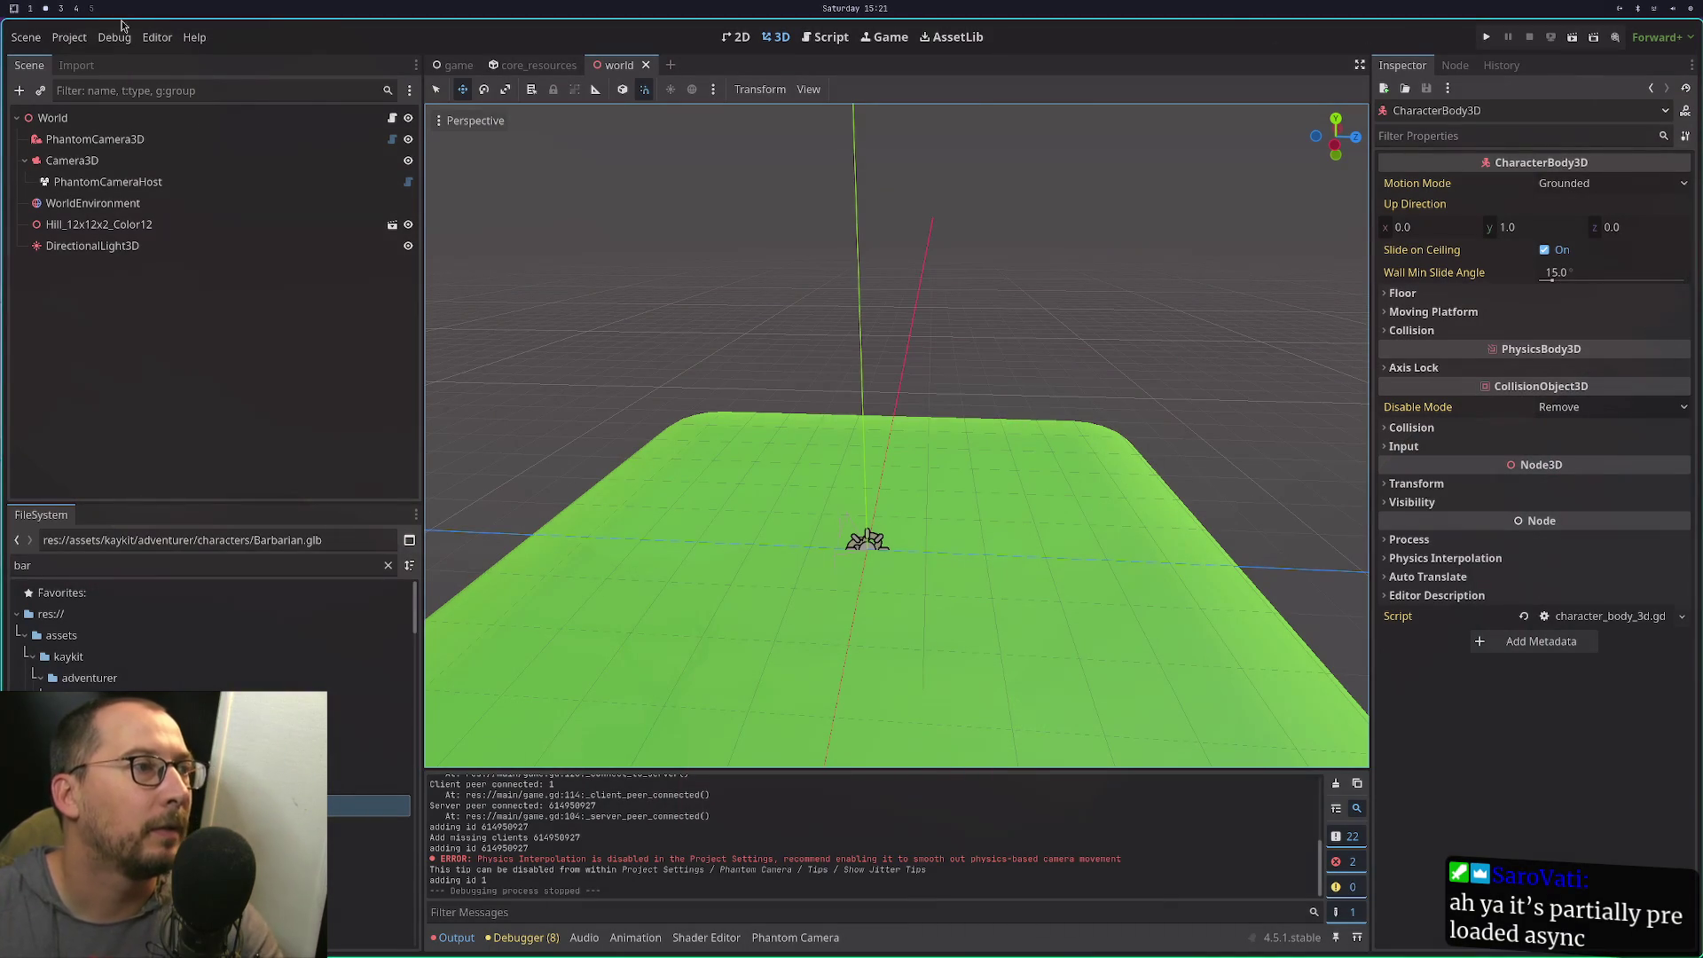
Add a CharacterBody3D child node under World by searching 'characterbody'.
right_click(151, 118)
click(175, 153)
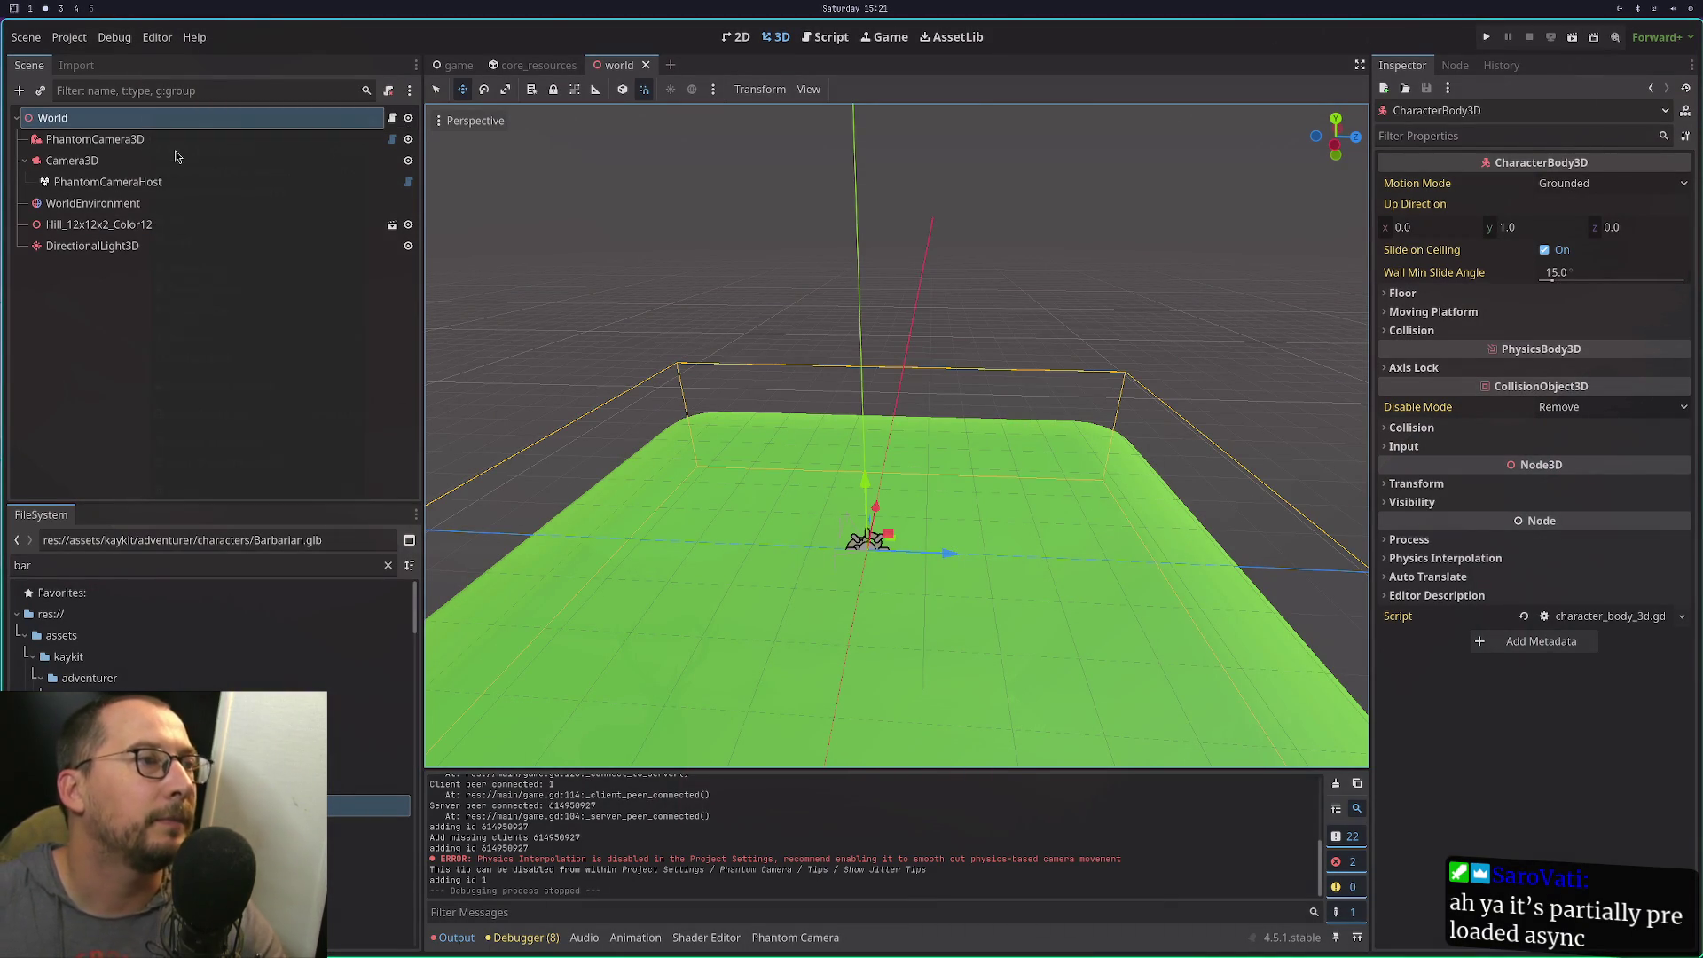
text(characterbody)
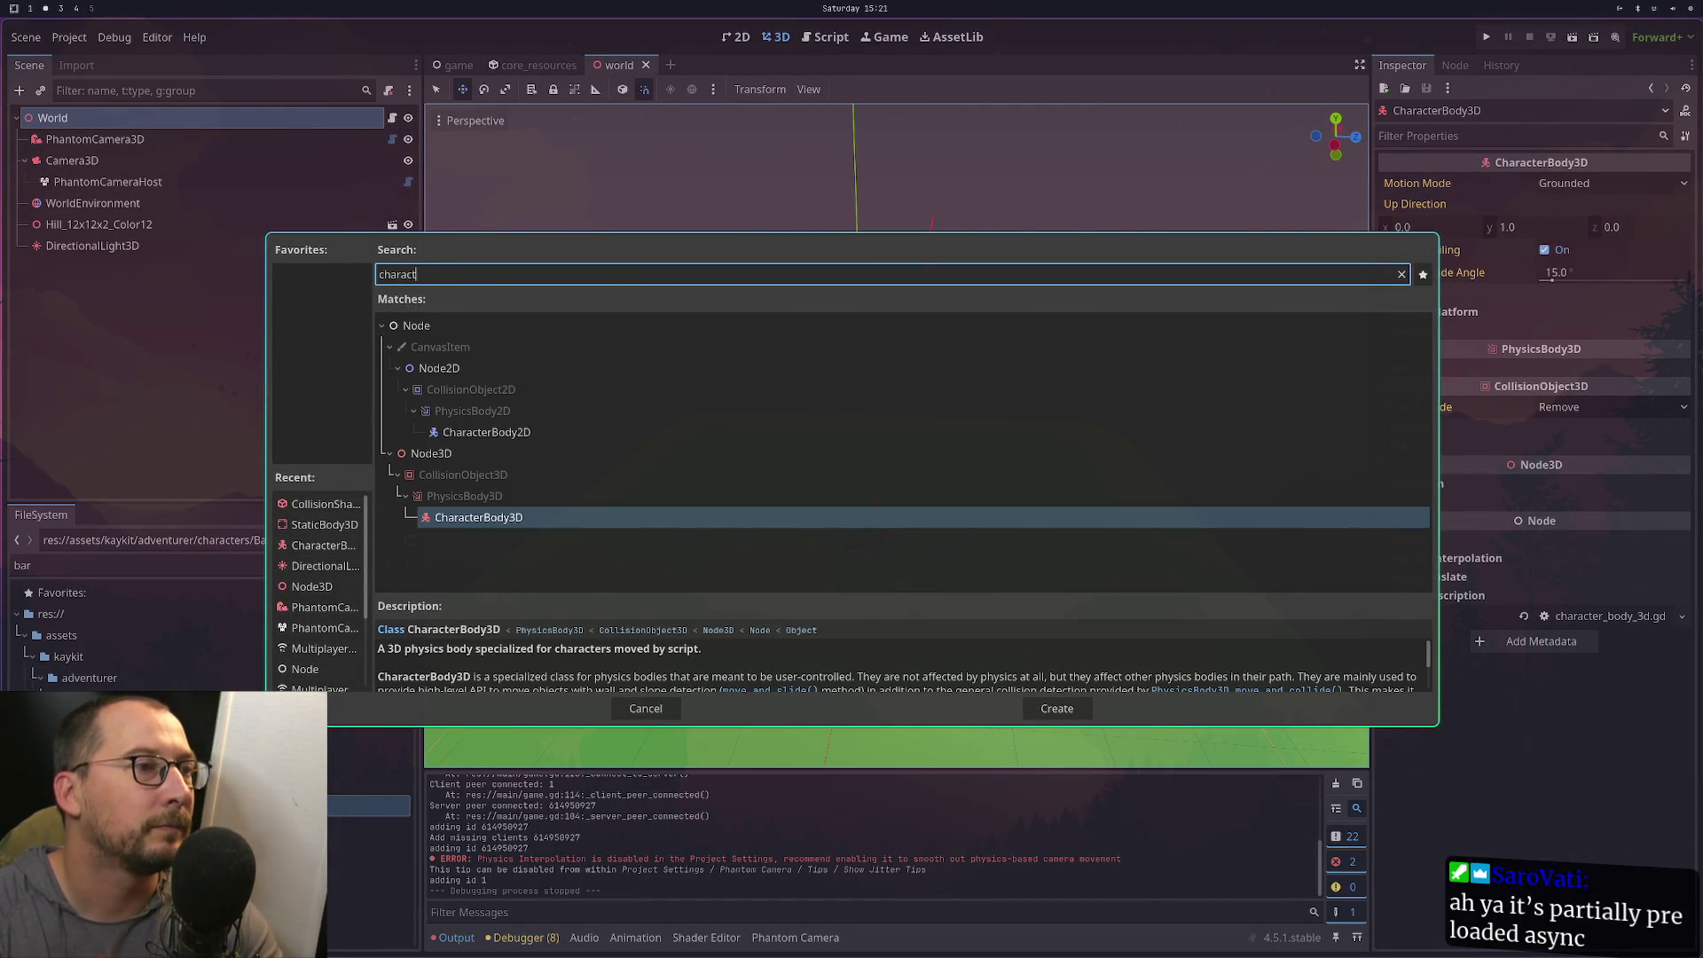
key(Return)
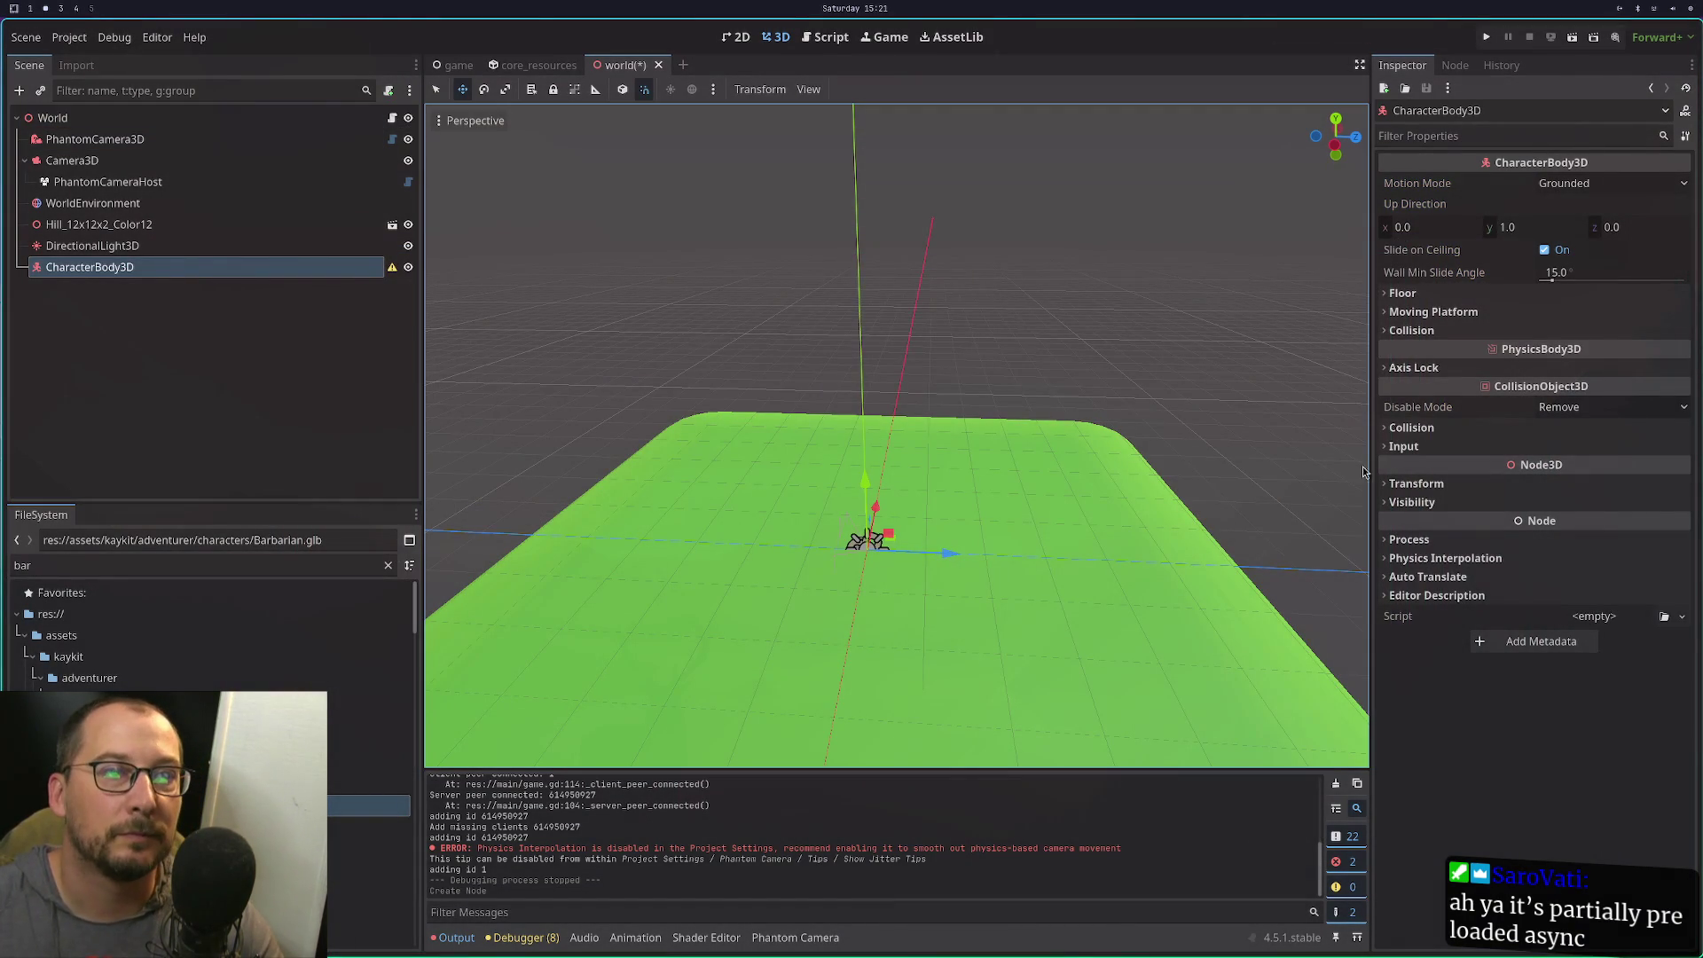
Expand the new node's Physics Interpolation, Process, Visibility and Transform sections in the Inspector.
click(1480, 558)
click(1474, 540)
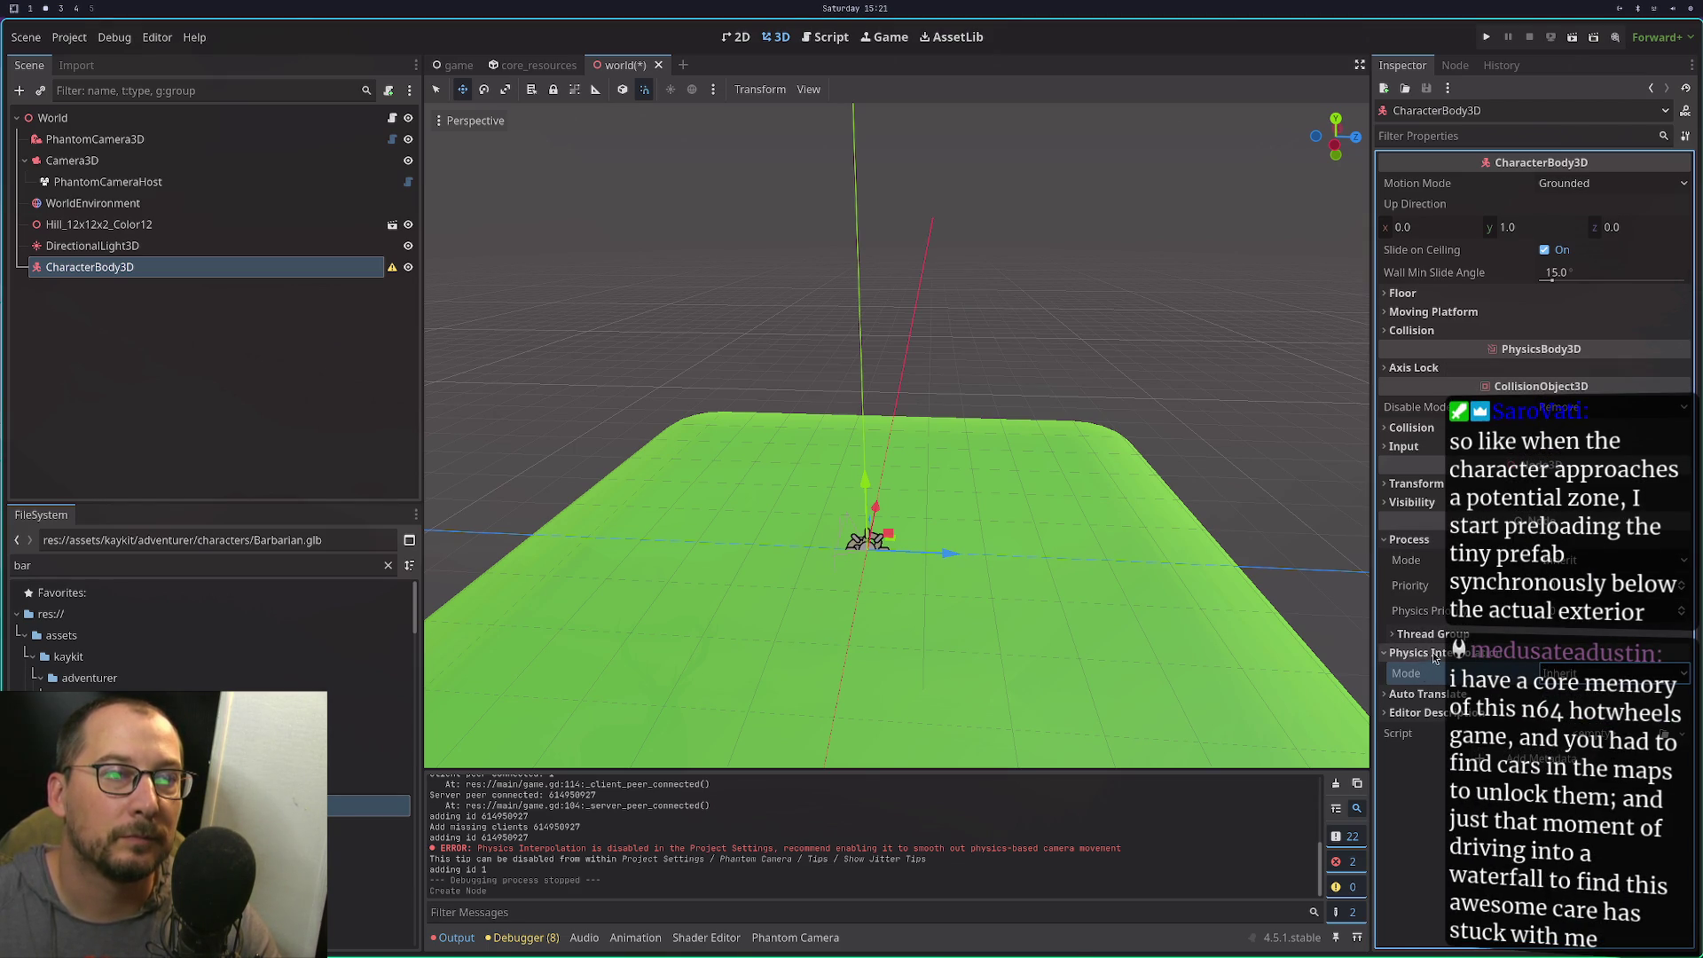
mouse_move(1420, 675)
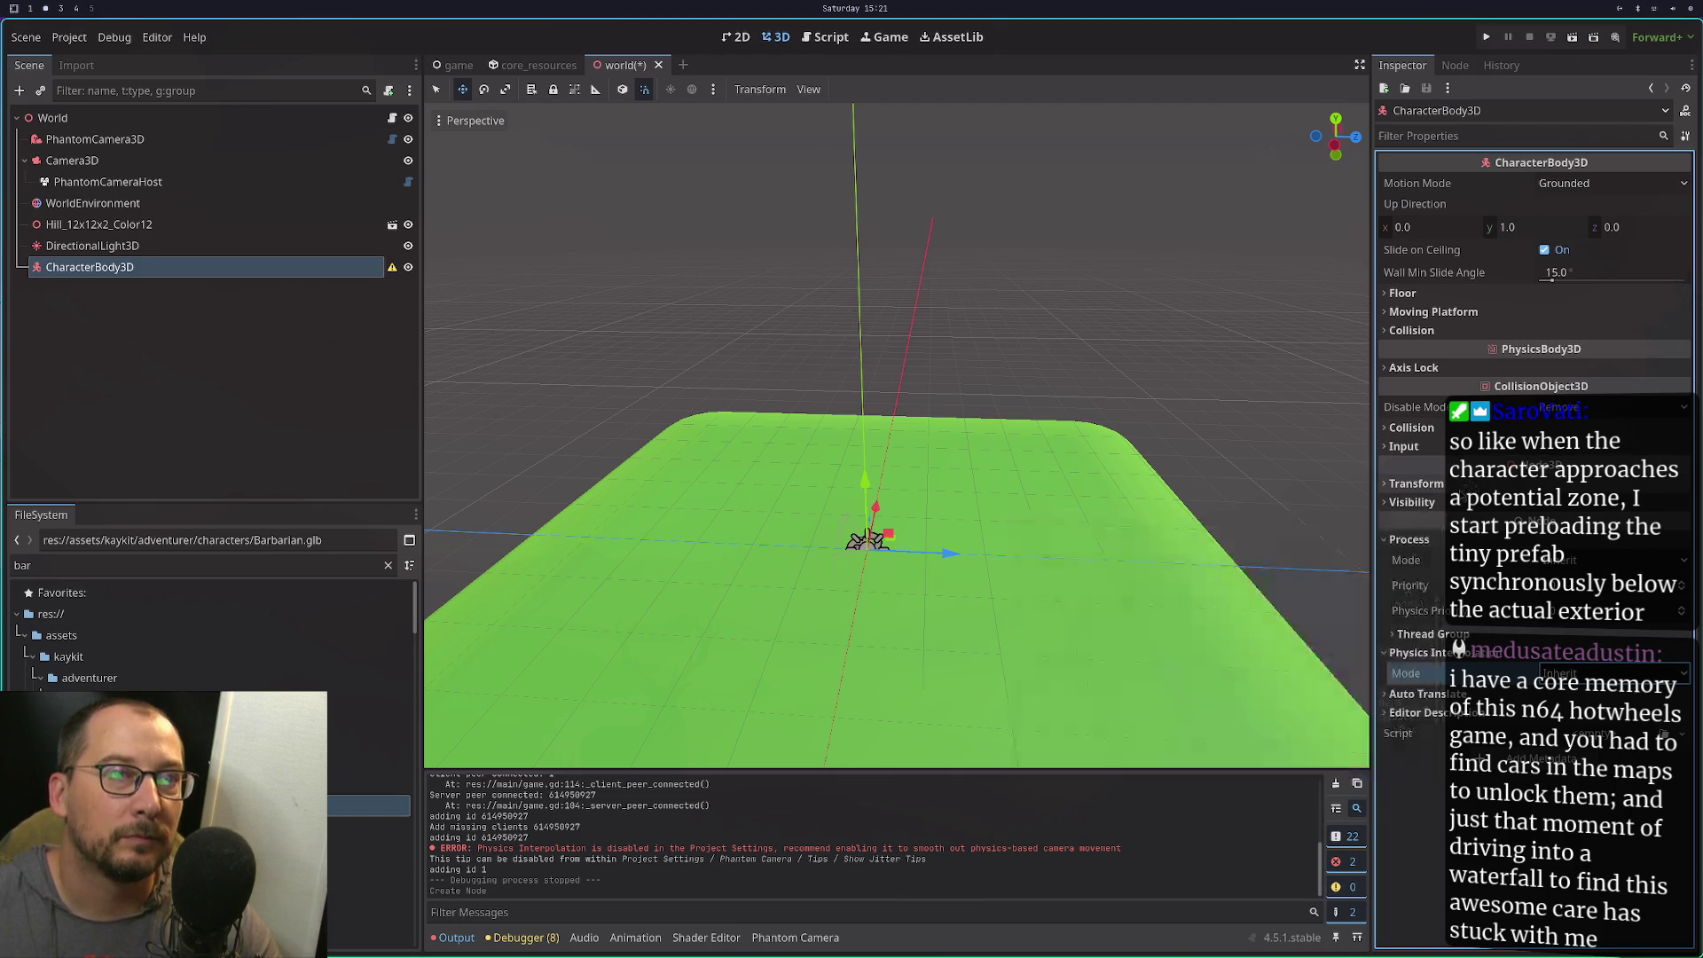
click(1413, 502)
click(1427, 485)
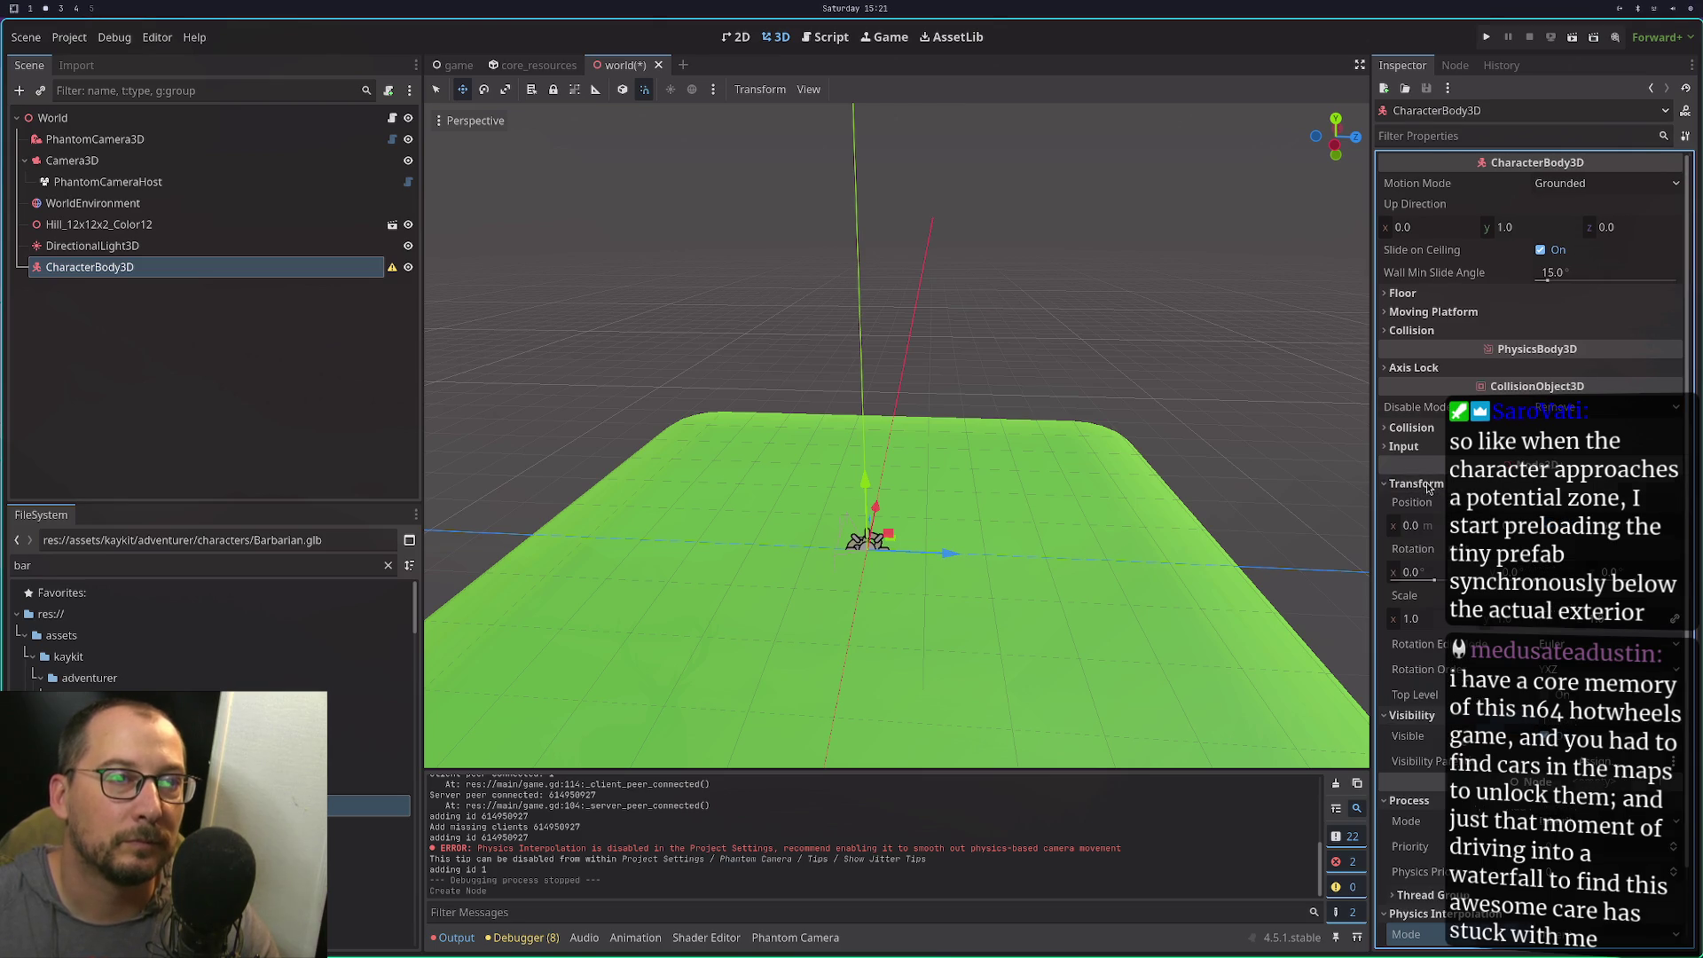
click(1426, 484)
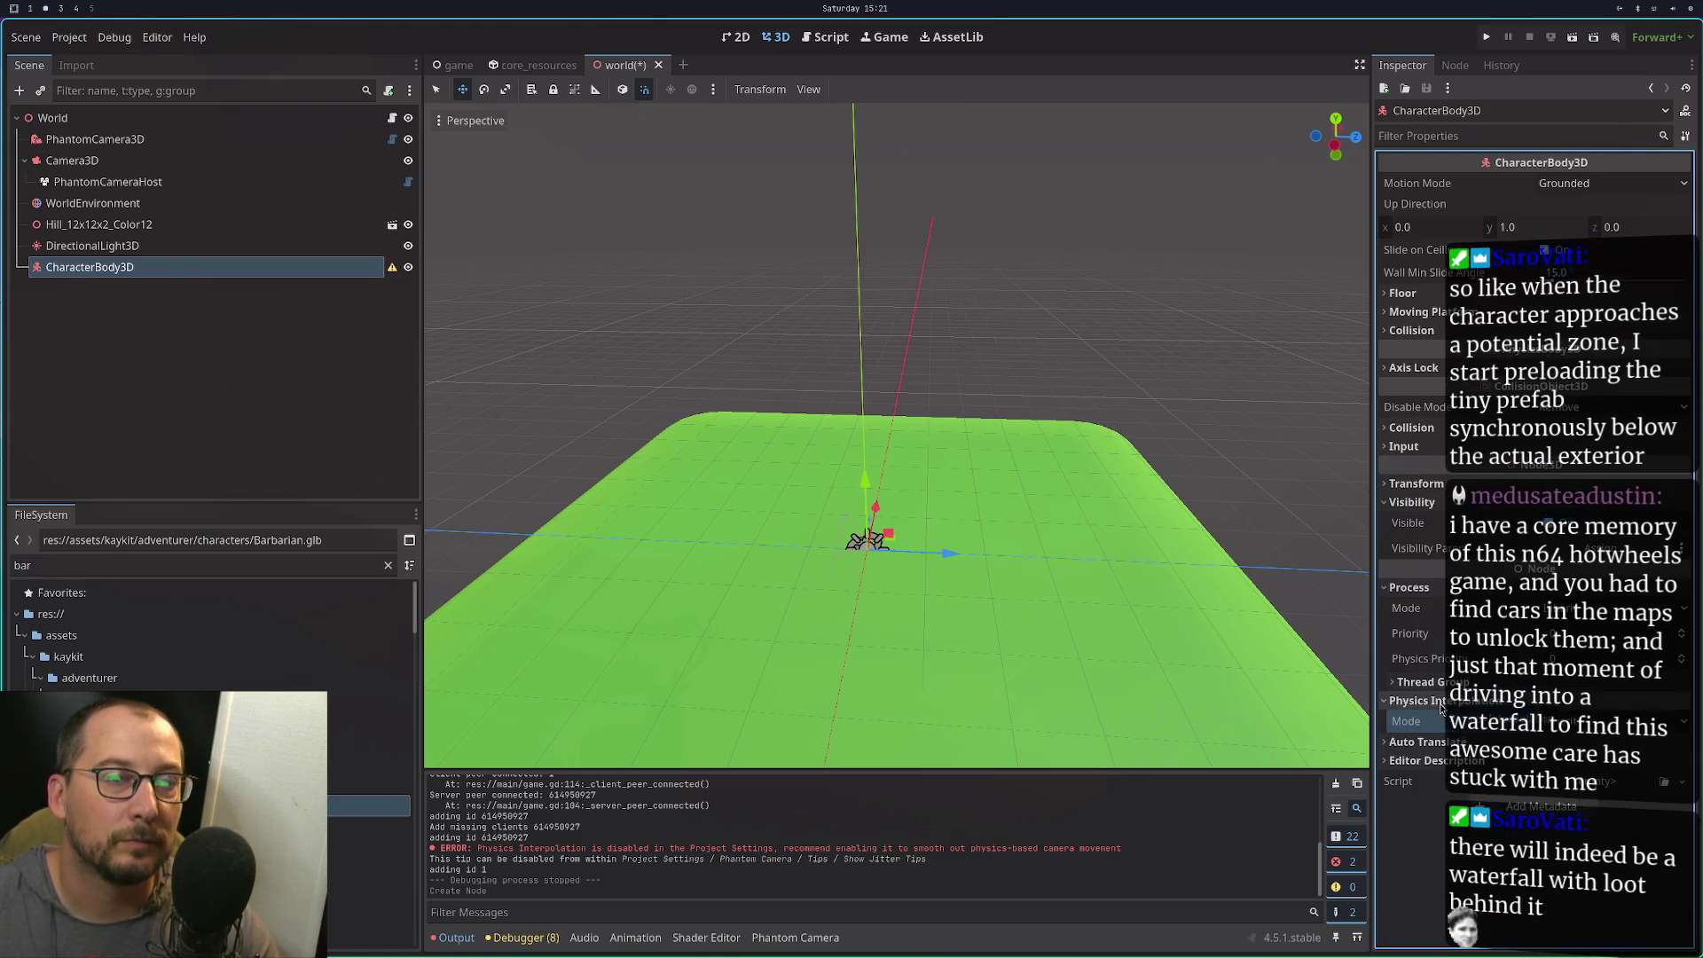
mouse_move(1433, 733)
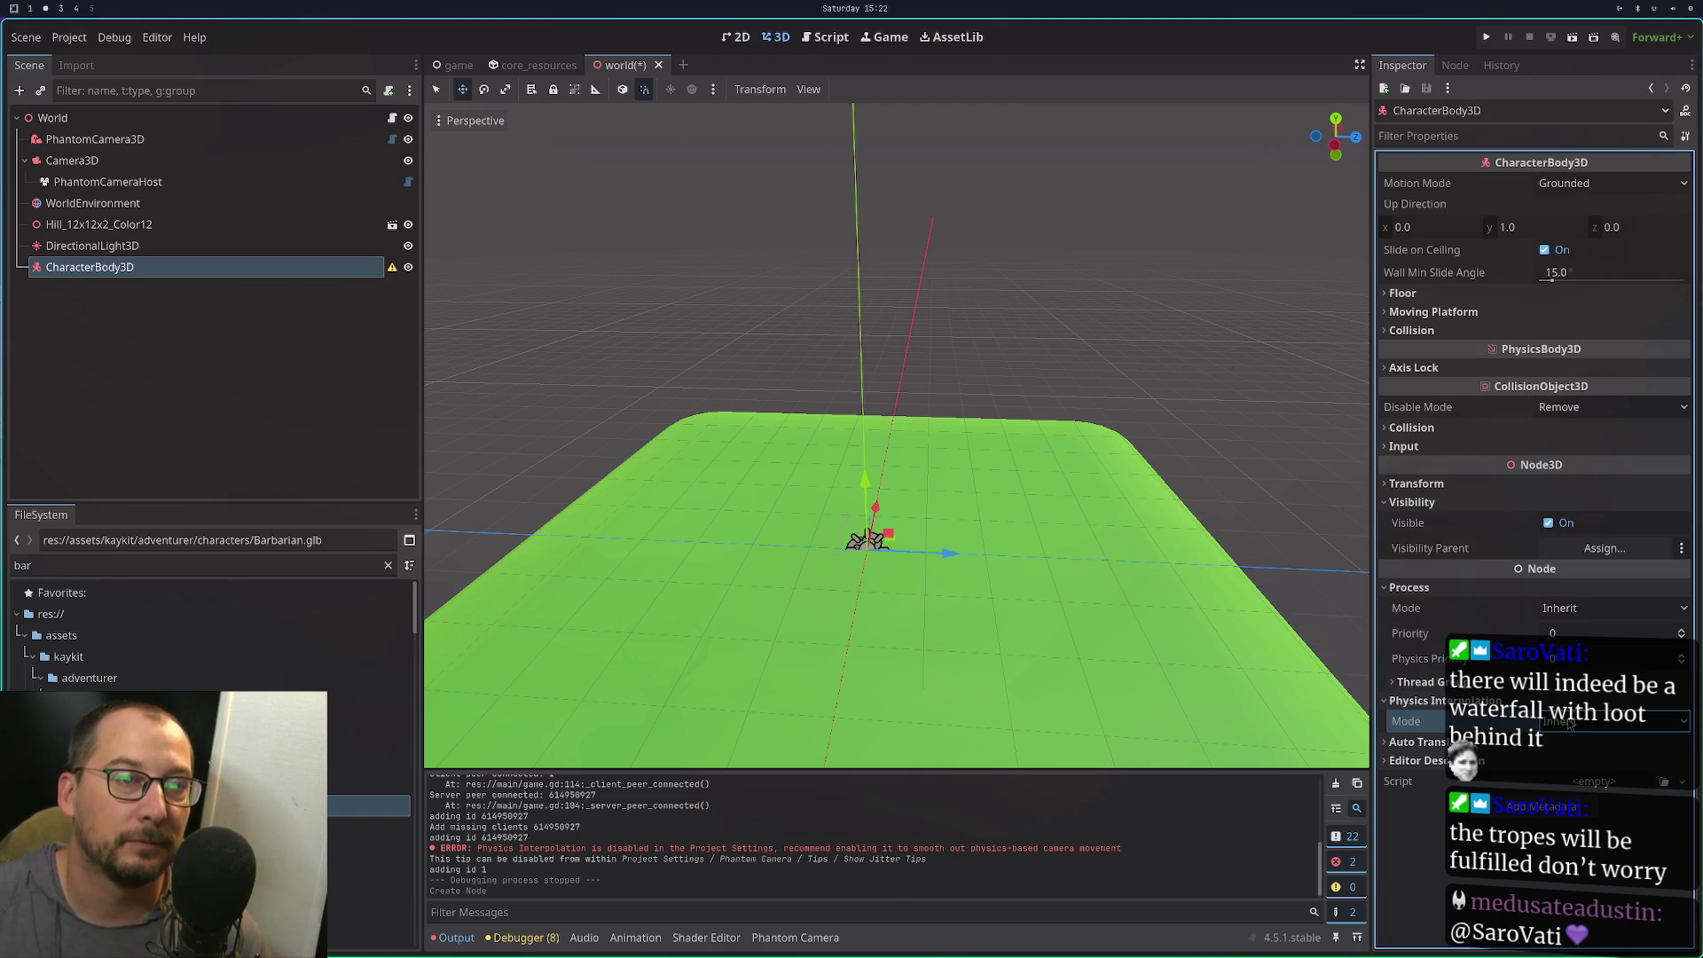
Keep the CharacterBody3D's Process mode and Physics Interpolation mode at Inherit.
click(1572, 613)
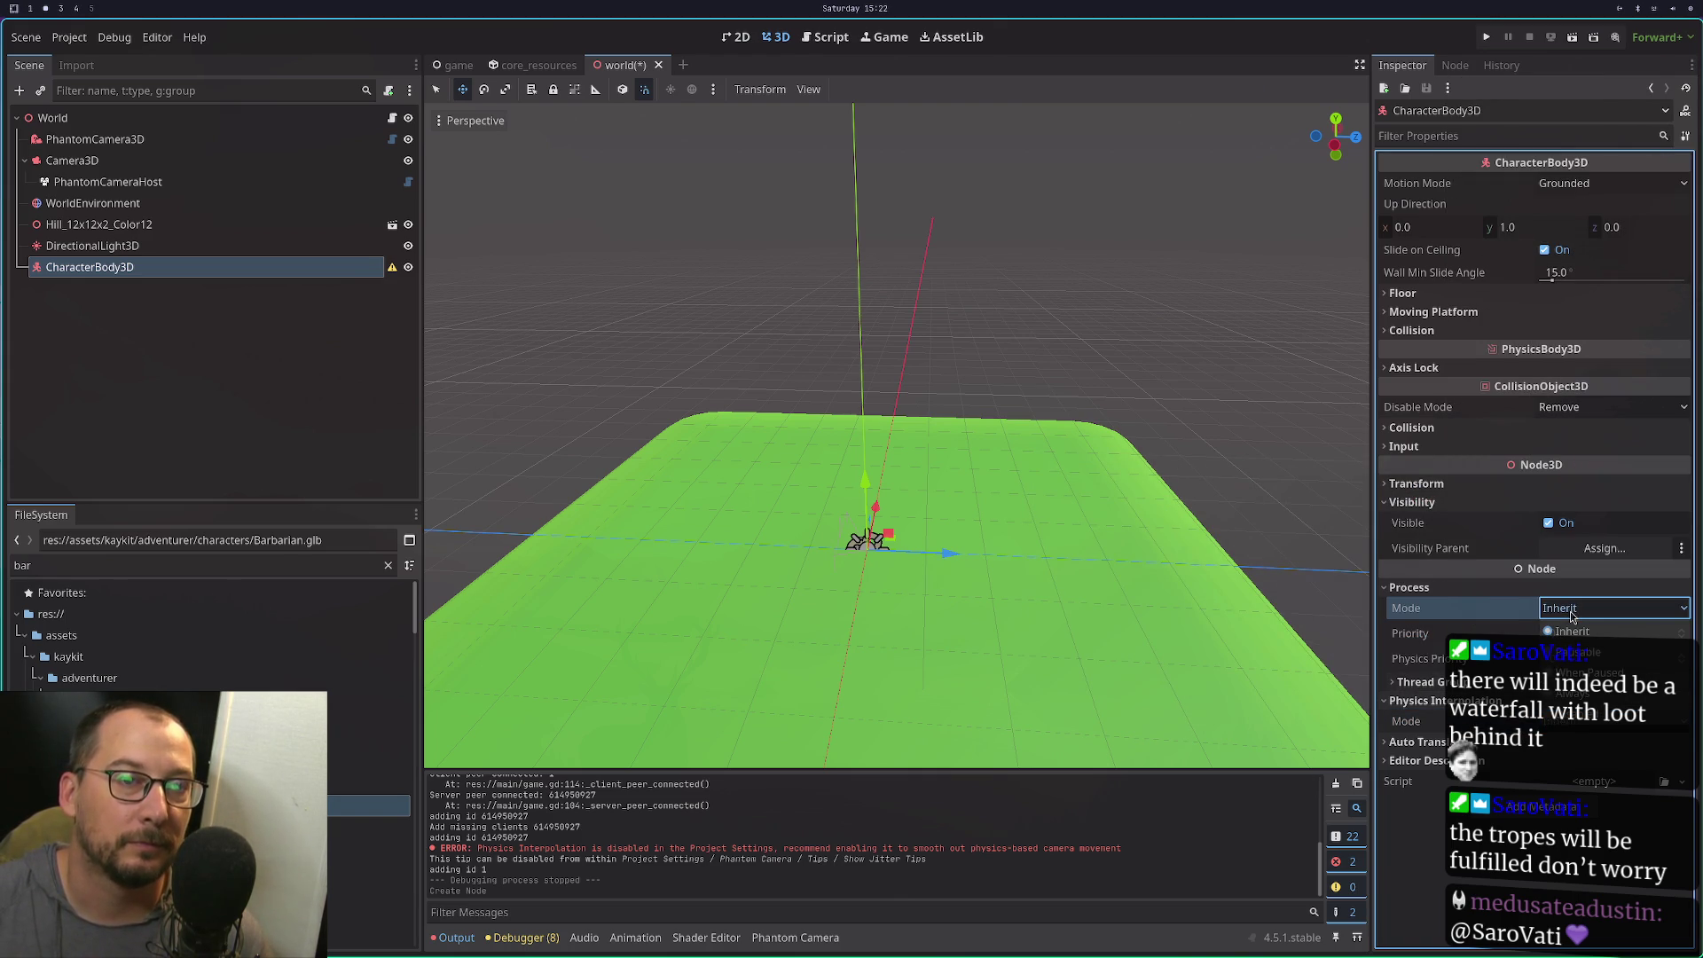
click(1453, 632)
click(1432, 682)
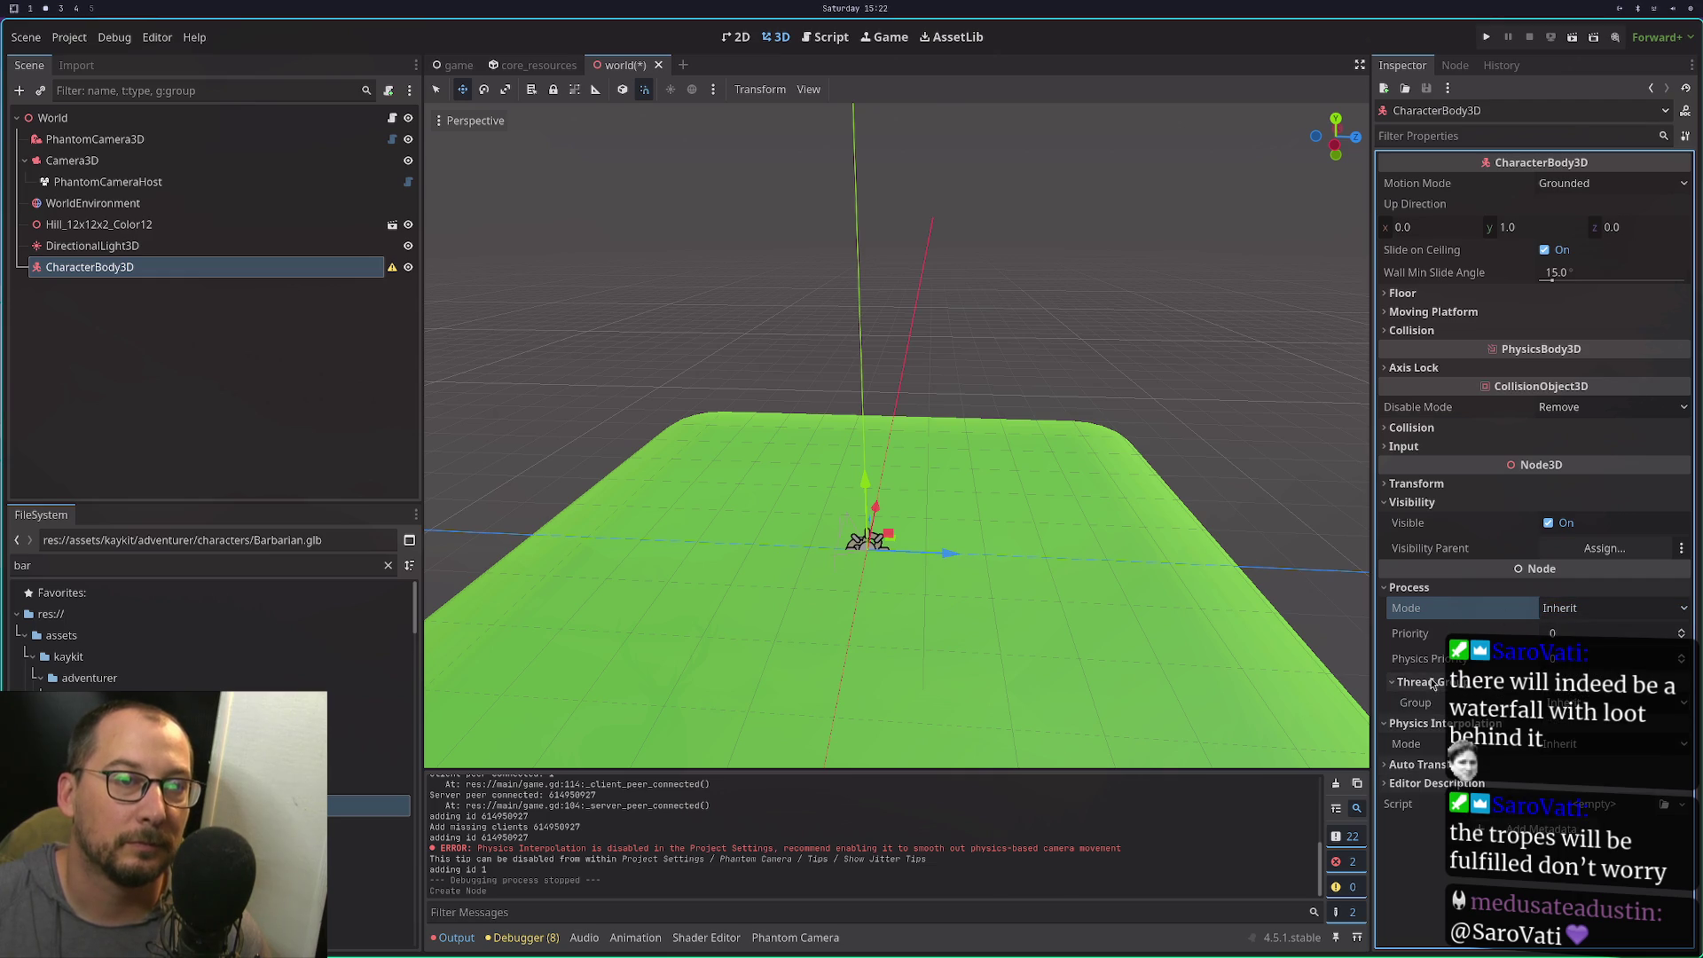
click(1432, 682)
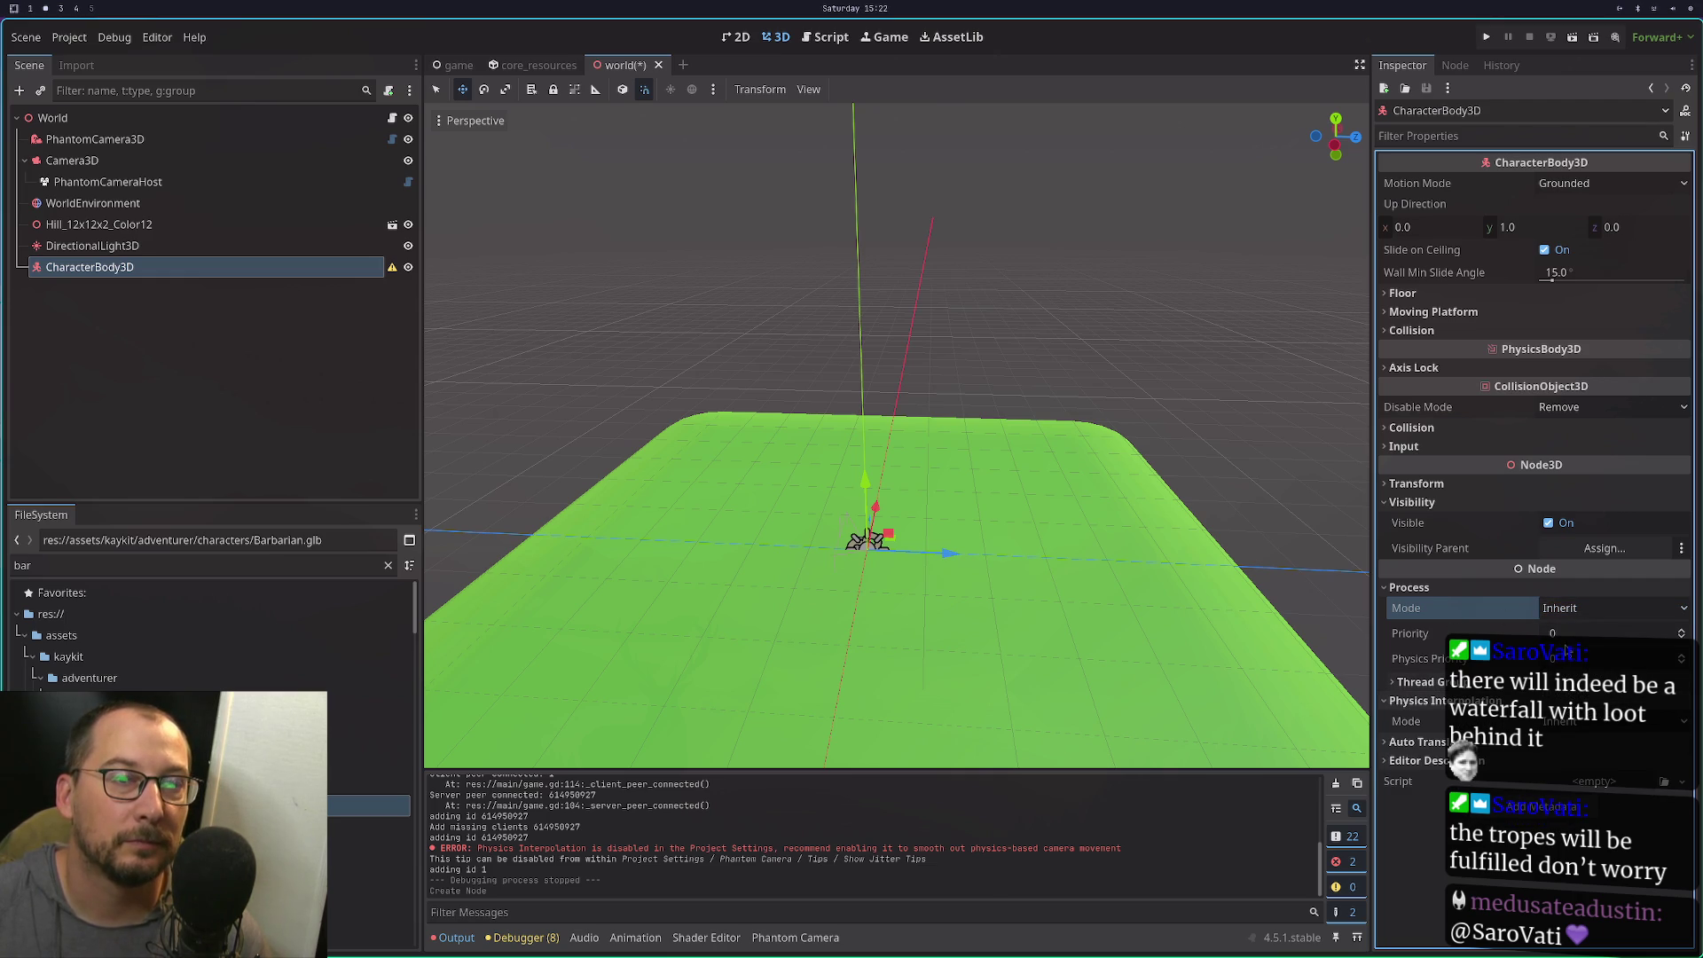
click(1580, 724)
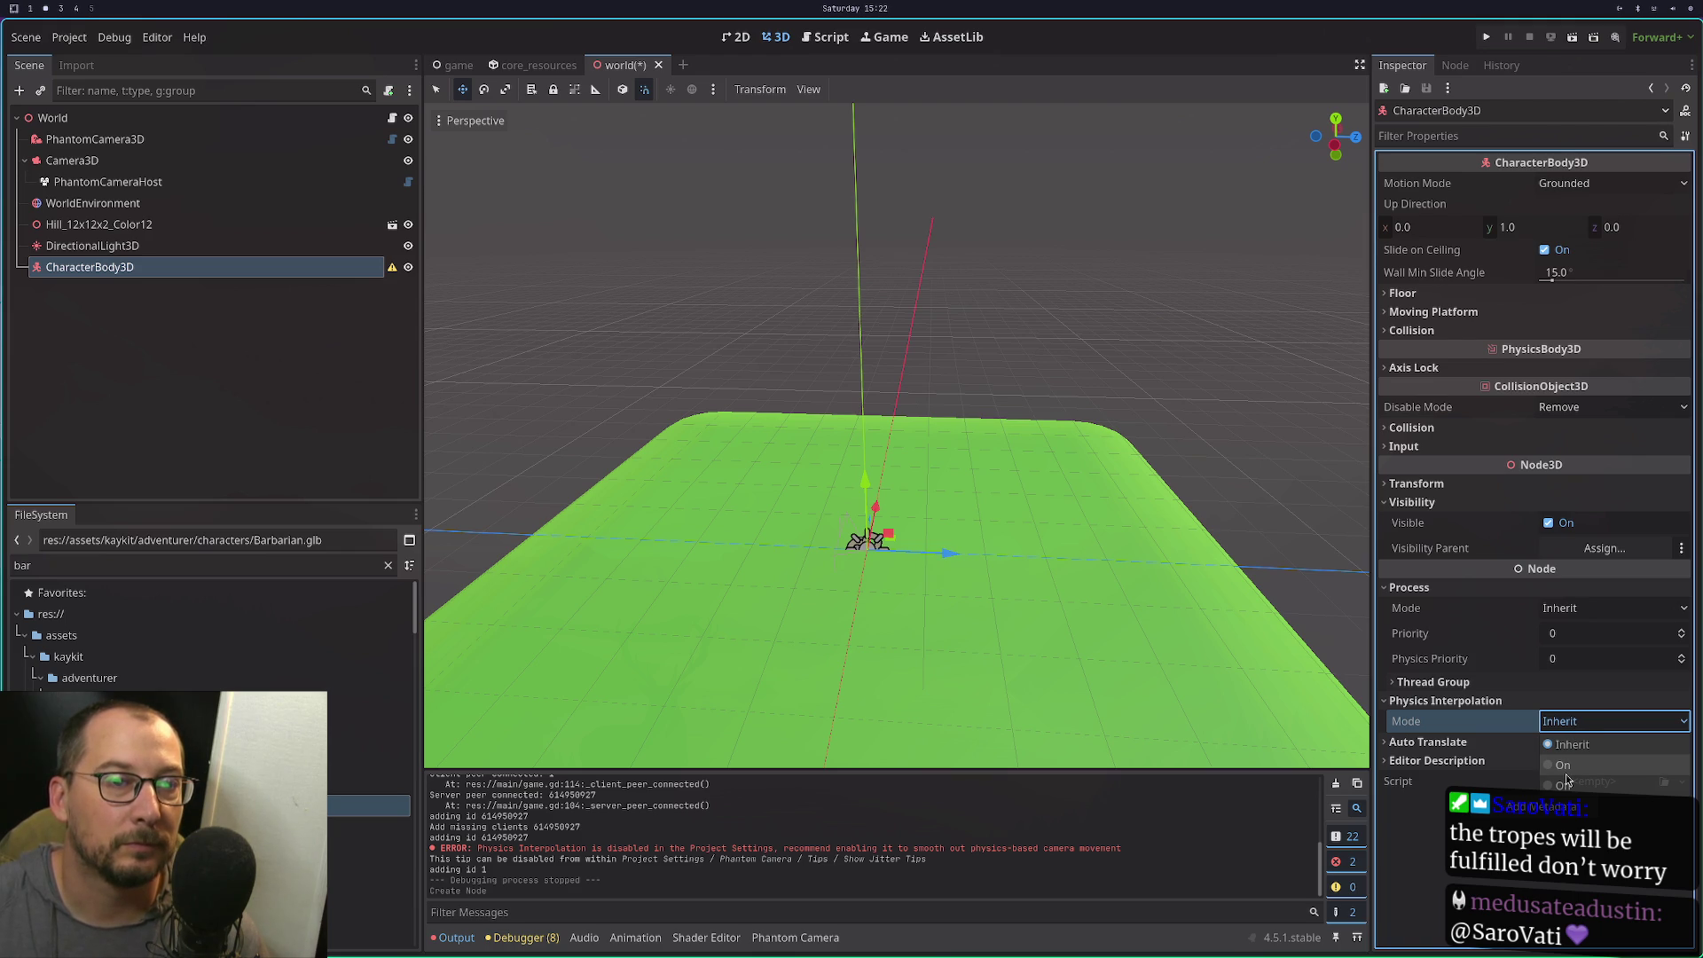
click(1430, 721)
mouse_move(1430, 722)
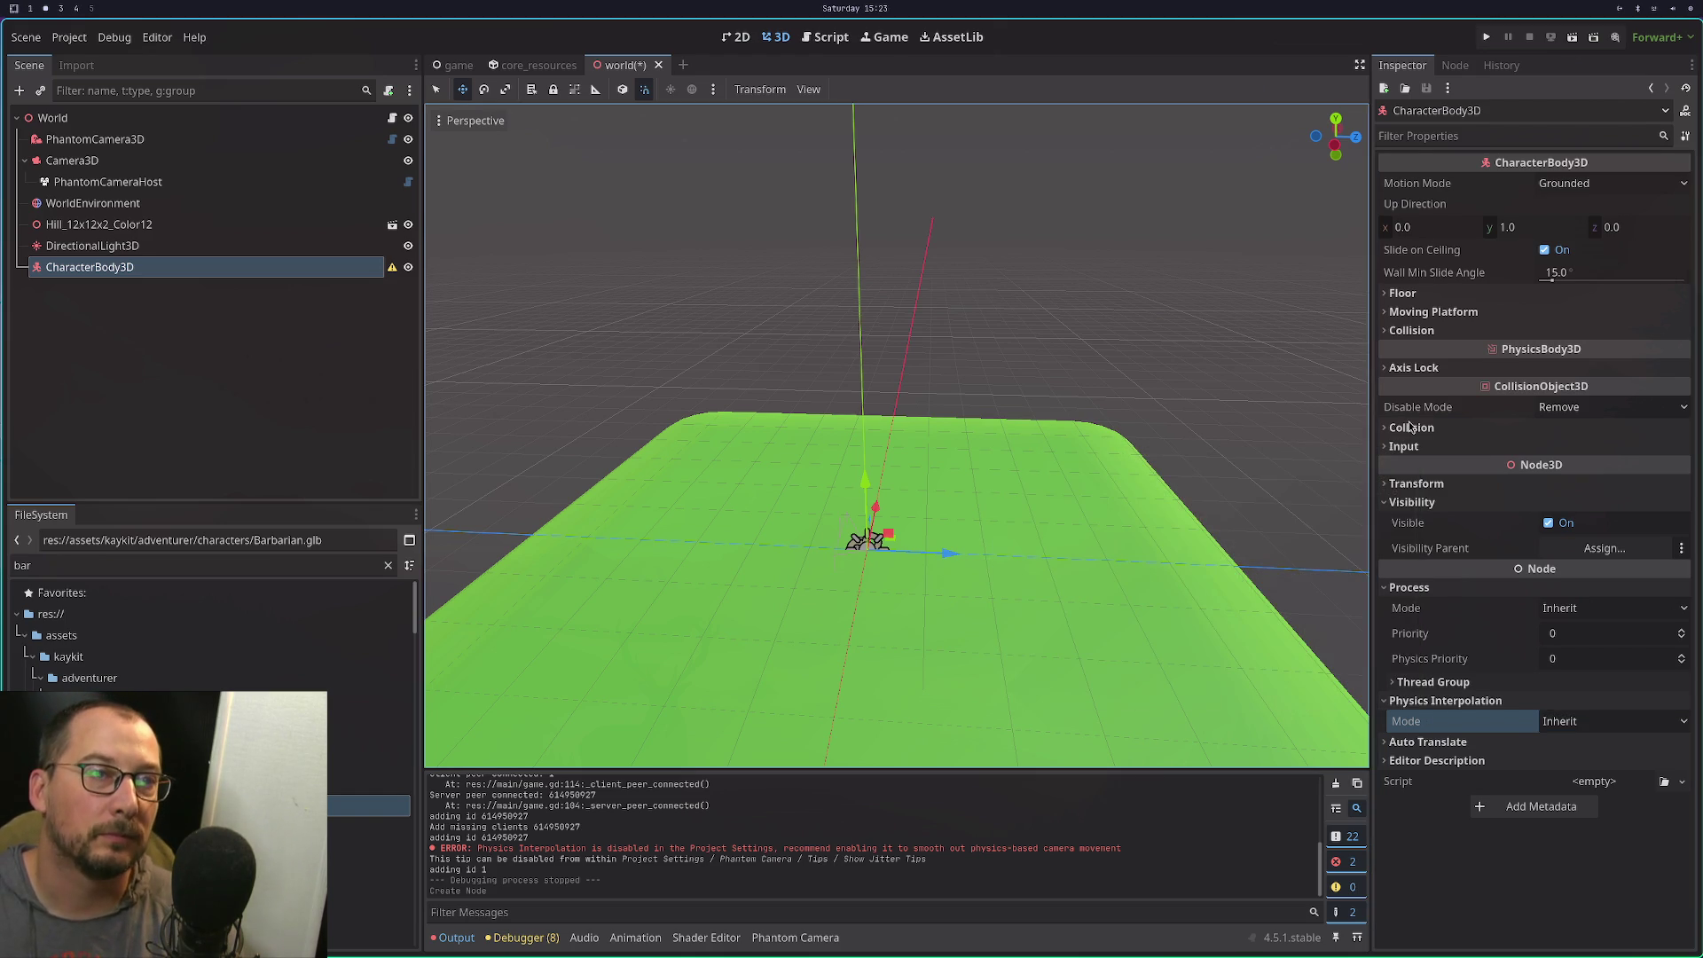
Leave the Thread Group at Inherit, then run the multiplayer test and stop it.
click(1411, 428)
click(1411, 428)
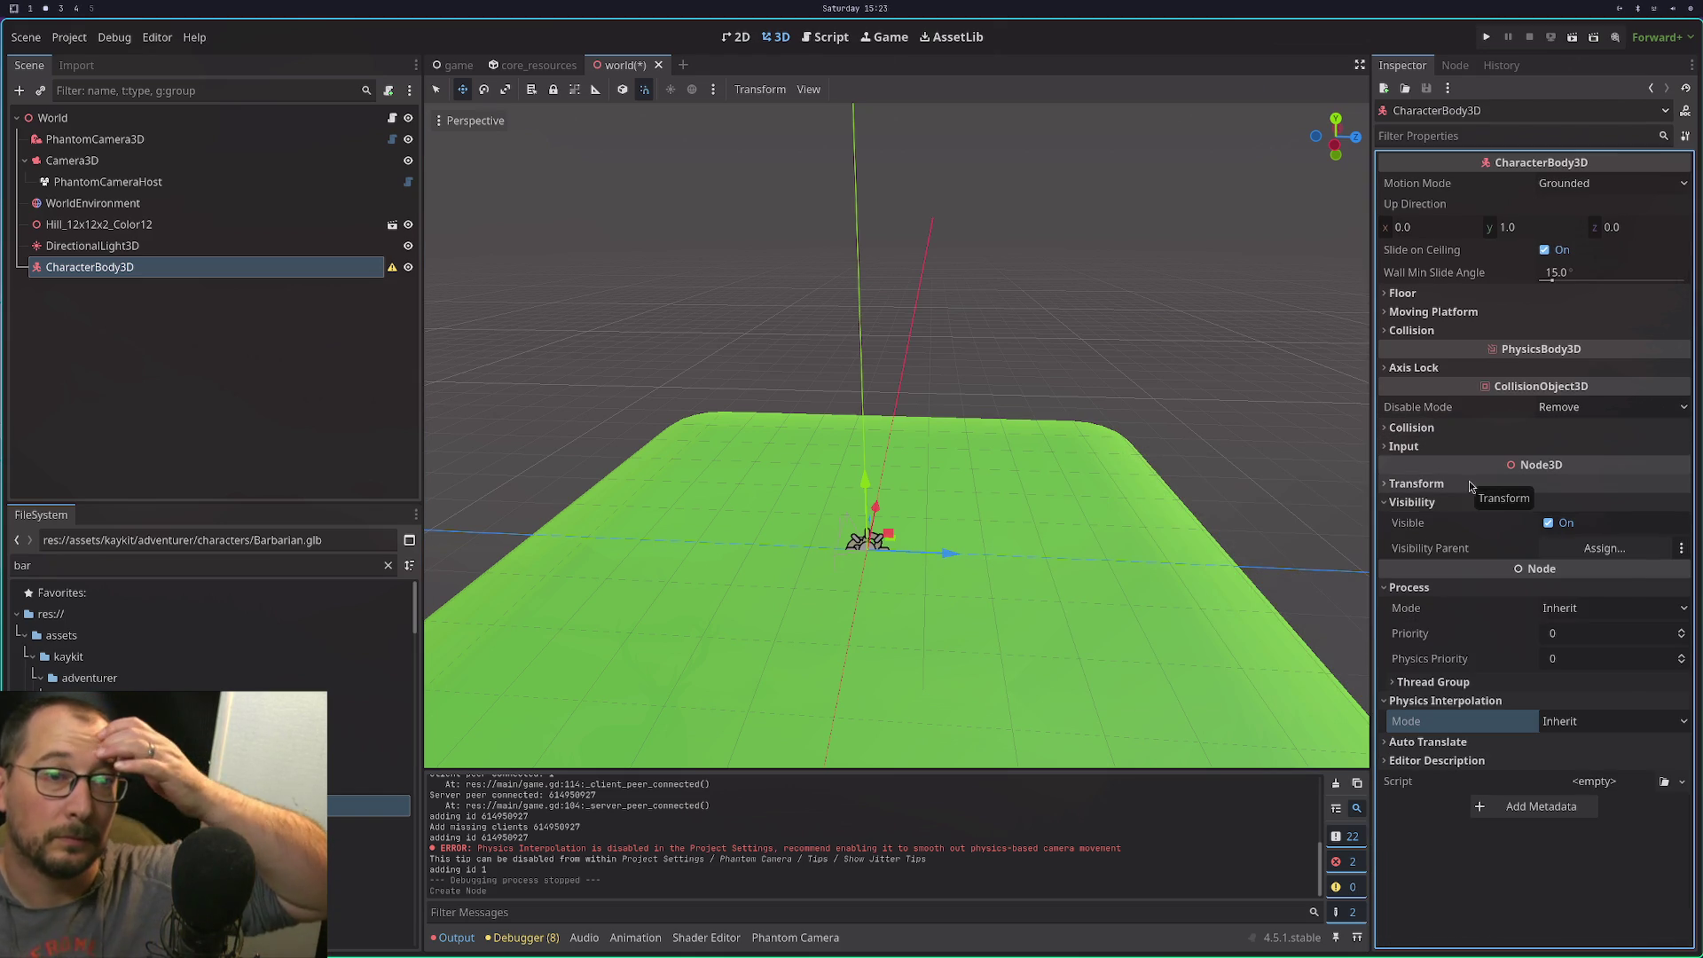
click(1487, 691)
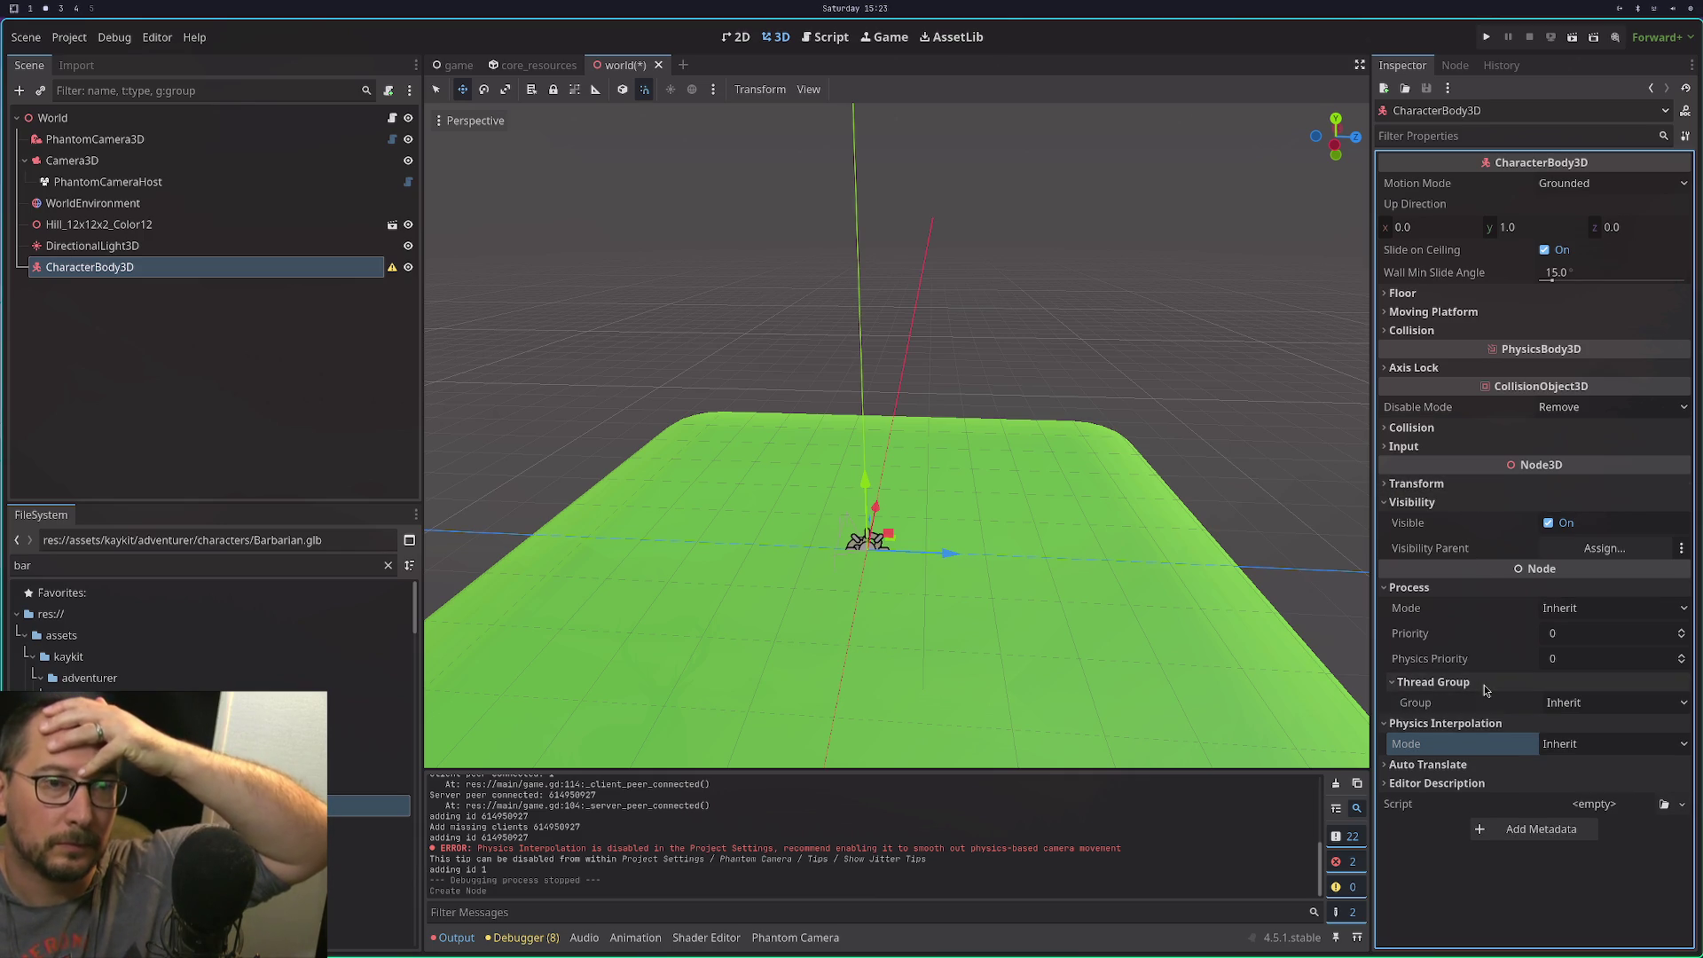
click(1597, 703)
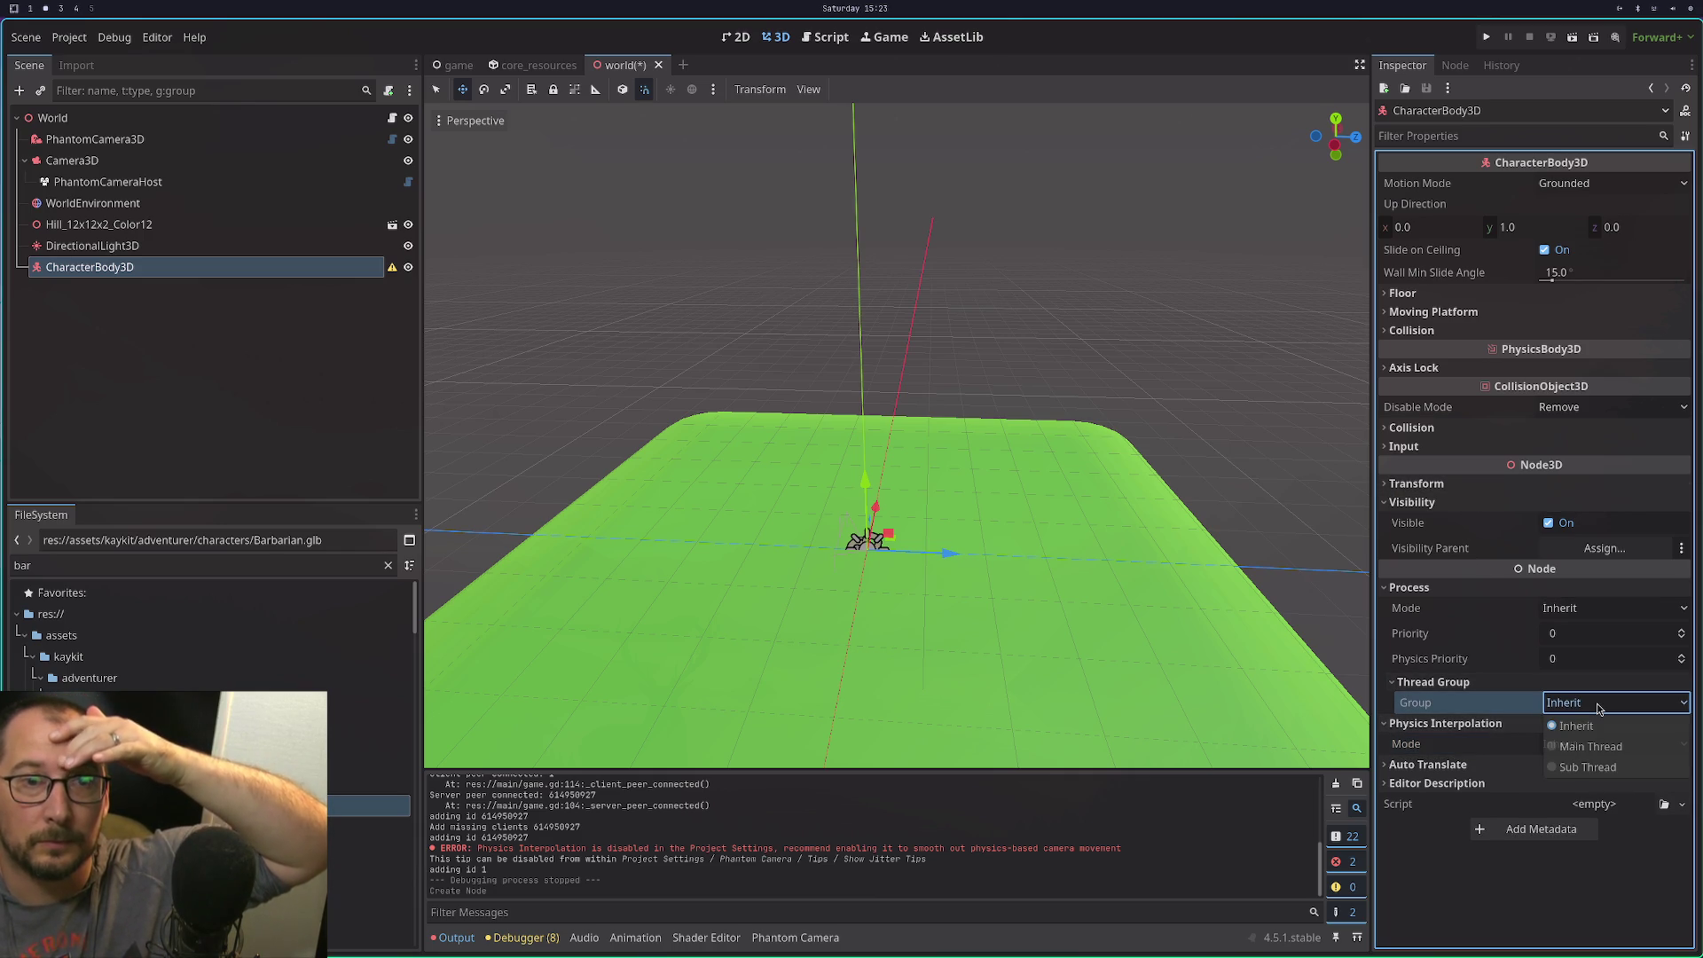
click(1599, 709)
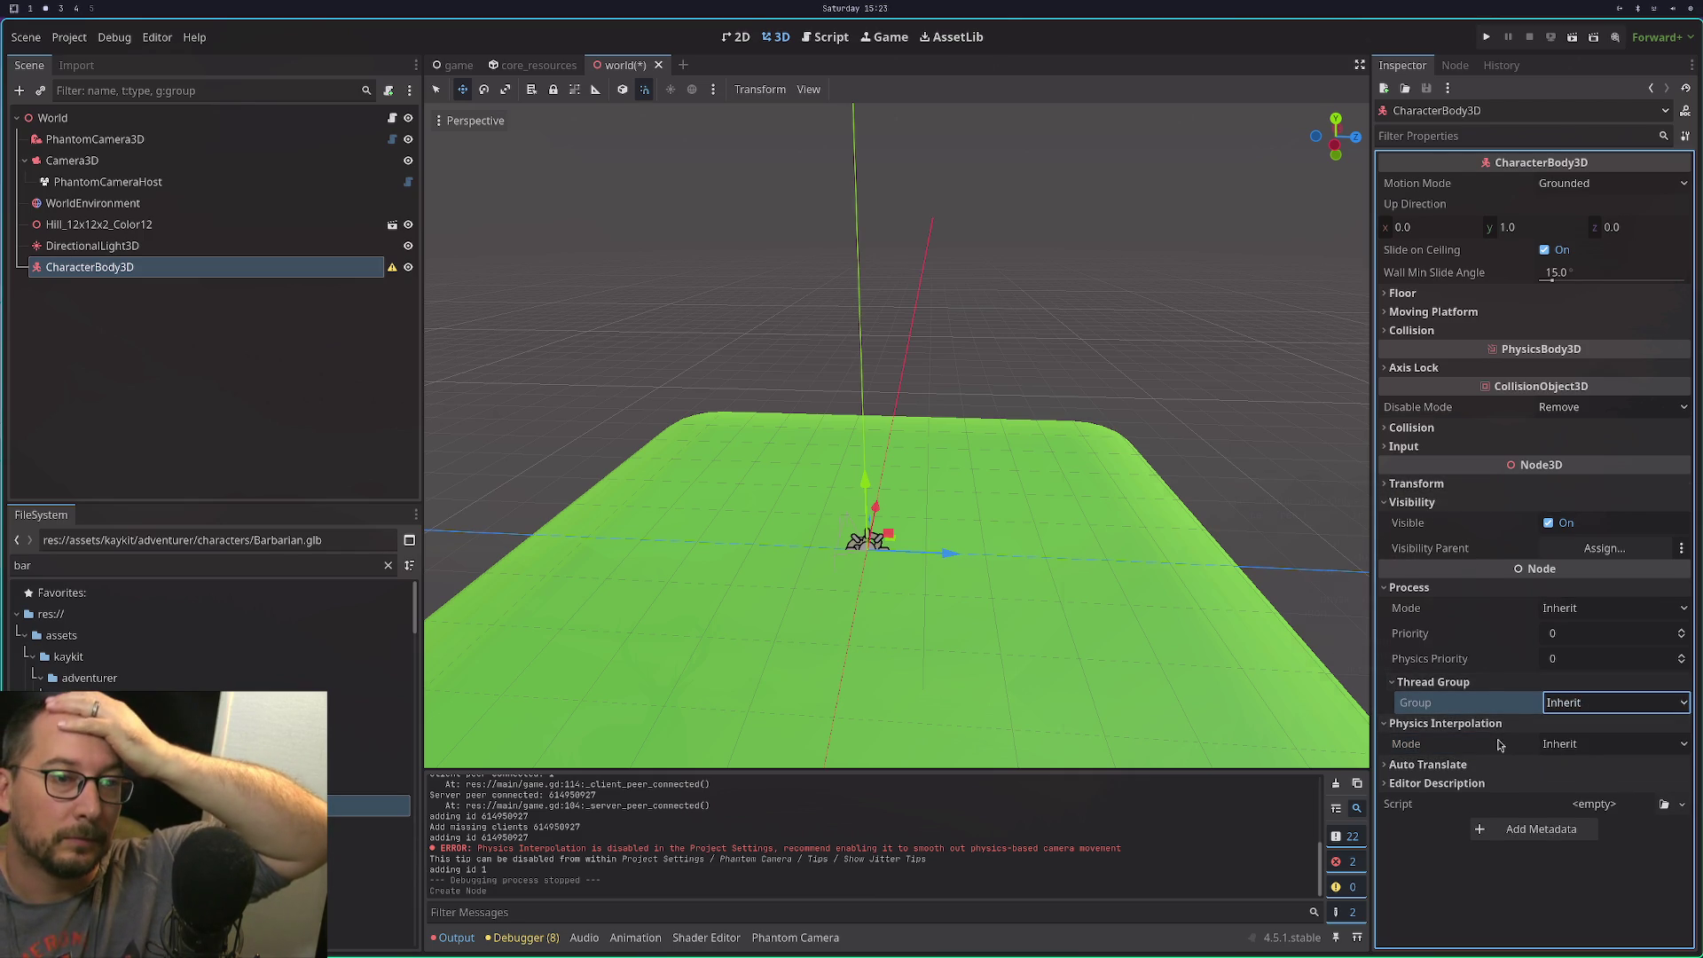
mouse_move(1499, 743)
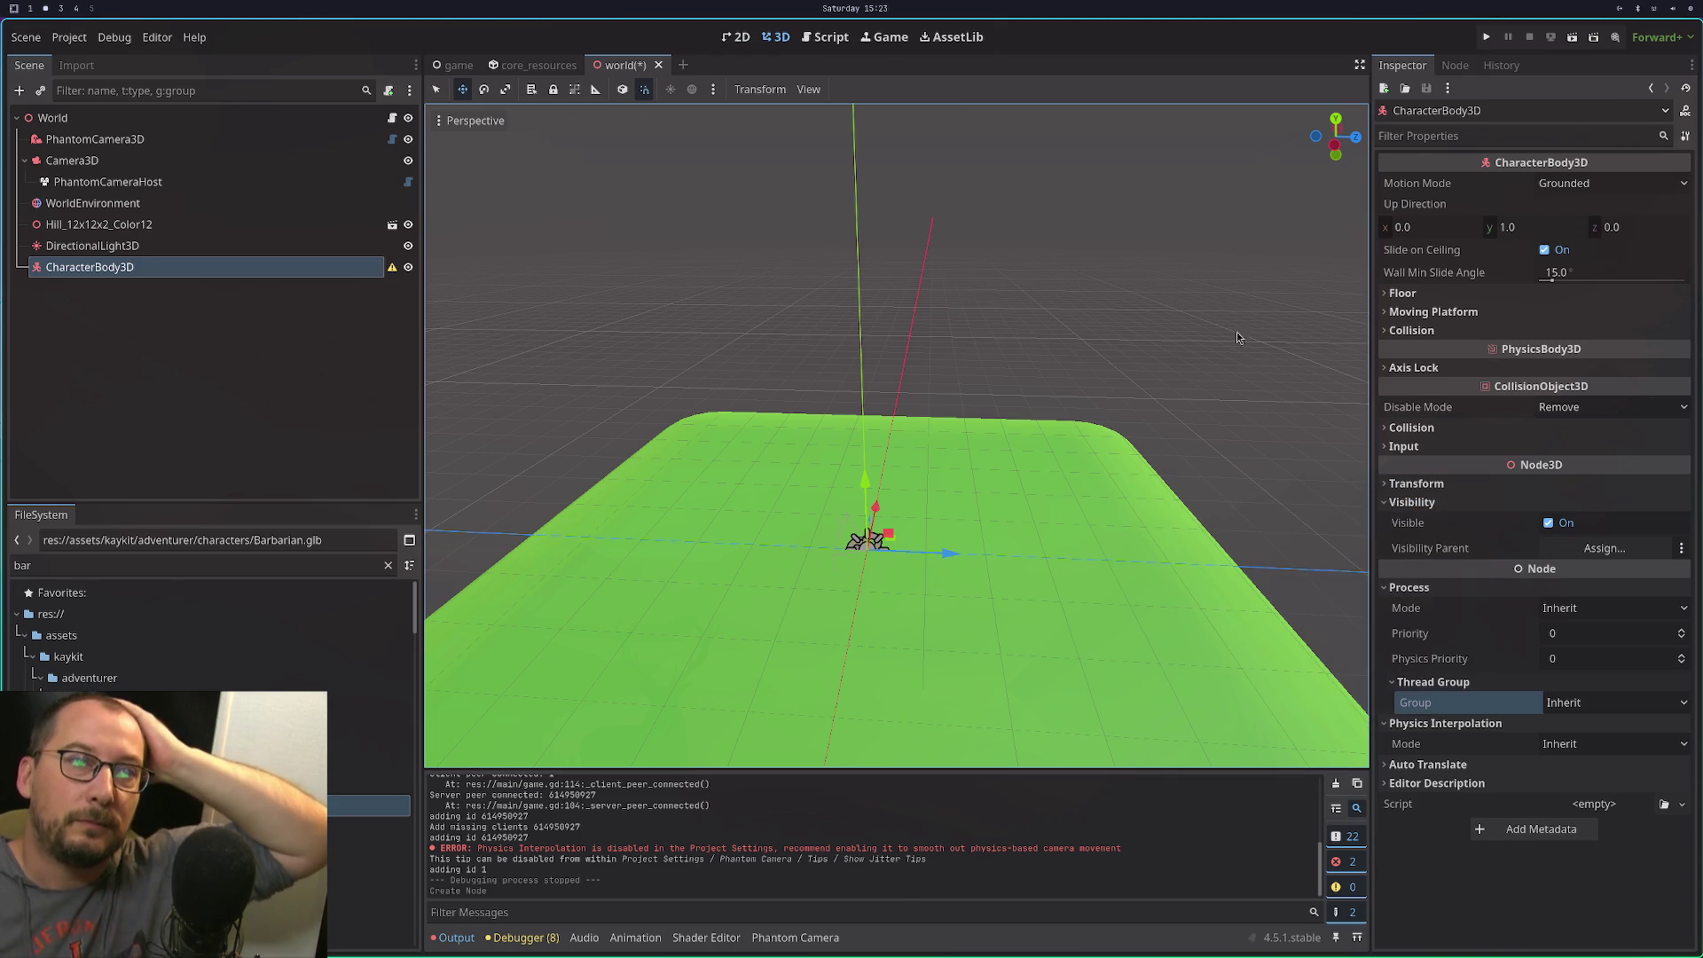
click(1488, 37)
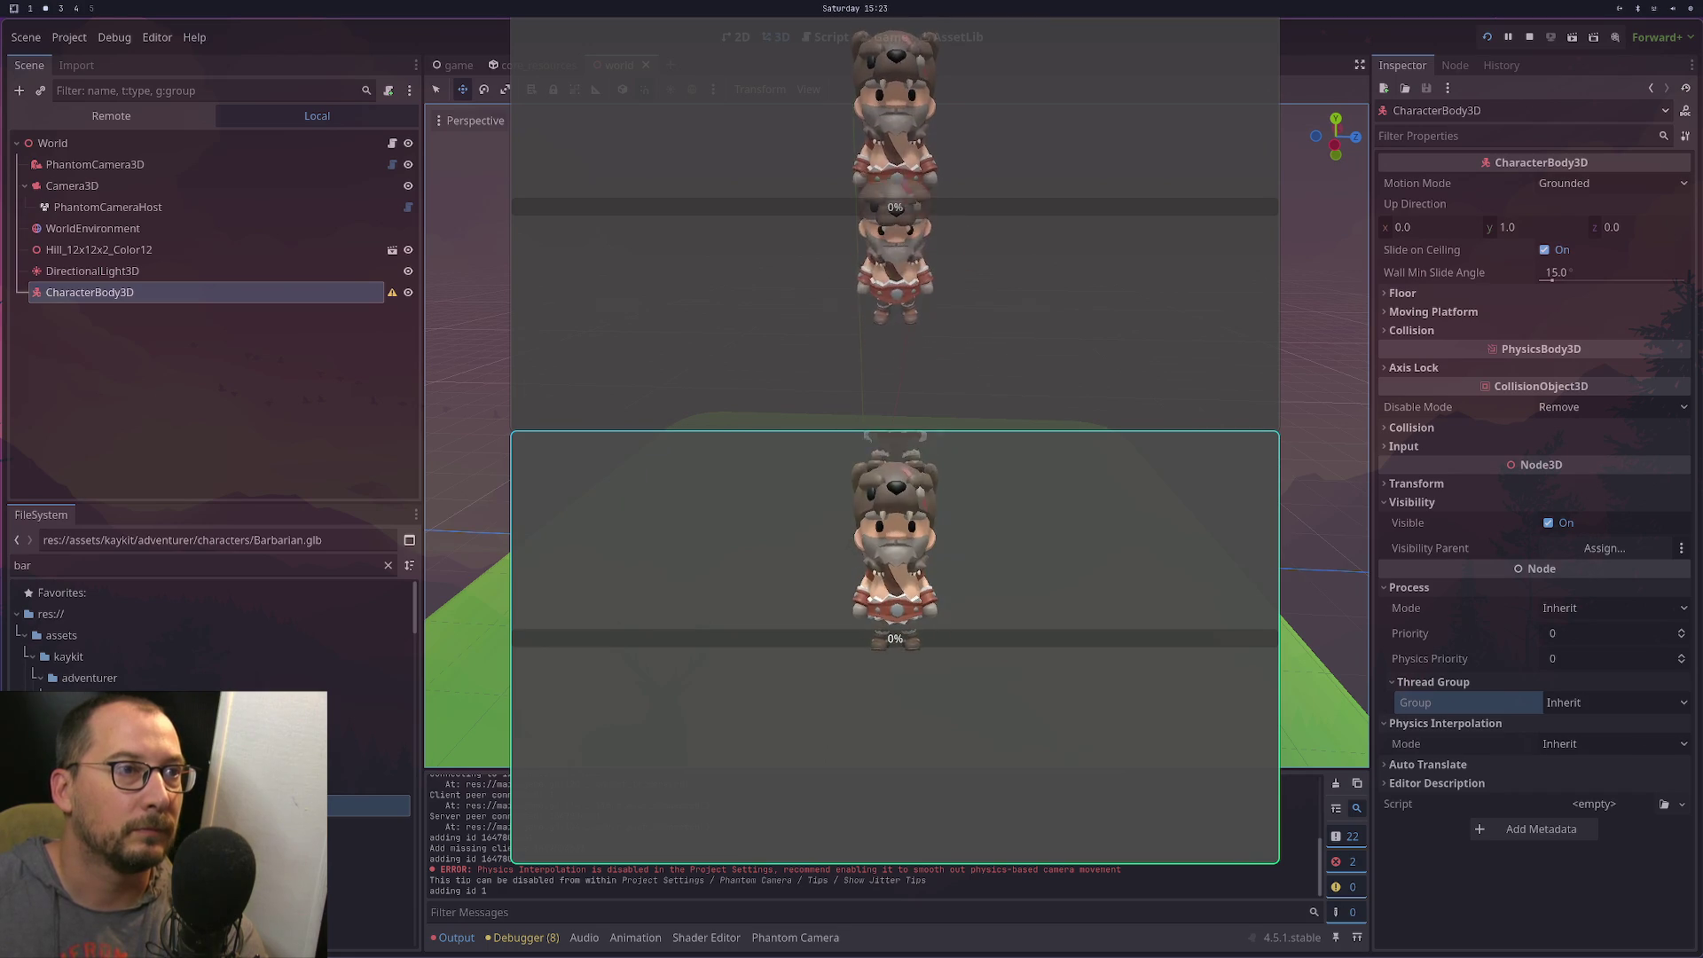
click(1529, 37)
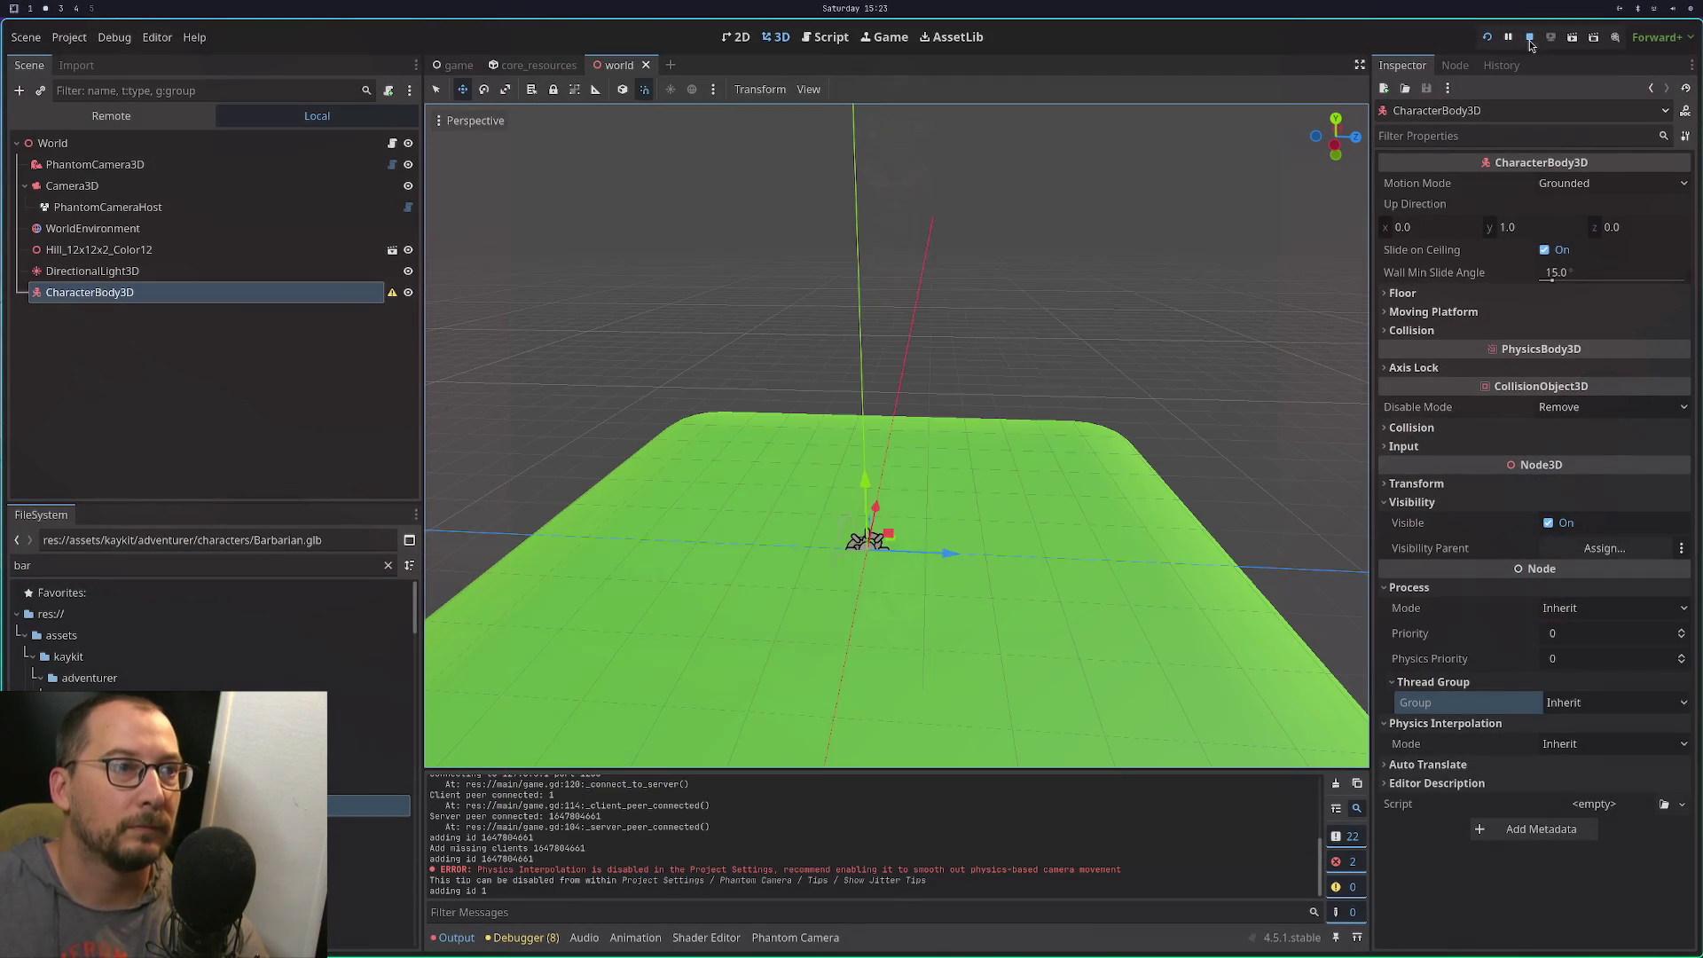
key(super+1)
scroll(690, 423, up, 18)
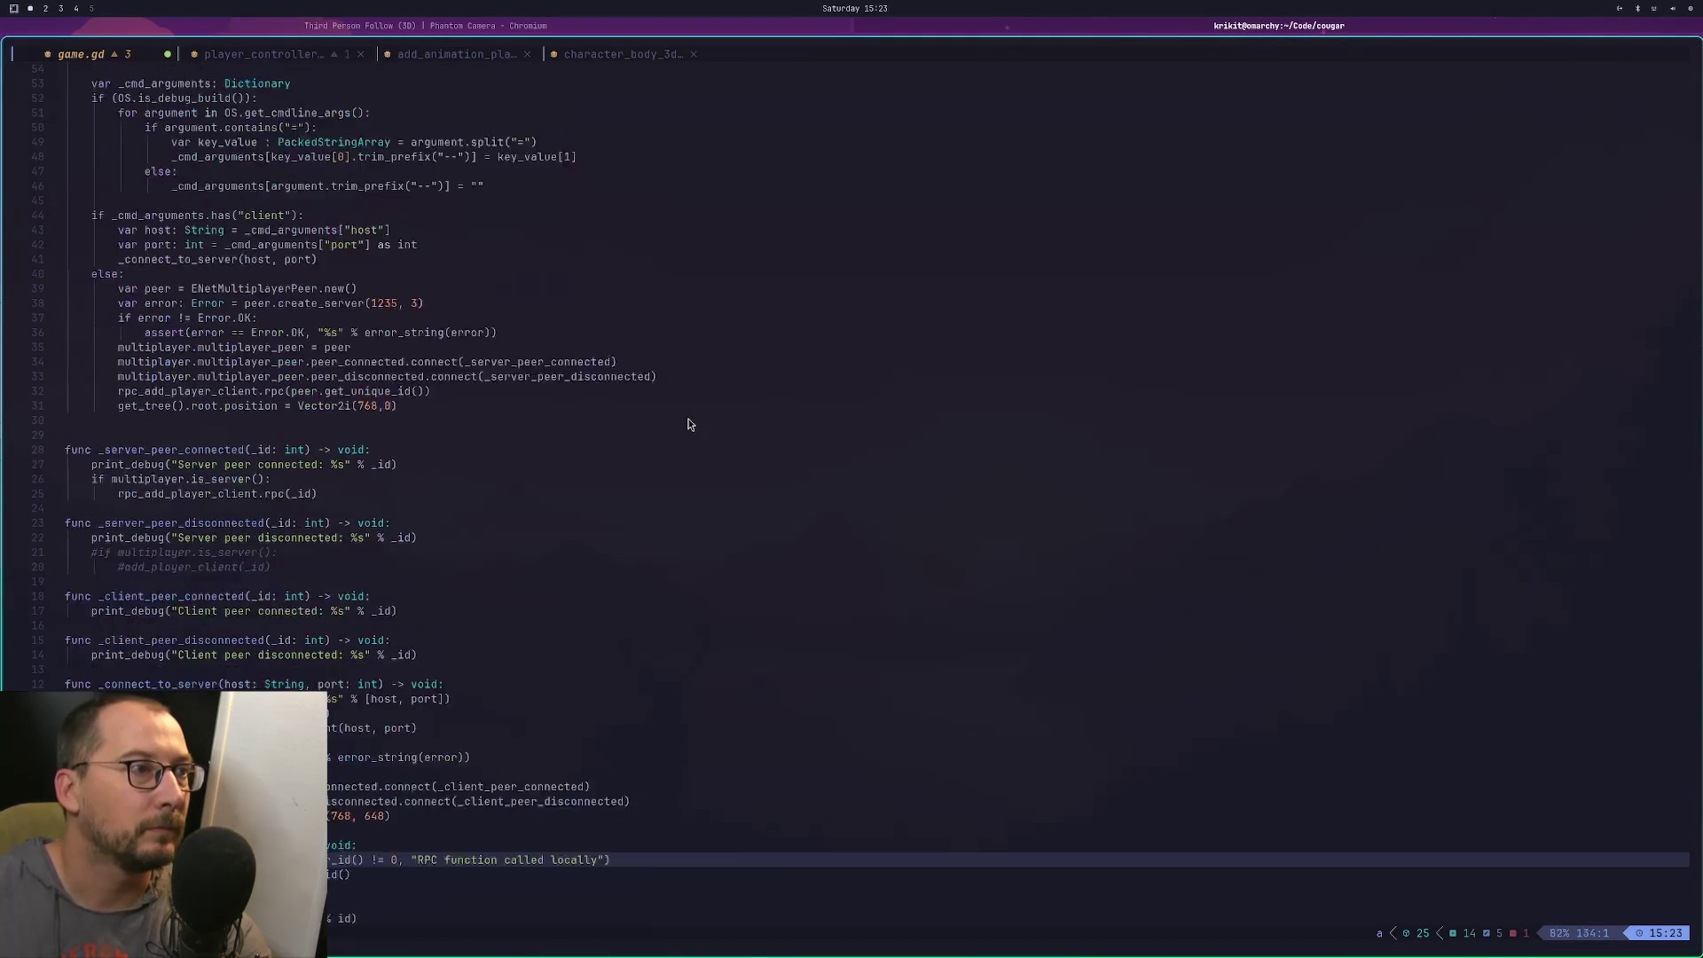
scroll(691, 424, up, 11)
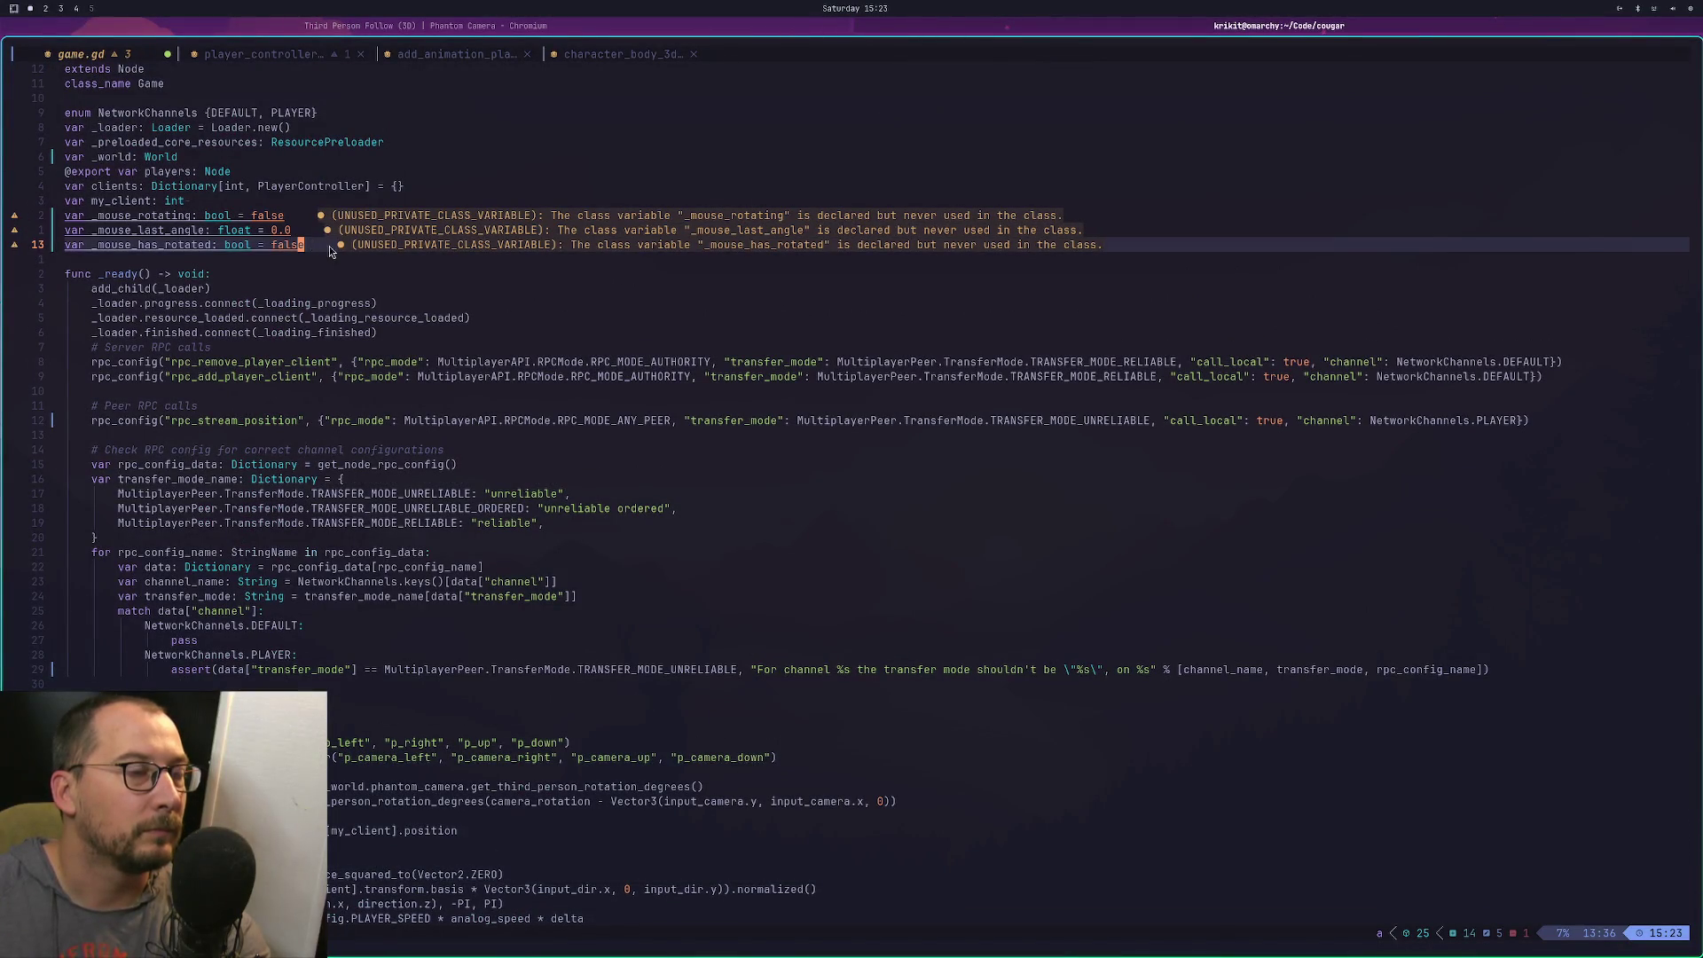
key(super+2)
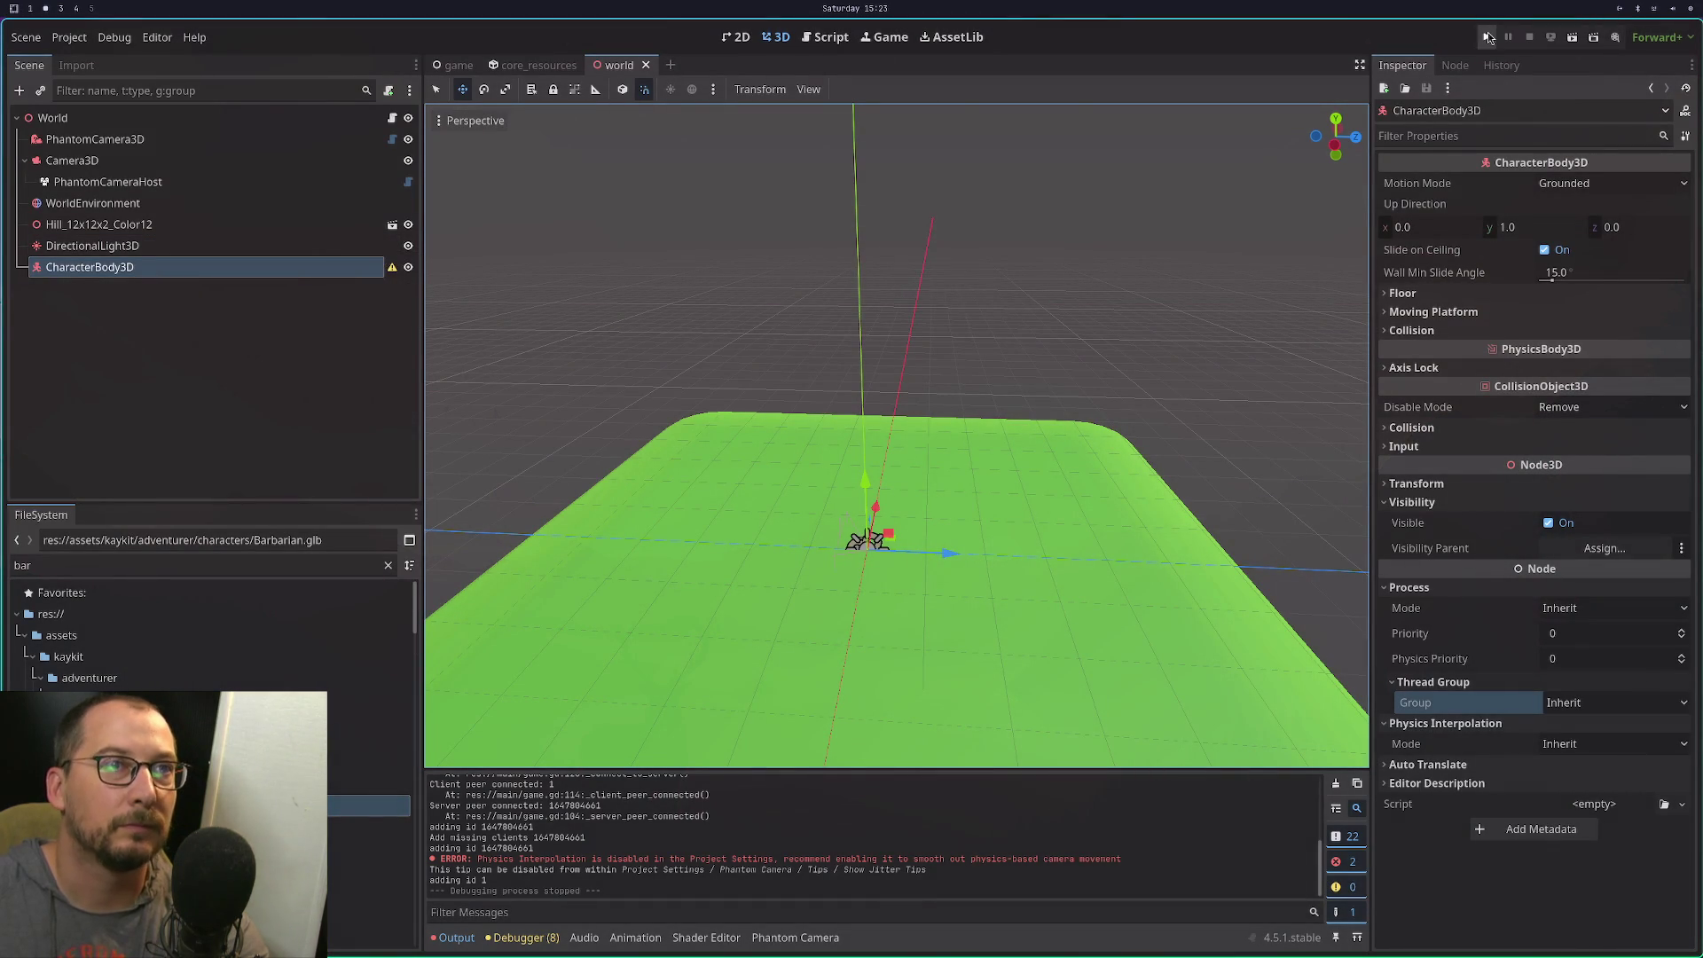
Run, restart, stop, and relaunch the two-window multiplayer test.
click(1489, 37)
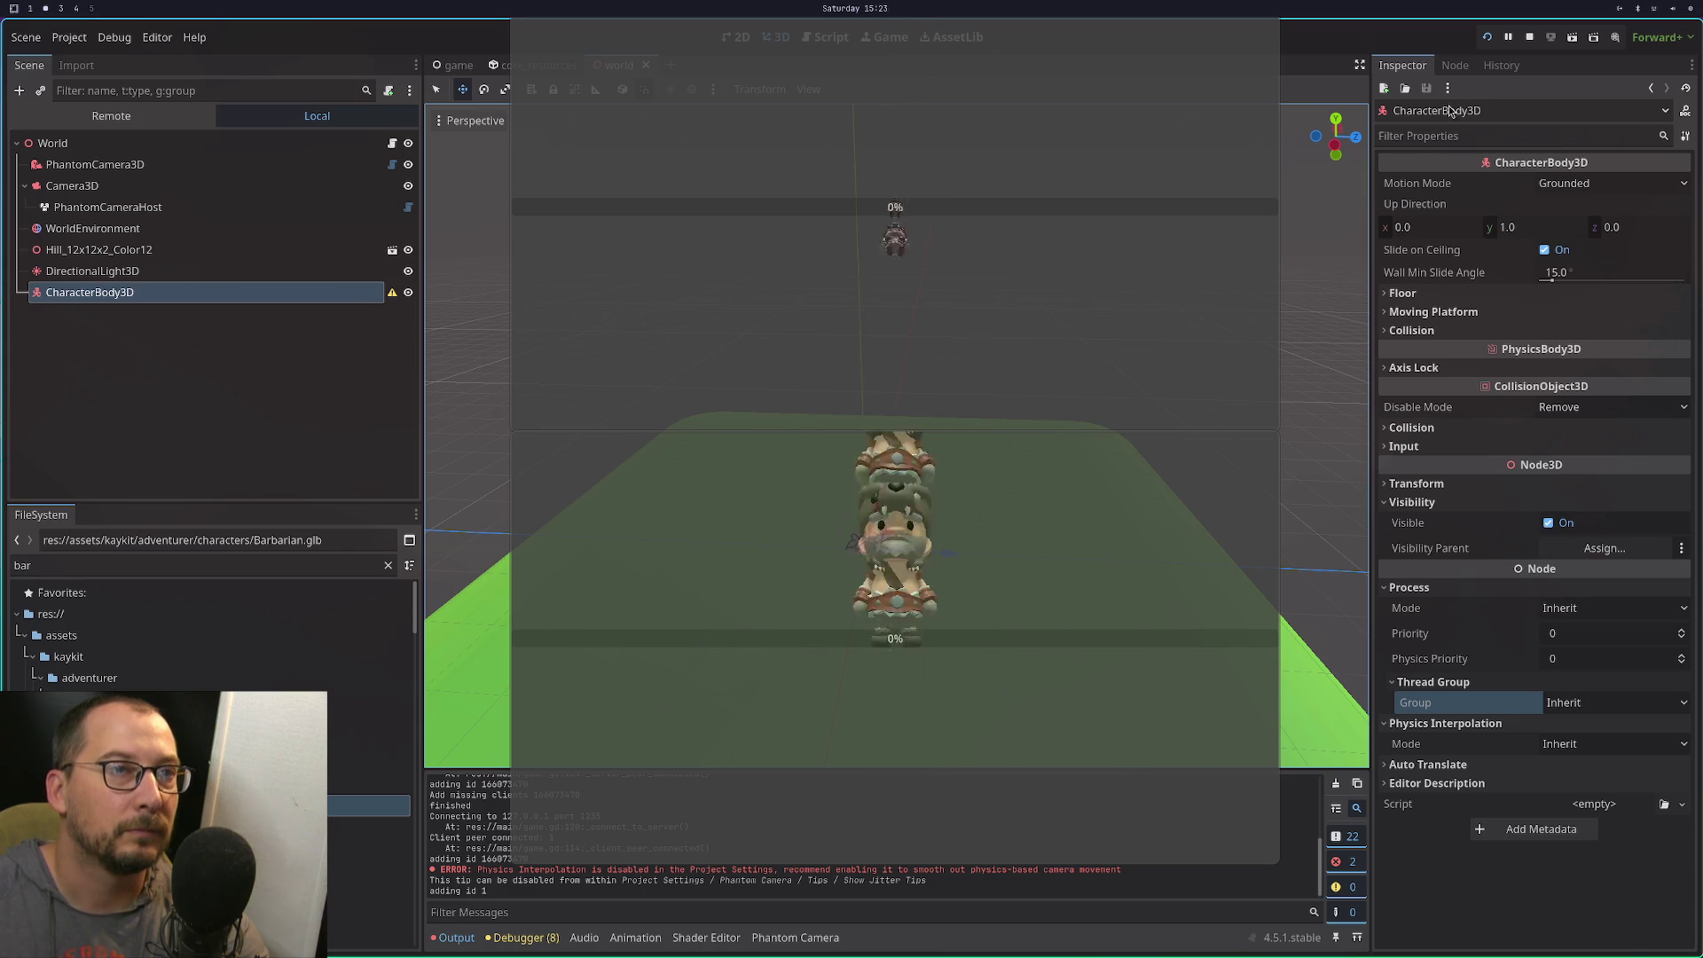
click(1488, 37)
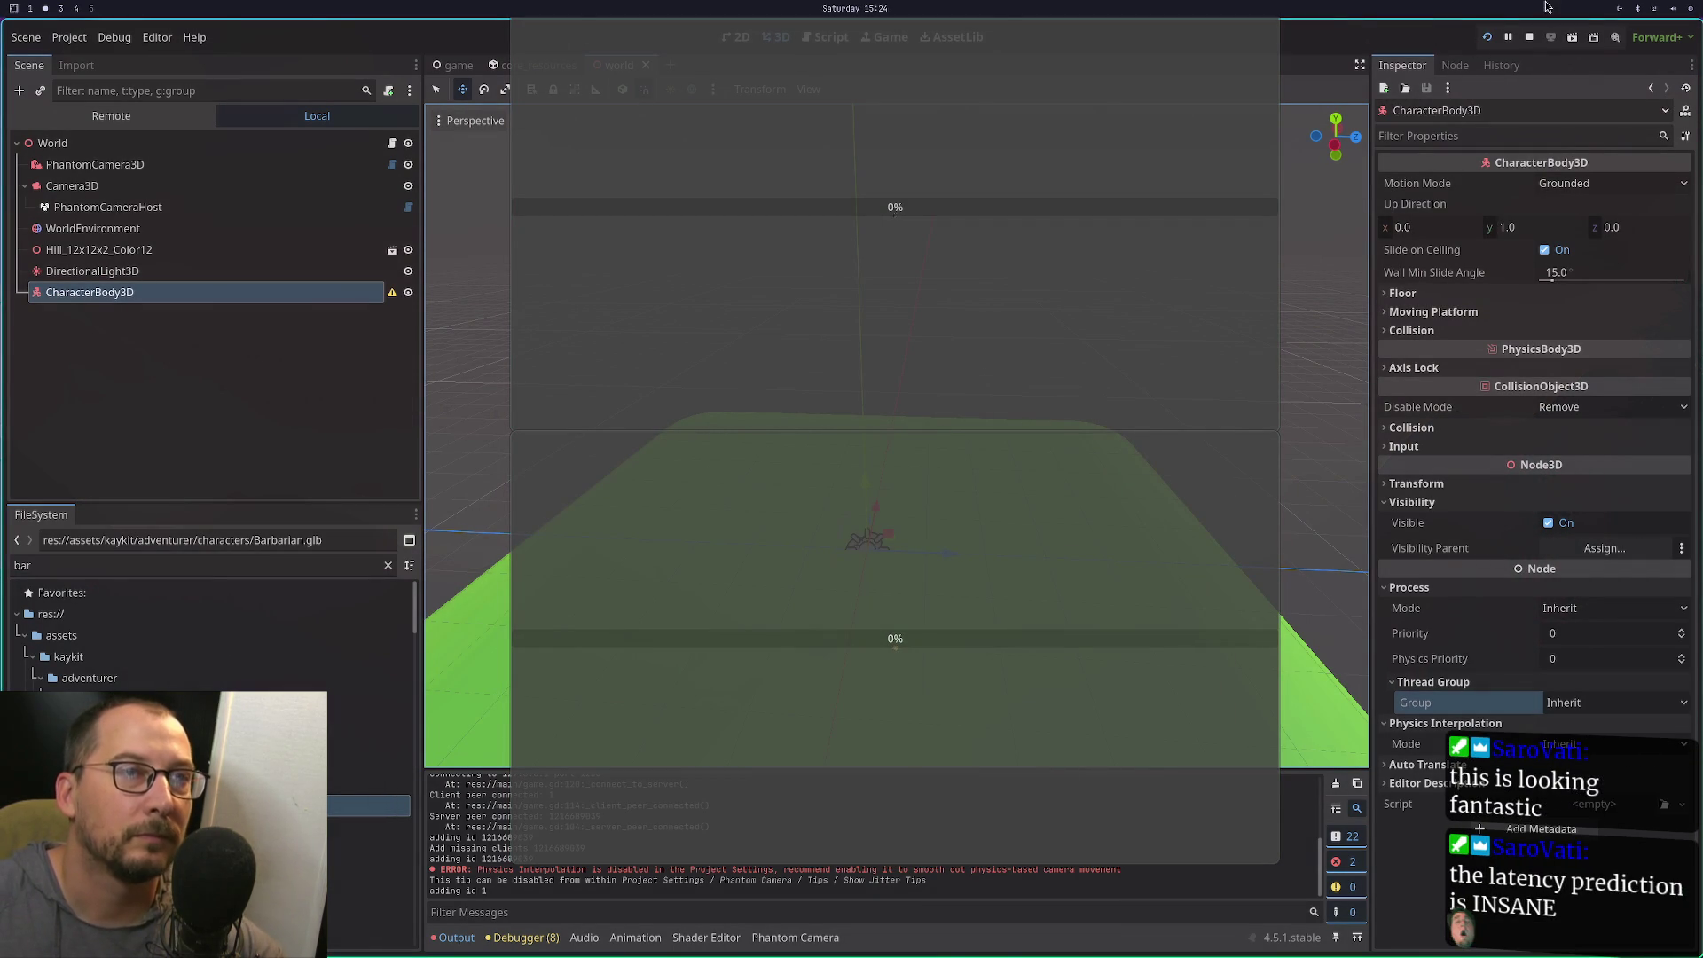
click(1487, 46)
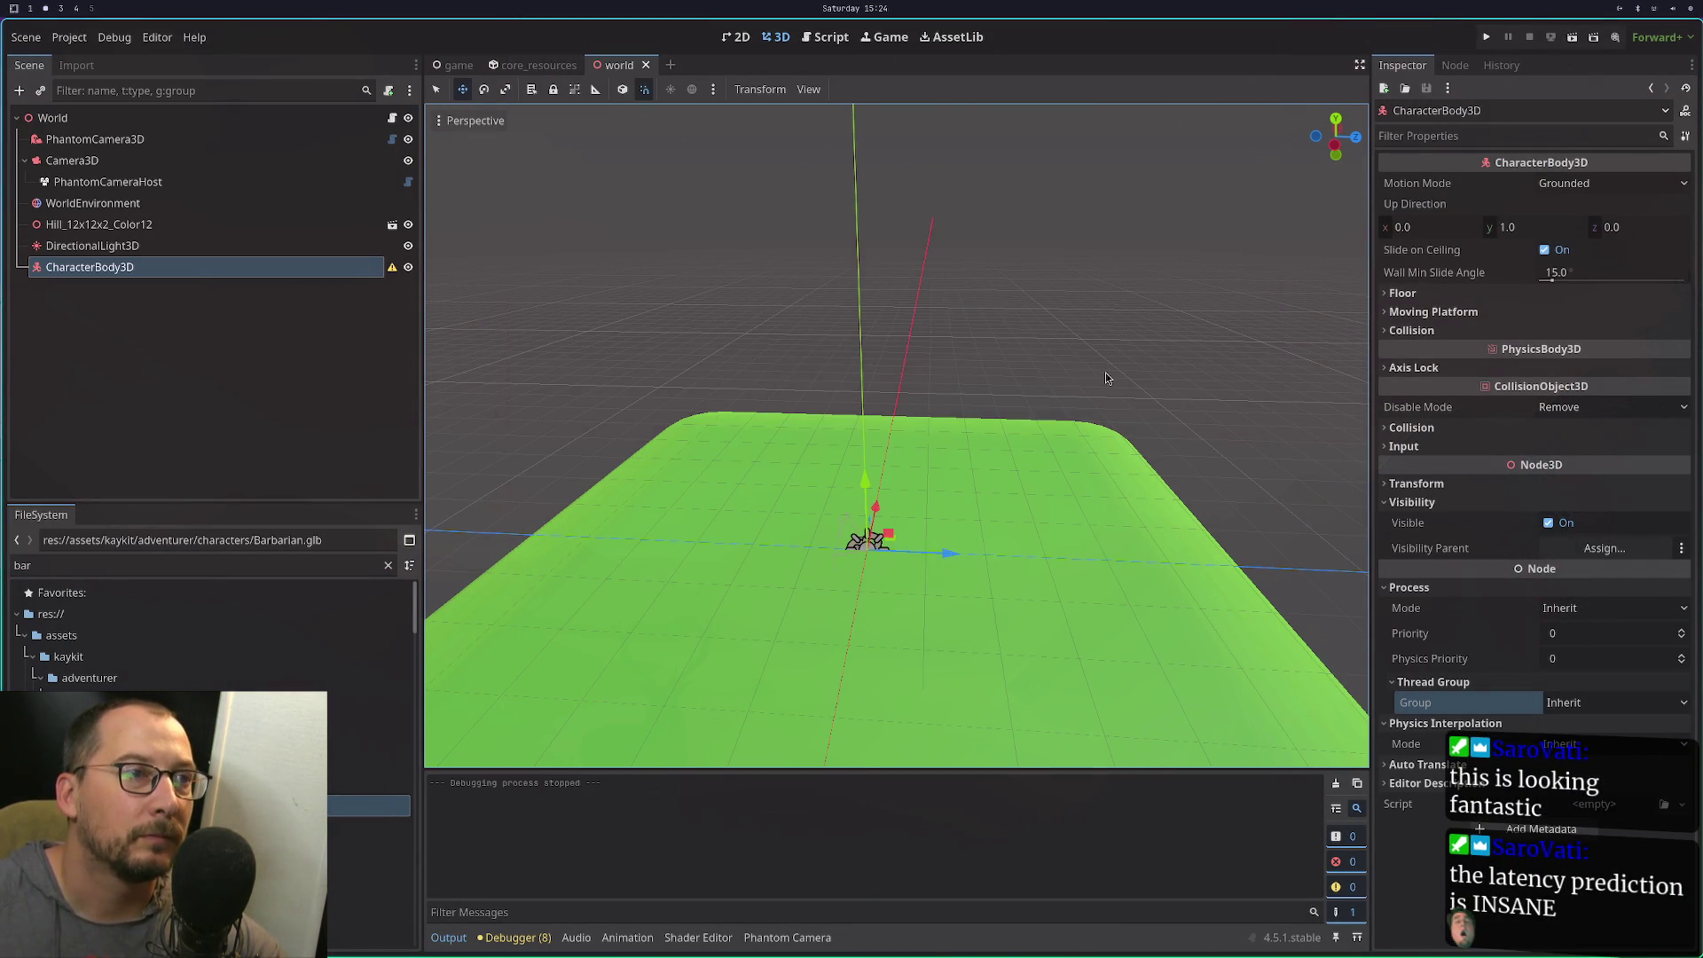
click(1487, 38)
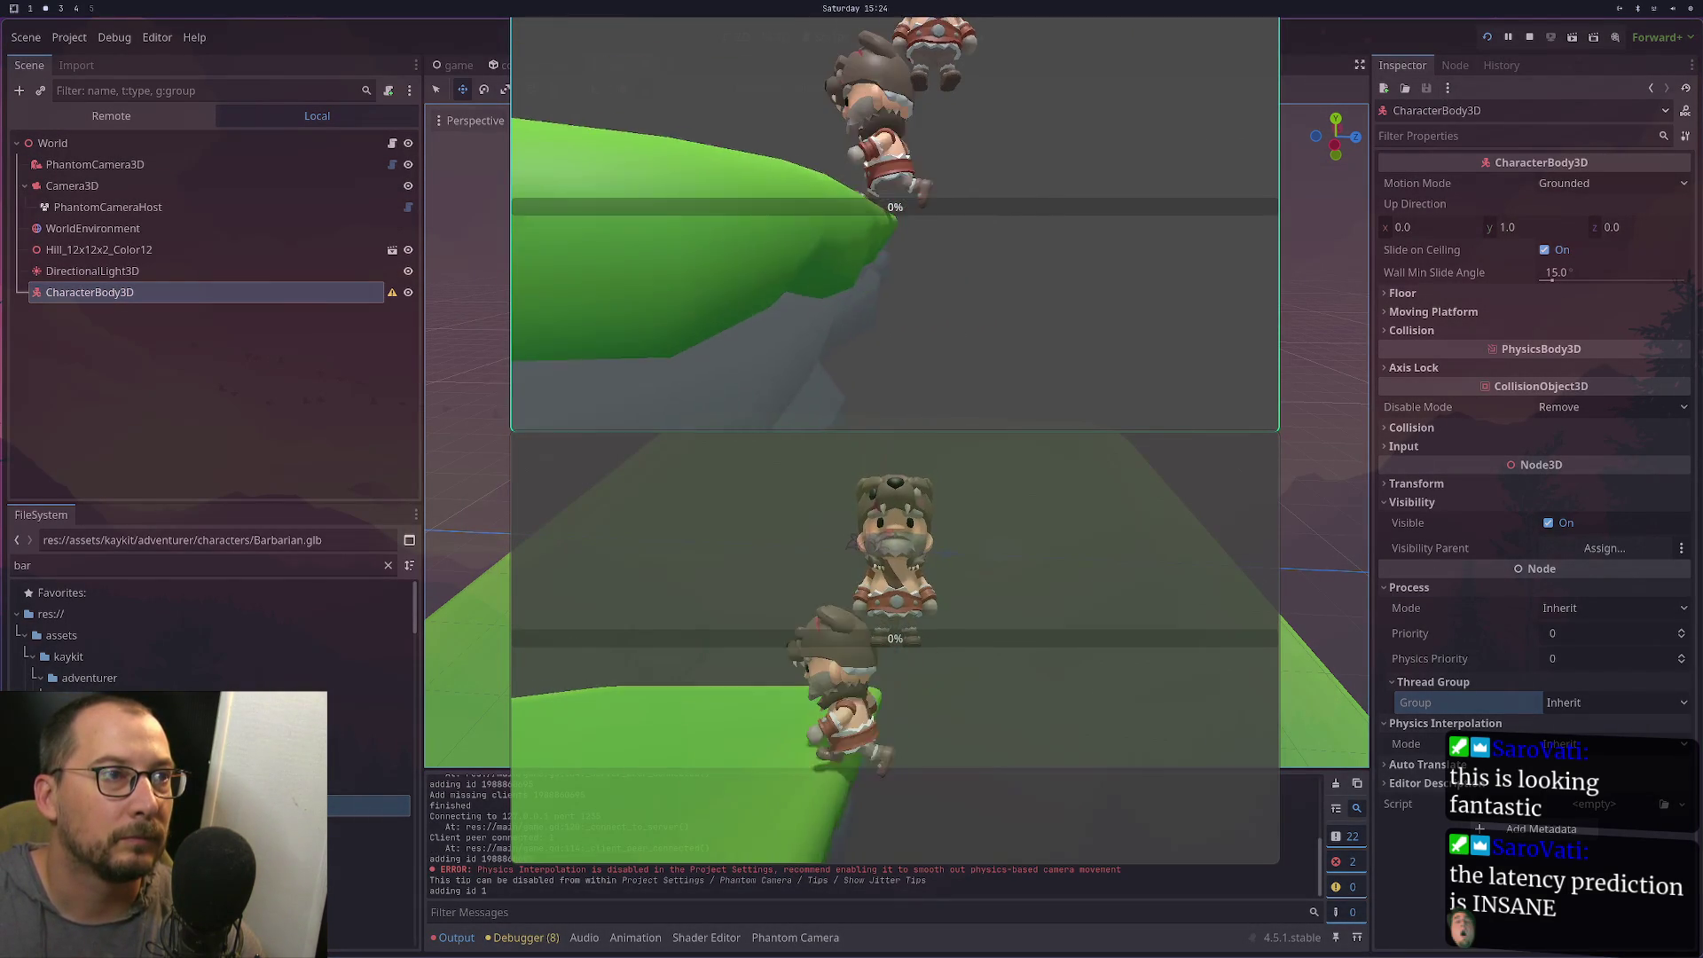
Walk the bottom window's barbarian around the hill with WASD, then stop the game.
click(1009, 570)
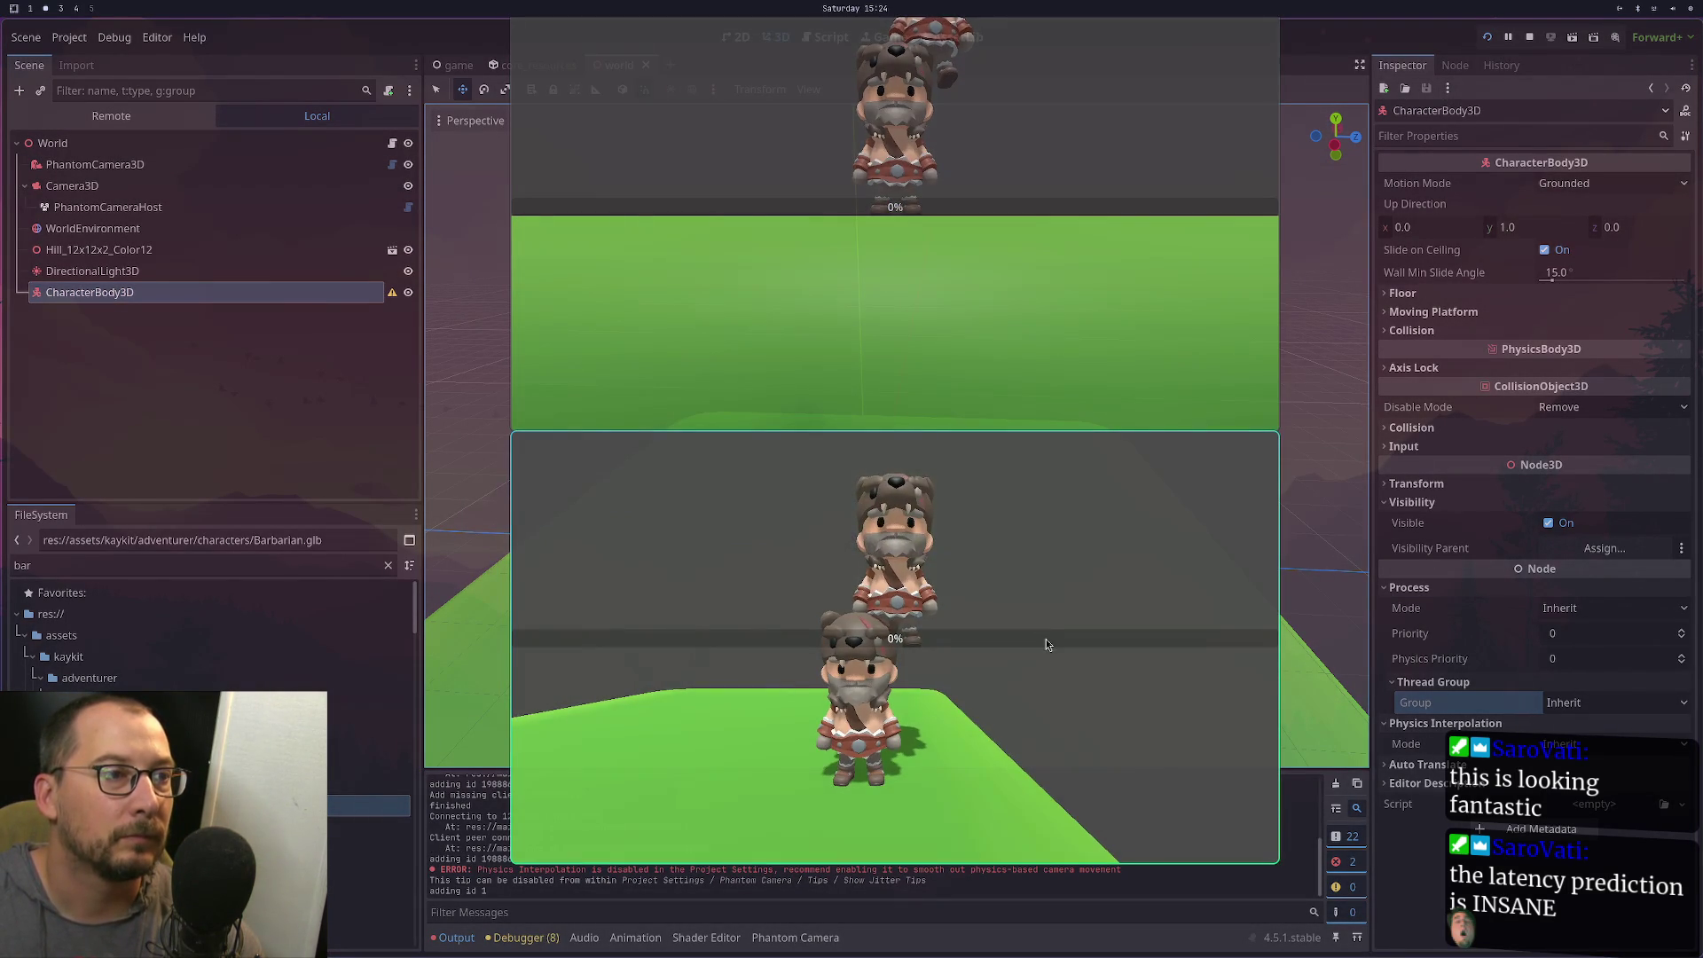
key(w)
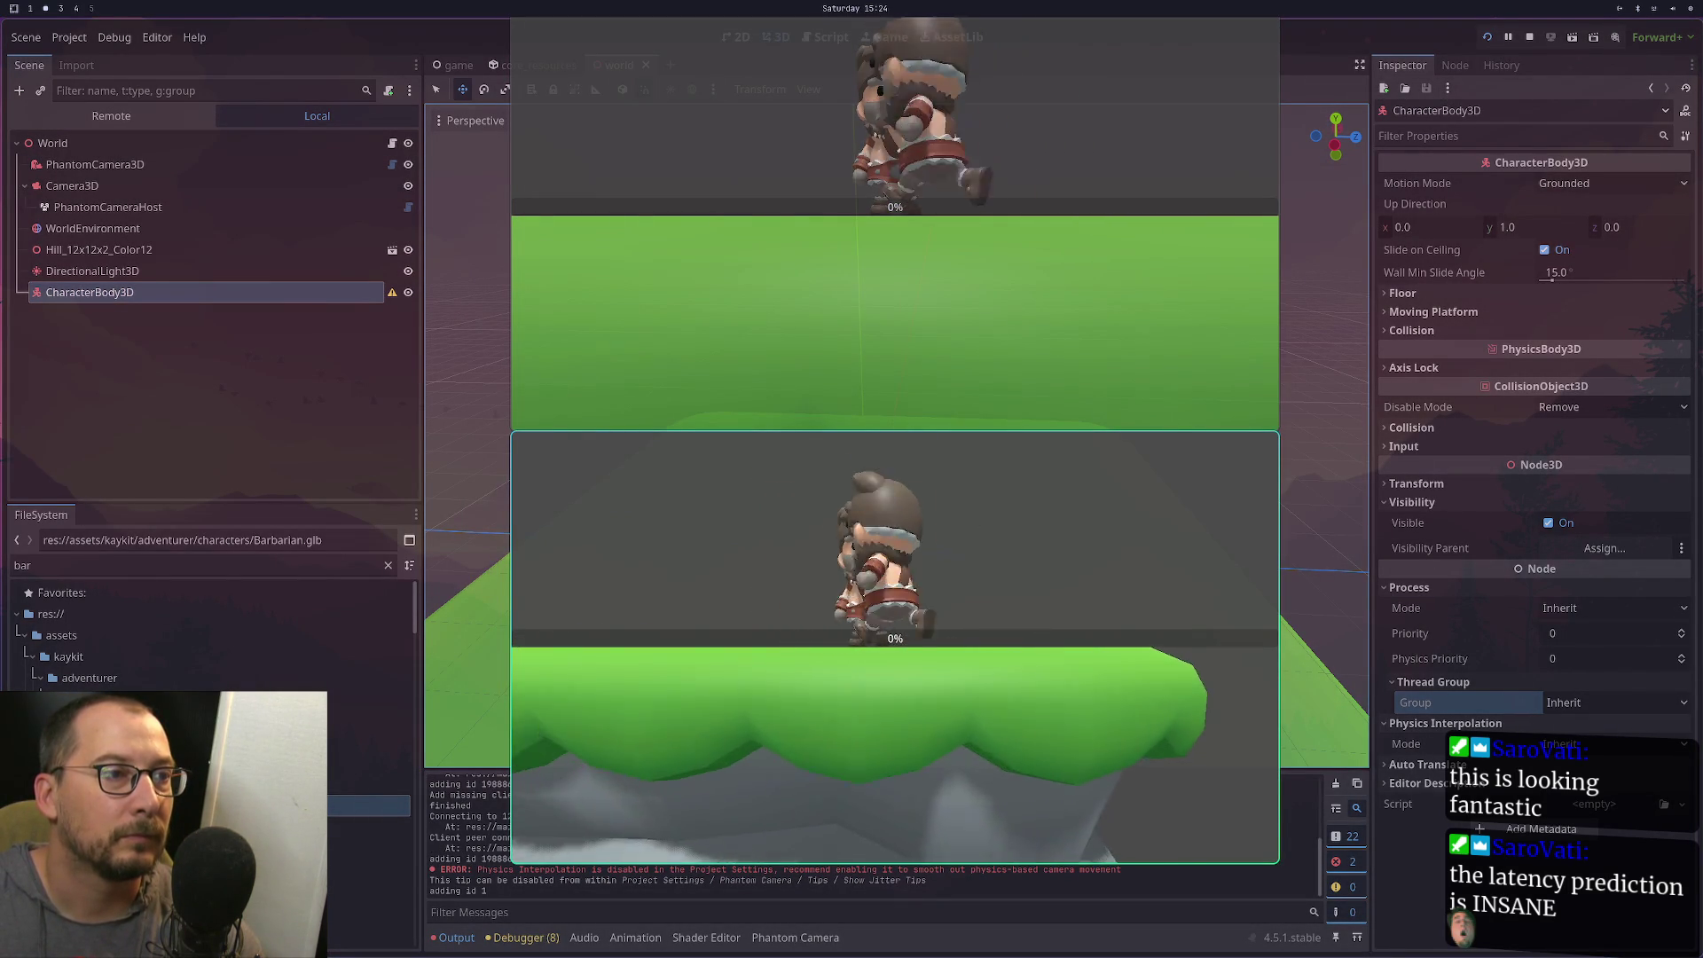
key(a)
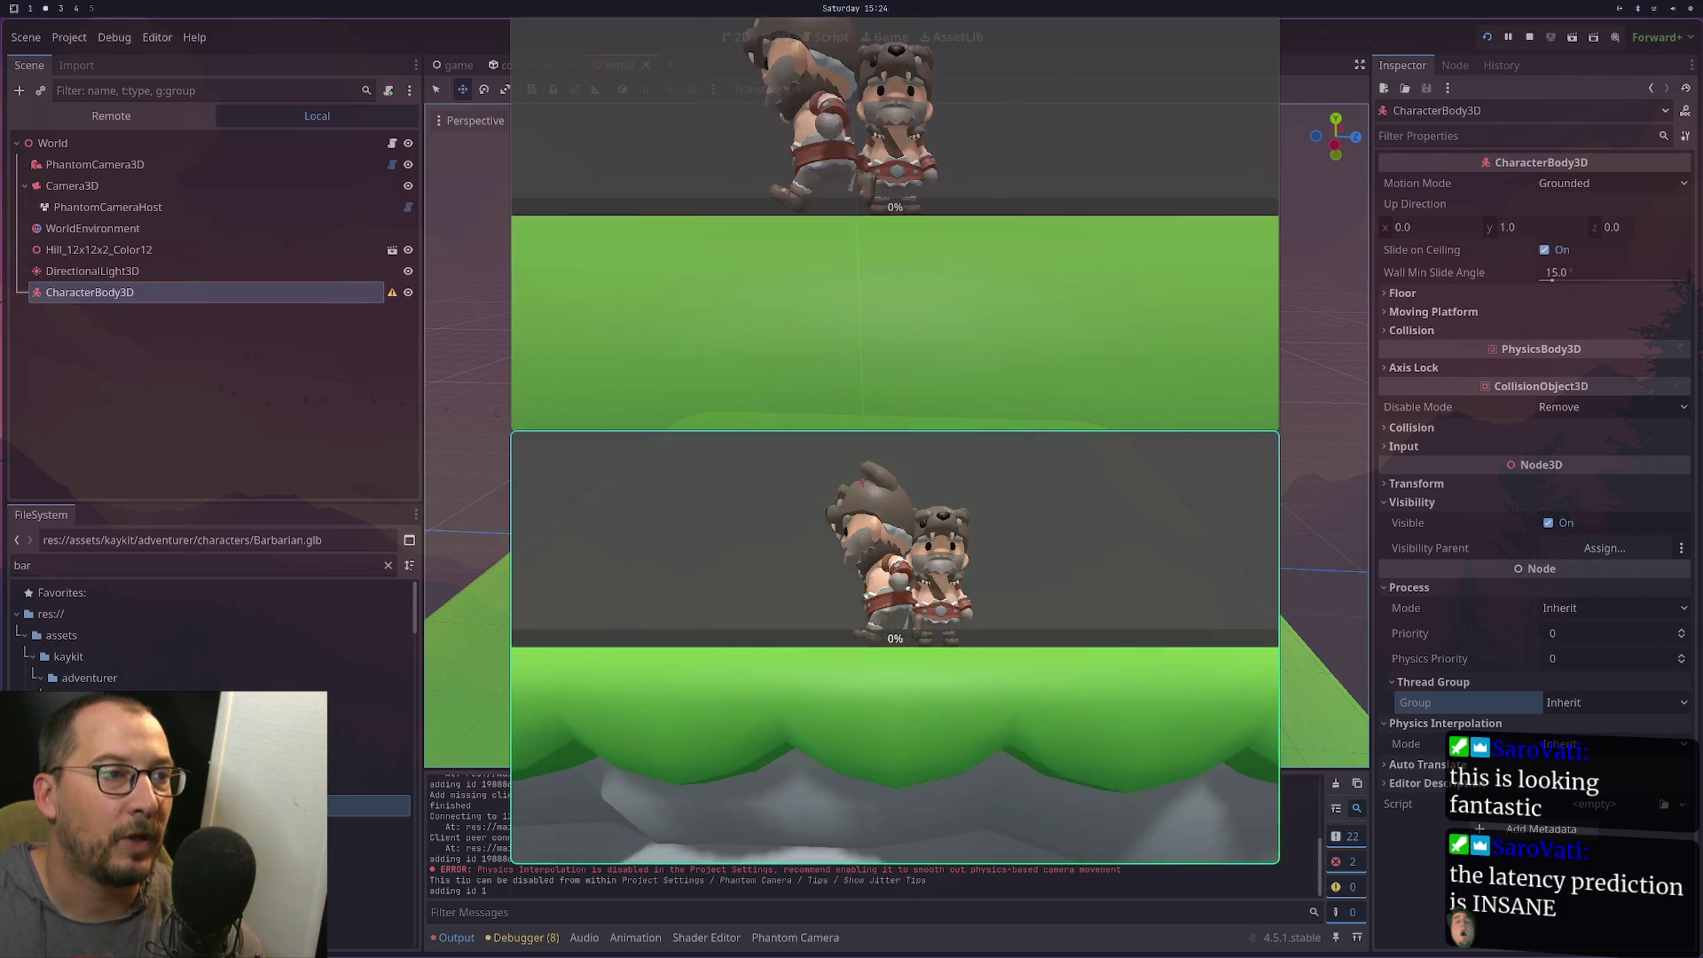
key(d)
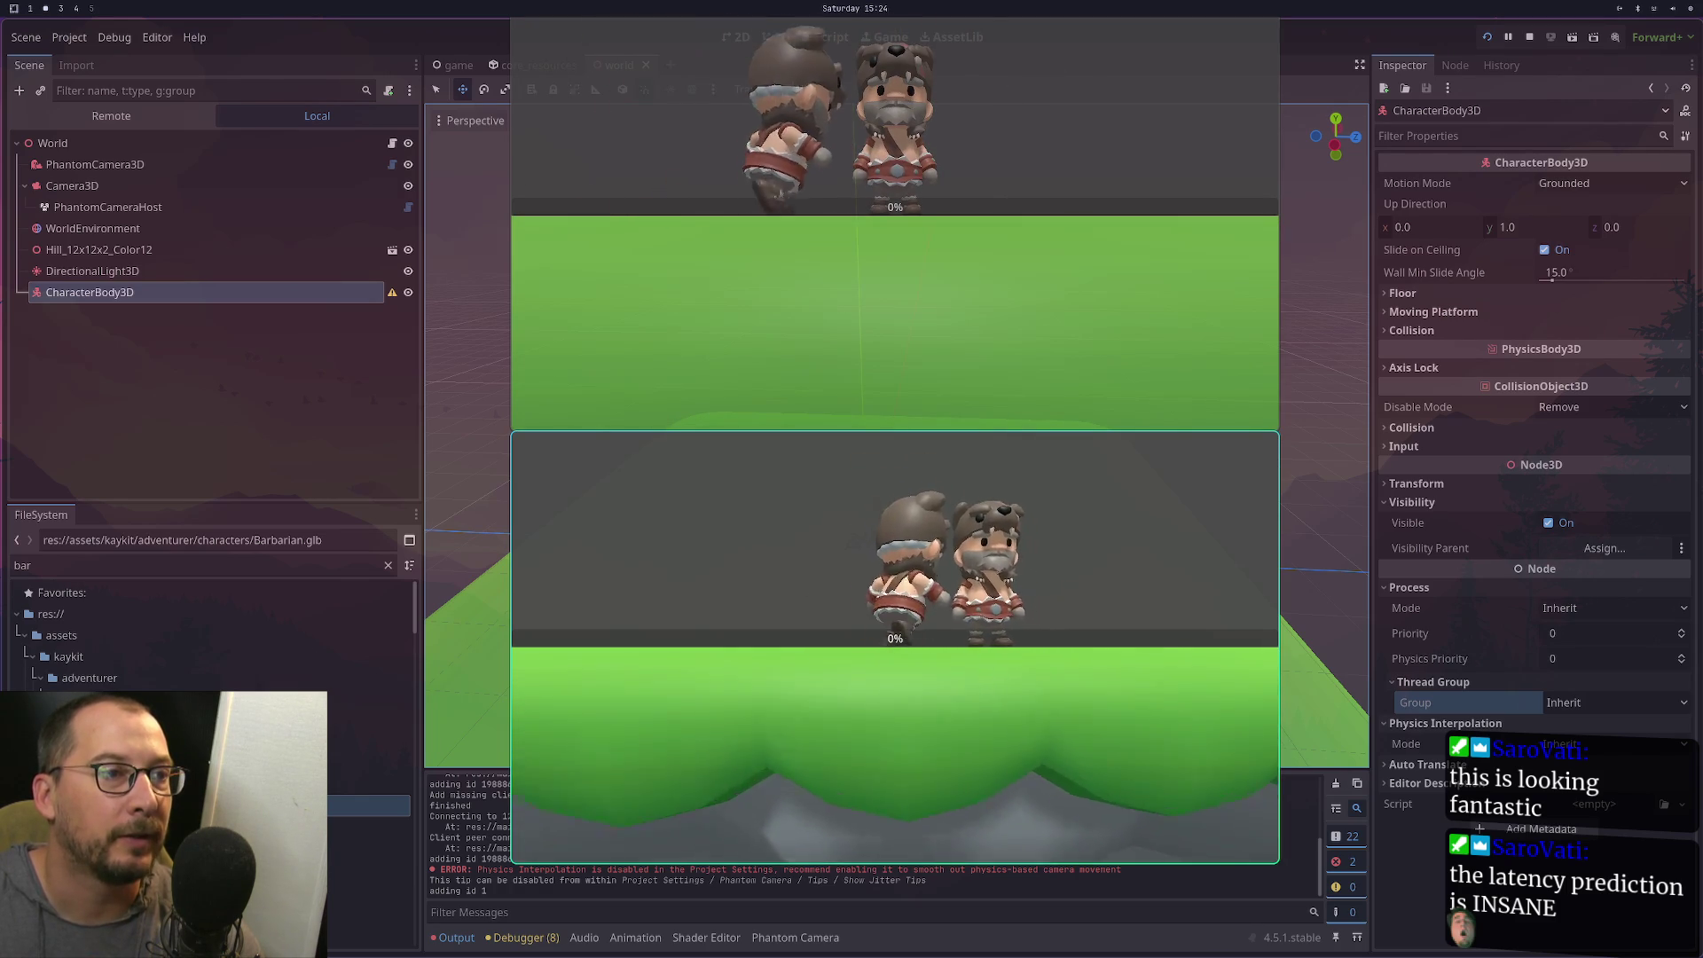
key(s)
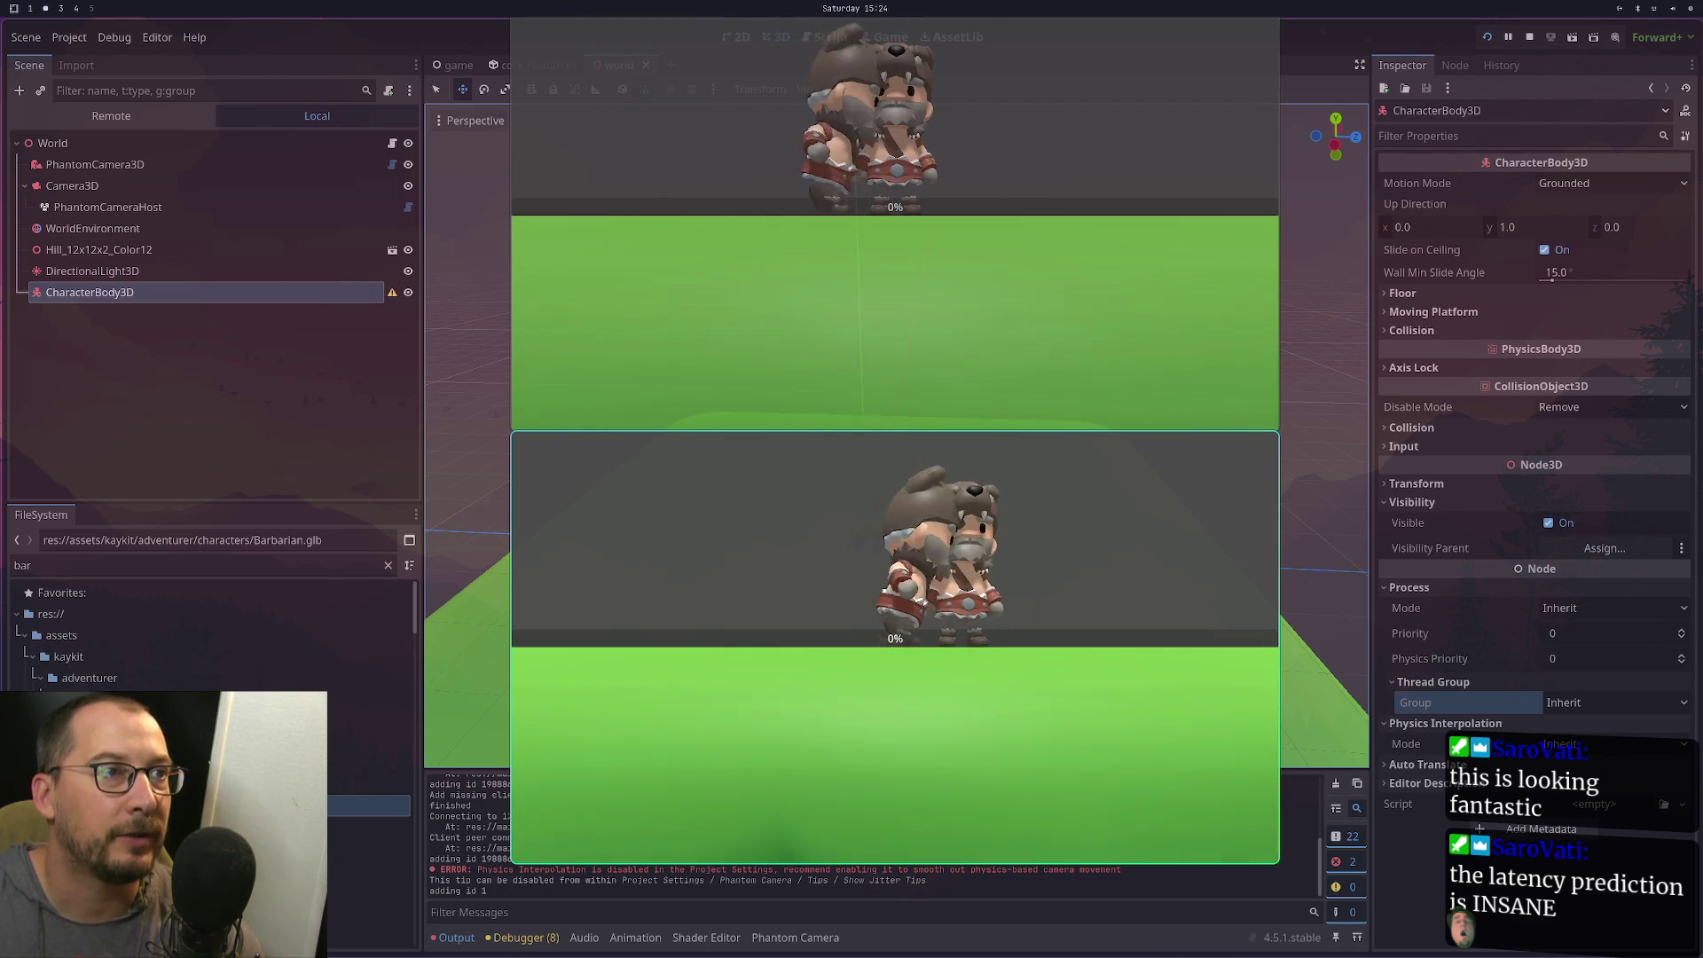
key(s)
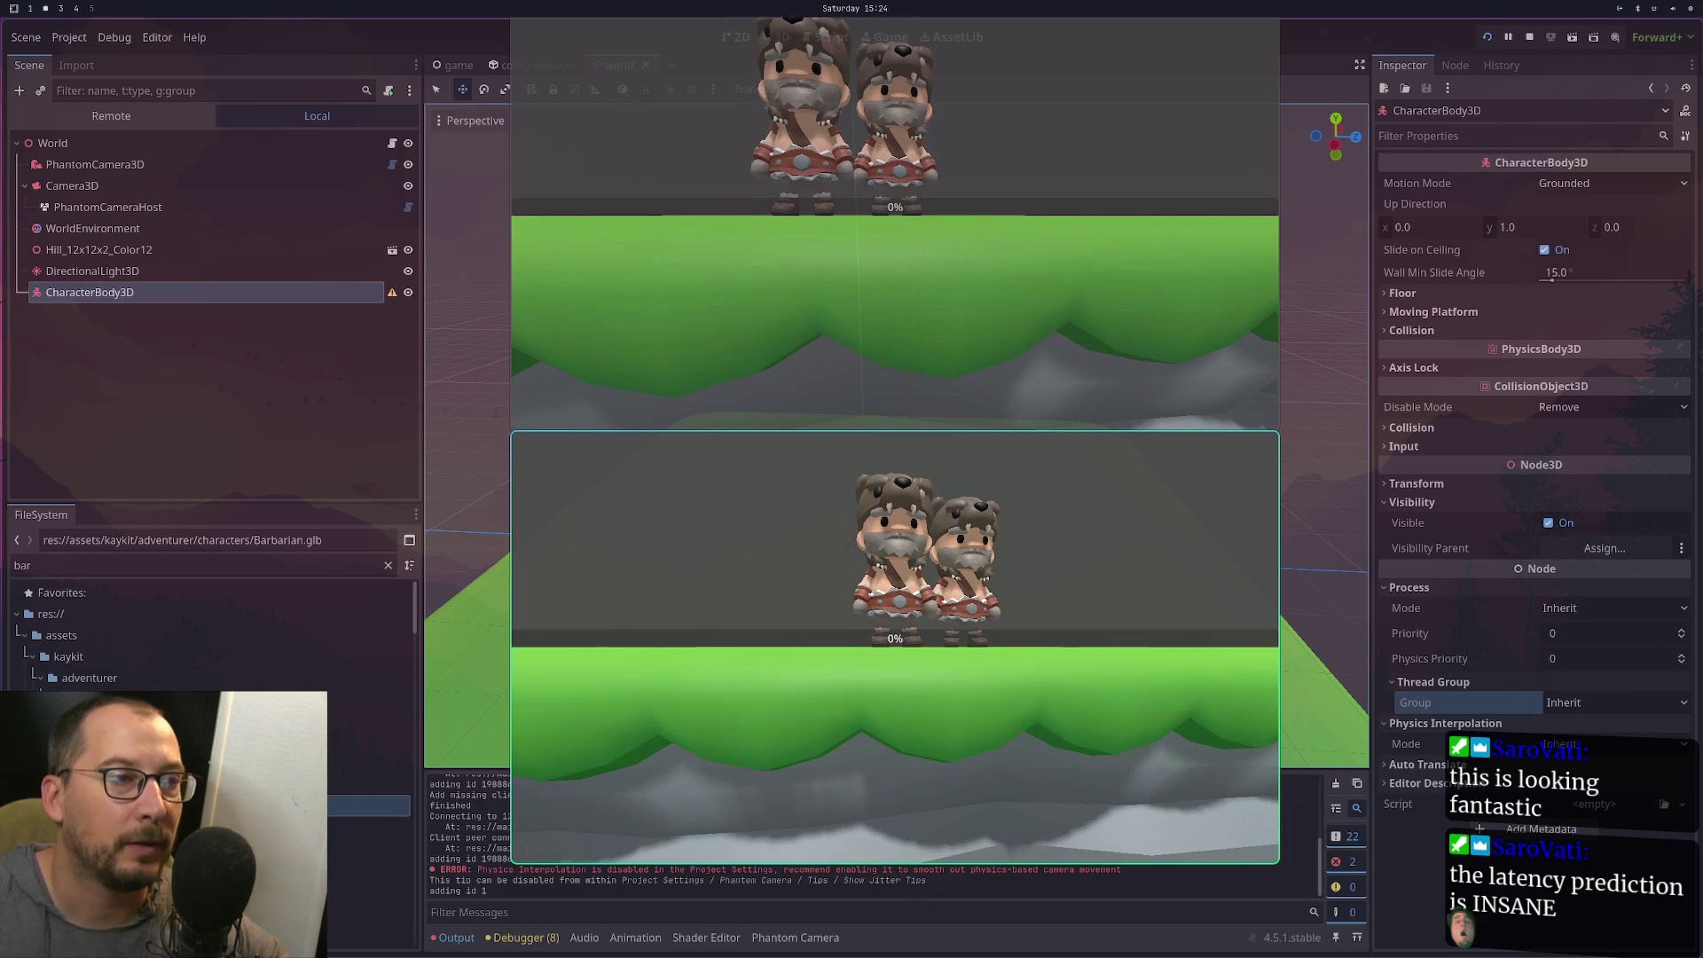
key(a)
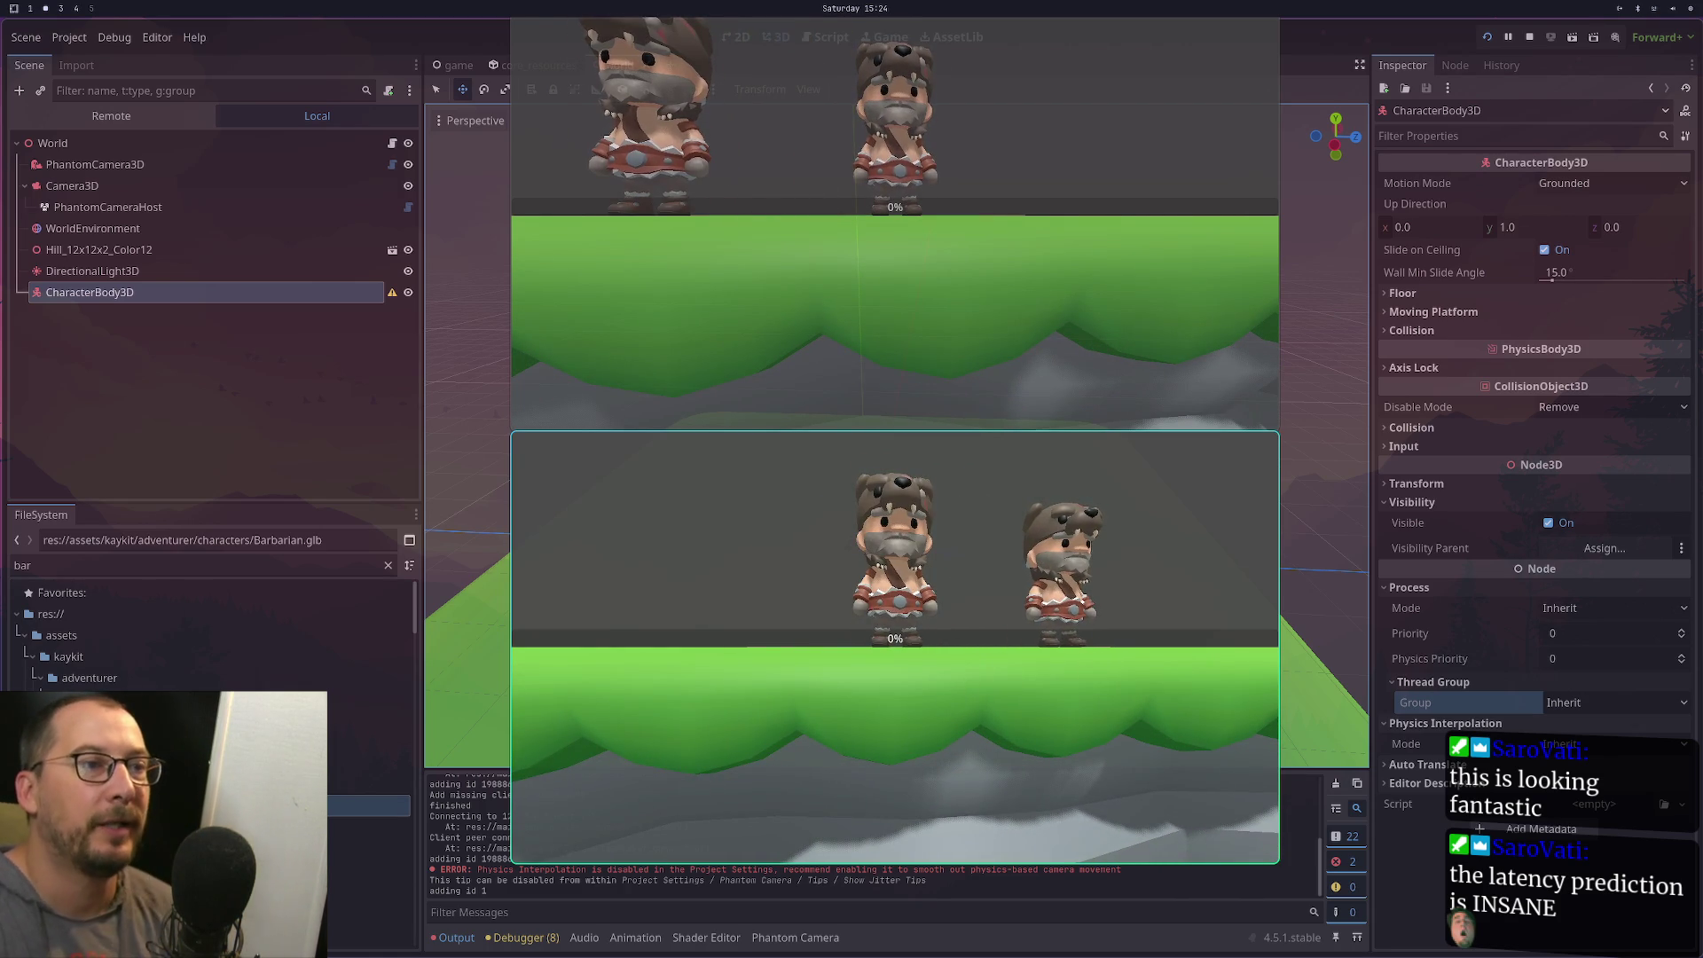
key(w)
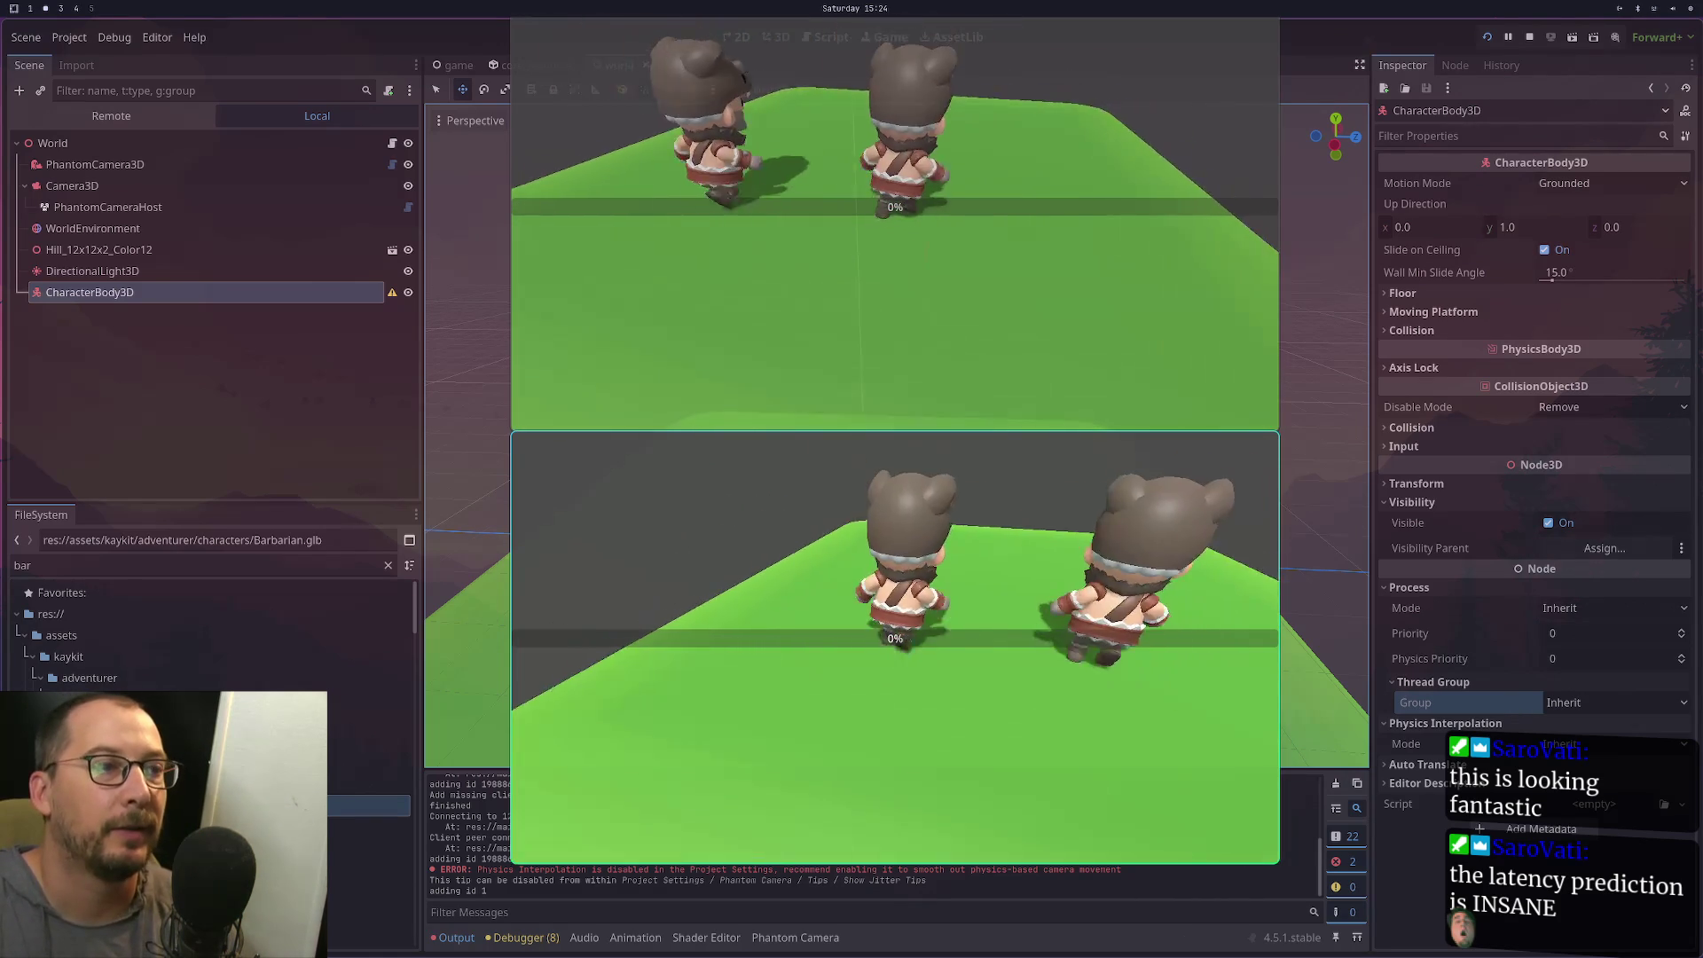
key(s)
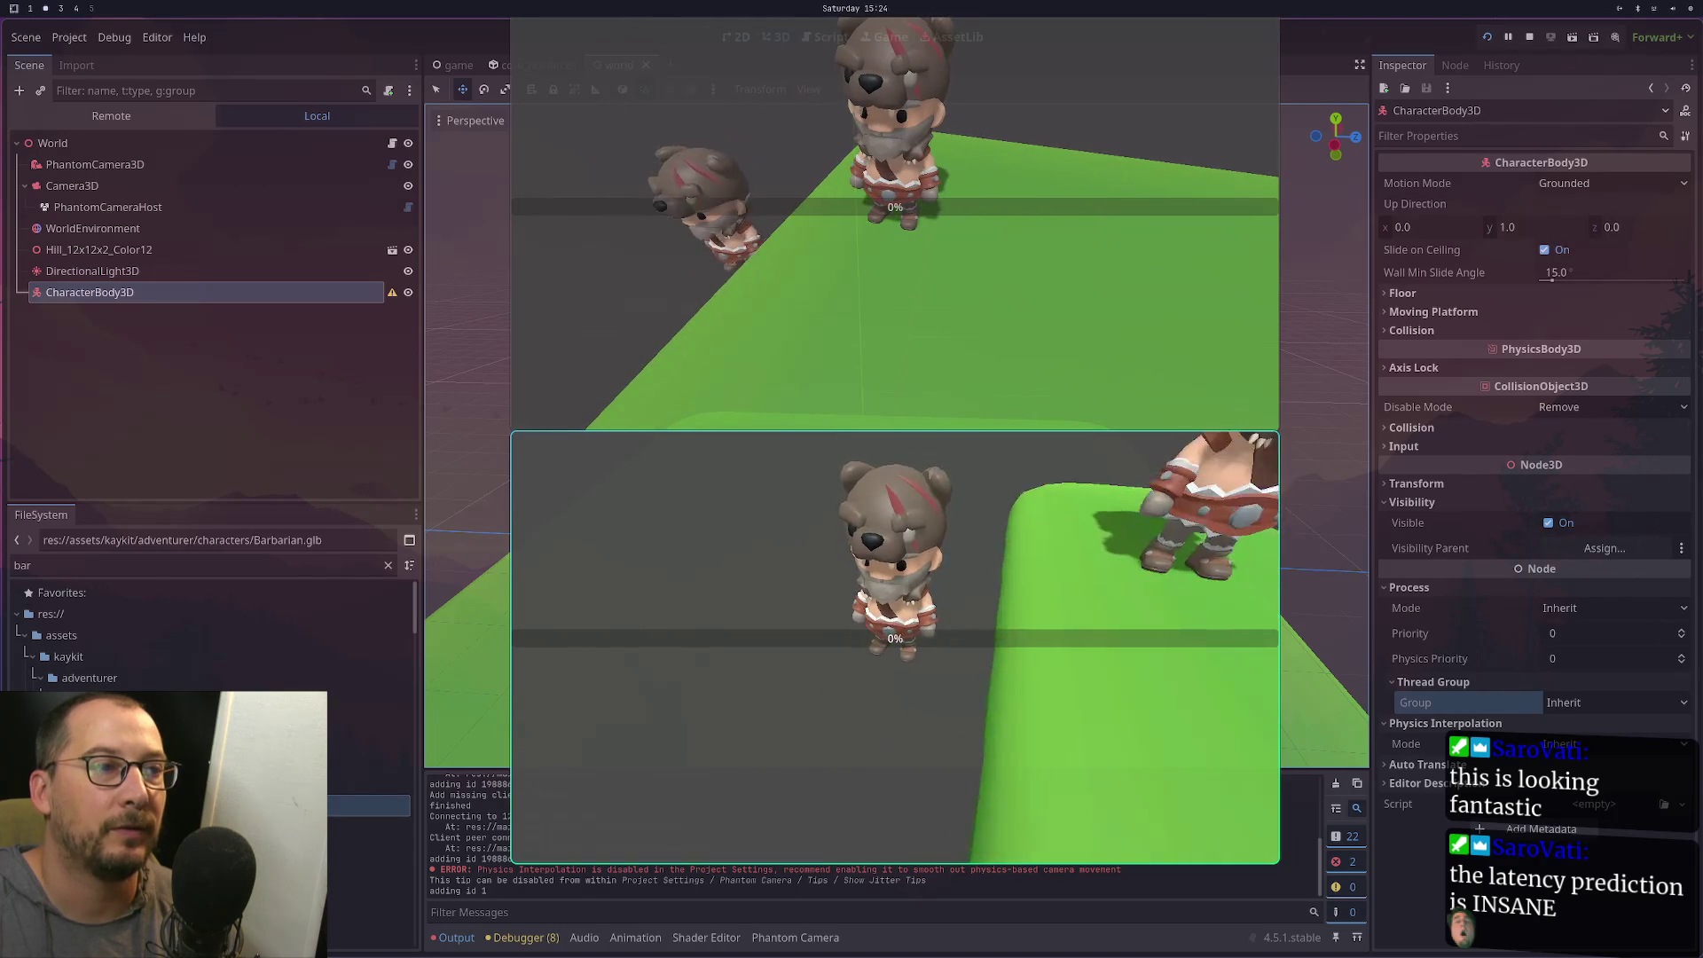
key(w)
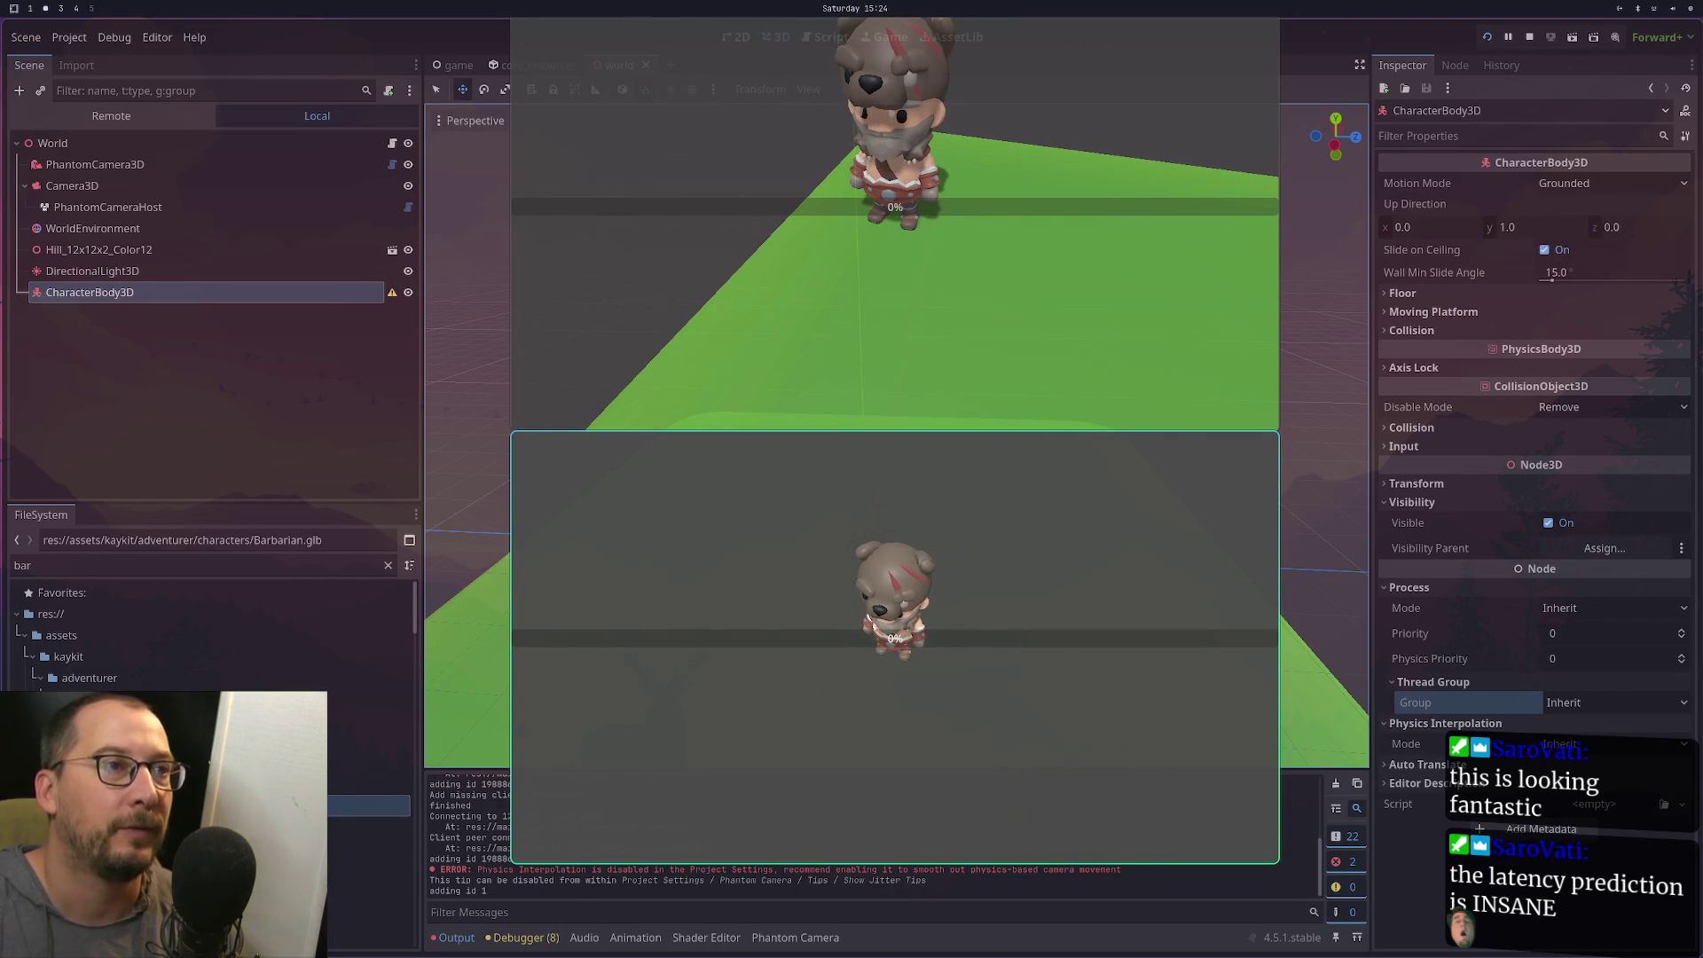
key(w)
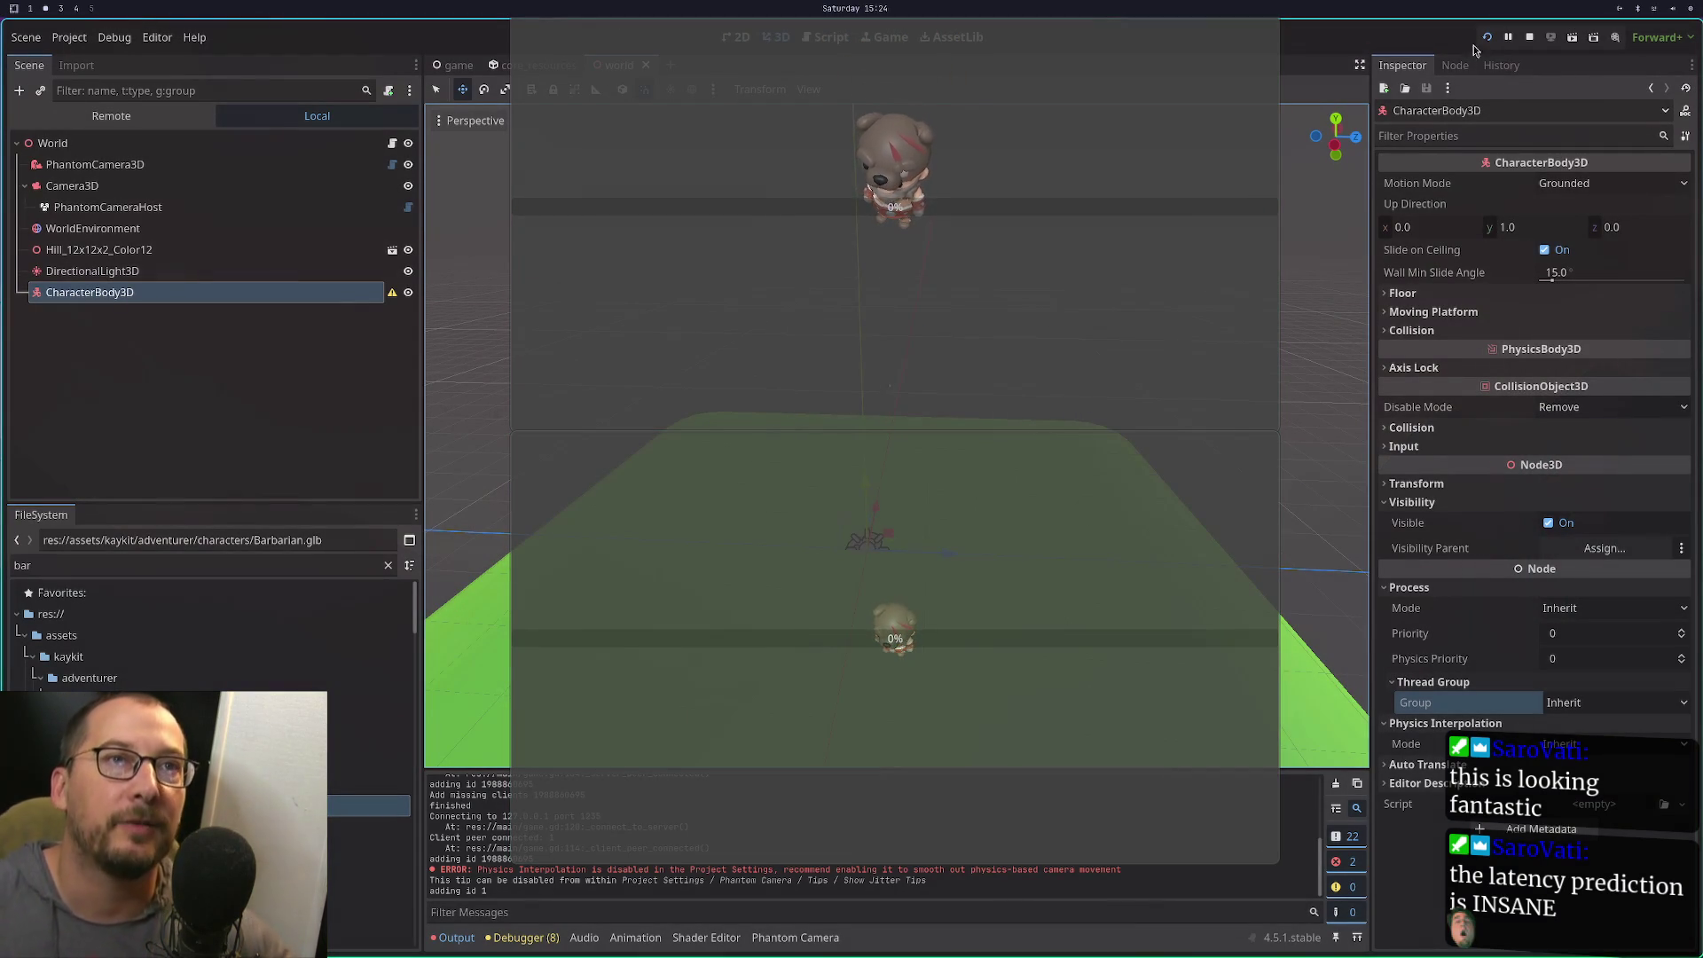
click(1528, 39)
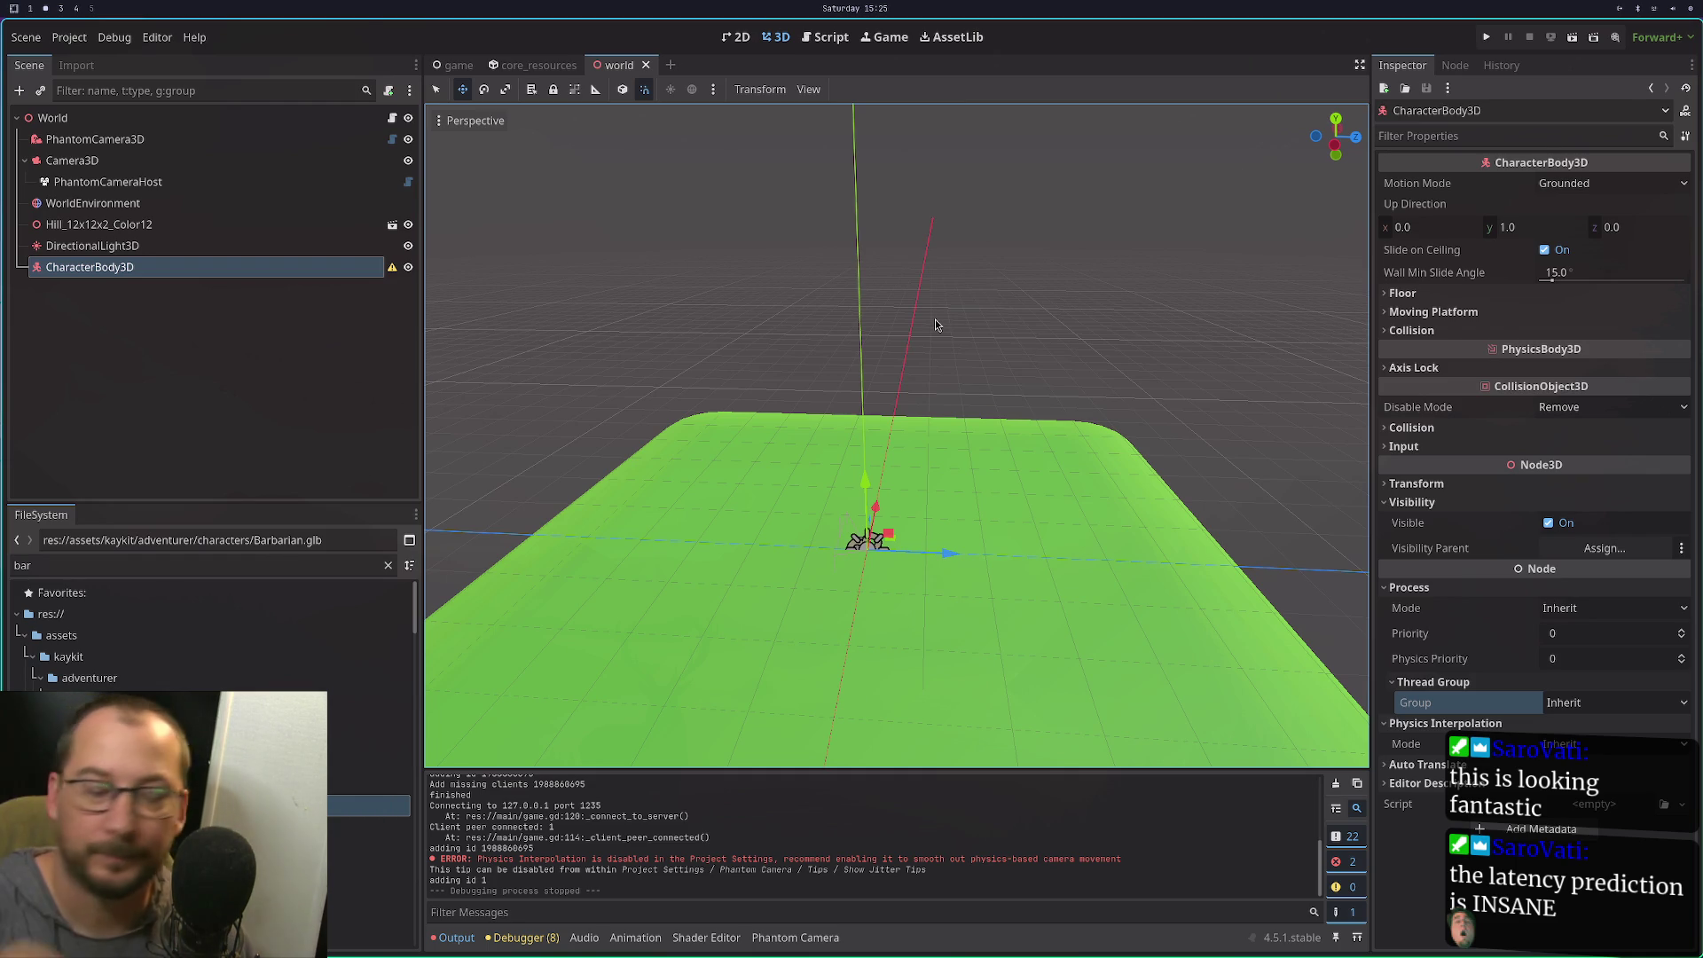
key(super+1)
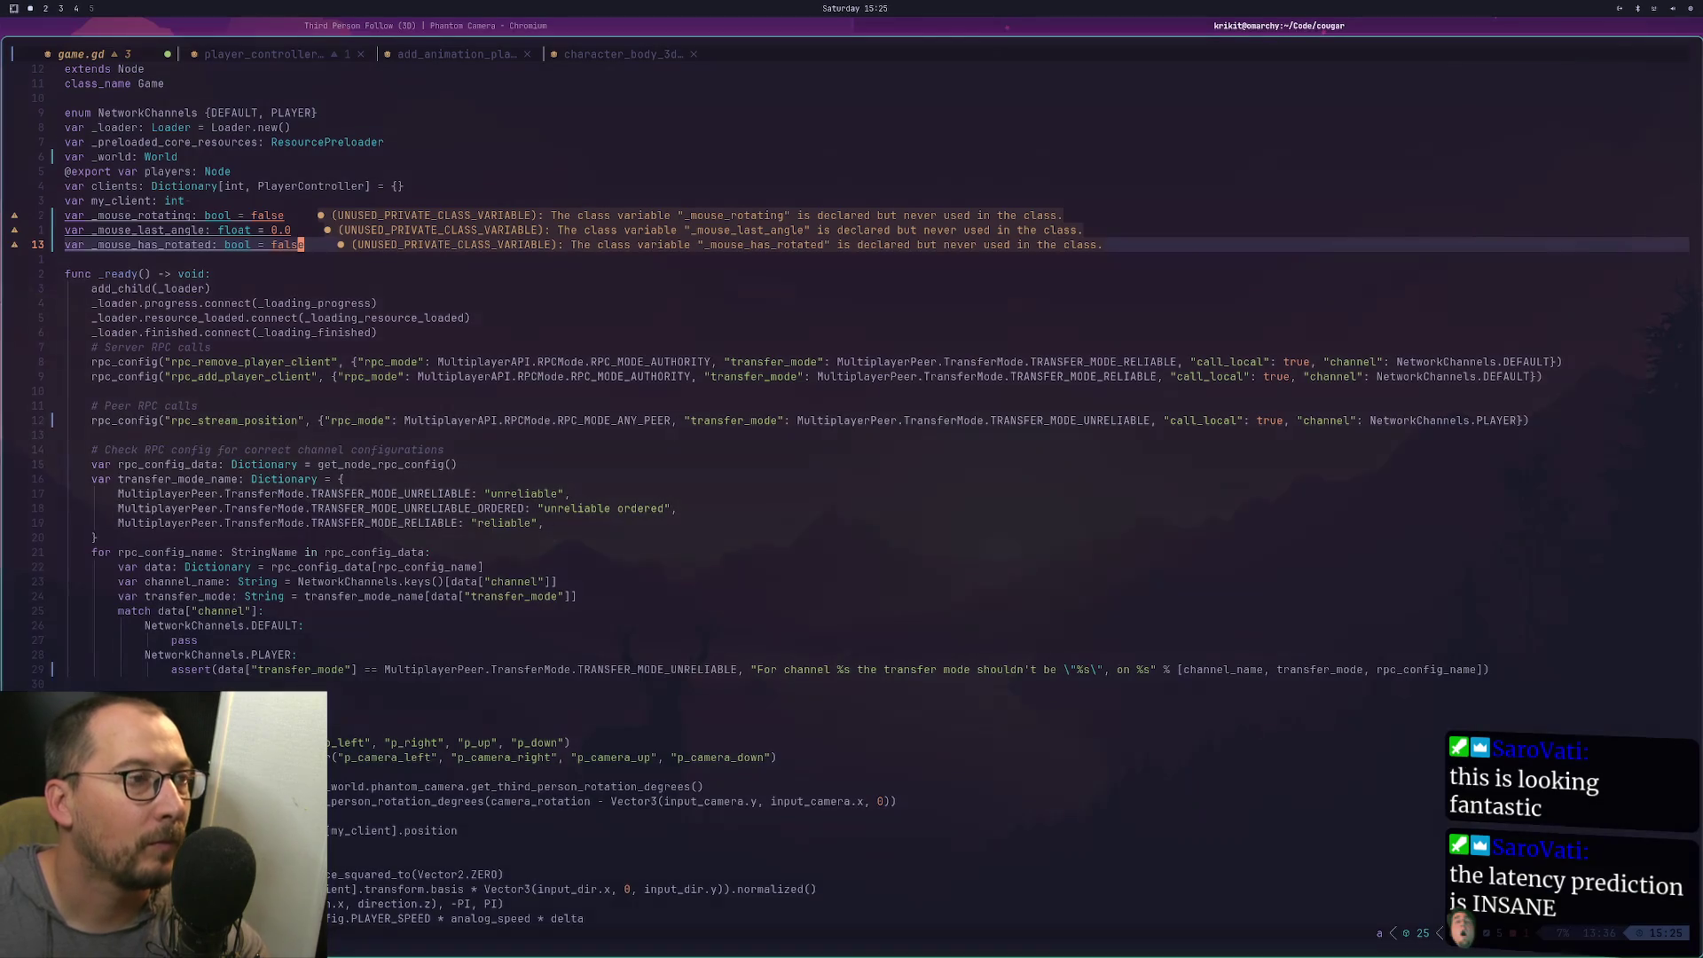
Move to empty line 14 in game.gd, toggle the file finder, and start the lazygit keymap.
click(480, 267)
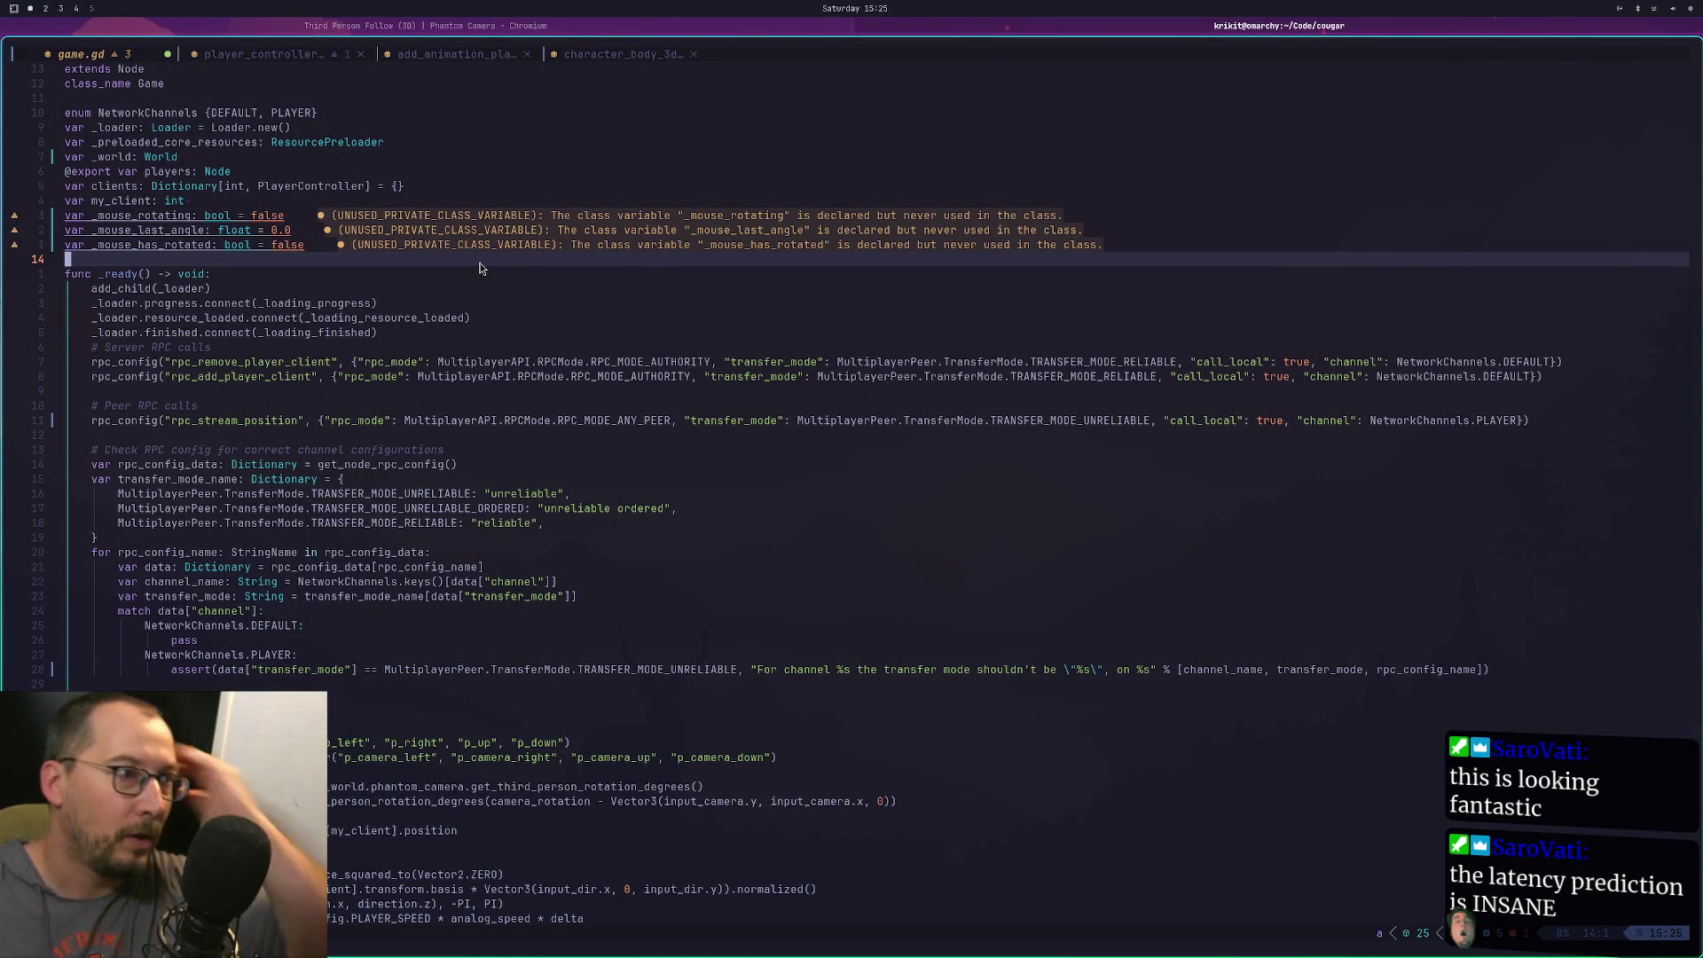
key(space)
key(space)
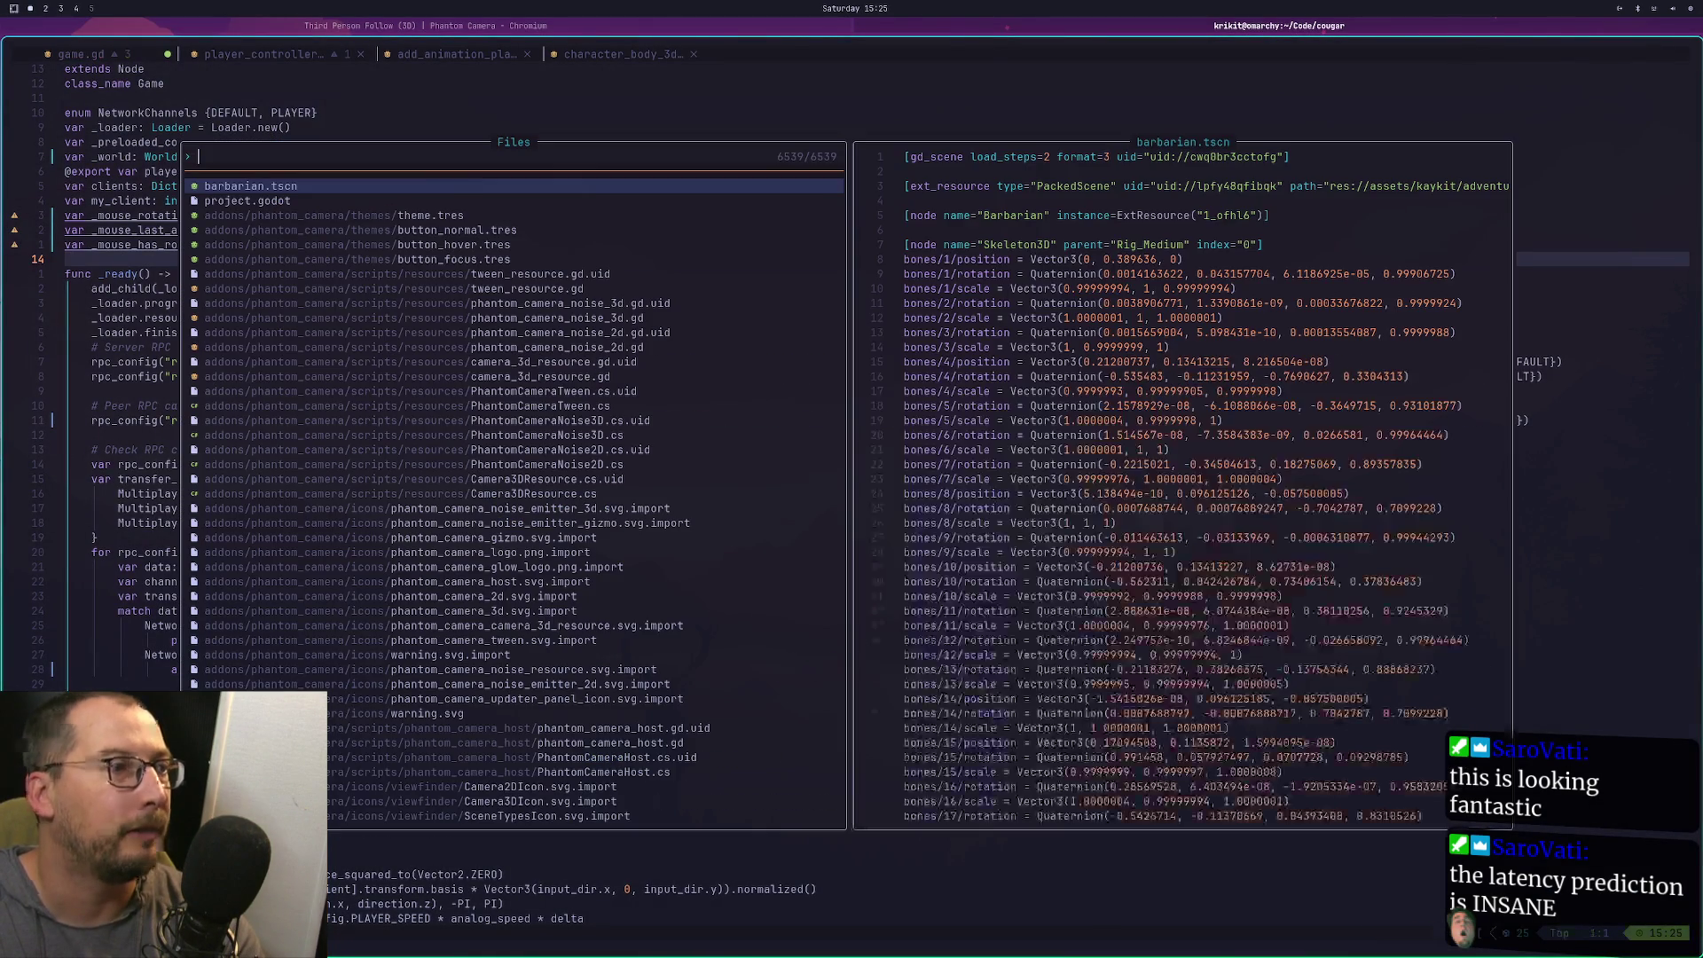
key(Escape)
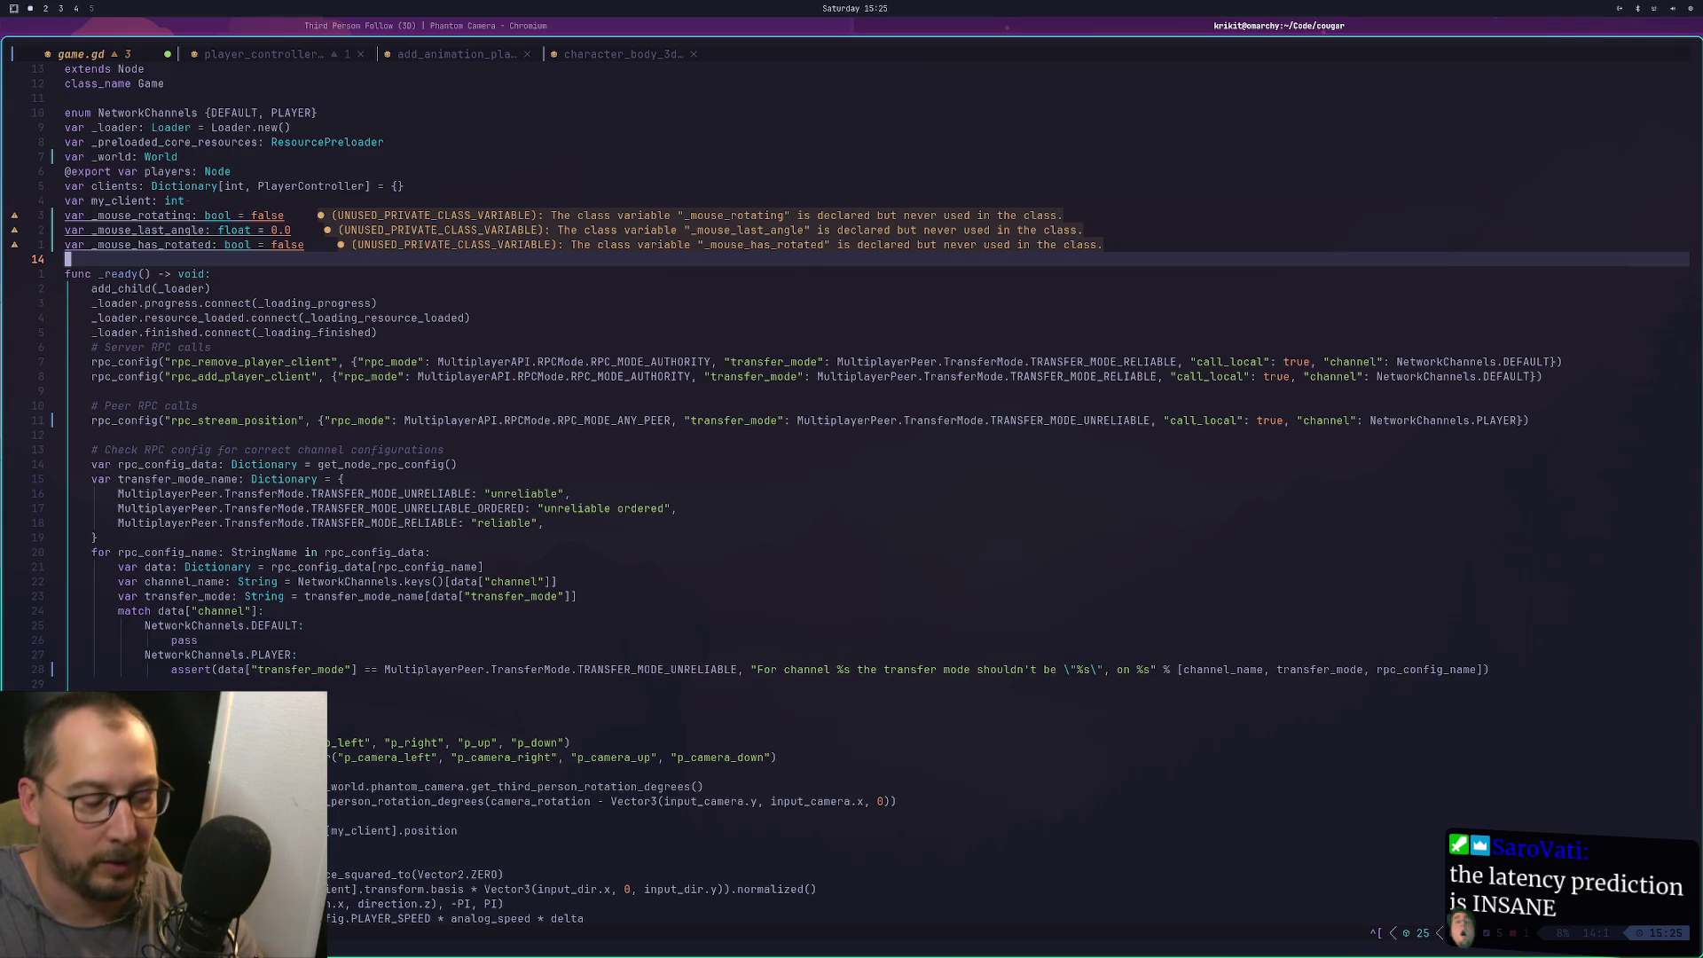
key(space)
In lazygit, stage the dungeon folder, commit it as 'Dungeon assets' and push.
key(g)
key(g)
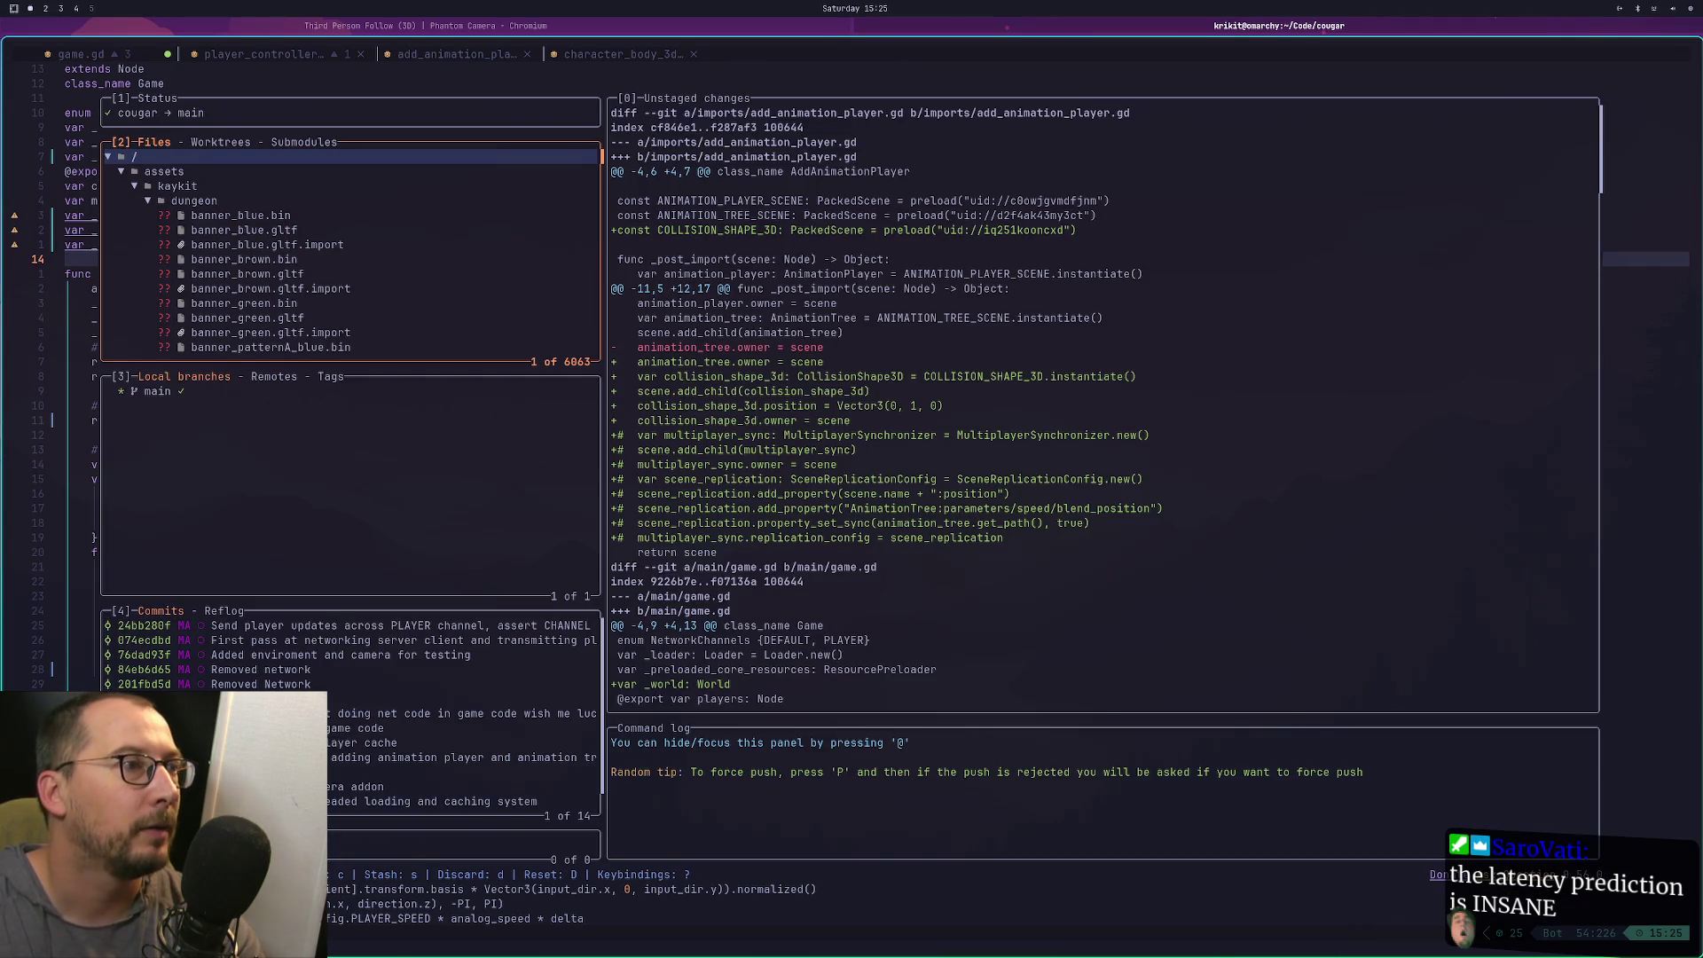
key(j)
key(j)
key(j)
key(k)
key(k)
key(k)
key(j)
key(j)
key(k)
key(j)
key(j)
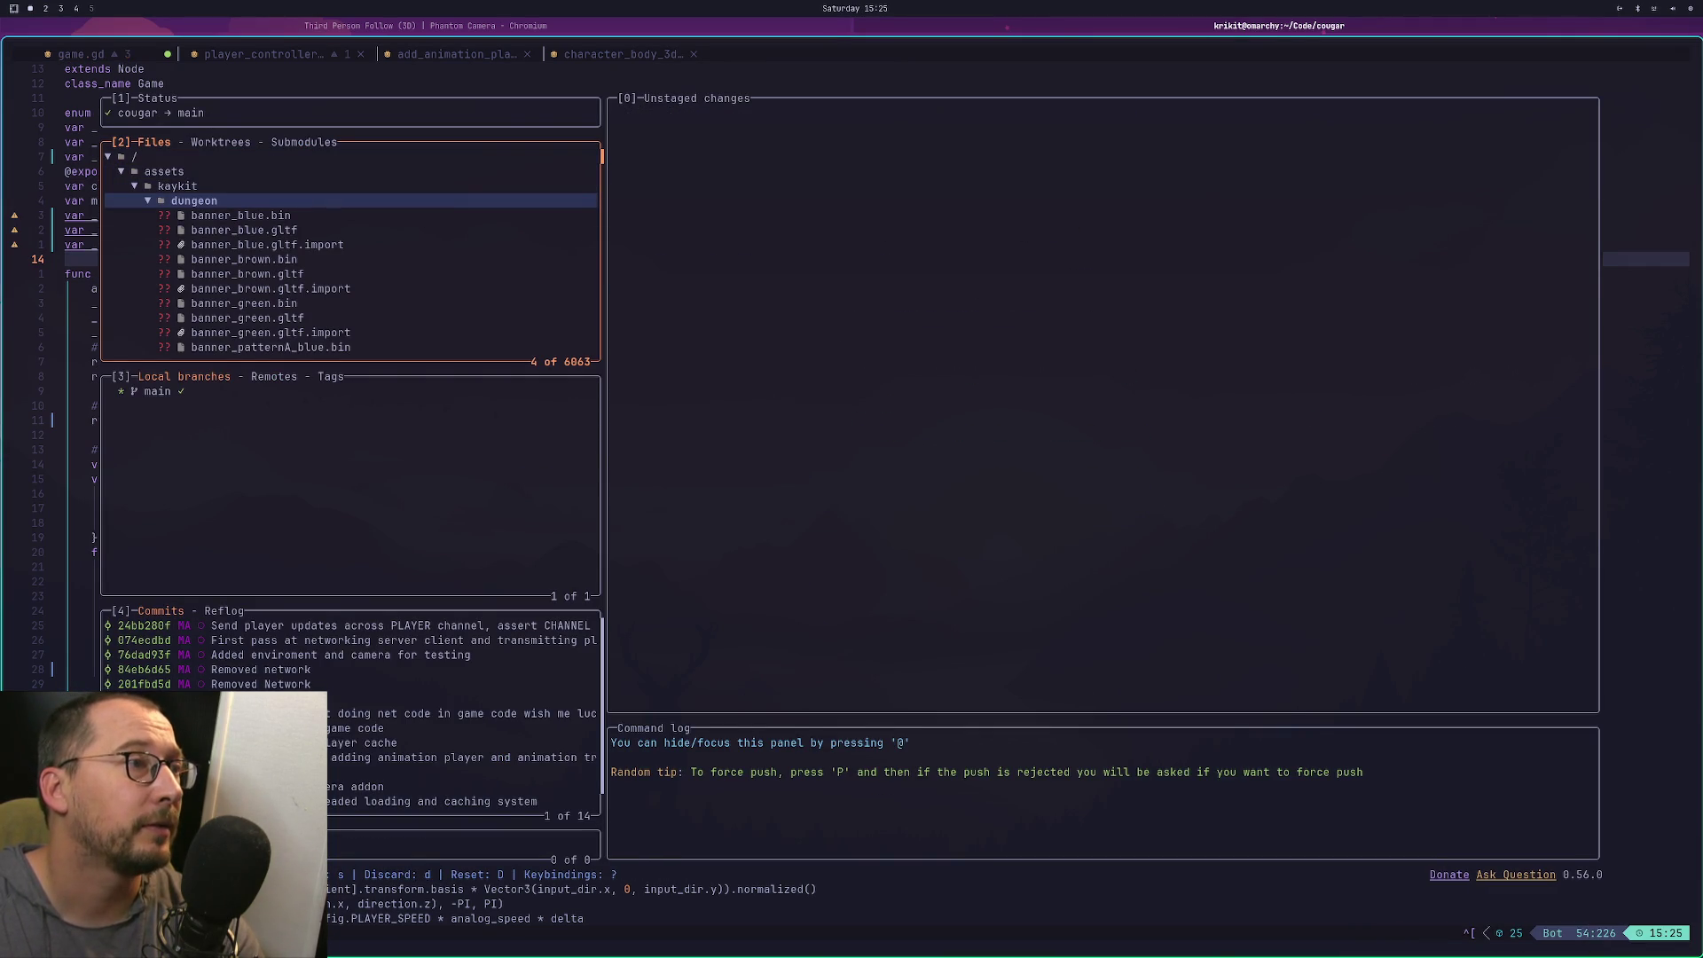
key(space)
text(c0)
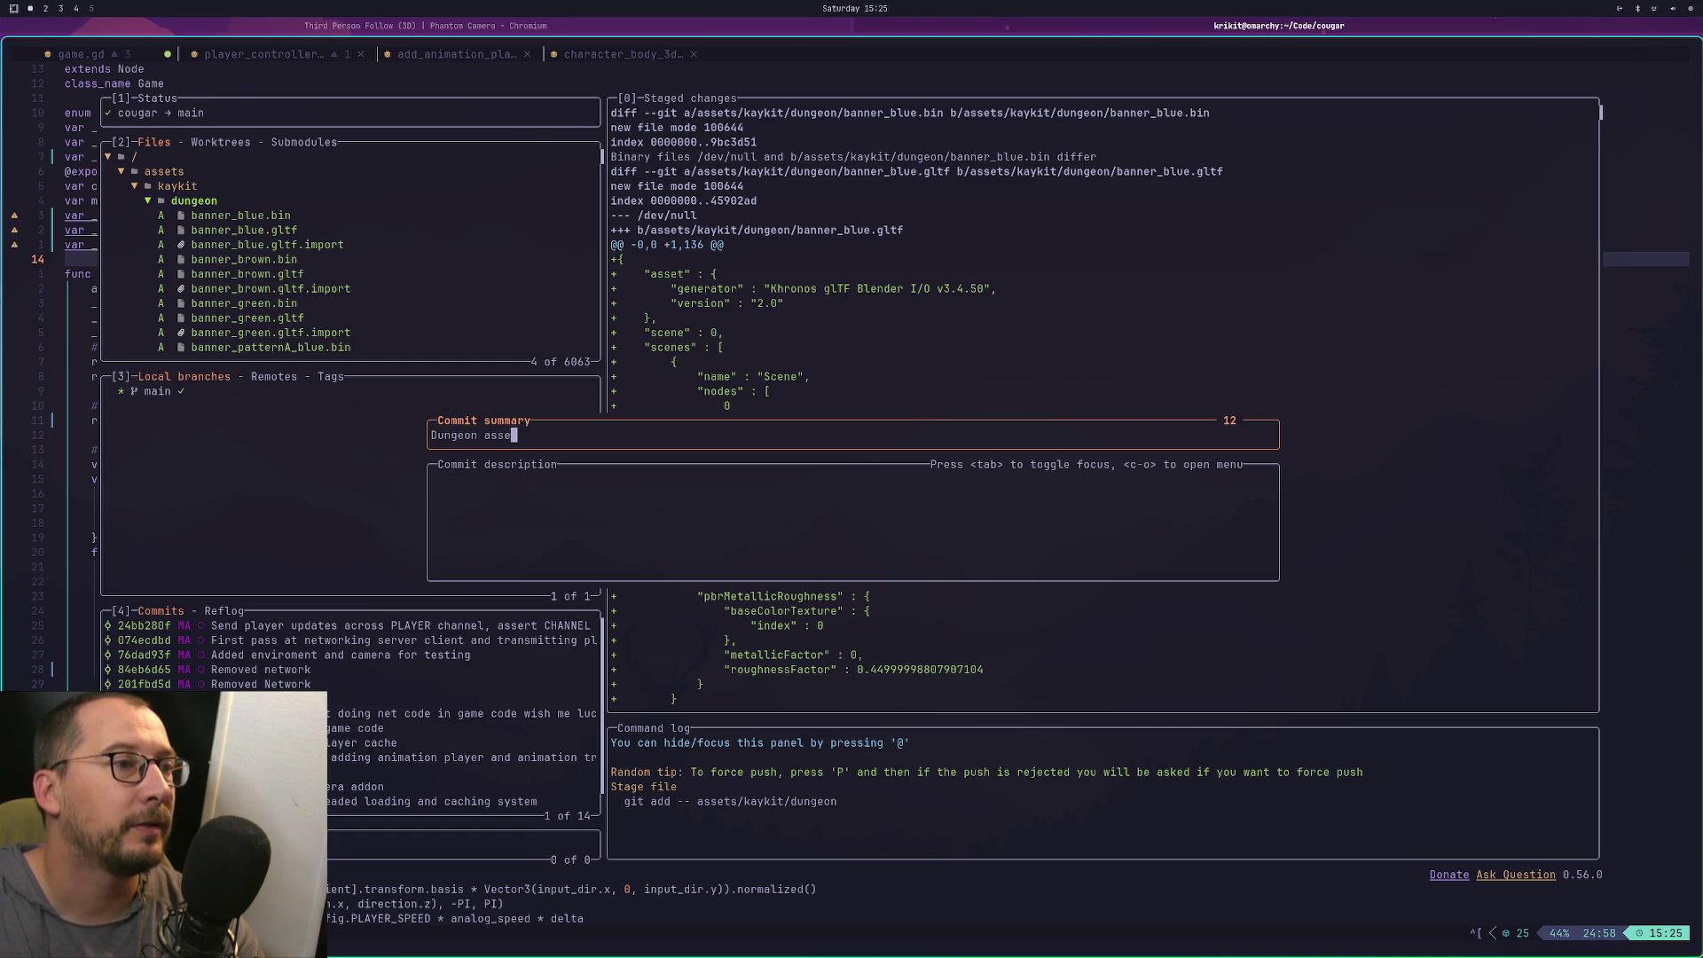
text(ts)
key(Return)
key(P)
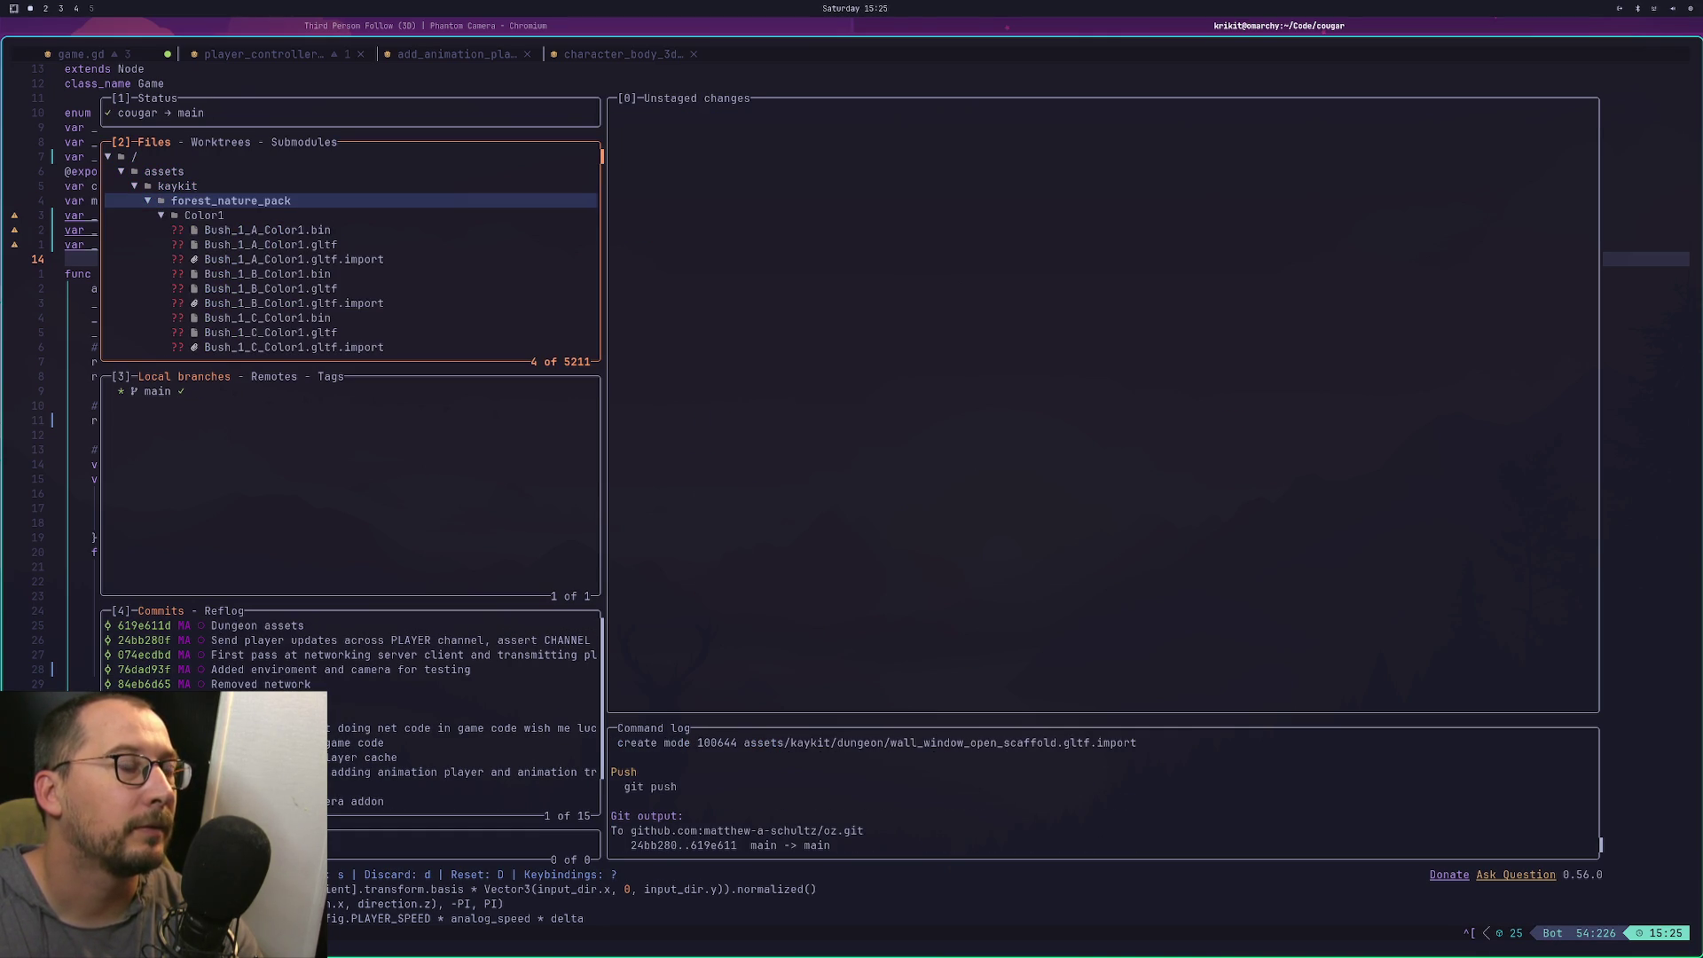
Commit and push forest_nature_pack as 'Forest assets' and resource_bits as 'Resource assets'.
key(space)
text(c)
text(orest a)
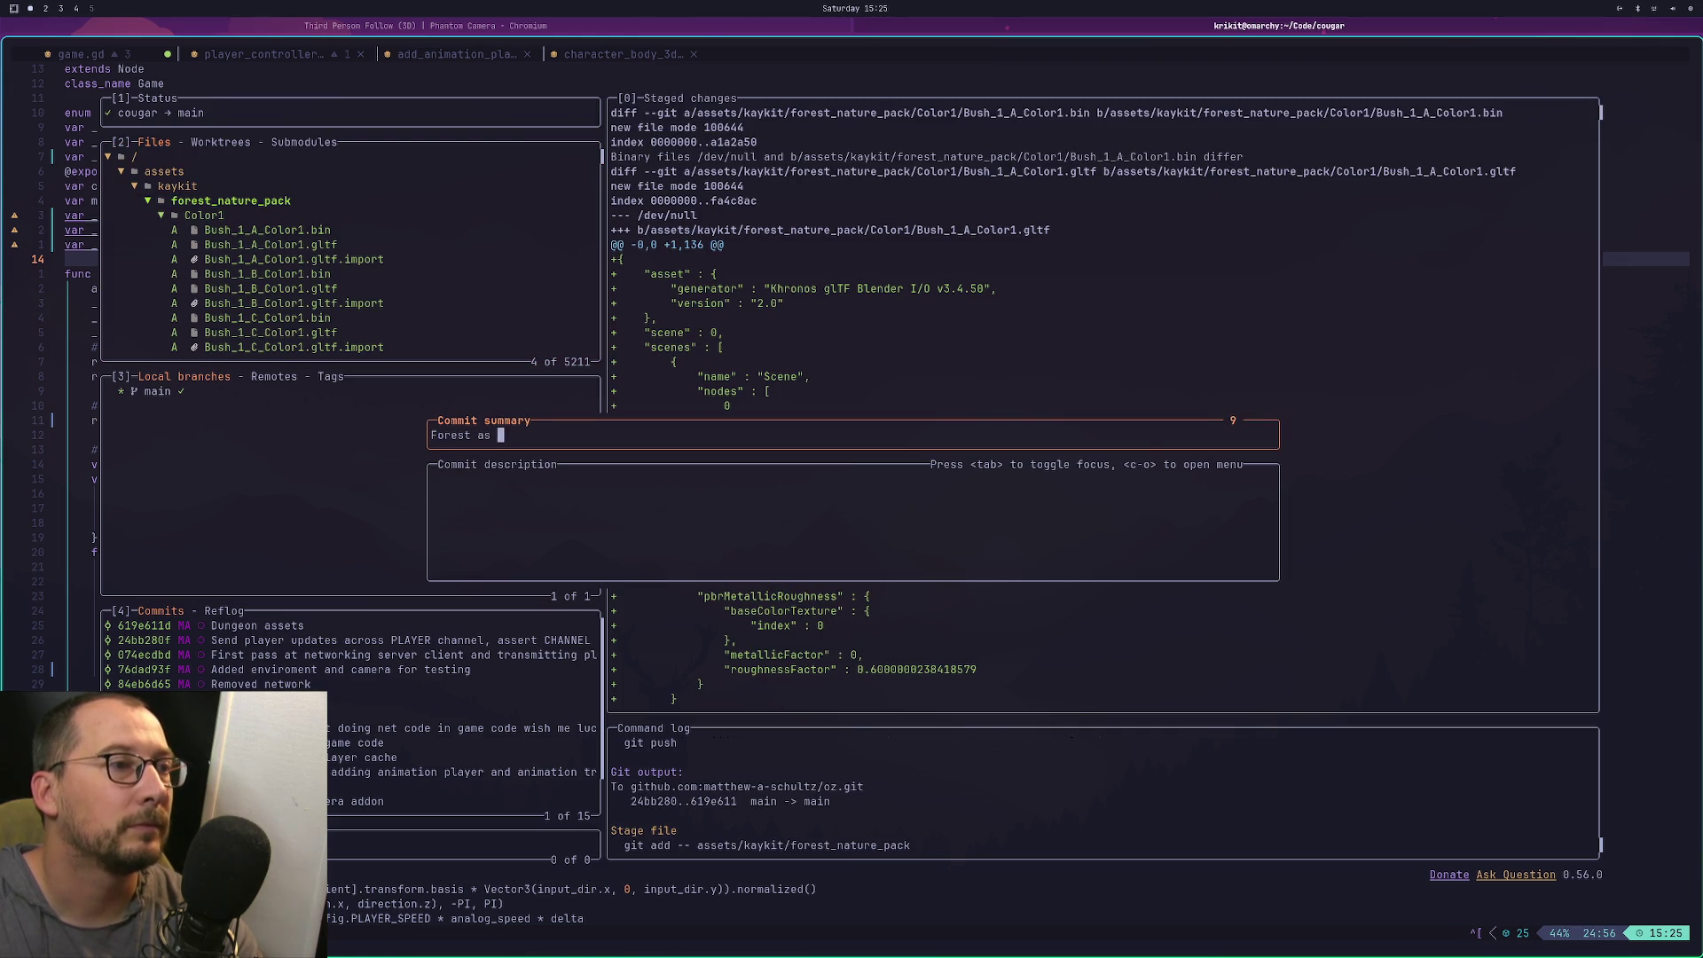
text(set)
key(Return)
key(P)
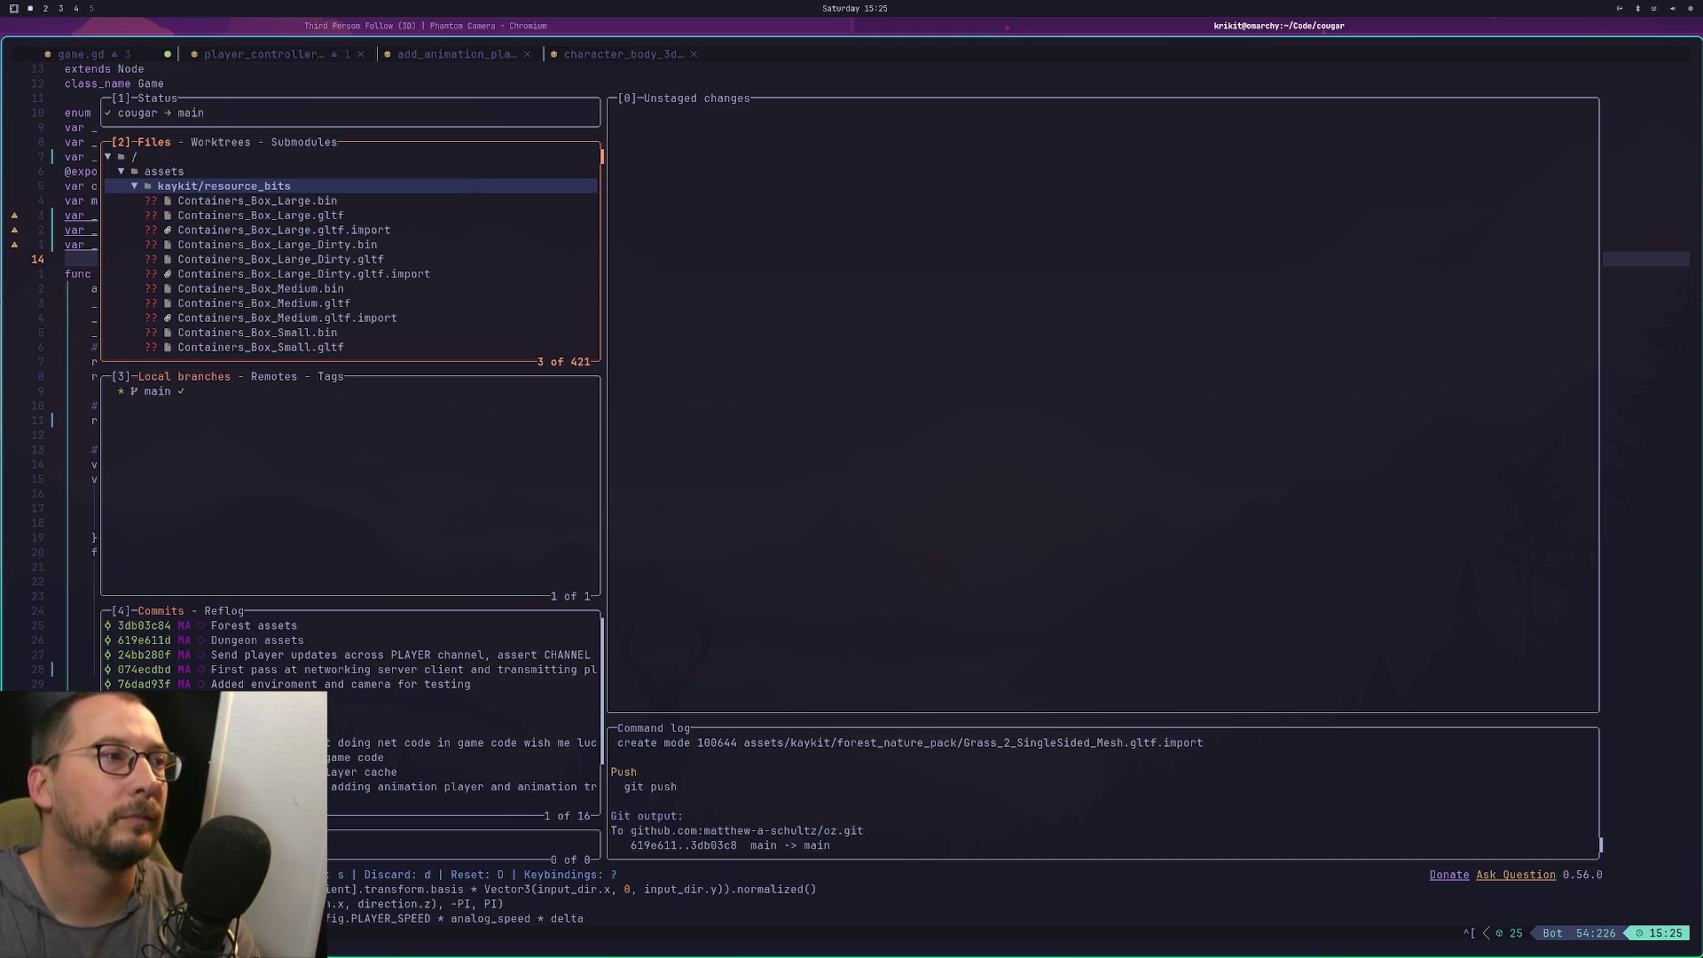
key(space)
text(c)
text(Re)
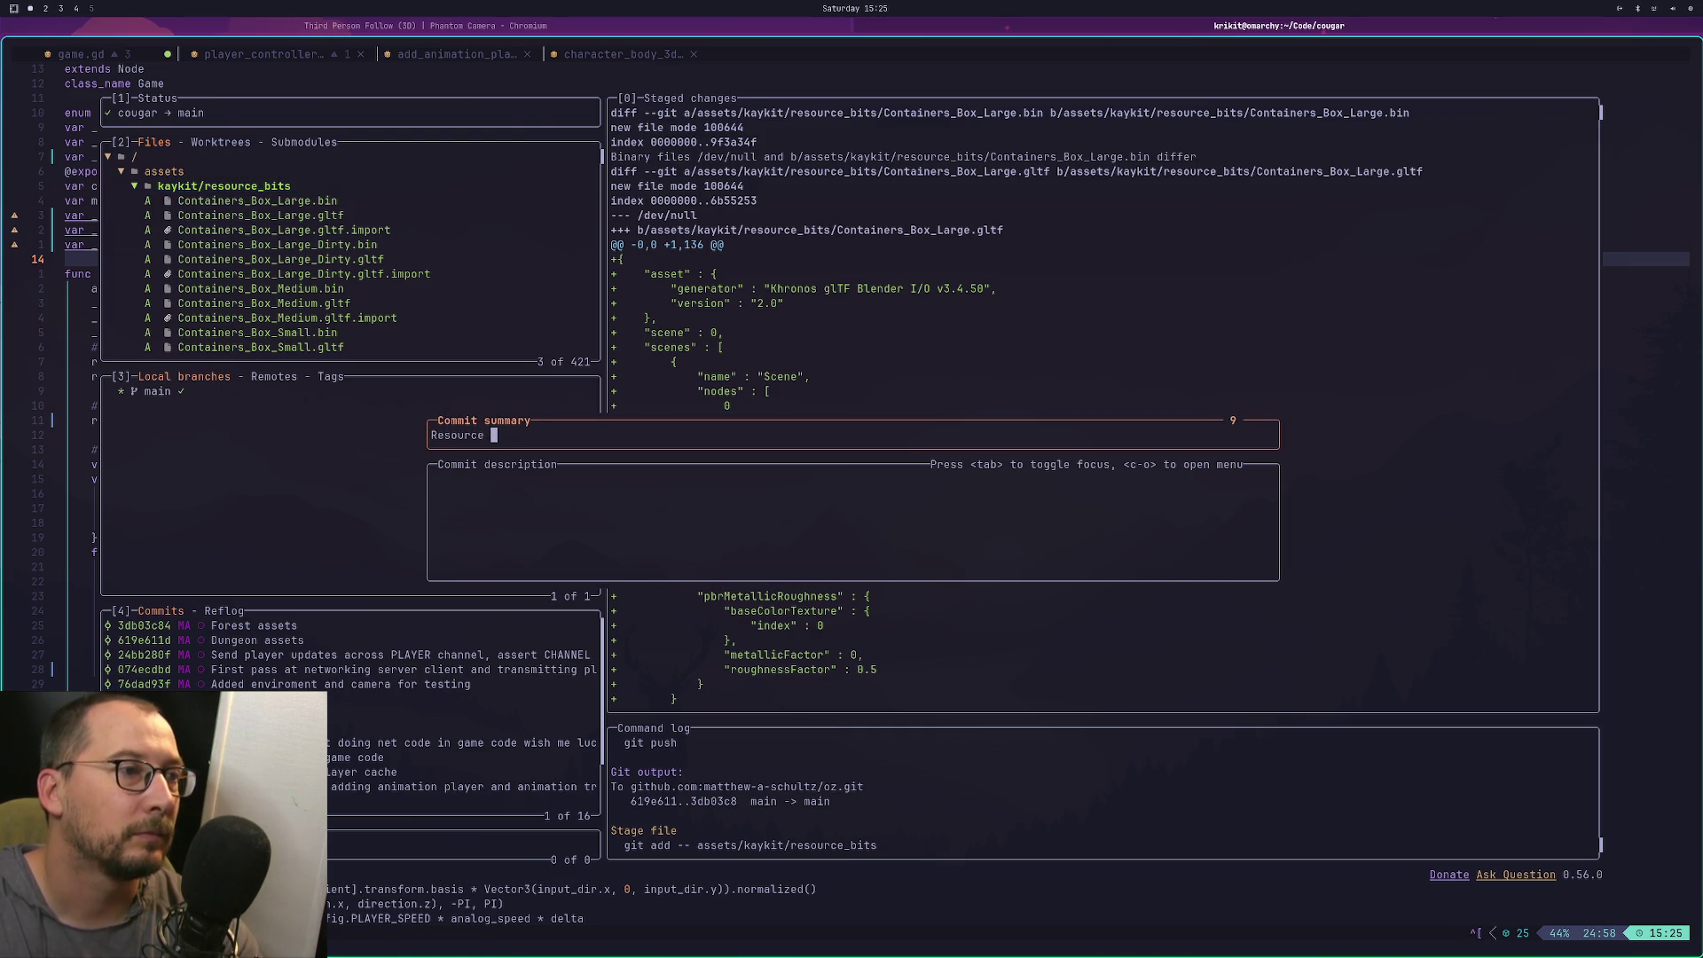
key(Return)
key(shift+p)
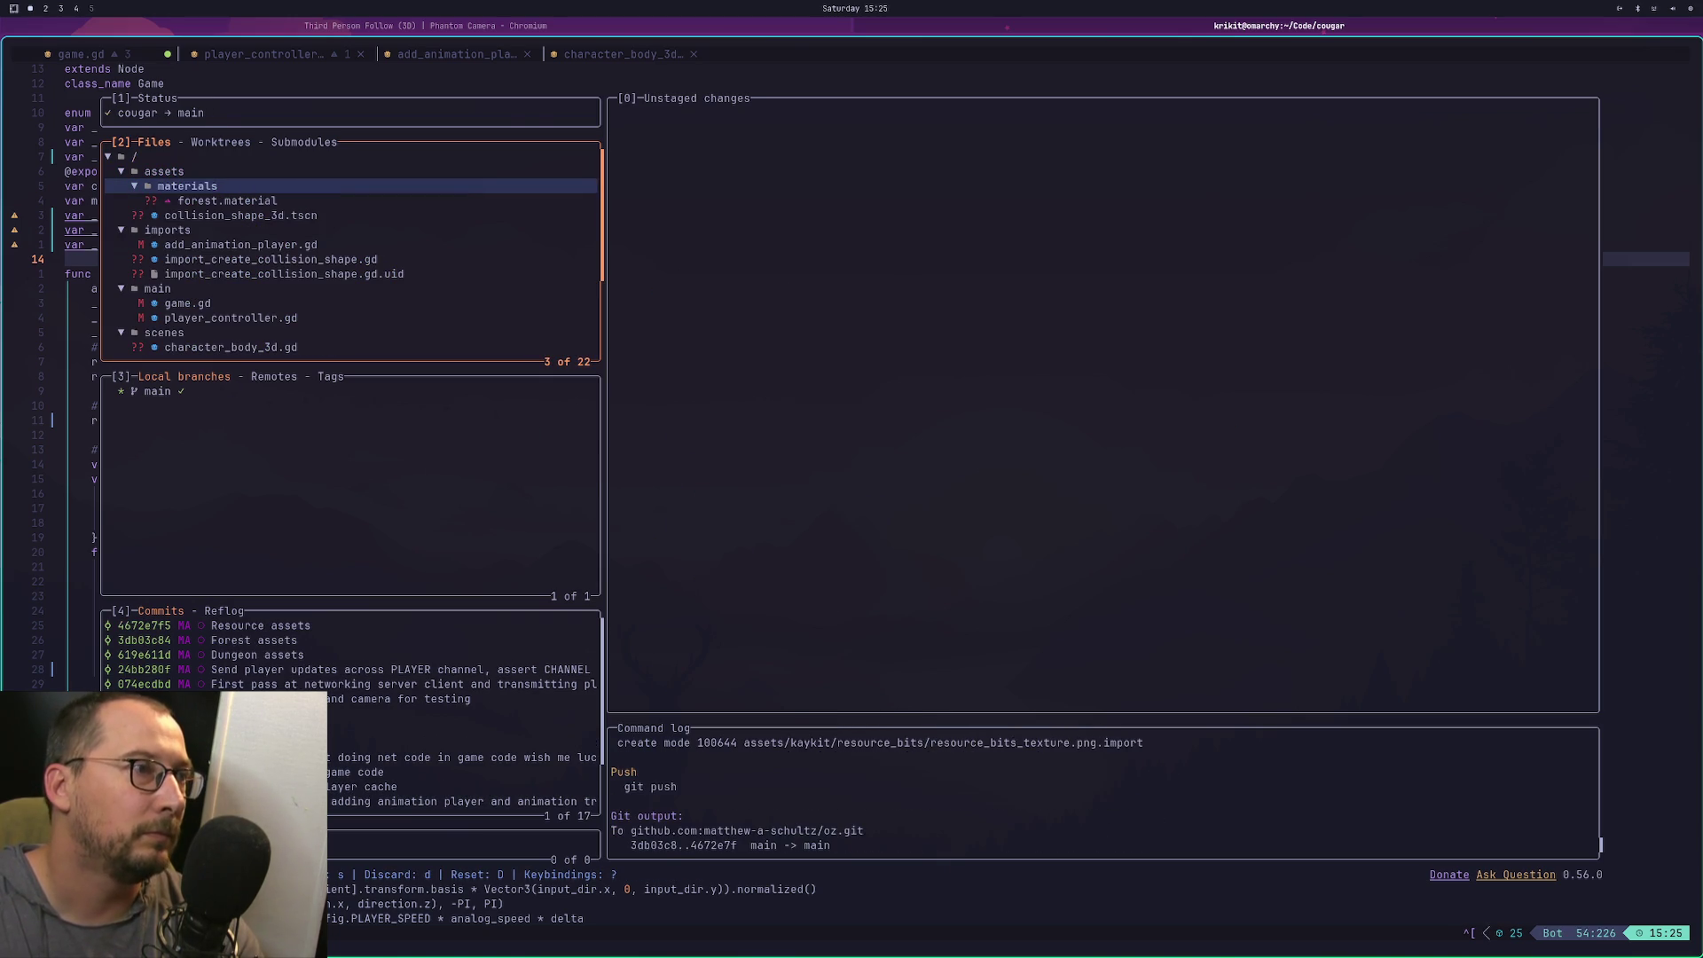
Commit and push the materials folder as 'Forest material', then stage collision_shape_3d.tscn.
key(Down)
key(Down)
key(Down)
key(Up)
key(Up)
key(Up)
key(space)
text(cForese)
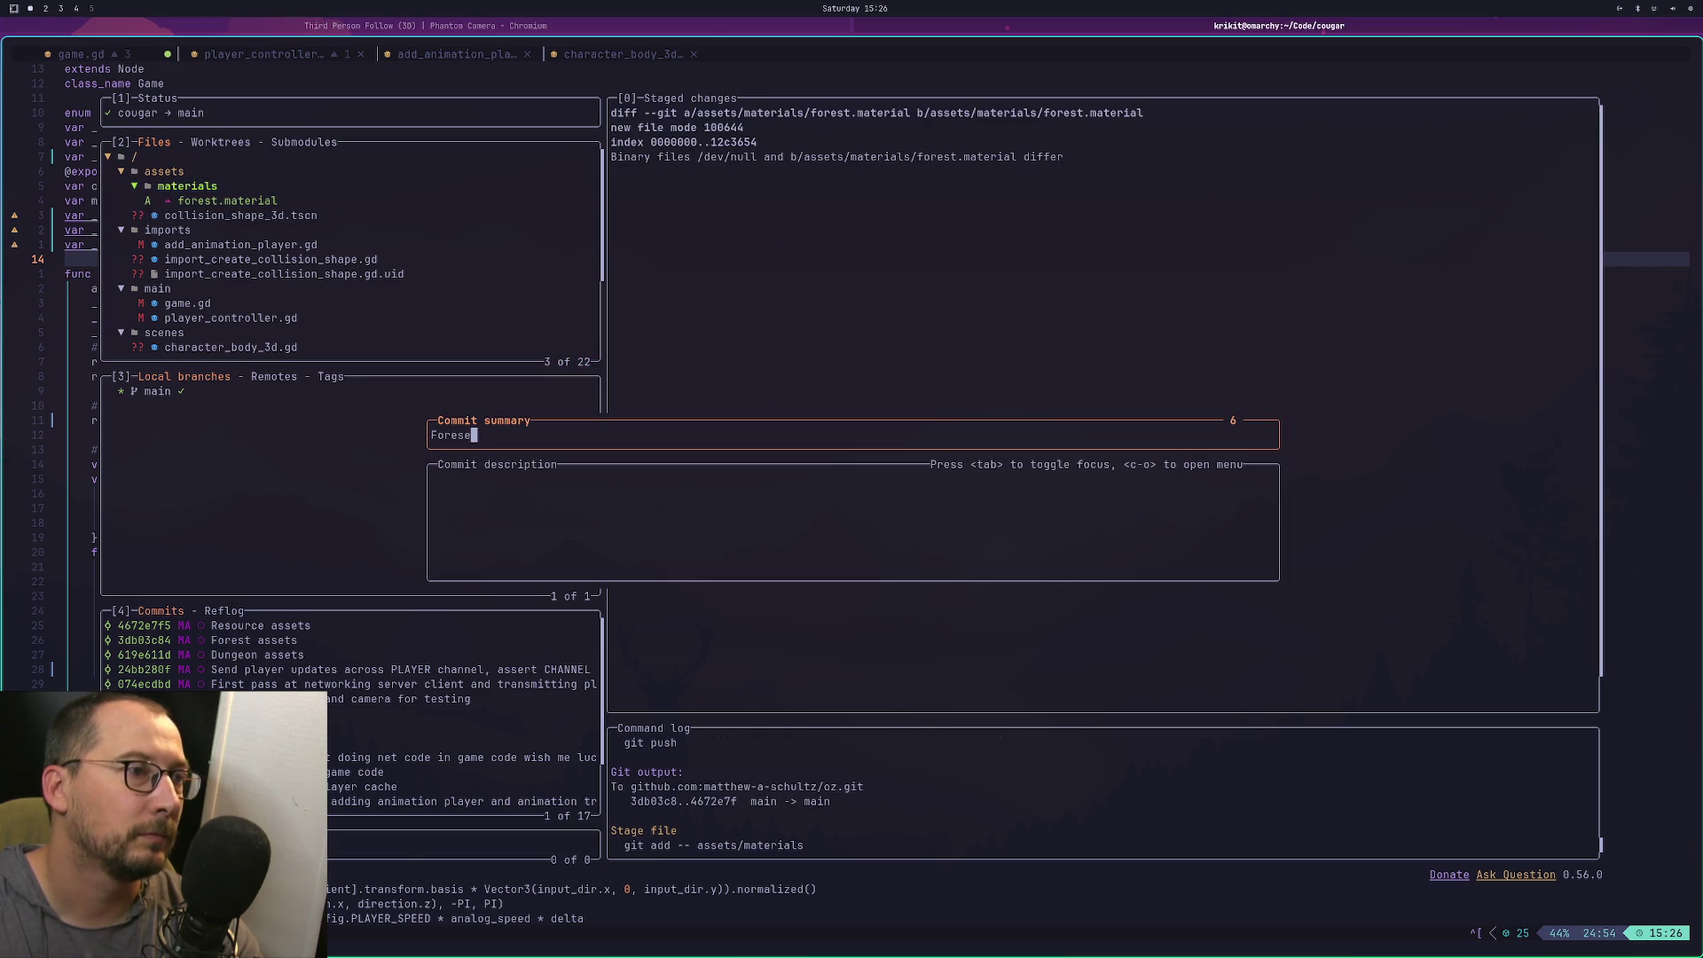
text(l)
key(Return)
key(P)
key(space)
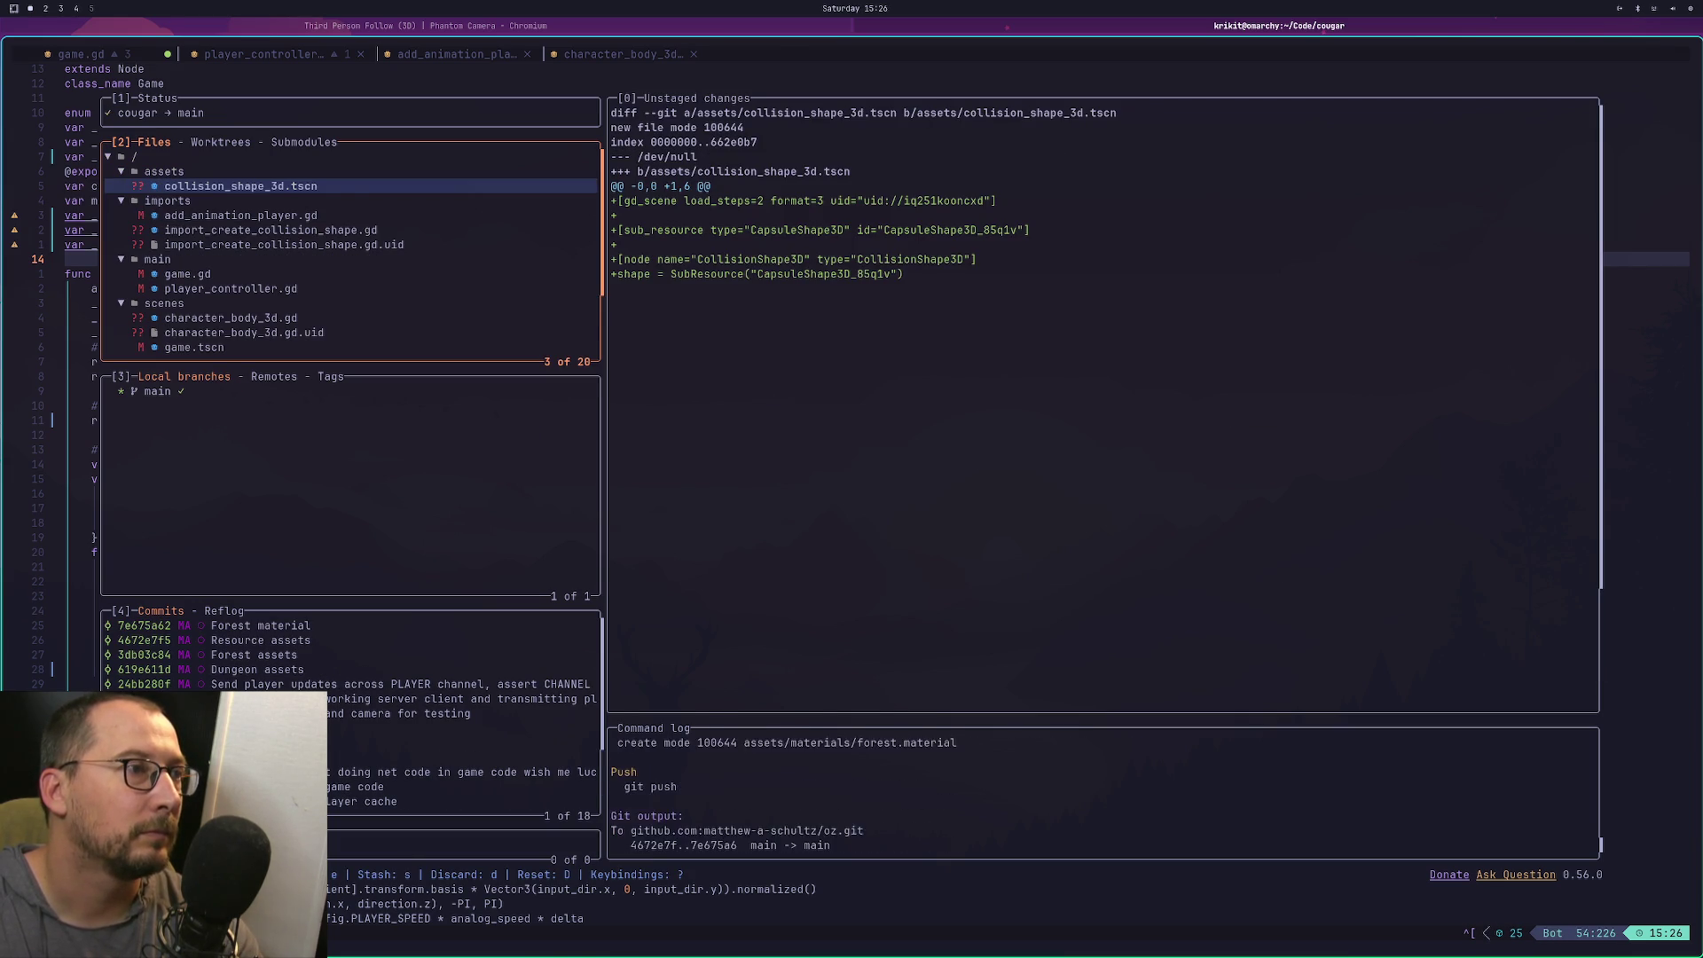
Stage add_animation_player.gd, commit 'Add collision shape to player character' and push.
key(Down)
key(Down)
key(space)
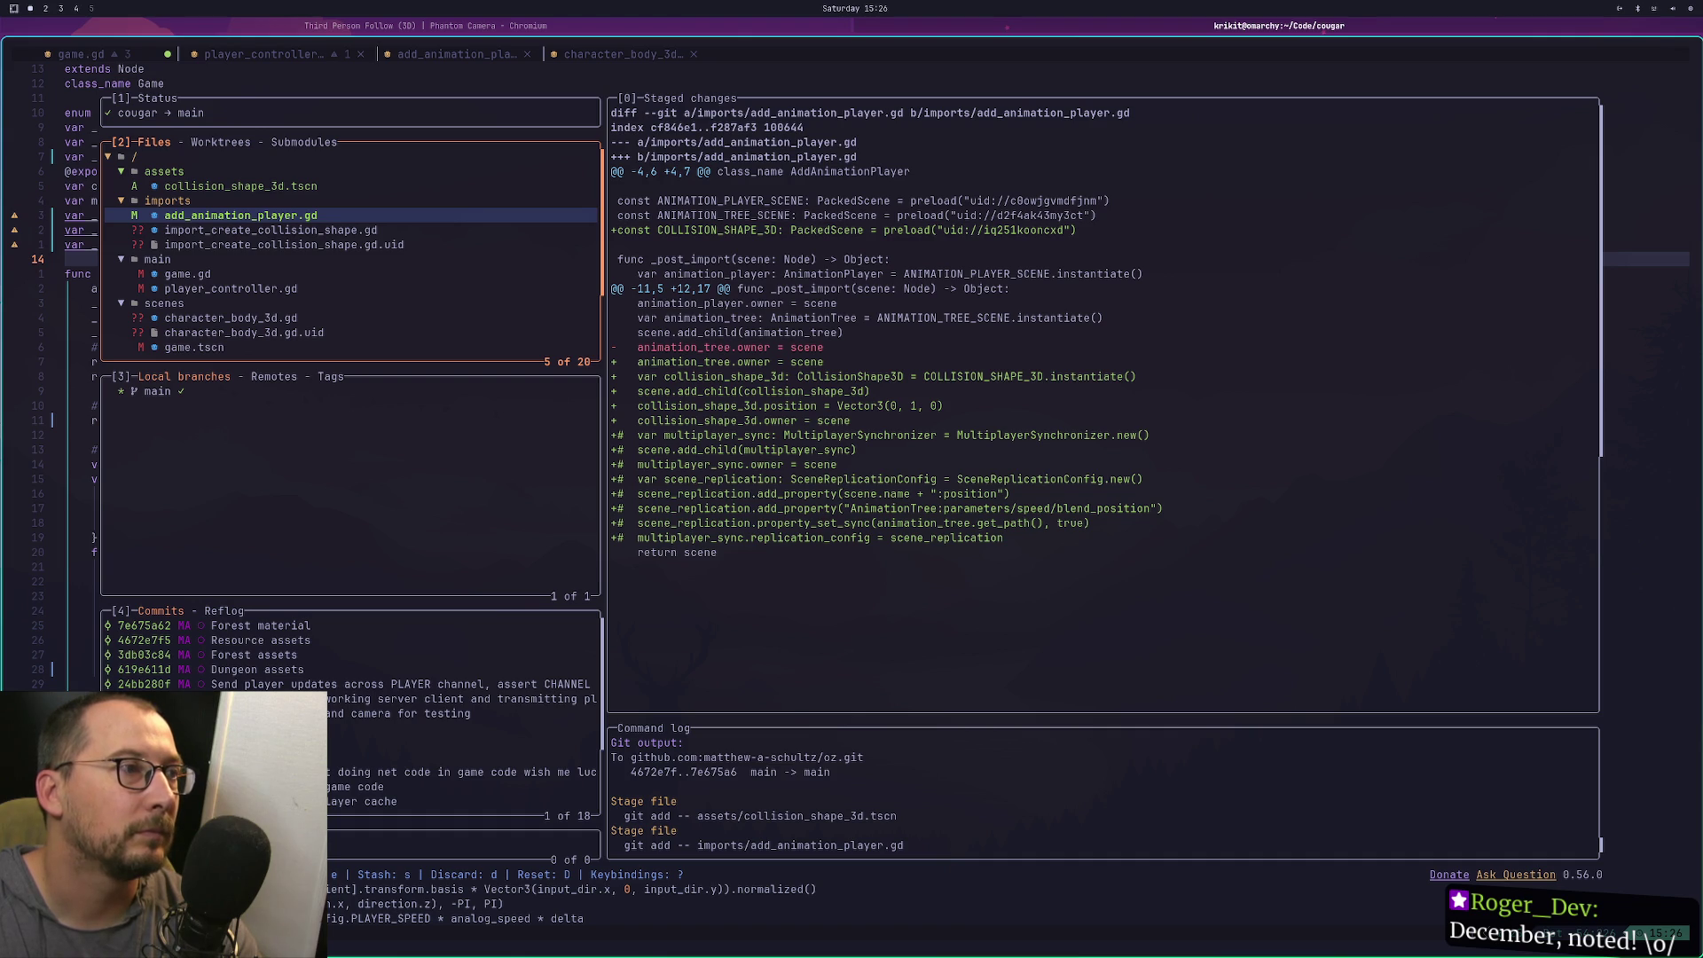
key(c)
text(Add collision shape to pla)
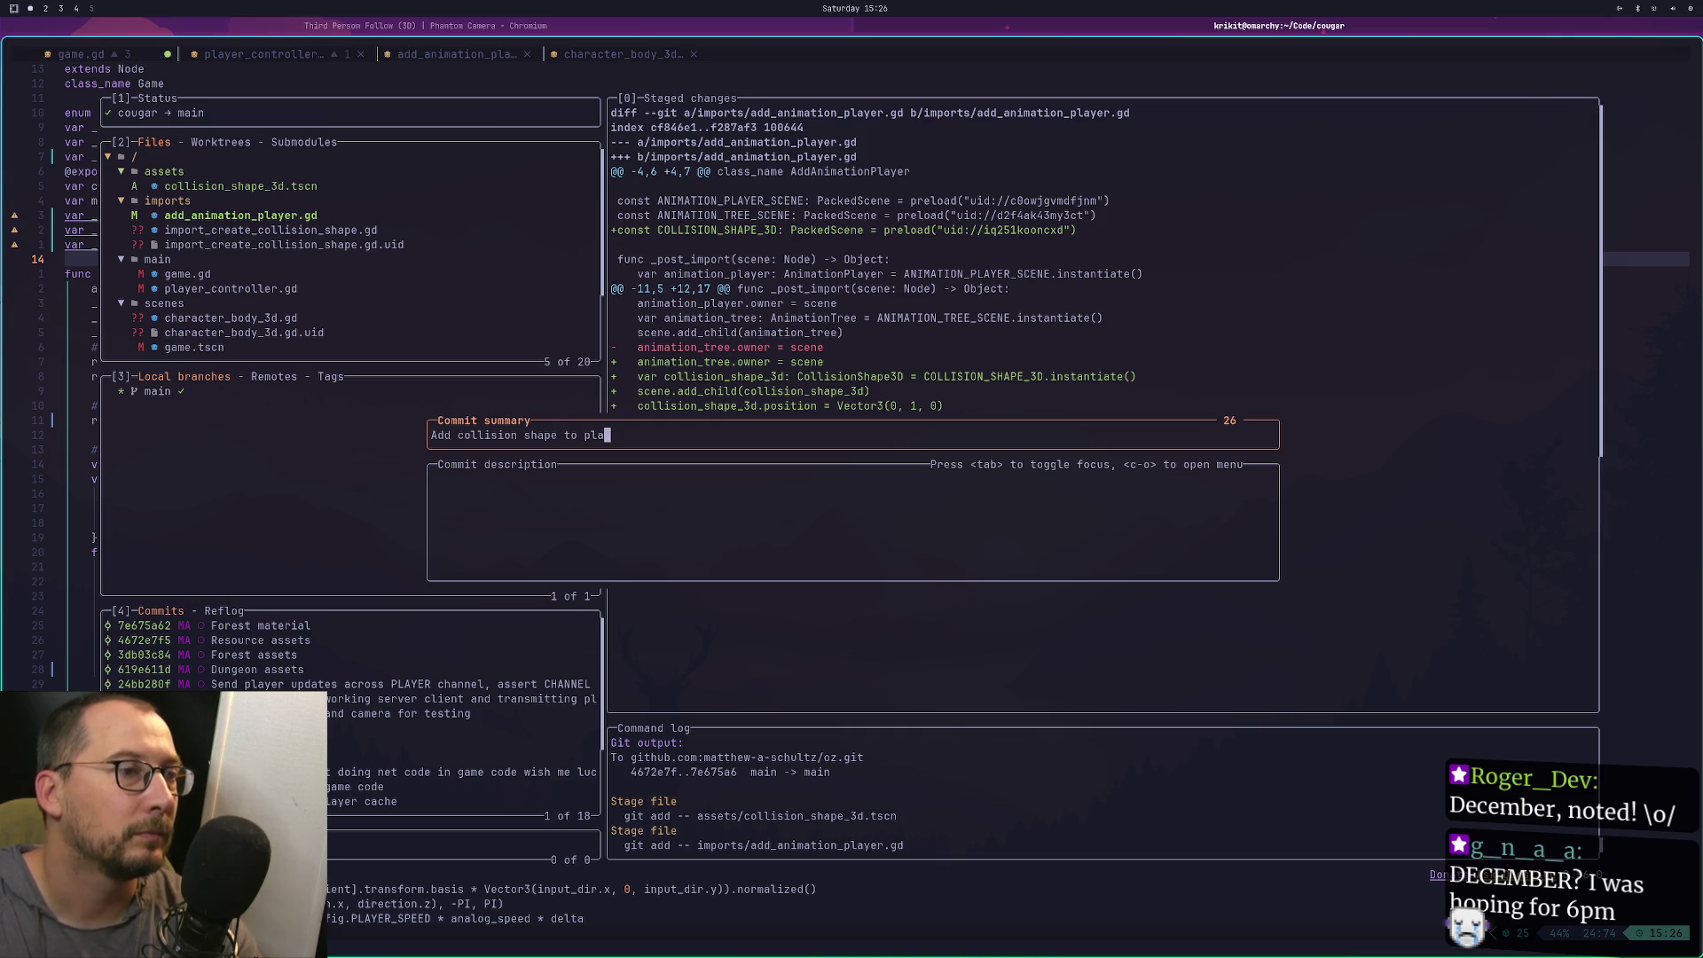
text(yer character)
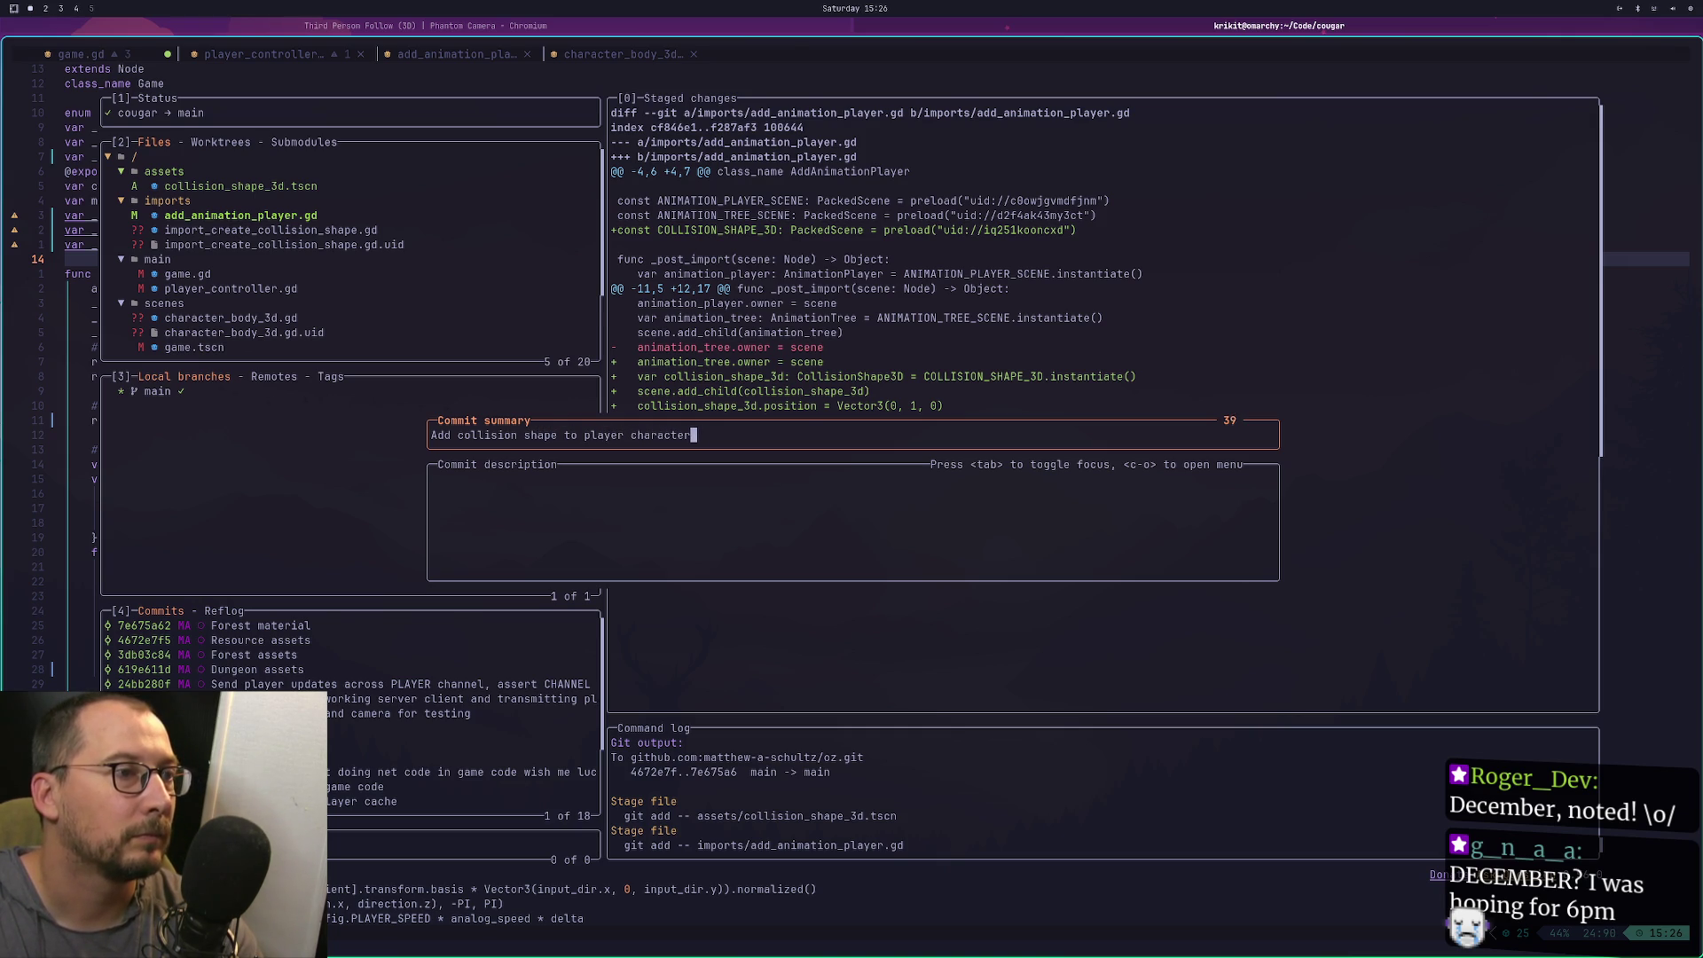
key(Return)
key(shift+p)
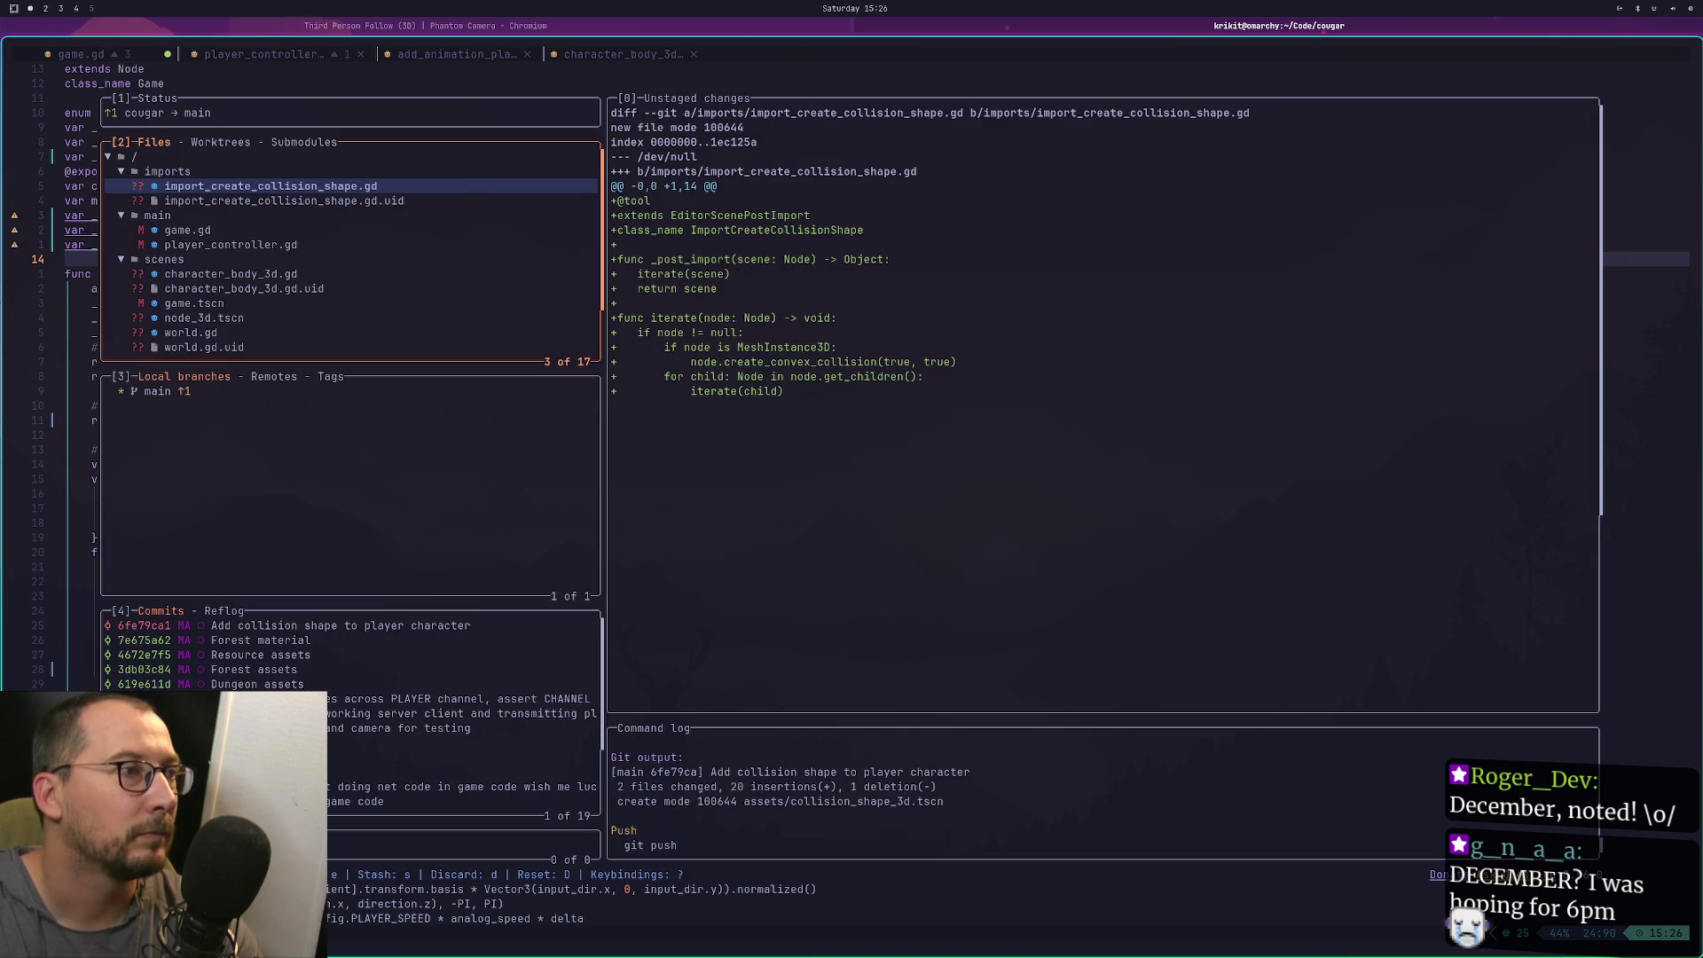
Stage then unstage player_controller.gd, leaving it out of the commit.
key(Down)
key(Down)
key(Down)
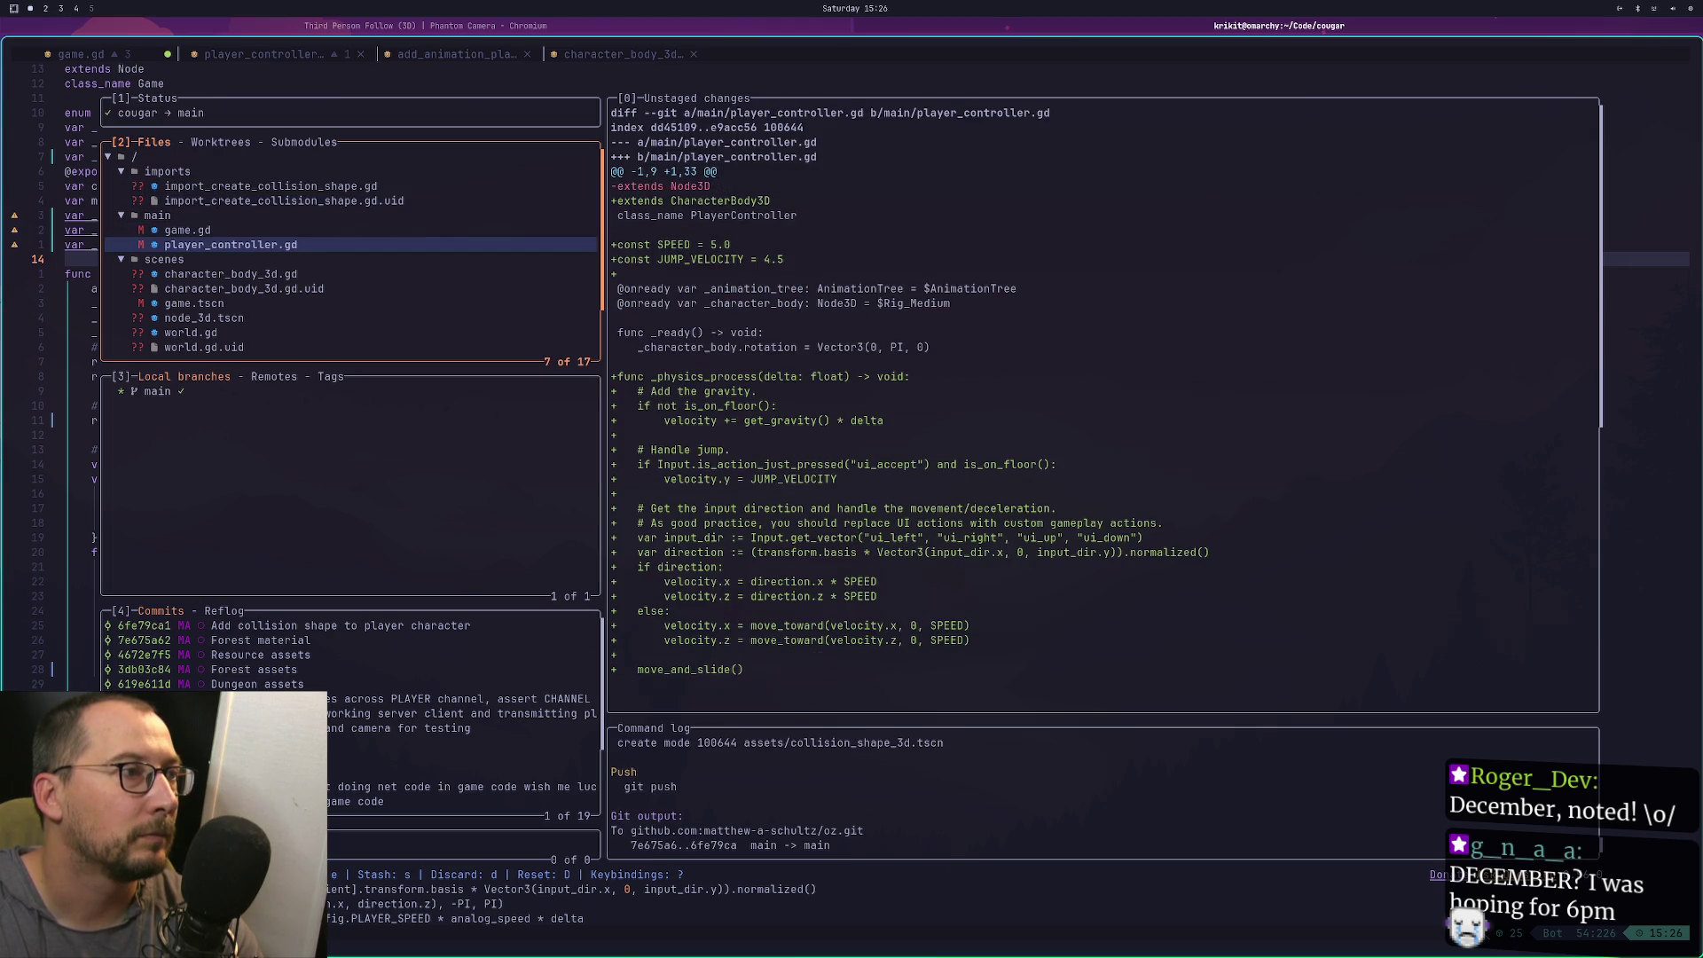
key(space)
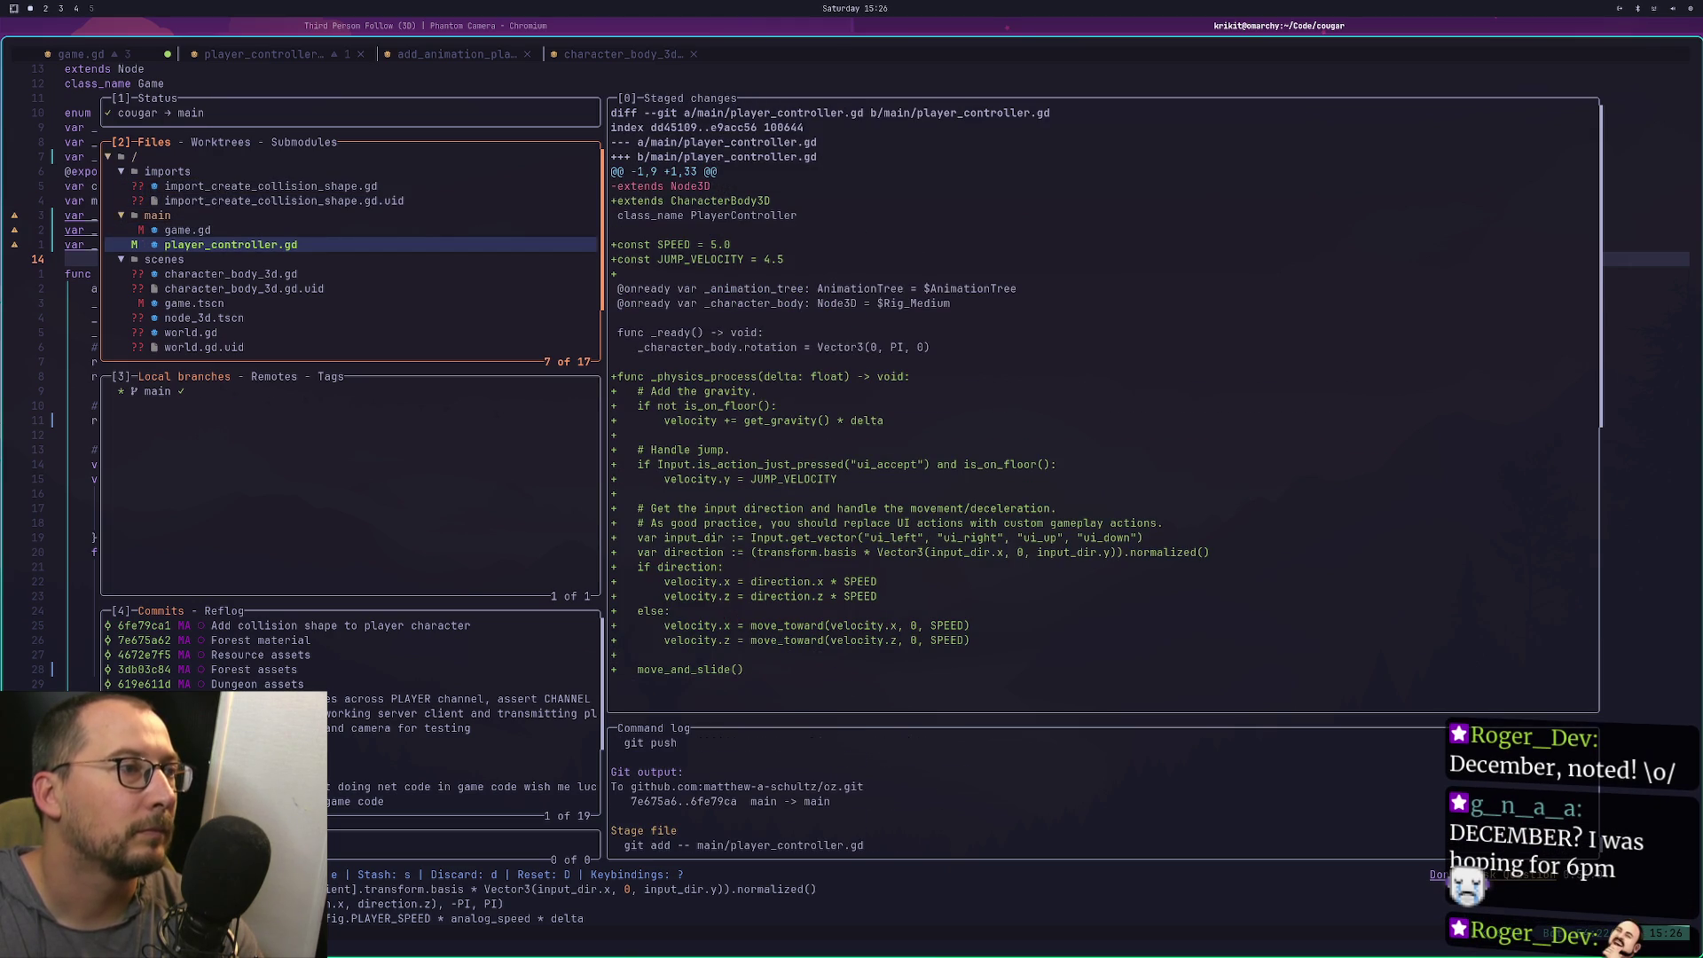
key(space)
key(Up)
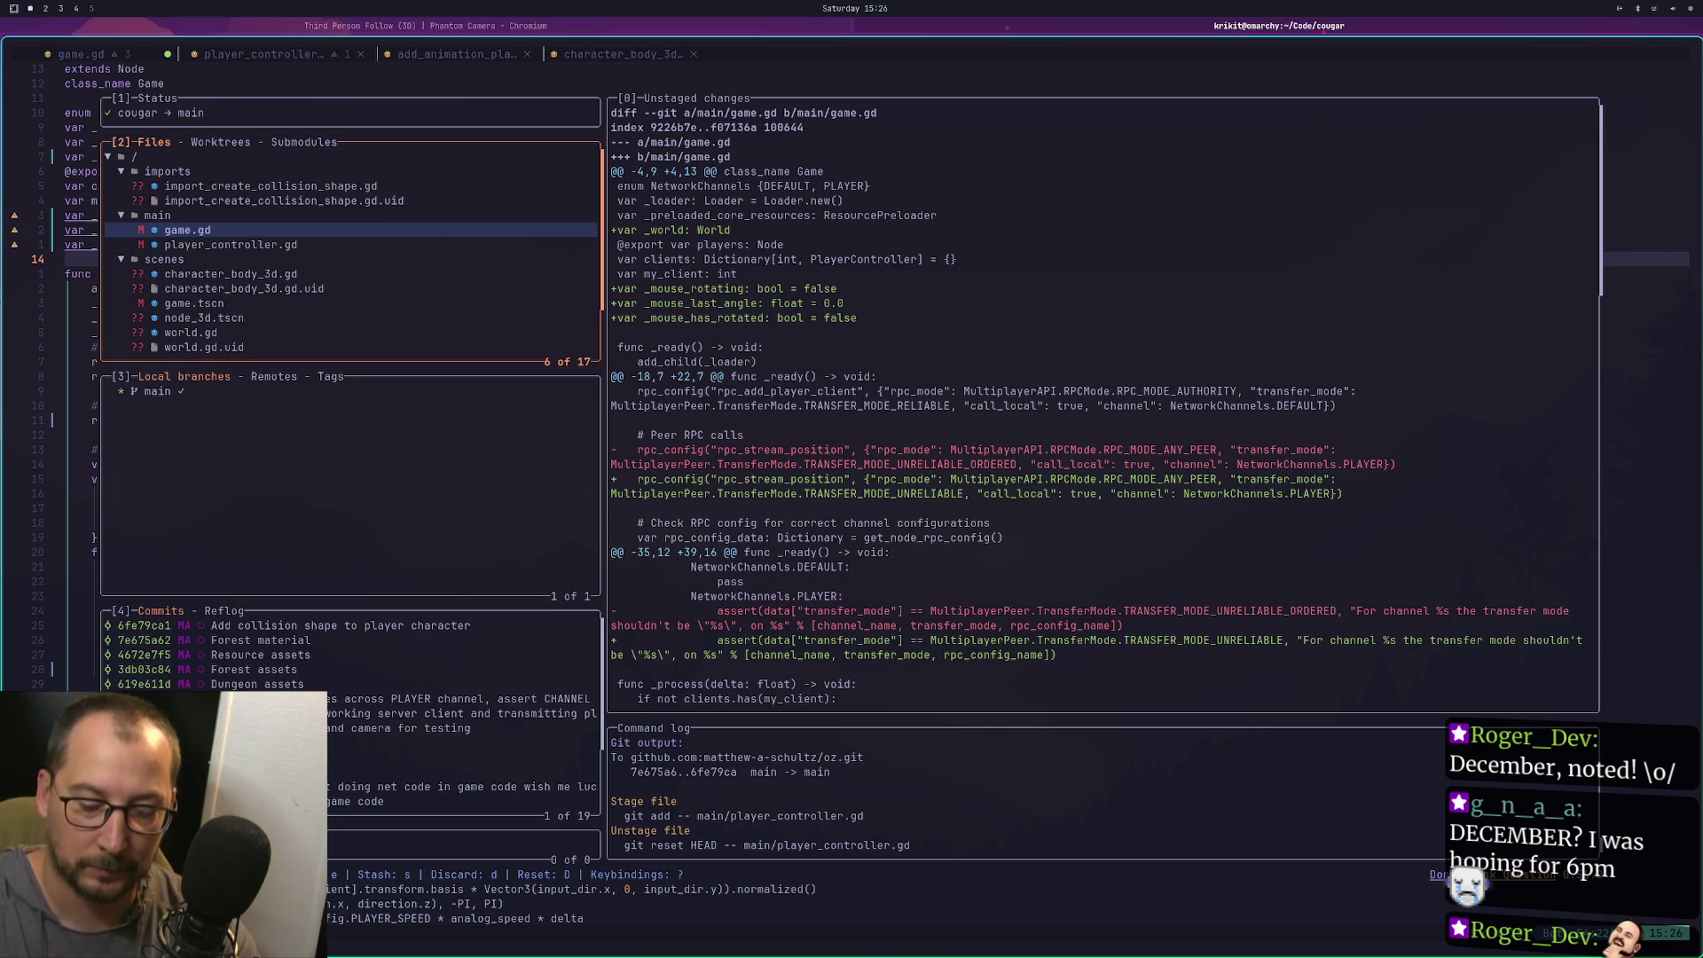
Review game.gd's diff without staging it, and stage game.tscn.
scroll(1104, 407, down, 9)
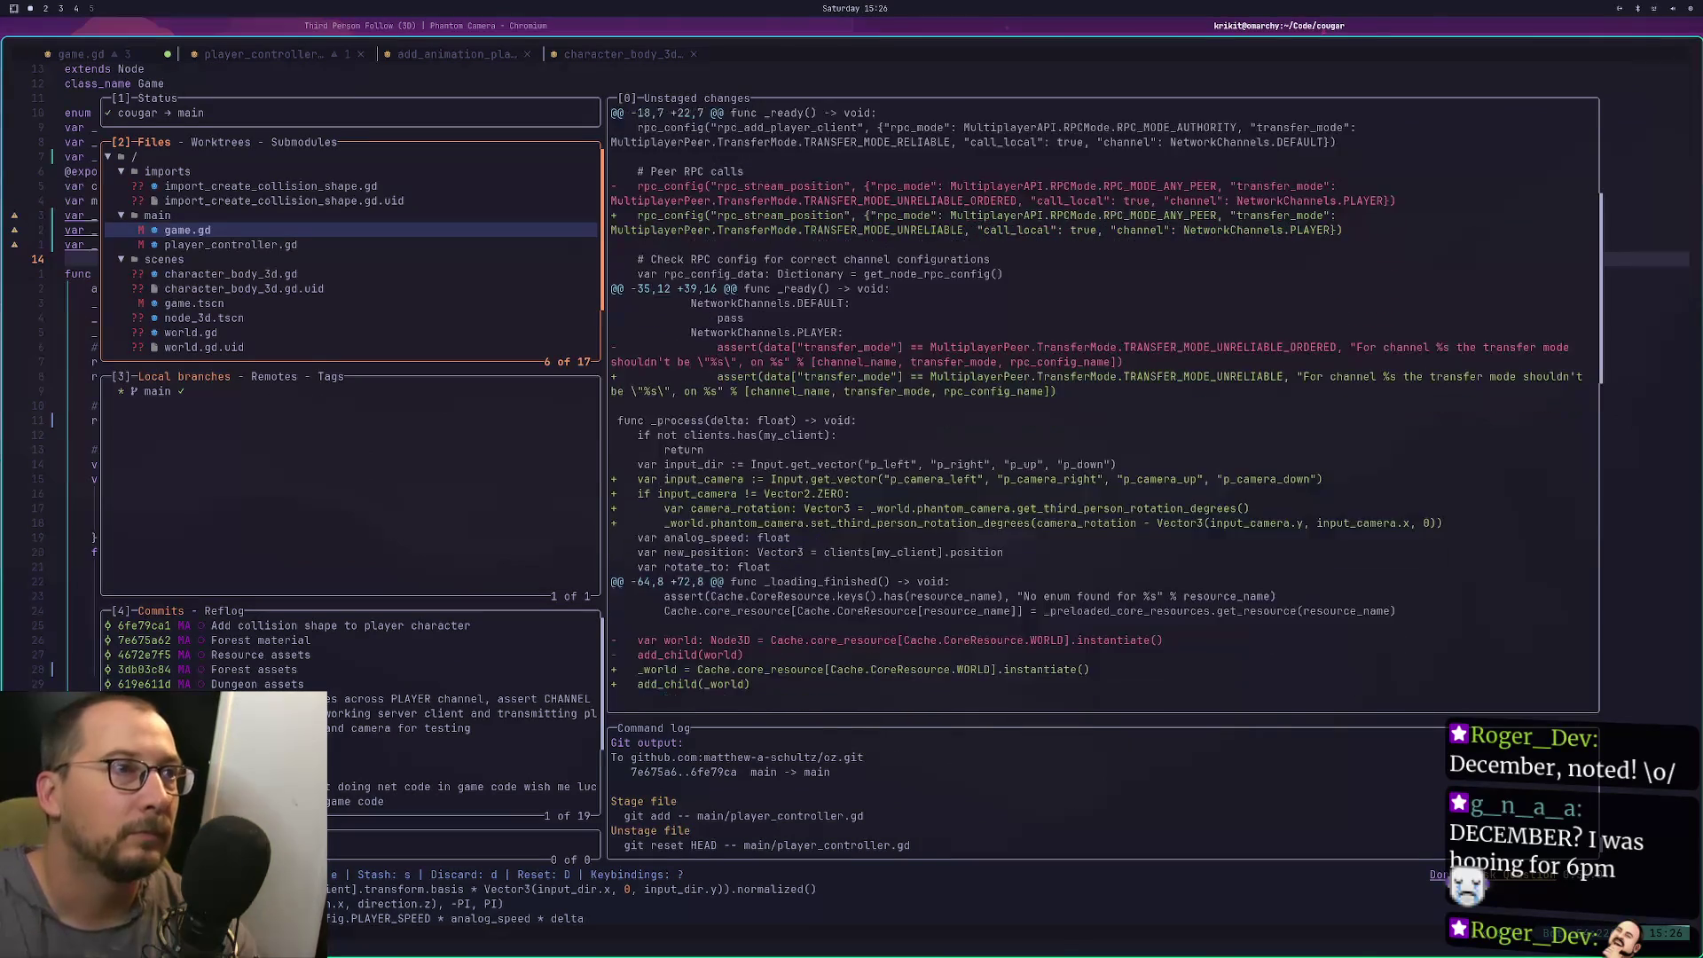
scroll(1105, 408, down, 17)
scroll(1105, 407, up, 10)
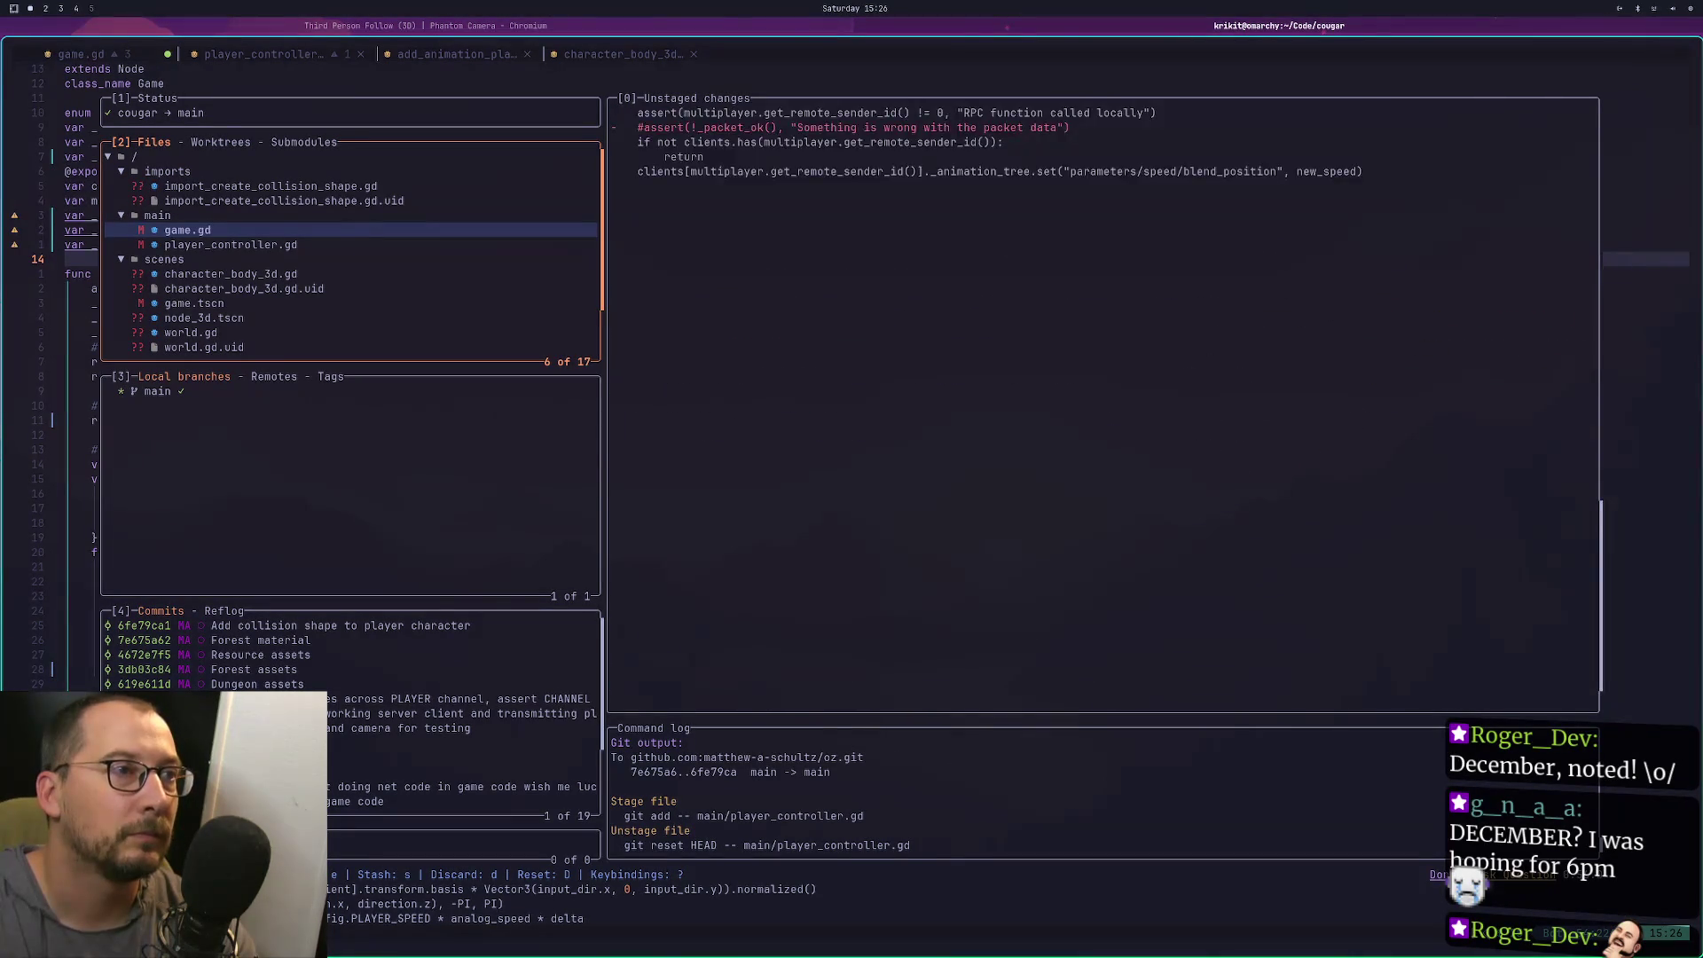
scroll(1104, 408, up, 3)
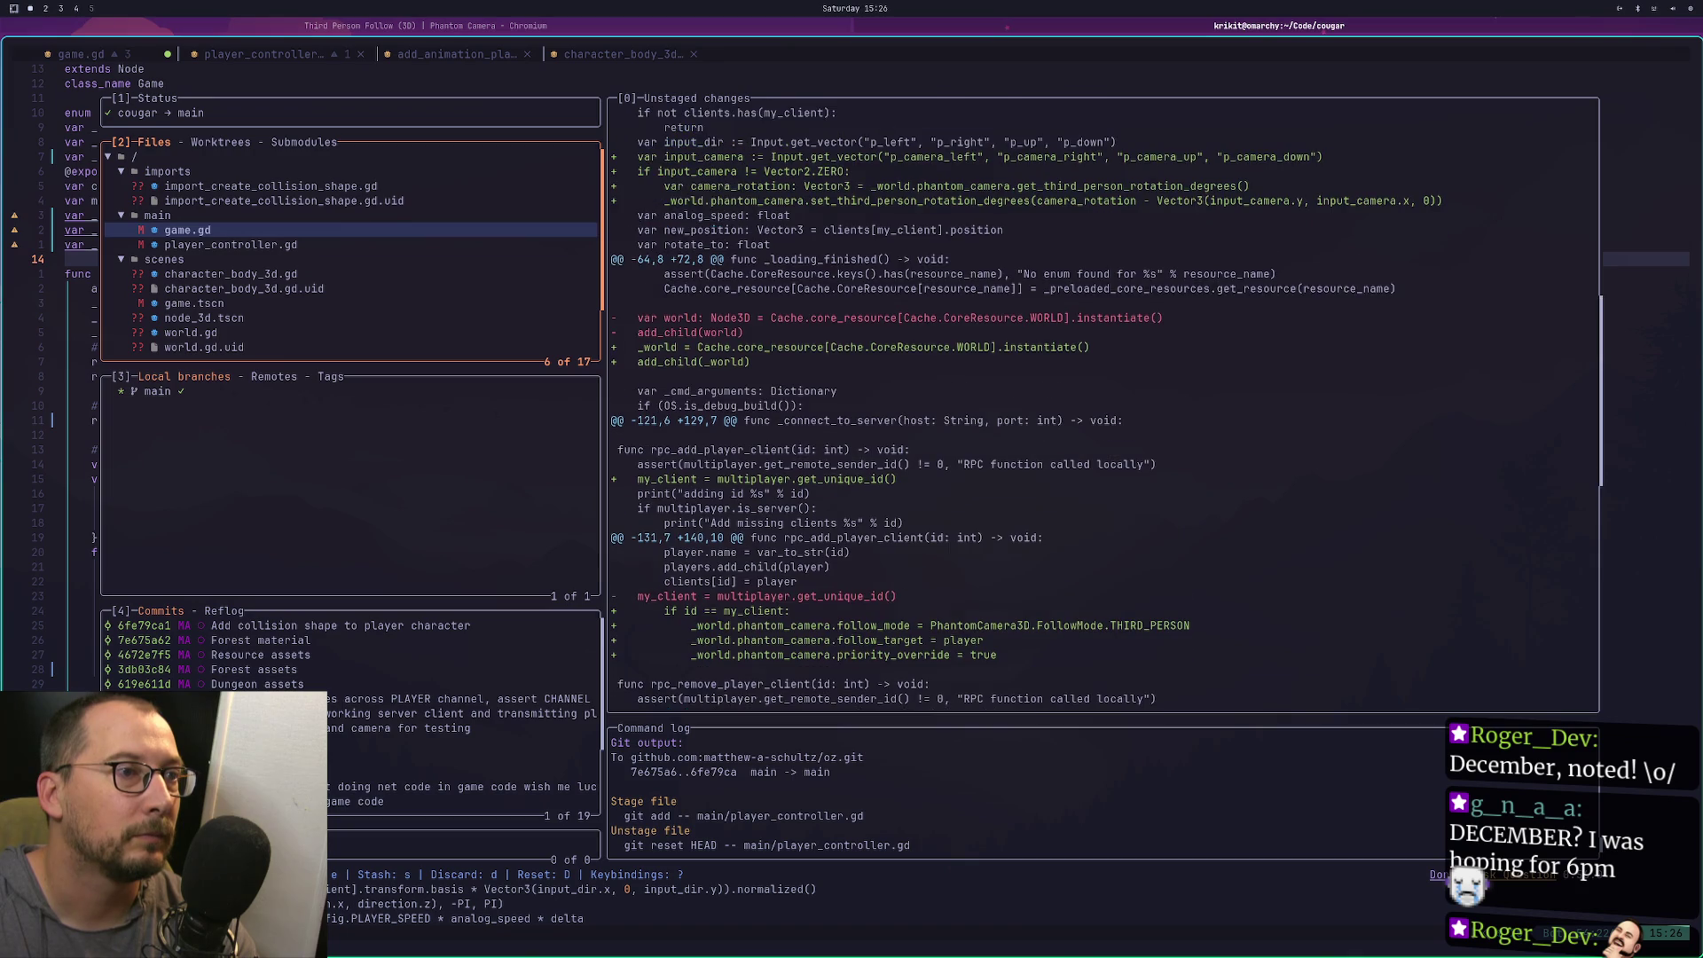
key(Down)
key(Down)
key(Down)
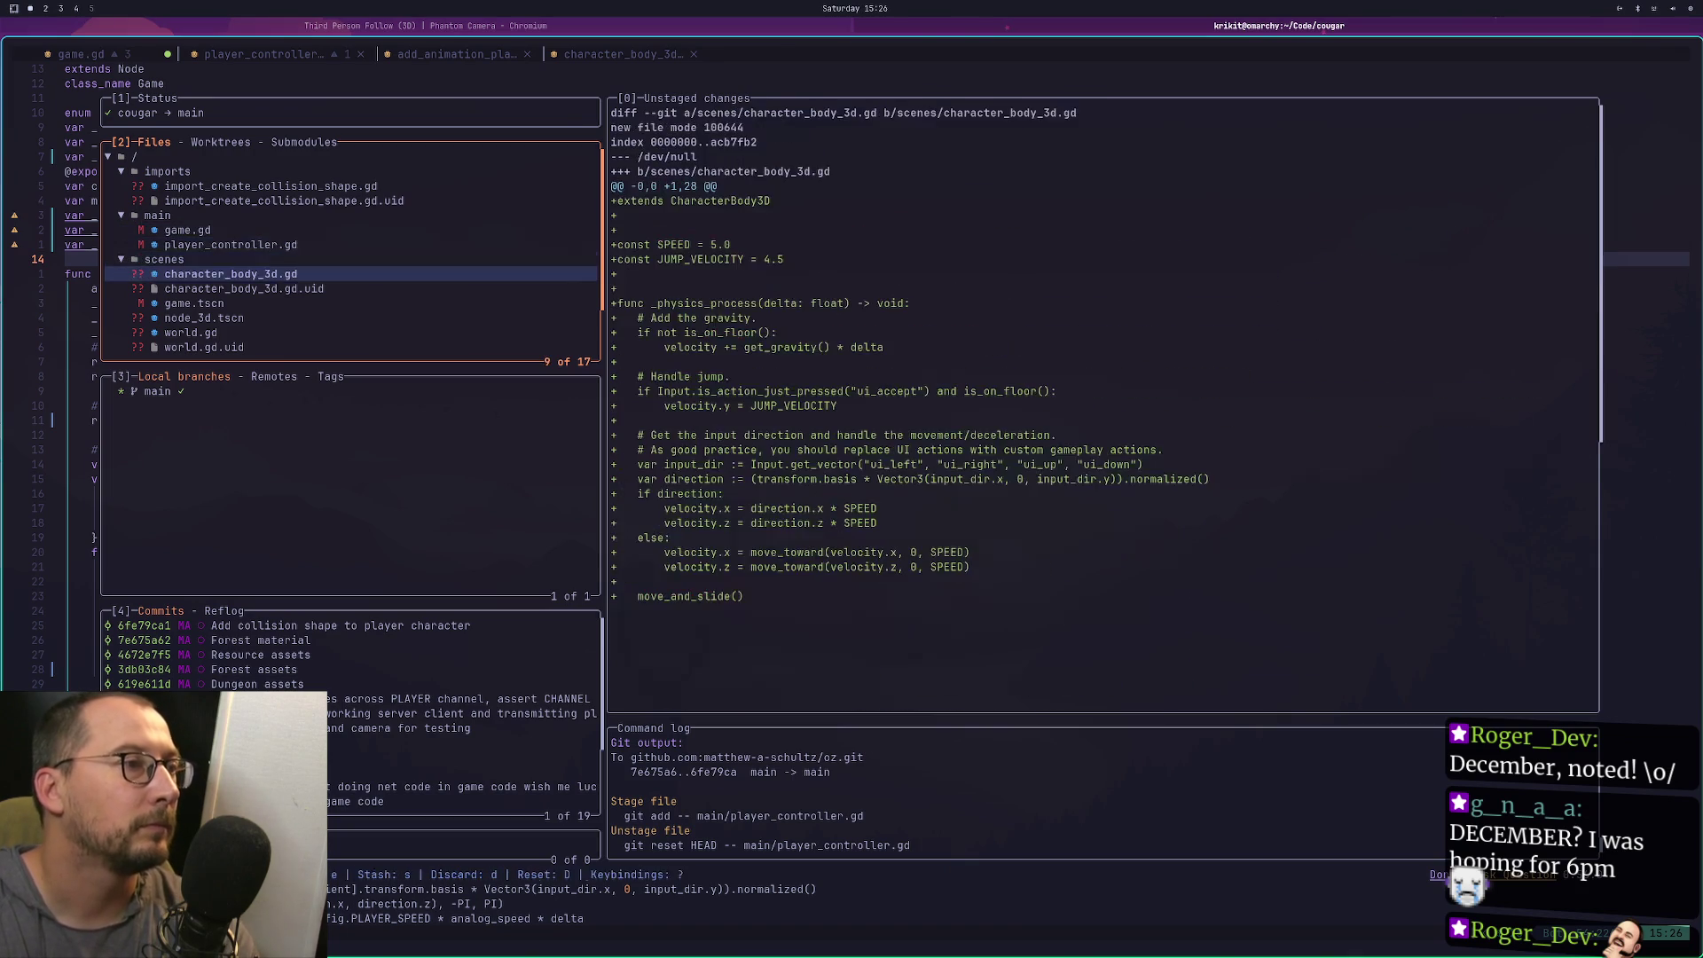
key(Up)
key(Up)
key(Up)
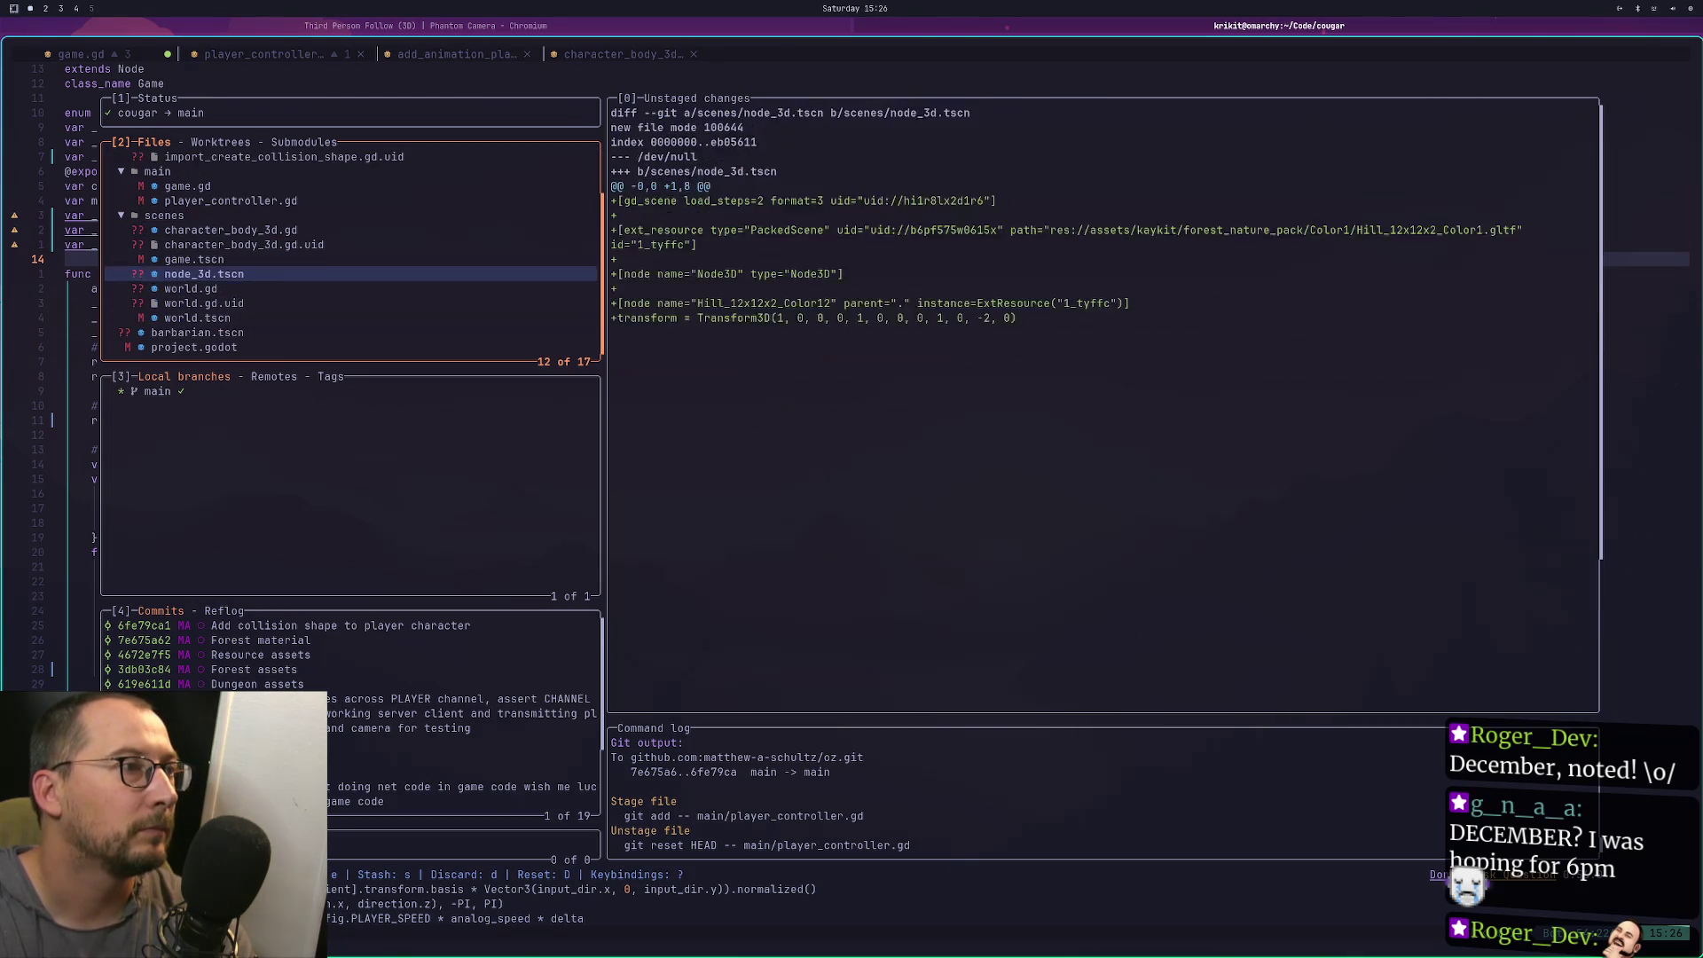
key(space)
Stage world.gd, world.gd.uid and world.tscn.
key(Down)
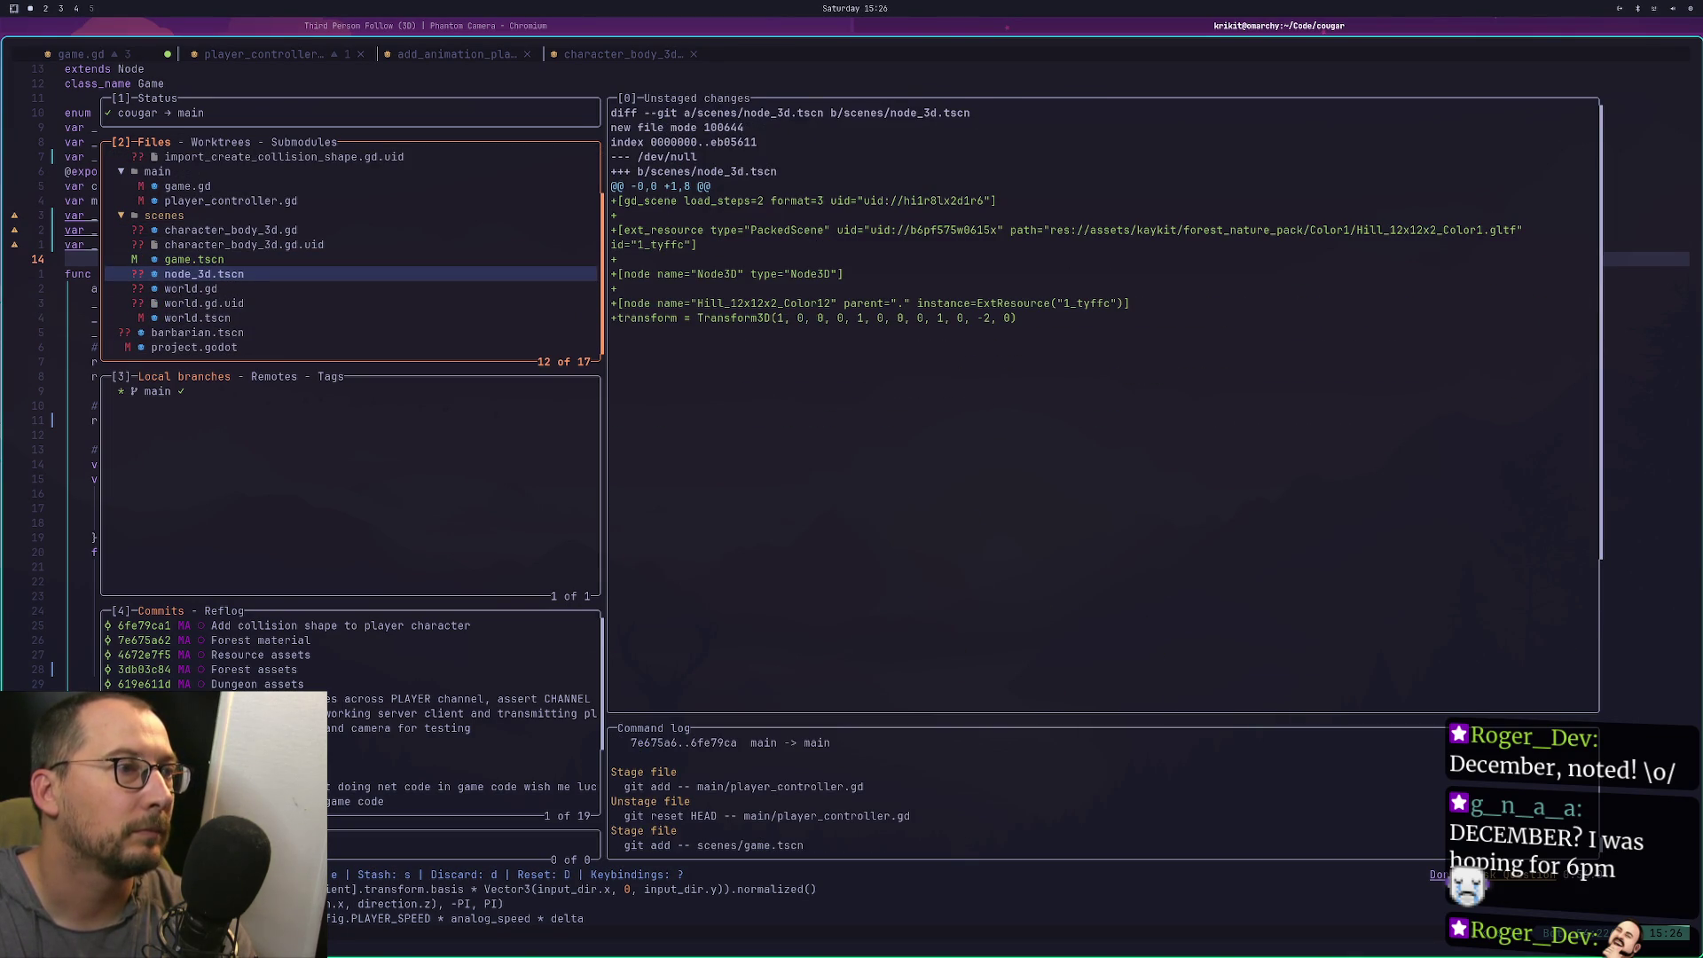
key(Up)
key(Down)
key(Down)
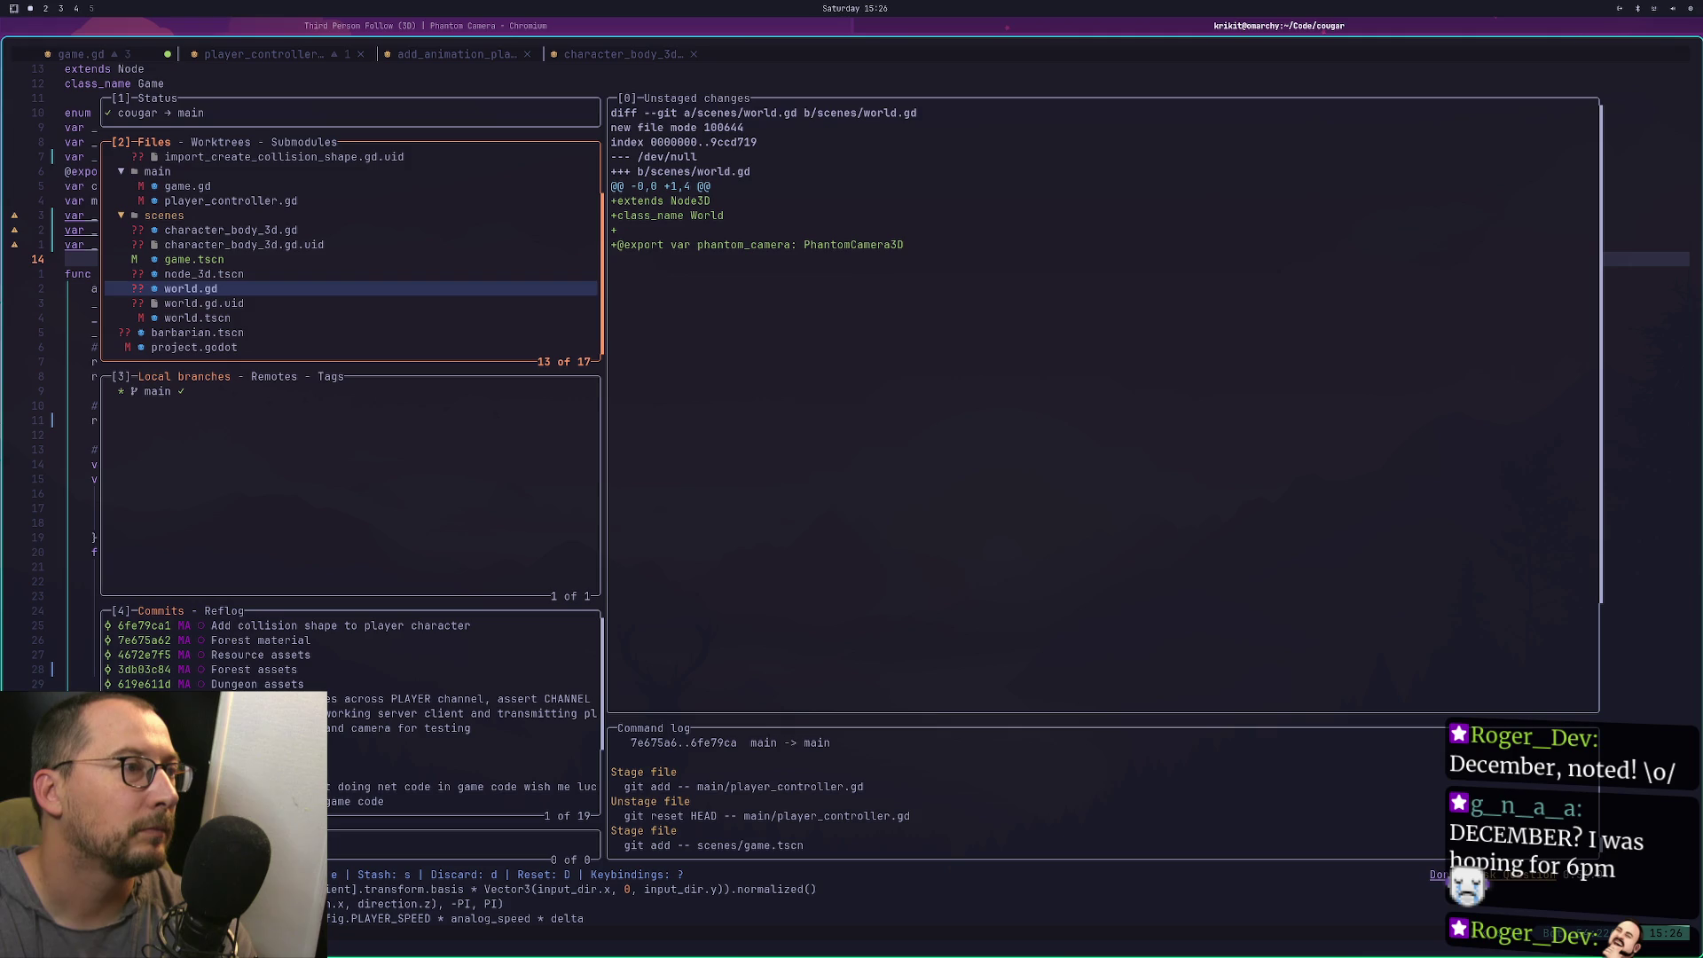
key(space)
key(Down)
key(space)
key(Down)
key(space)
key(Up)
key(Up)
key(Up)
key(Up)
key(Up)
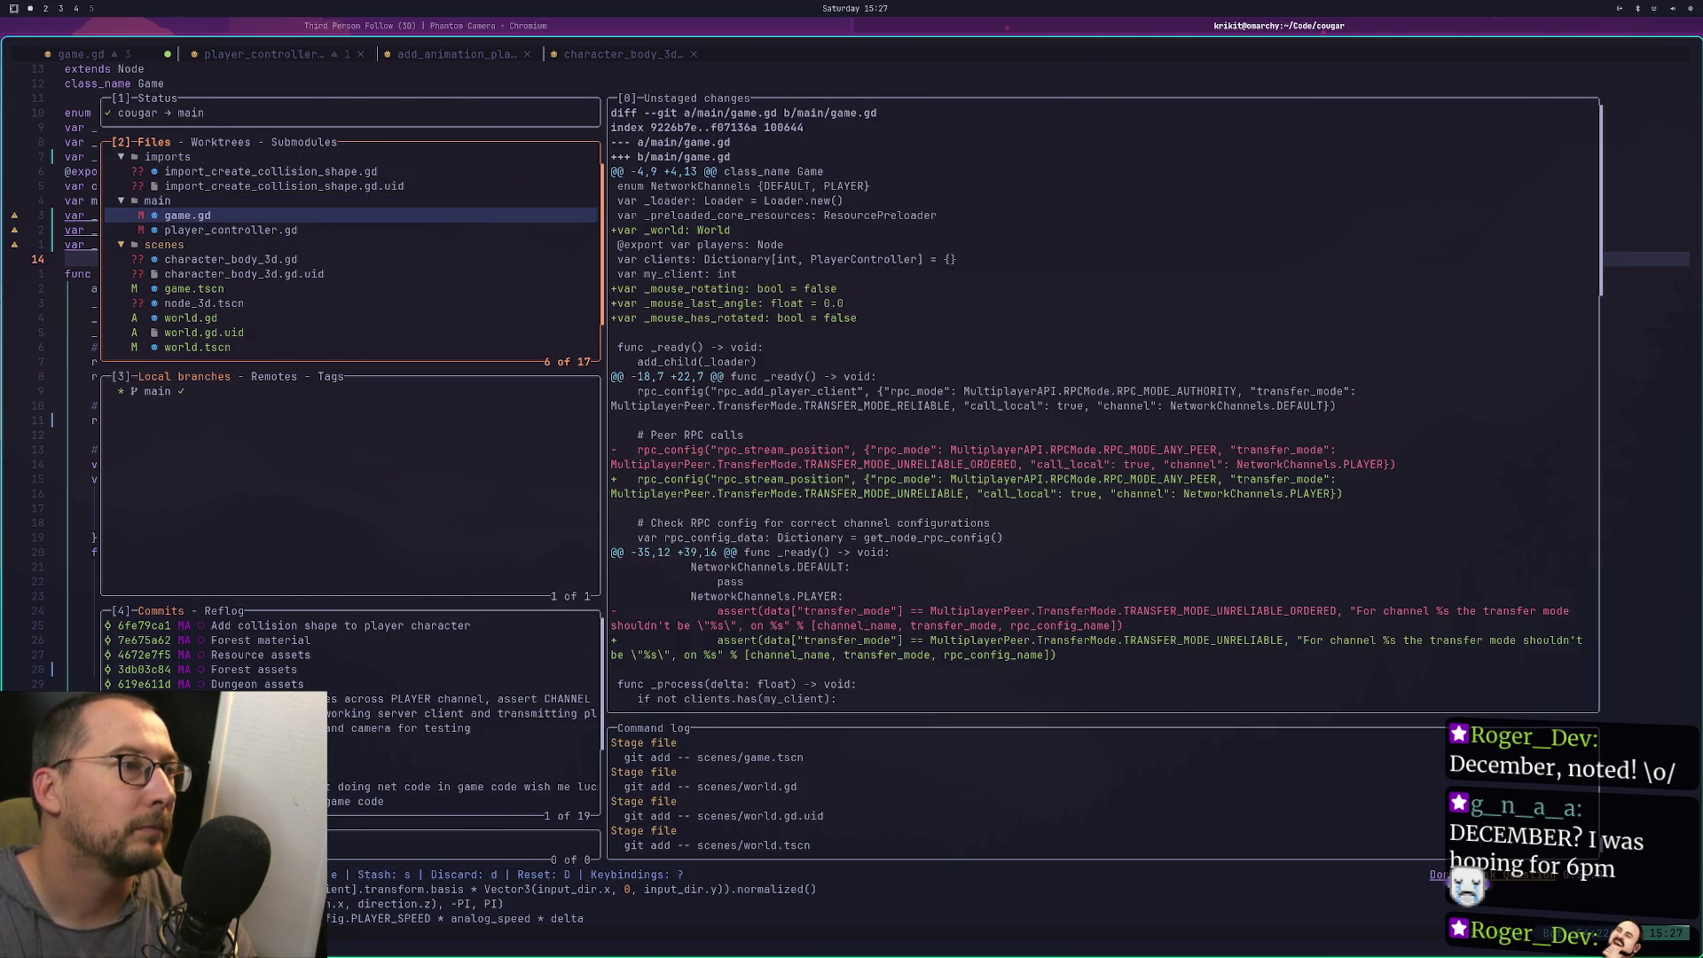
Commit the staged scene files as 'Added camera to world'.
key(Down)
key(Down)
key(Down)
key(Up)
key(Down)
key(Down)
key(Down)
key(Down)
key(Down)
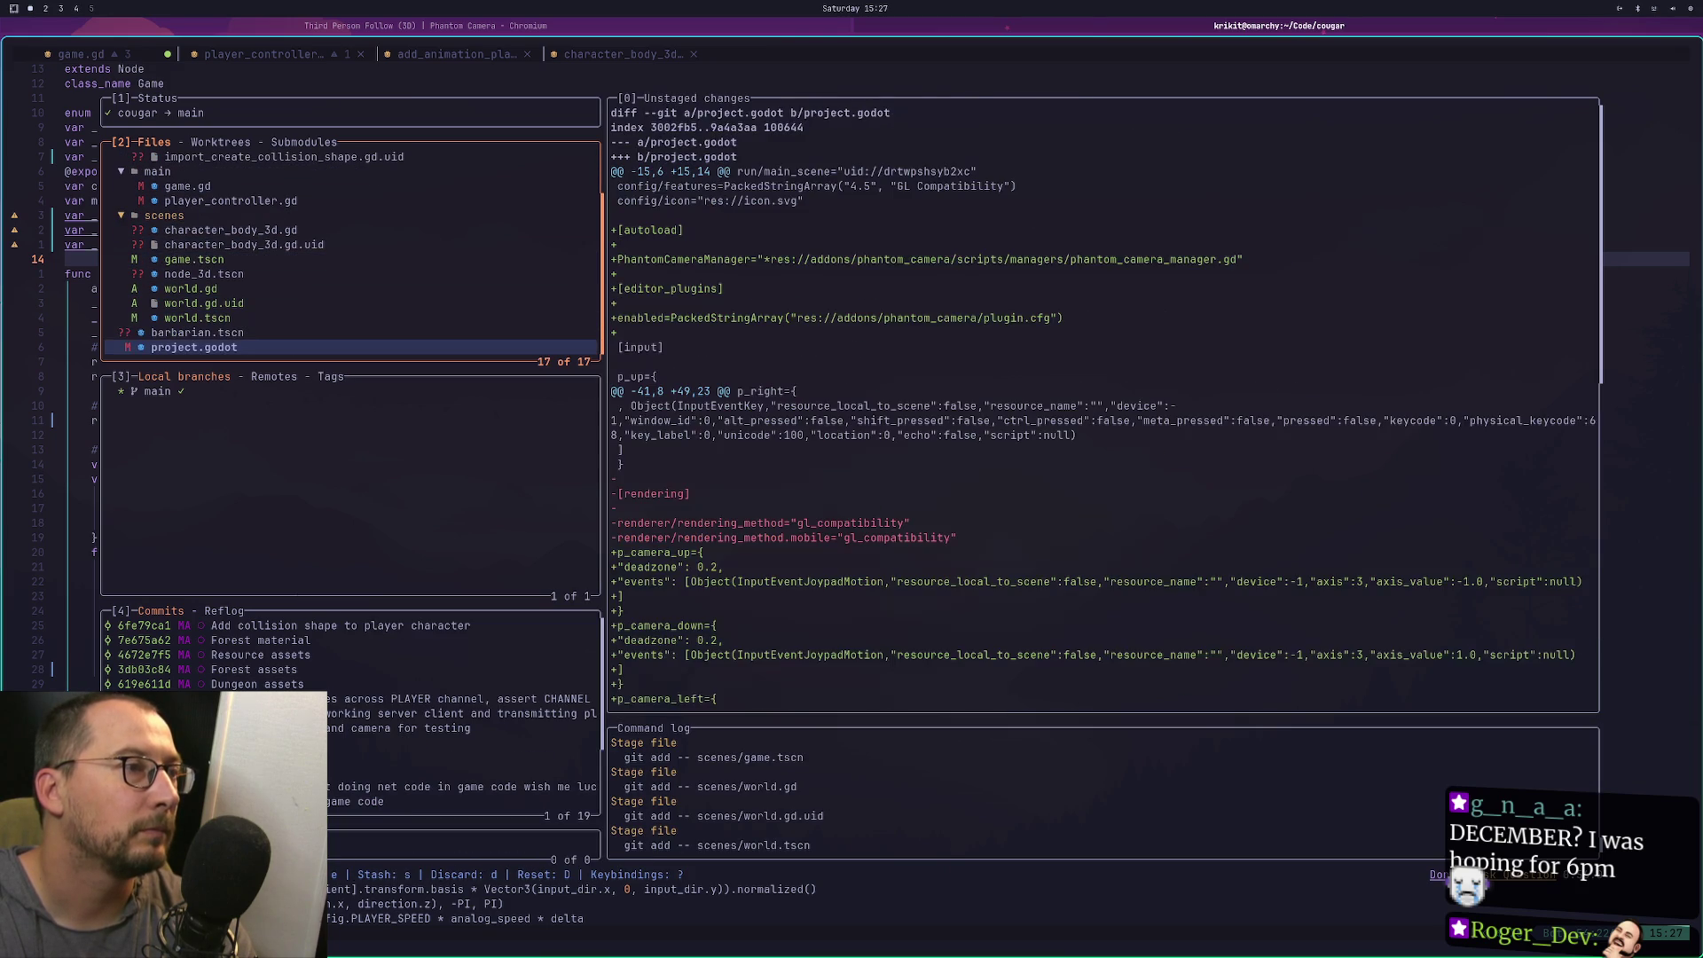
key(Up)
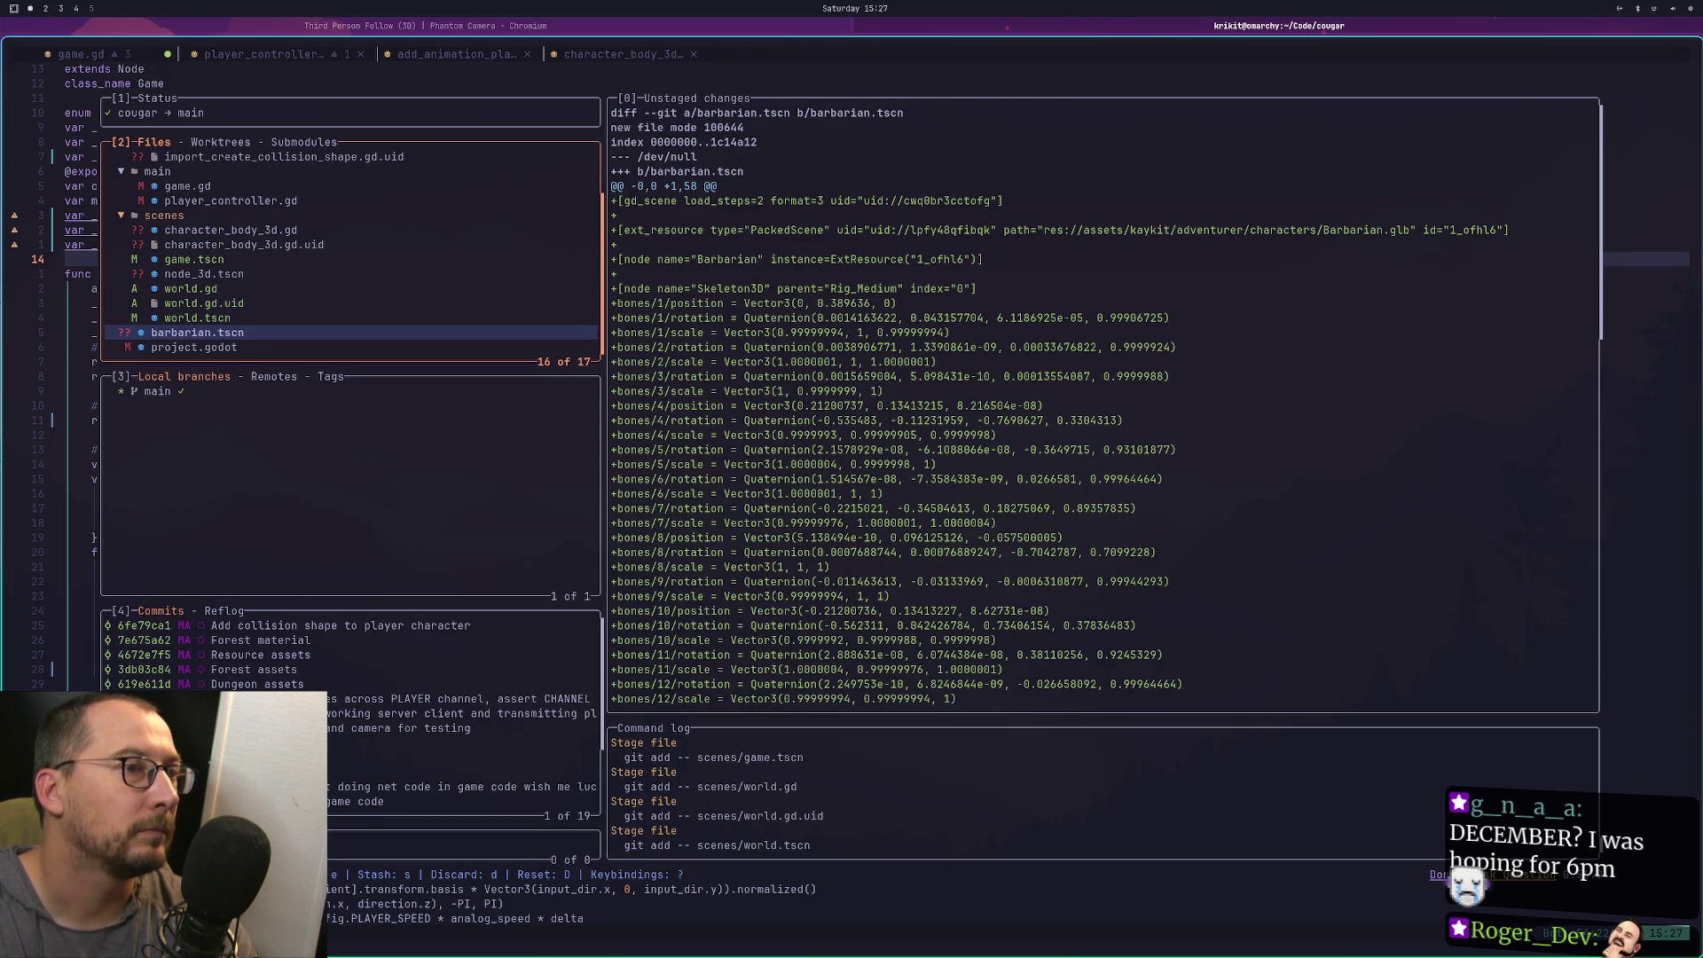
key(Up)
key(Up)
key(Up)
text(cAdded camera to world)
key(Return)
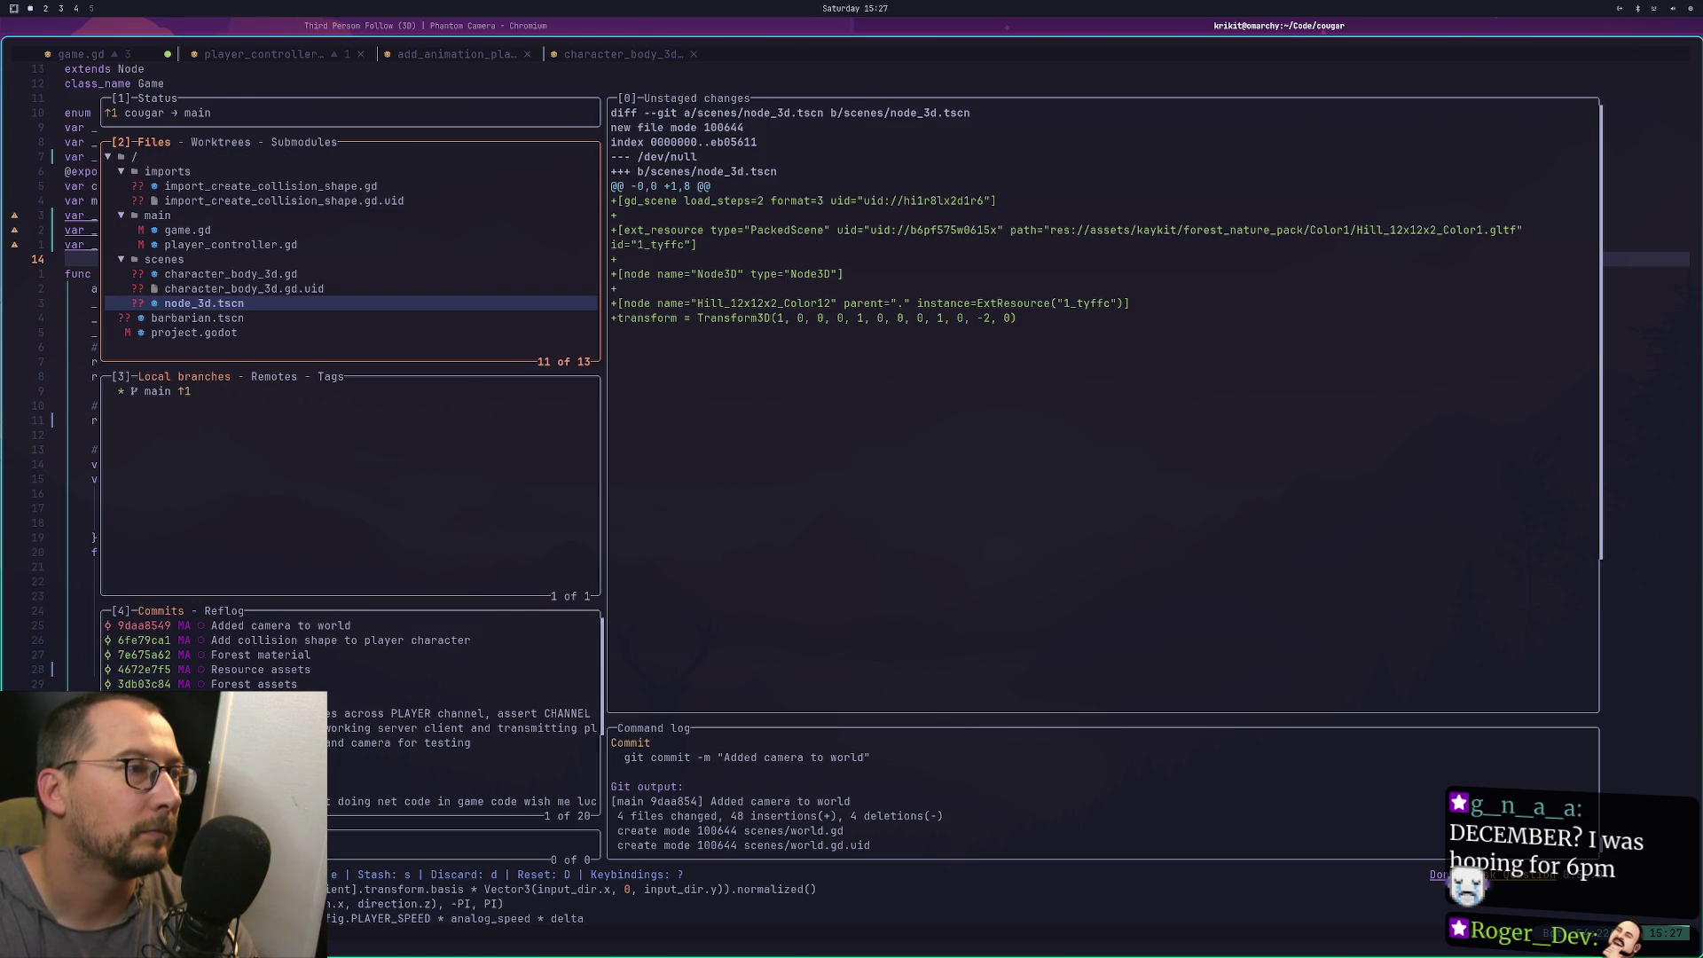
Stage barbarian.tscn and commit it as 'New import settings for characters'.
key(Up)
key(Up)
key(Down)
key(Down)
key(Down)
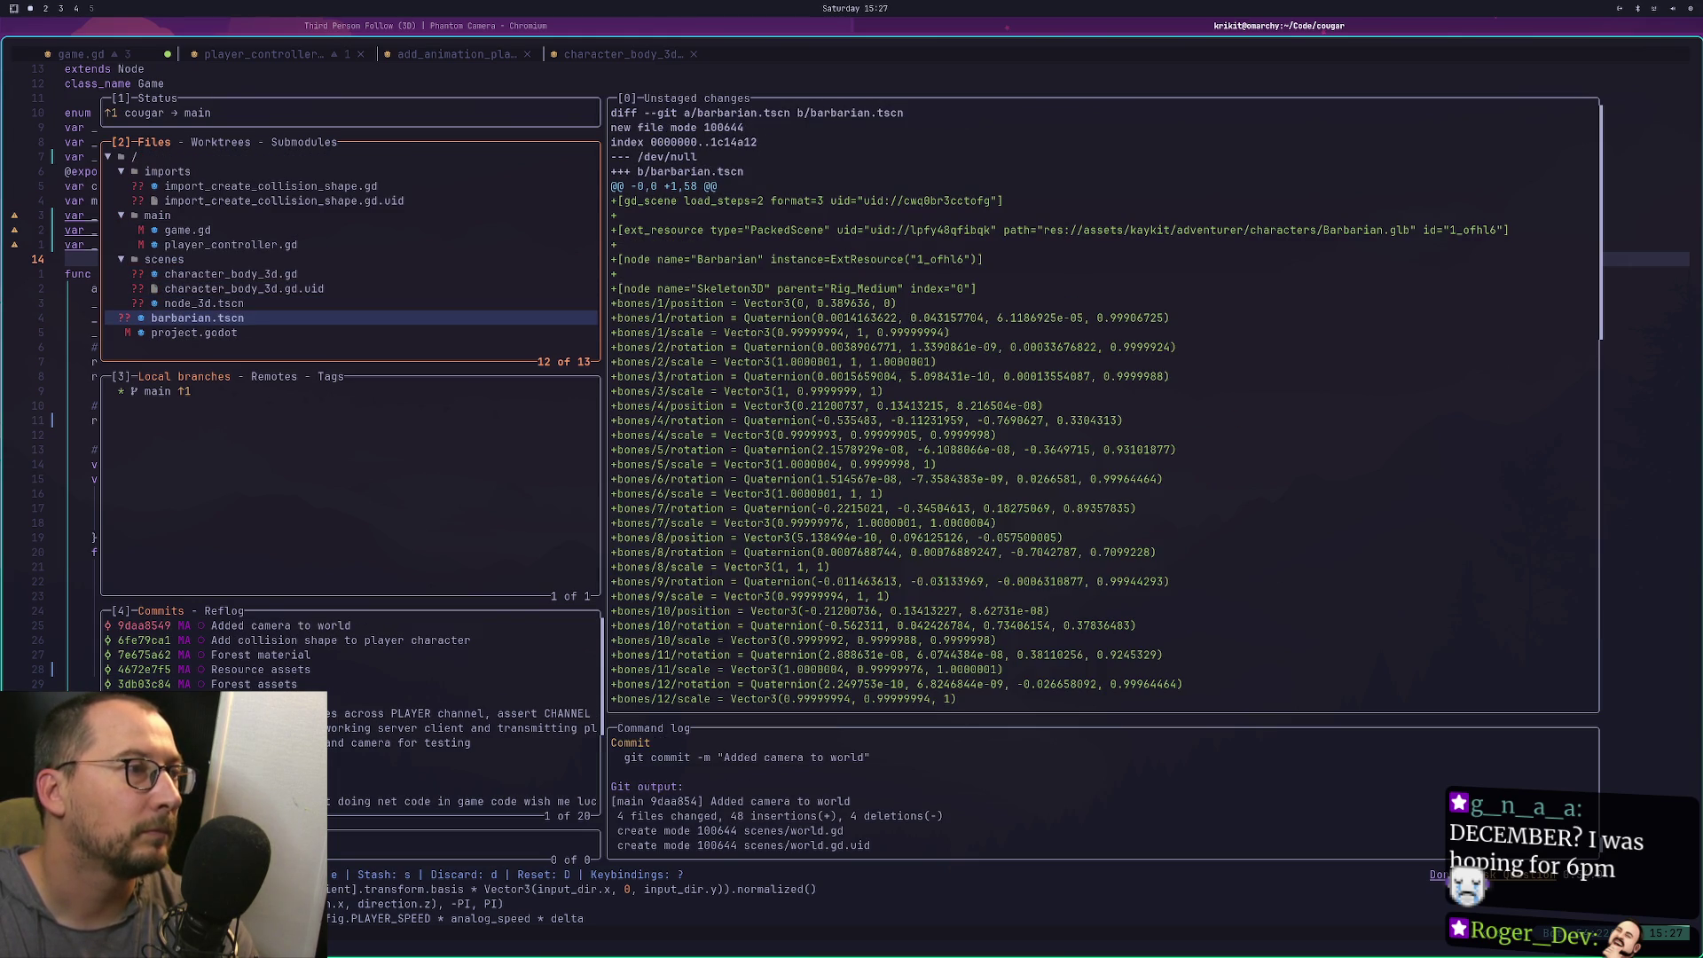
key(space)
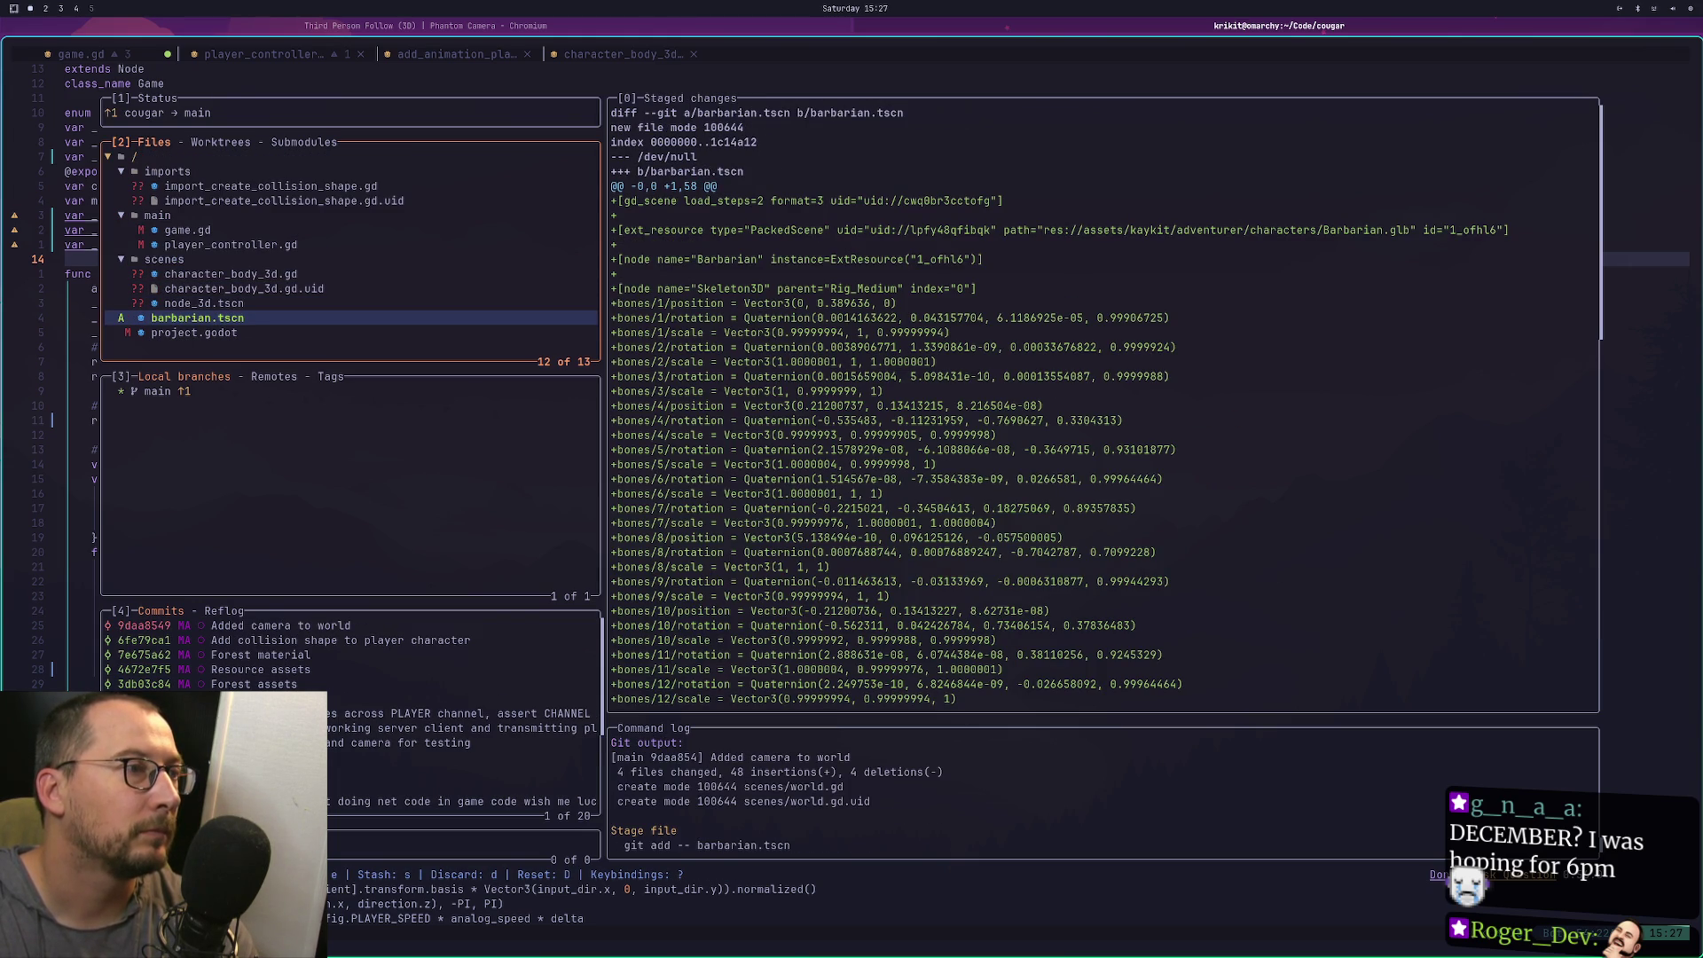
text(cNew import )
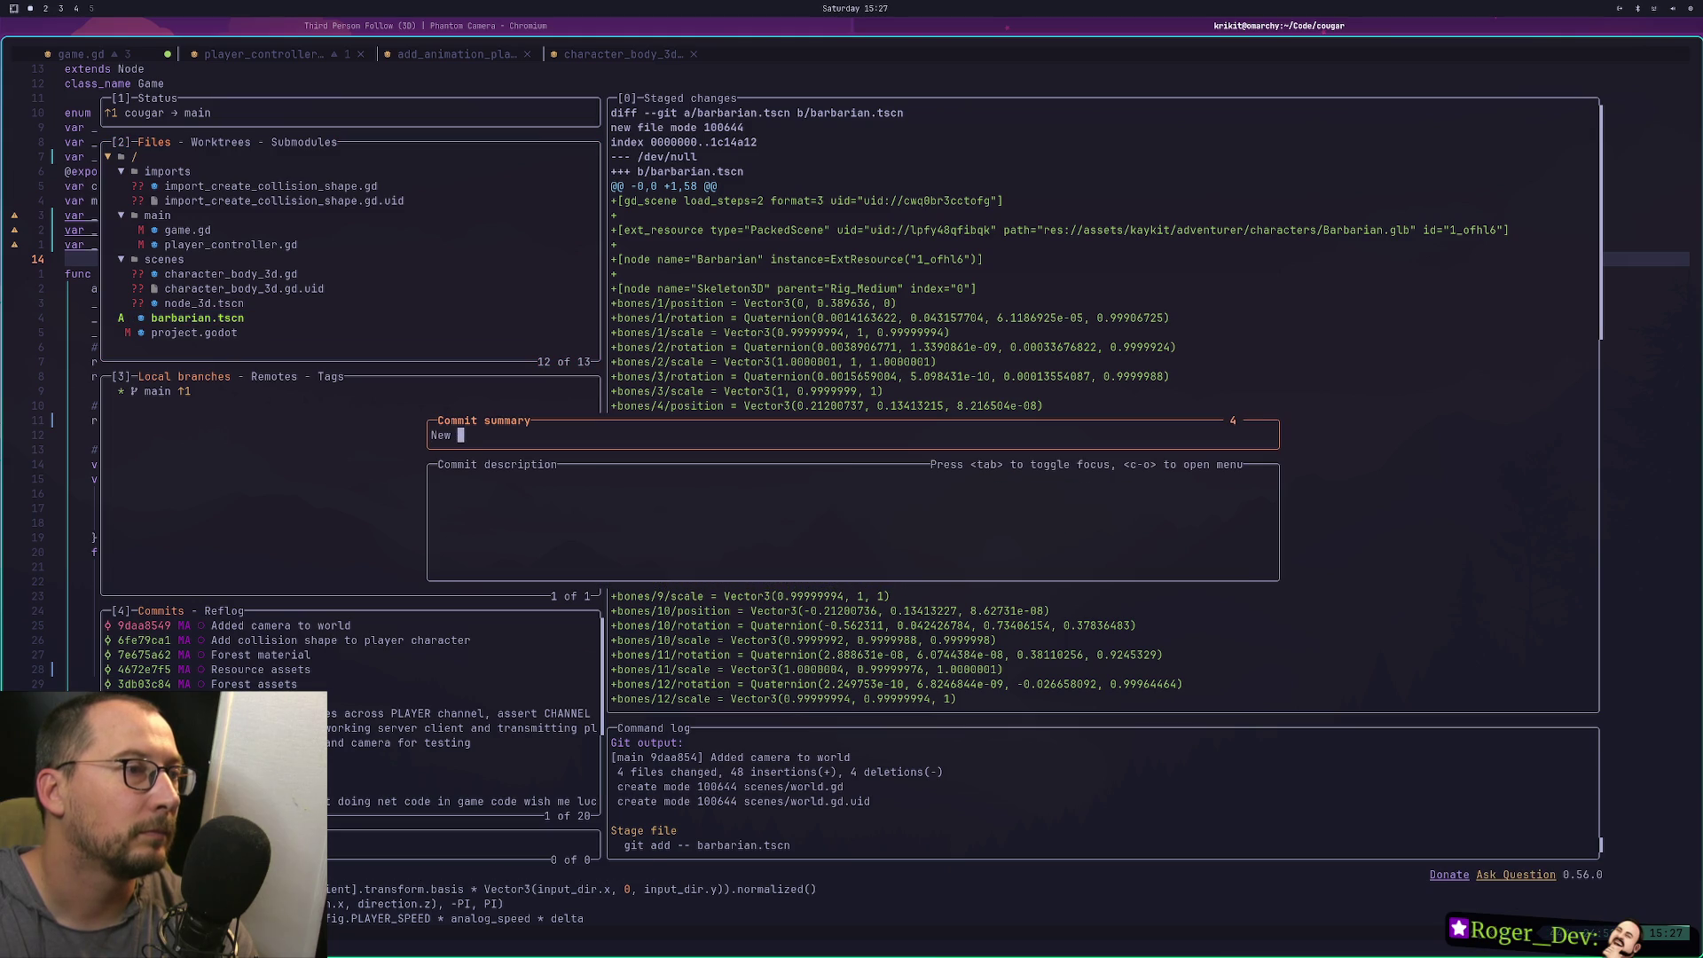
text(settings for c)
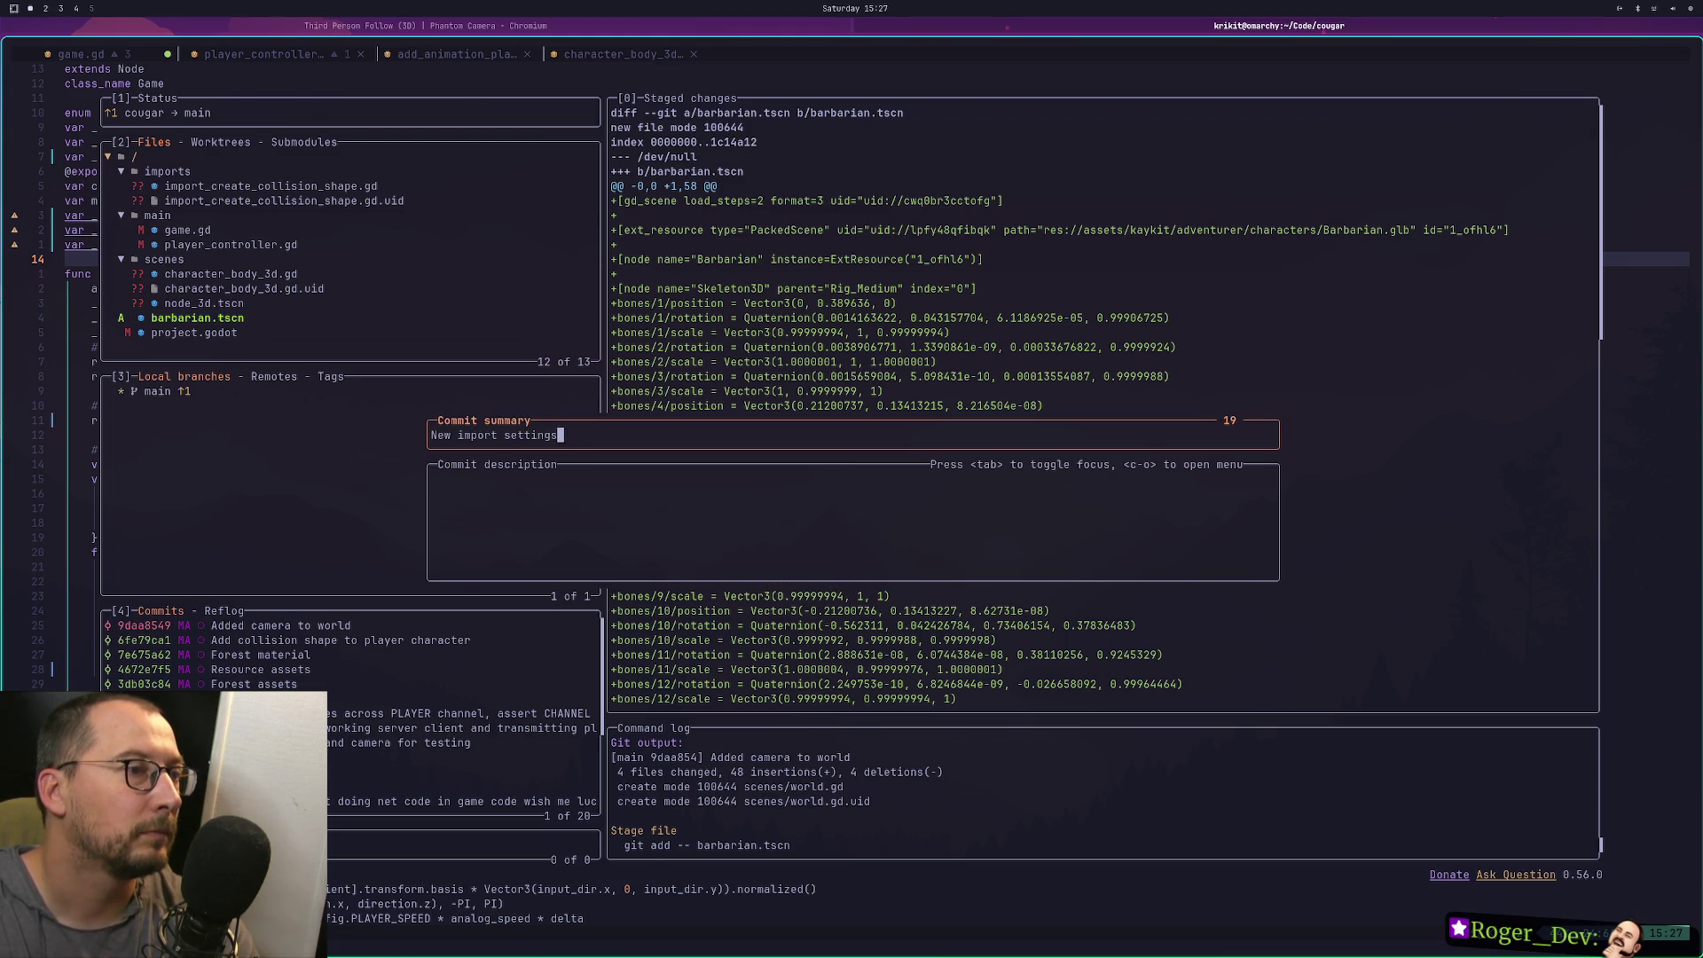
key(BackSpace)
text(haract)
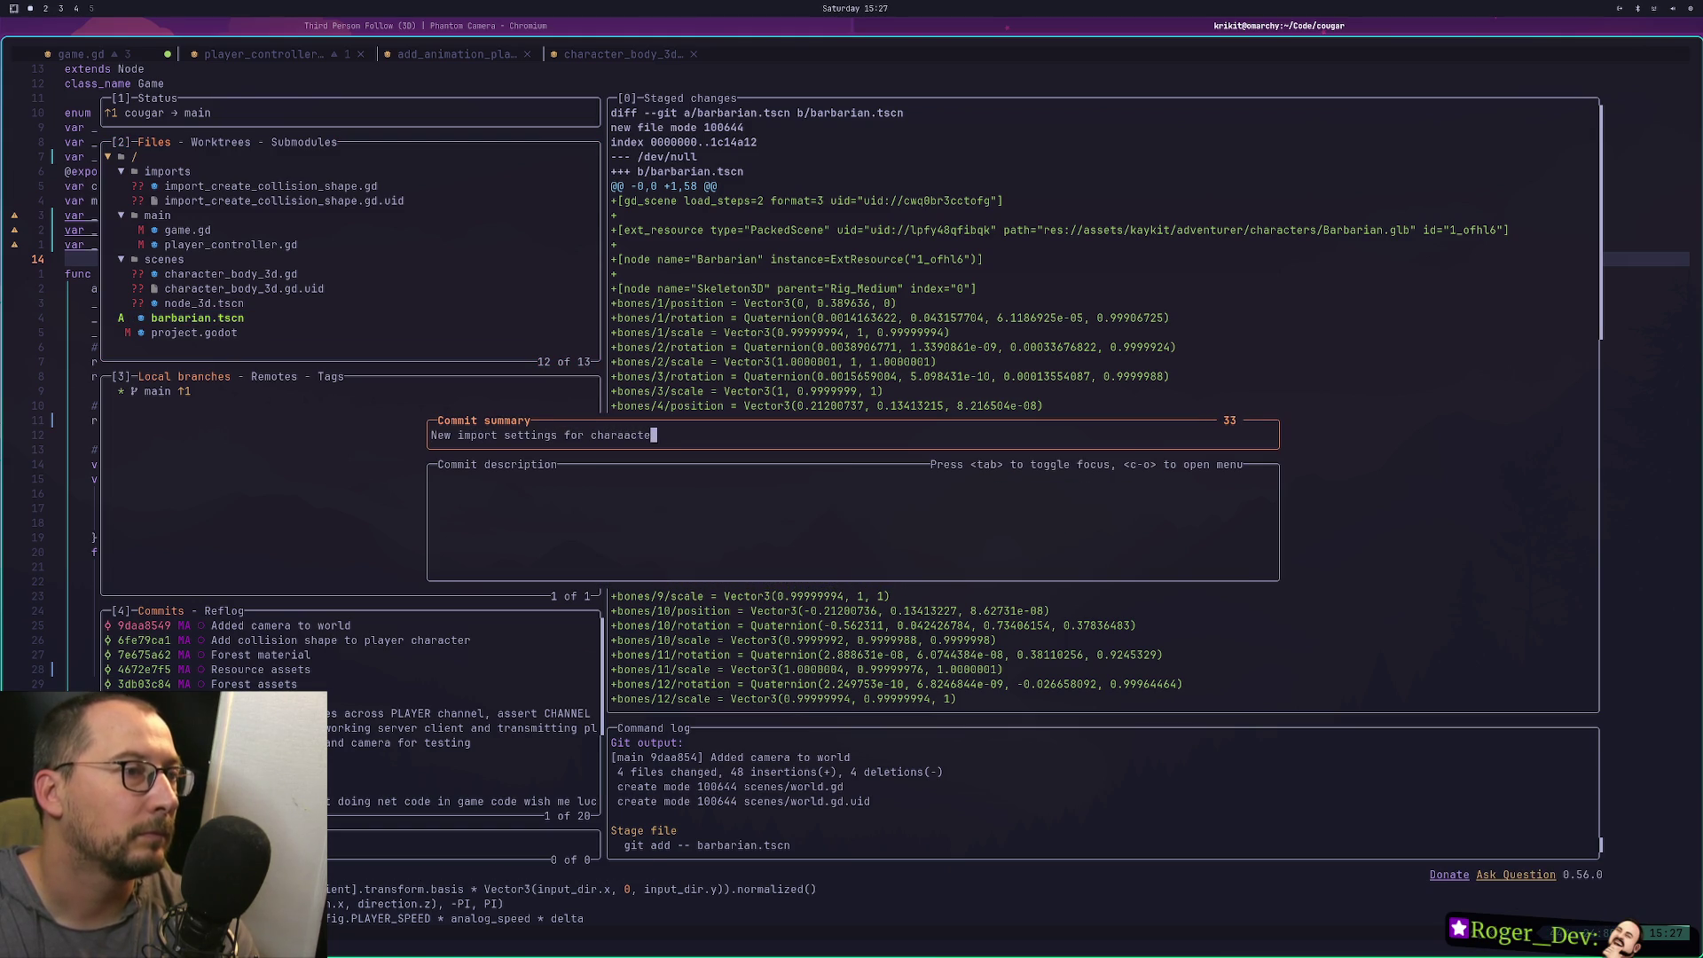
text(ers)
key(Return)
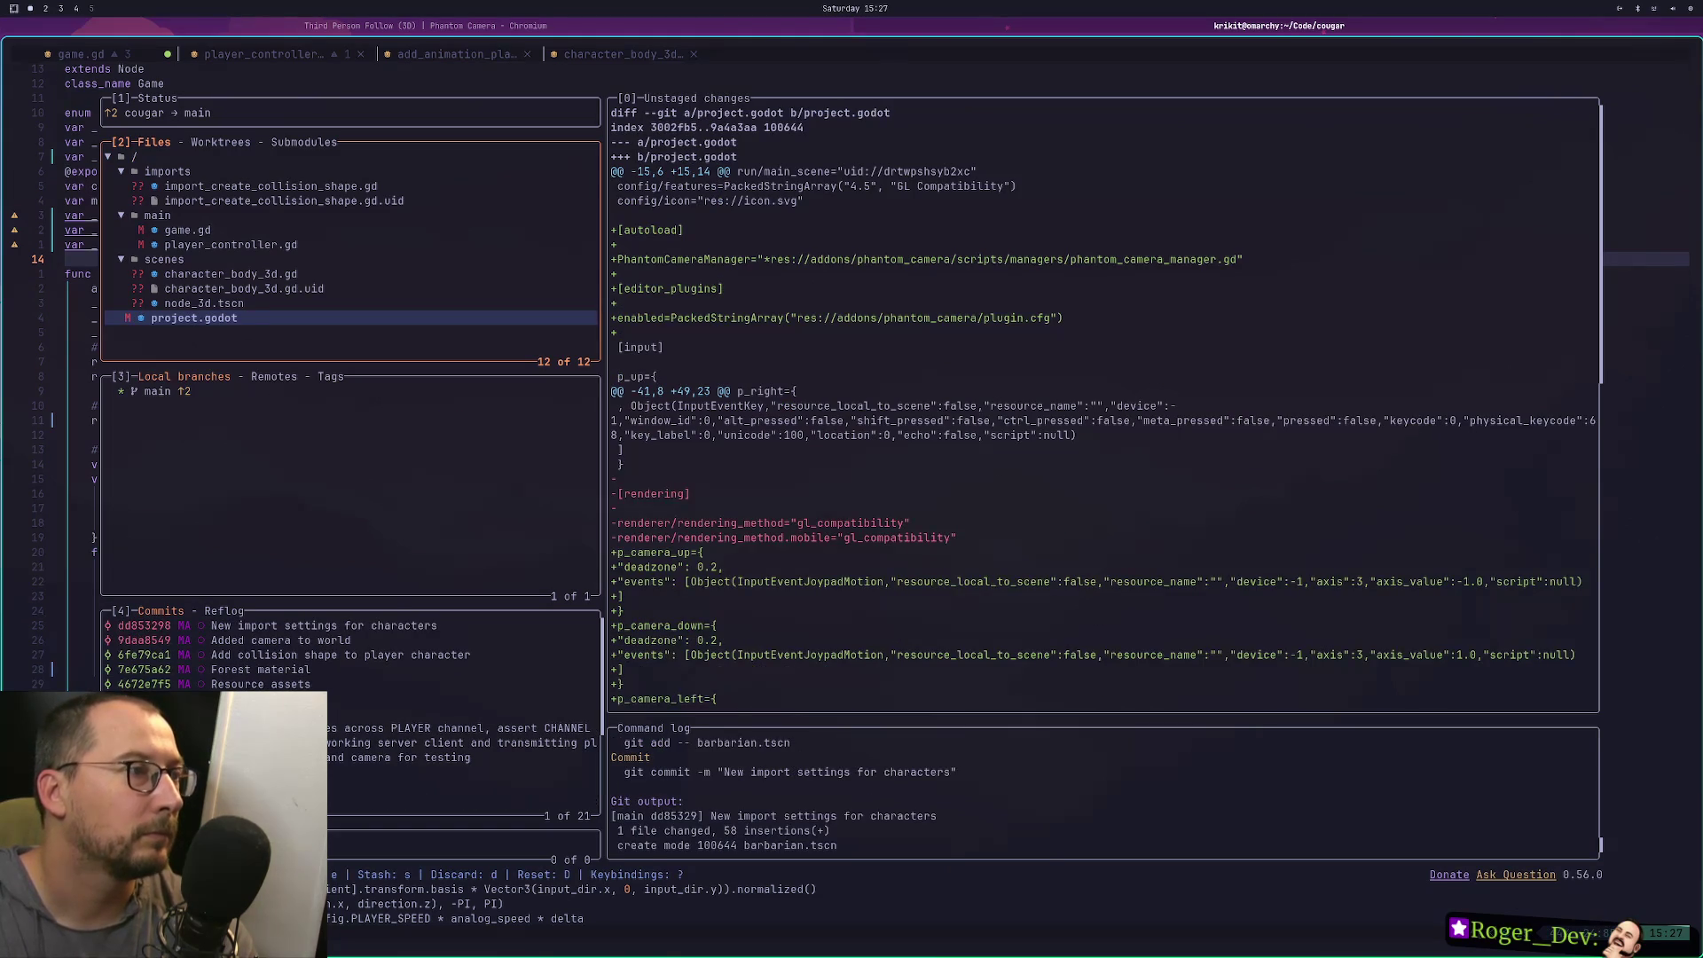
Stage project.godot, commit it as 'Camera controls', and push all new commits to main.
key(space)
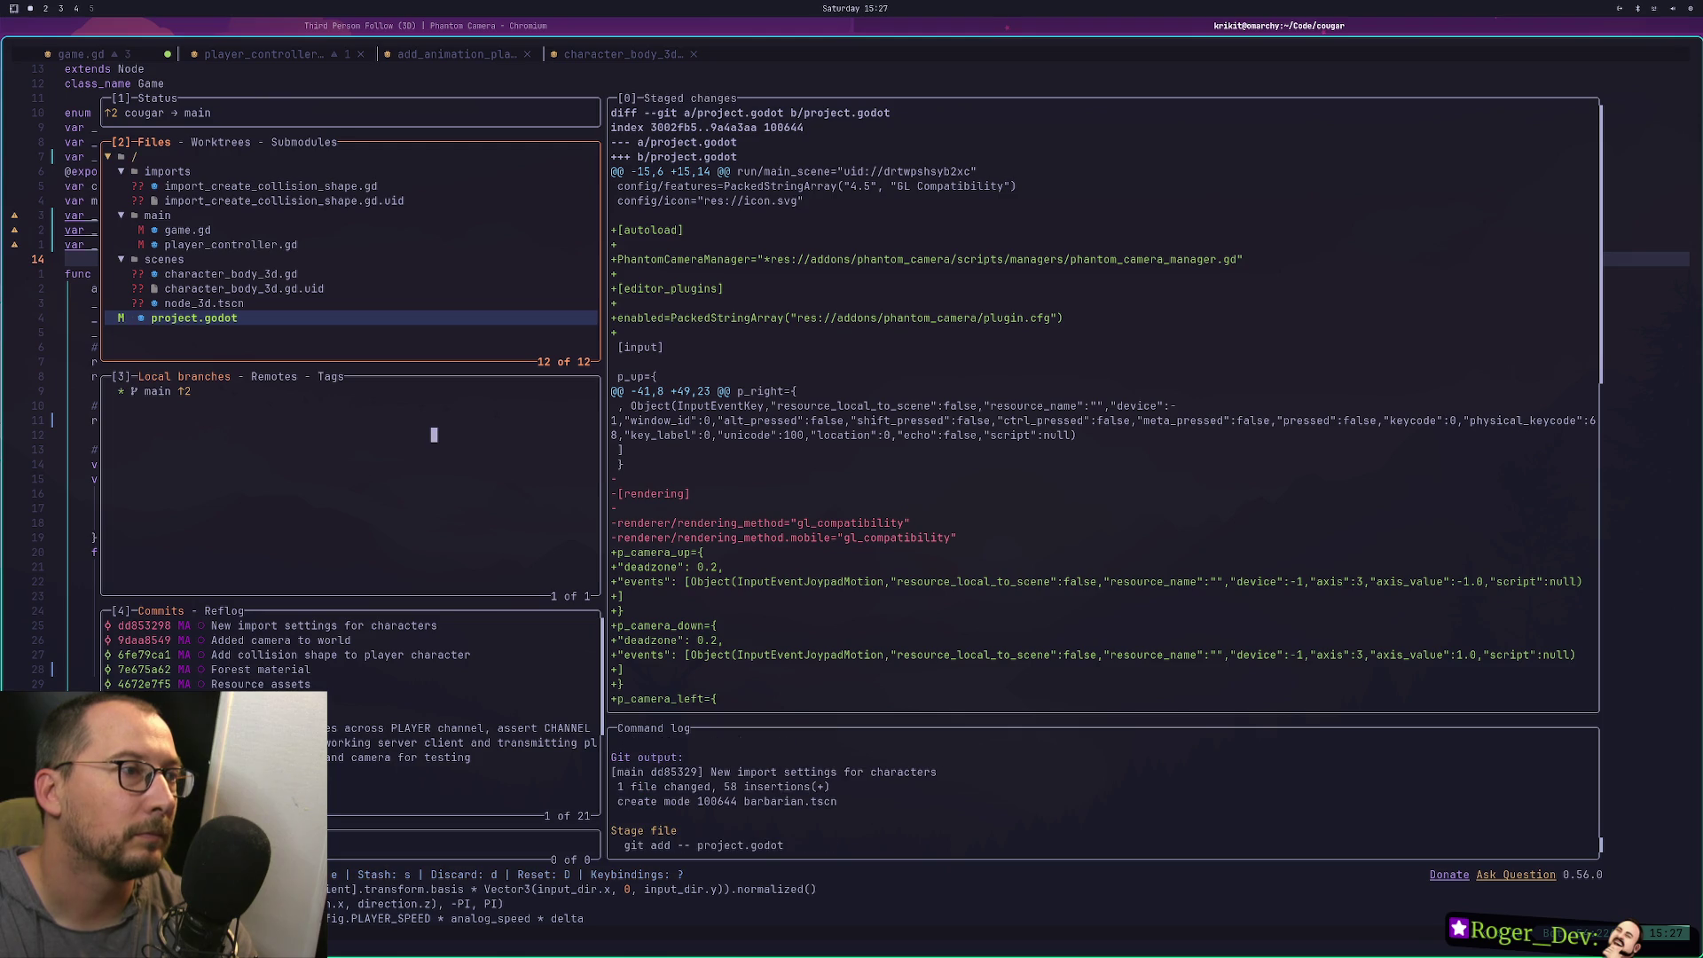
text(cCaer)
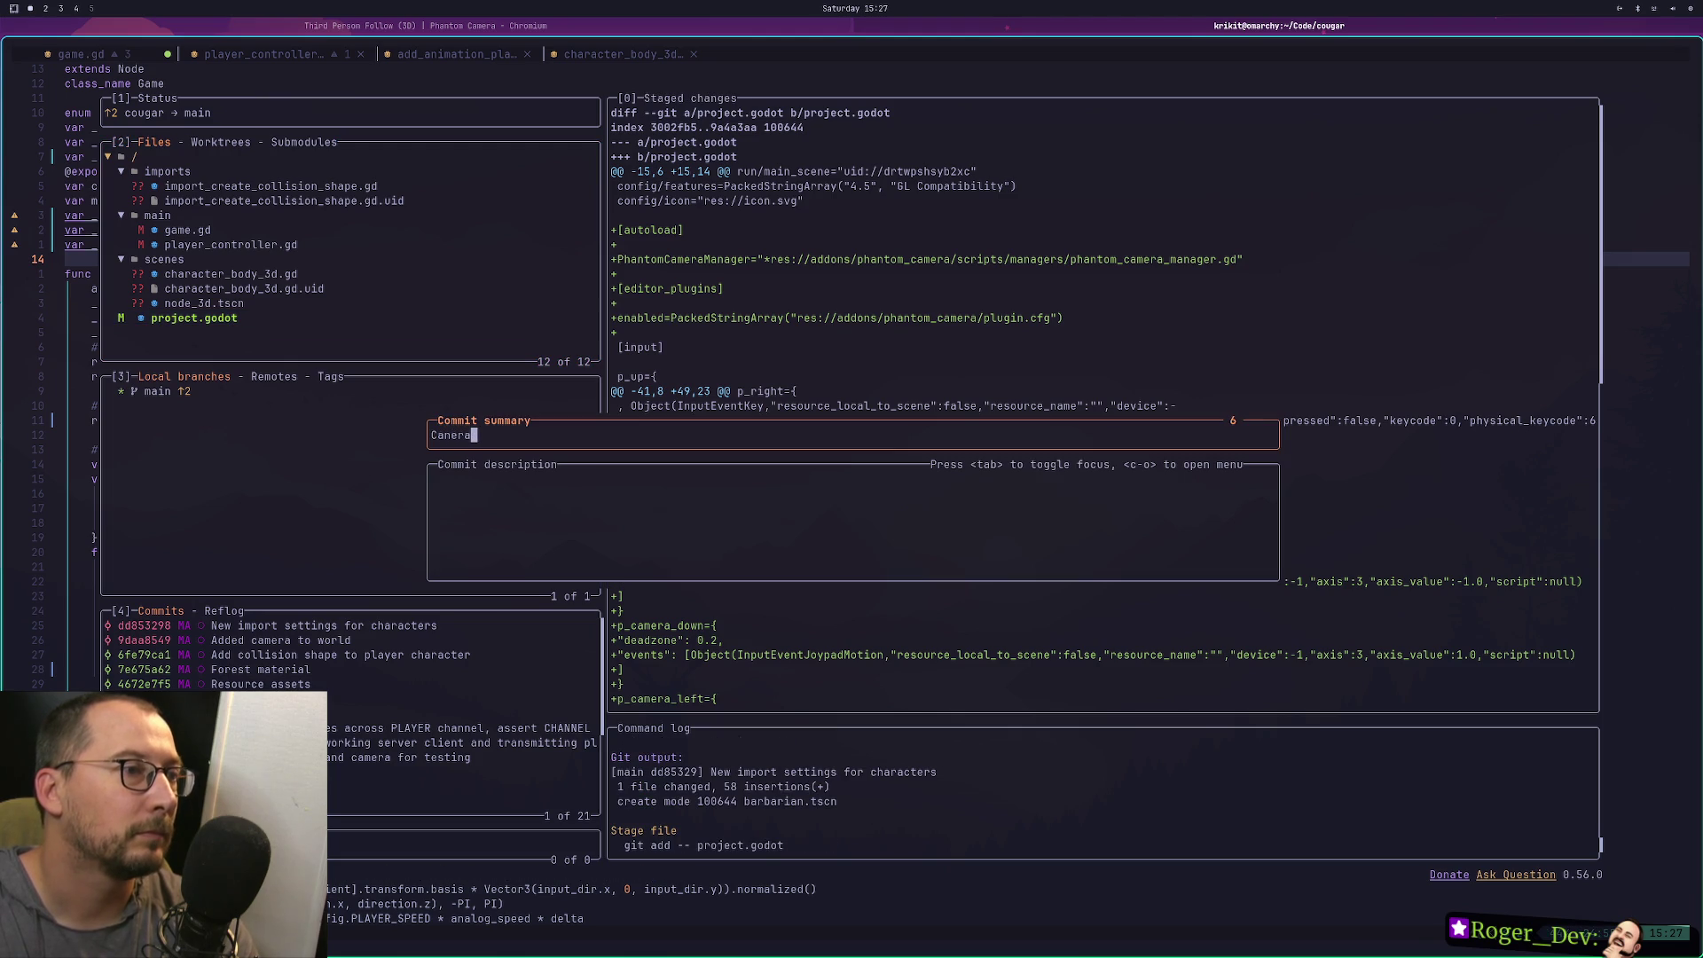
key(BackSpace)
key(BackSpace)
text(mera control )
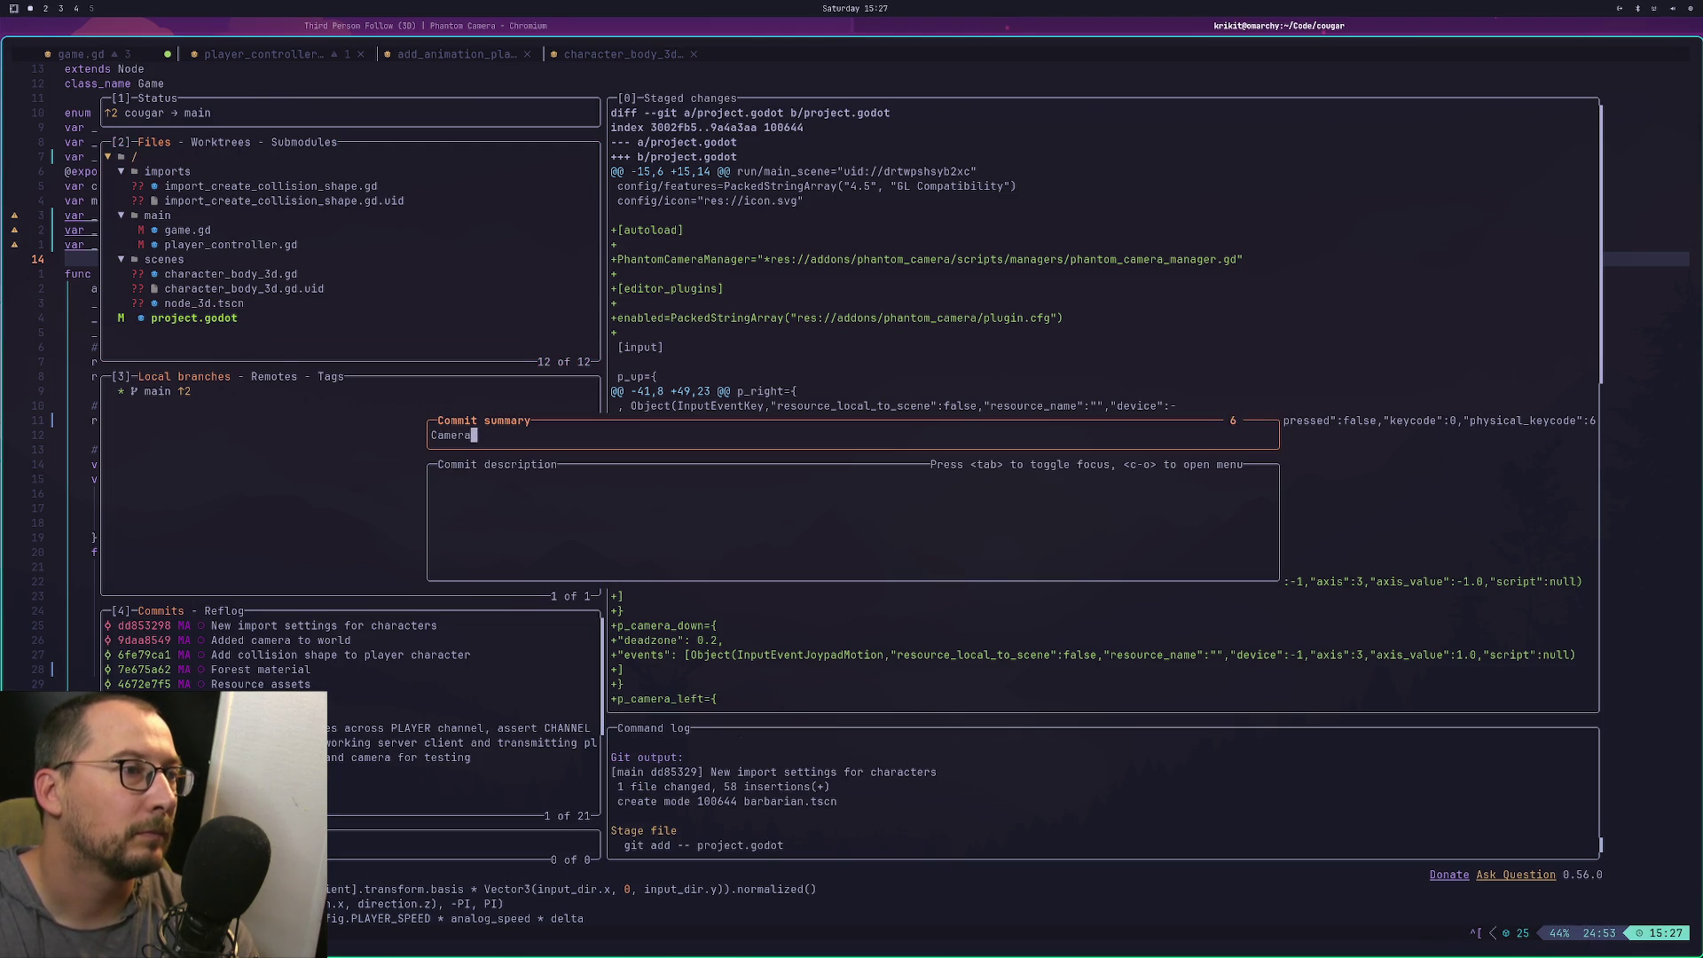
text(s)
key(Return)
key(shift+p)
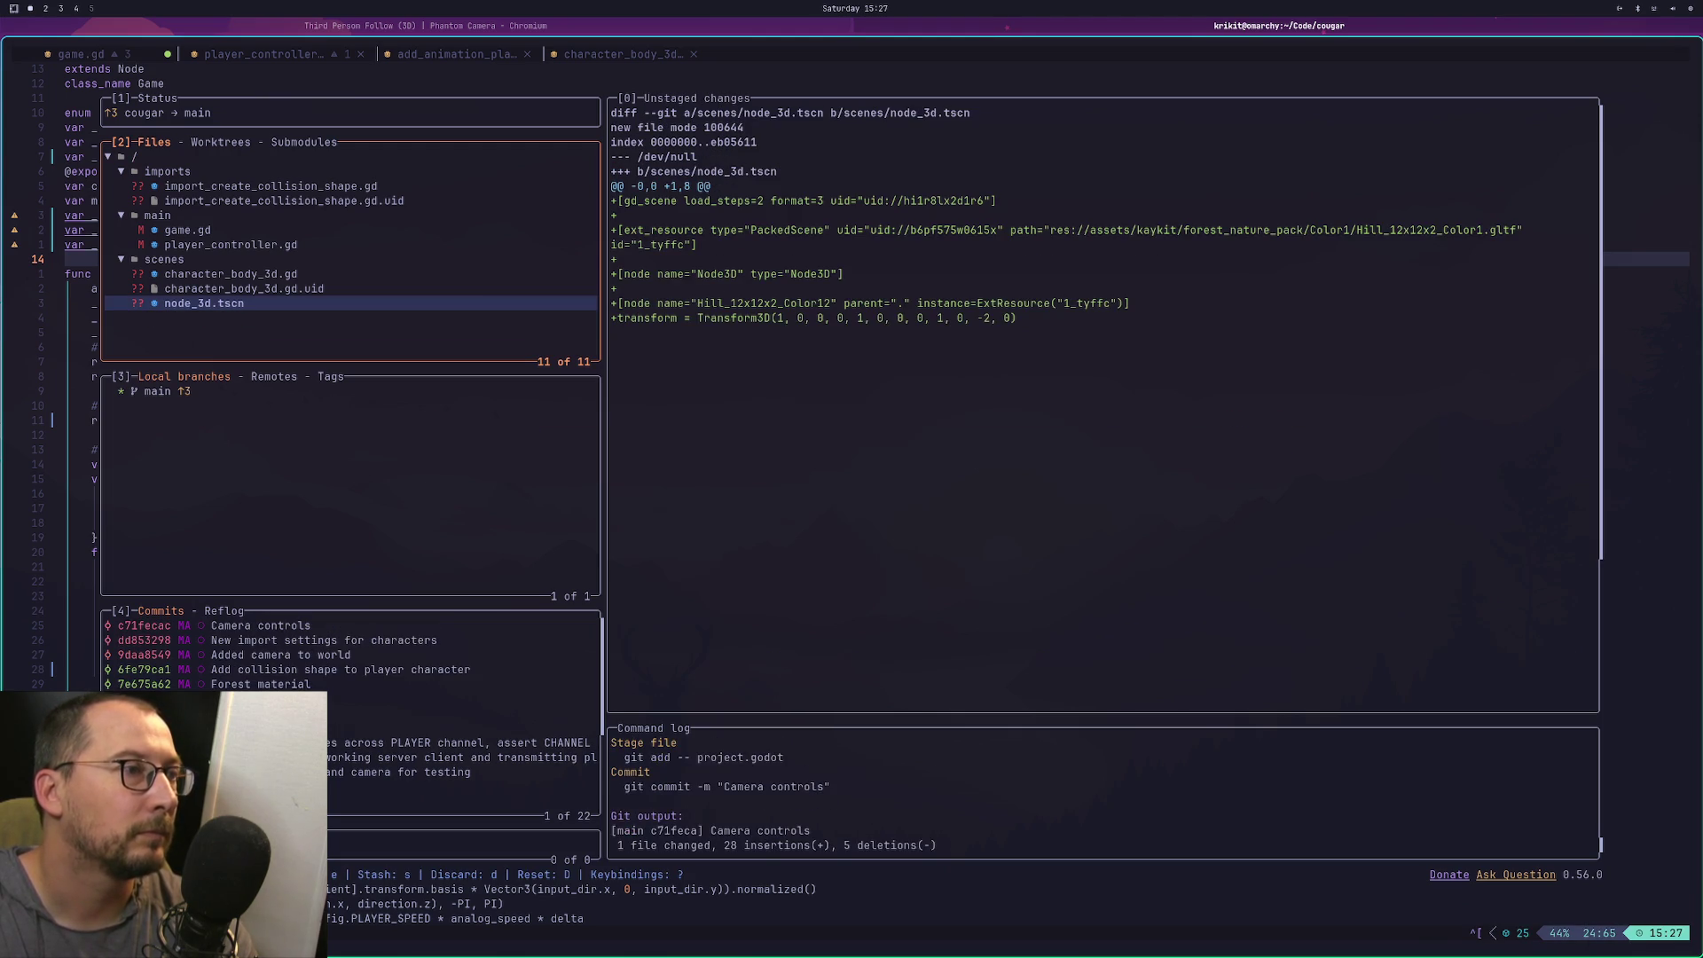
Review and stage import_create_collision_shape.gd and its .uid file.
key(Up)
key(Up)
key(Up)
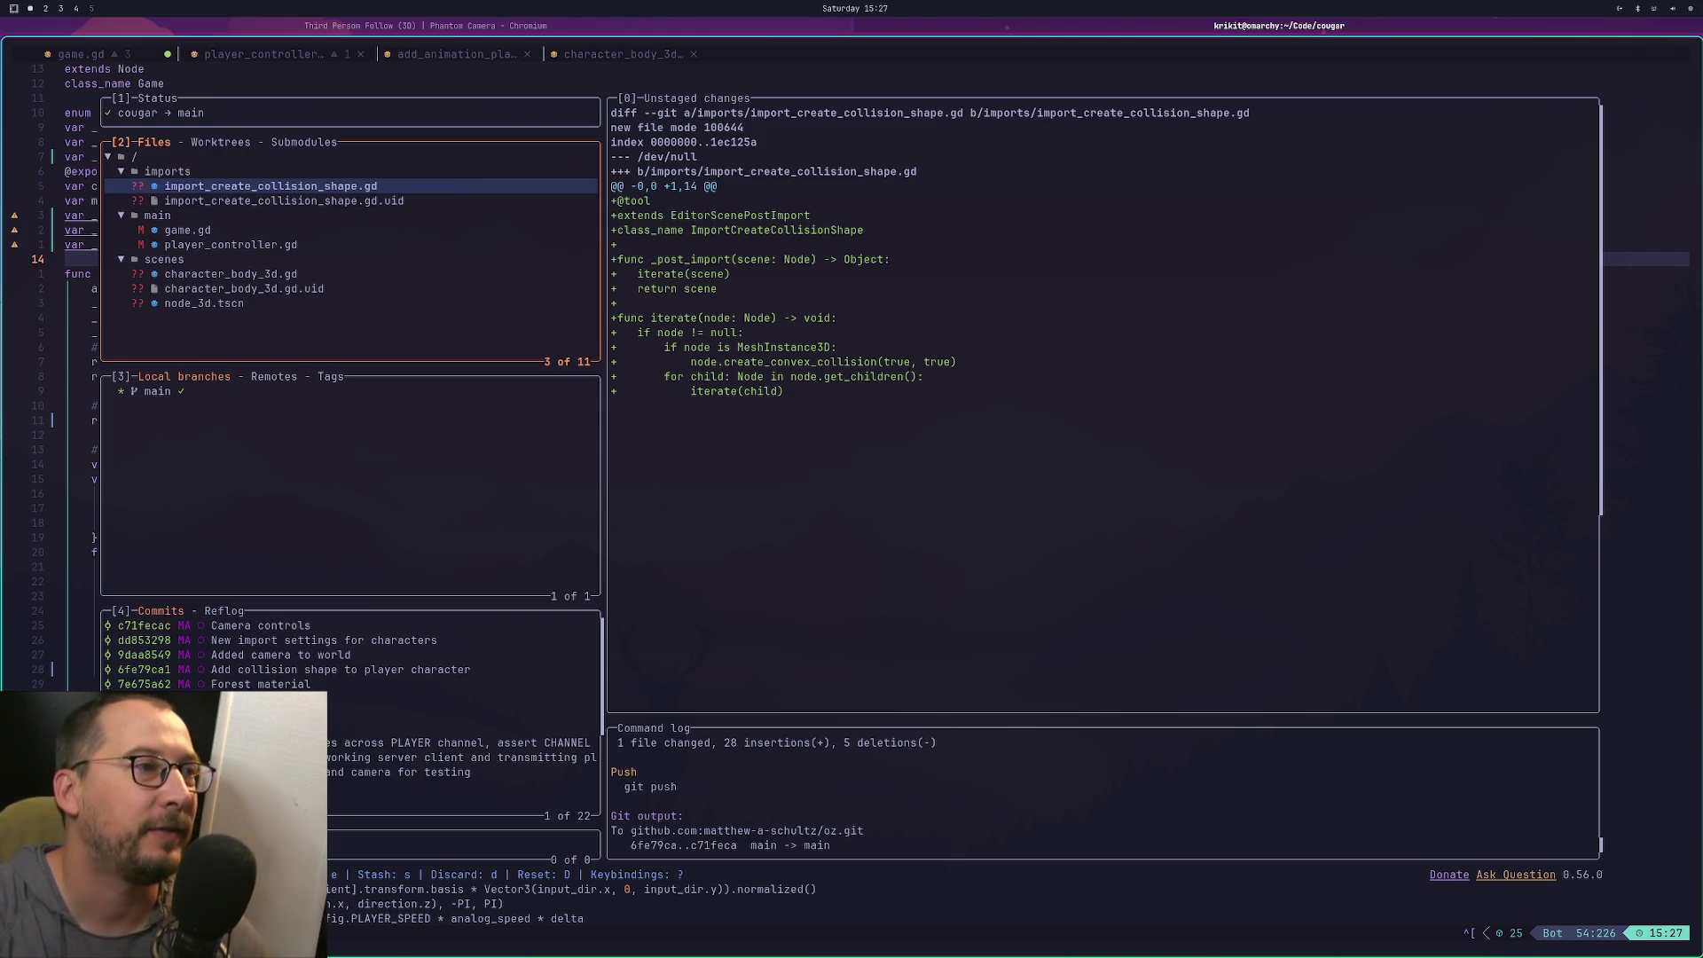
click(284, 201)
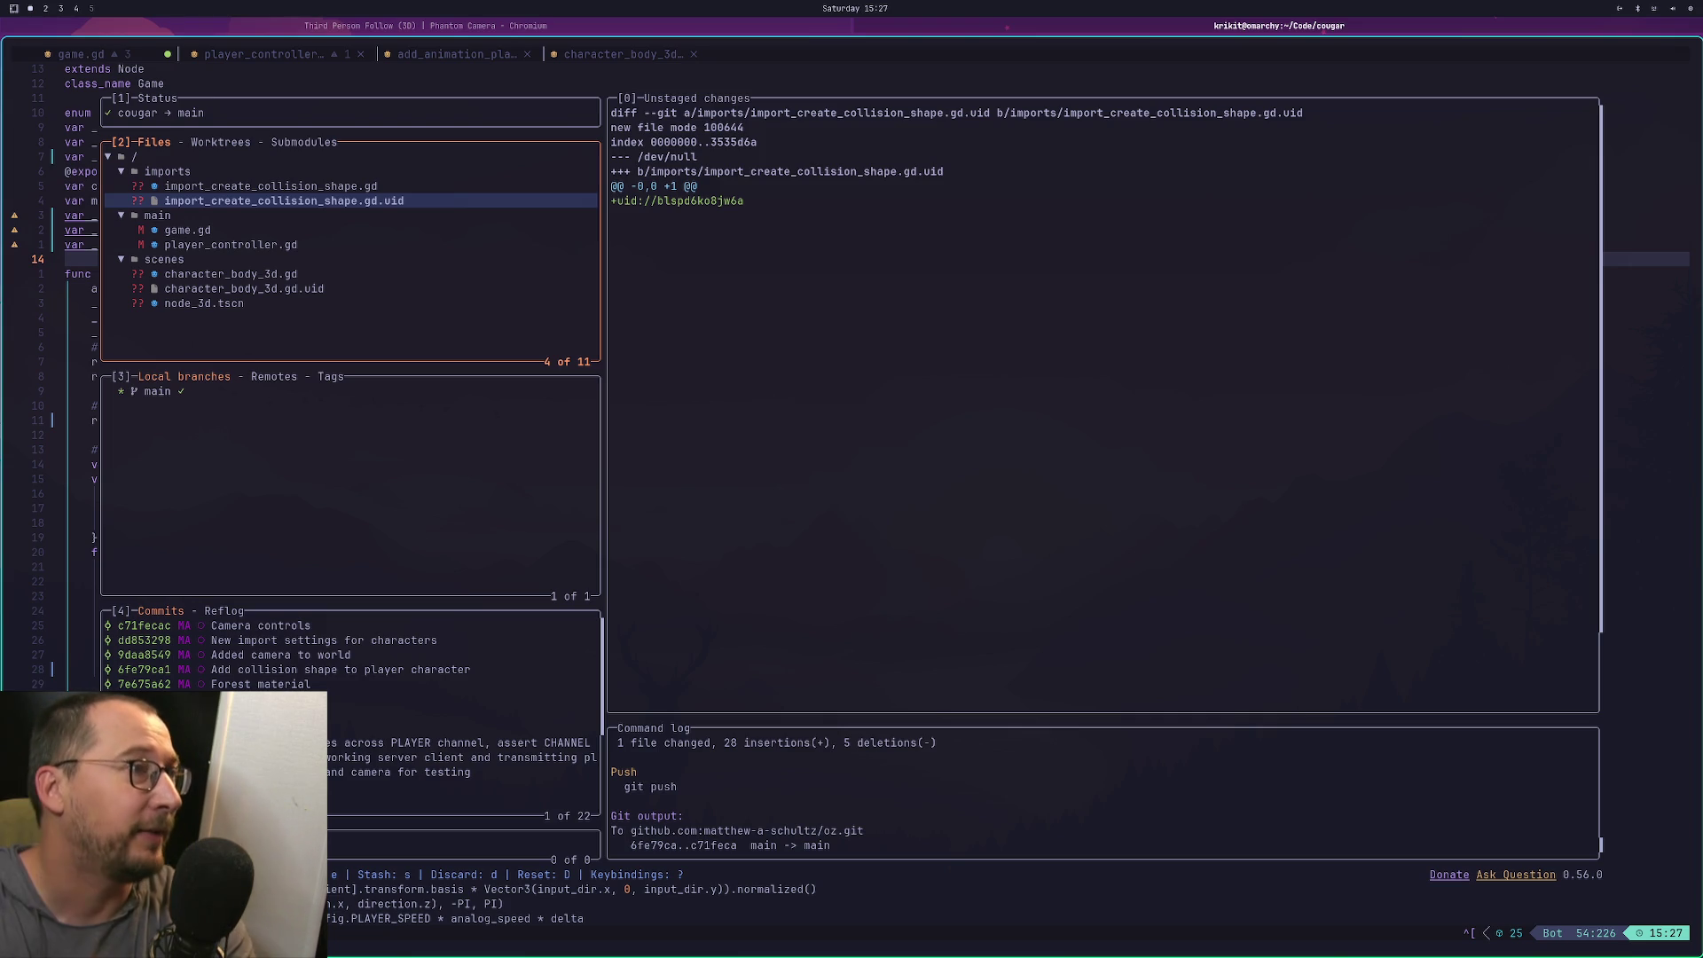
click(270, 185)
click(167, 172)
click(270, 185)
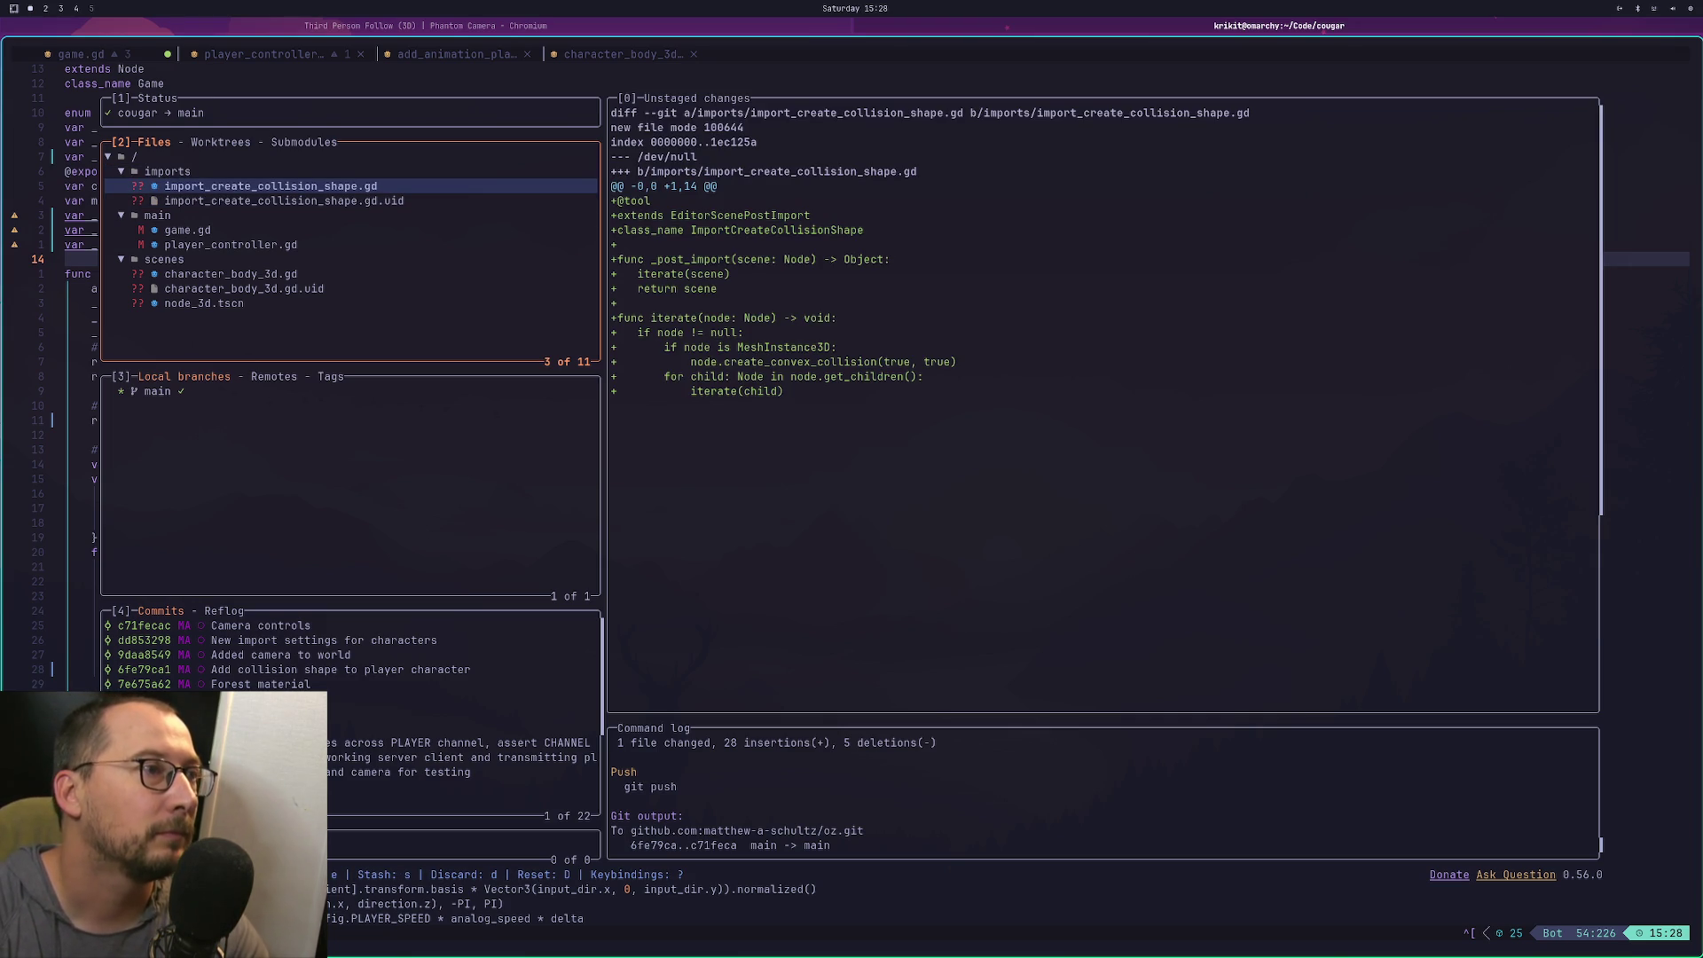
key(space)
key(Down)
key(space)
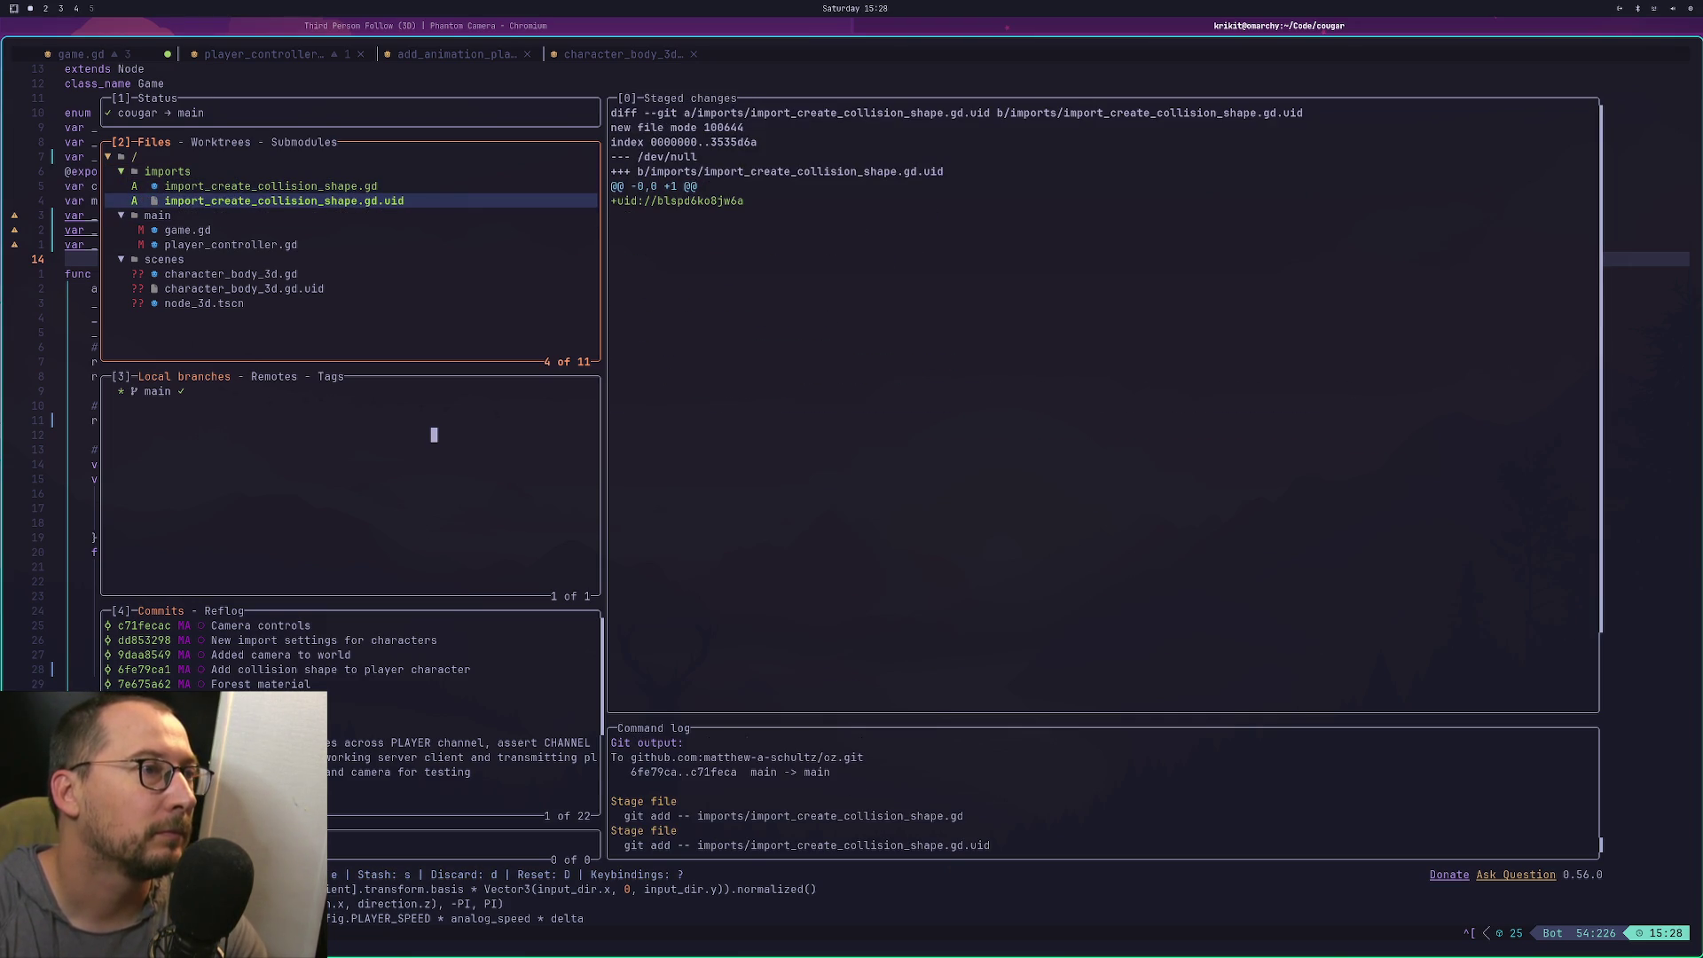
Commit imports as 'Add collision shapes to specified imports', then commit player_controller.gd as 'Physics for player controller'.
text(cAdd collision shapes to specified imports)
key(Return)
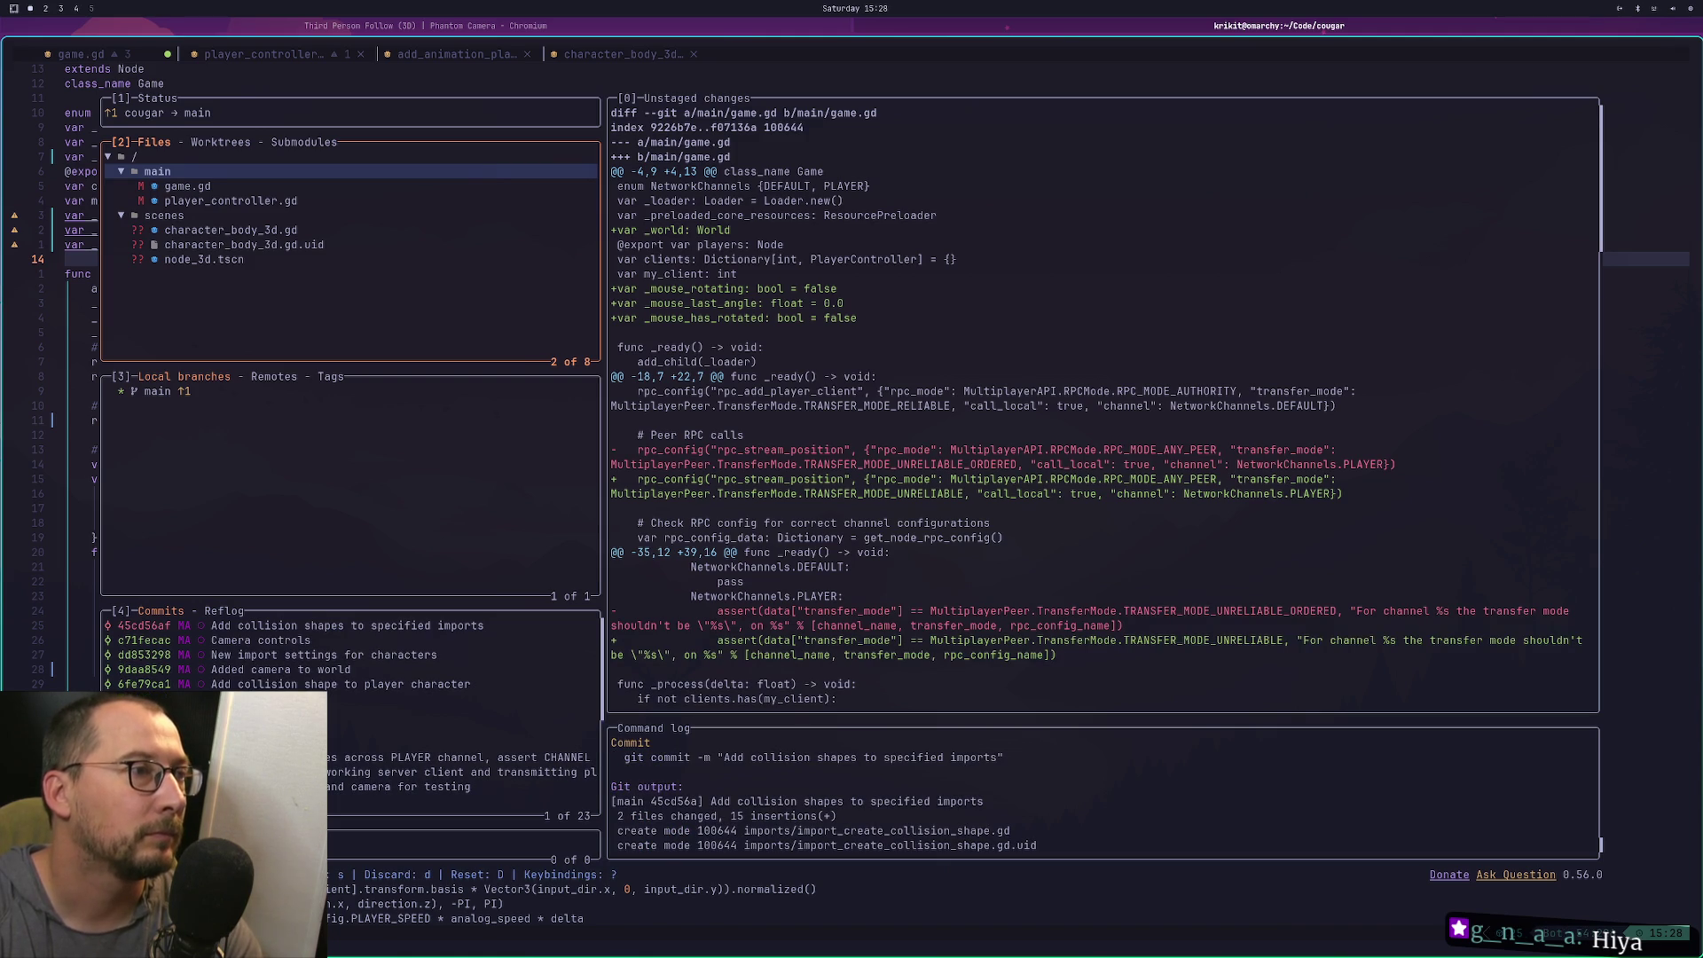
key(Down)
key(Down)
key(Down)
key(Up)
key(Up)
key(space)
text(c)
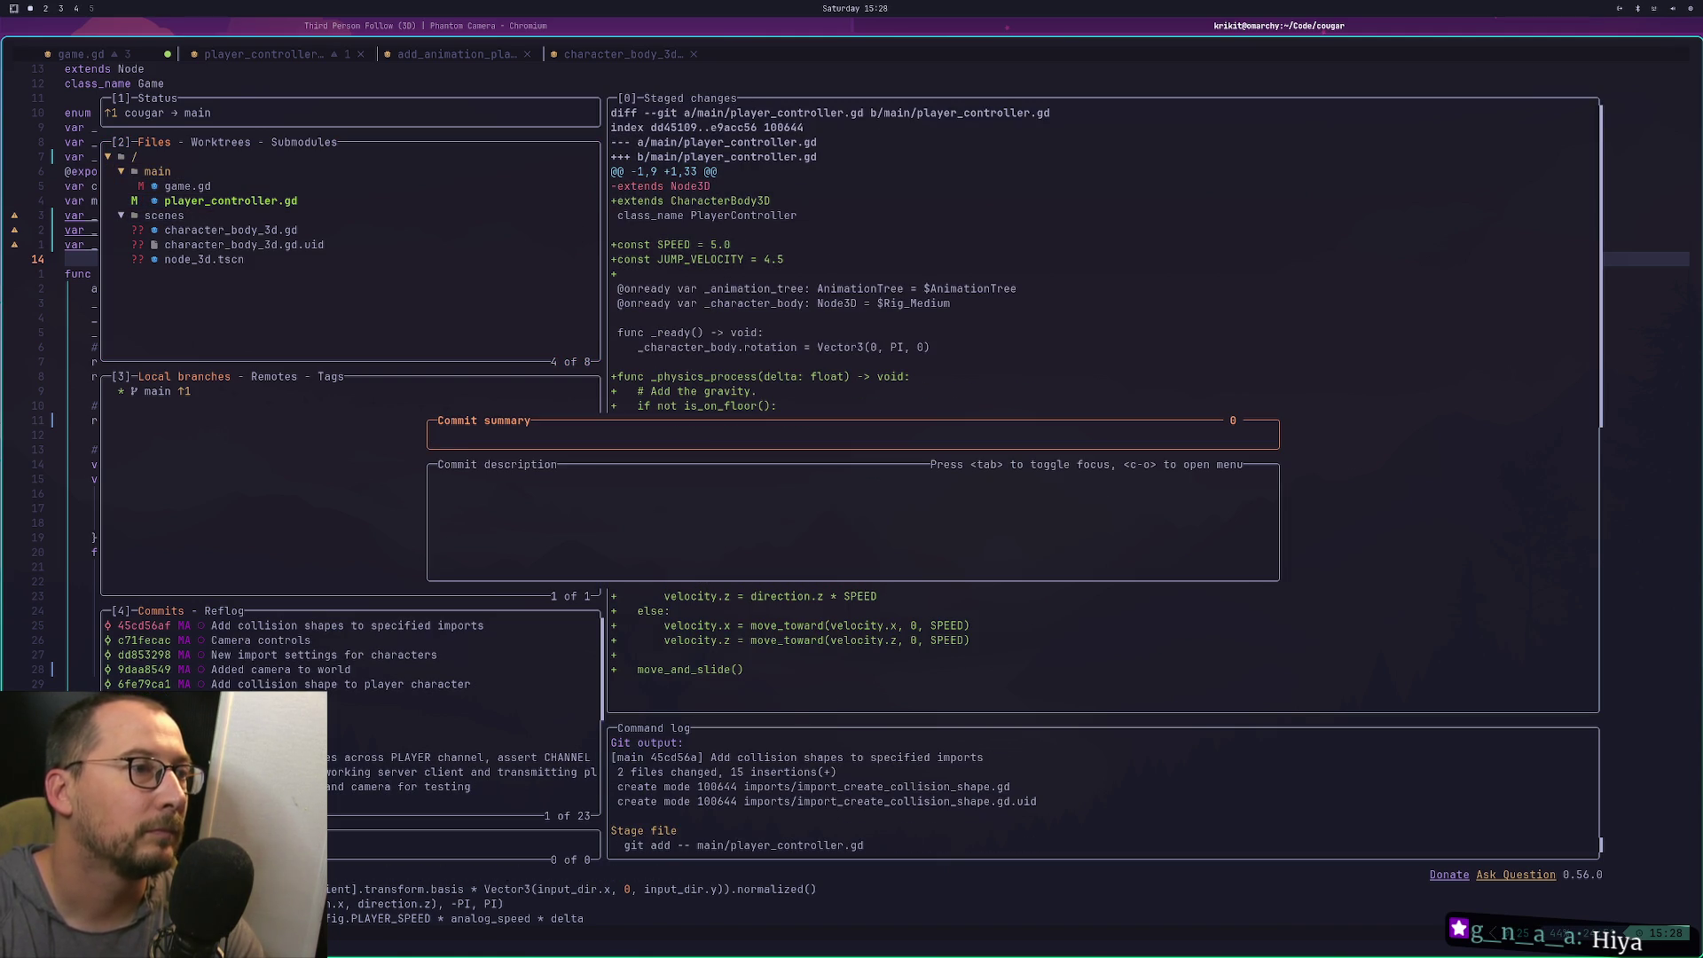
text(Physics for player controller)
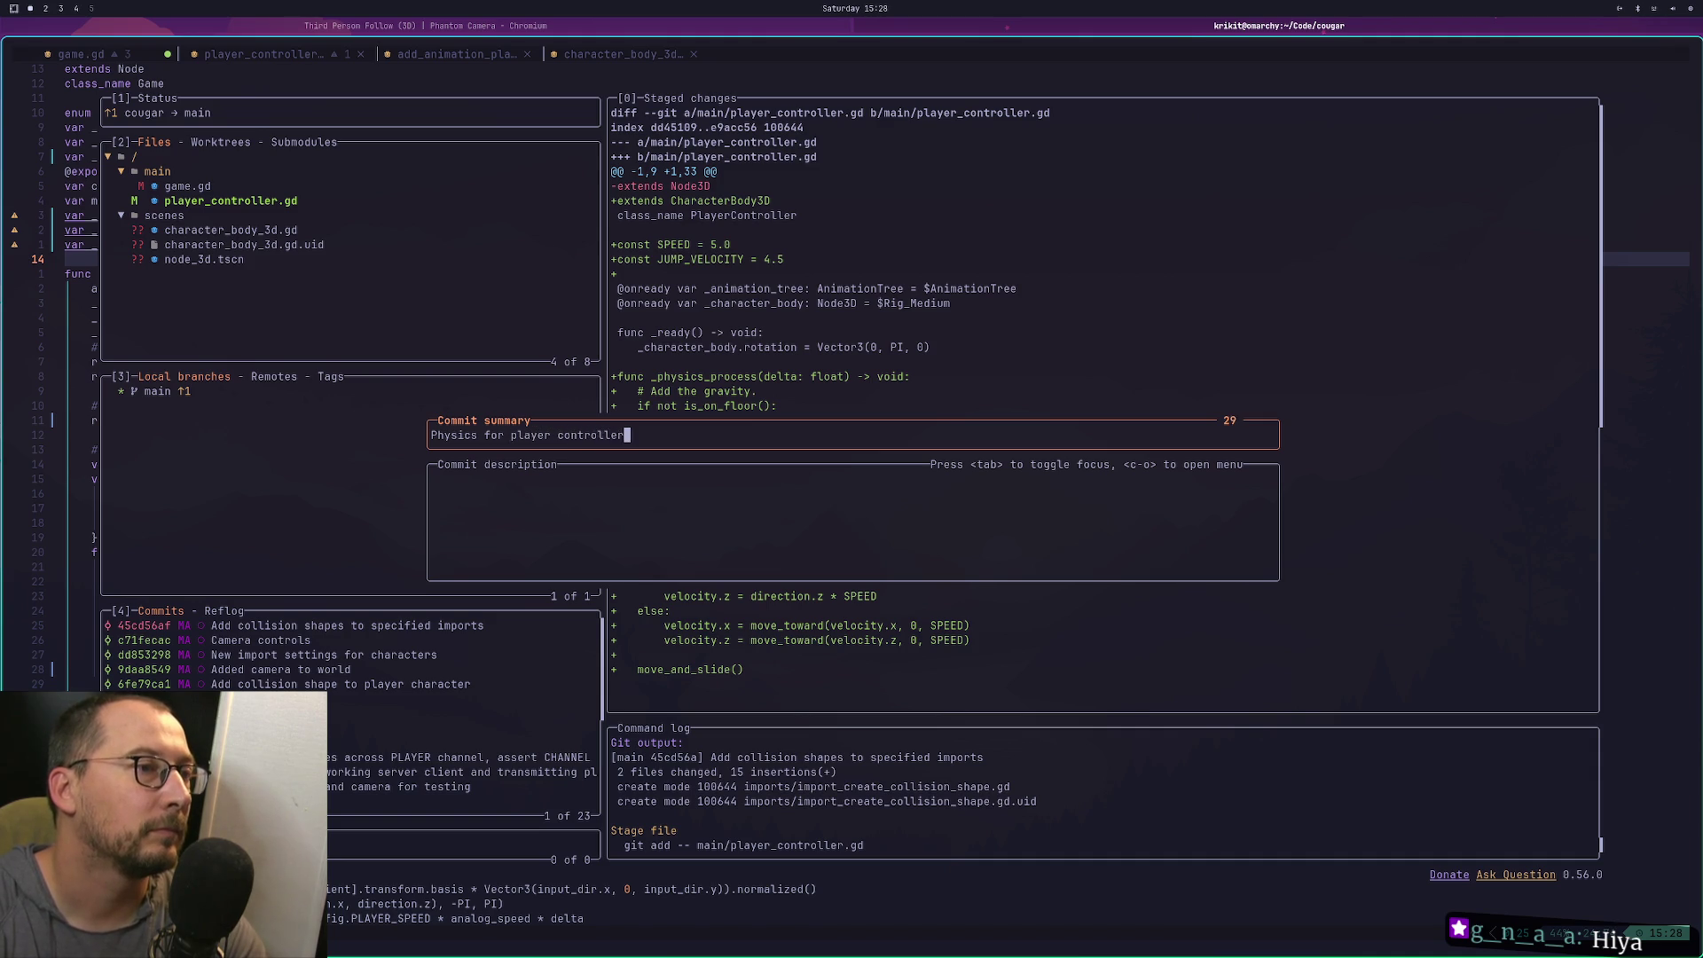
key(Return)
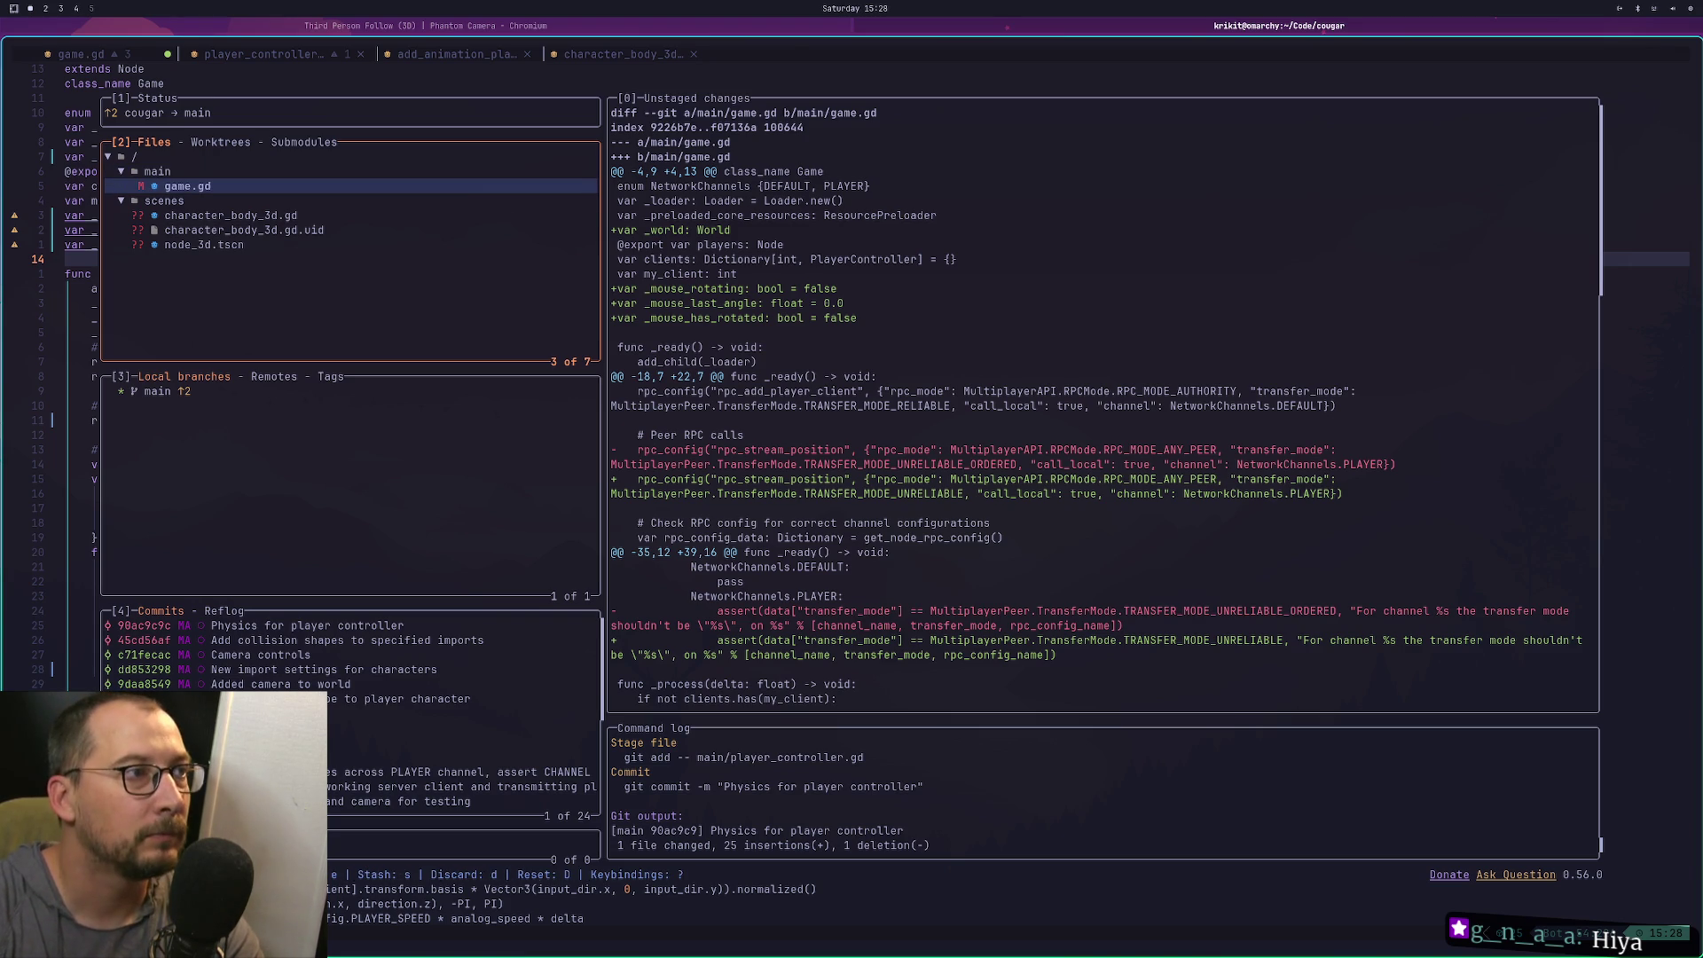
Stage game.gd, then delete the three unused _mouse_ variable declarations in Neovim.
key(space)
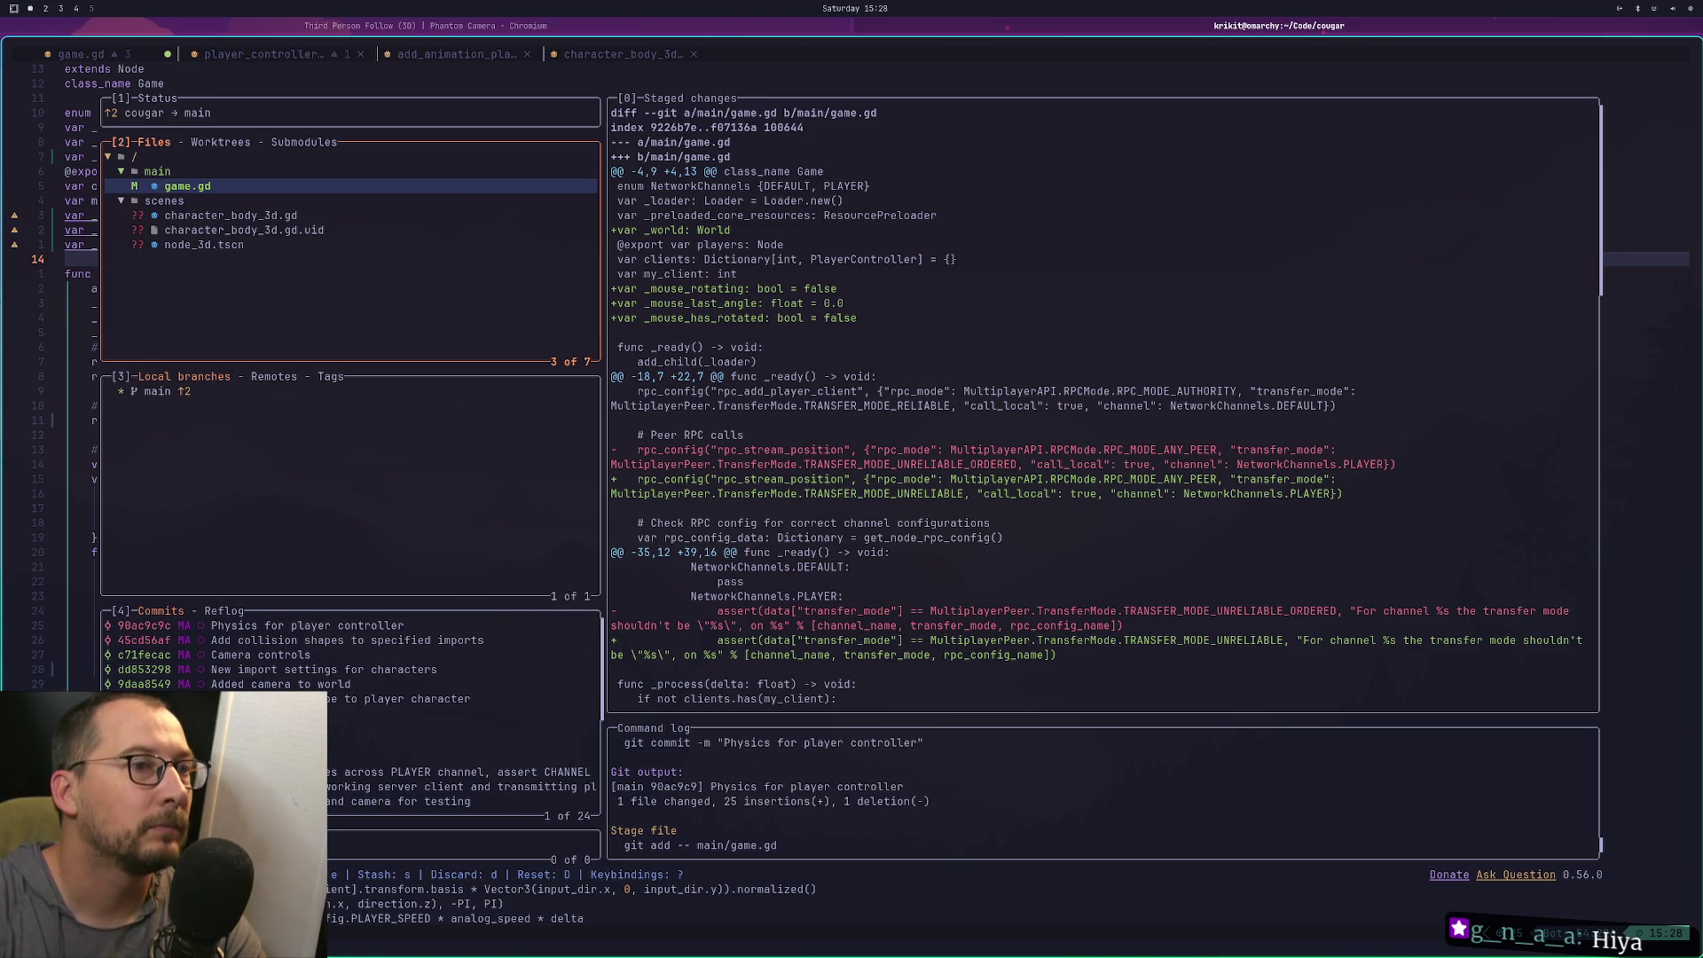
key(q)
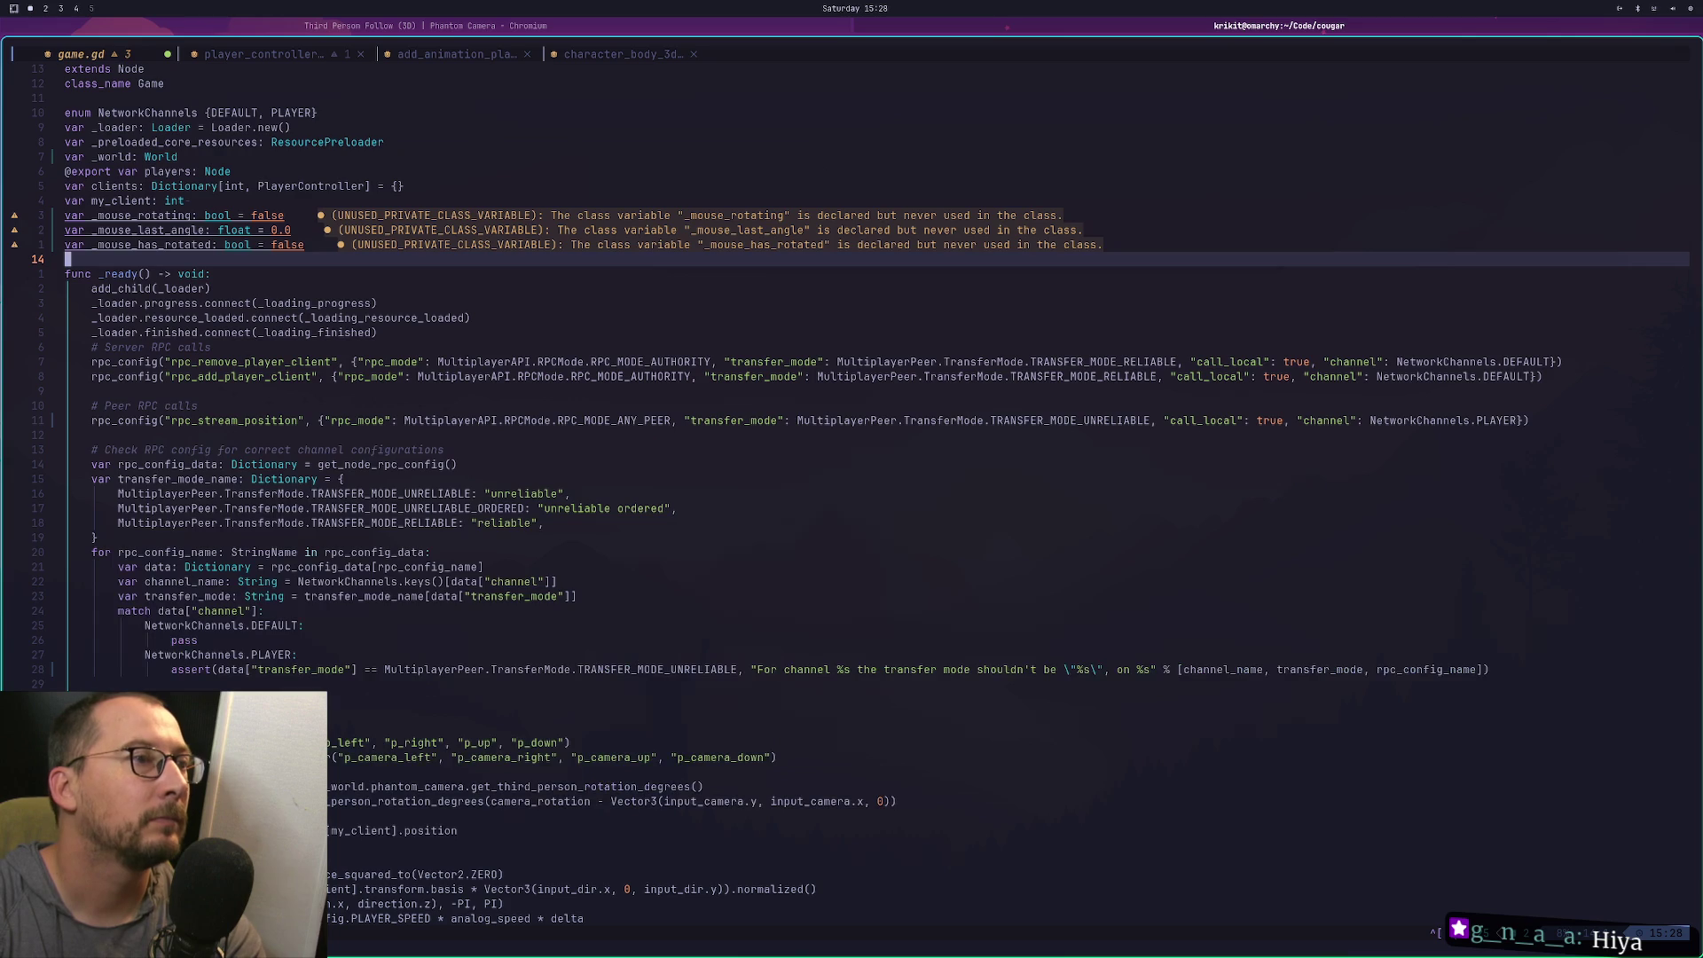
key(shift+v)
key(k)
key(k)
key(d)
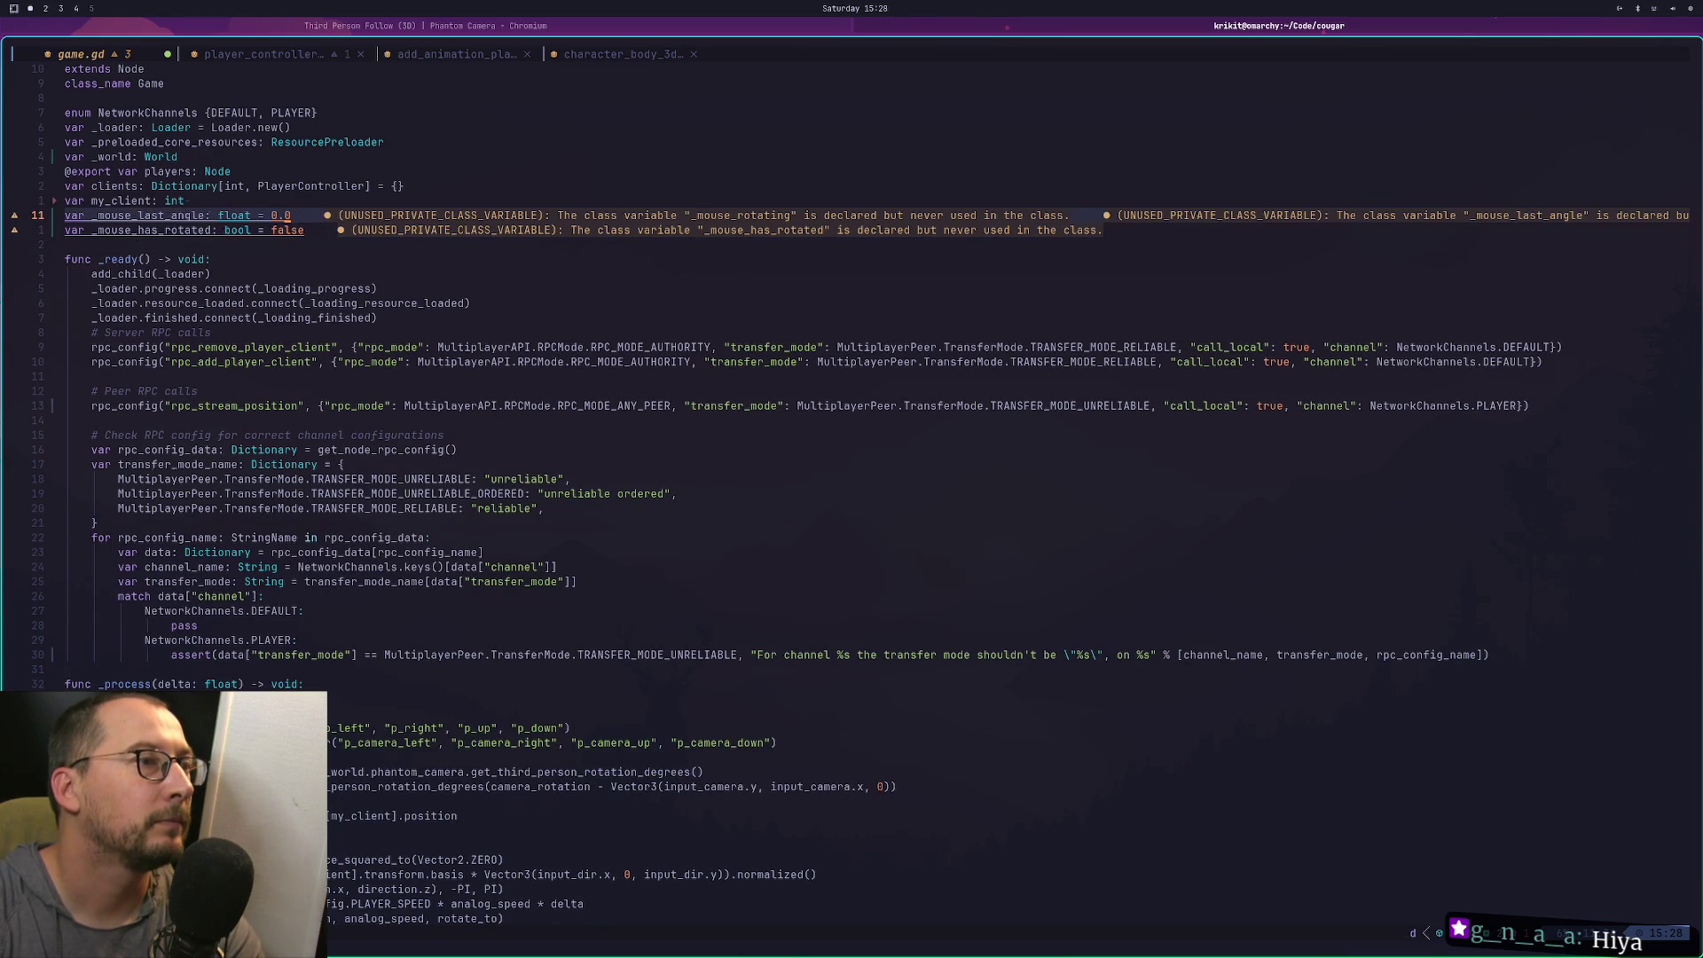
key(d)
key(j)
key(j)
key(j)
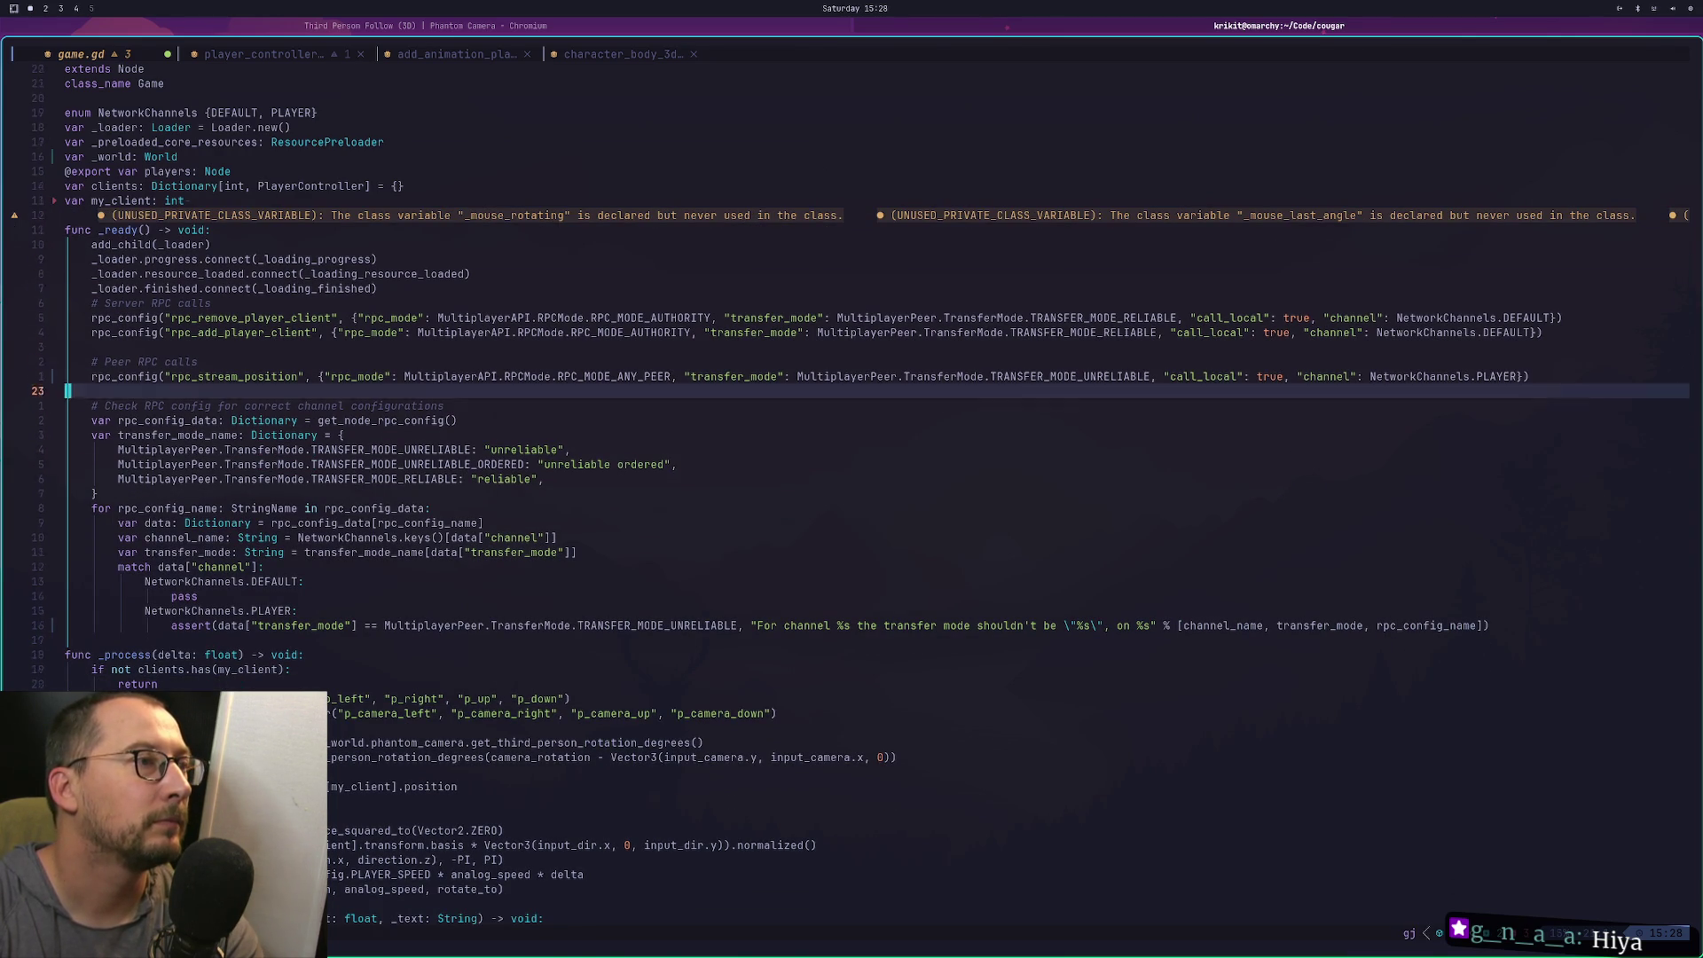
key(j)
key(j)
key(j)
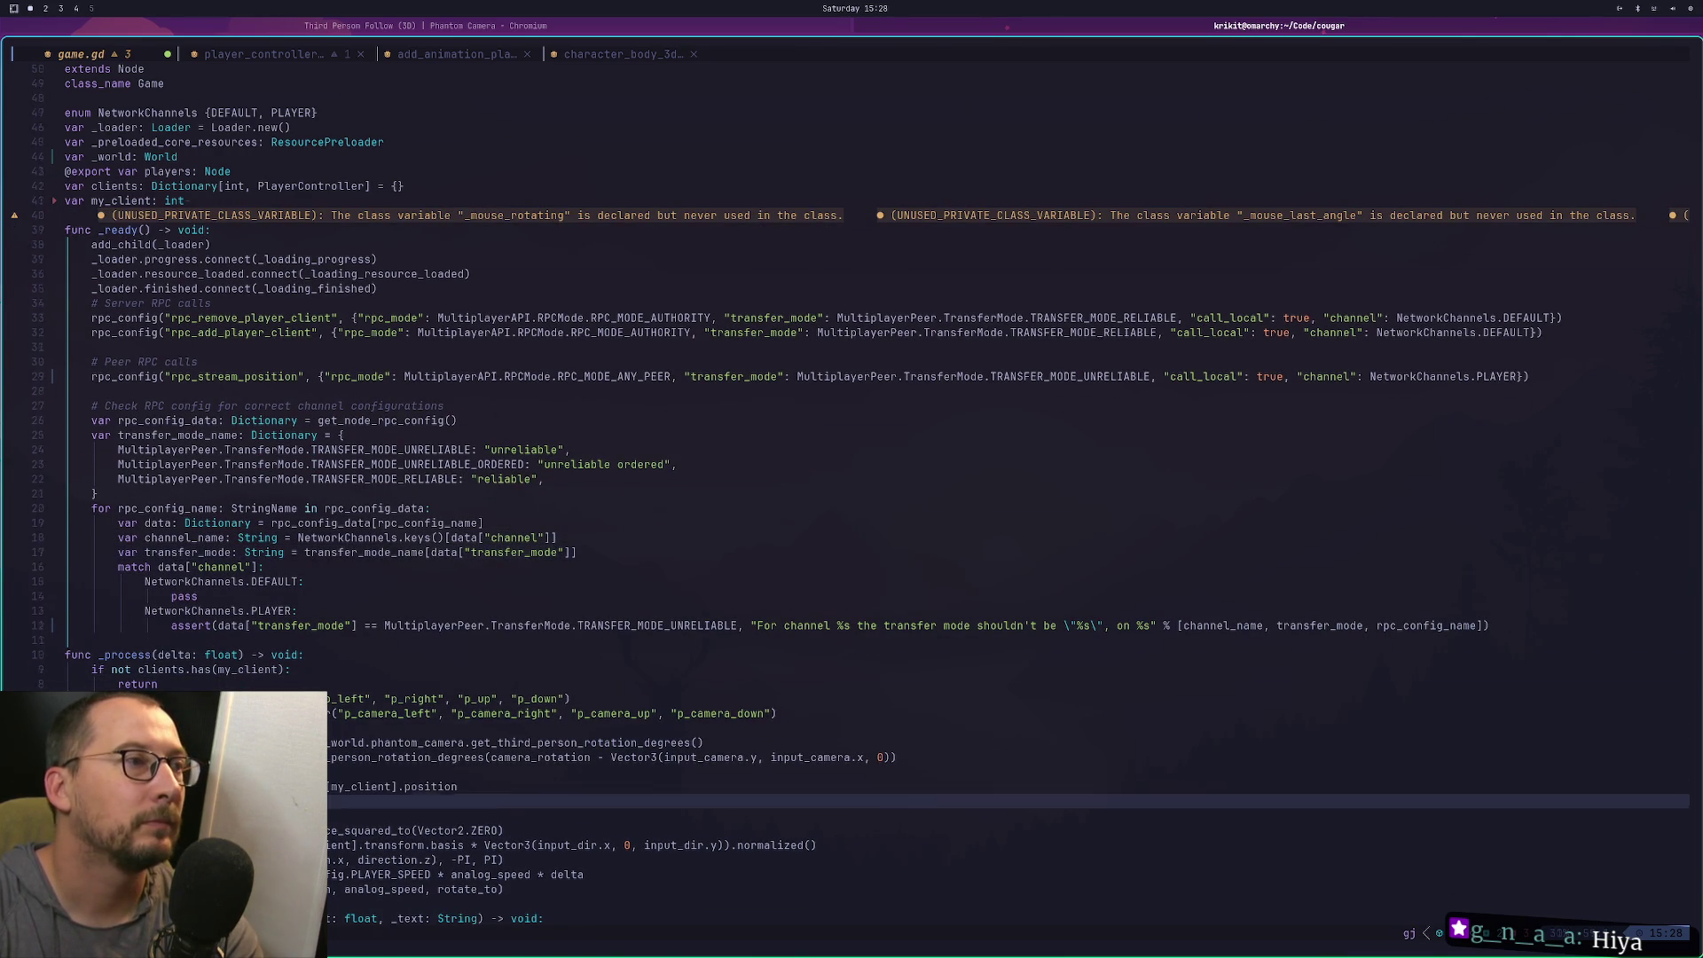
key(j)
key(j)
key(j)
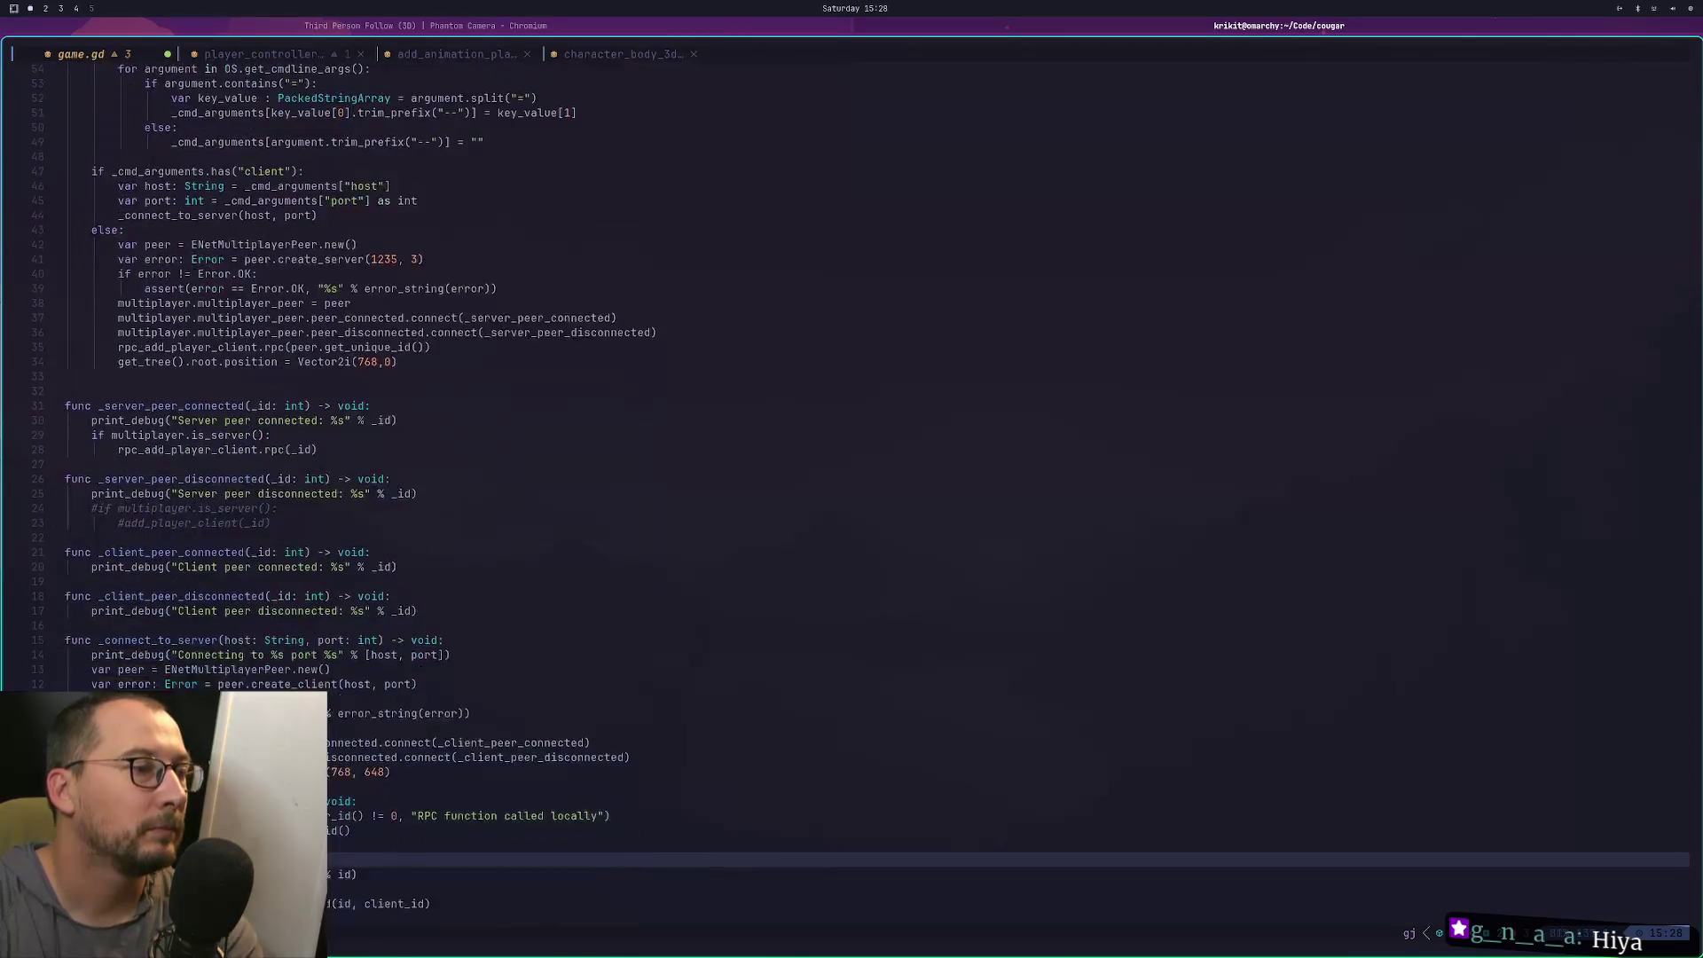
Save game.gd with :w and stage its remaining changes in lazygit.
text(:w)
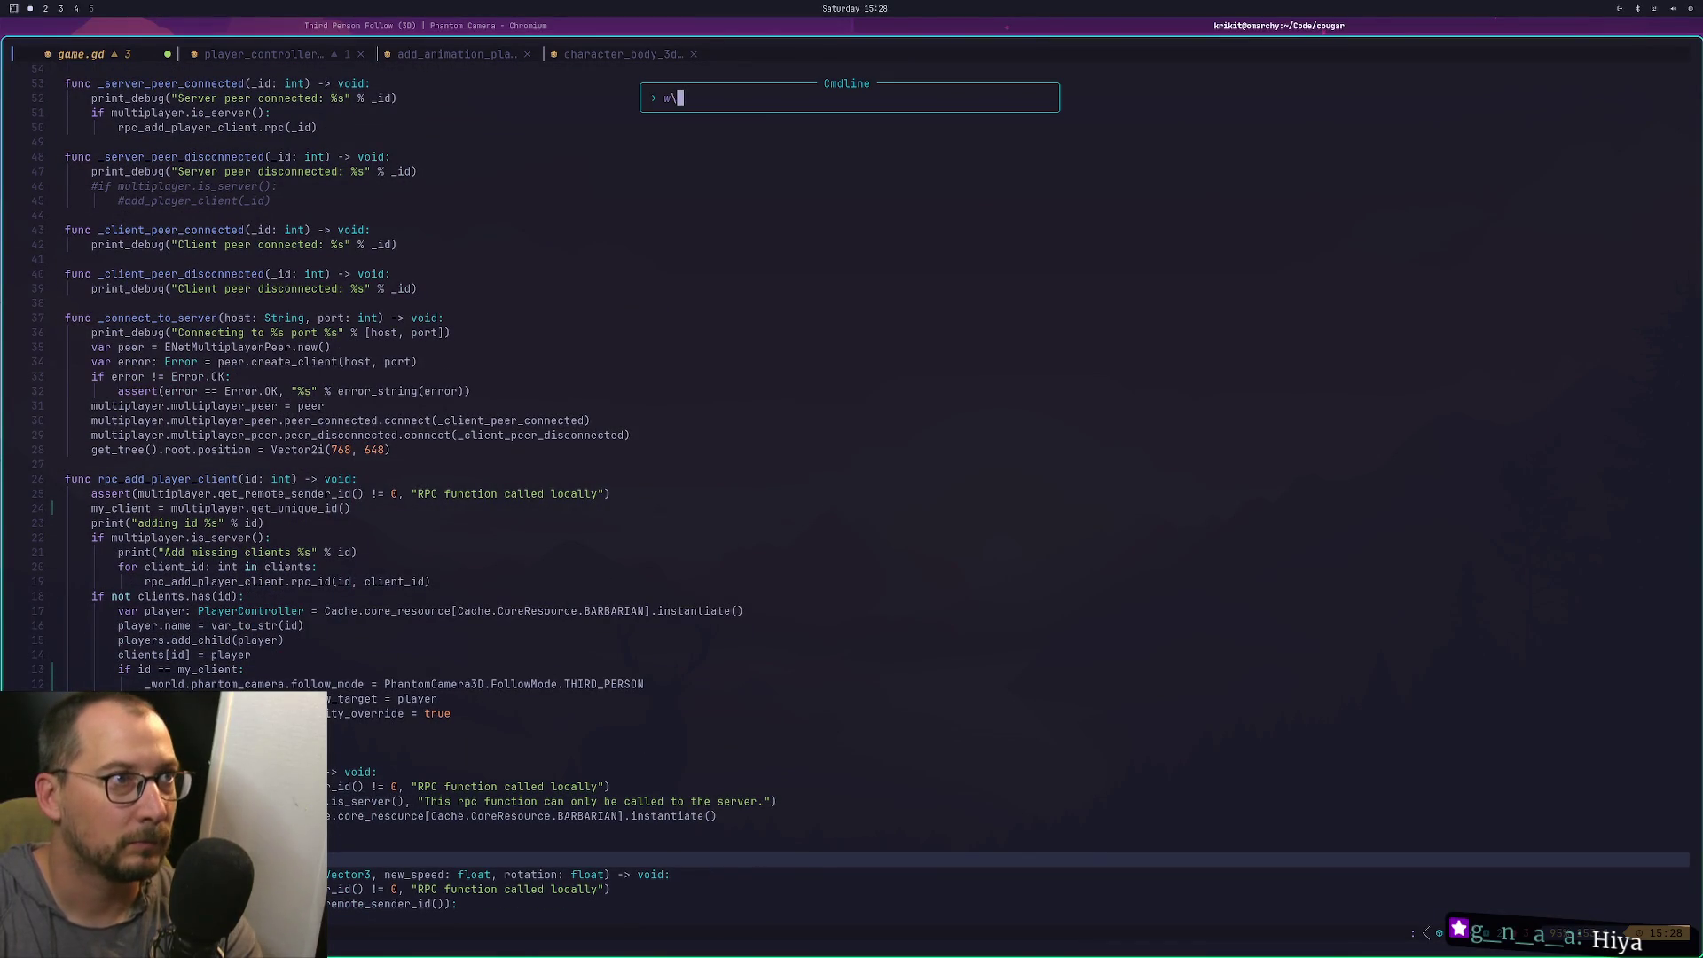
key(Return)
key(space)
key(g)
key(g)
key(j)
key(j)
key(space)
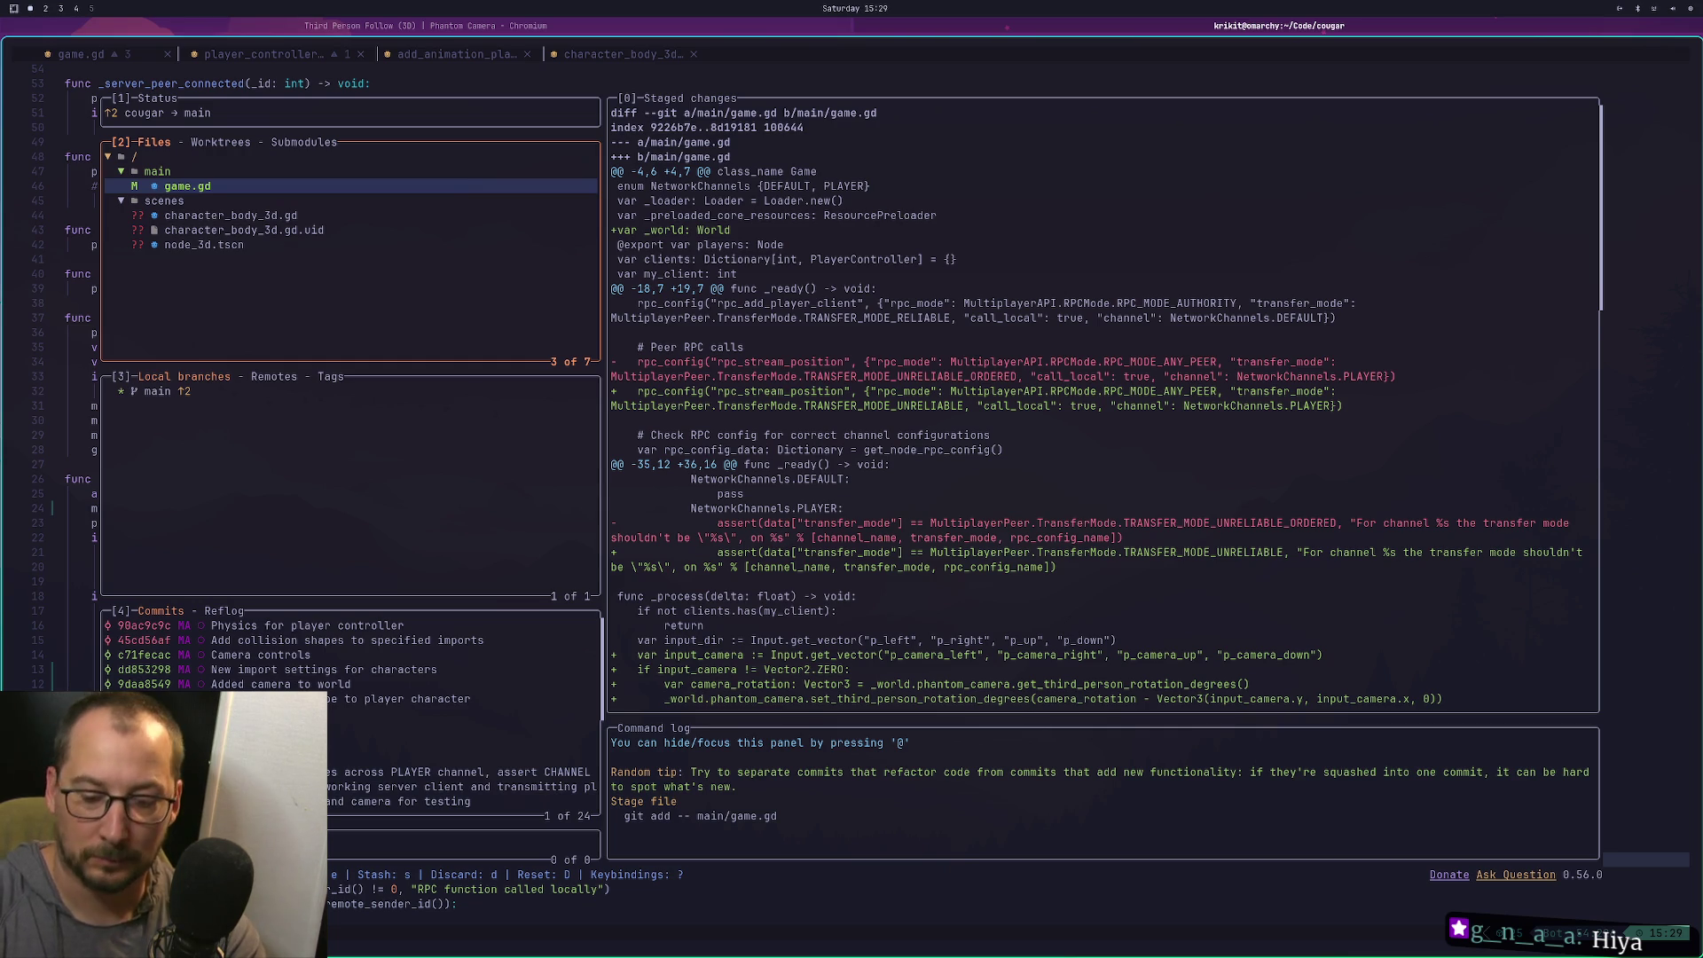
Review the staged diff and commit it as 'Assigning 3rd person camera to active player'.
scroll(1105, 404, down, 6)
scroll(1104, 404, down, 1)
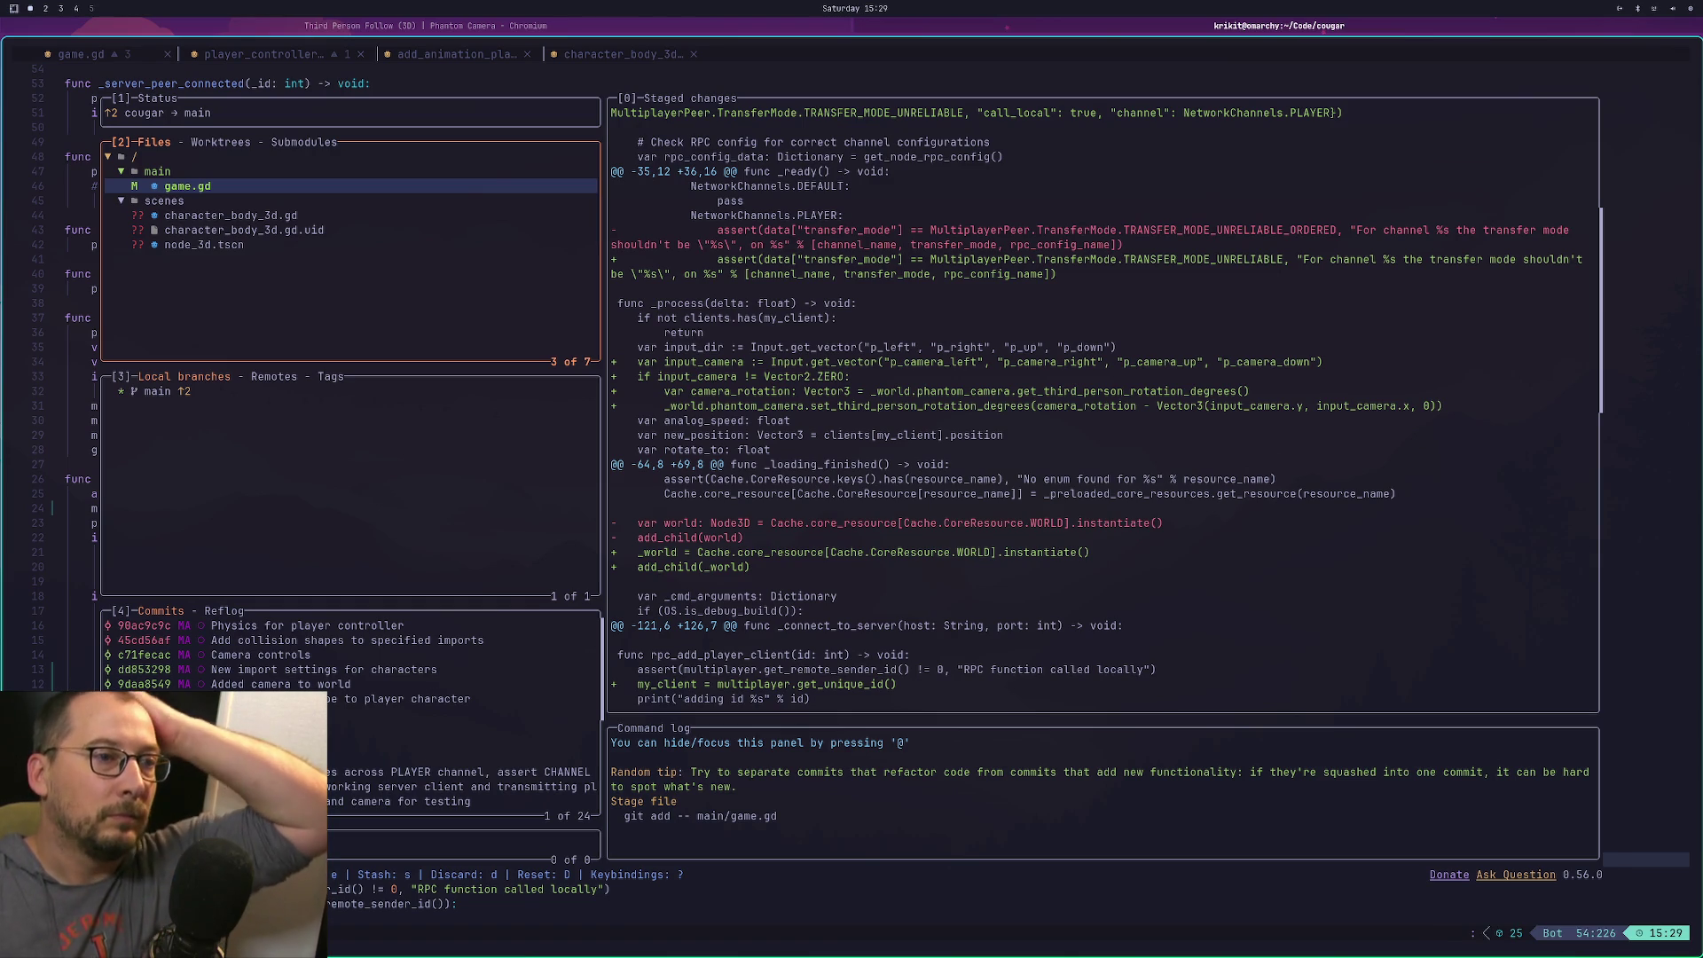
scroll(1105, 403, down, 2)
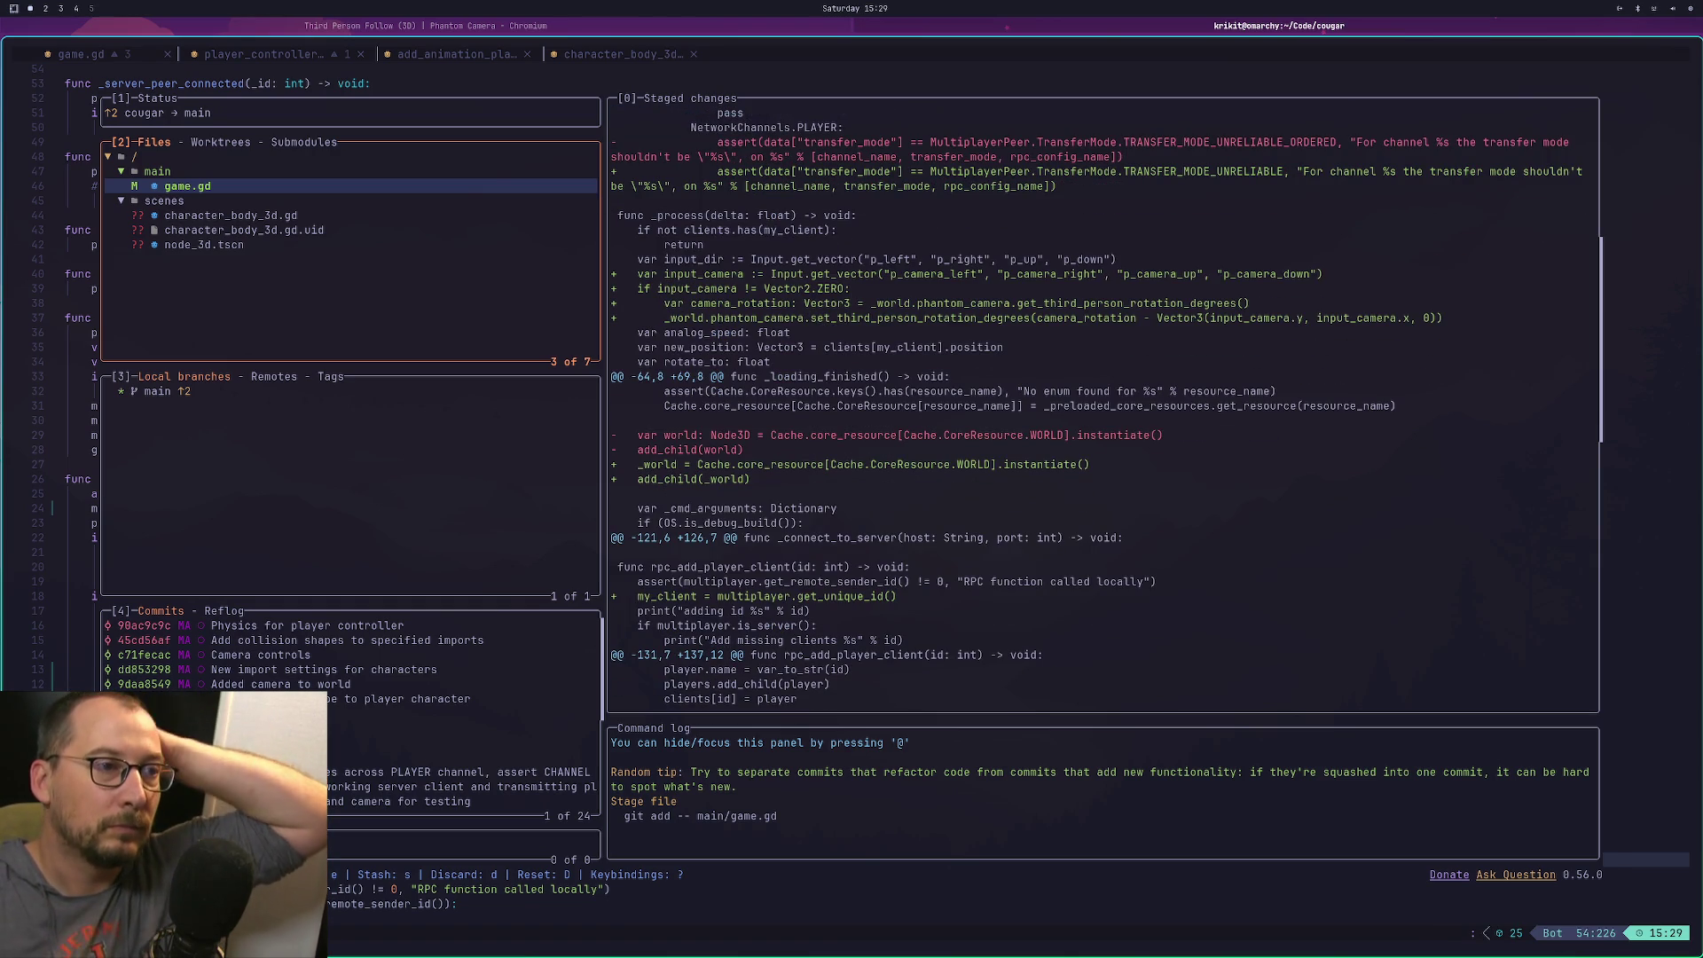
scroll(1105, 403, down, 5)
scroll(1104, 404, down, 5)
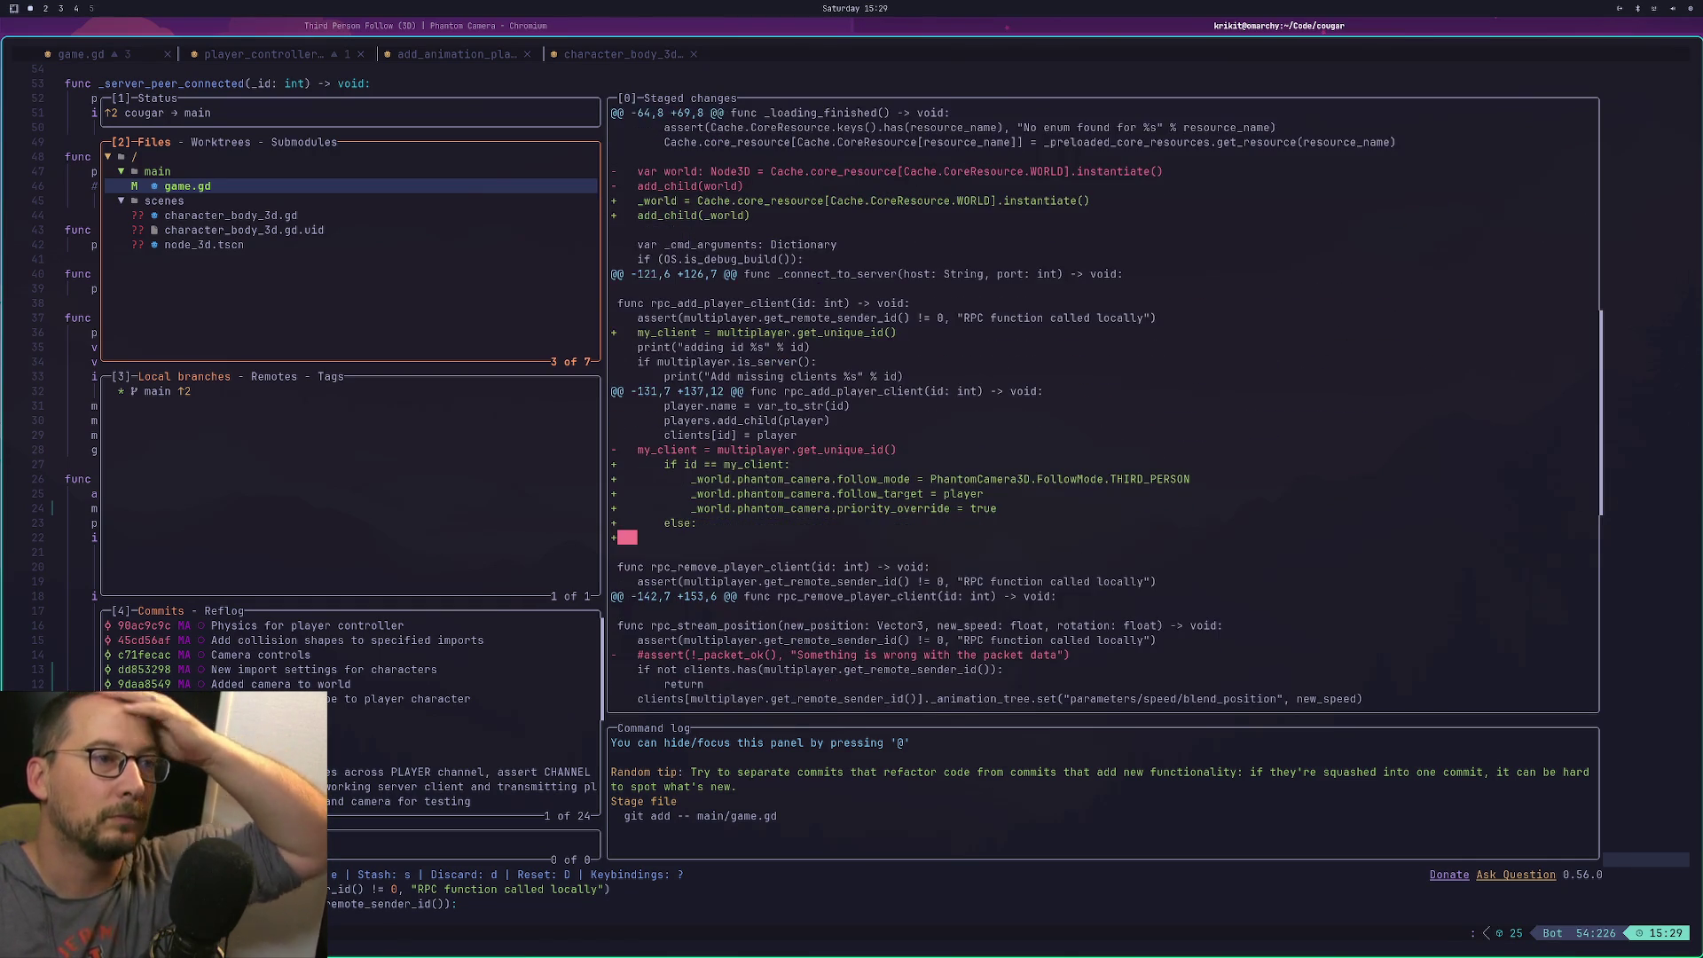
text(c)
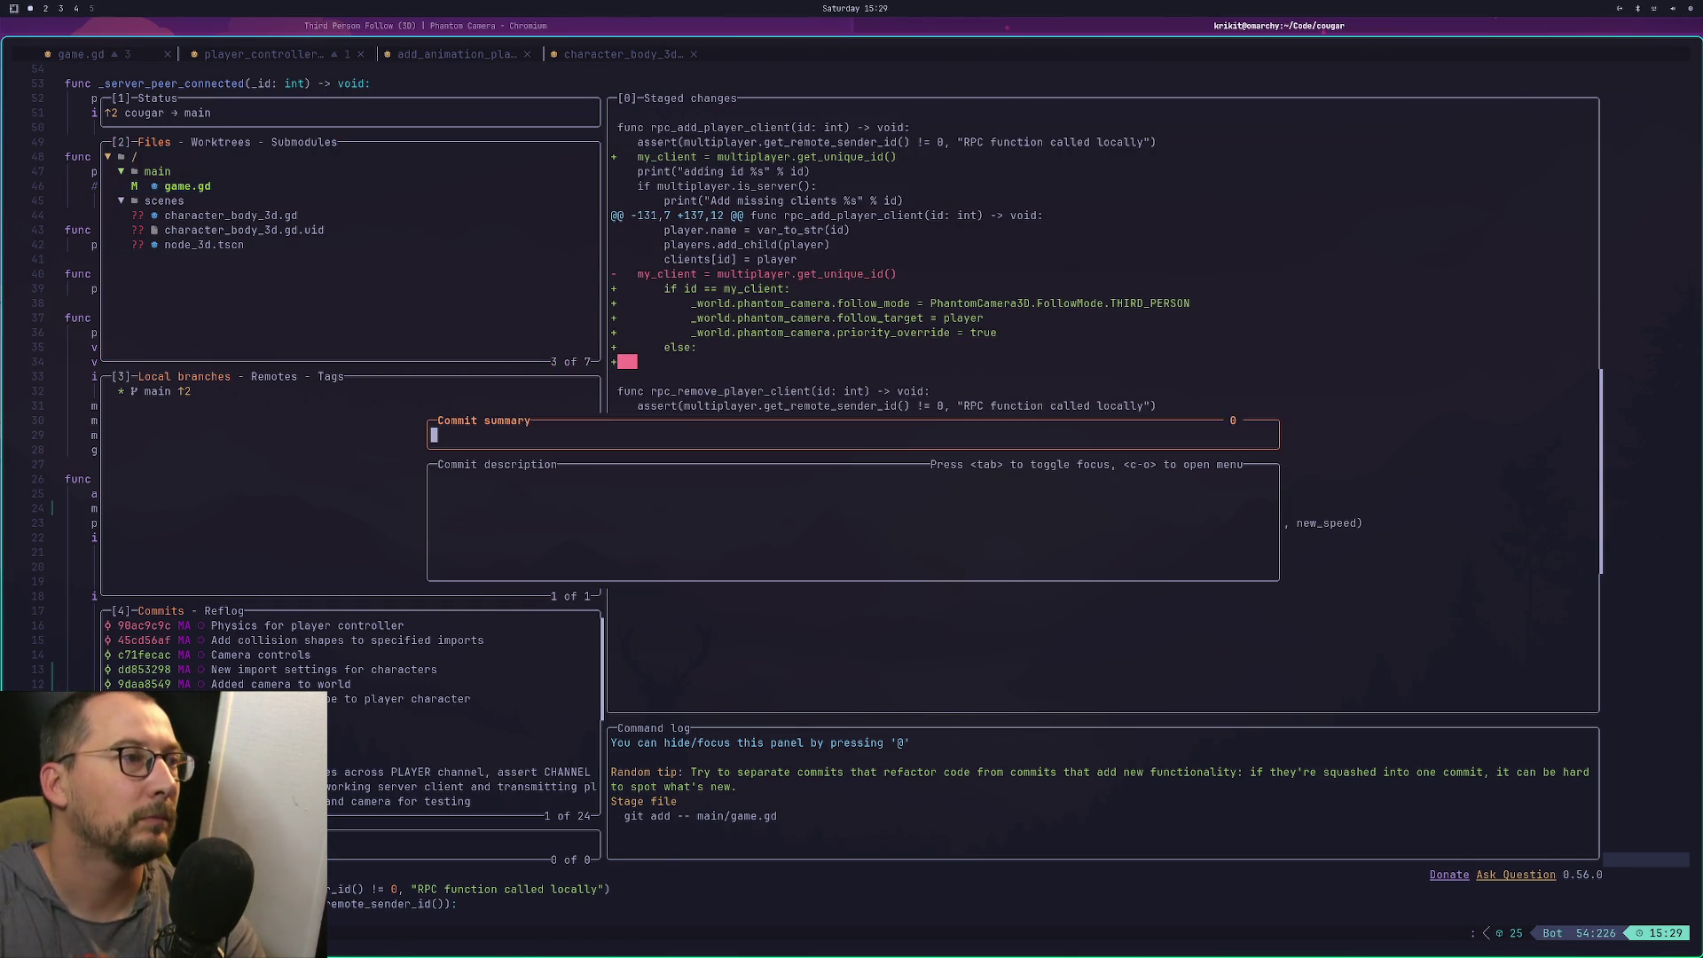
text(Assigning 3rd m)
key(BackSpace)
text(person coa)
key(BackSpace)
key(BackSpace)
text(amera to active player)
key(Return)
Push the new commit to the remote and return to the Godot editor.
key(P)
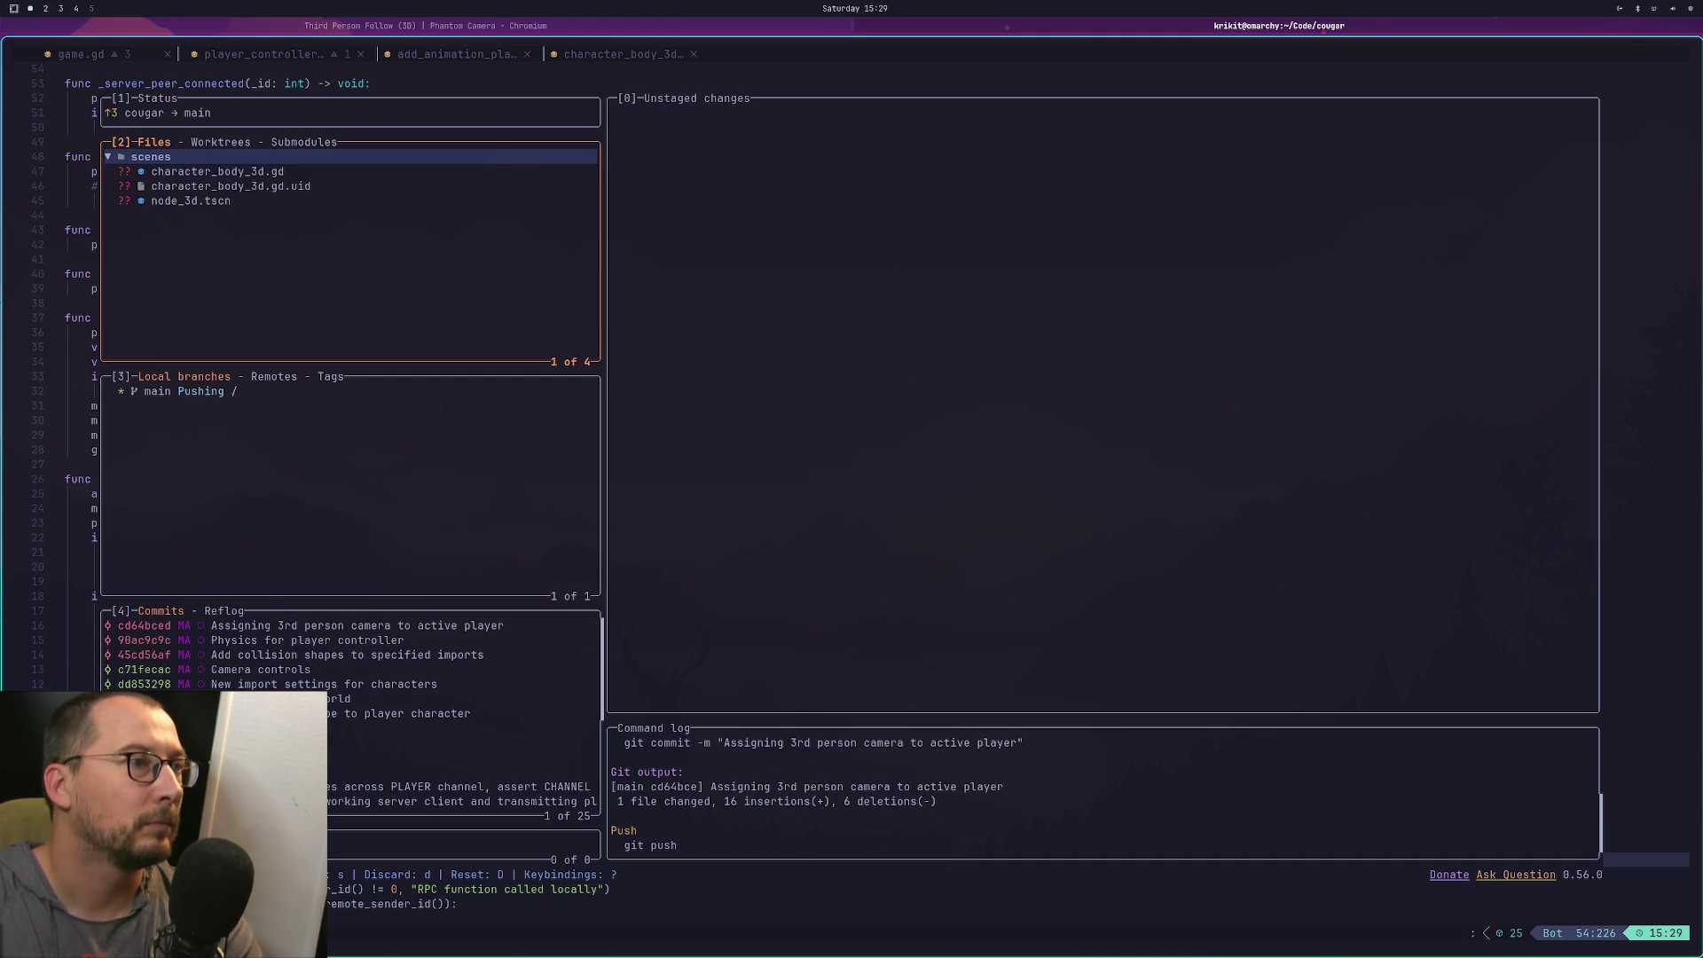
key(q)
key(super+2)
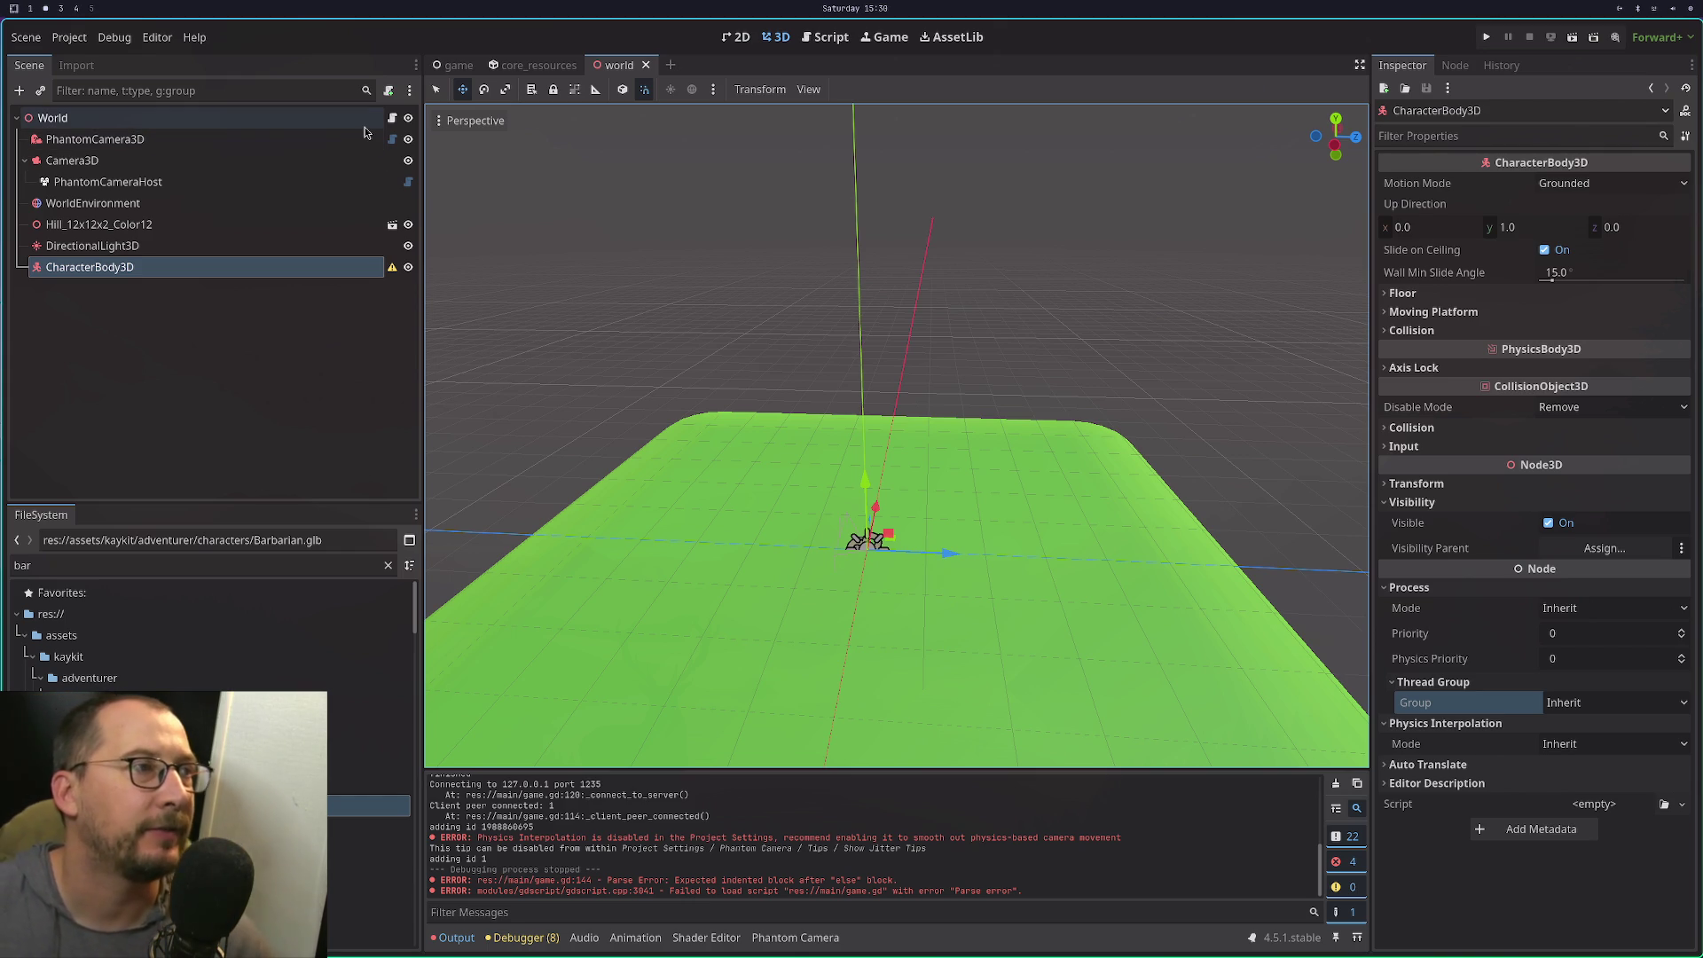
Switch back to the Neovim workspace showing game.gd.
key(super+1)
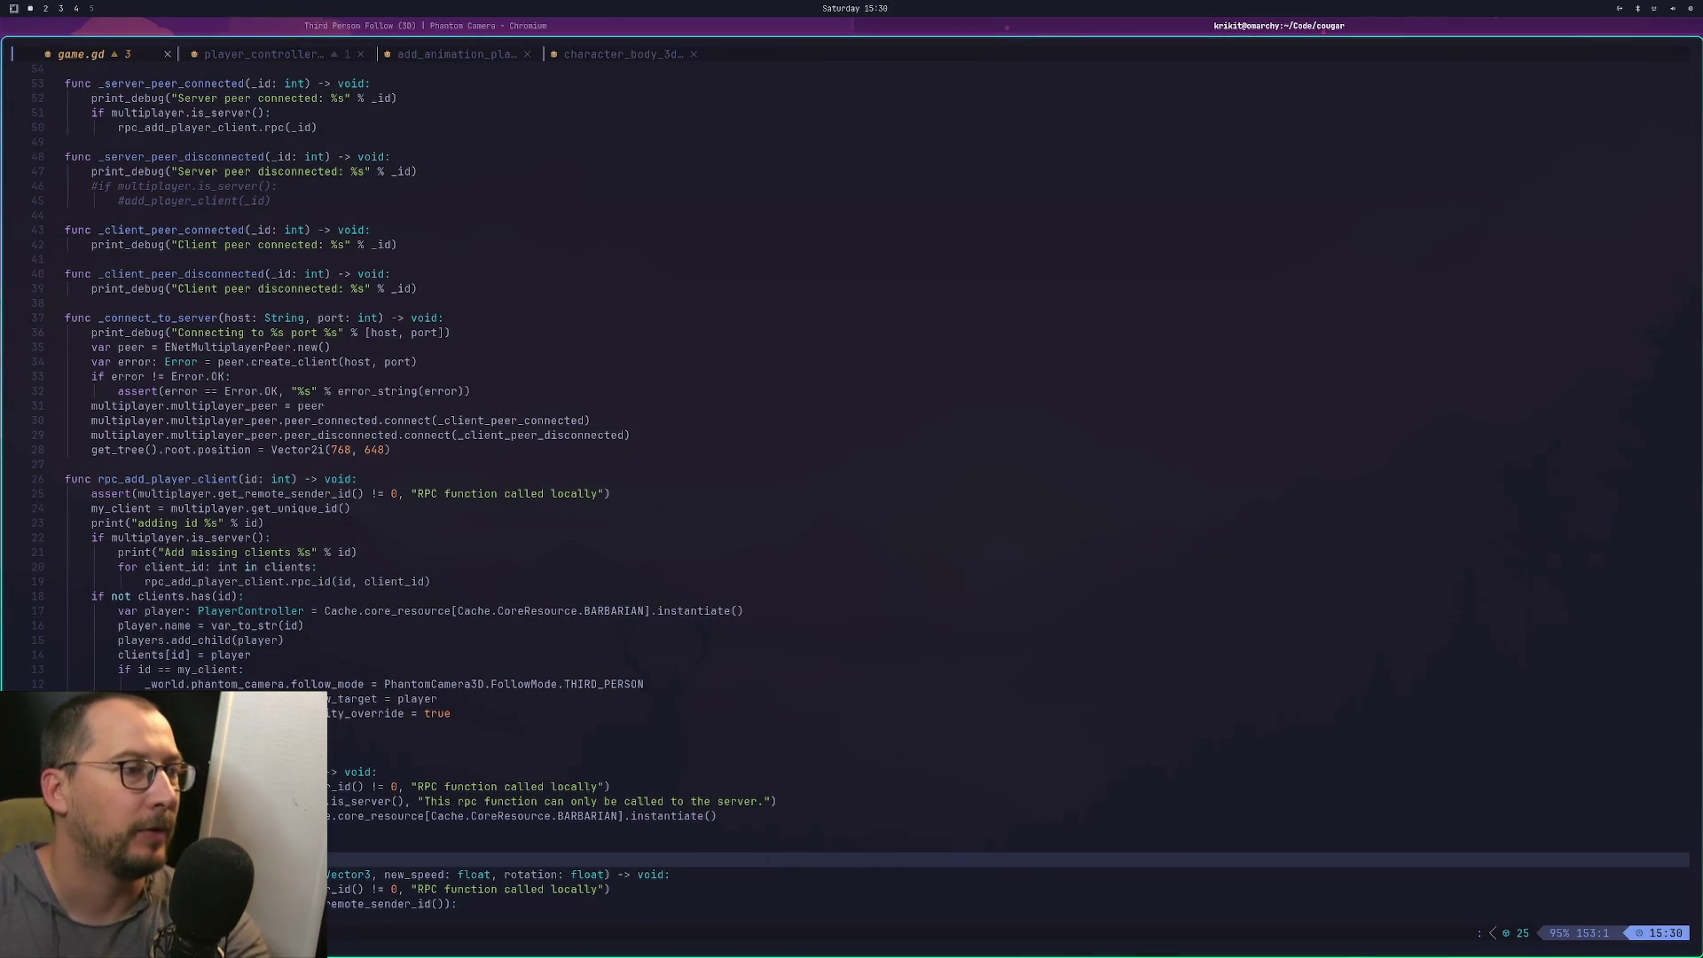
Remove the two extra blank lines after rpc_add_player_client in game.gd.
key(k)
key(k)
key(k)
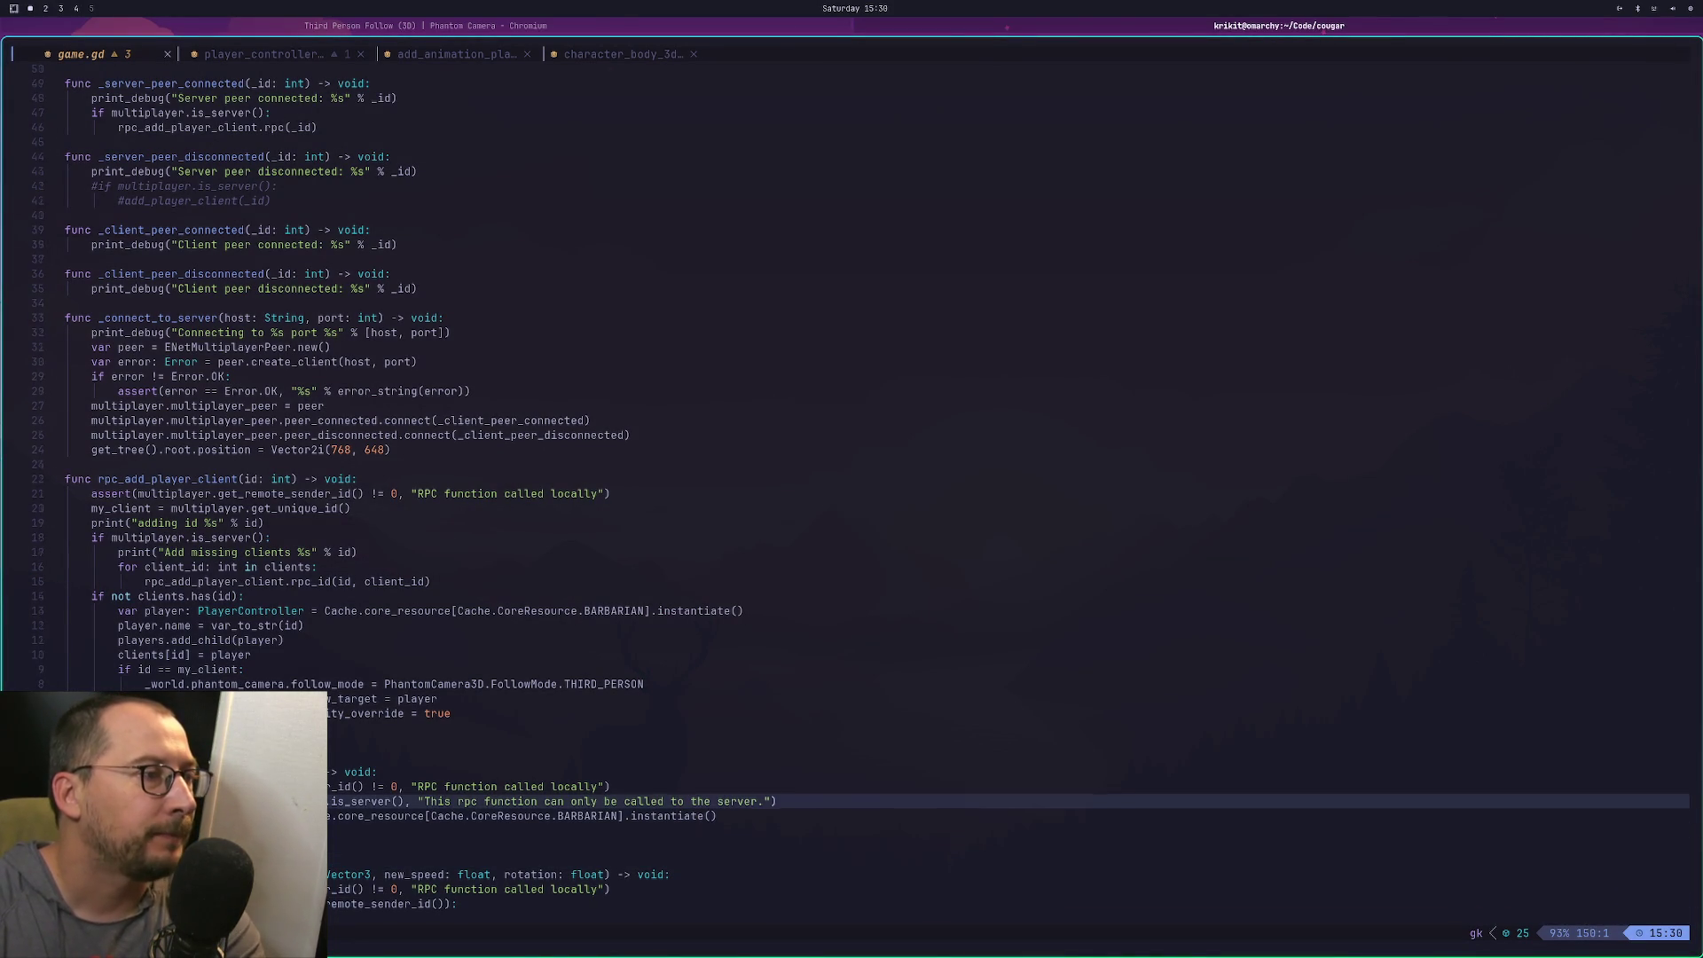
key(d)
key(d)
key(k)
key(d)
key(d)
key(j)
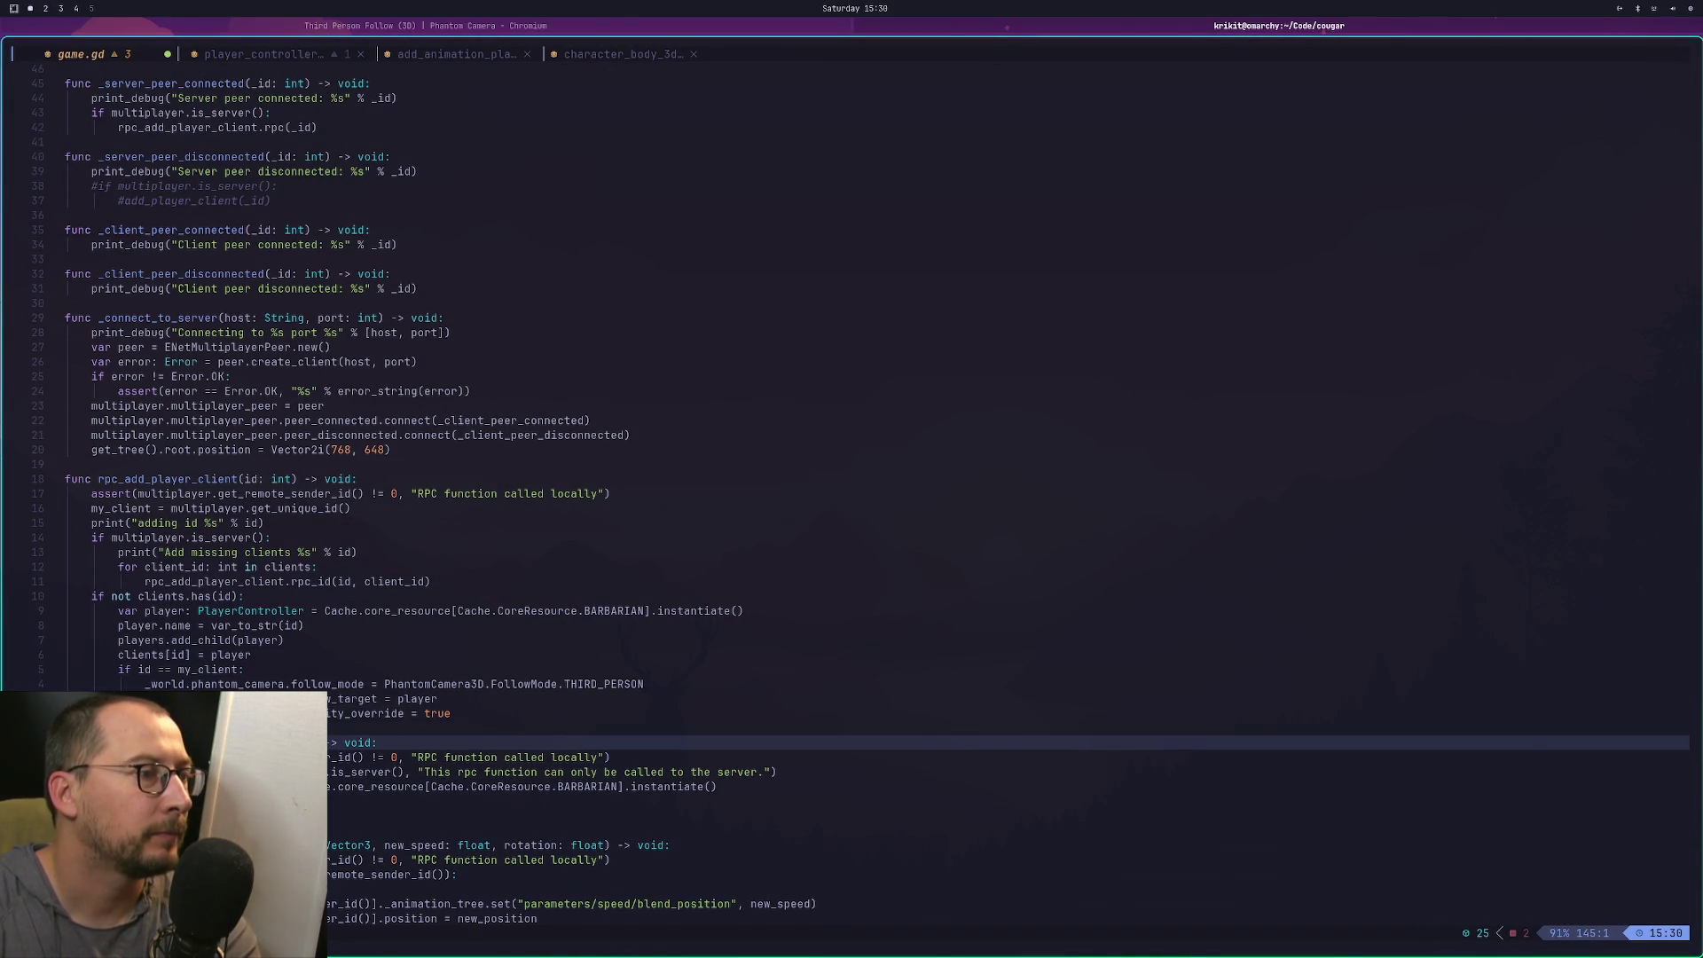
Highlight every occurrence of rpc_add_player_client with the * search.
key(k)
key(k)
key(k)
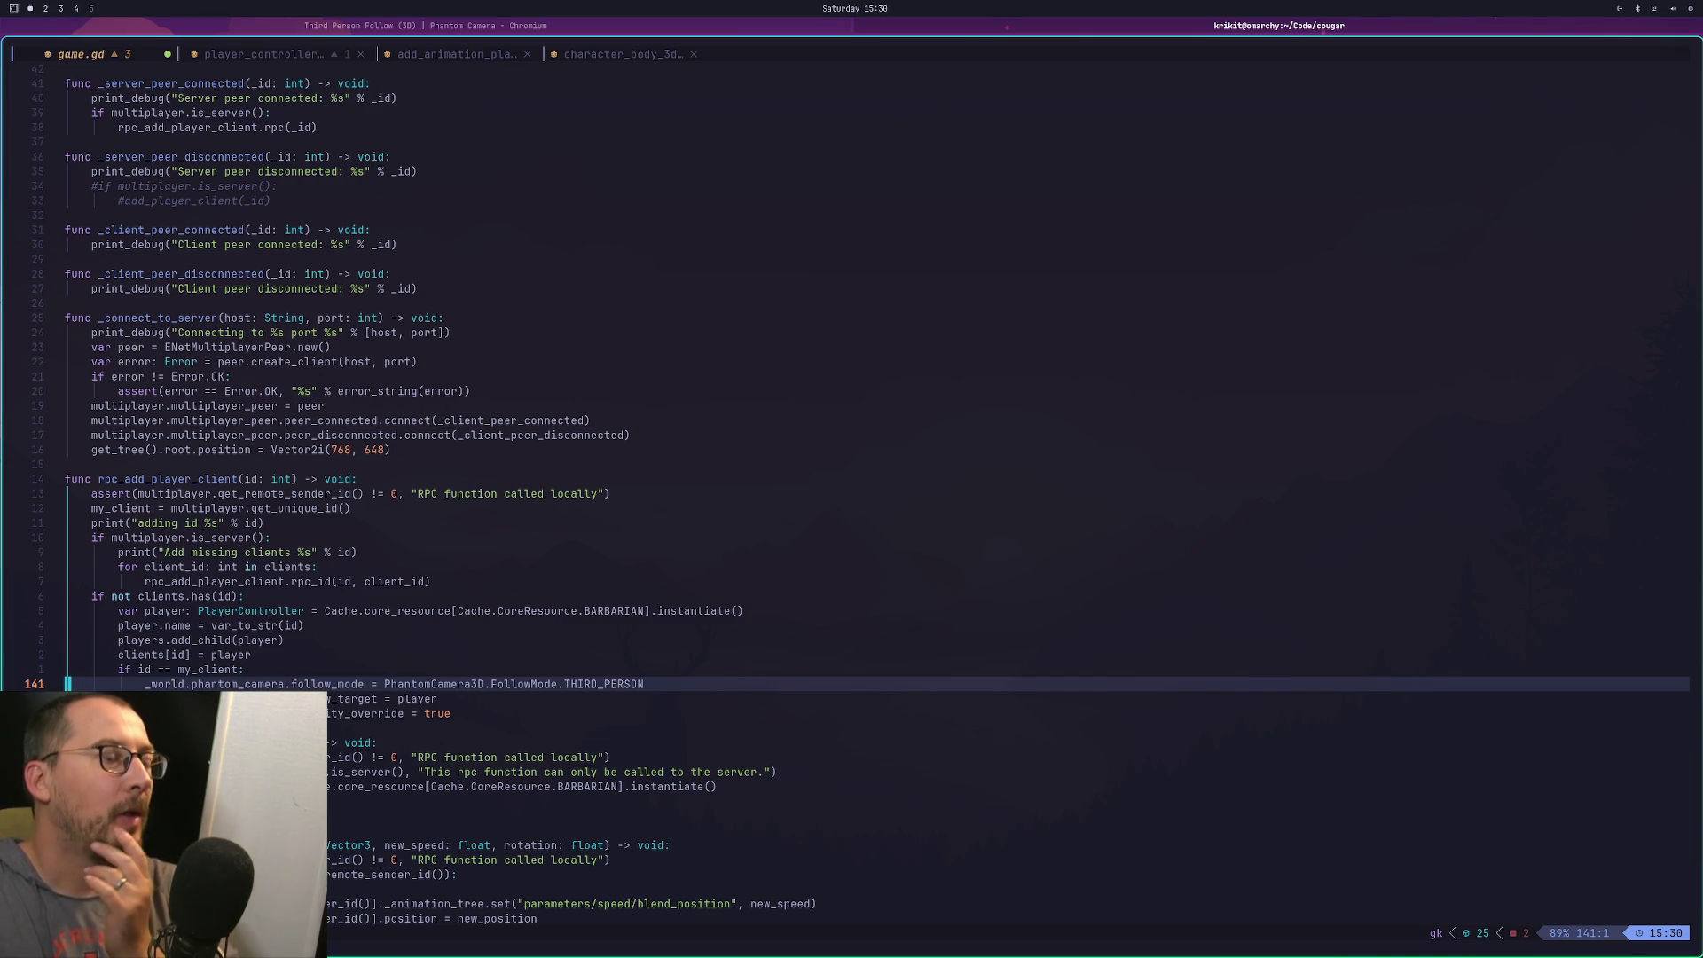
key(k)
key(k)
key(k)
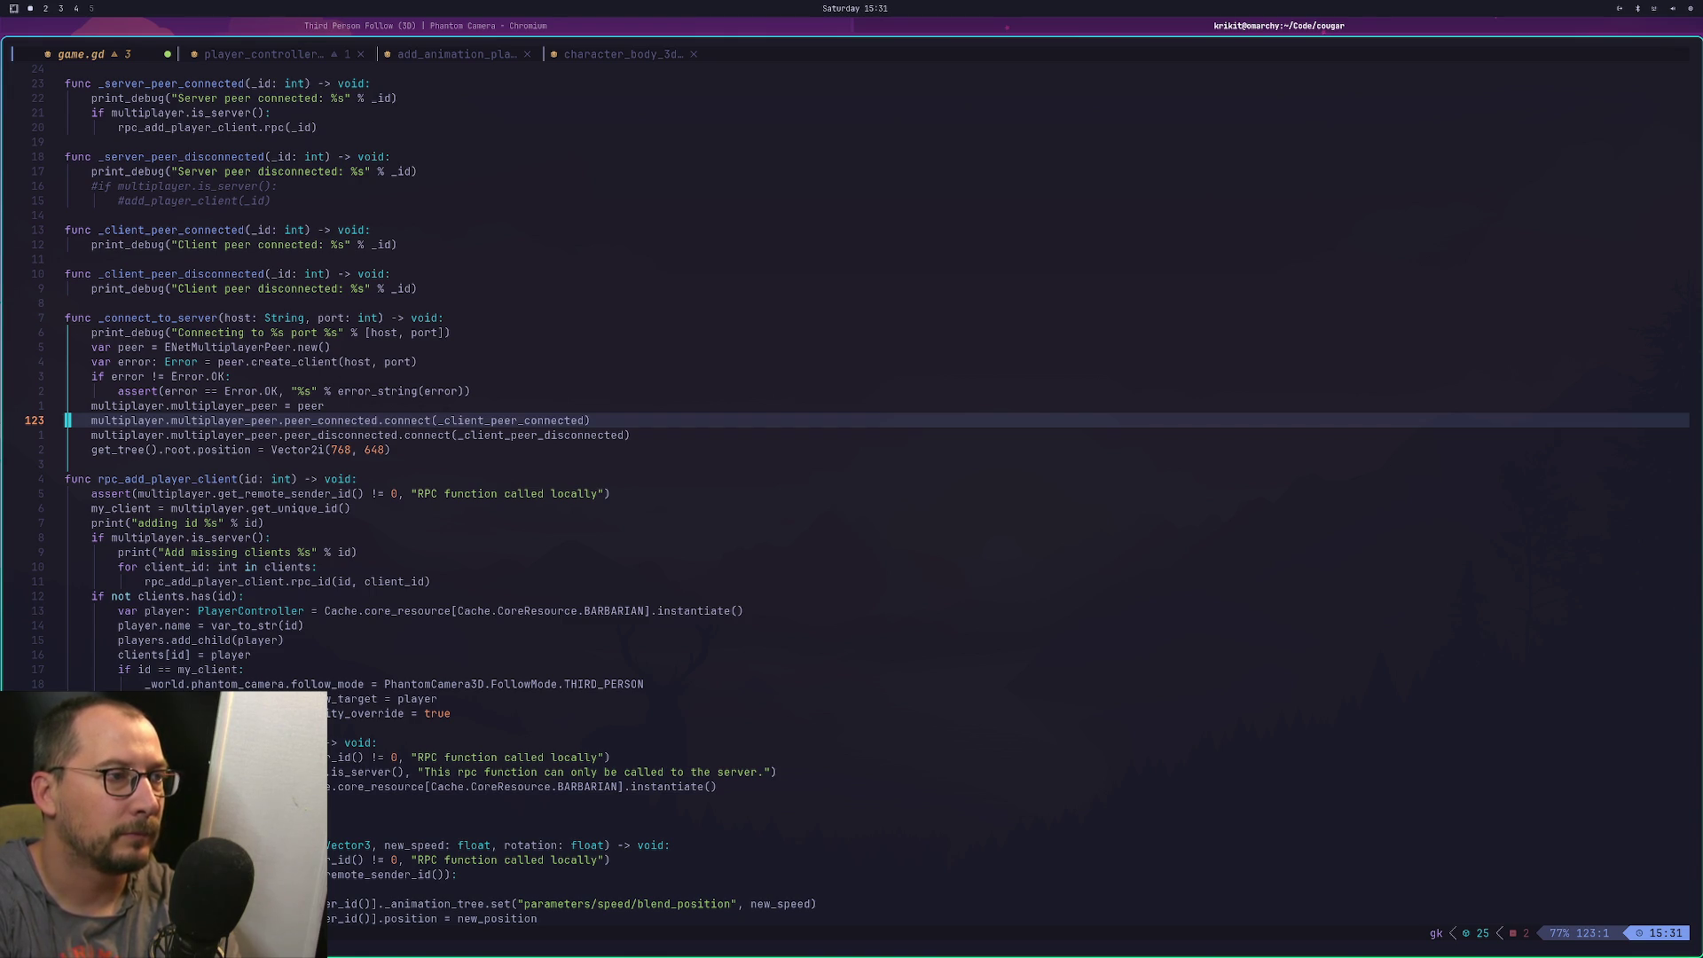
key(j)
key(j)
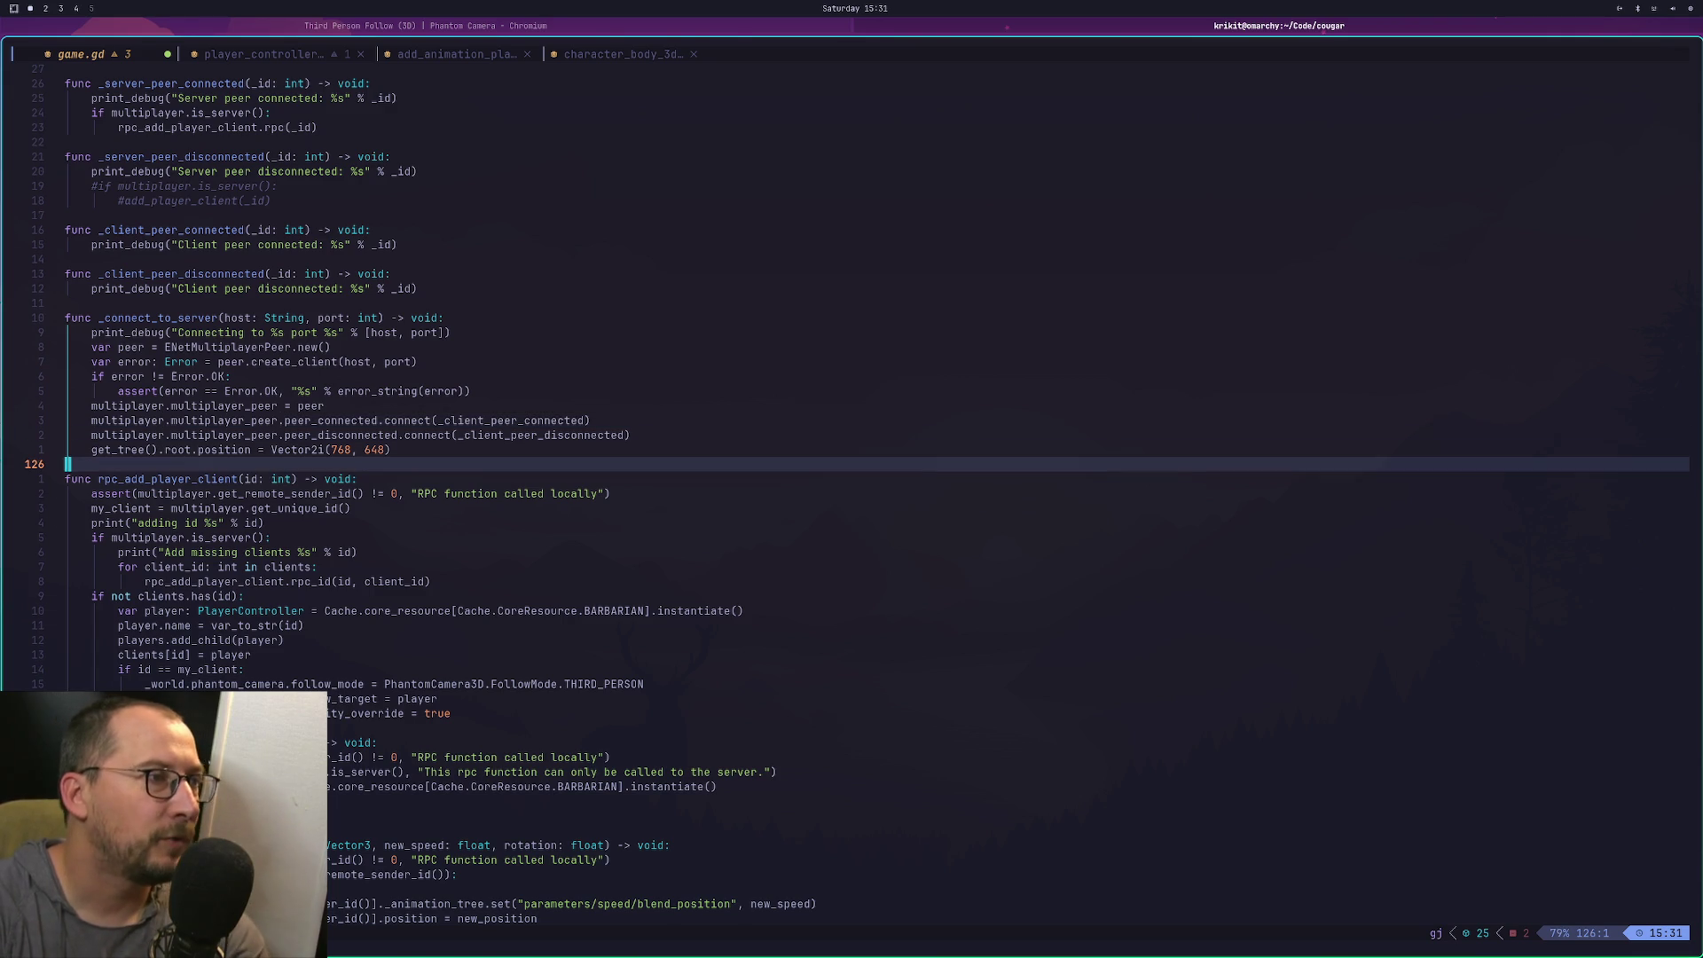
key(j)
key(j)
key(l)
key(l)
key(l)
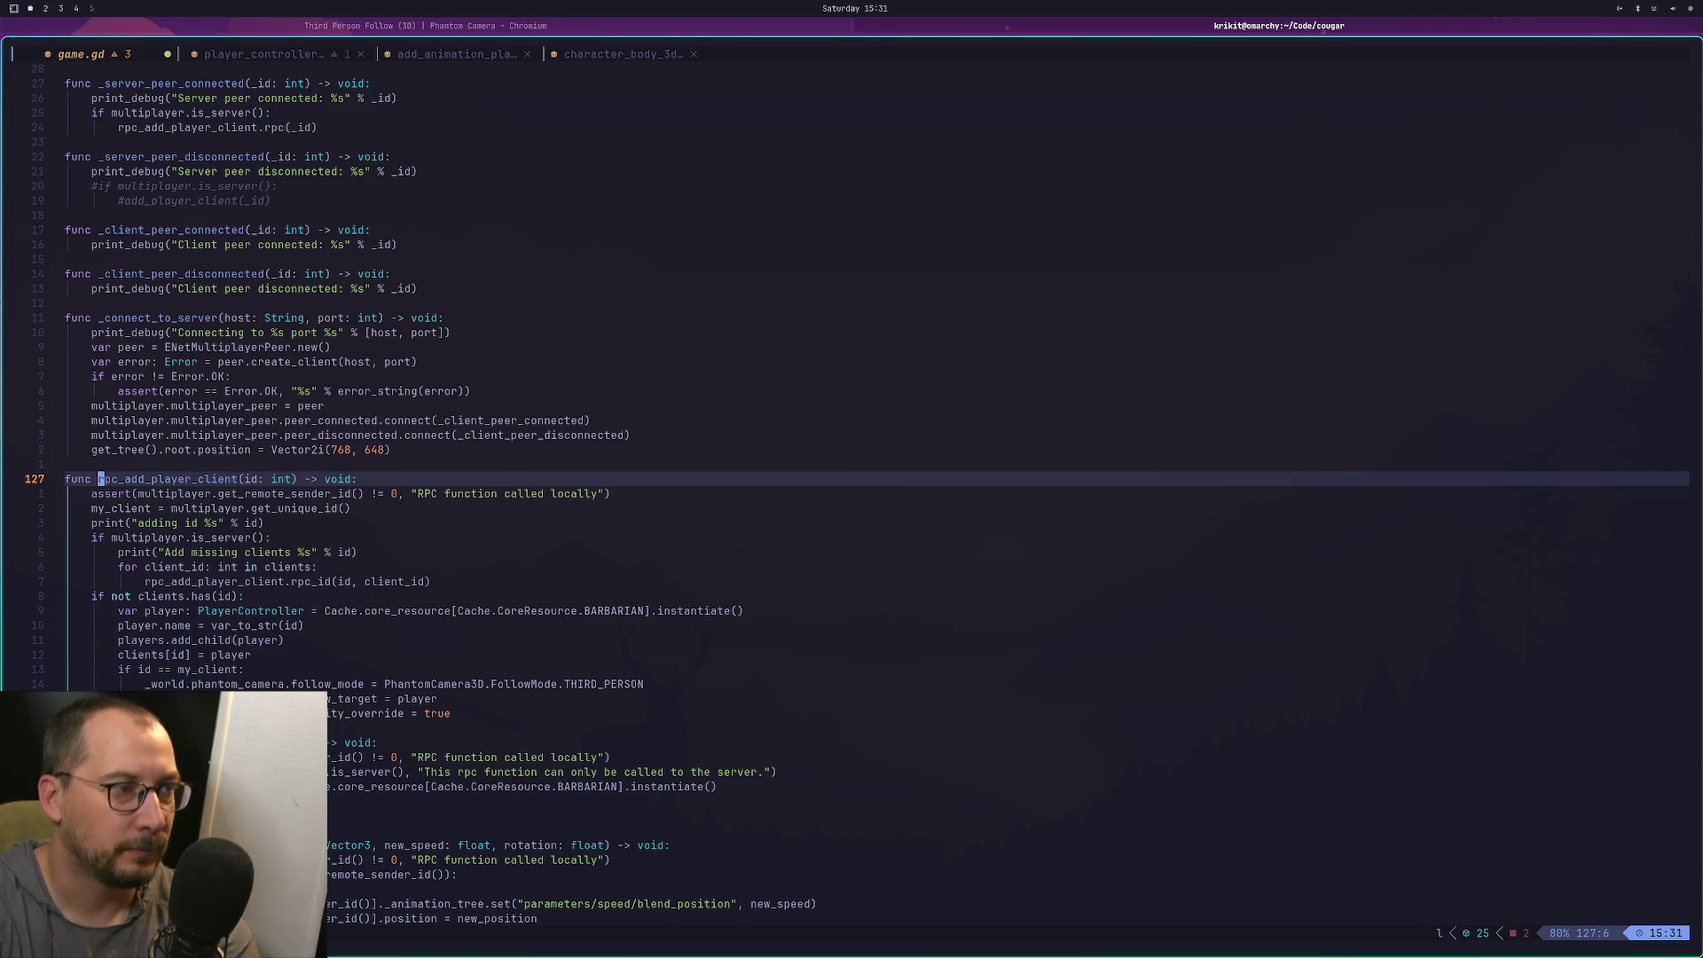
key(asterisk)
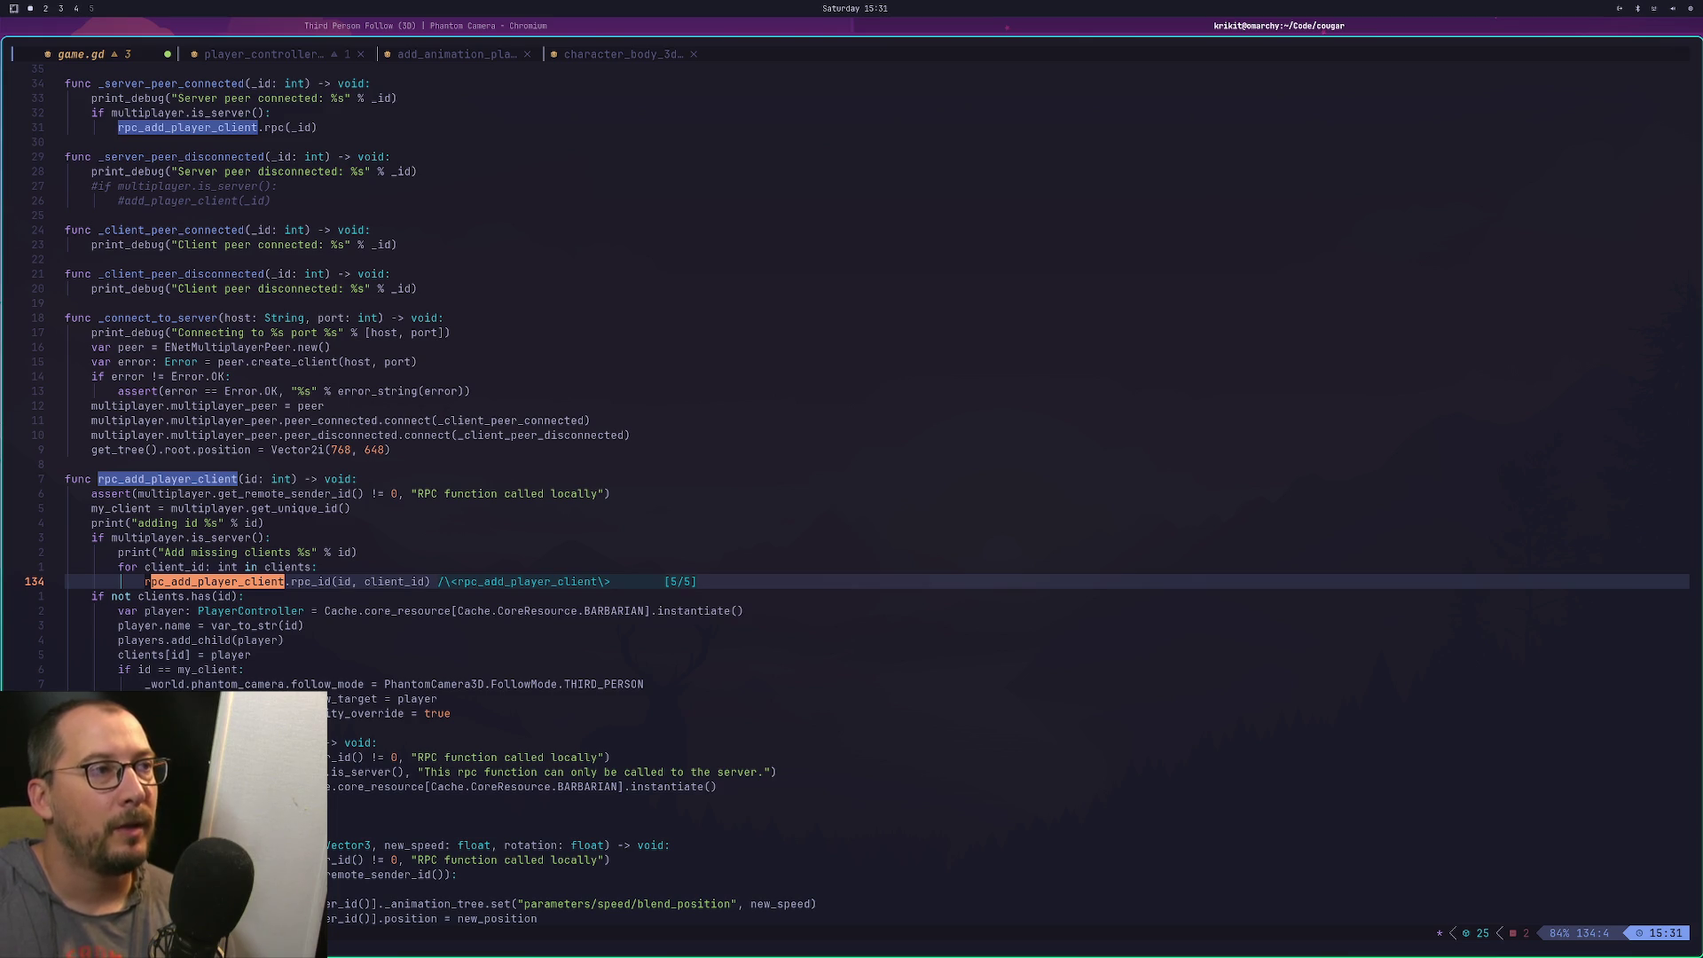
Clear the search highlights and review the rpc_add_player_client call in _server_peer_connected.
key(Escape)
key(k)
key(k)
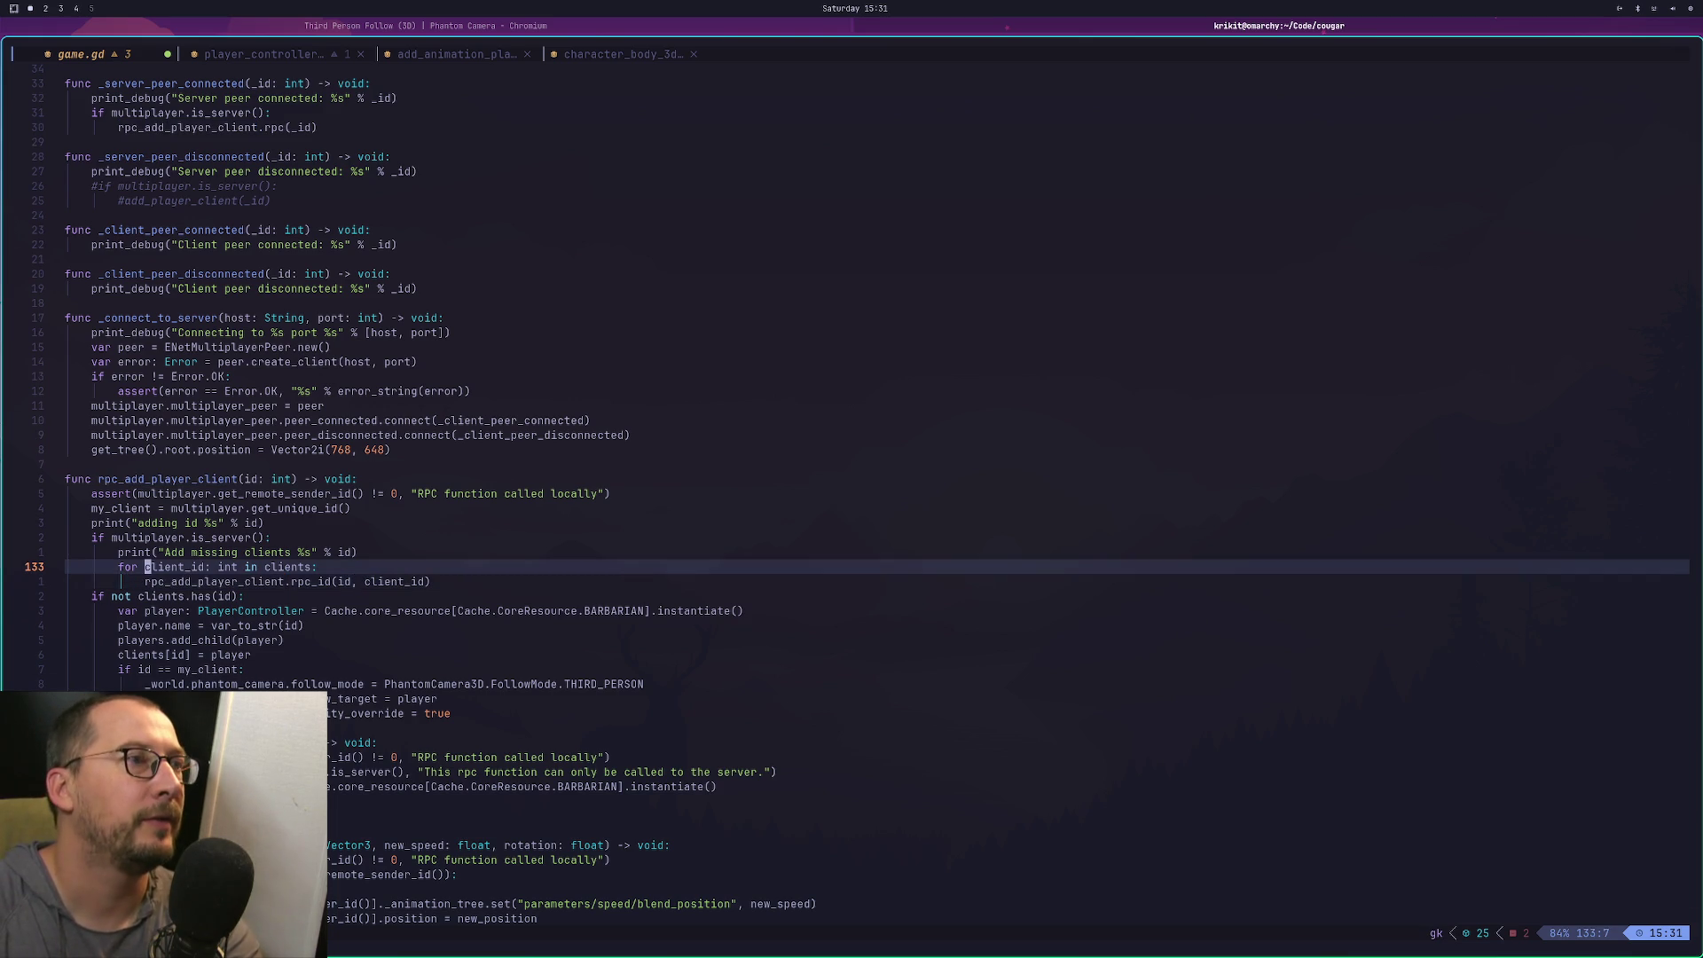
key(k)
key(k)
key(k)
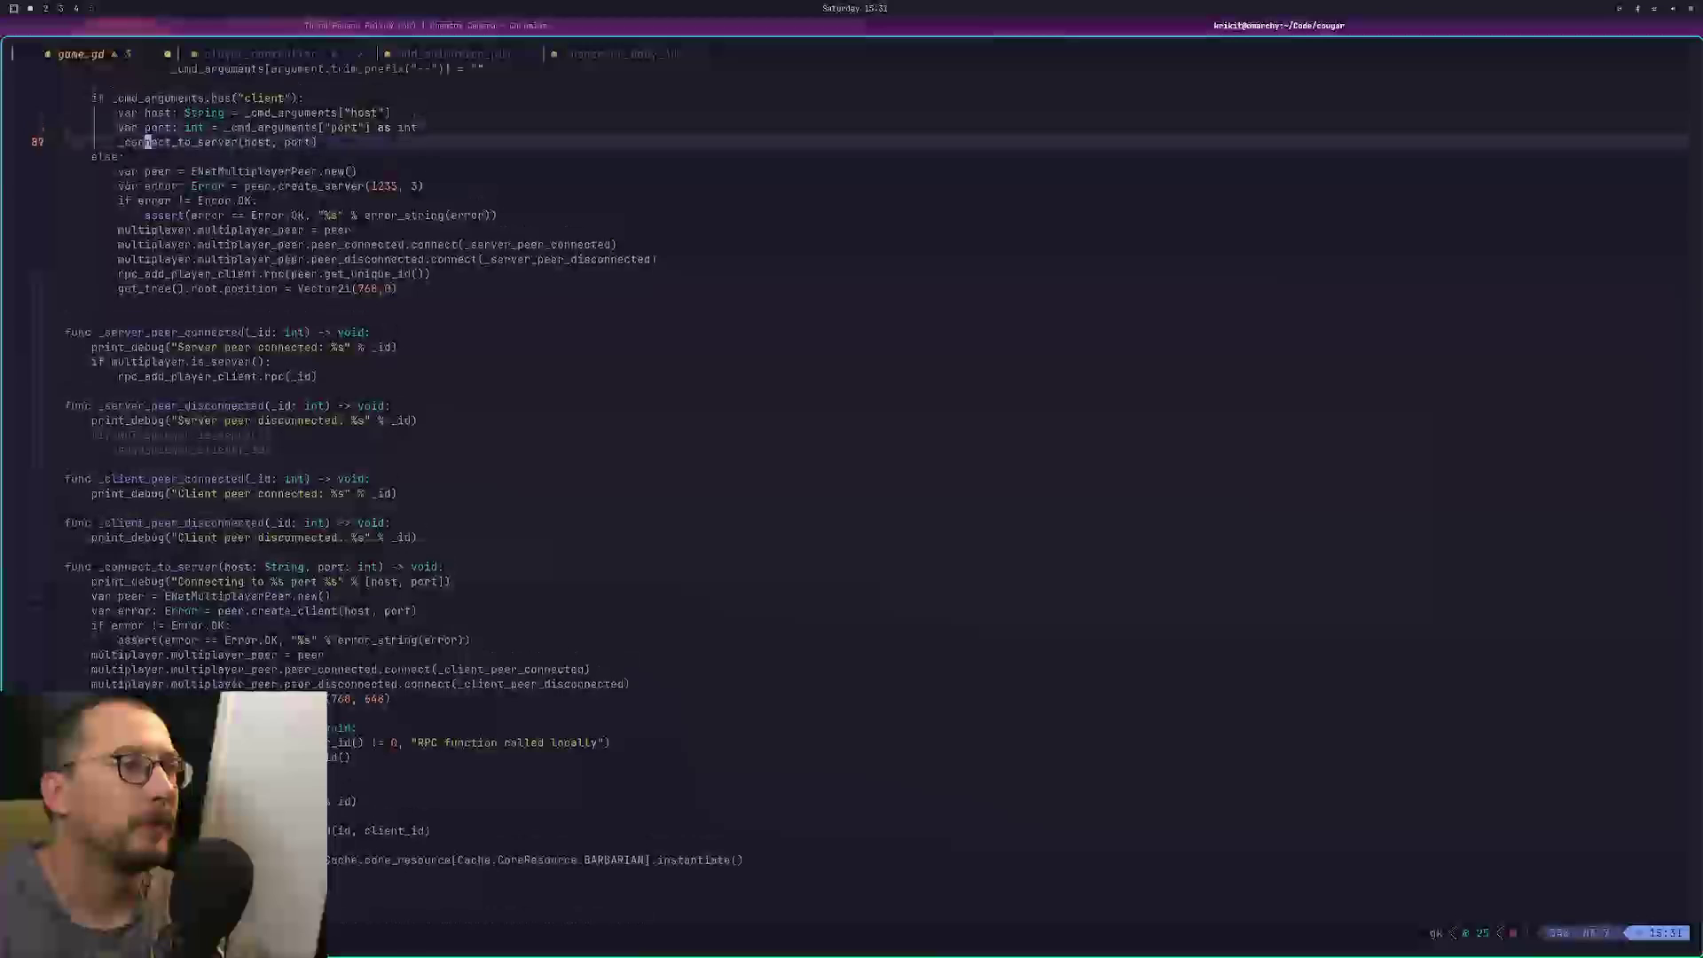
key(j)
key(j)
key(j)
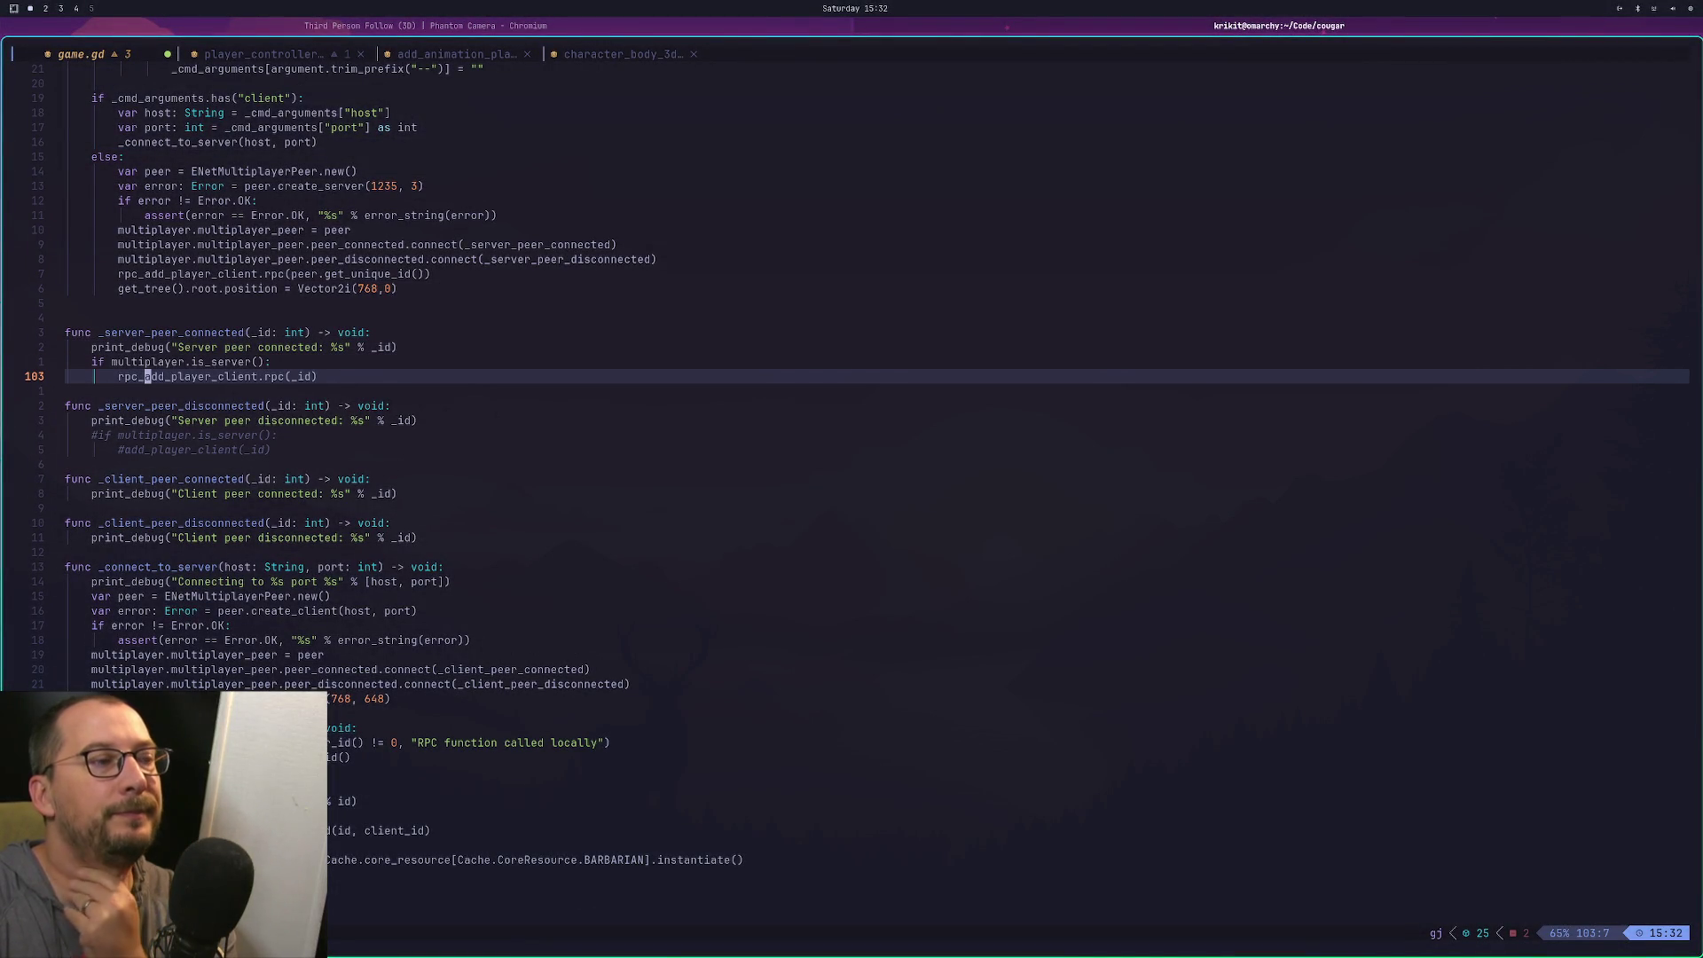
key(h)
key(h)
key(h)
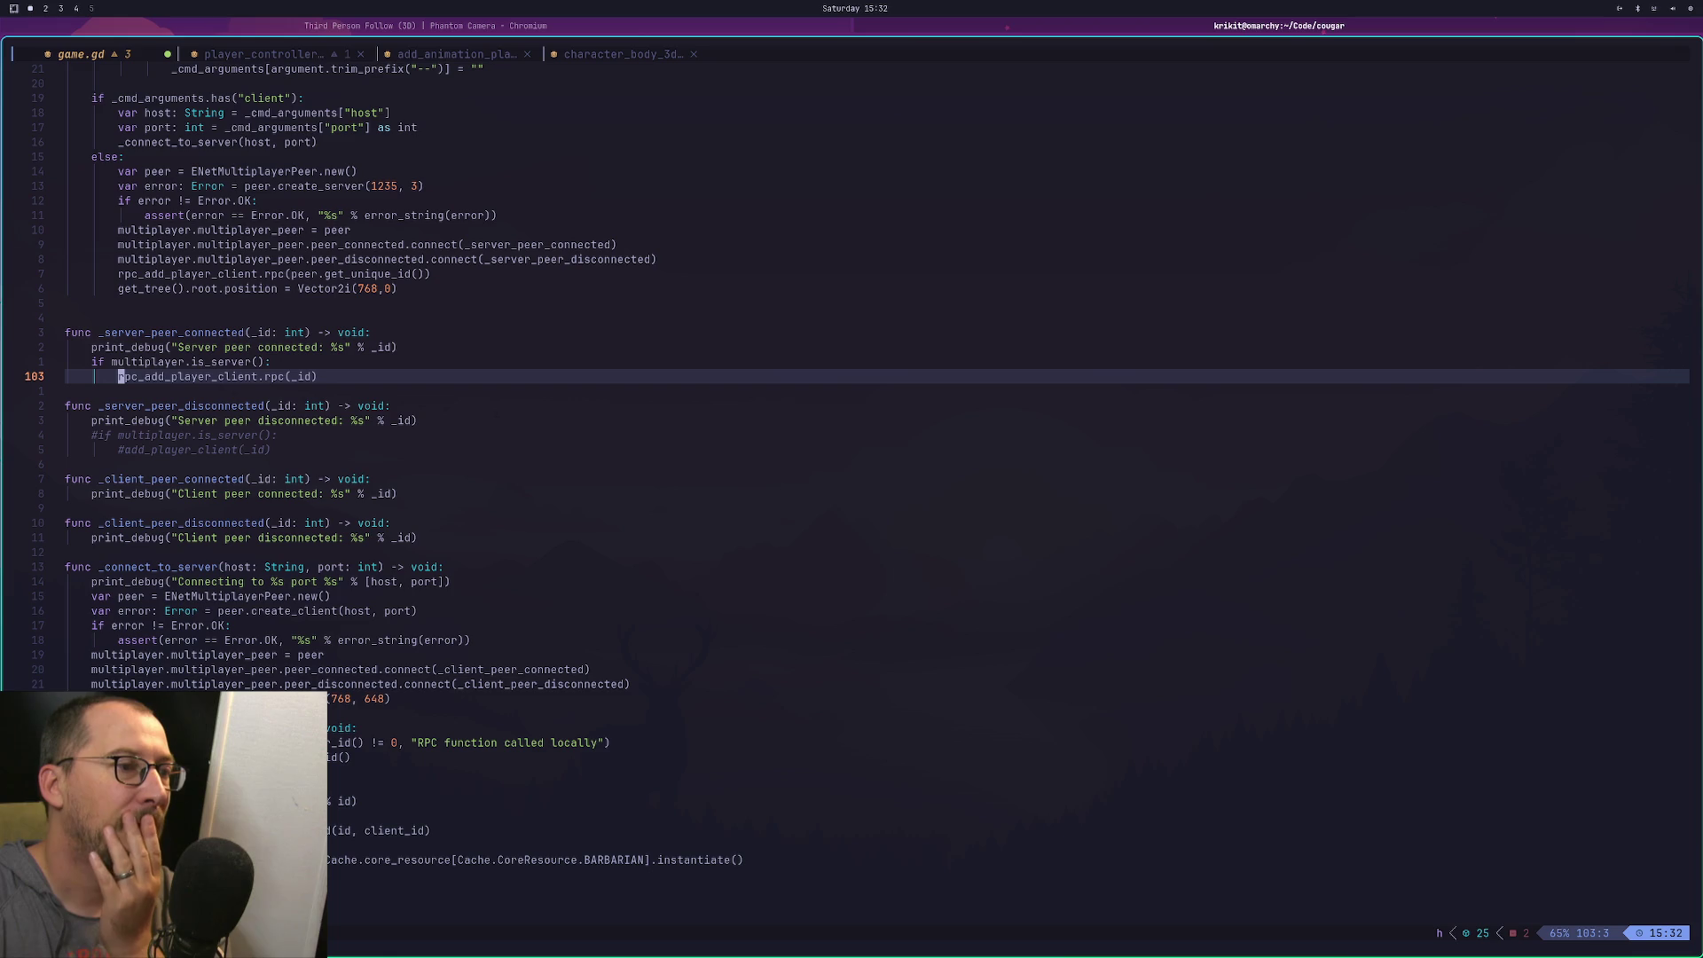
key(j)
key(j)
key(j)
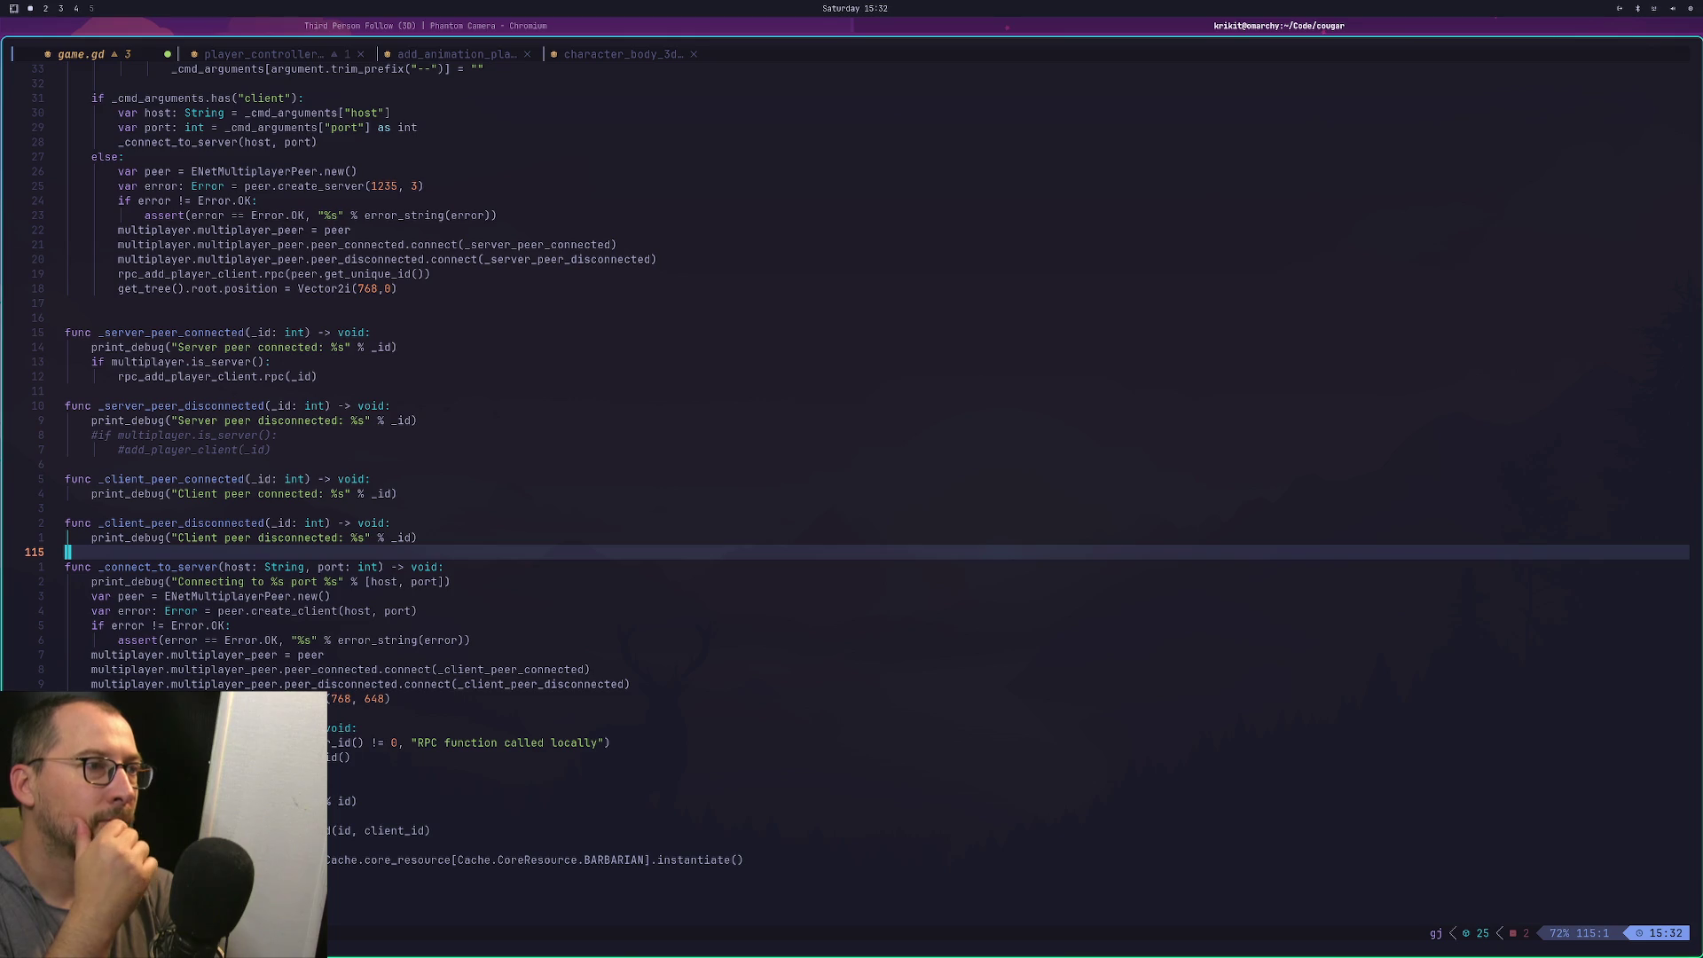
Delete the commented-out is_server check, save game.gd, and switch to the streaming workspace.
key(k)
key(k)
key(k)
click(121, 435)
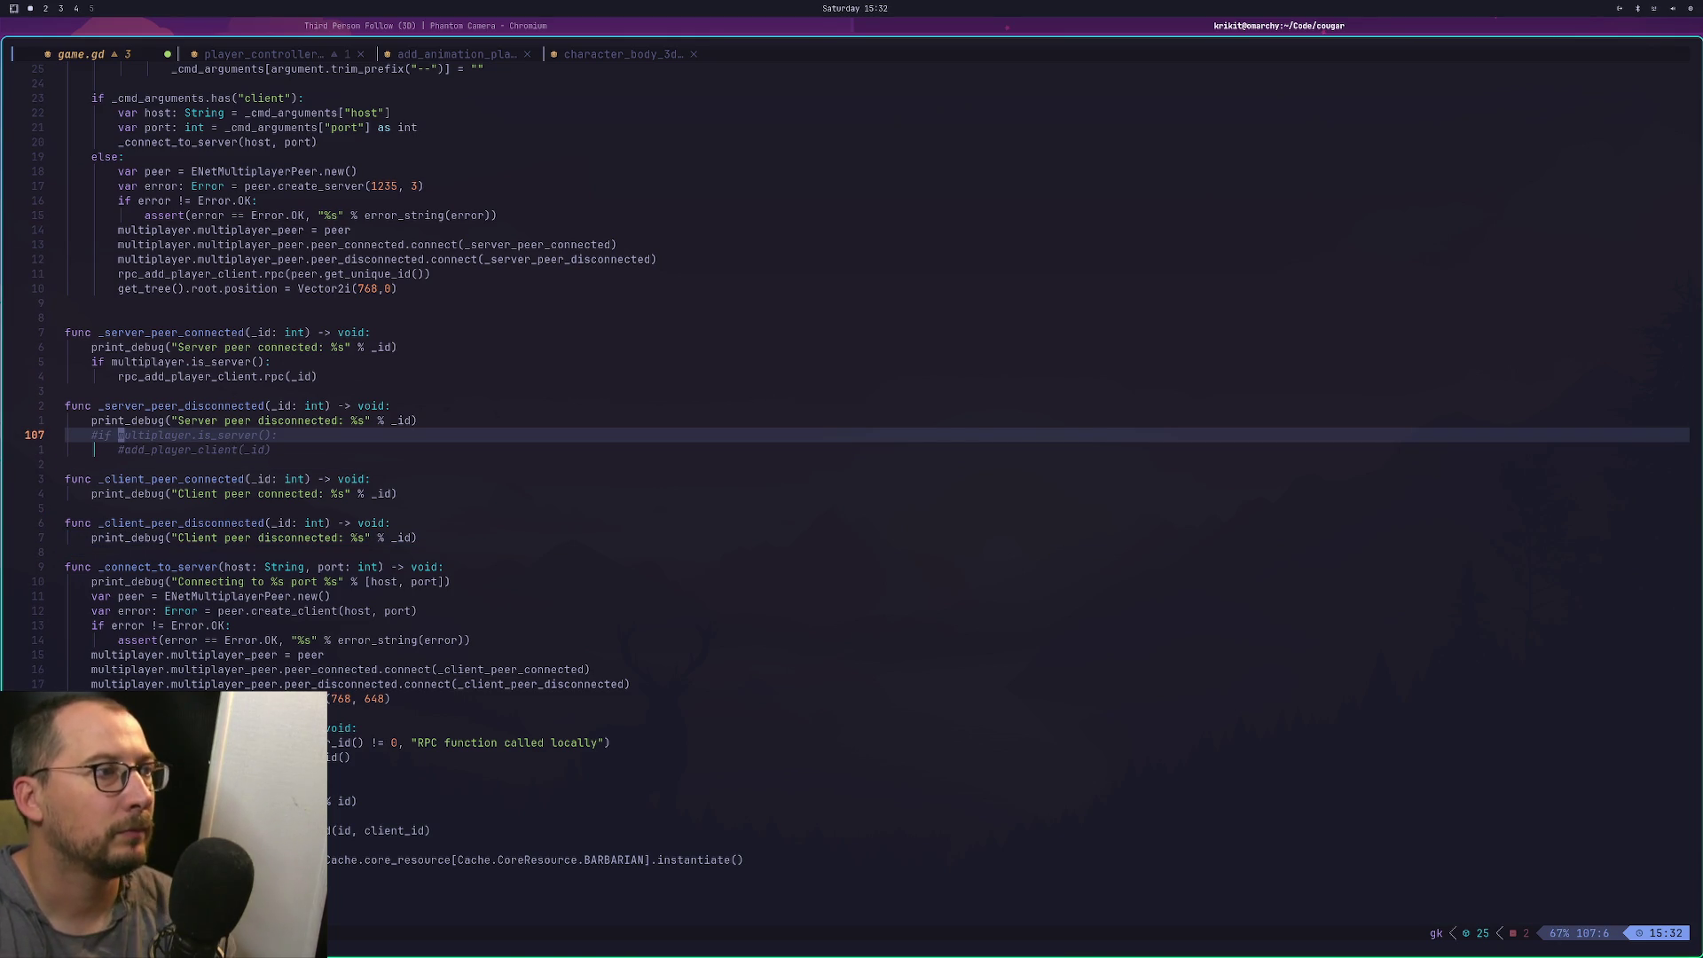
key(d)
key(d)
key(d)
key(d)
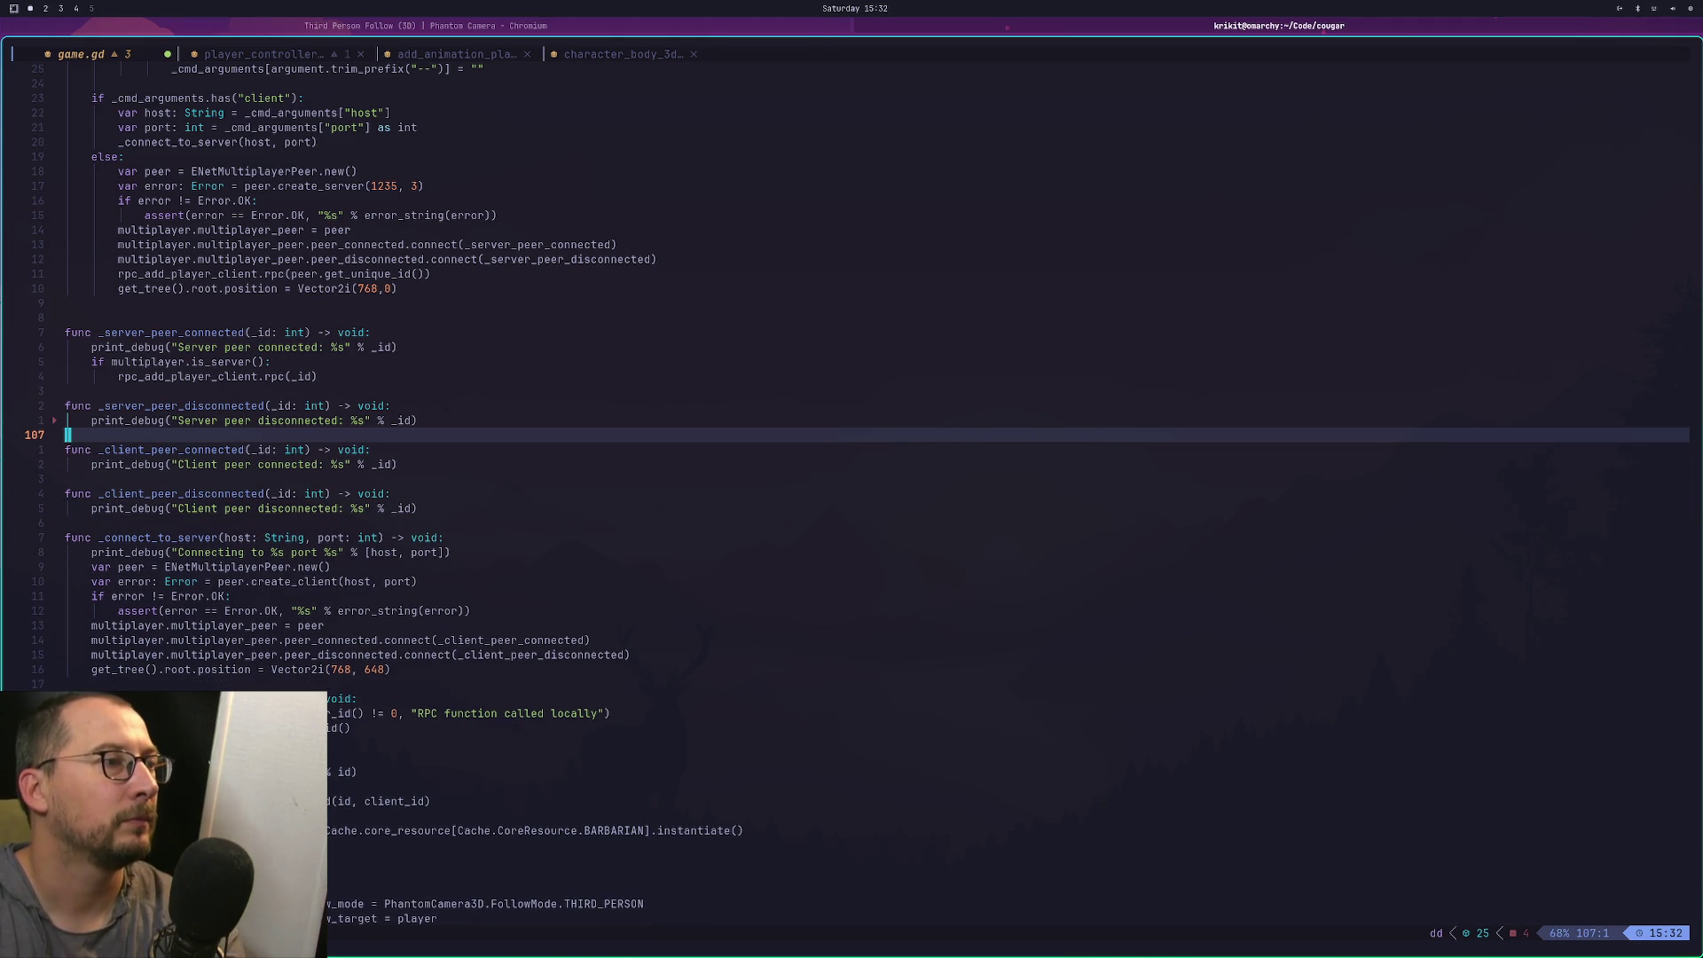
key(colon)
text(w)
key(Return)
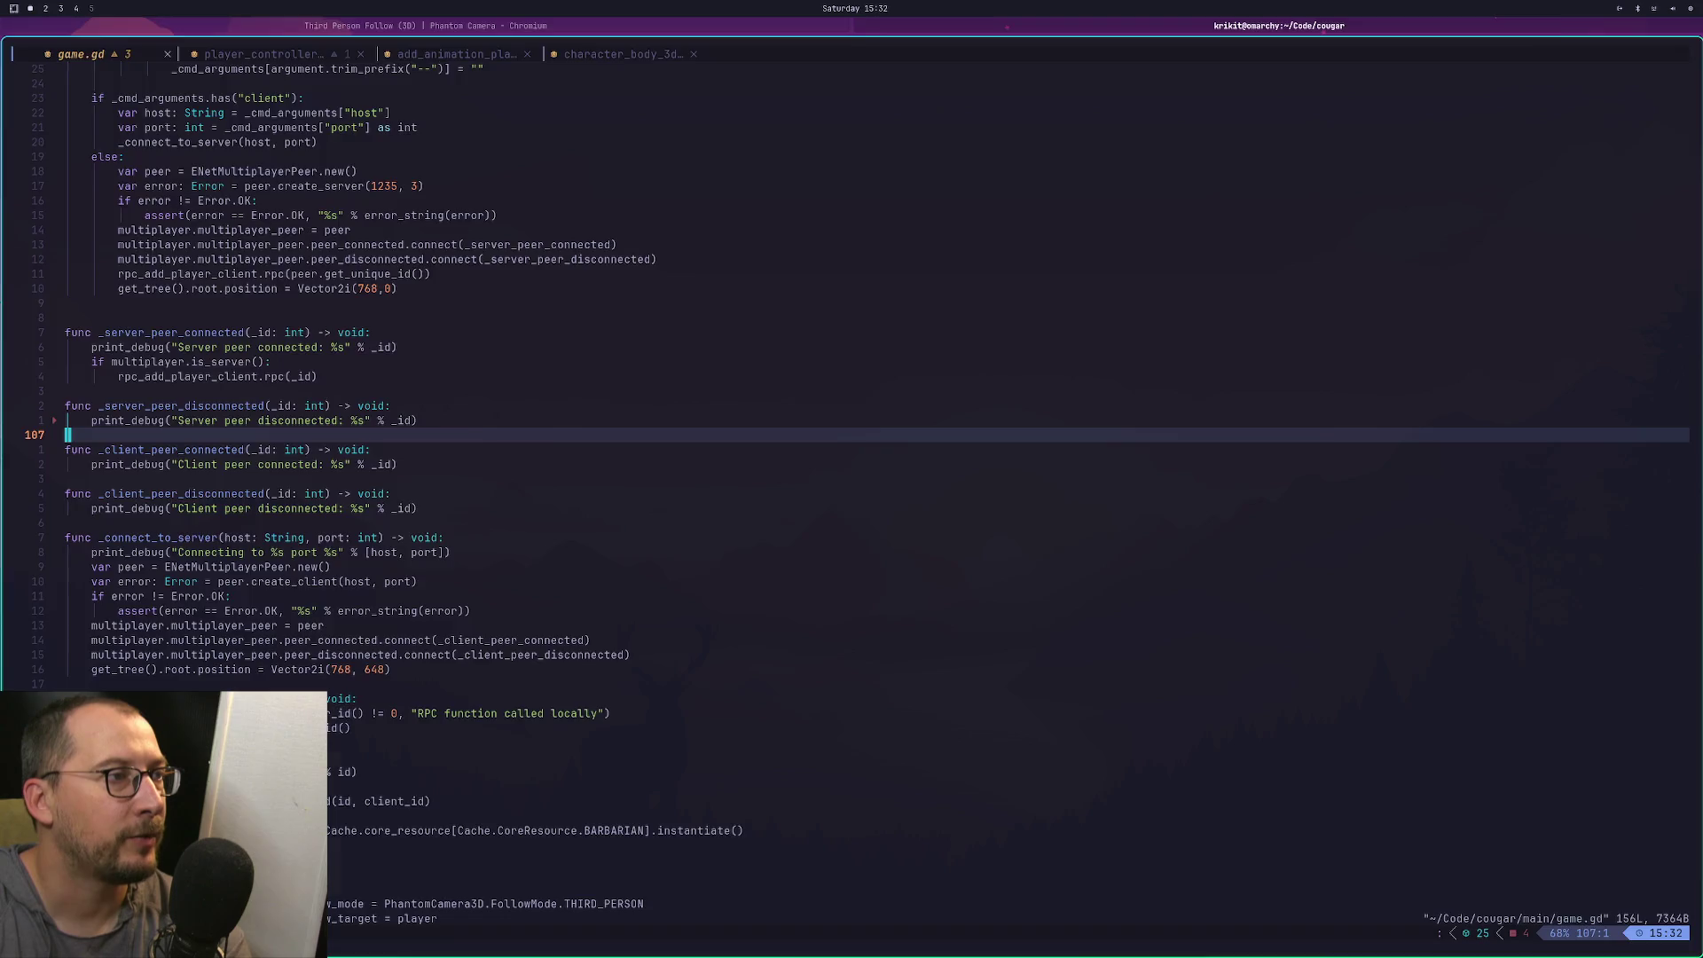
key(super+2)
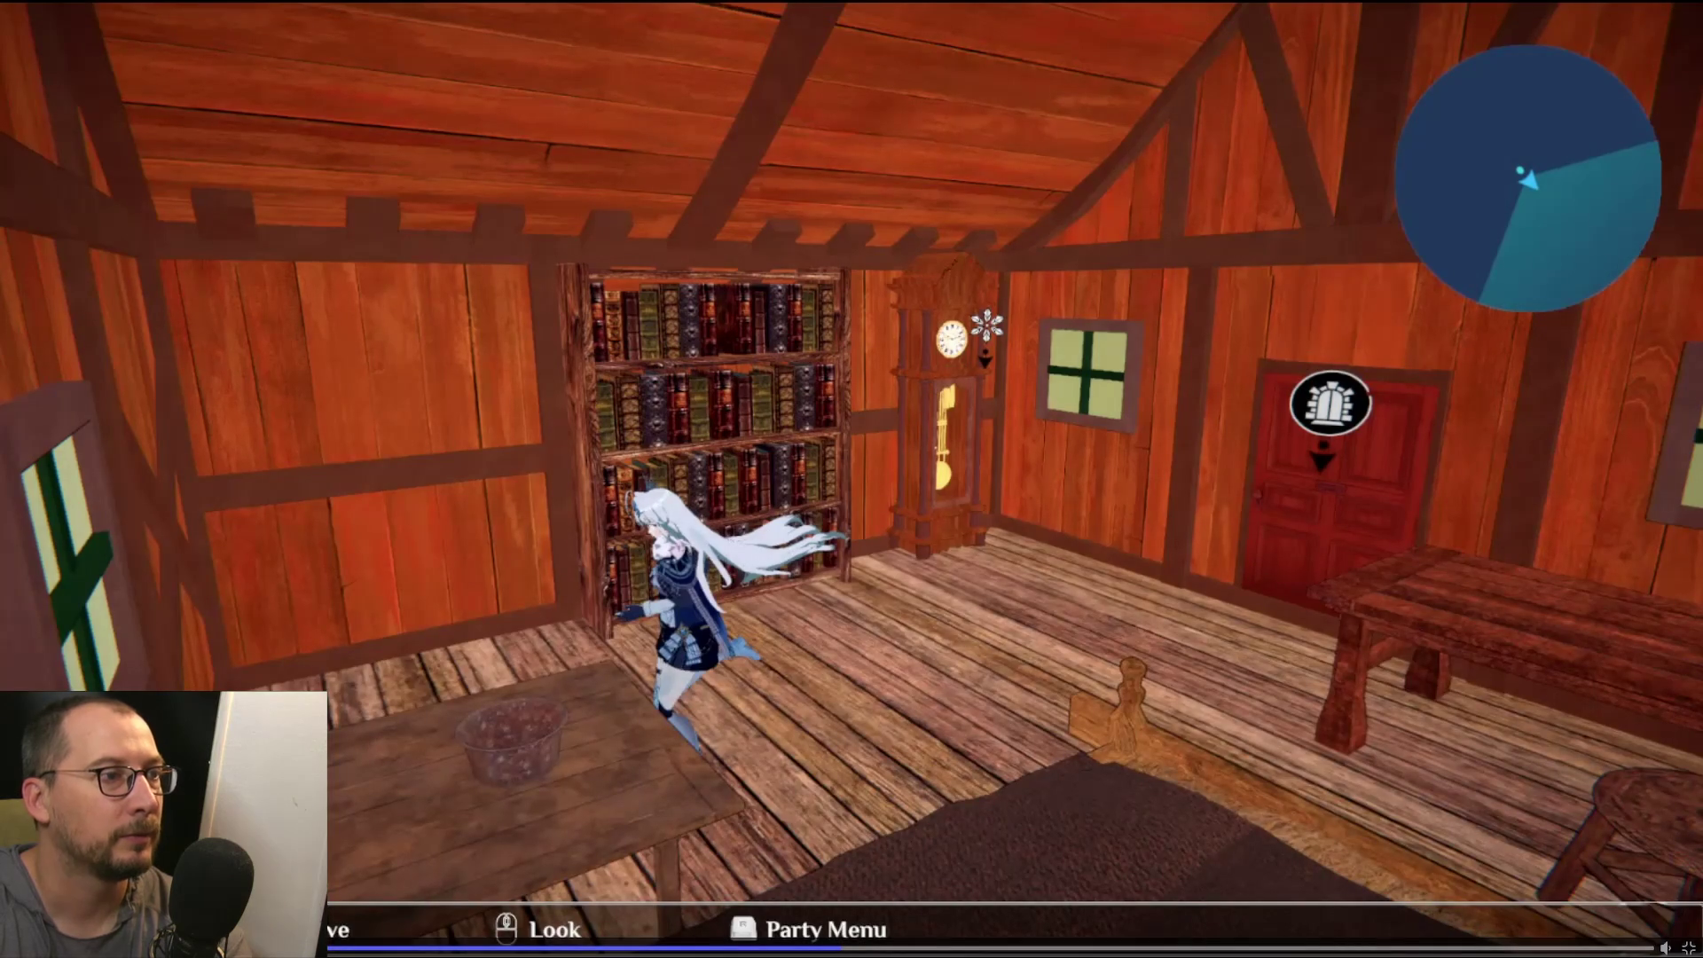
key(super+4)
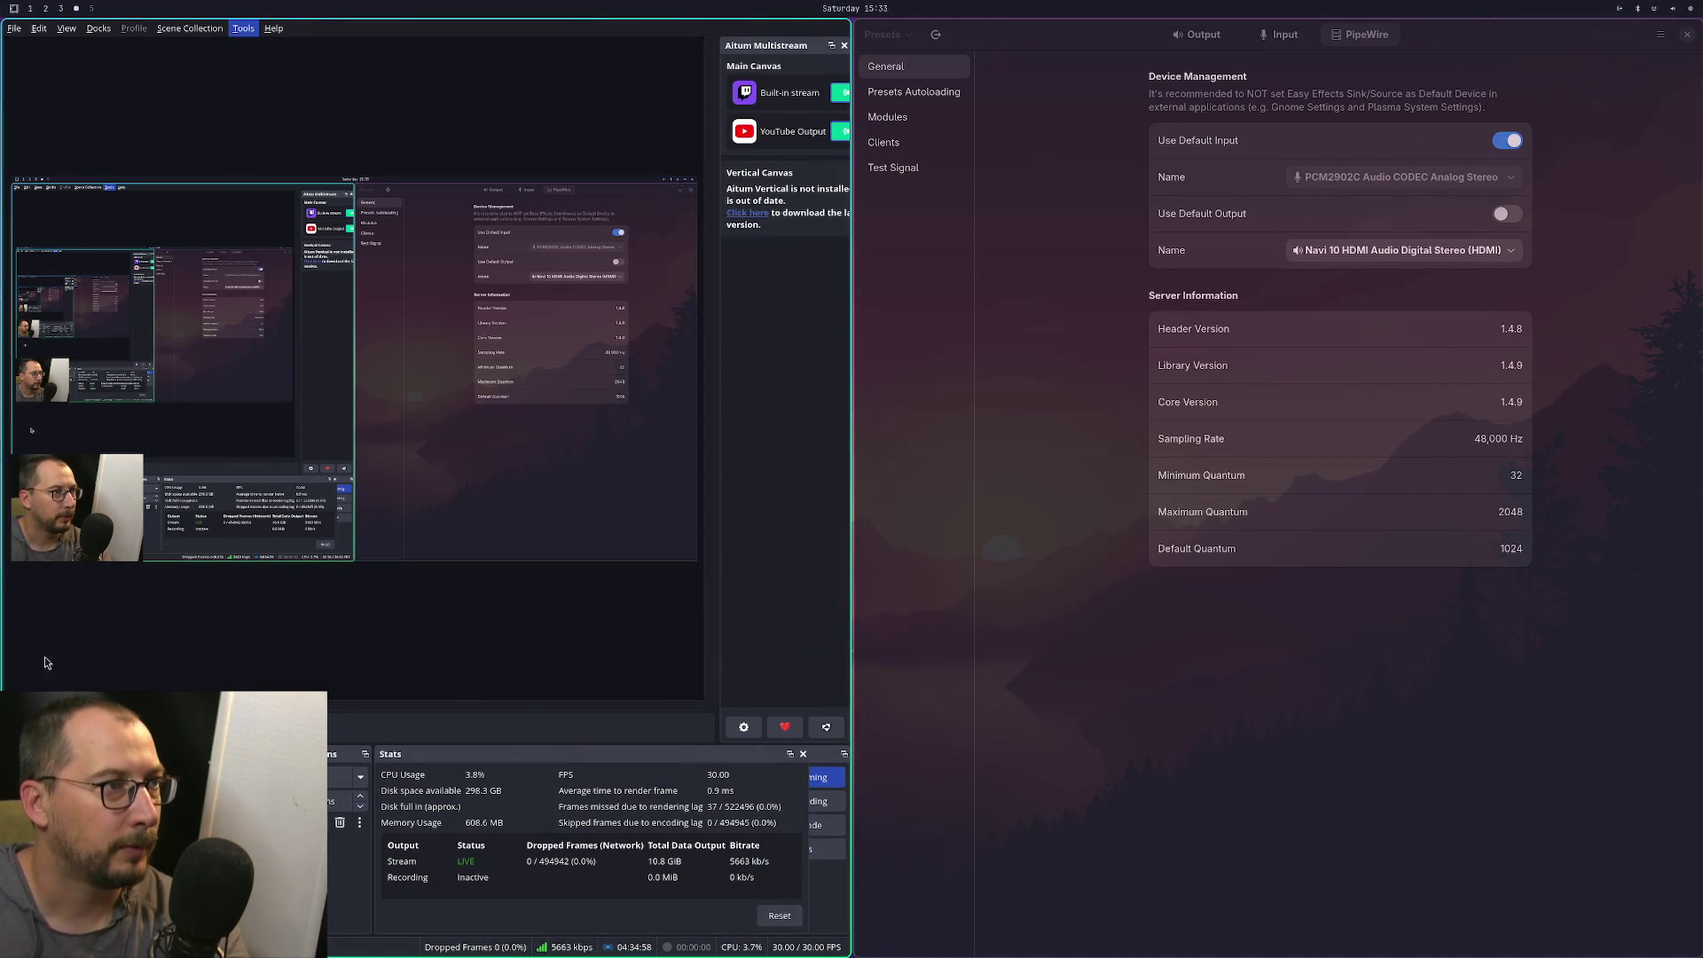